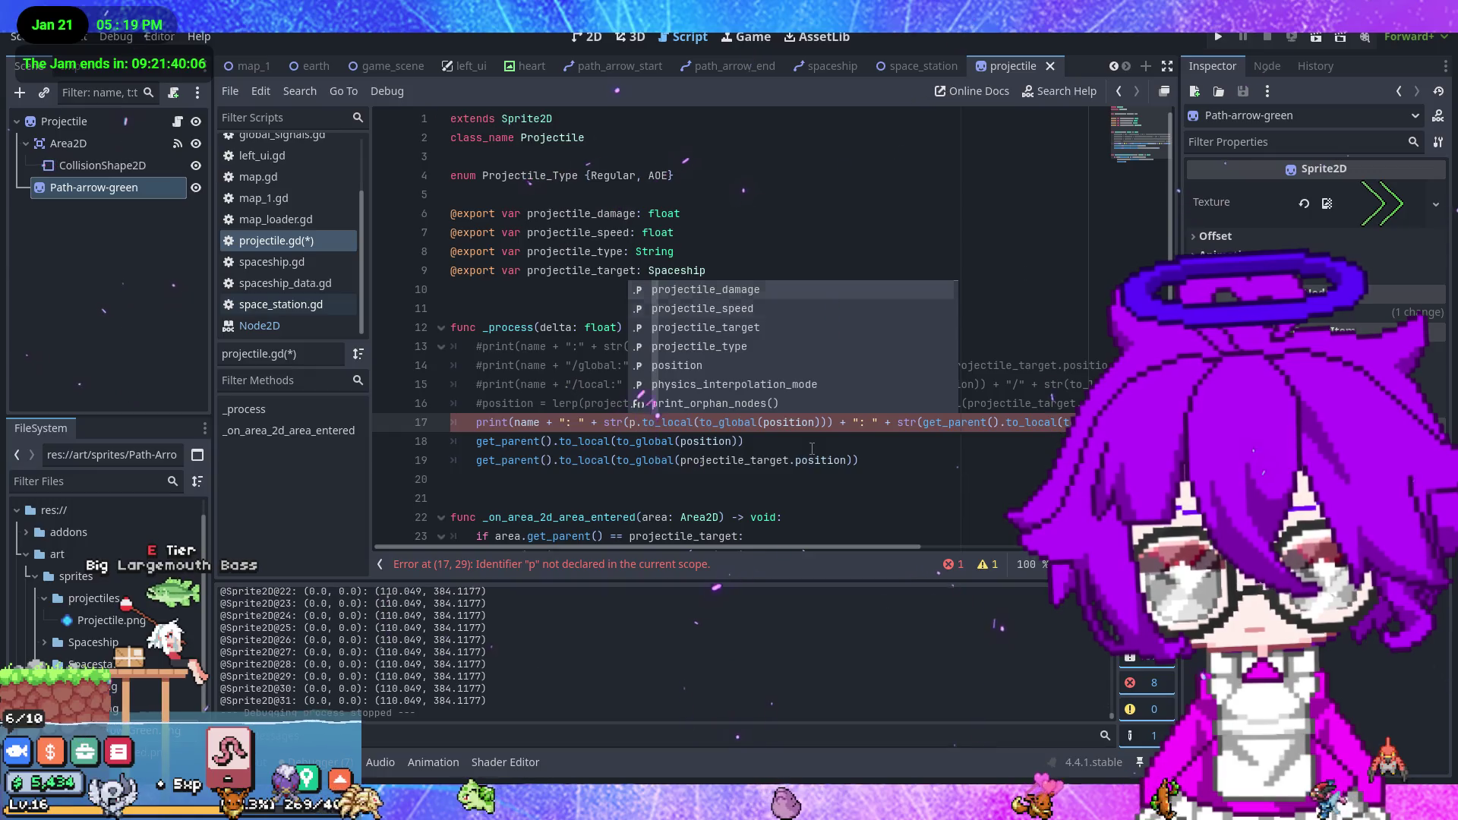
# Step: Make line 17's debug print use projectile_target instead of get_parent() for both positions
pyautogui.press('Down')
pyautogui.press('Down')
pyautogui.press('Return')
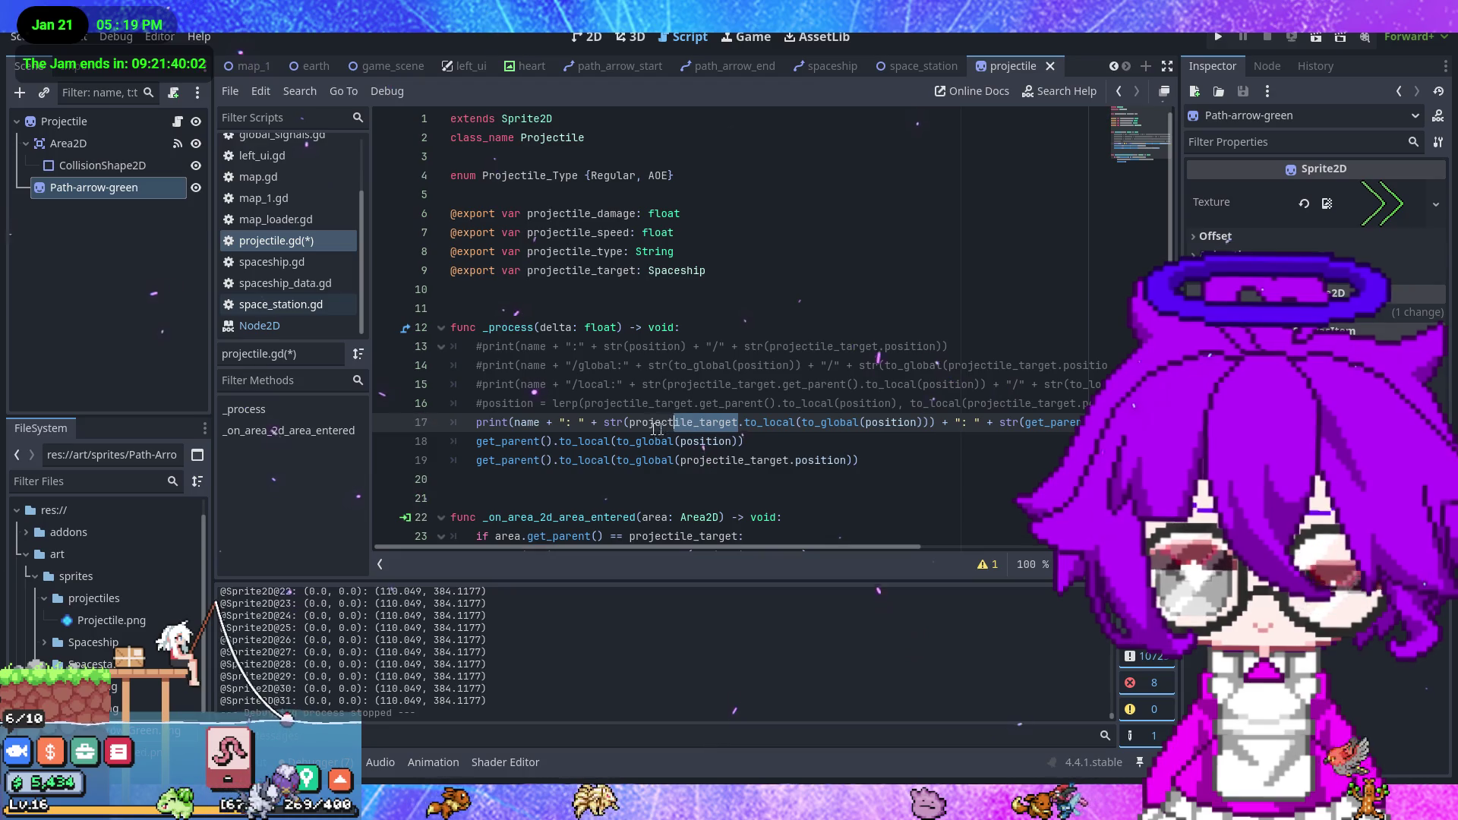
pyautogui.doubleClick(715, 426)
pyautogui.hotkey('ctrl', 'c')
pyautogui.moveTo(784, 550); pyautogui.dragTo(931, 546)
pyautogui.moveTo(904, 422); pyautogui.dragTo(822, 422)
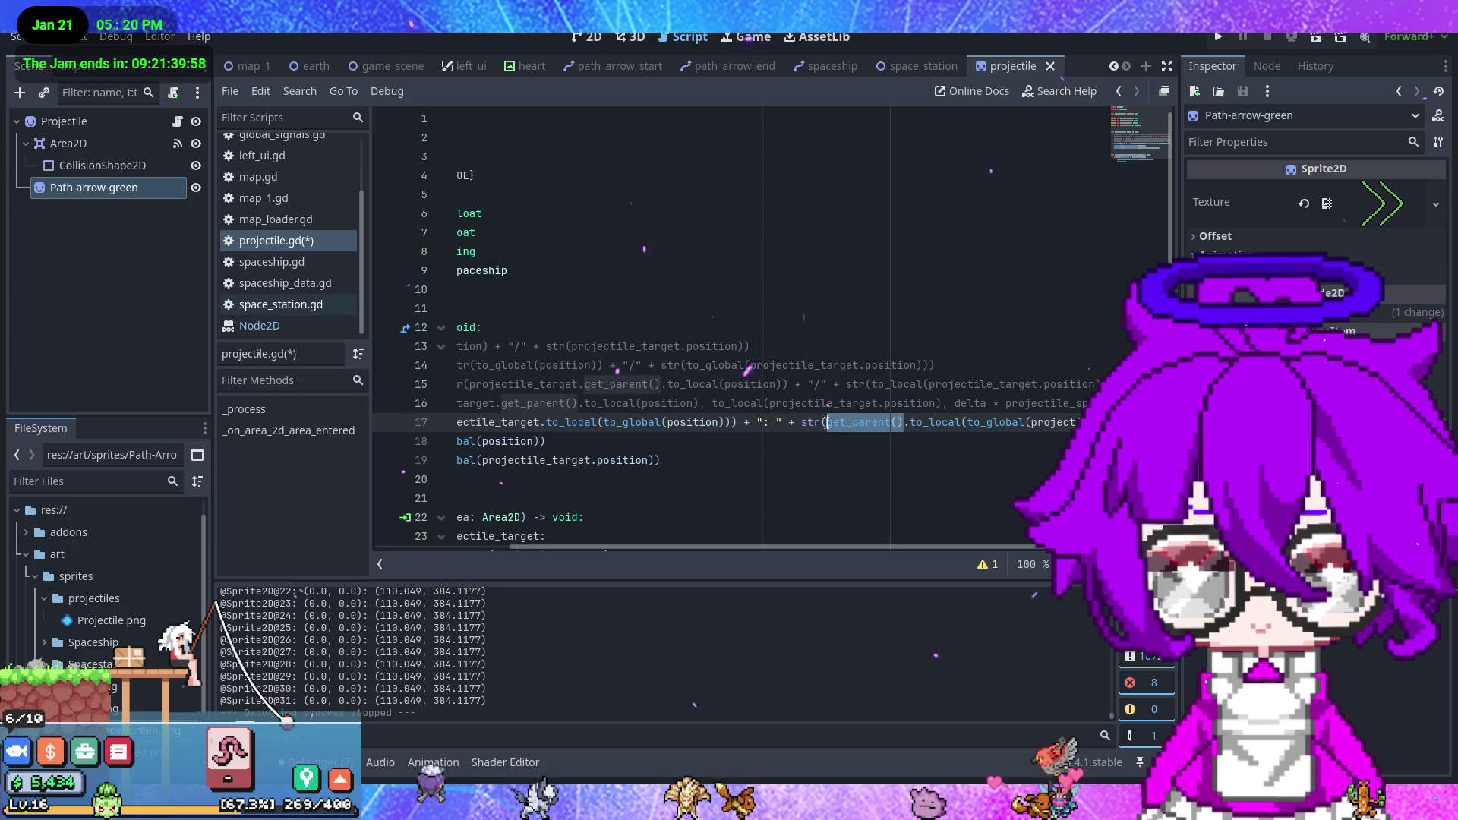
pyautogui.hotkey('ctrl', 'v')
# Step: Save the projectile script, test-run the game, then stop it
pyautogui.hotkey('ctrl', 's')
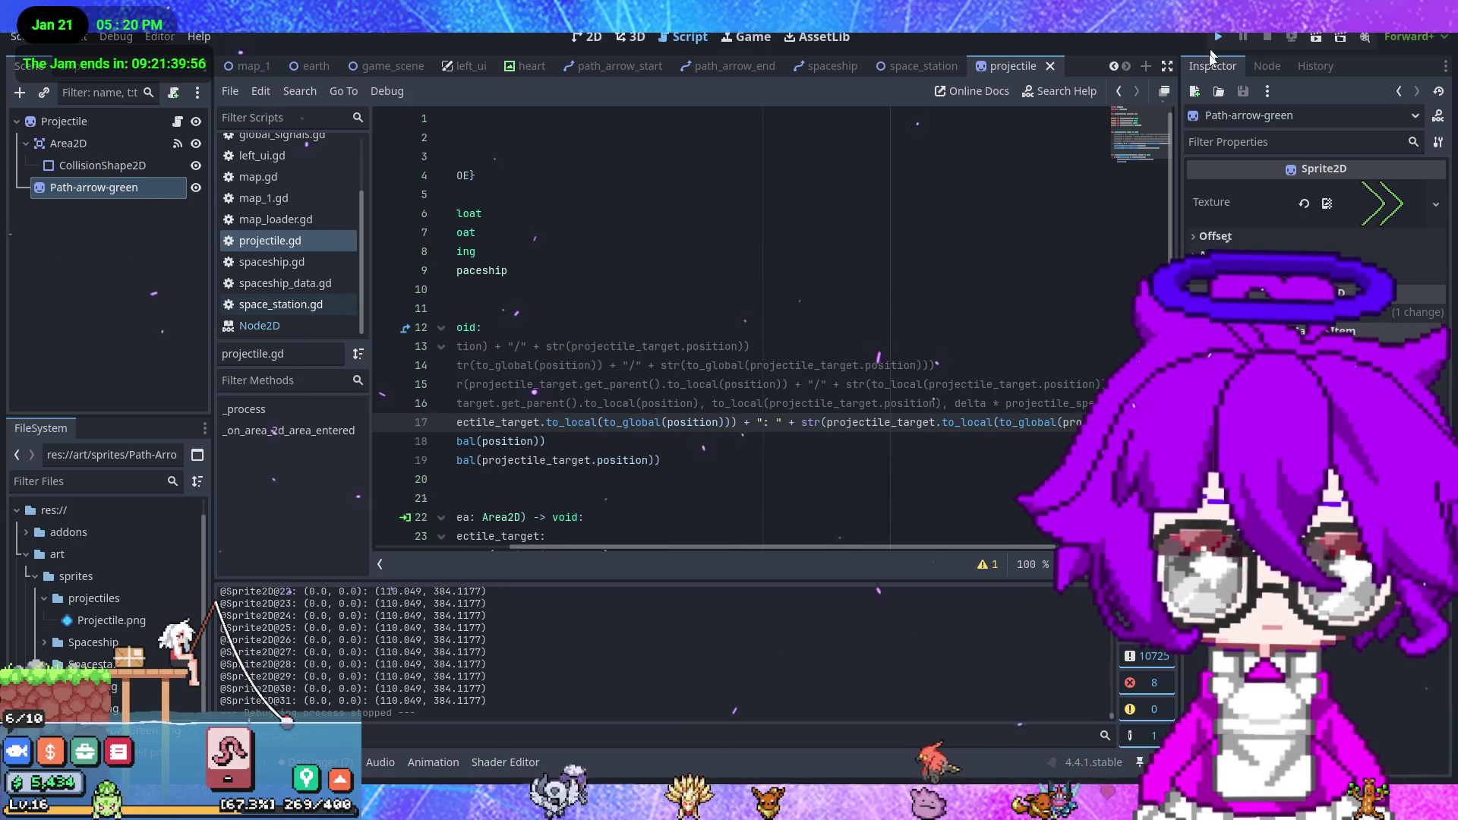
pyautogui.click(1218, 36)
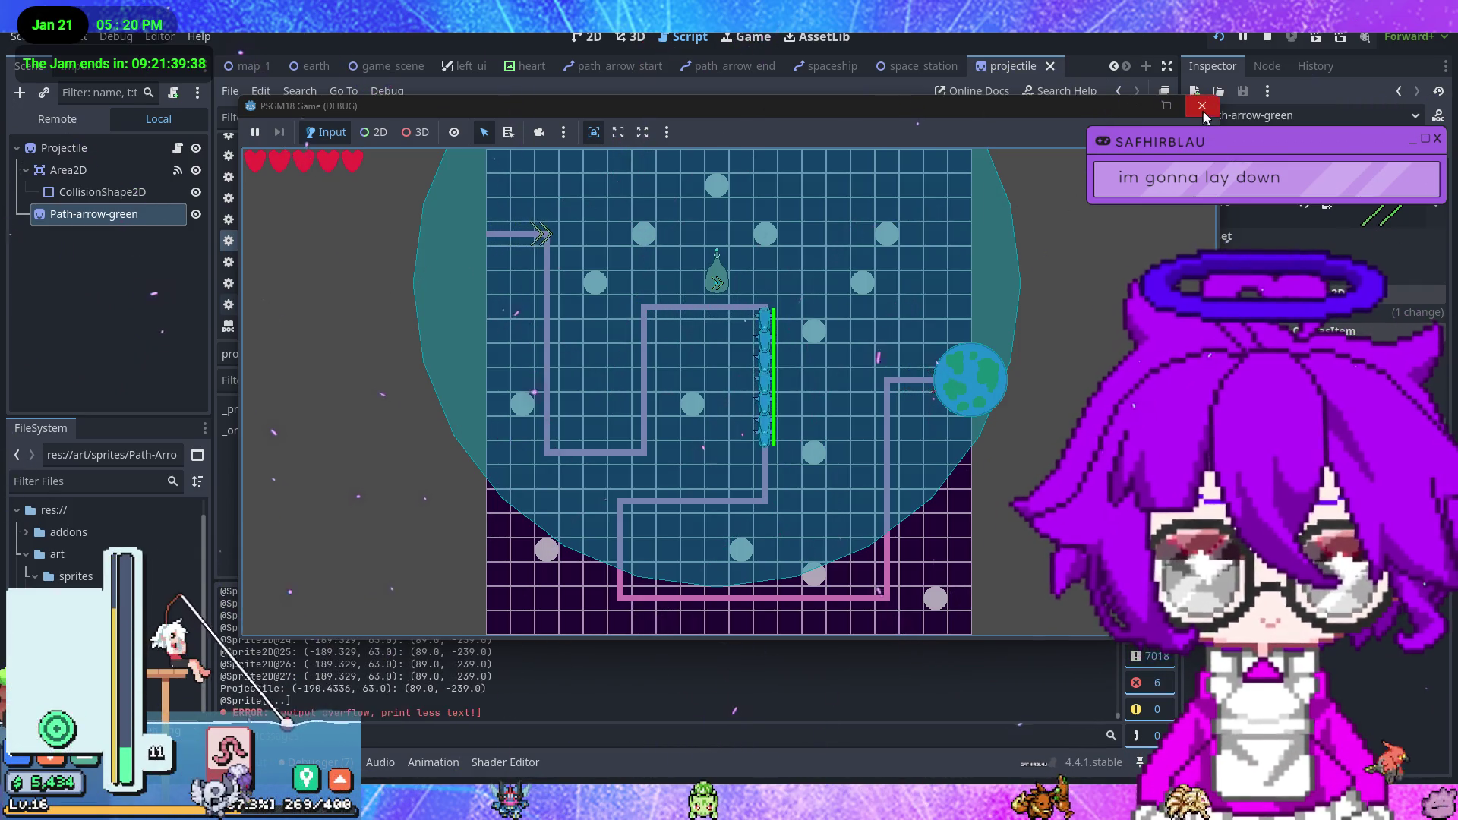
pyautogui.press('F8')
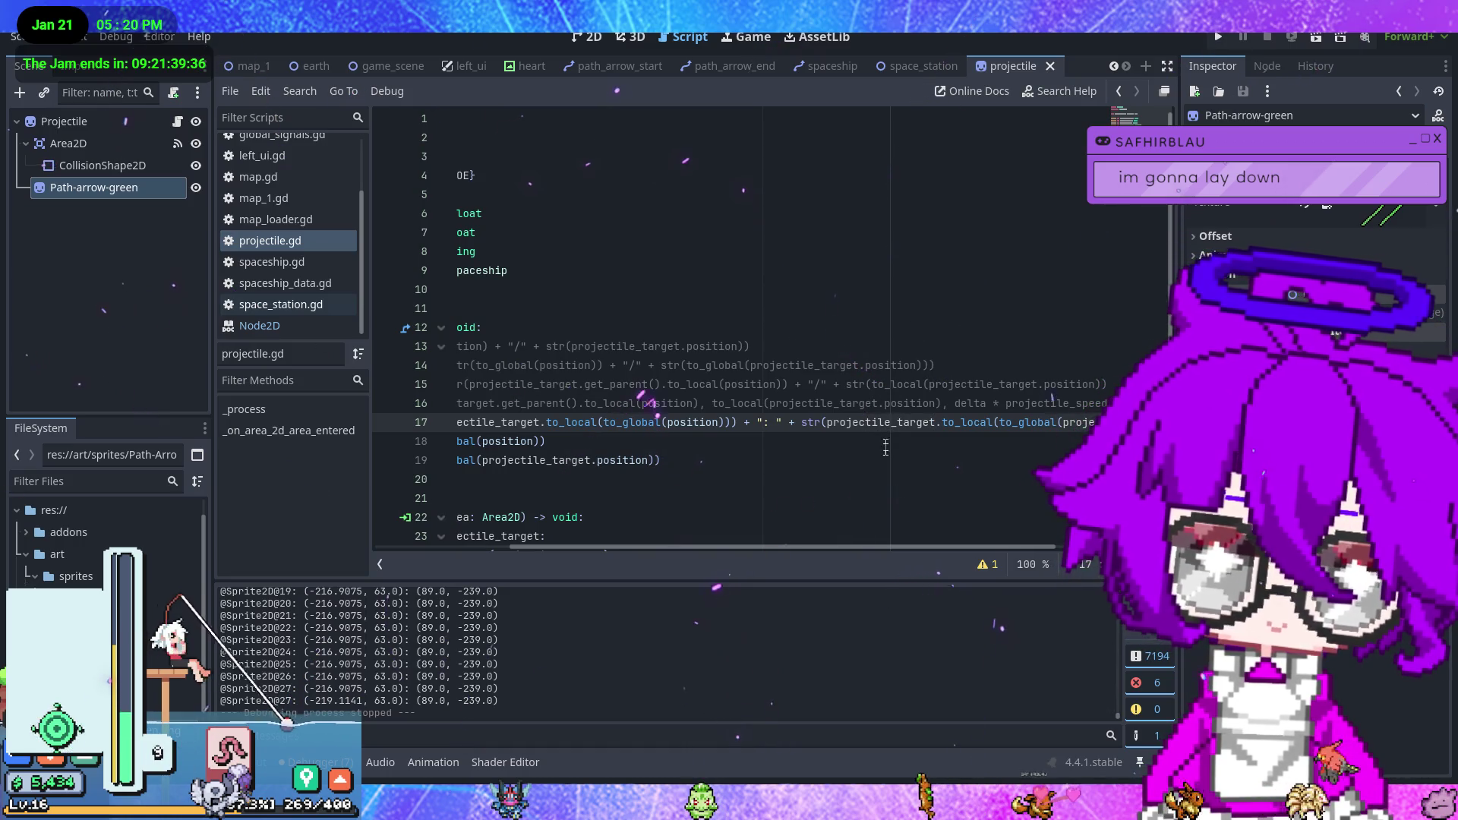
pyautogui.hscroll(-5, 840, 547)
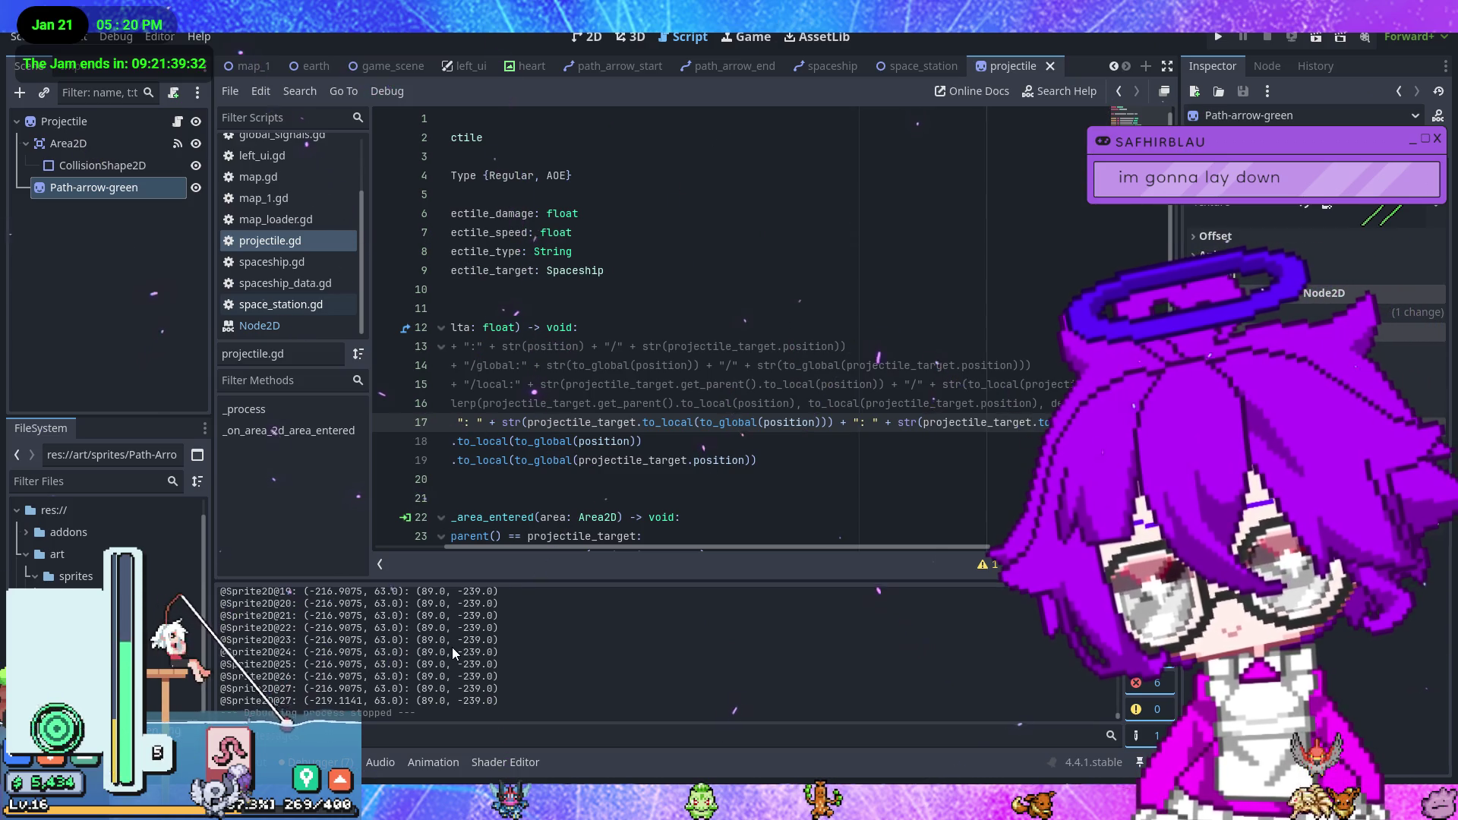
pyautogui.moveTo(676, 457)
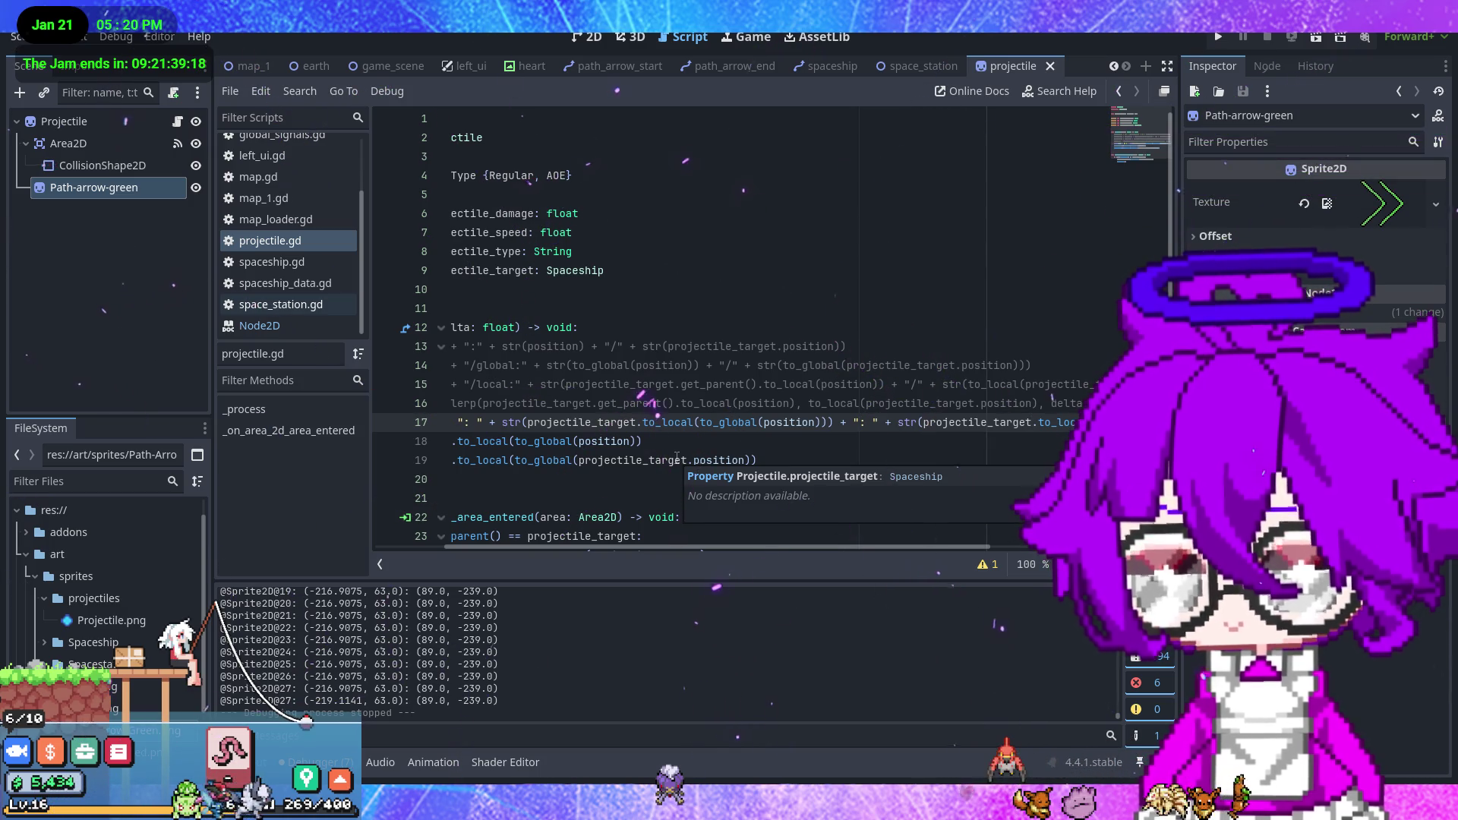
pyautogui.moveTo(637, 422); pyautogui.dragTo(528, 422)
# Step: Replace the first projectile_target on line 17 with get_tree() via autocomplete
pyautogui.write('root')
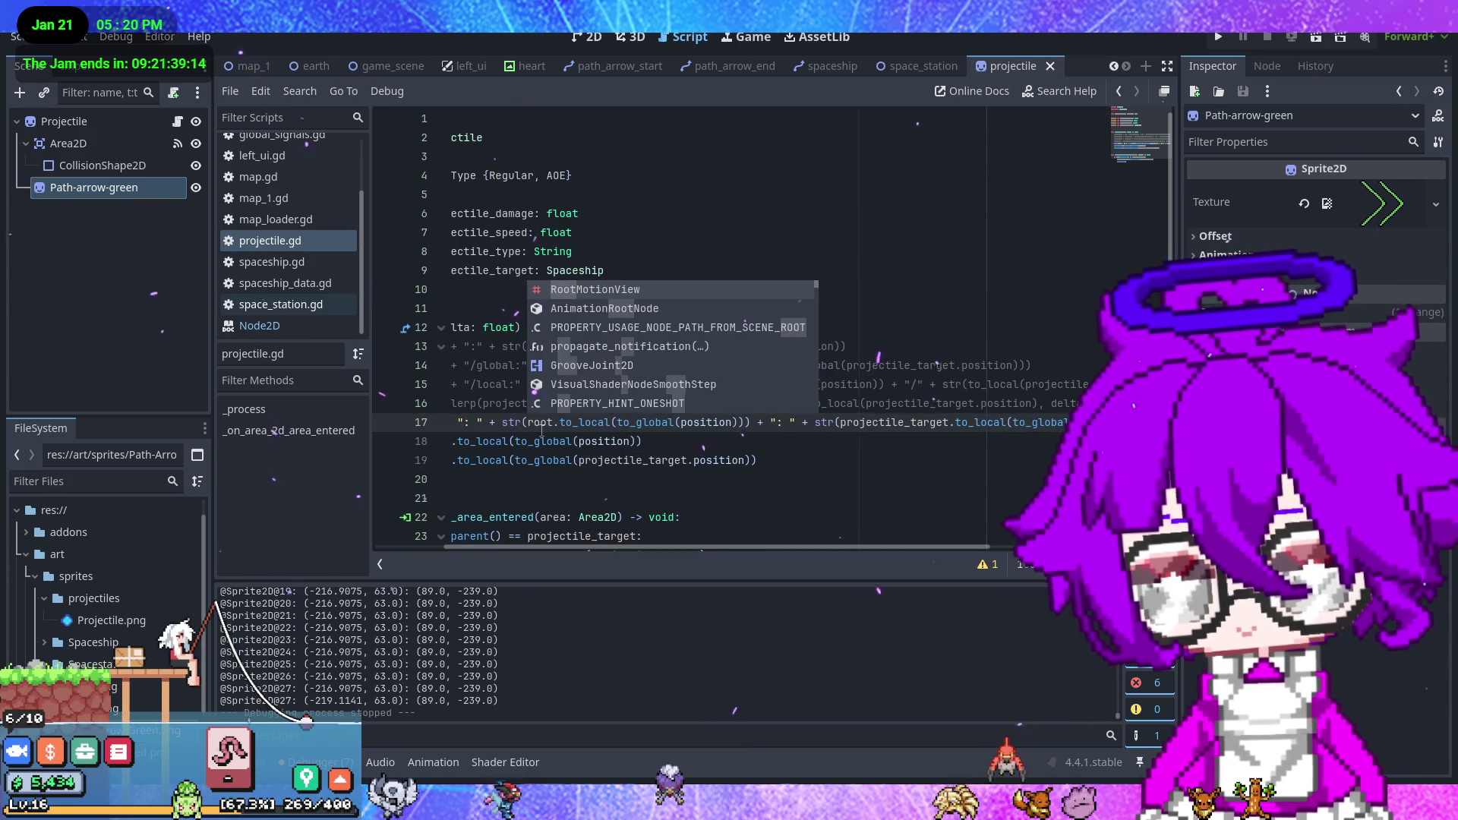
pyautogui.press('Escape')
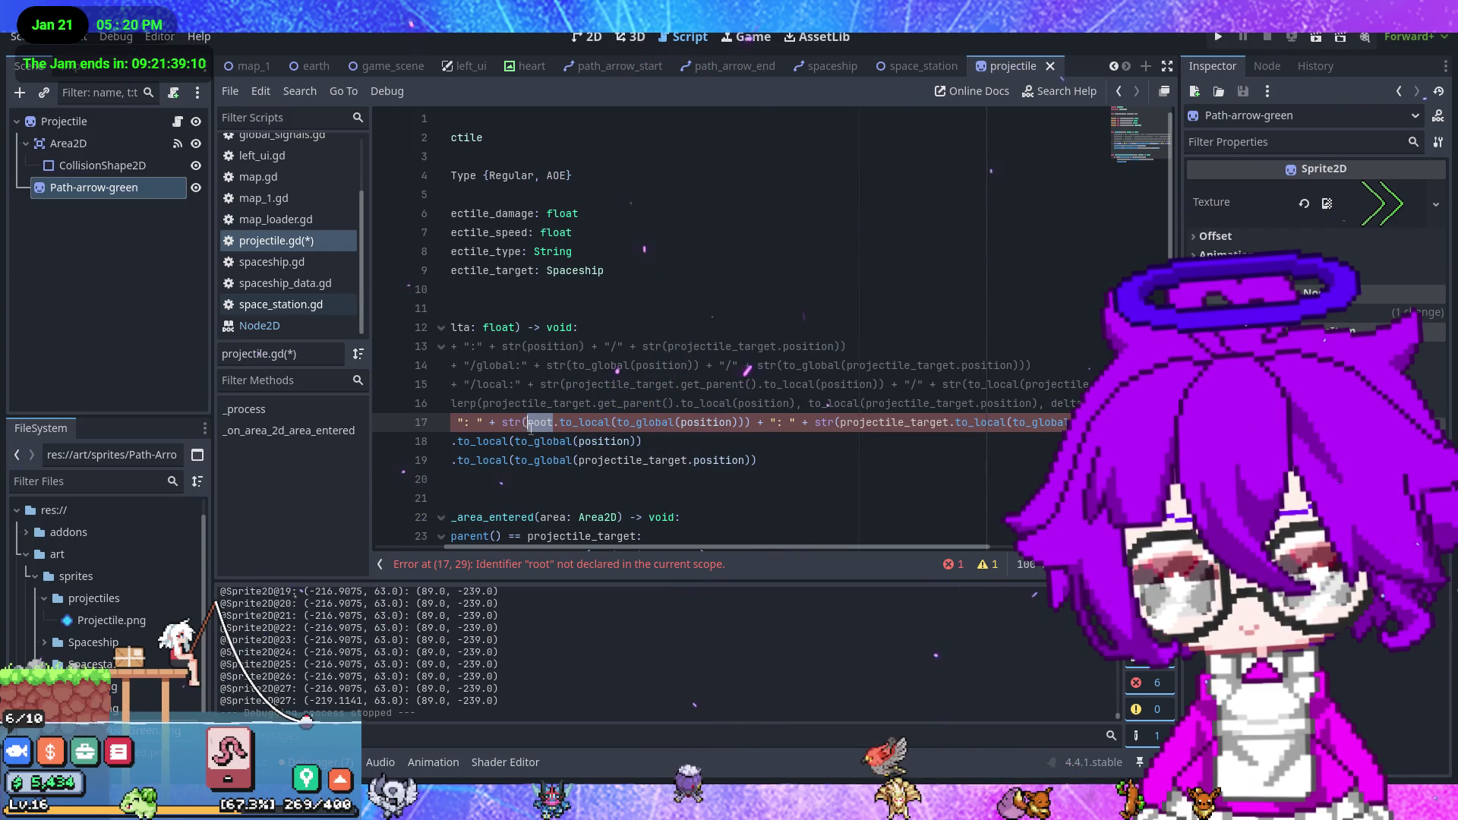
pyautogui.write('get')
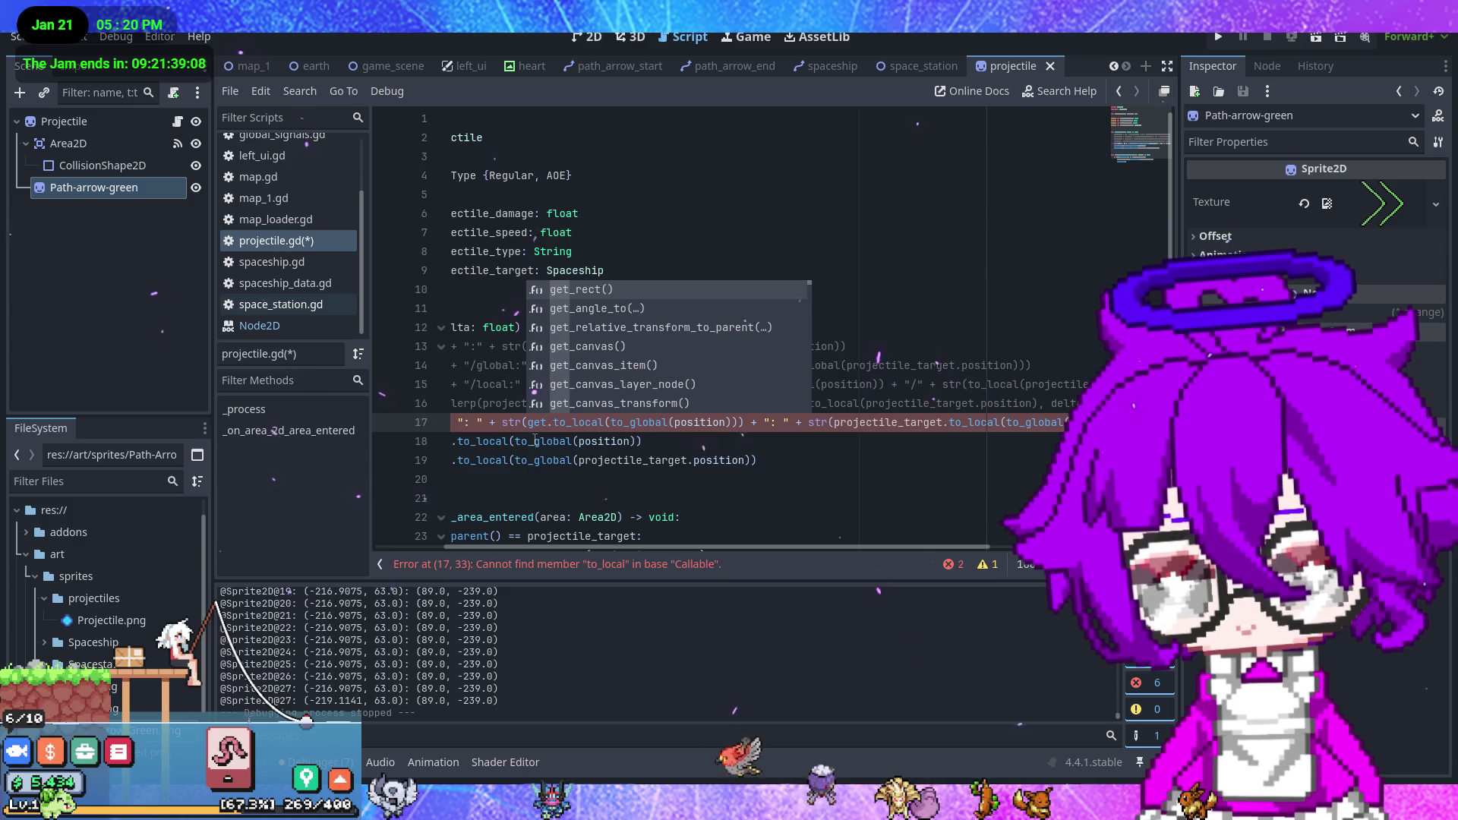
pyautogui.write('_r')
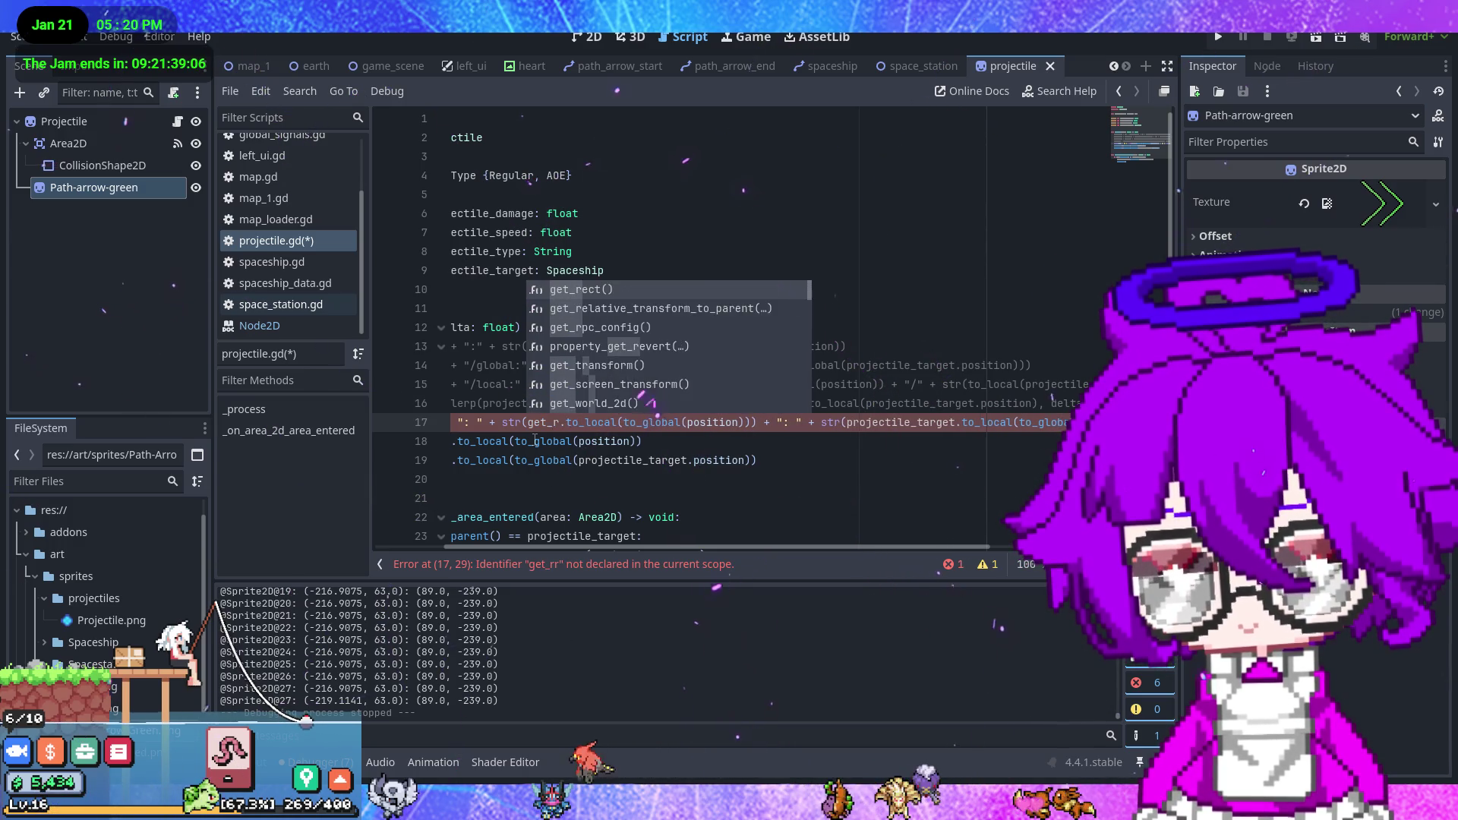
pyautogui.write('oo')
pyautogui.press('BackSpace')
pyautogui.press('BackSpace')
pyautogui.press('BackSpace')
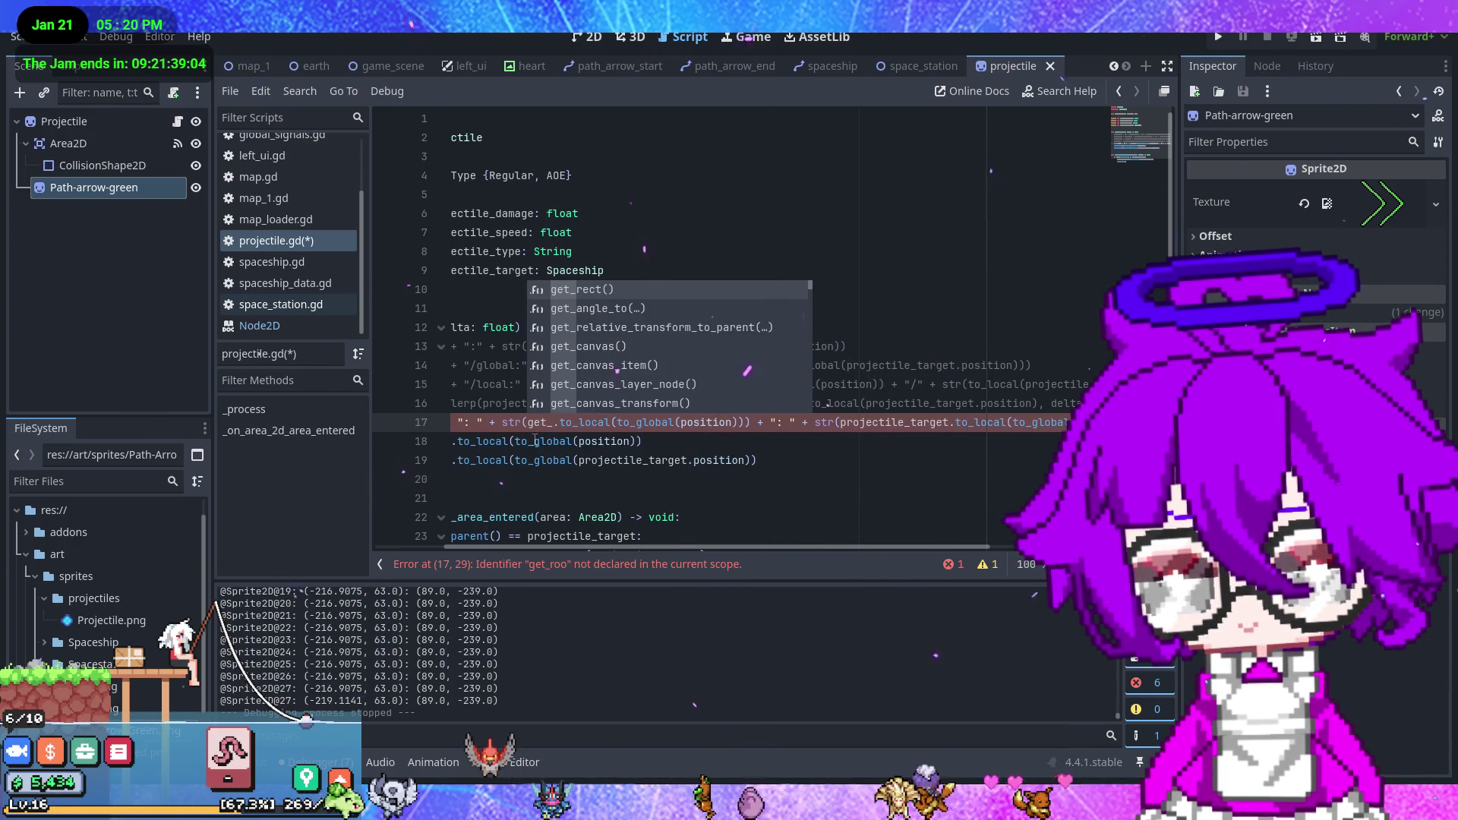
pyautogui.write('tree')
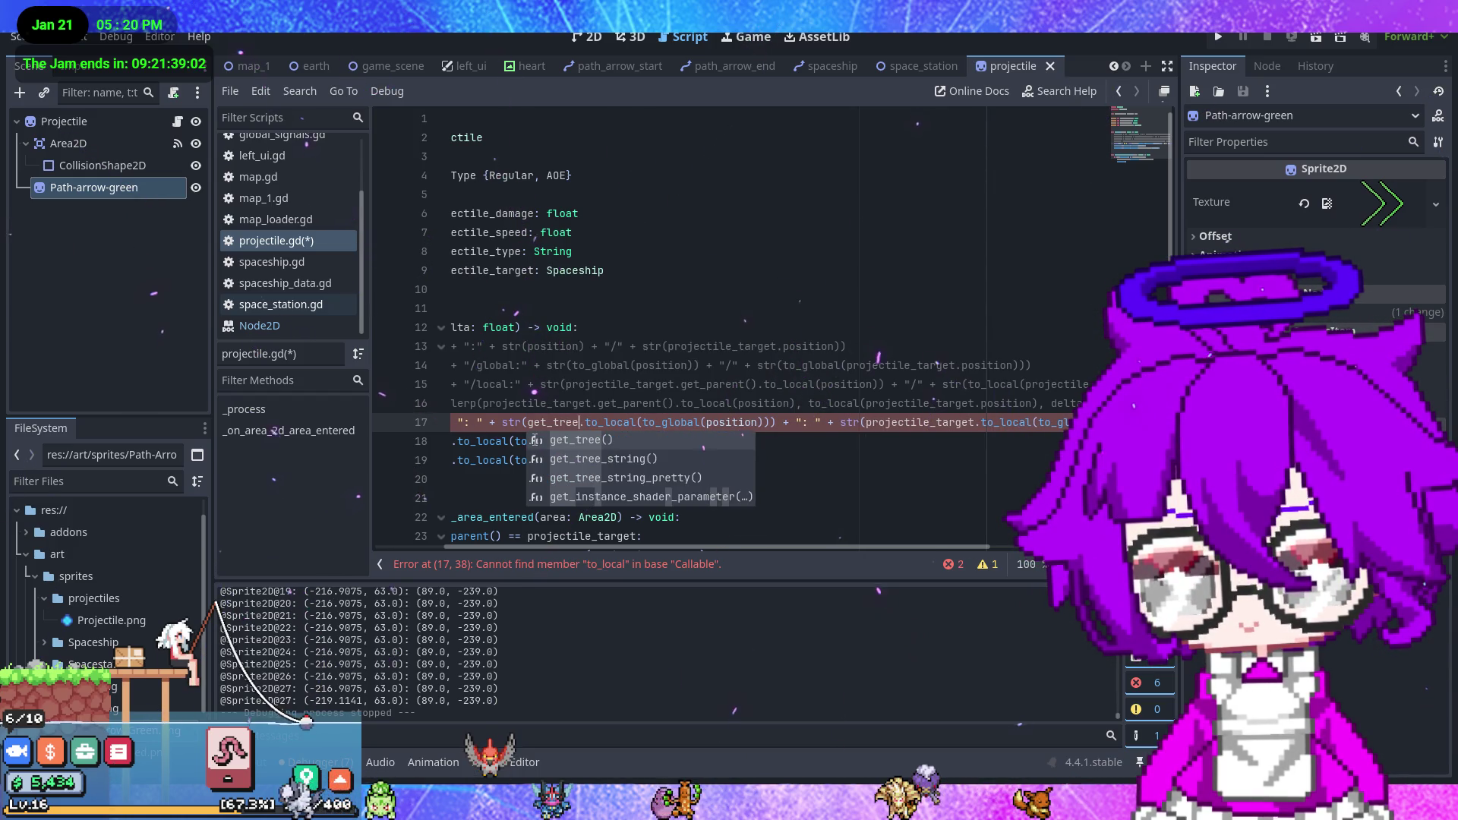
pyautogui.press('Return')
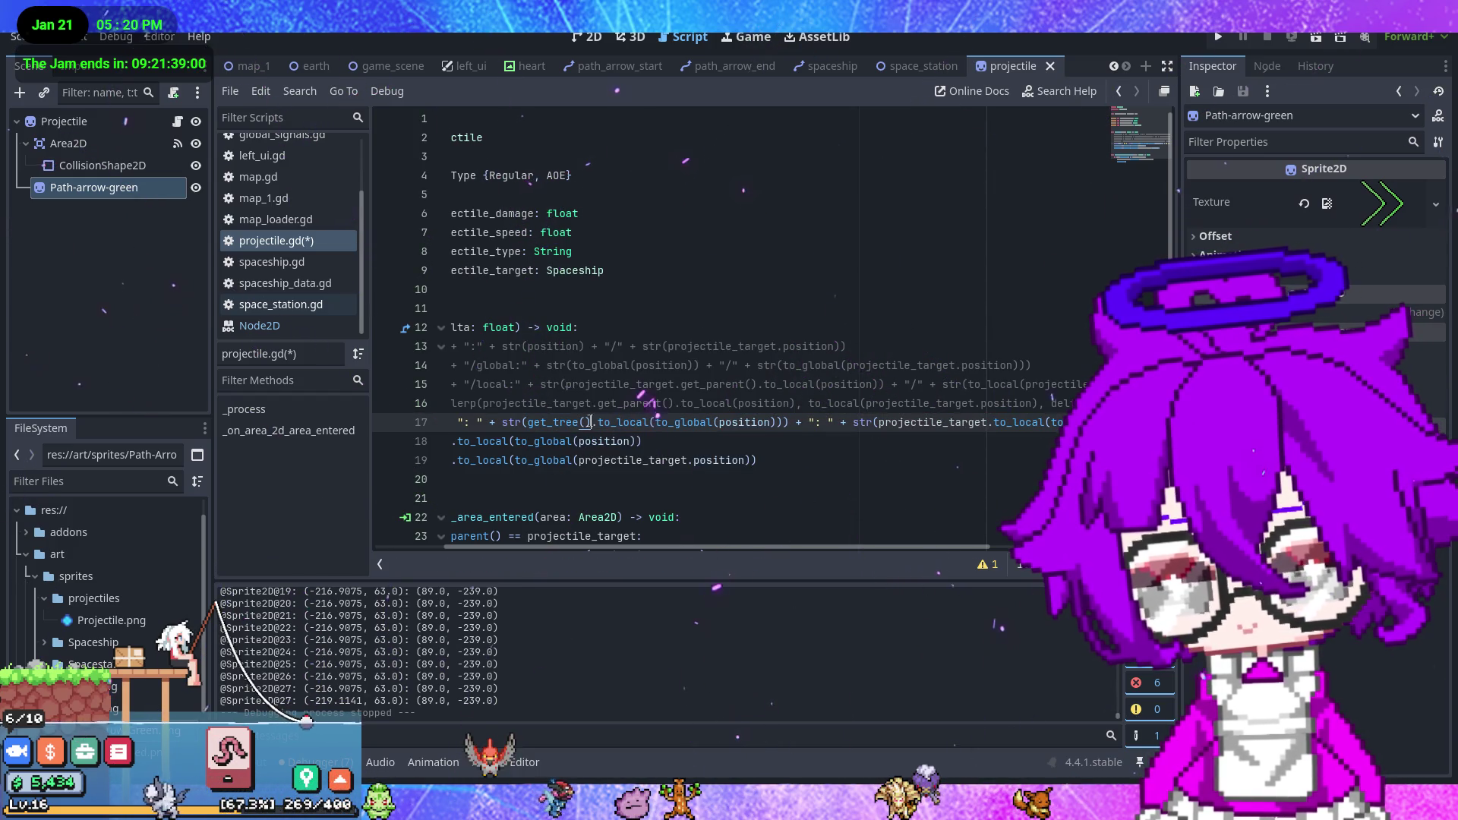
# Step: Paste get_tree() over the second projectile_target, save, and run the game again
pyautogui.moveTo(590, 422); pyautogui.dragTo(531, 424)
pyautogui.hotkey('ctrl', 'c')
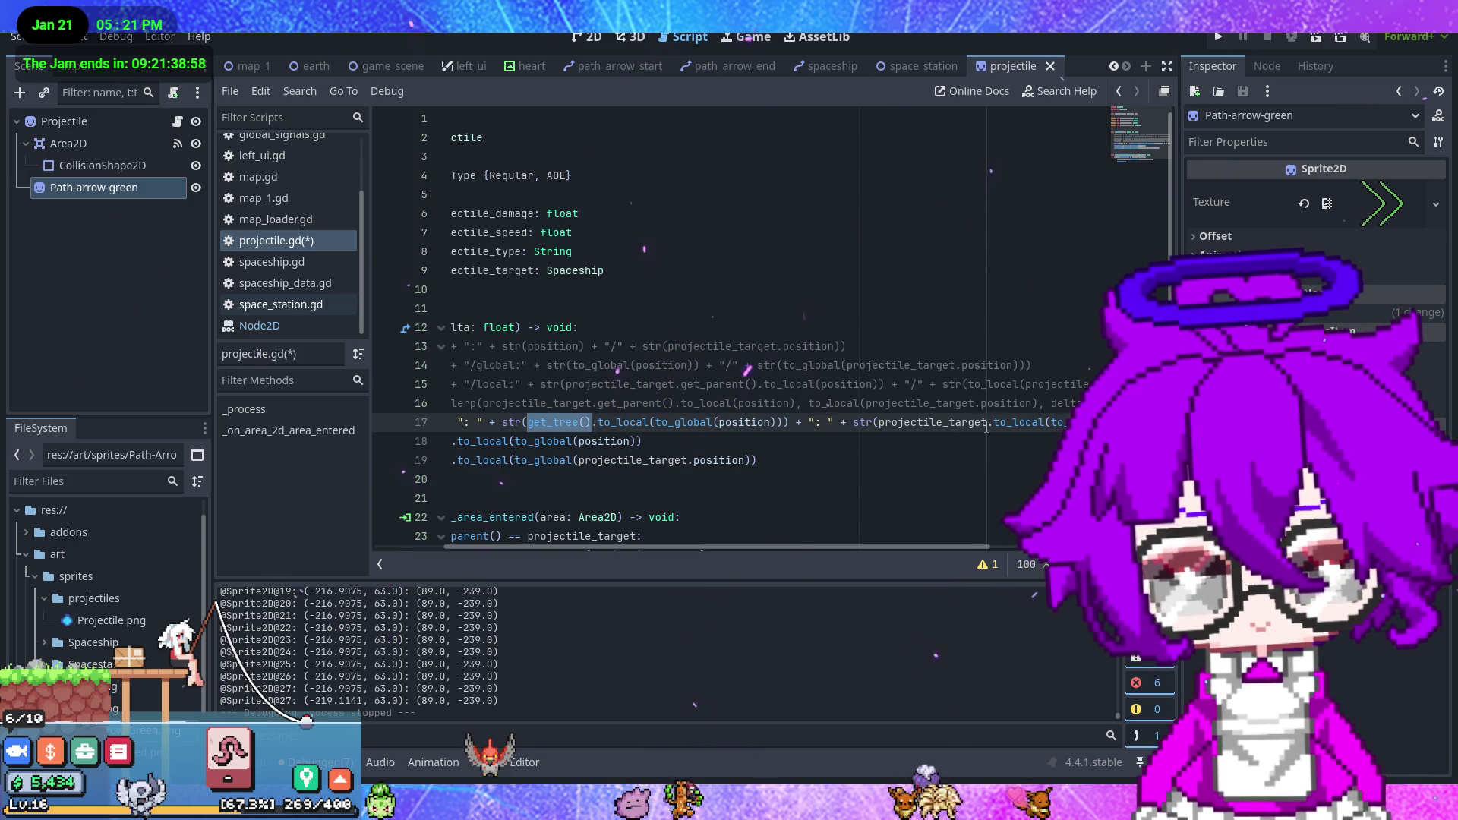
pyautogui.moveTo(944, 430); pyautogui.dragTo(880, 425)
pyautogui.hotkey('ctrl', 'v')
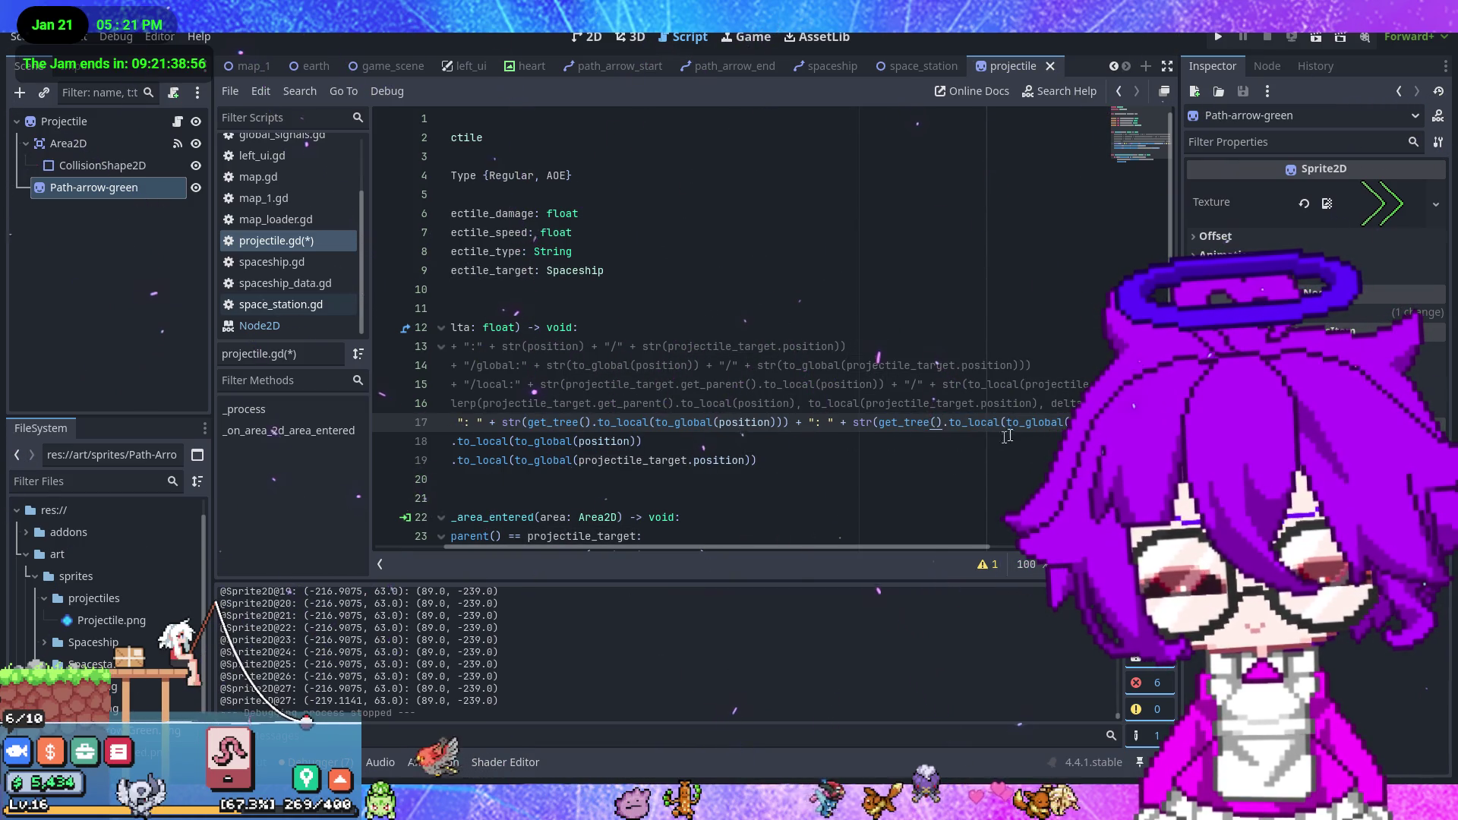
pyautogui.hotkey('ctrl', 's')
pyautogui.click(1215, 40)
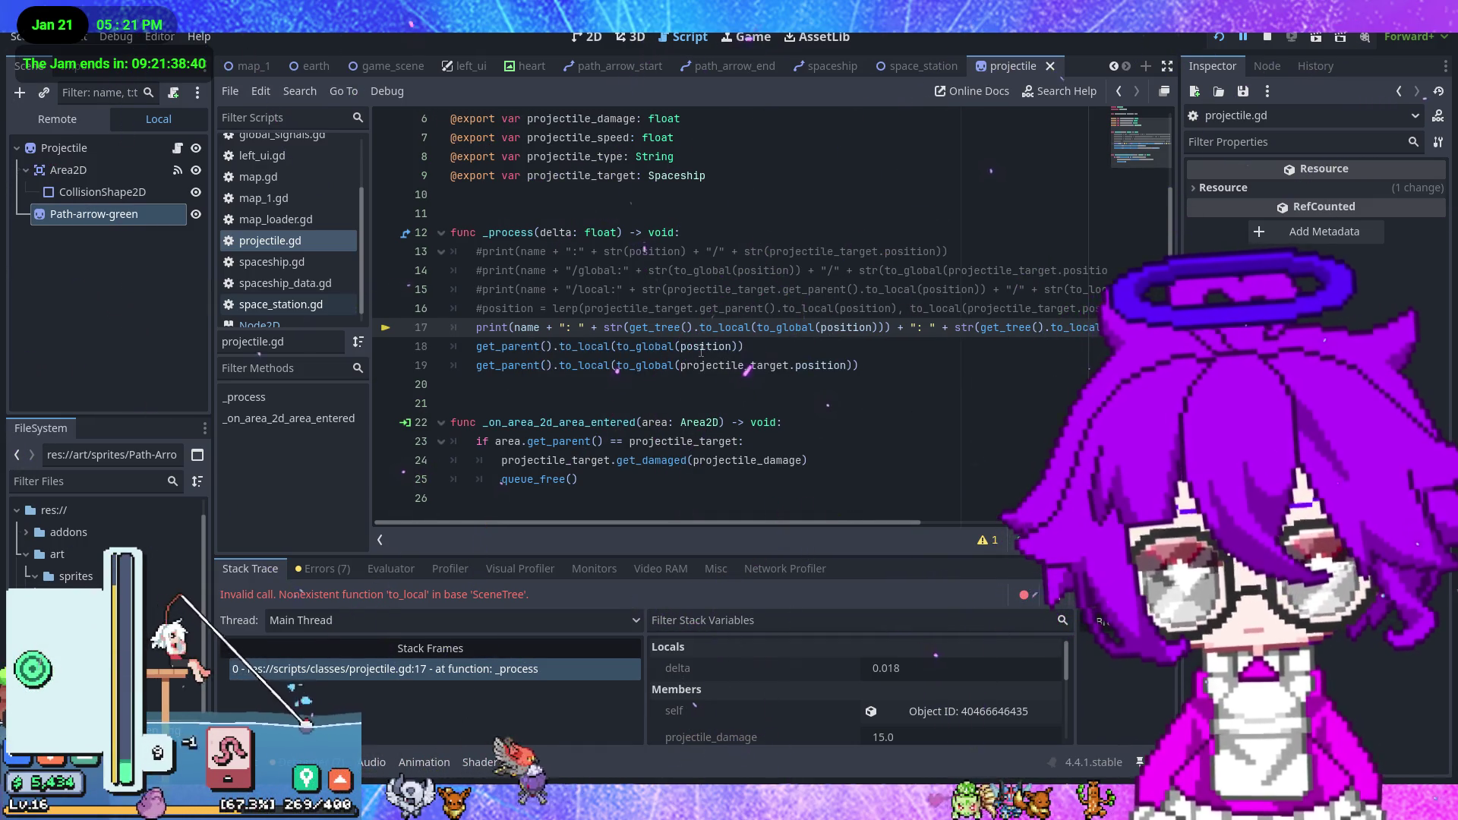
# Step: Select get_tree() on line 17 after the SceneTree to_local error and open Search Help
pyautogui.moveTo(693, 327); pyautogui.dragTo(631, 332)
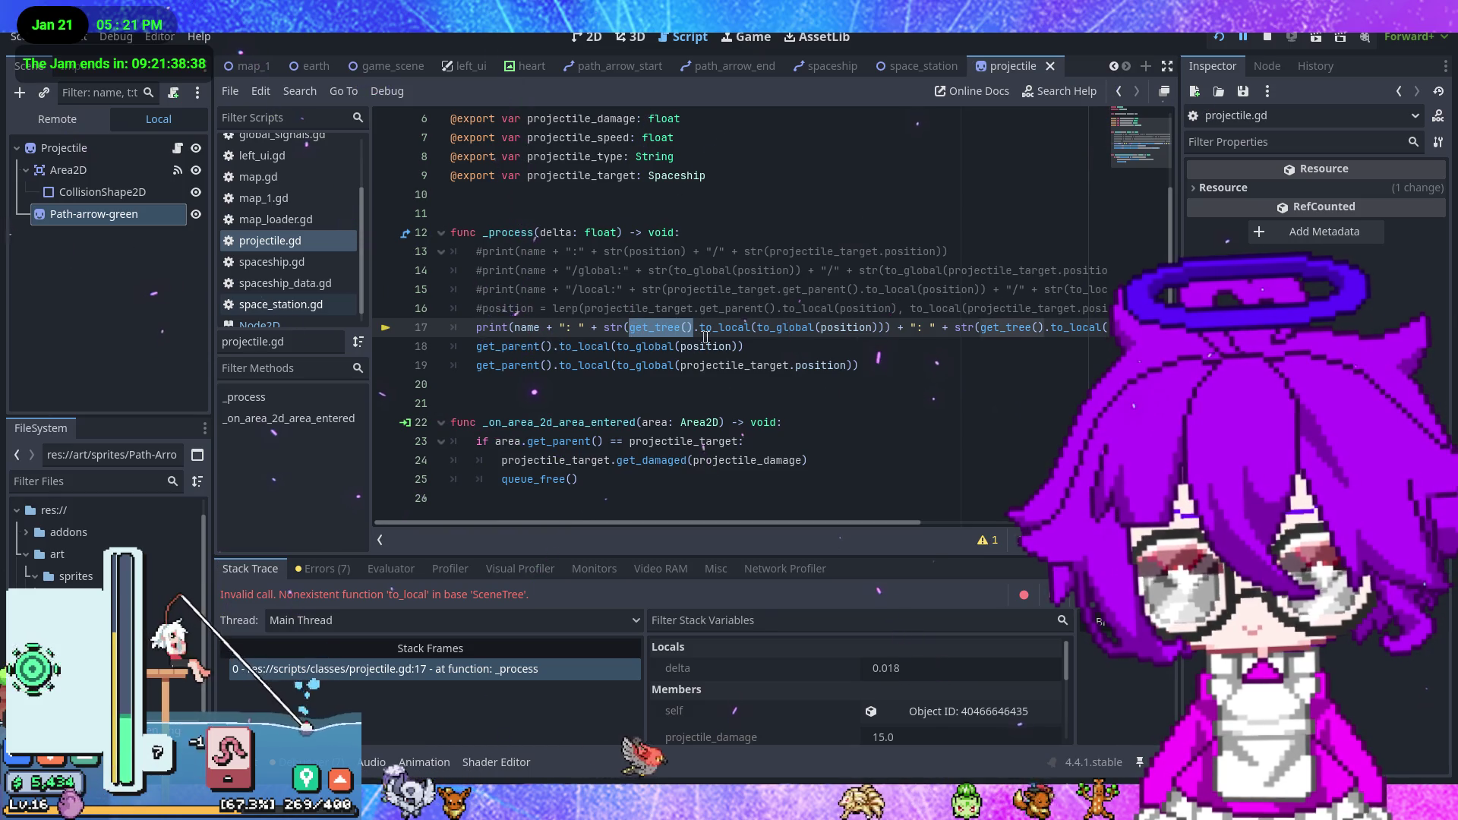
pyautogui.click(1057, 94)
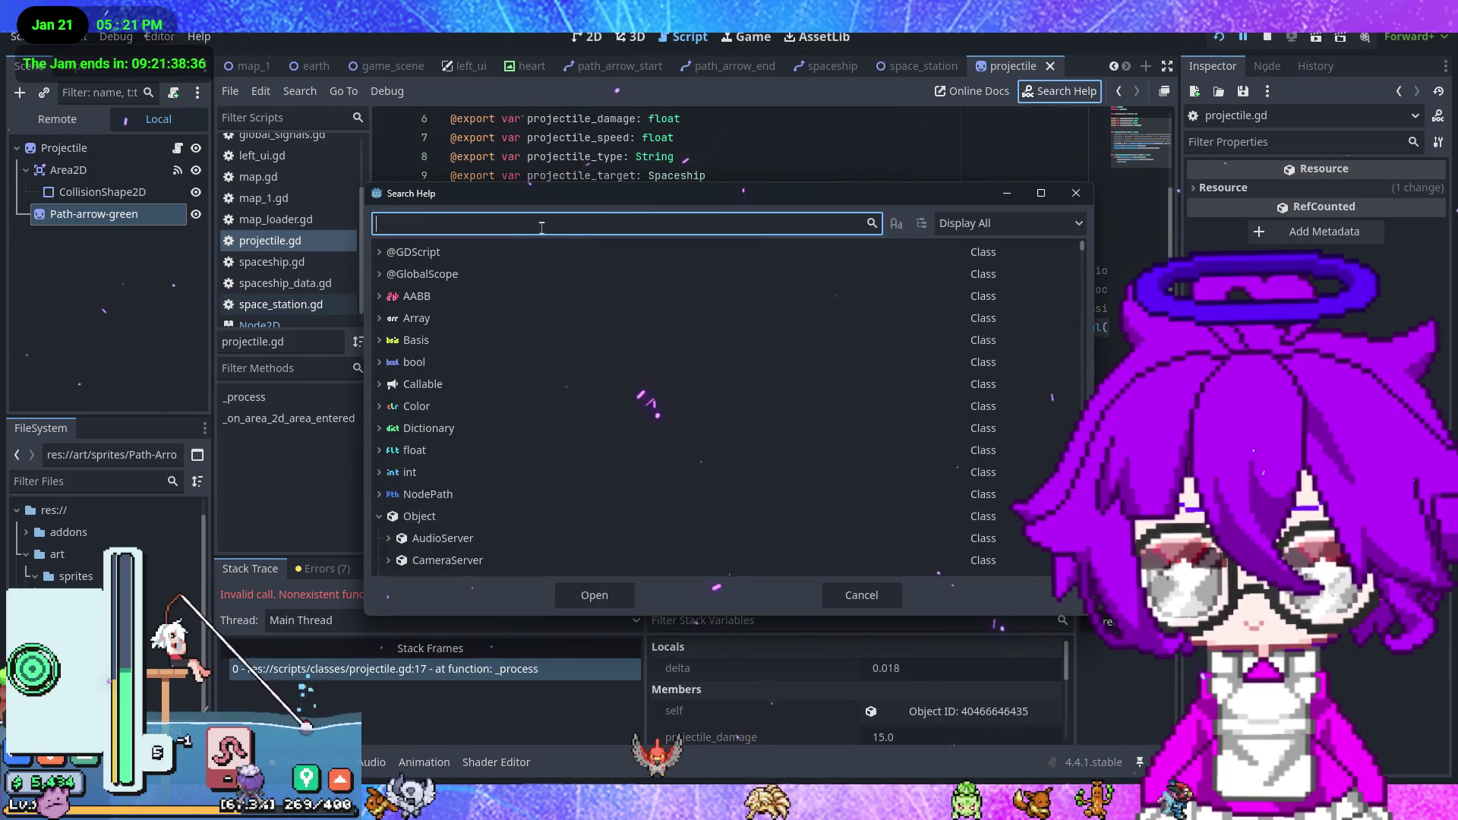
# Step: Read SceneTree's root property docs via a 'root' search, then go back to projectile.gd
pyautogui.write('root')
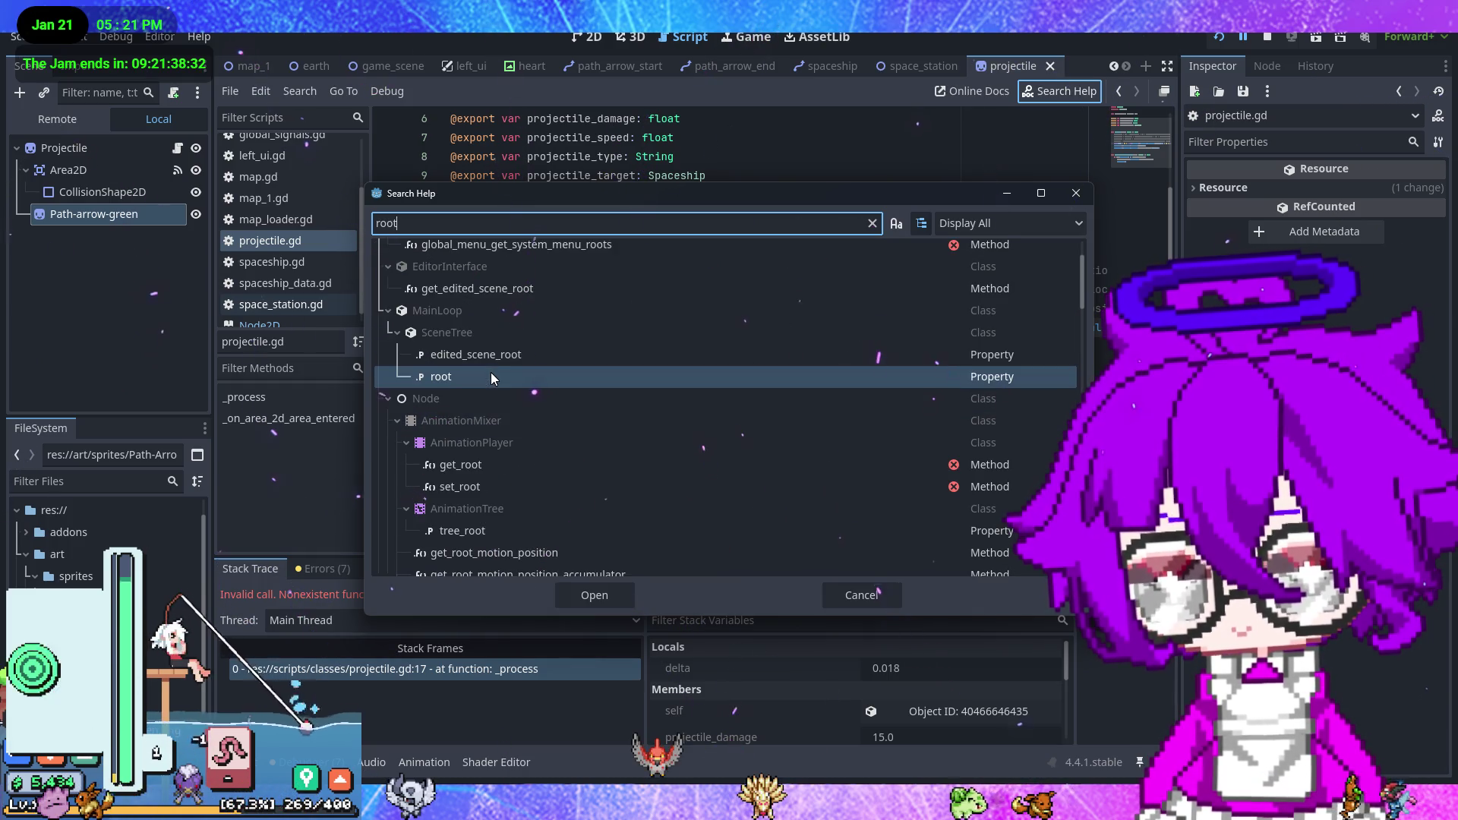
pyautogui.click(488, 374)
pyautogui.doubleClick(488, 376)
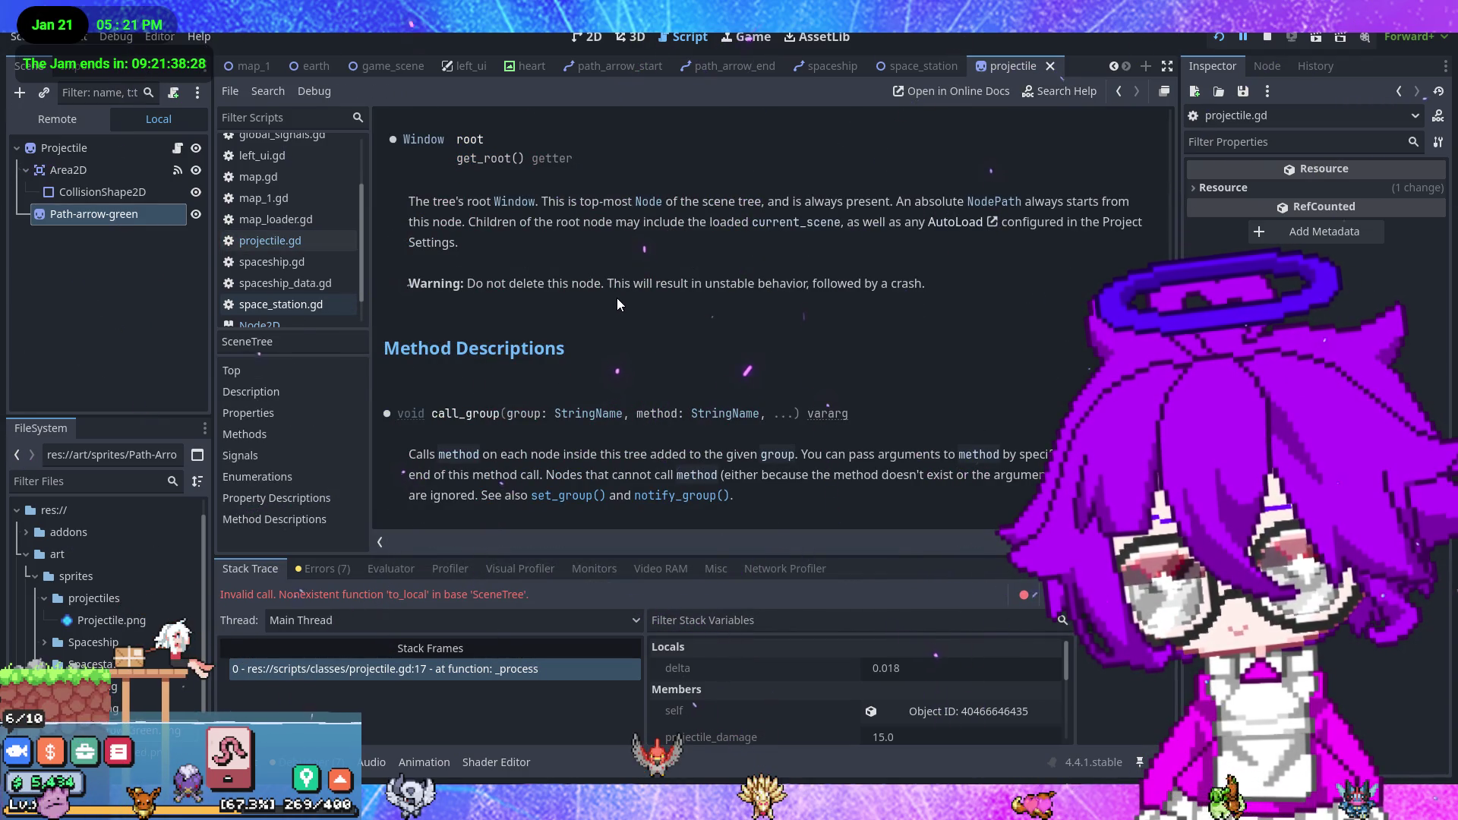
pyautogui.click(319, 242)
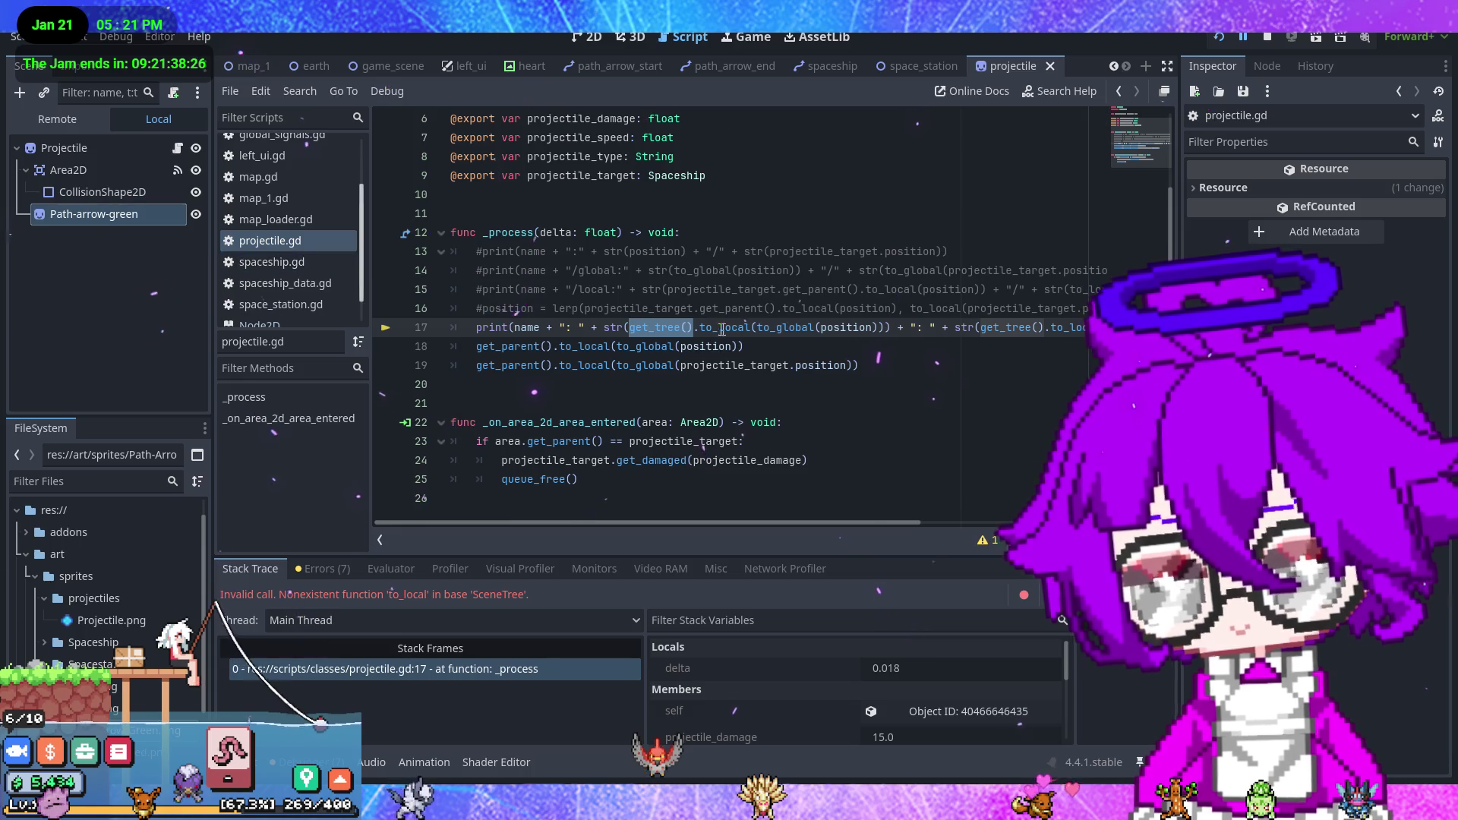
# Step: Type get_root() on line 17 and prefix it with Window from autocomplete
pyautogui.write('get_')
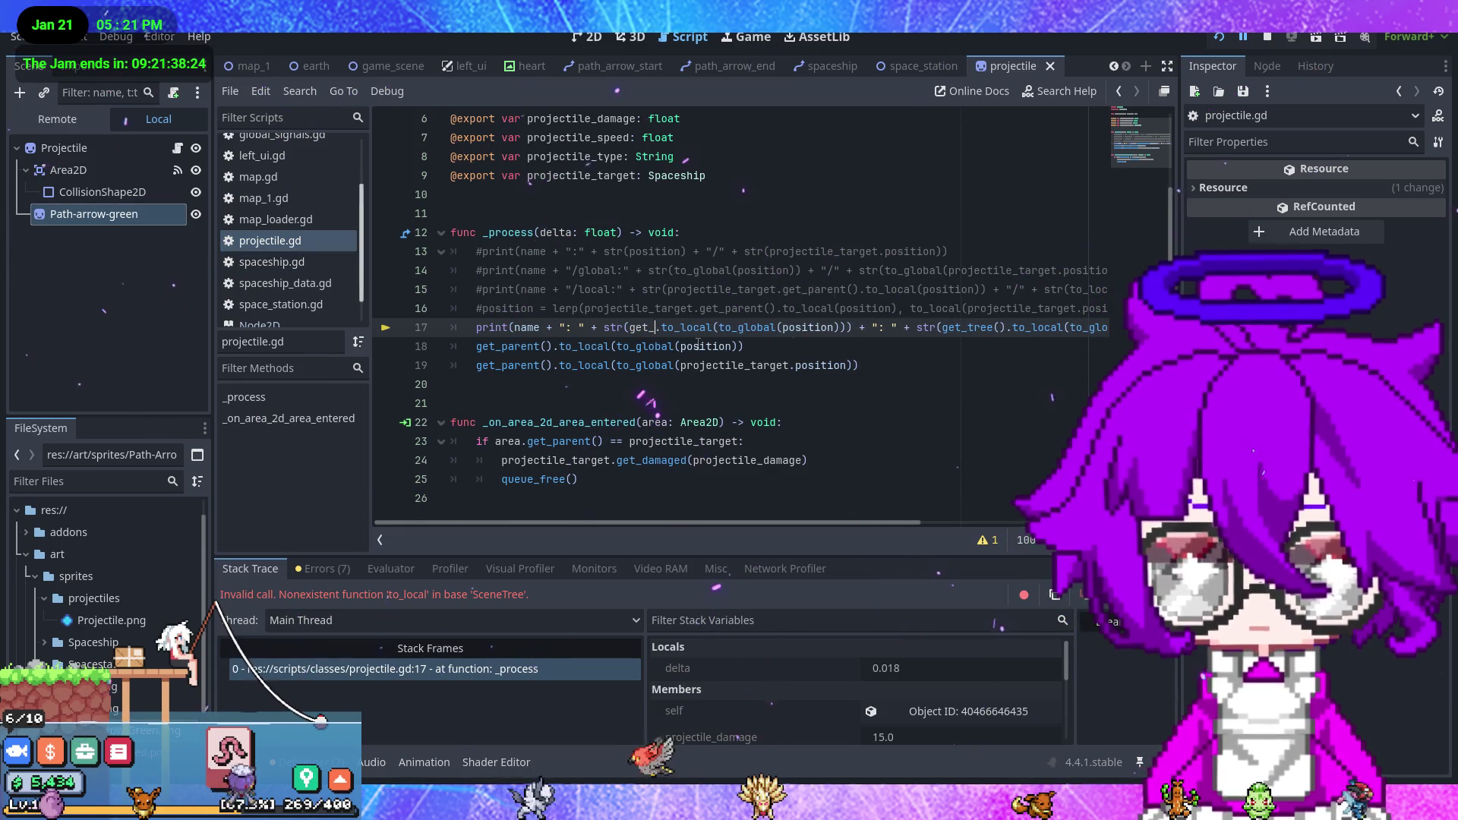
pyautogui.write('root')
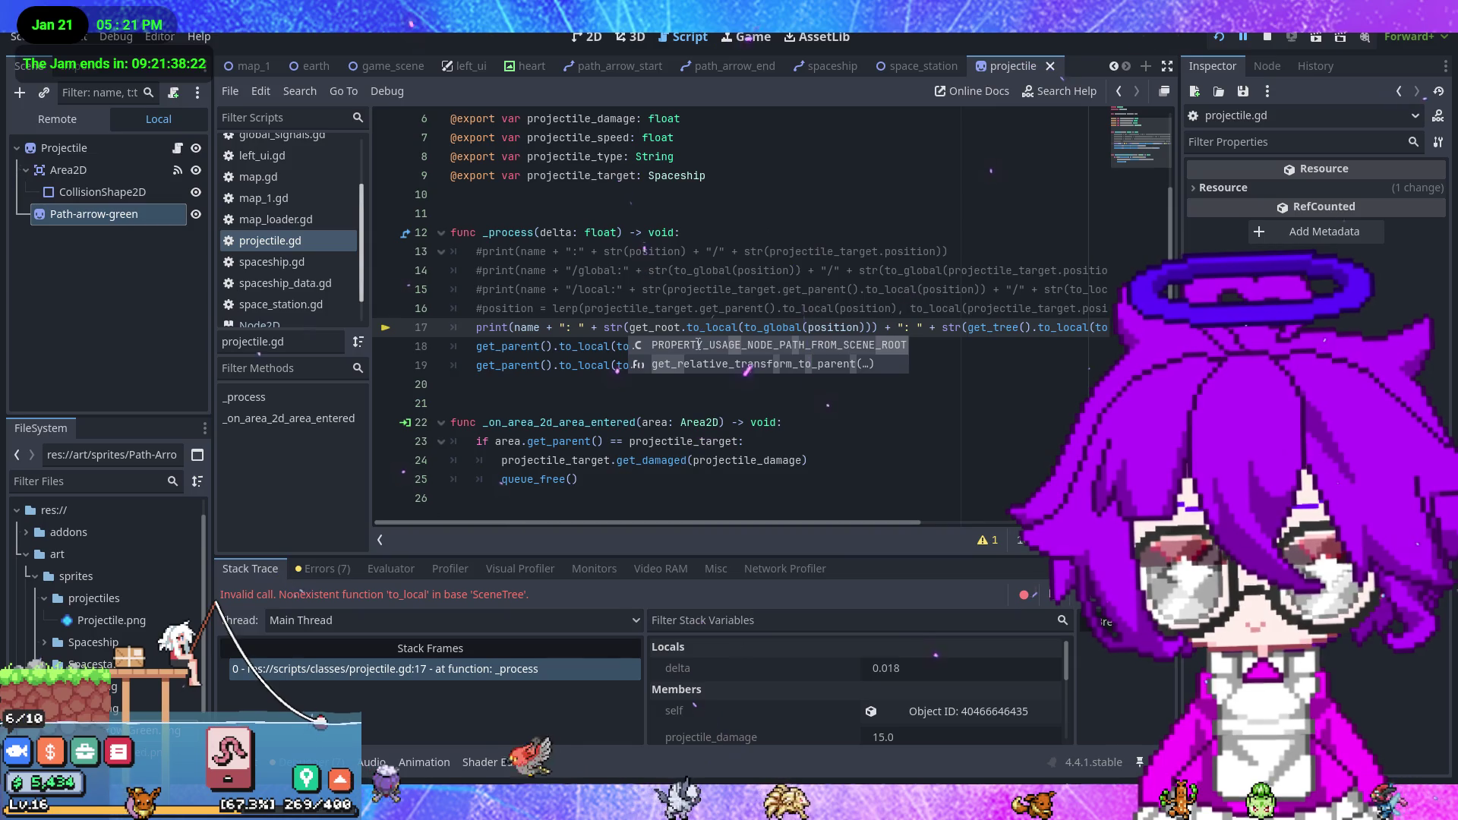
pyautogui.write('()')
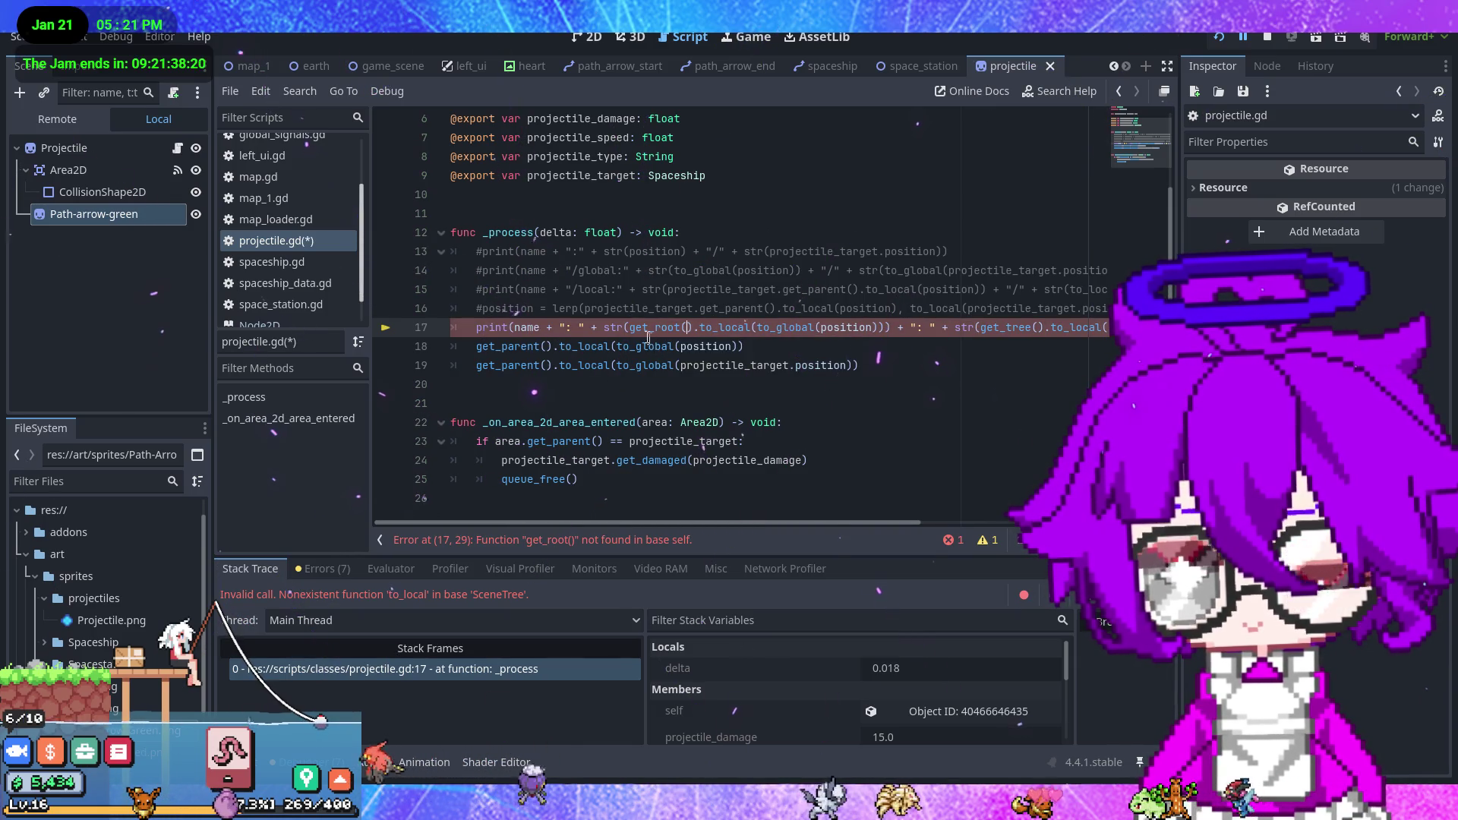
pyautogui.click(629, 327)
pyautogui.write('wind')
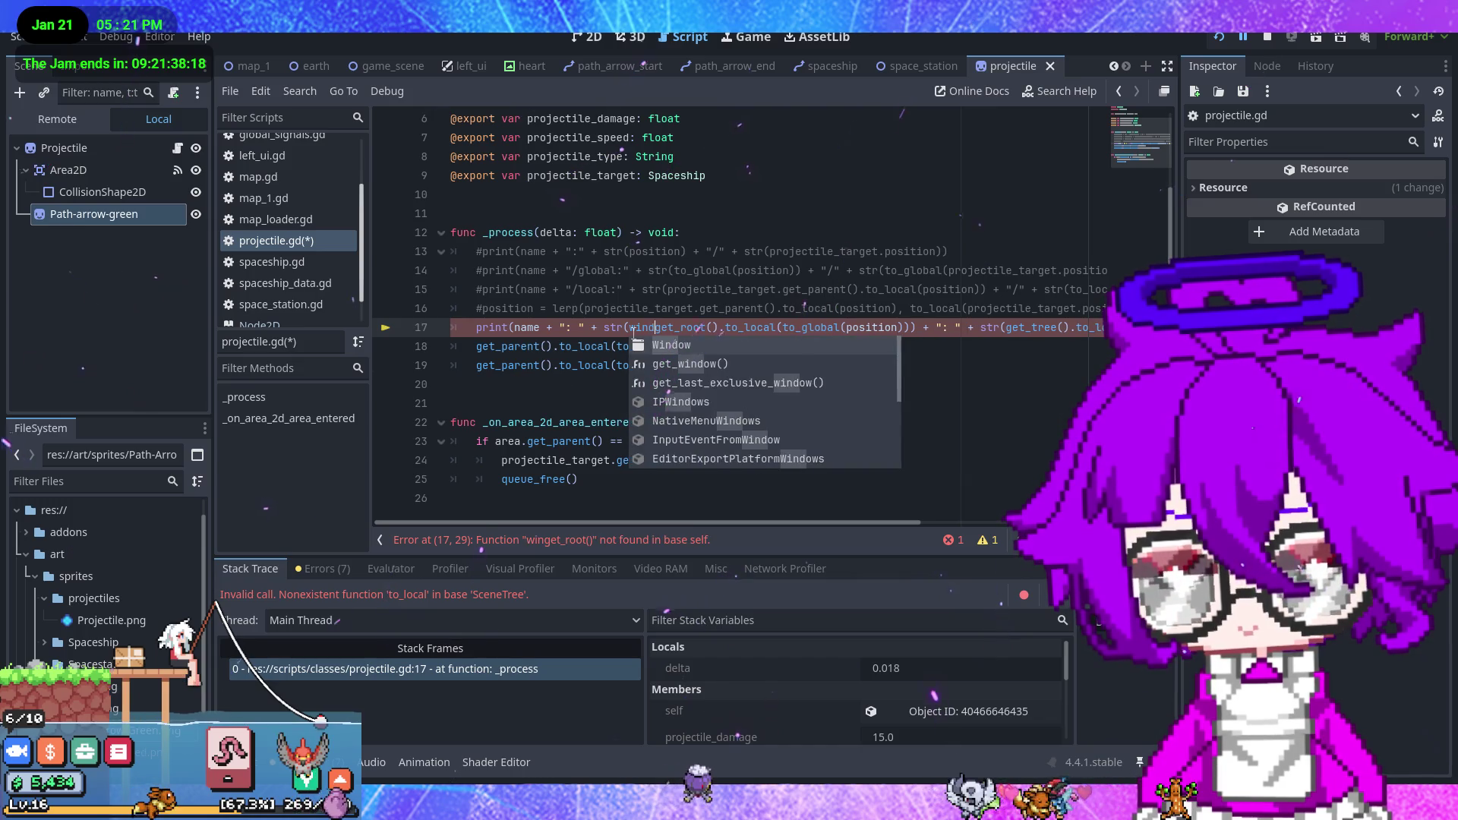
pyautogui.press('Tab')
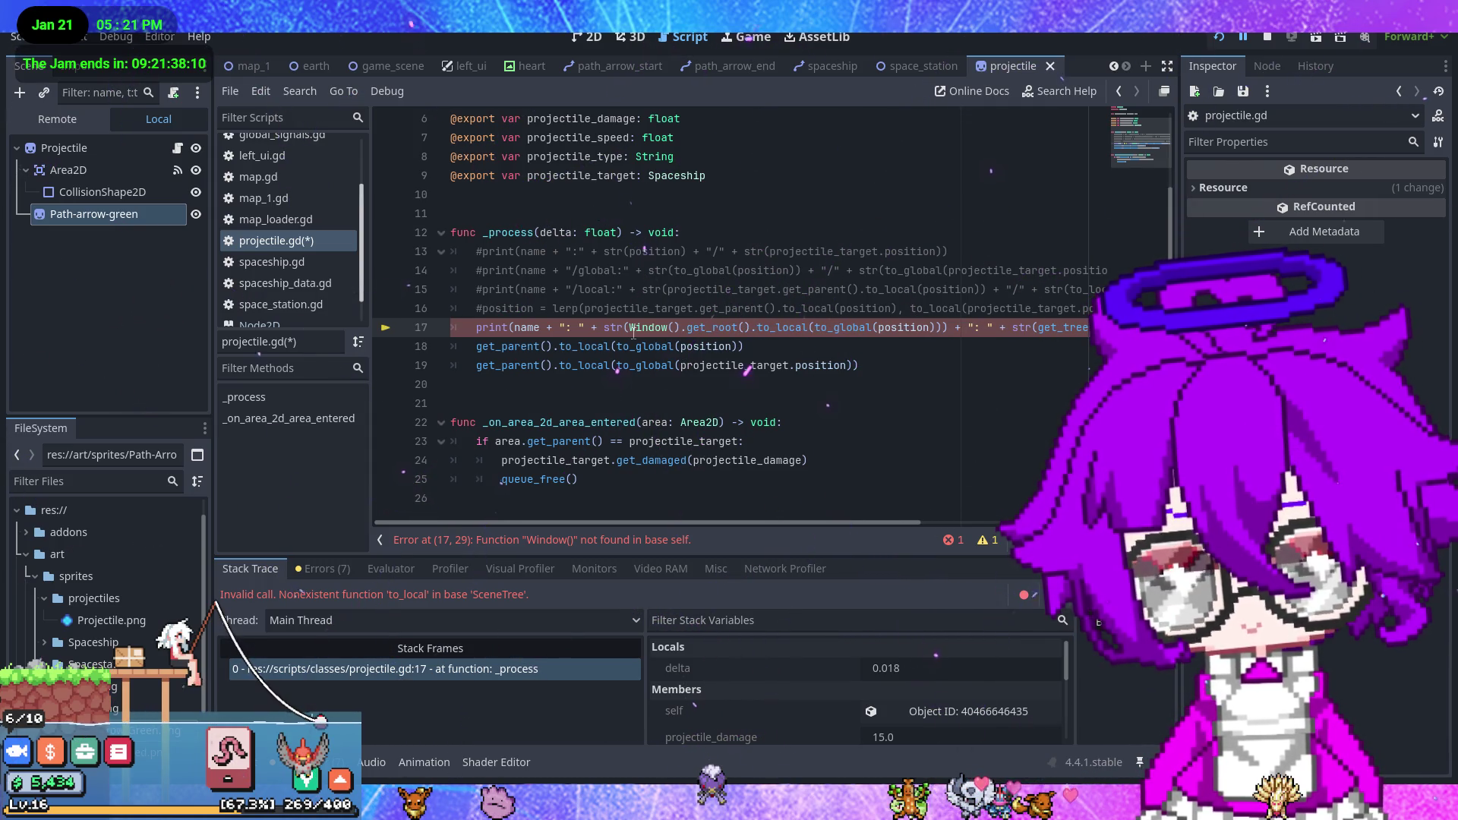
# Step: Remove Window.get_root() from line 17 and start typing 'get' in its place
pyautogui.click(816, 353)
pyautogui.click(679, 329)
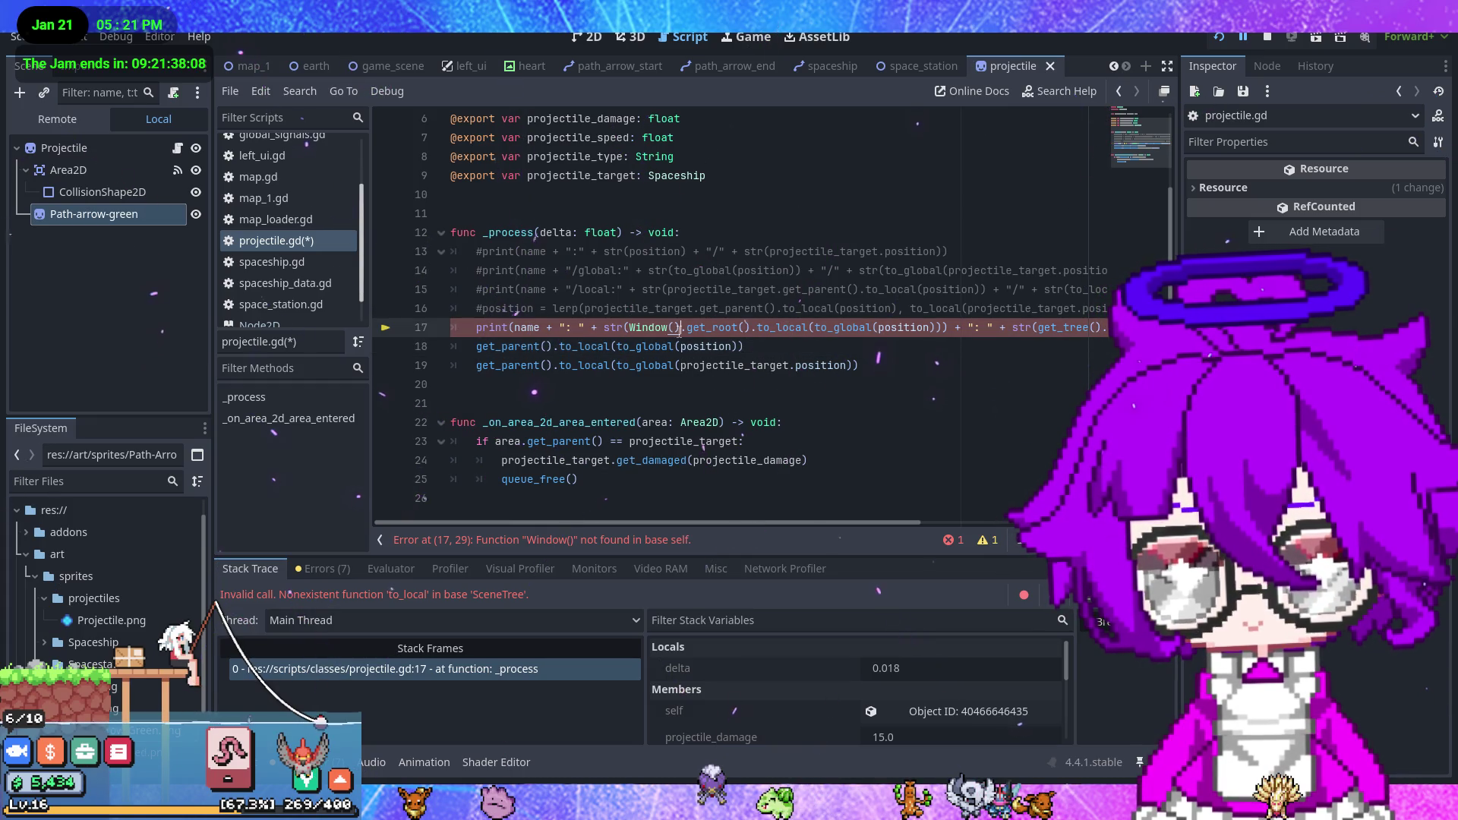
pyautogui.press('BackSpace')
pyautogui.press('BackSpace')
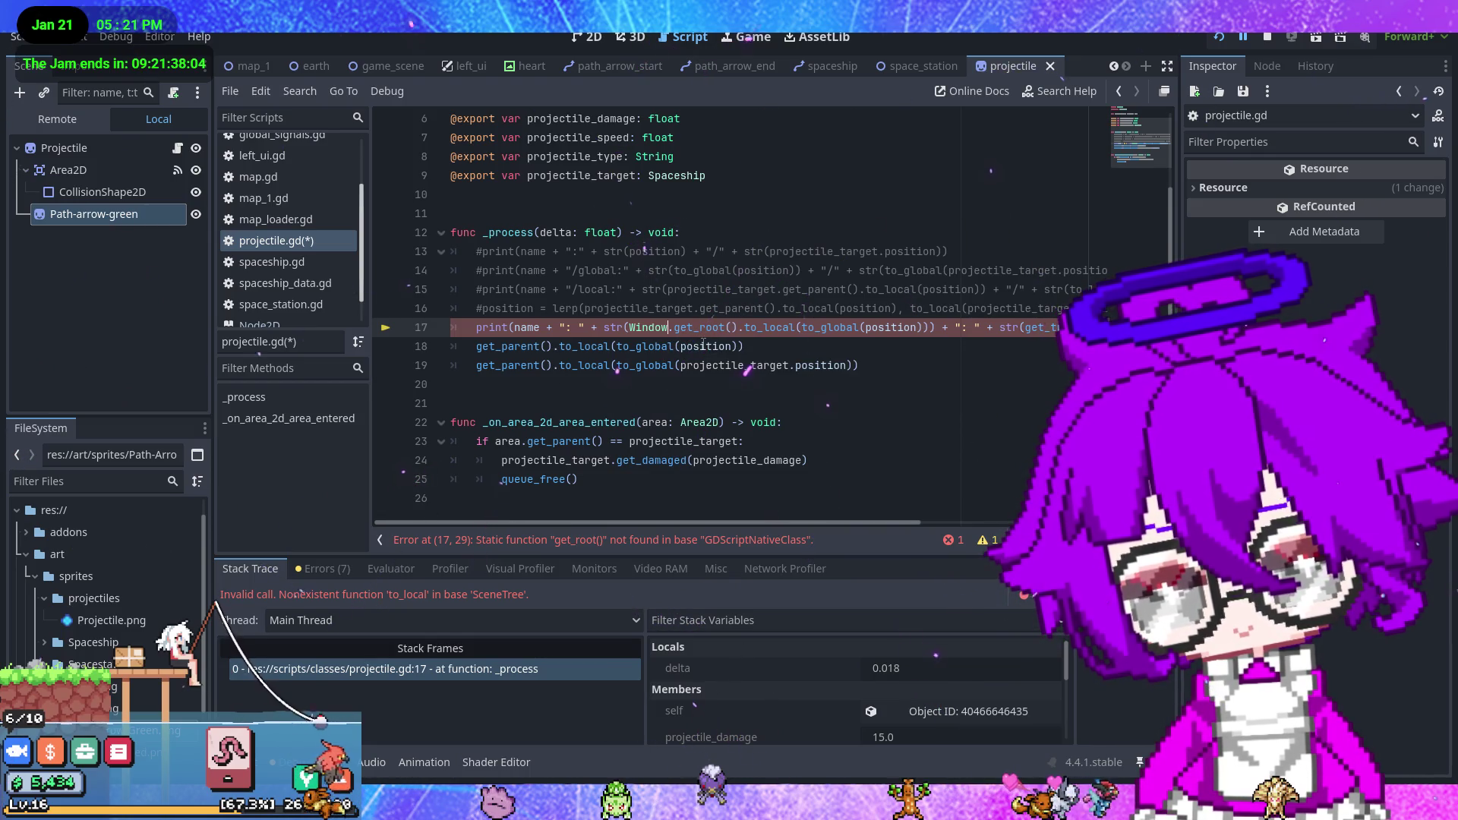
pyautogui.moveTo(740, 328); pyautogui.dragTo(629, 328)
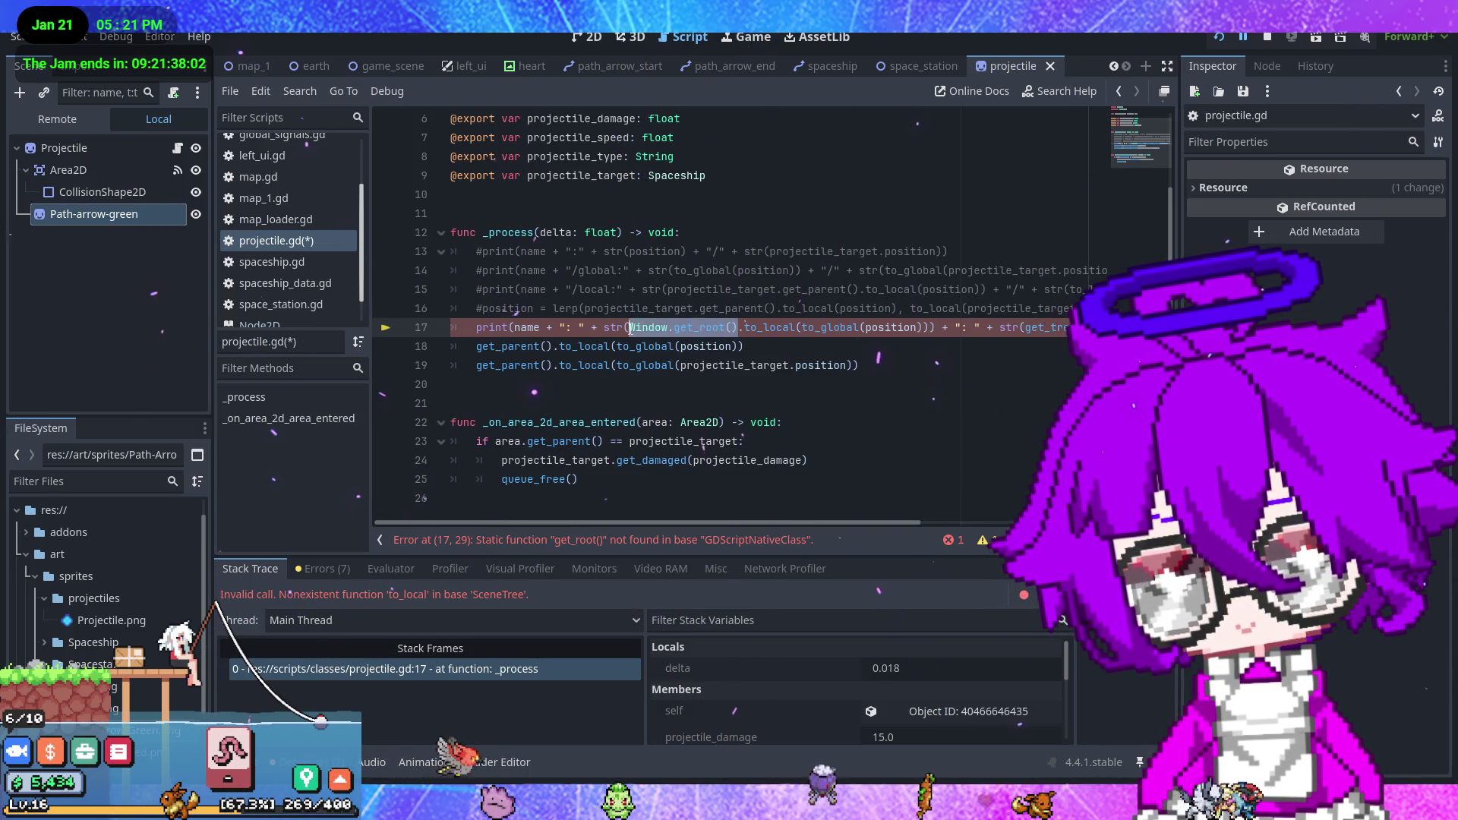
pyautogui.press('BackSpace')
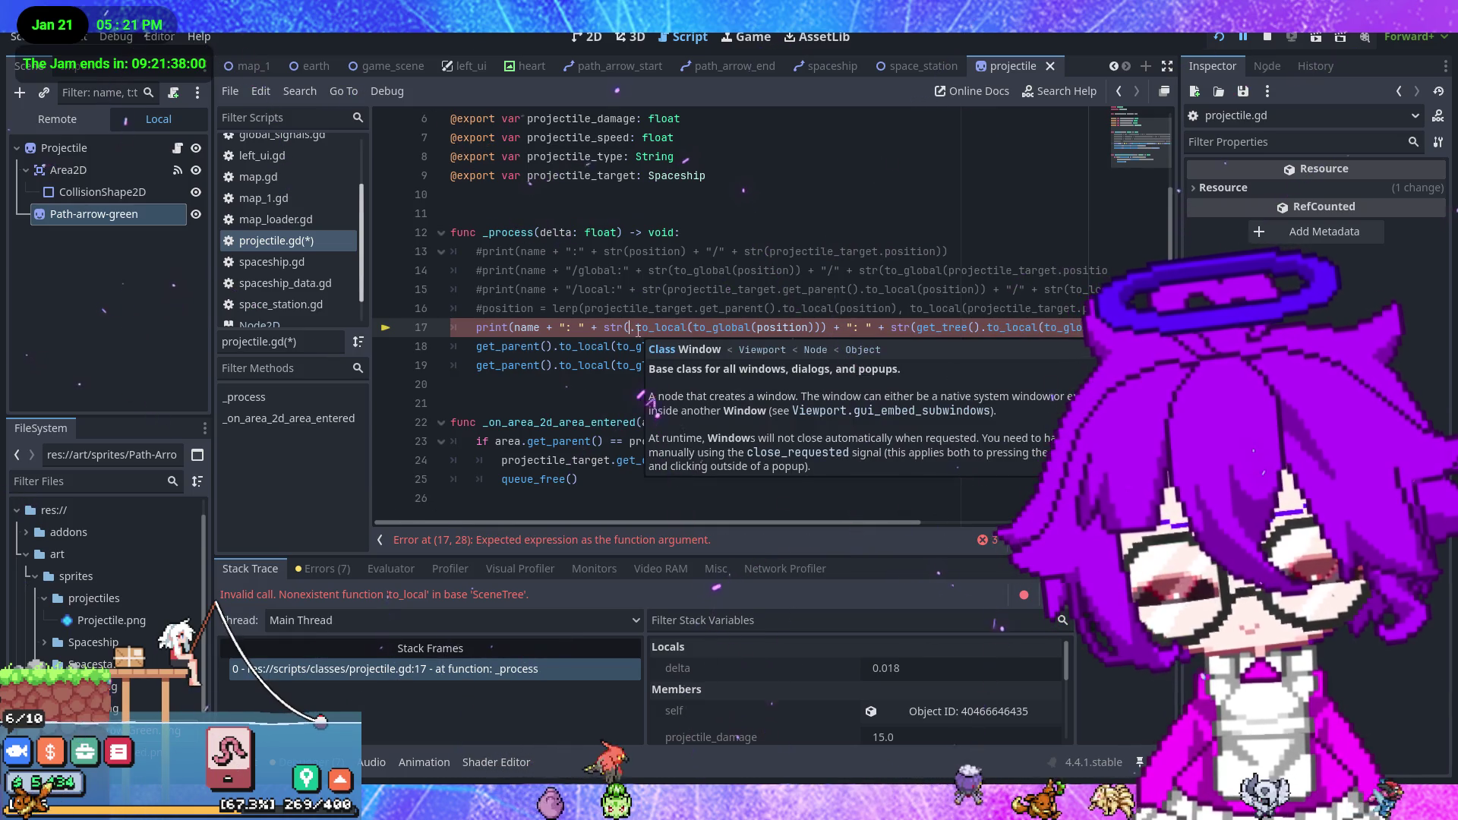
pyautogui.write('get')
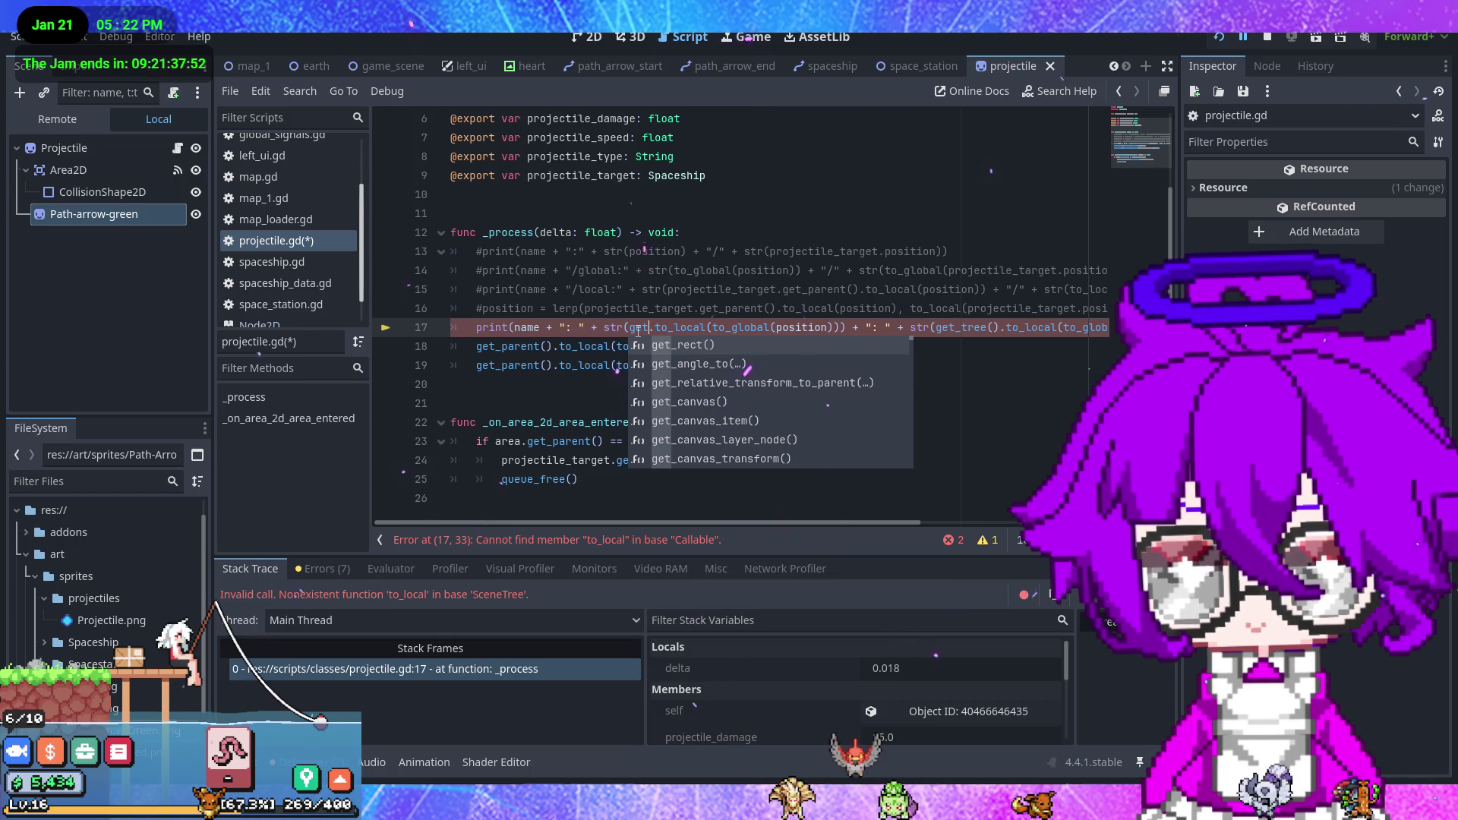
# Step: Search the help for 'root' and open AnimationMixer's root_node documentation
pyautogui.click(1059, 91)
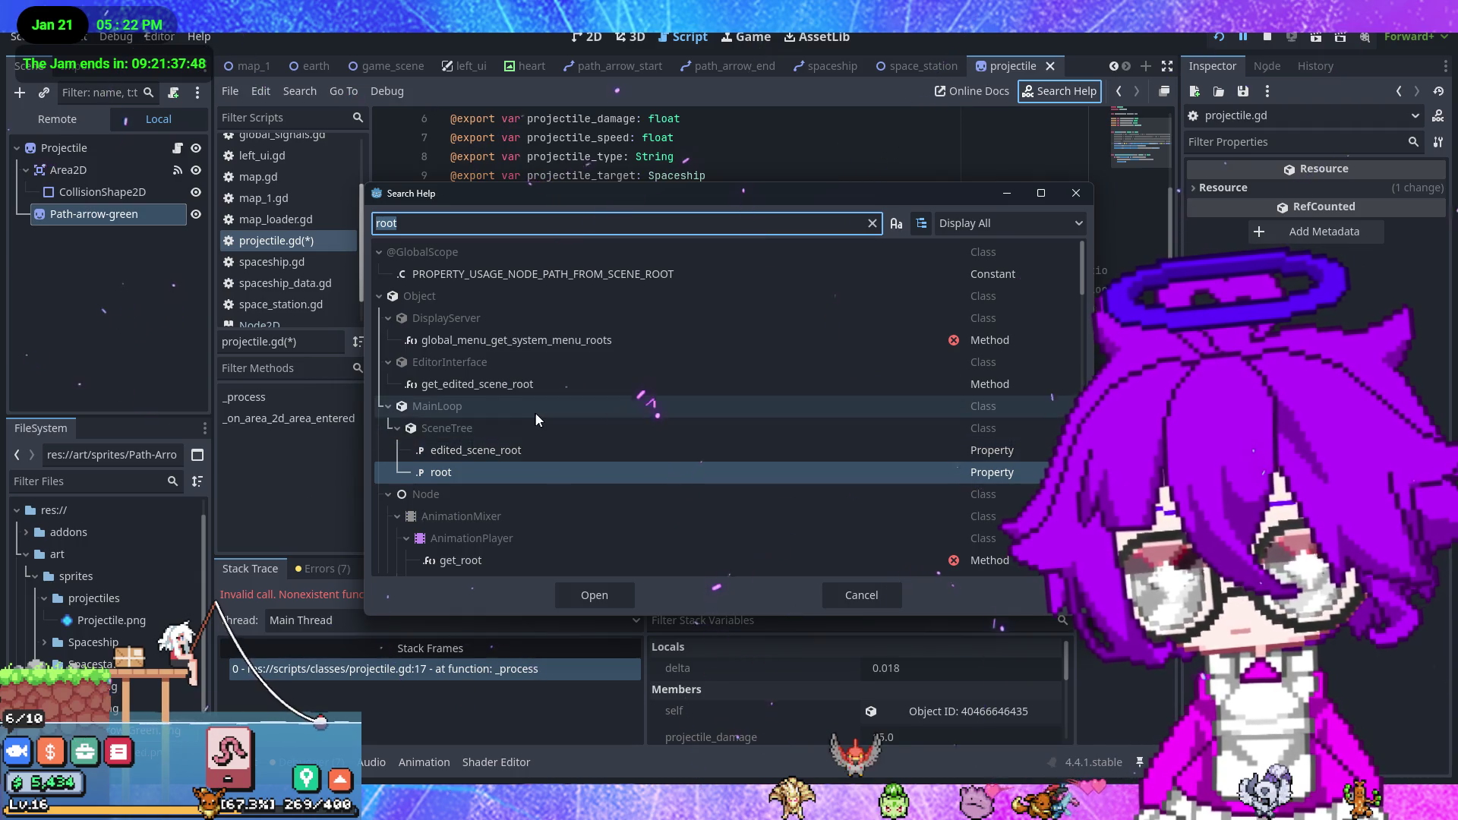
pyautogui.scroll(-3, 535, 412)
pyautogui.scroll(-7, 547, 433)
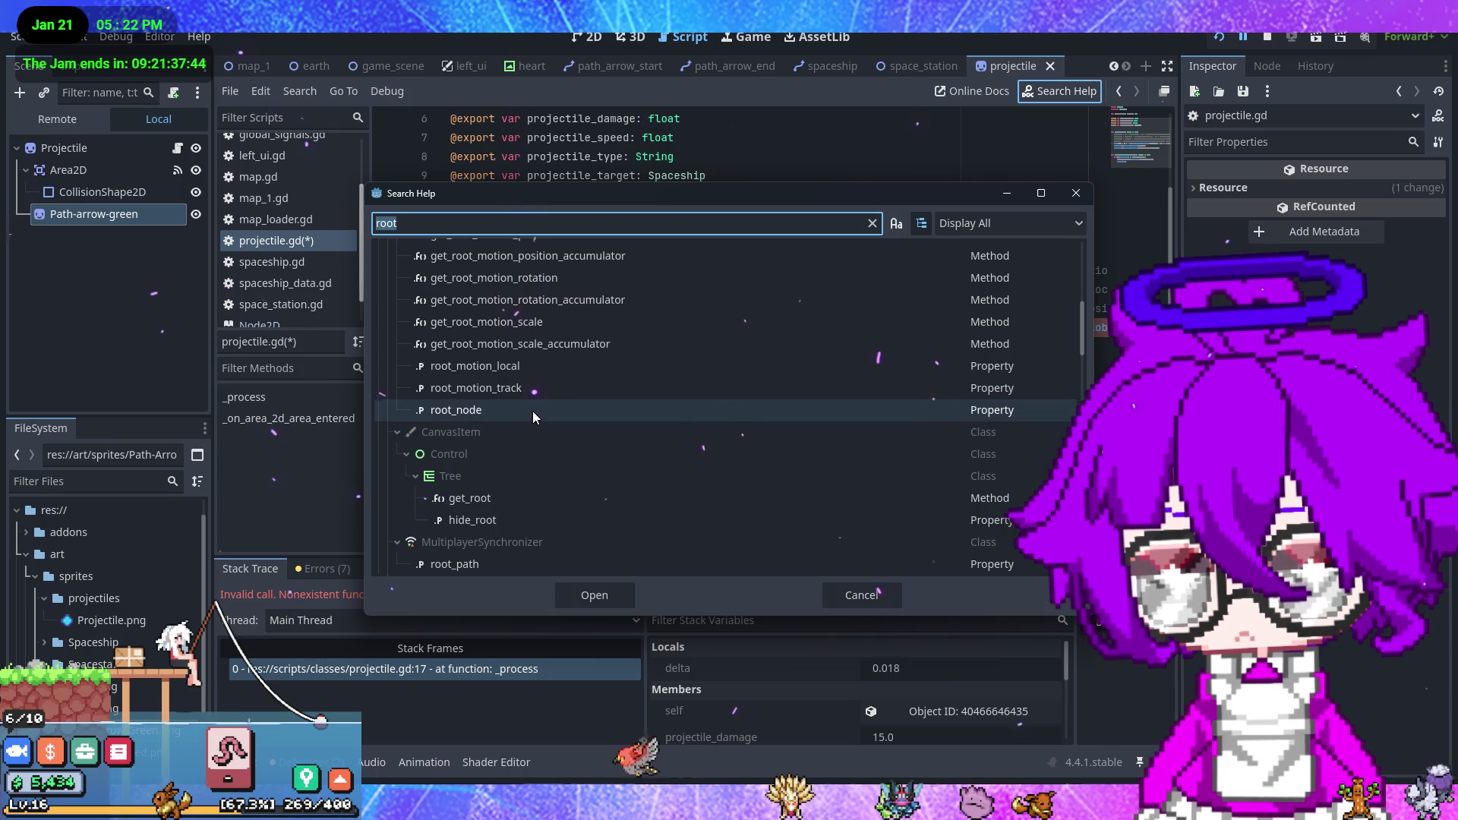
pyautogui.moveTo(531, 412)
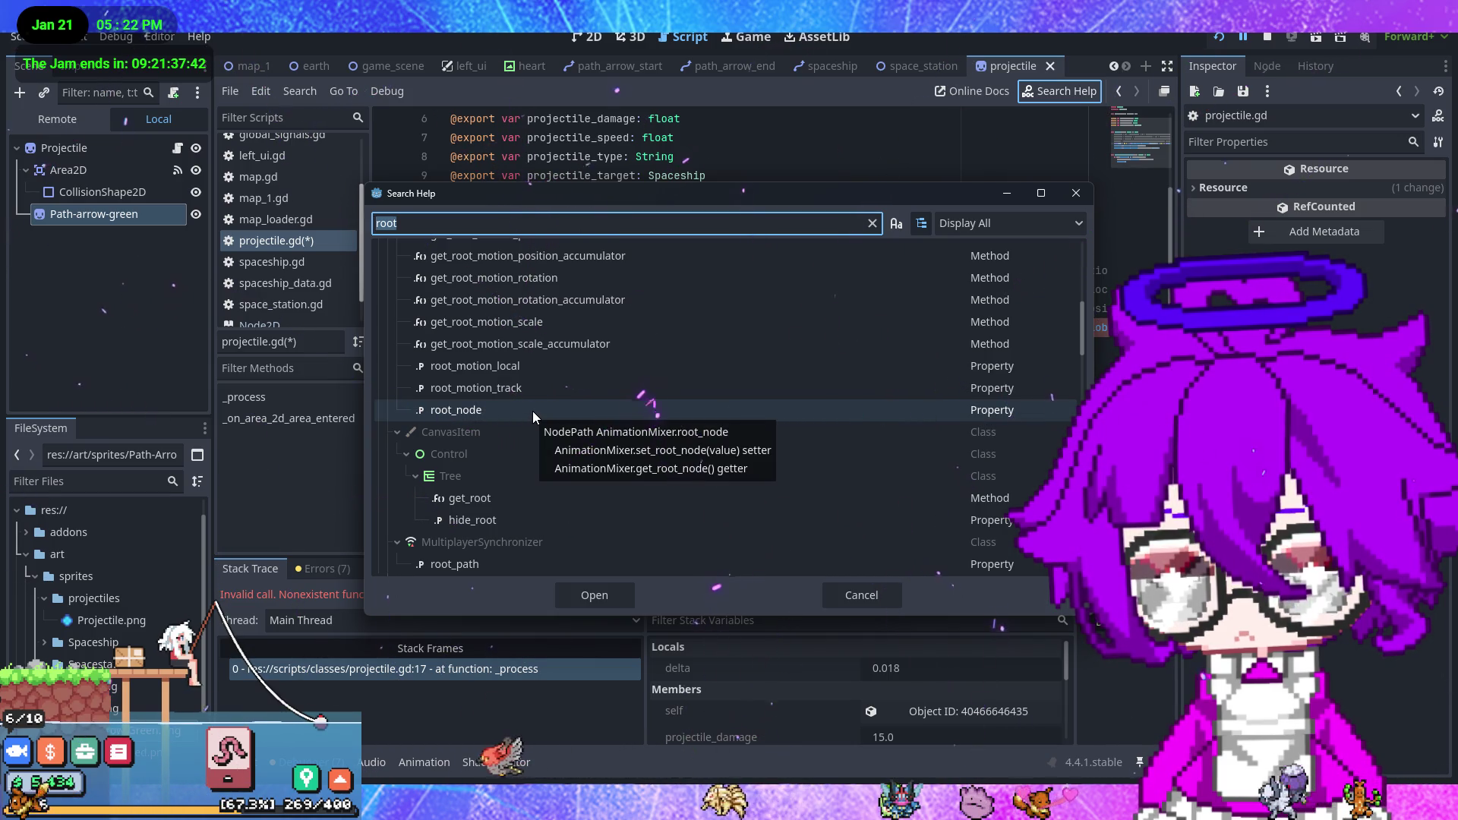
pyautogui.doubleClick(531, 410)
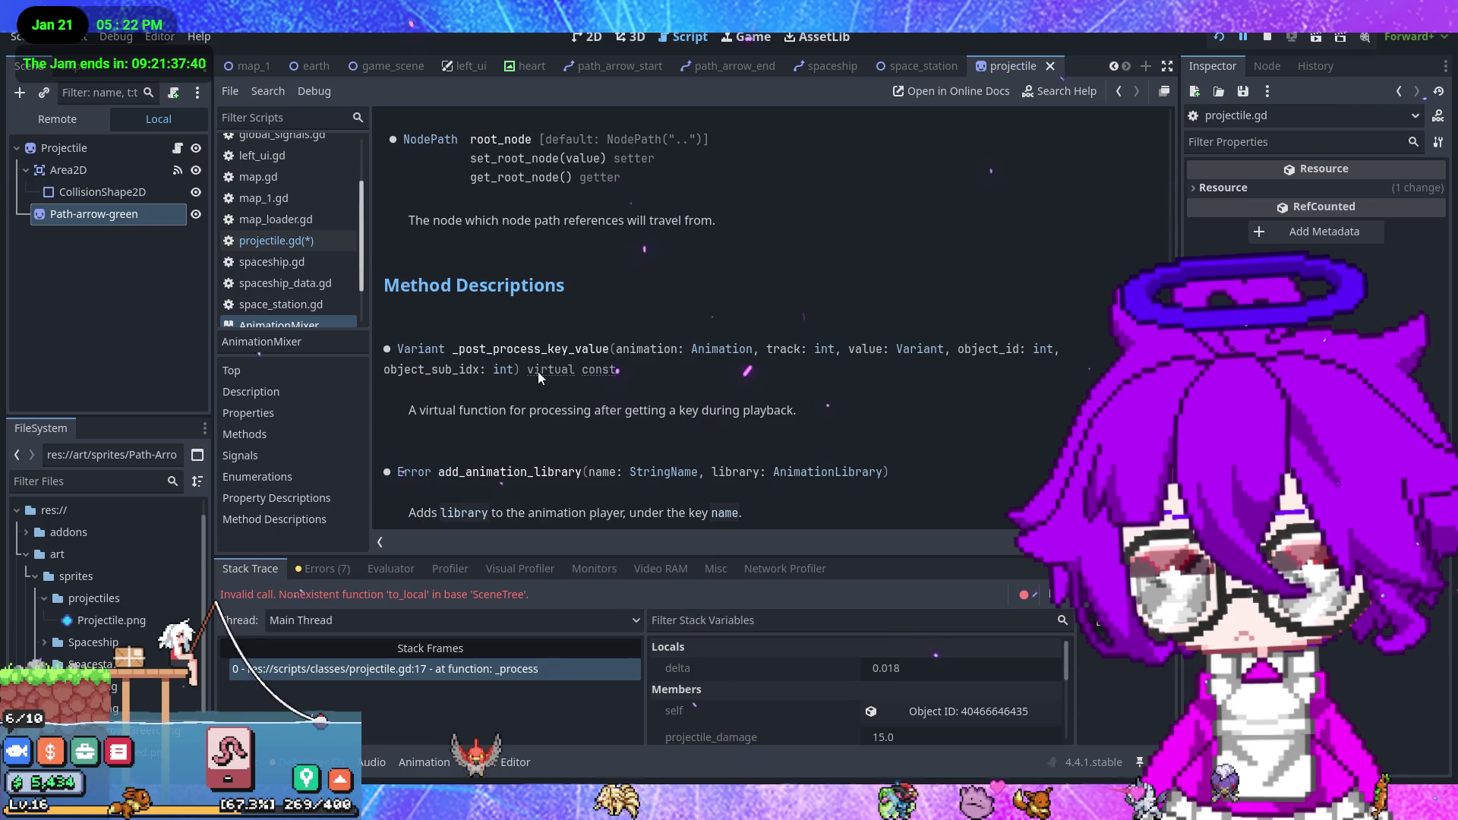
pyautogui.scroll(5, 546, 349)
pyautogui.scroll(3, 545, 351)
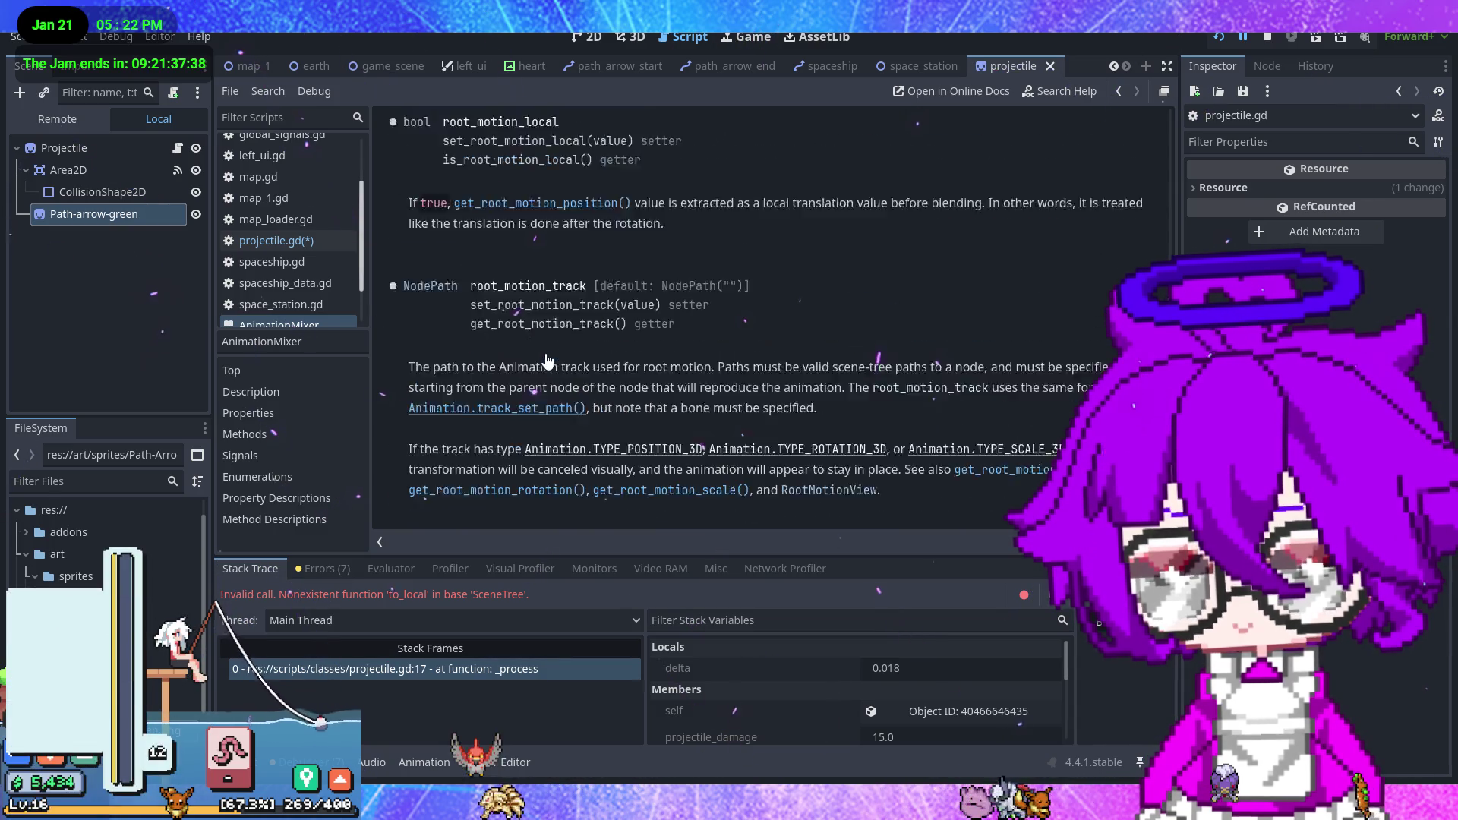
pyautogui.scroll(-2, 294, 313)
# Step: Close the AnimationMixer, Node2D and SceneTree documentation pages
pyautogui.rightClick(311, 275)
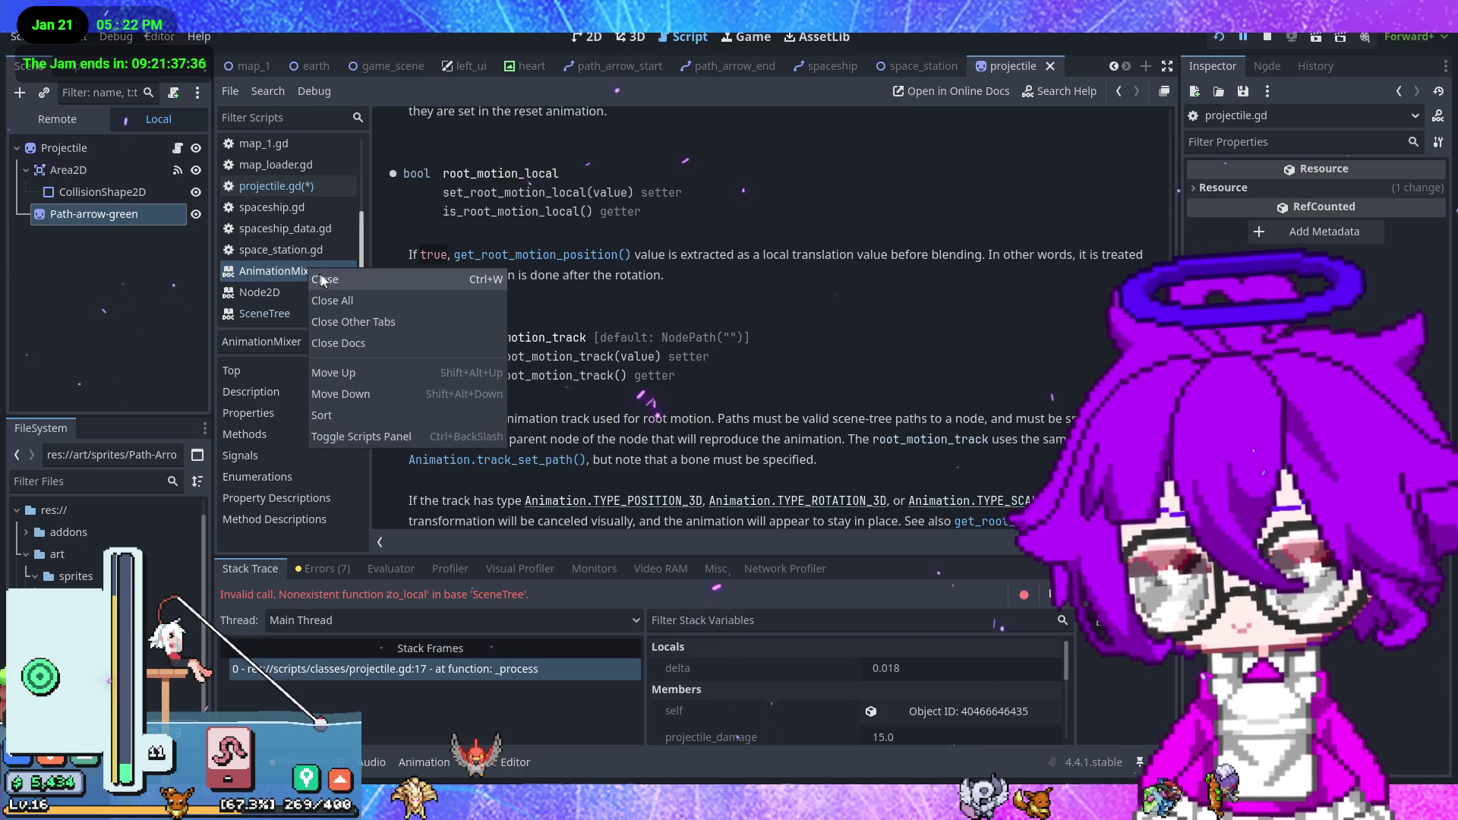
pyautogui.click(317, 287)
pyautogui.rightClick(295, 290)
pyautogui.click(302, 304)
pyautogui.rightClick(300, 313)
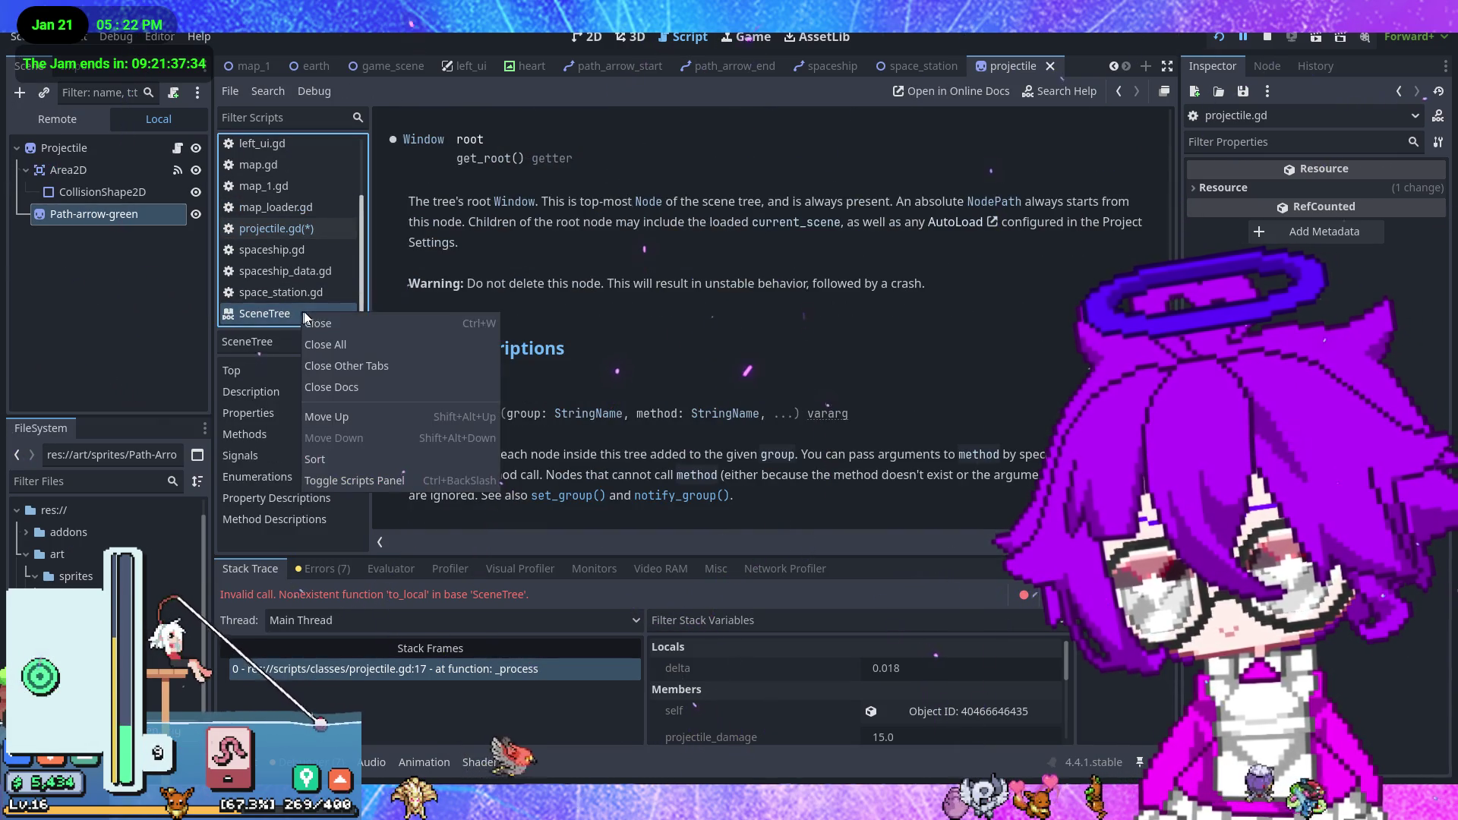
pyautogui.click(333, 324)
# Step: Remove the stray 'get.' before to_local on line 17 and switch to the map_1 scene
pyautogui.click(645, 338)
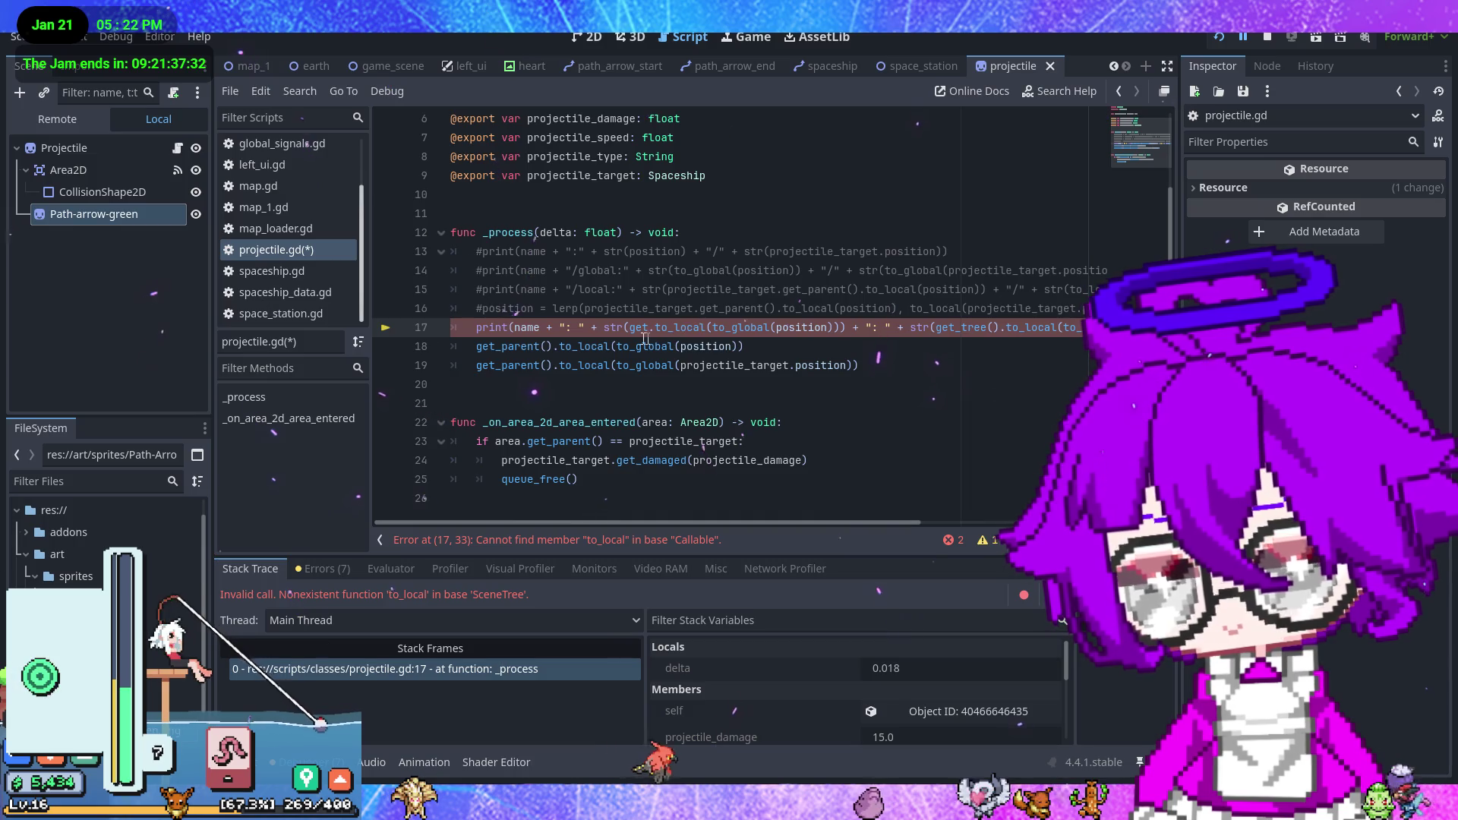
pyautogui.click(655, 329)
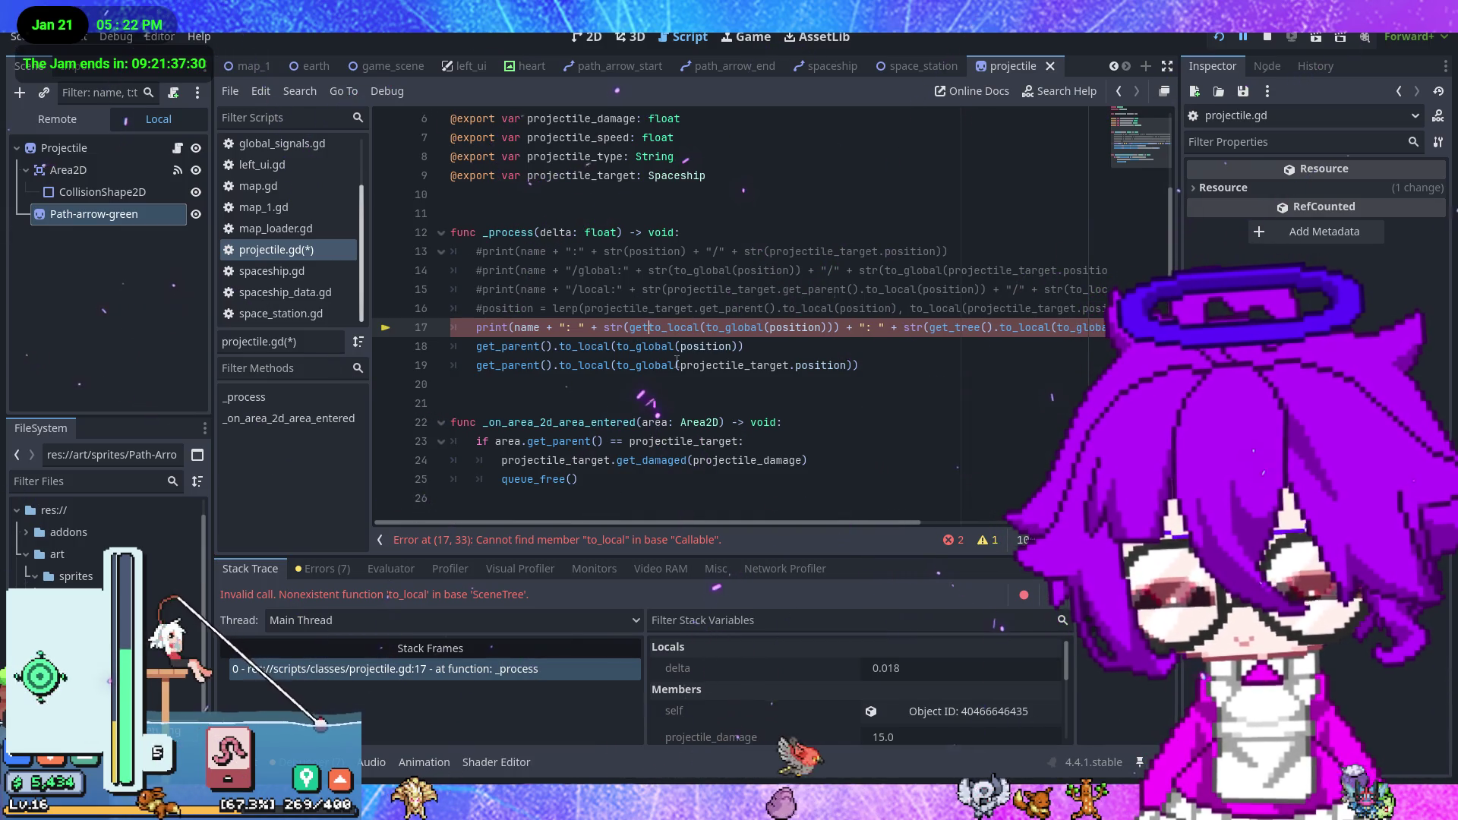
pyautogui.press('BackSpace')
pyautogui.press('BackSpace')
pyautogui.press('BackSpace')
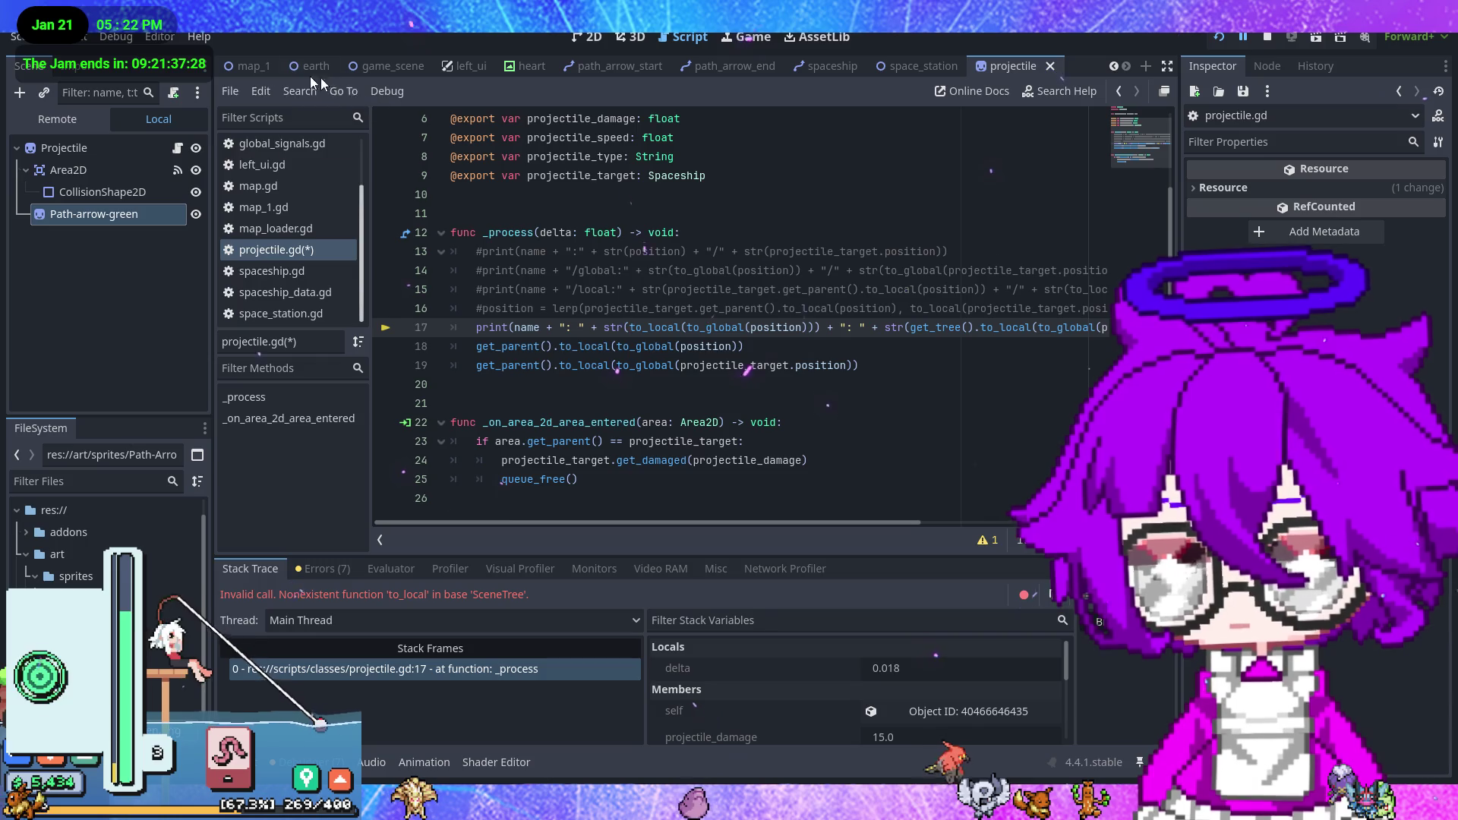
pyautogui.click(251, 67)
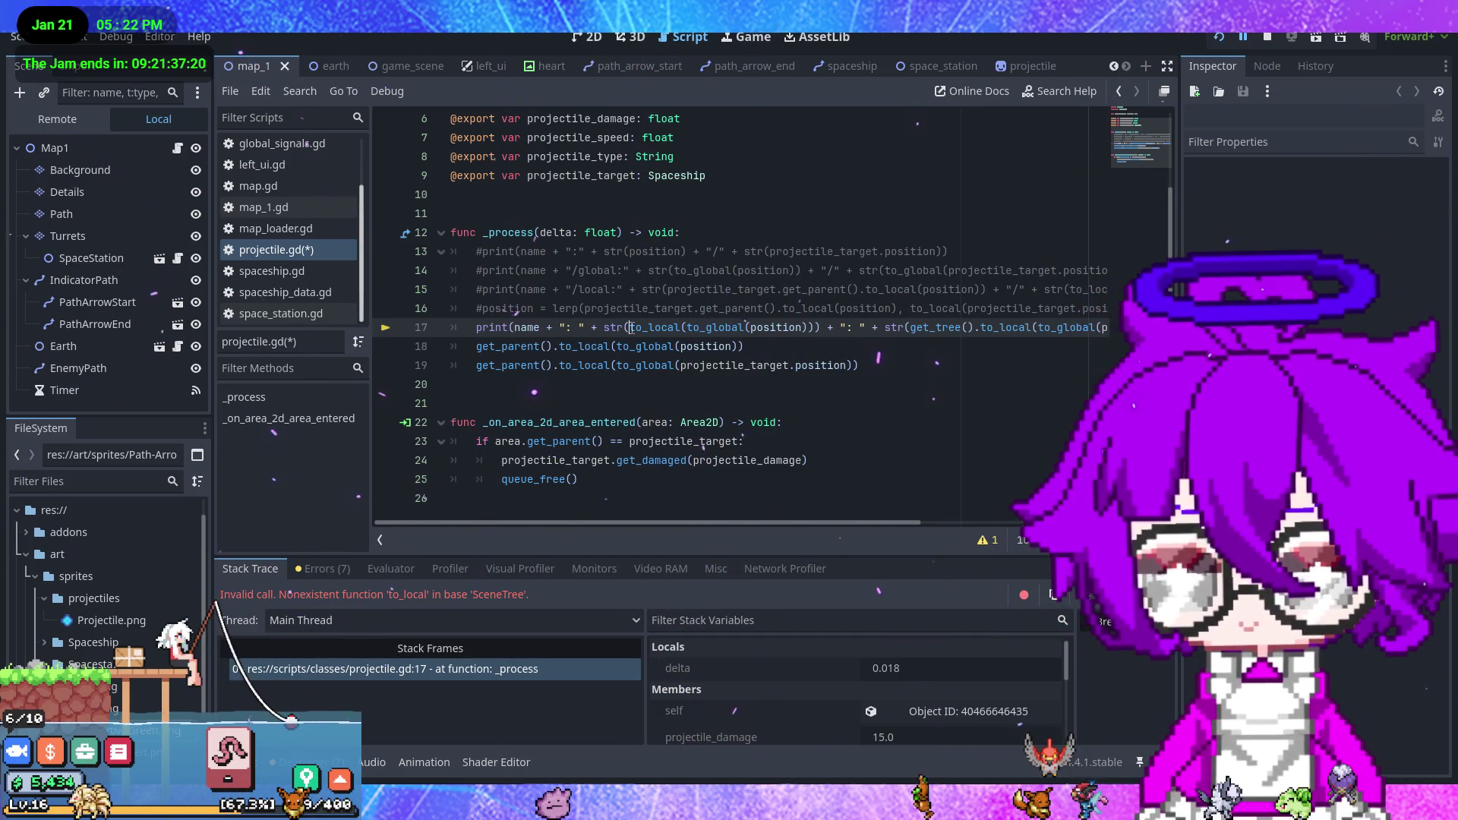
# Step: Write projectile_target.get_parent().get_parent(). on line 17 using autocomplete
pyautogui.moveTo(736, 370)
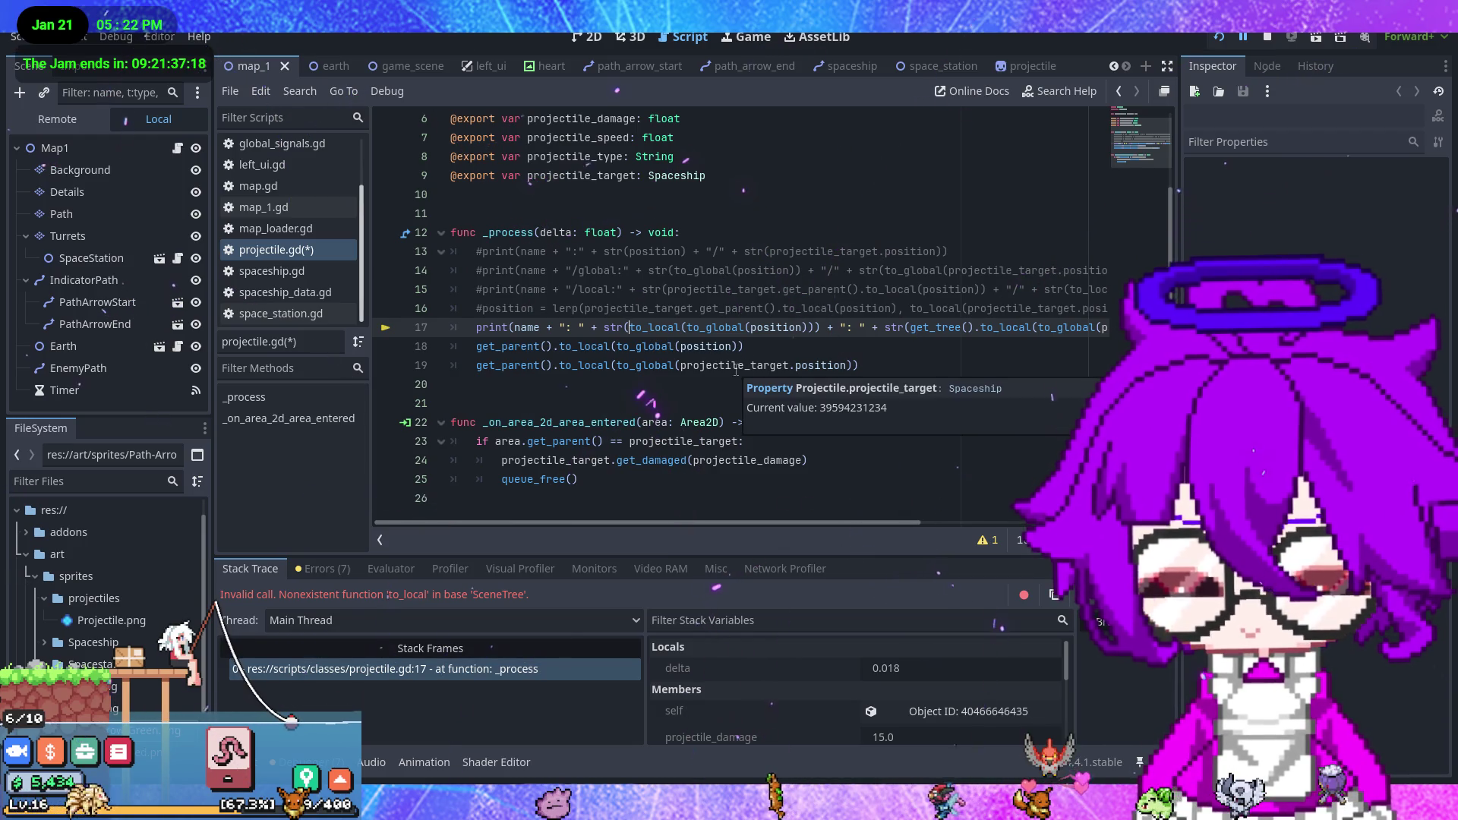
pyautogui.write('ta')
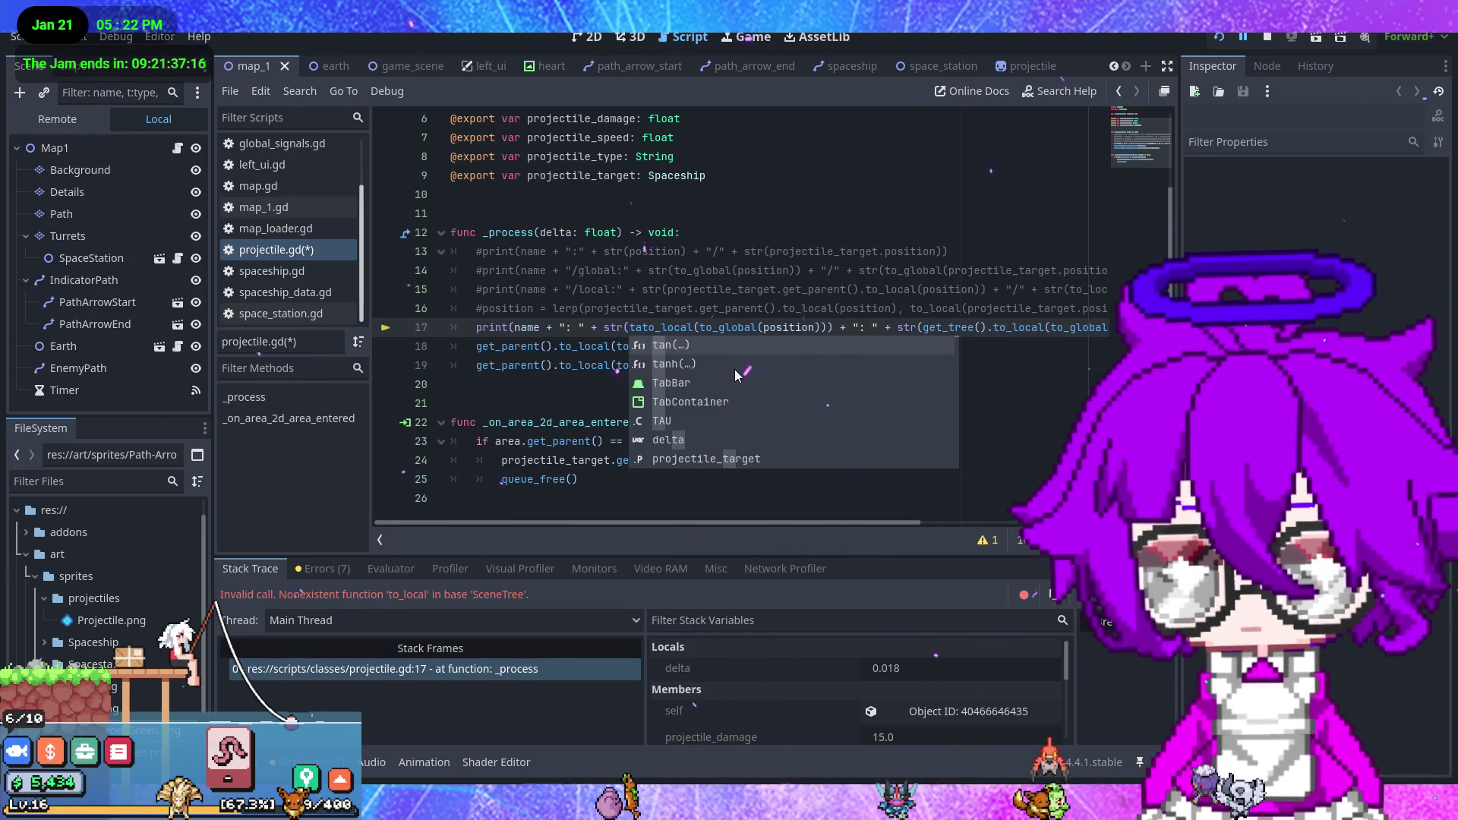
pyautogui.write('rge')
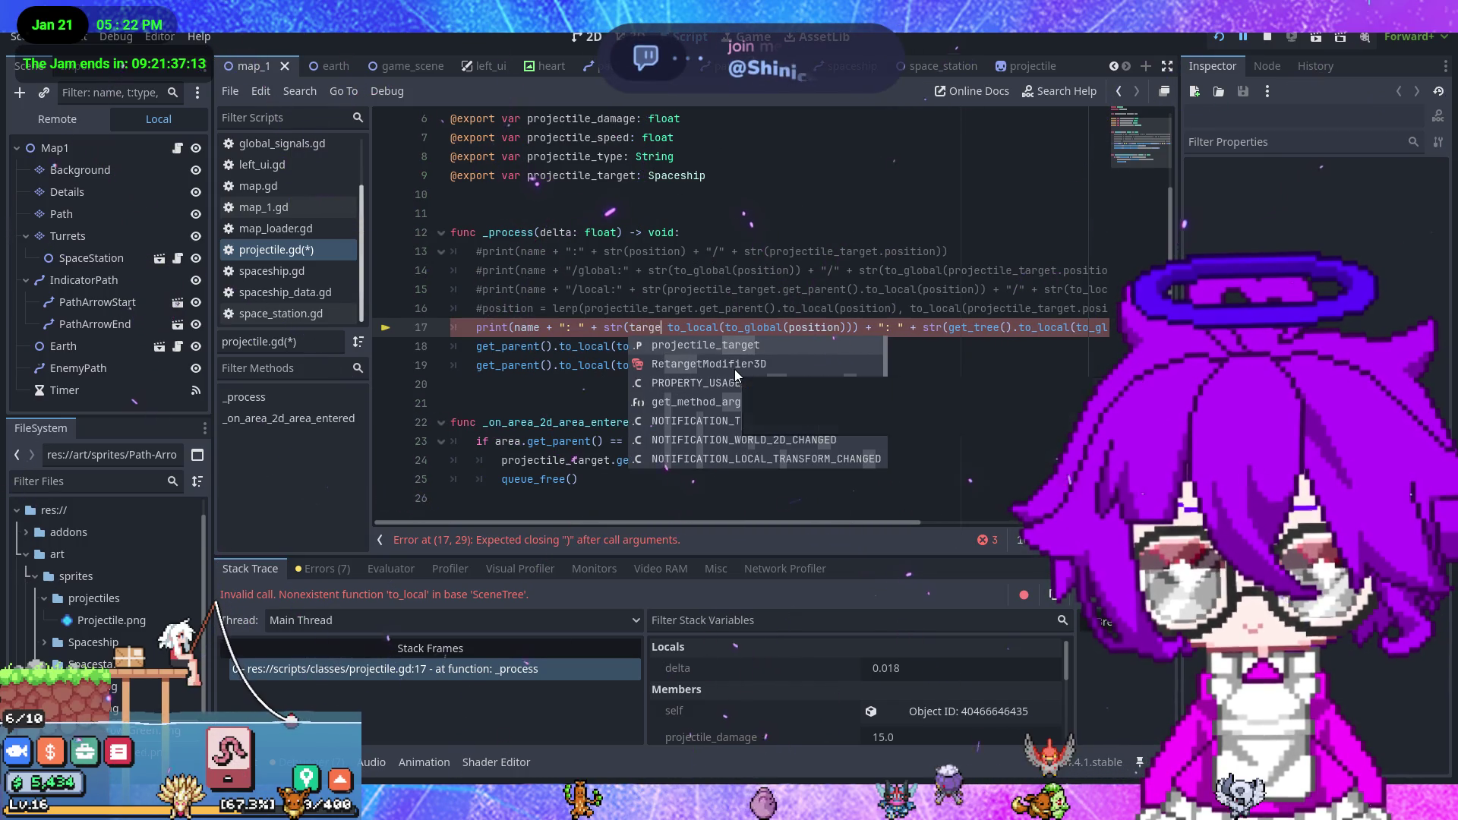
pyautogui.press('Return')
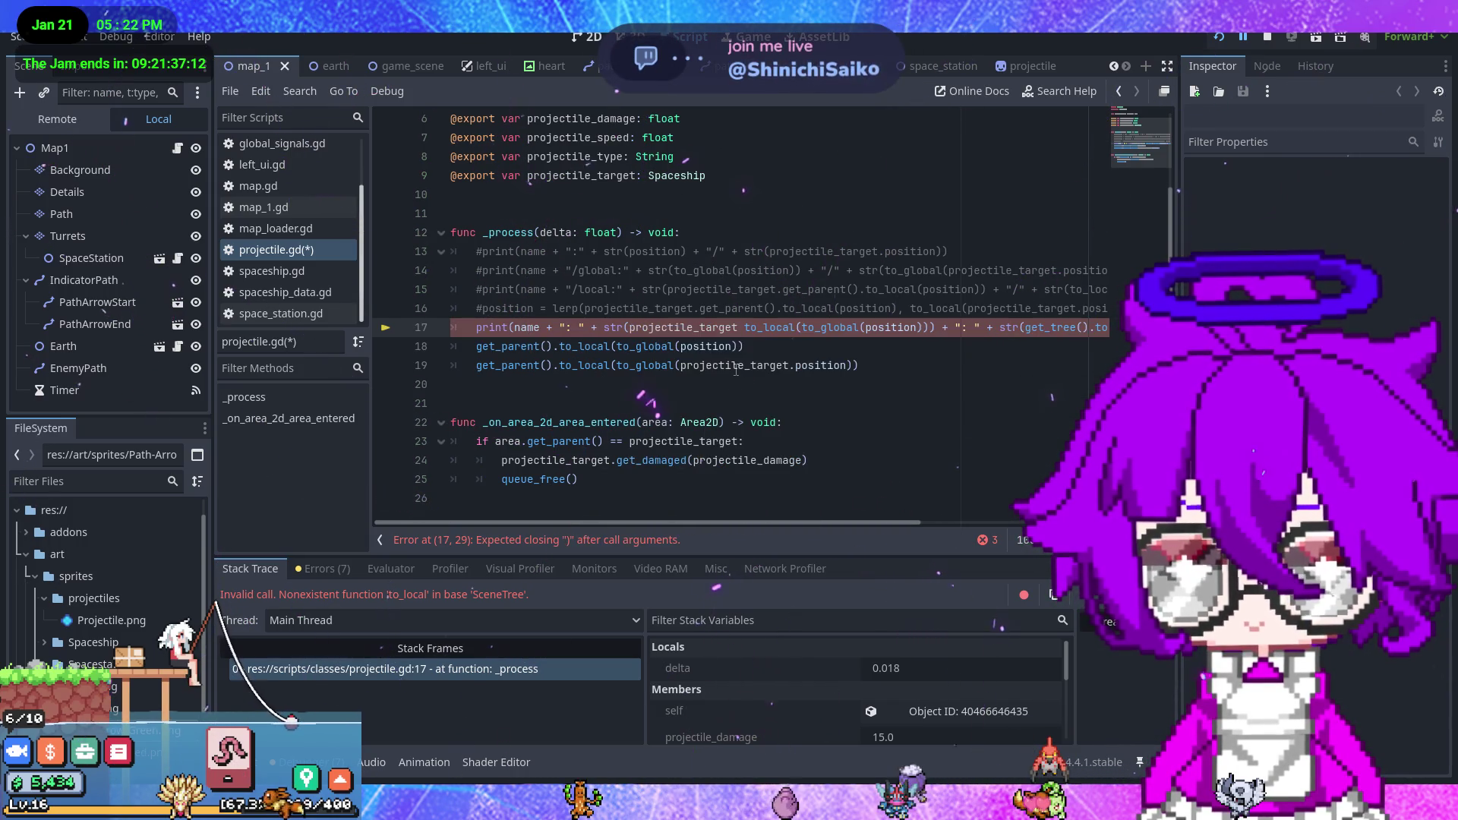
pyautogui.write('.get')
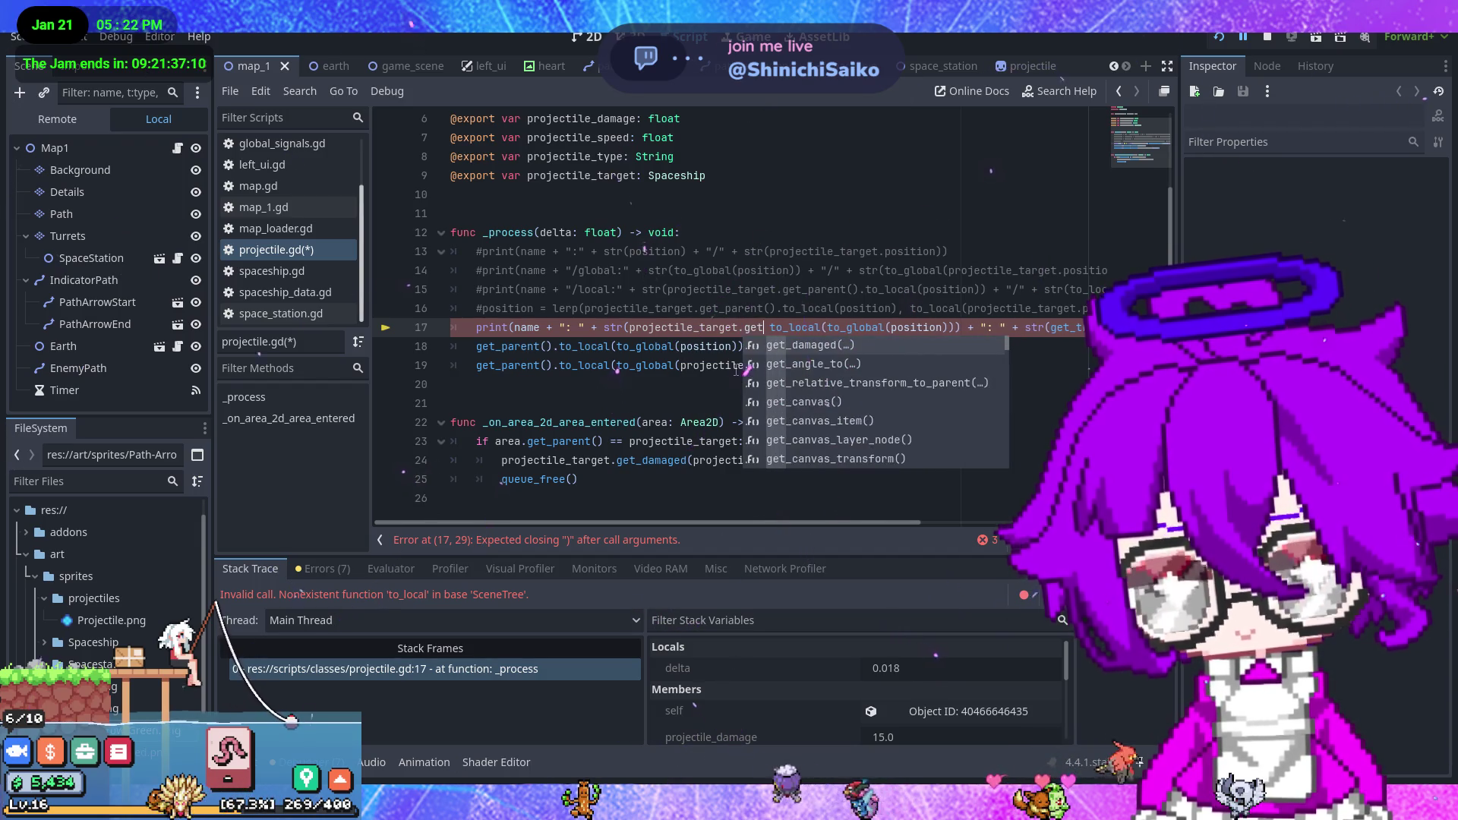
pyautogui.write('_pa')
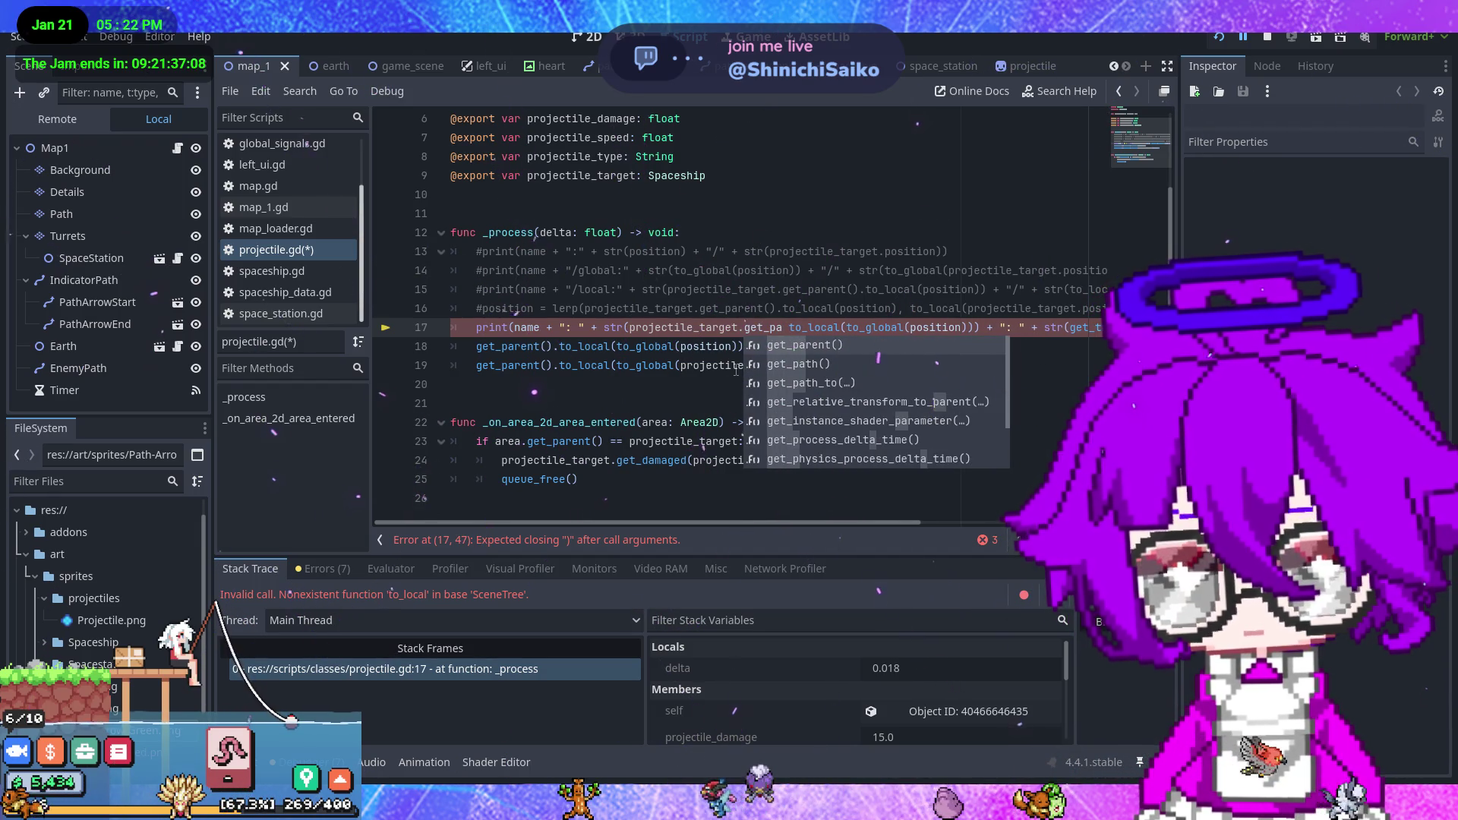
pyautogui.press('Return')
pyautogui.write('.get')
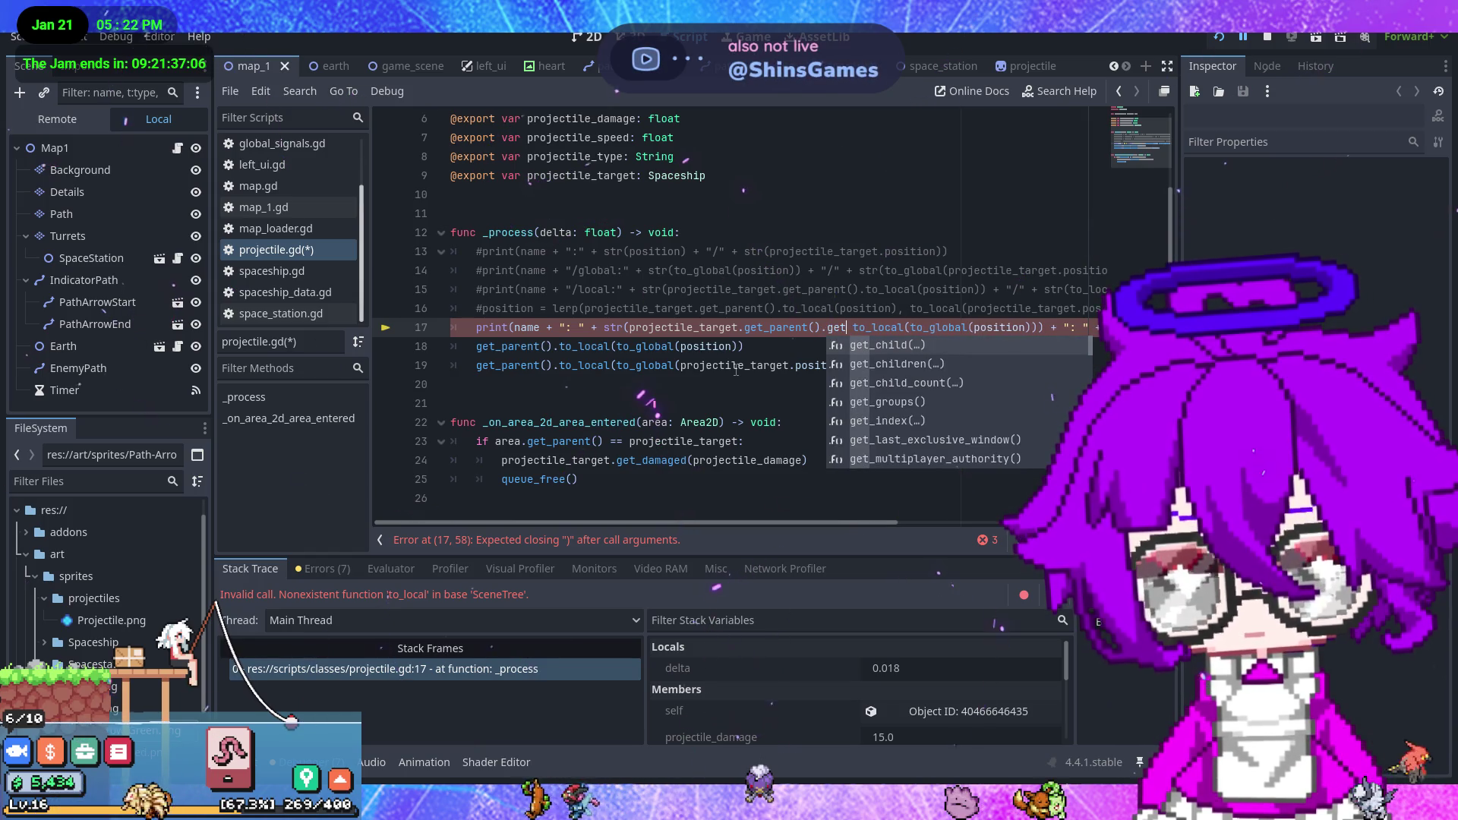
pyautogui.write('_pa')
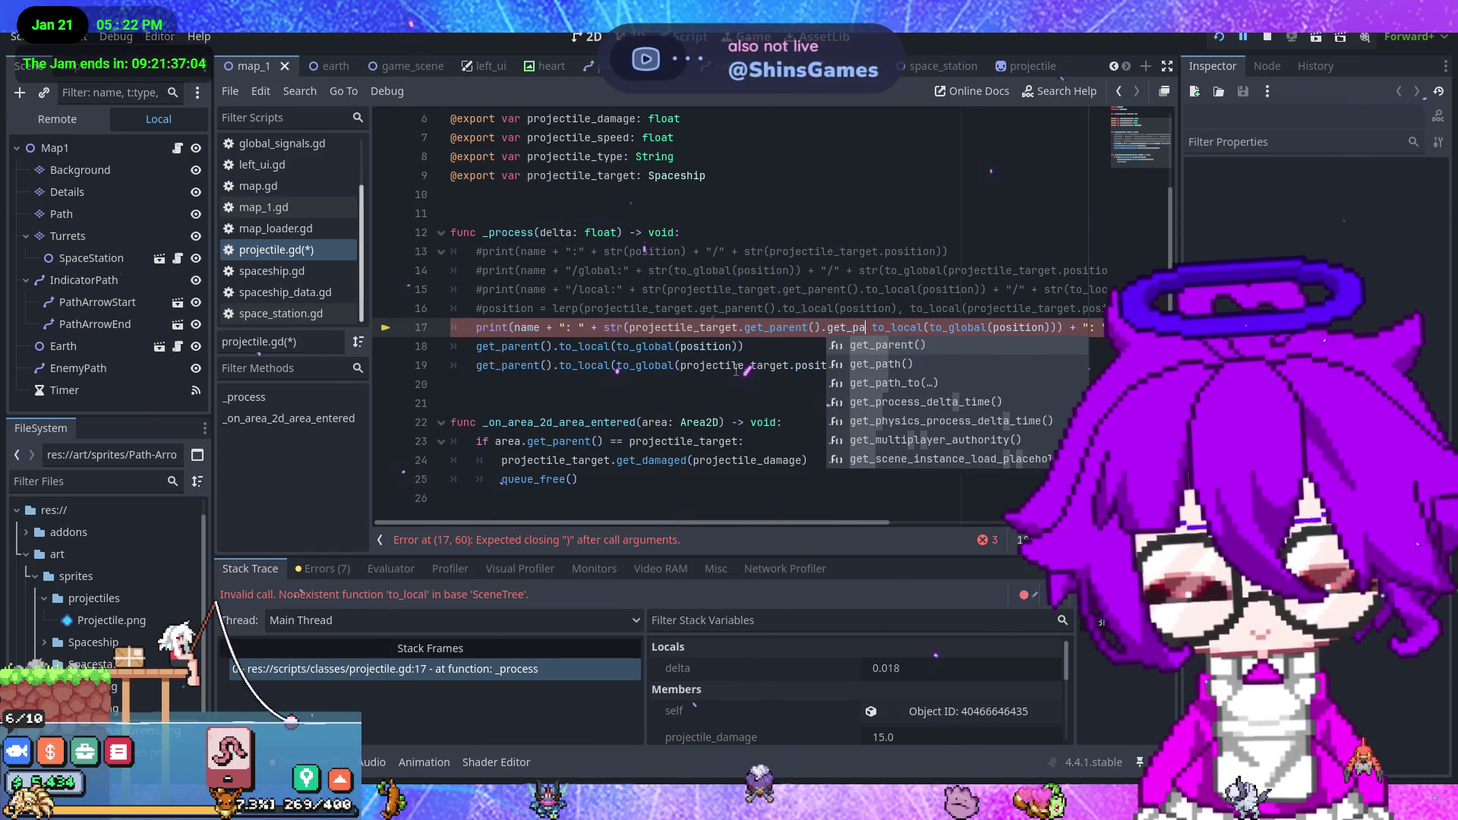
pyautogui.press('Return')
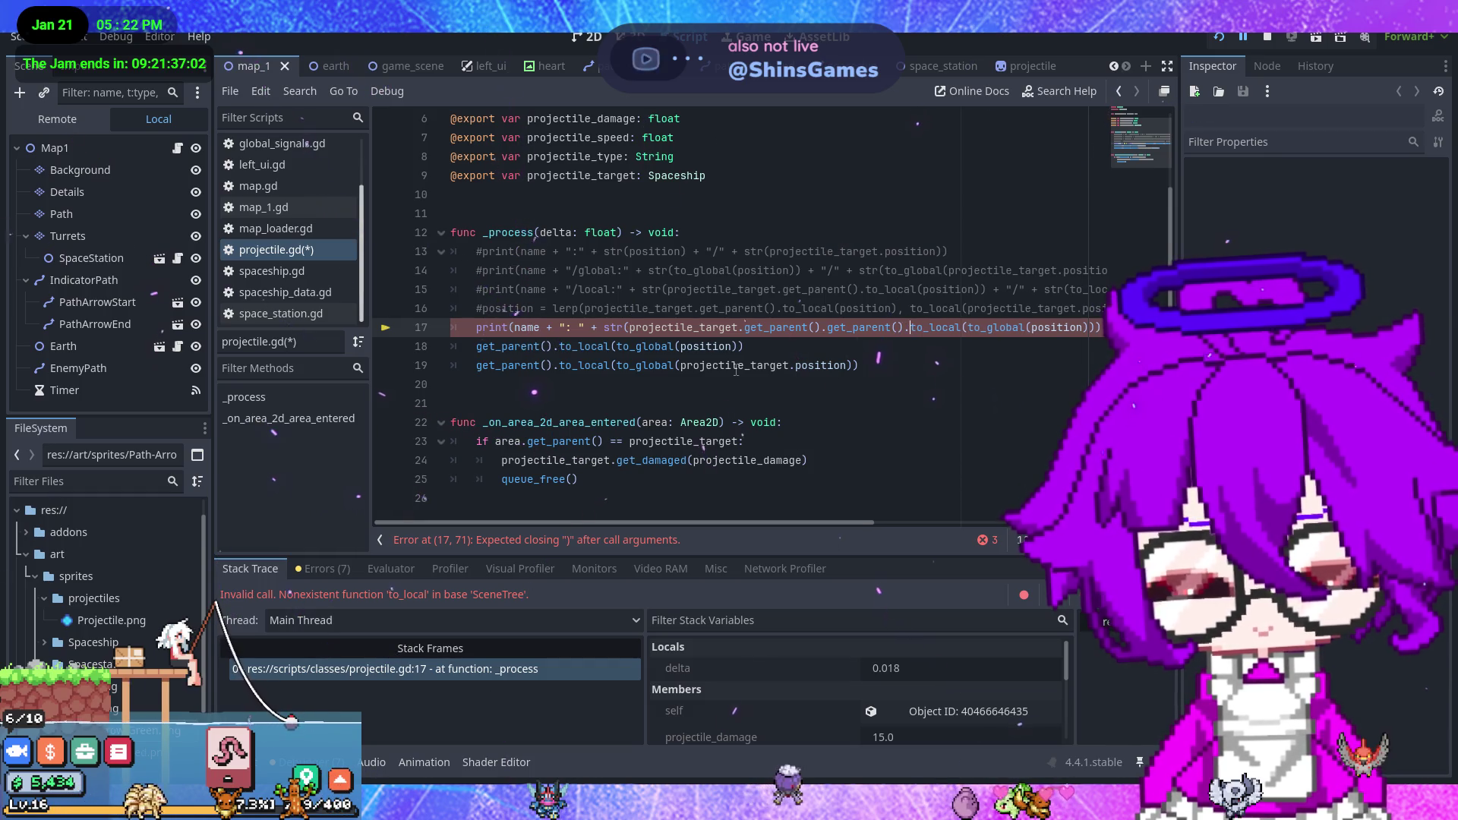
pyautogui.write('.')
pyautogui.click(634, 328)
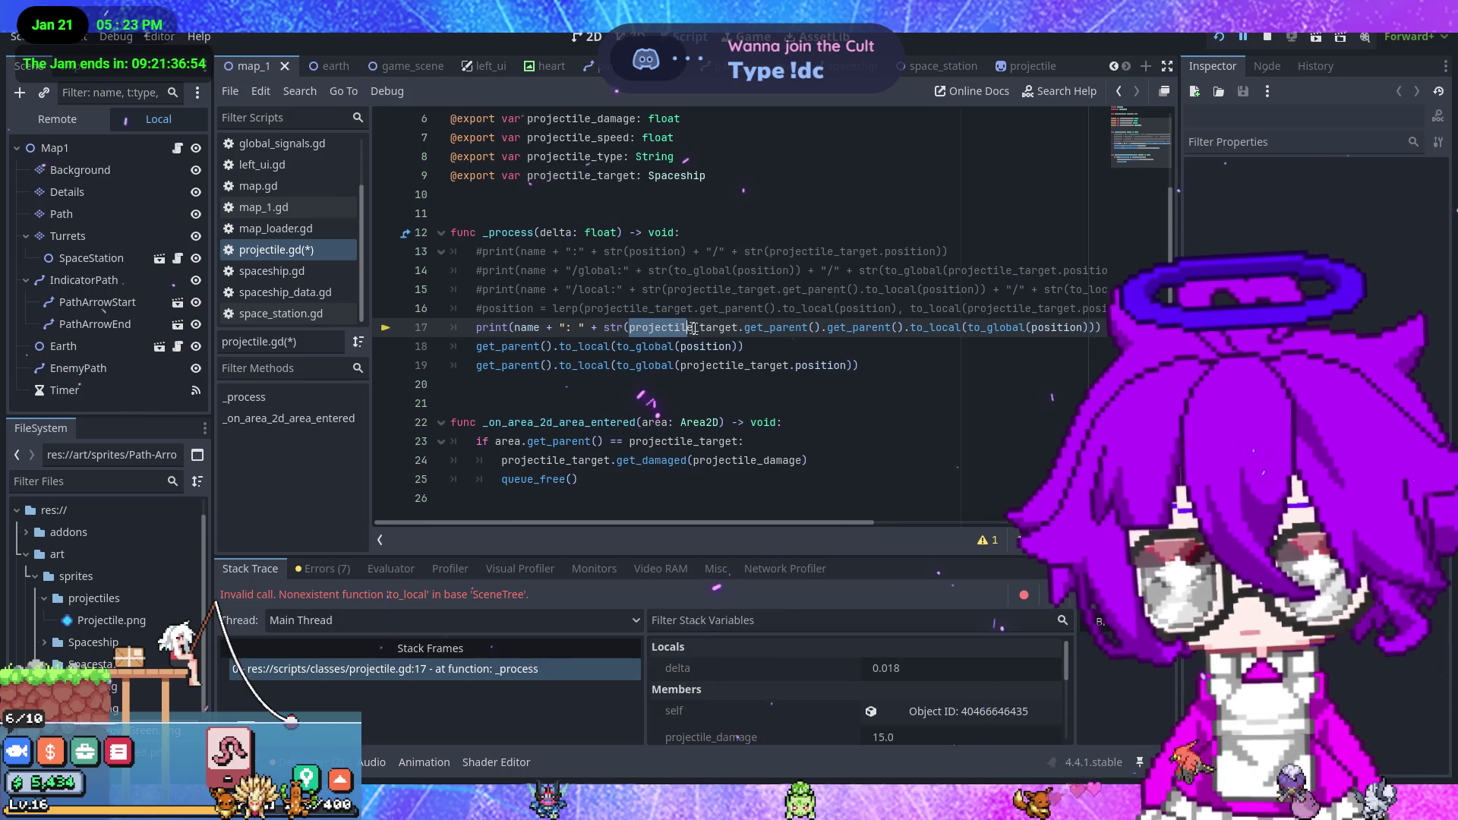
# Step: Select the projectile_target.get_parent().get_parent() expression, then save and run with F5
pyautogui.moveTo(693, 328); pyautogui.dragTo(906, 336)
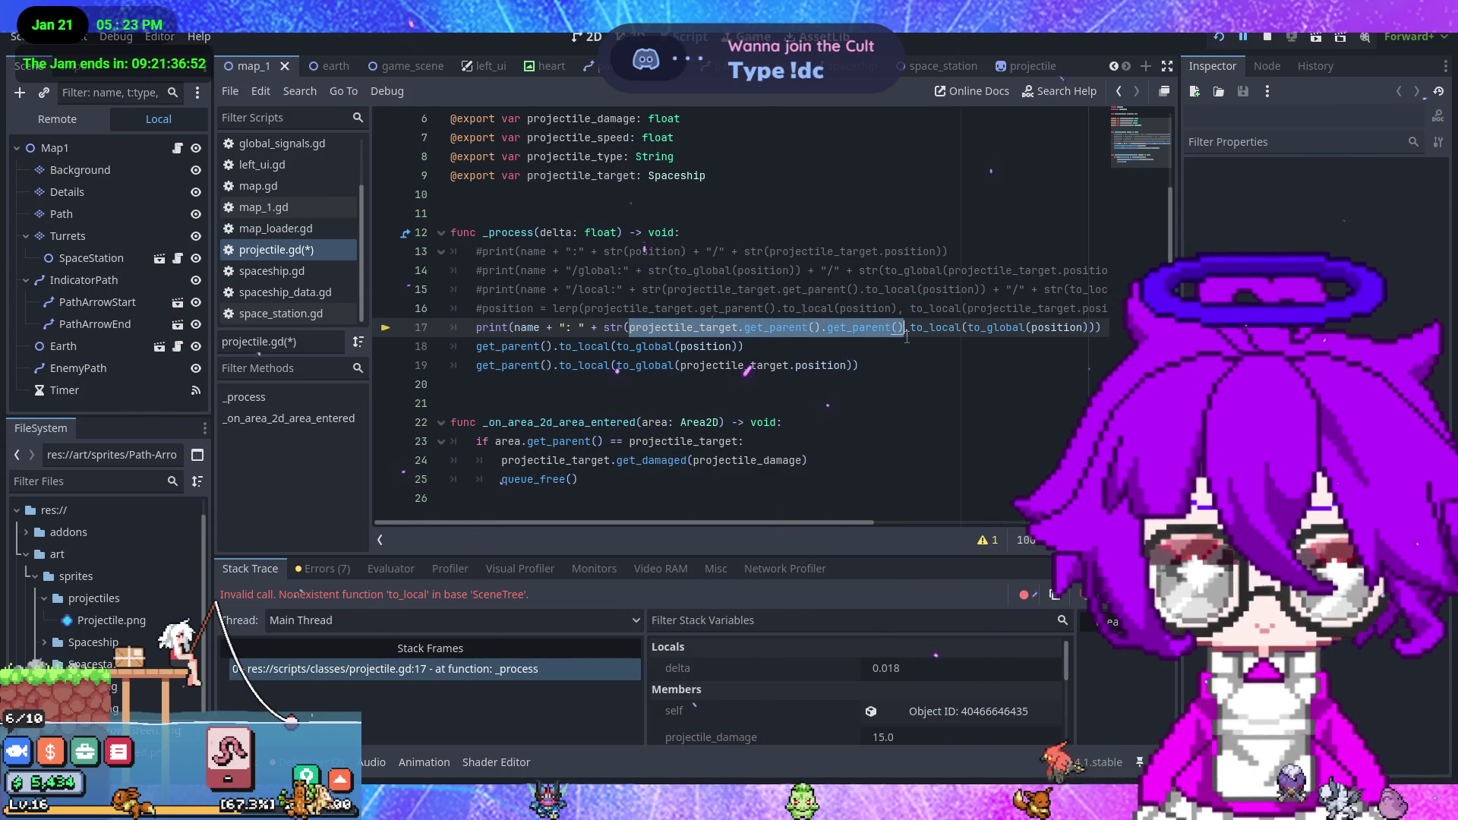
pyautogui.moveTo(841, 523); pyautogui.dragTo(1039, 521)
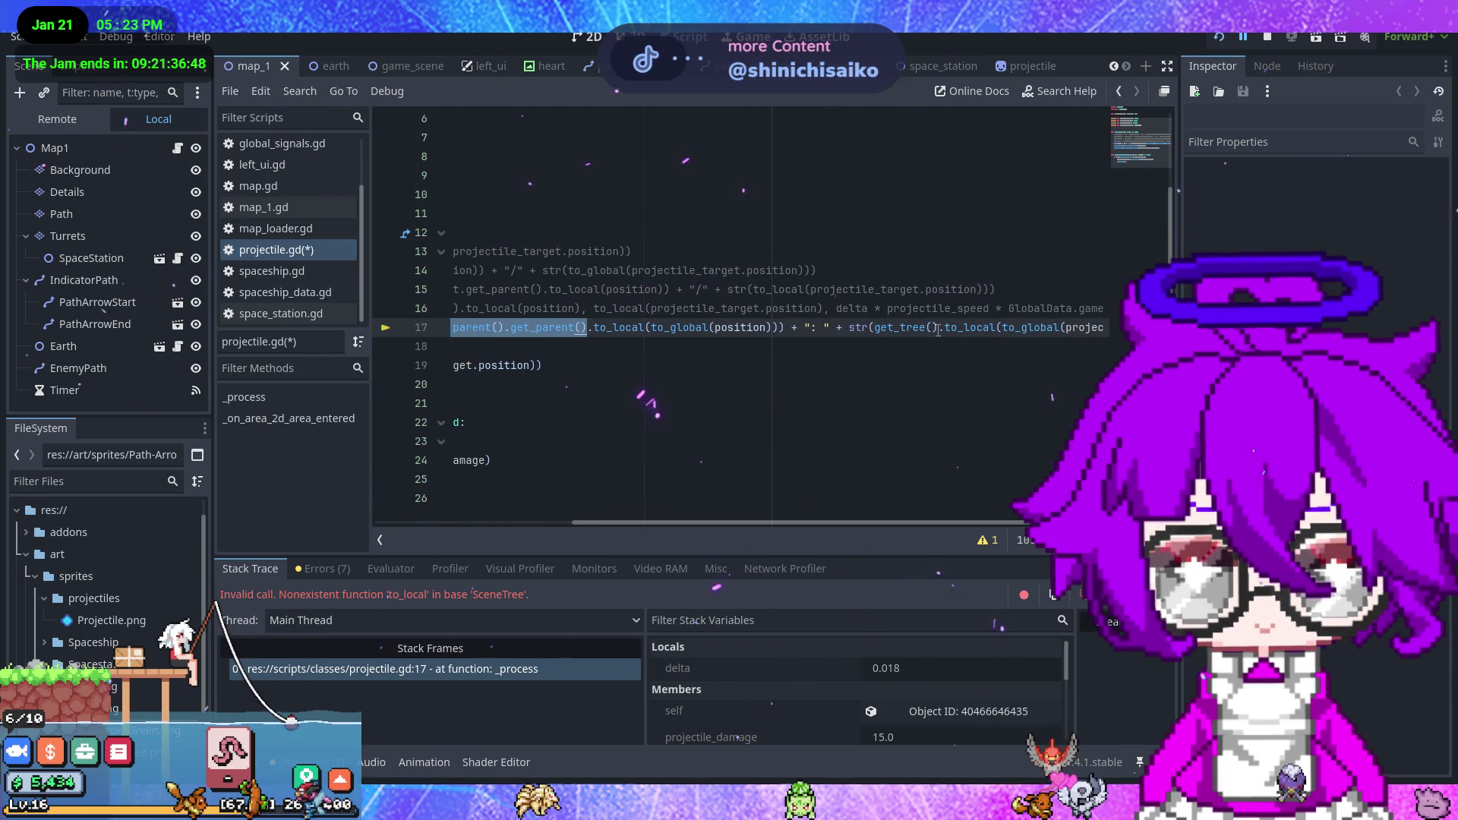
pyautogui.moveTo(940, 328); pyautogui.dragTo(878, 329)
pyautogui.press('F5')
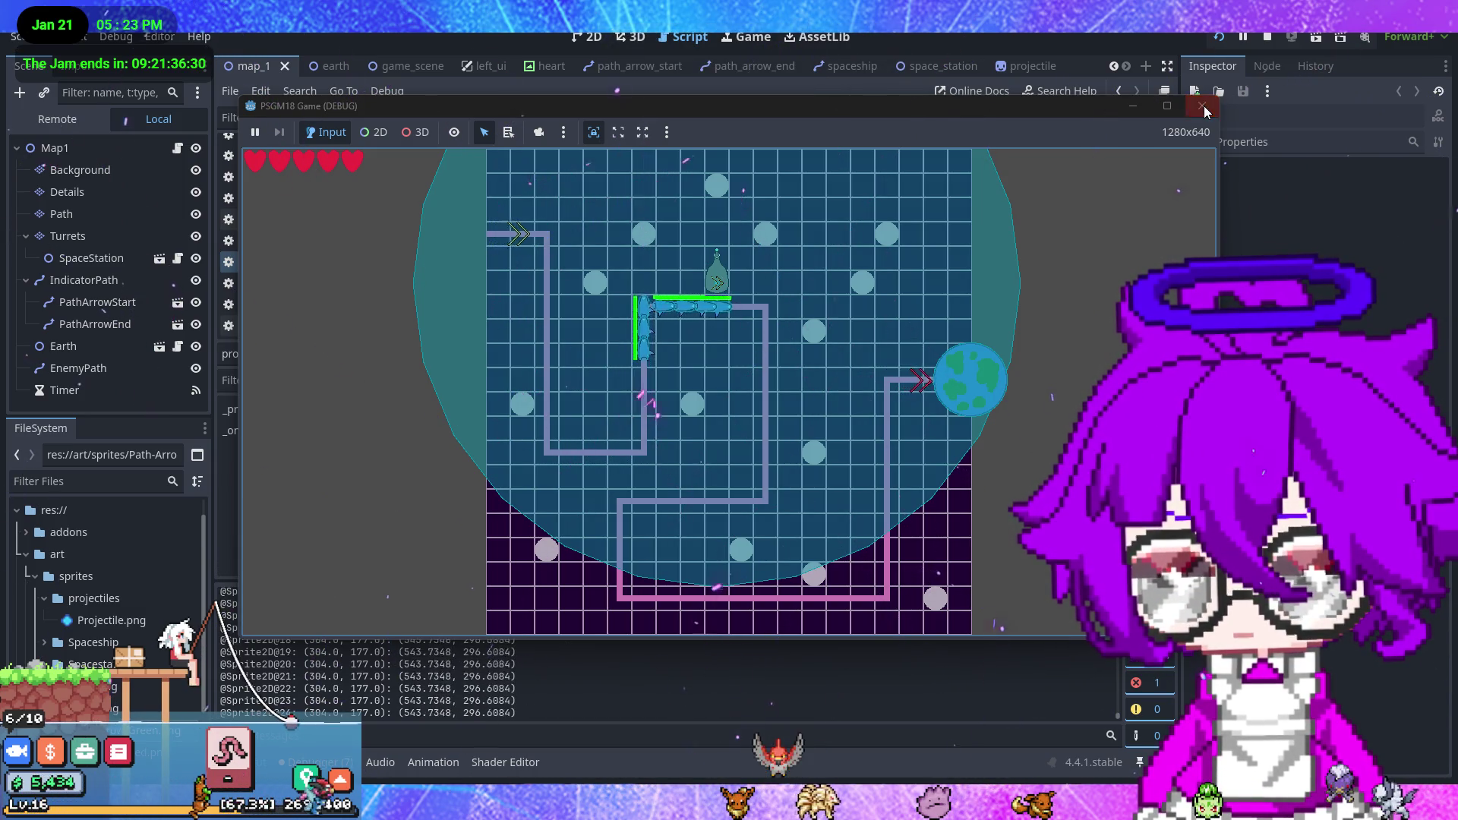
# Step: Close the game window once the converted projectile positions have been logged
pyautogui.click(1203, 107)
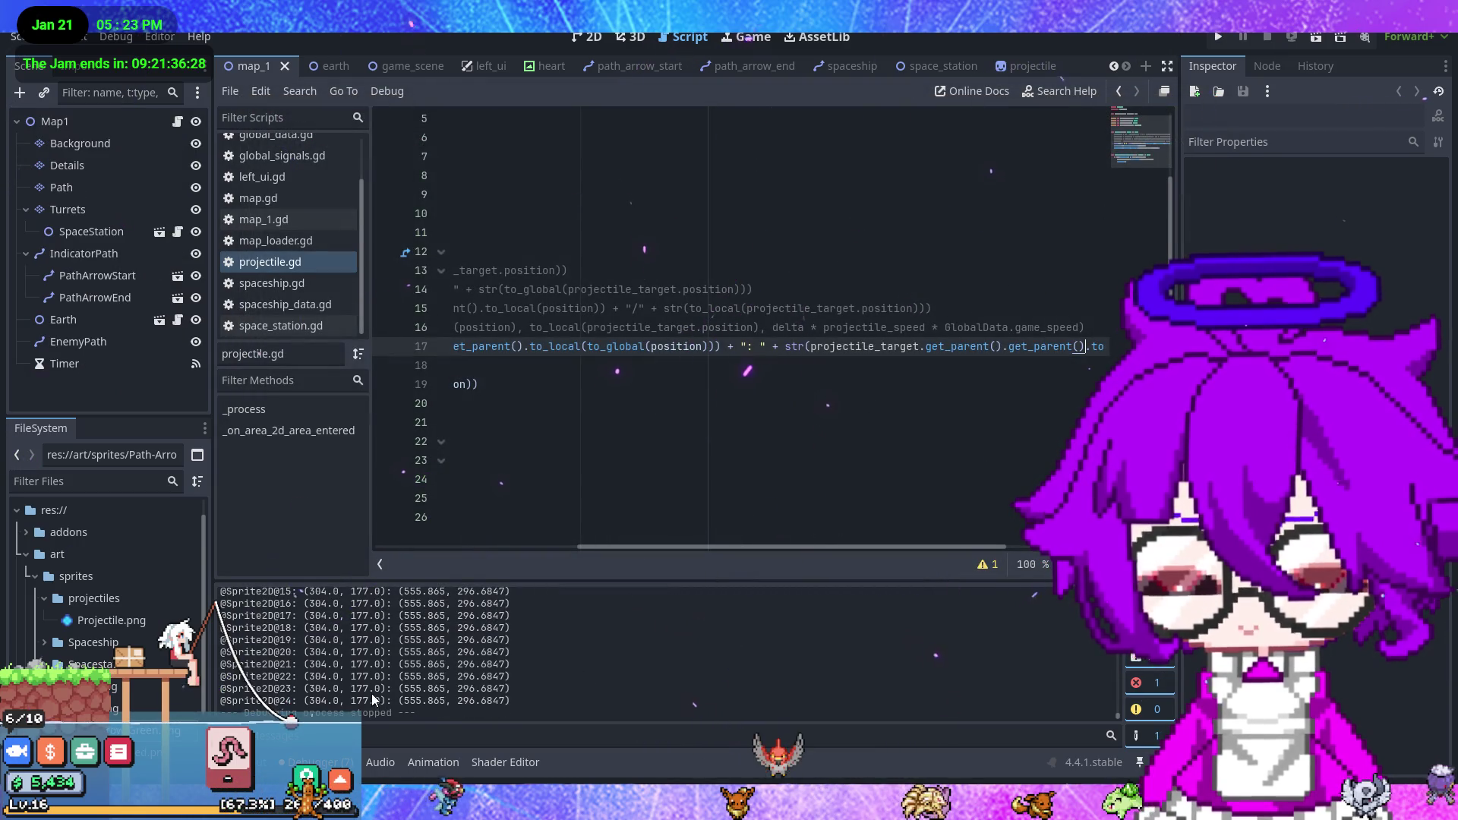
pyautogui.scroll(2, 370, 699)
pyautogui.scroll(3, 370, 698)
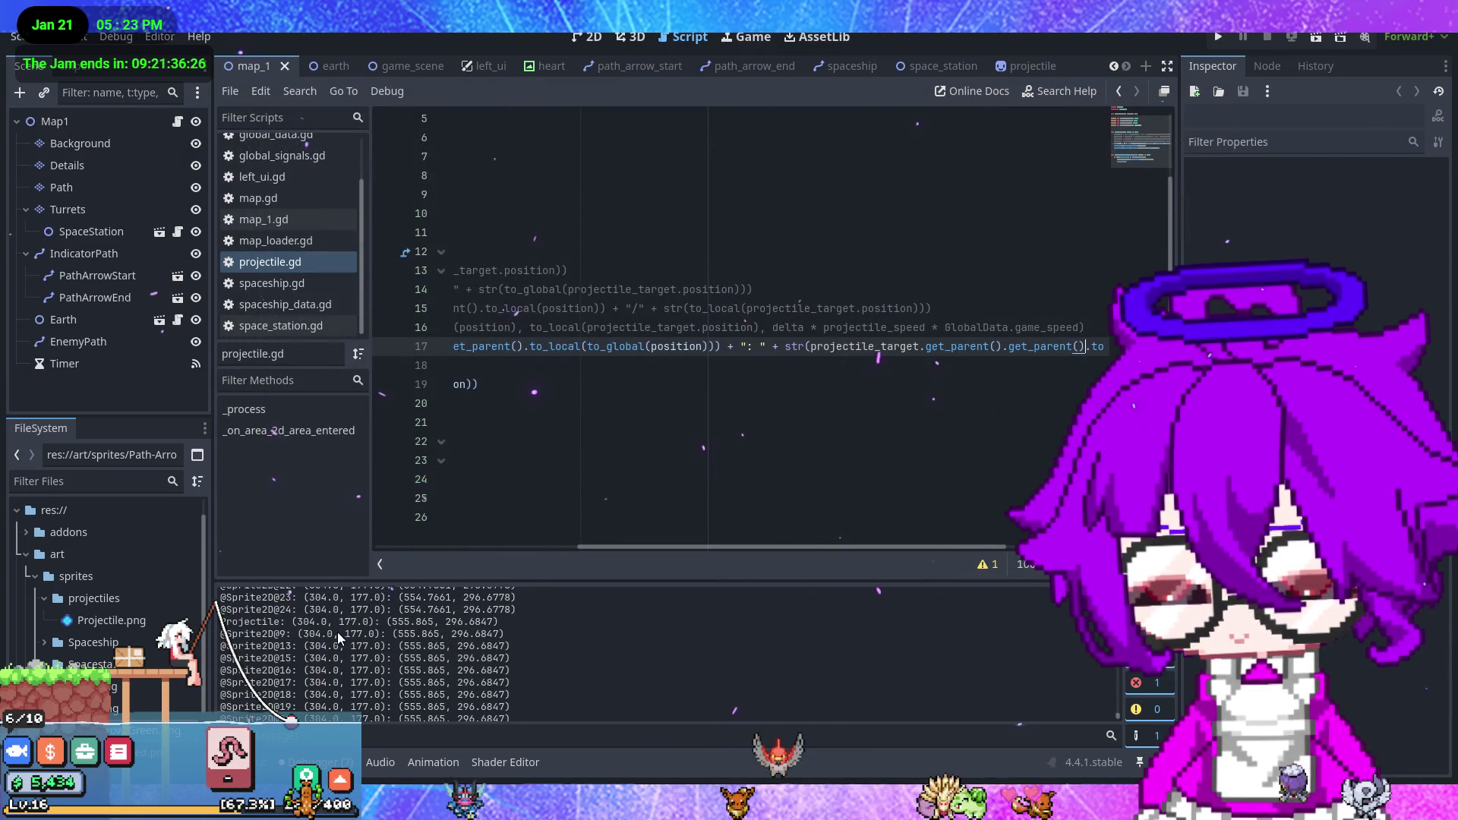
pyautogui.click(397, 626)
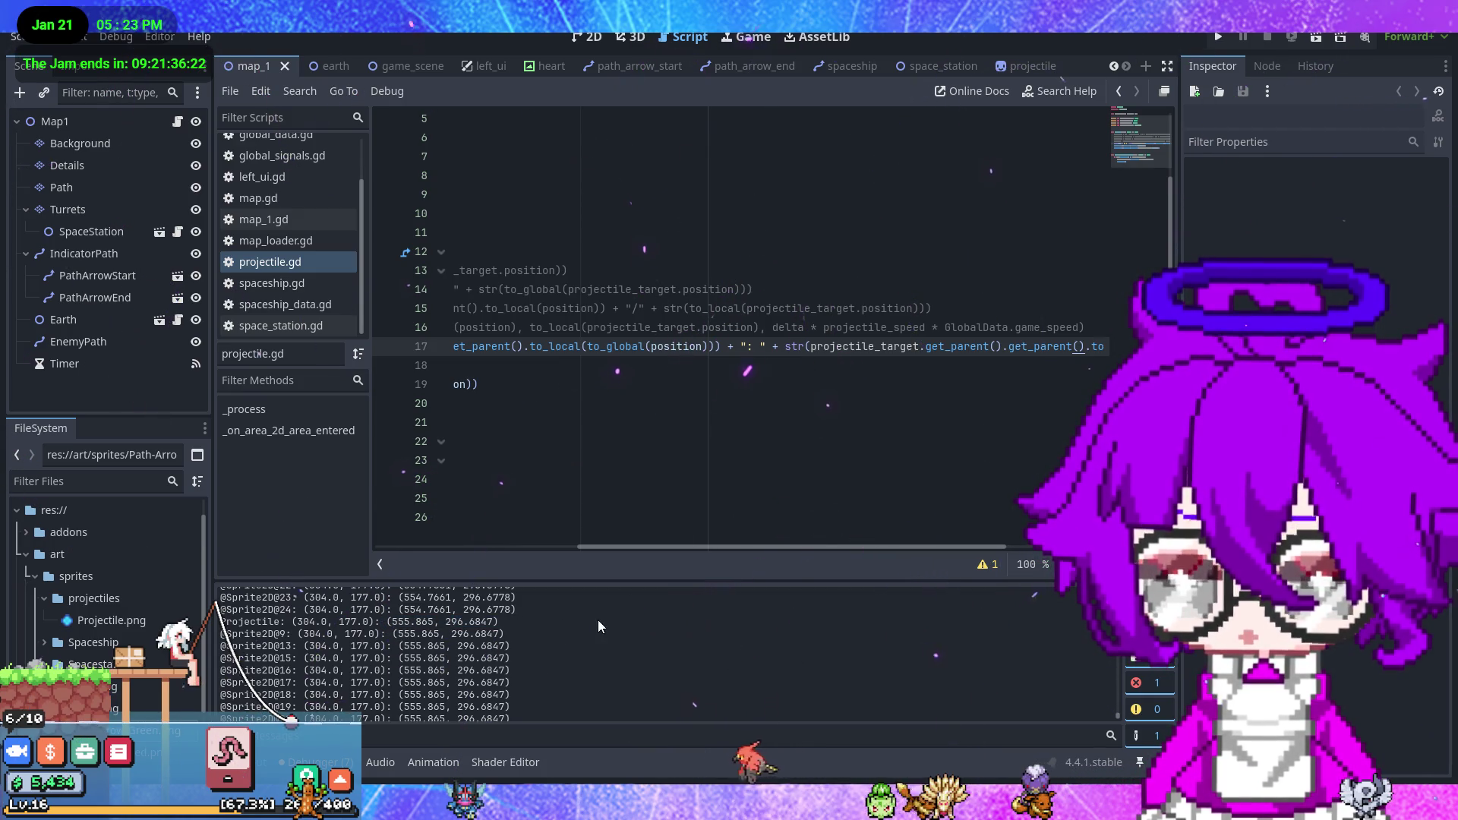
pyautogui.moveTo(667, 545); pyautogui.dragTo(541, 553)
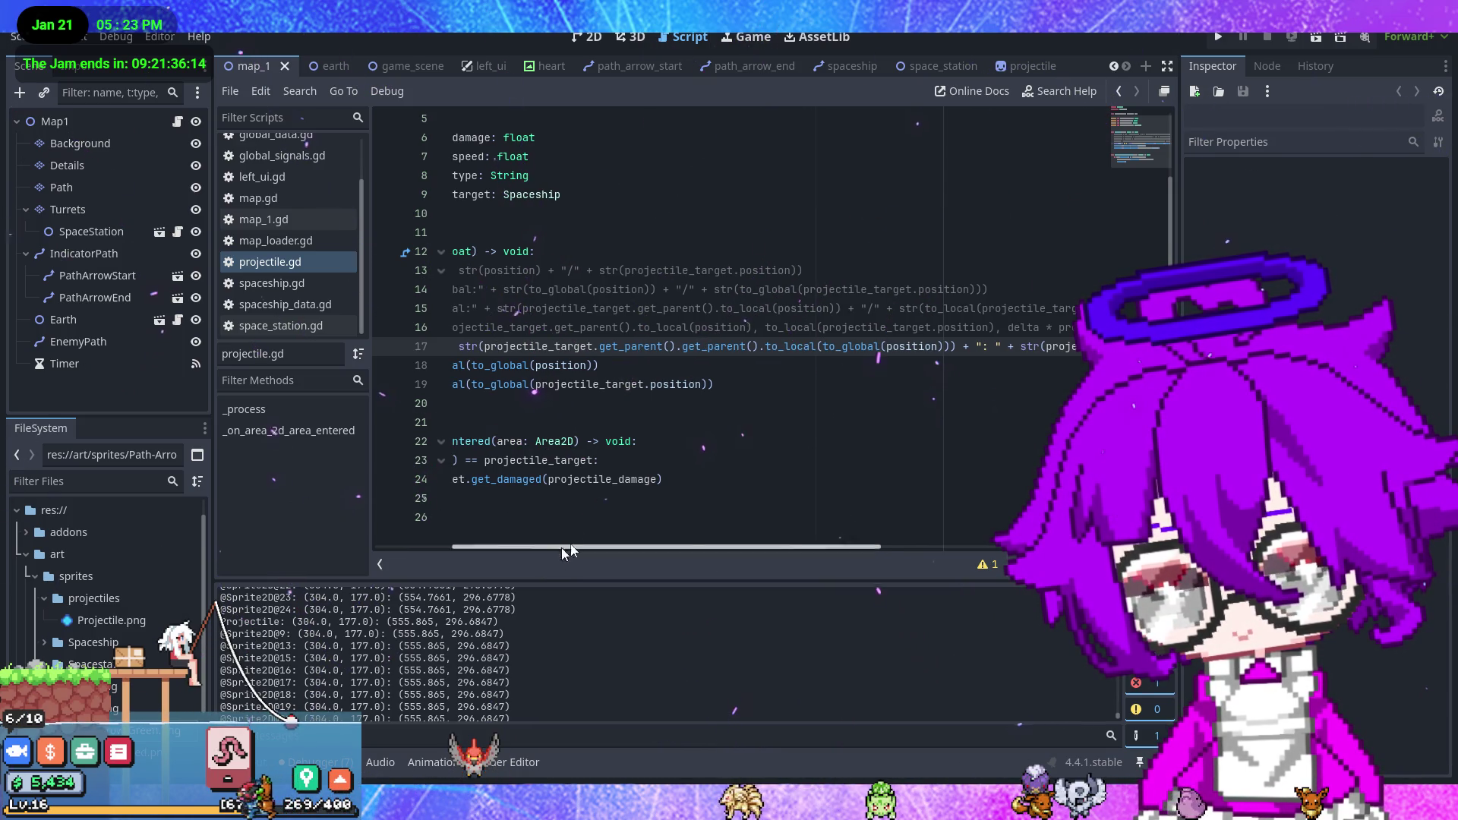
pyautogui.click(763, 386)
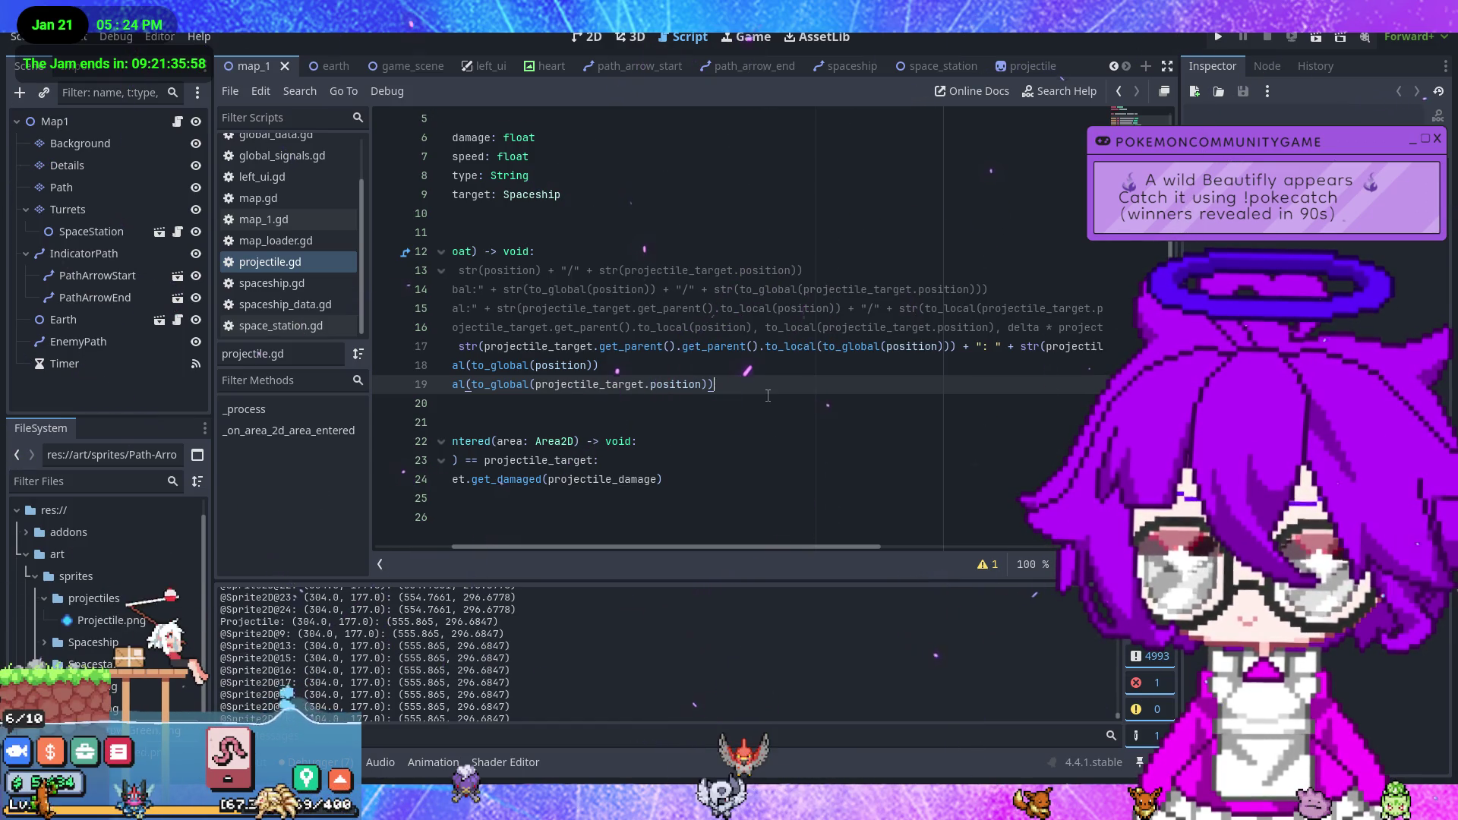
pyautogui.moveTo(740, 544); pyautogui.dragTo(661, 544)
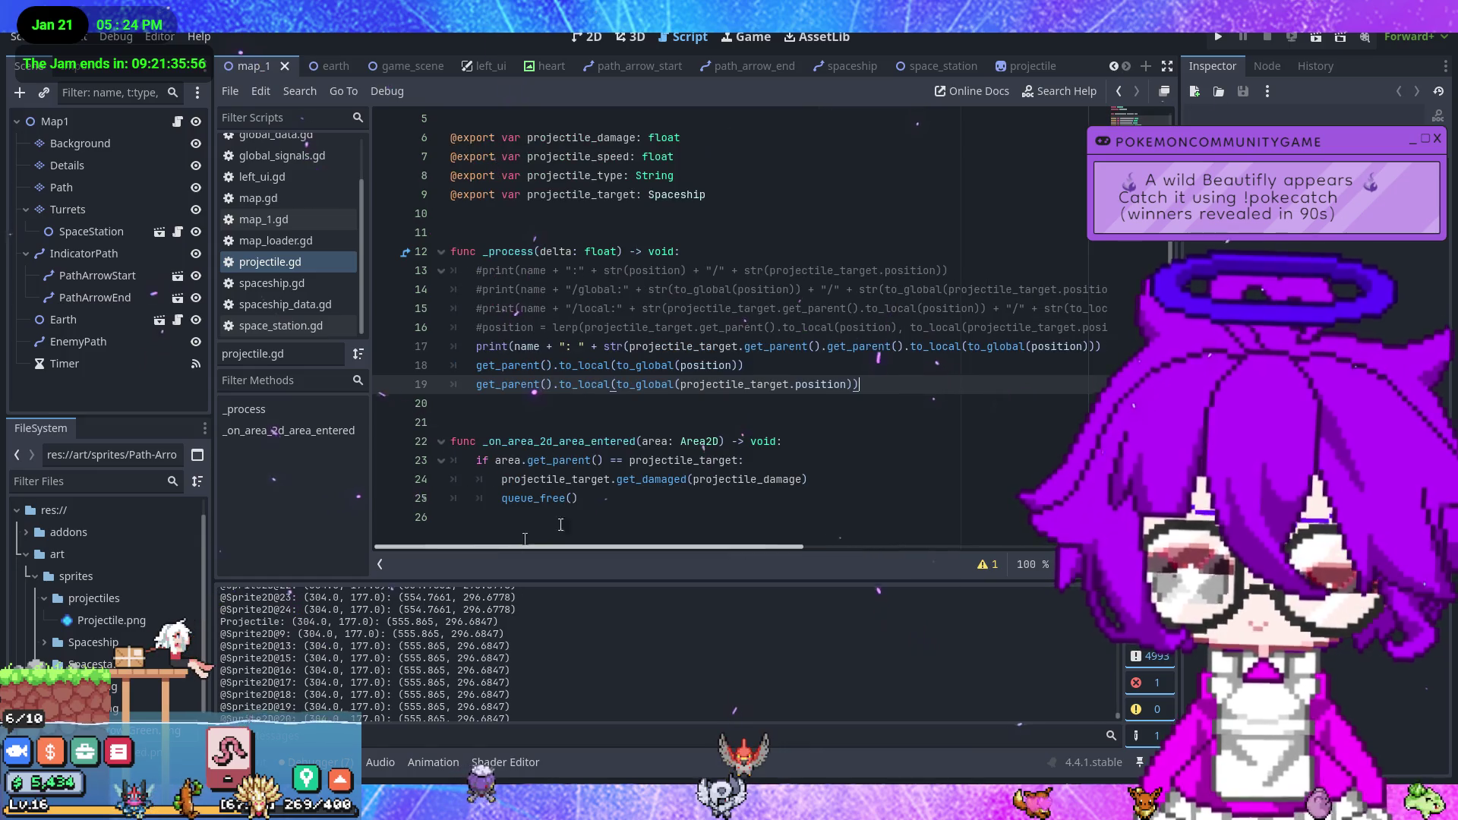
pyautogui.moveTo(858, 385)
pyautogui.mouseDown()
pyautogui.moveTo(666, 386)
pyautogui.moveTo(476, 366)
pyautogui.moveTo(474, 347)
pyautogui.mouseUp()
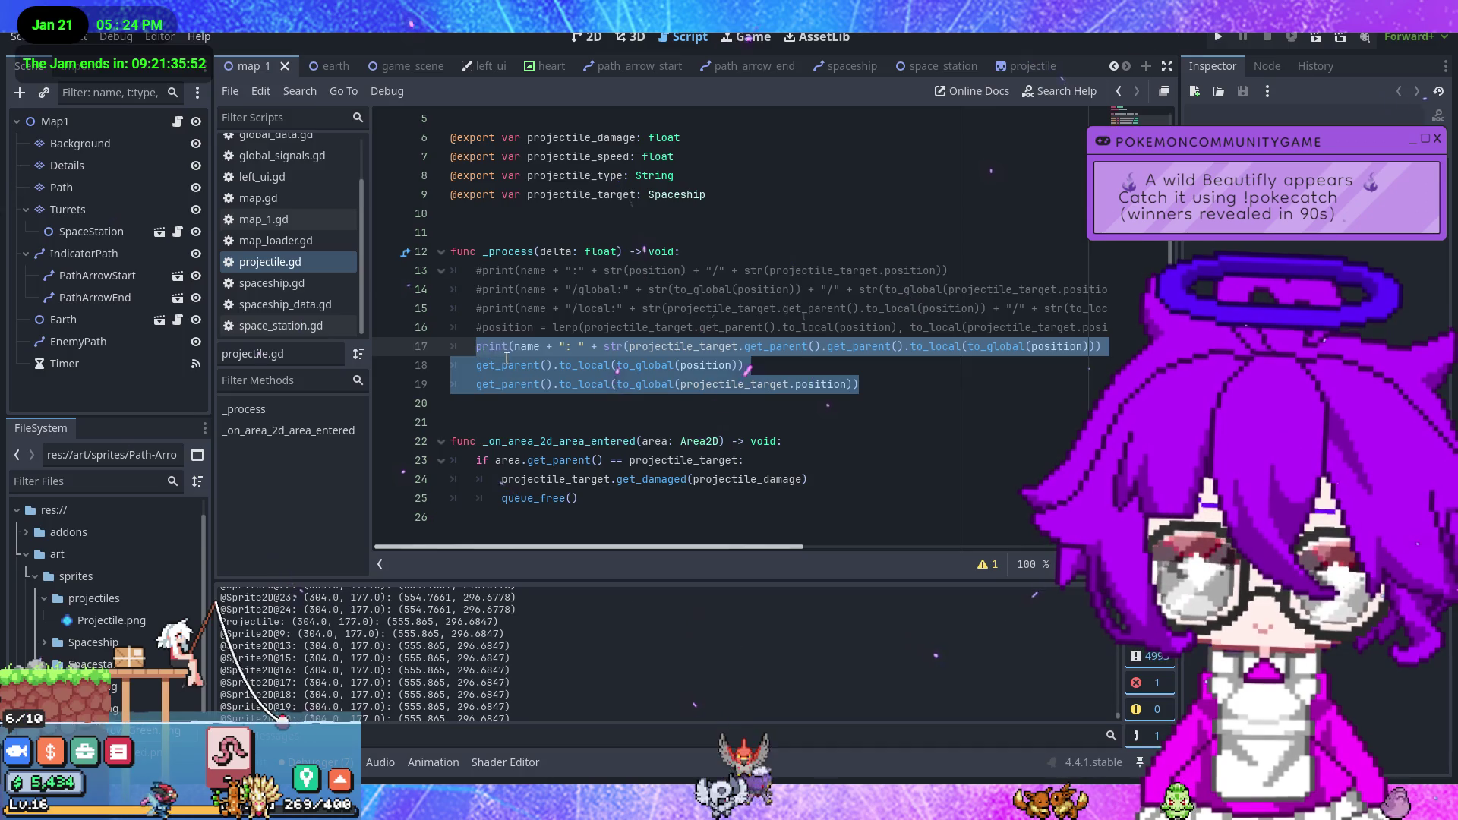
# Step: Delete debug lines 17–19 and uncomment the position = lerp(...) line in _process
pyautogui.press('BackSpace')
pyautogui.press('Up')
pyautogui.press('Delete')
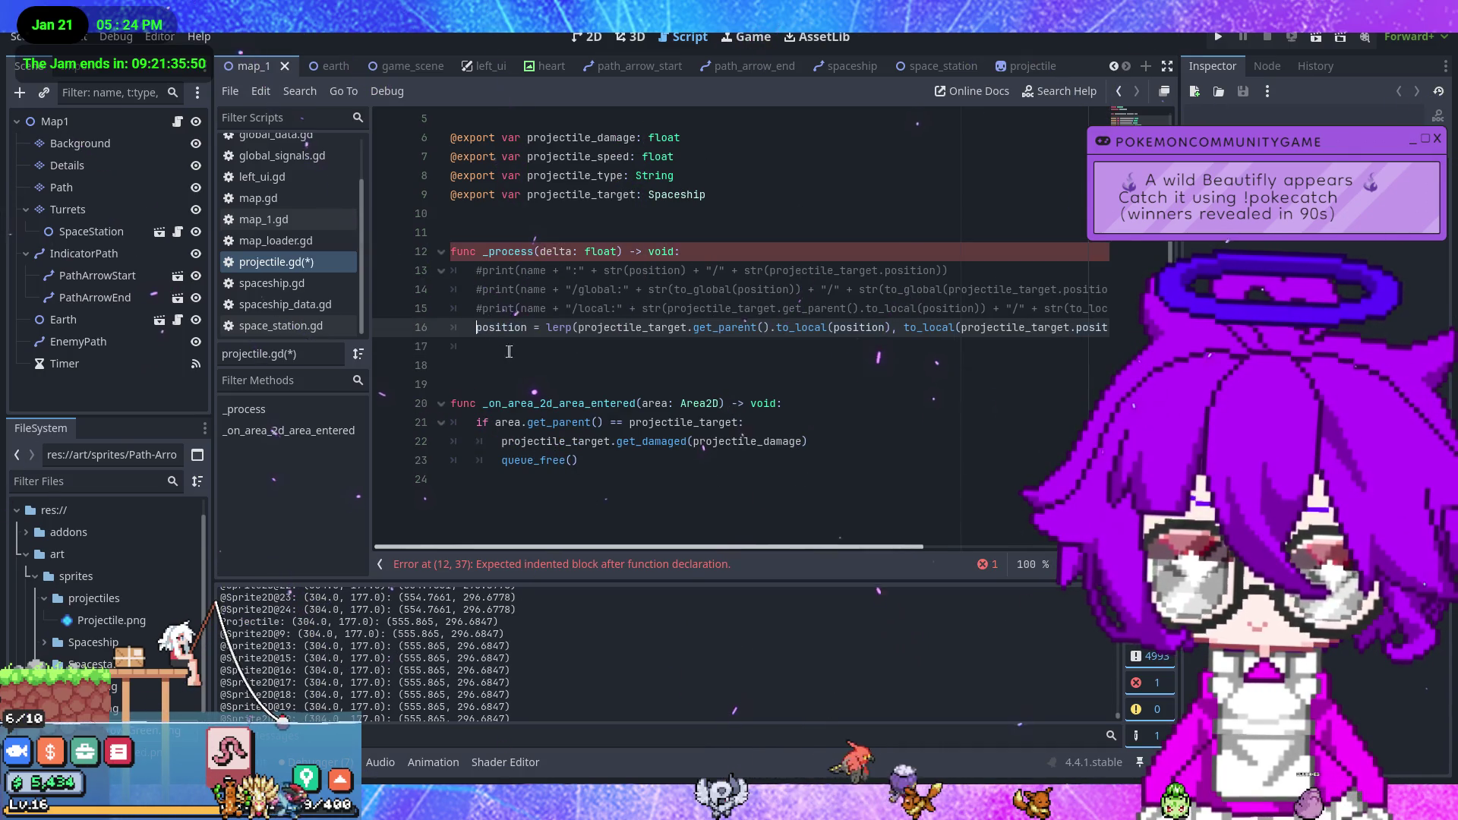
pyautogui.click(521, 360)
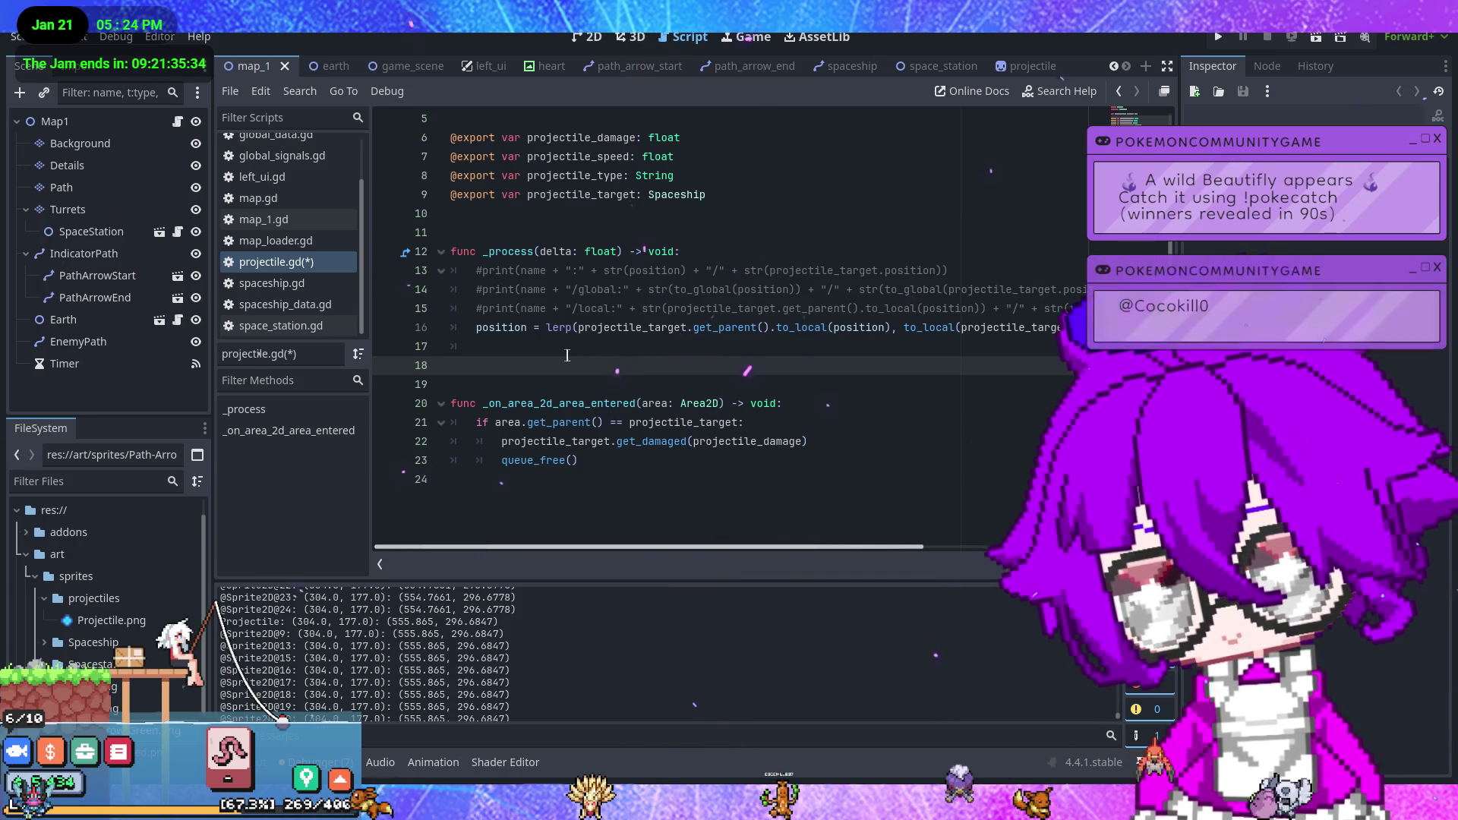
pyautogui.click(554, 354)
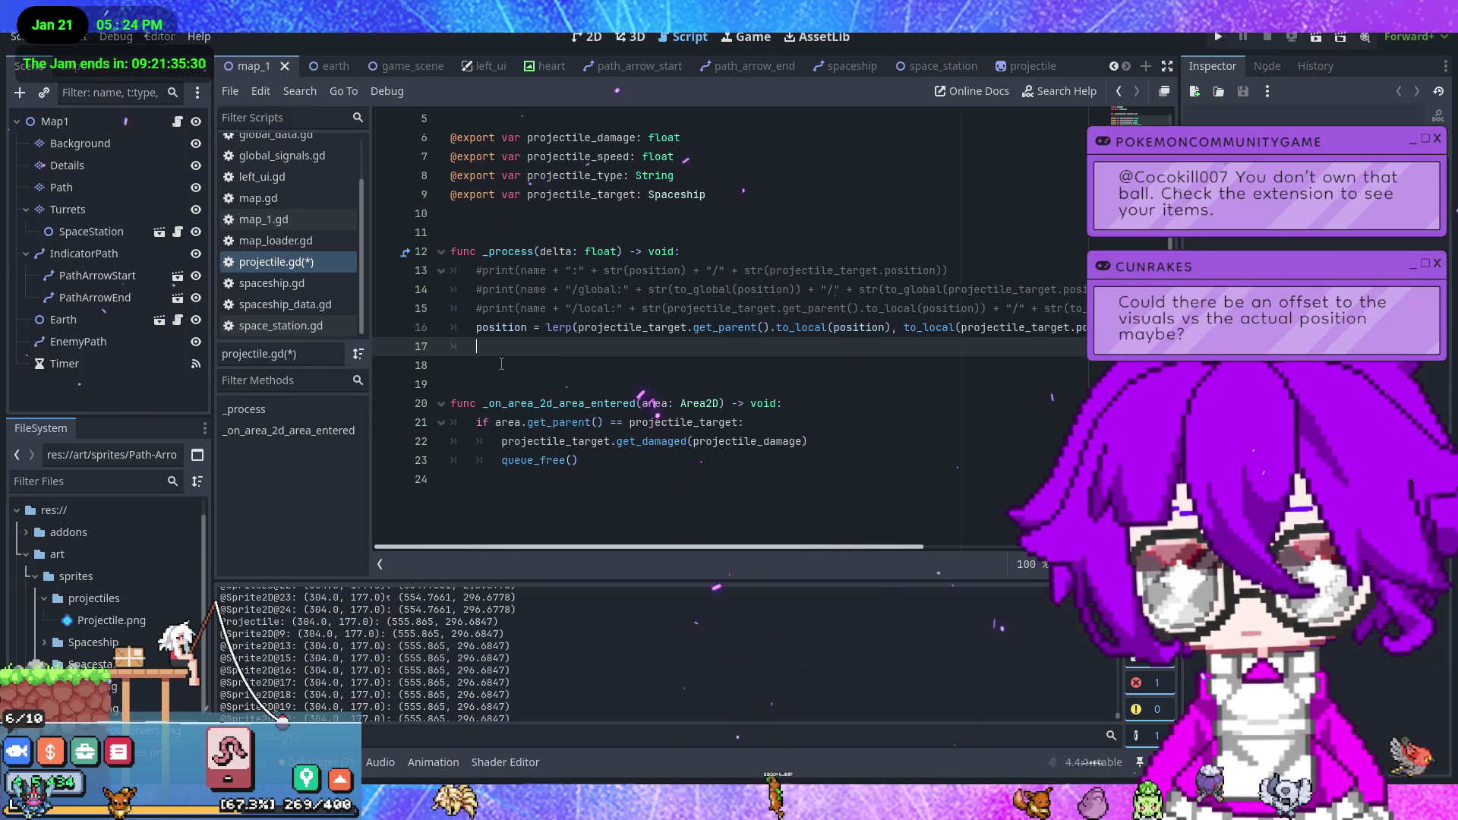
pyautogui.scroll(2, 674, 364)
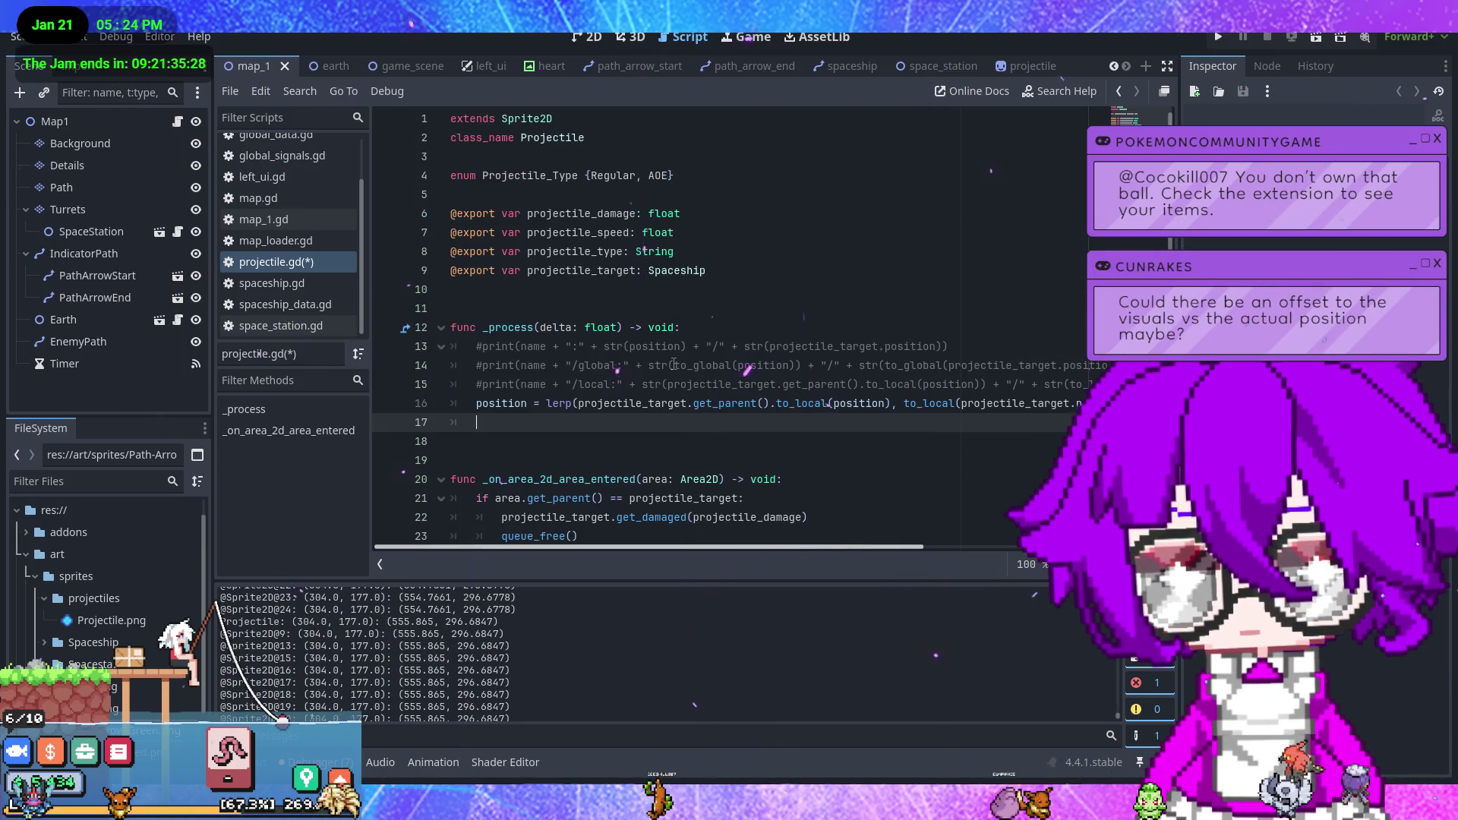
# Step: Insert a func _ready() containing pass just above func _process
pyautogui.click(547, 308)
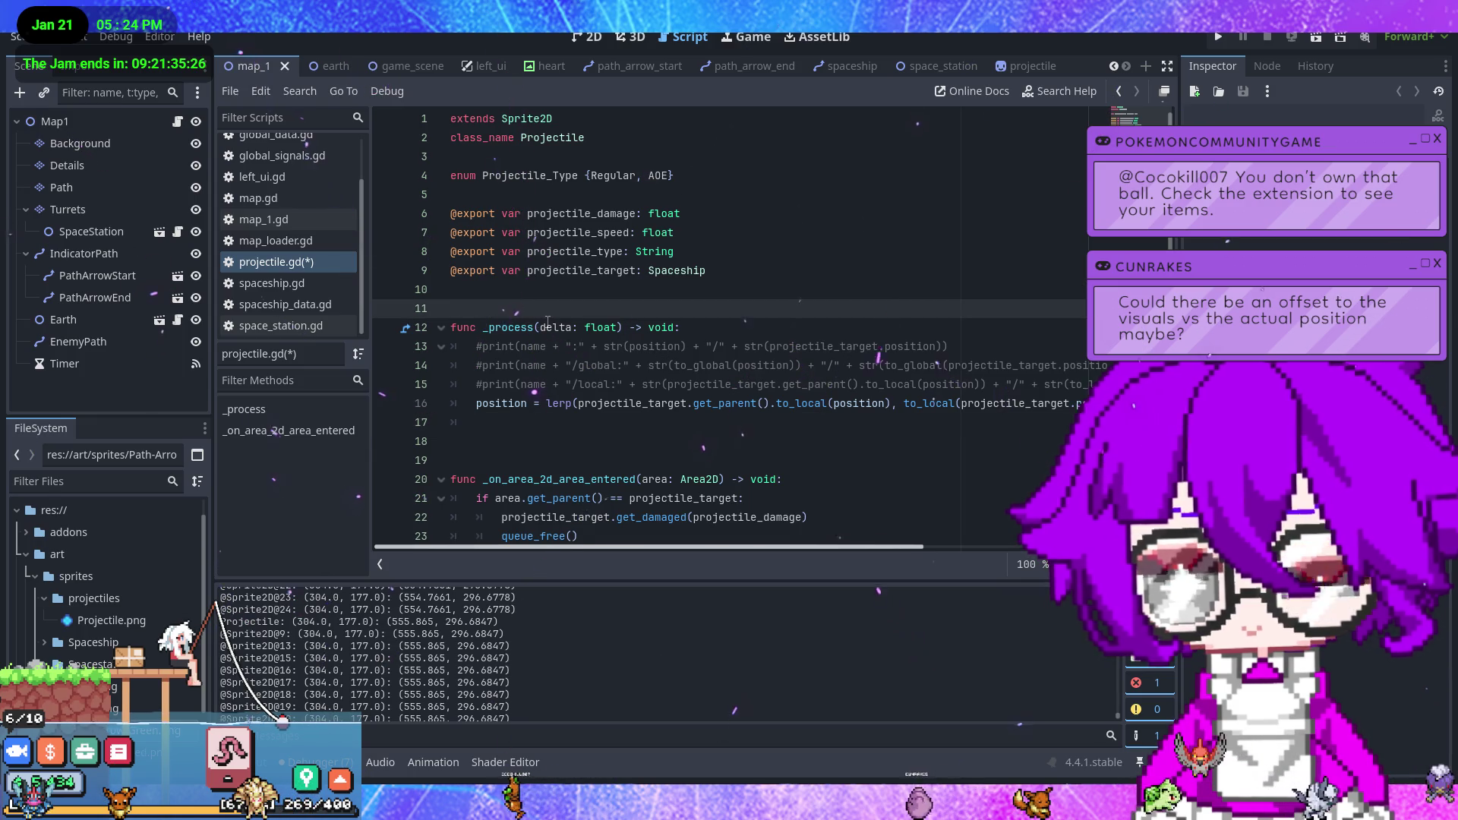
pyautogui.press('Return')
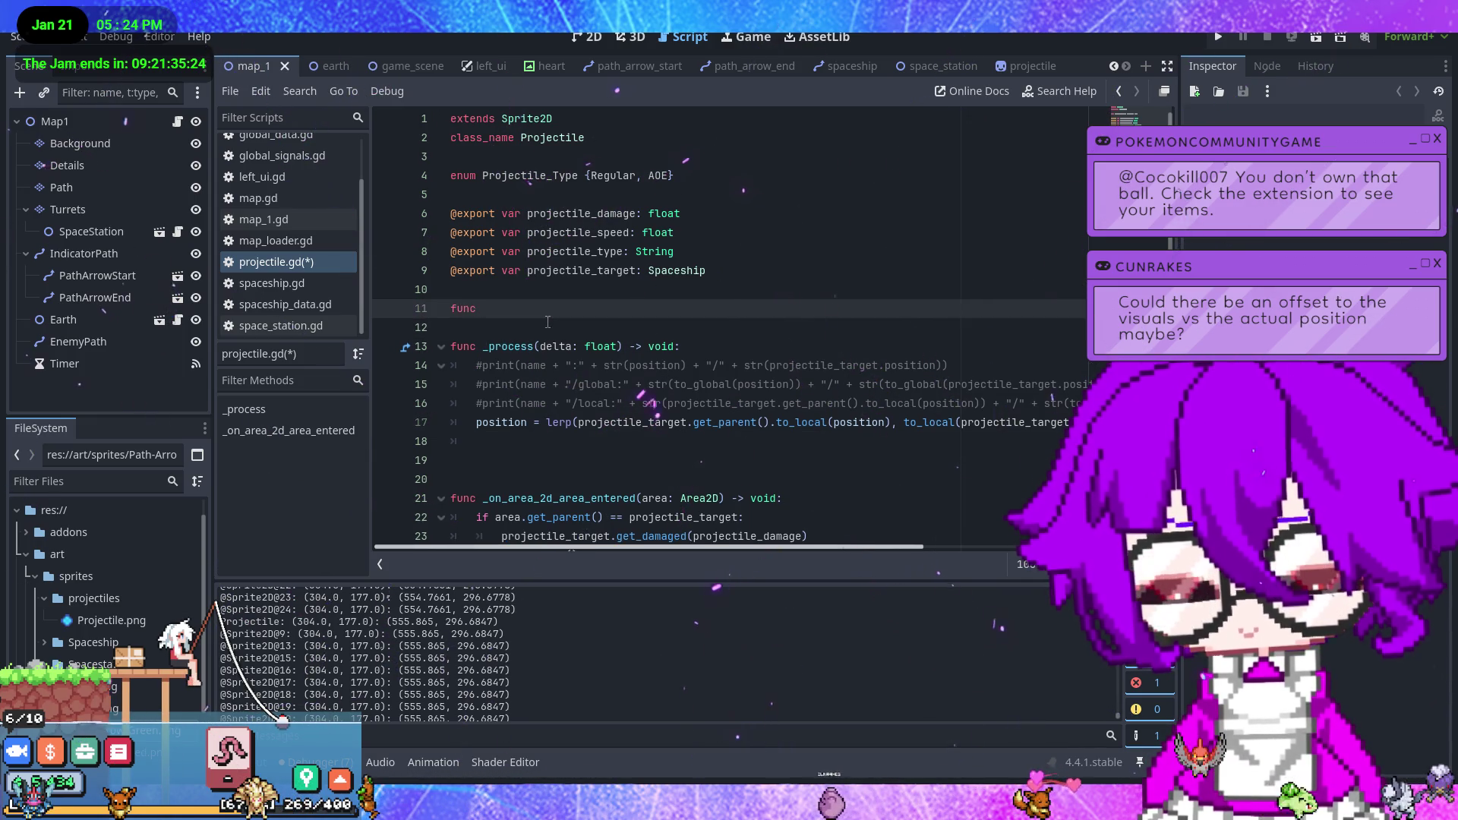
pyautogui.write('re')
pyautogui.press('Return')
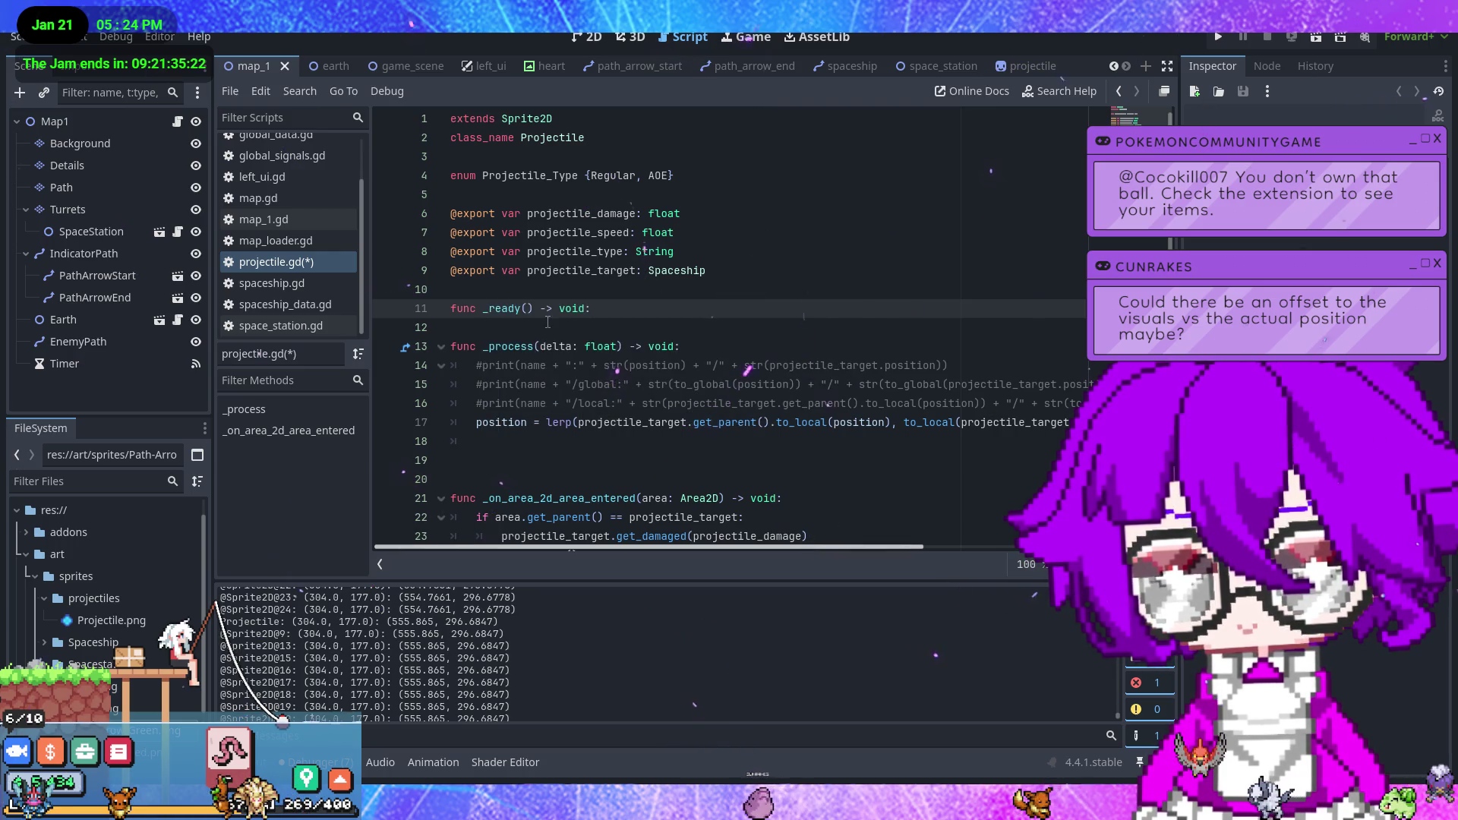
pyautogui.press('Return')
pyautogui.write('pass')
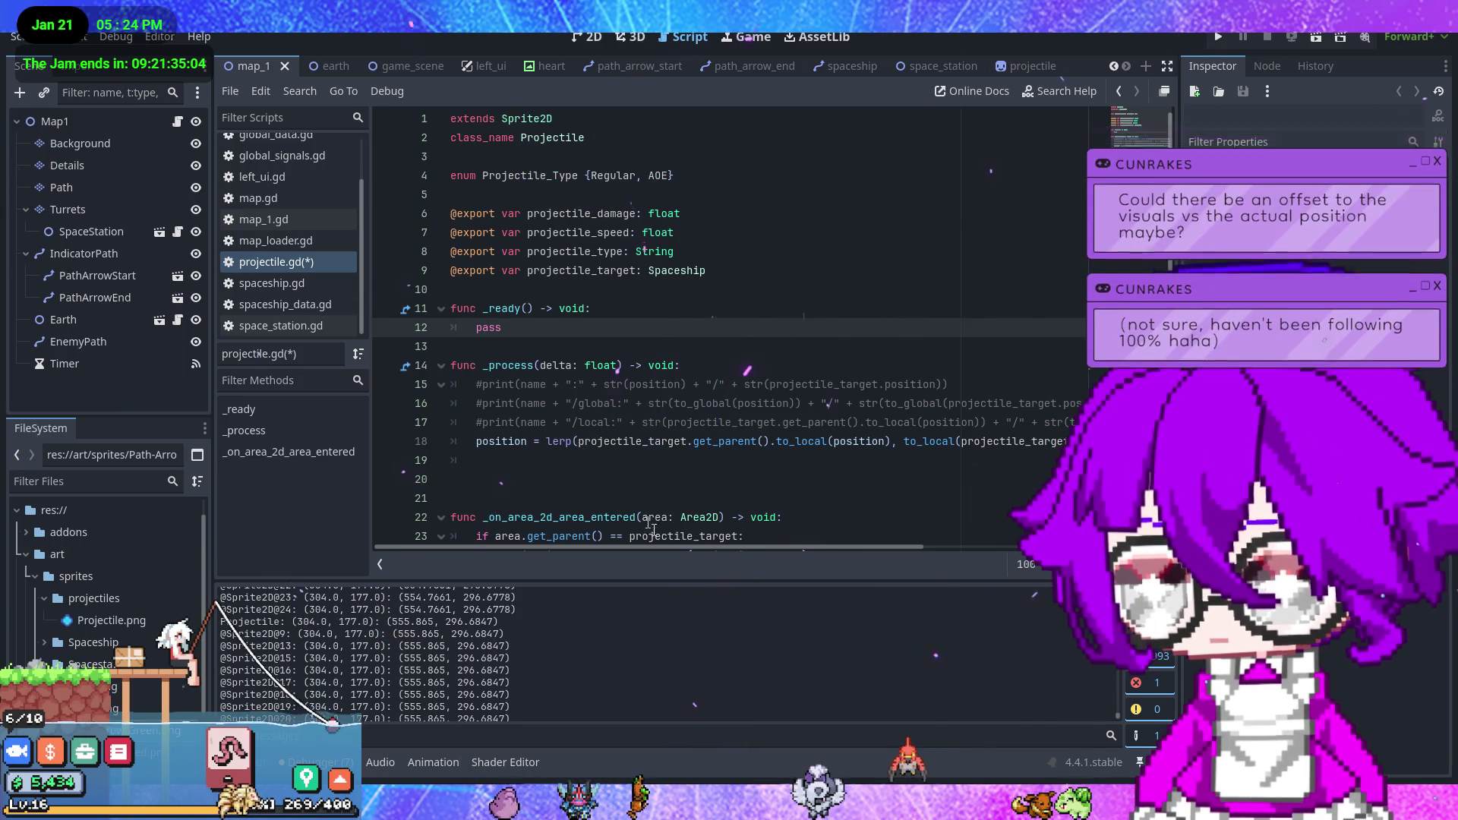
# Step: Select to_local in the lerp line and search the help for it
pyautogui.moveTo(699, 549); pyautogui.dragTo(755, 544)
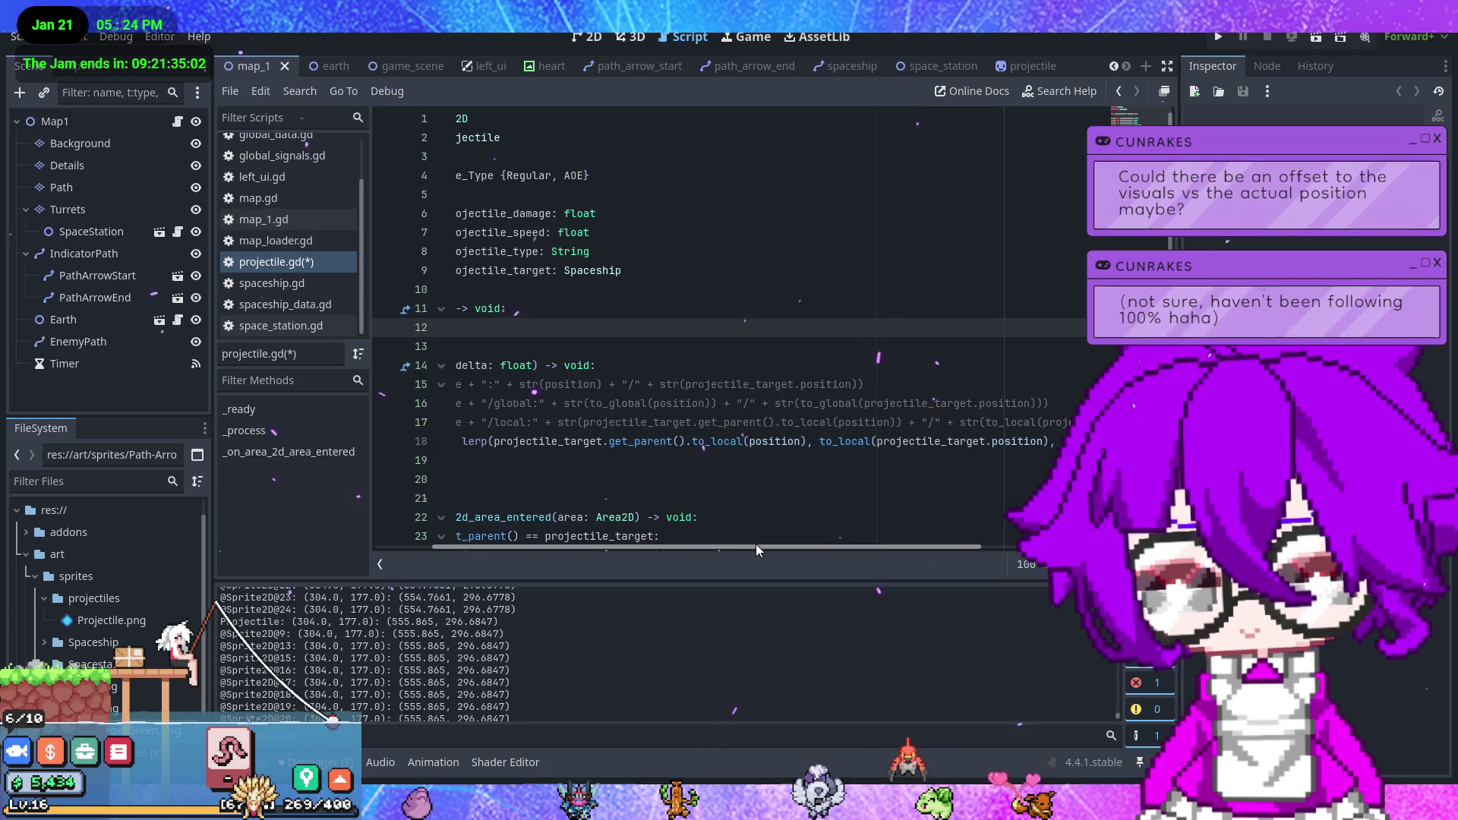
pyautogui.moveTo(689, 443); pyautogui.dragTo(745, 444)
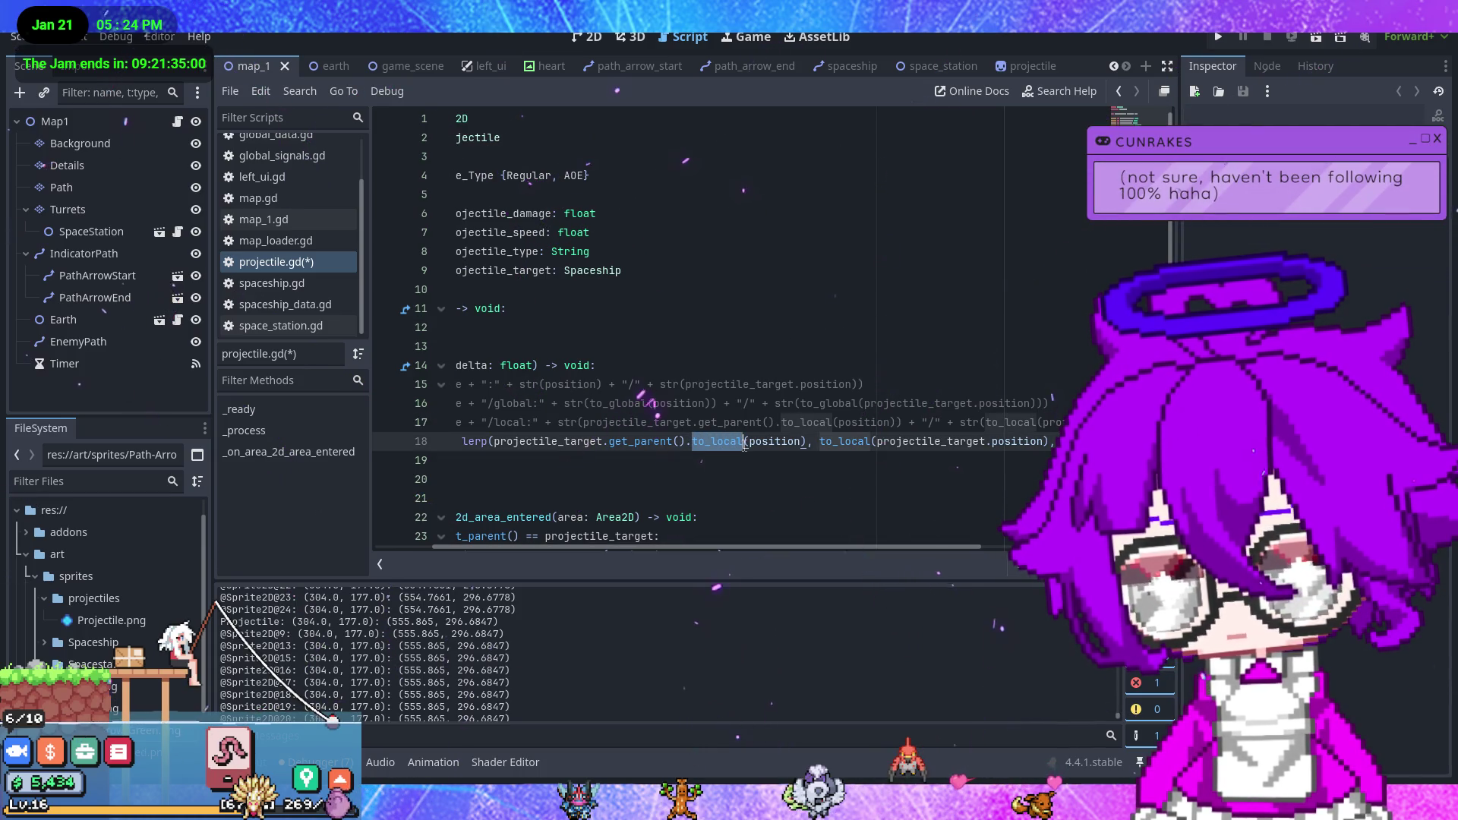
pyautogui.click(1063, 92)
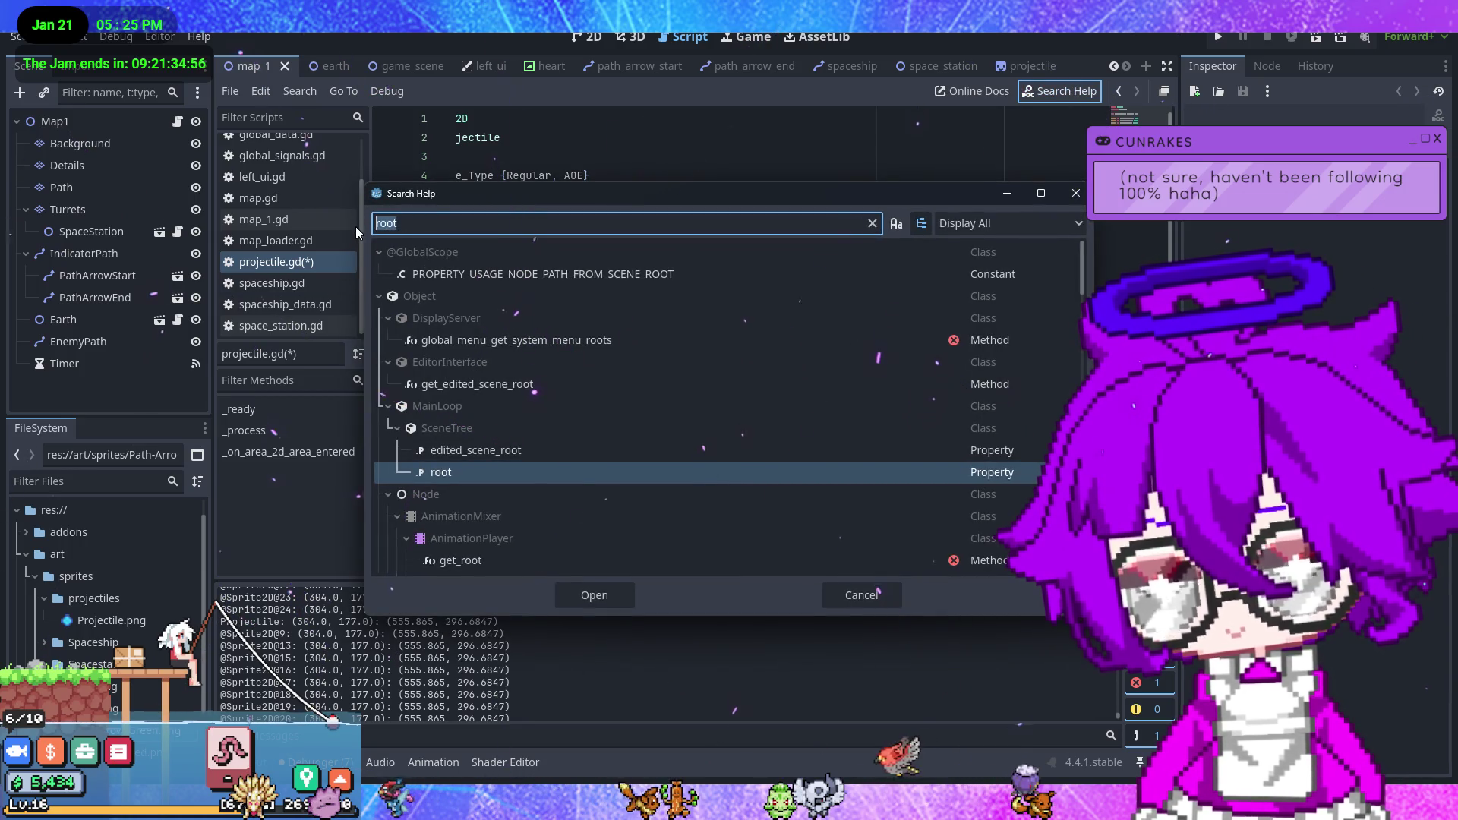
pyautogui.write('to_lo')
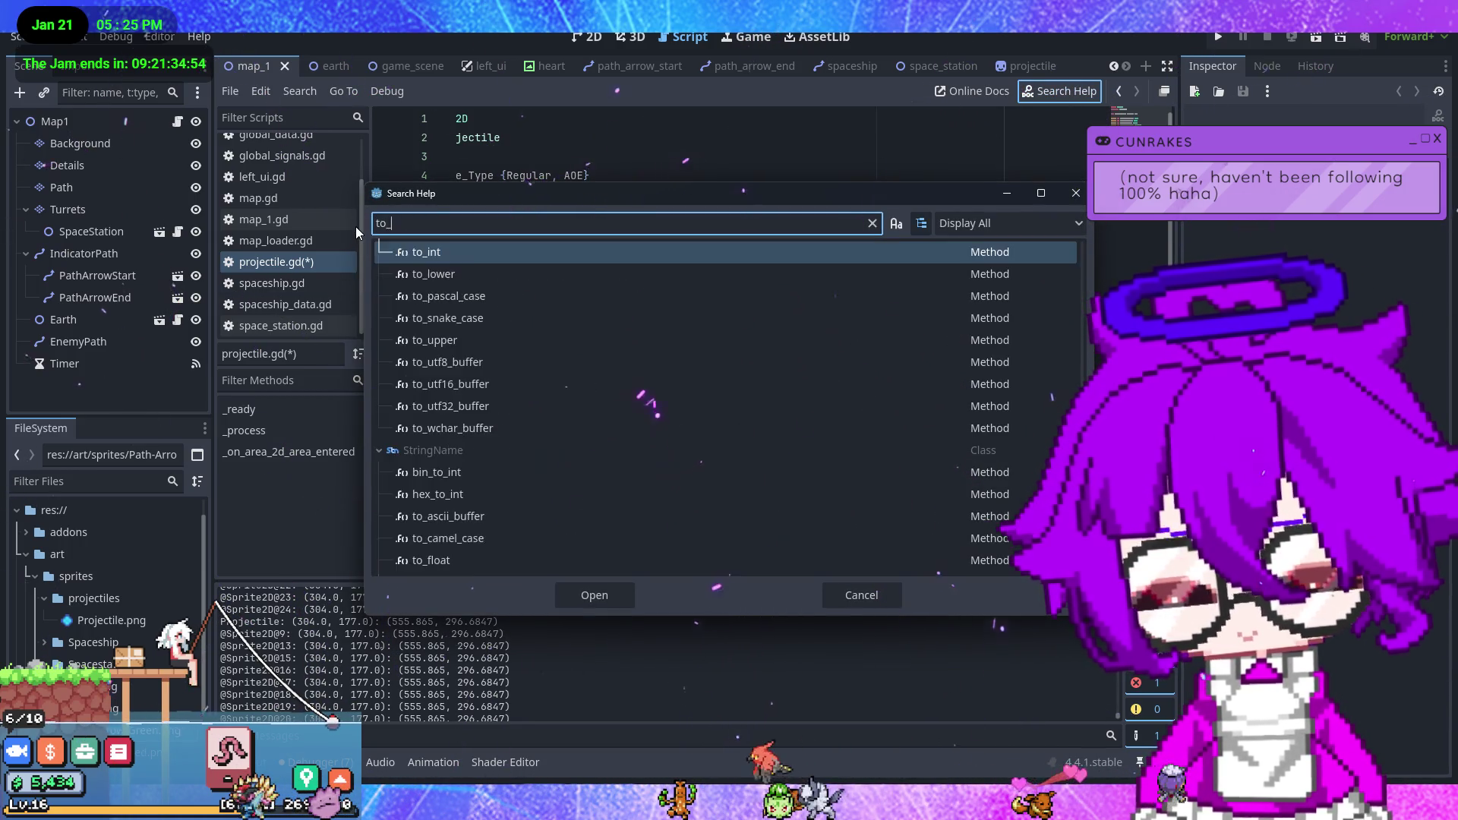
pyautogui.write('cal')
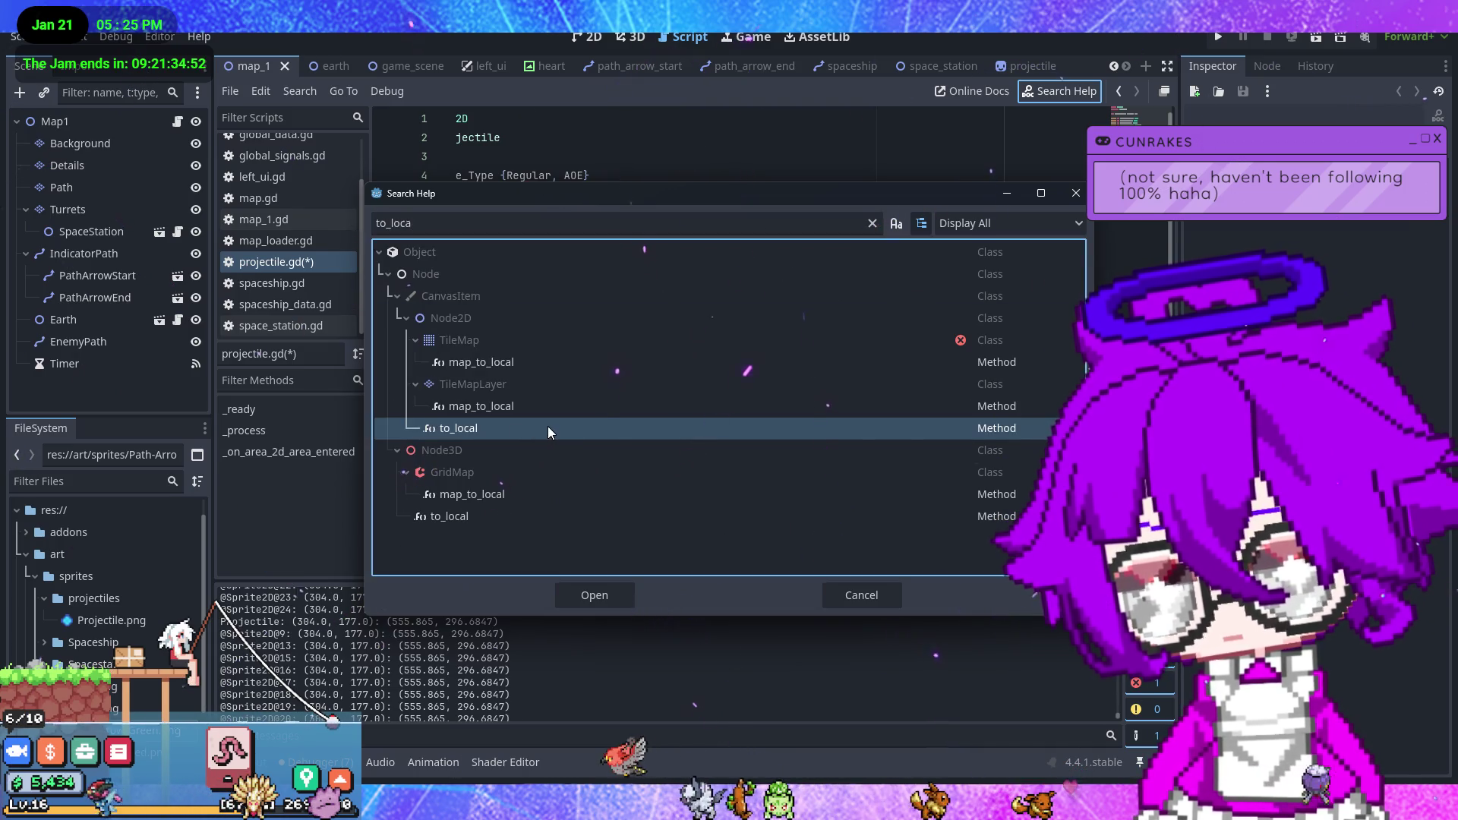
pyautogui.press('Return')
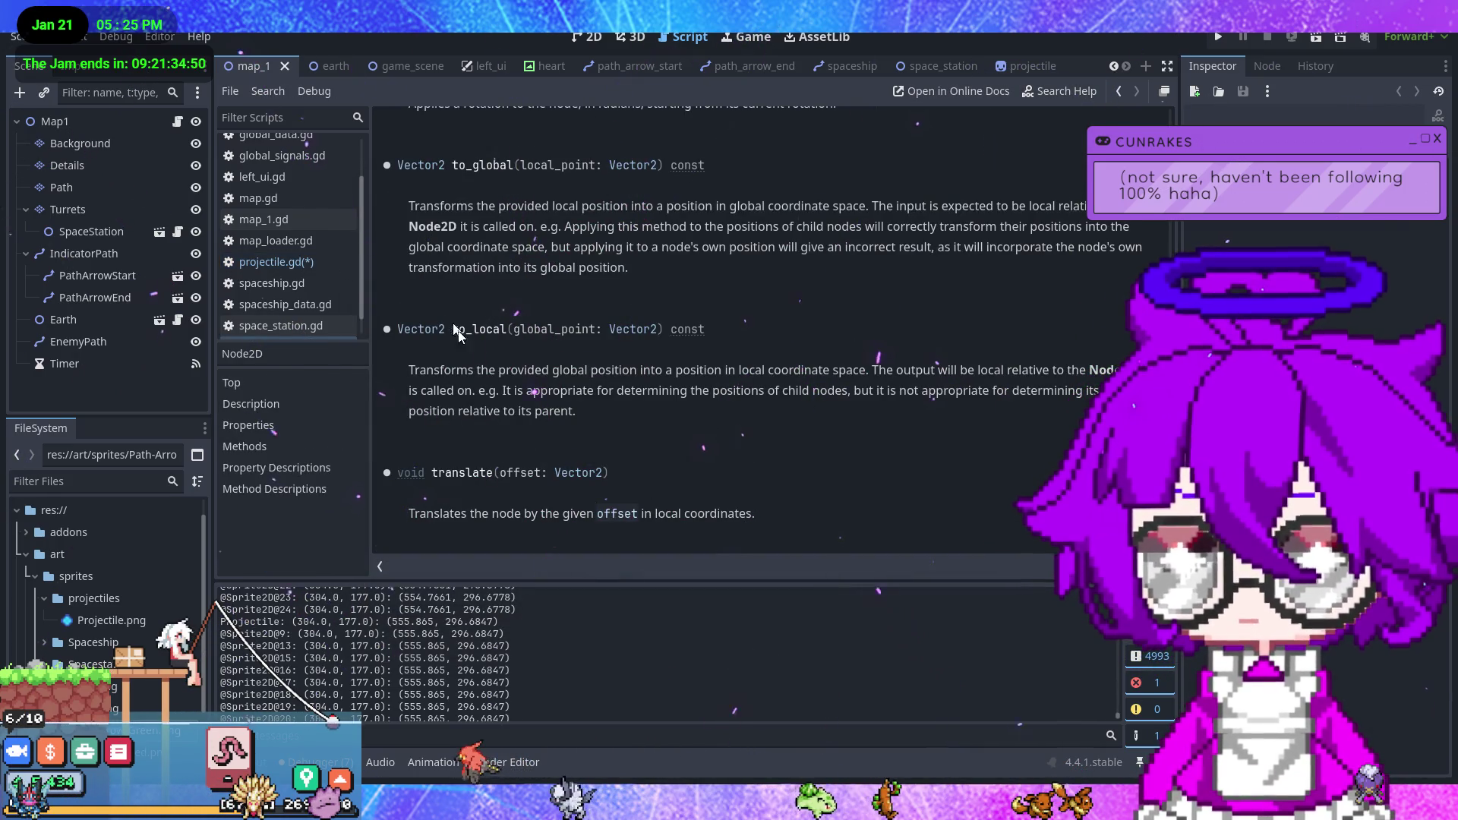
pyautogui.moveTo(541, 371); pyautogui.dragTo(655, 372)
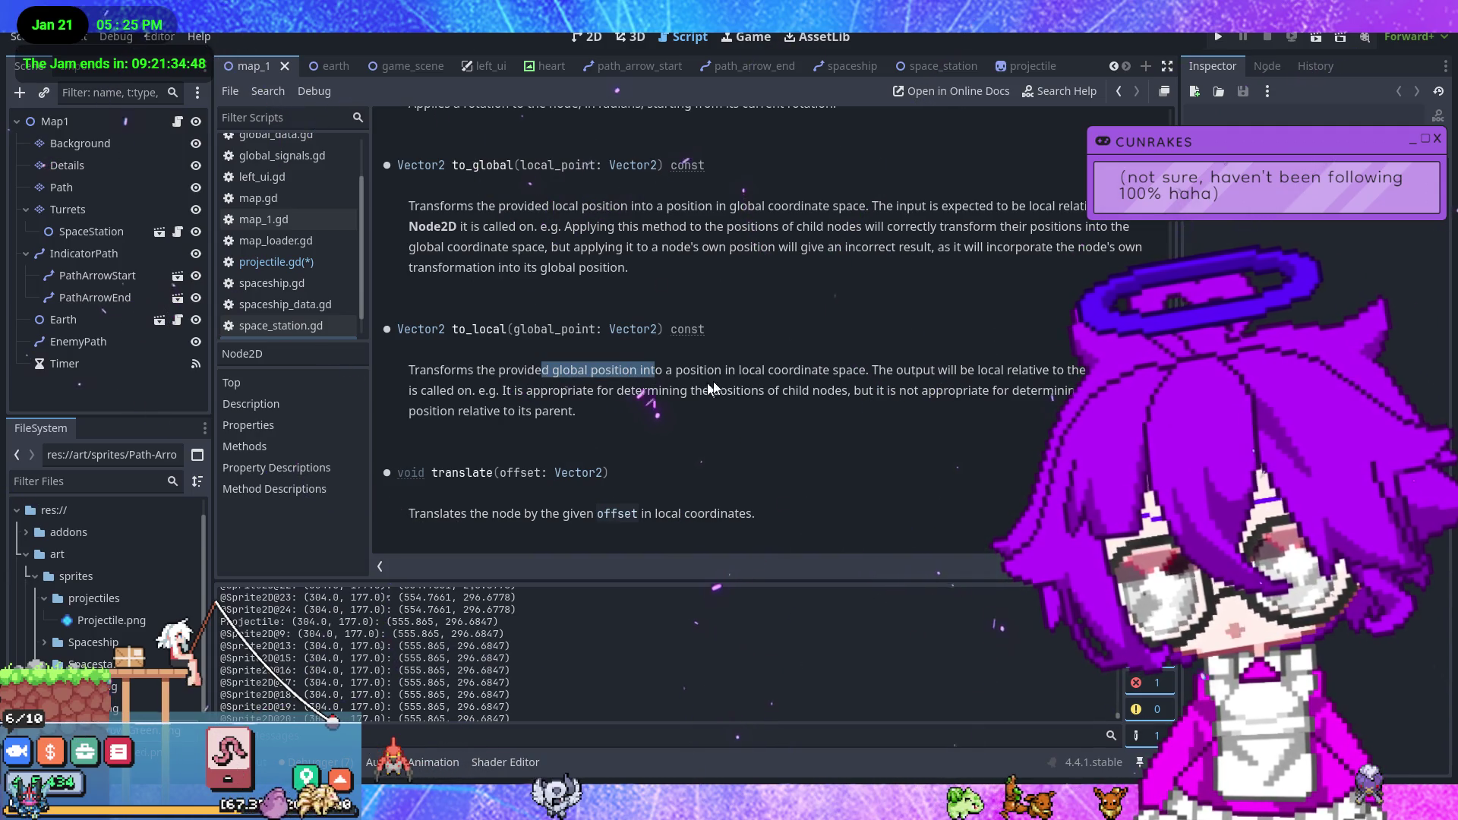
pyautogui.click(678, 375)
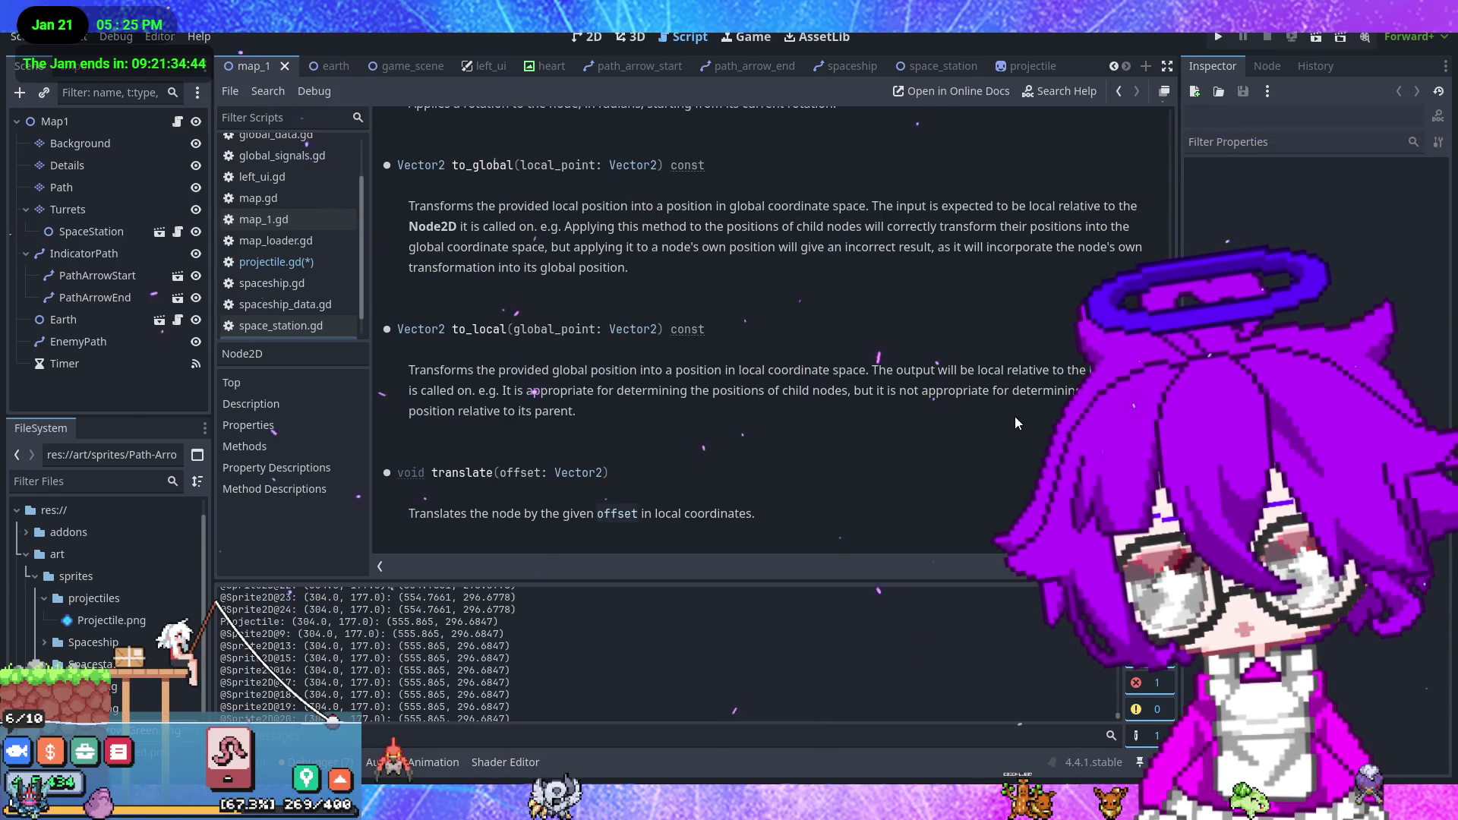
pyautogui.moveTo(1046, 371); pyautogui.dragTo(1064, 370)
pyautogui.click(1064, 371)
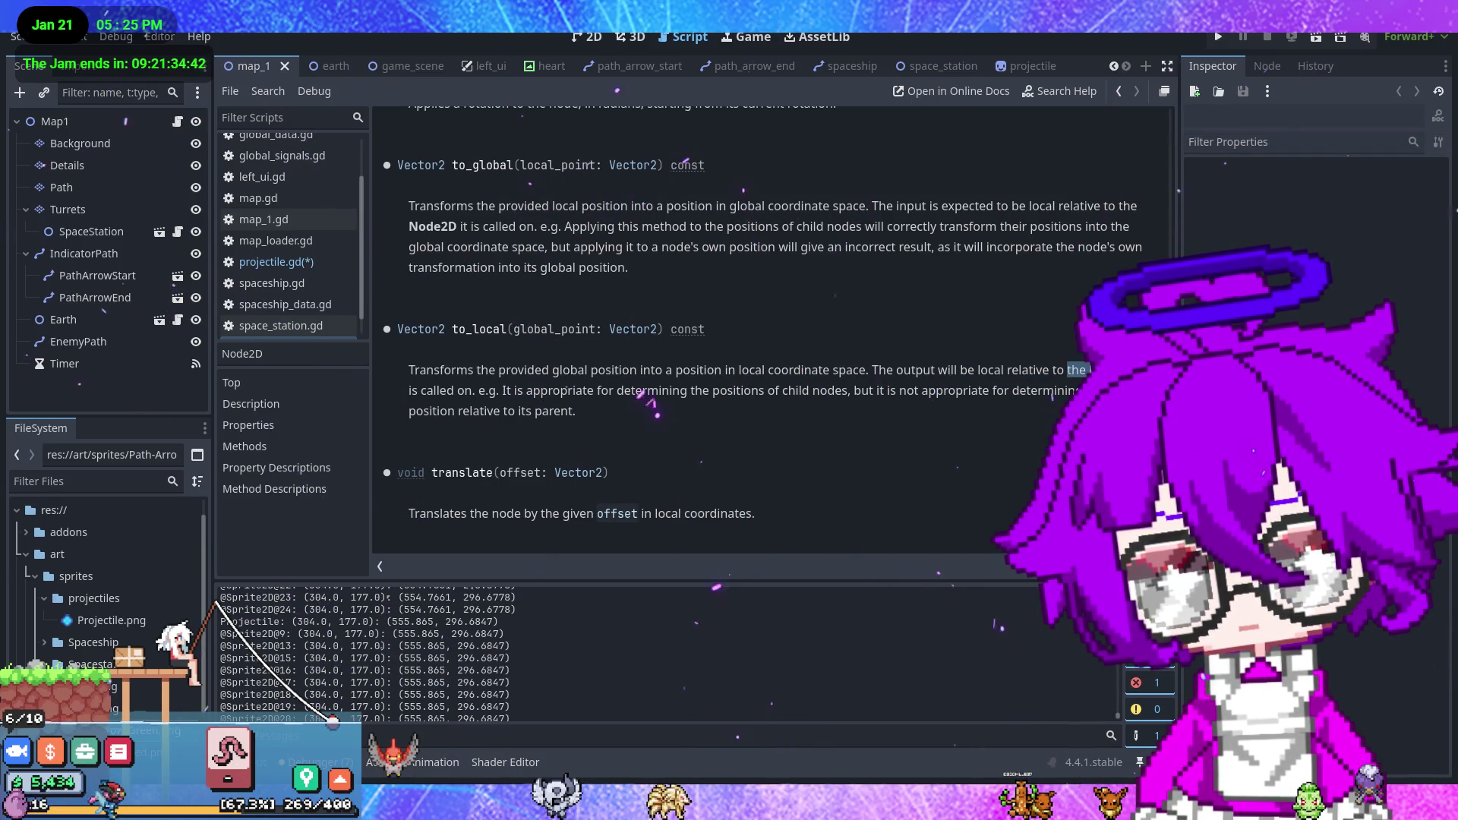
pyautogui.click(663, 408)
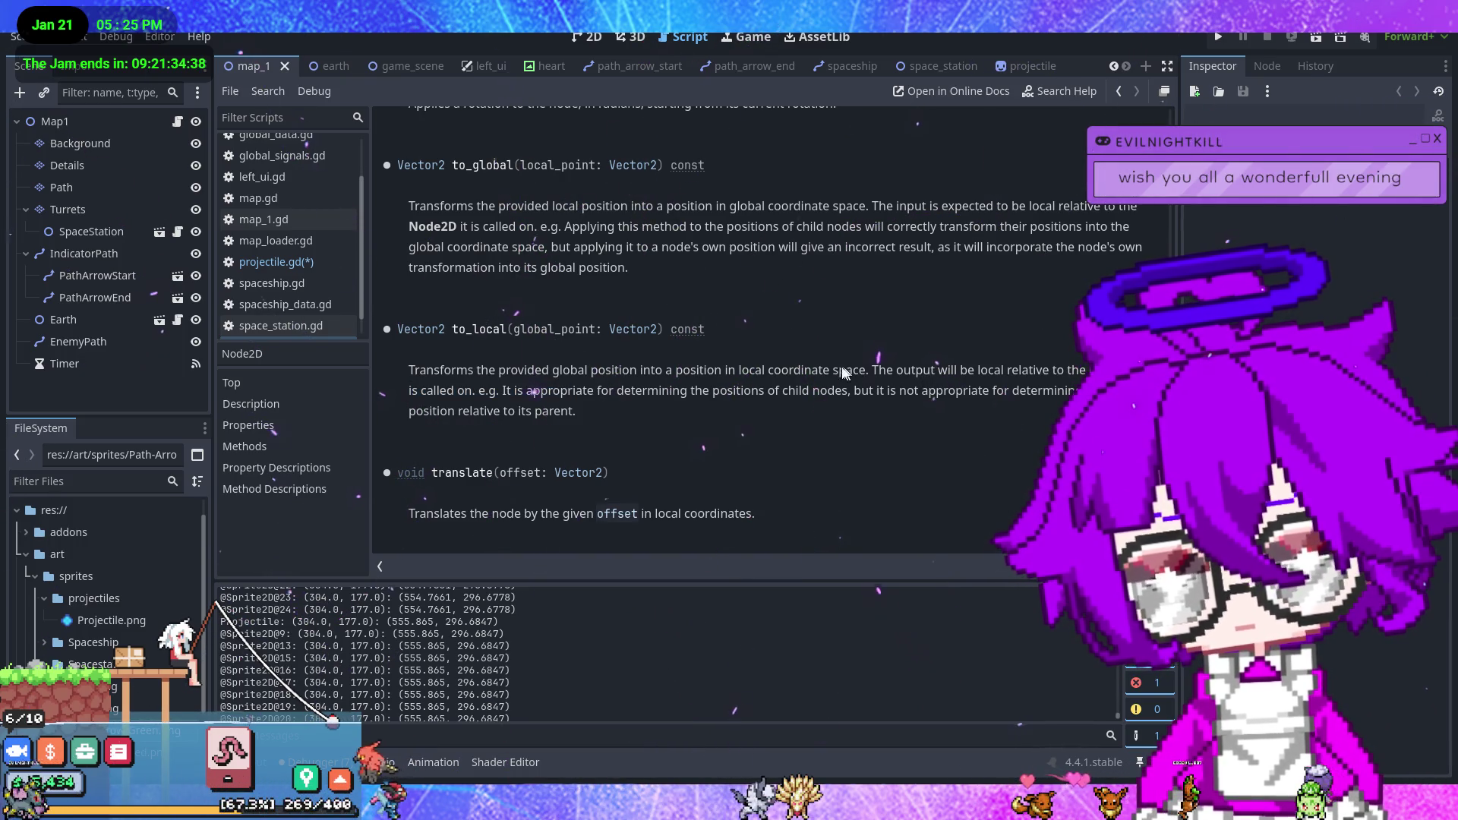
pyautogui.click(275, 262)
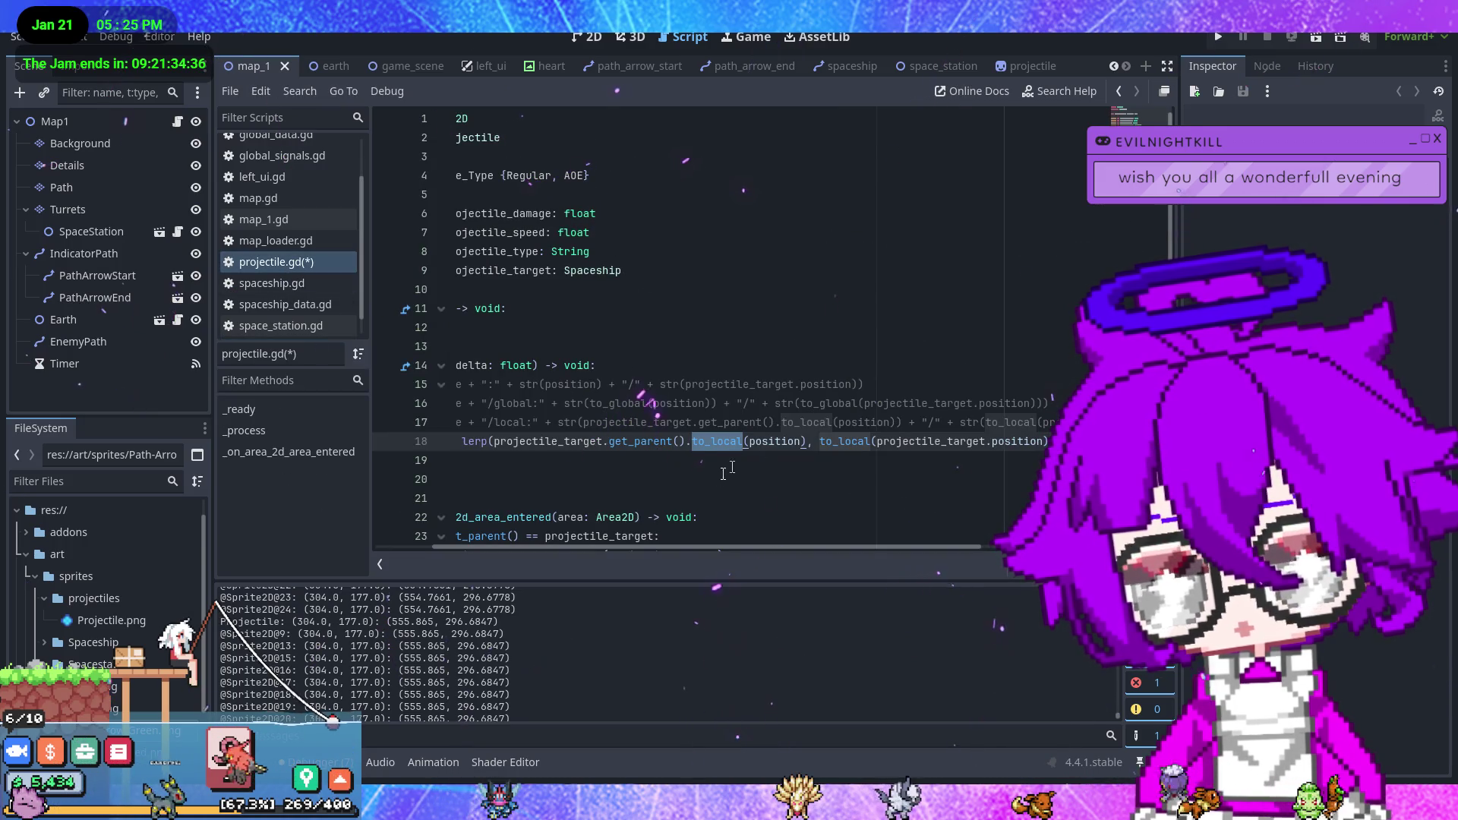
# Step: Review line 18's get_parent and to_local code and the Map1 node, then go to _ready's pass line
pyautogui.moveTo(603, 443); pyautogui.dragTo(575, 447)
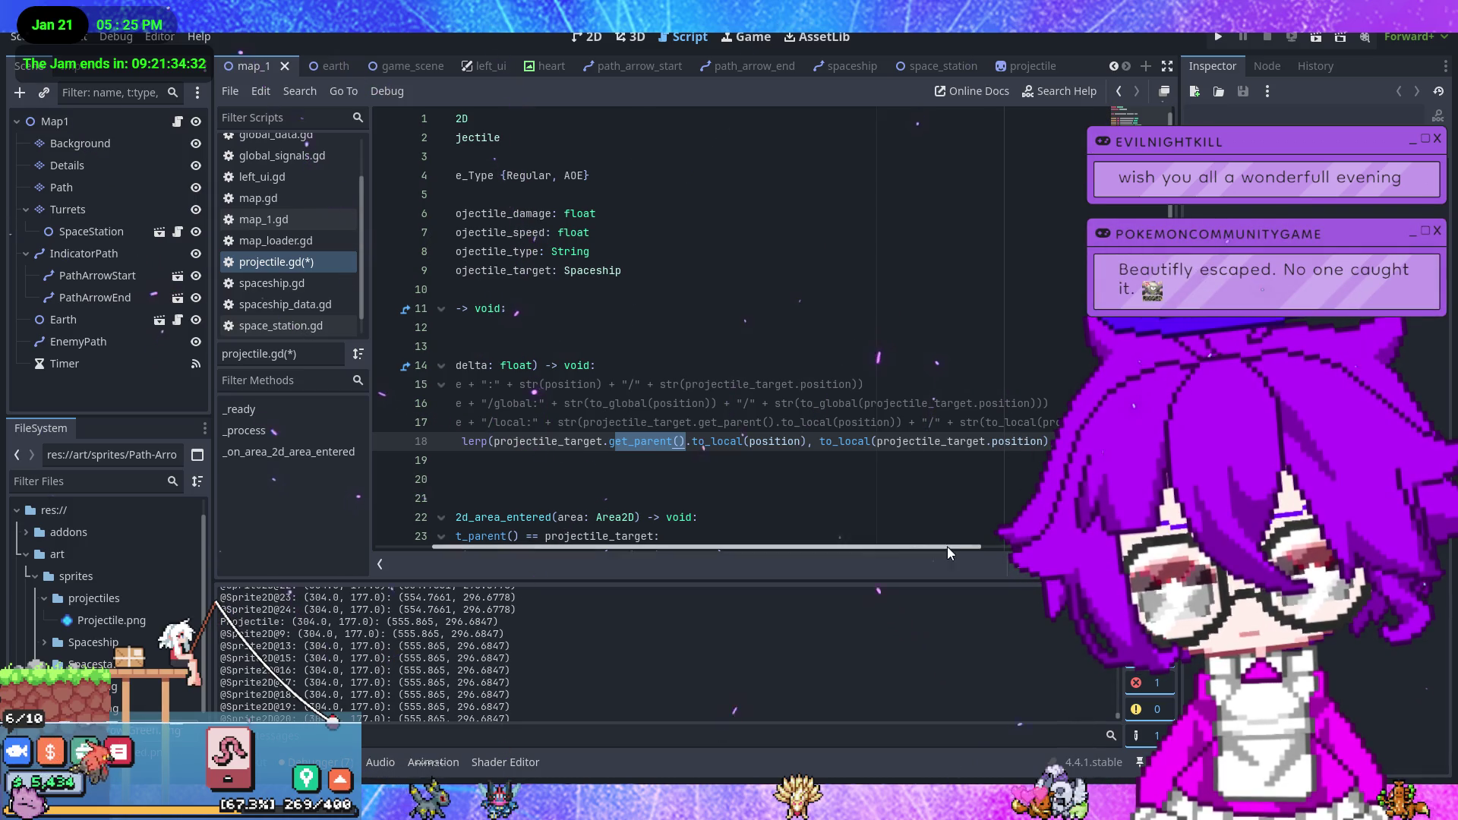
pyautogui.moveTo(946, 546)
pyautogui.mouseDown()
pyautogui.moveTo(963, 548)
pyautogui.moveTo(826, 552)
pyautogui.mouseUp()
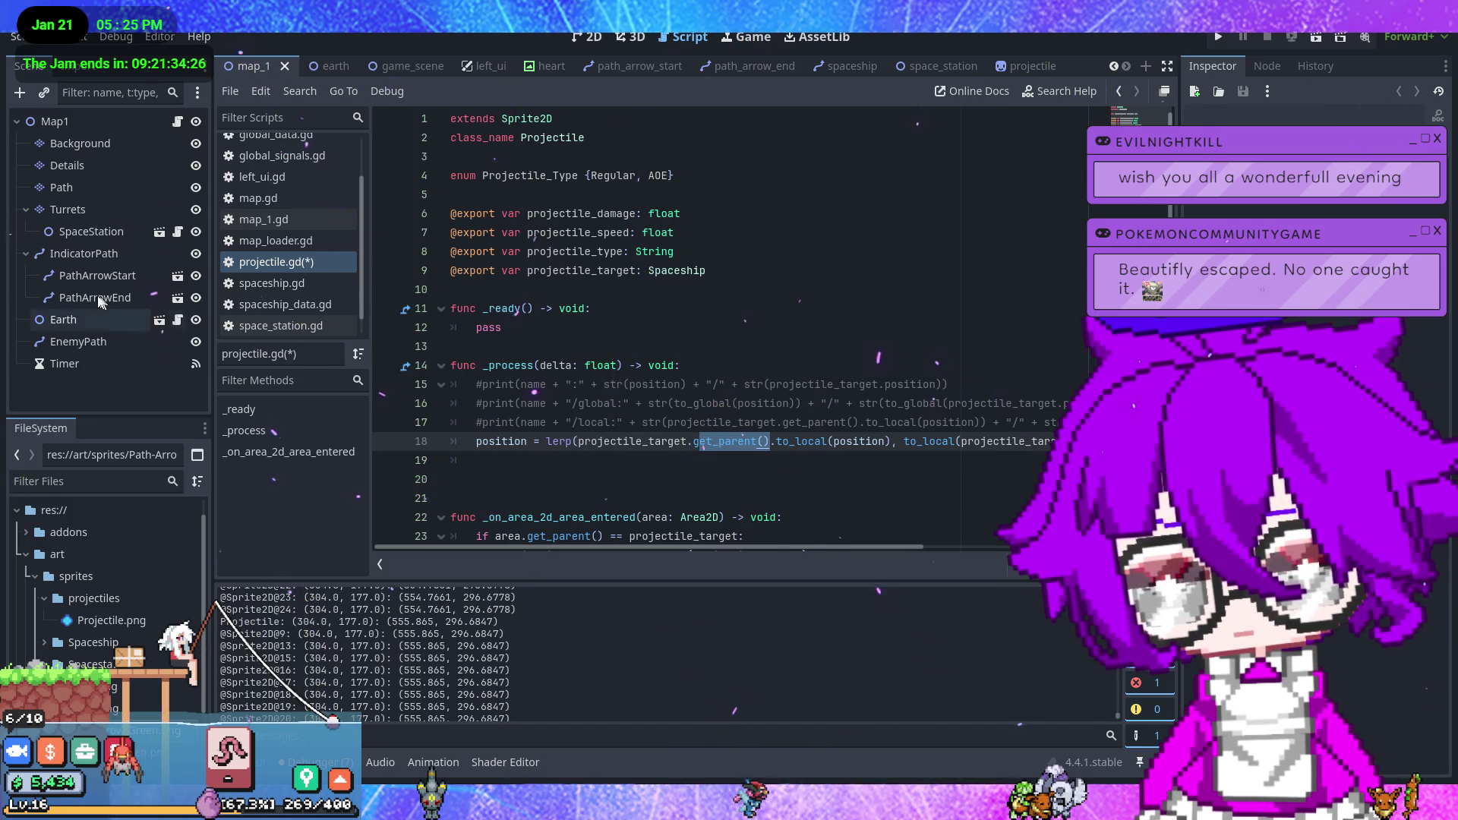
pyautogui.click(773, 441)
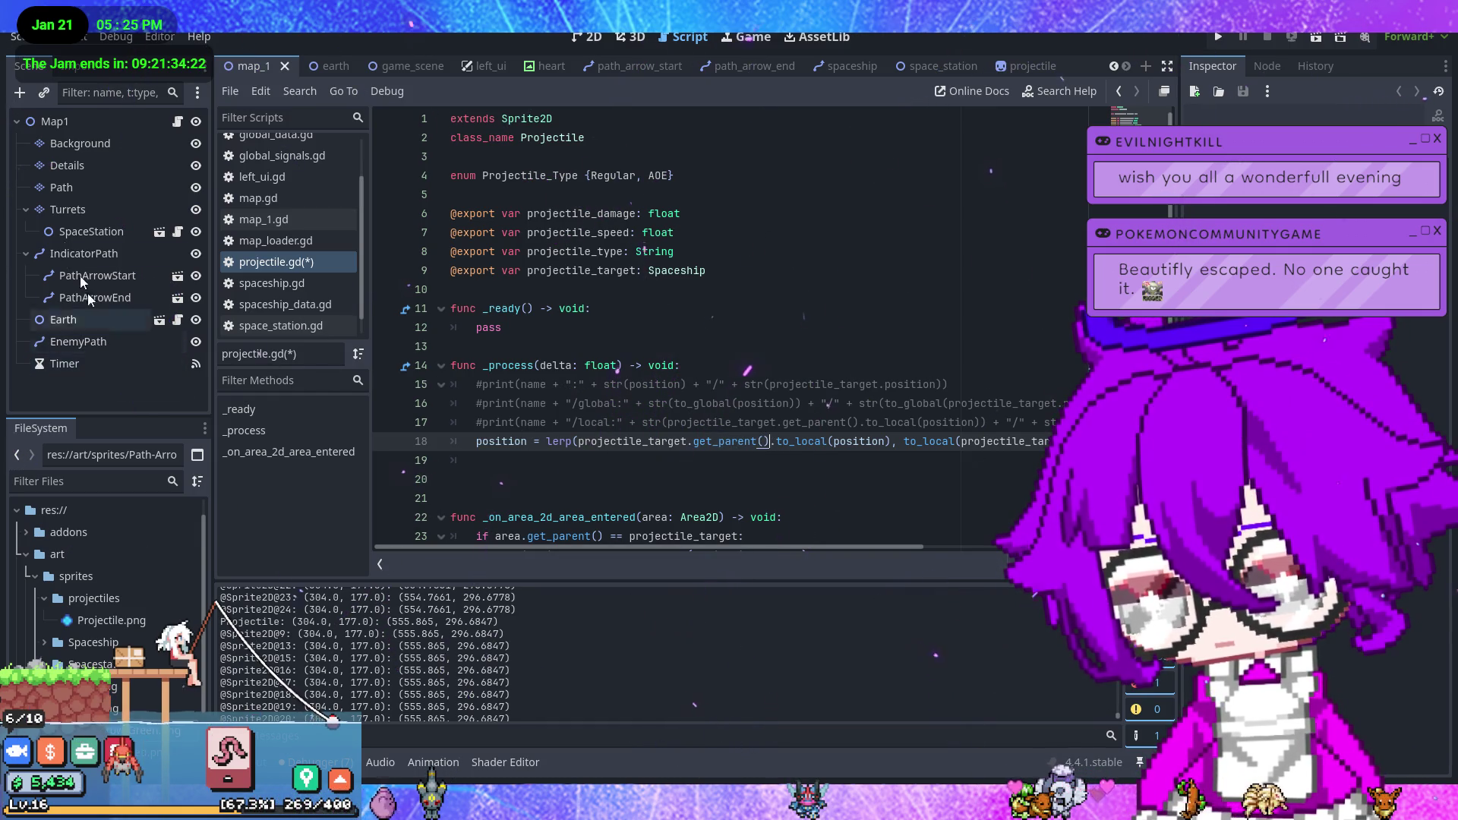
pyautogui.click(79, 124)
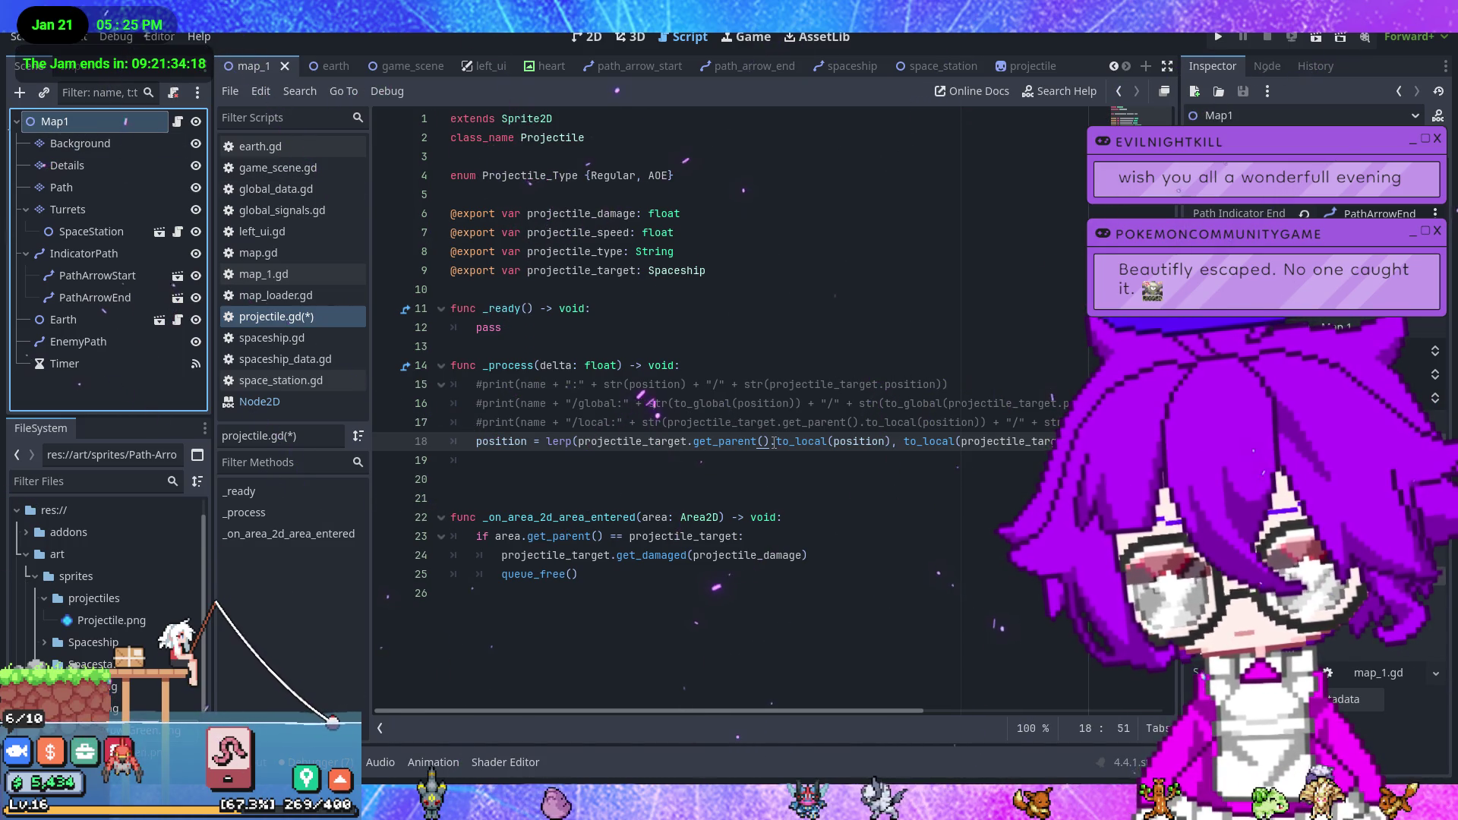
pyautogui.moveTo(776, 441); pyautogui.dragTo(886, 441)
pyautogui.click(892, 498)
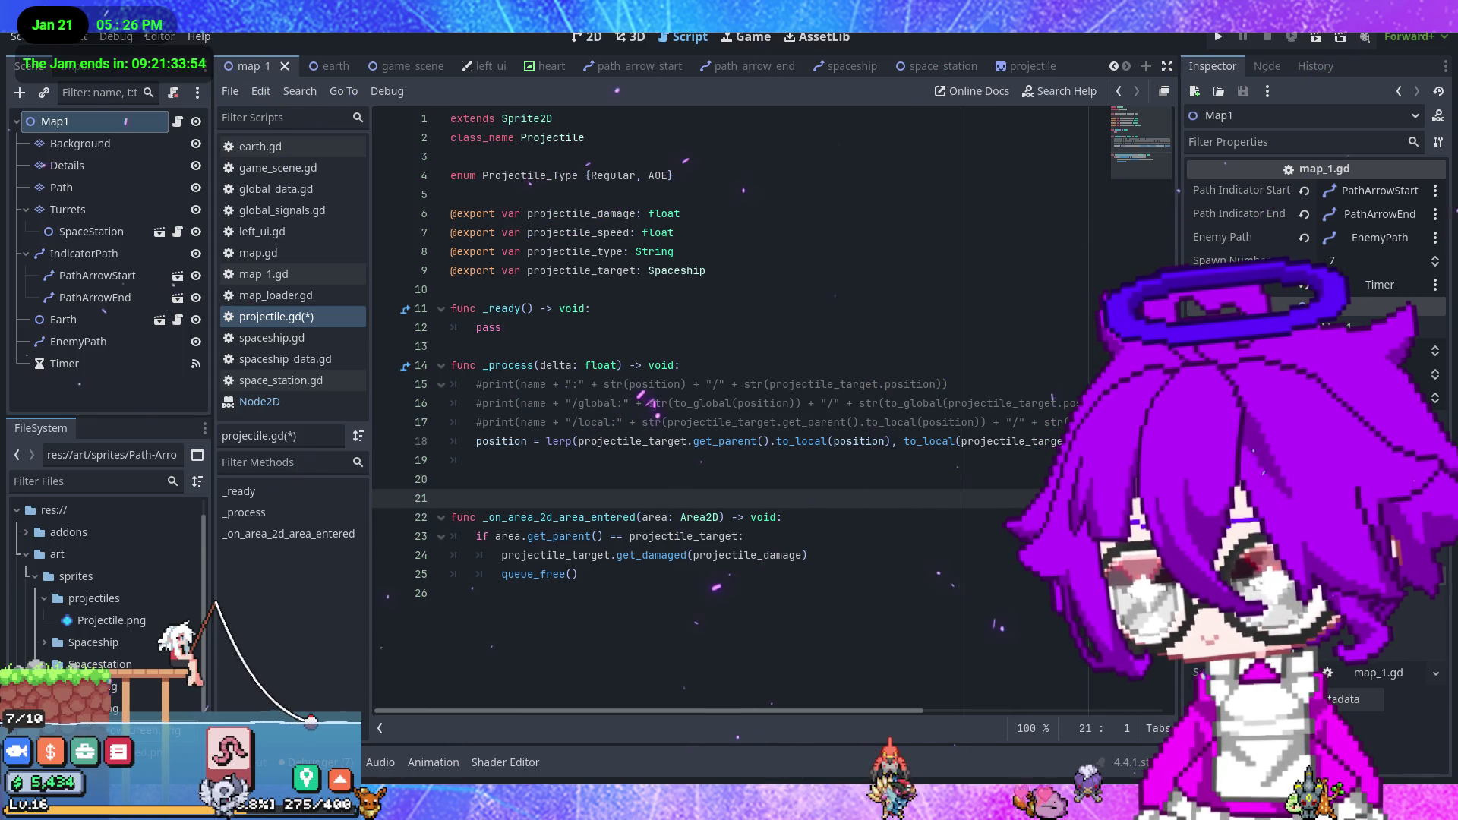
pyautogui.click(553, 327)
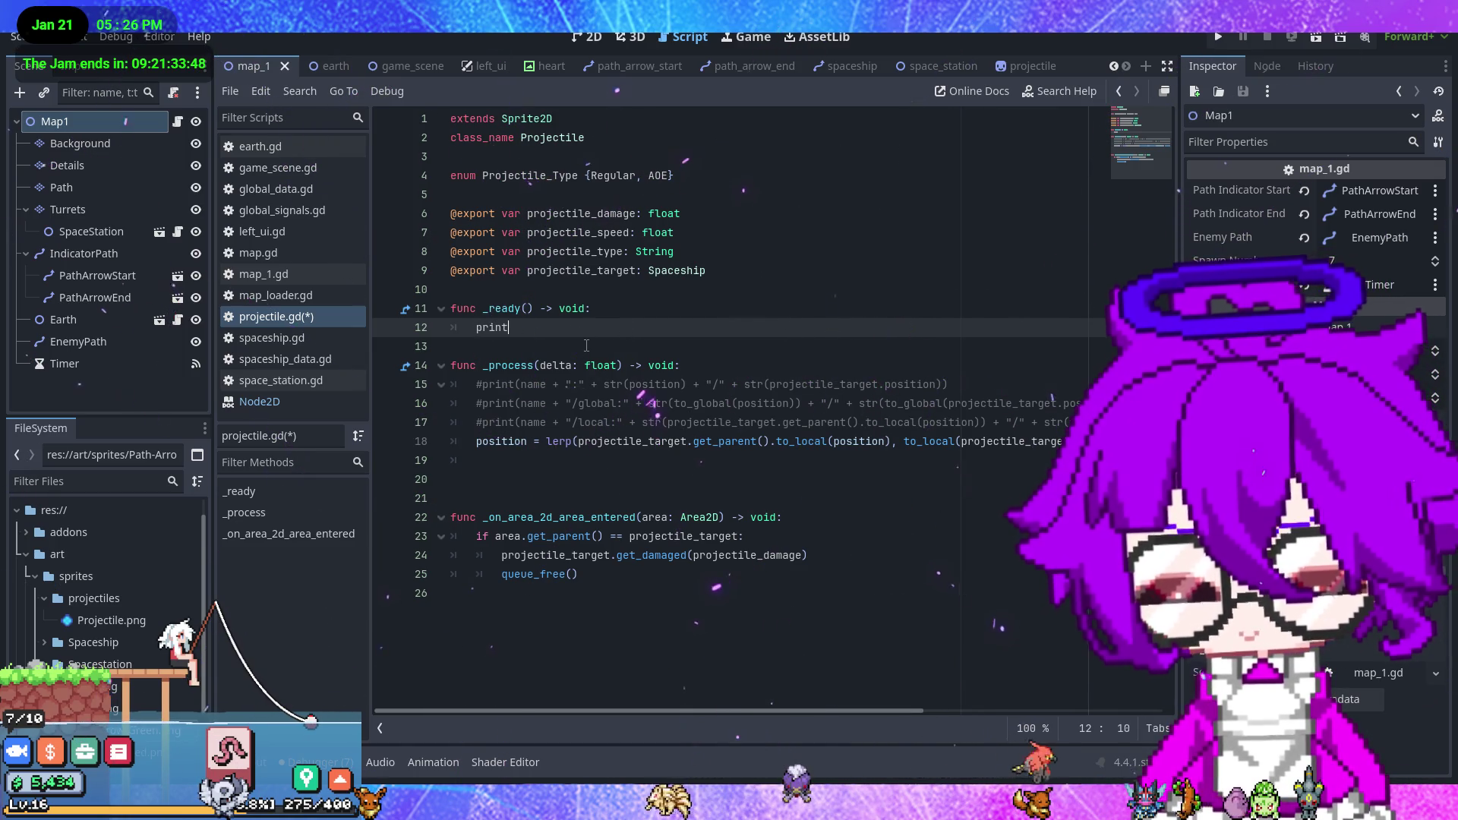
# Step: Complete print(position) in _ready, comment out the lerp line, and put pass below it
pyautogui.write('(po')
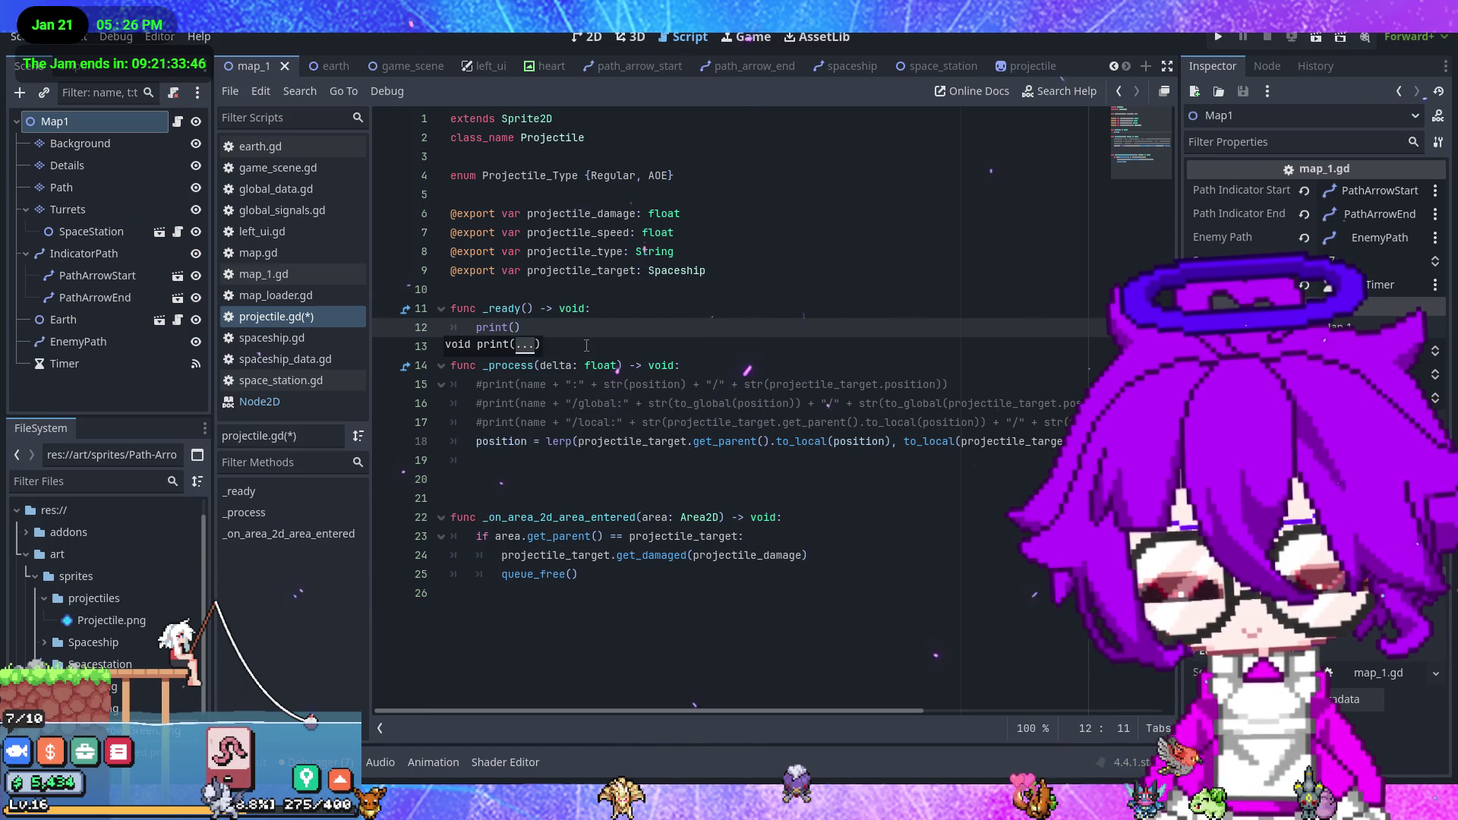
pyautogui.write('sition')
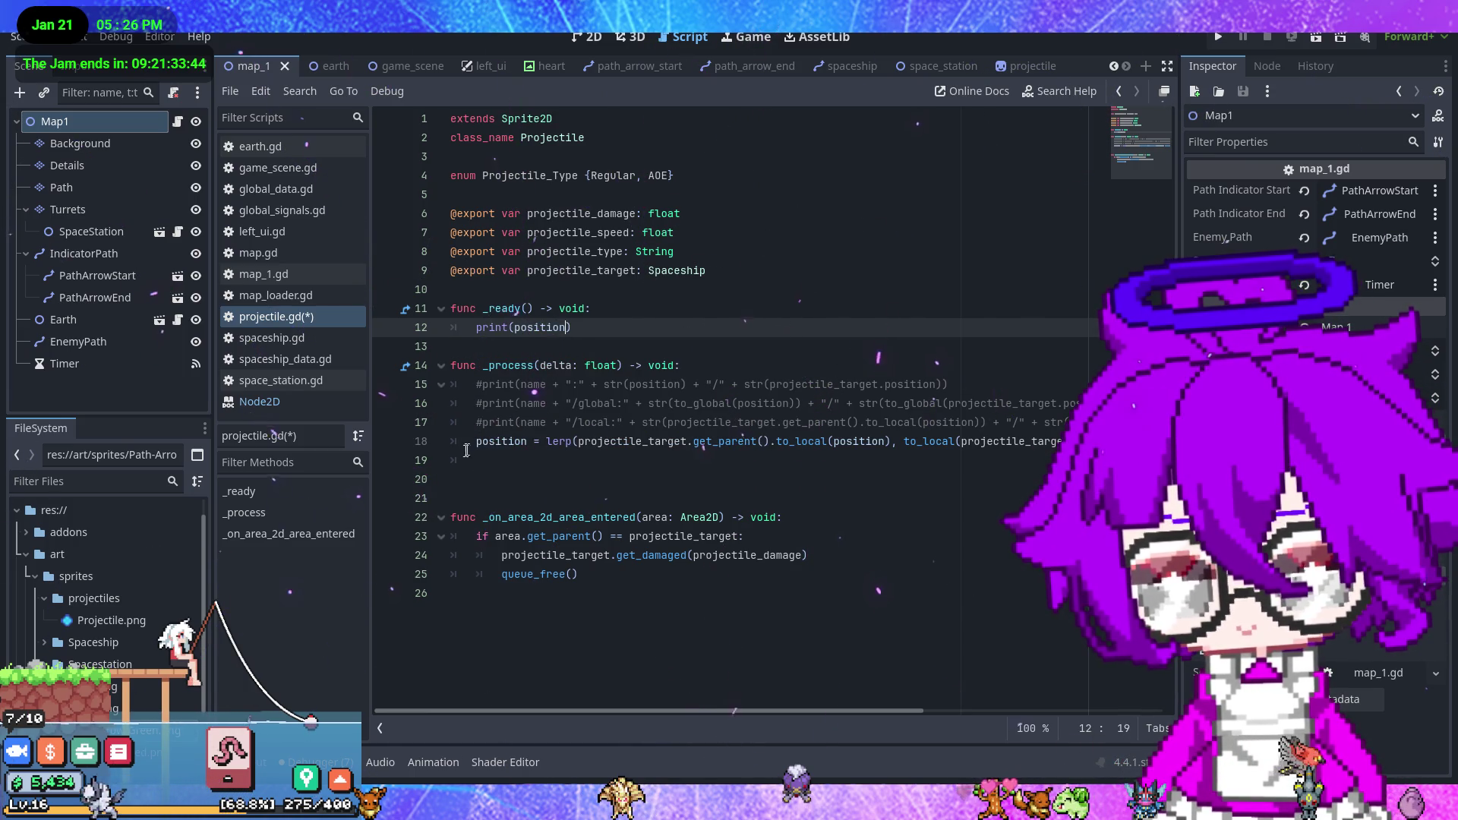
pyautogui.click(477, 444)
pyautogui.write('#')
pyautogui.click(516, 463)
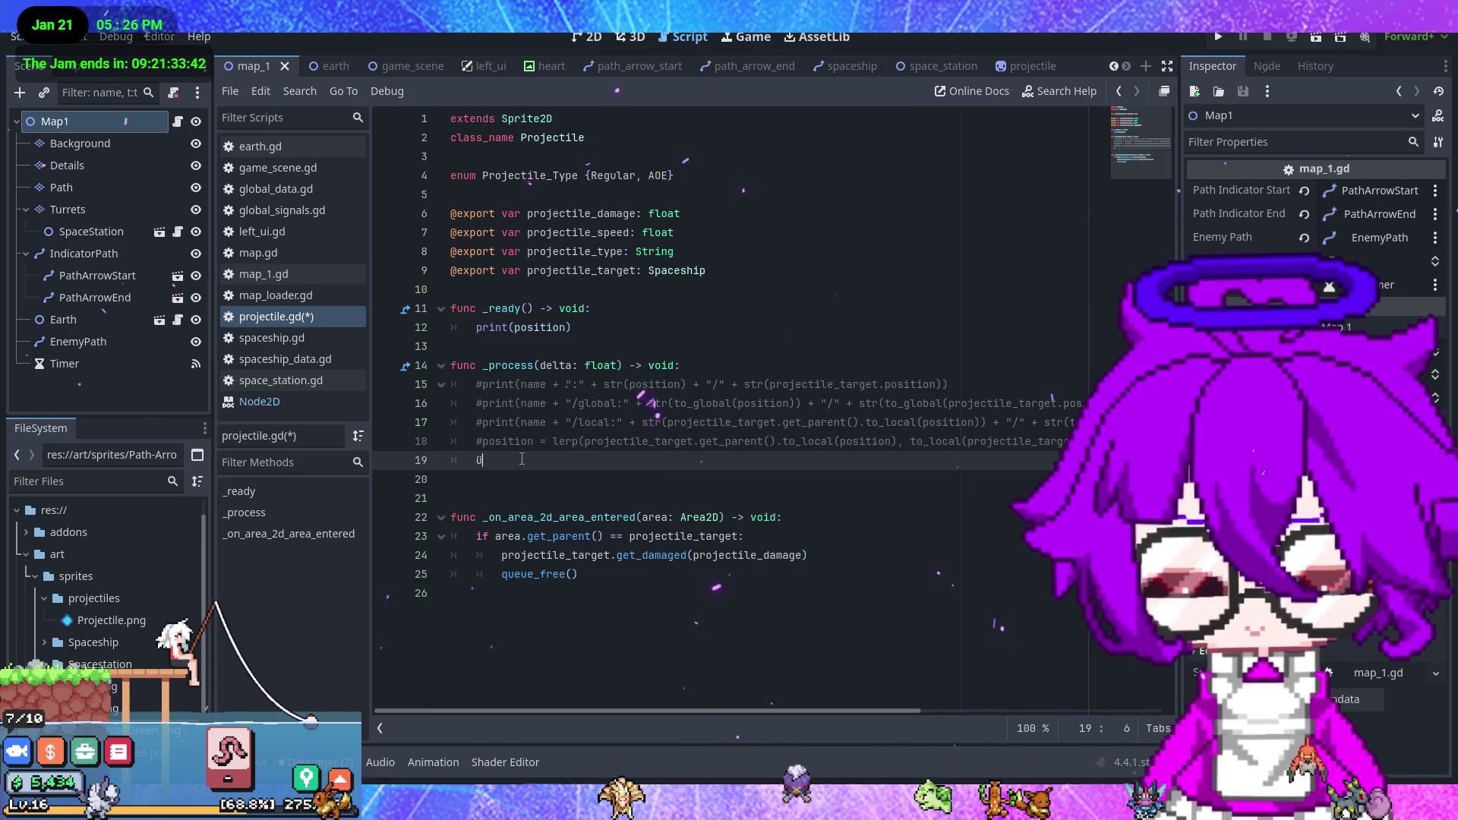
pyautogui.press('BackSpace')
pyautogui.write('pass')
# Step: Save and test-run the game, which logs each bullet at (0.0, 0.0)
pyautogui.hotkey('ctrl', 's')
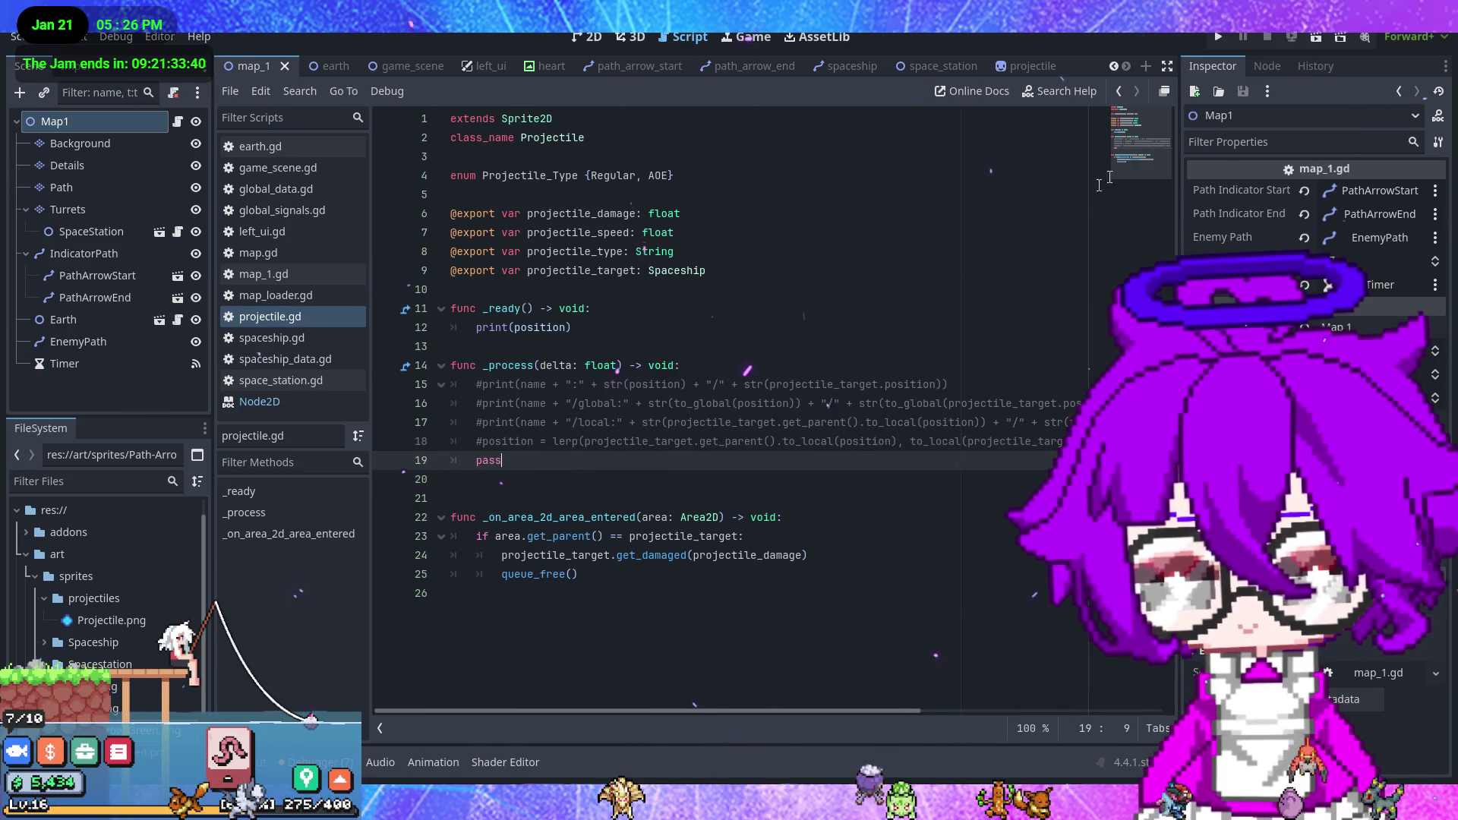
pyautogui.press('F5')
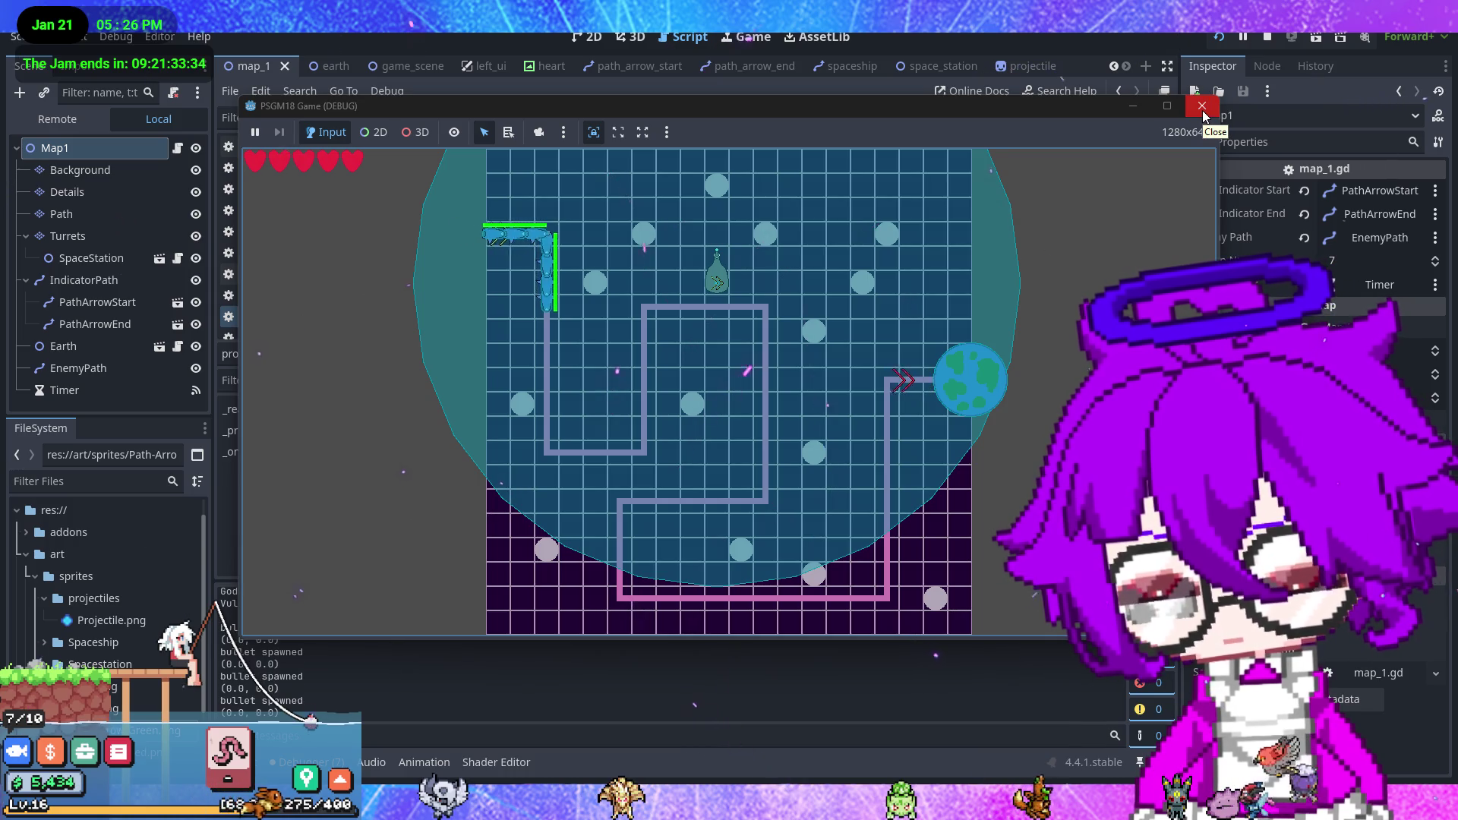
pyautogui.click(1203, 108)
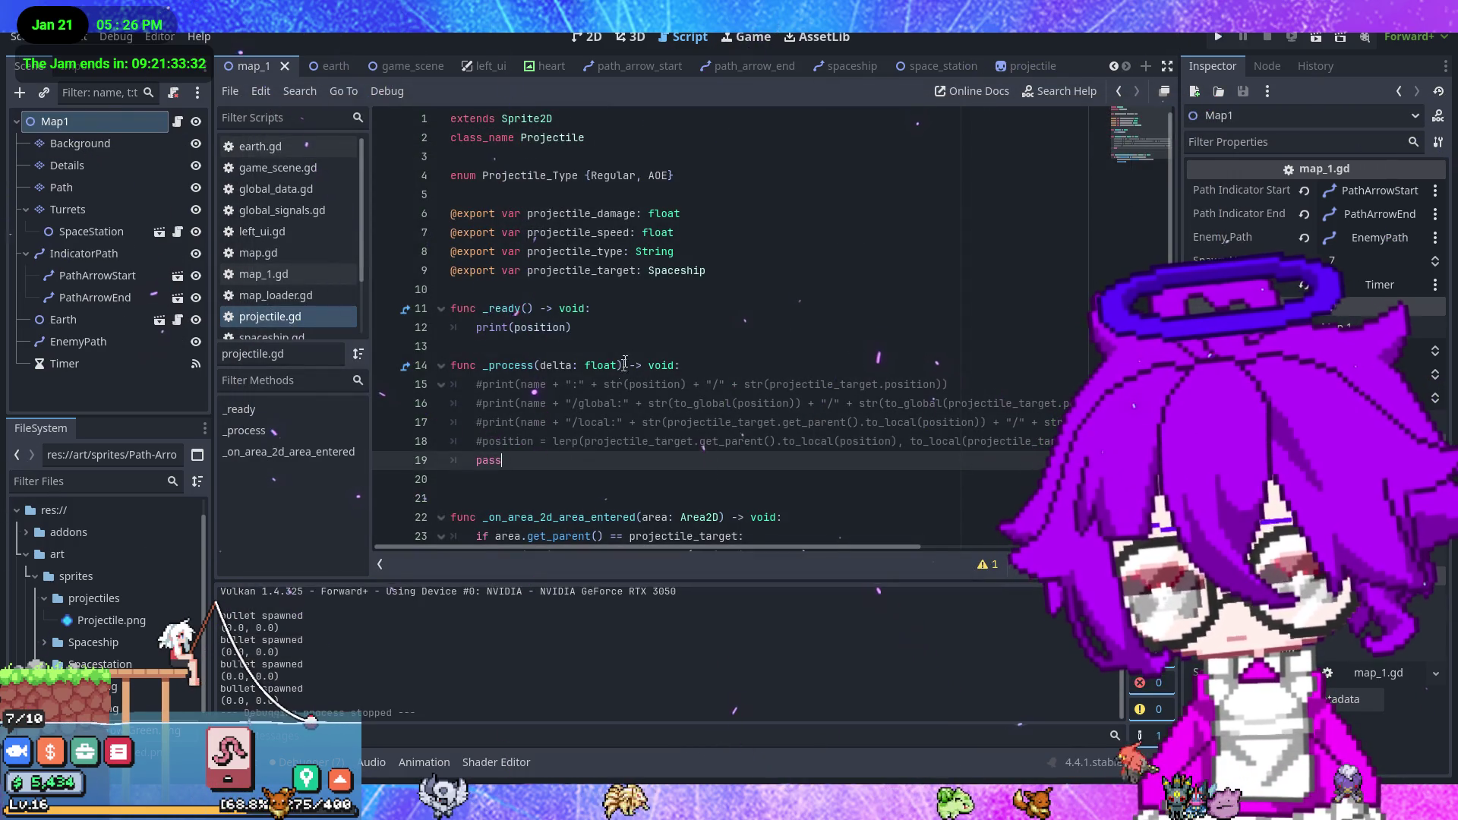
pyautogui.click(600, 332)
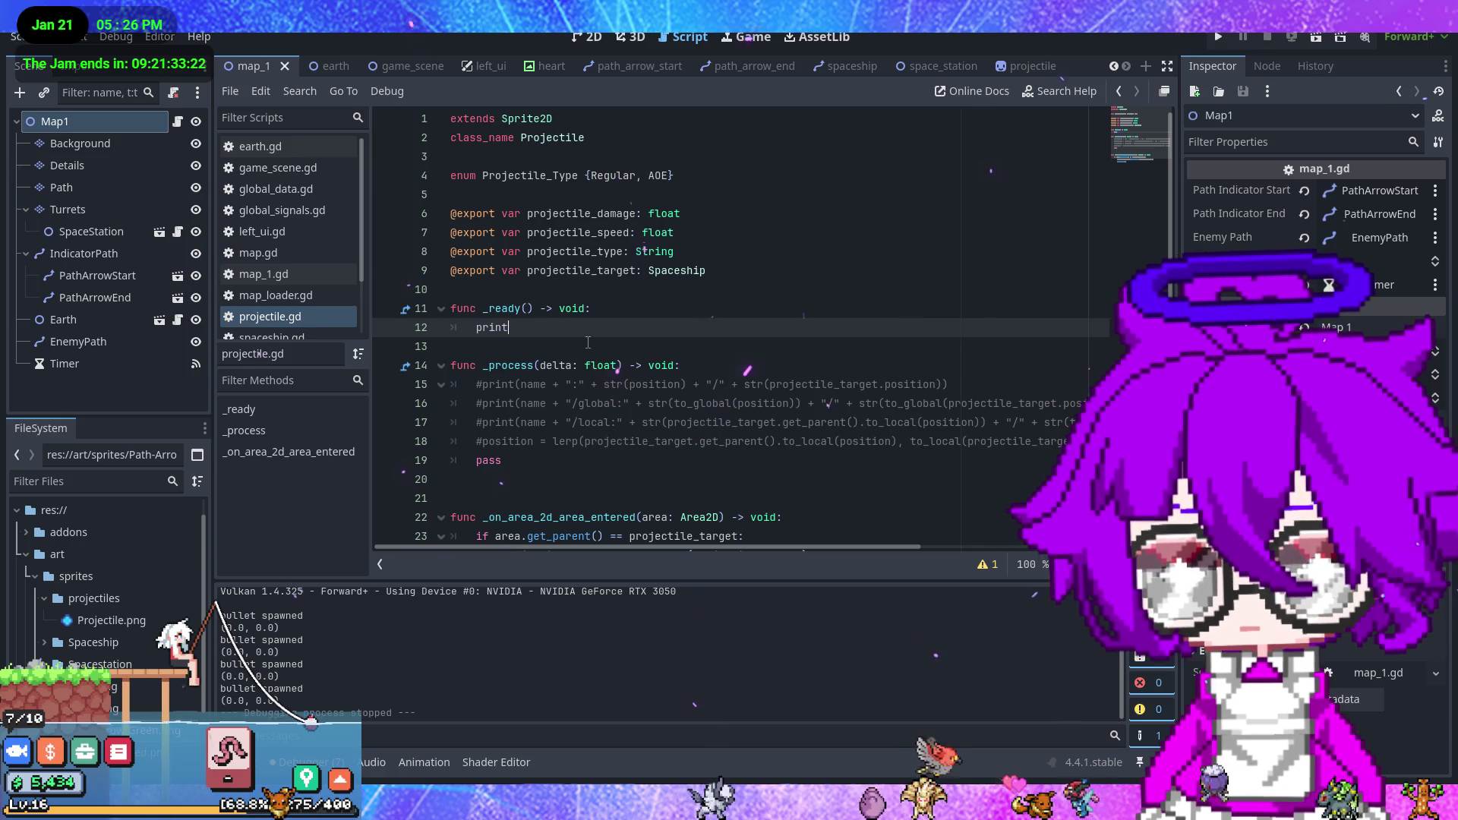
# Step: Write get_parent().remove_child(self) in the projectile's _ready
pyautogui.press('BackSpace')
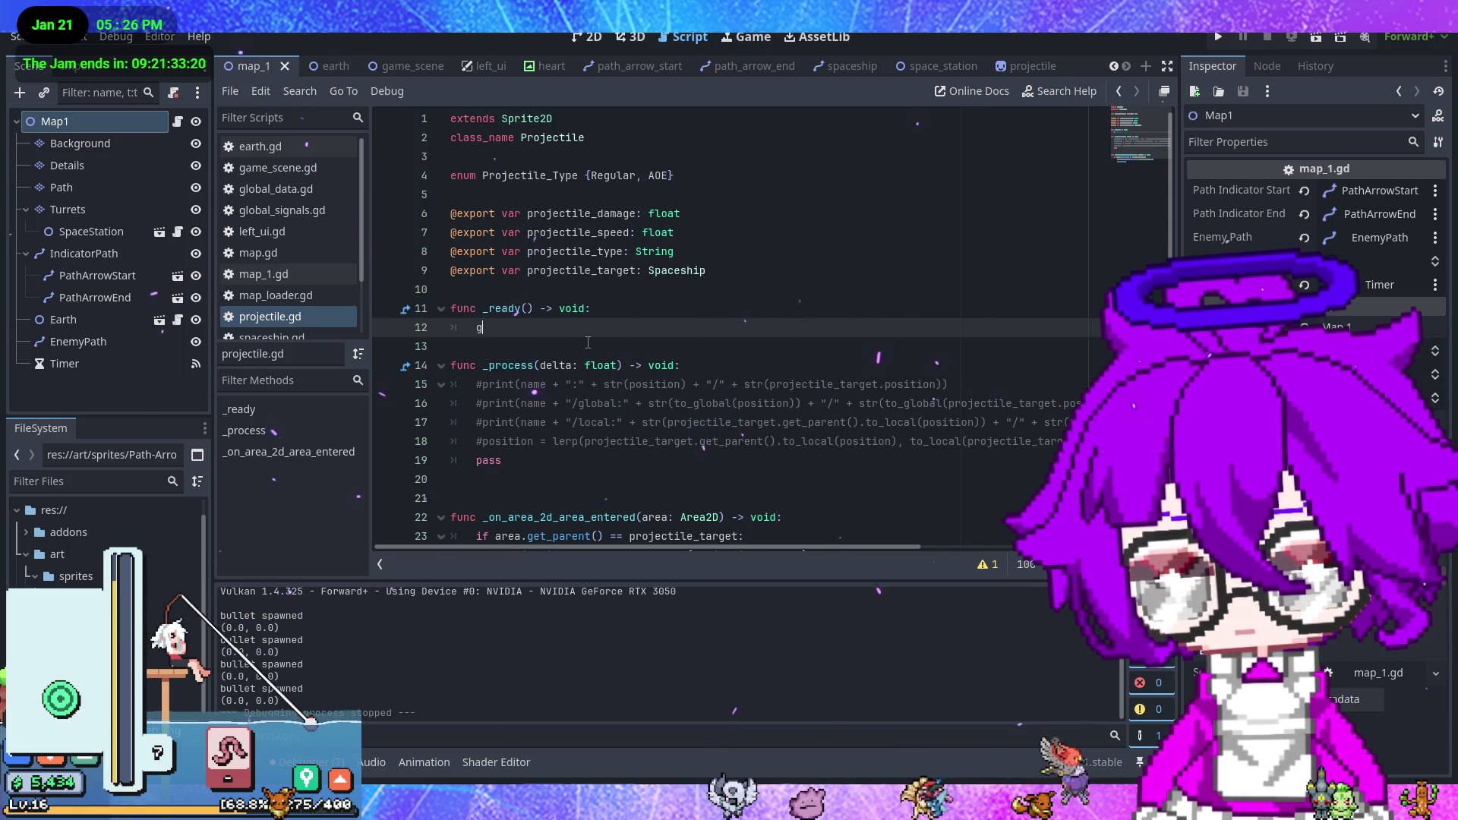
pyautogui.write('et_pa')
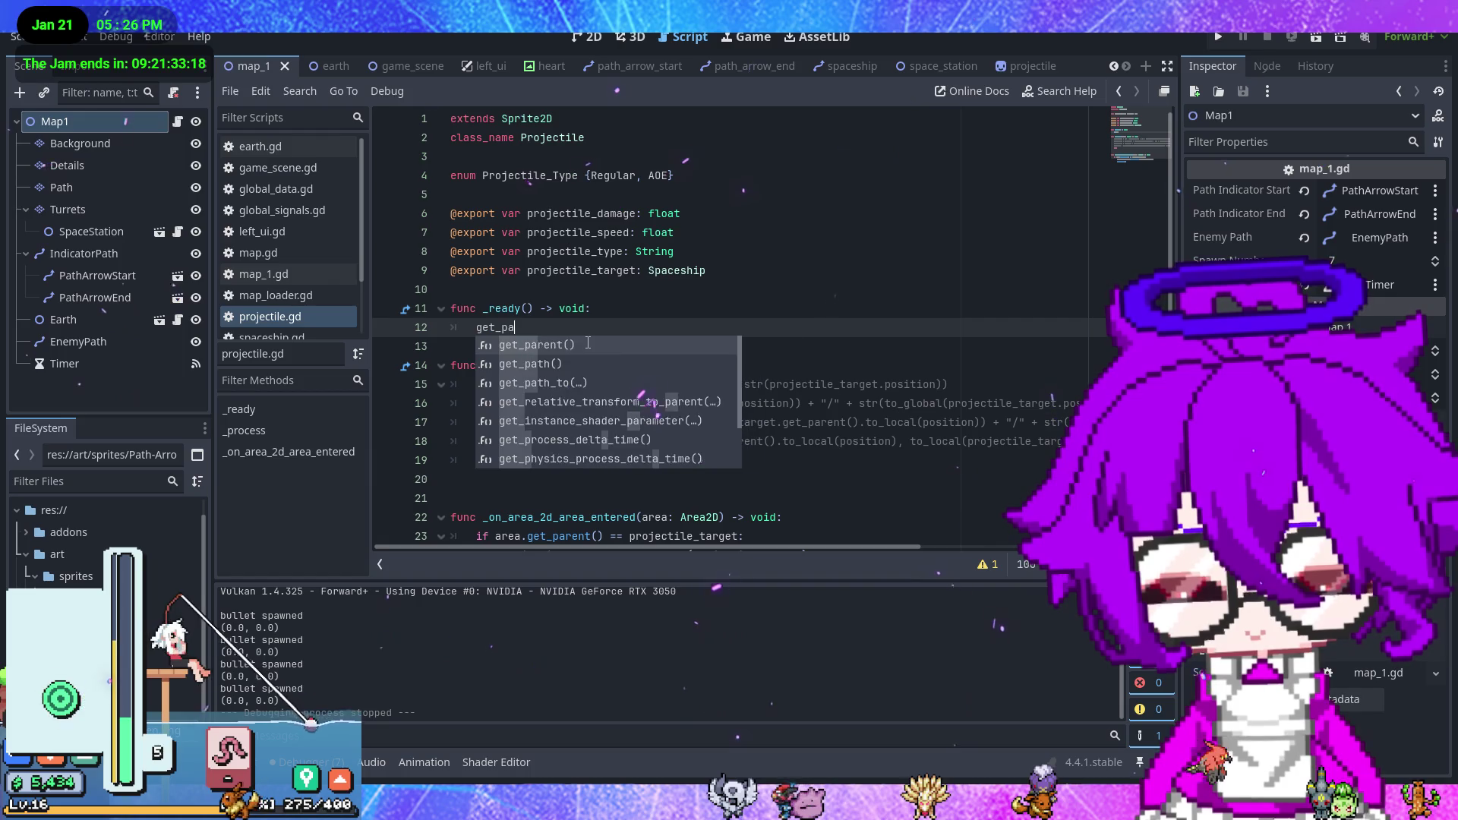
pyautogui.press('Return')
pyautogui.write('.')
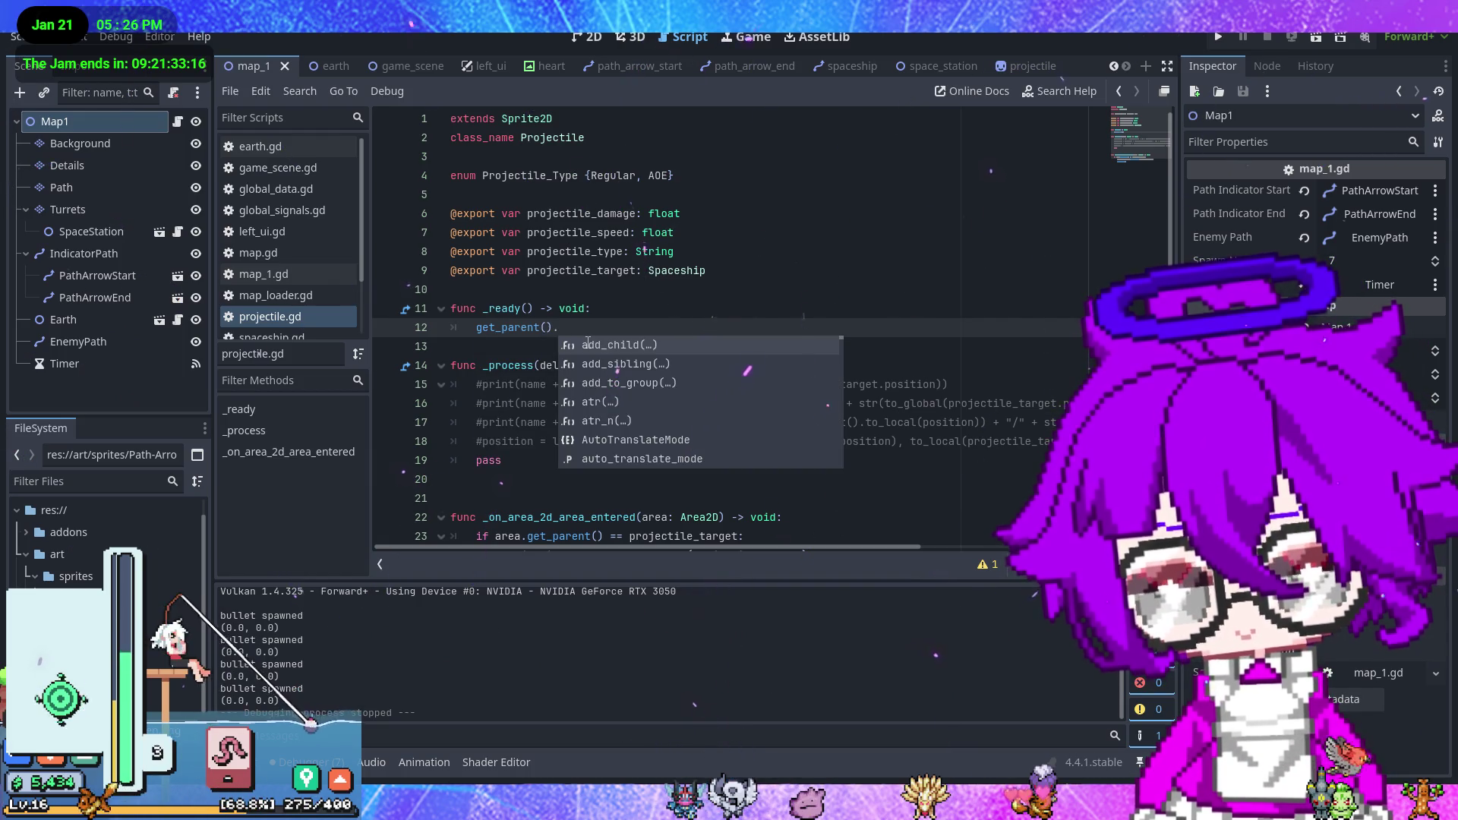
pyautogui.write('re')
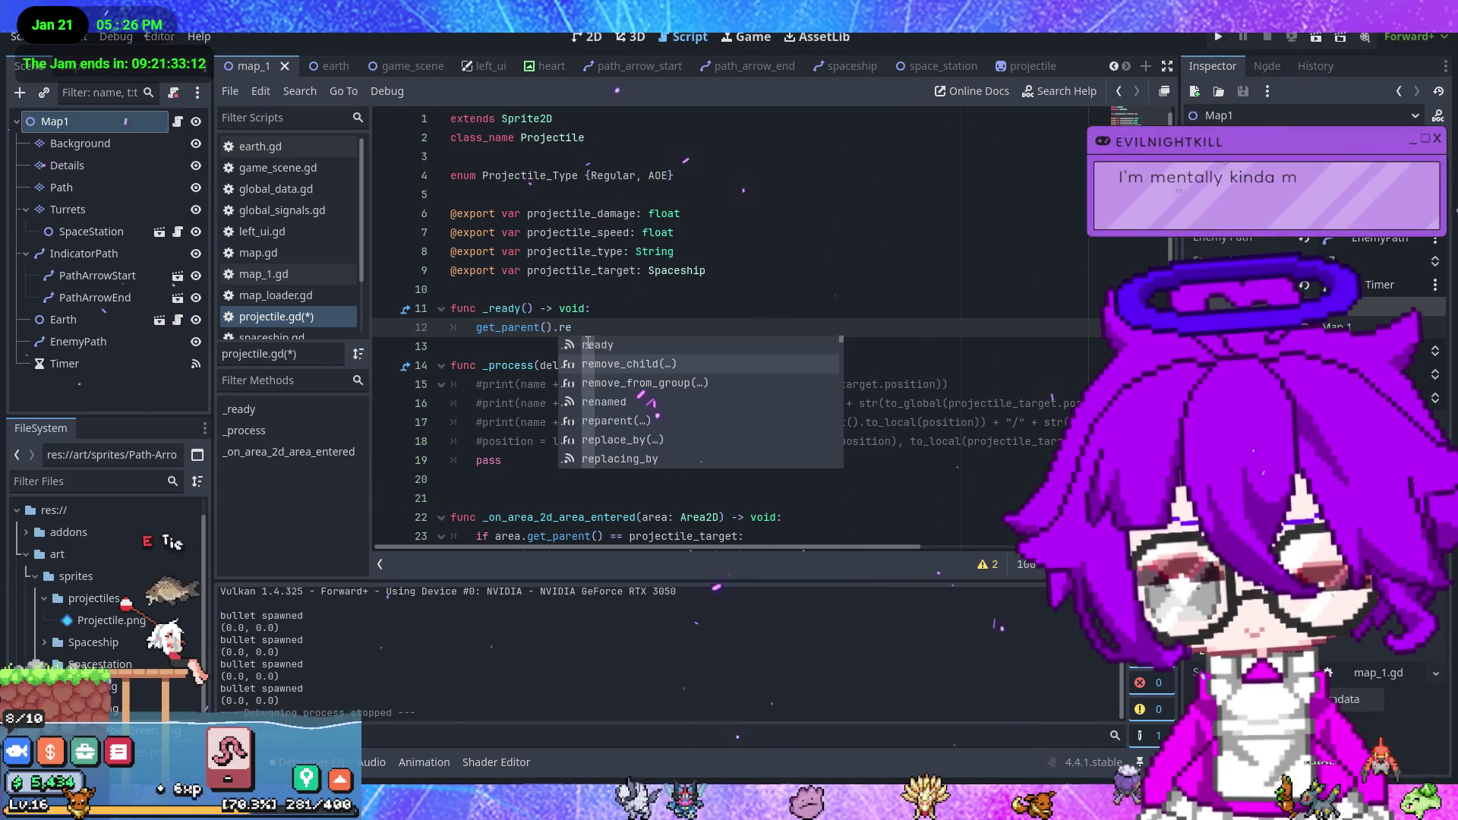
pyautogui.press('Return')
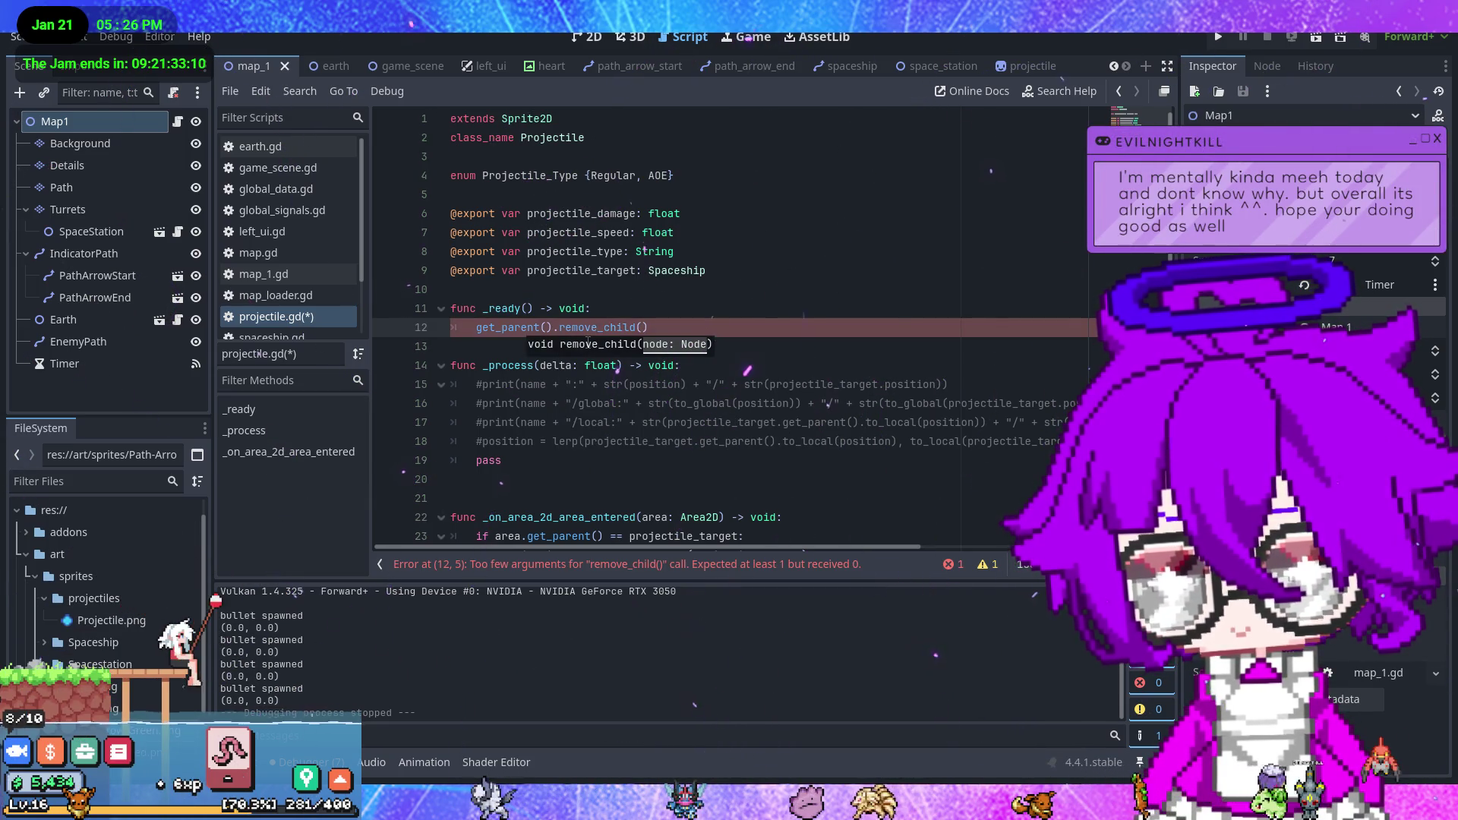
pyautogui.write('self')
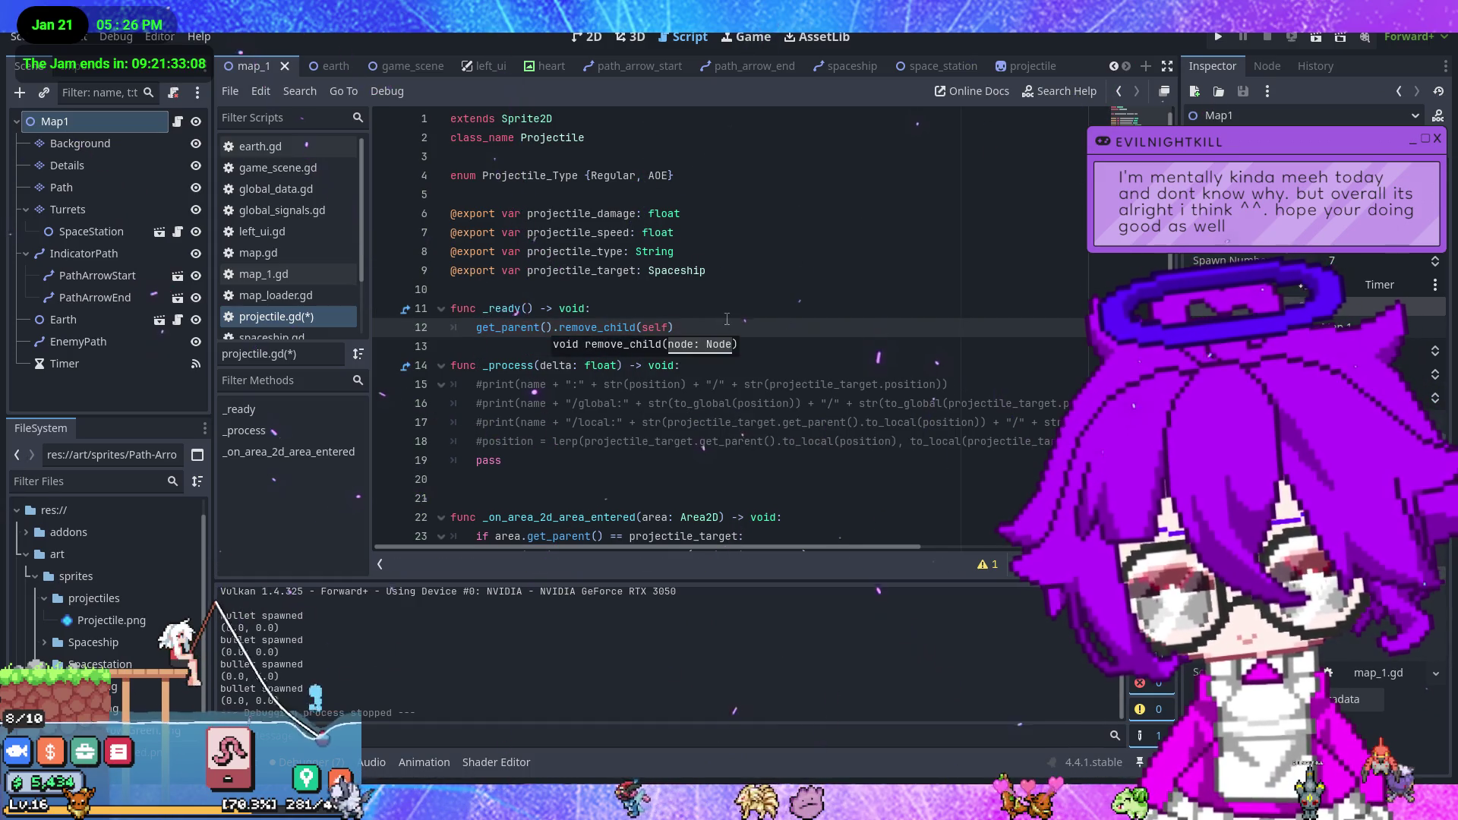
# Step: Add projectile_target.get_parent().add_child(self) on the next line
pyautogui.click(727, 322)
pyautogui.press('Return')
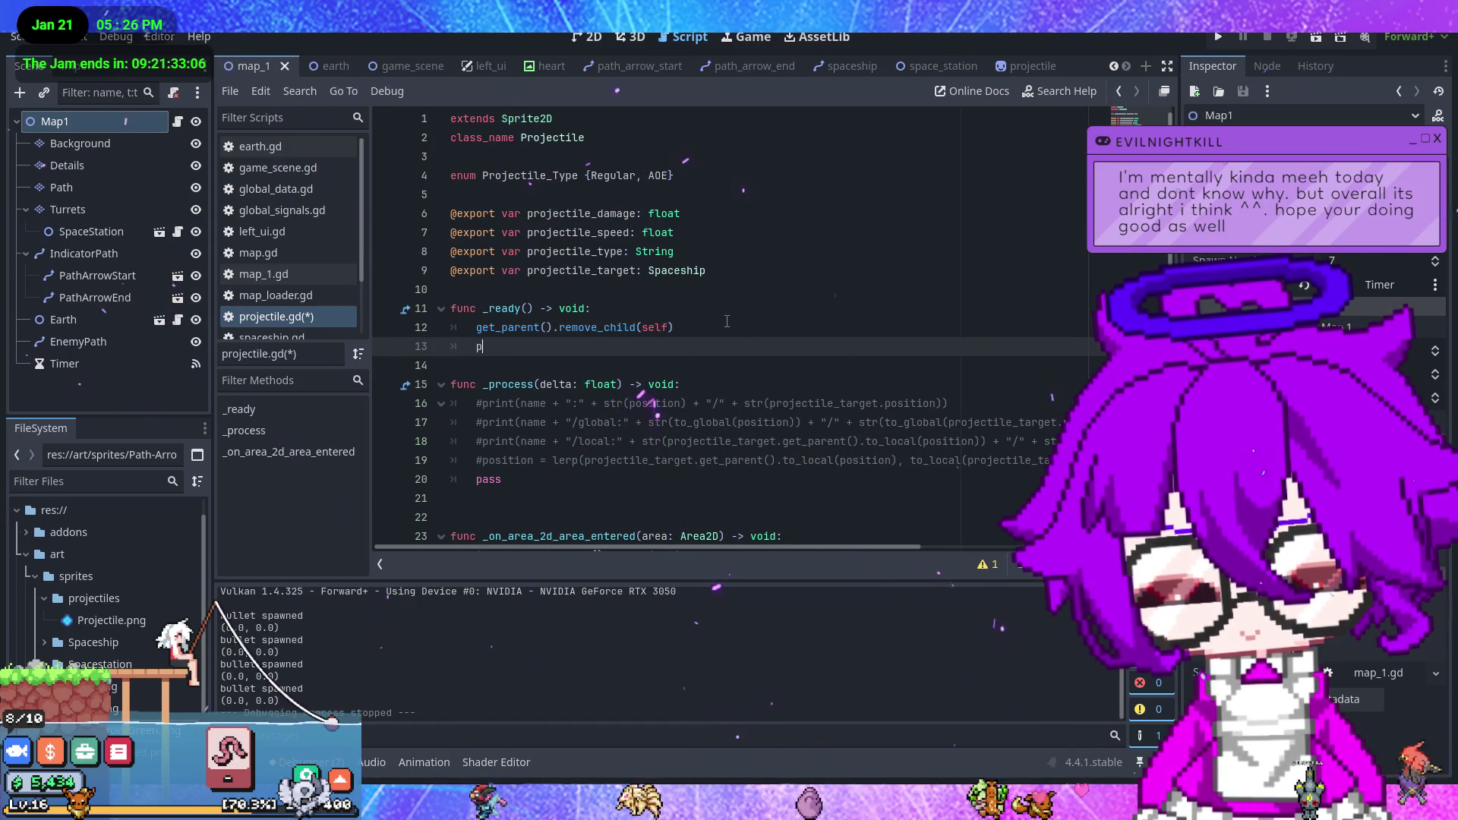
pyautogui.write('pro')
pyautogui.press('Down')
pyautogui.press('Down')
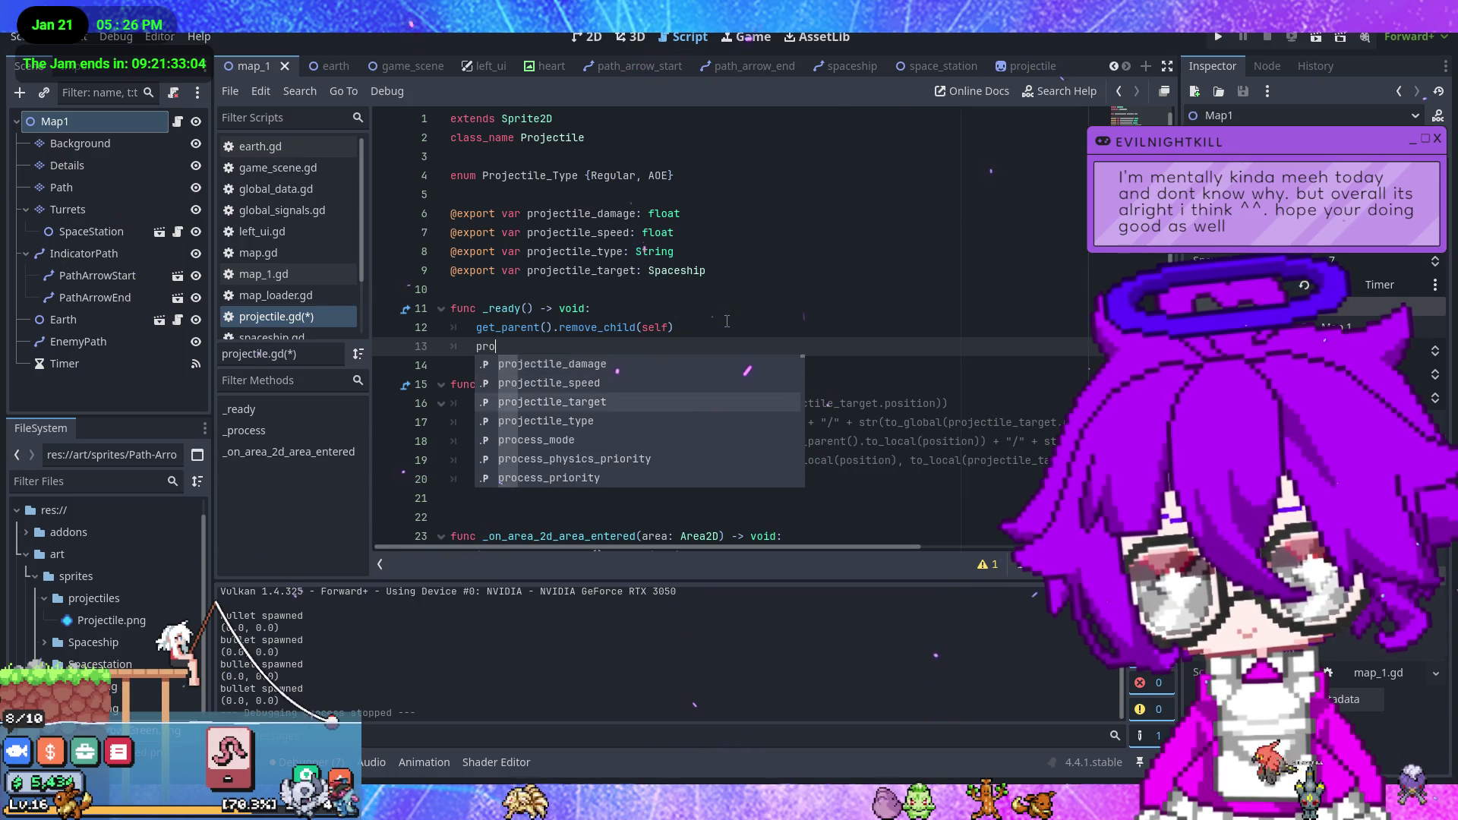
pyautogui.press('Return')
pyautogui.write('.get')
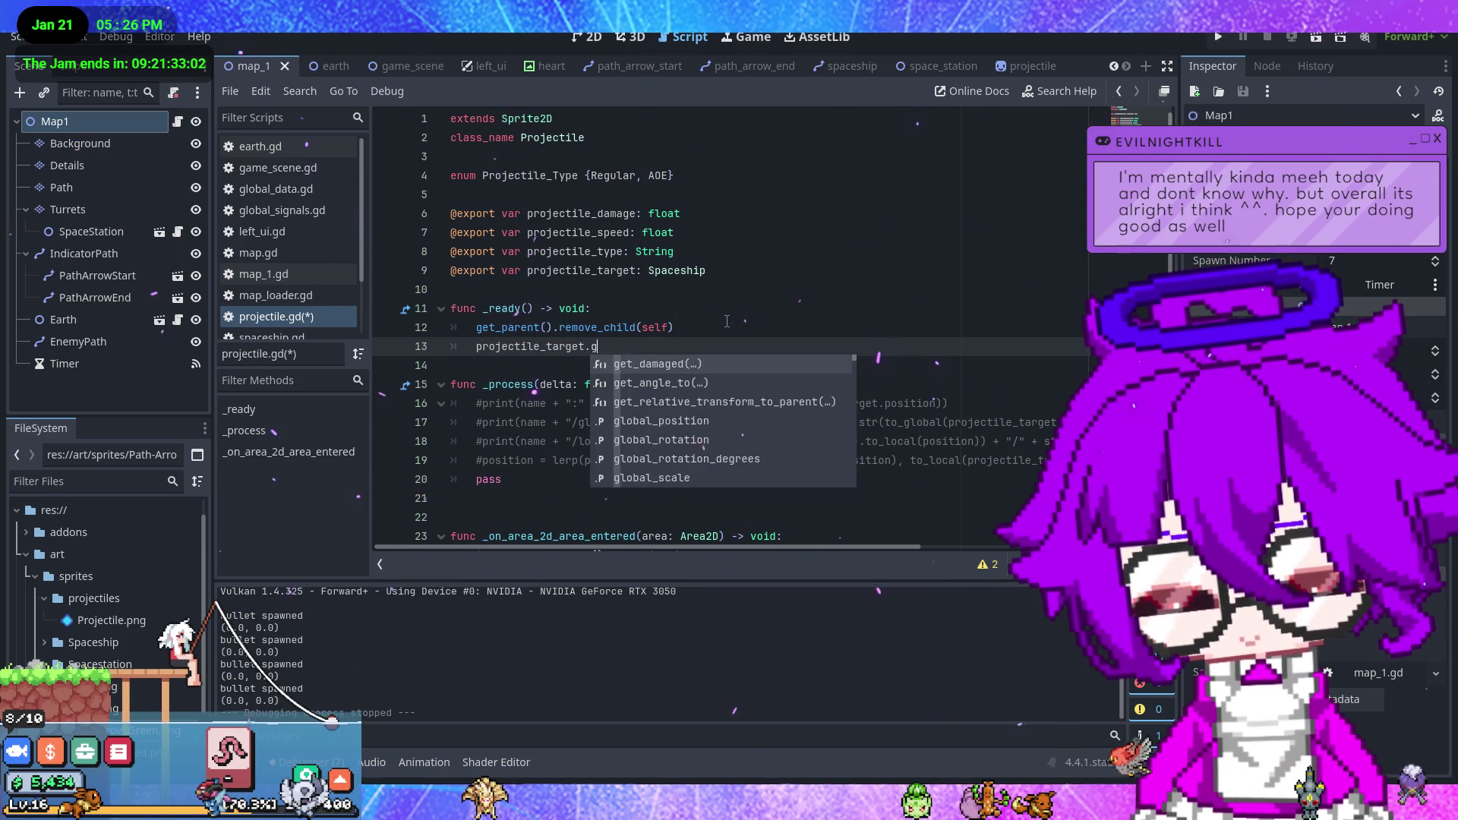
pyautogui.write('_')
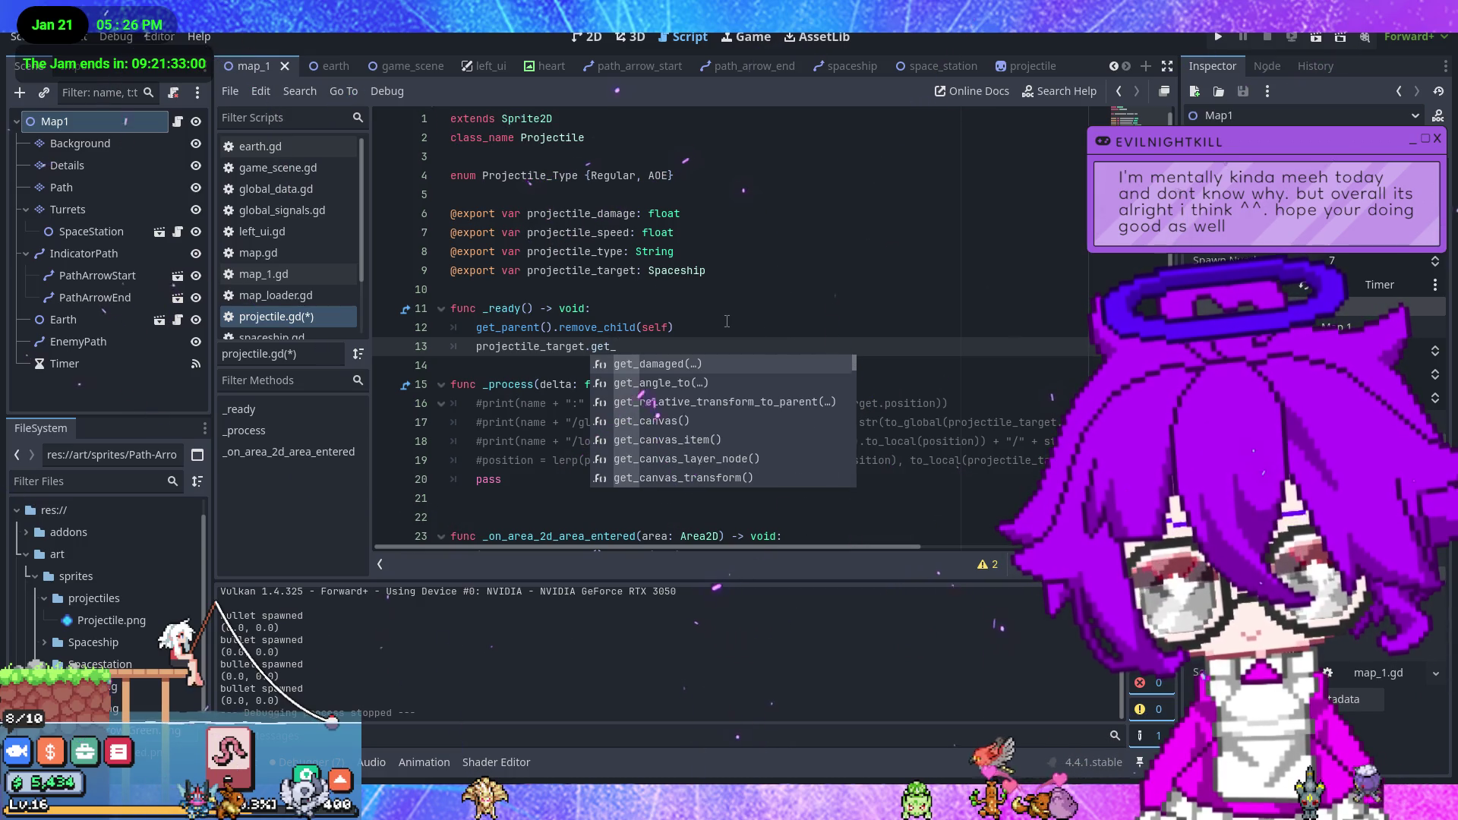
pyautogui.write('pa')
pyautogui.press('Return')
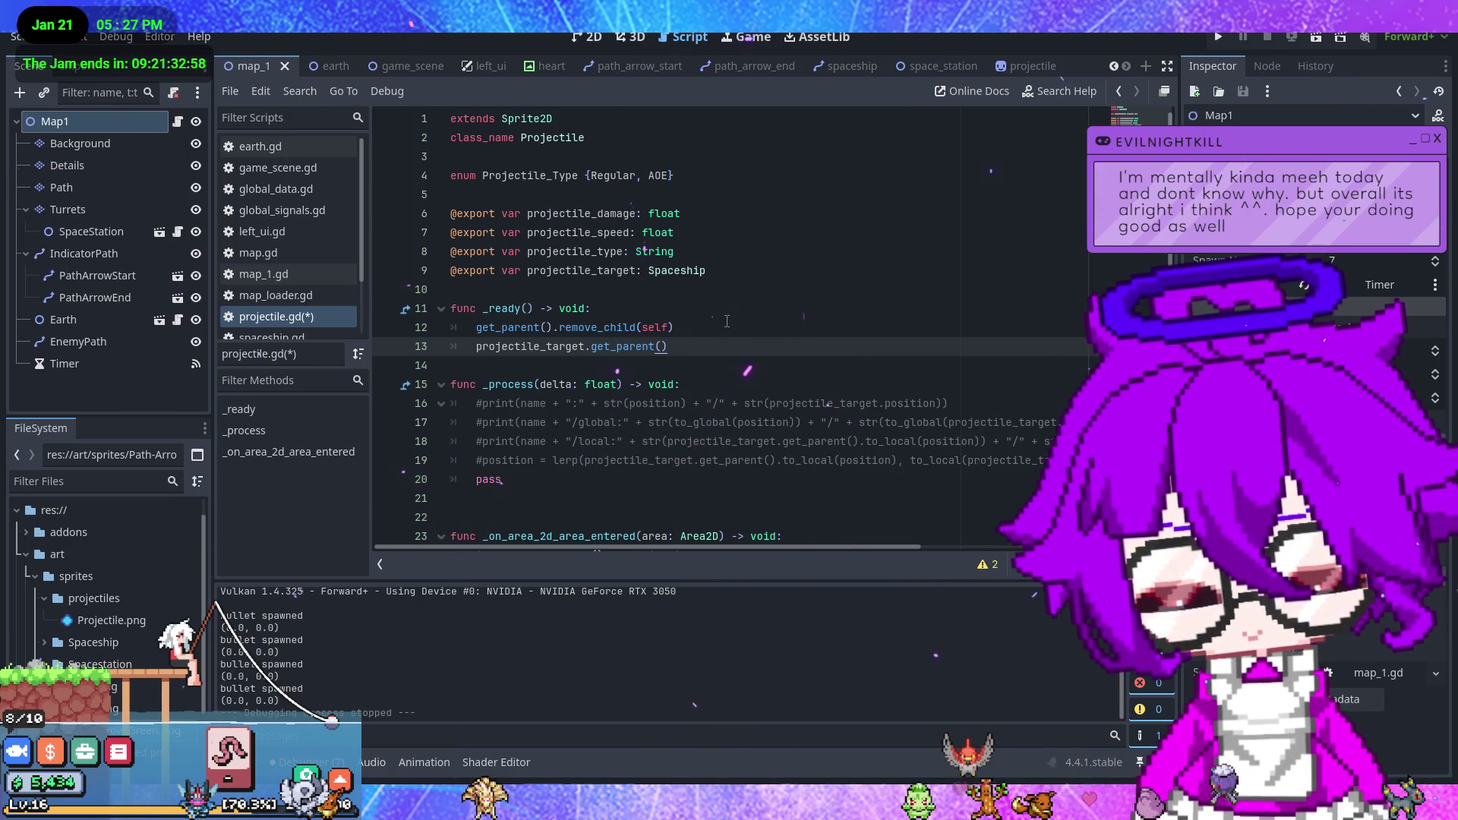
pyautogui.write('add')
pyautogui.press('Return')
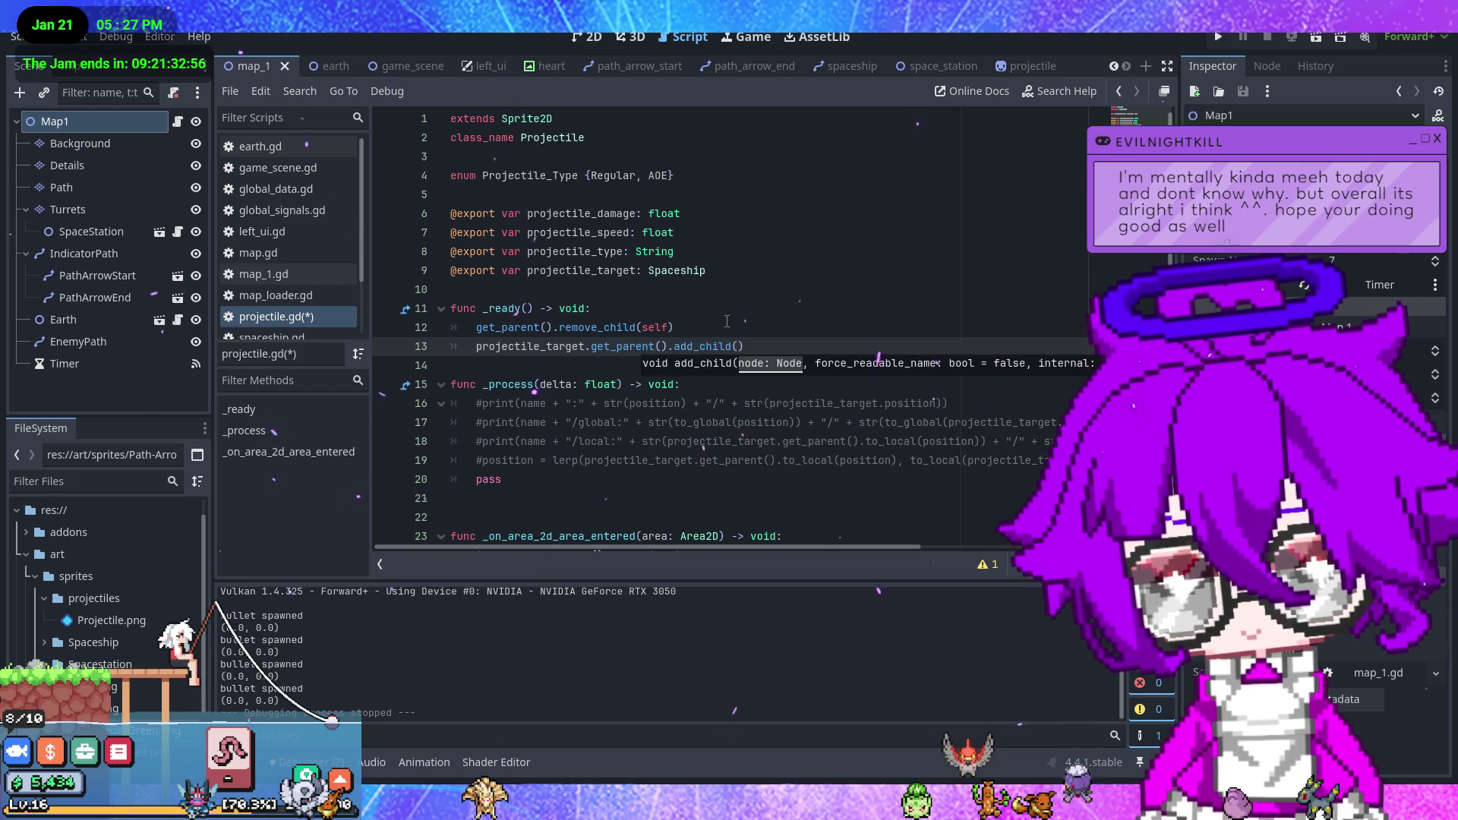
pyautogui.write('self')
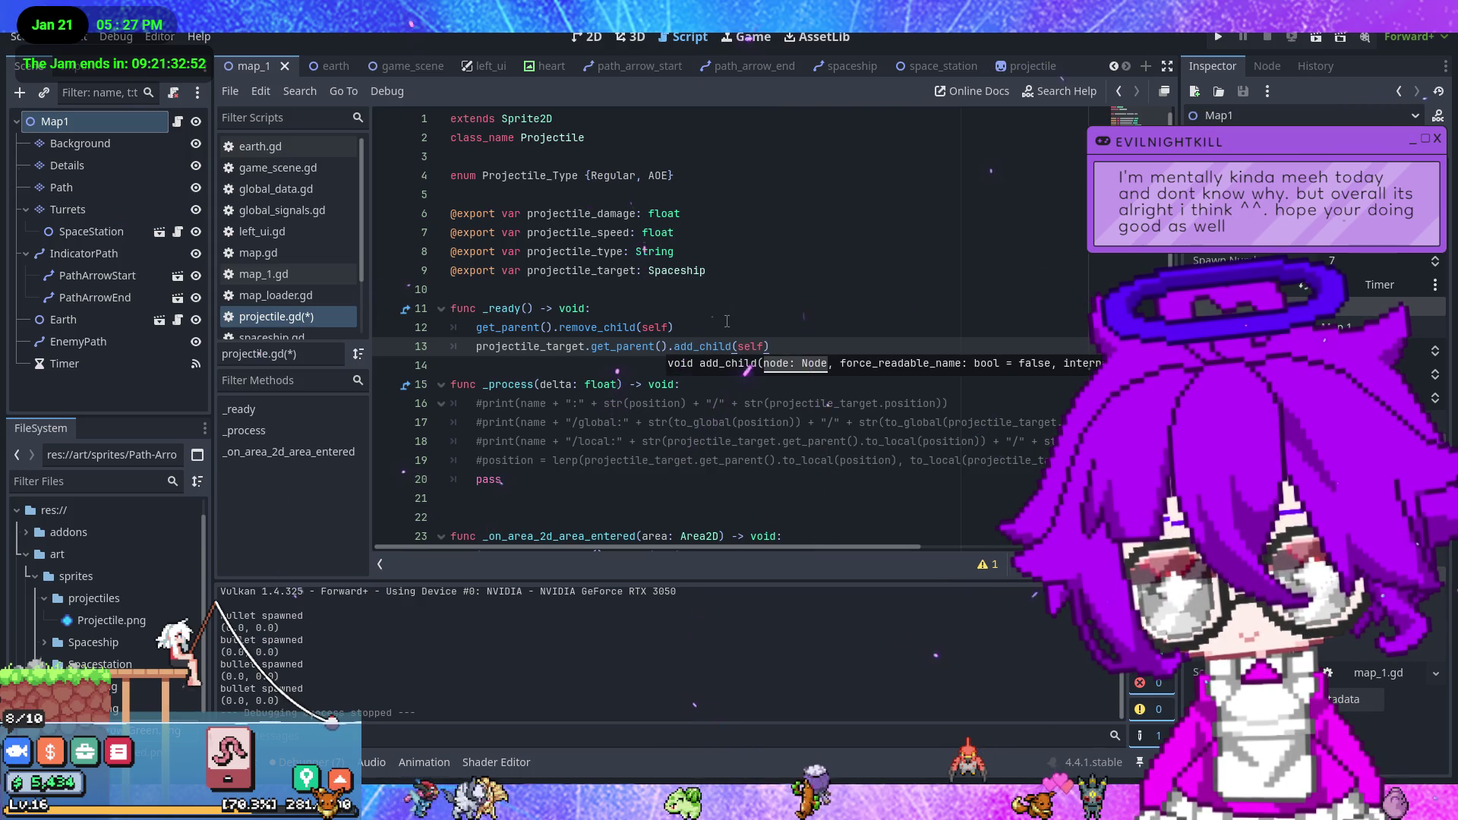
# Step: Save the script and test-run the game, then close it
pyautogui.hotkey('ctrl', 's')
pyautogui.click(1218, 37)
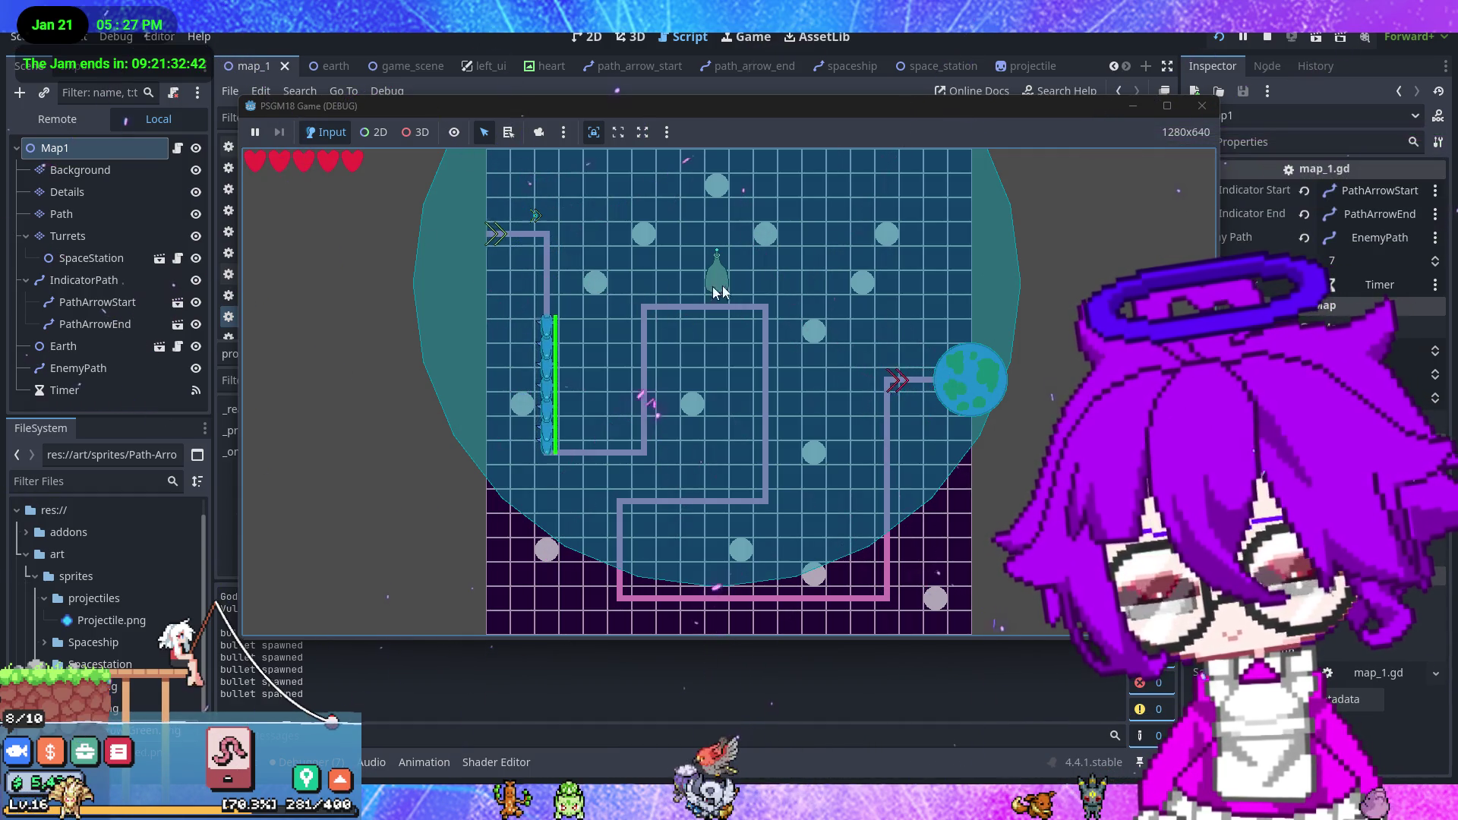
pyautogui.click(1203, 105)
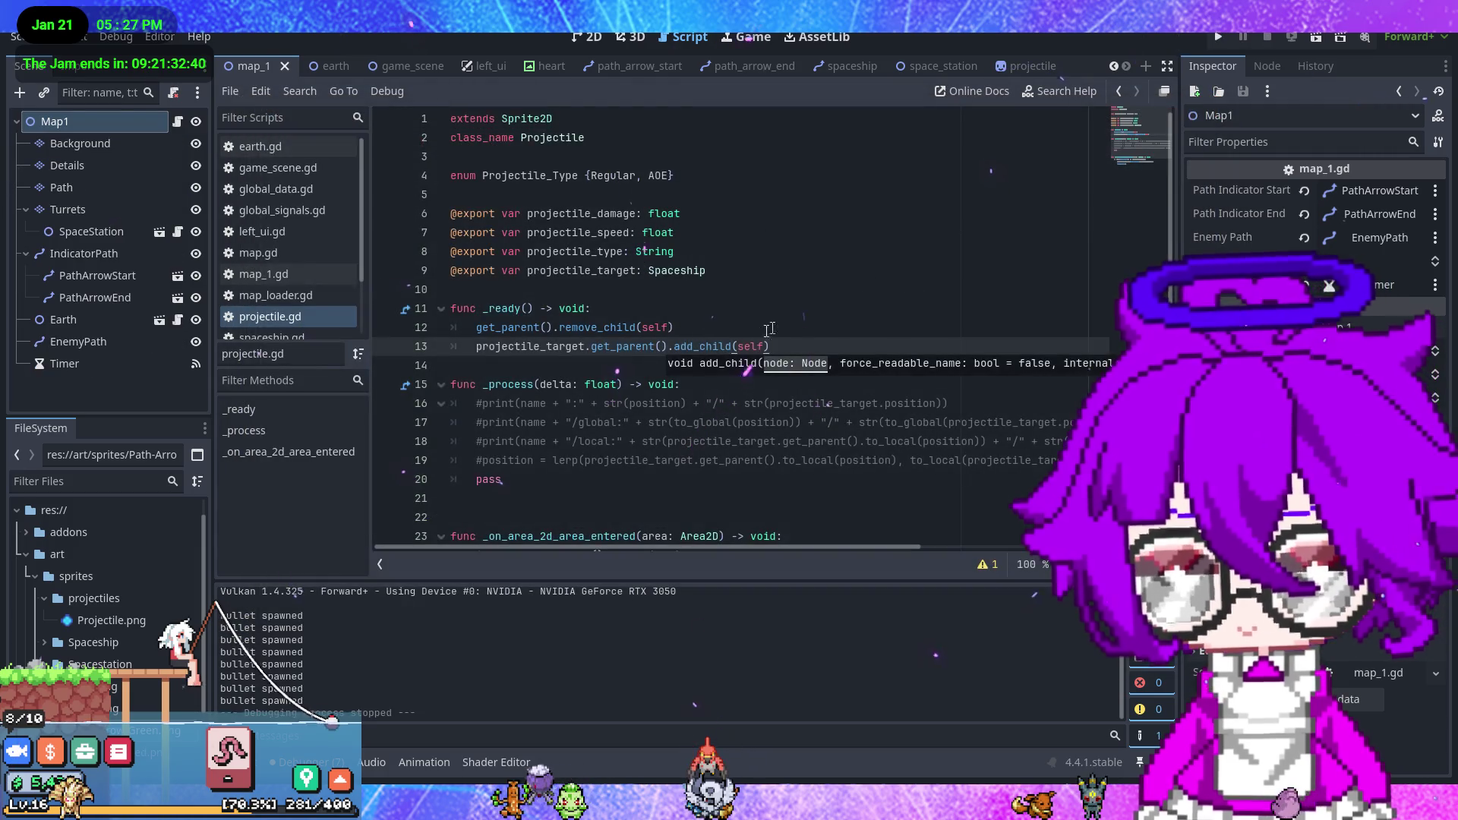
# Step: Add print(position) at the top of _ready and after add_child(self)
pyautogui.click(476, 348)
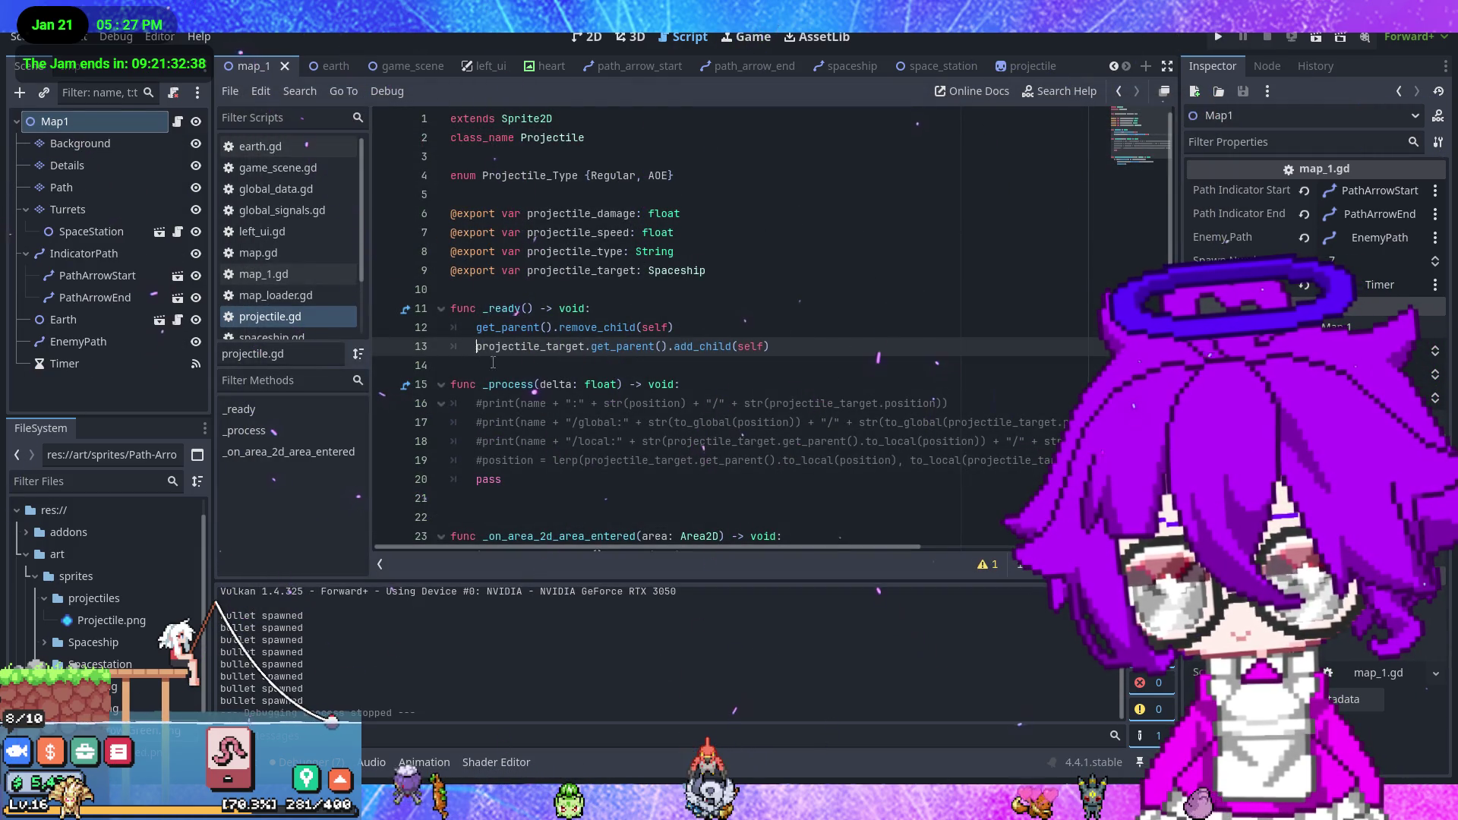
pyautogui.click(825, 304)
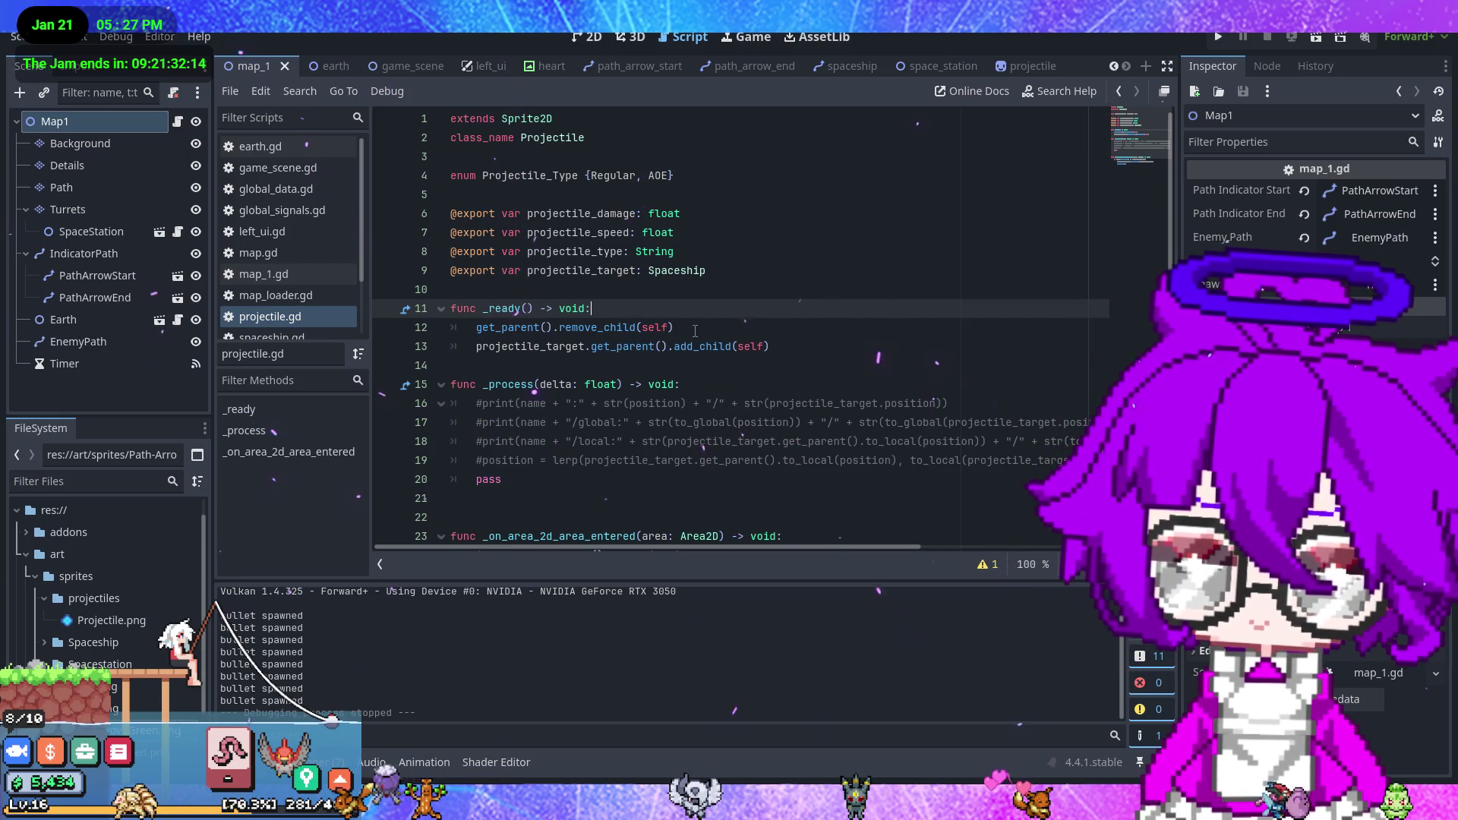
pyautogui.press('Return')
pyautogui.write('print')
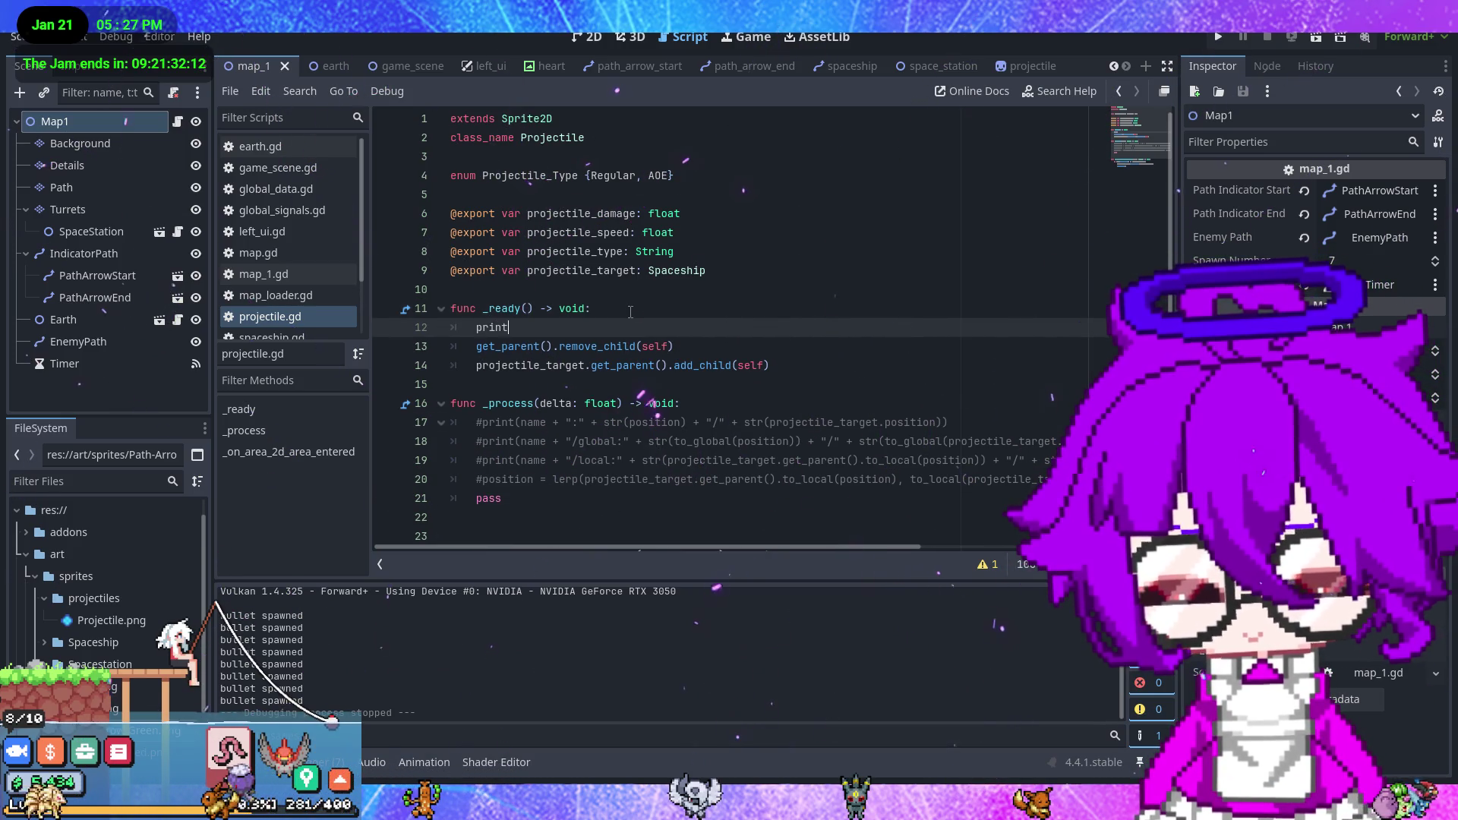
pyautogui.write('(')
pyautogui.write('si')
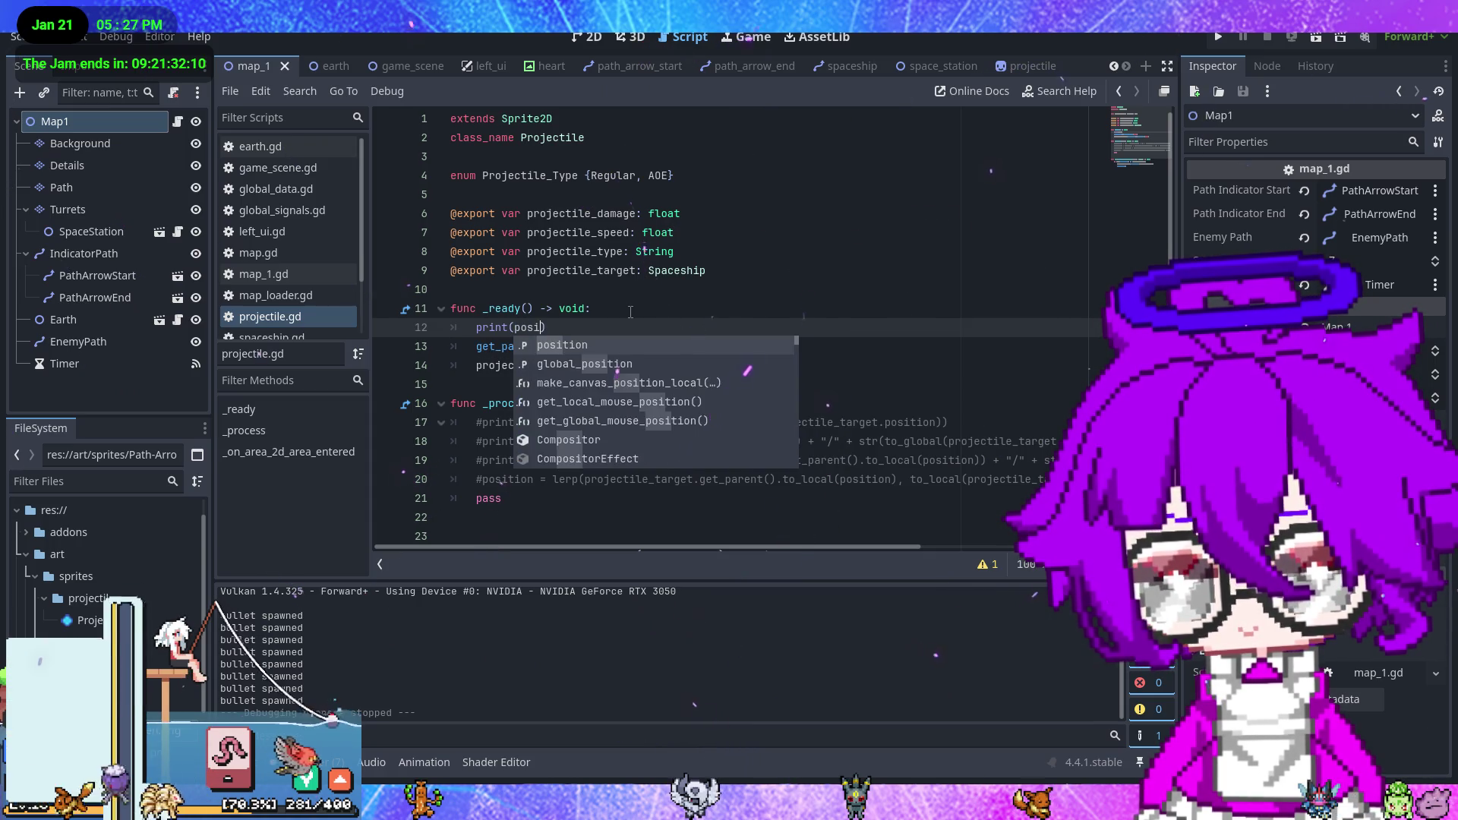
pyautogui.press('Return')
pyautogui.click(716, 347)
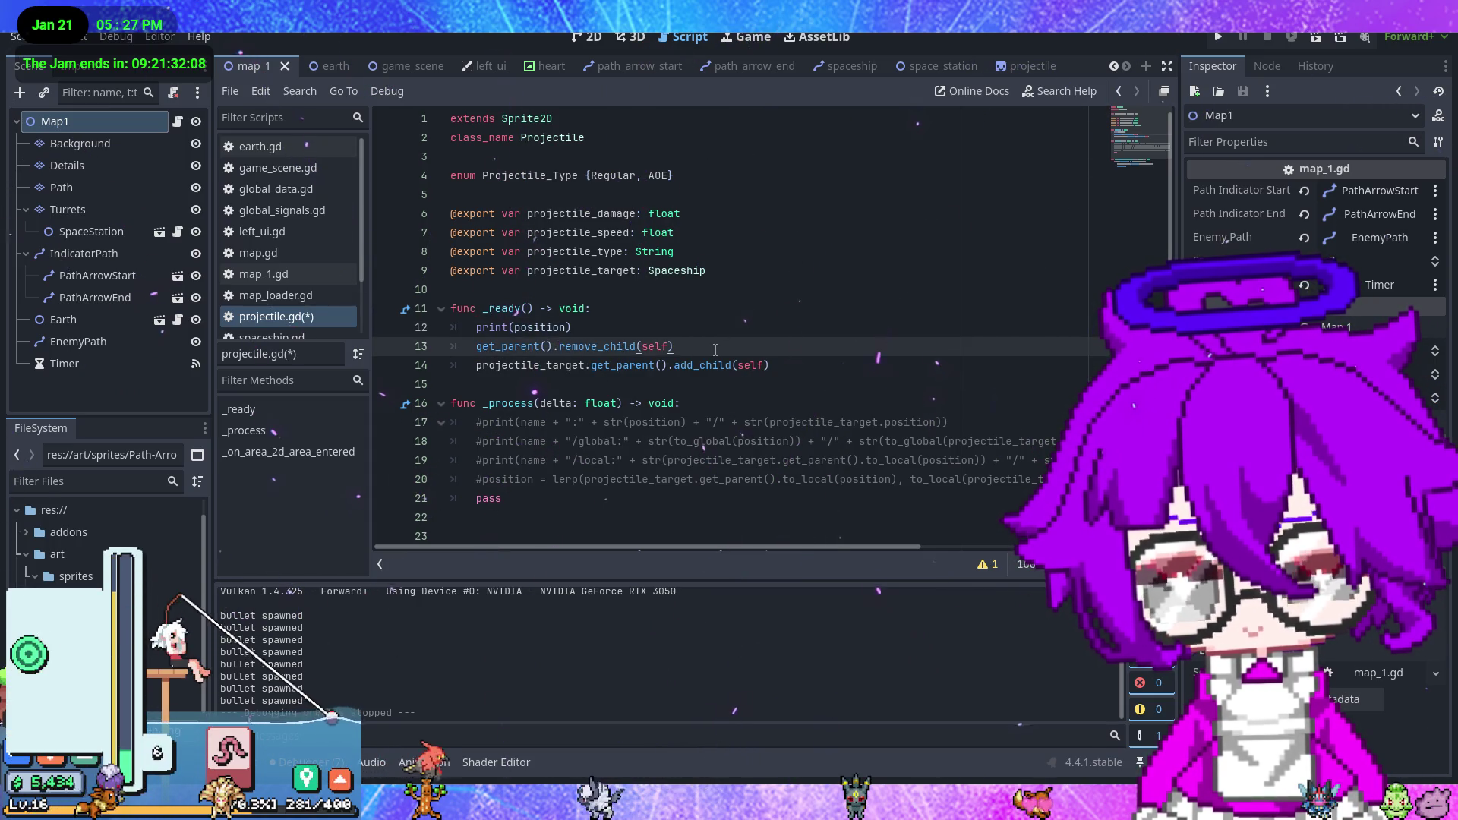
pyautogui.click(789, 363)
pyautogui.press('Return')
pyautogui.write('print(')
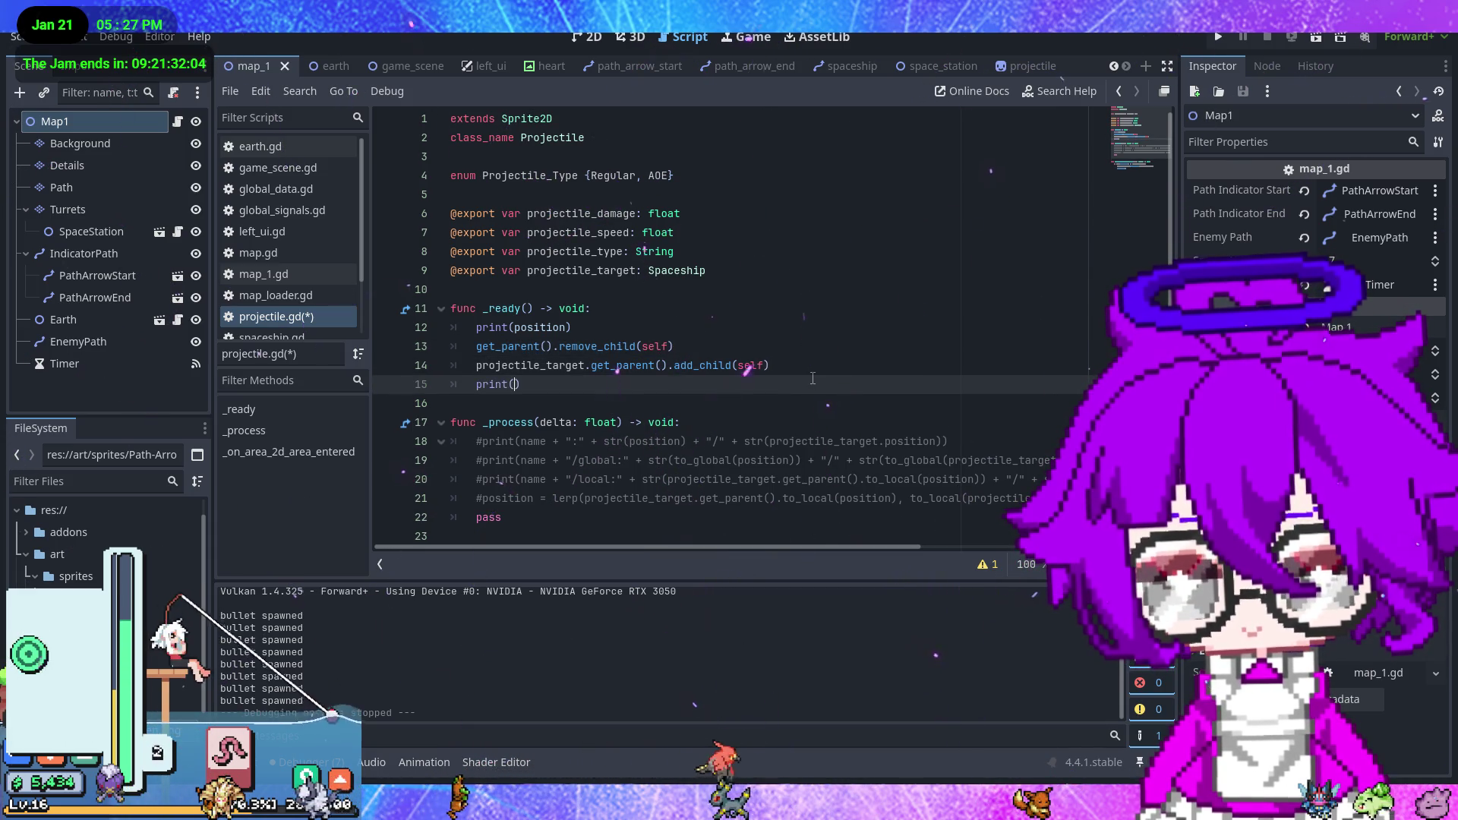
pyautogui.write('pos')
# Step: Save and run the game; both prints log (0.0, 0.0)
pyautogui.hotkey('ctrl', 's')
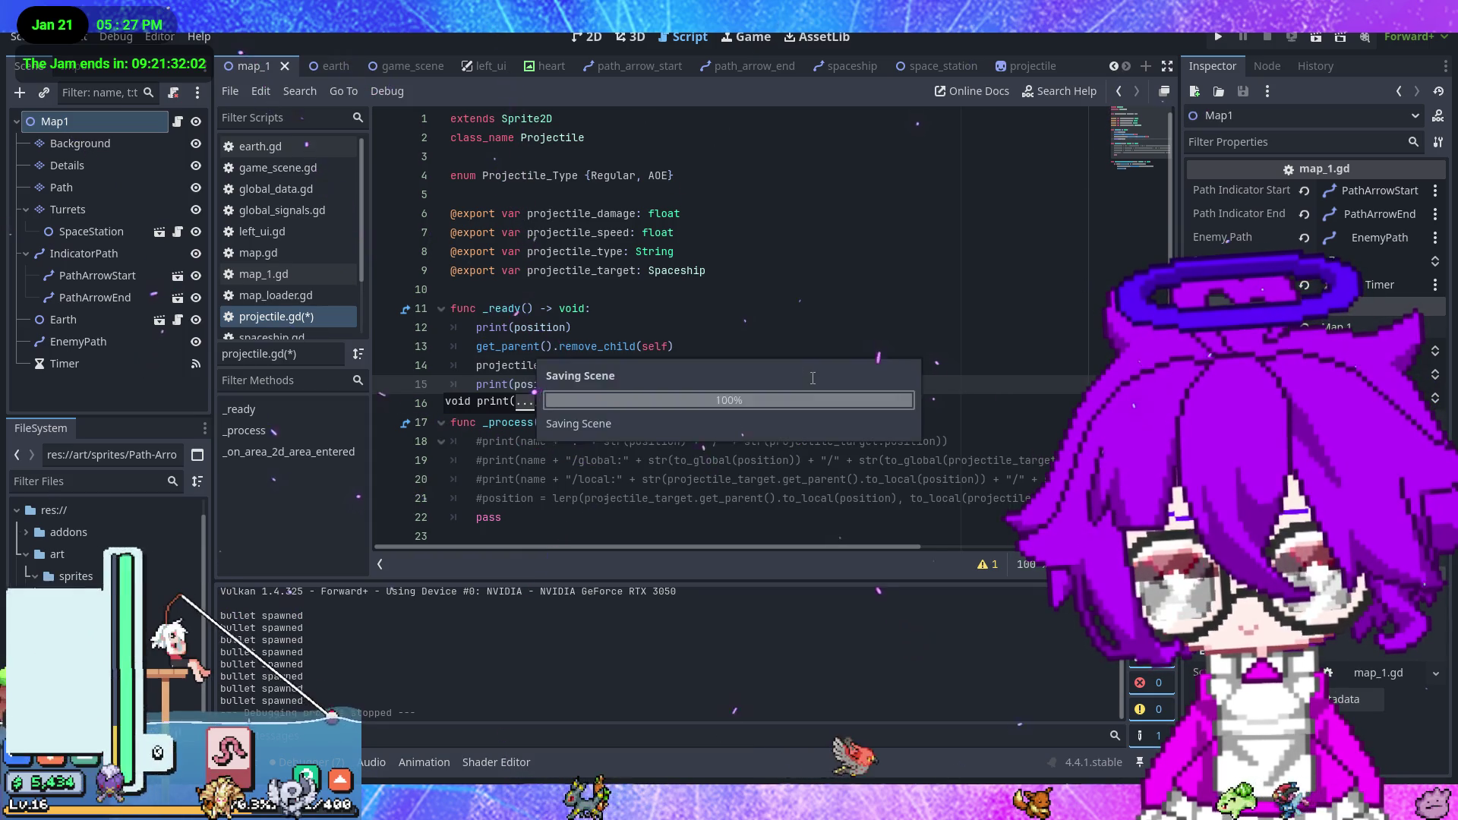
pyautogui.press('F5')
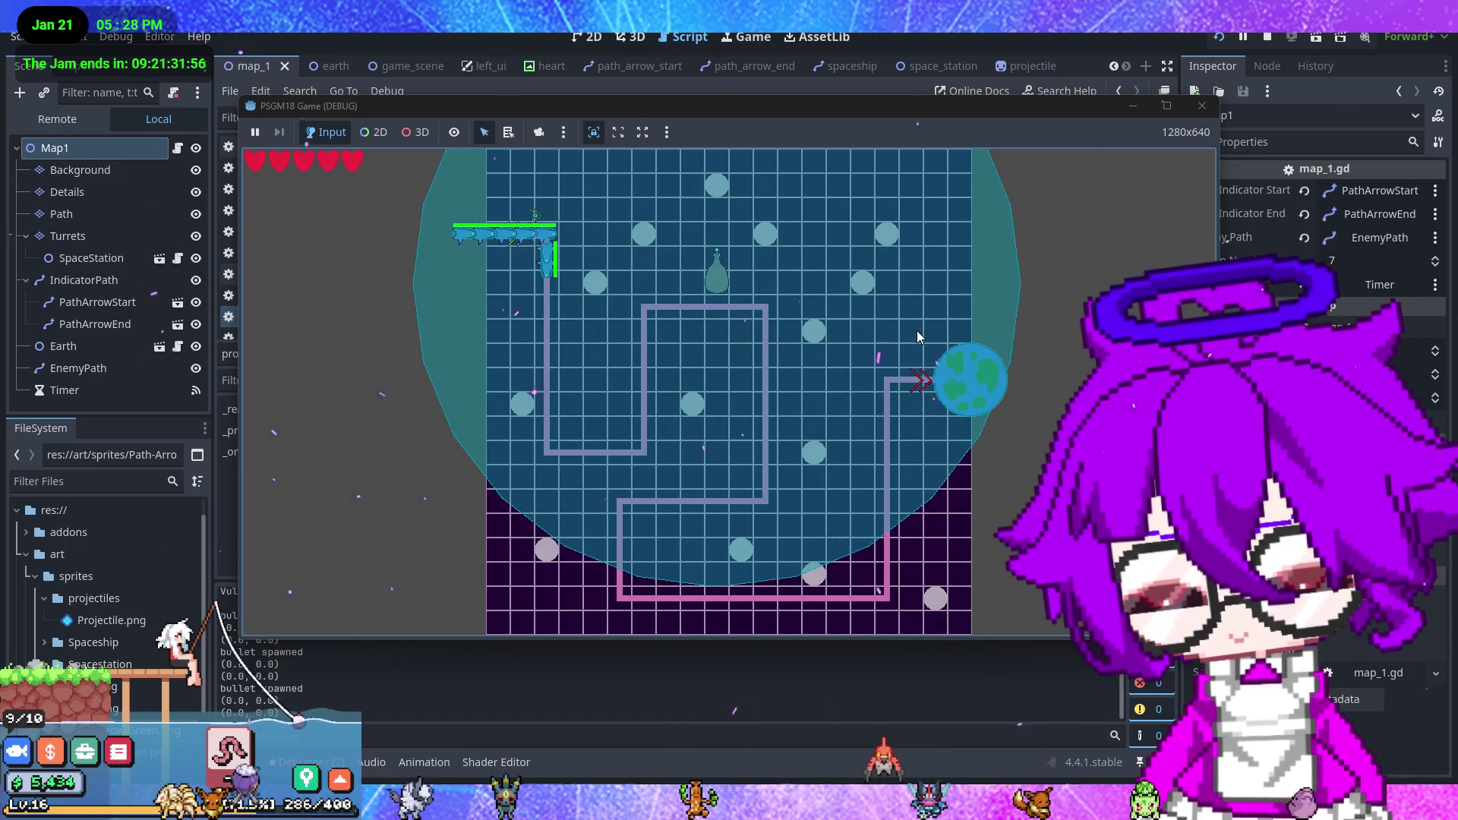
pyautogui.click(1202, 105)
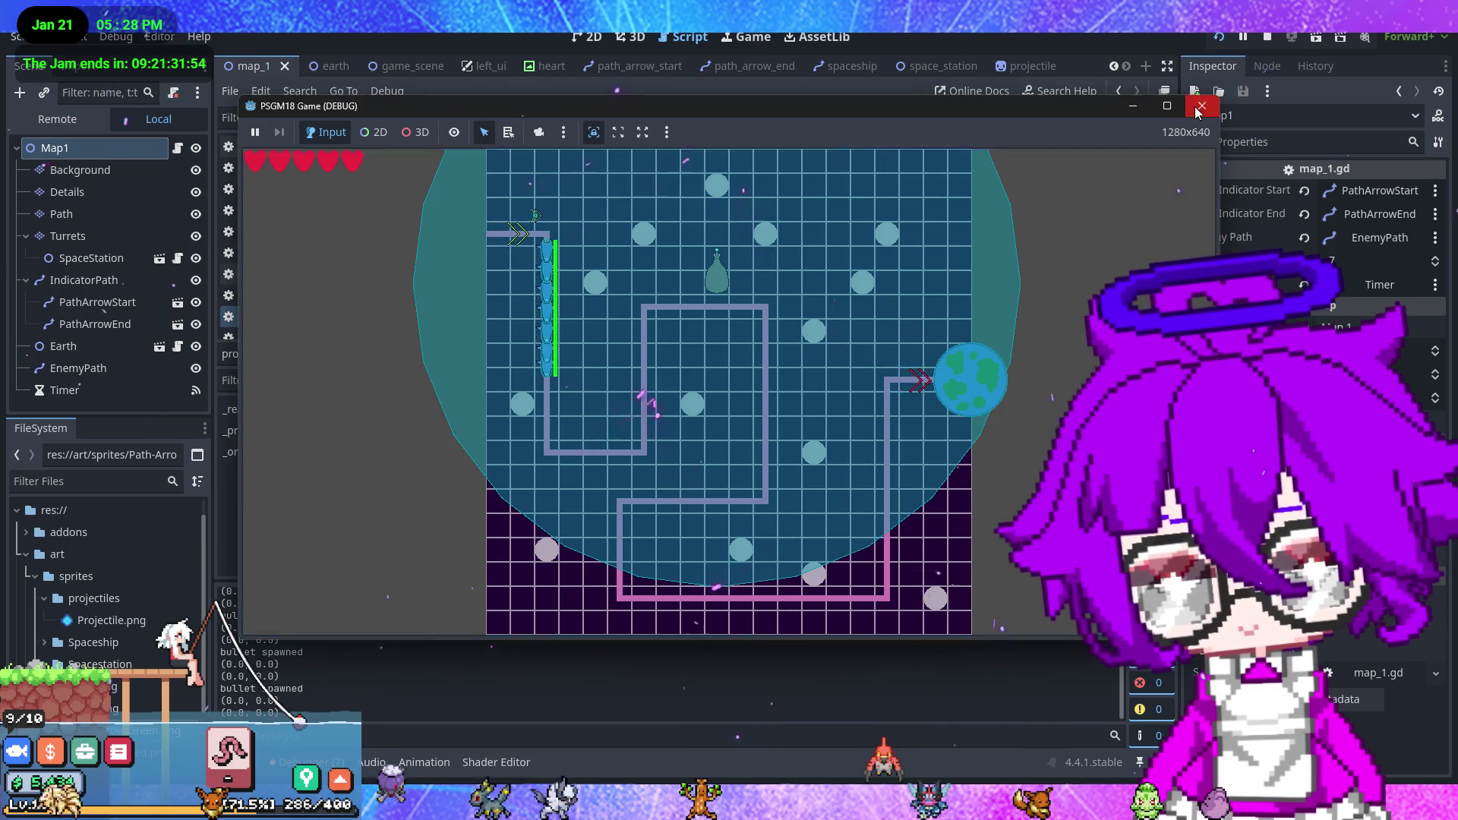
pyautogui.click(607, 384)
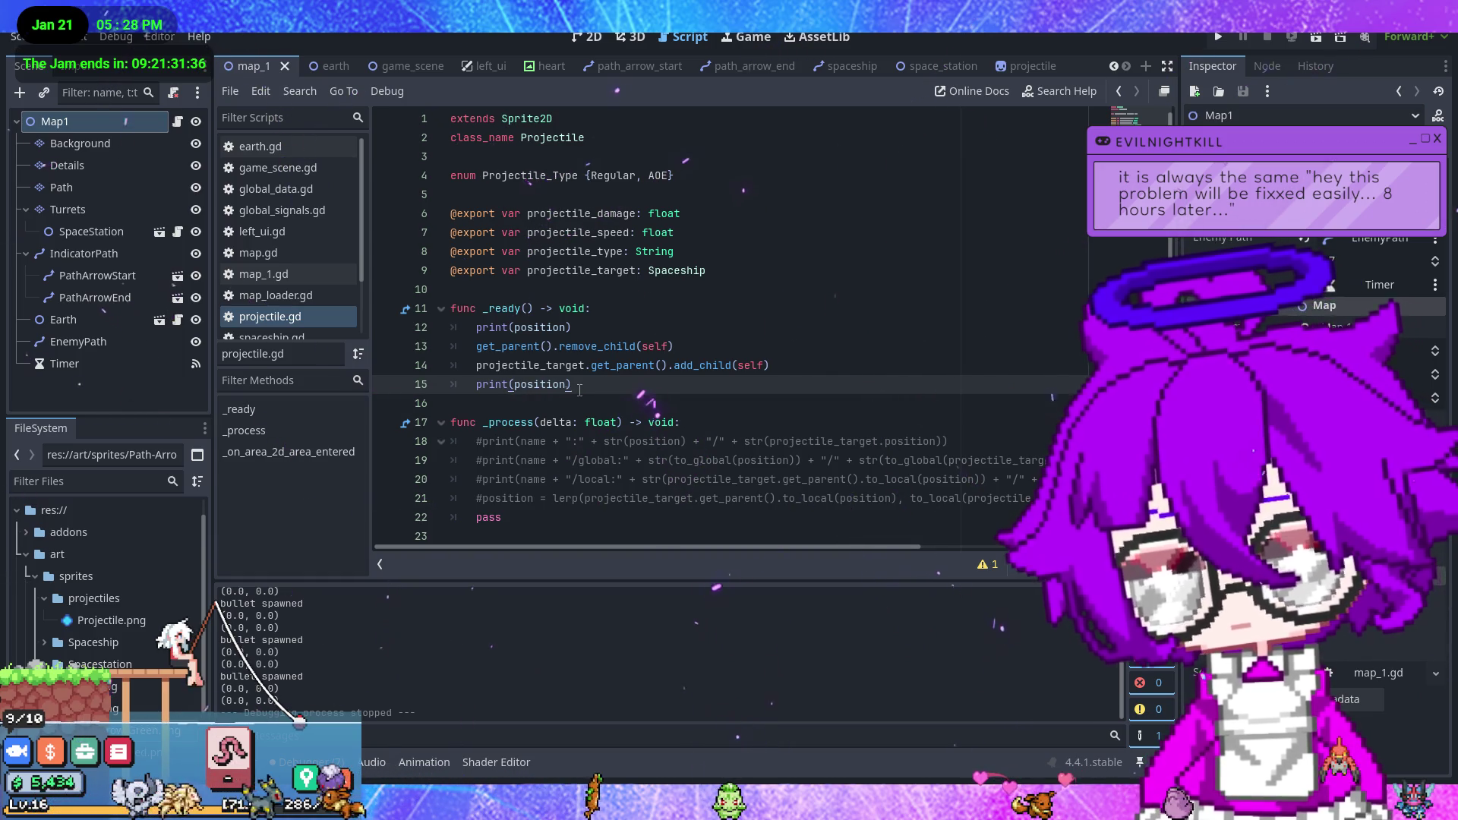
# Step: Change line 12's print to to_global(position), save, and paste the same expression into line 15's print
pyautogui.click(510, 327)
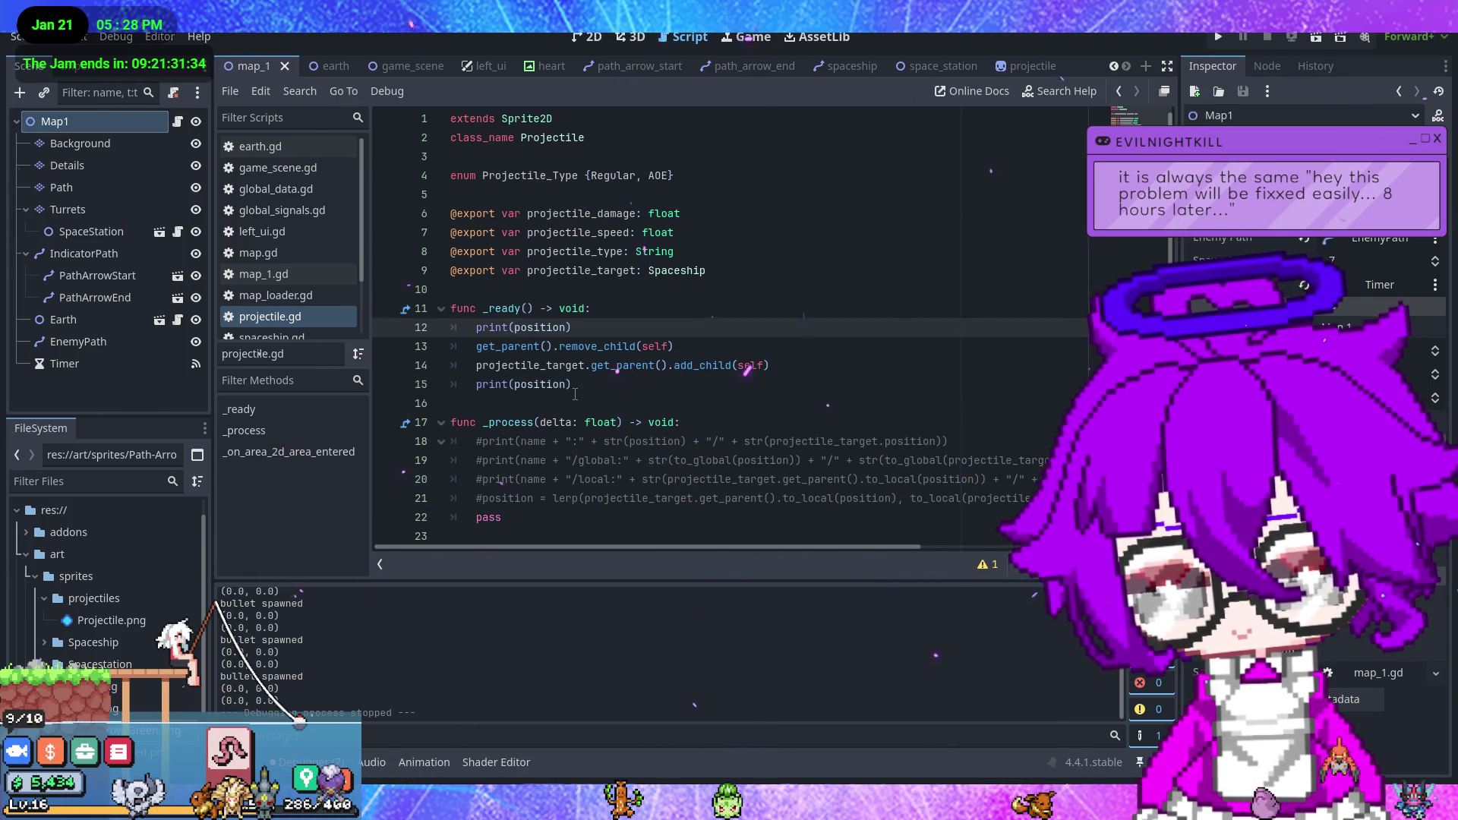
pyautogui.write('to_global')
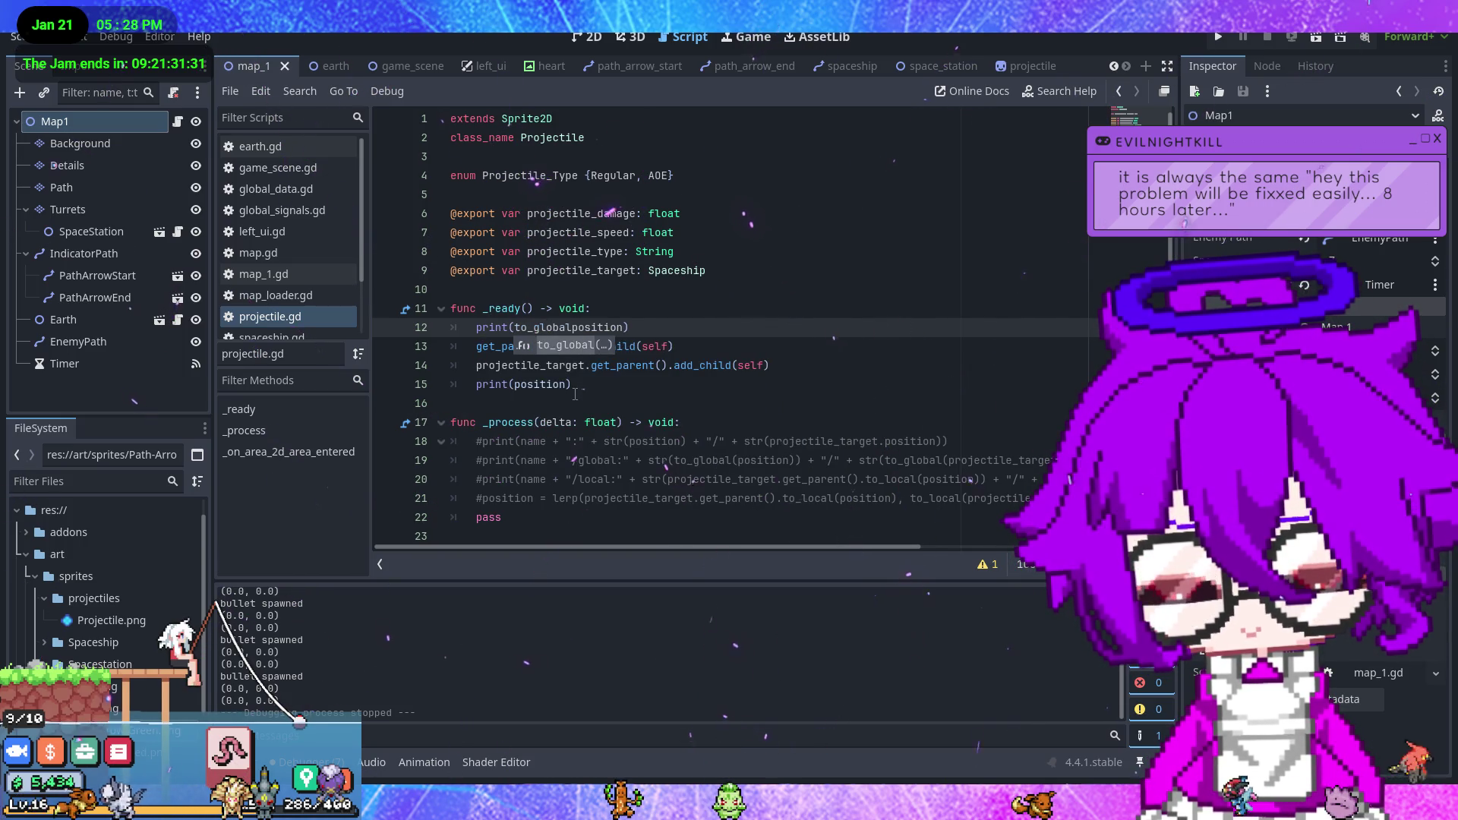
pyautogui.press('Return')
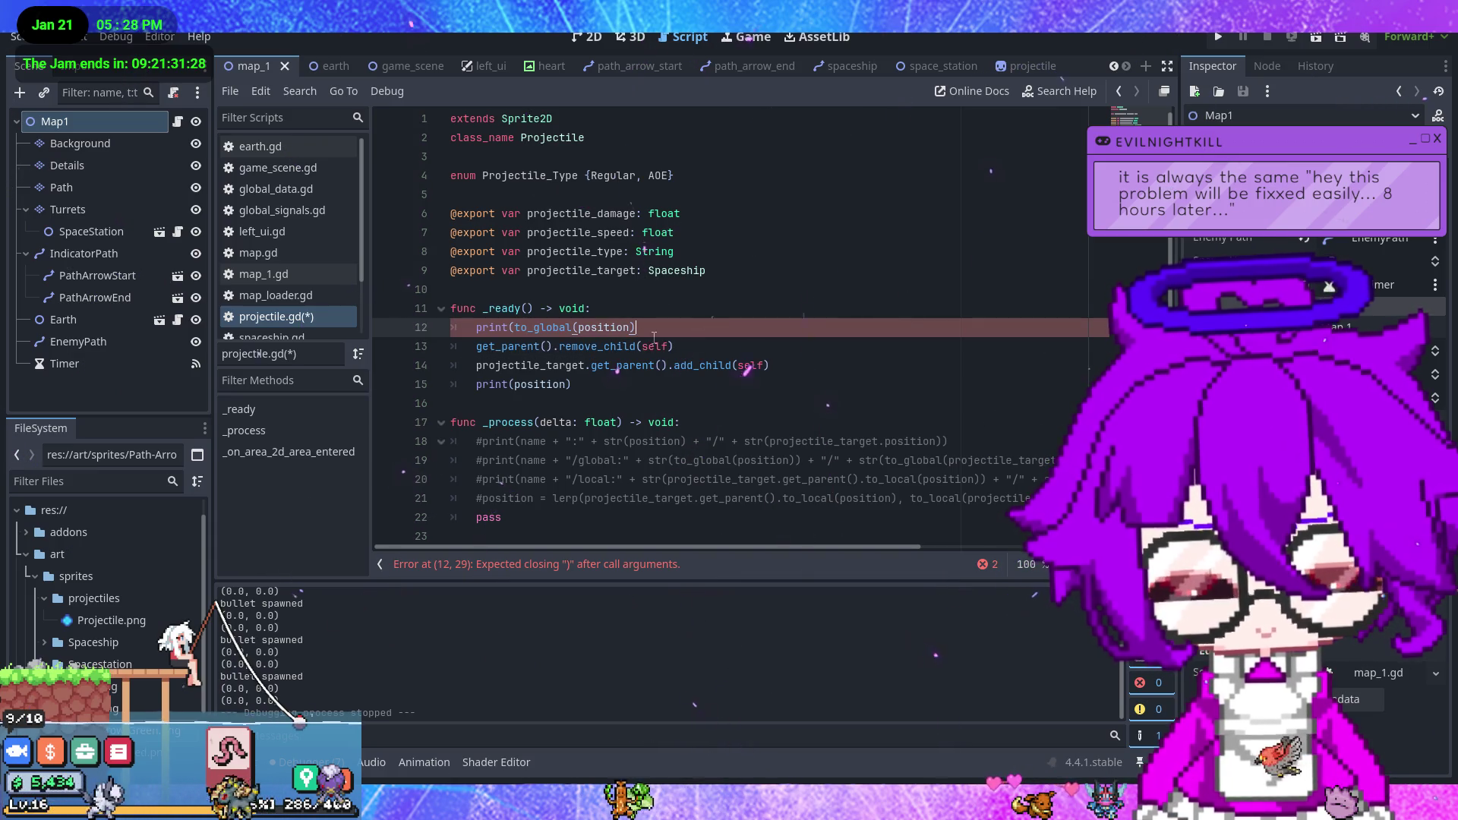
pyautogui.hotkey('ctrl', 's')
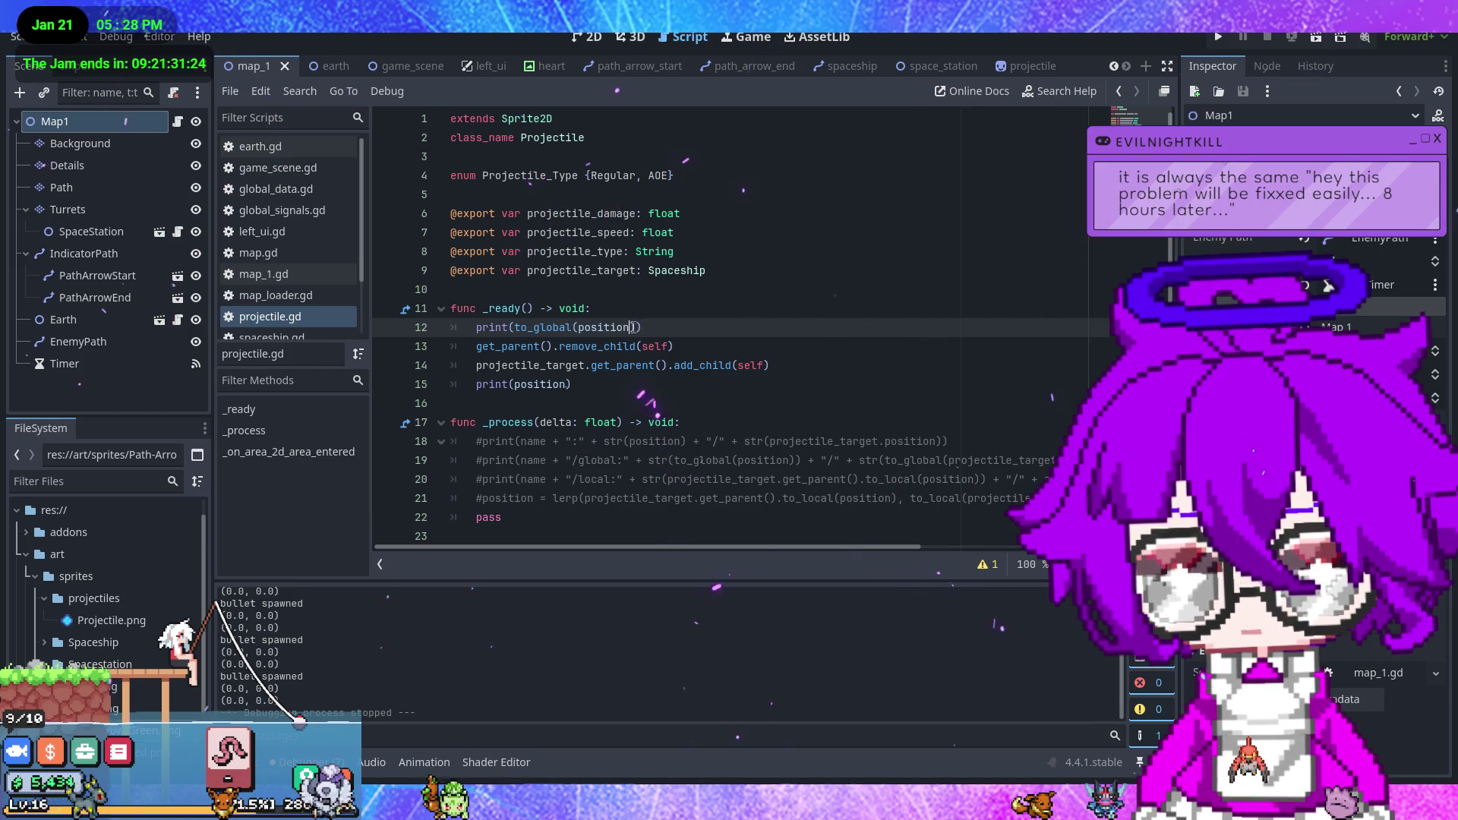
pyautogui.moveTo(515, 326); pyautogui.dragTo(514, 334)
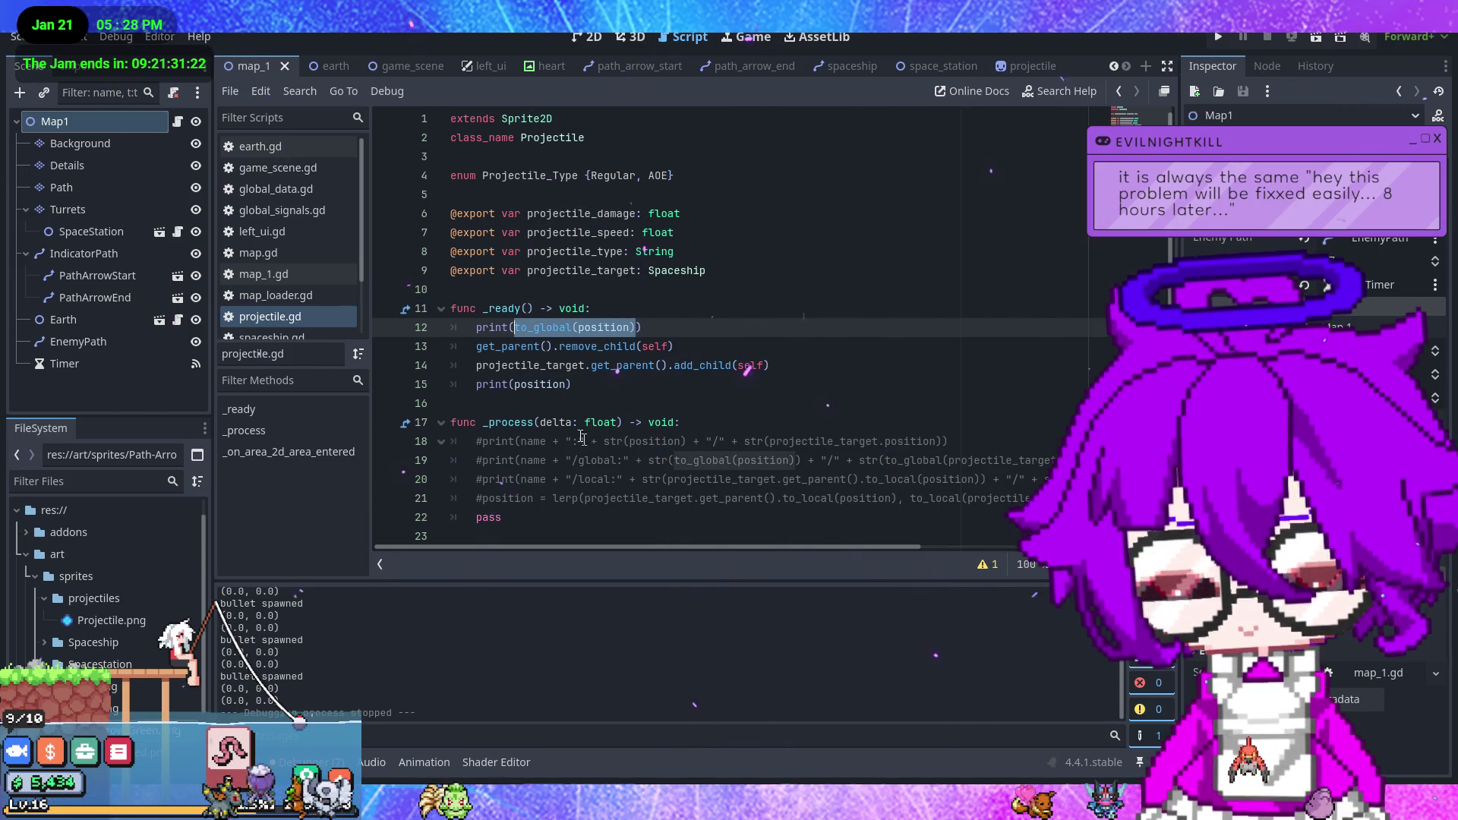
pyautogui.hotkey('ctrl', 'c')
pyautogui.doubleClick(541, 384)
pyautogui.hotkey('ctrl', 'v')
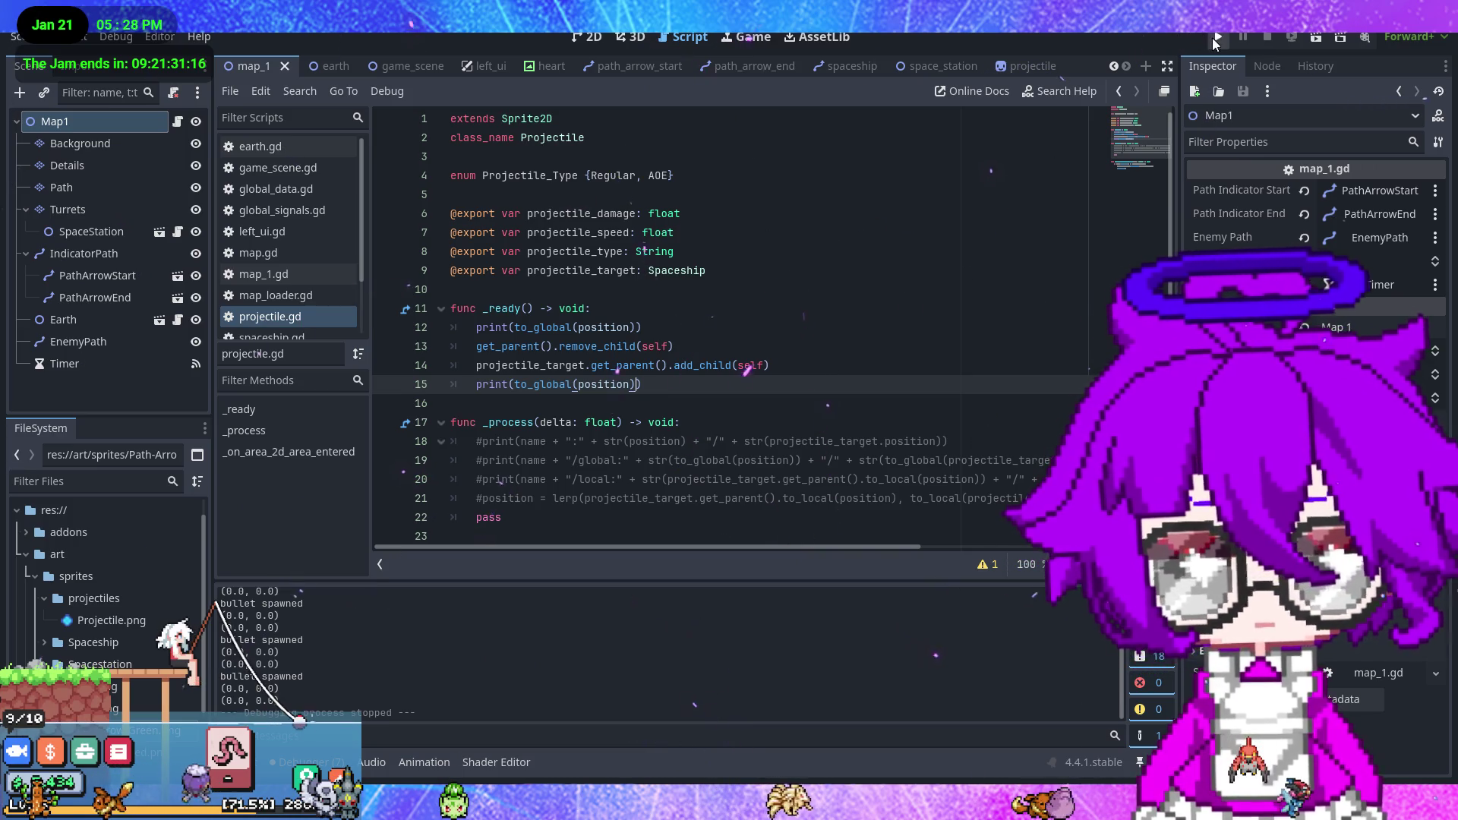
# Step: Run the game, which logs (385.0, 88.0) then (624.0, 177.0), stop it, and open a new line
pyautogui.hotkey('ctrl', 's')
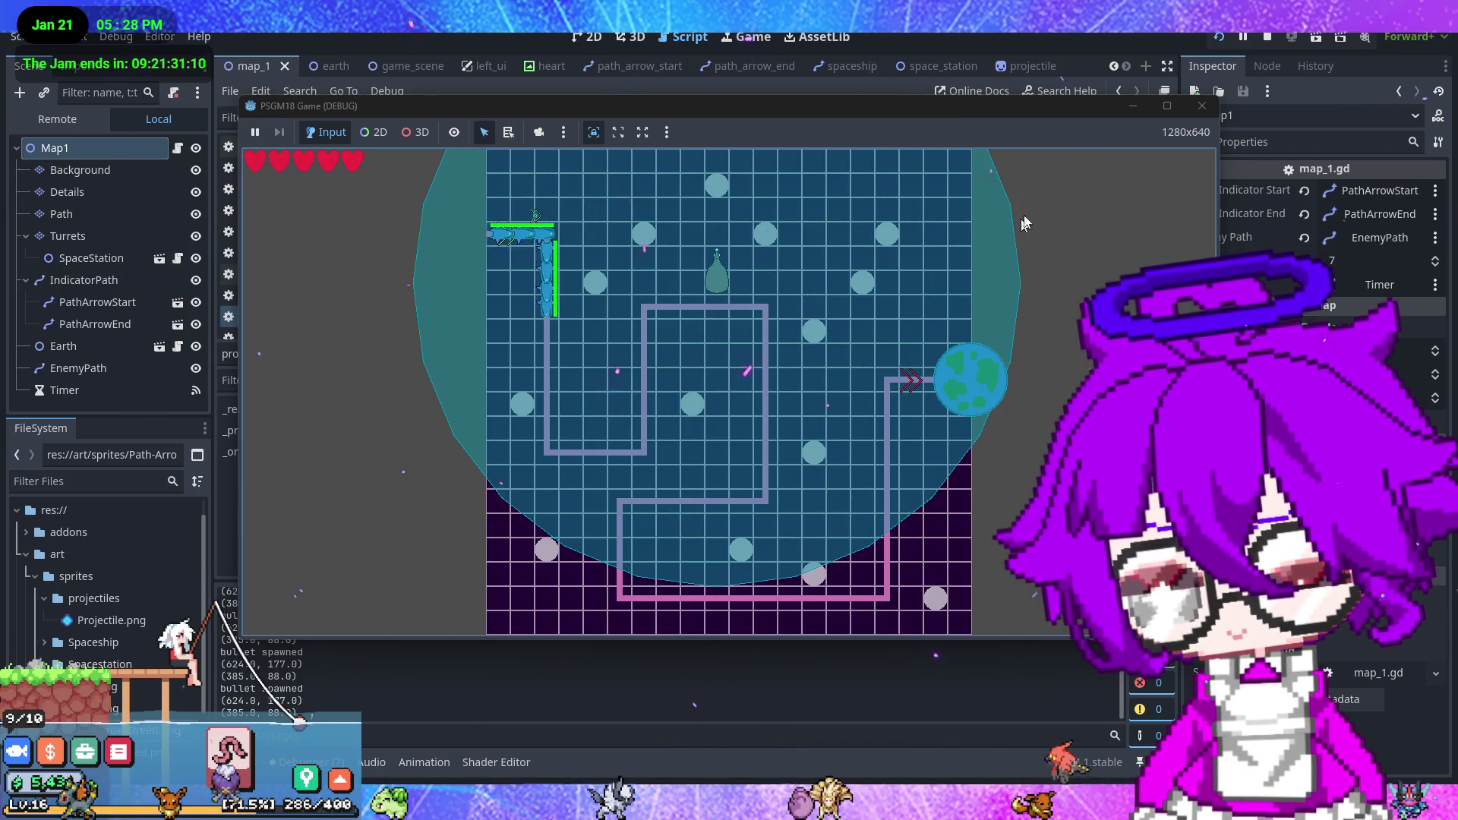
pyautogui.press('F8')
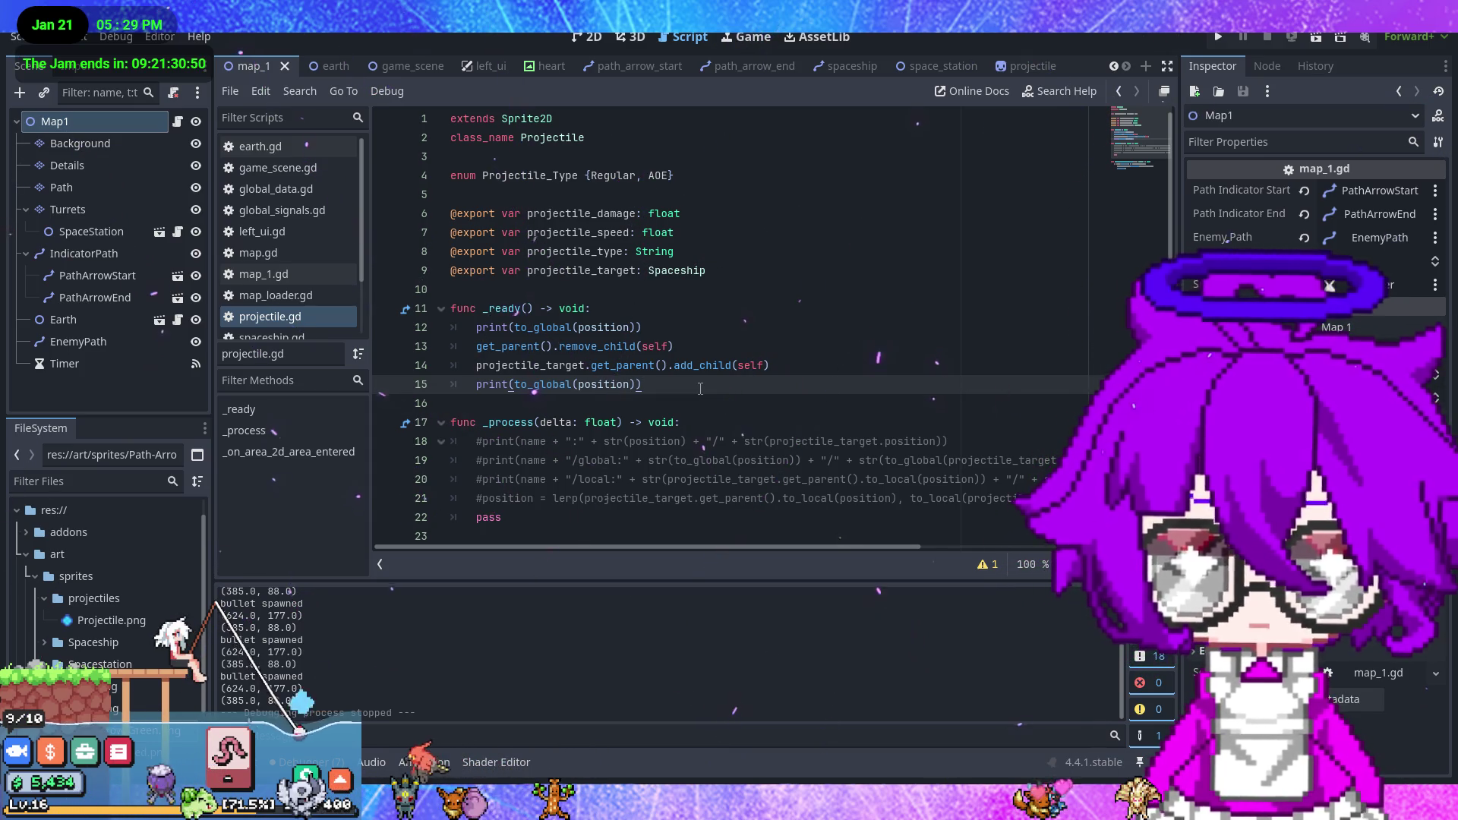
pyautogui.press('Return')
# Step: Start a global_position assignment after the prints and a temp_pos variable at the top of _ready
pyautogui.write('global')
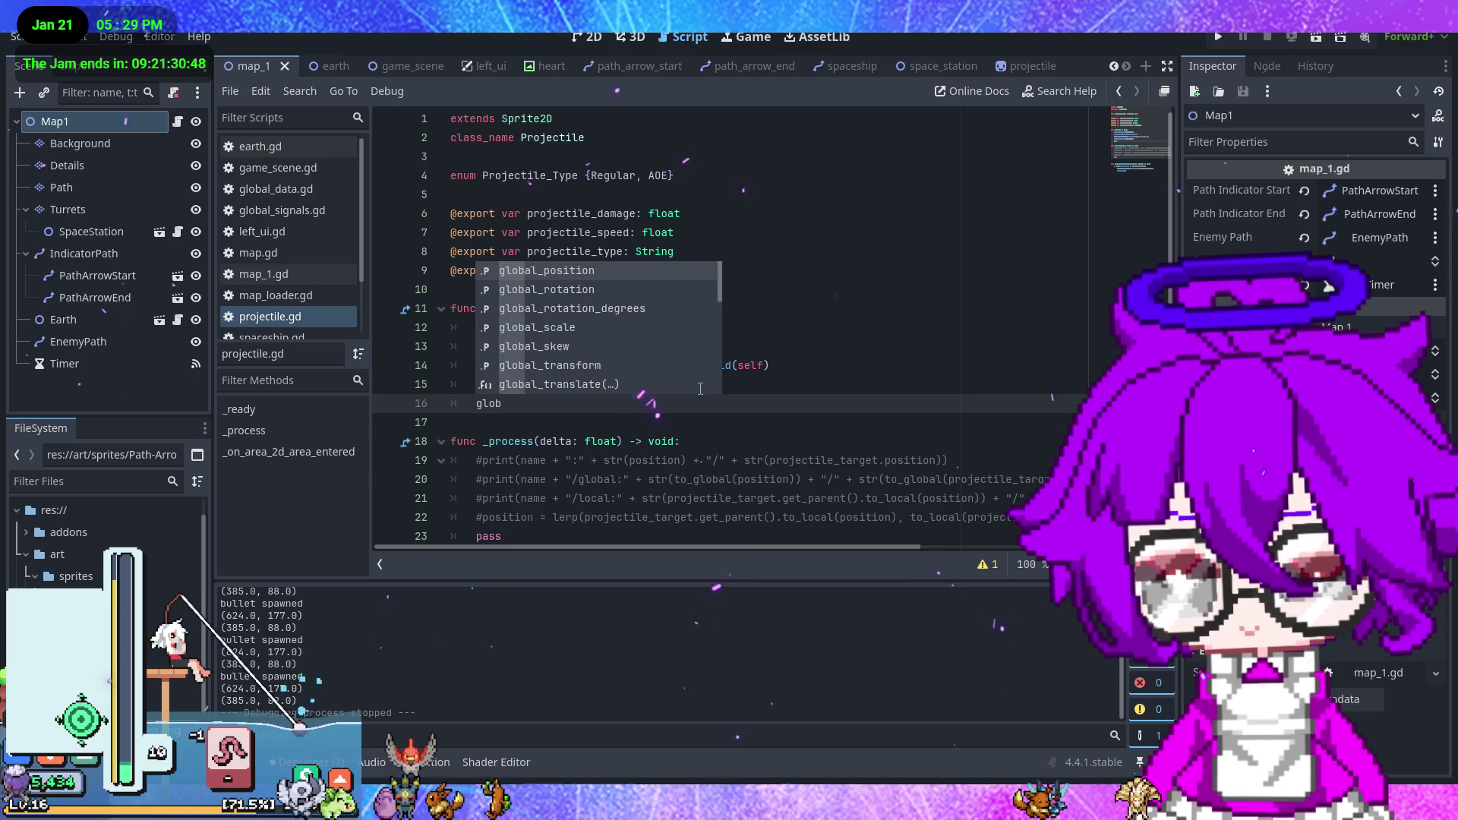
pyautogui.press('Return')
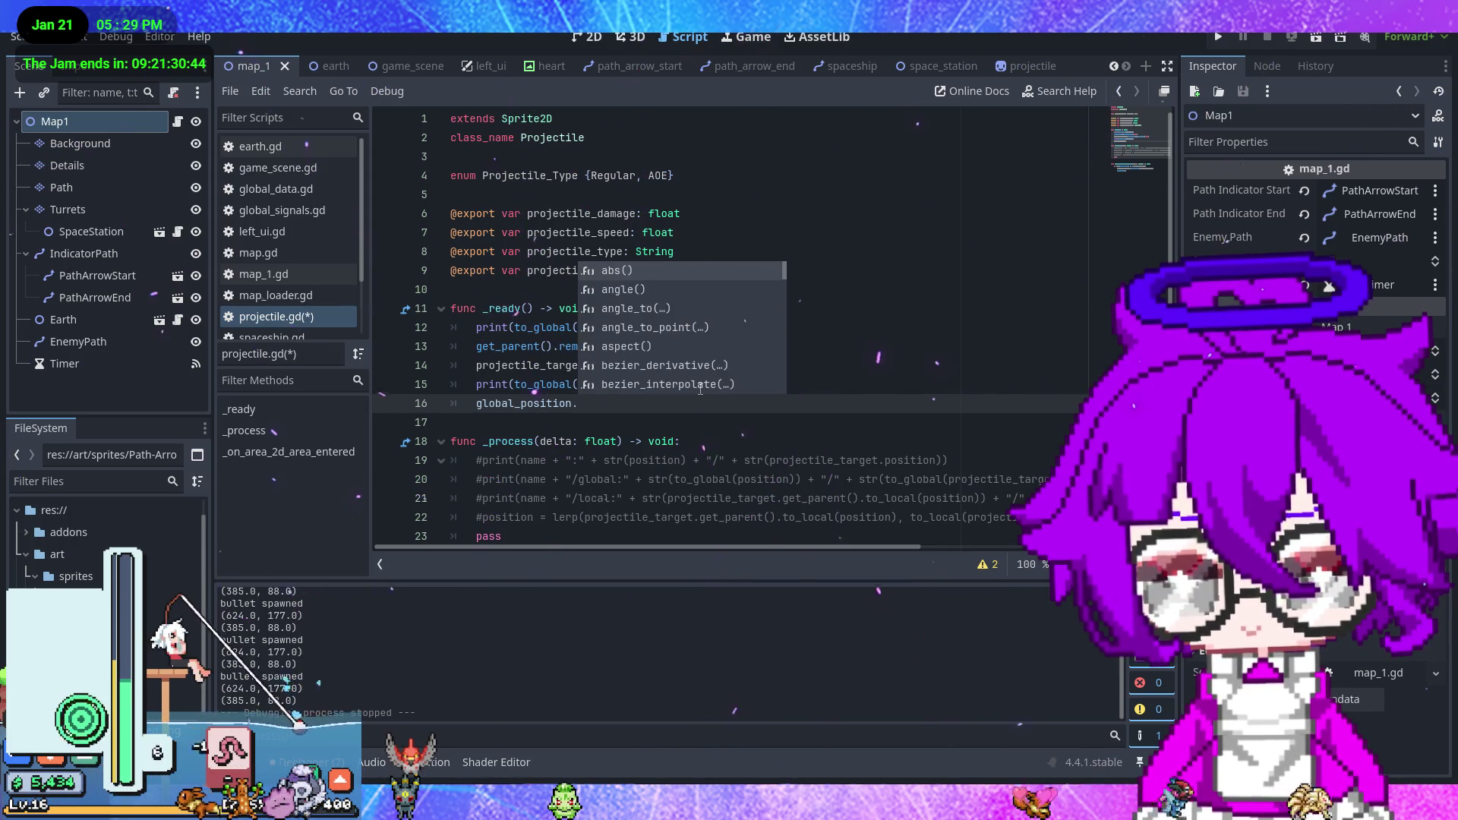
pyautogui.press('BackSpace')
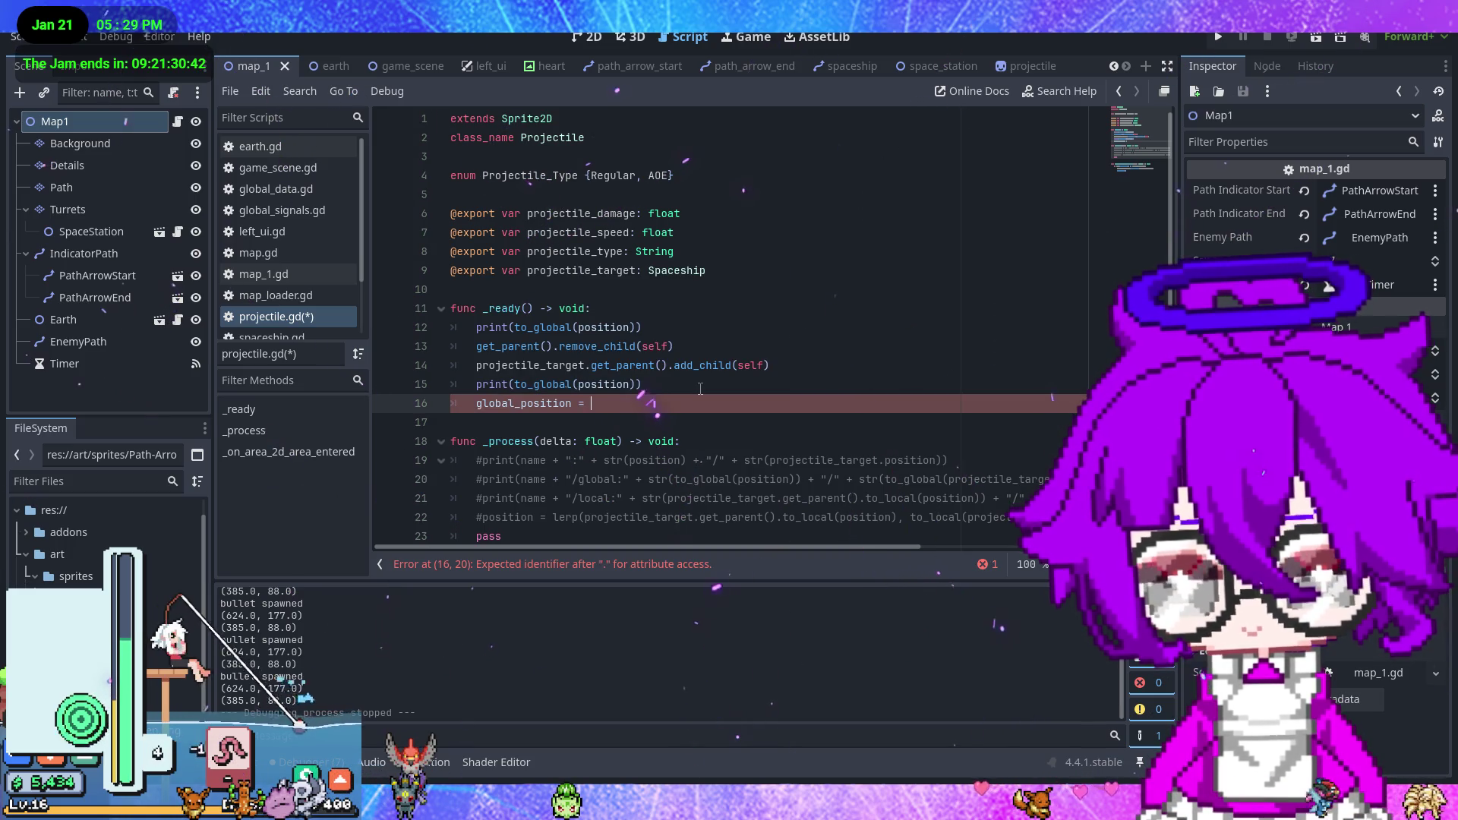
pyautogui.click(596, 309)
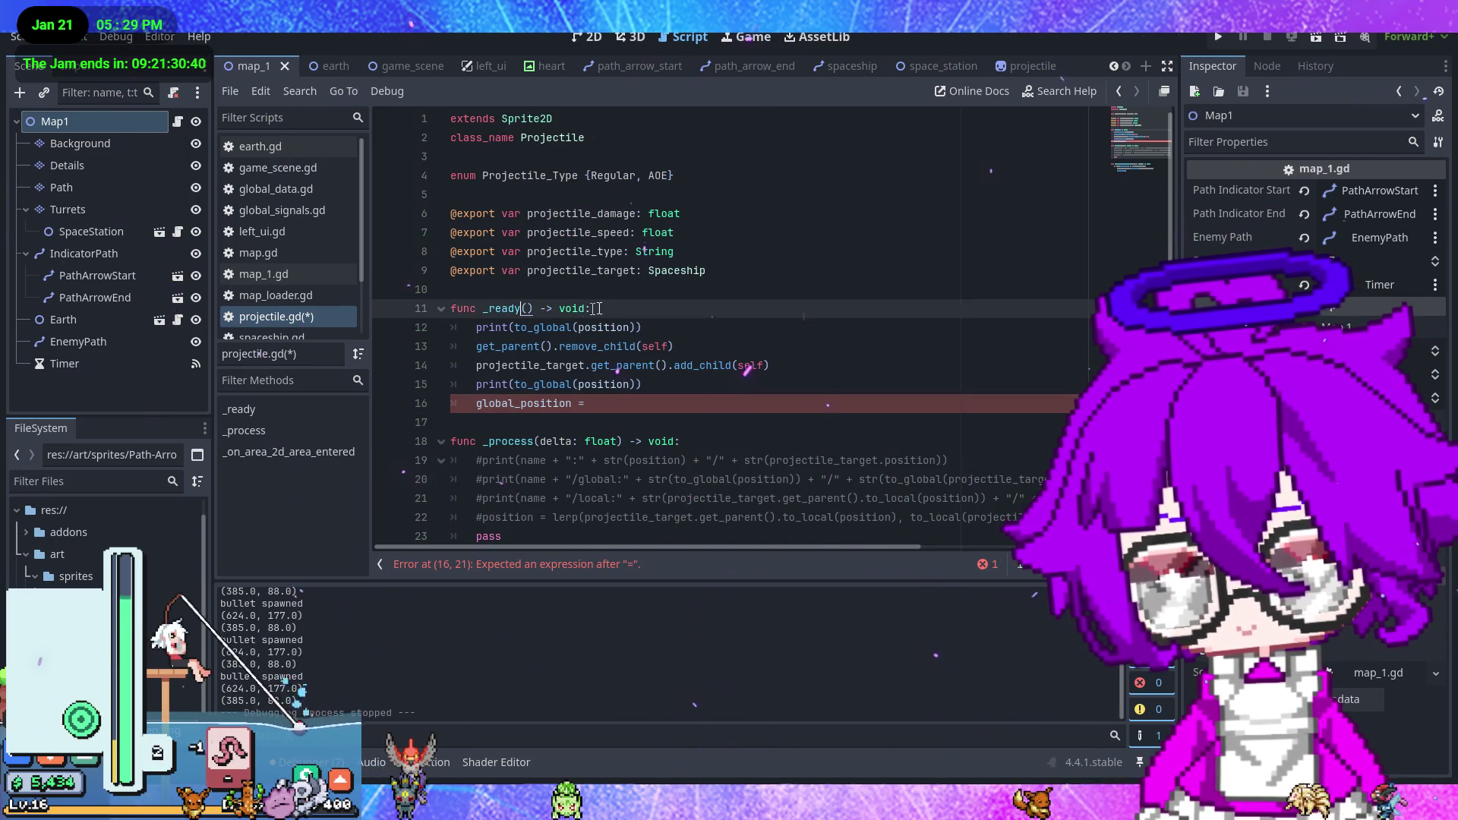
pyautogui.press('Return')
pyautogui.write('var temp_pos =')
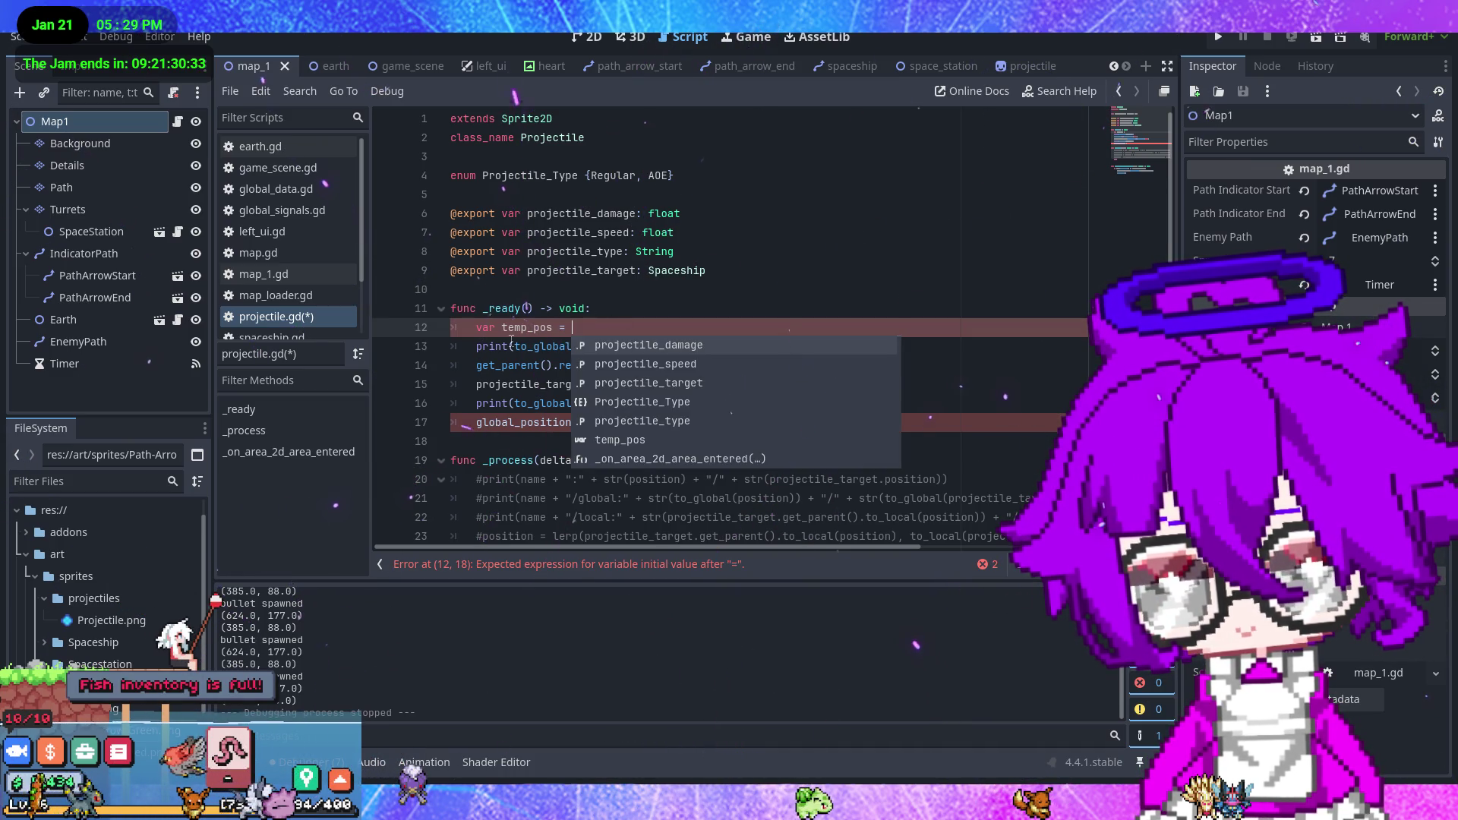
# Step: Move to_global(position) from the first print into the temp_pos declaration and delete that print
pyautogui.moveTo(515, 346)
pyautogui.mouseDown()
pyautogui.moveTo(632, 346)
pyautogui.moveTo(445, 346)
pyautogui.mouseUp()
pyautogui.hotkey('ctrl', 'x')
pyautogui.click(618, 334)
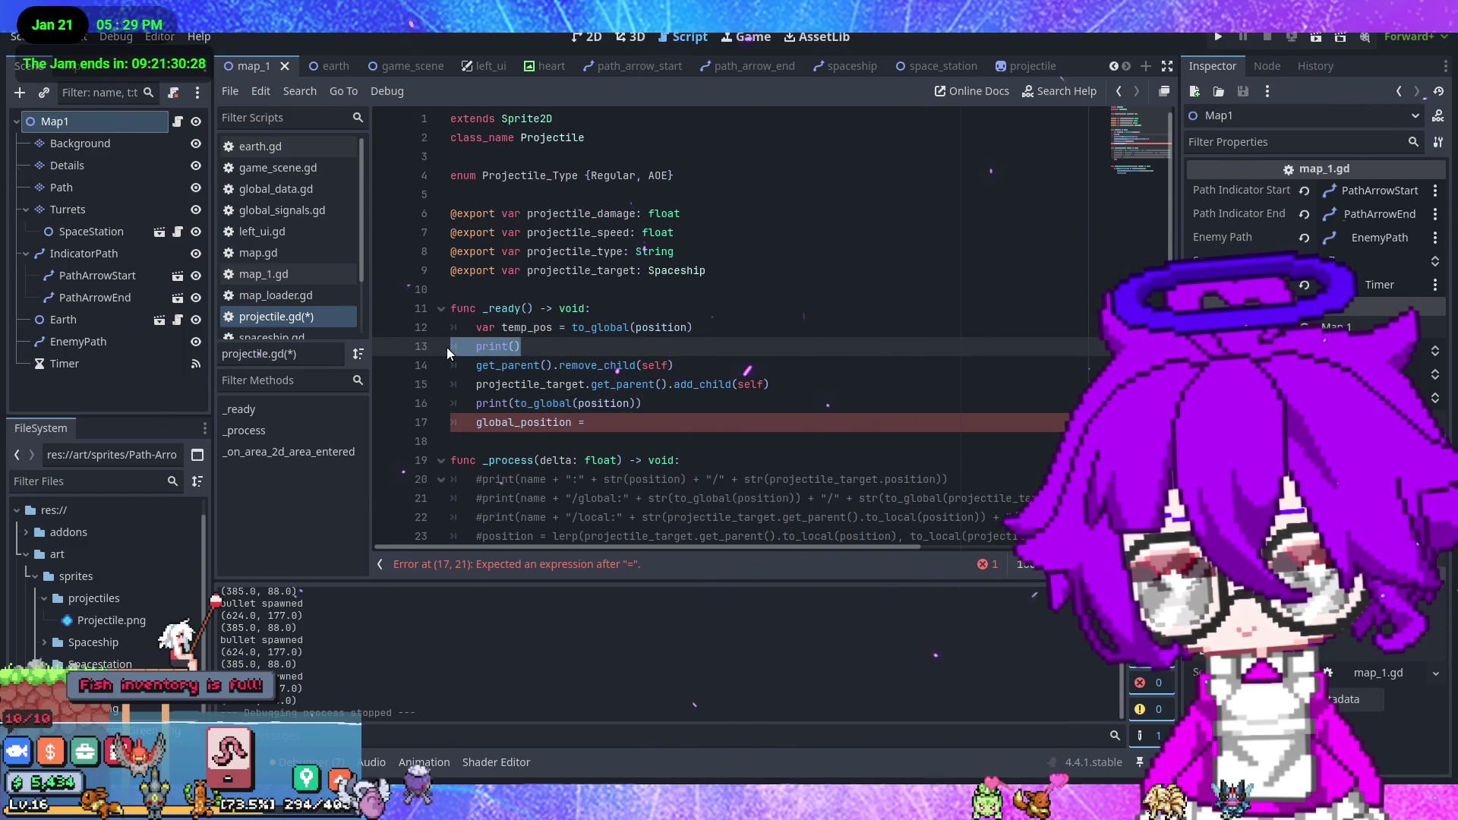
pyautogui.press('BackSpace')
pyautogui.press('BackSpace')
# Step: Delete the last debug print, finish the line as global_position = temp_pos, and save
pyautogui.click(666, 384)
pyautogui.moveTo(666, 384); pyautogui.dragTo(448, 385)
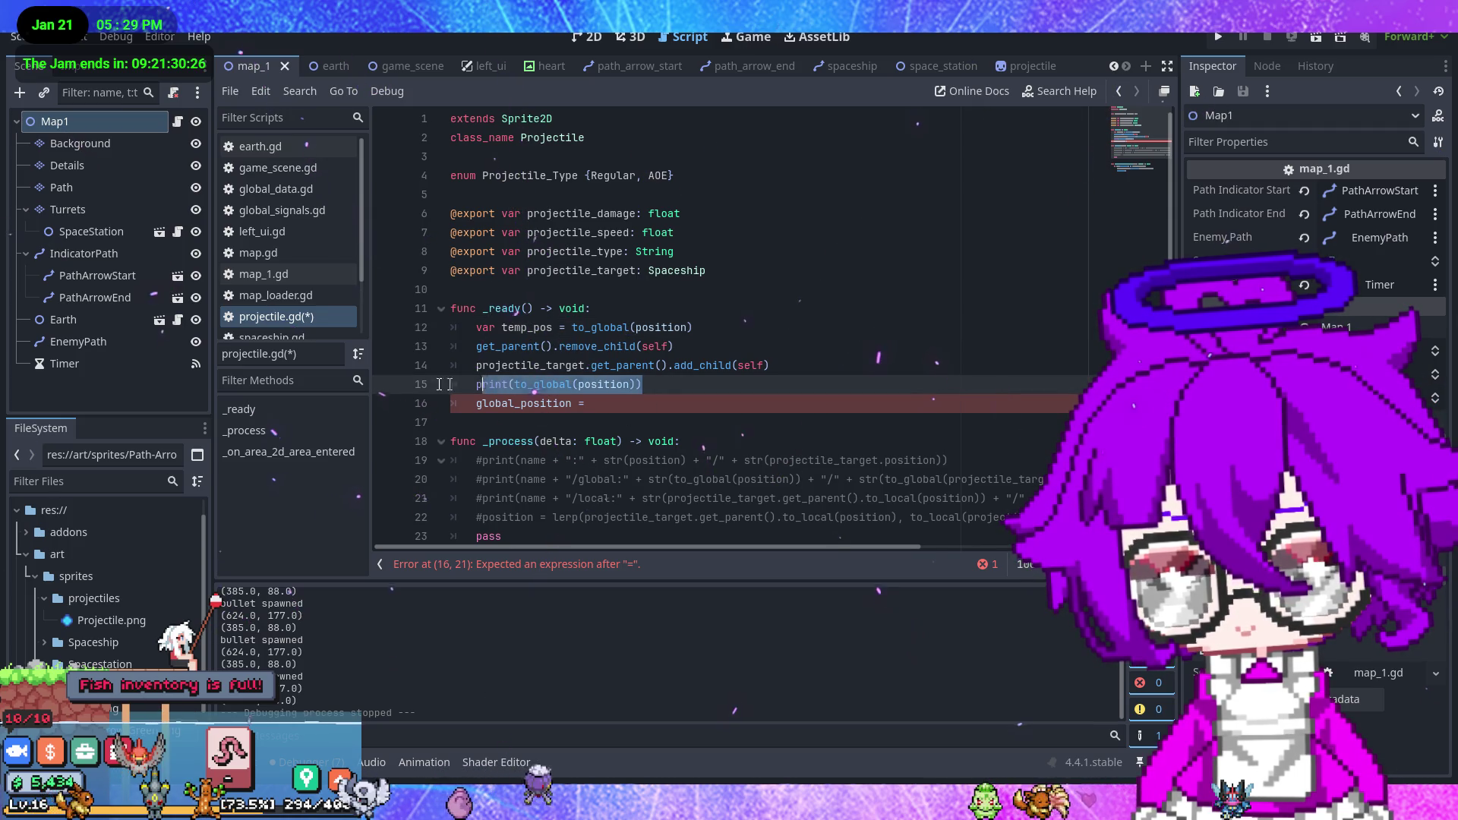
pyautogui.press('BackSpace')
pyautogui.press('BackSpace')
pyautogui.write('tem')
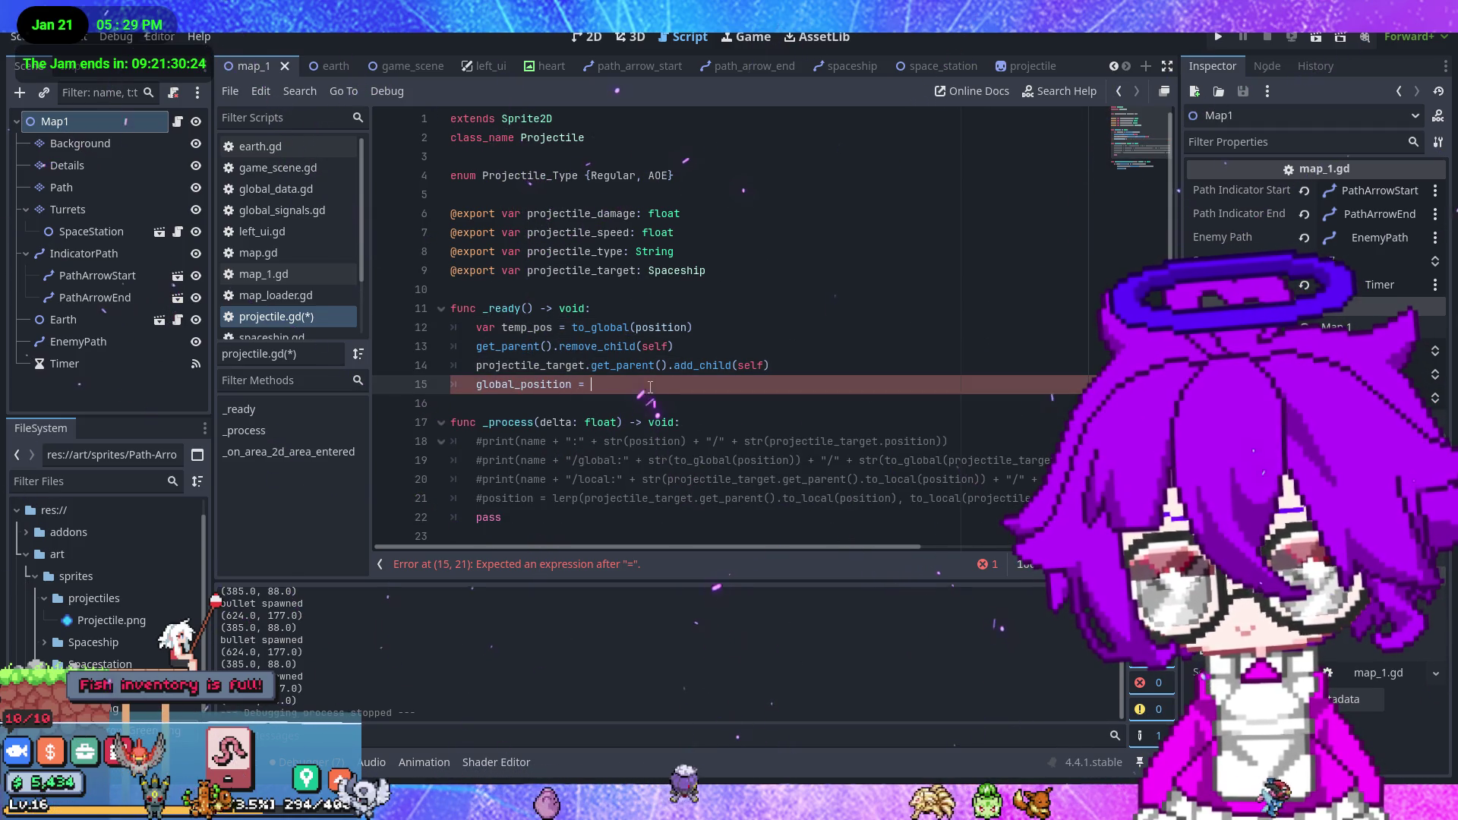
pyautogui.press('Return')
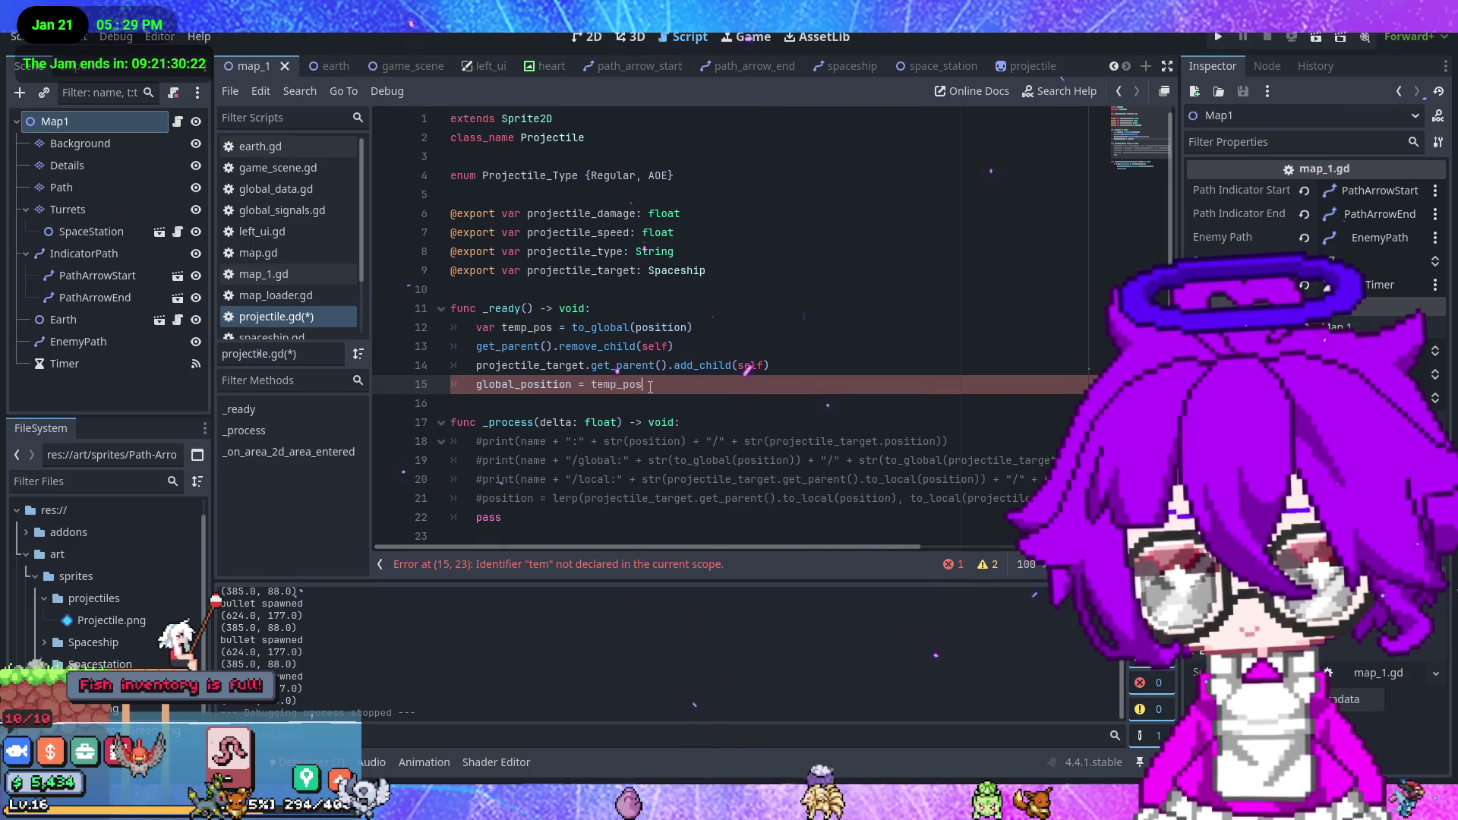
pyautogui.hotkey('ctrl', 's')
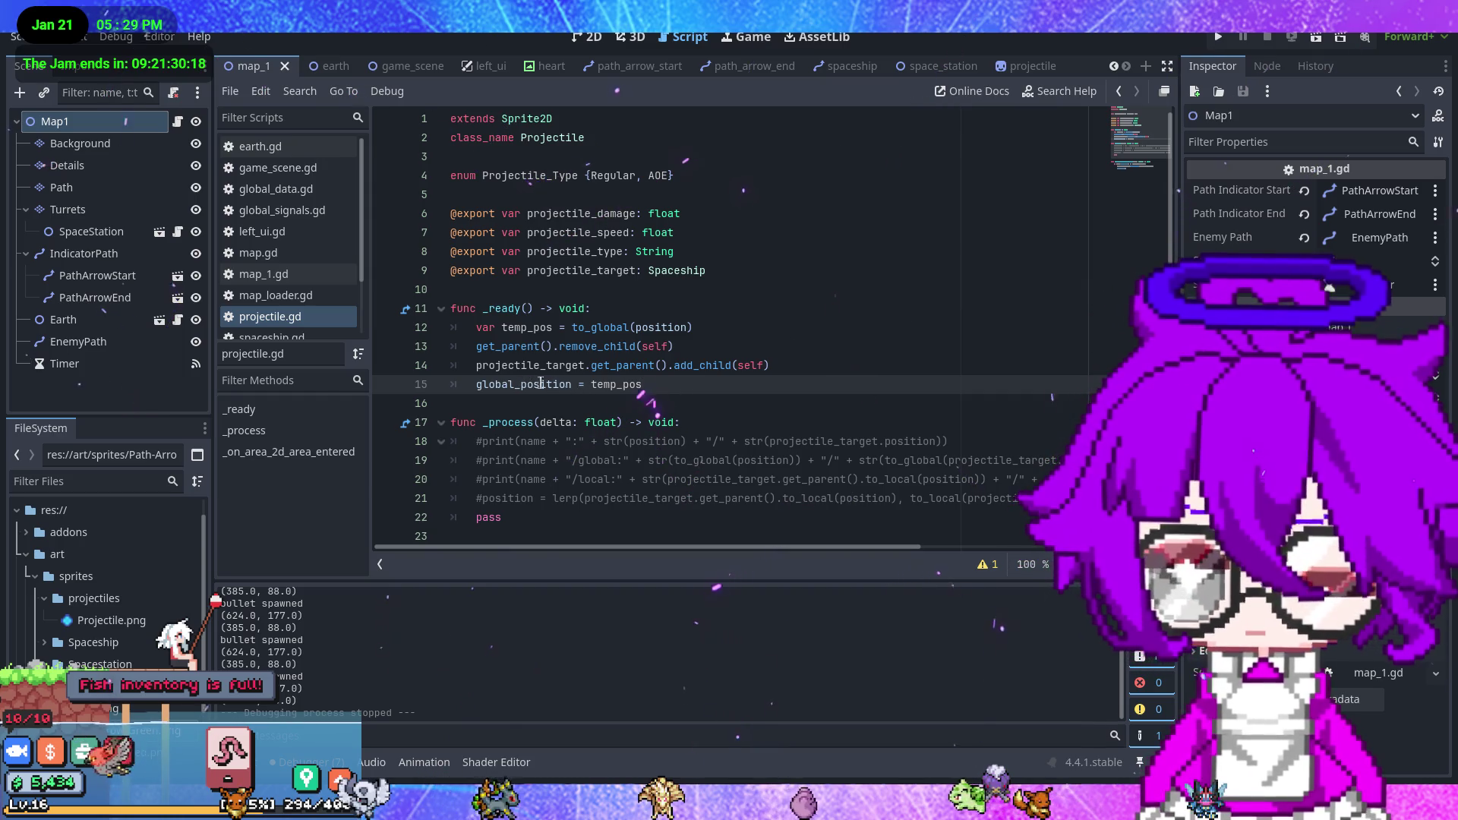
# Step: Change temp_pos's initial value from to_global(position) to global_position and save
pyautogui.moveTo(587, 330)
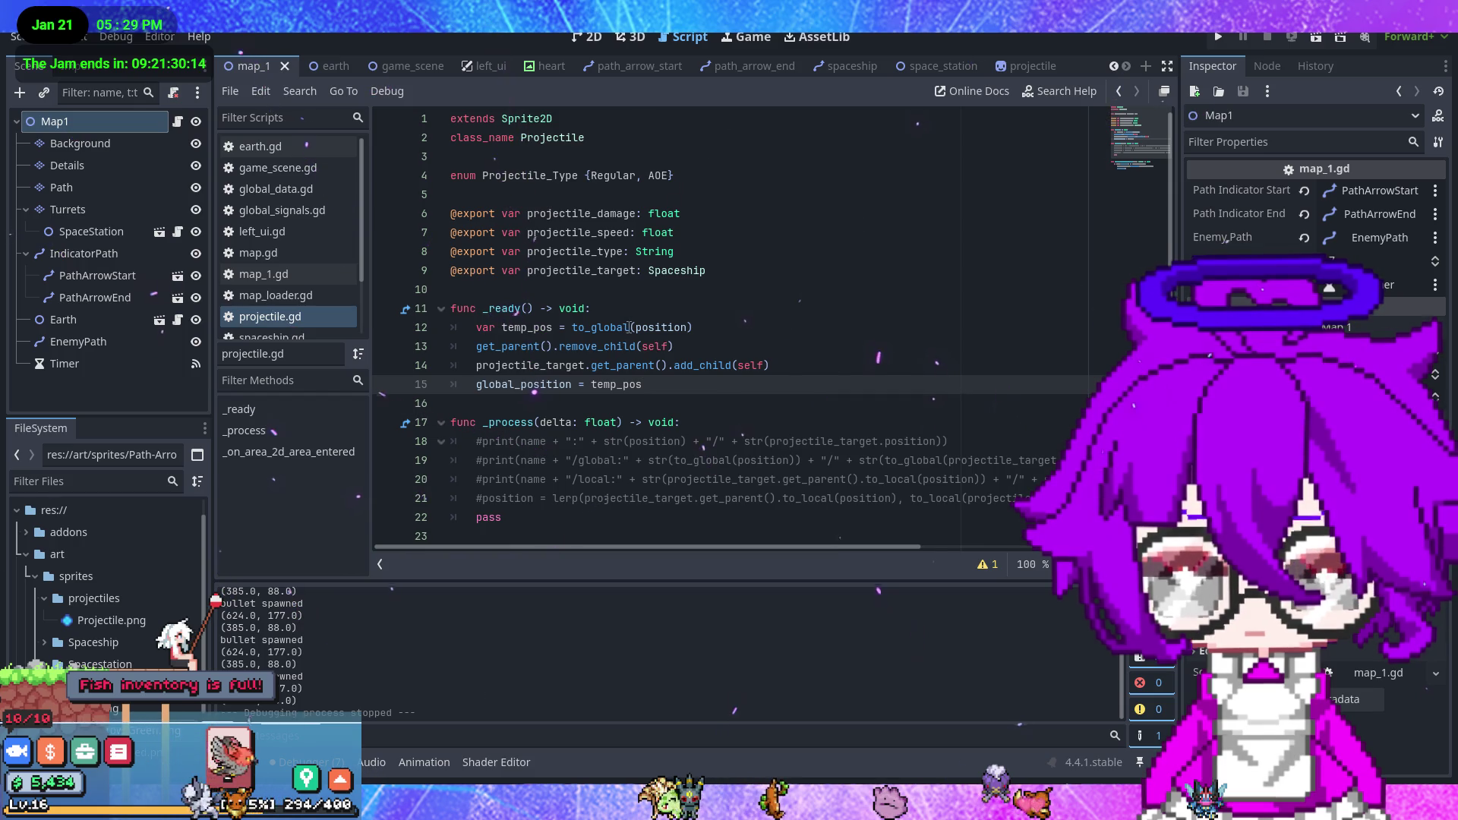
pyautogui.moveTo(692, 327); pyautogui.dragTo(574, 327)
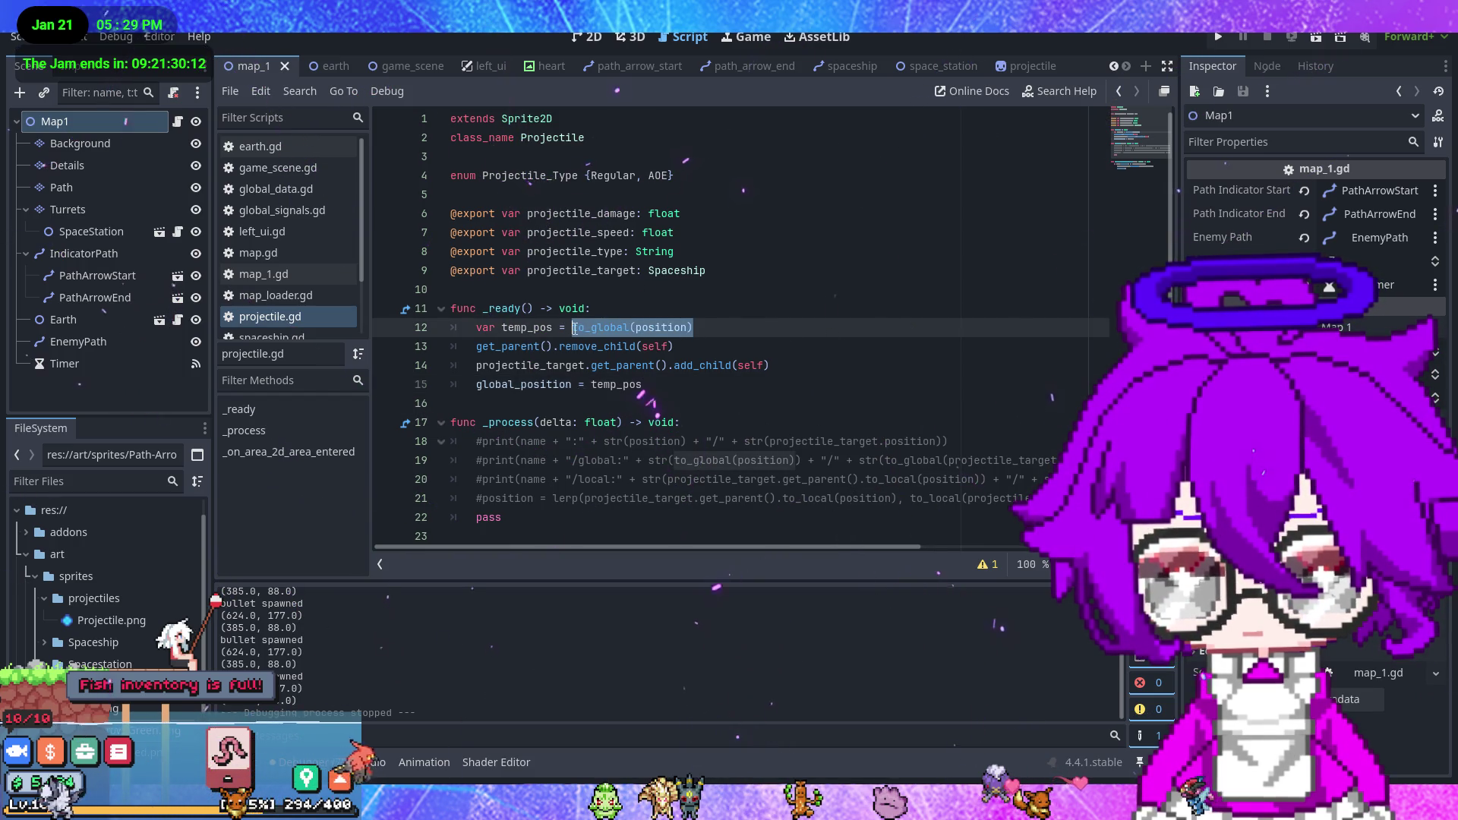
pyautogui.write('glo')
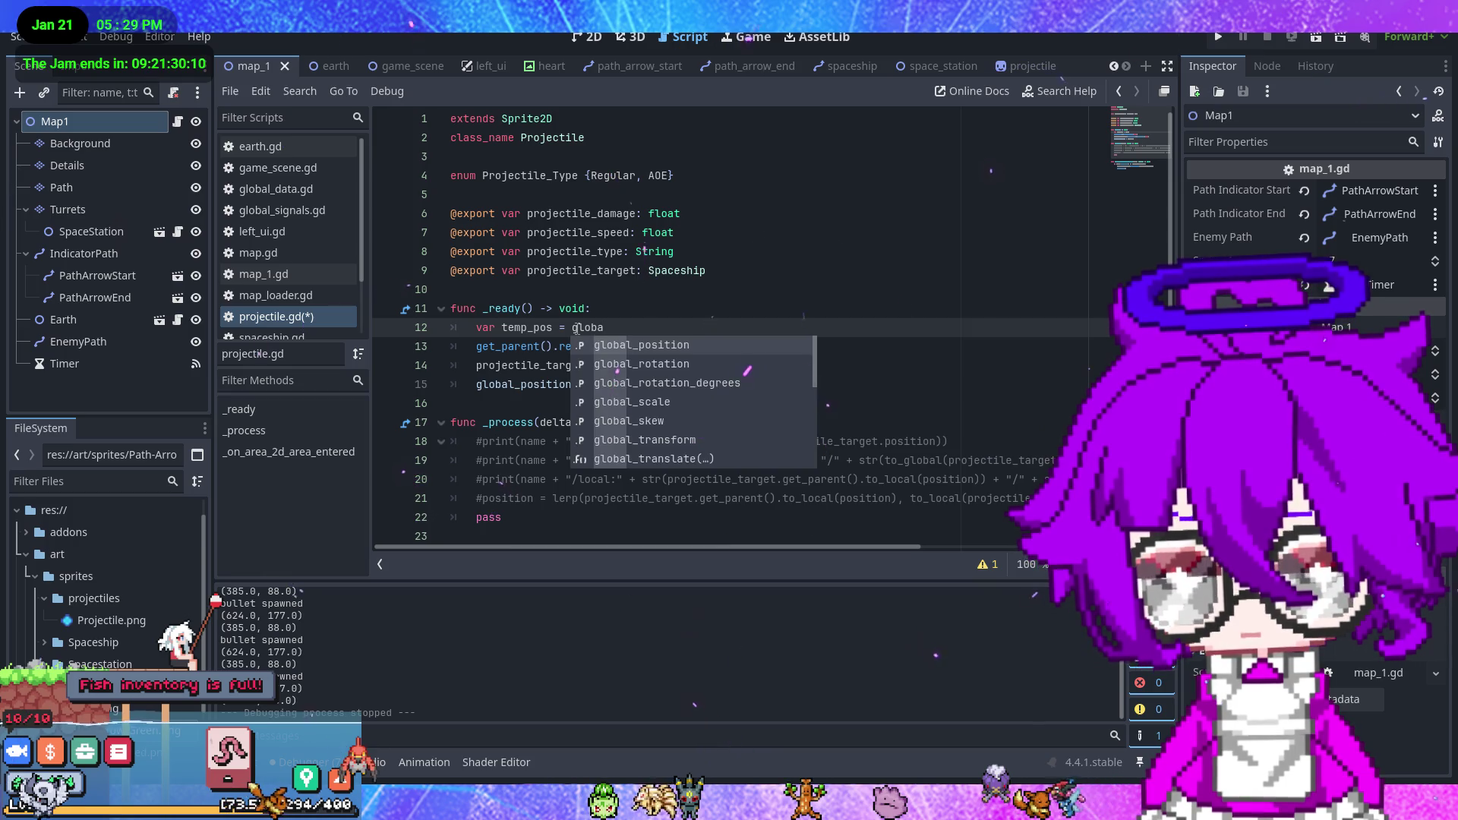
pyautogui.press('Return')
pyautogui.hotkey('ctrl', 's')
pyautogui.click(705, 388)
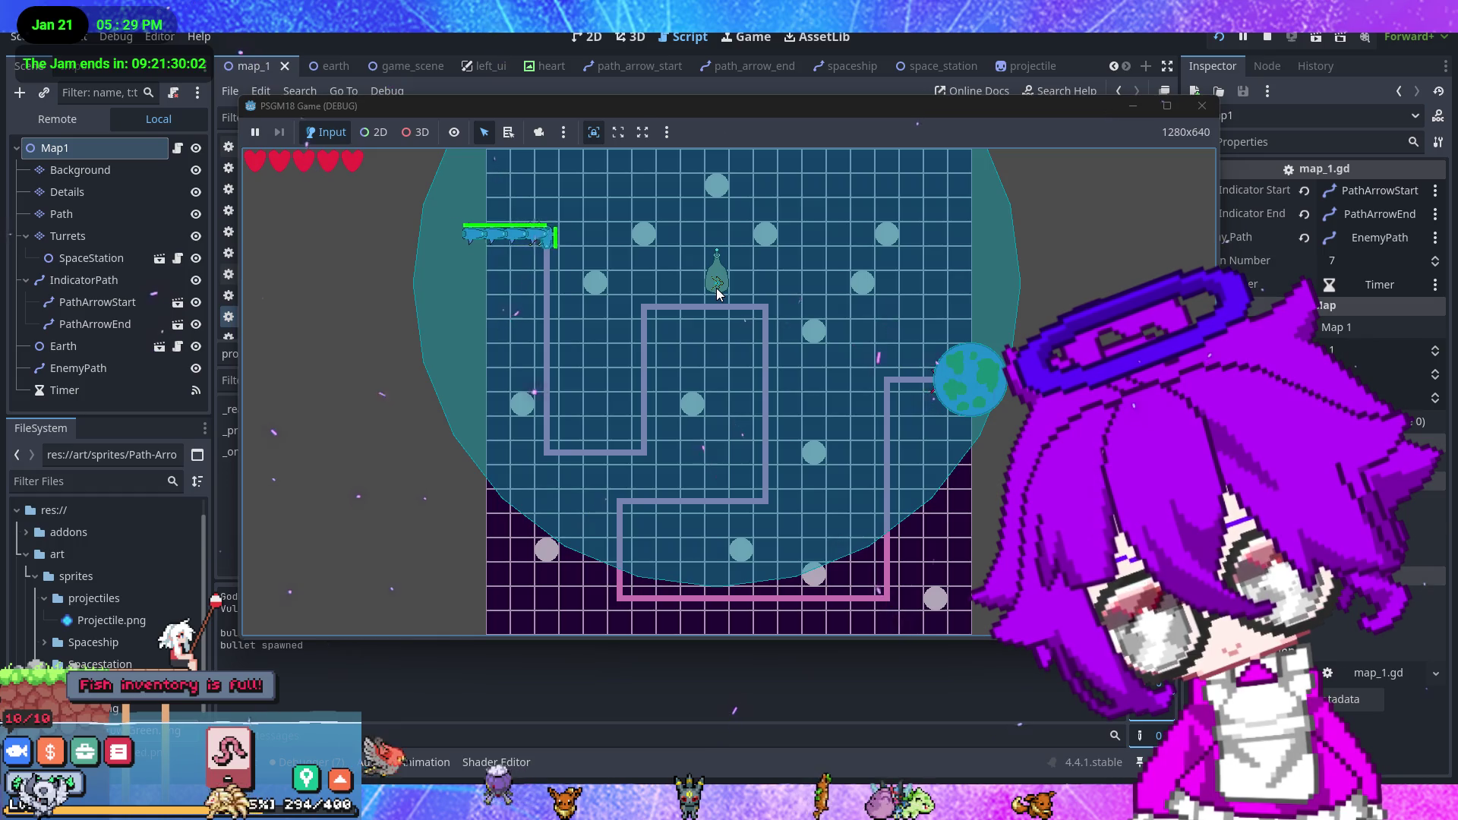
pyautogui.click(1198, 109)
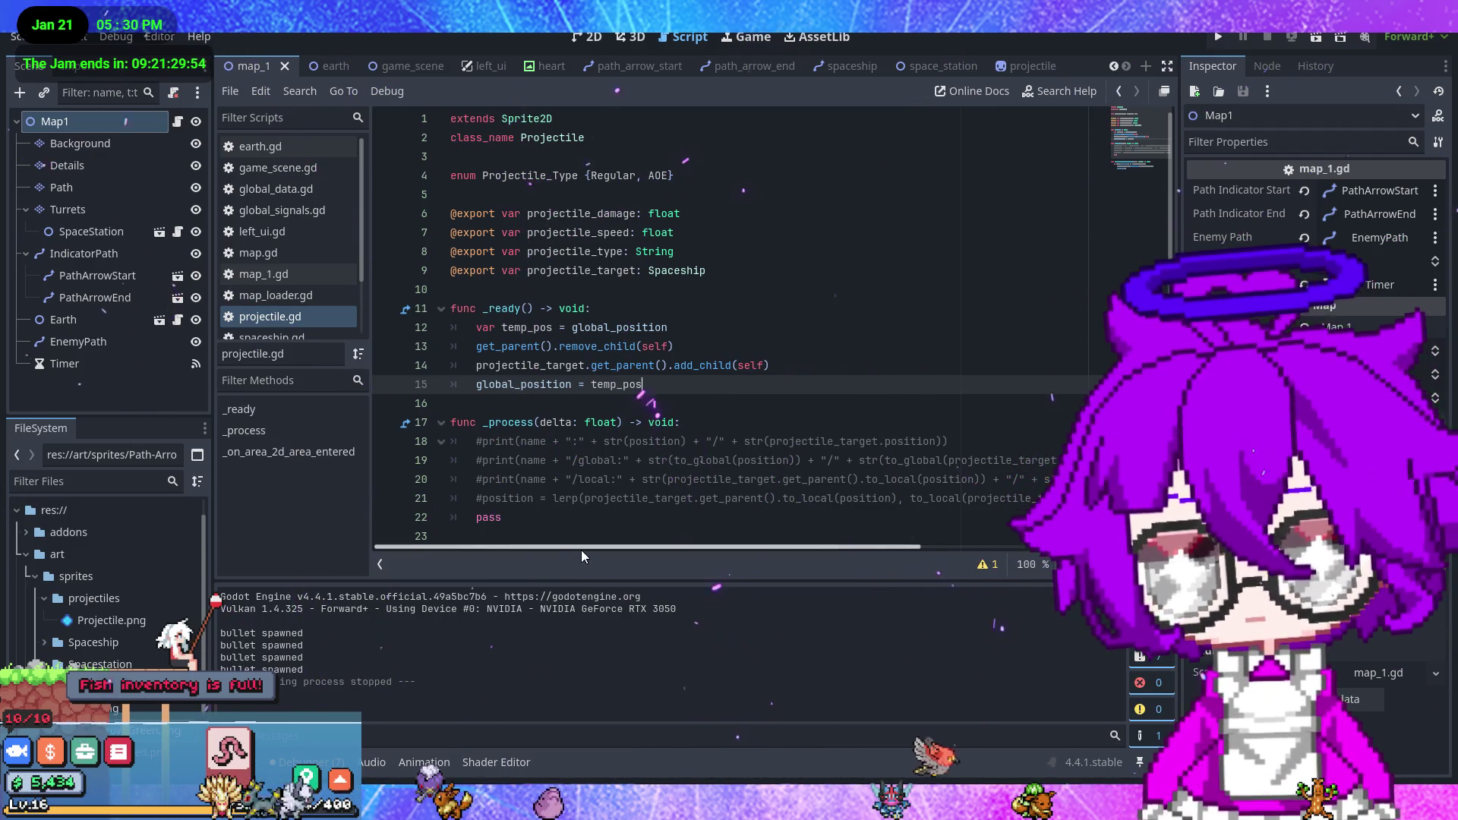
# Step: Uncomment the lerp line in _process and make its first argument global_position
pyautogui.click(488, 505)
pyautogui.hotkey('ctrl', 'k')
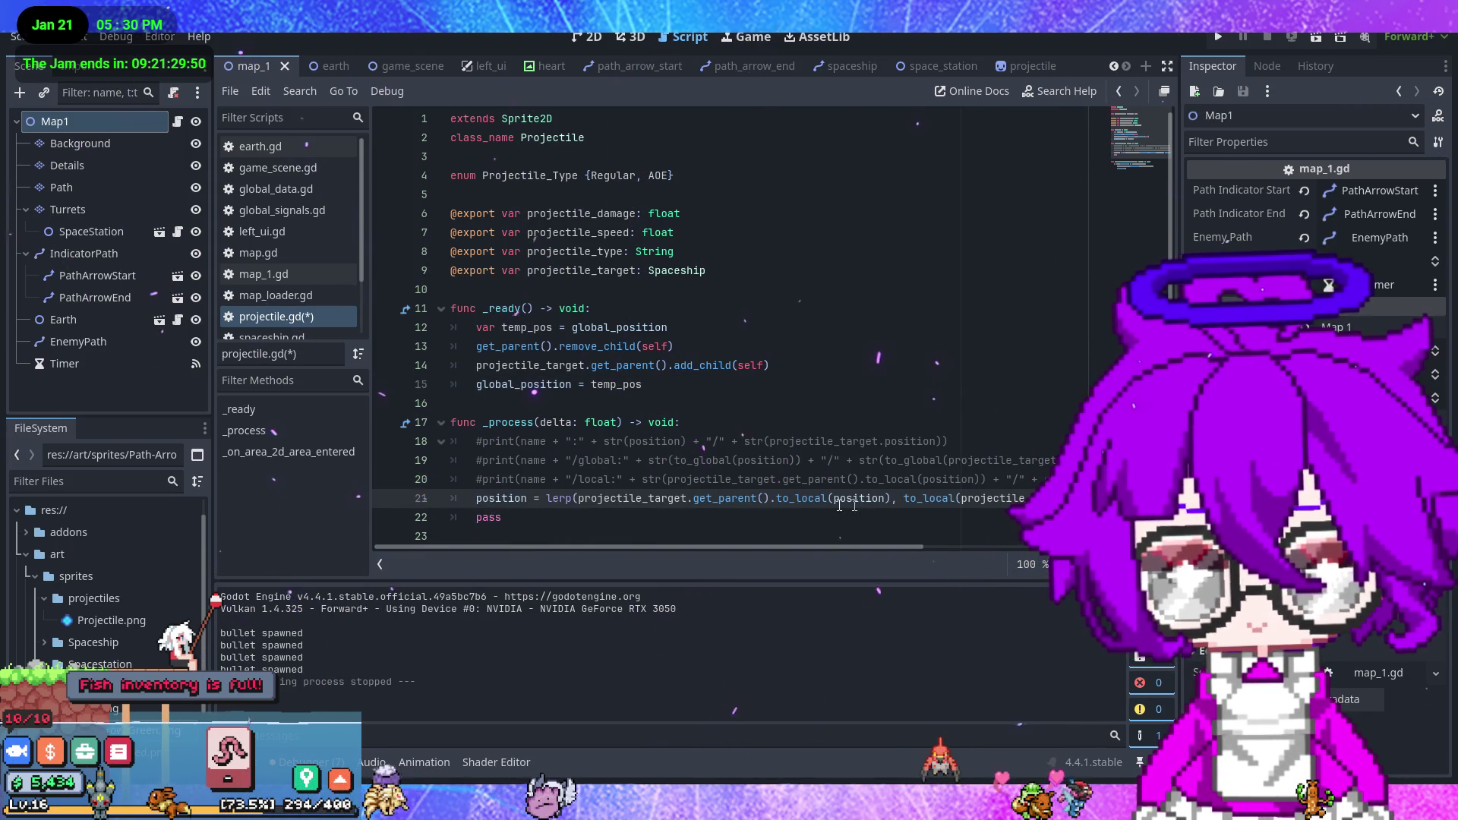
pyautogui.click(890, 498)
pyautogui.press('BackSpace')
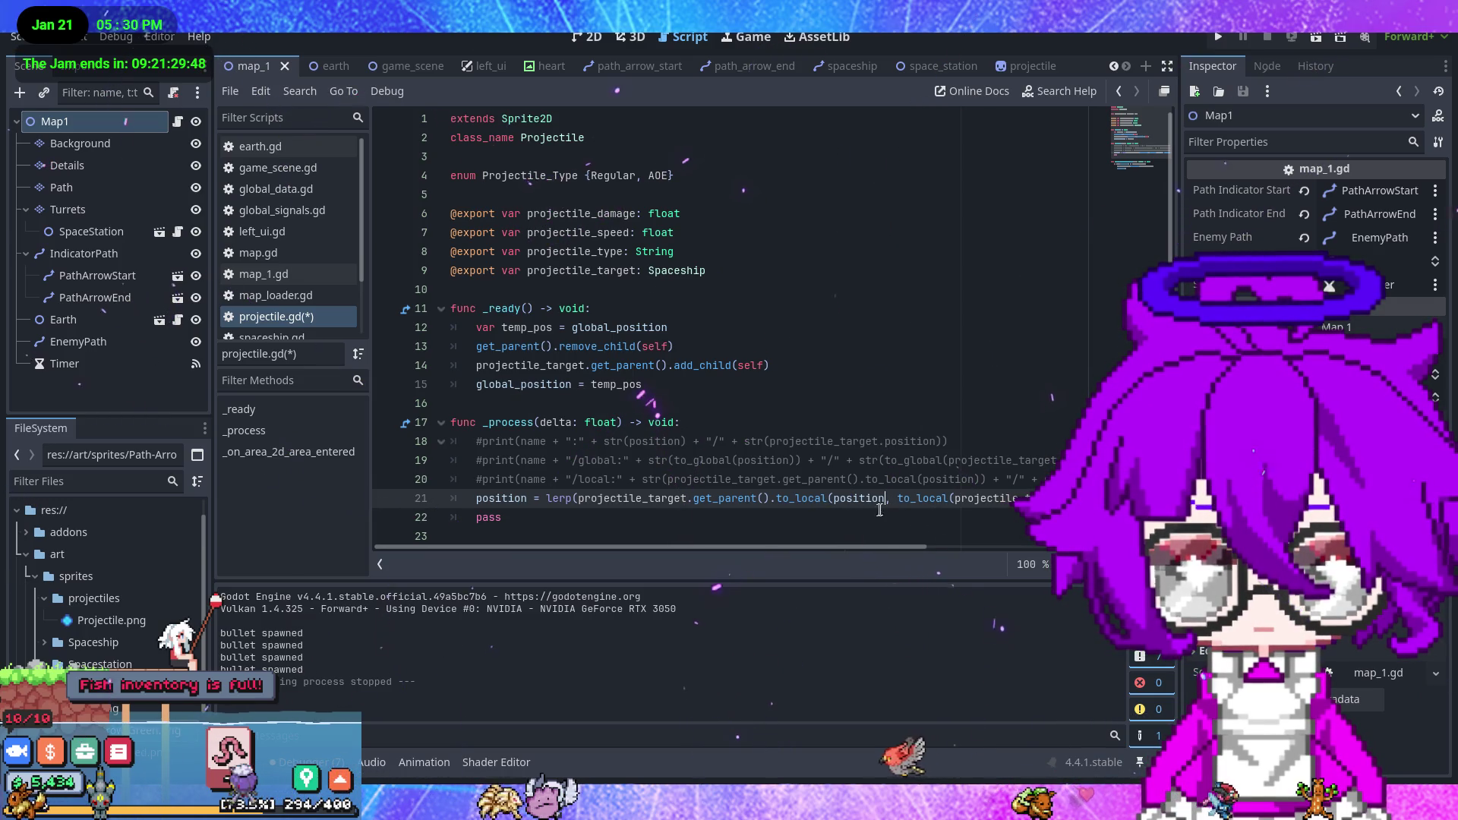
pyautogui.moveTo(885, 498); pyautogui.dragTo(578, 500)
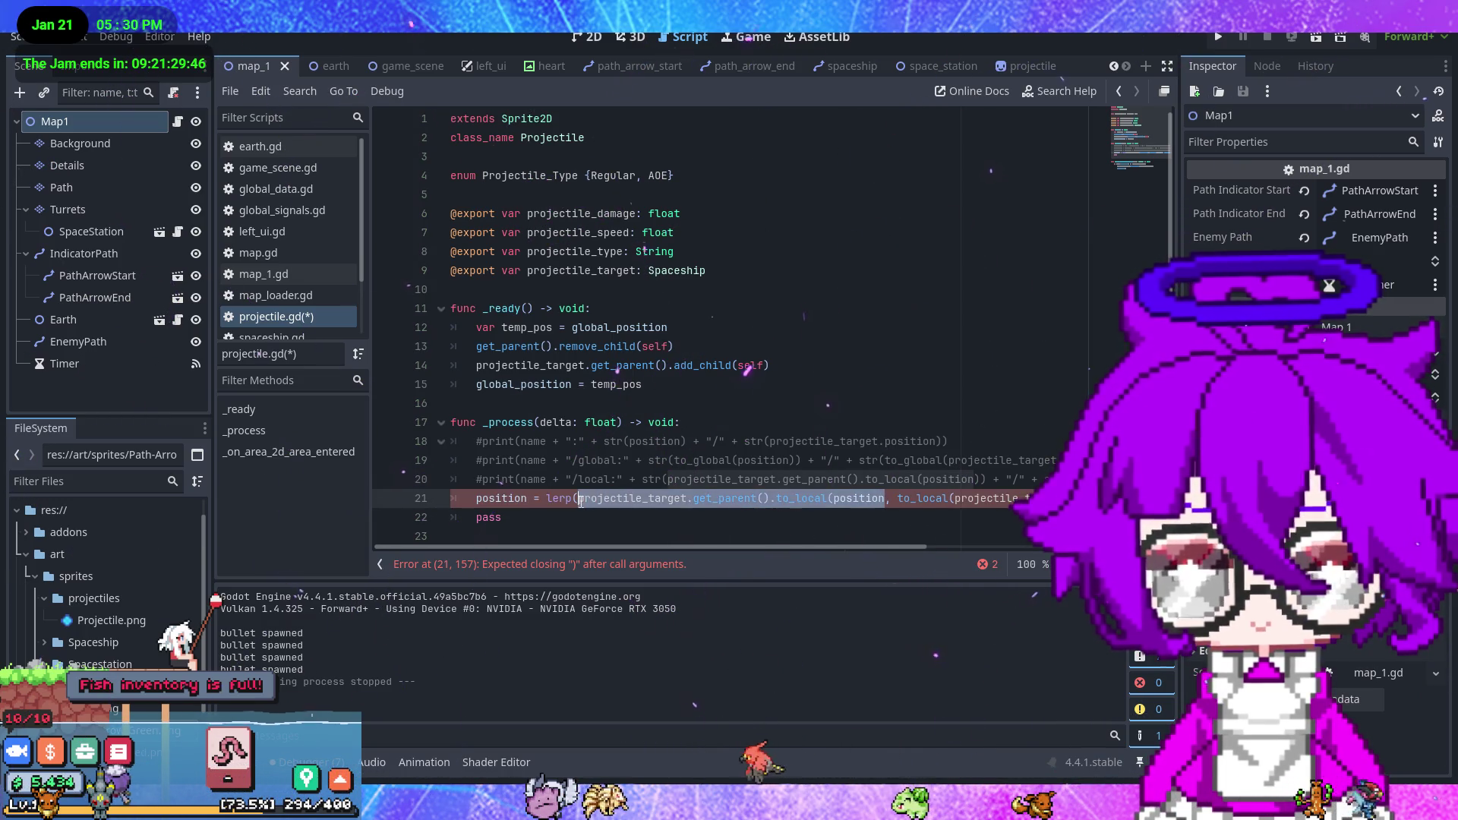
pyautogui.write('global')
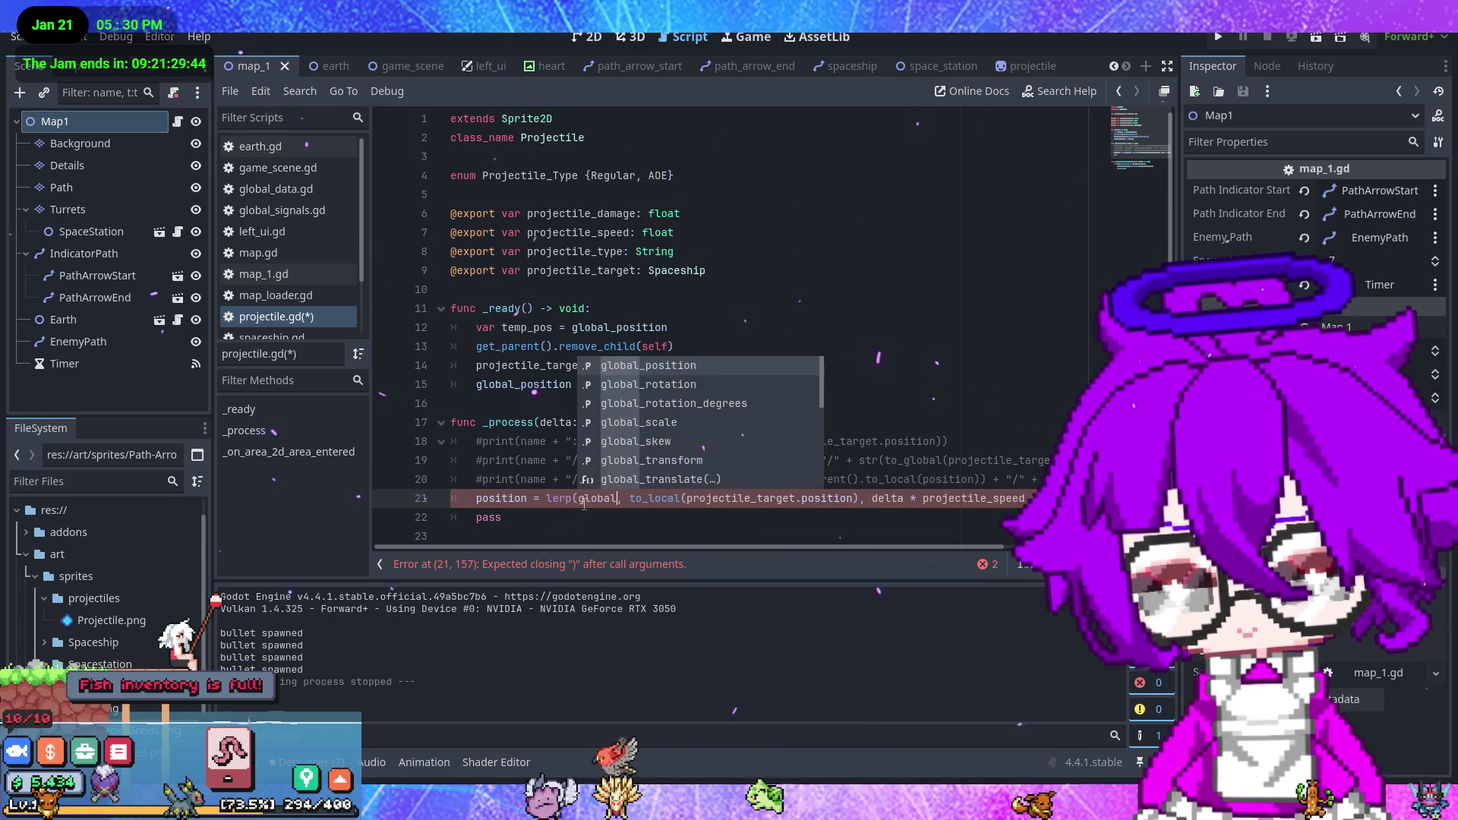
pyautogui.press('Return')
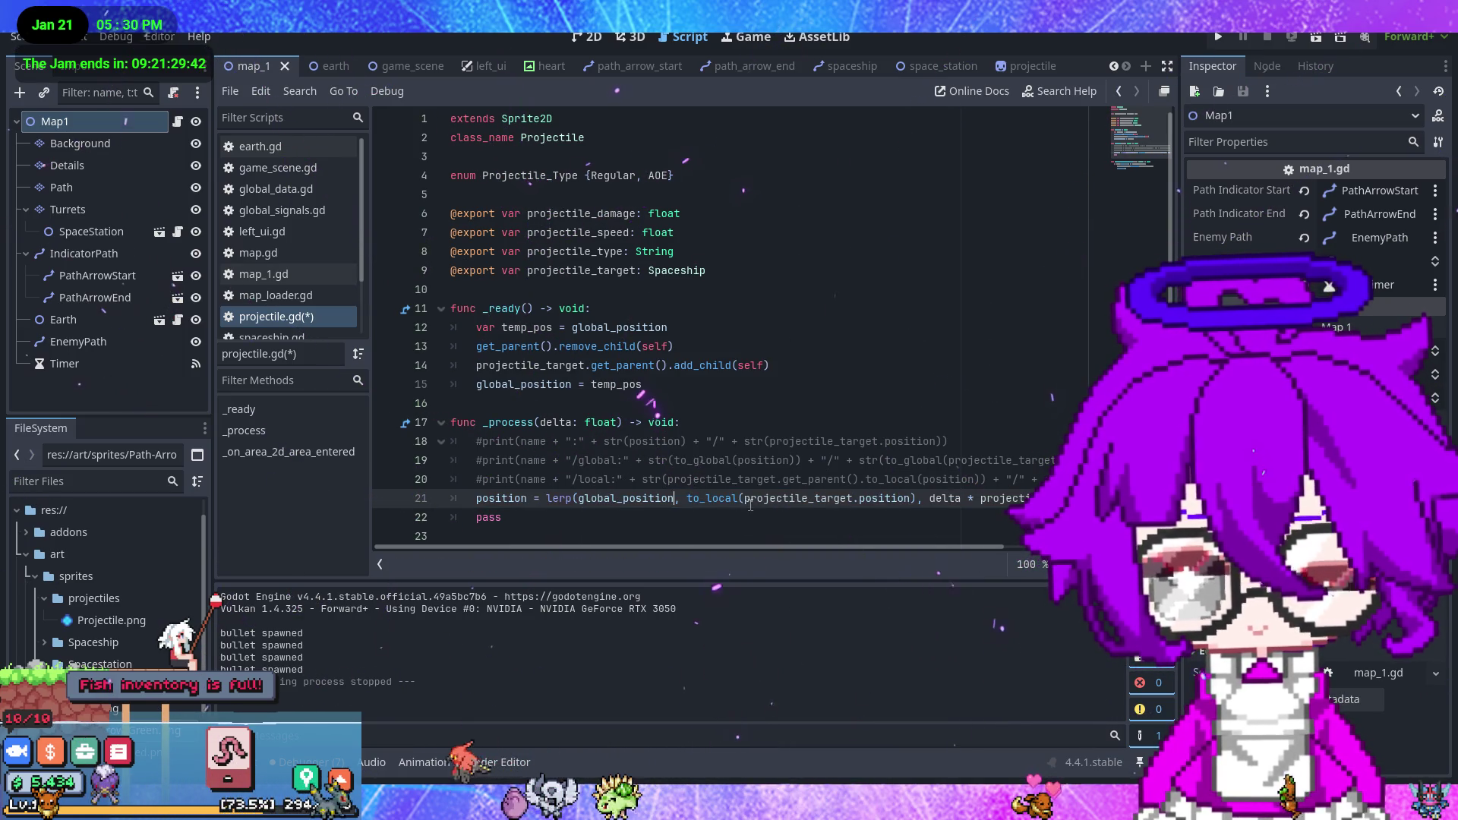
# Step: Make the lerp target projectile_target.global_position, save, and launch the game
pyautogui.moveTo(693, 498); pyautogui.dragTo(689, 498)
pyautogui.press('BackSpace')
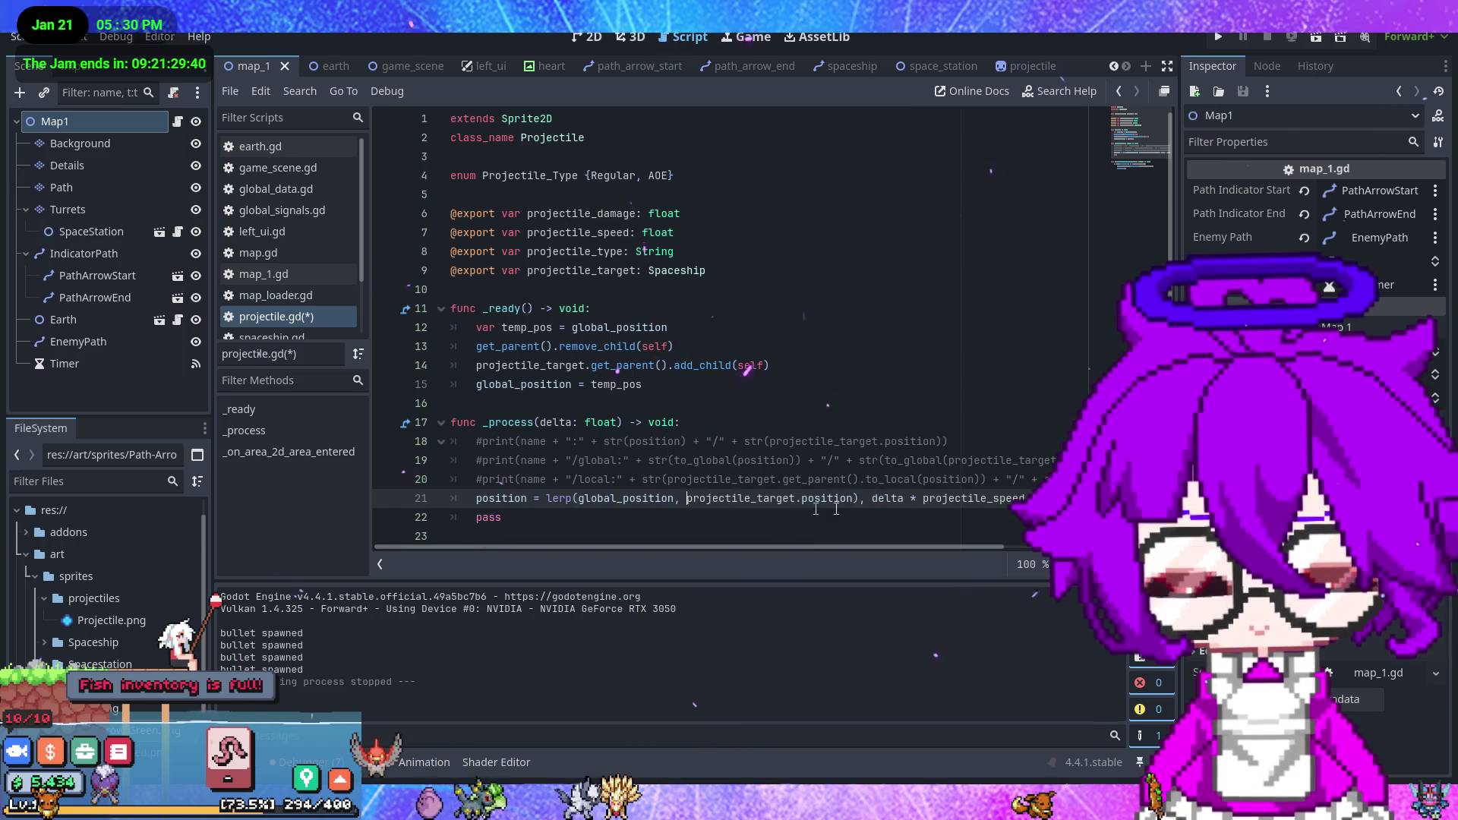
pyautogui.click(861, 501)
pyautogui.press('BackSpace')
pyautogui.press('BackSpace')
pyautogui.press('BackSpace')
pyautogui.press('BackSpace')
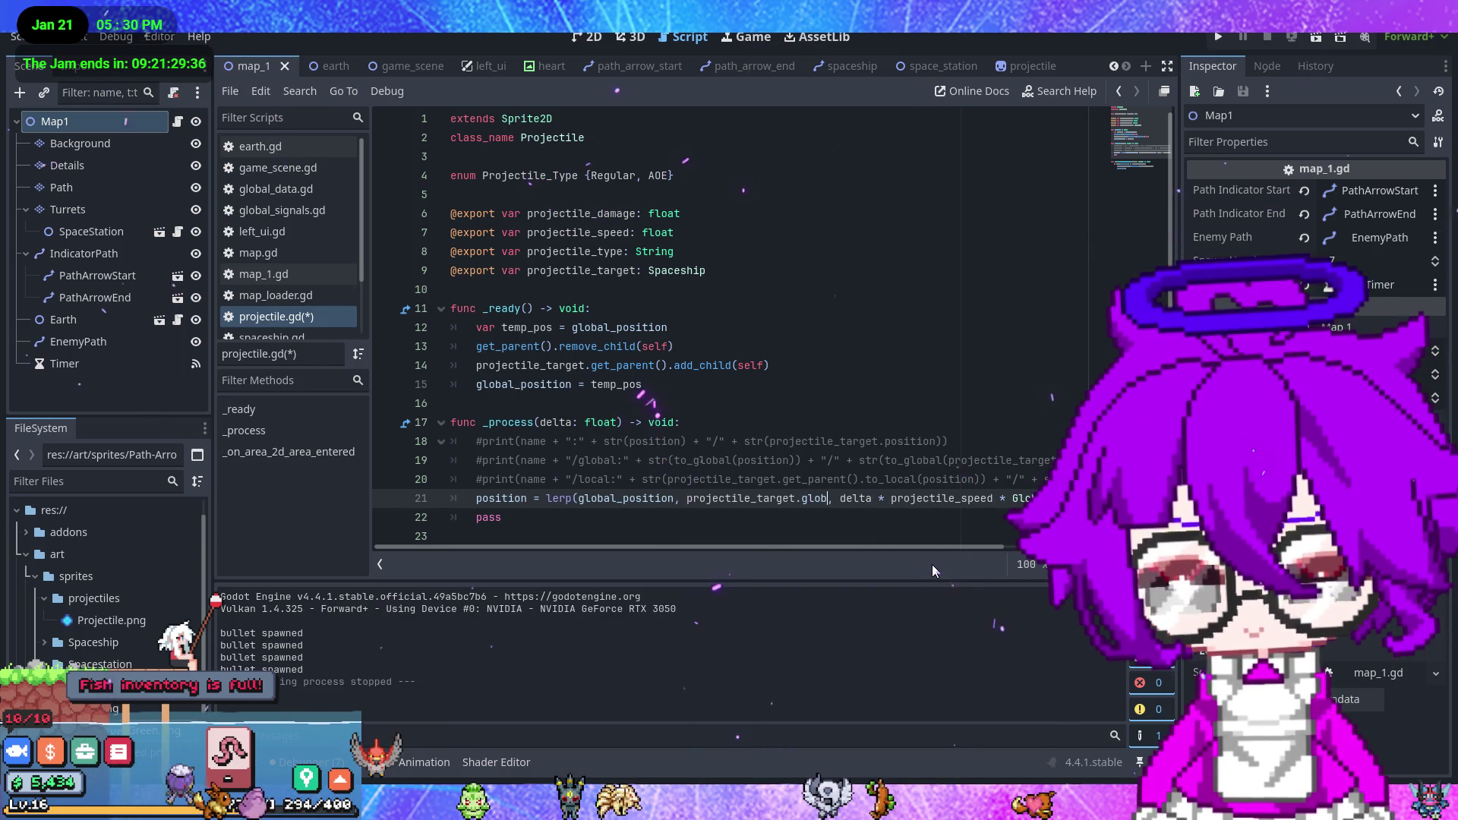
pyautogui.write('glo')
pyautogui.press('Return')
pyautogui.hotkey('ctrl', 's')
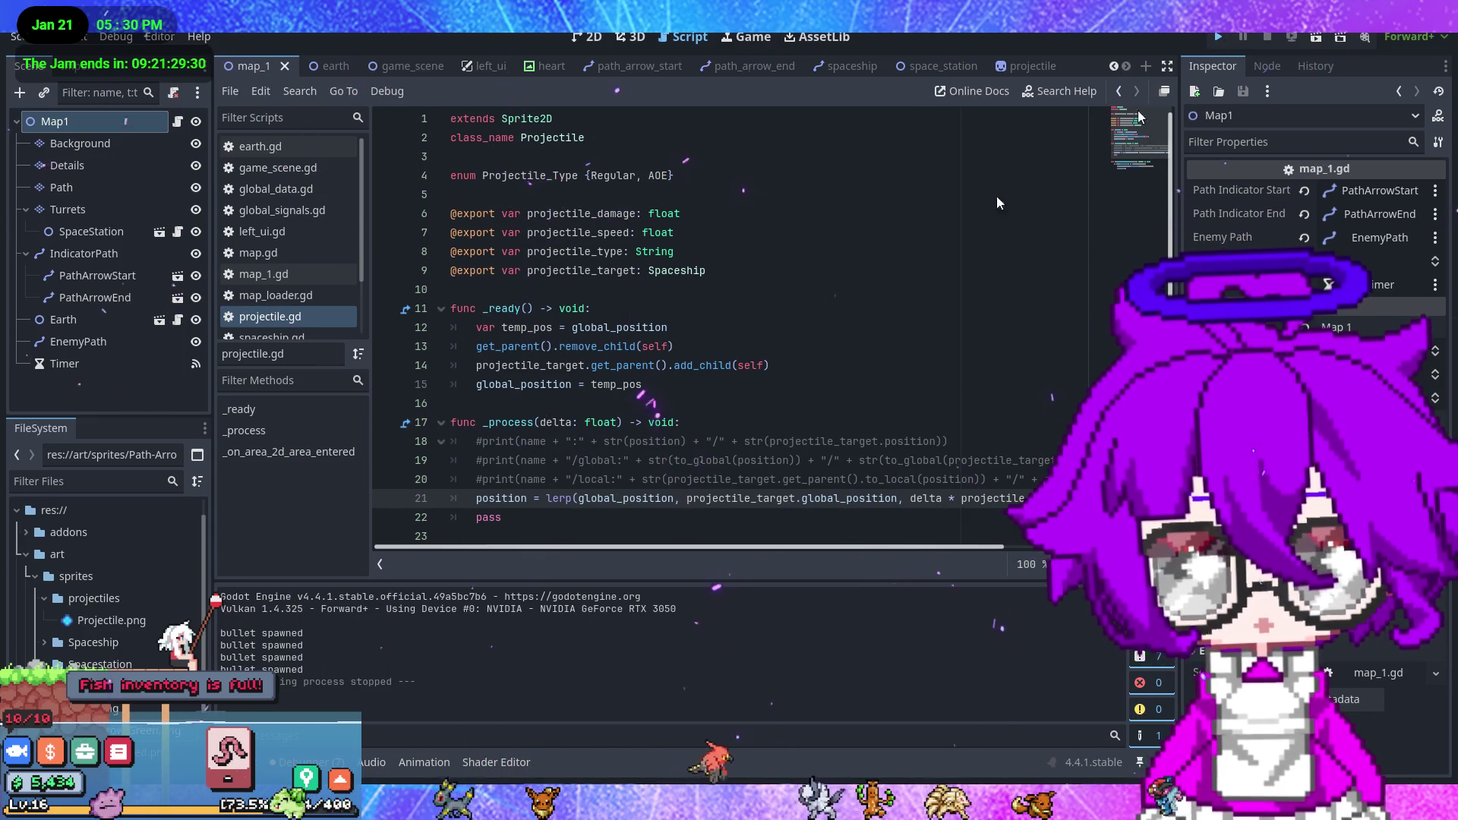
pyautogui.press('F5')
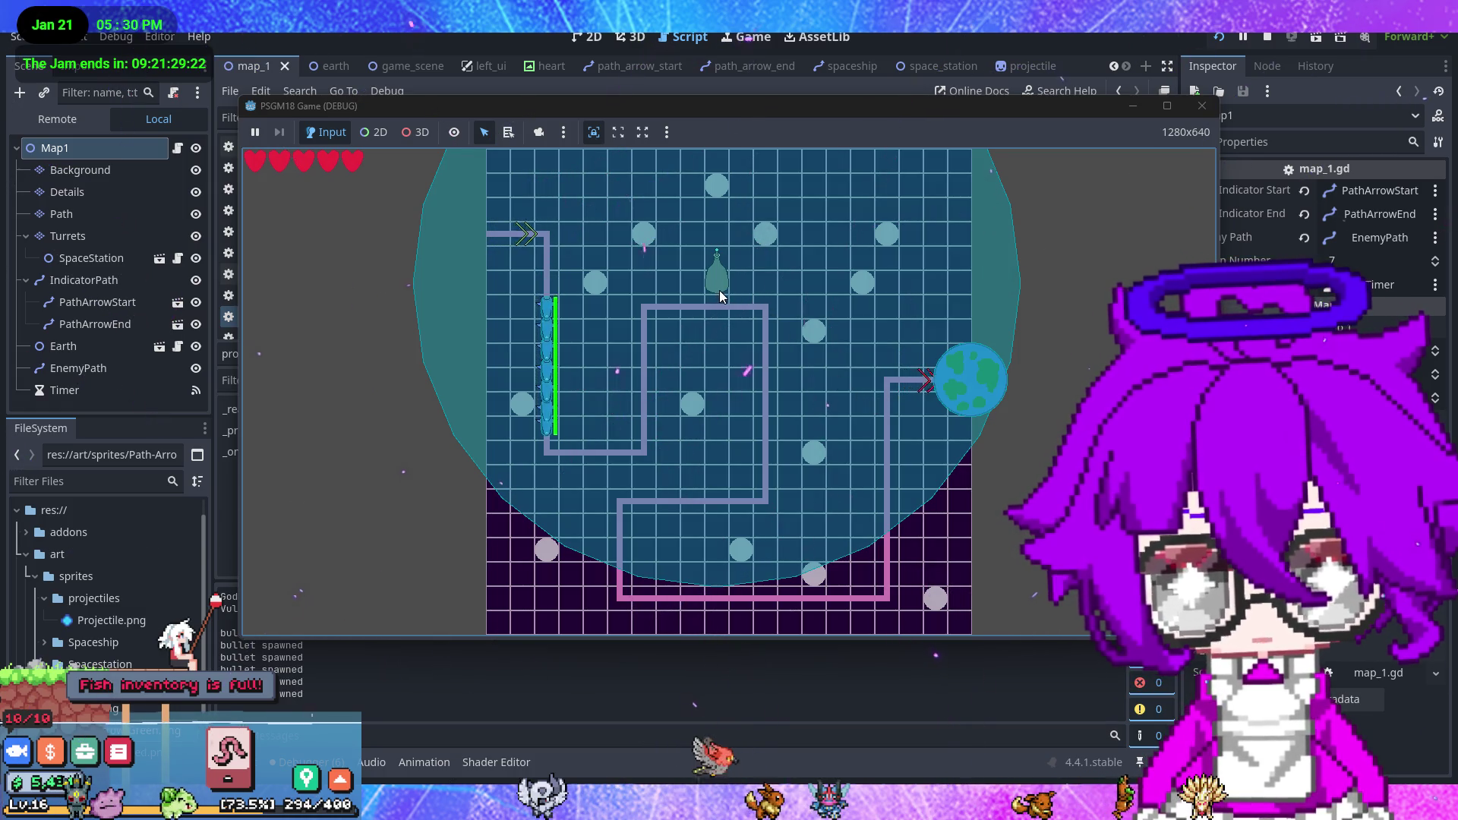
# Step: Stop the running game after watching the projectiles move
pyautogui.press('F8')
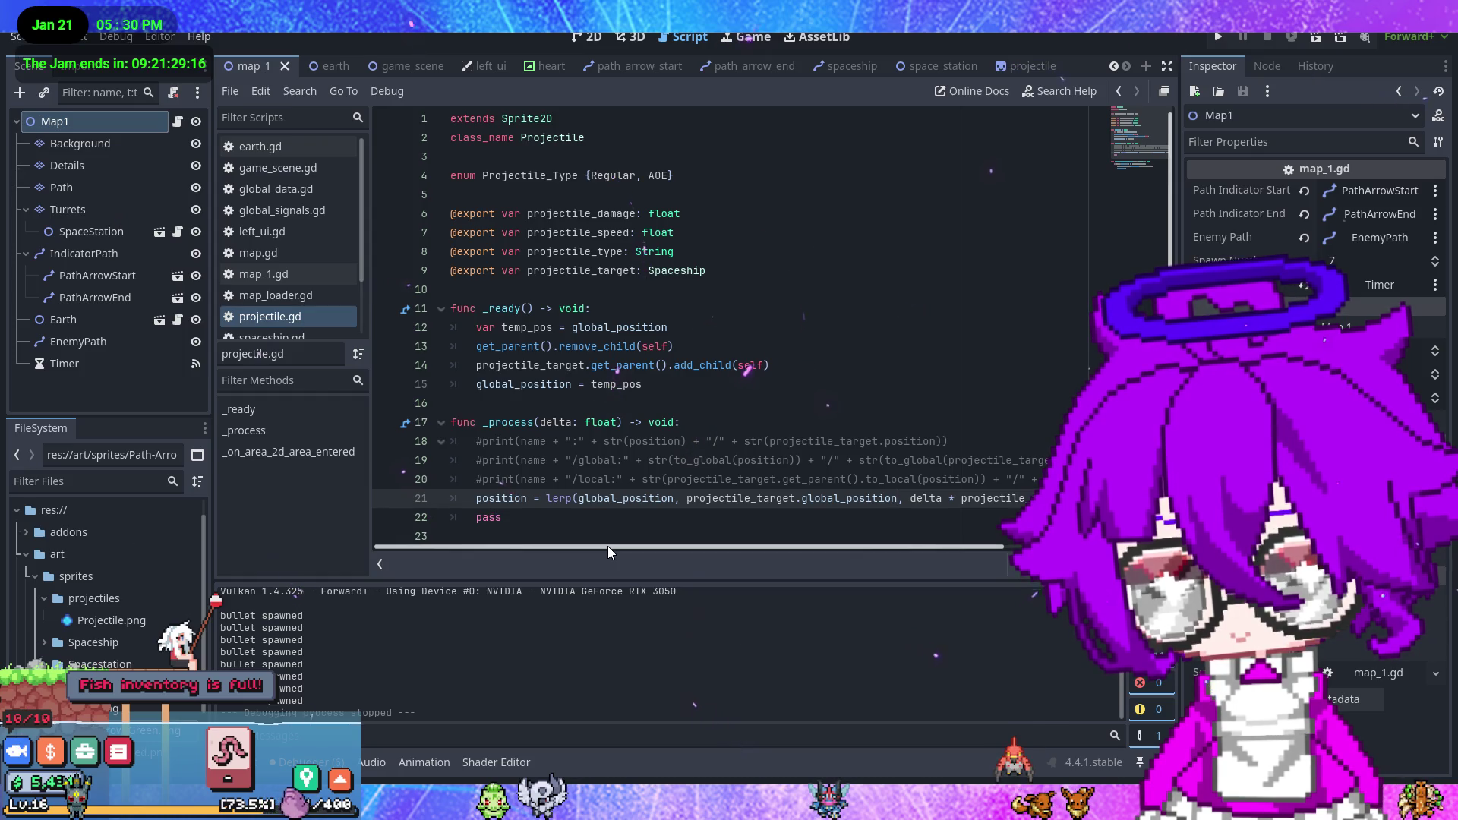
# Step: Replace pass on line 22 with a trial move_toward() call and look up its documentation
pyautogui.moveTo(608, 545); pyautogui.dragTo(578, 543)
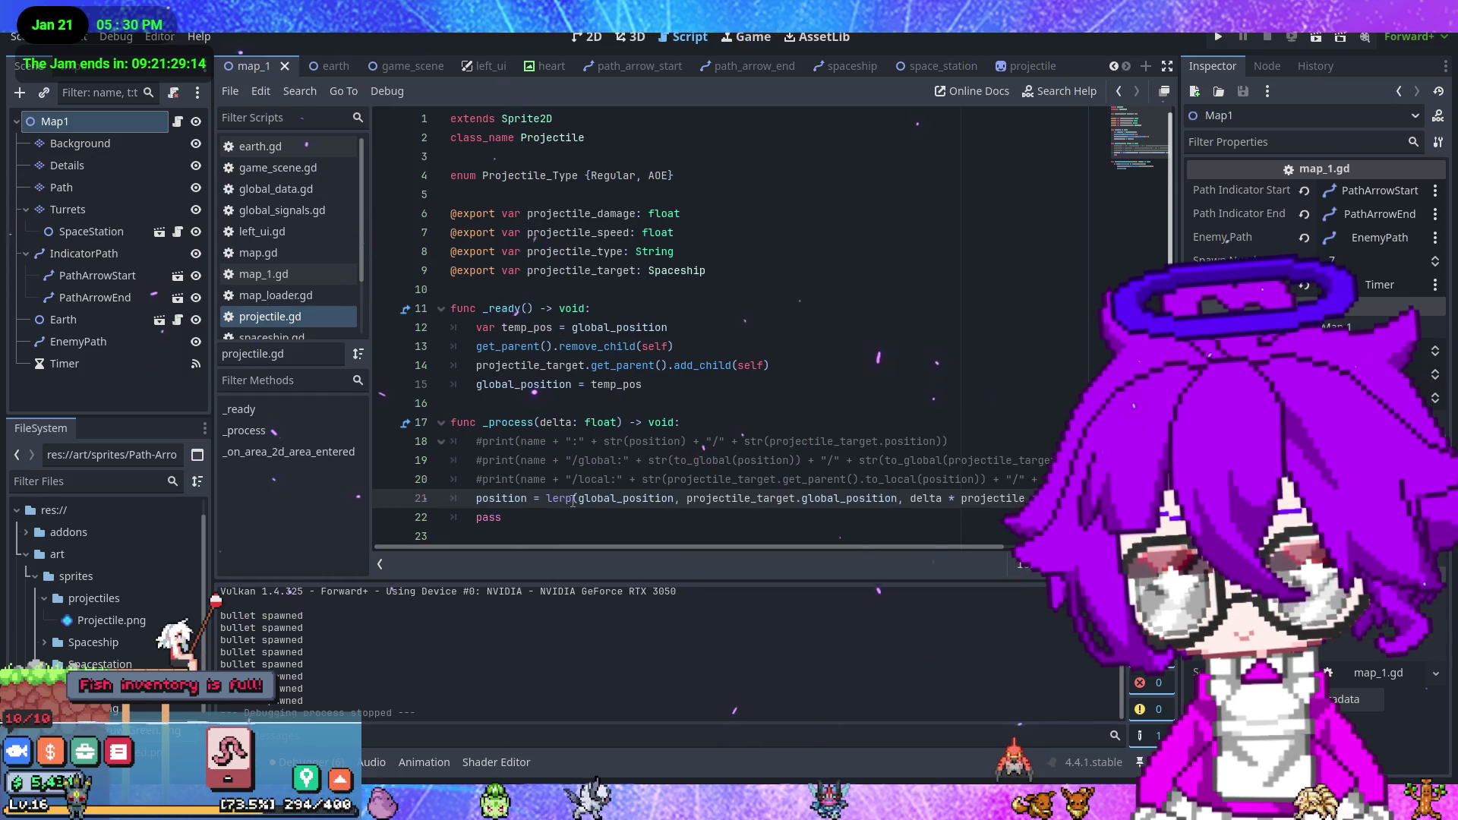
pyautogui.doubleClick(478, 518)
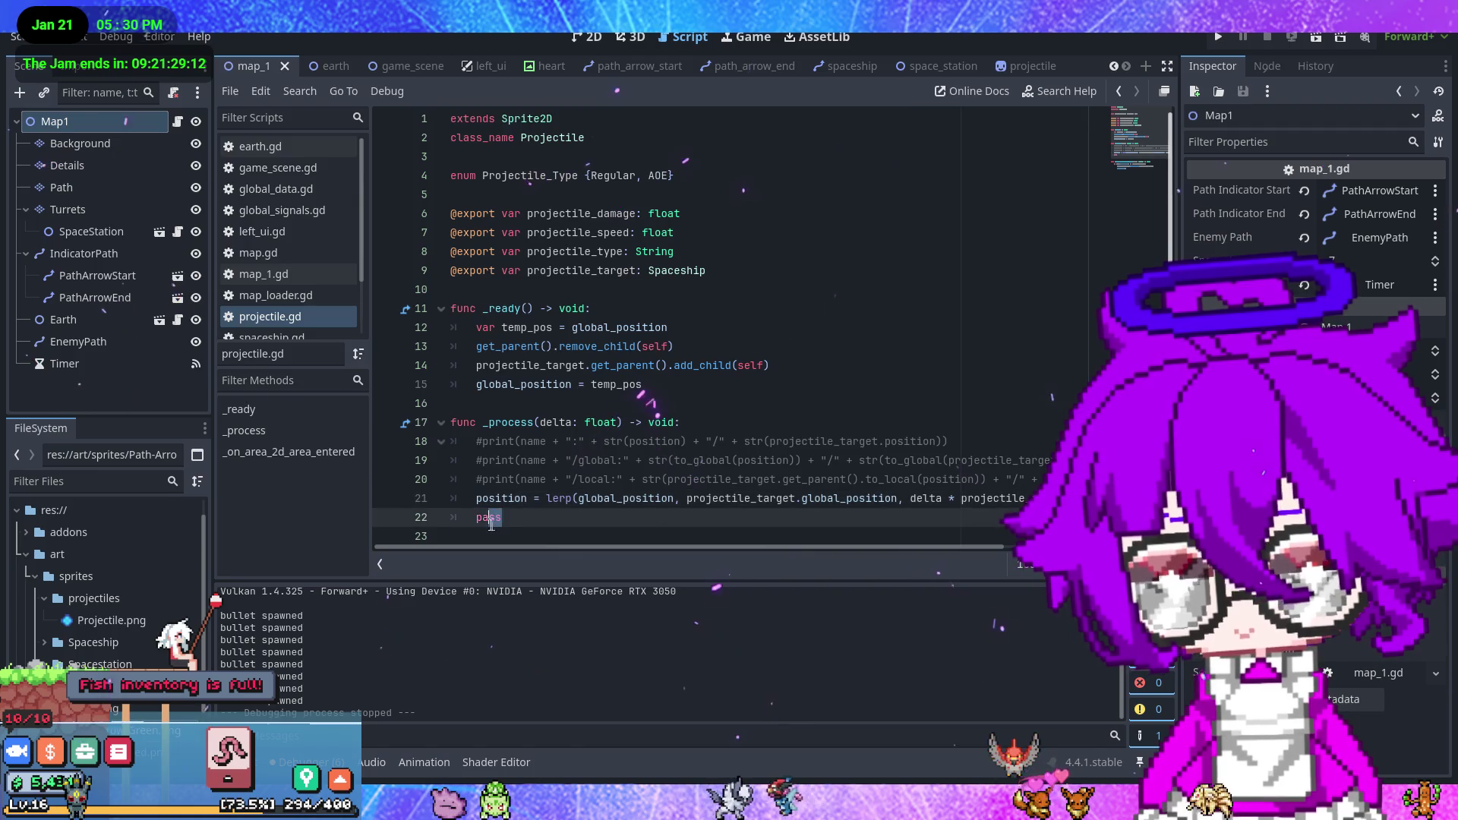
pyautogui.write('move')
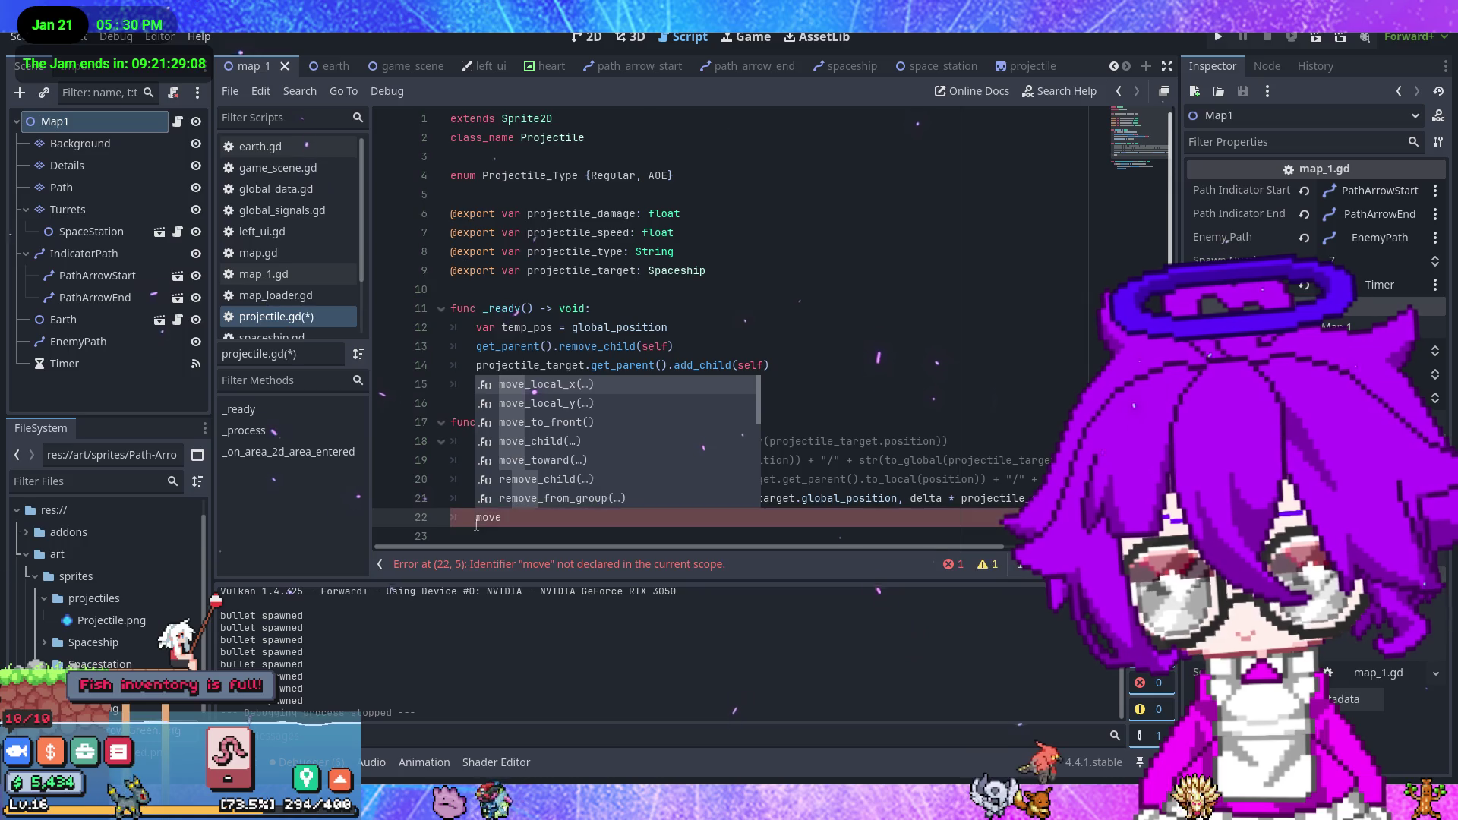
pyautogui.click(580, 453)
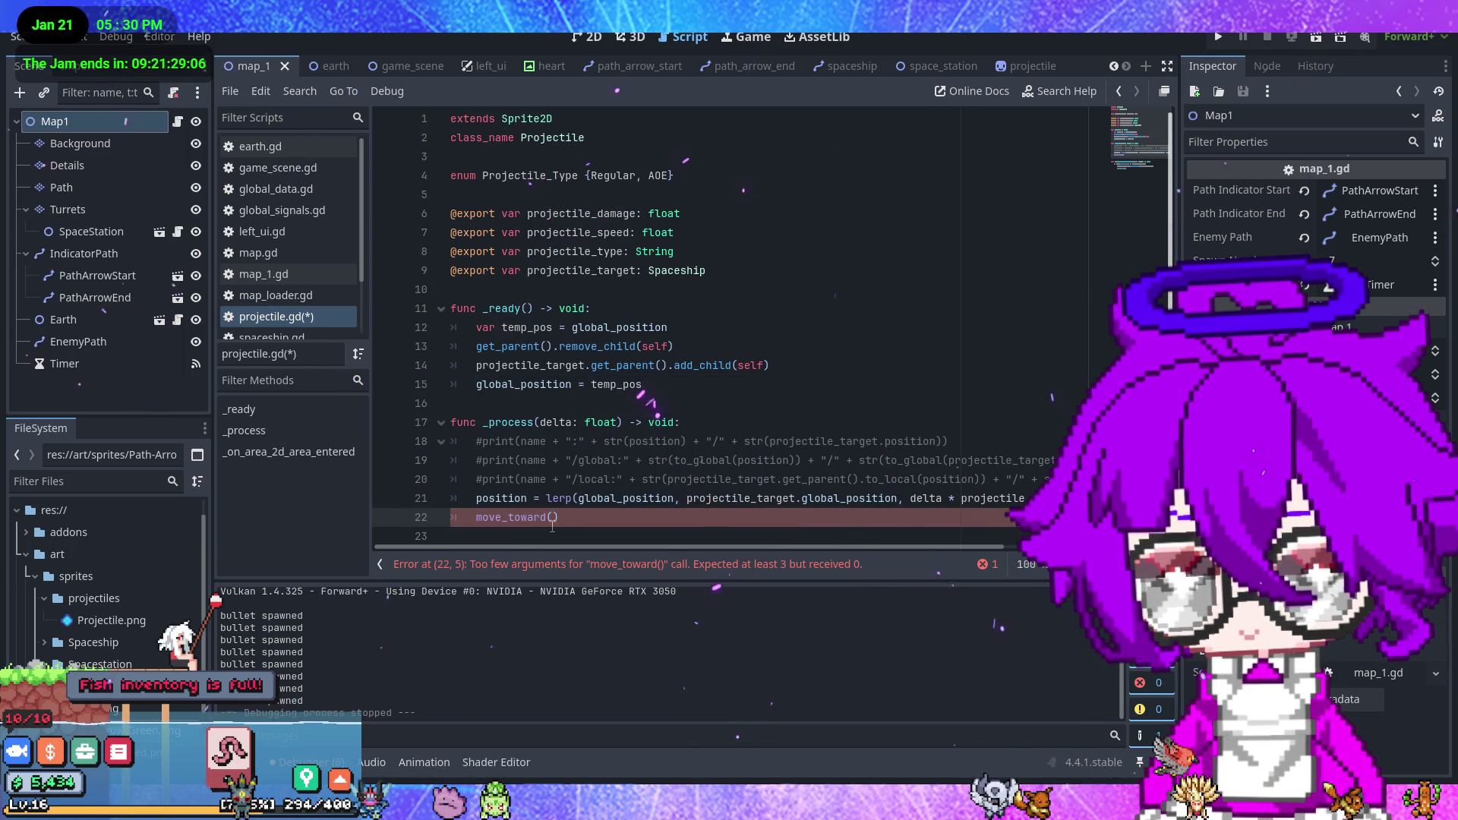
pyautogui.keyDown('ctrl'); pyautogui.click(526, 520); pyautogui.keyUp('ctrl')
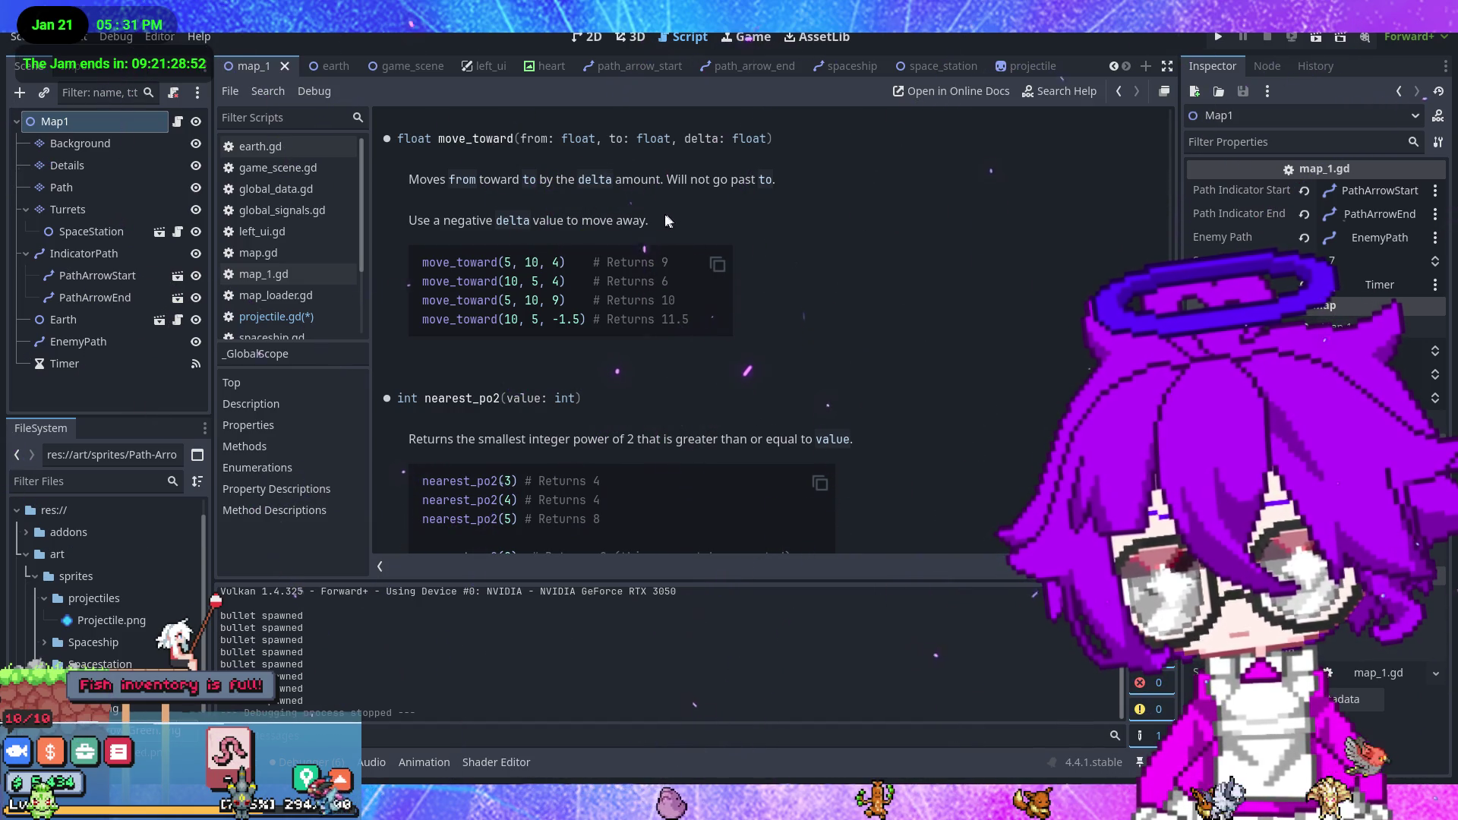
pyautogui.scroll(-2, 654, 216)
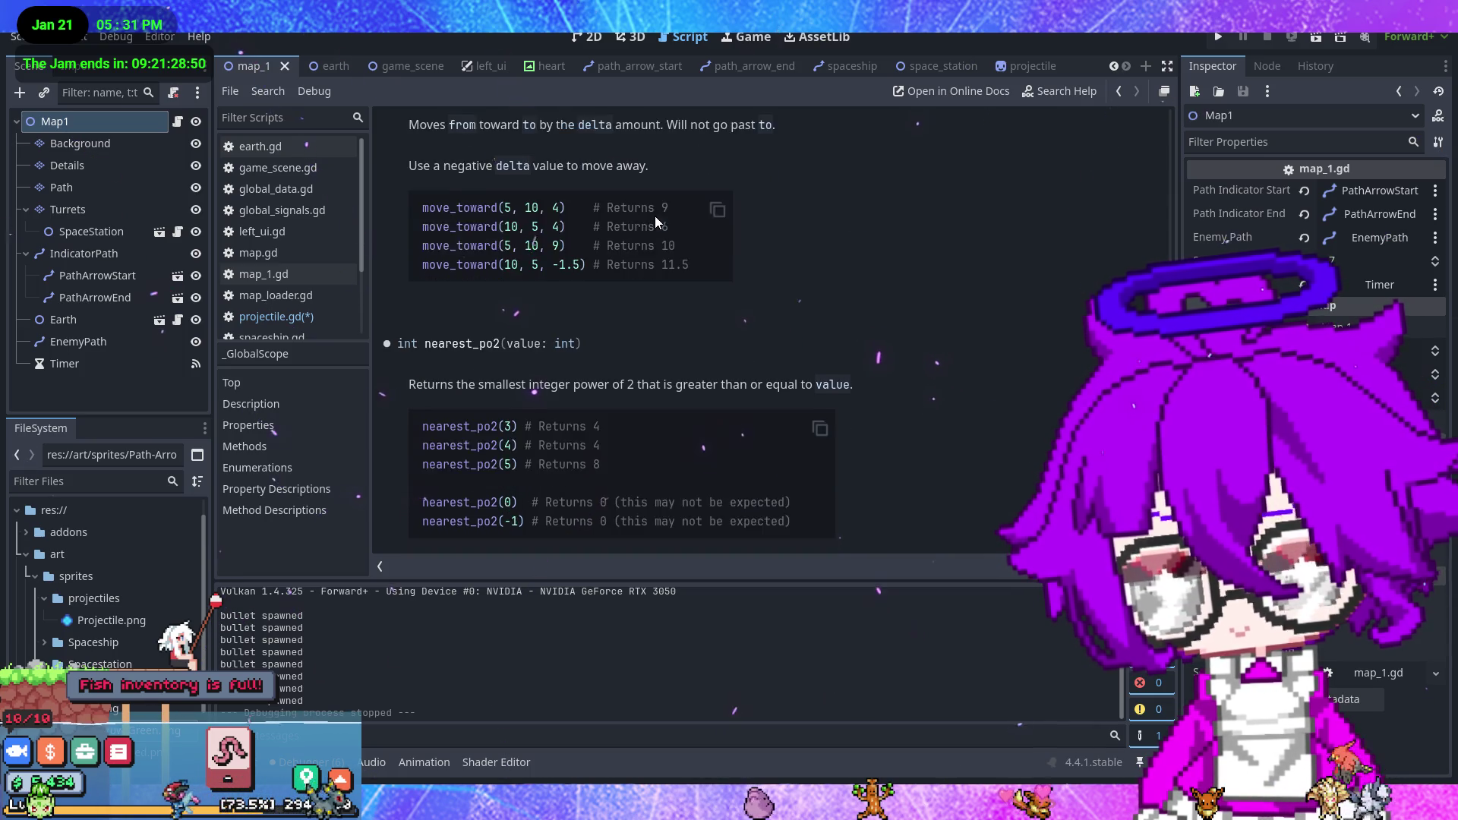
pyautogui.scroll(-5, 655, 216)
pyautogui.scroll(-5, 654, 216)
pyautogui.scroll(-6, 655, 215)
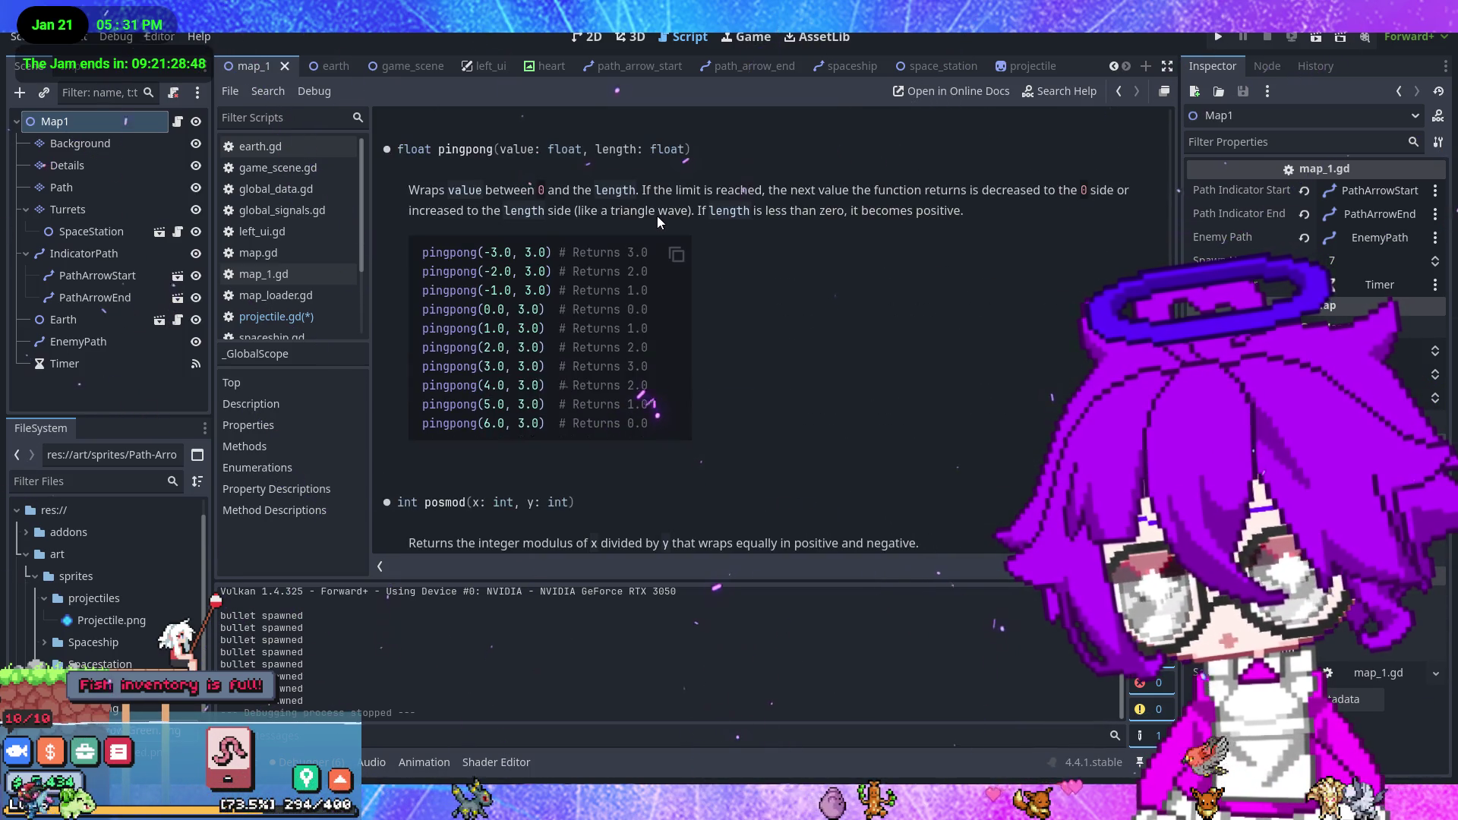
pyautogui.scroll(-10, 658, 216)
pyautogui.scroll(20, 661, 216)
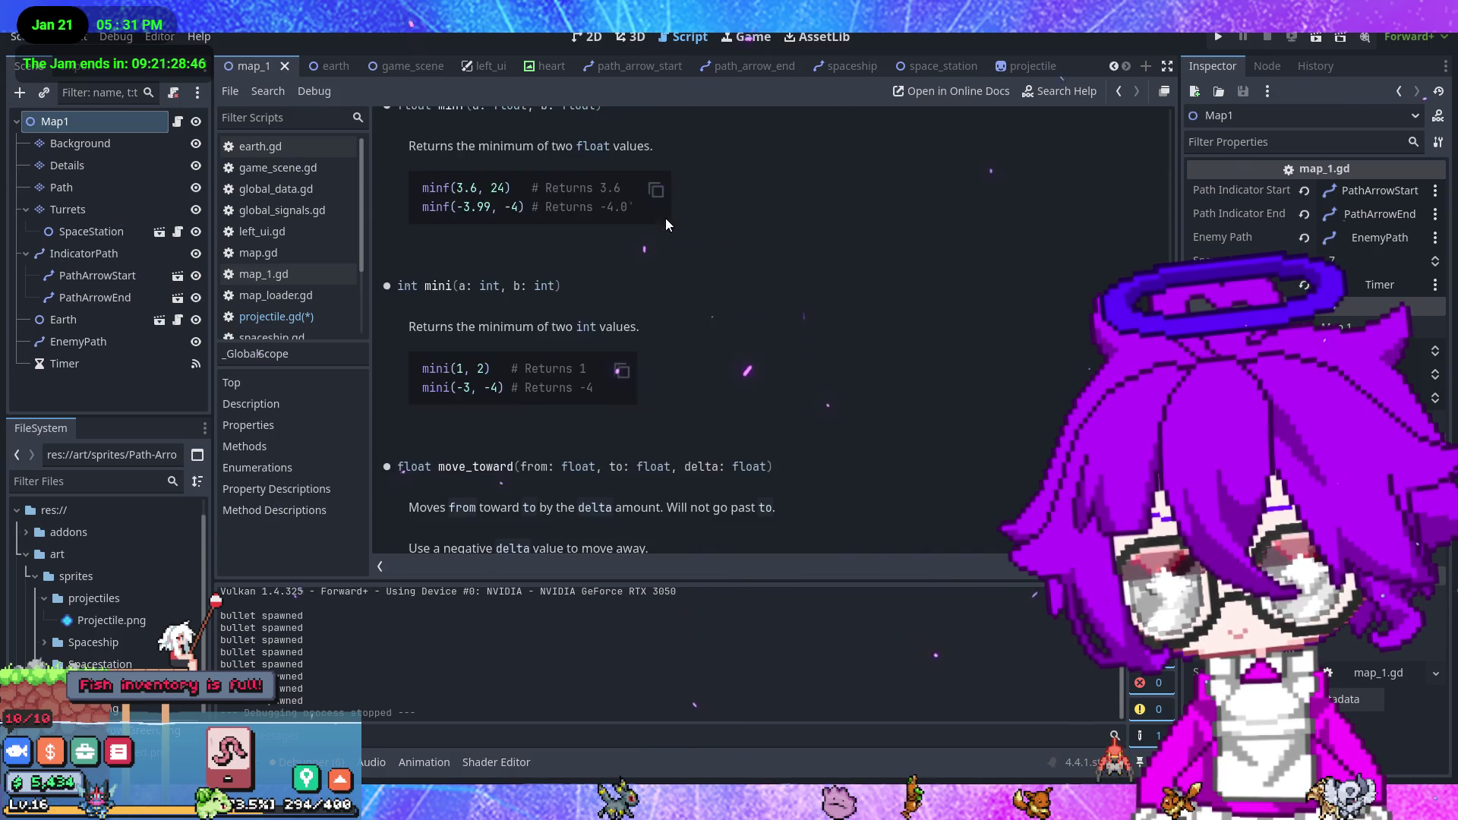
pyautogui.scroll(20, 669, 219)
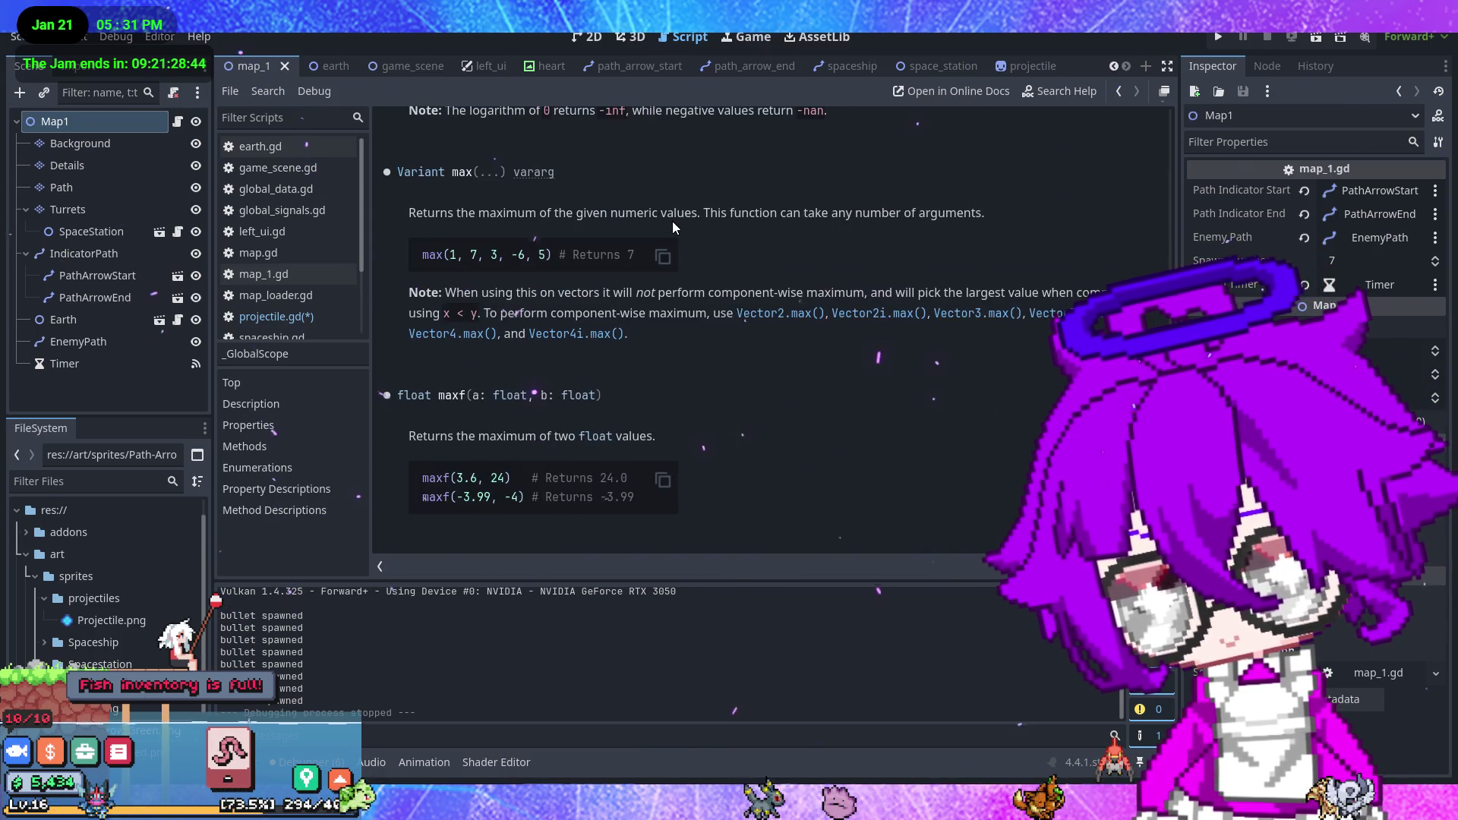
pyautogui.scroll(5, 673, 222)
pyautogui.click(271, 317)
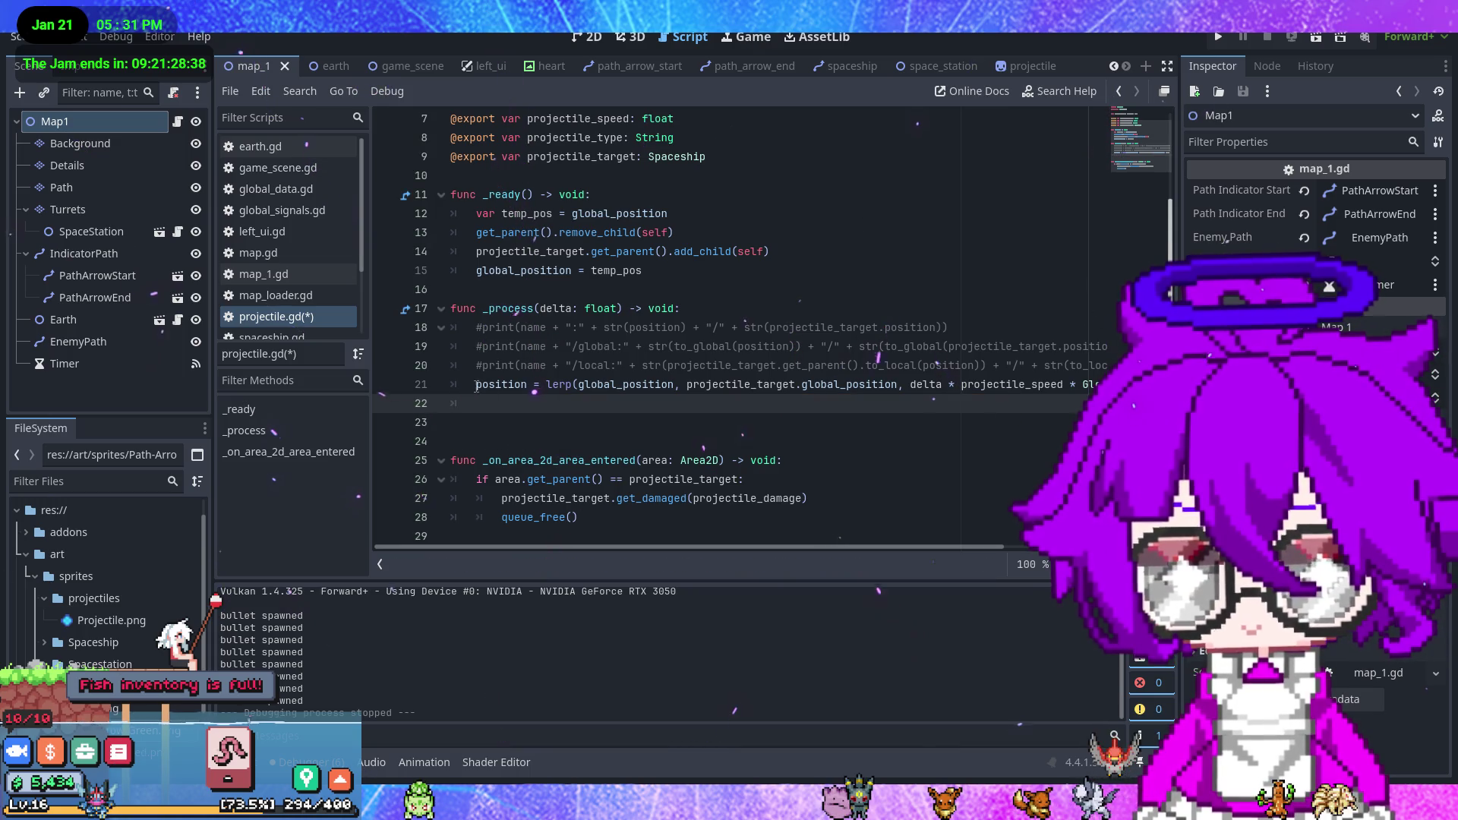
# Step: Correct 'glposition' to 'global_position' on line 21, save the projectile script, and test-run the game
pyautogui.press('Up')
pyautogui.write('obal_')
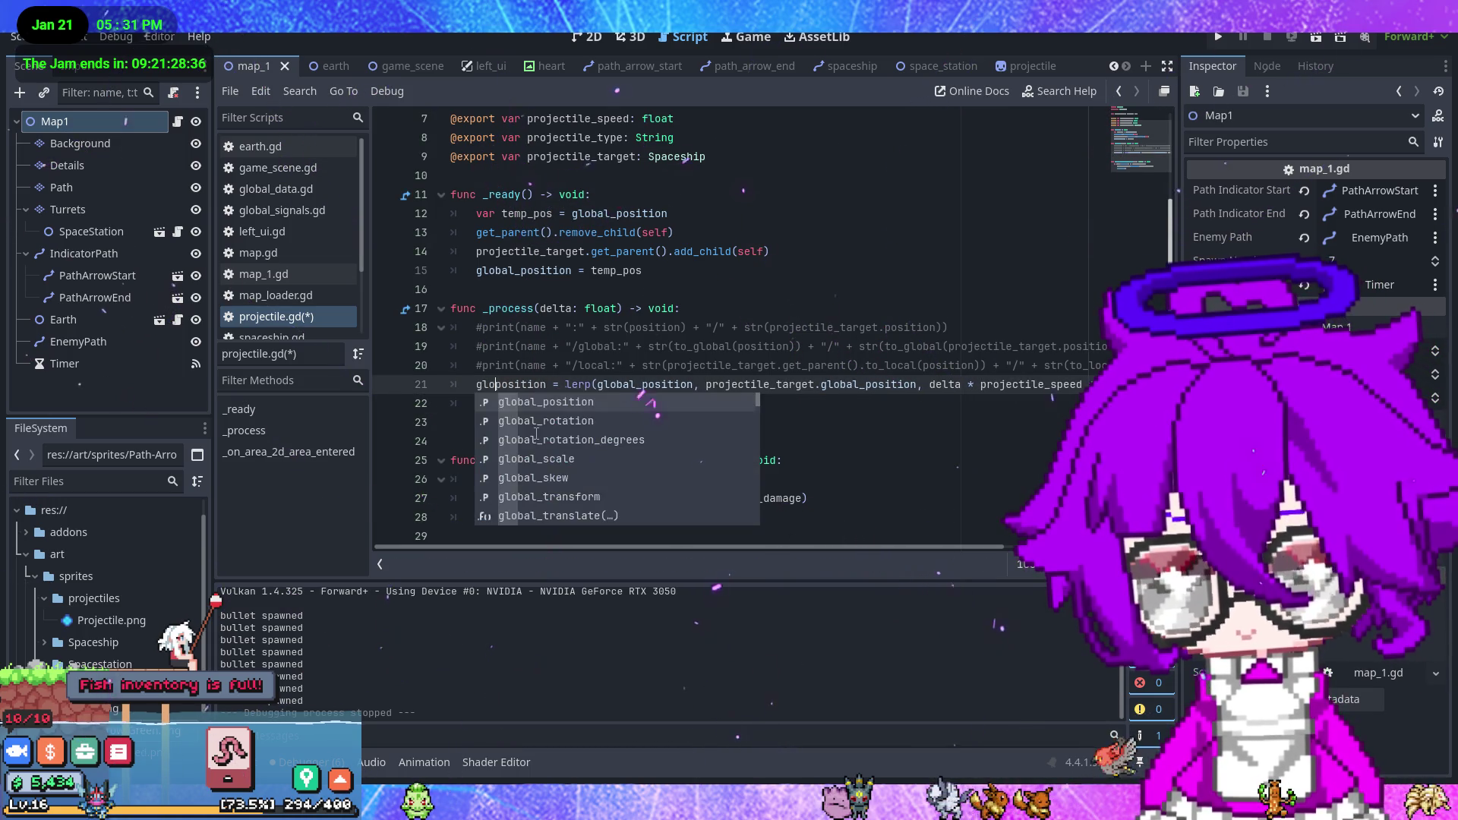
pyautogui.hotkey('ctrl', 's')
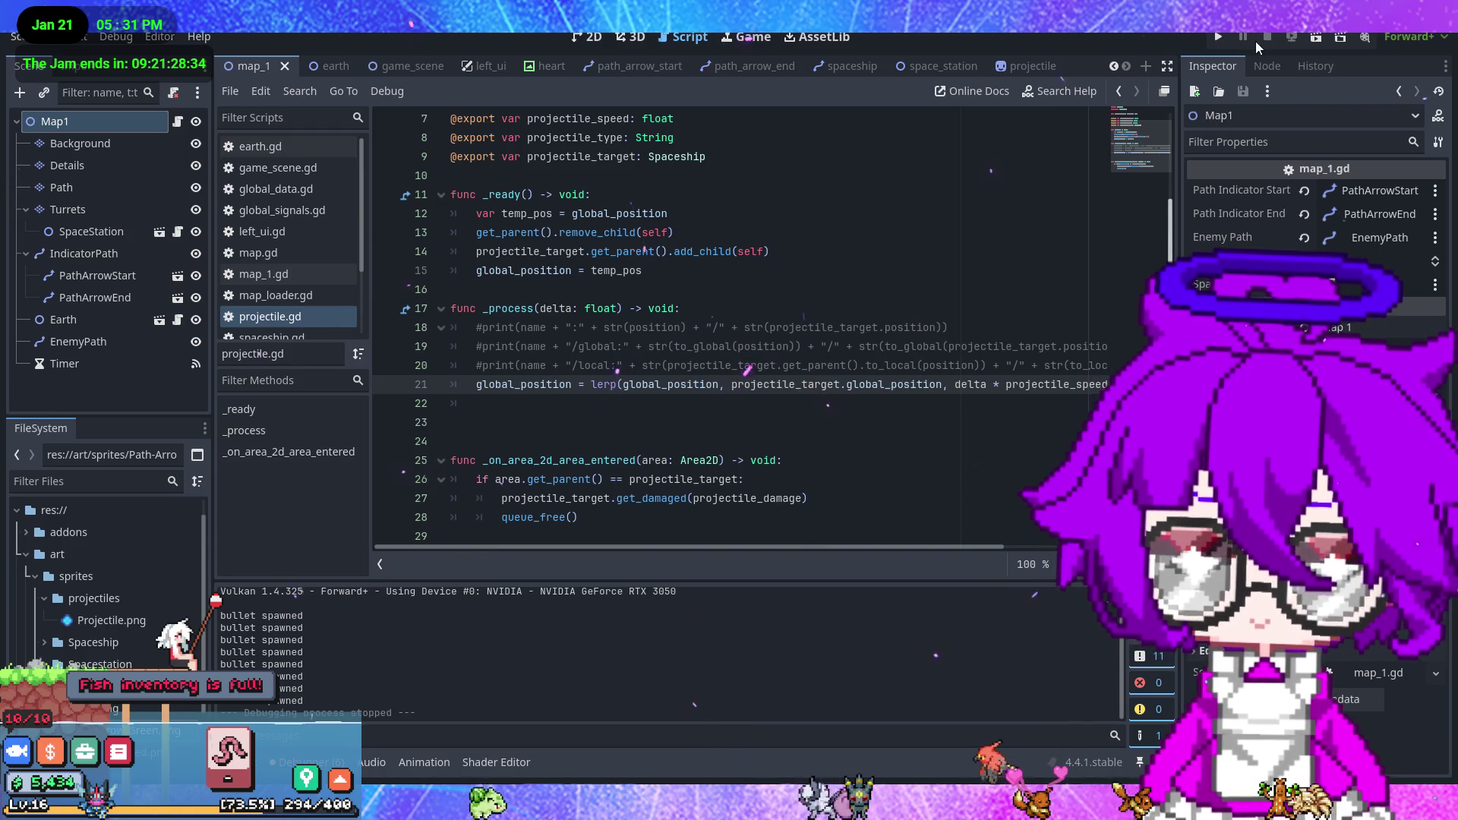
pyautogui.click(1220, 42)
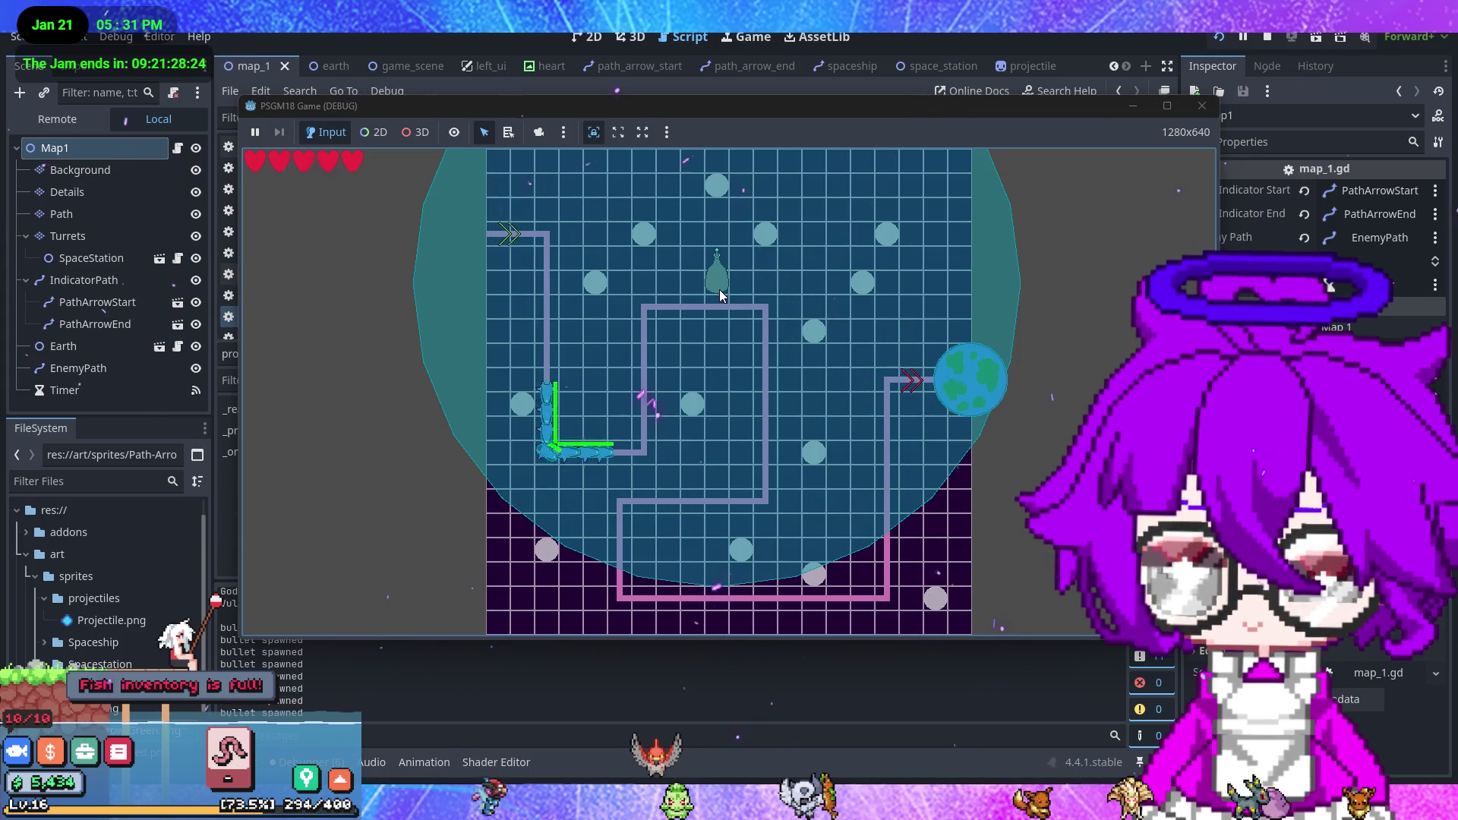
pyautogui.click(1202, 105)
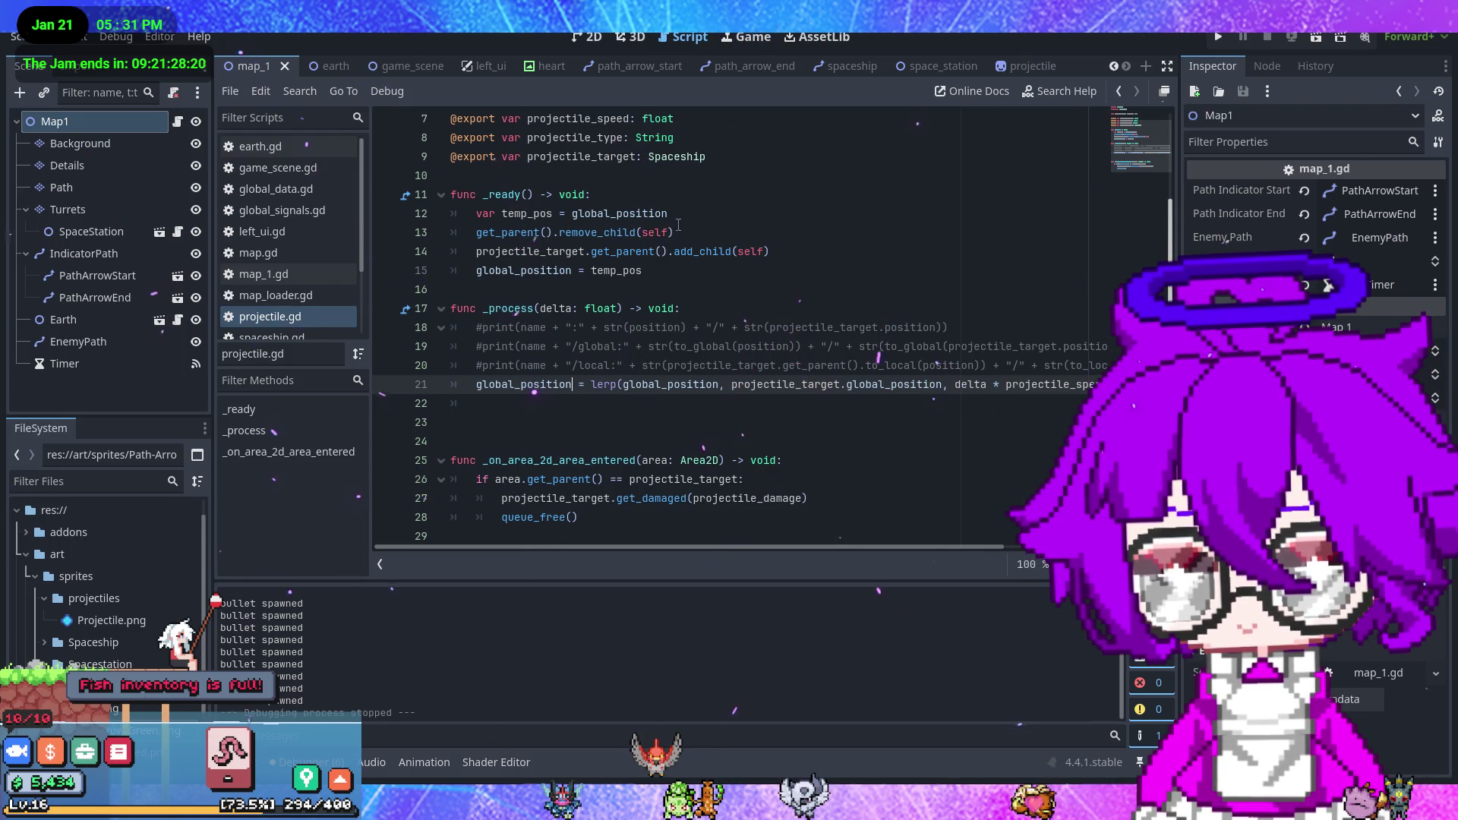
# Step: Add print(temp_pos) on a new line 13 in _ready, then stop the test run
pyautogui.click(694, 217)
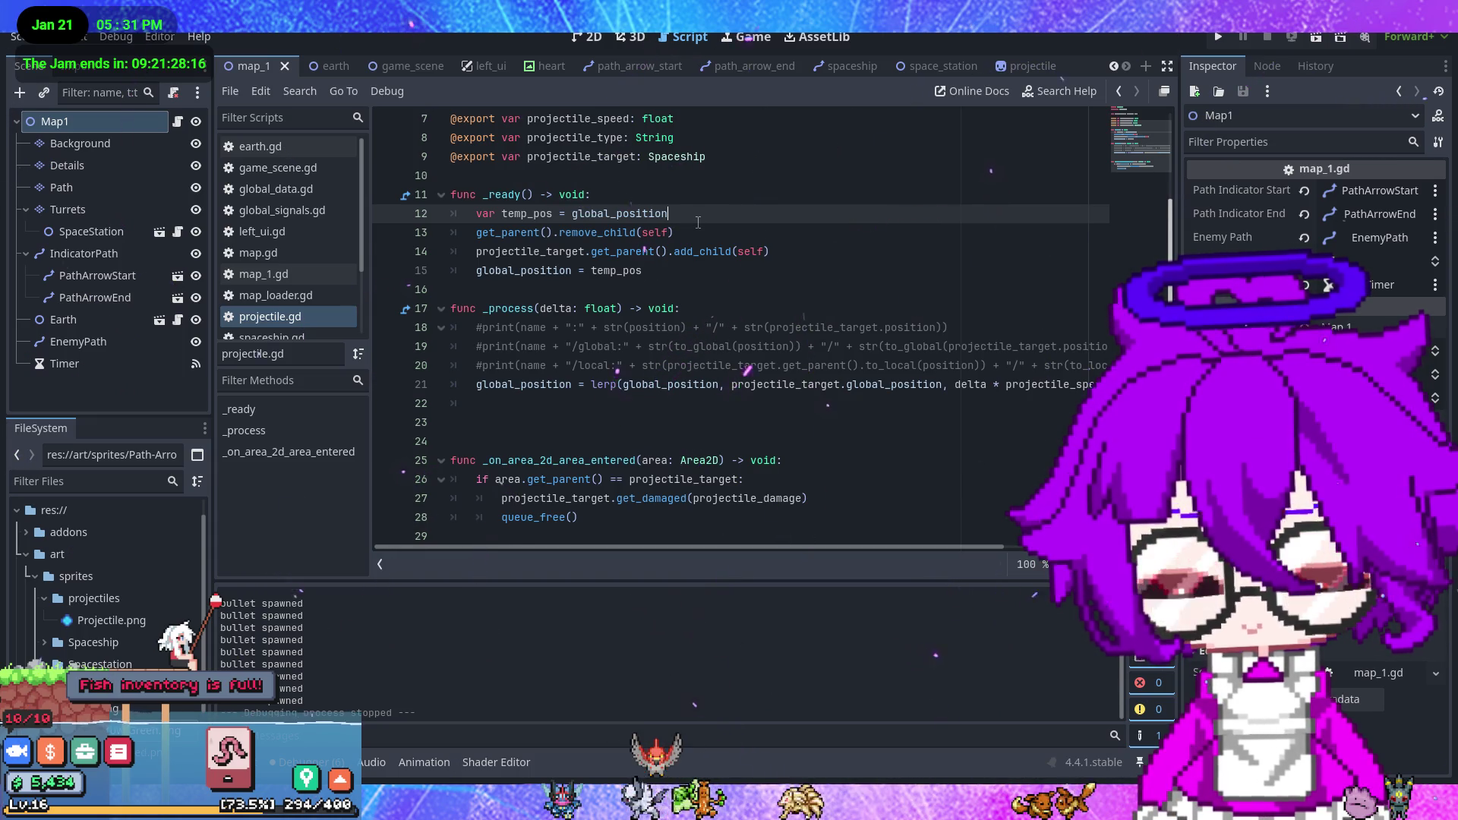
pyautogui.press('Return')
pyautogui.write('p')
pyautogui.write('(')
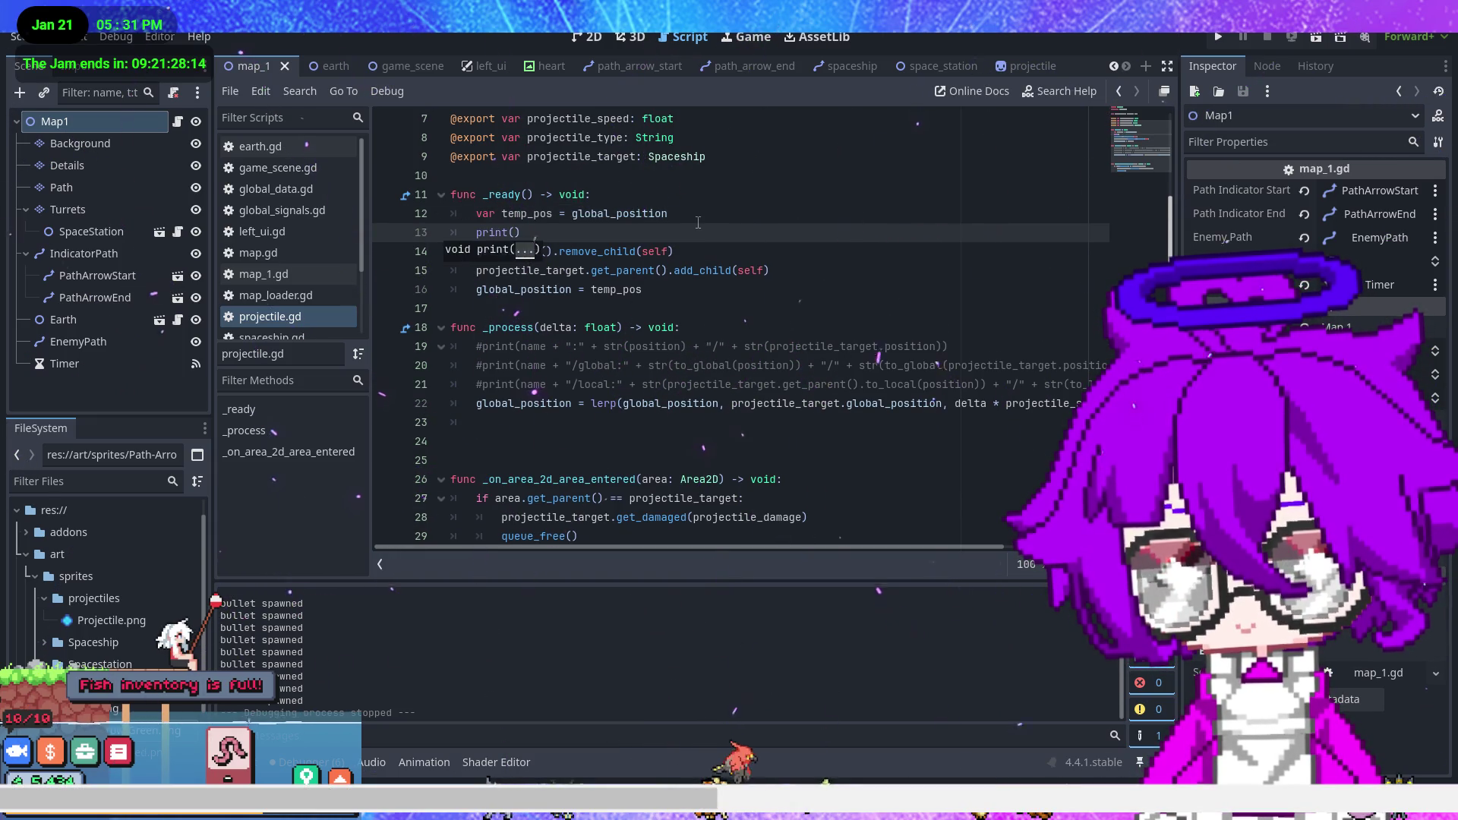
pyautogui.write('glob')
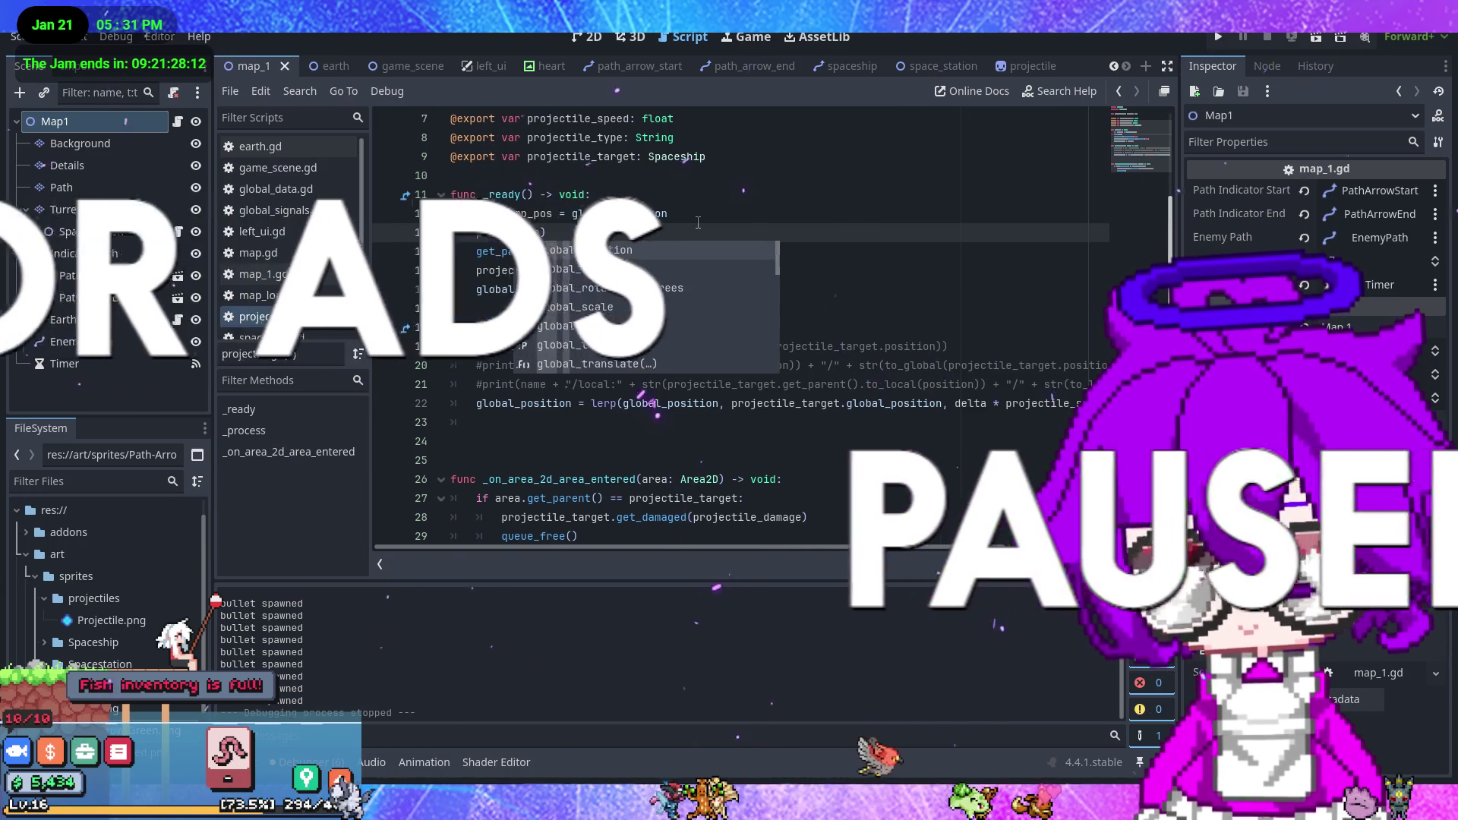
pyautogui.press('BackSpace')
pyautogui.press('BackSpace')
pyautogui.press('BackSpace')
pyautogui.write('temp')
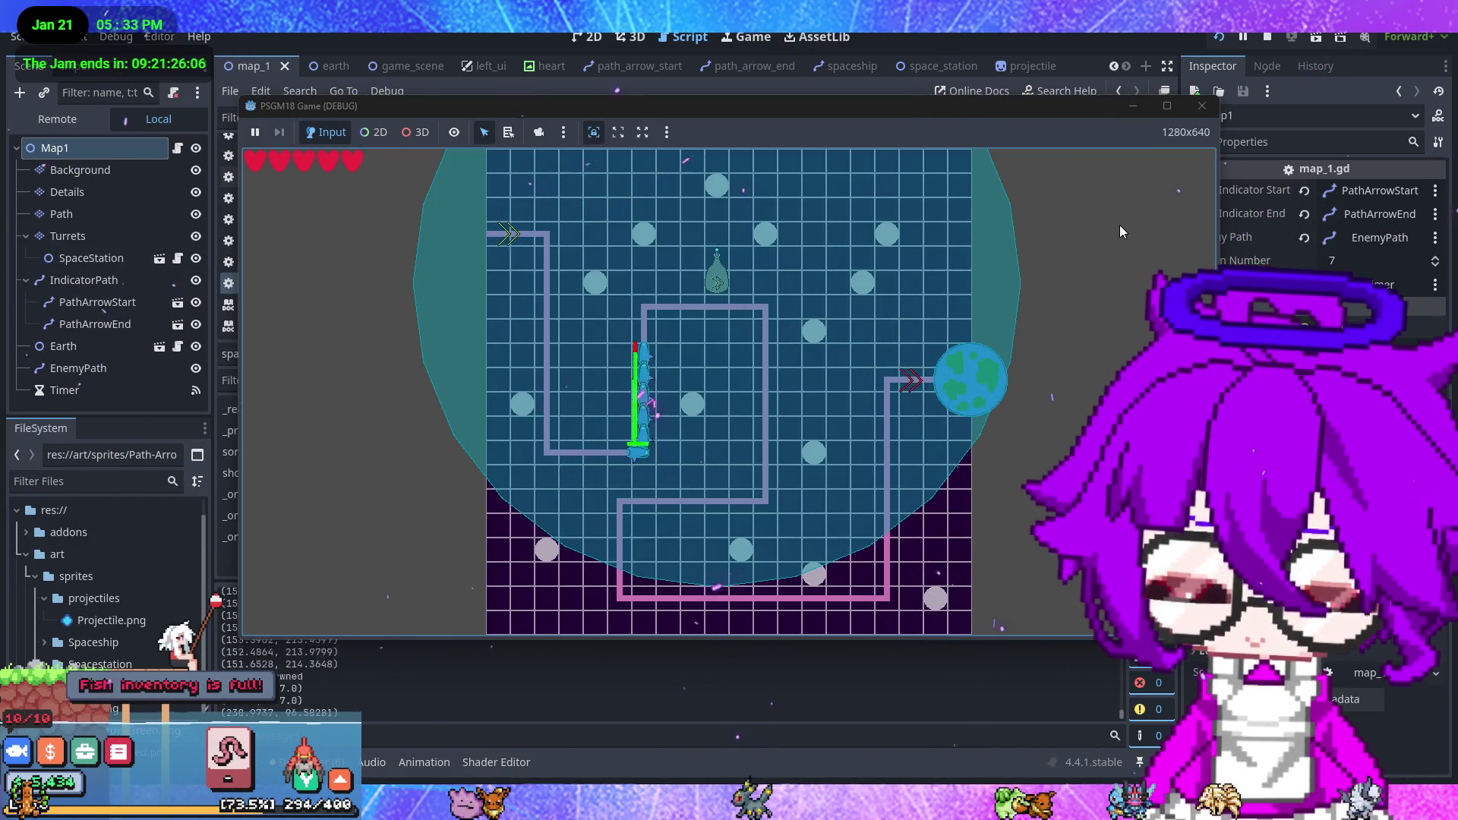
pyautogui.click(1201, 105)
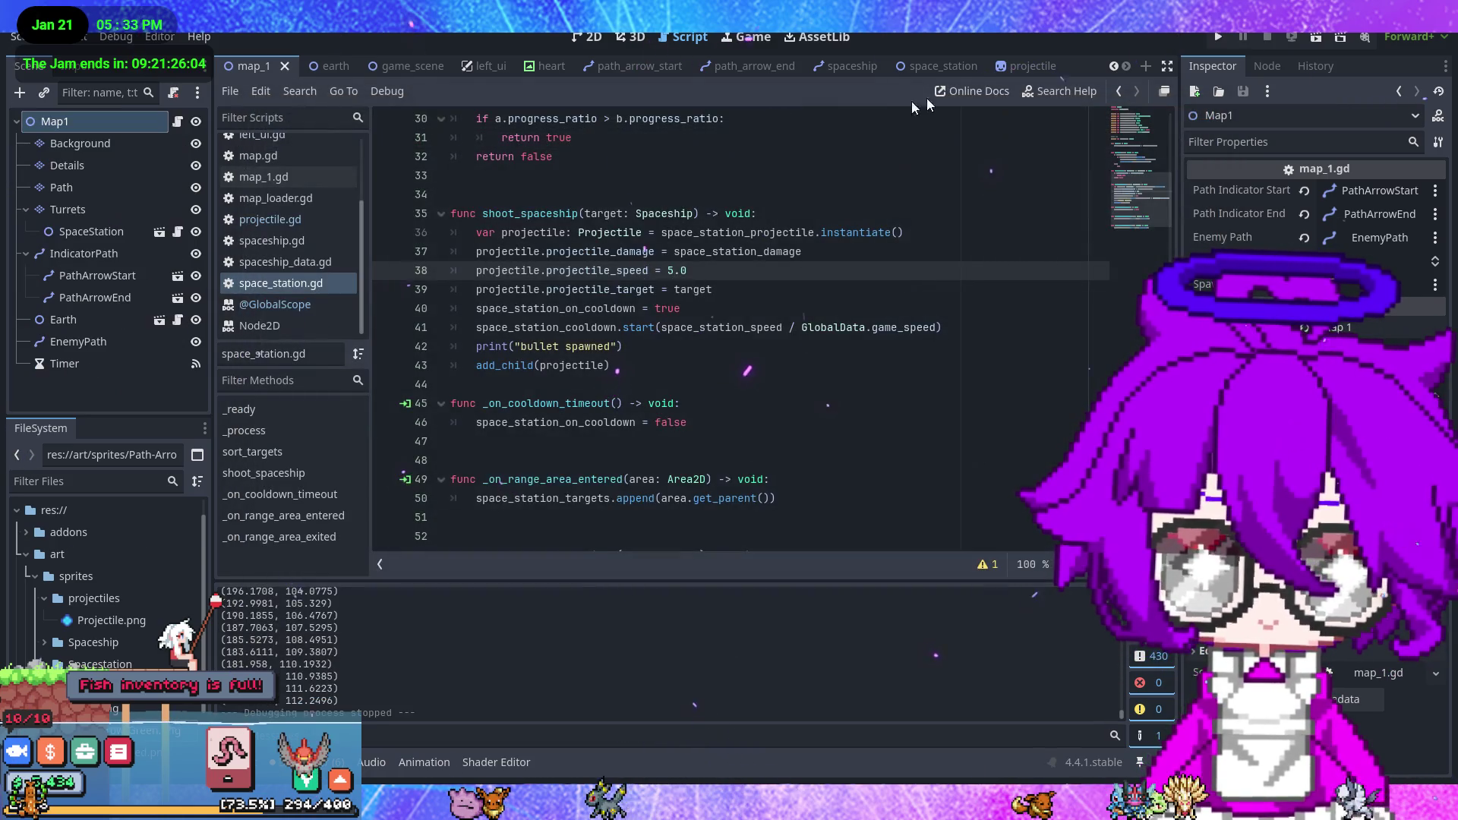
# Step: Delete the Path-arrow-green node from the projectile scene and save the scene
pyautogui.click(1025, 66)
pyautogui.rightClick(71, 188)
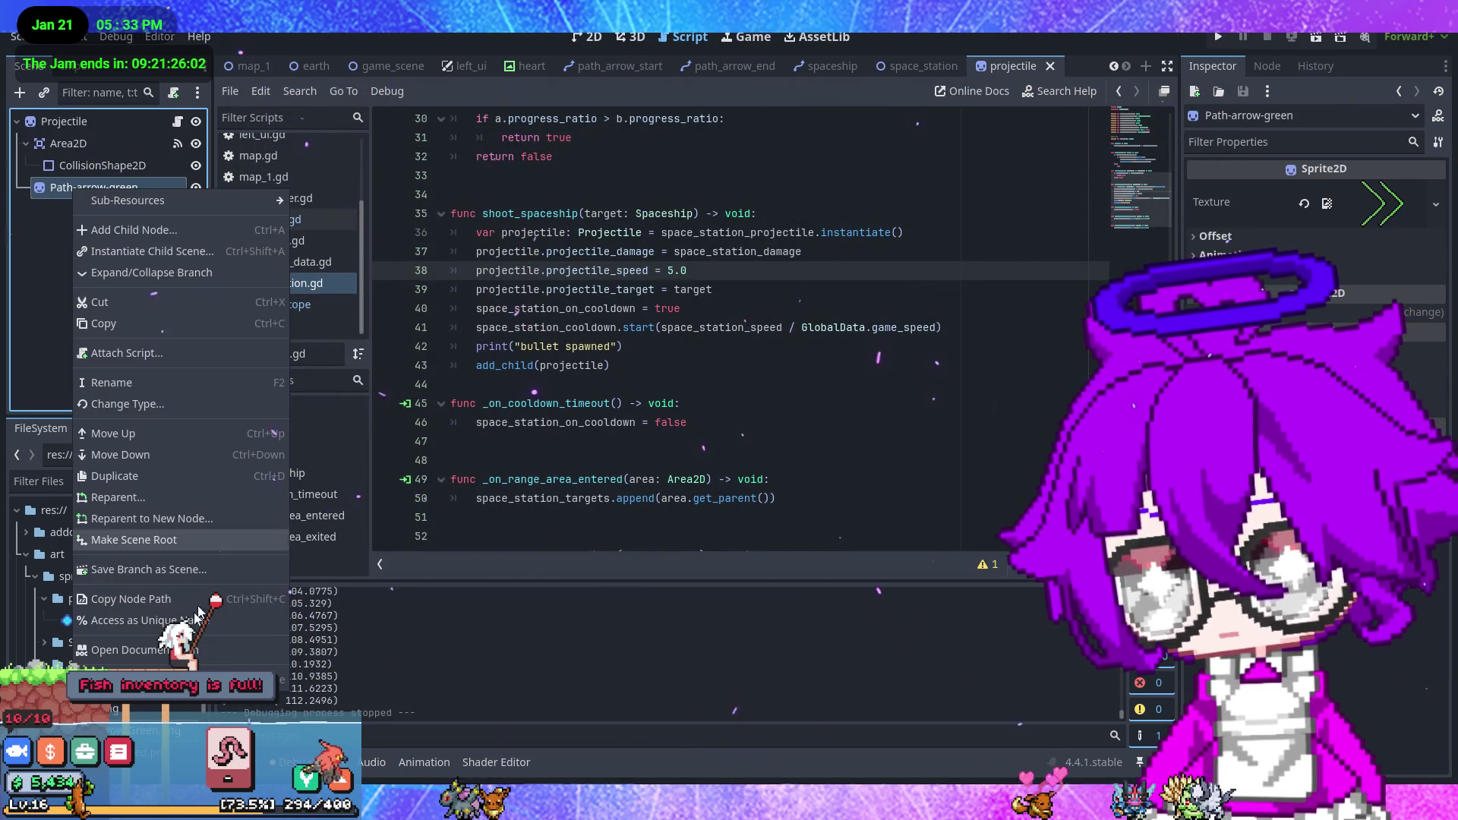
pyautogui.click(136, 679)
pyautogui.click(711, 427)
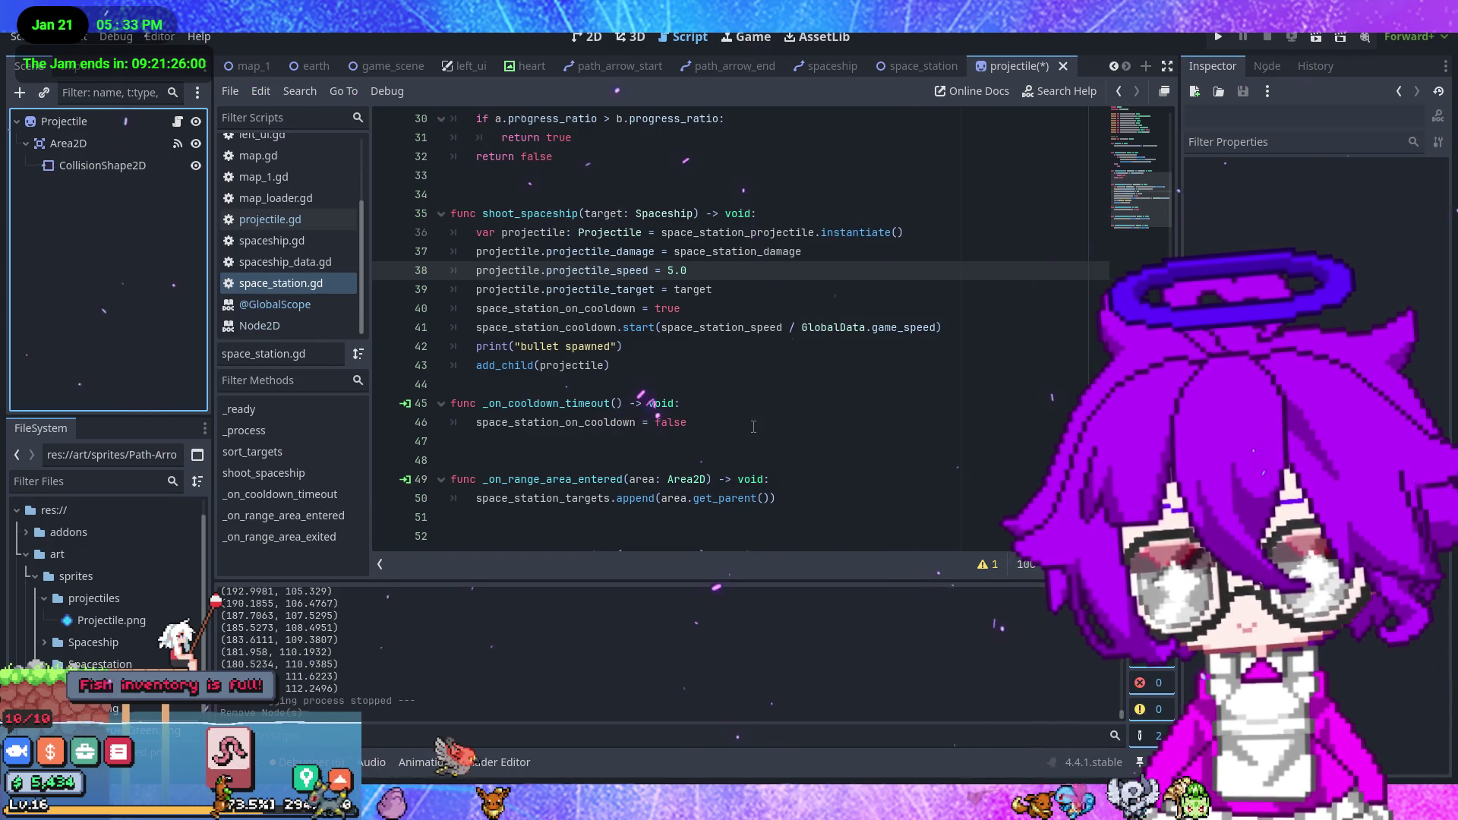
pyautogui.hotkey('ctrl', 's')
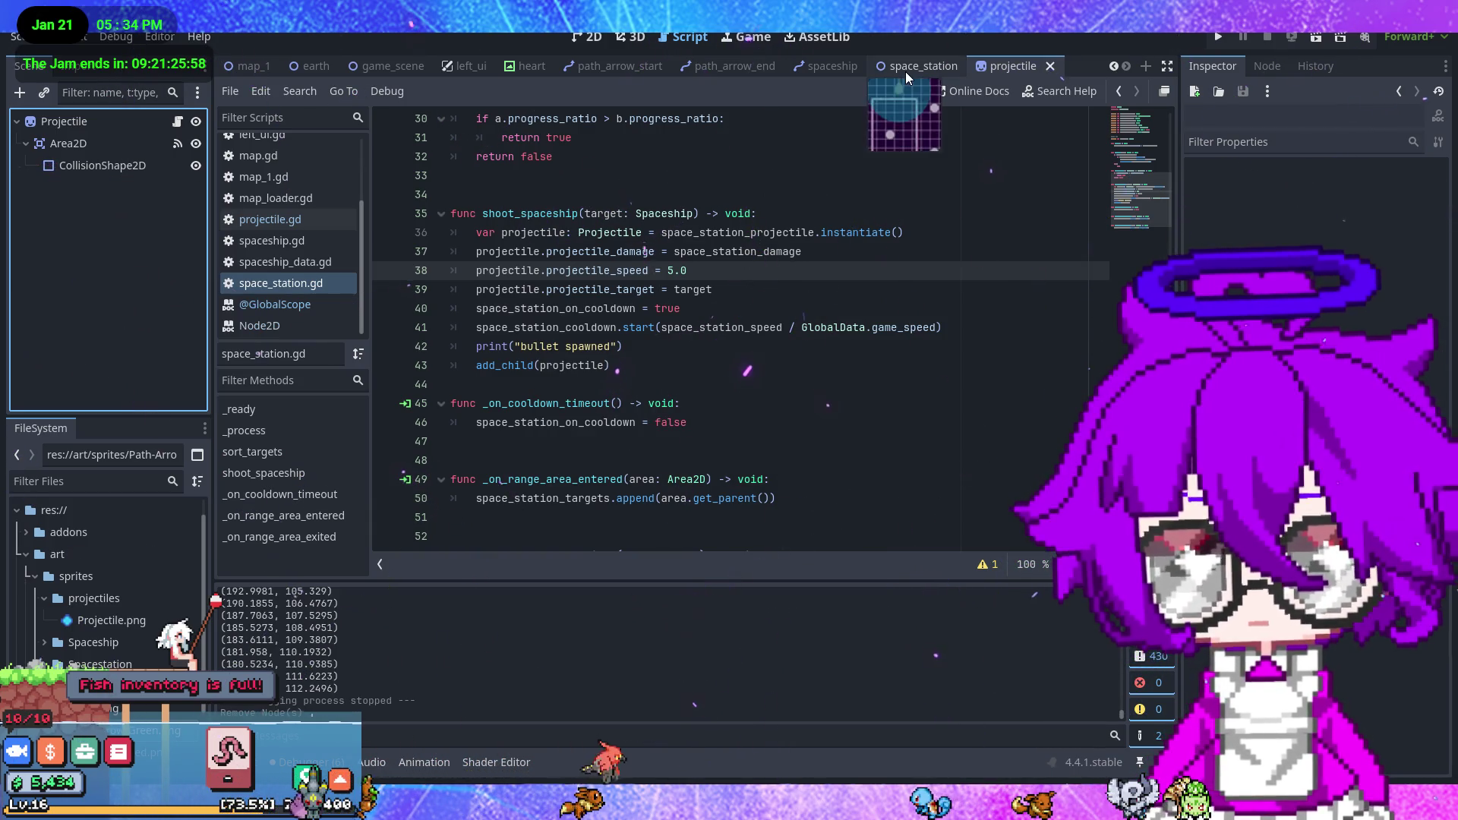
pyautogui.click(905, 72)
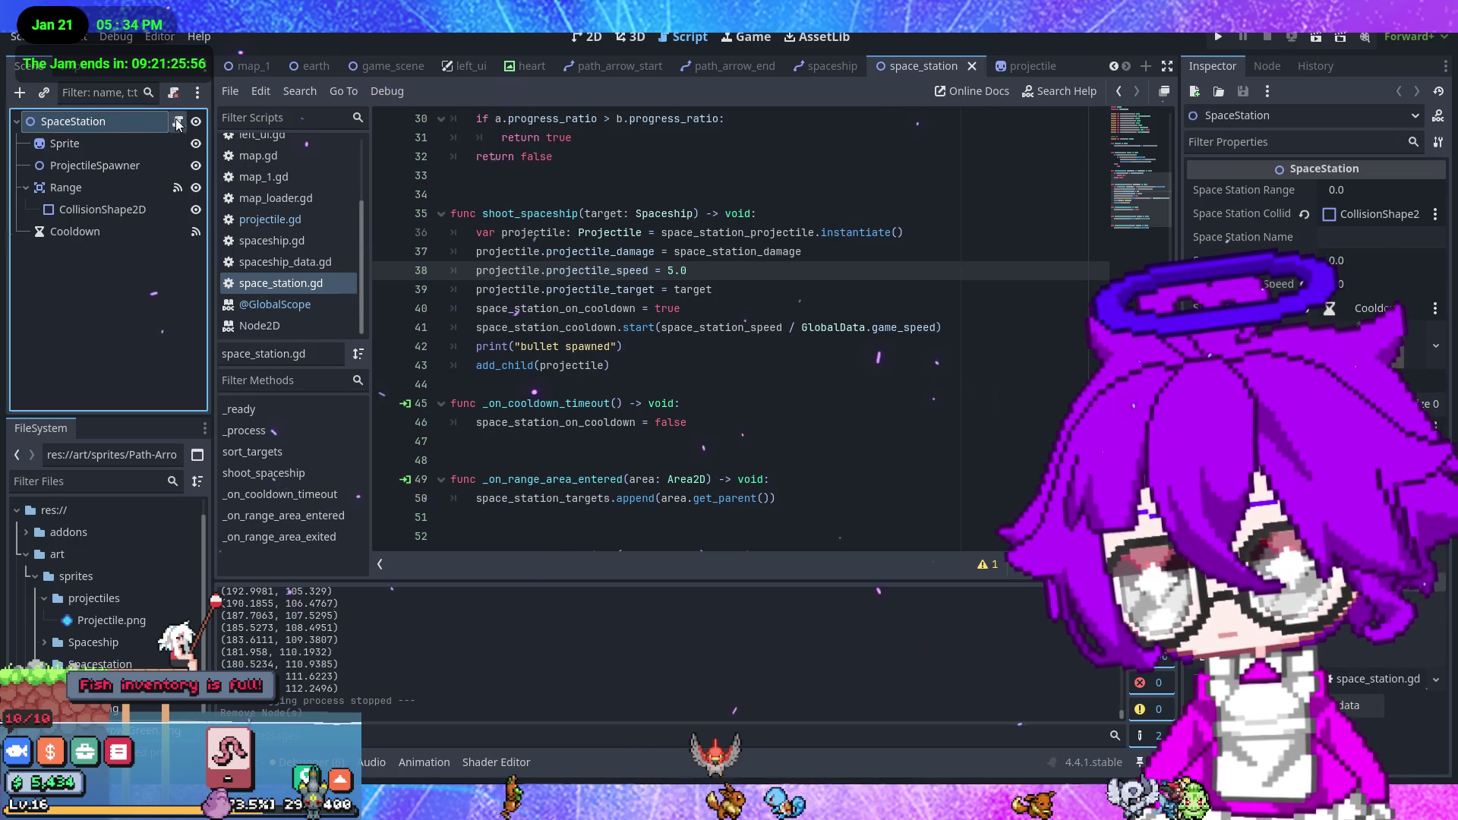
pyautogui.click(275, 304)
pyautogui.rightClick(275, 304)
pyautogui.click(295, 315)
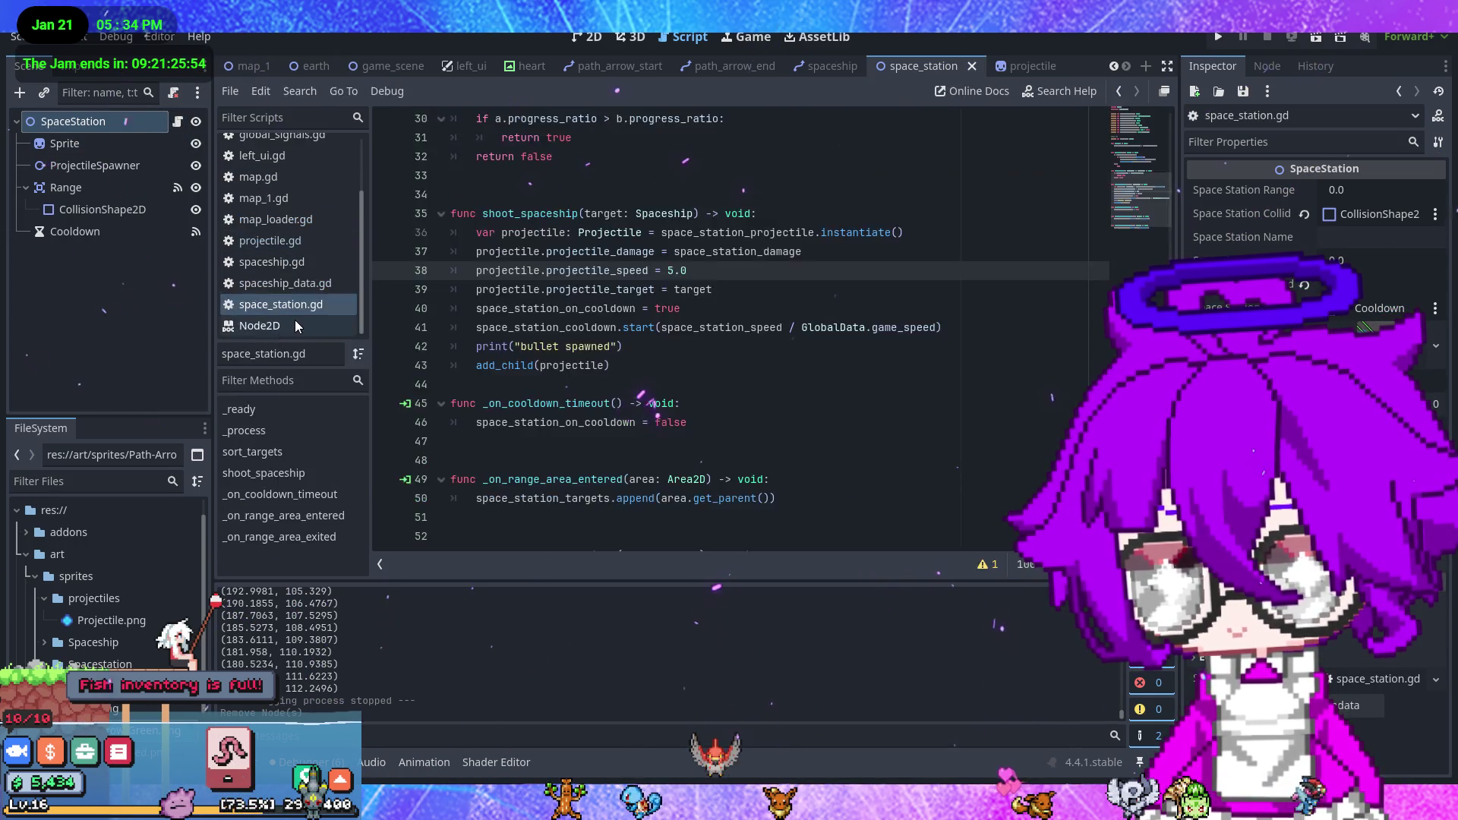
pyautogui.click(296, 325)
pyautogui.rightClick(297, 325)
pyautogui.click(334, 334)
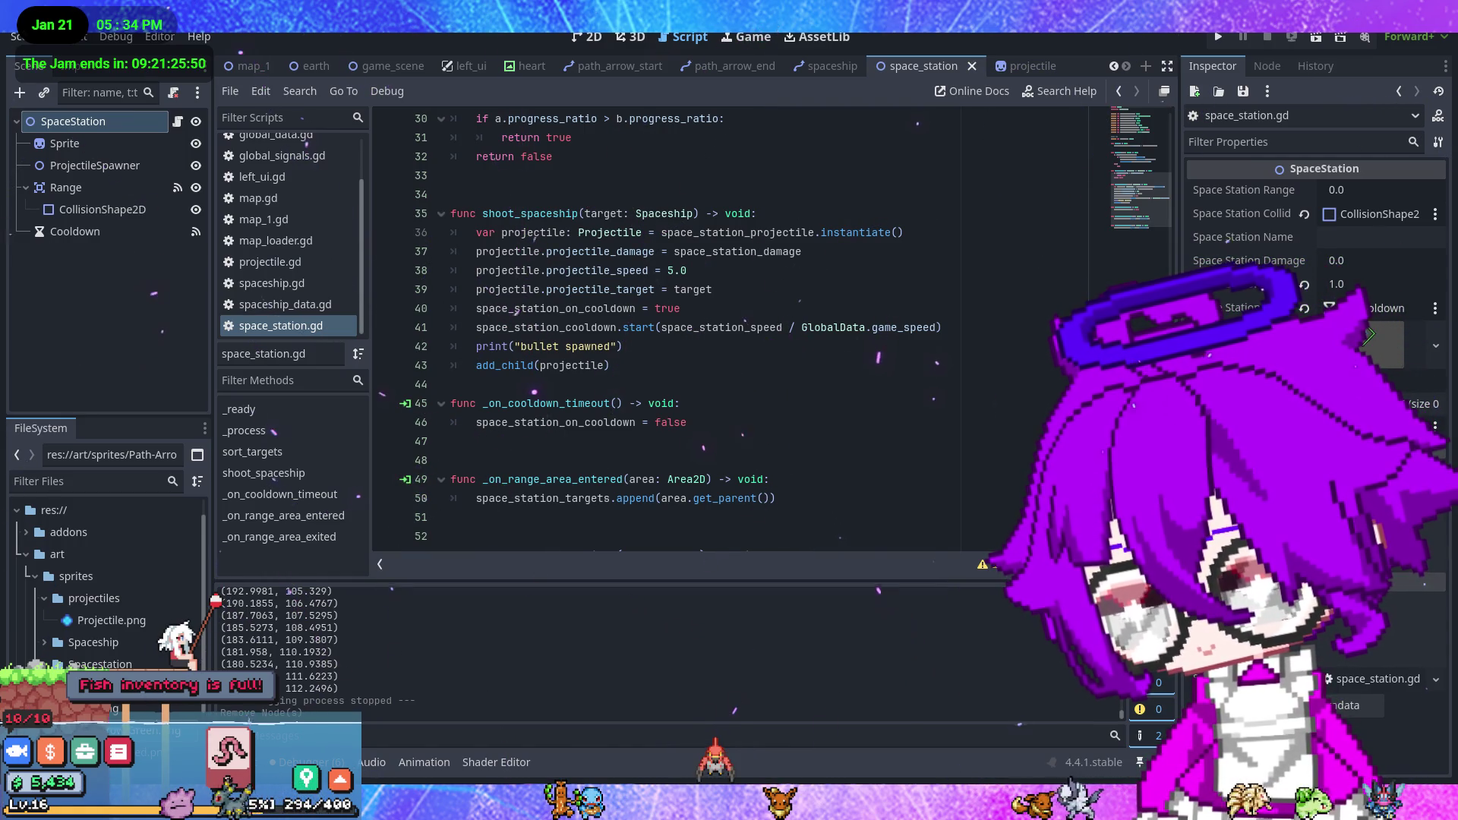
pyautogui.click(23, 761)
pyautogui.click(250, 591)
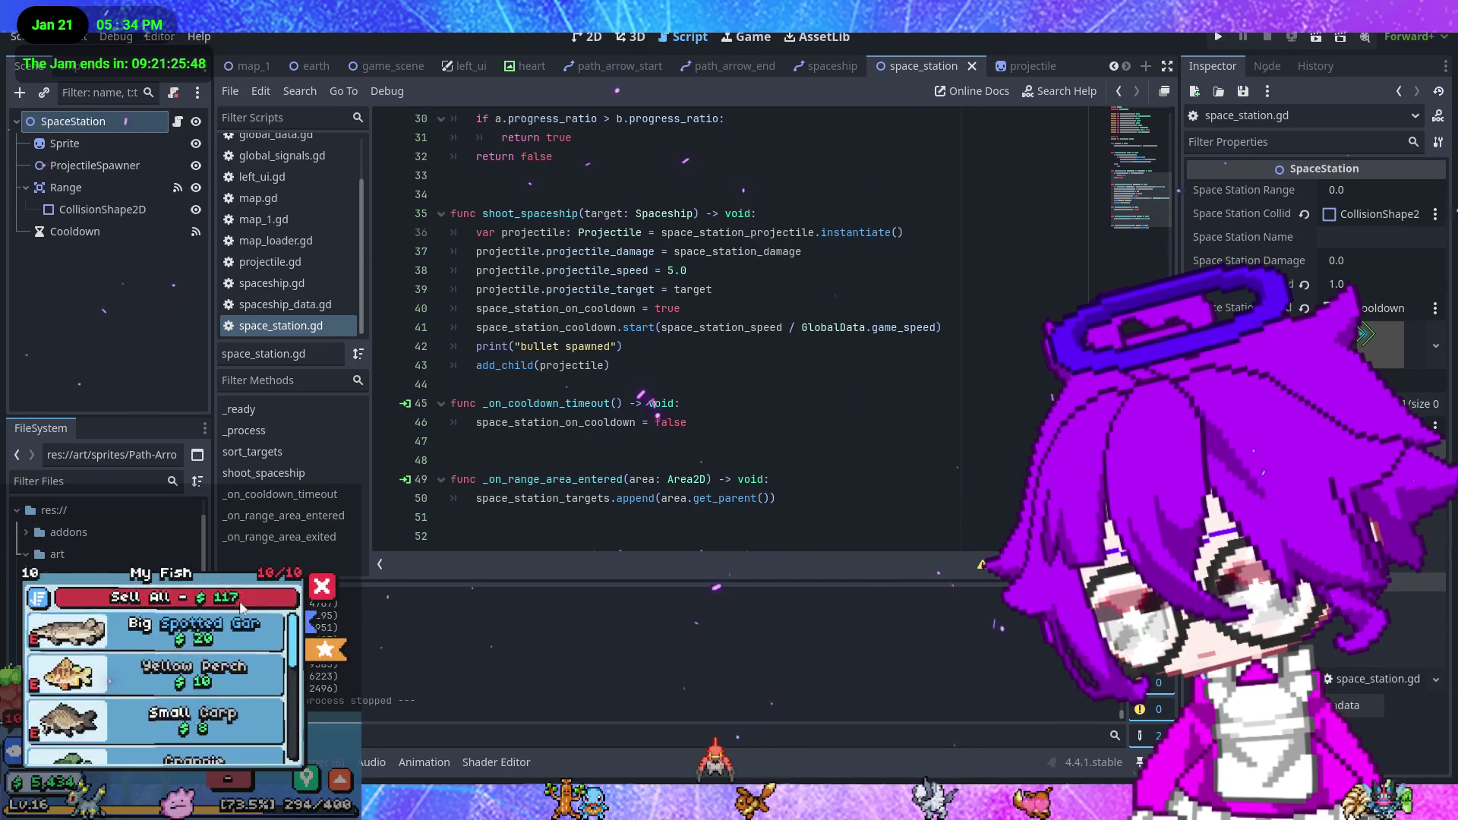
pyautogui.click(316, 598)
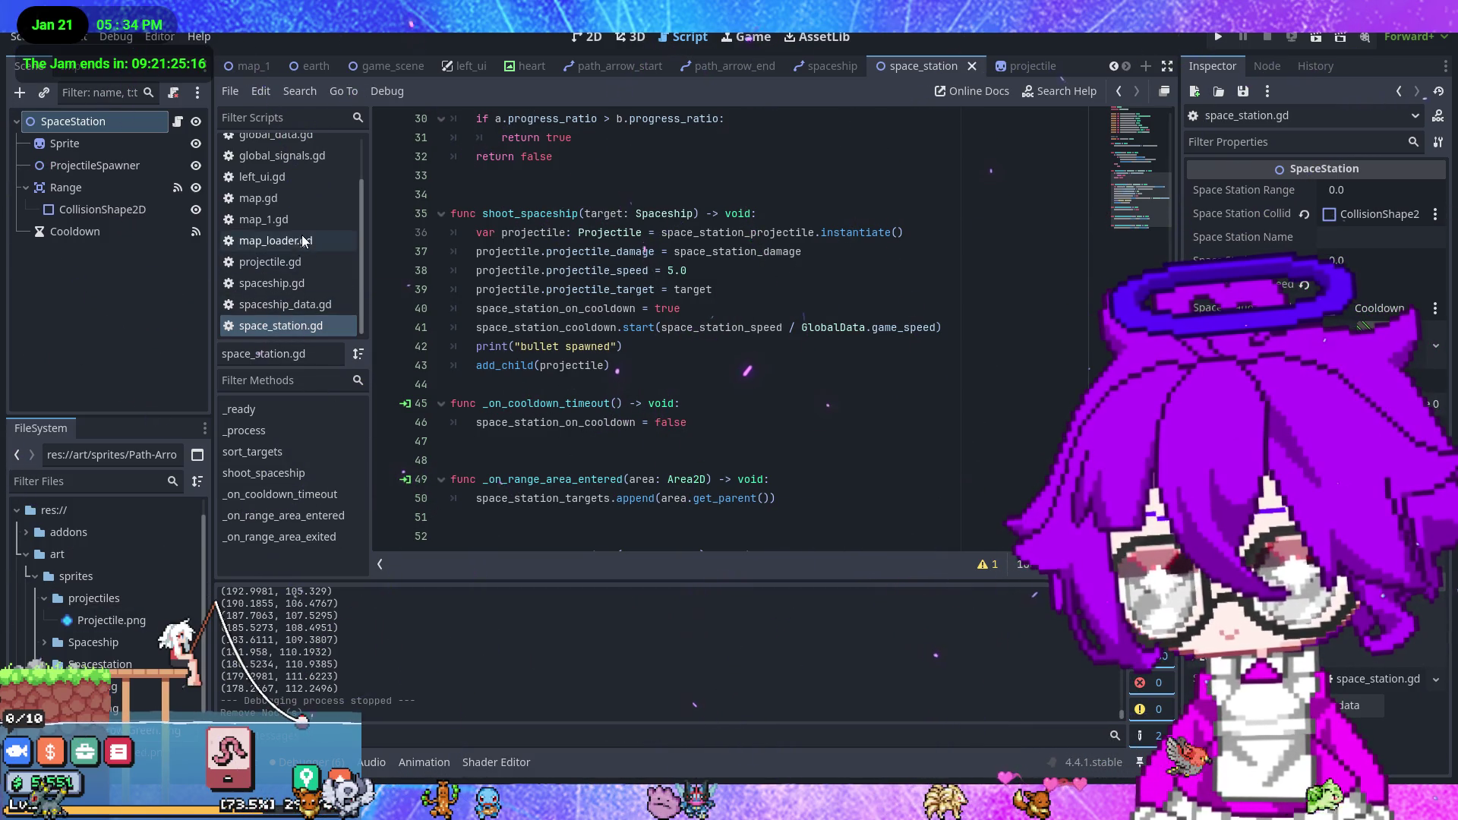
# Step: In projectile.gd, replace lerp on line 23 with direction_to(projectile_target.position)
pyautogui.click(295, 263)
pyautogui.moveTo(667, 549); pyautogui.dragTo(430, 547)
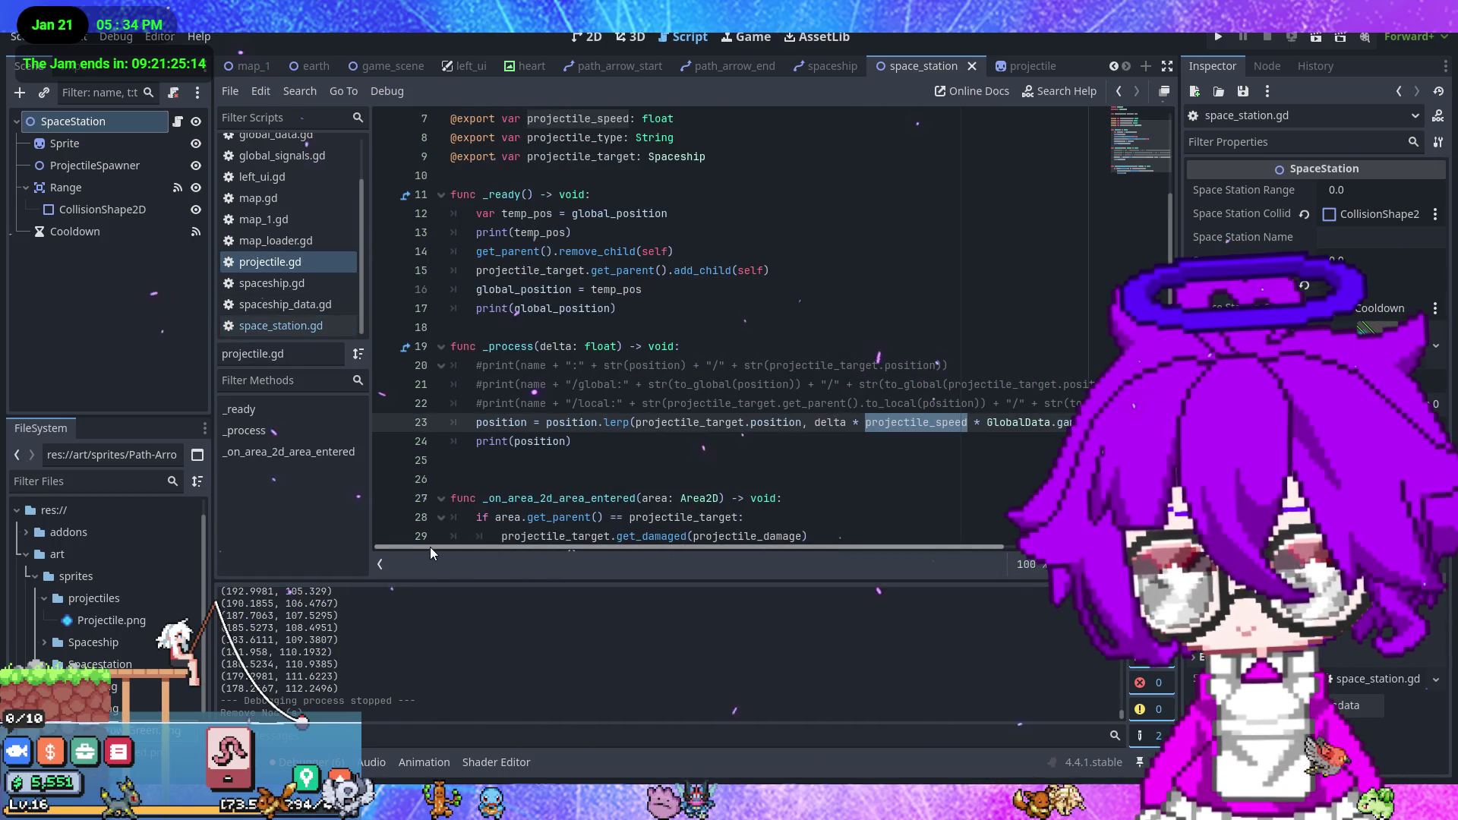
pyautogui.doubleClick(624, 423)
pyautogui.write('dir')
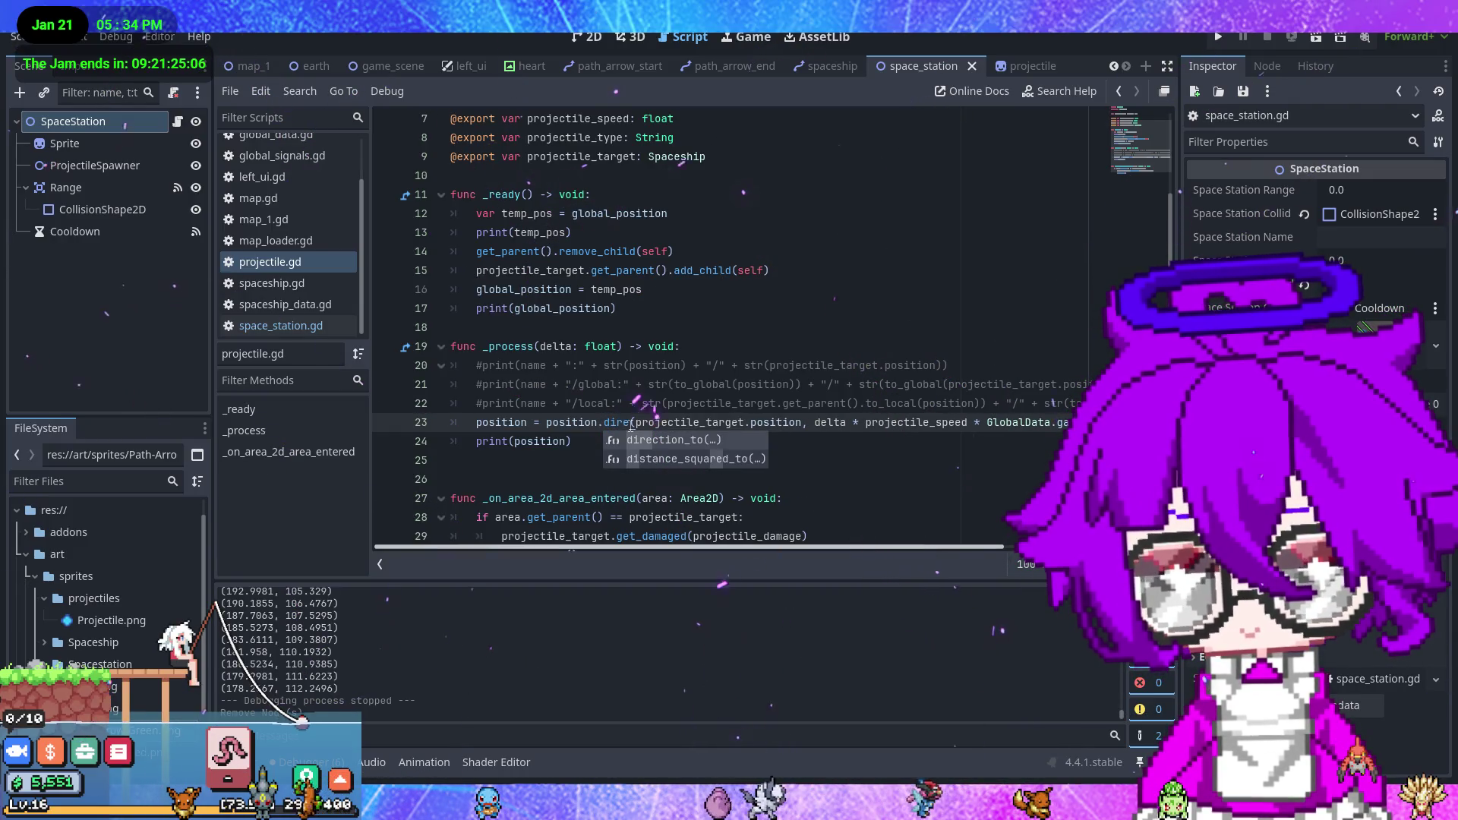
pyautogui.press('Return')
pyautogui.press('Down')
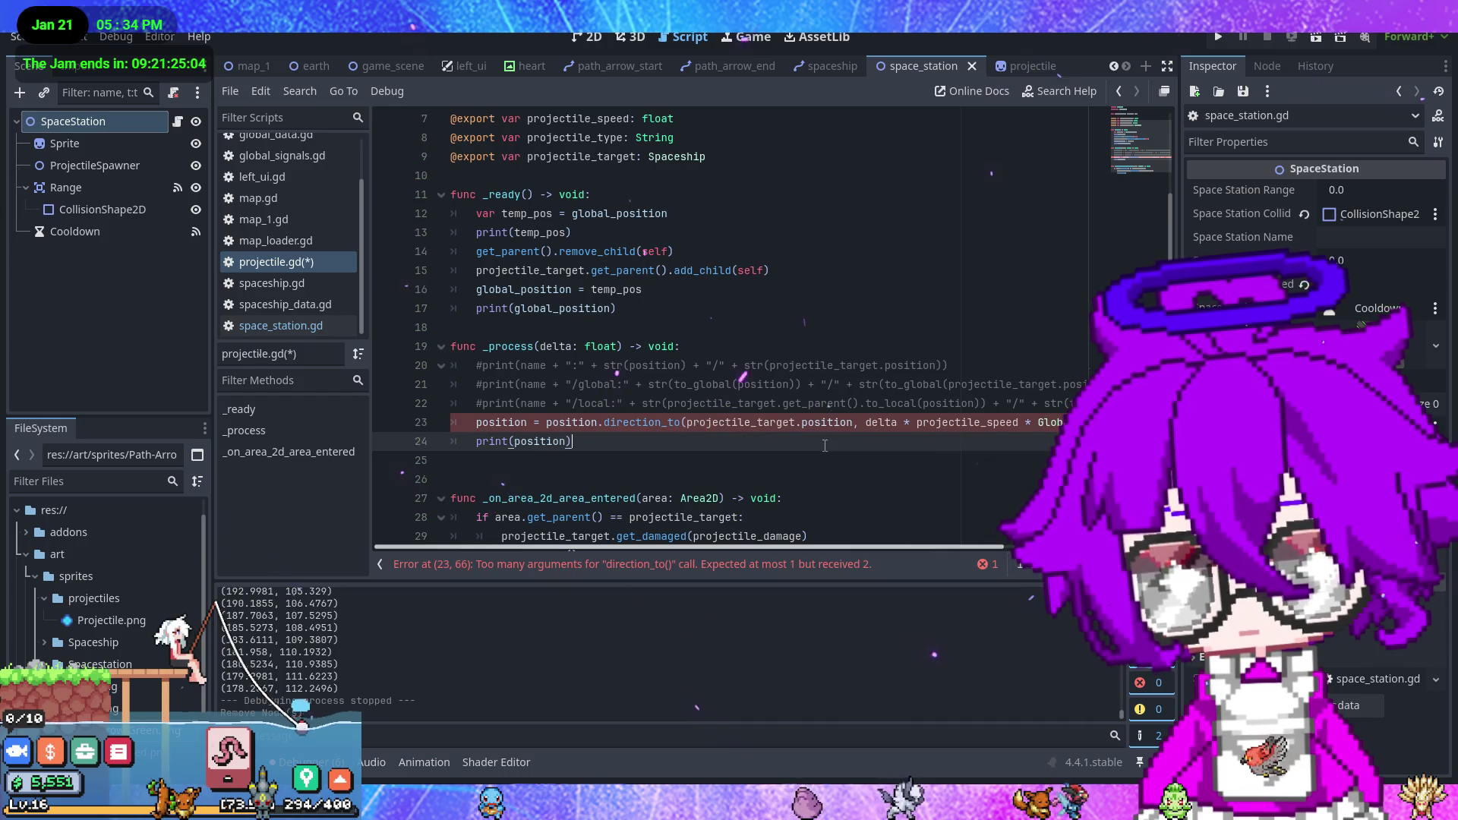
pyautogui.click(858, 423)
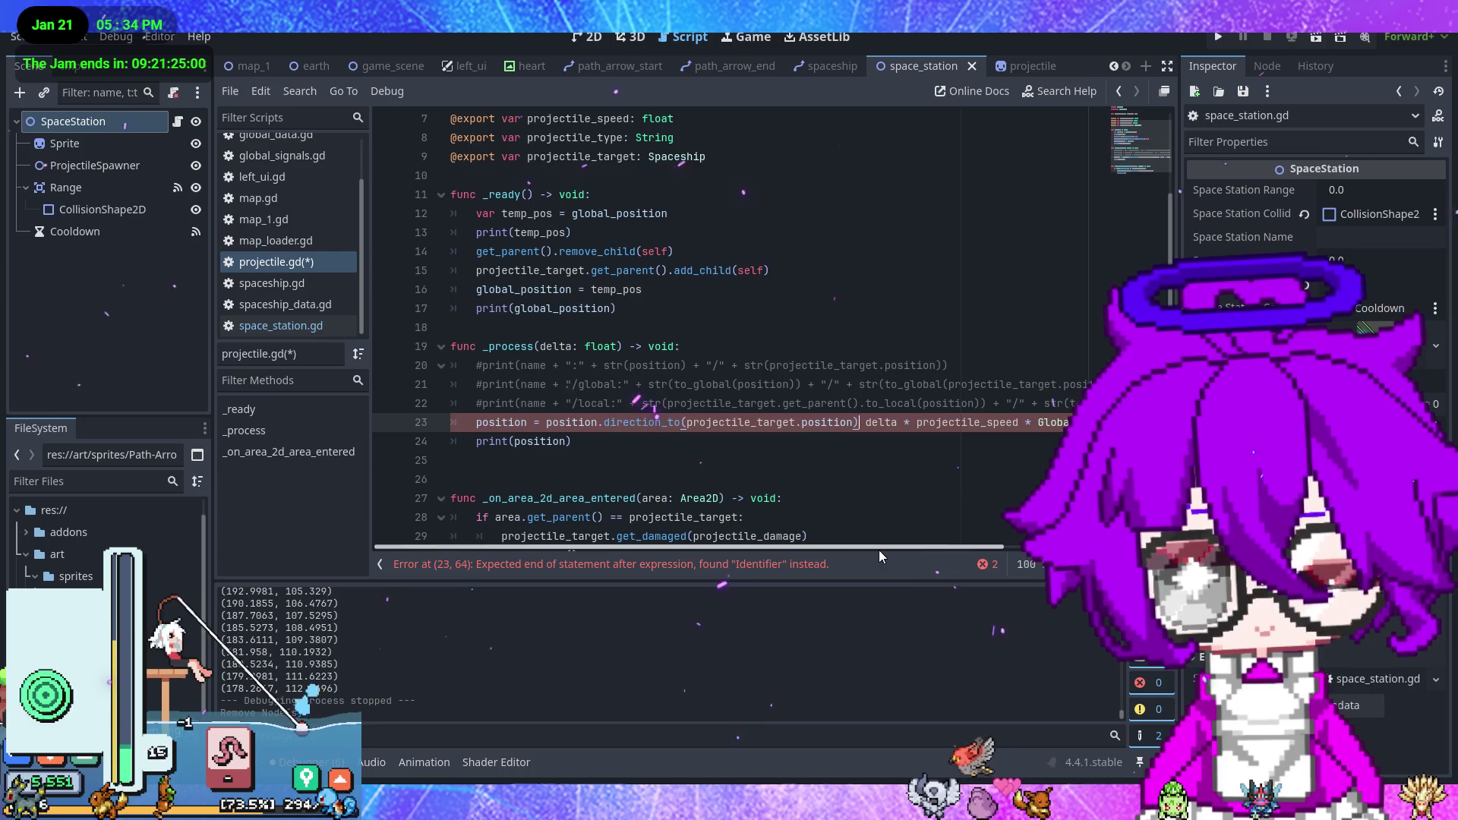
# Step: Remove the extra ')' after game_speed, insert the missing ' *', and save the error-free script
pyautogui.hscroll(3, 885, 548)
pyautogui.click(995, 425)
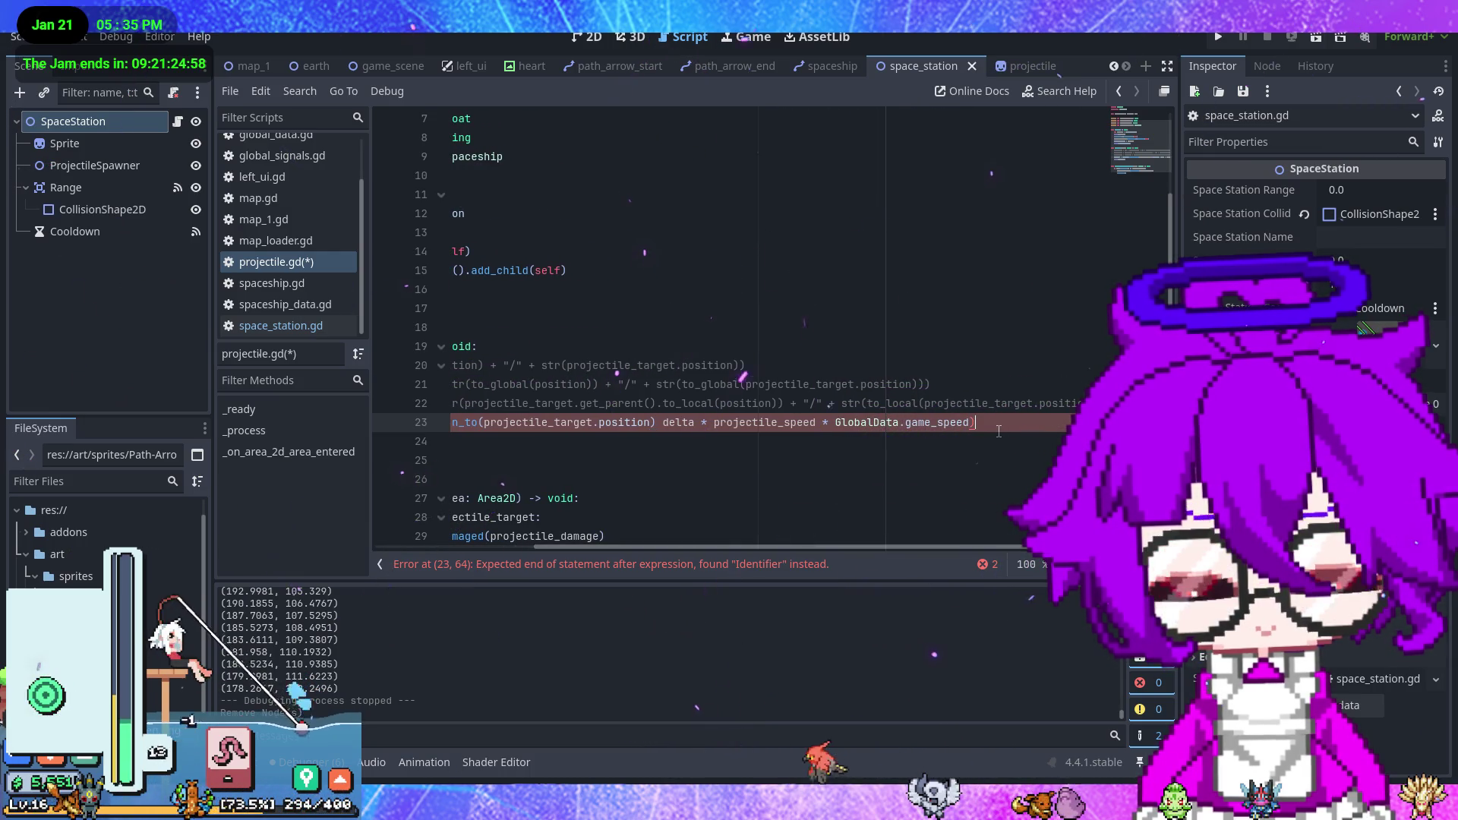
pyautogui.press('BackSpace')
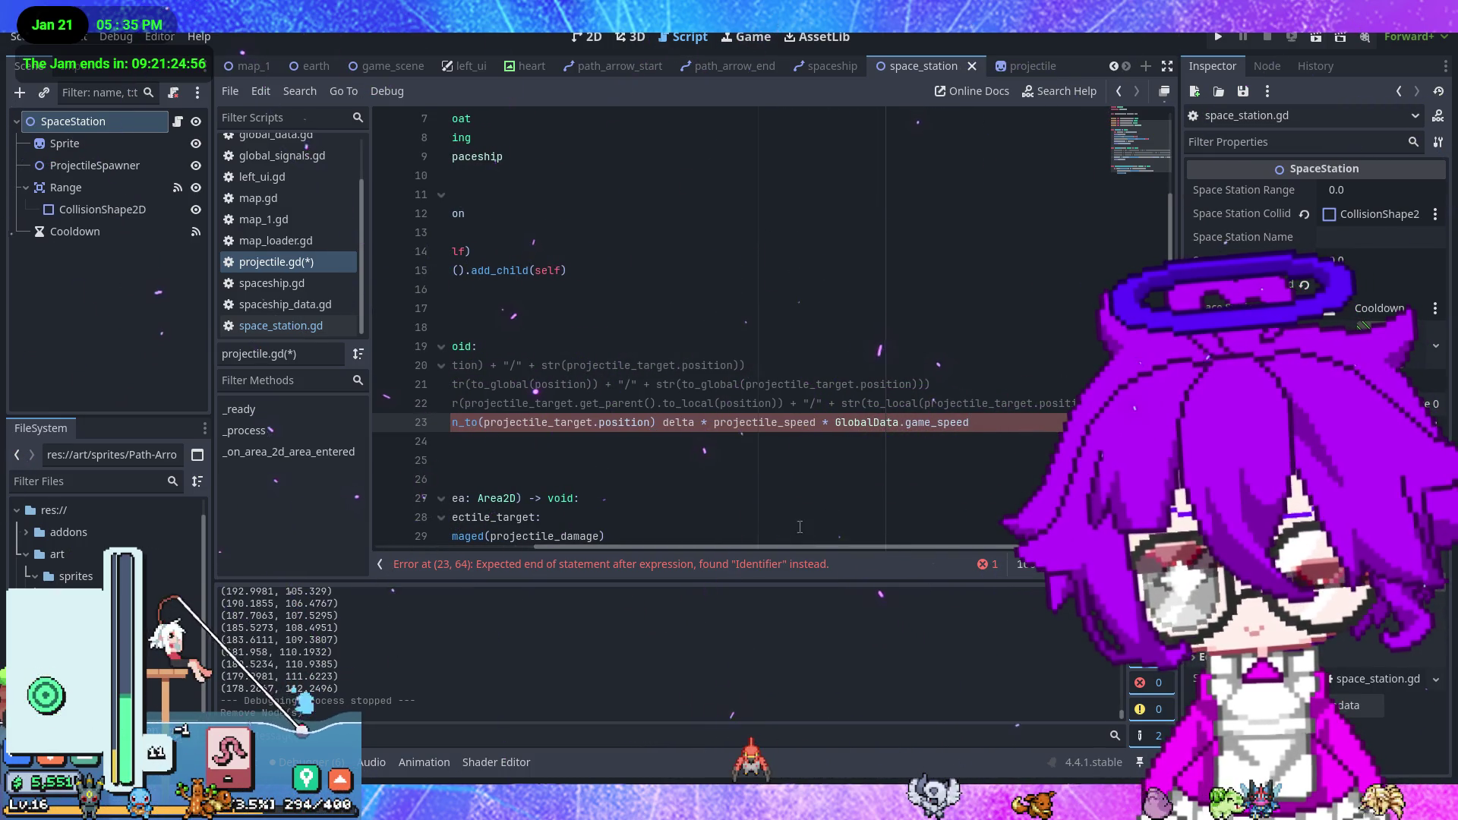
pyautogui.moveTo(784, 545); pyautogui.dragTo(624, 548)
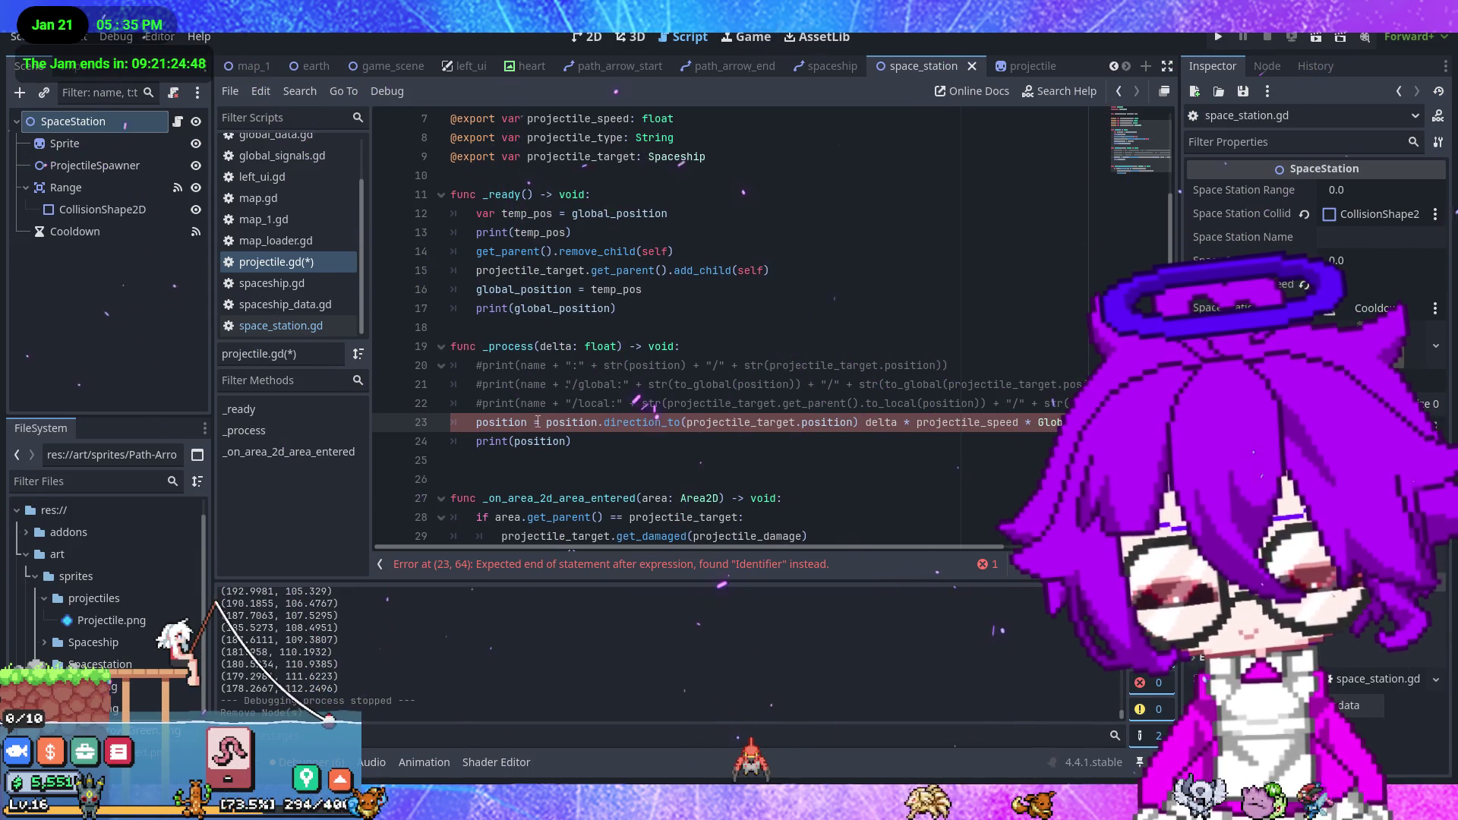
pyautogui.click(644, 442)
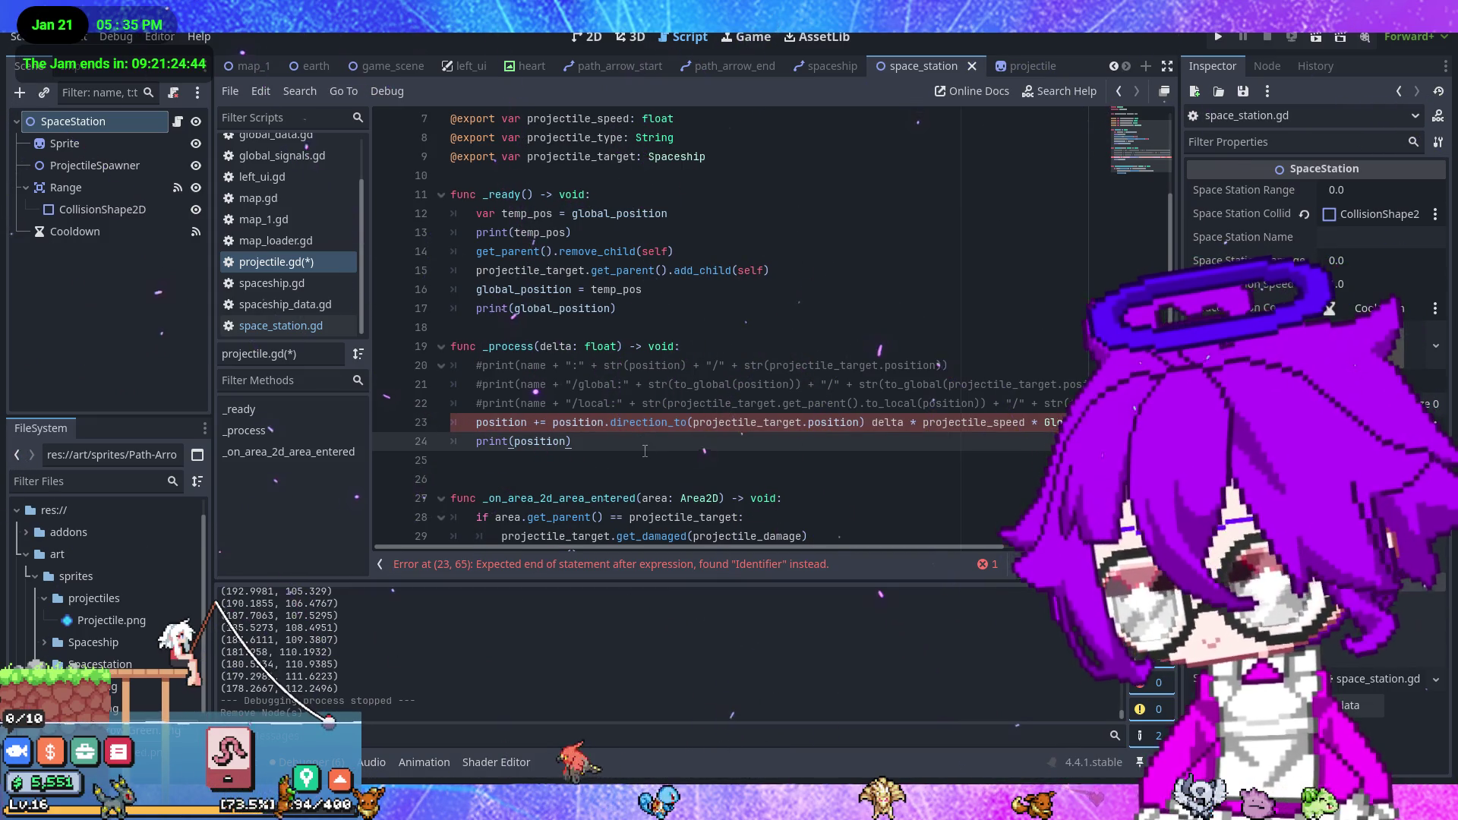
pyautogui.click(572, 575)
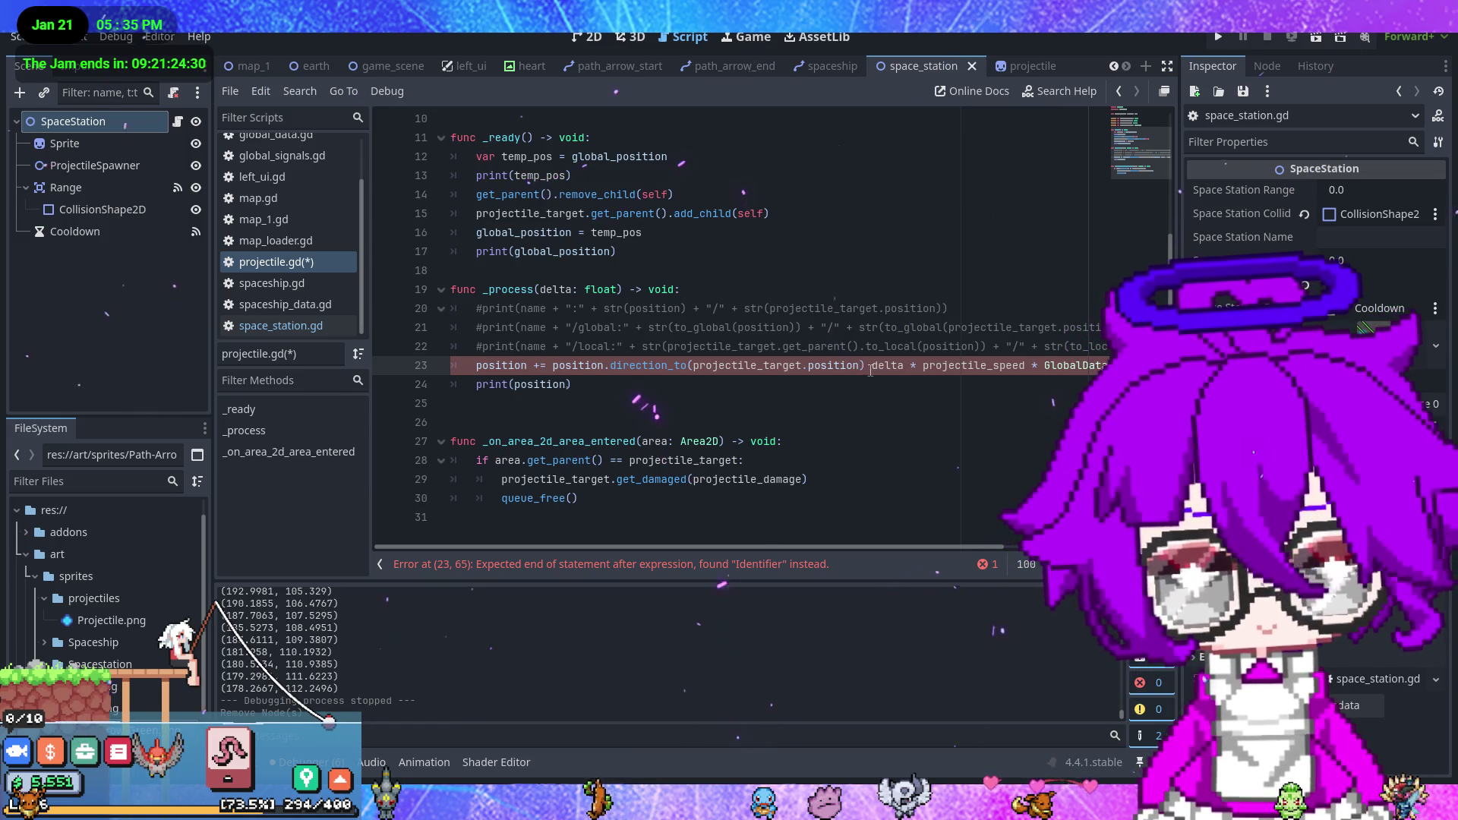
pyautogui.write('*')
pyautogui.hotkey('ctrl', 's')
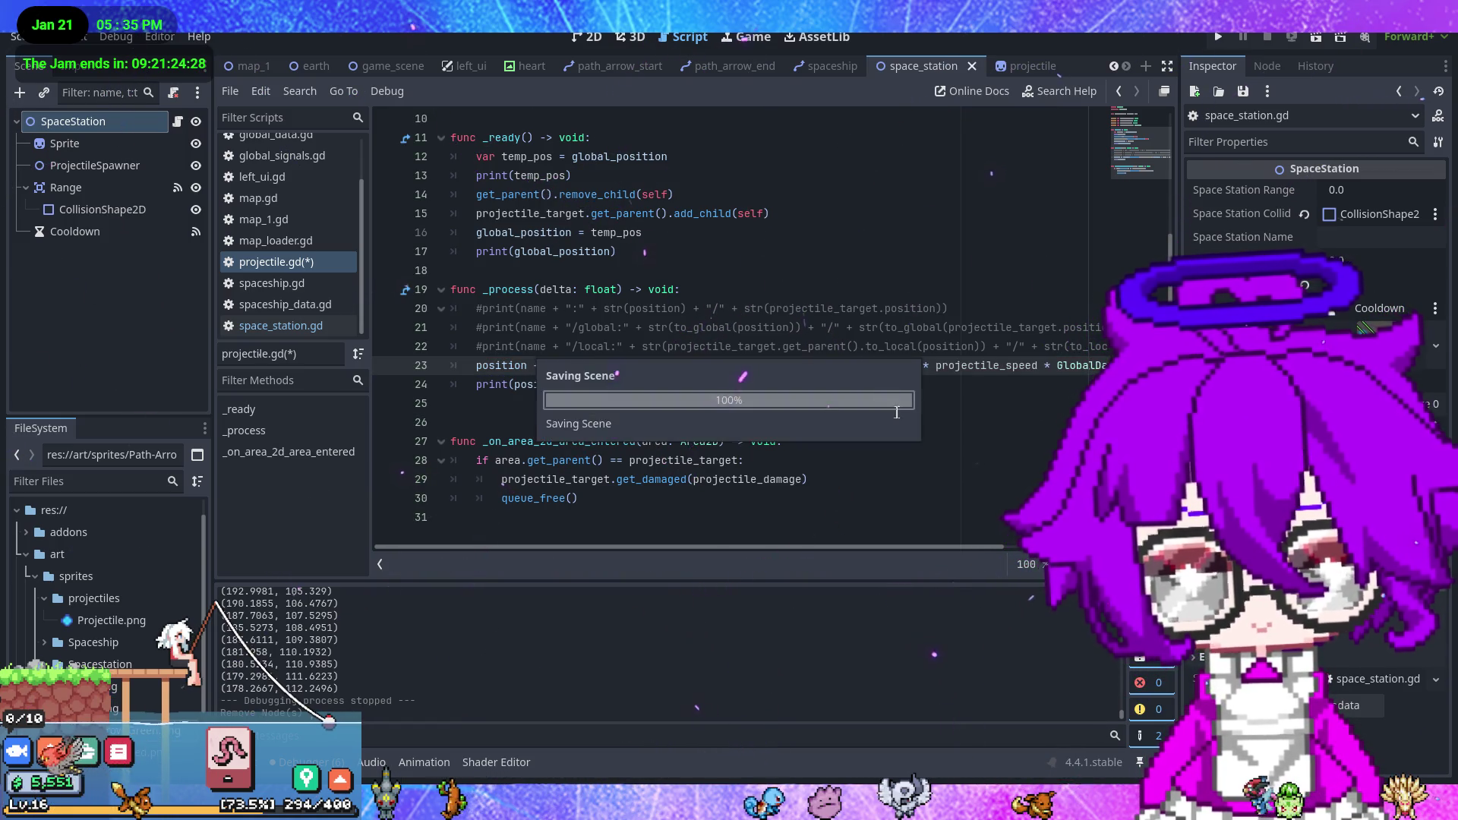
# Step: Change projectile_speed on line 38 to 500.0, save, rerun the game, and select the live GlobalData node
pyautogui.click(1220, 38)
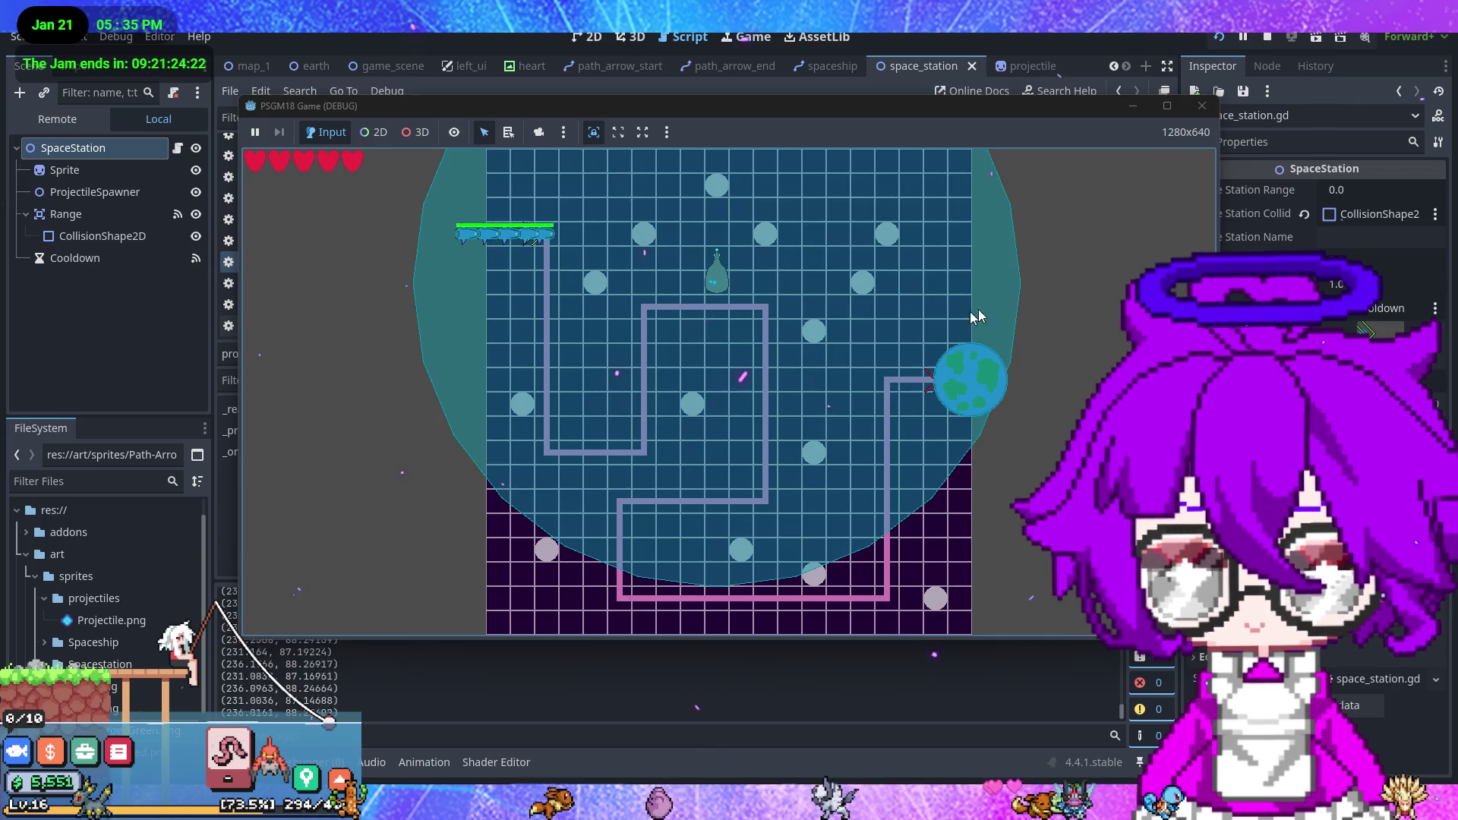
pyautogui.click(1202, 105)
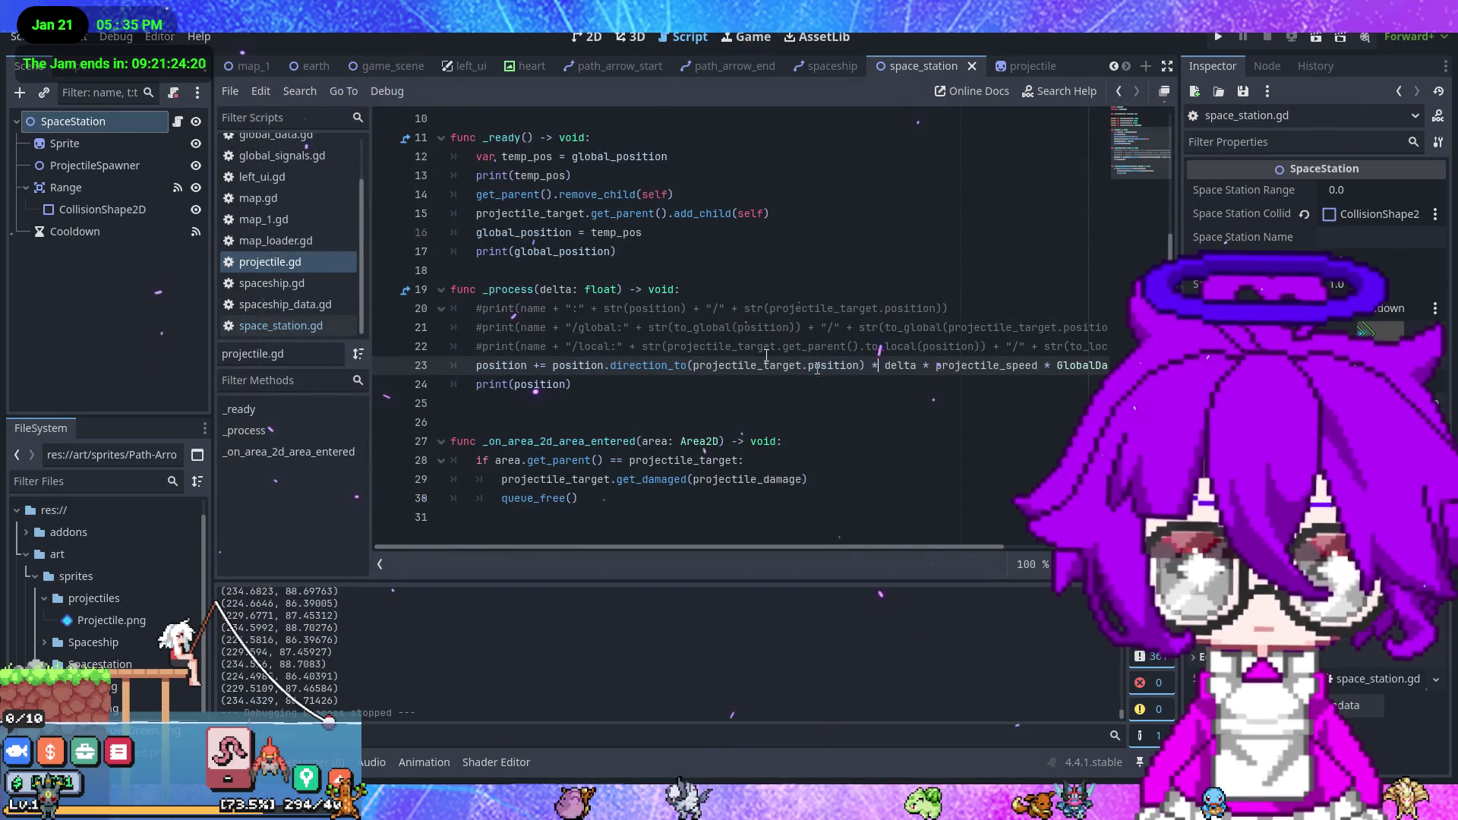
pyautogui.click(317, 325)
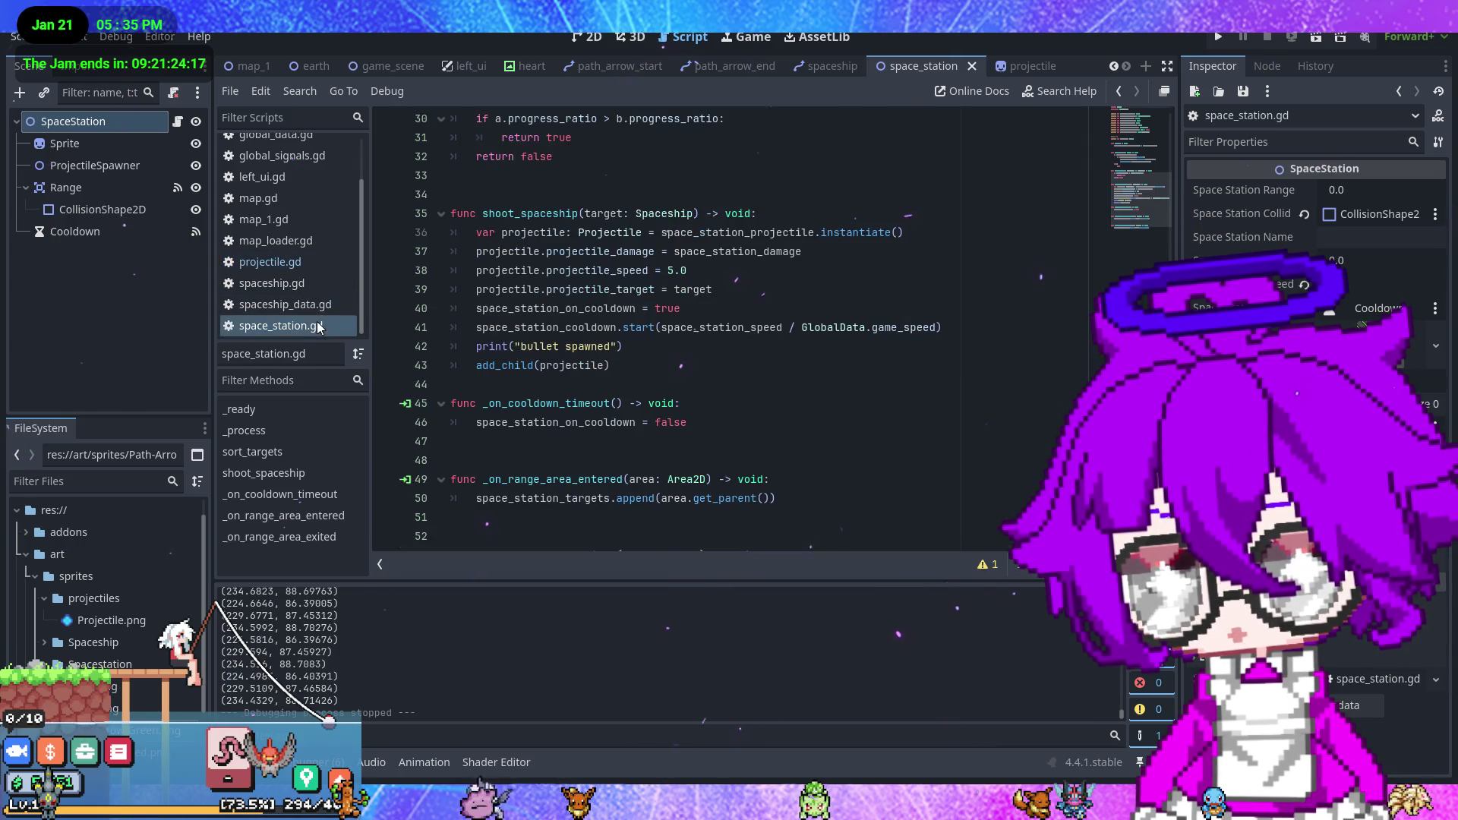
pyautogui.click(676, 271)
pyautogui.write('00')
pyautogui.hotkey('ctrl', 's')
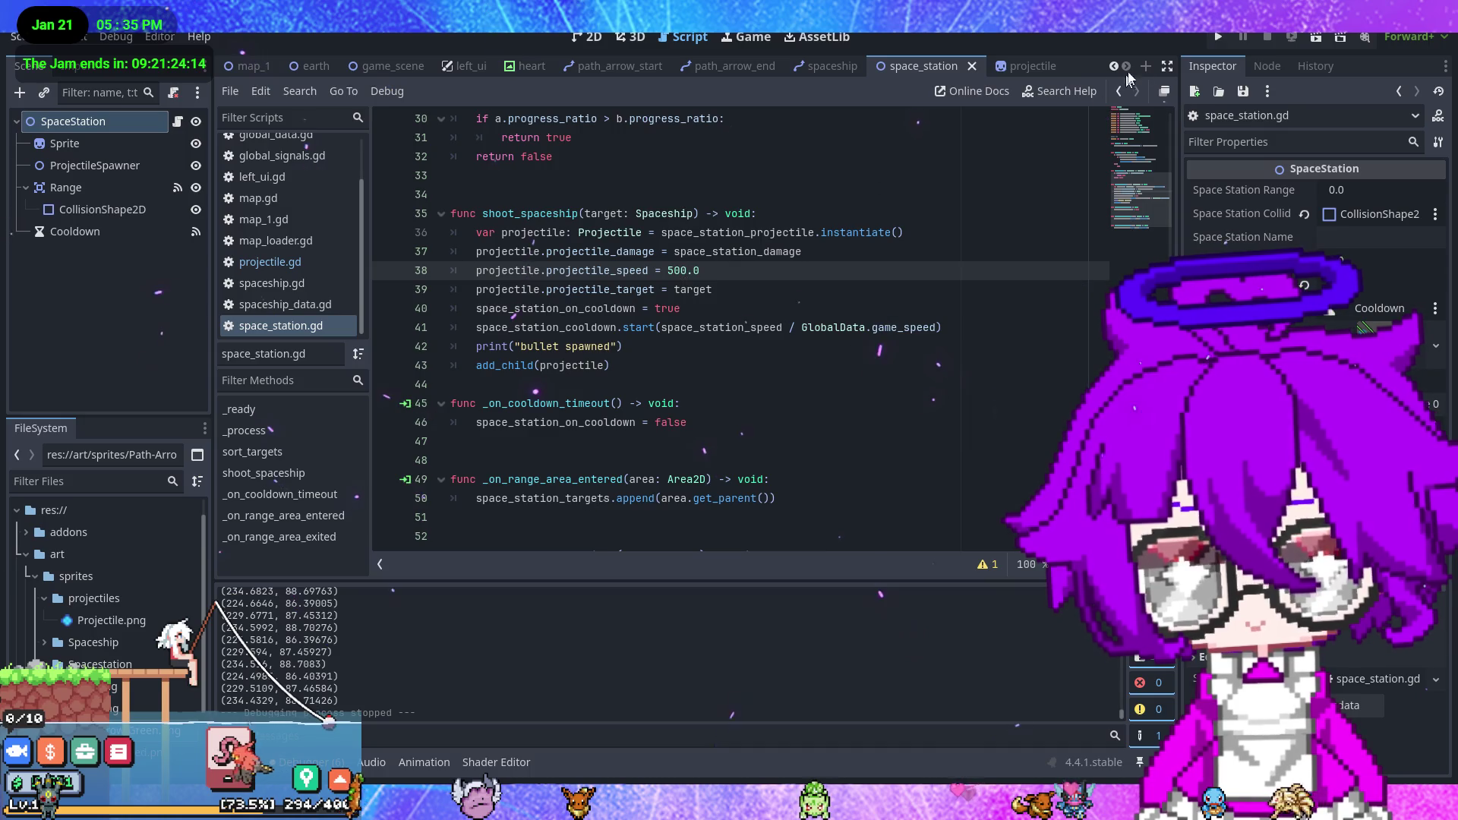
pyautogui.press('F5')
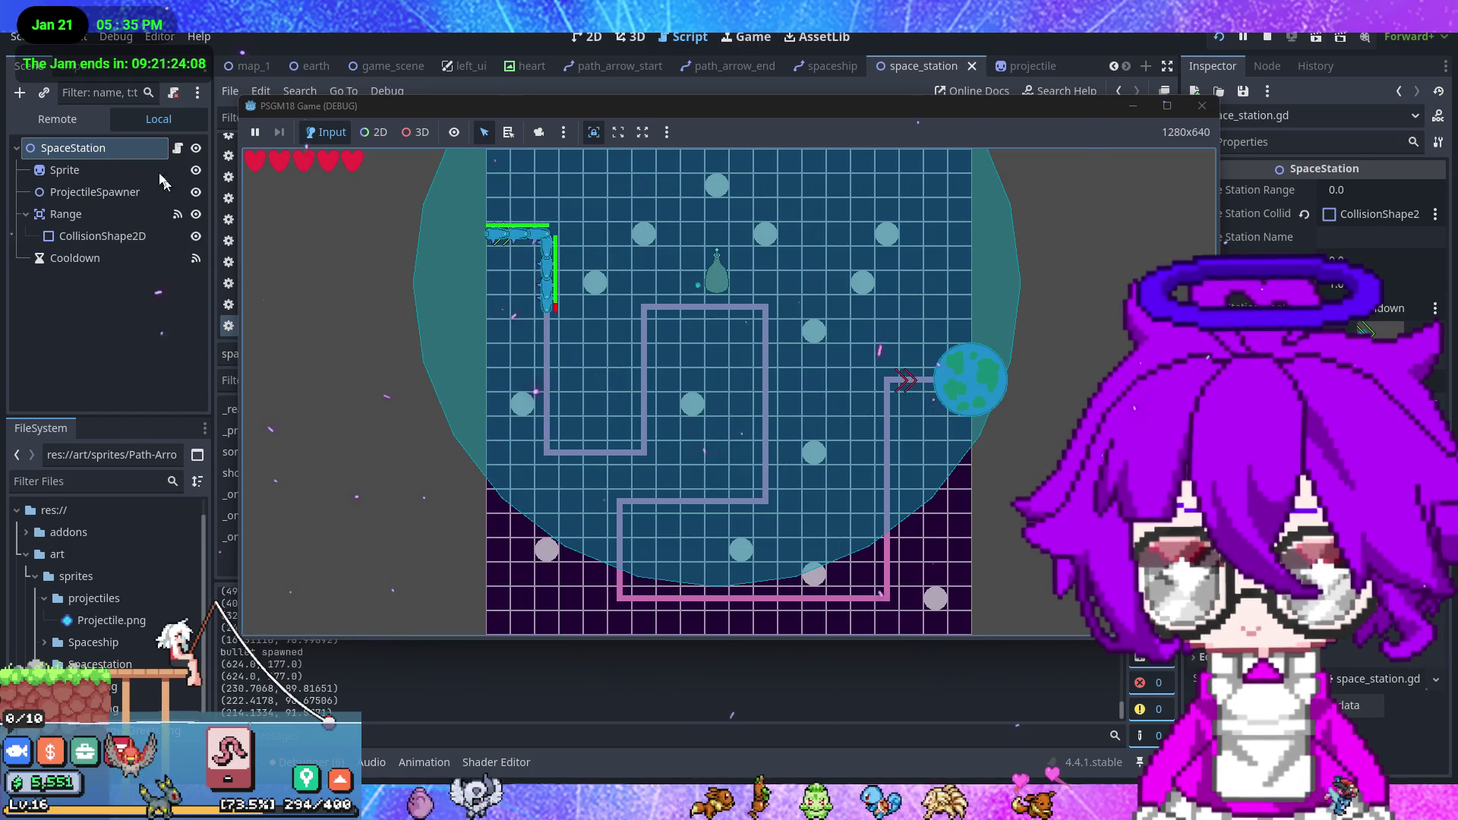
pyautogui.click(952, 430)
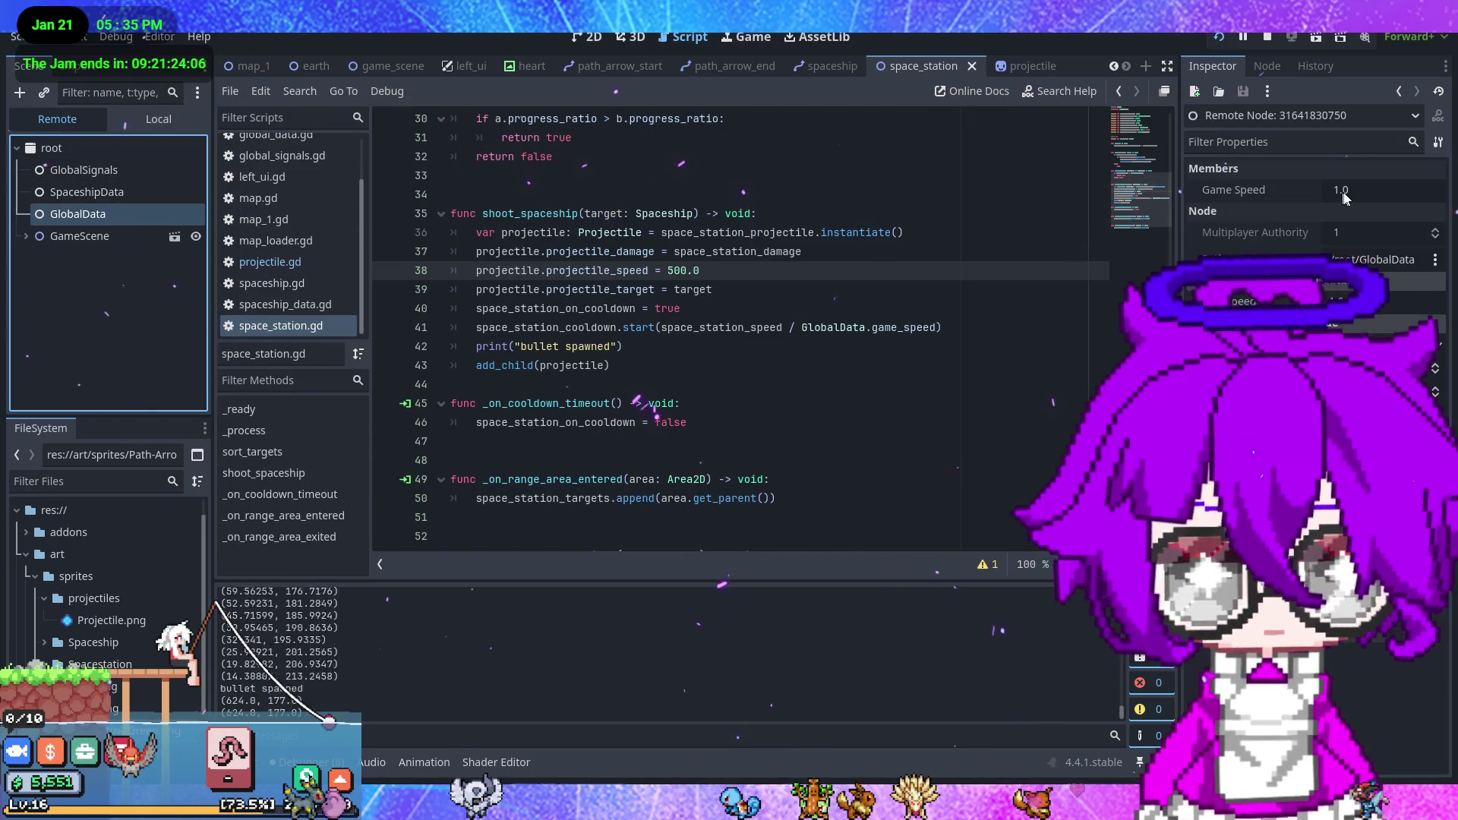
# Step: Set GlobalData's Game Speed to 2.0 in the Remote Inspector, watch the game, then stop it
pyautogui.click(1341, 190)
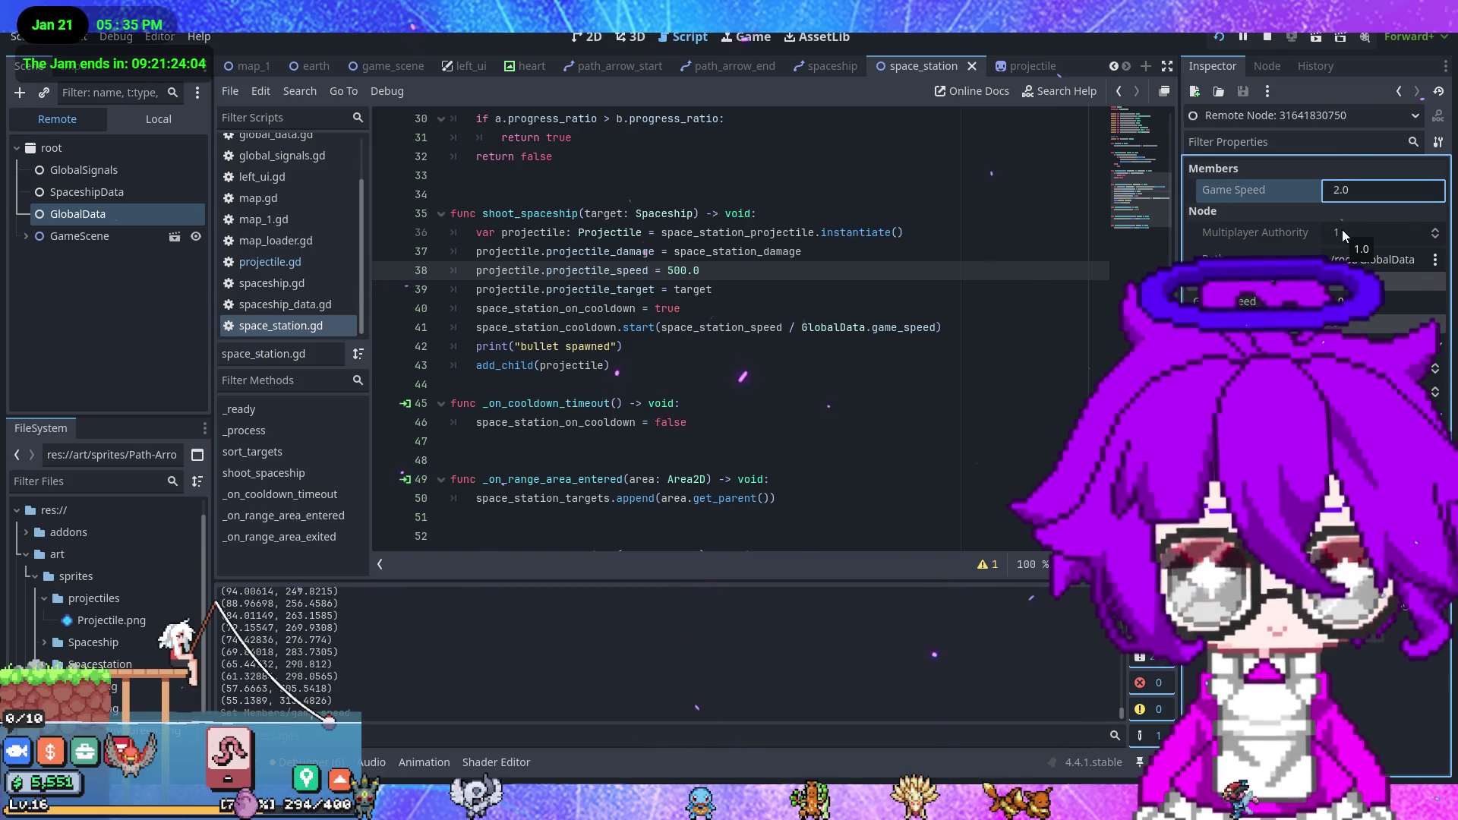
pyautogui.write('2')
pyautogui.press('Return')
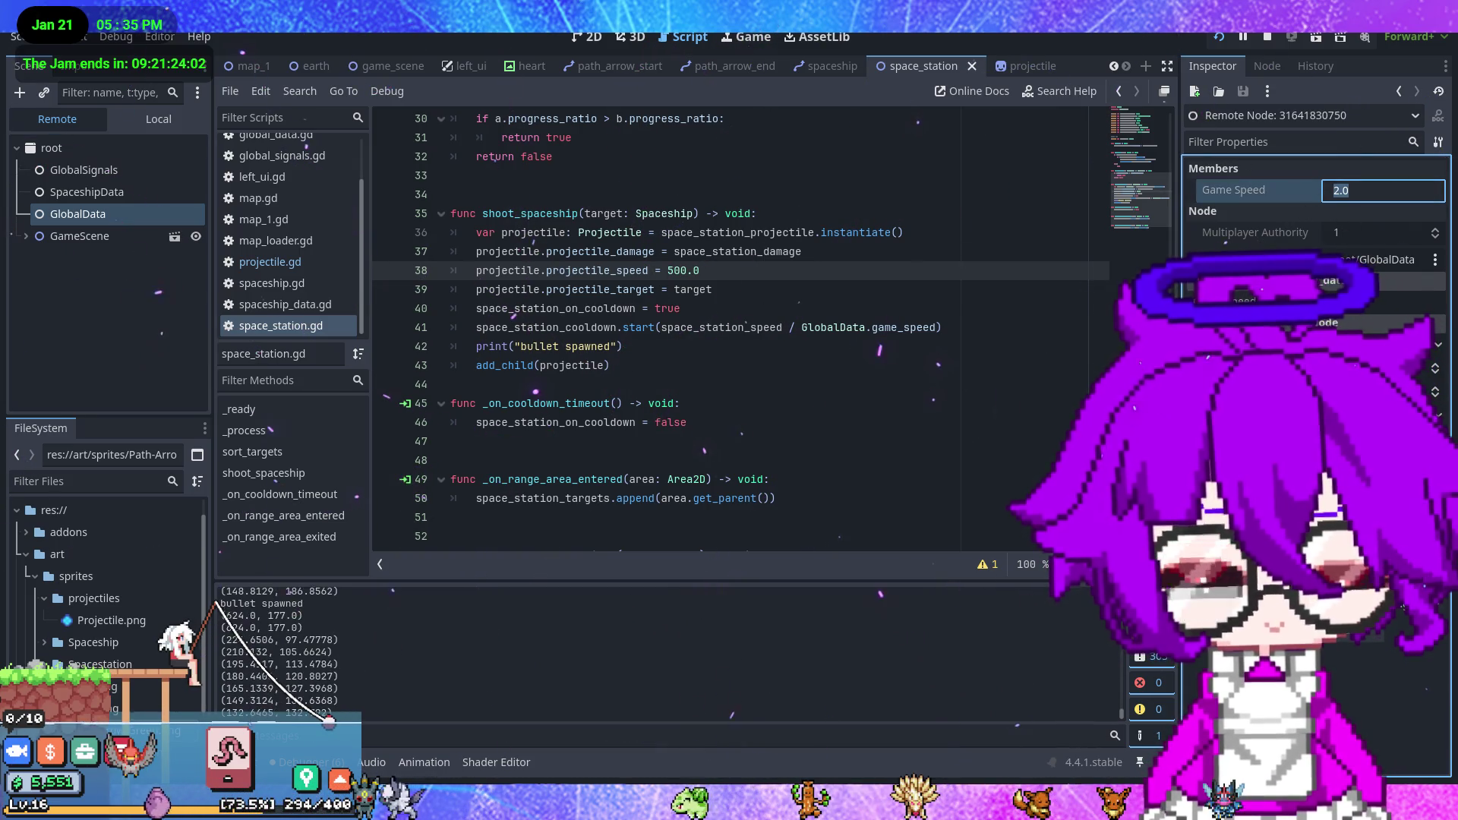
pyautogui.click(1086, 676)
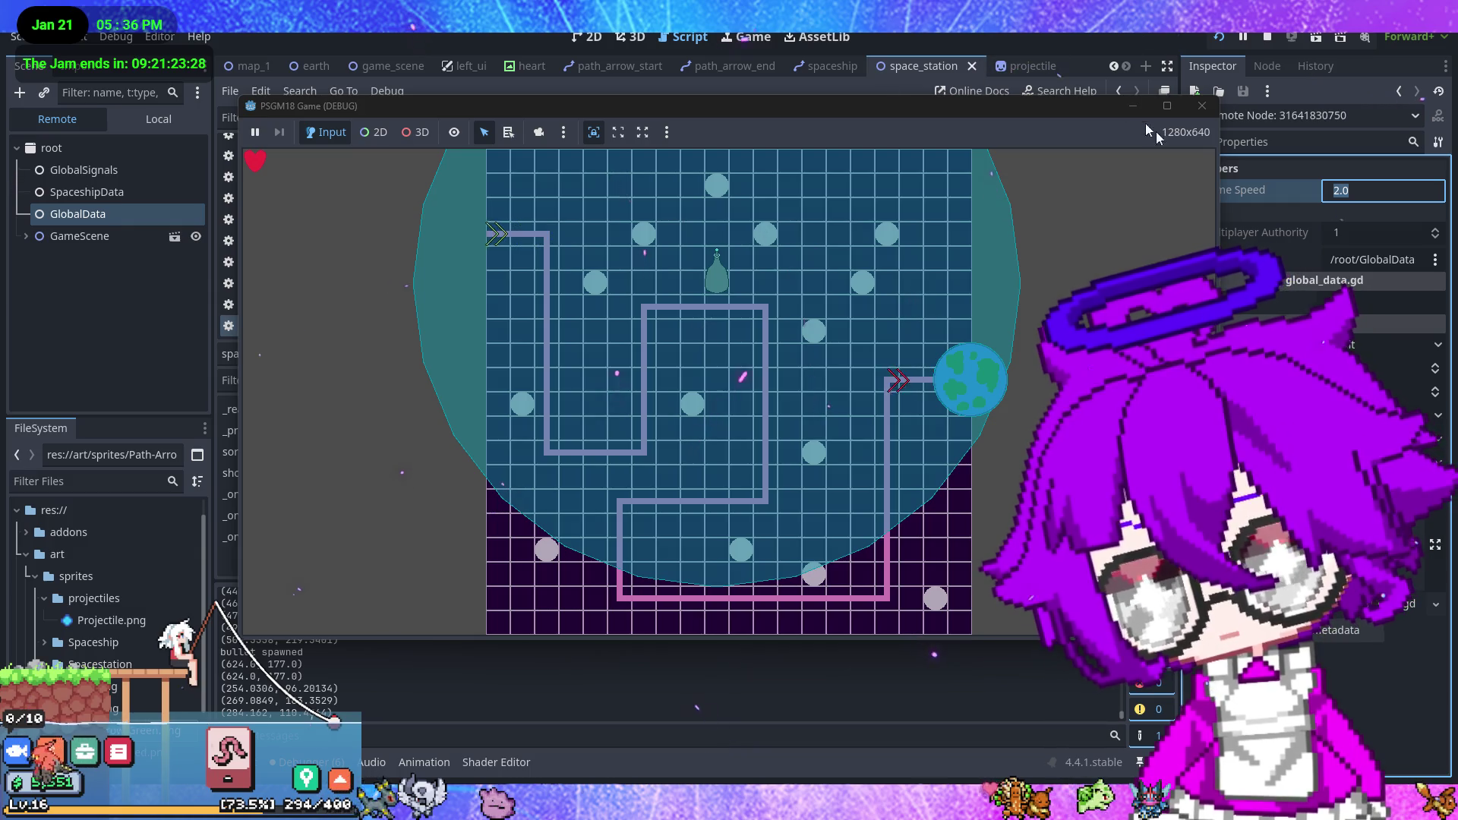
pyautogui.click(1206, 109)
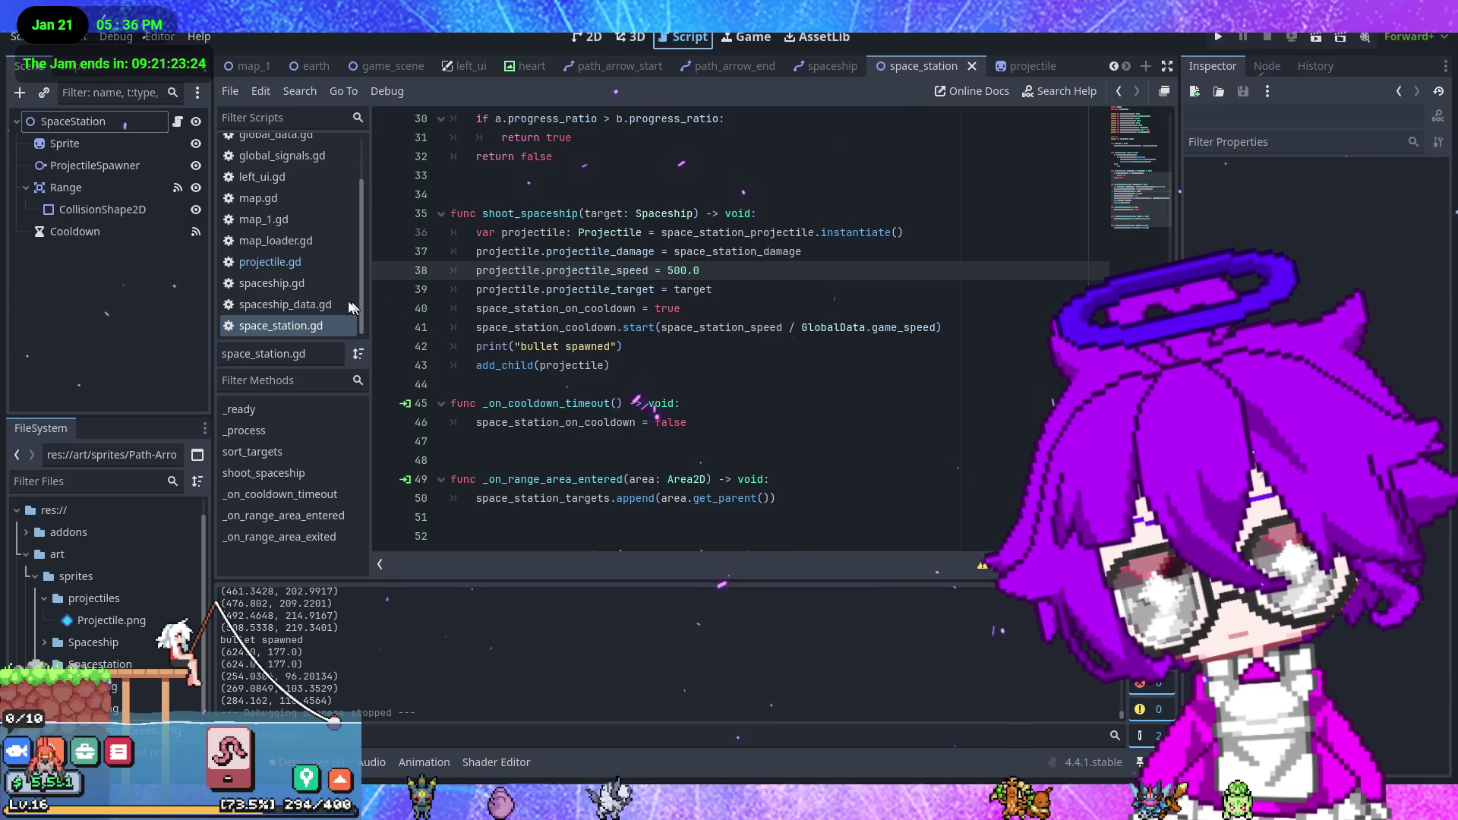
# Step: Open projectile.gd and inspect the global_position uses and the remove_child call in _ready
pyautogui.click(270, 261)
pyautogui.scroll(2, 747, 314)
pyautogui.moveTo(699, 279); pyautogui.dragTo(574, 271)
pyautogui.click(692, 273)
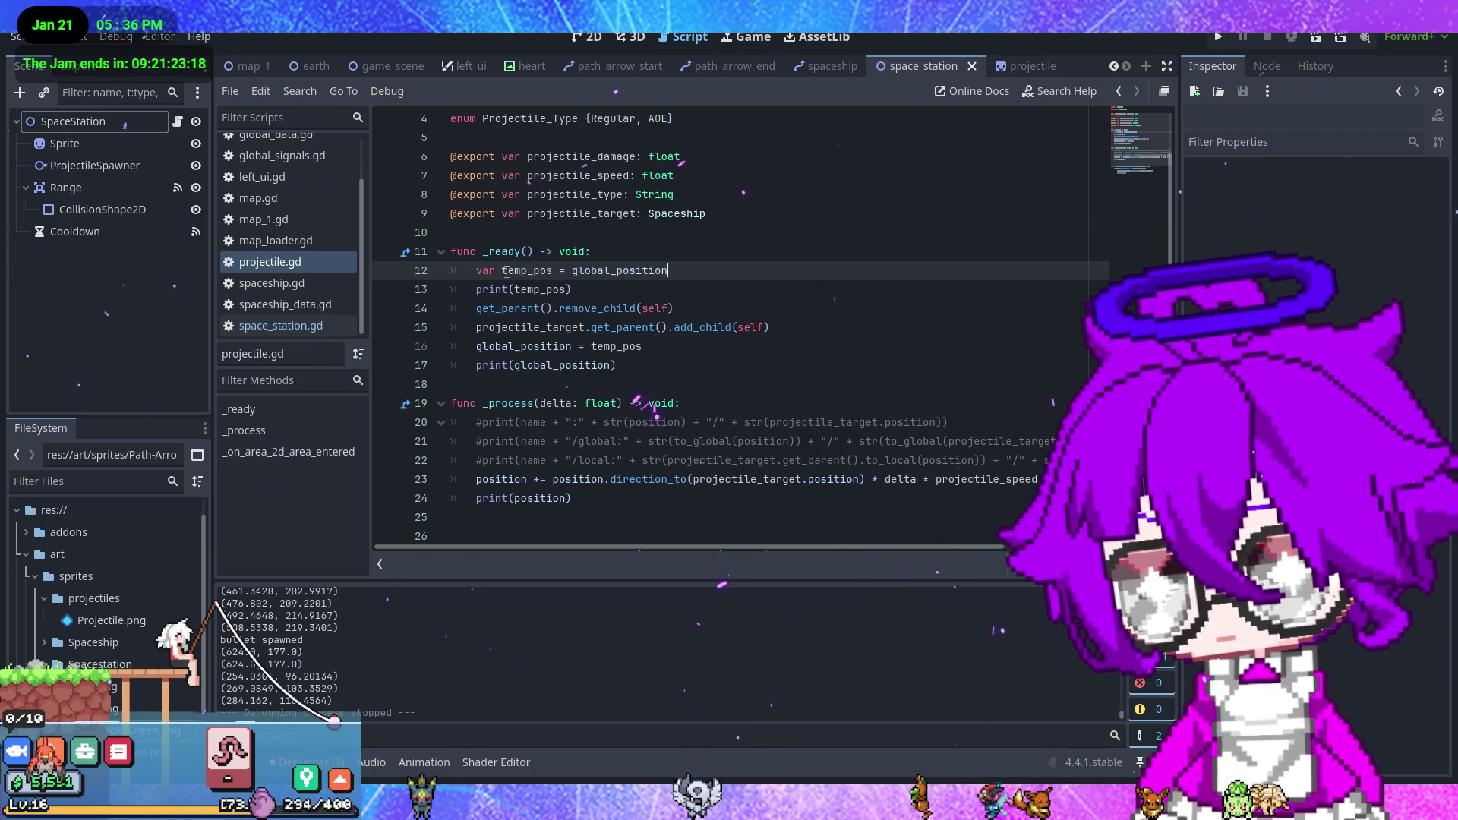
pyautogui.moveTo(535, 270); pyautogui.dragTo(553, 271)
pyautogui.moveTo(674, 308); pyautogui.dragTo(477, 310)
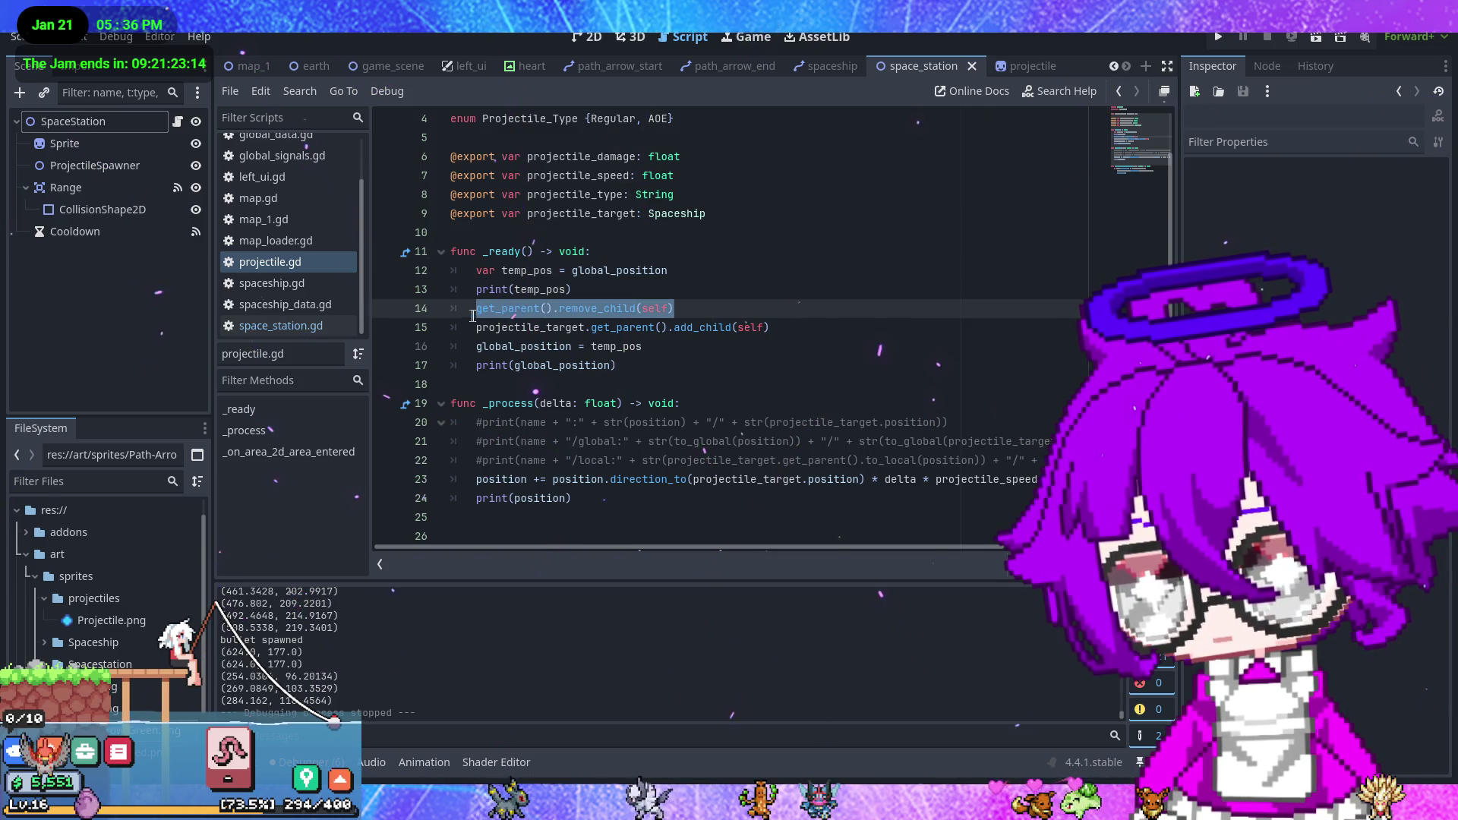
# Step: Inspect the Spaceship type, get_parent().add_child(self), temp_pos, and the print(position) line in _process
pyautogui.doubleClick(676, 214)
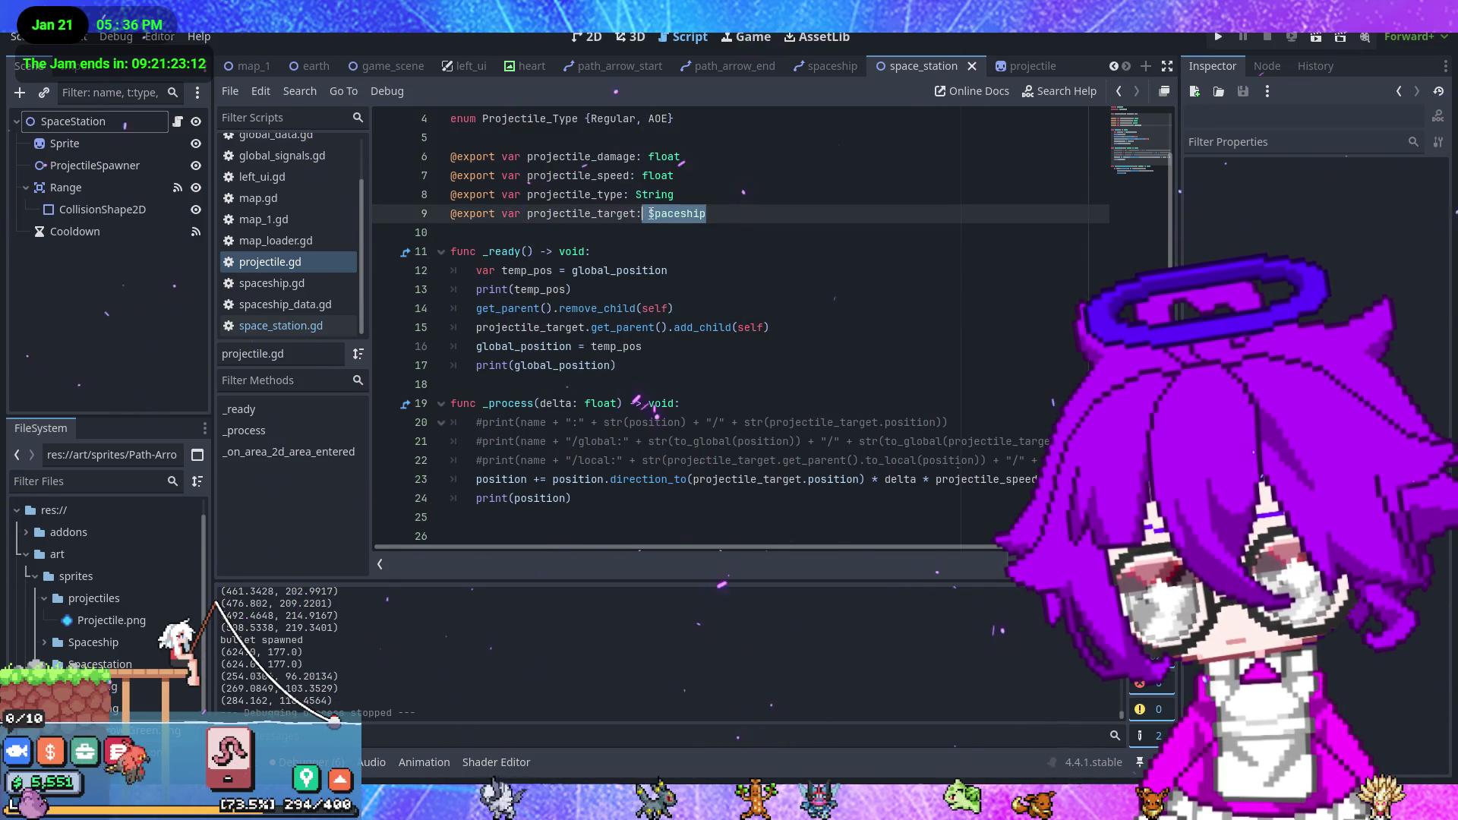
pyautogui.moveTo(667, 328); pyautogui.dragTo(593, 333)
pyautogui.moveTo(792, 329); pyautogui.dragTo(675, 328)
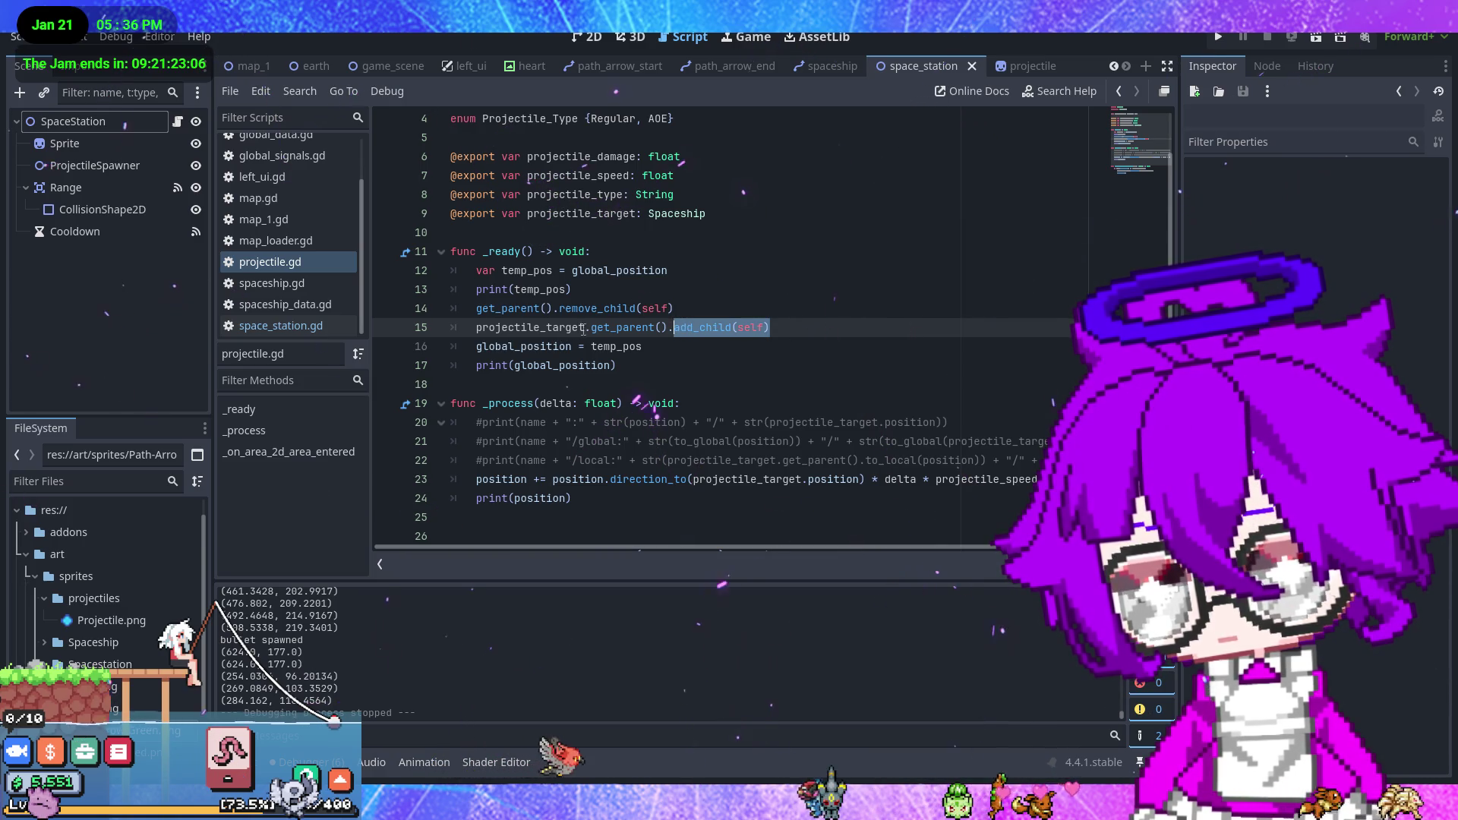
pyautogui.moveTo(584, 330); pyautogui.dragTo(477, 330)
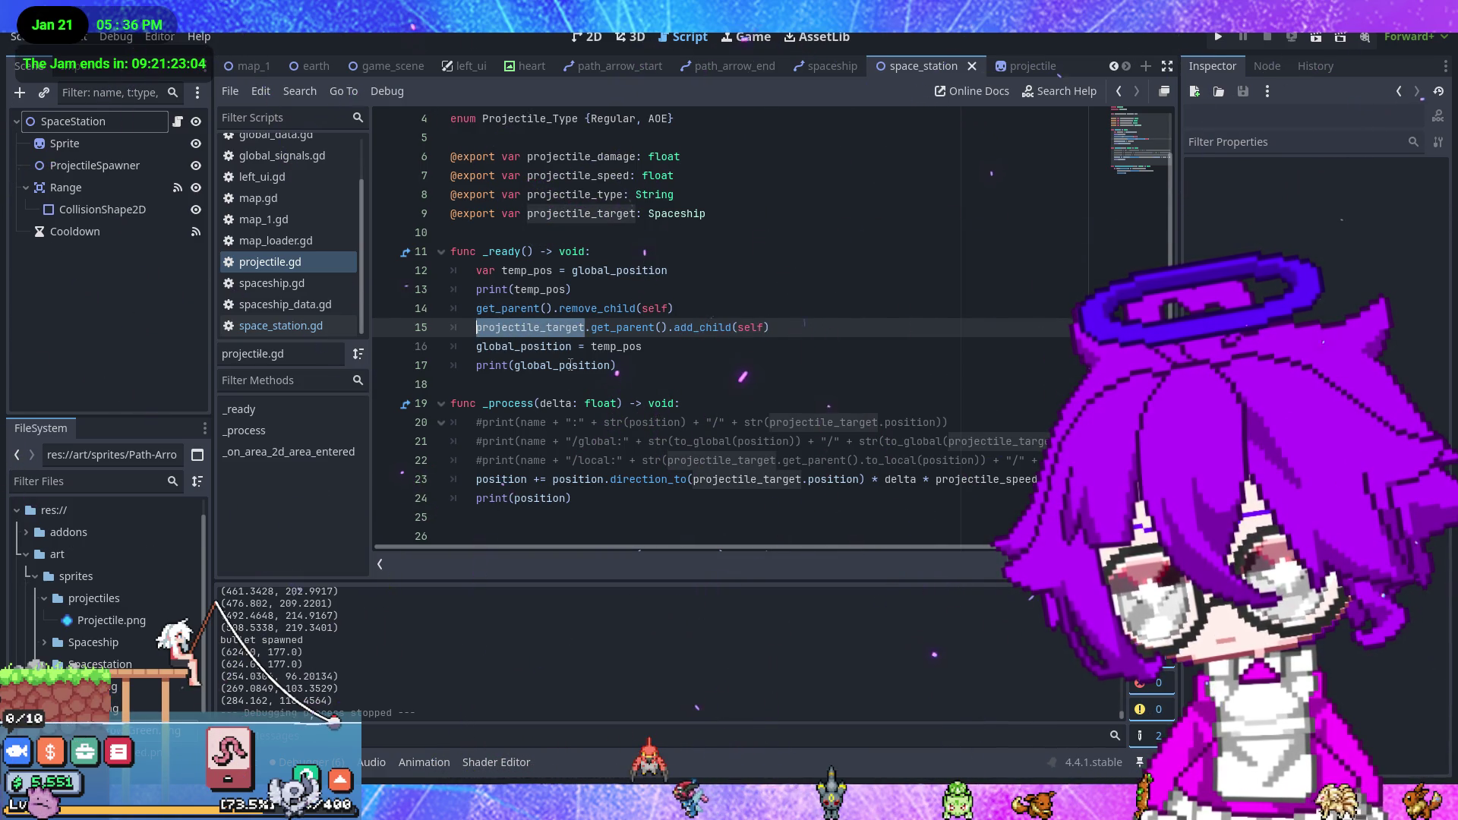
pyautogui.moveTo(573, 347); pyautogui.dragTo(479, 348)
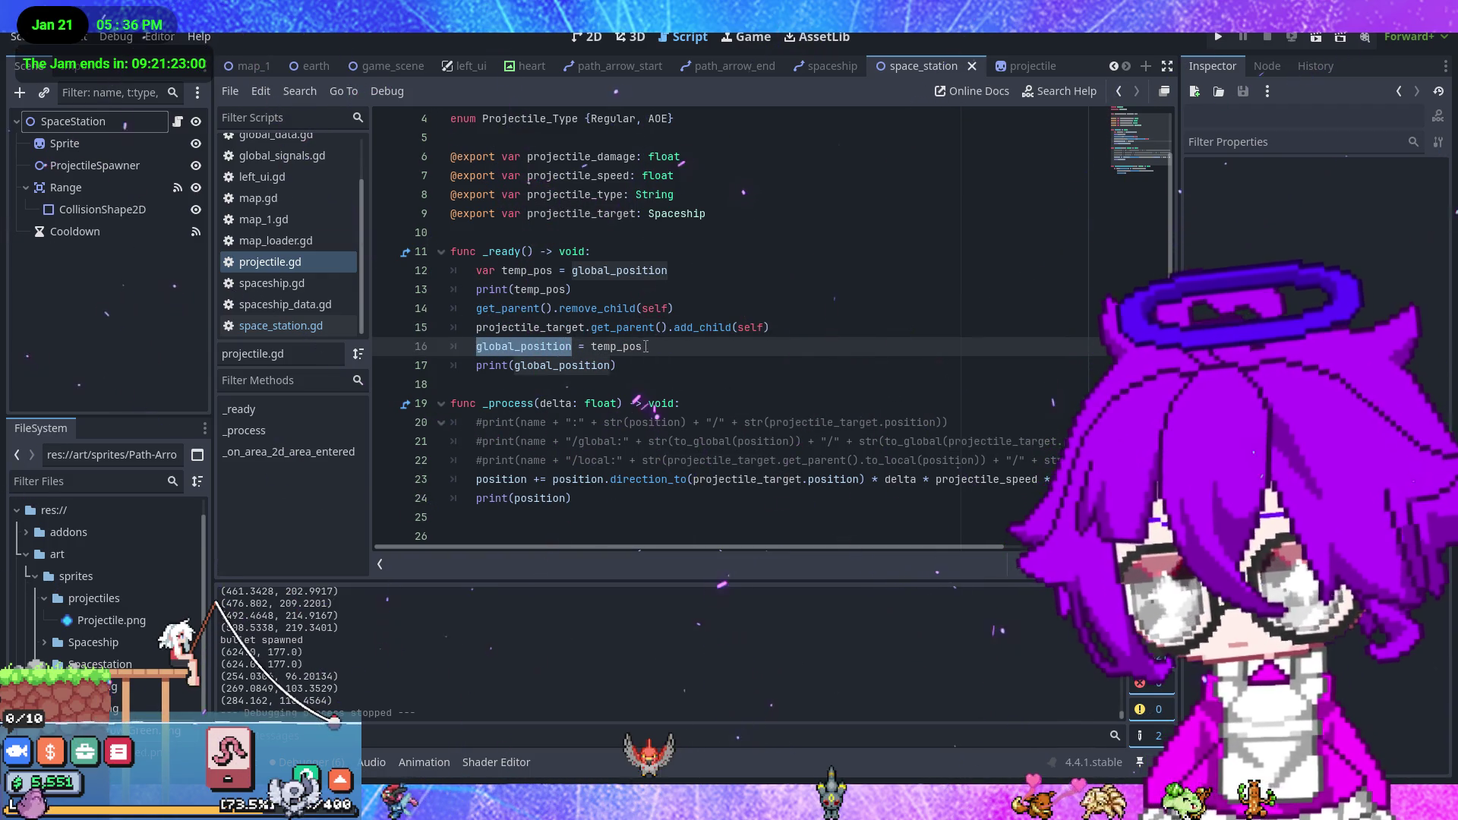
pyautogui.moveTo(645, 347); pyautogui.dragTo(591, 350)
pyautogui.moveTo(553, 271); pyautogui.dragTo(503, 273)
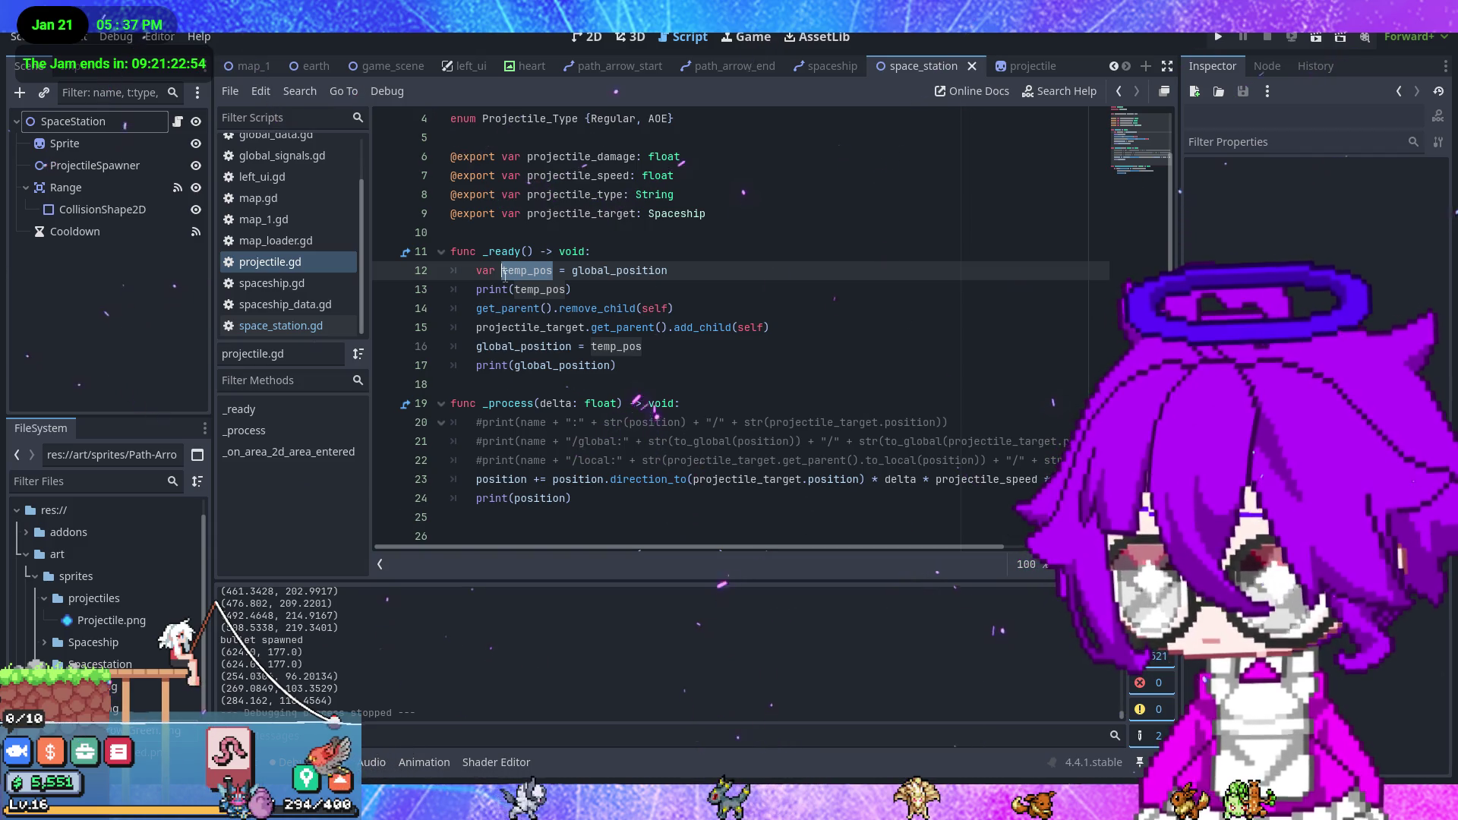
pyautogui.doubleClick(576, 479)
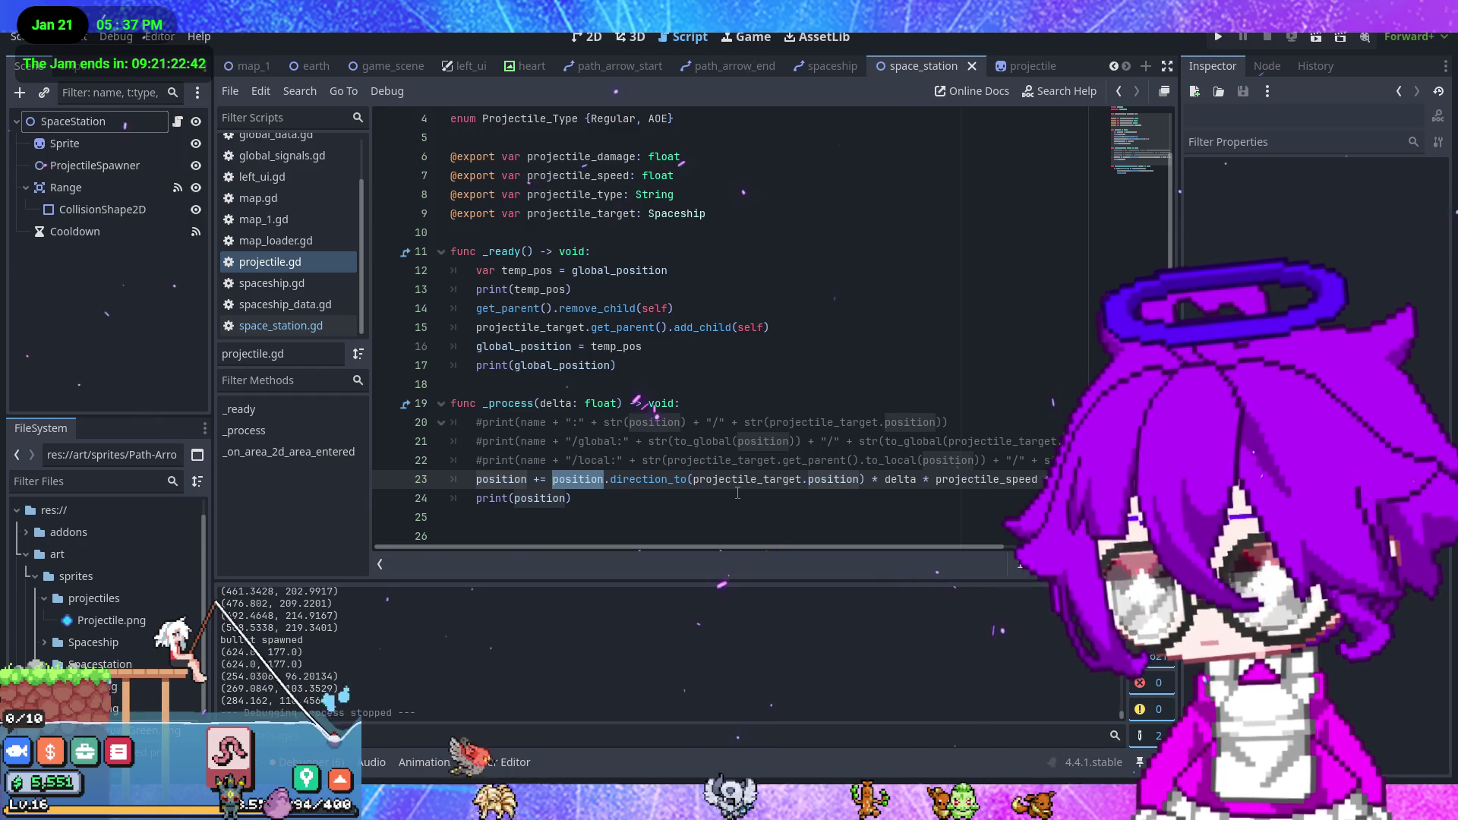
pyautogui.moveTo(573, 498); pyautogui.dragTo(474, 498)
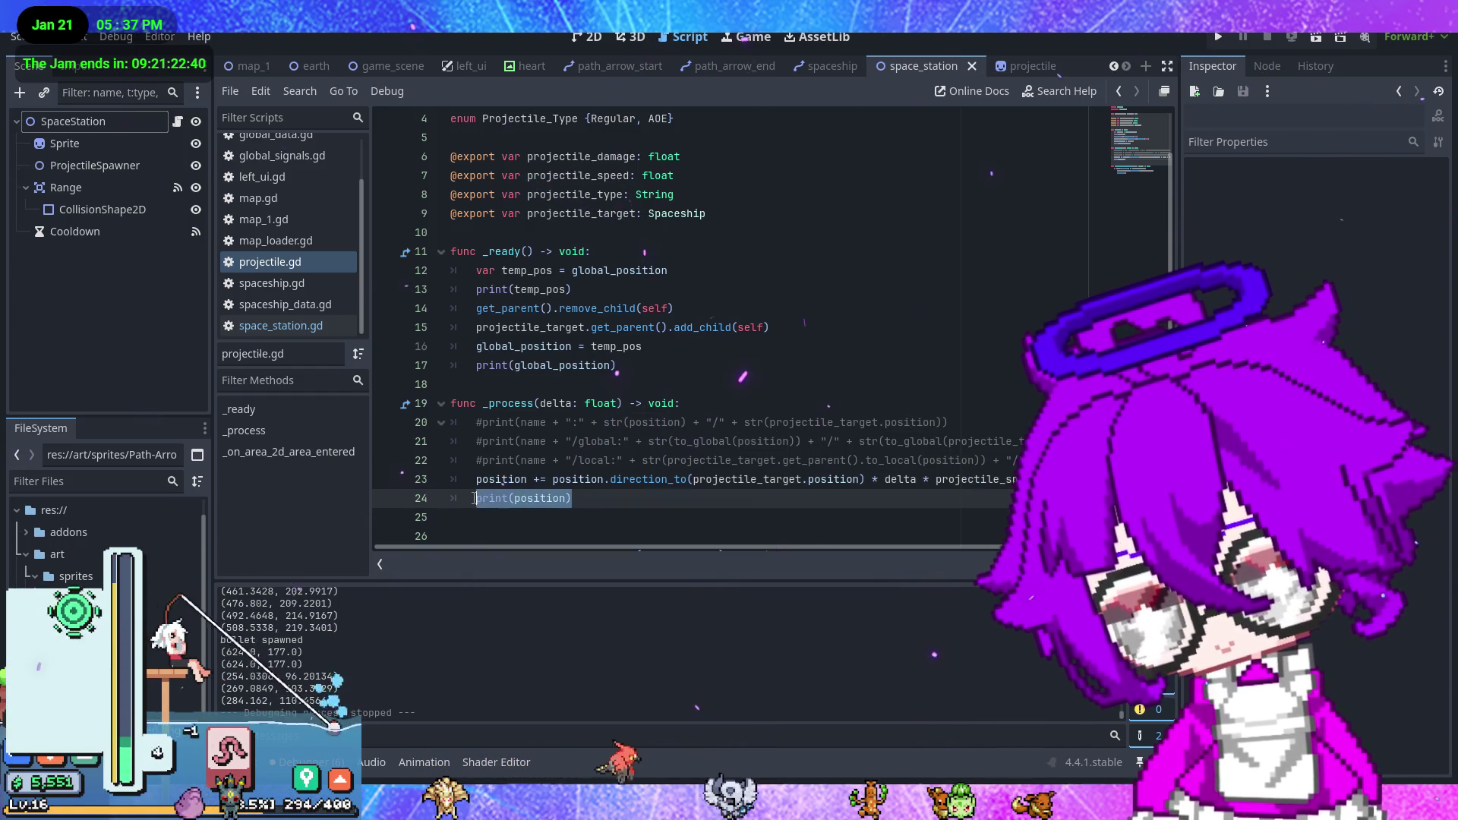
# Step: Delete the print(position) line, save, test-run the game, then switch to Obsidian
pyautogui.press('BackSpace')
pyautogui.press('BackSpace')
pyautogui.press('BackSpace')
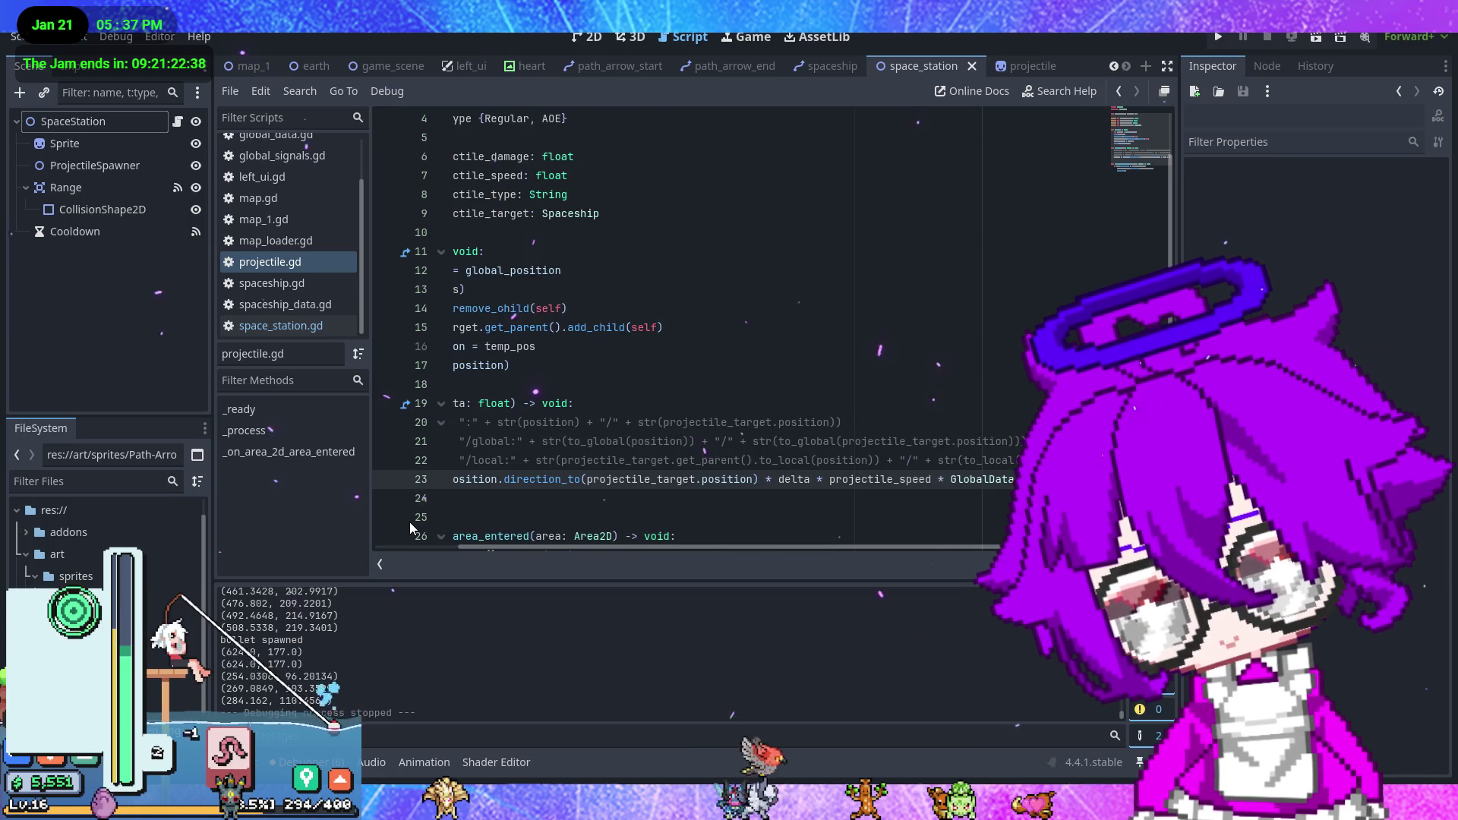
pyautogui.hotkey('ctrl', 's')
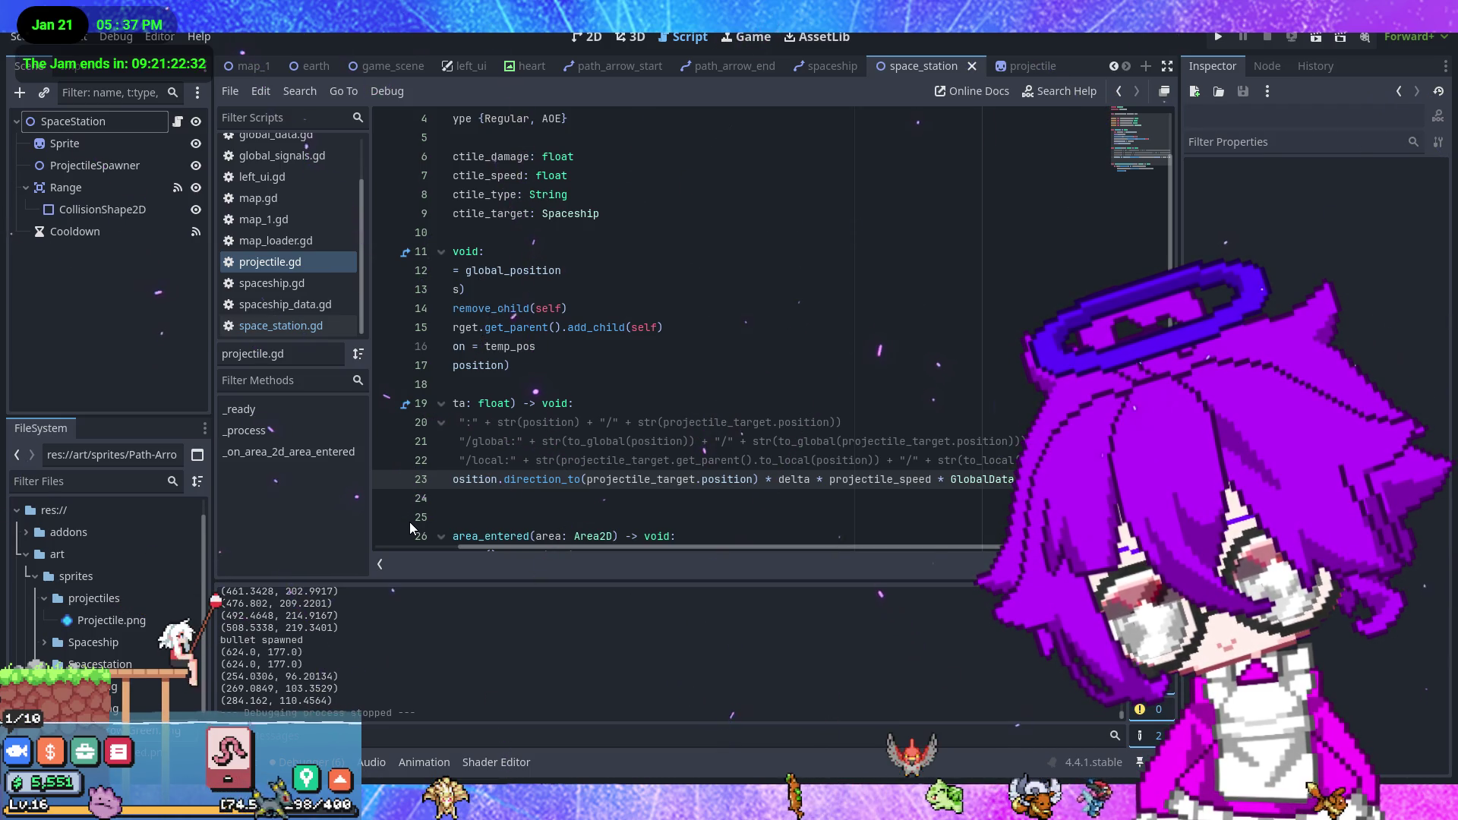
pyautogui.hotkey('ctrl', 's')
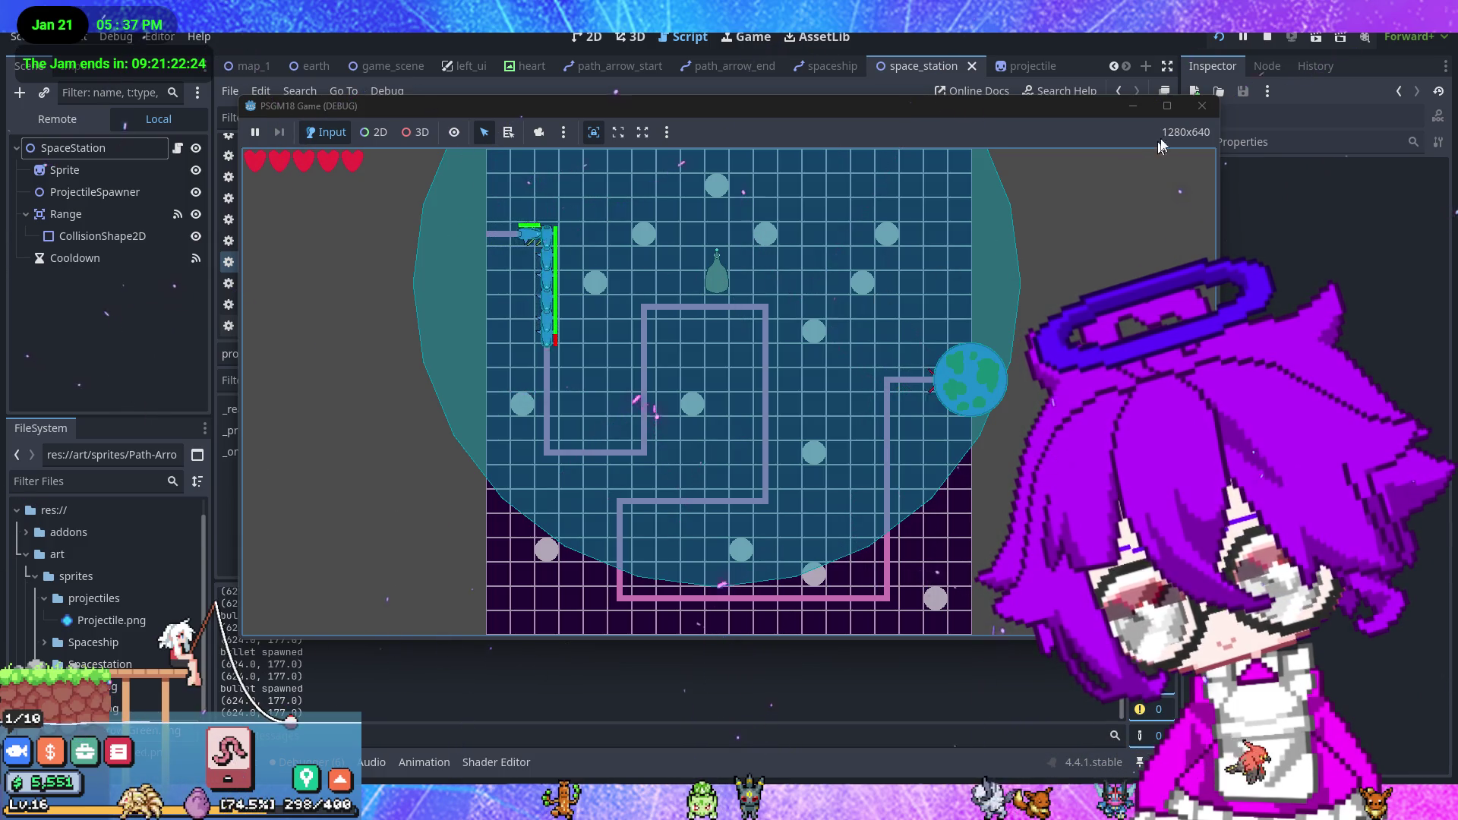
pyautogui.click(1202, 108)
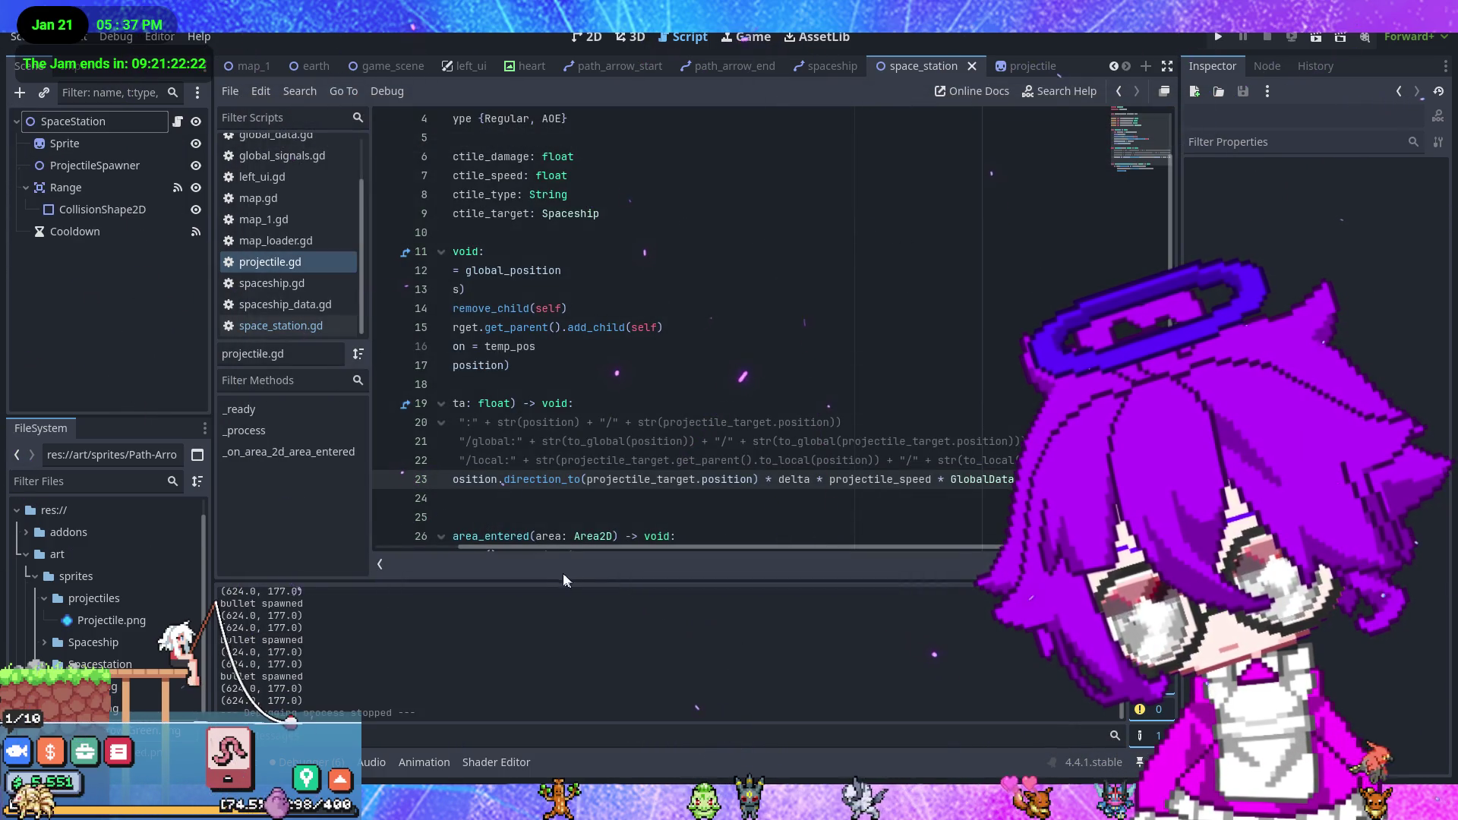
pyautogui.hscroll(-3, 516, 544)
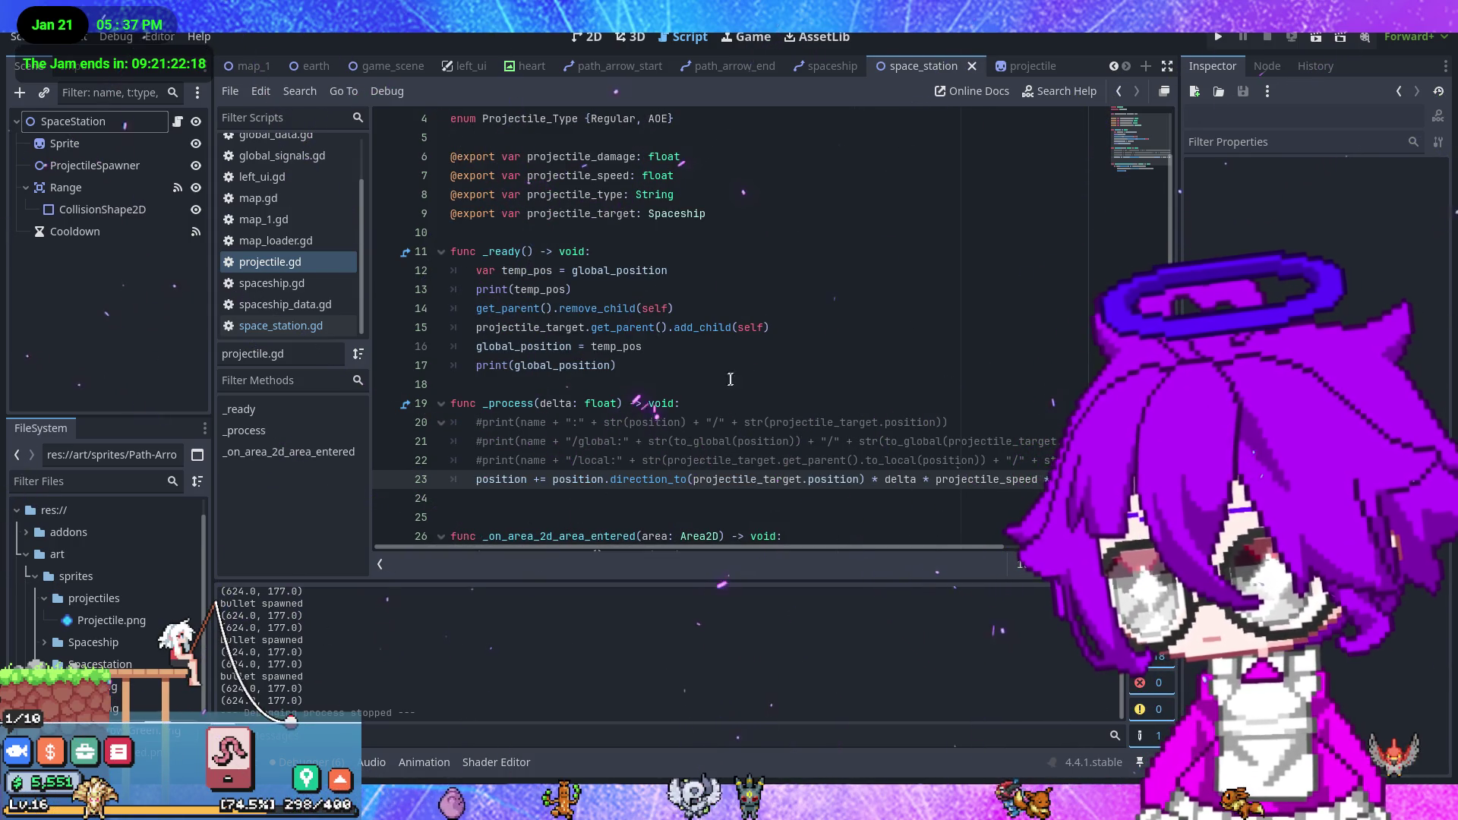
pyautogui.hotkey('alt', 'Tab')
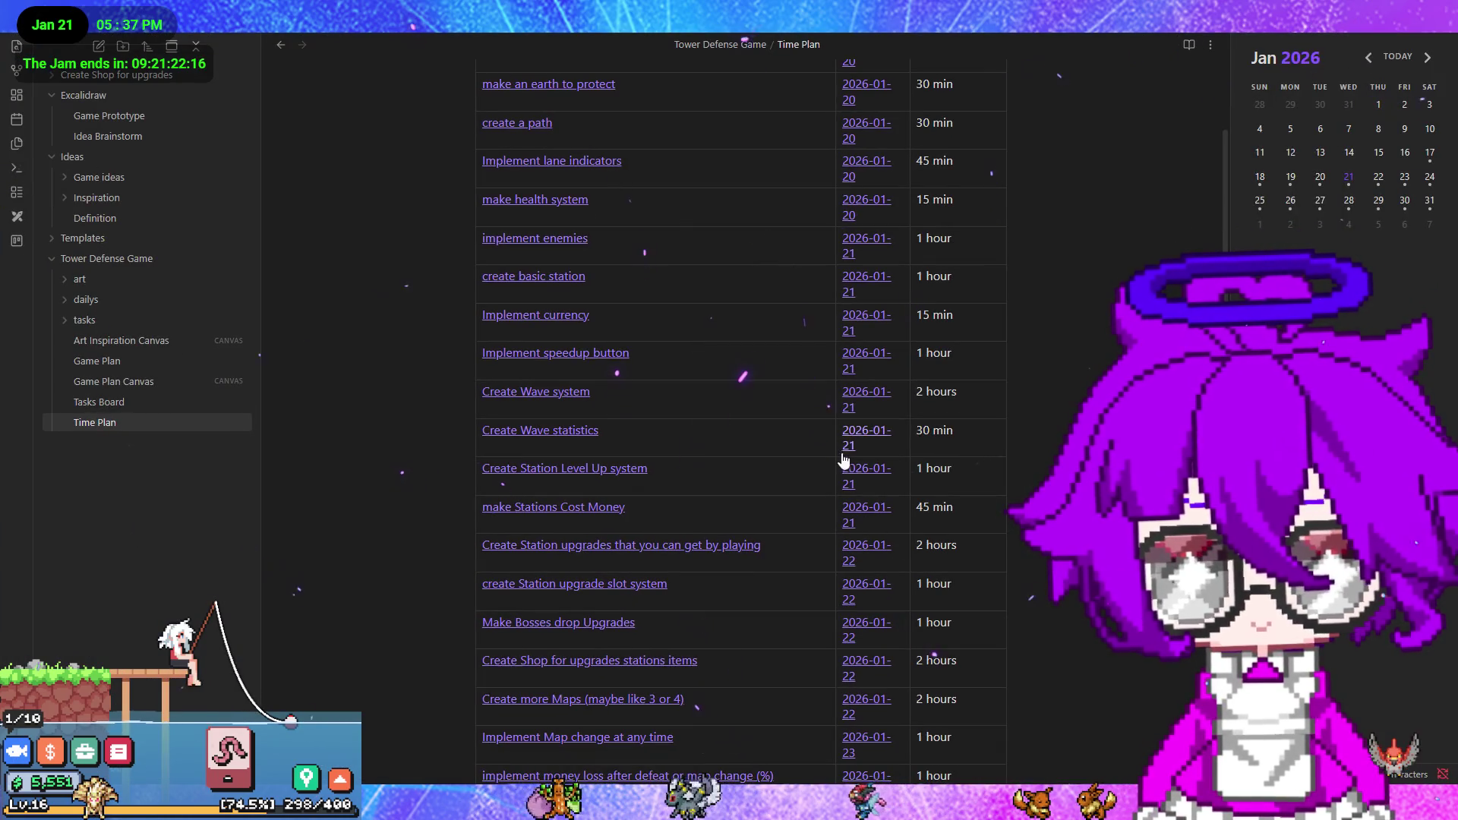
# Step: Browse the Game Plan and Tasks Board, read the 'create basic station' note, then return to Godot
pyautogui.click(167, 370)
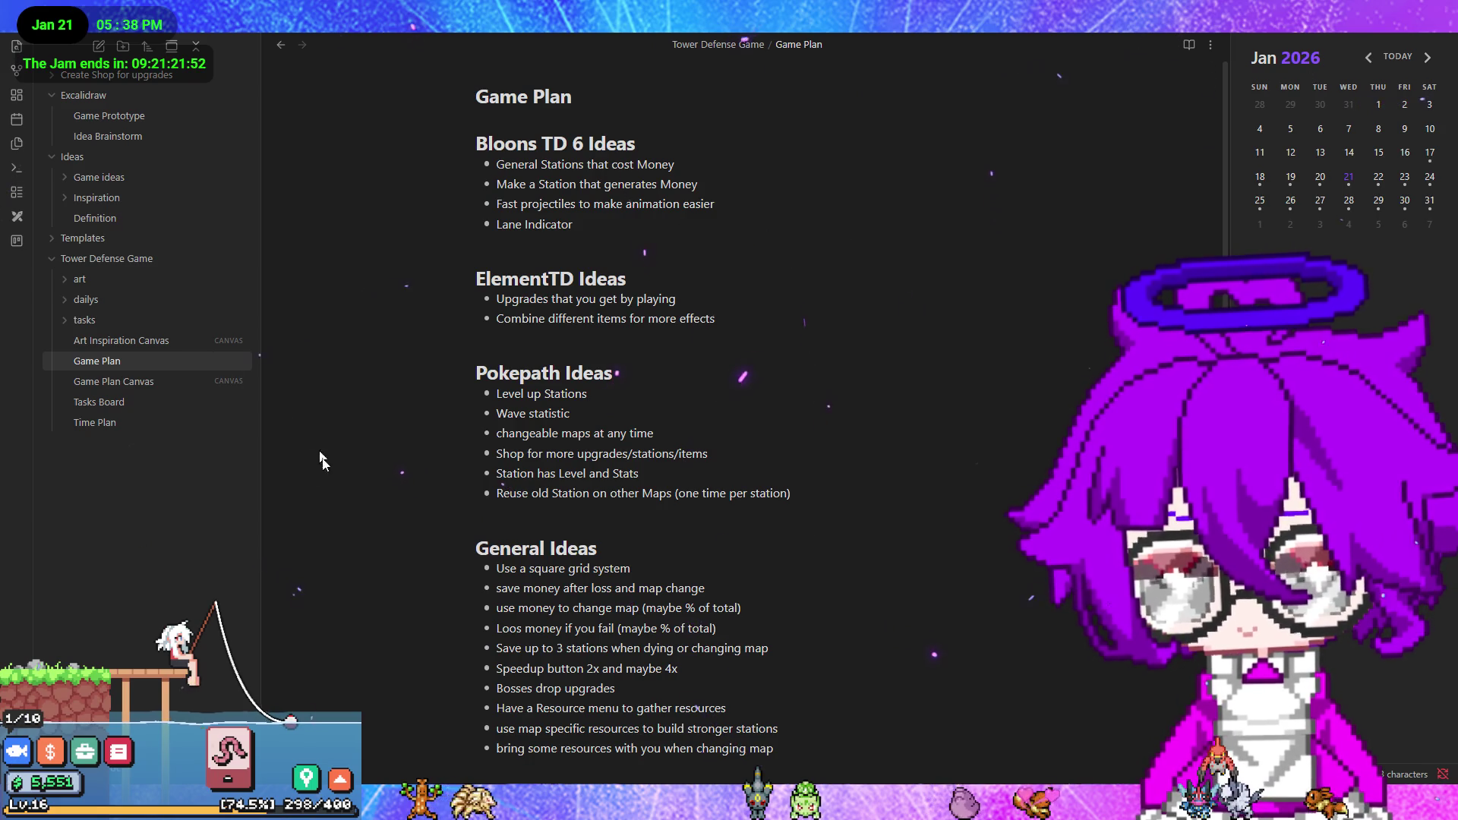
pyautogui.click(122, 403)
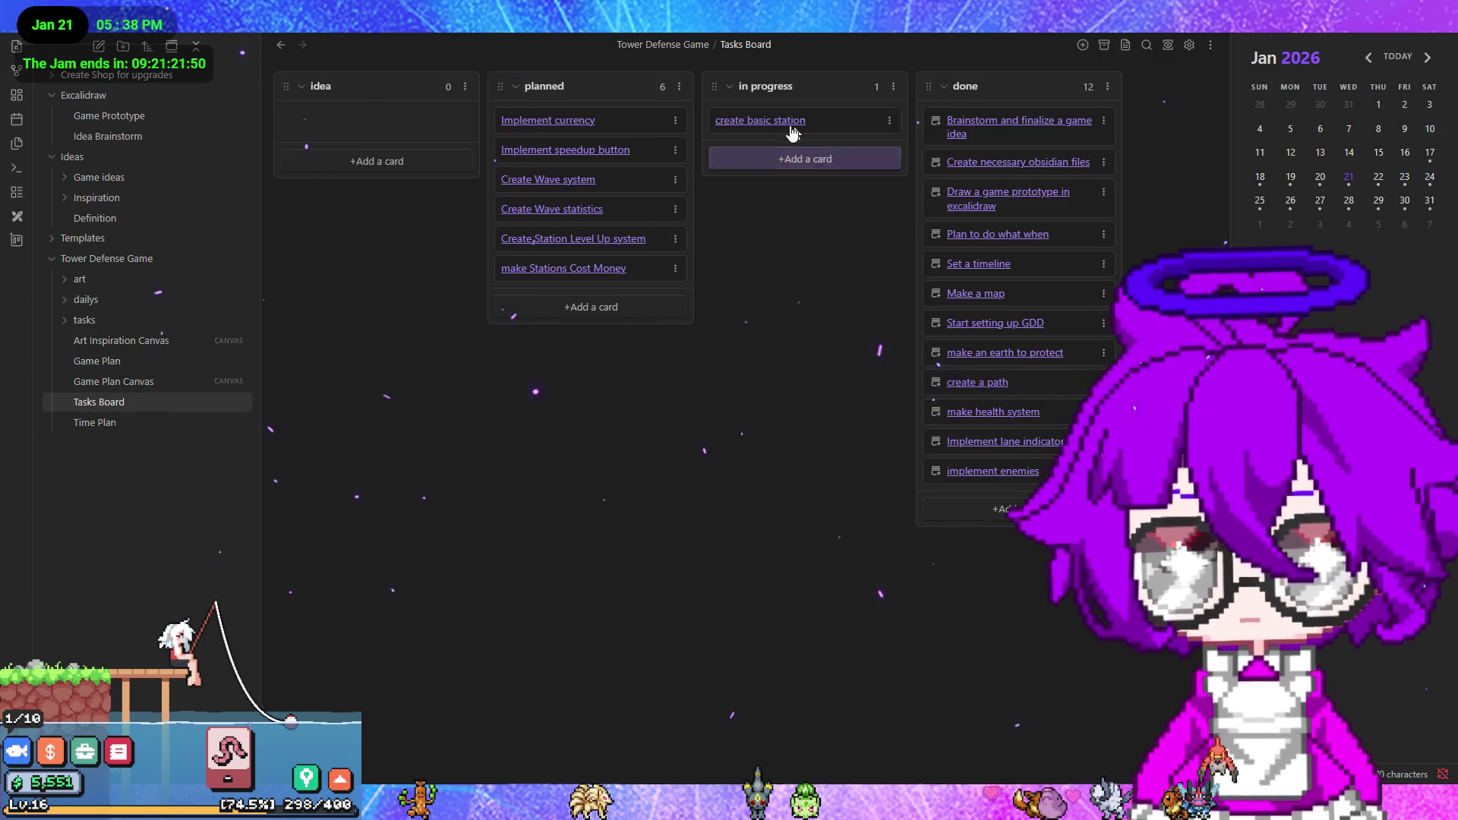
pyautogui.click(795, 125)
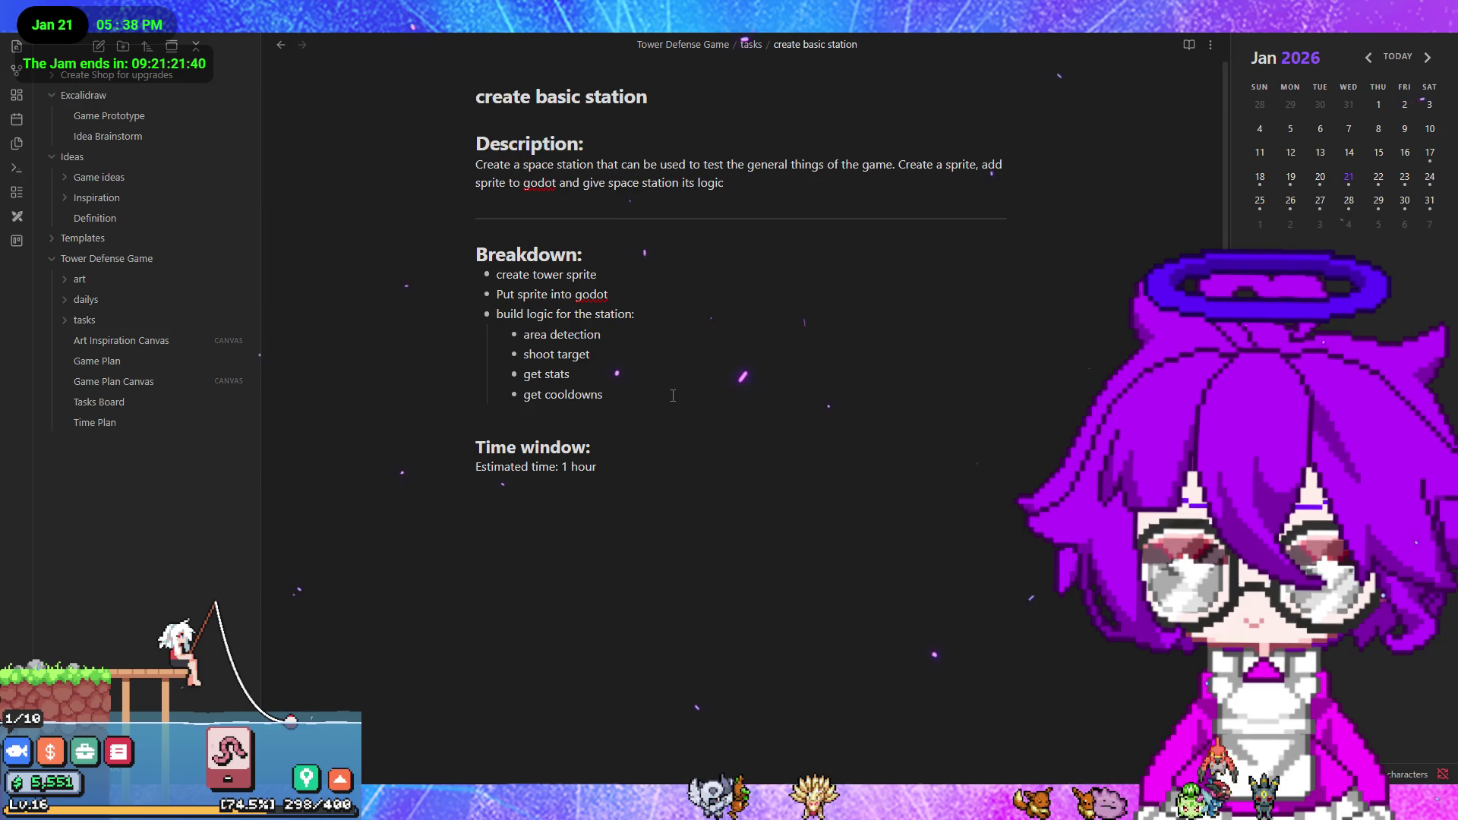
pyautogui.tripleClick(546, 179)
pyautogui.click(817, 191)
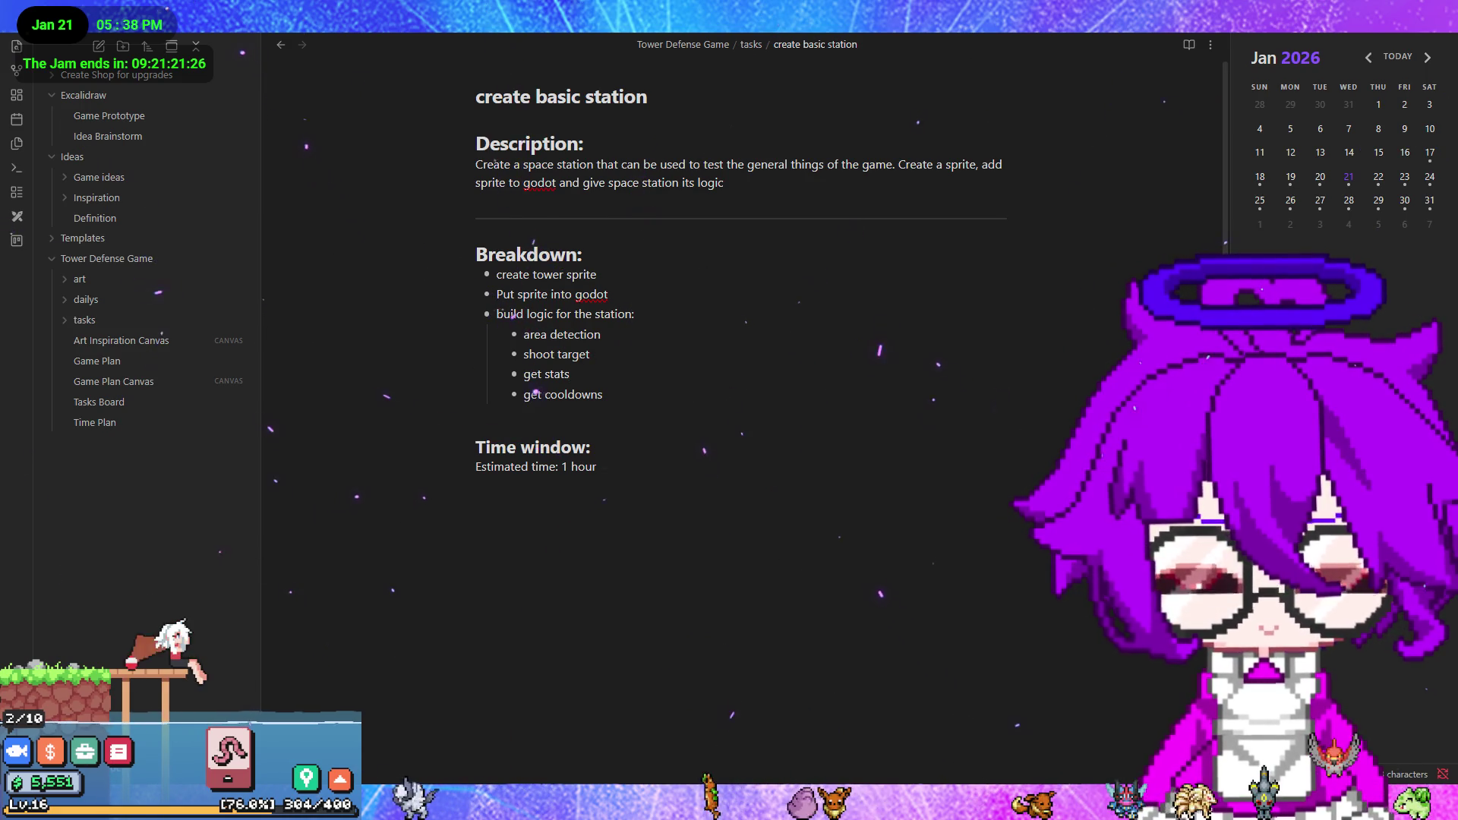
pyautogui.hotkey('alt', 'Tab')
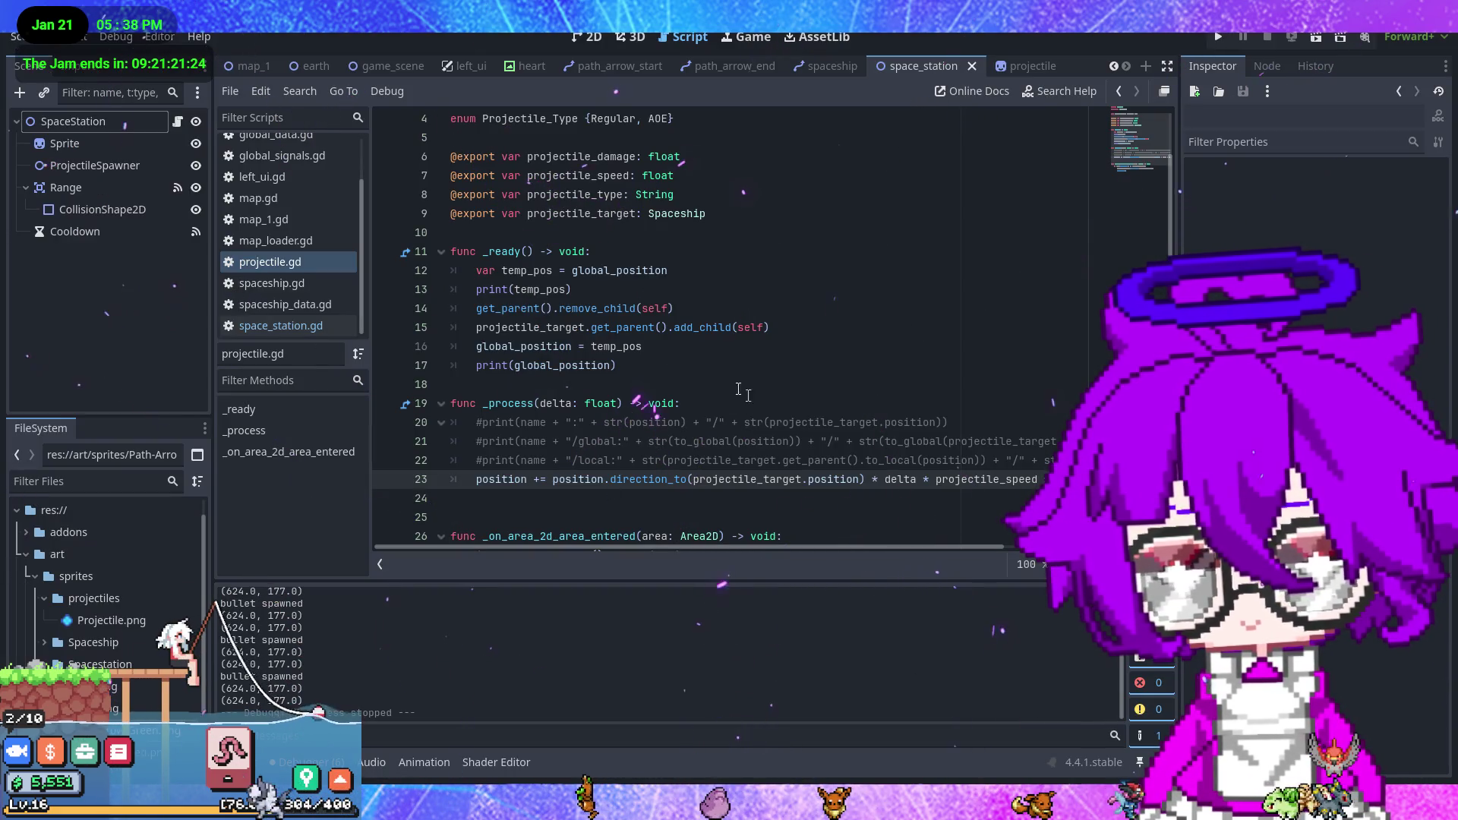
# Step: Add an exported space_station_level: int variable below the class name line in space_station.gd and save
pyautogui.click(312, 325)
pyautogui.scroll(6, 616, 323)
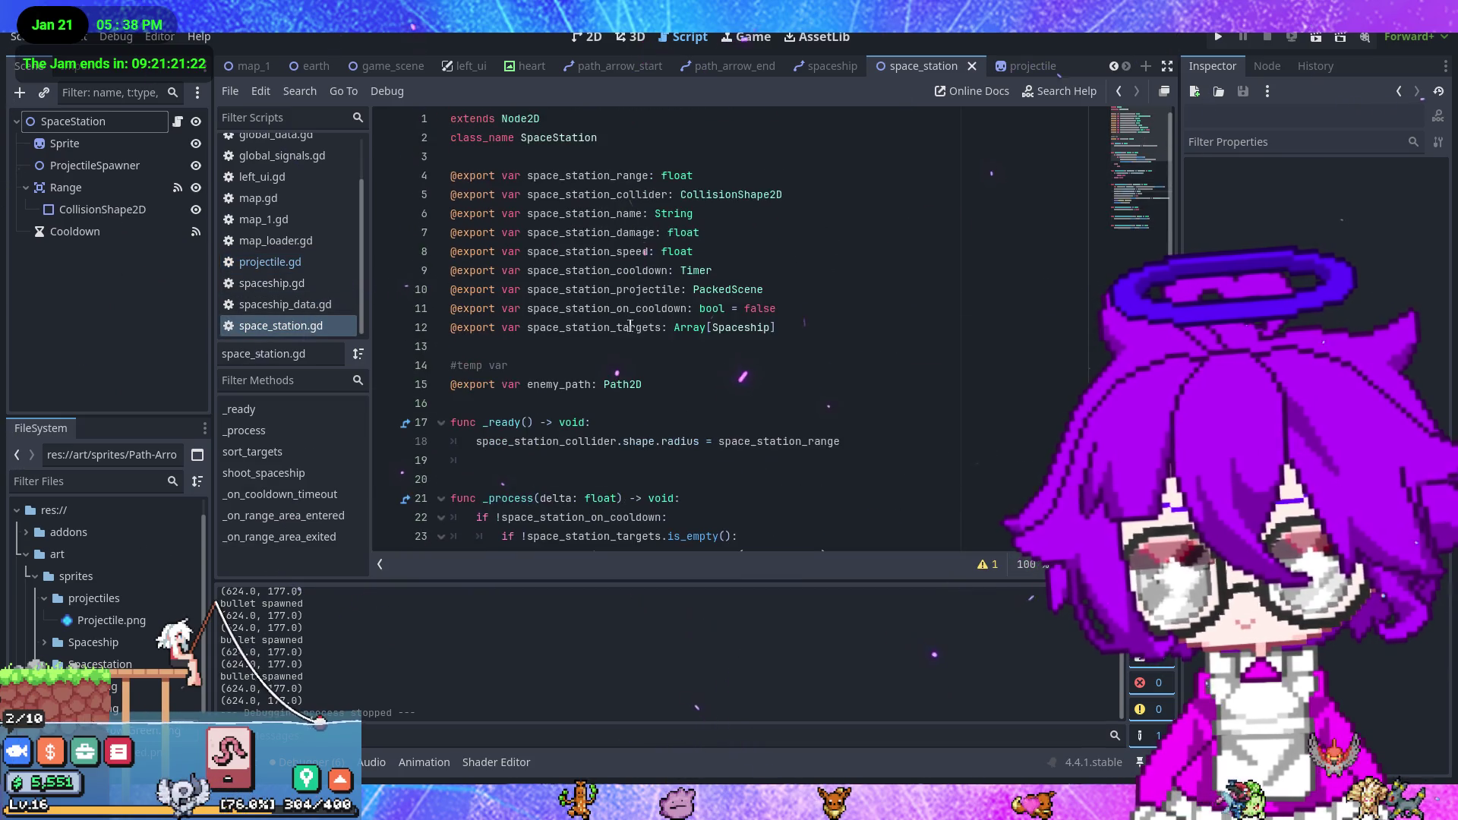
pyautogui.click(562, 156)
pyautogui.press('Return')
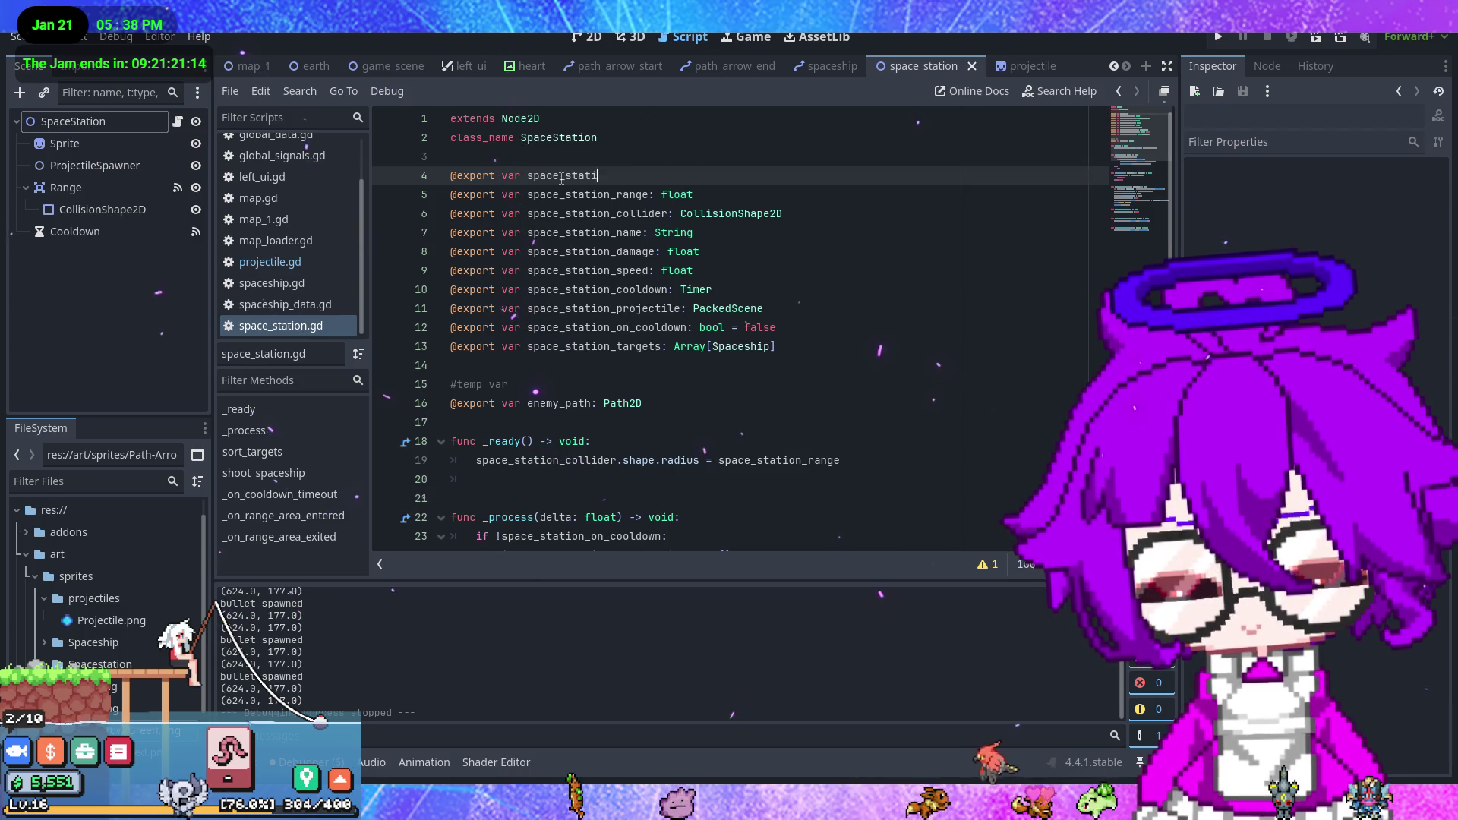
pyautogui.write('_level')
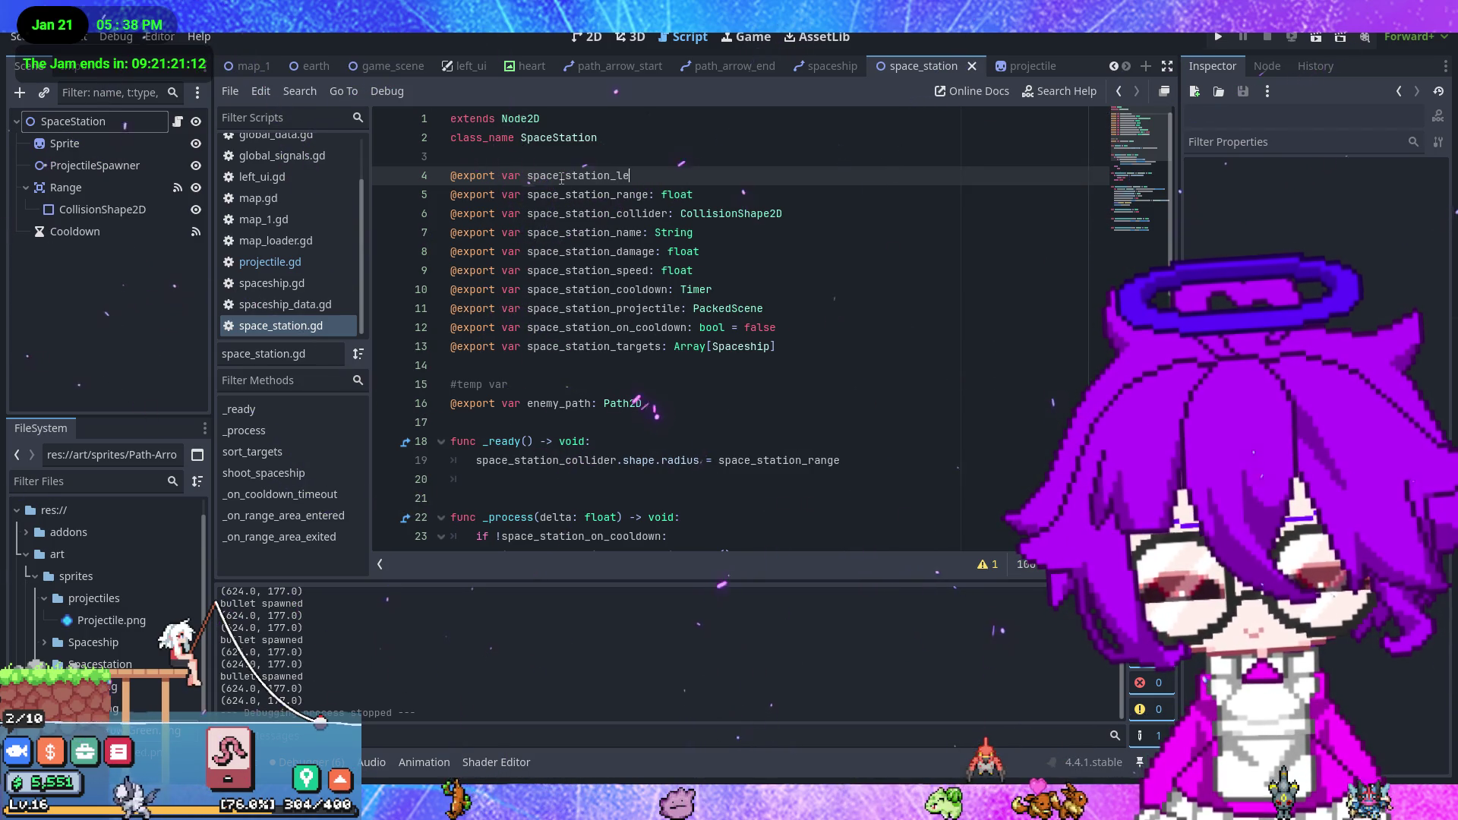
pyautogui.write(': int')
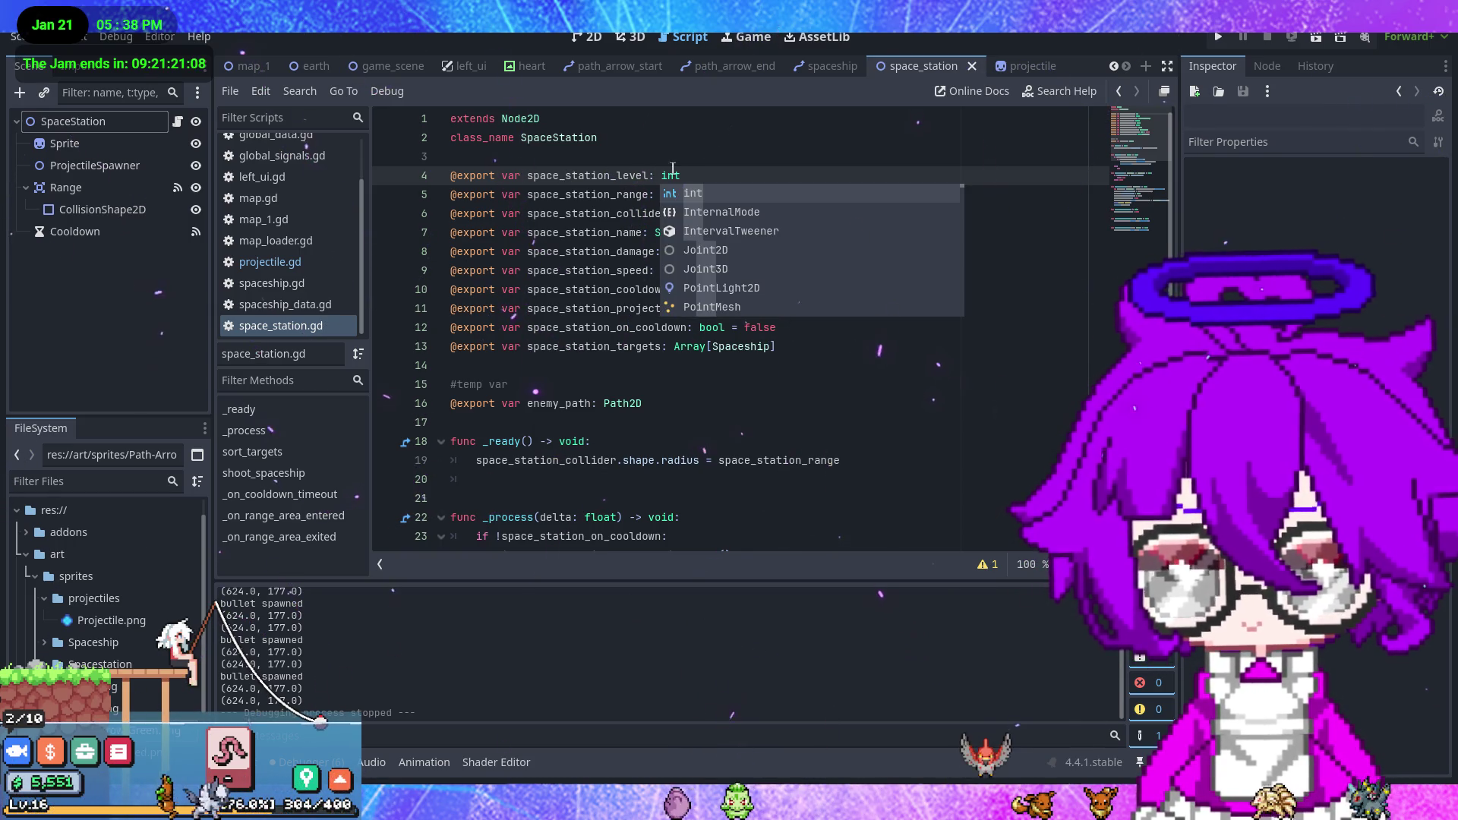
pyautogui.press('Escape')
pyautogui.hotkey('ctrl', 's')
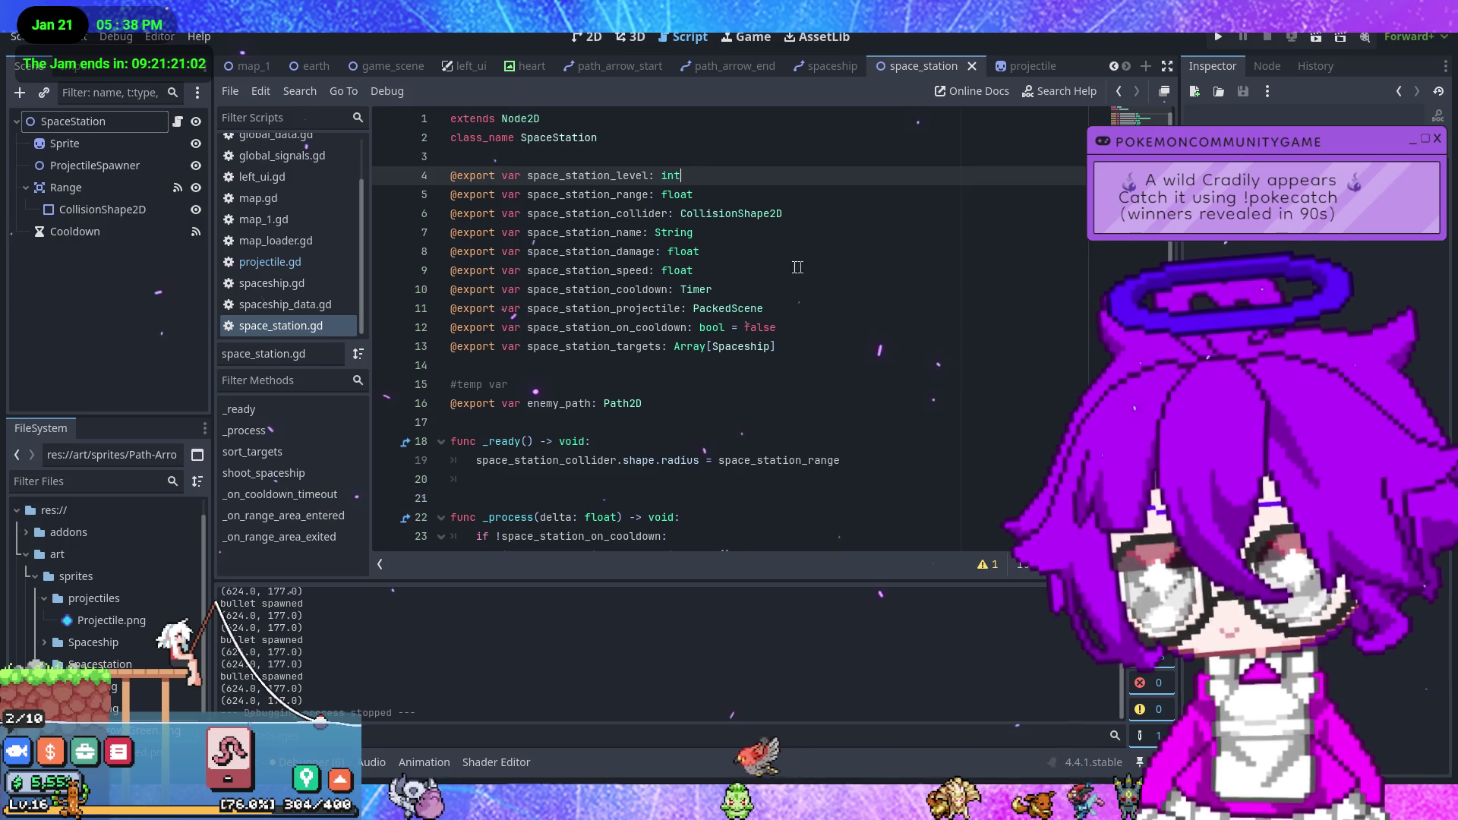
pyautogui.click(249, 66)
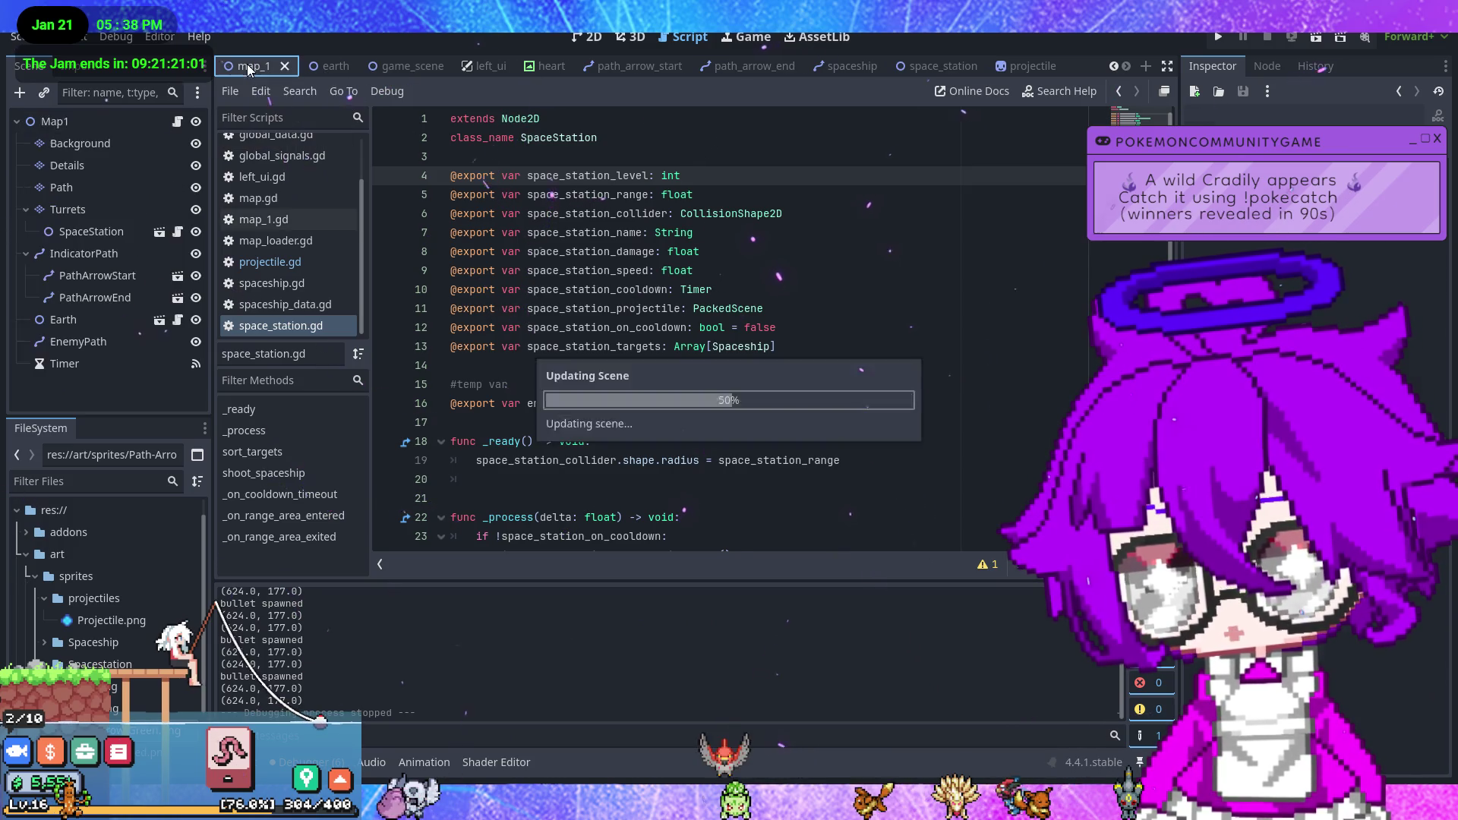
# Step: Delete the old SpaceStation node from under Turrets in map_1
pyautogui.click(116, 235)
pyautogui.rightClick(116, 236)
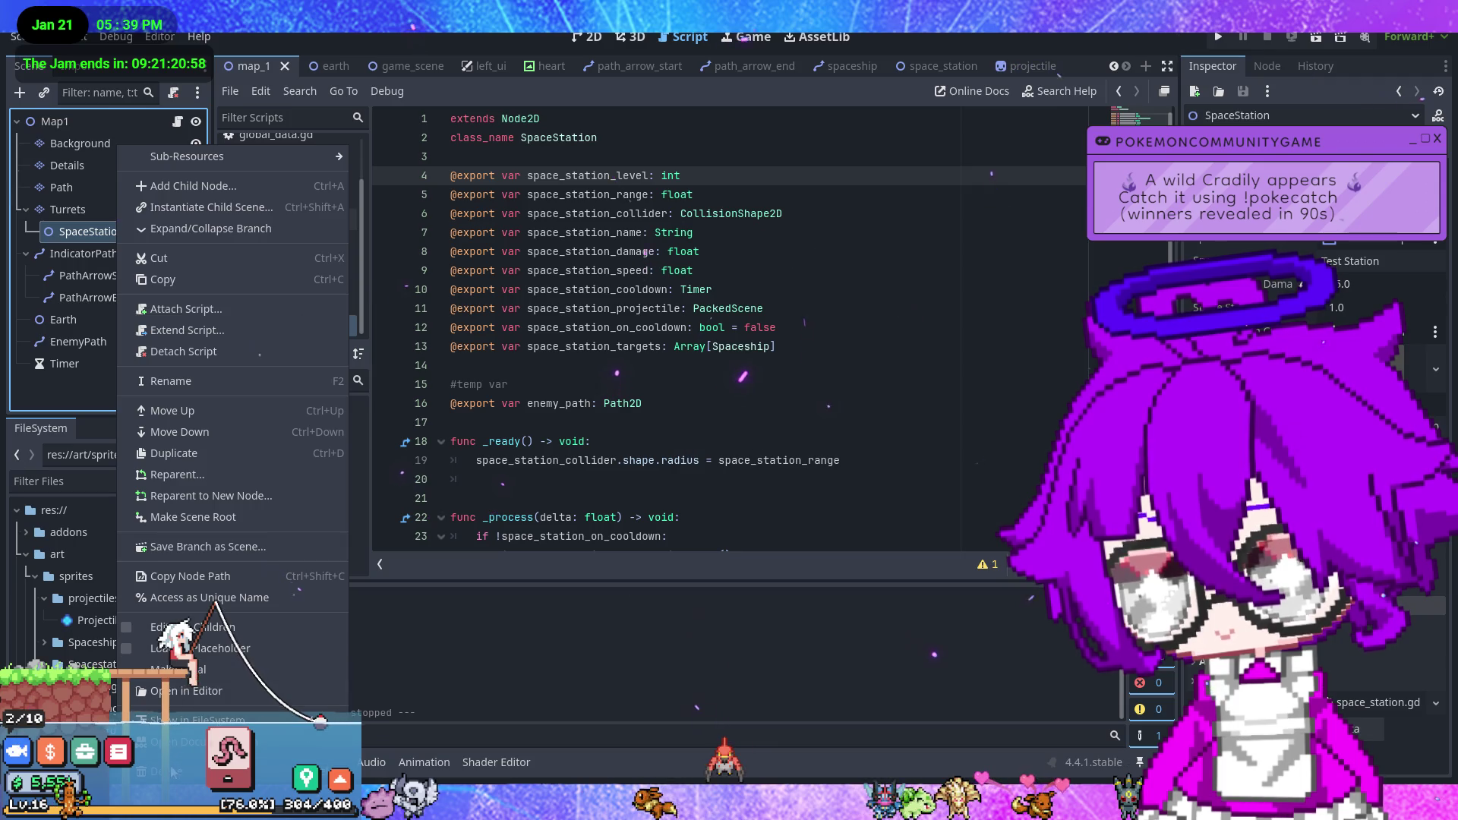
pyautogui.click(174, 773)
pyautogui.click(684, 420)
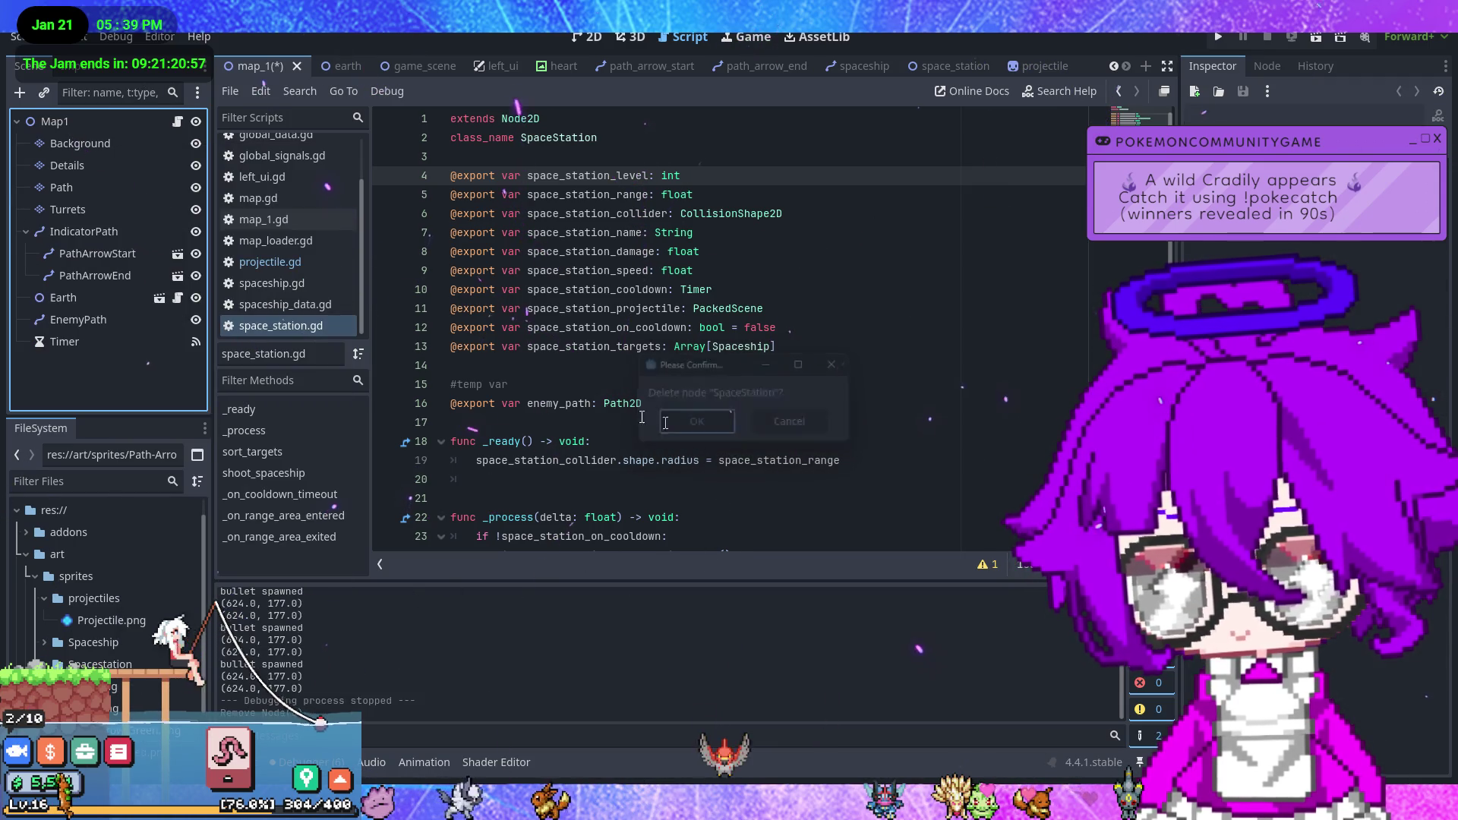
# Step: Instance space_station.tscn as a new child scene under the Turrets node
pyautogui.rightClick(117, 216)
pyautogui.click(189, 231)
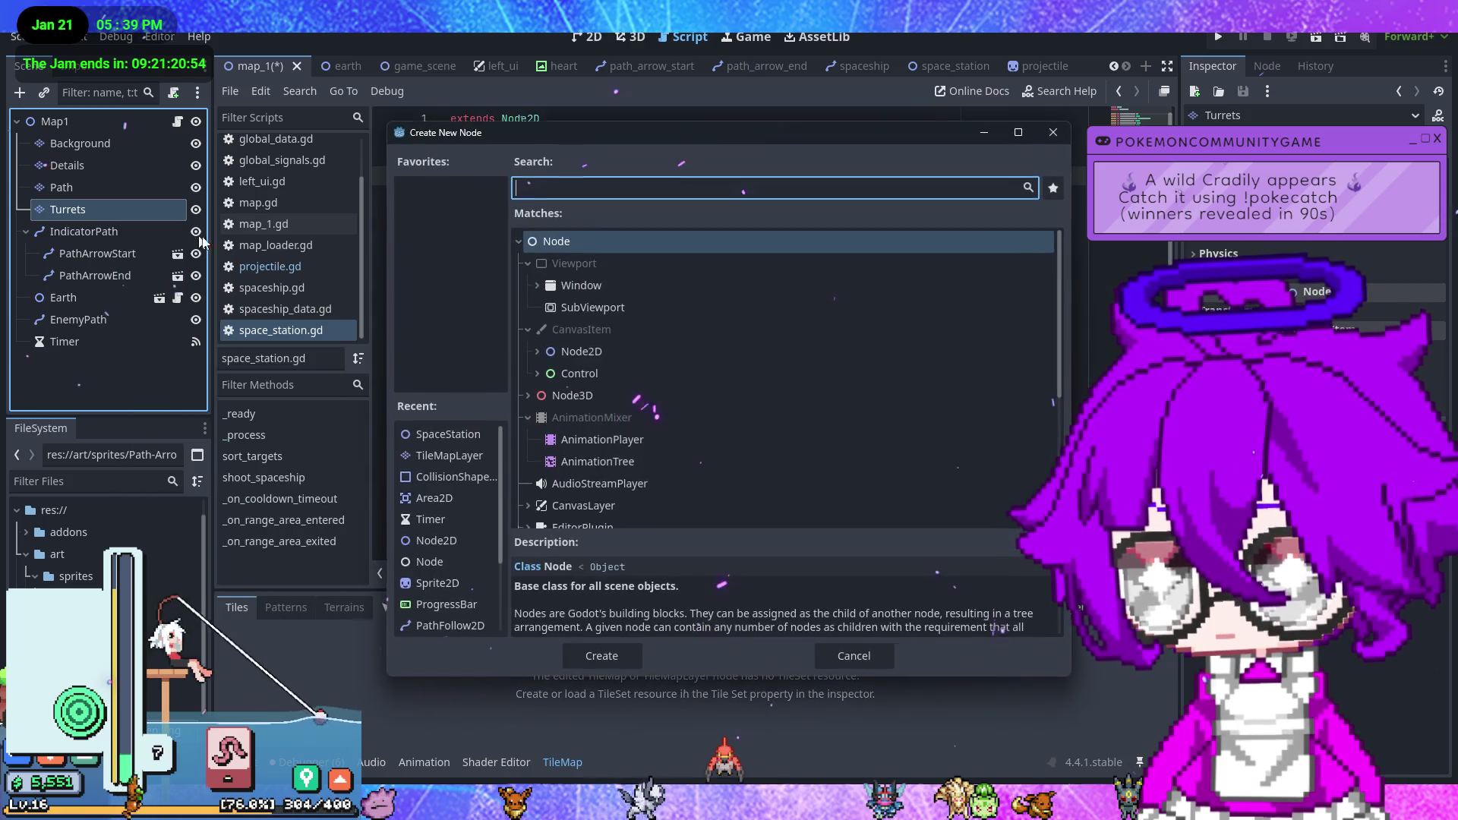
pyautogui.press('Escape')
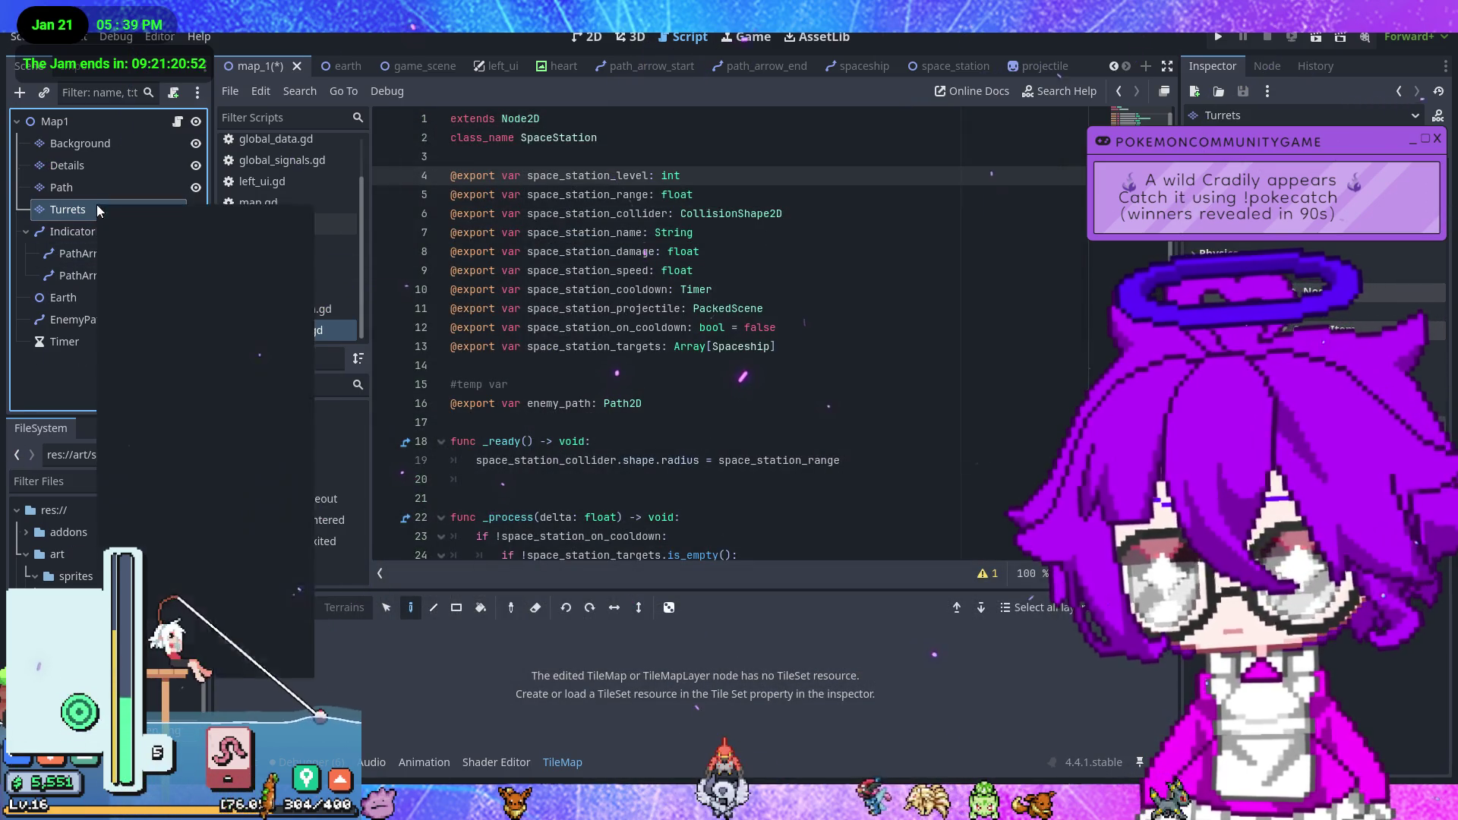
pyautogui.rightClick(97, 206)
pyautogui.click(168, 236)
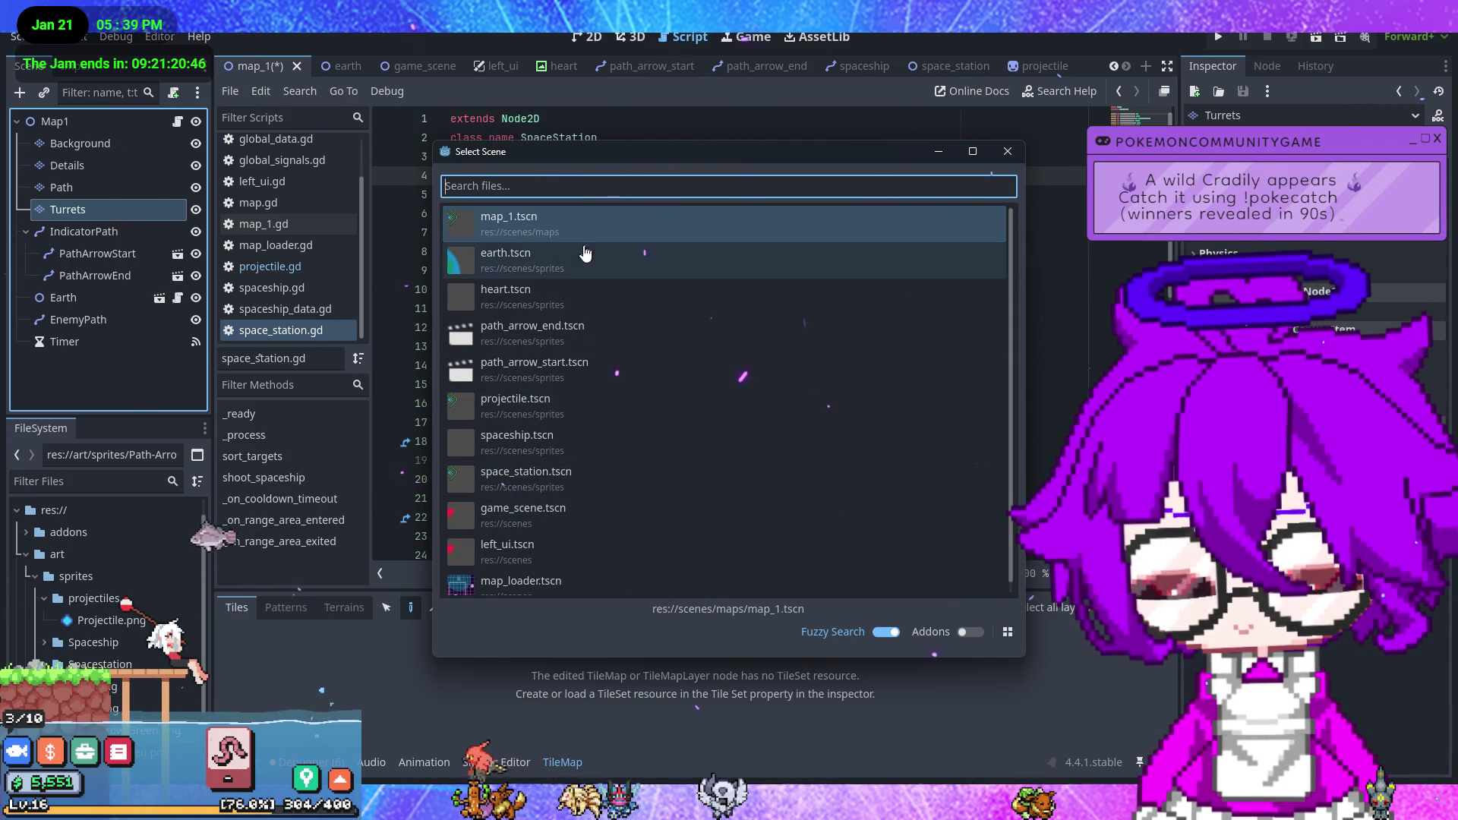
pyautogui.doubleClick(597, 477)
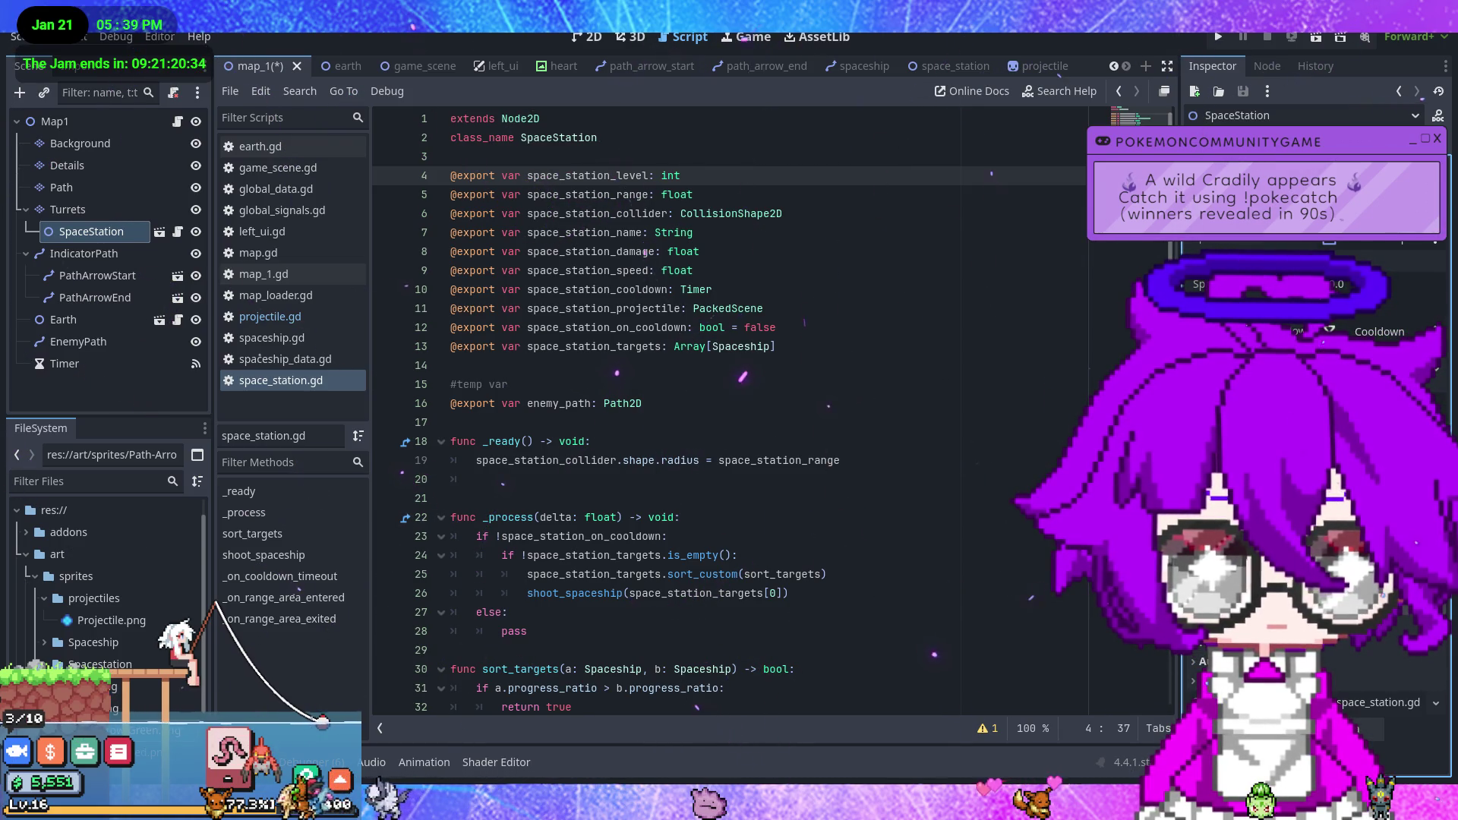
# Step: In the Inspector, set Space Station Range to 114 and Space Station Damage to 25
pyautogui.click(1358, 213)
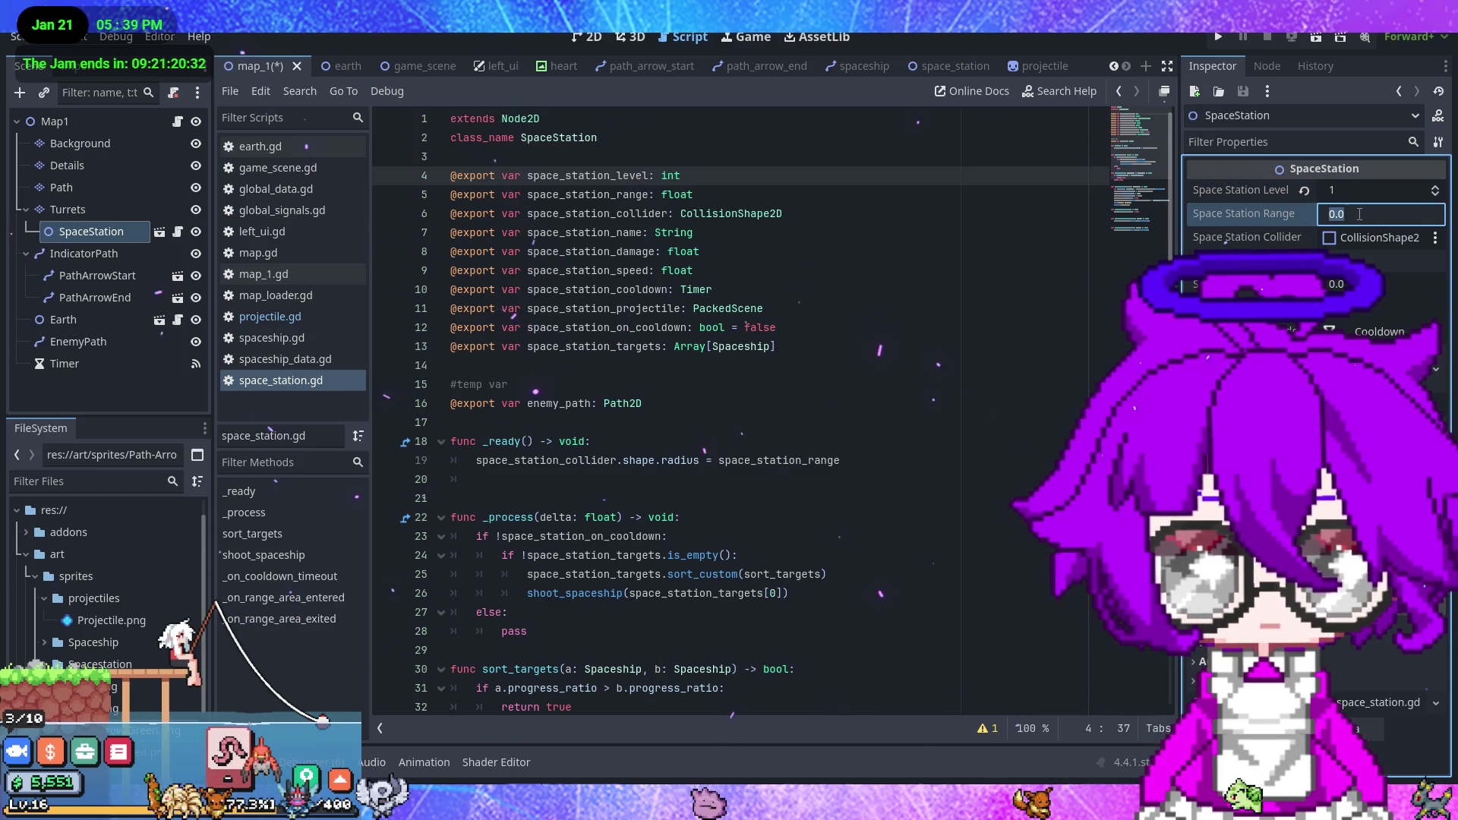
pyautogui.write('1')
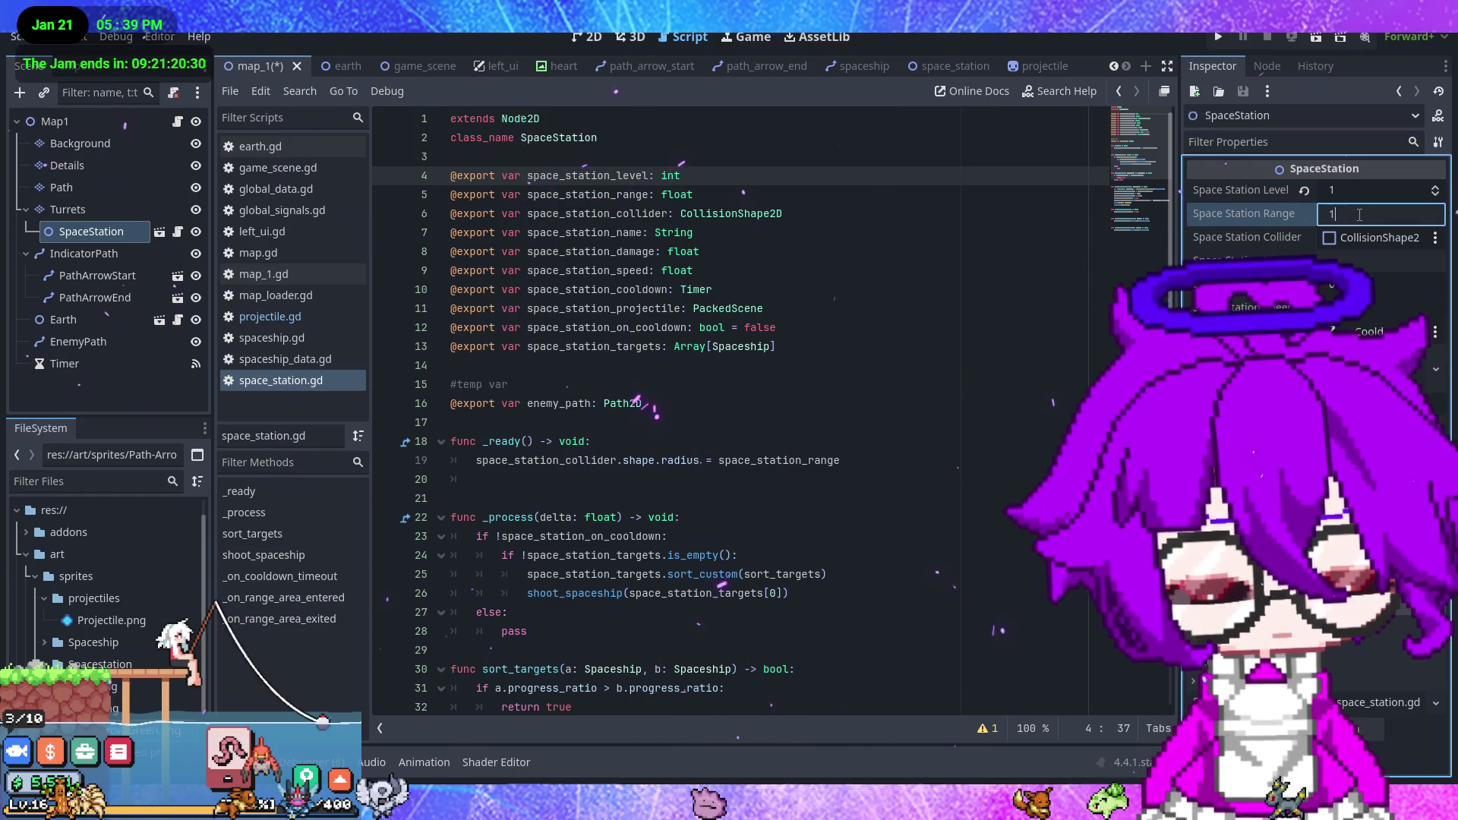
pyautogui.write('14')
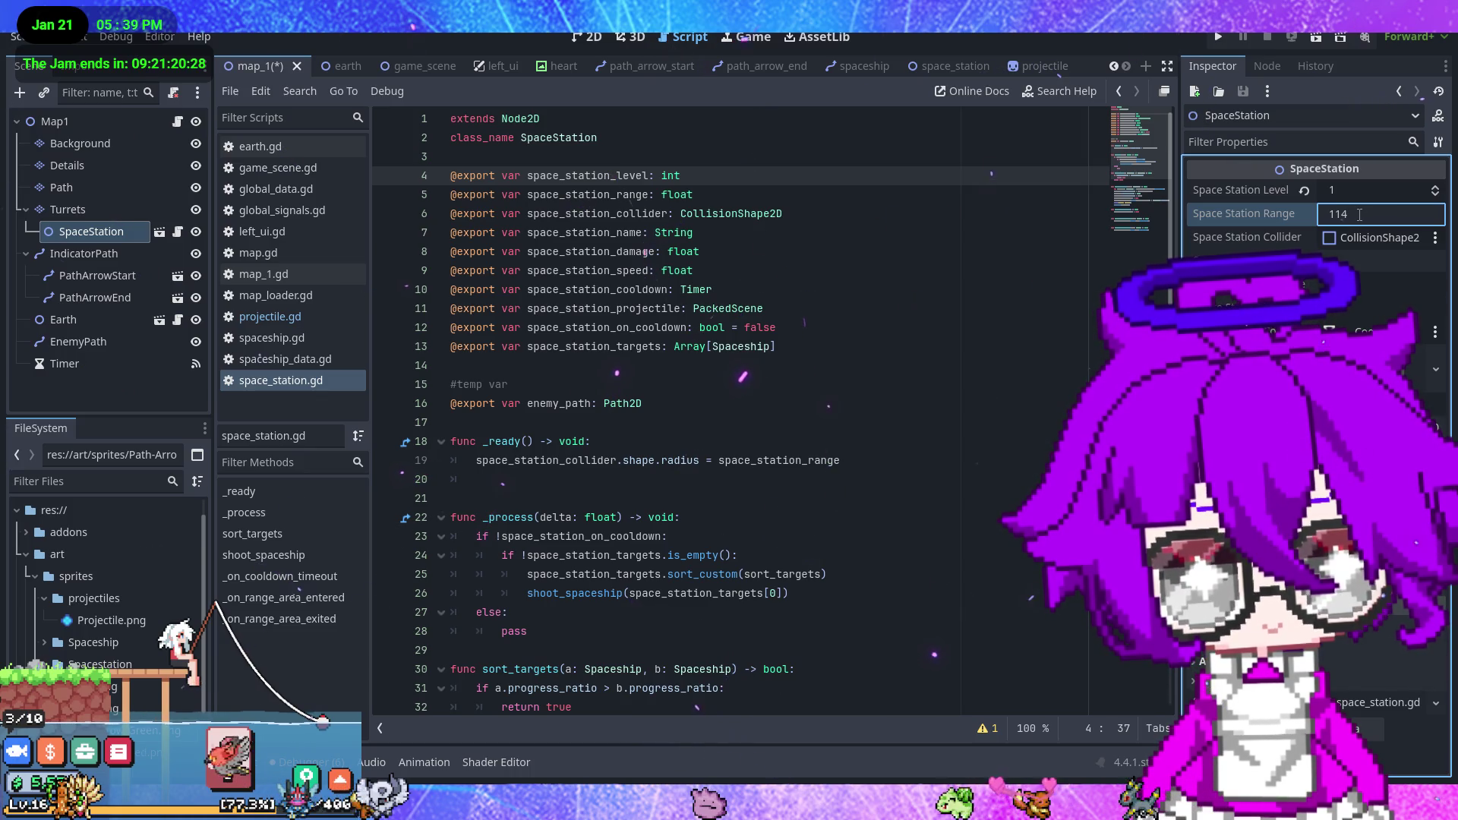
pyautogui.press('Return')
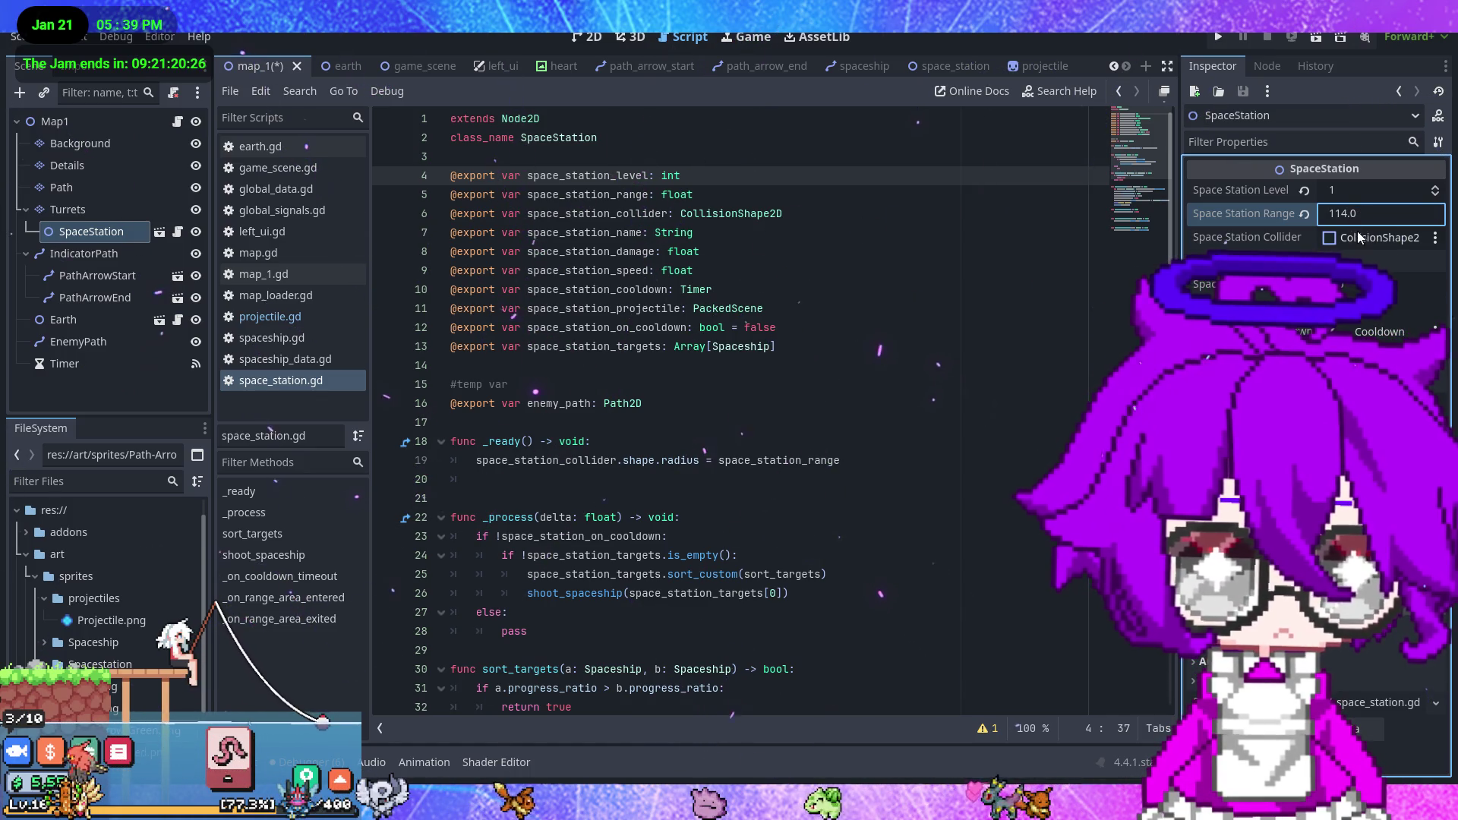
pyautogui.click(1355, 258)
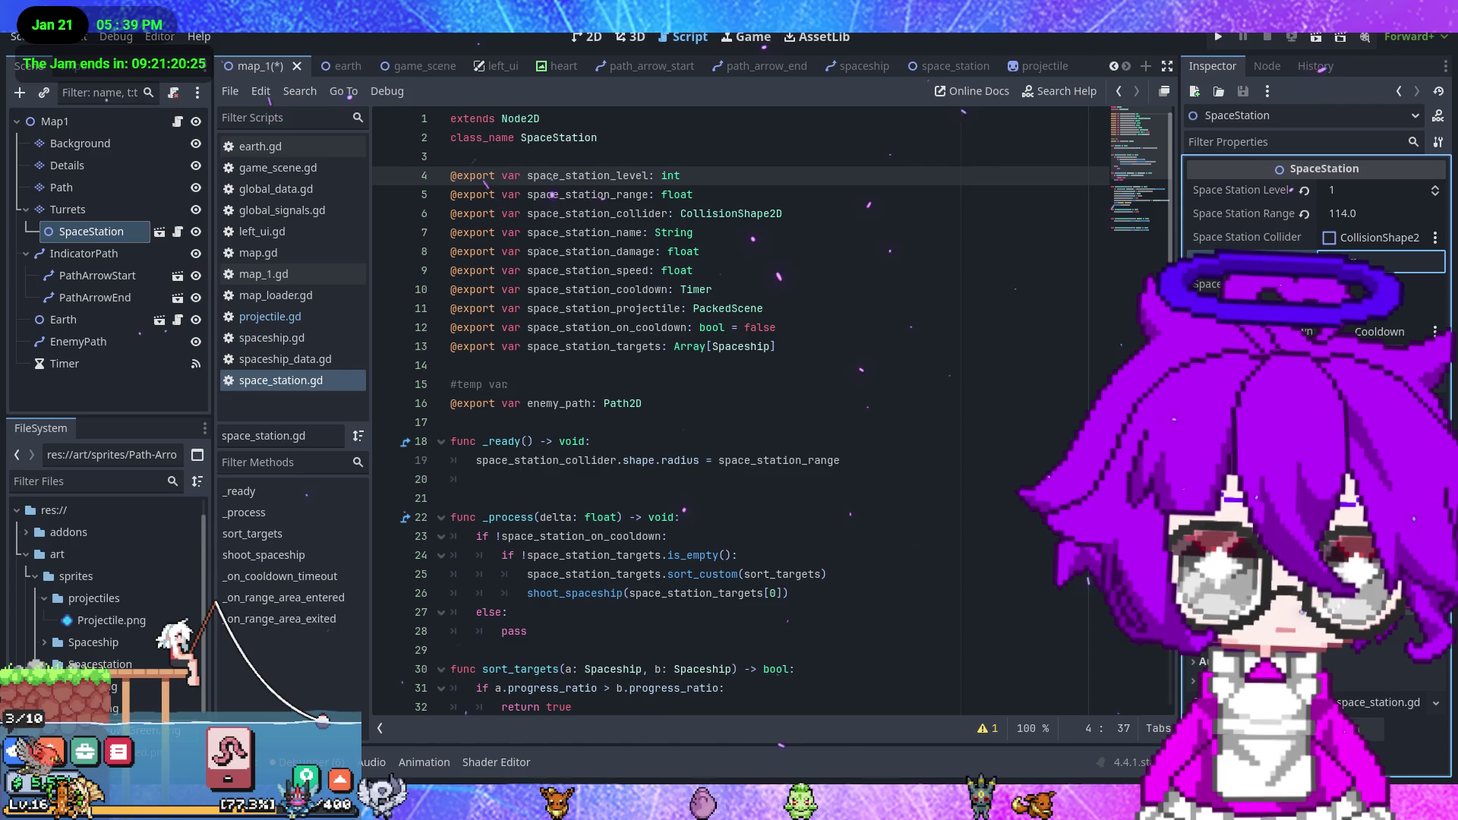
pyautogui.click(1355, 285)
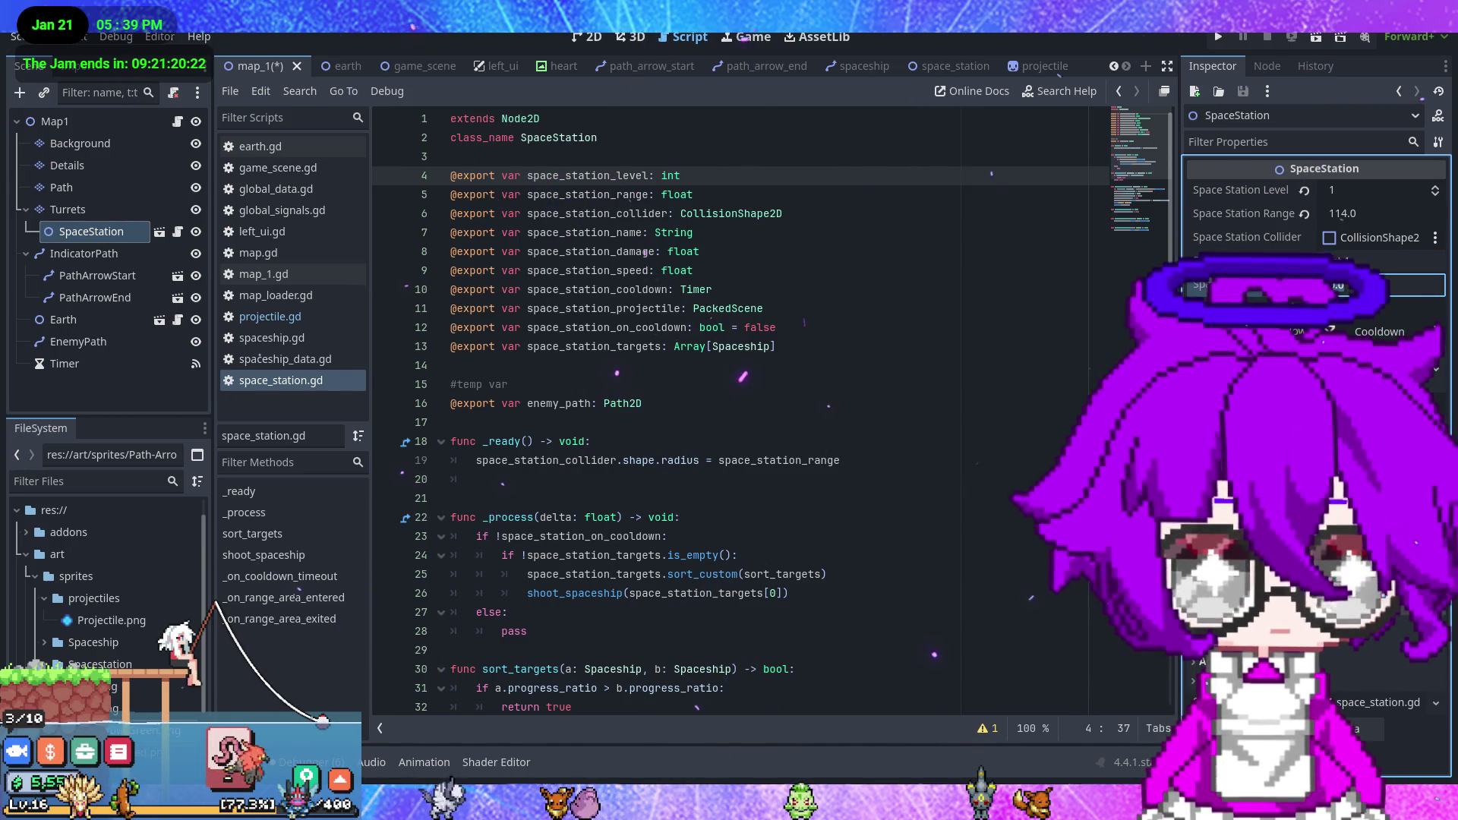
pyautogui.write('25')
pyautogui.click(1370, 312)
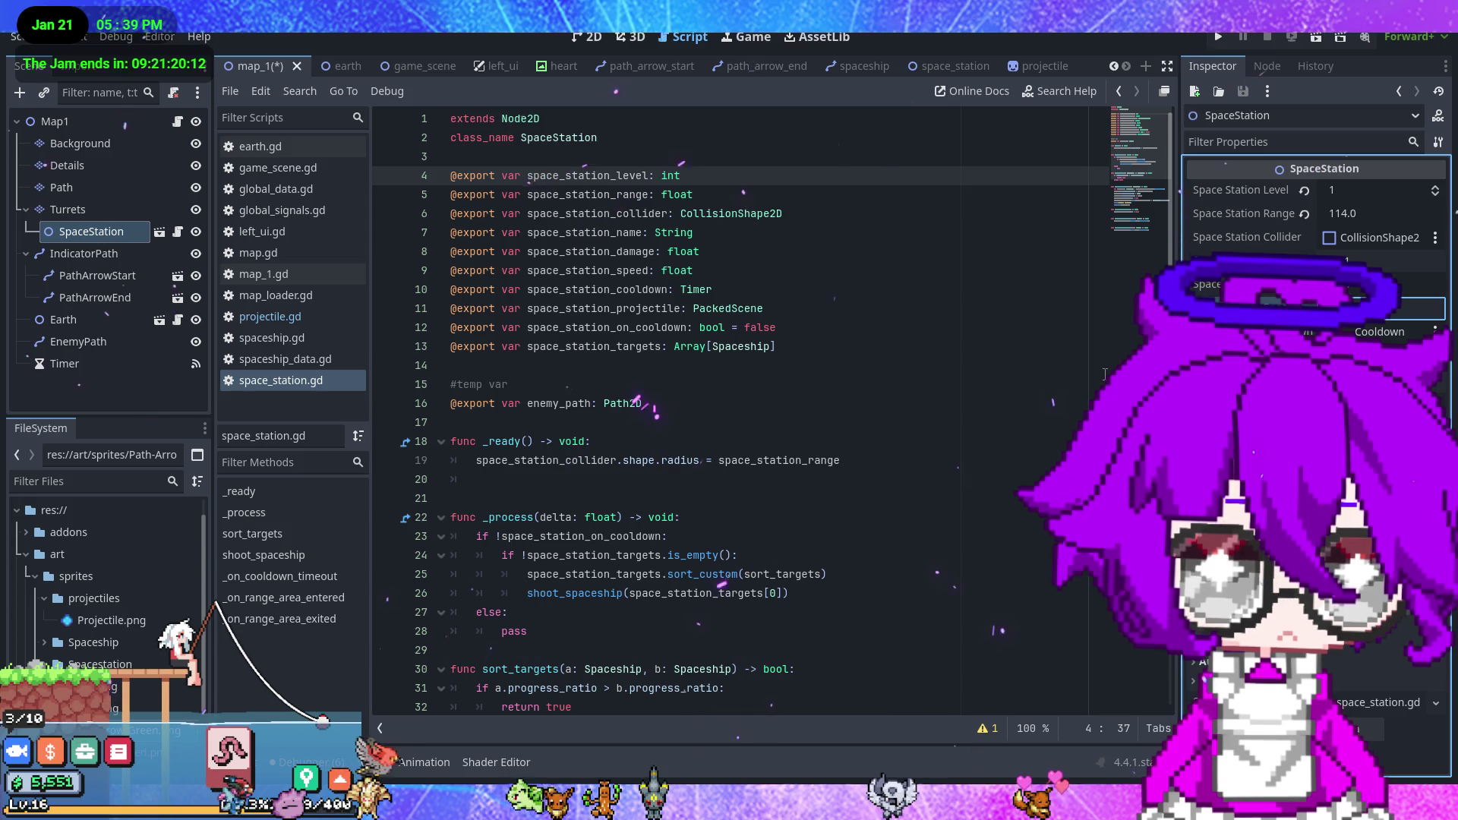
# Step: Delete the #temp comment and enemy_path Path2D export lines from space_station.gd, then save
pyautogui.click(85, 345)
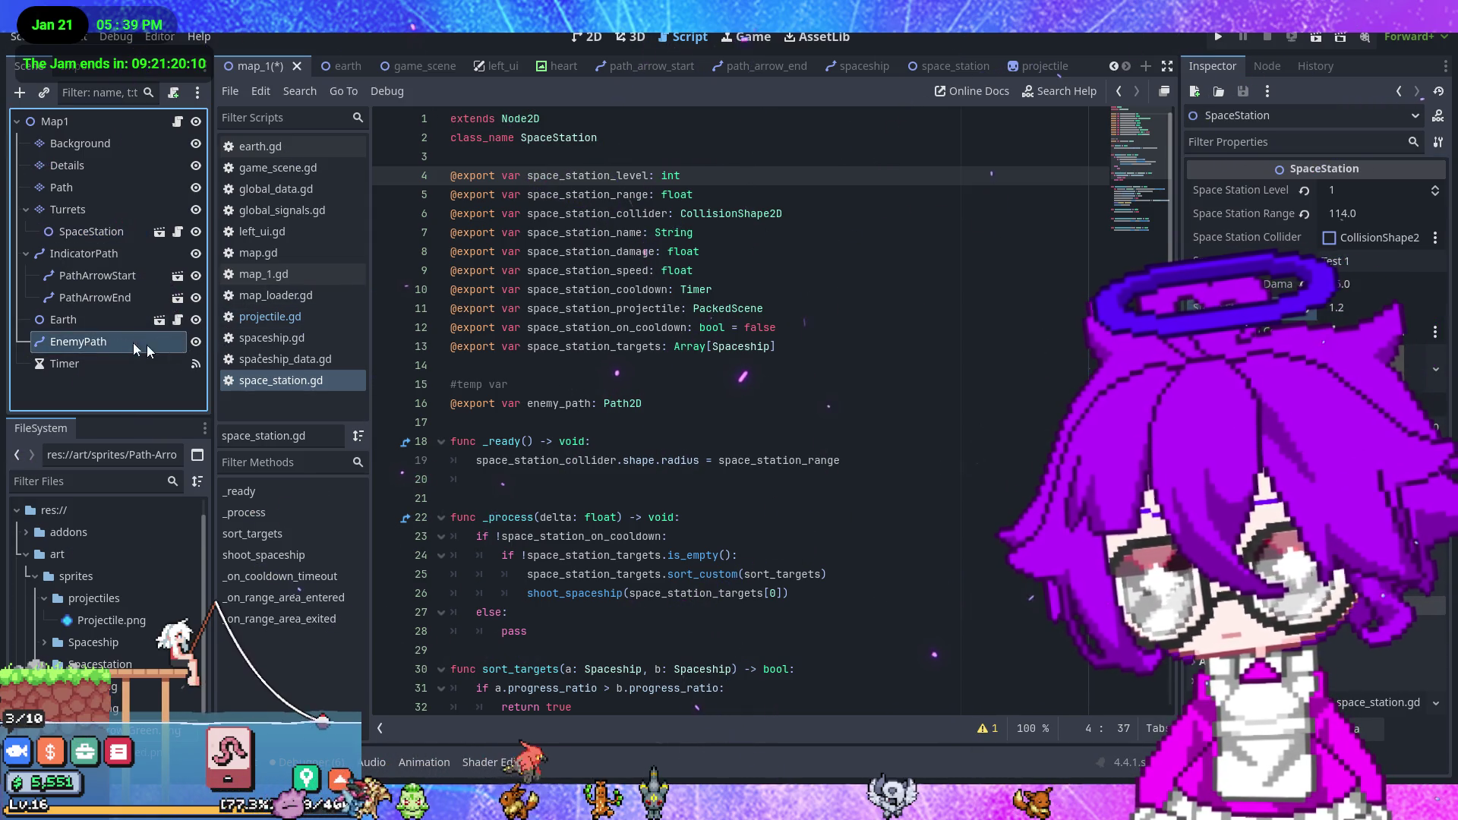
pyautogui.moveTo(646, 403); pyautogui.dragTo(431, 372)
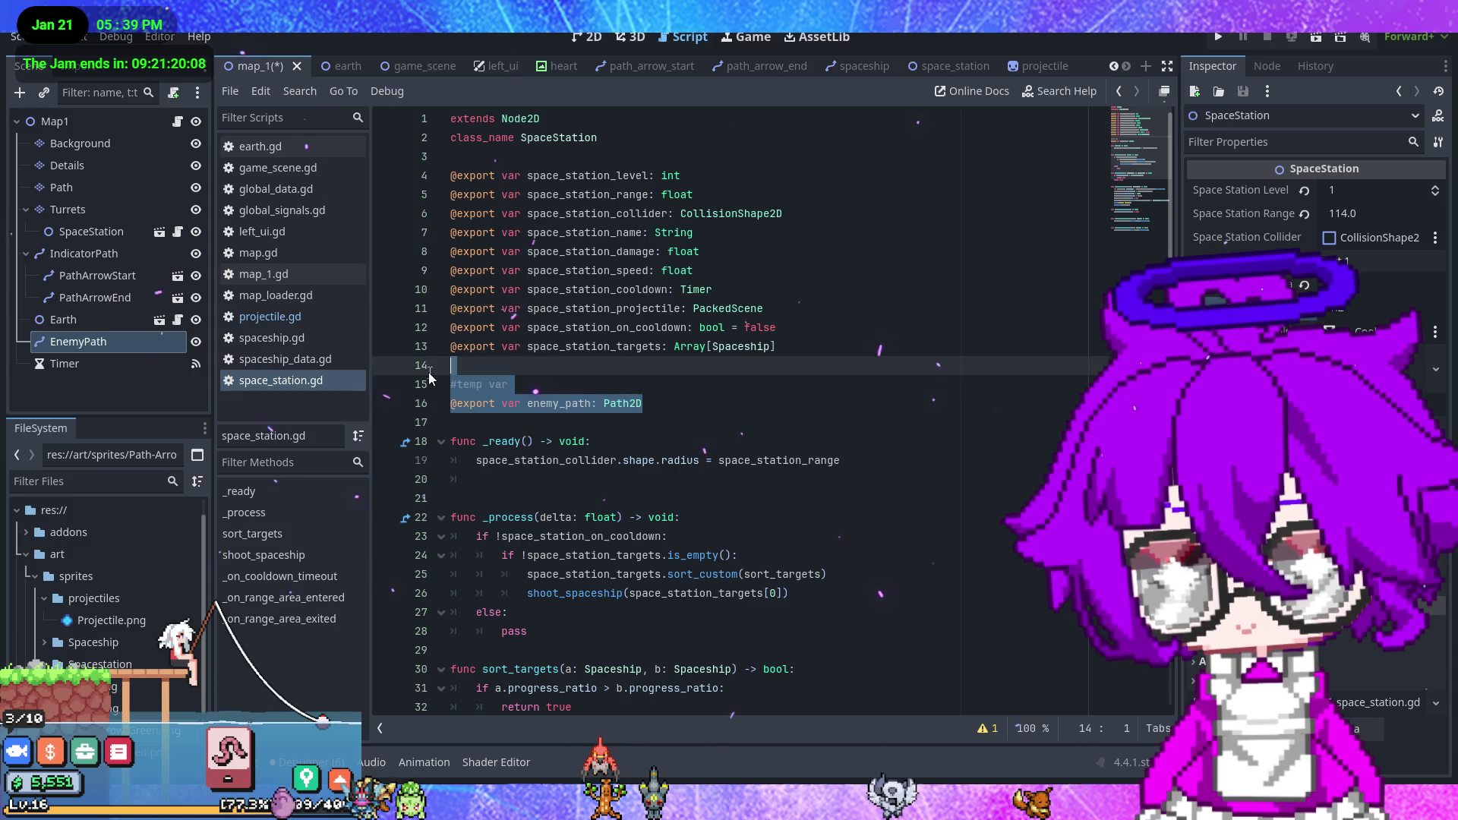
pyautogui.press('BackSpace')
pyautogui.press('BackSpace')
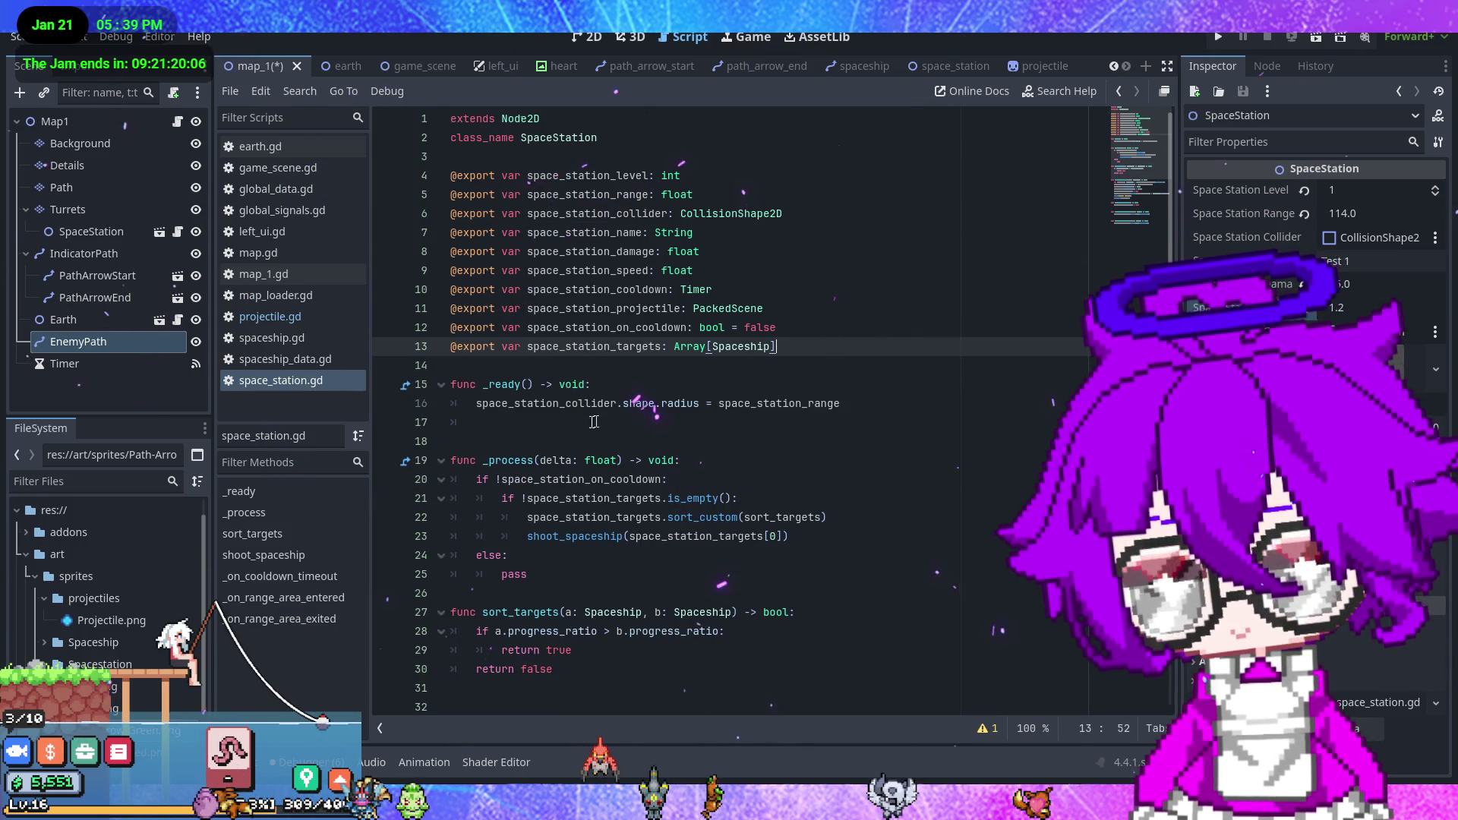
pyautogui.hotkey('ctrl', 's')
pyautogui.click(524, 437)
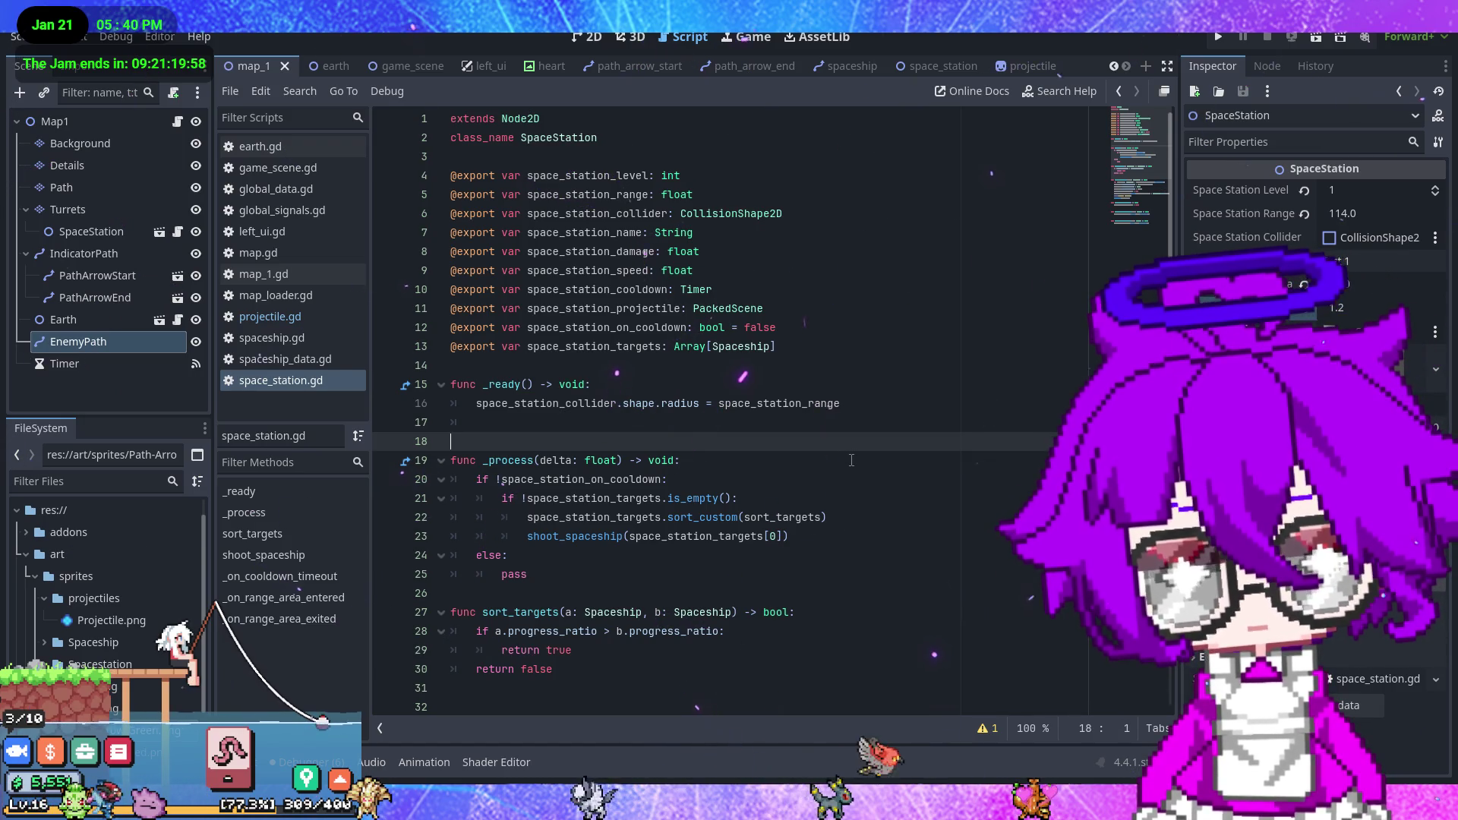
# Step: In the 2D view, move SpaceStation beside the path's left loop
pyautogui.rightClick(103, 234)
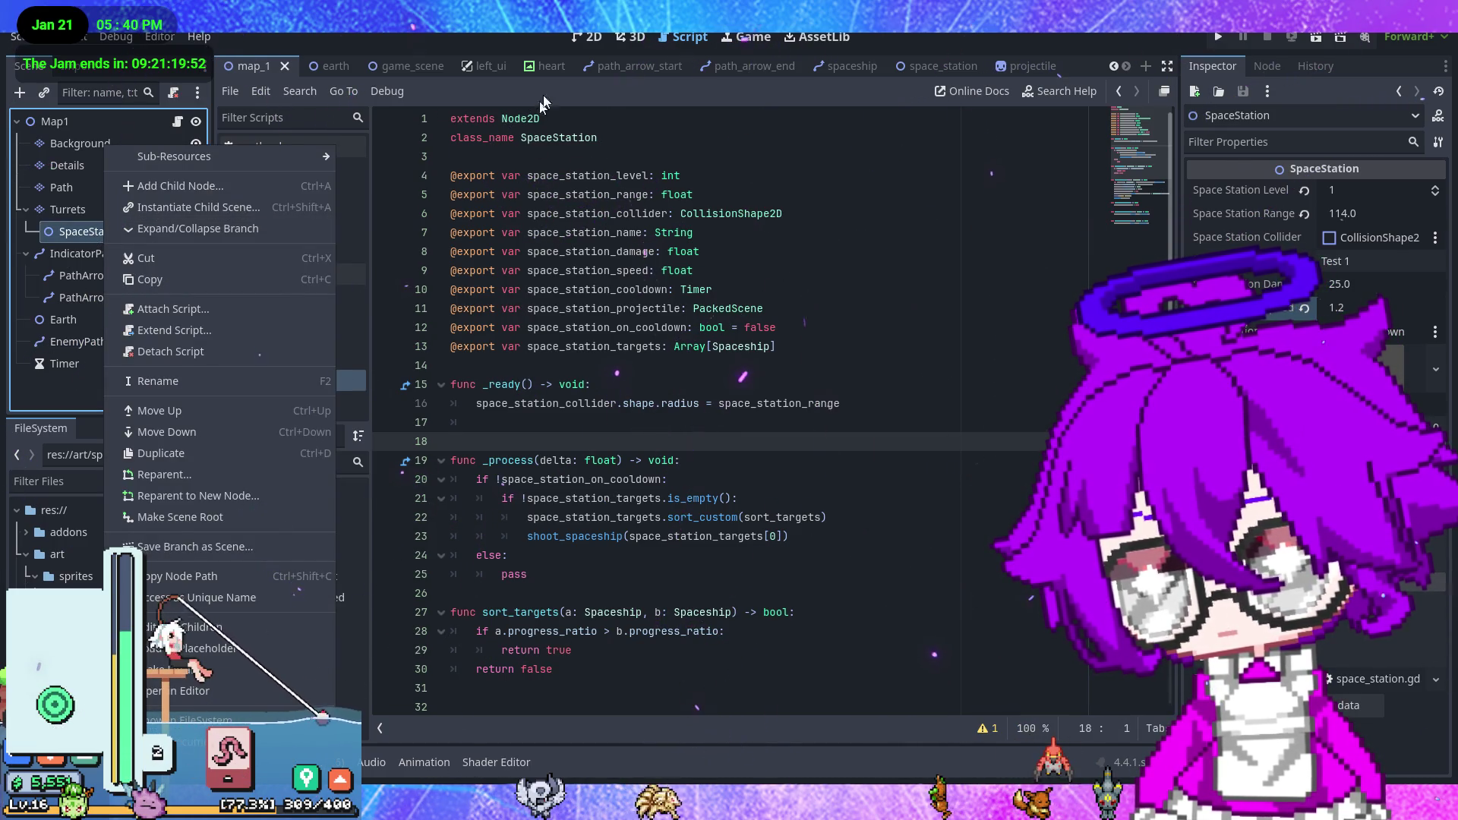
pyautogui.click(588, 38)
pyautogui.click(589, 38)
pyautogui.moveTo(361, 199)
pyautogui.mouseDown()
pyautogui.moveTo(426, 197)
pyautogui.moveTo(654, 326)
pyautogui.moveTo(530, 506)
pyautogui.moveTo(518, 570)
pyautogui.mouseUp()
# Step: Duplicate the turret as SpaceStation2 and place it beside the upper path section
pyautogui.click(101, 236)
pyautogui.rightClick(101, 236)
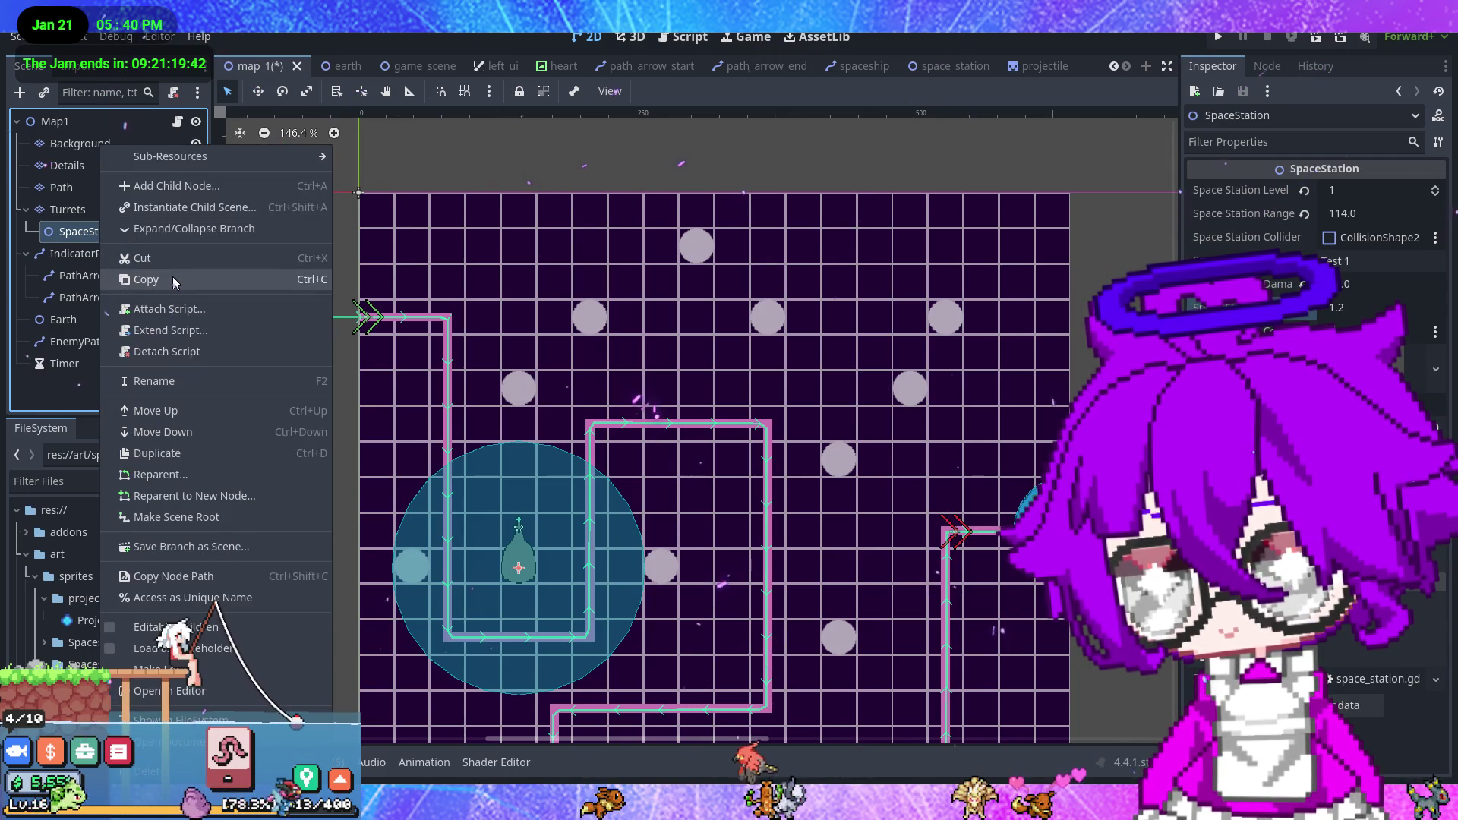
pyautogui.click(185, 453)
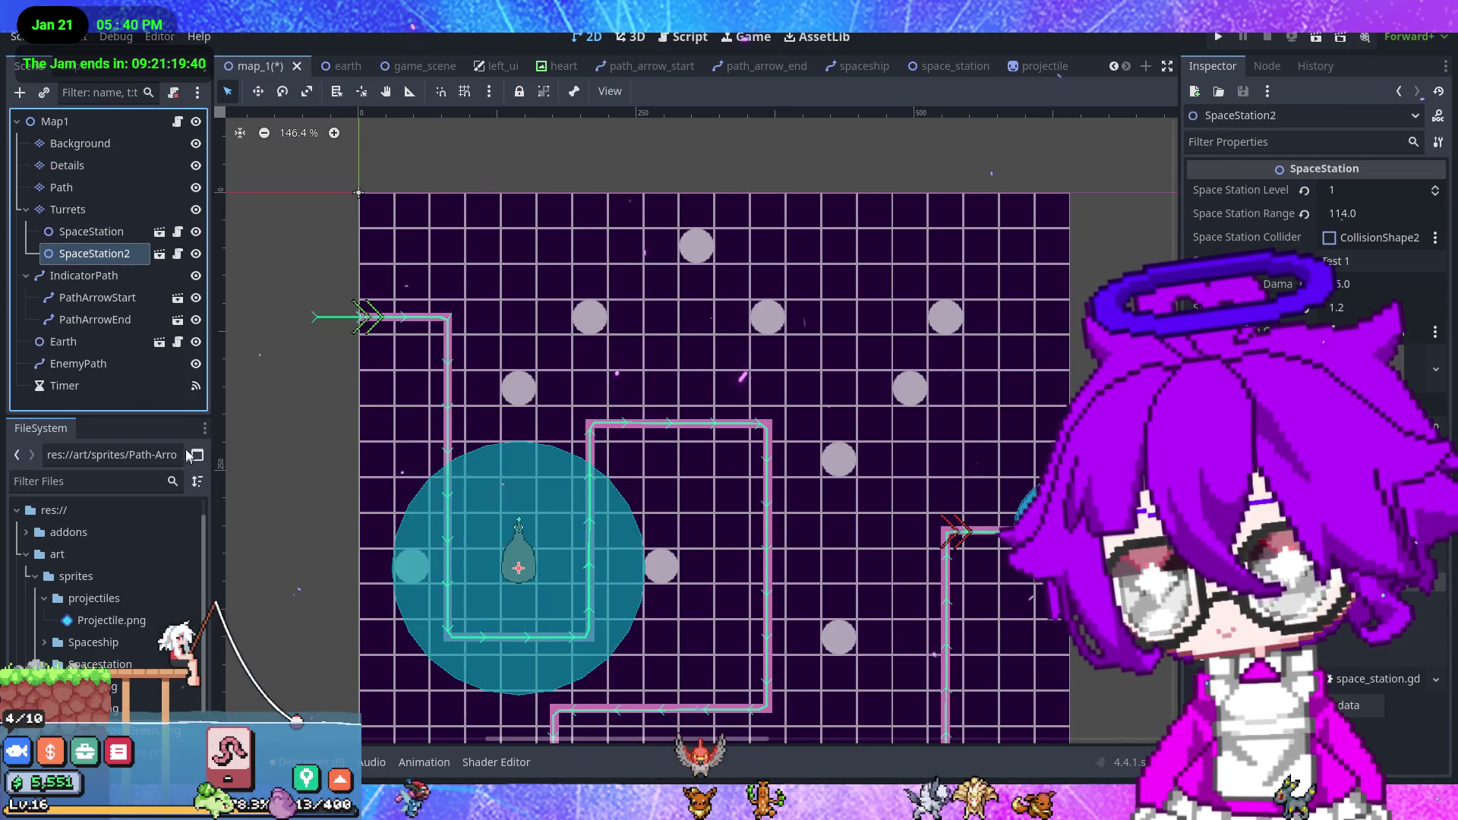
pyautogui.doubleClick(130, 253)
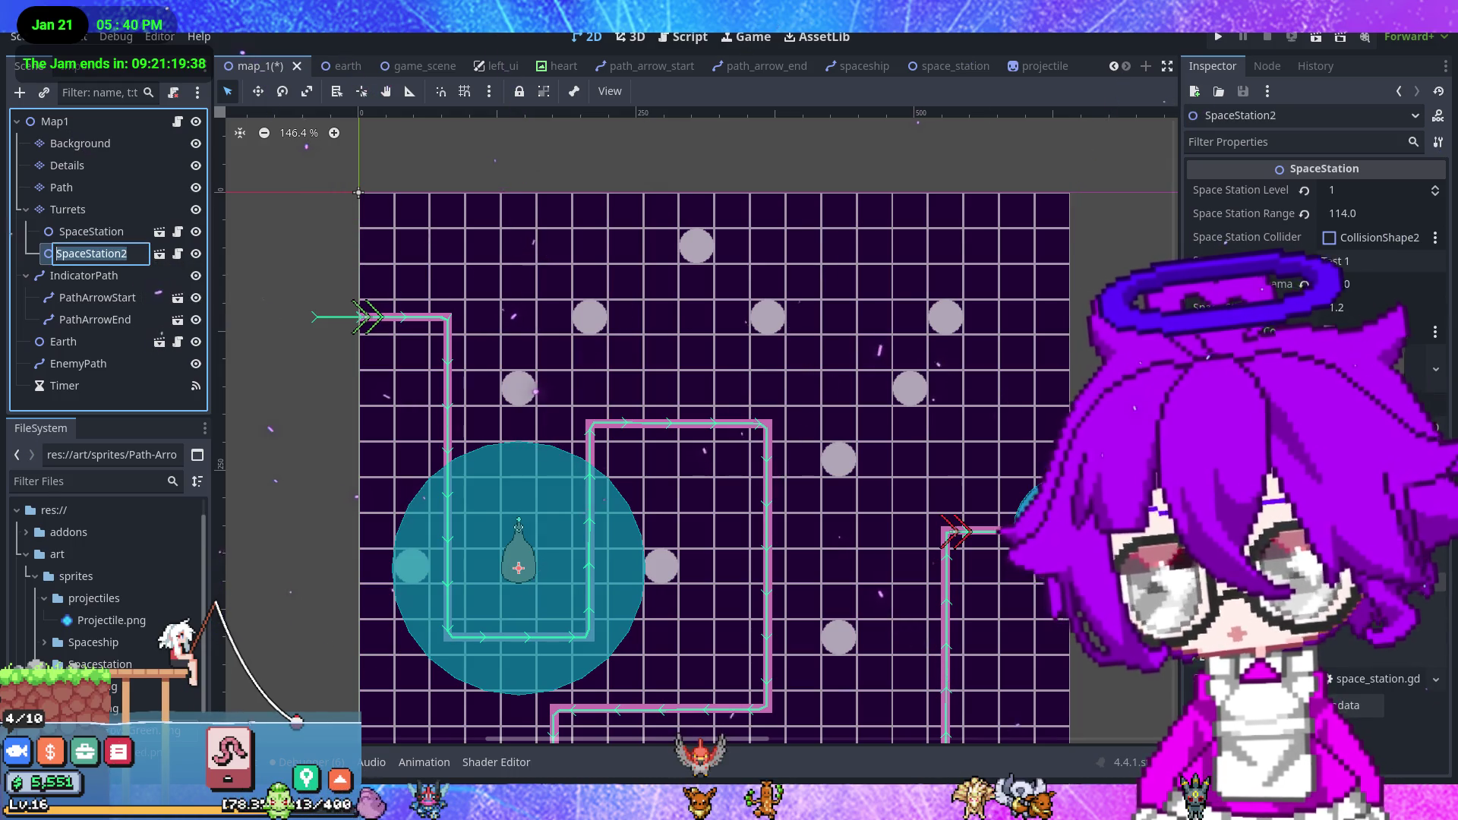
pyautogui.click(1347, 215)
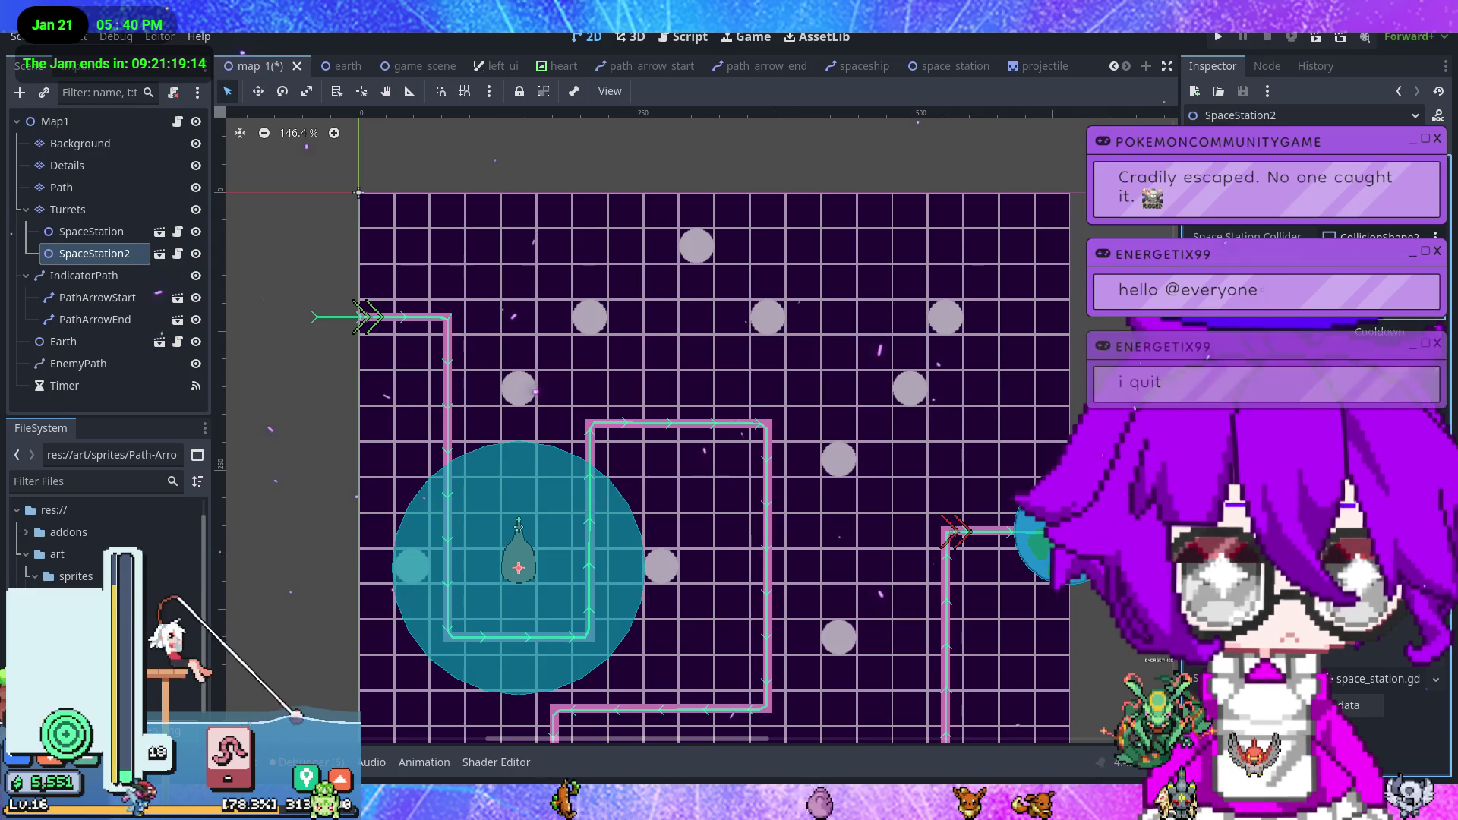
pyautogui.moveTo(510, 575)
pyautogui.mouseDown()
pyautogui.moveTo(605, 507)
pyautogui.moveTo(736, 458)
pyautogui.moveTo(676, 468)
pyautogui.moveTo(689, 465)
pyautogui.mouseUp()
pyautogui.click(826, 423)
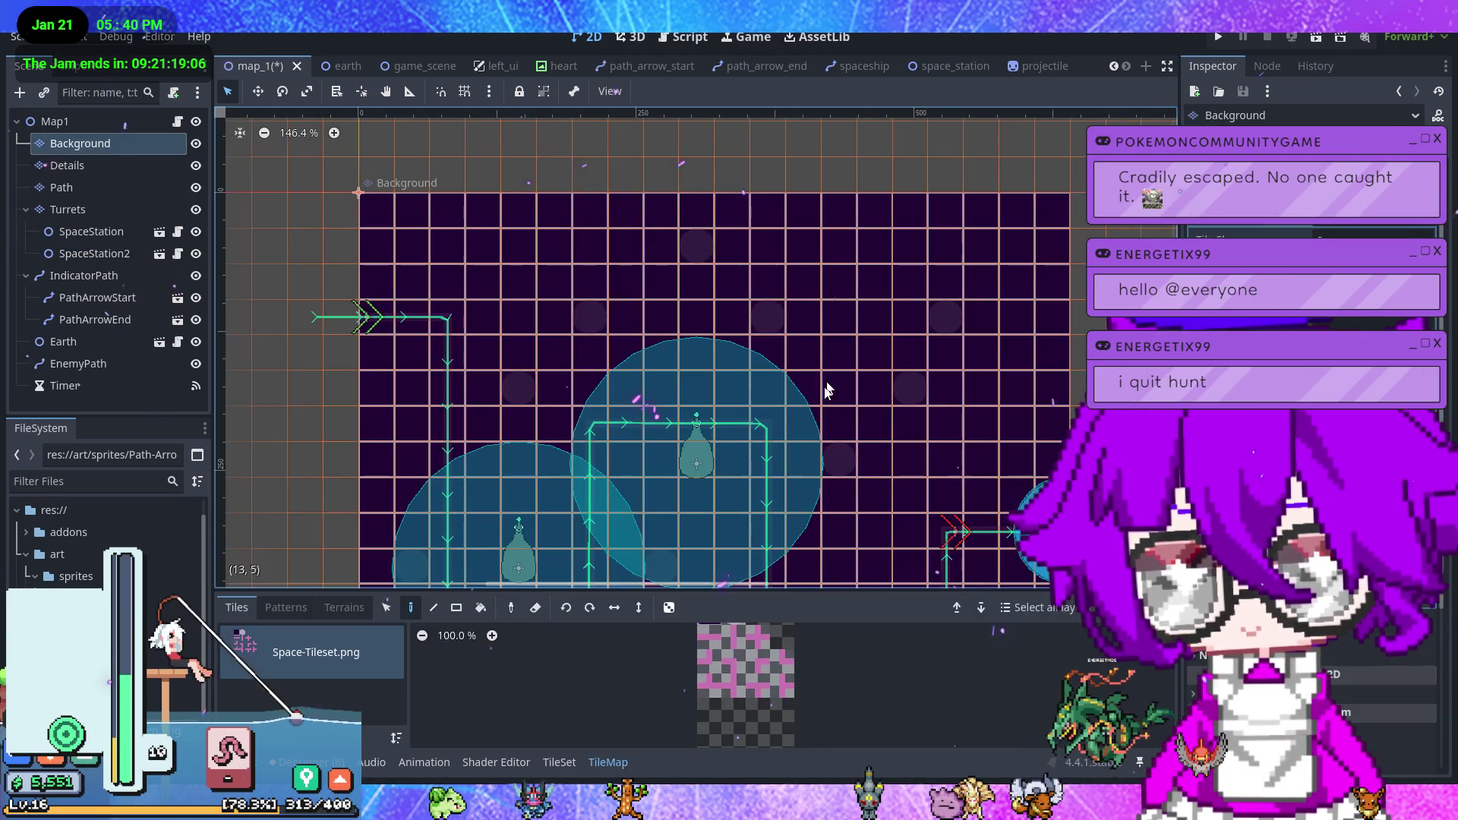
# Step: Run the game to test both turrets, stop it with F8, and zoom out over map_1
pyautogui.click(1216, 39)
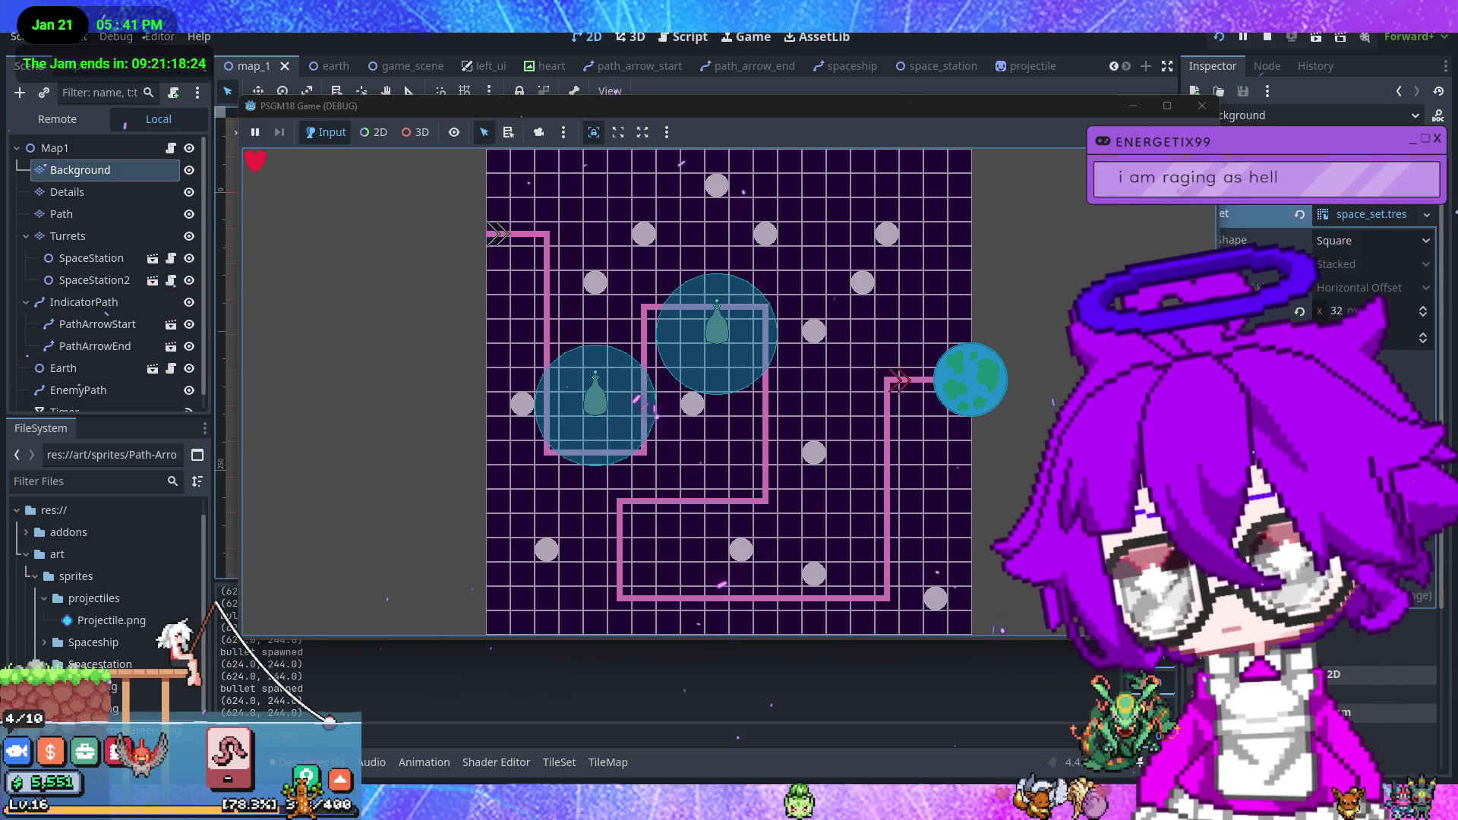
pyautogui.press('F8')
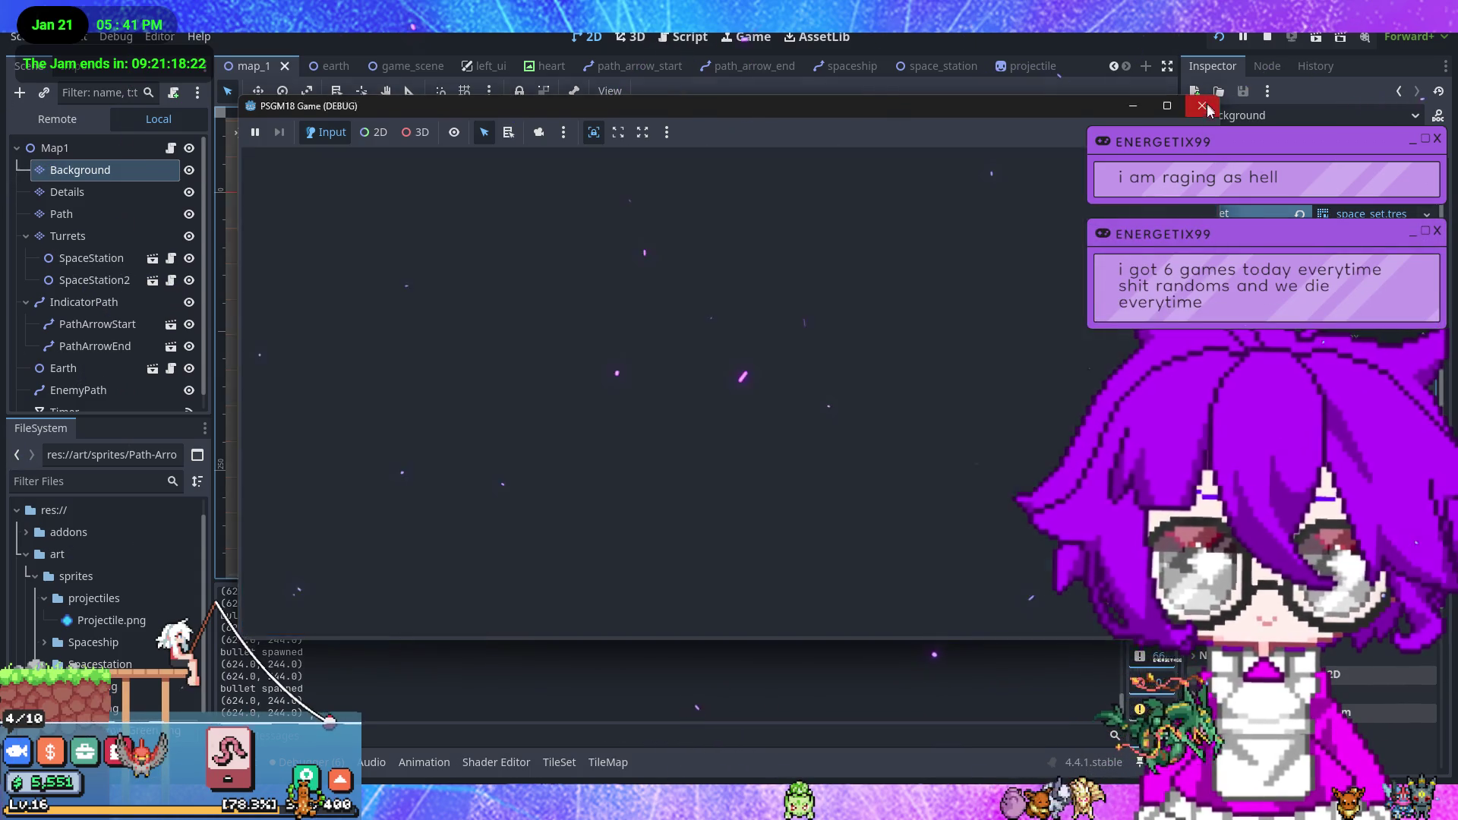
pyautogui.scroll(-5, 884, 290)
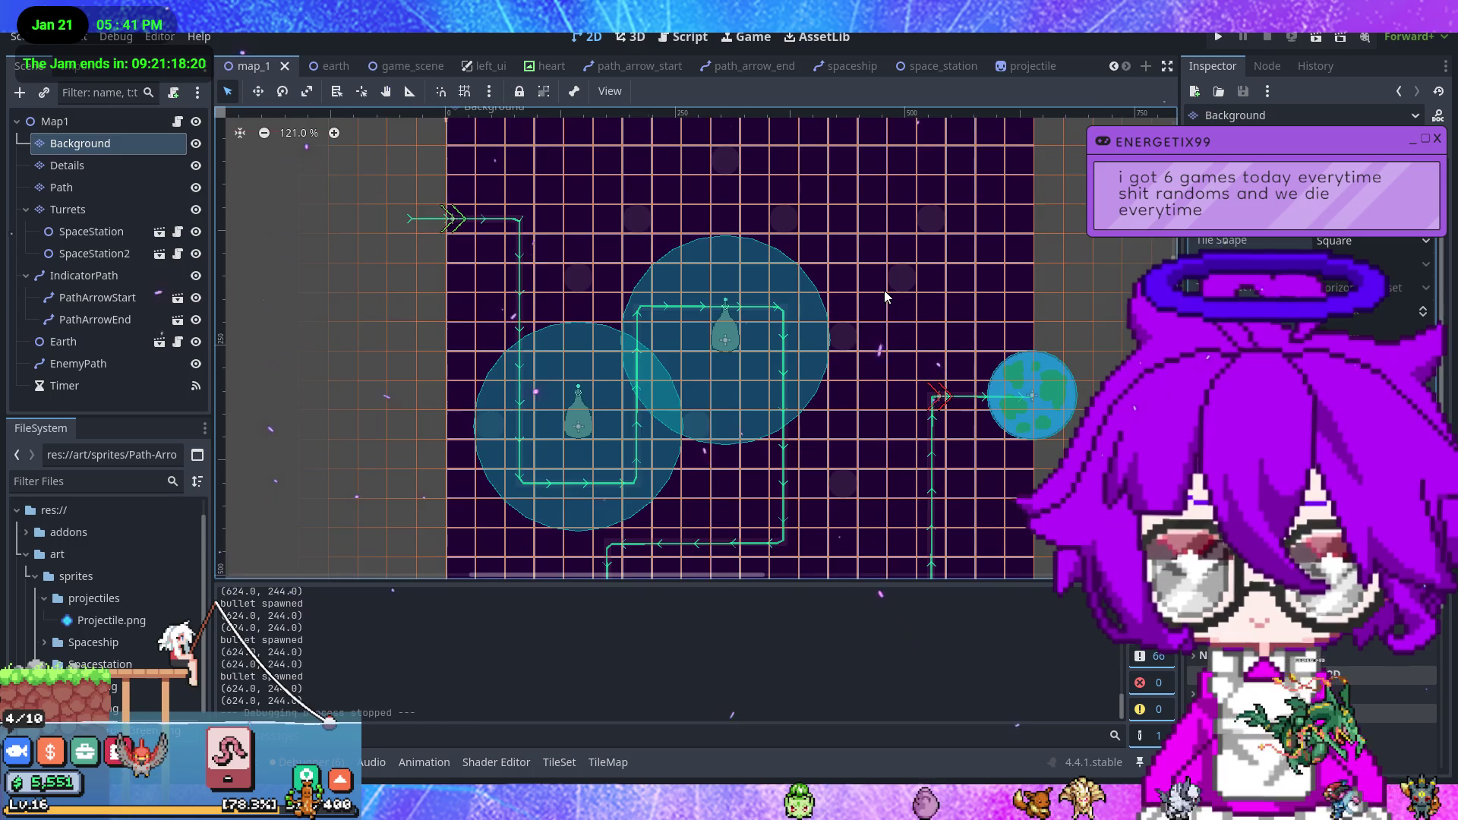
pyautogui.click(873, 269)
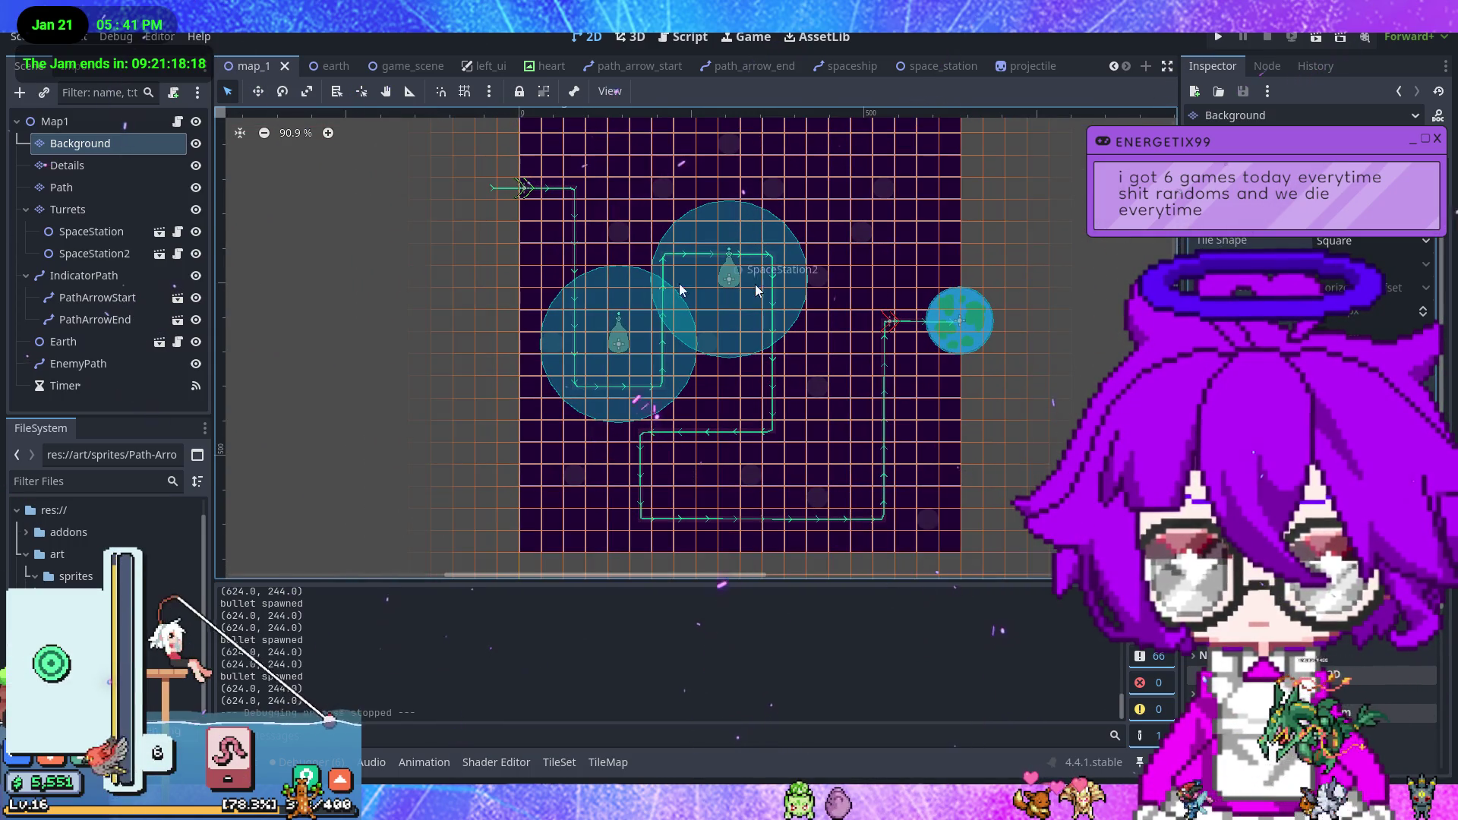
pyautogui.hscroll(3, 654, 278)
pyautogui.scroll(3, 653, 278)
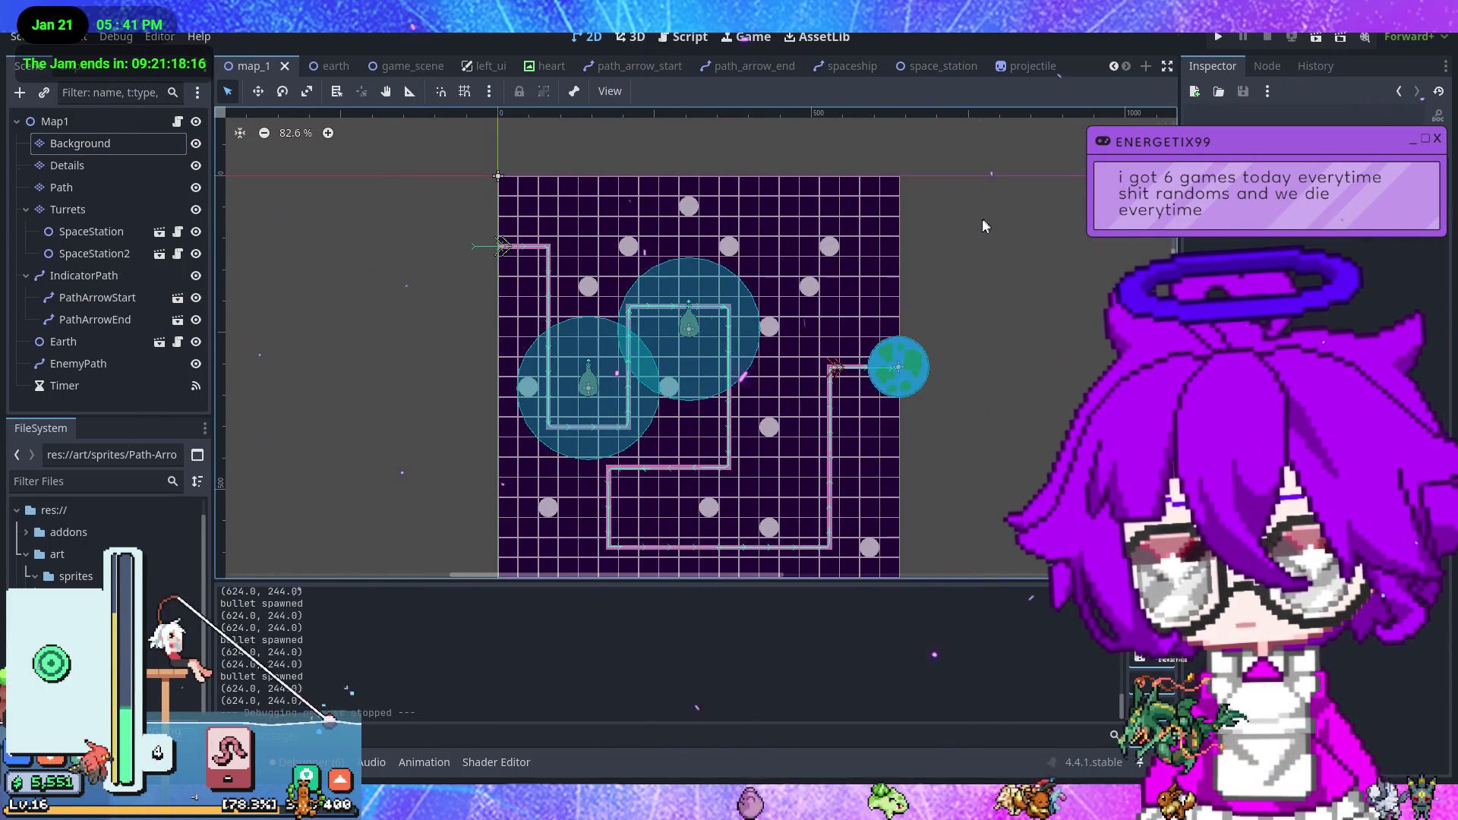
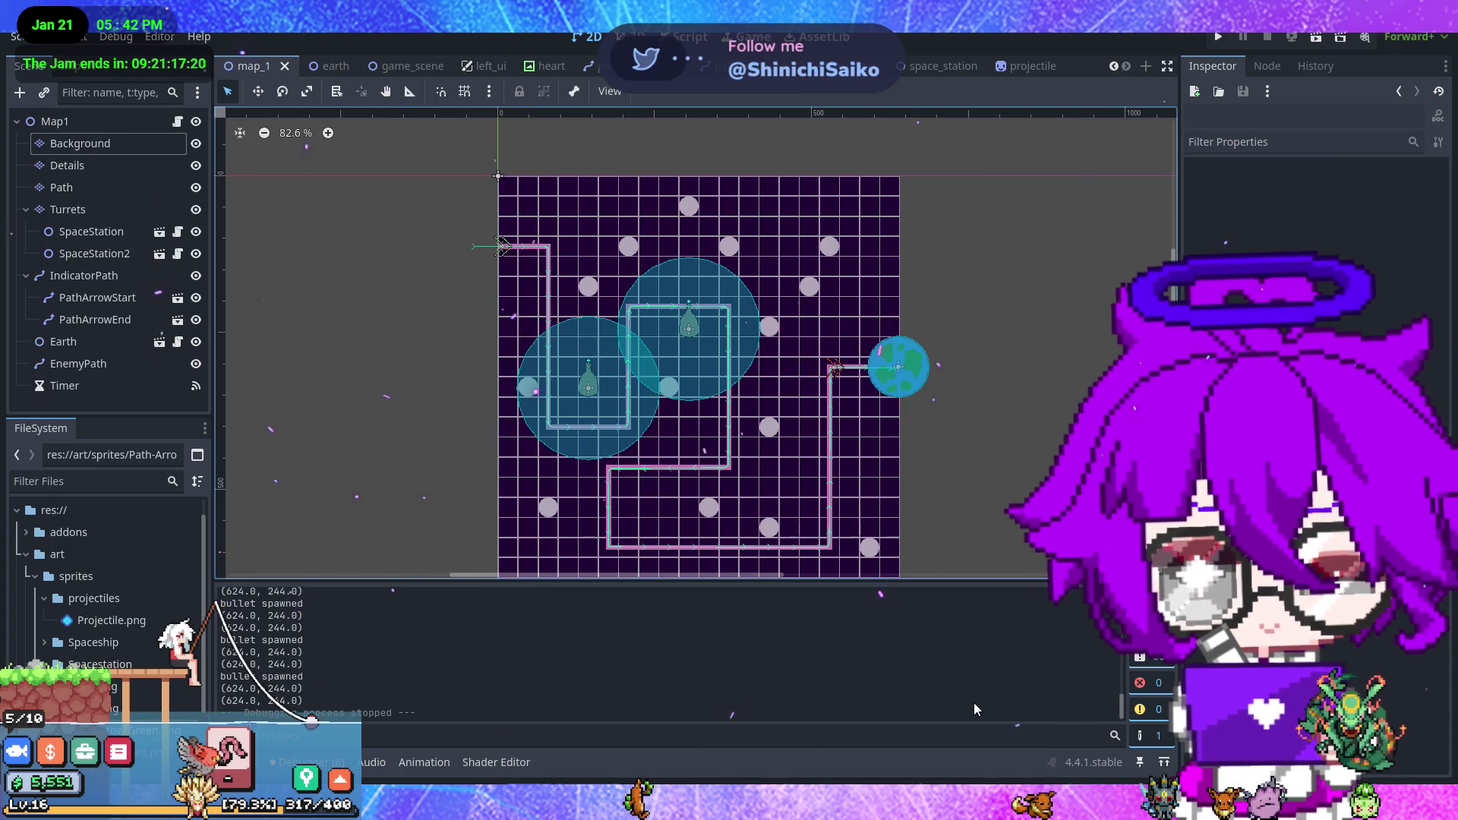
# Step: On the Obsidian Tasks Board, move the 'create basic station' card to done, then return to Godot
pyautogui.hotkey('alt', 'Tab')
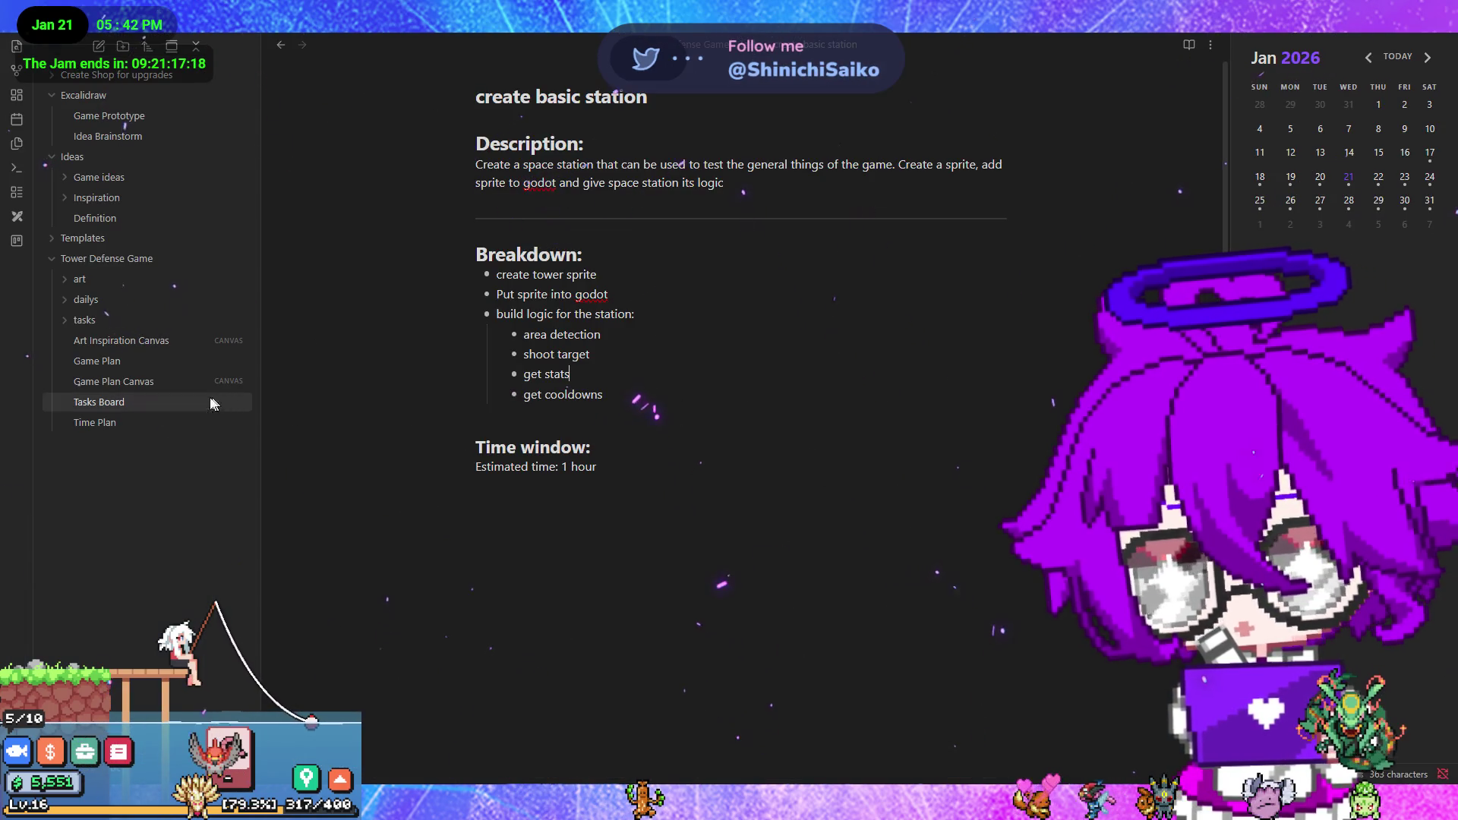
pyautogui.click(176, 406)
pyautogui.moveTo(872, 135); pyautogui.dragTo(950, 494)
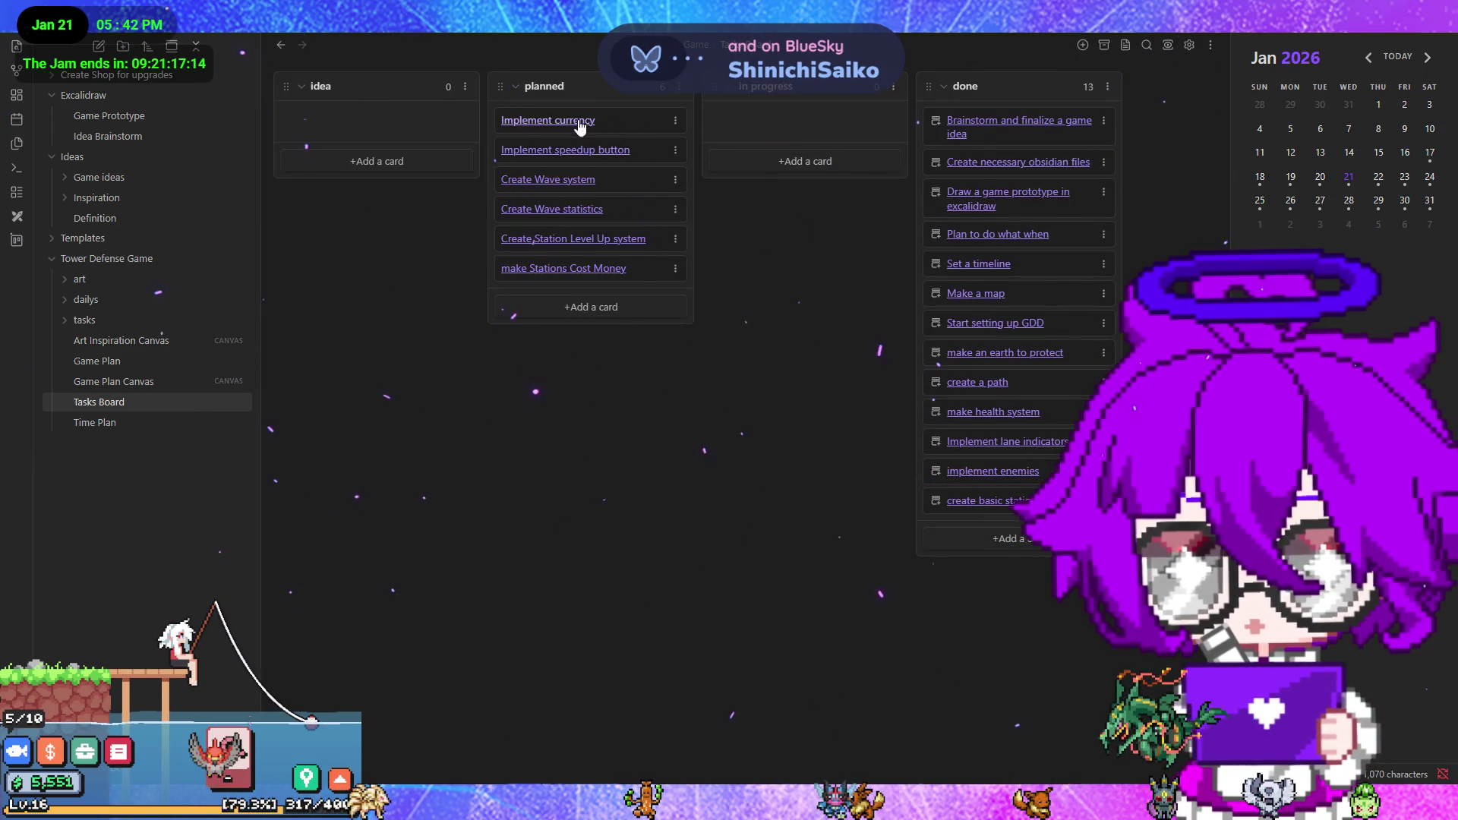
pyautogui.hotkey('alt', 'Tab')
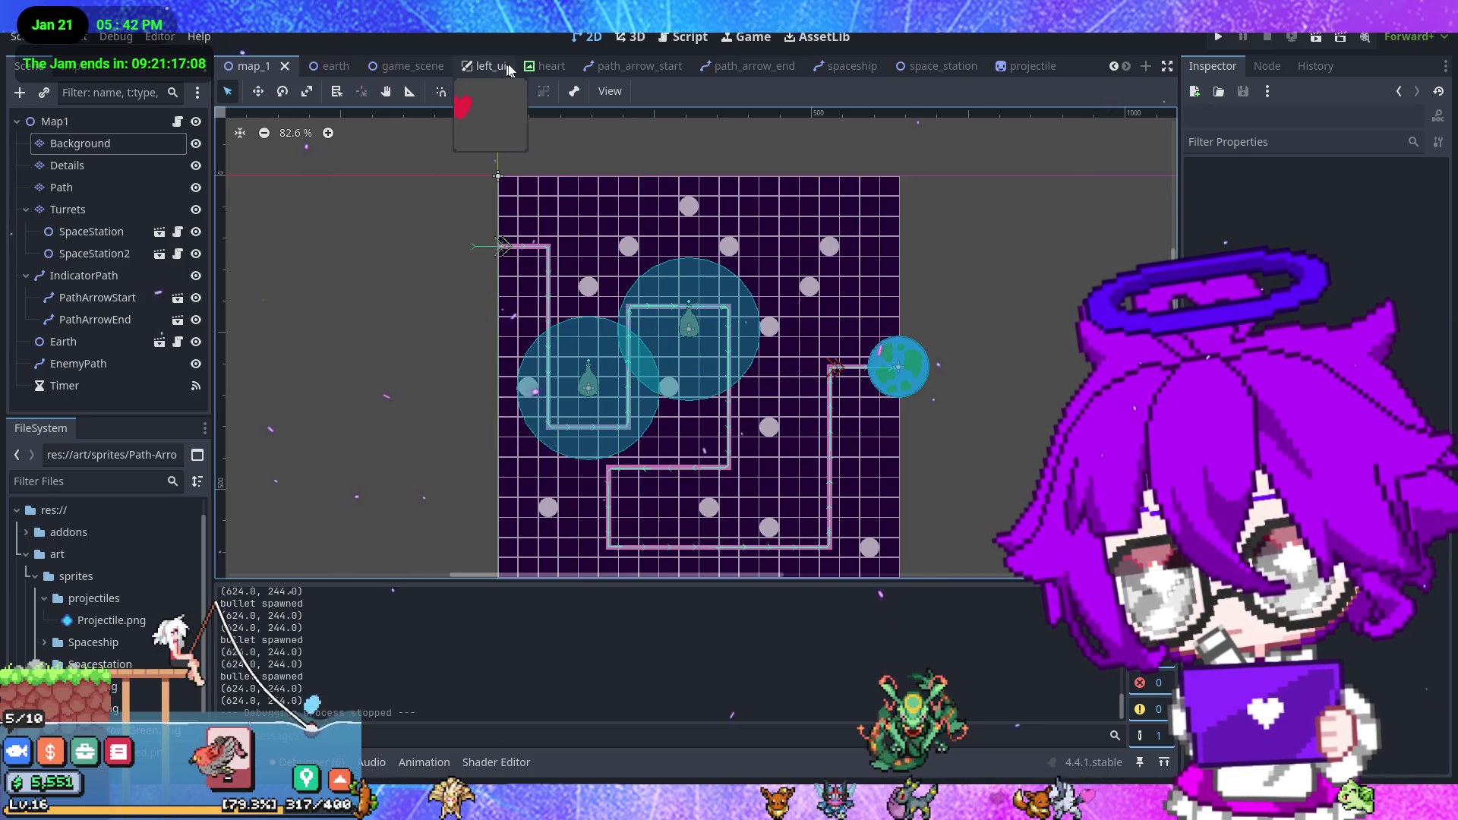
# Step: Close the heart, map_loader, map_1 and earth scene tabs
pyautogui.click(563, 68)
pyautogui.middleClick(562, 68)
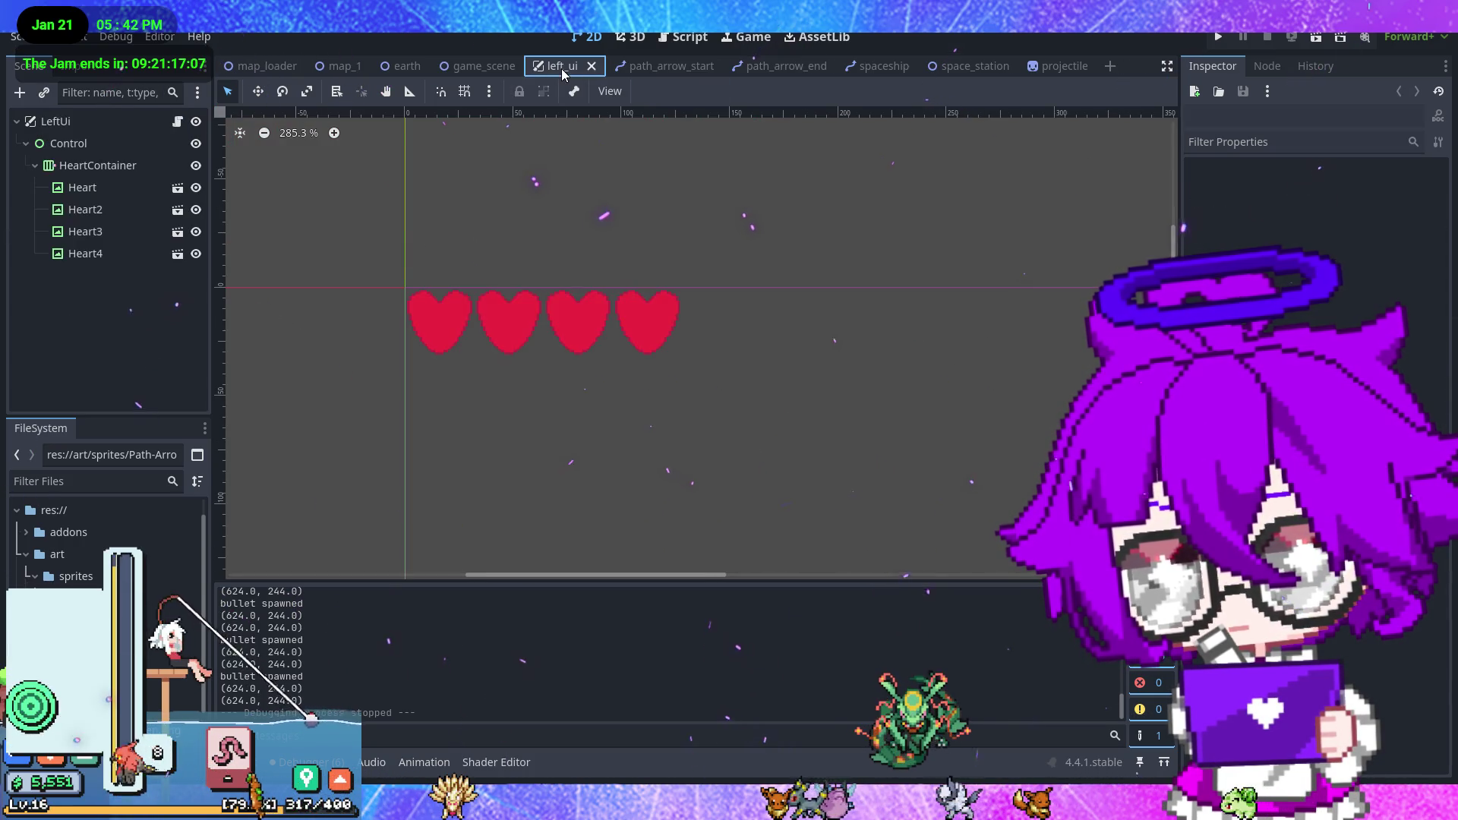
pyautogui.click(491, 70)
pyautogui.click(407, 70)
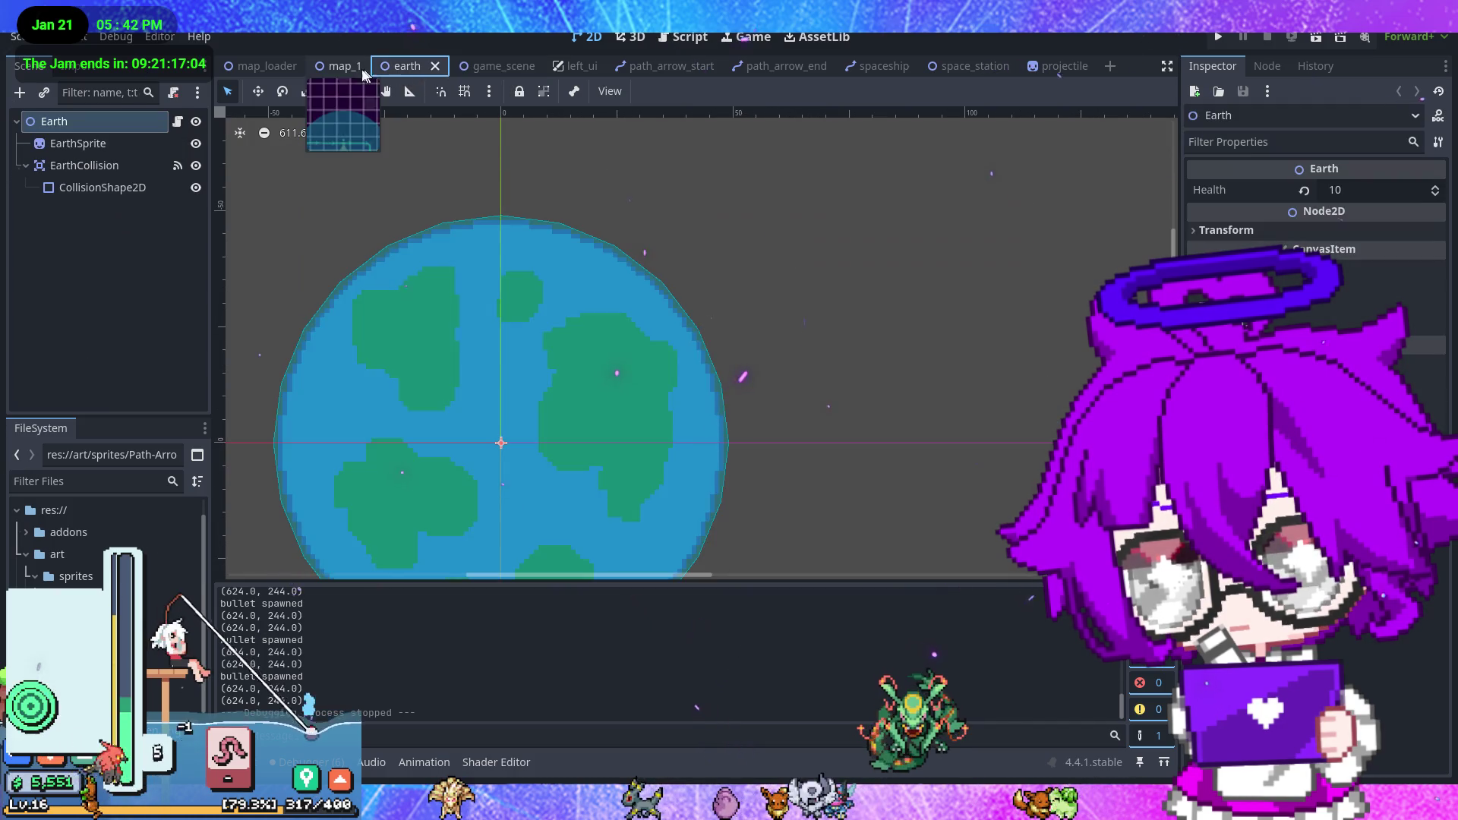
pyautogui.click(266, 70)
pyautogui.middleClick(285, 70)
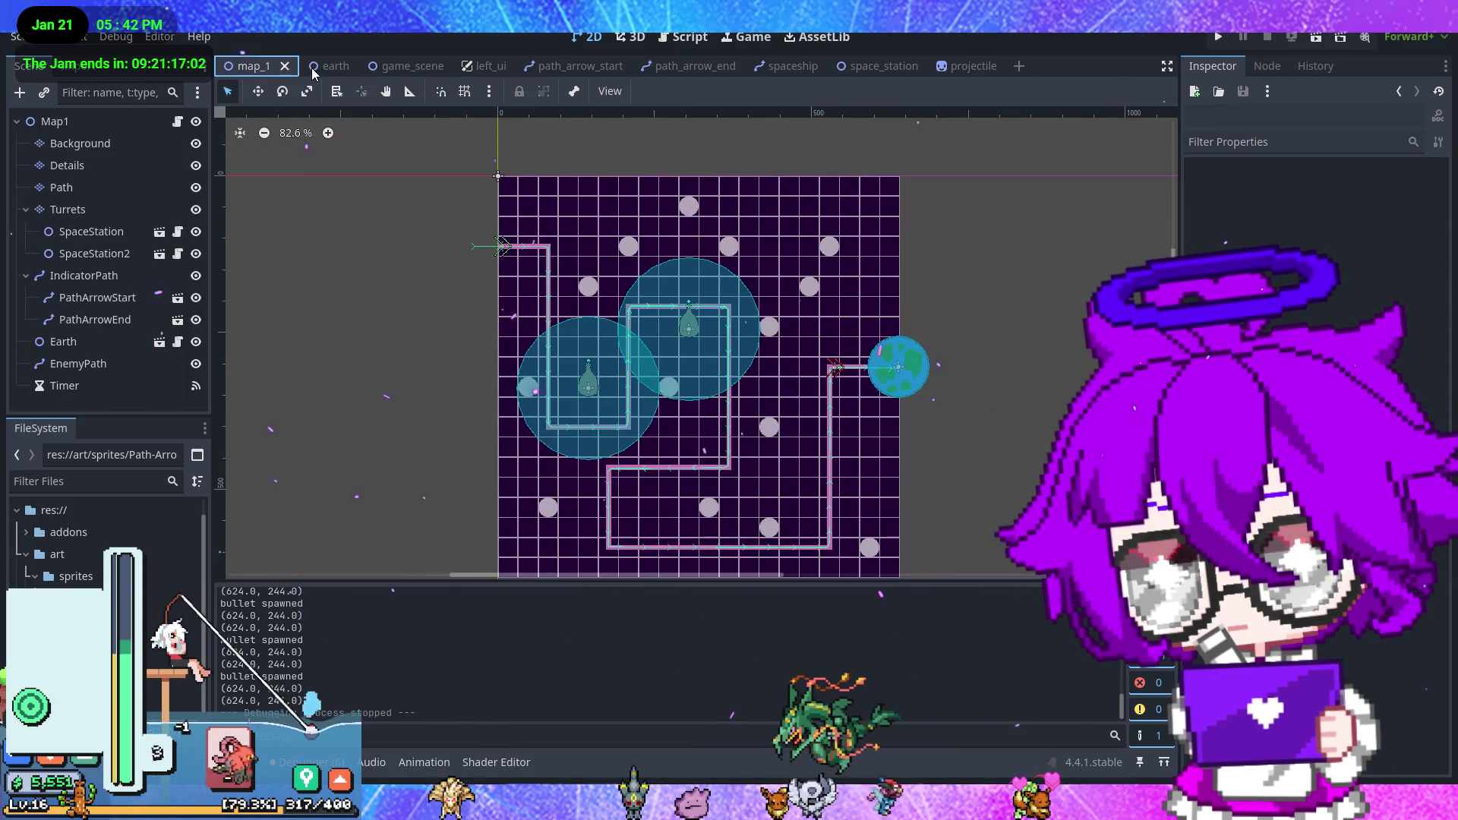
pyautogui.click(285, 68)
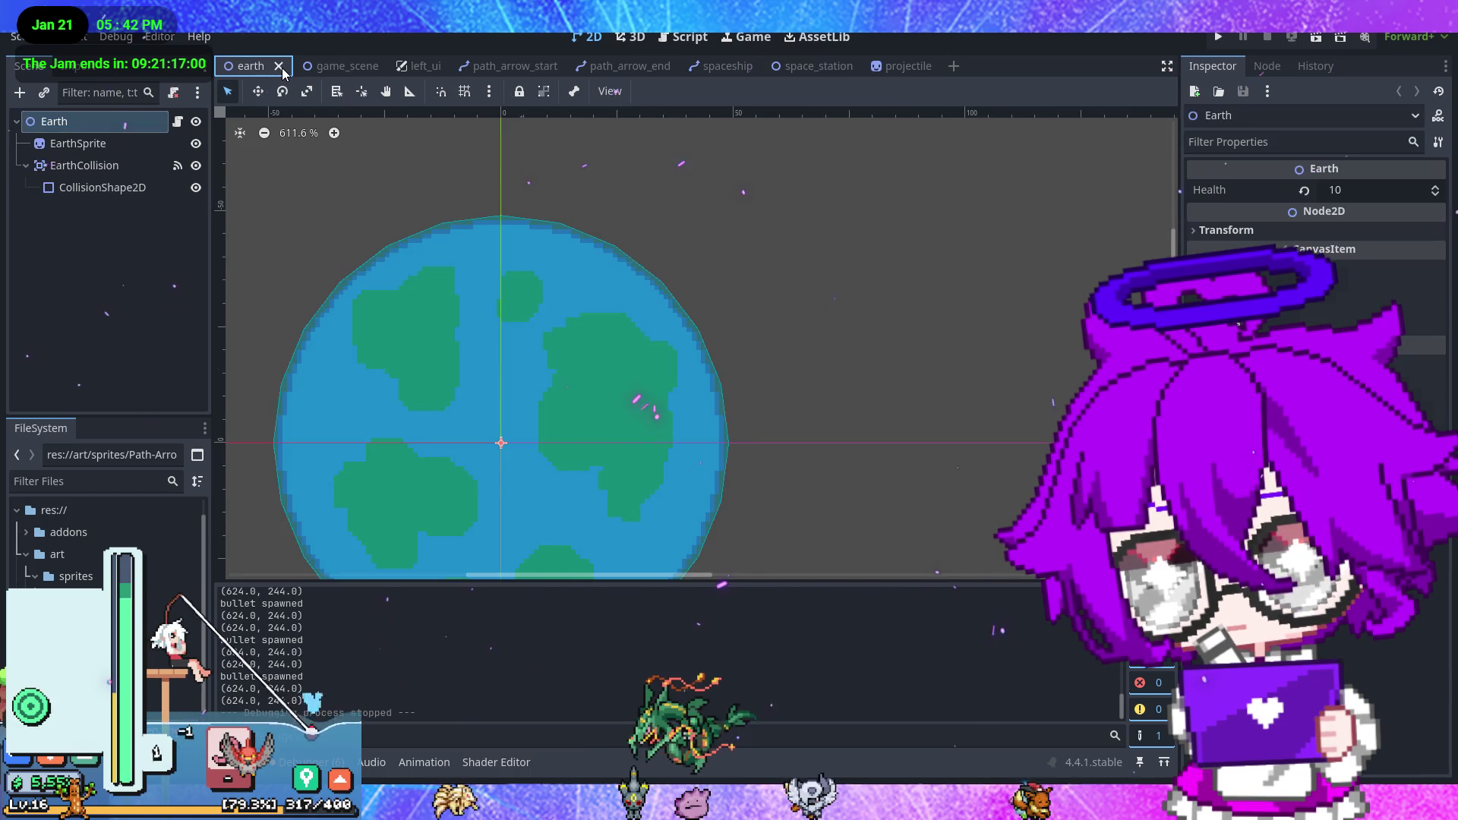
pyautogui.click(286, 69)
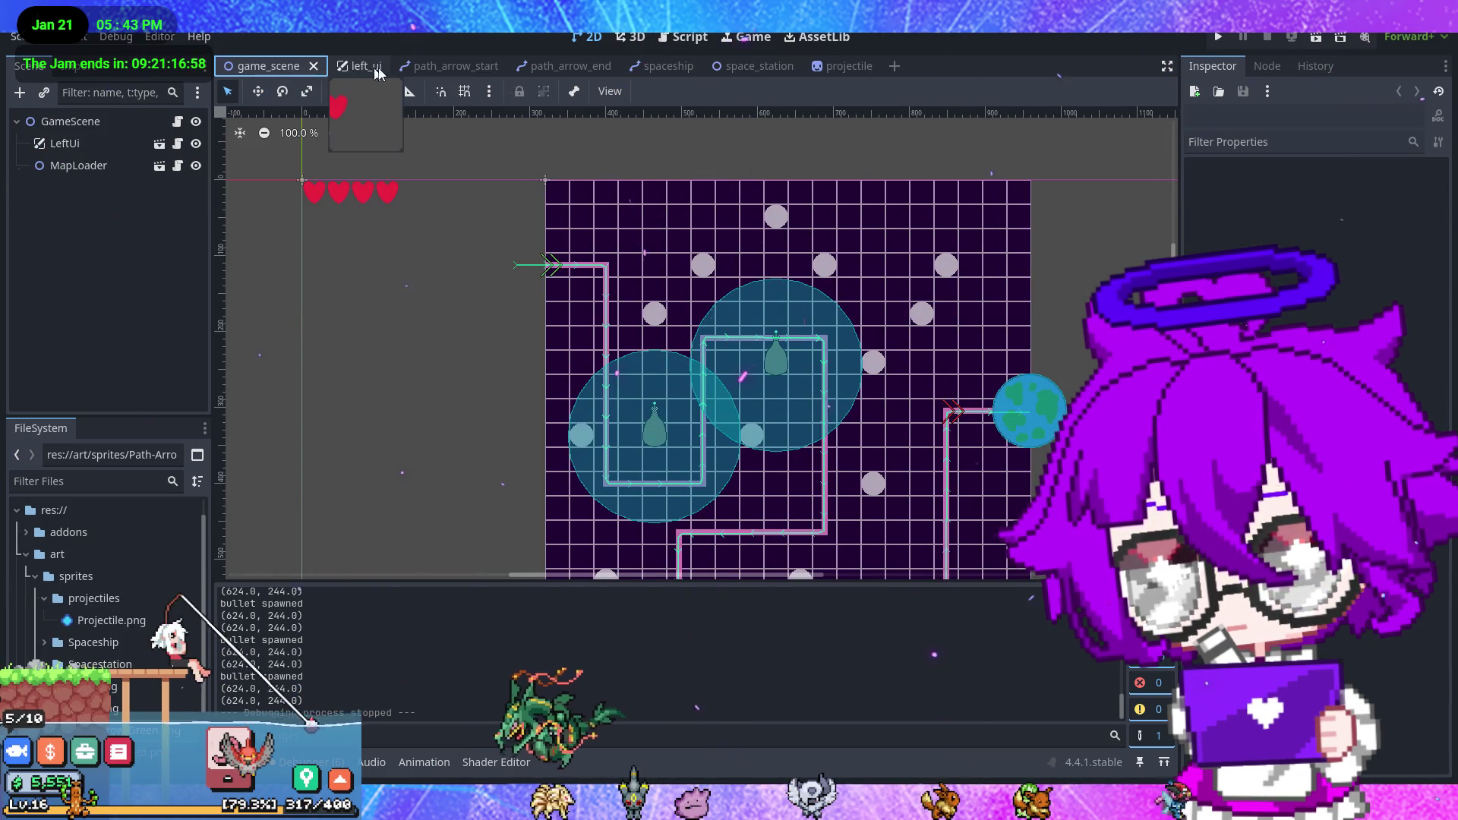
# Step: Close the path_arrow_start, path_arrow_end, spaceship, space_station and projectile scene tabs
pyautogui.click(457, 69)
pyautogui.click(493, 66)
pyautogui.click(456, 68)
pyautogui.click(489, 66)
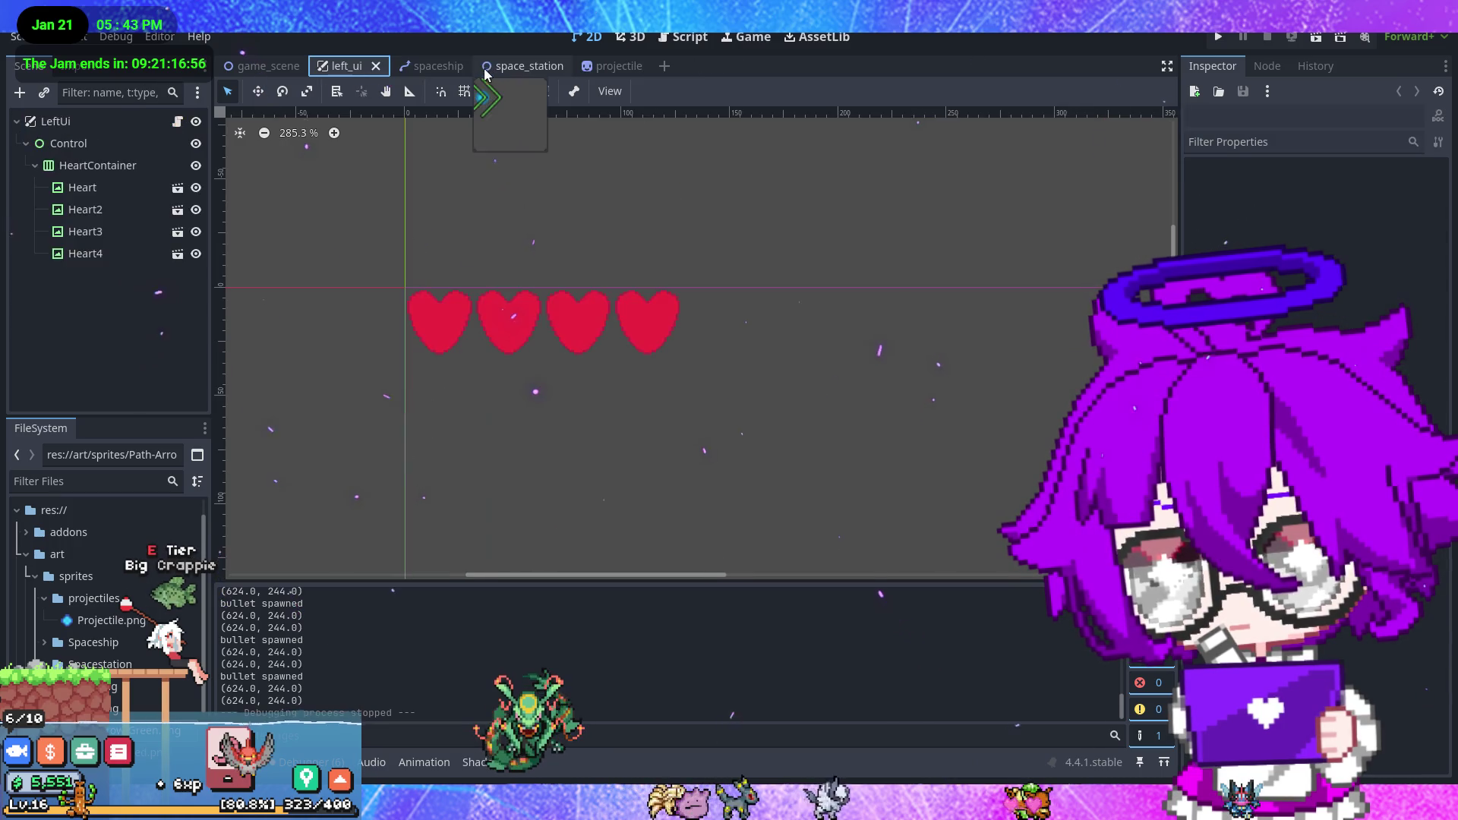
pyautogui.click(460, 70)
pyautogui.click(458, 67)
pyautogui.click(461, 68)
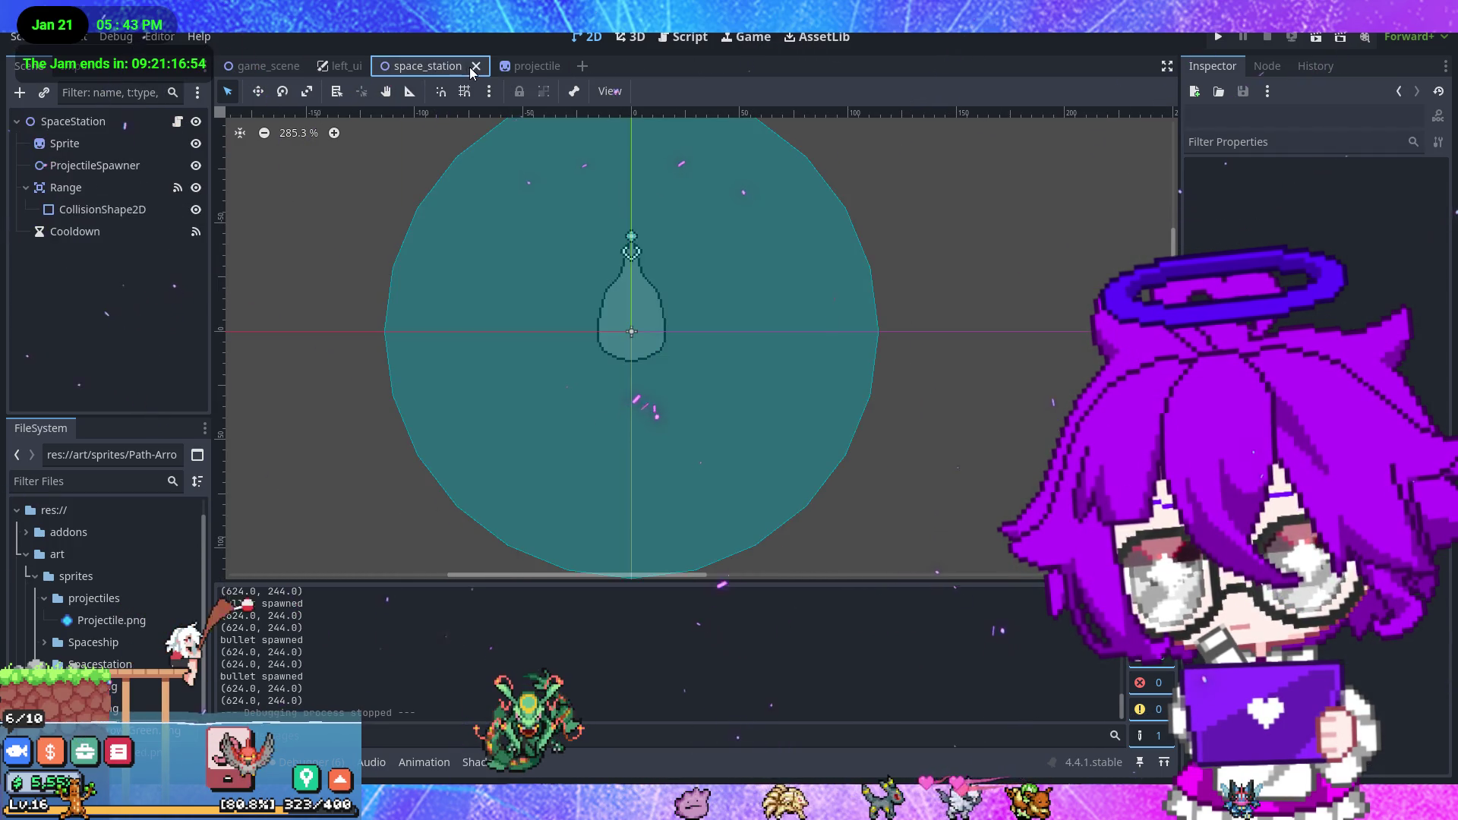
pyautogui.click(476, 67)
pyautogui.click(454, 66)
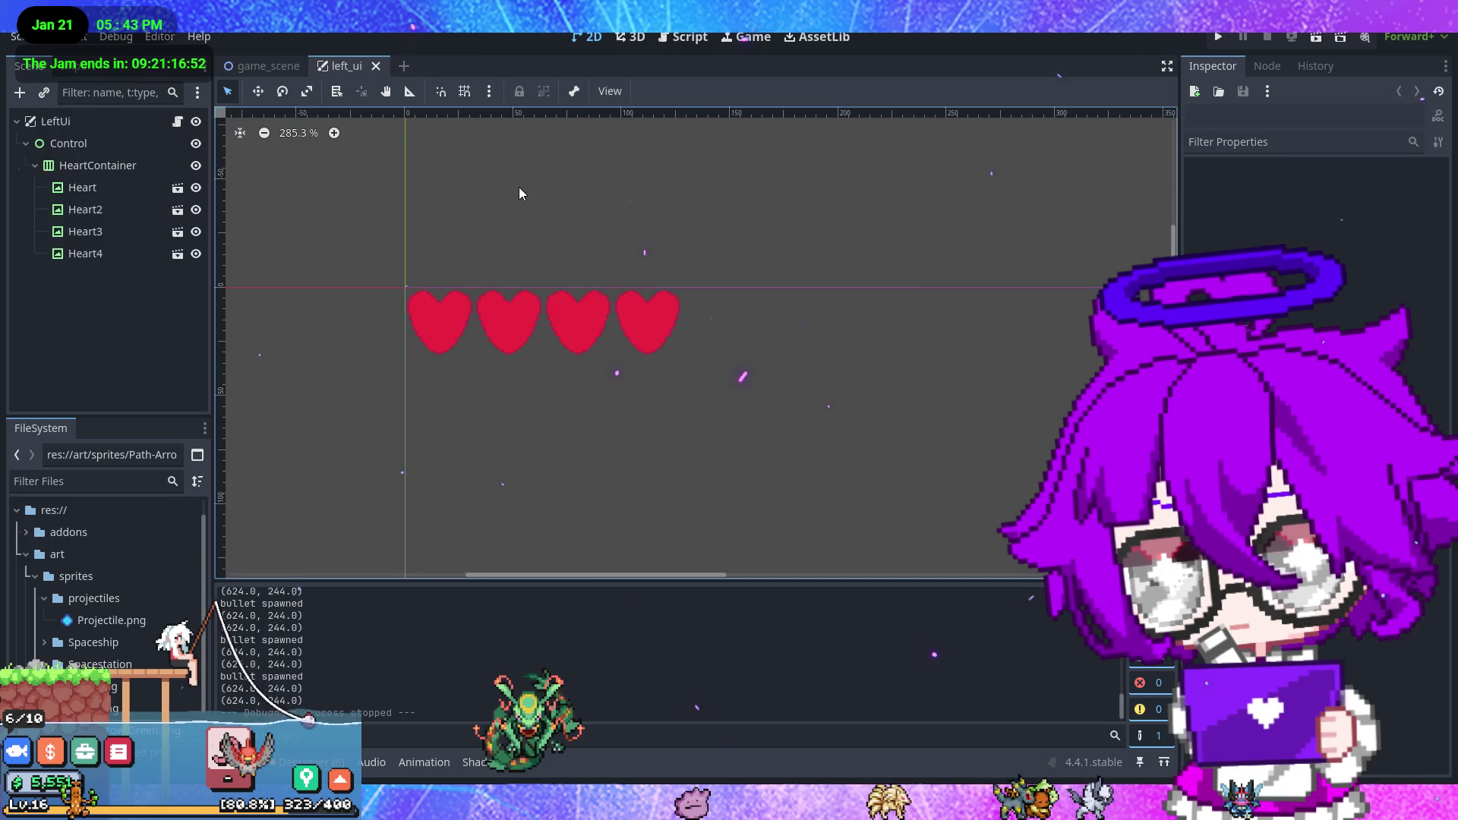
# Step: Collapse the art folder in FileSystem to reveal the scenes folder and its actions
pyautogui.click(57, 554)
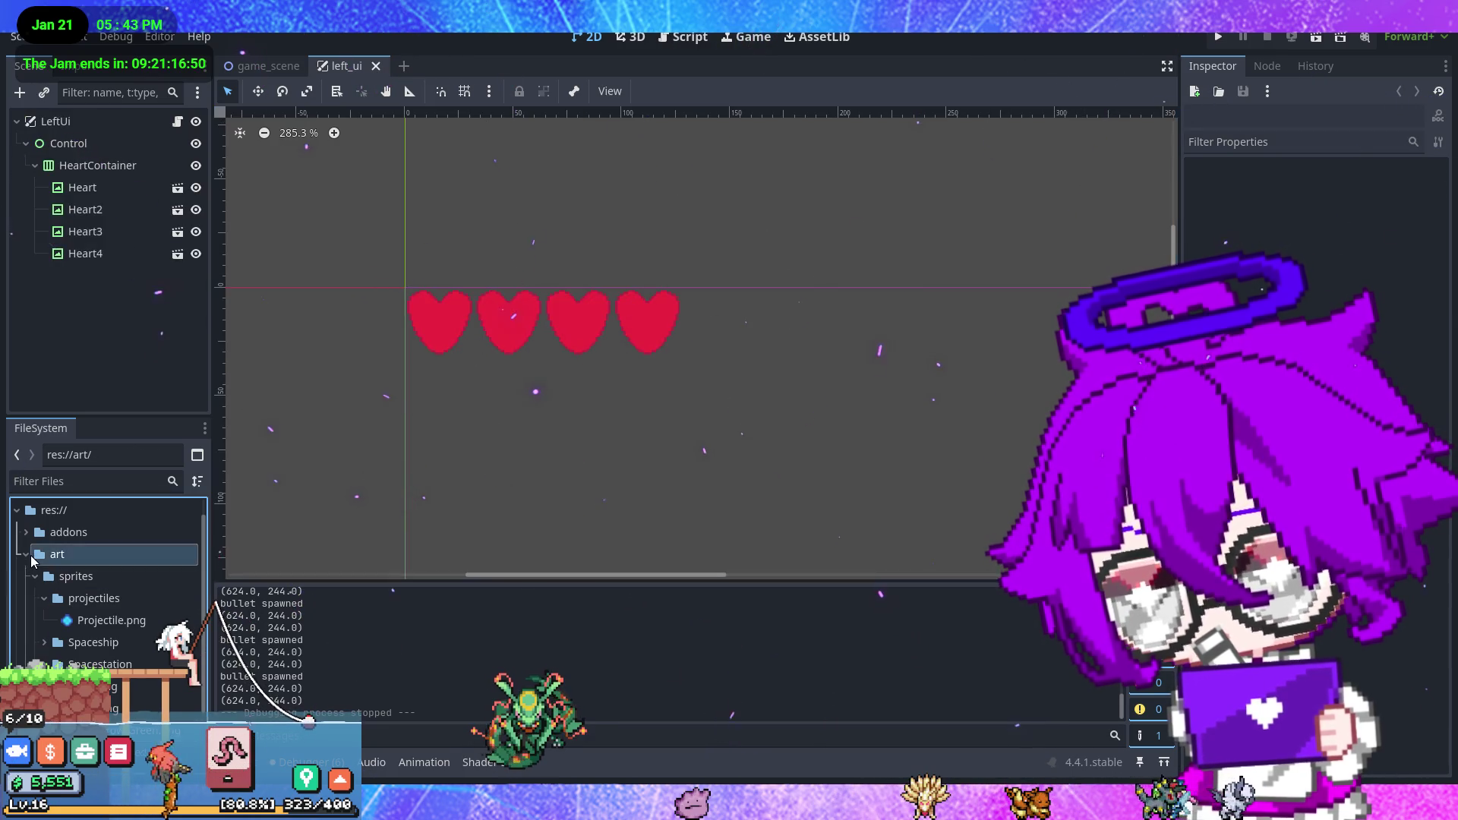
pyautogui.click(25, 555)
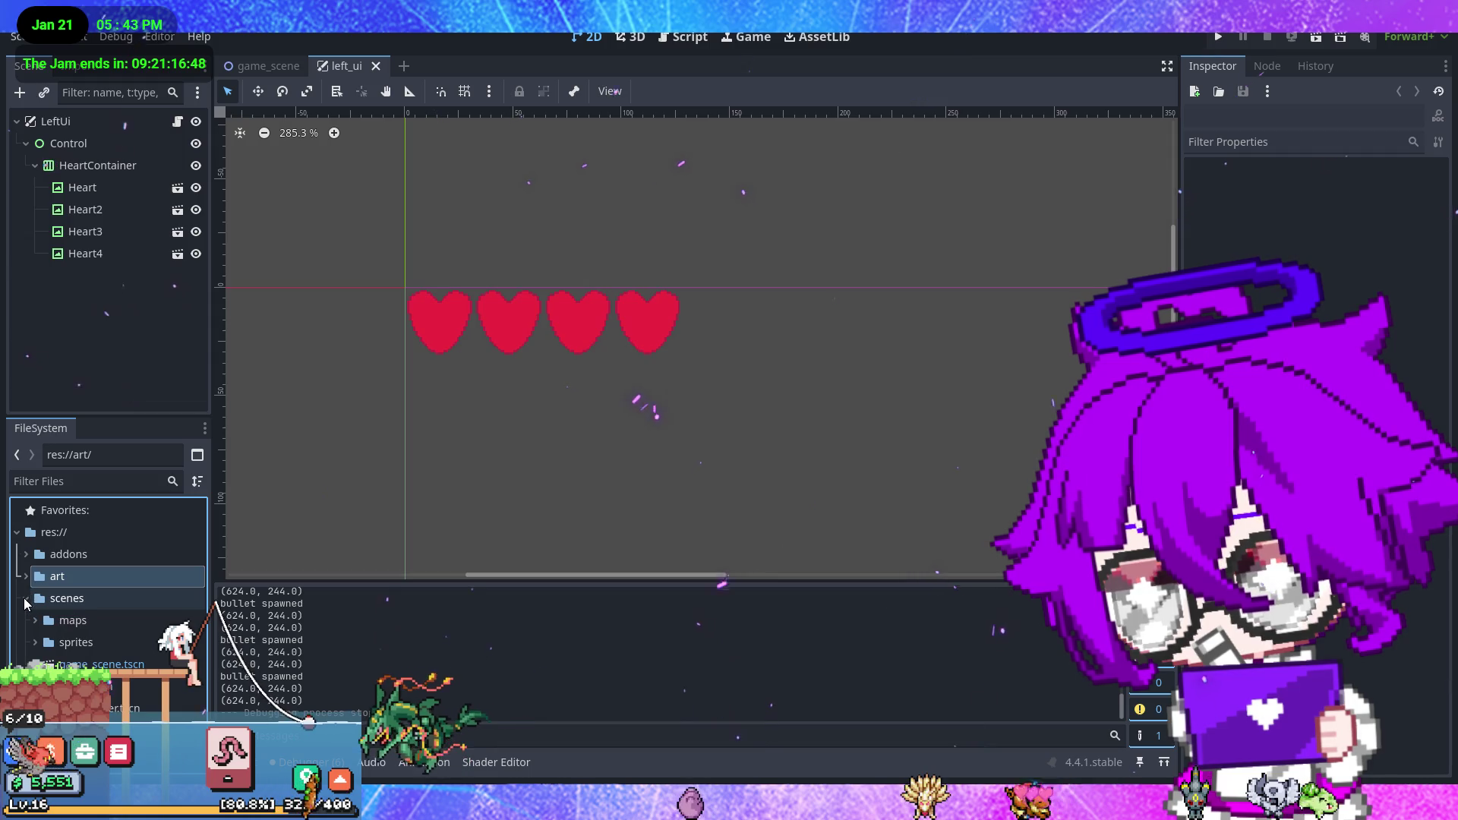
pyautogui.rightClick(82, 600)
# Step: Create a right_ui scene in scenes with a CanvasLayer root, then return to left_ui
pyautogui.moveTo(251, 468)
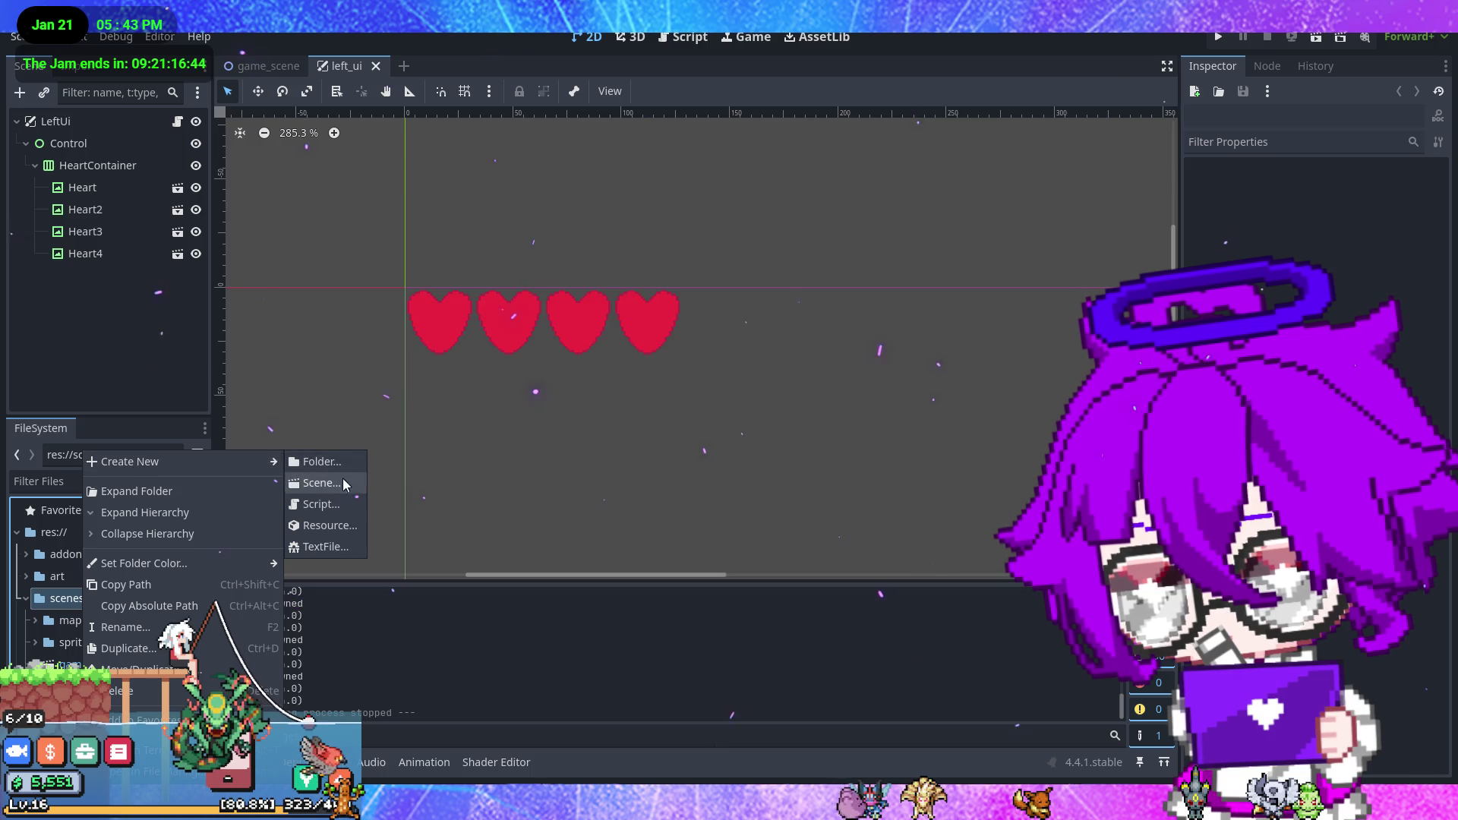
pyautogui.click(343, 484)
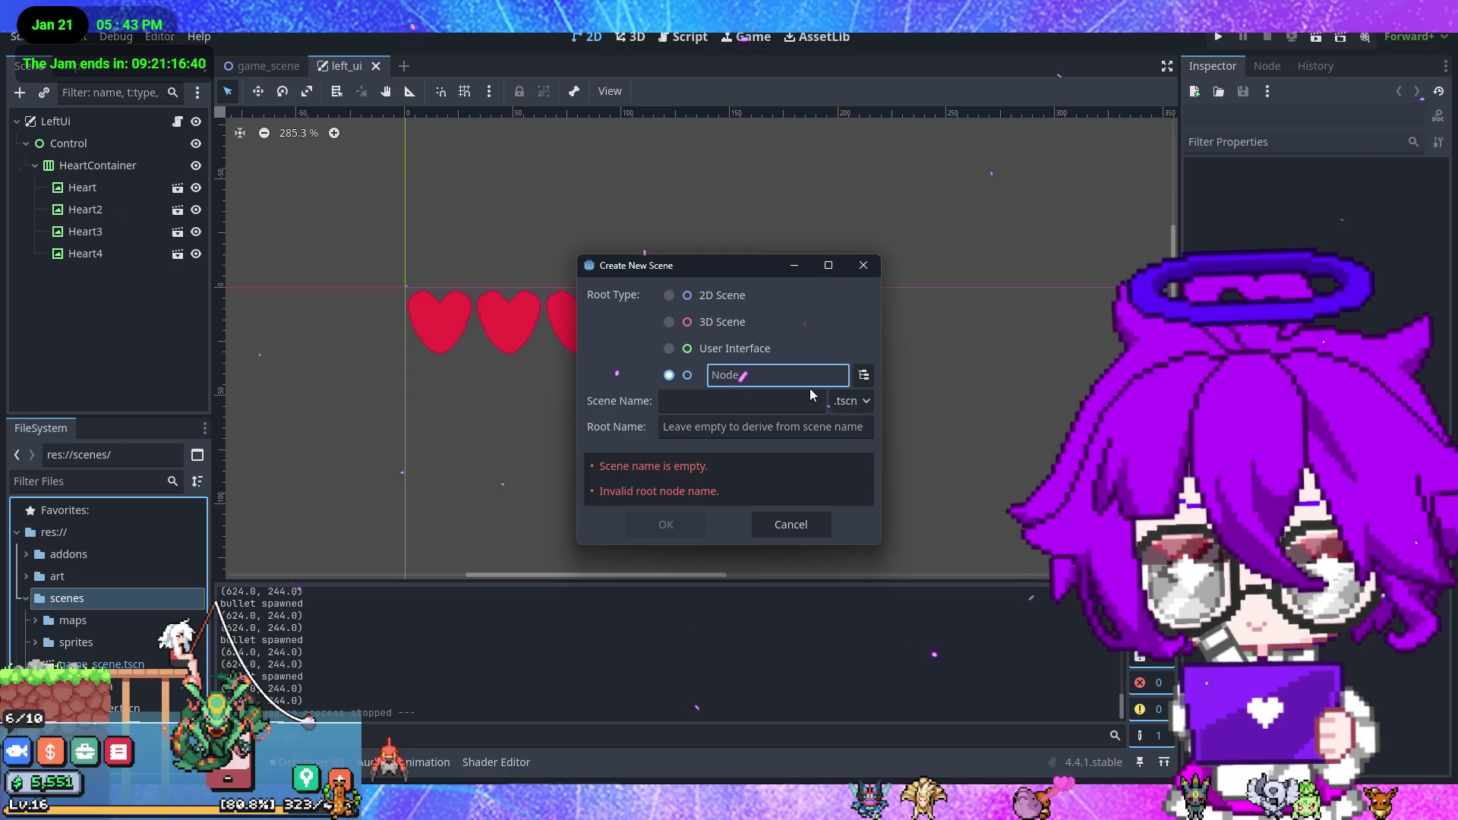
pyautogui.click(863, 377)
pyautogui.write('canva')
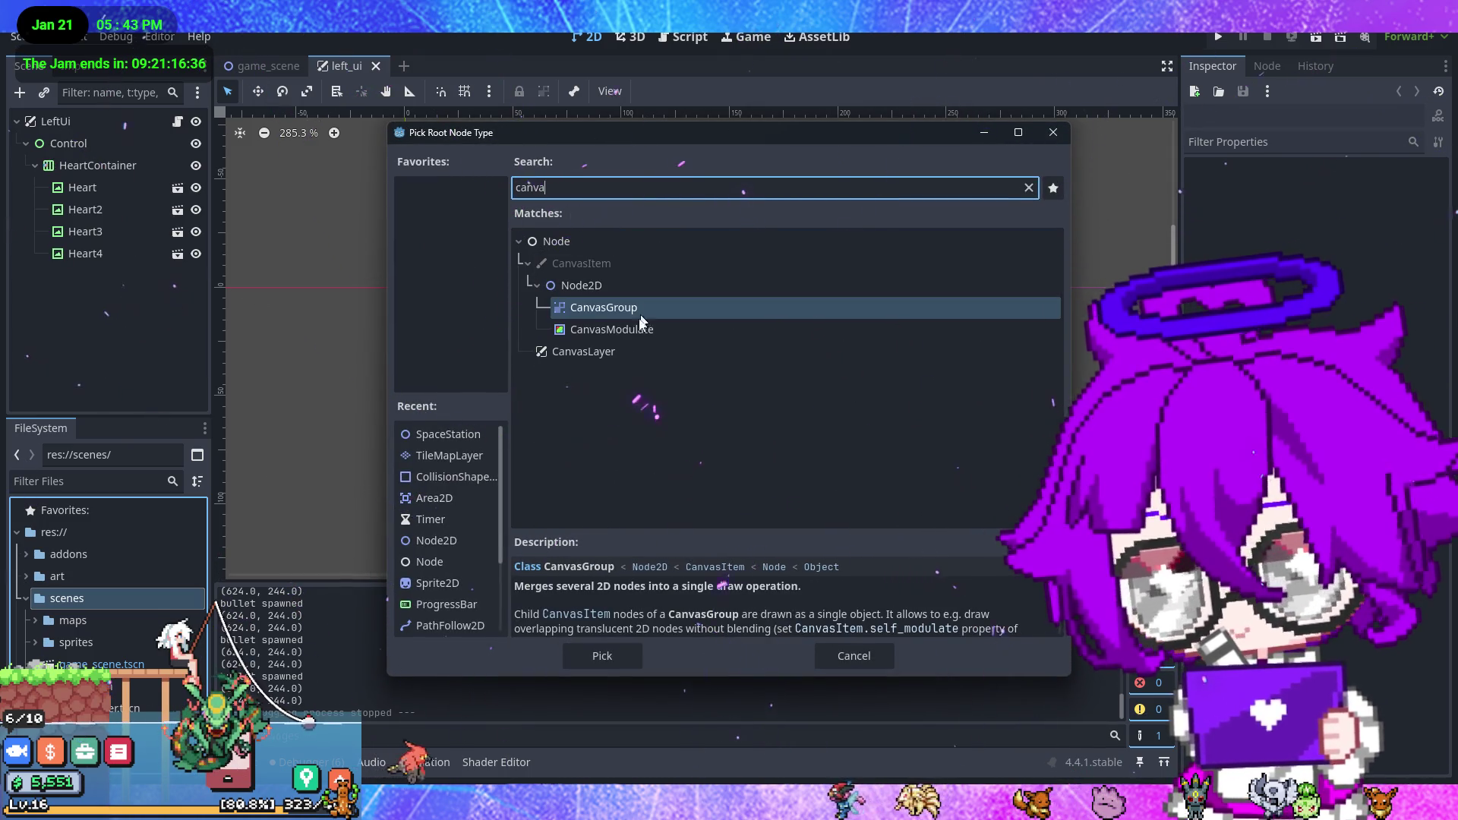
pyautogui.doubleClick(620, 351)
pyautogui.click(695, 410)
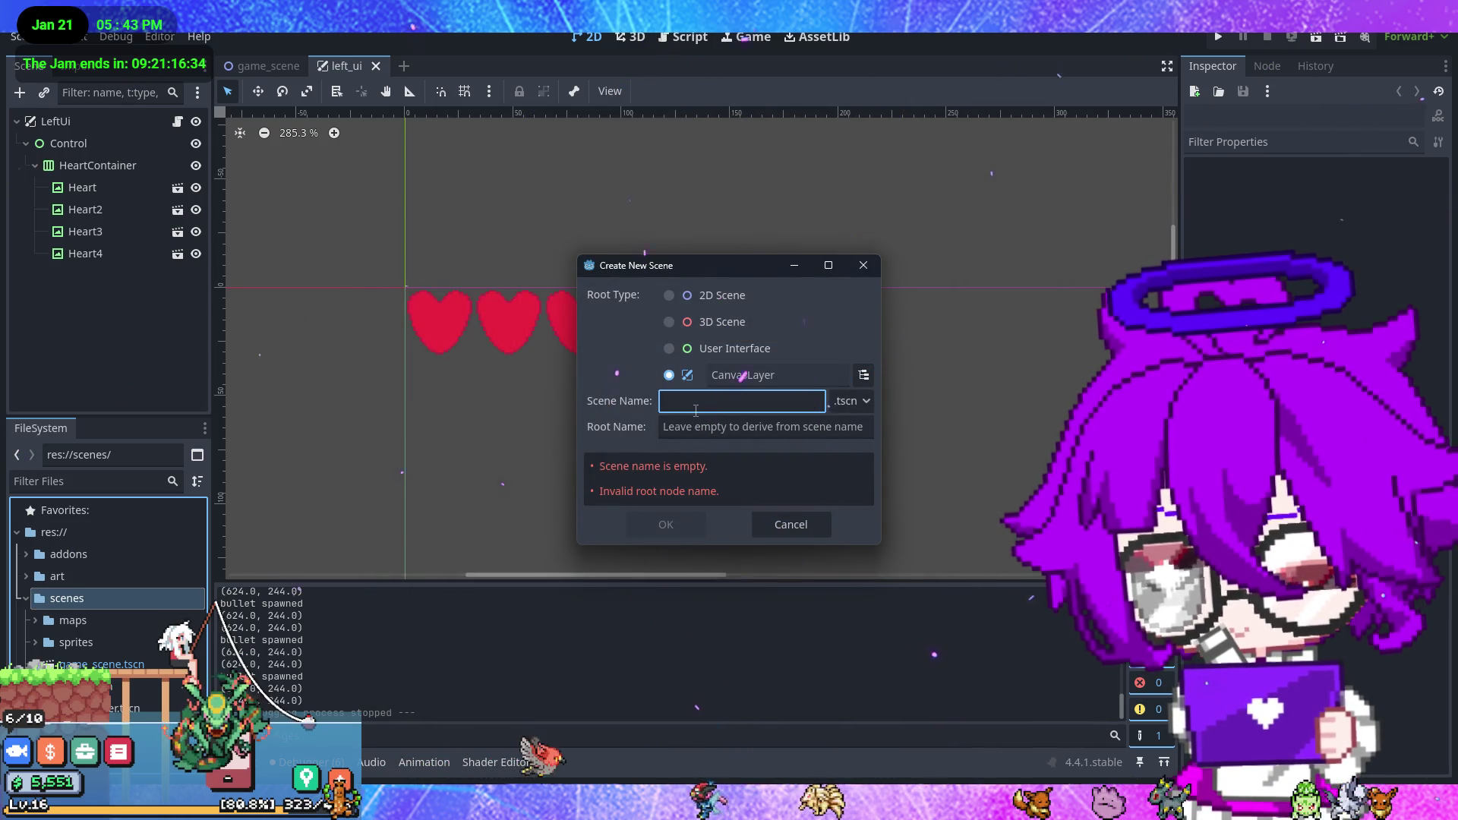
pyautogui.write('right_ui')
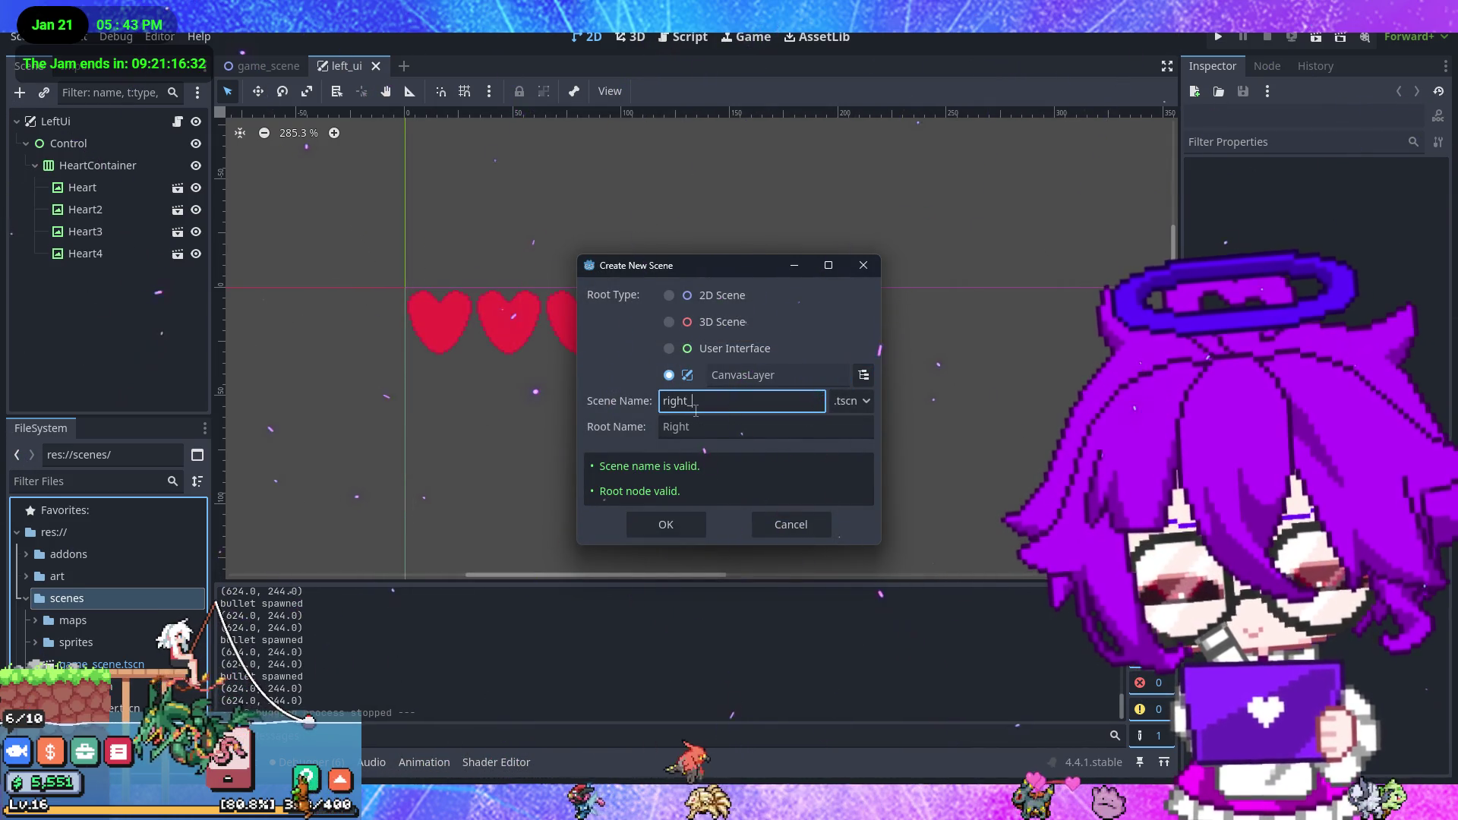
pyautogui.click(691, 522)
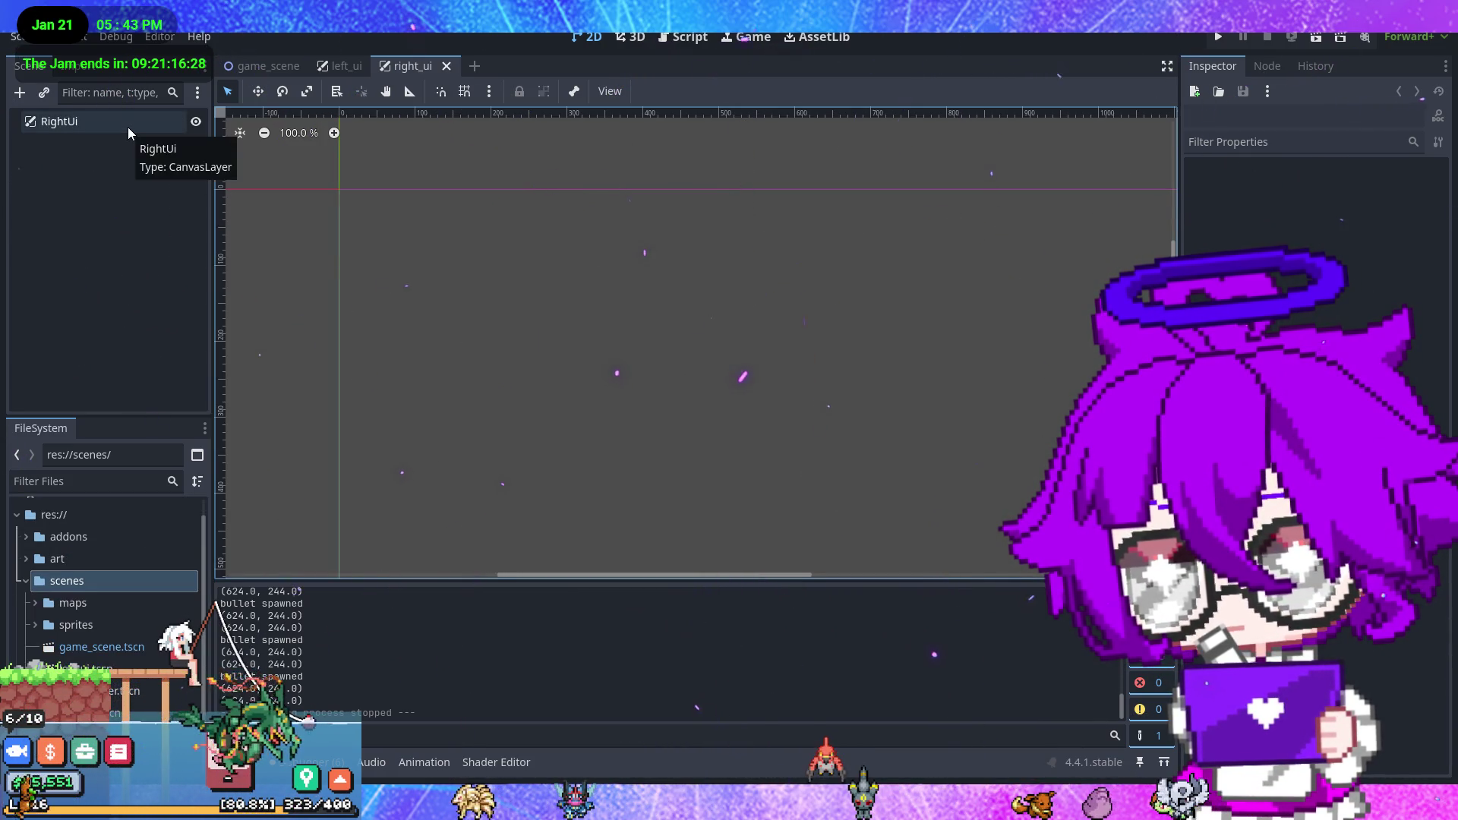
pyautogui.doubleClick(83, 668)
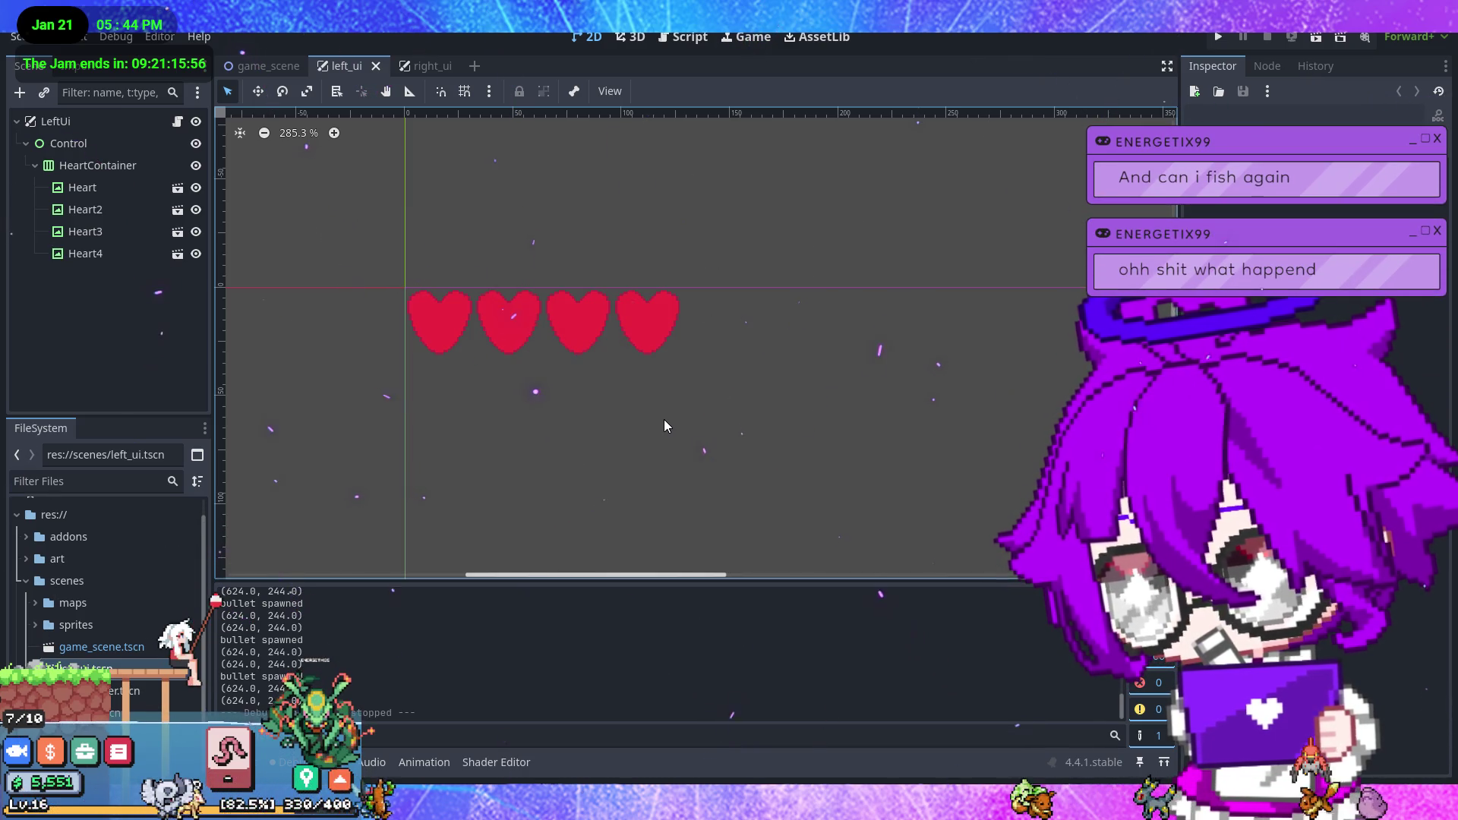
pyautogui.click(1219, 37)
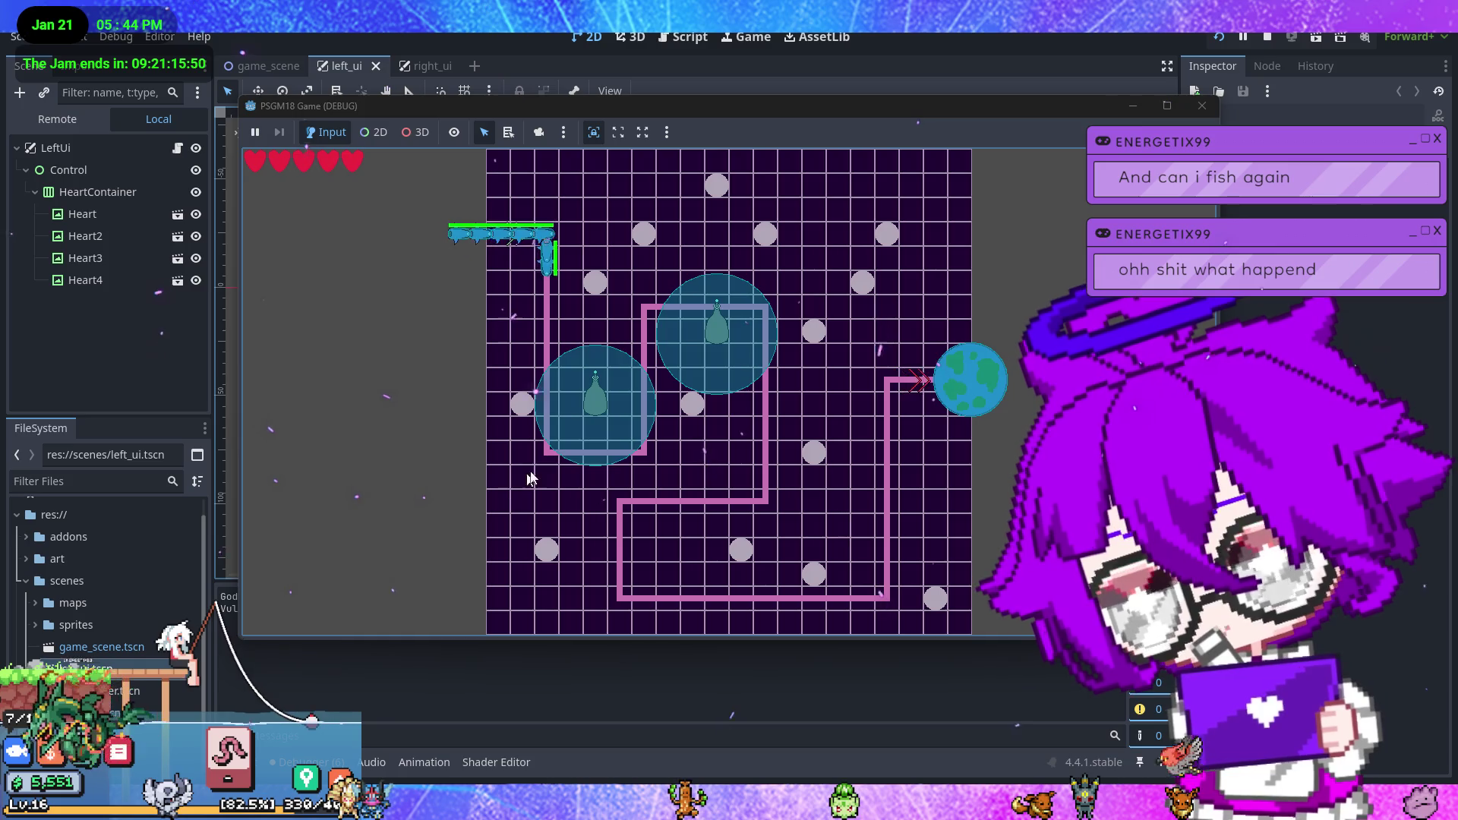
pyautogui.click(596, 403)
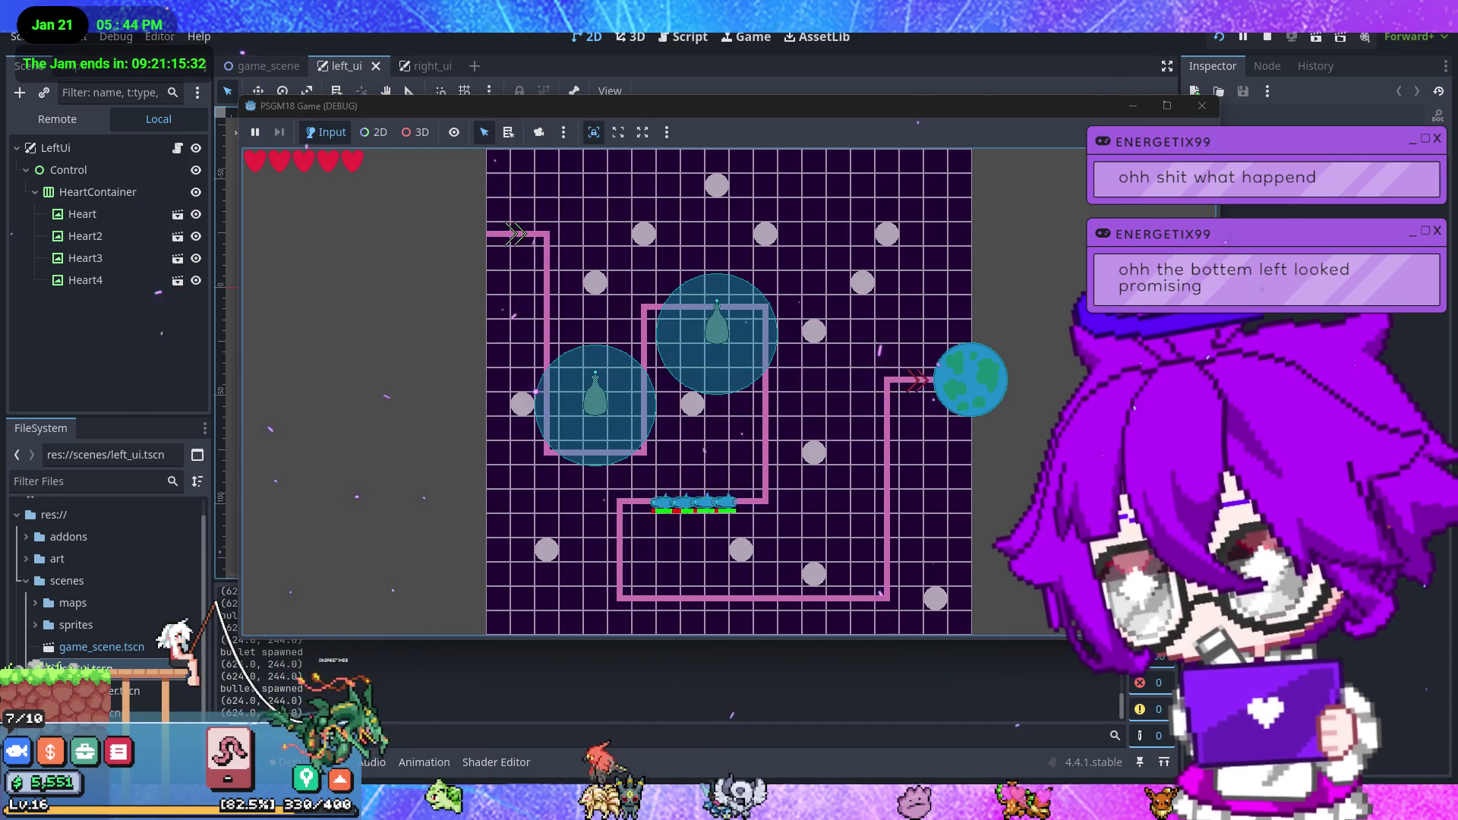
pyautogui.click(17, 752)
pyautogui.click(215, 600)
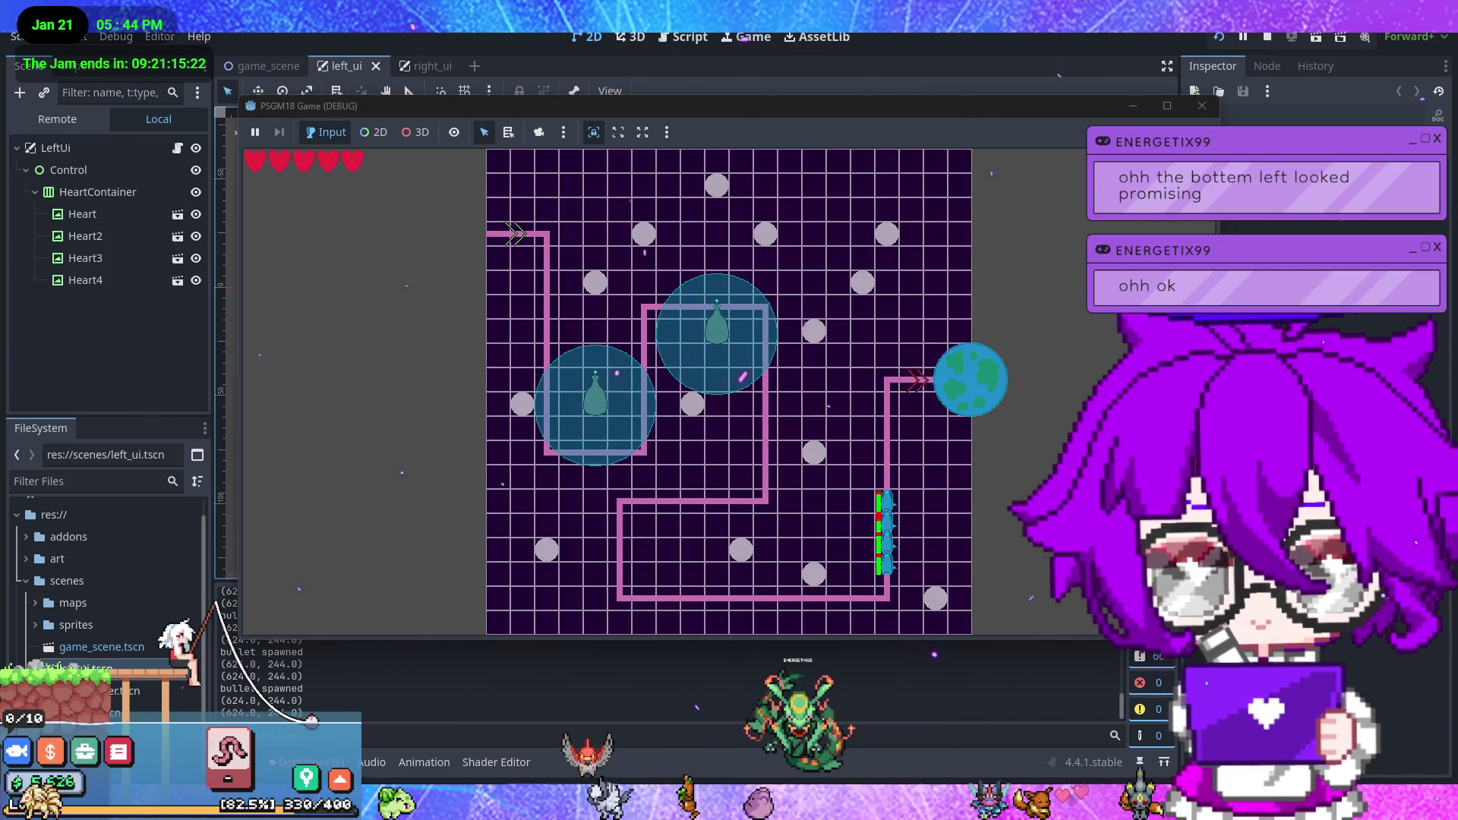
pyautogui.press('F8')
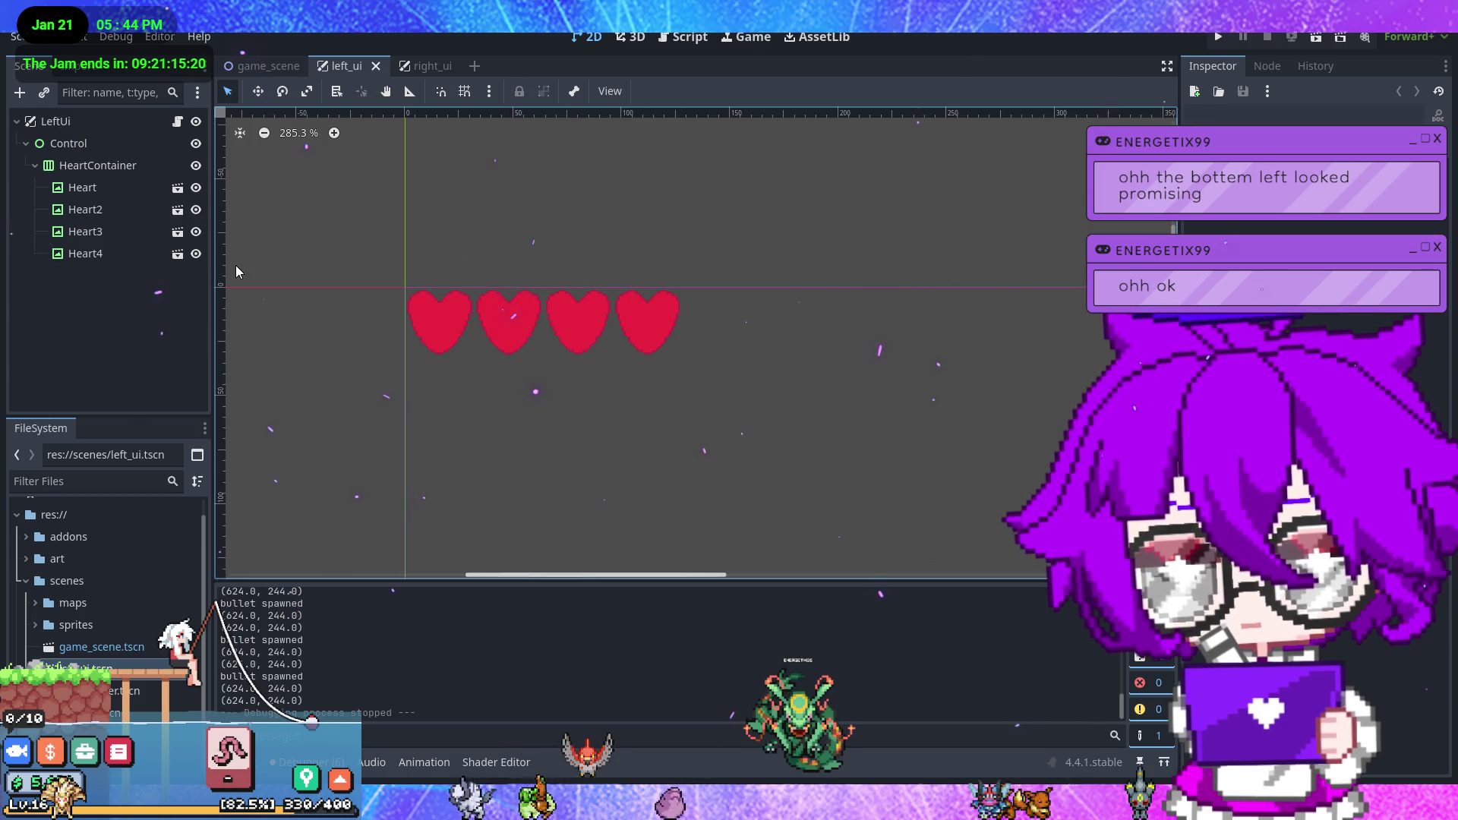
# Step: Add a Control node as a child of the RightUi root in right_ui
pyautogui.click(415, 68)
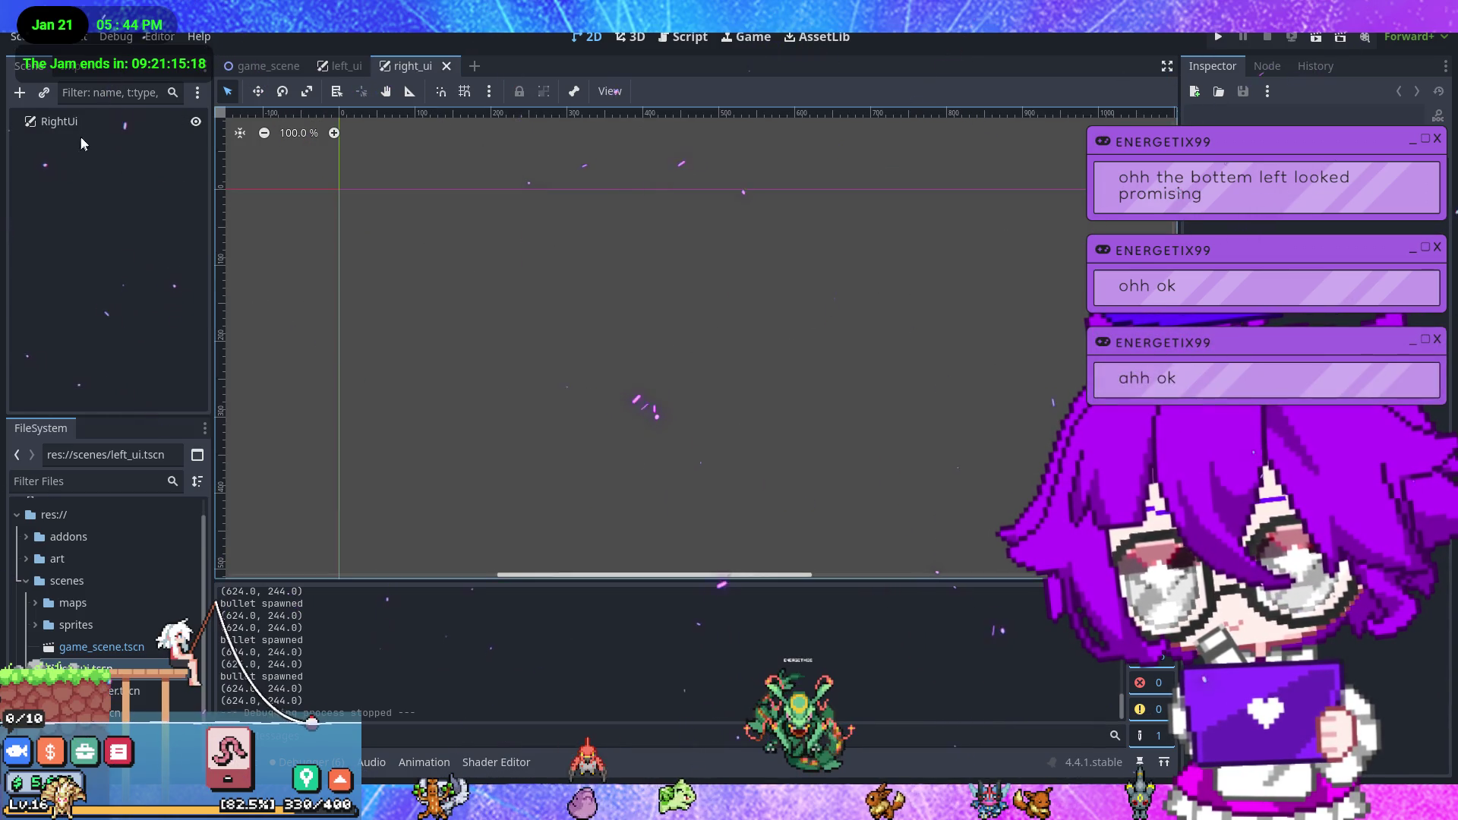
pyautogui.click(346, 66)
pyautogui.click(415, 68)
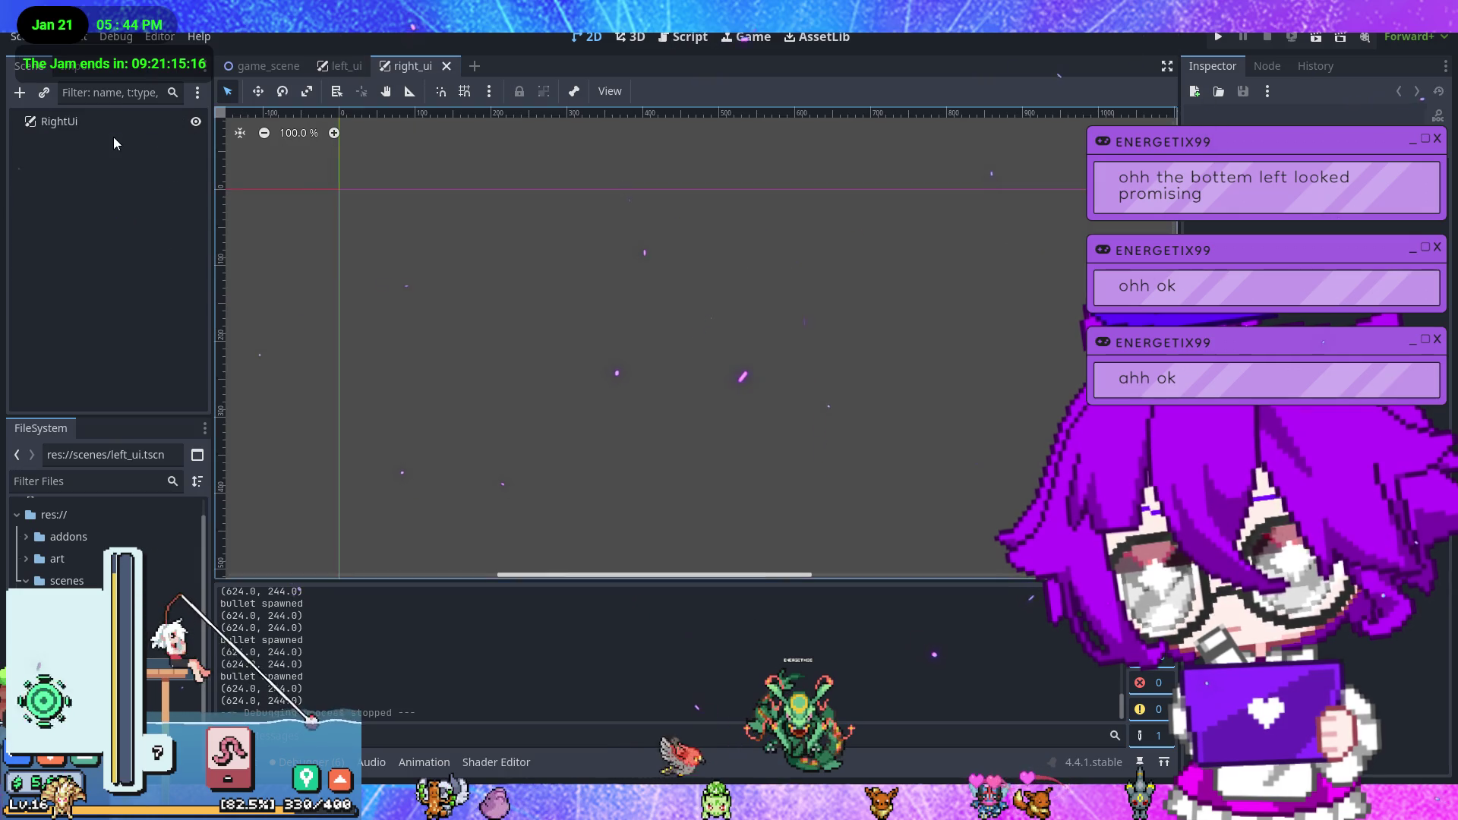
pyautogui.rightClick(114, 131)
pyautogui.click(161, 143)
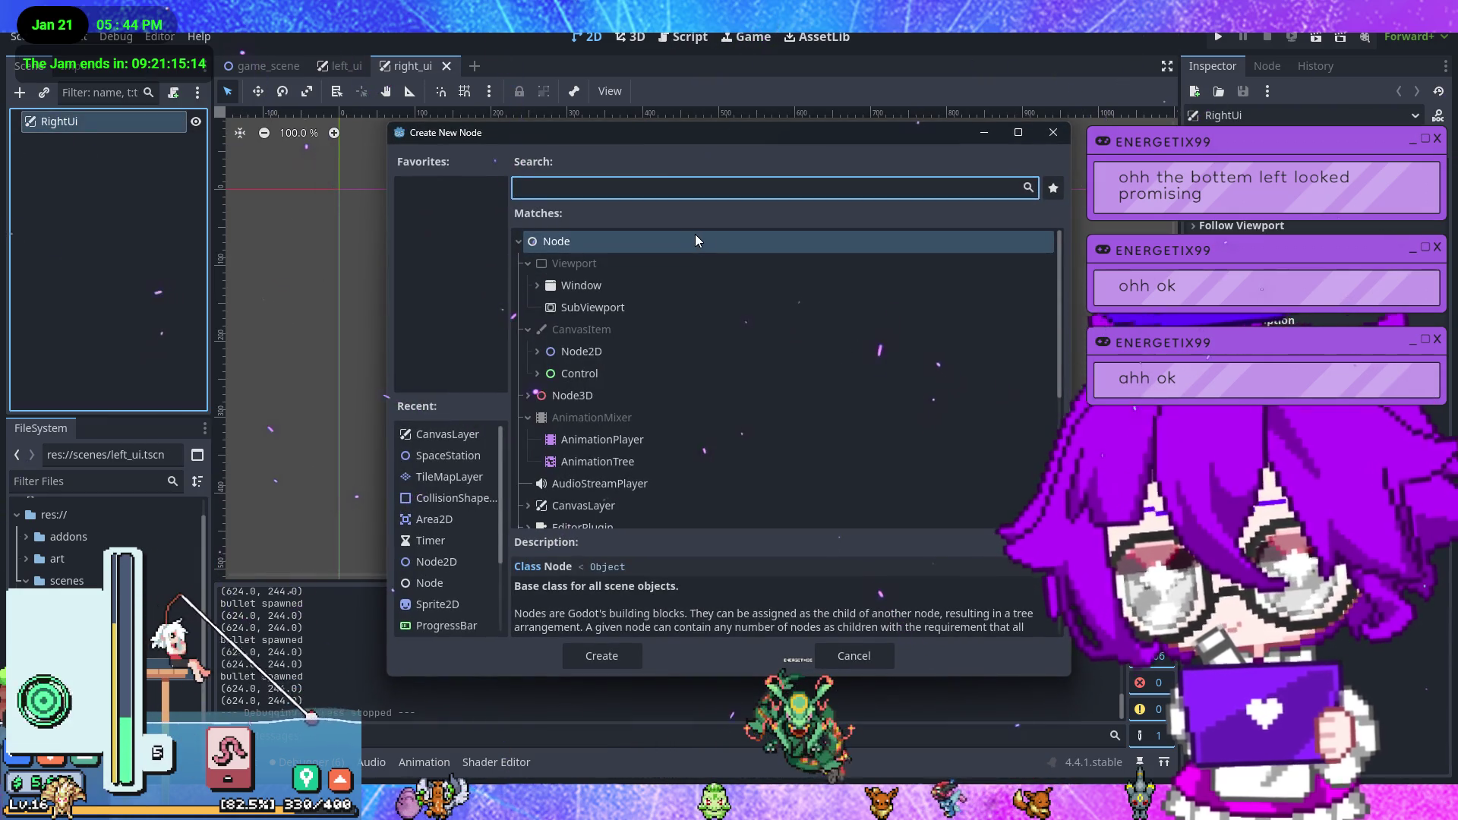
pyautogui.write('contr')
pyautogui.doubleClick(642, 289)
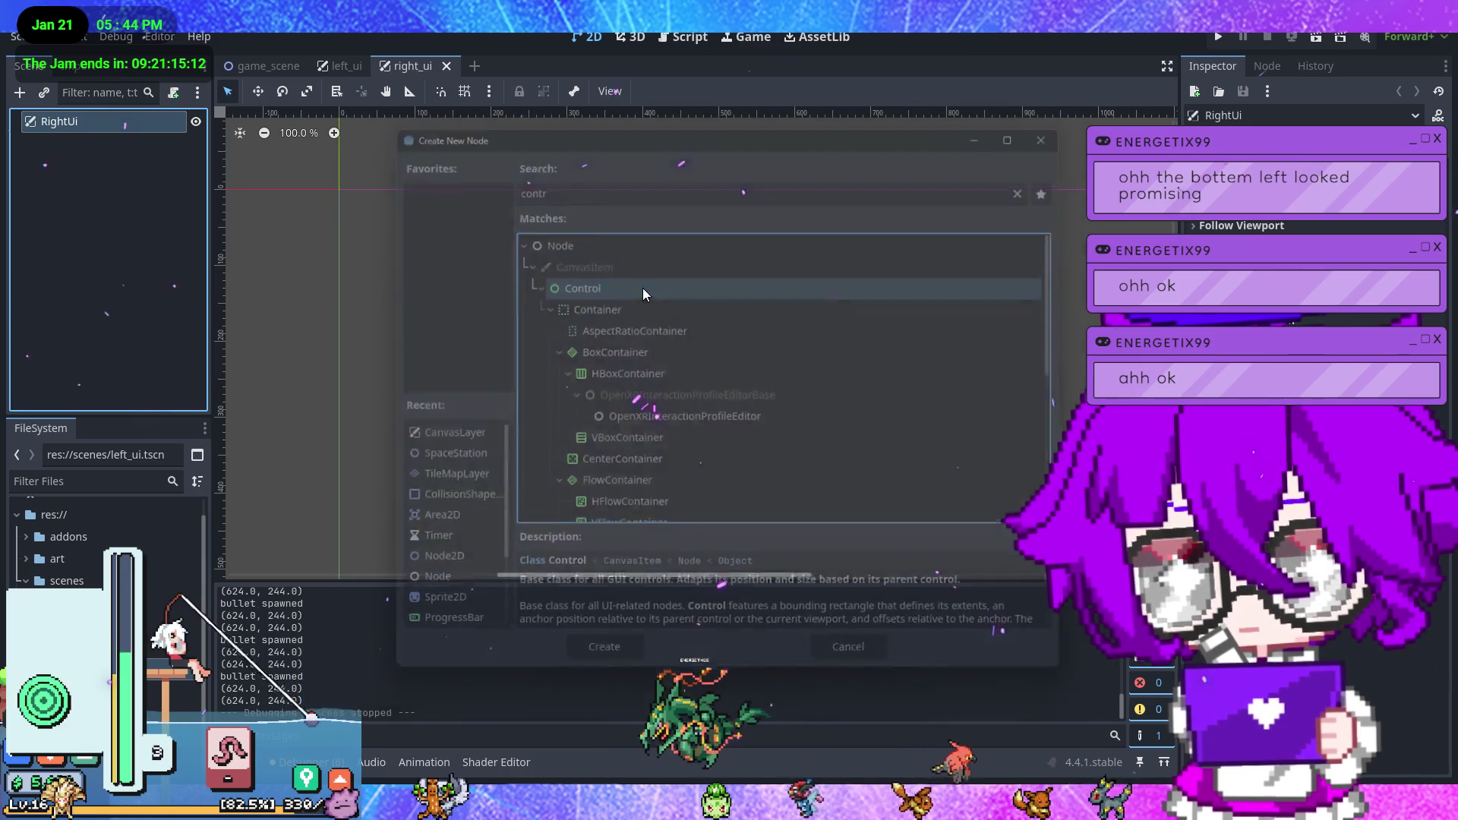
# Step: Anchor the Control to the top-right and enlarge its custom minimum size, then return to left_ui
pyautogui.scroll(-3, 486, 285)
pyautogui.click(658, 91)
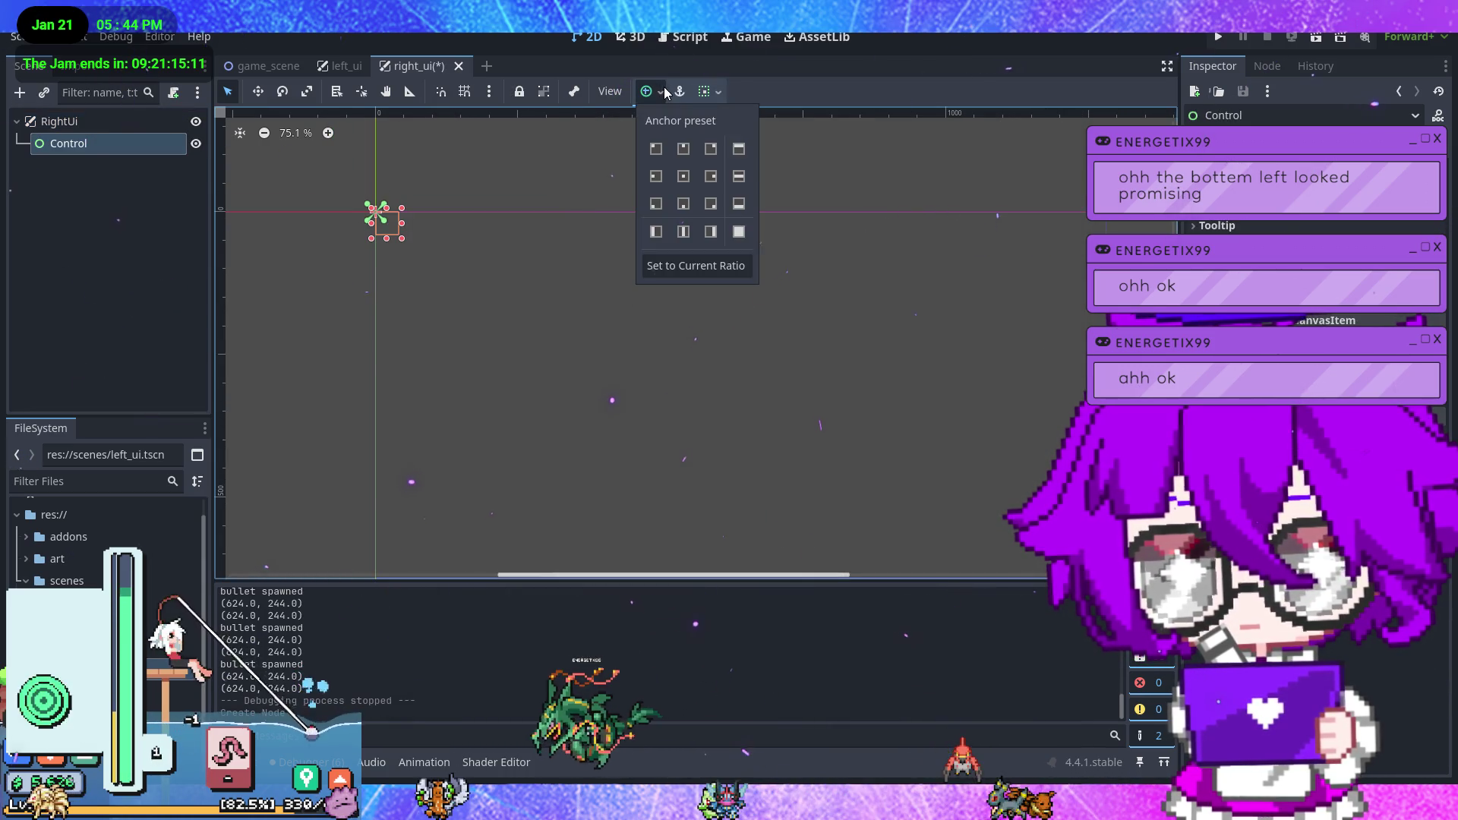
pyautogui.click(710, 149)
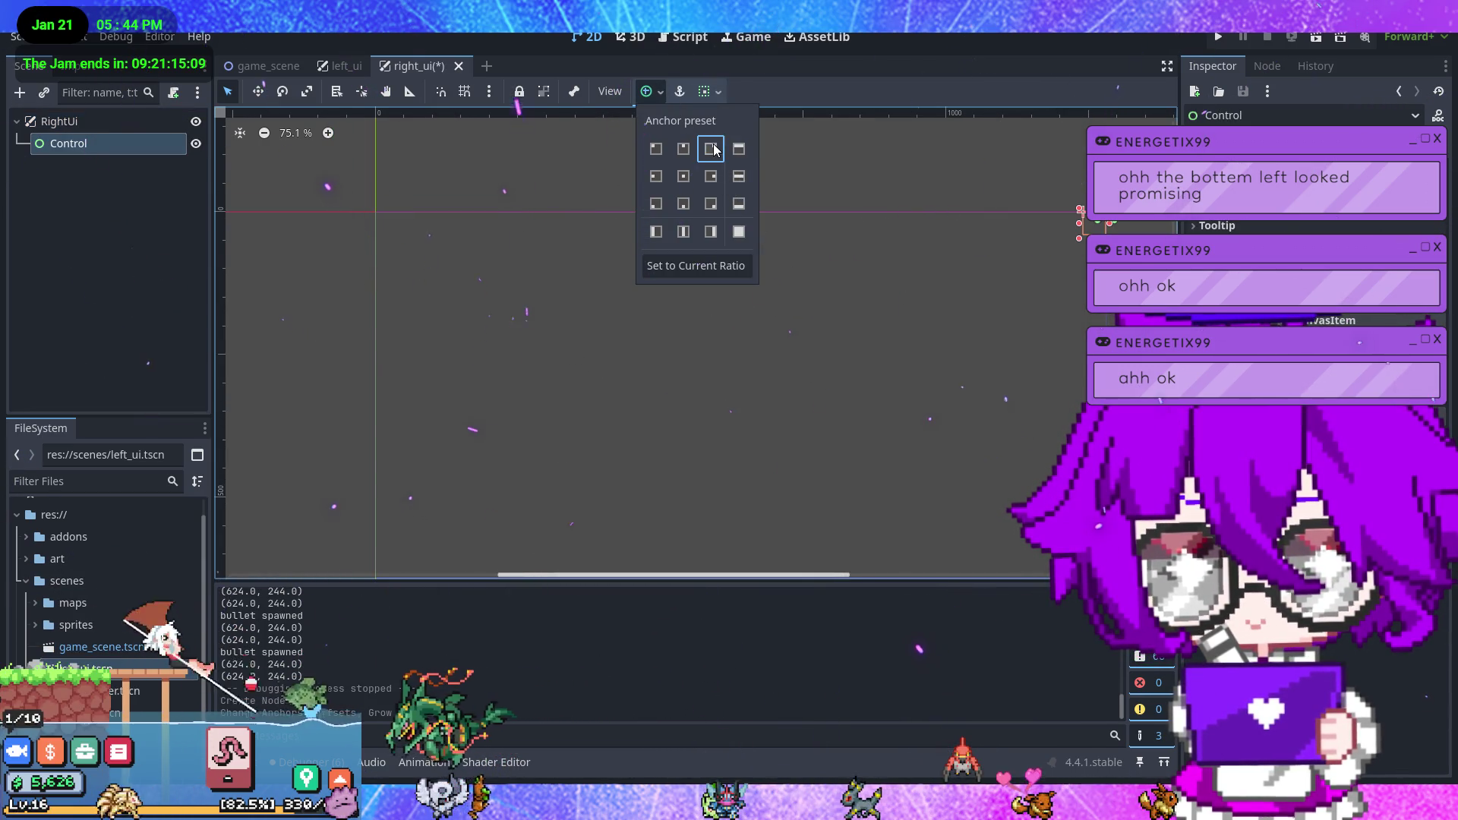
pyautogui.click(1020, 227)
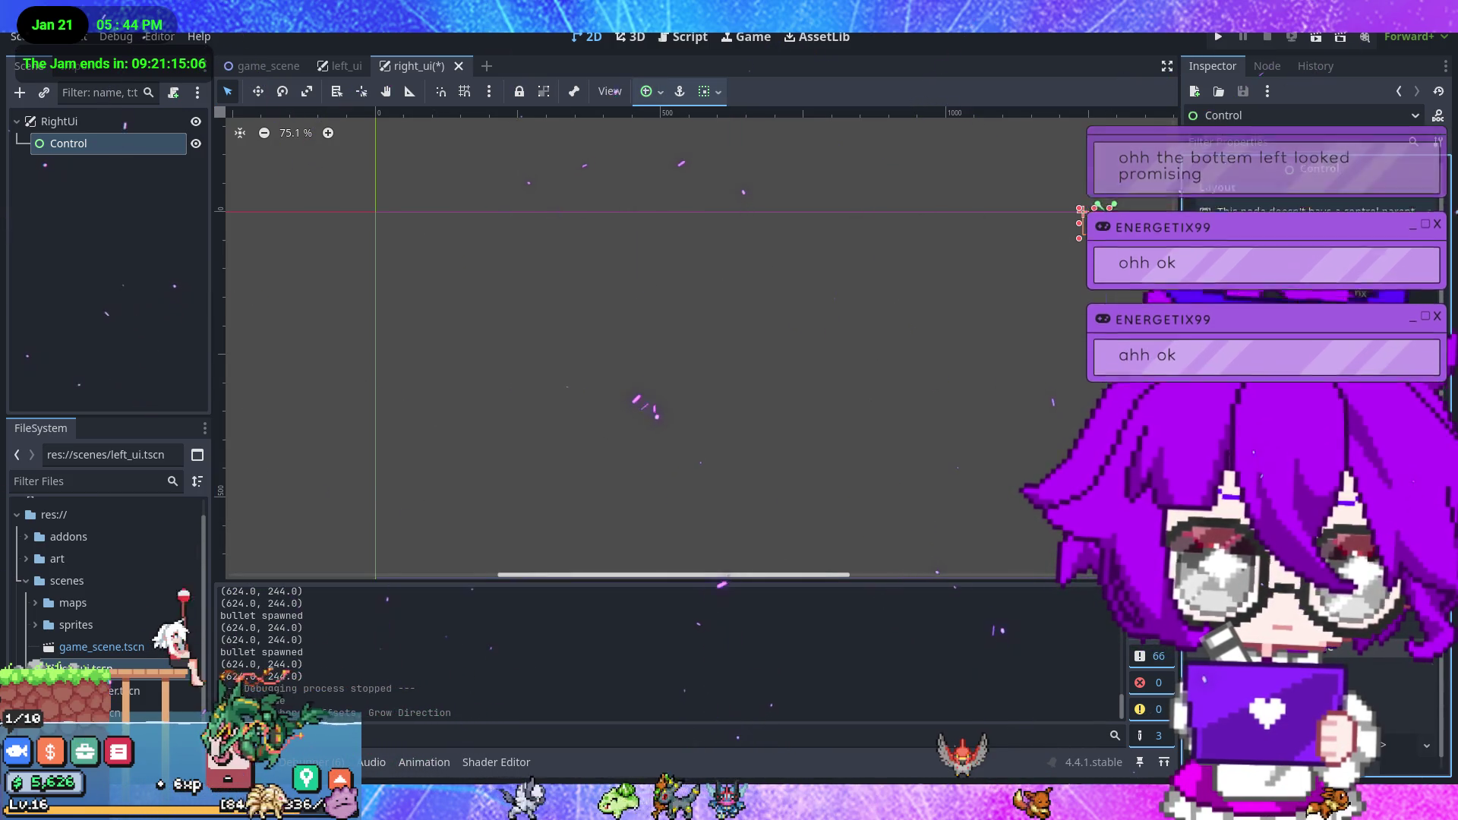
pyautogui.click(340, 66)
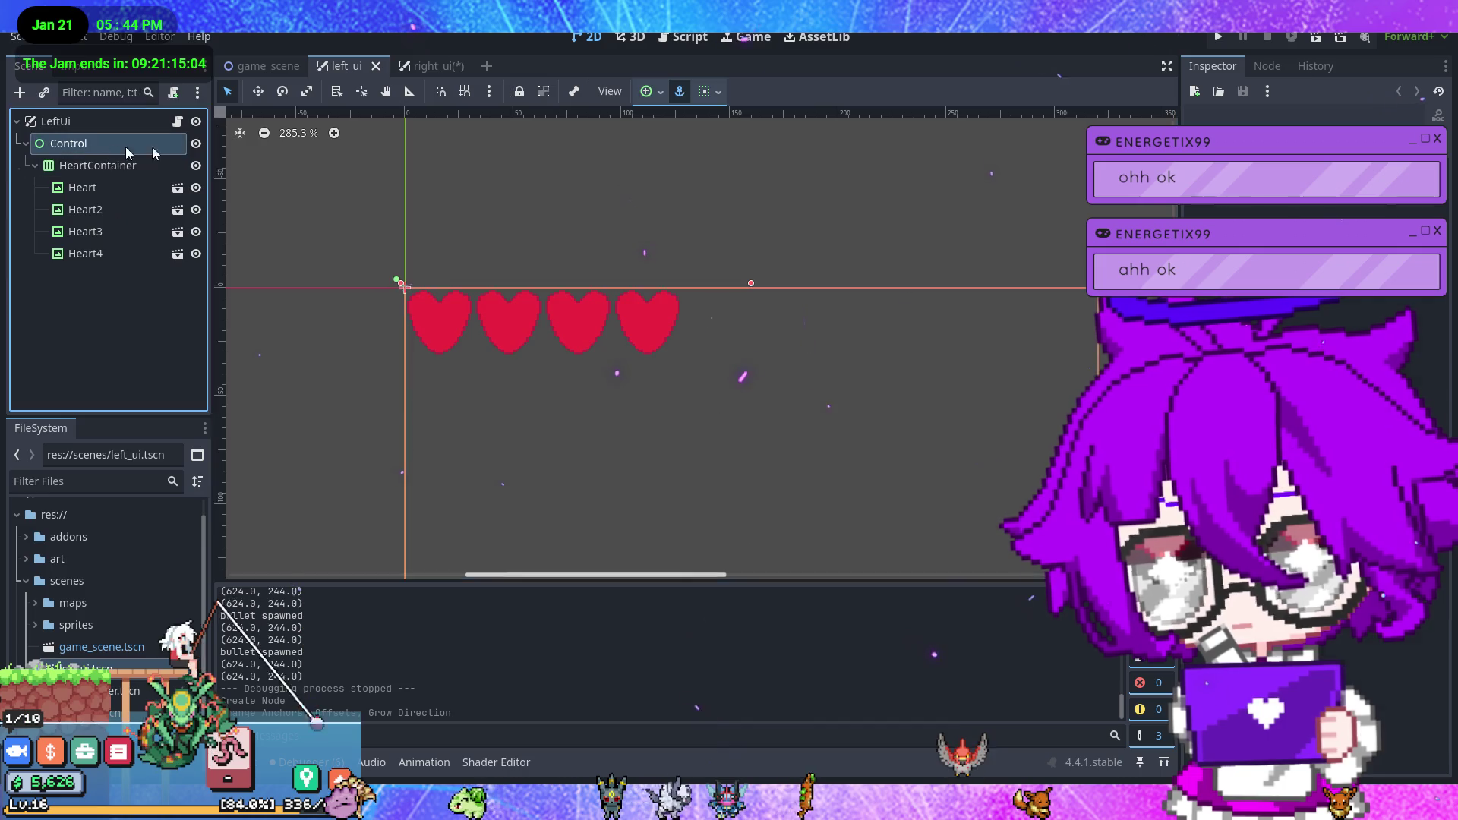
pyautogui.click(435, 69)
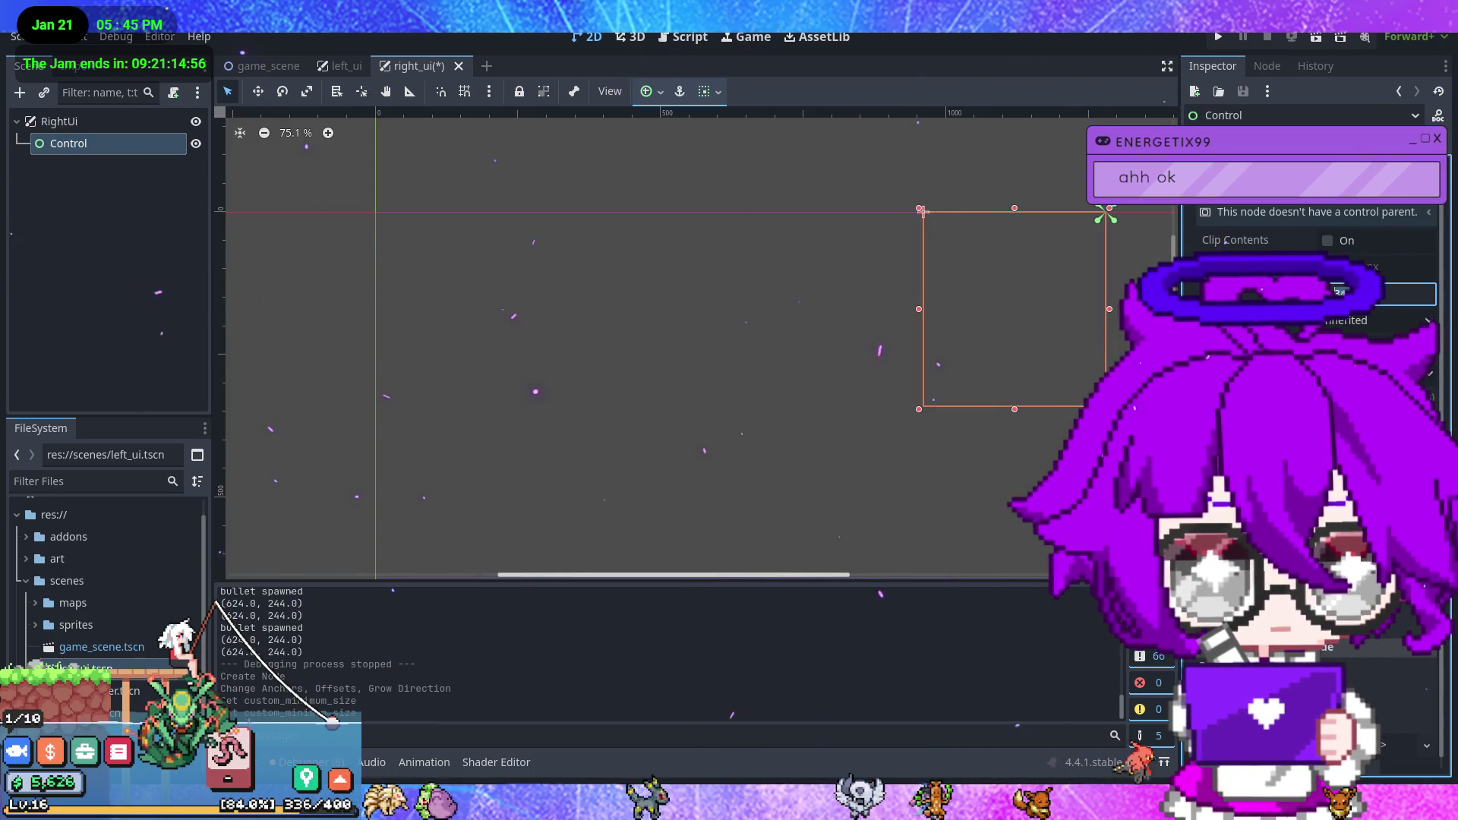
pyautogui.press('Return')
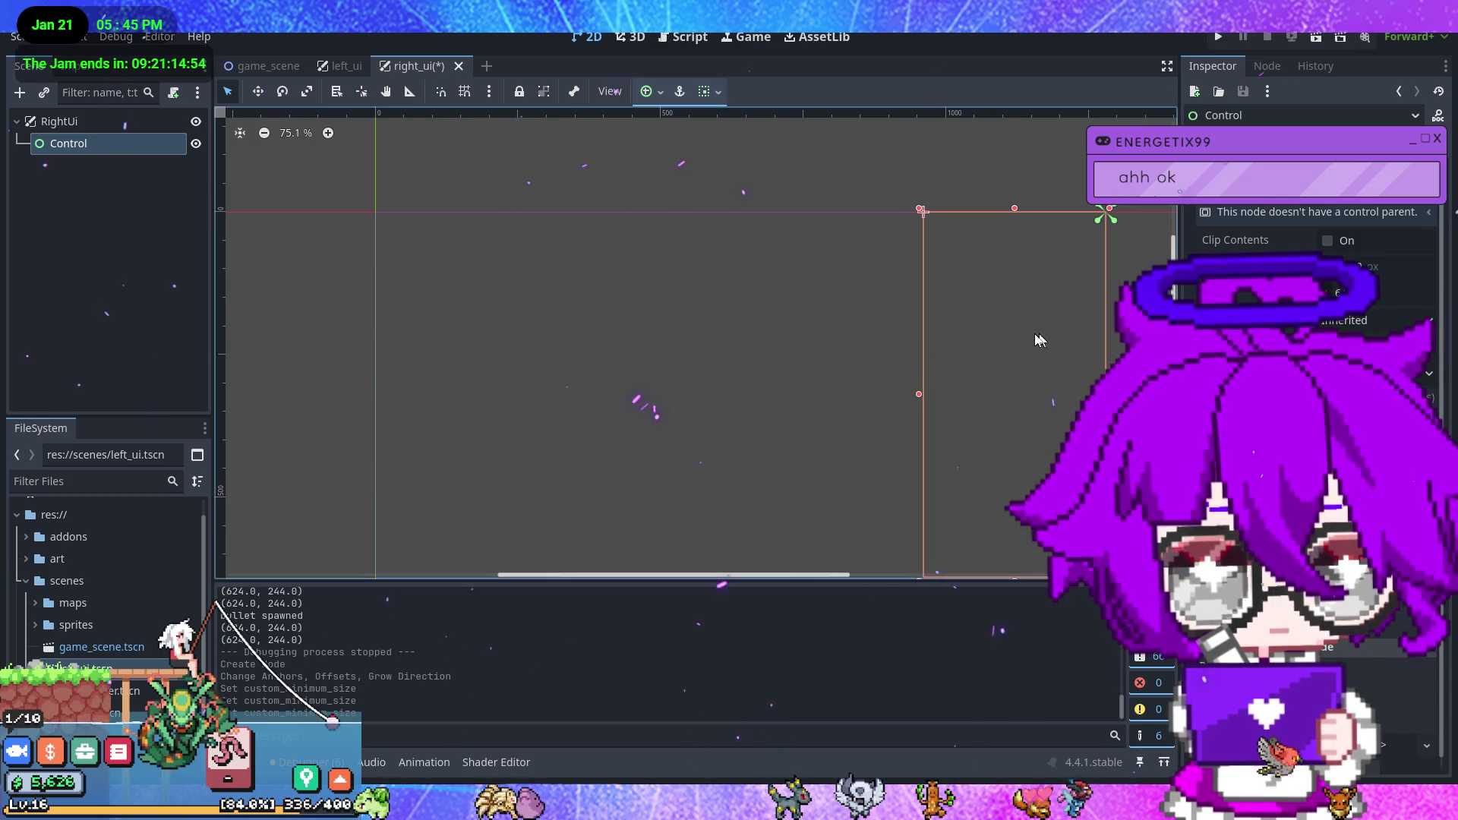
pyautogui.click(318, 68)
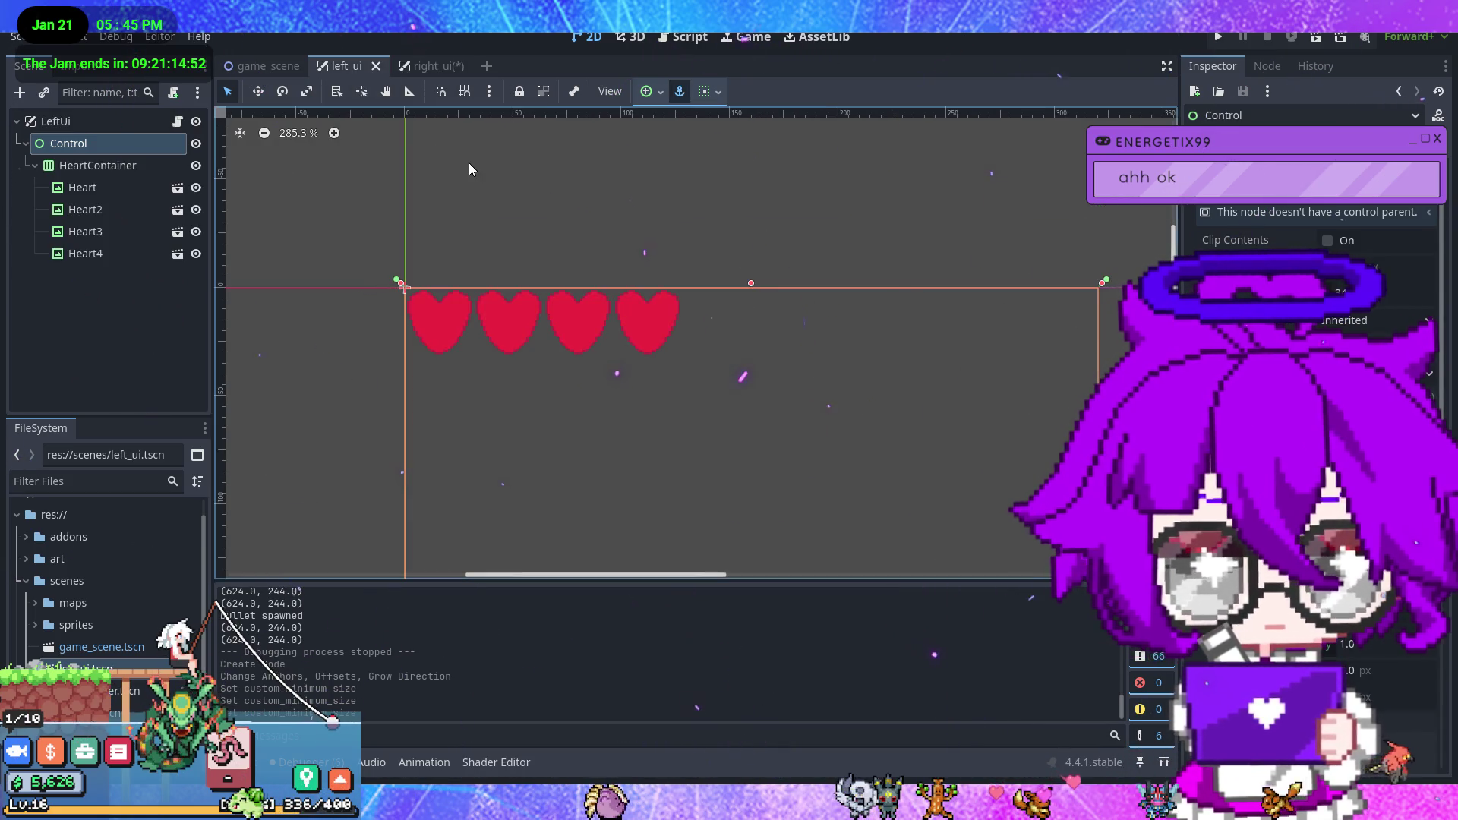
# Step: Set the Control's custom minimum size value to 8 and save the left_ui scene
pyautogui.scroll(-4, 585, 209)
pyautogui.scroll(-5, 772, 222)
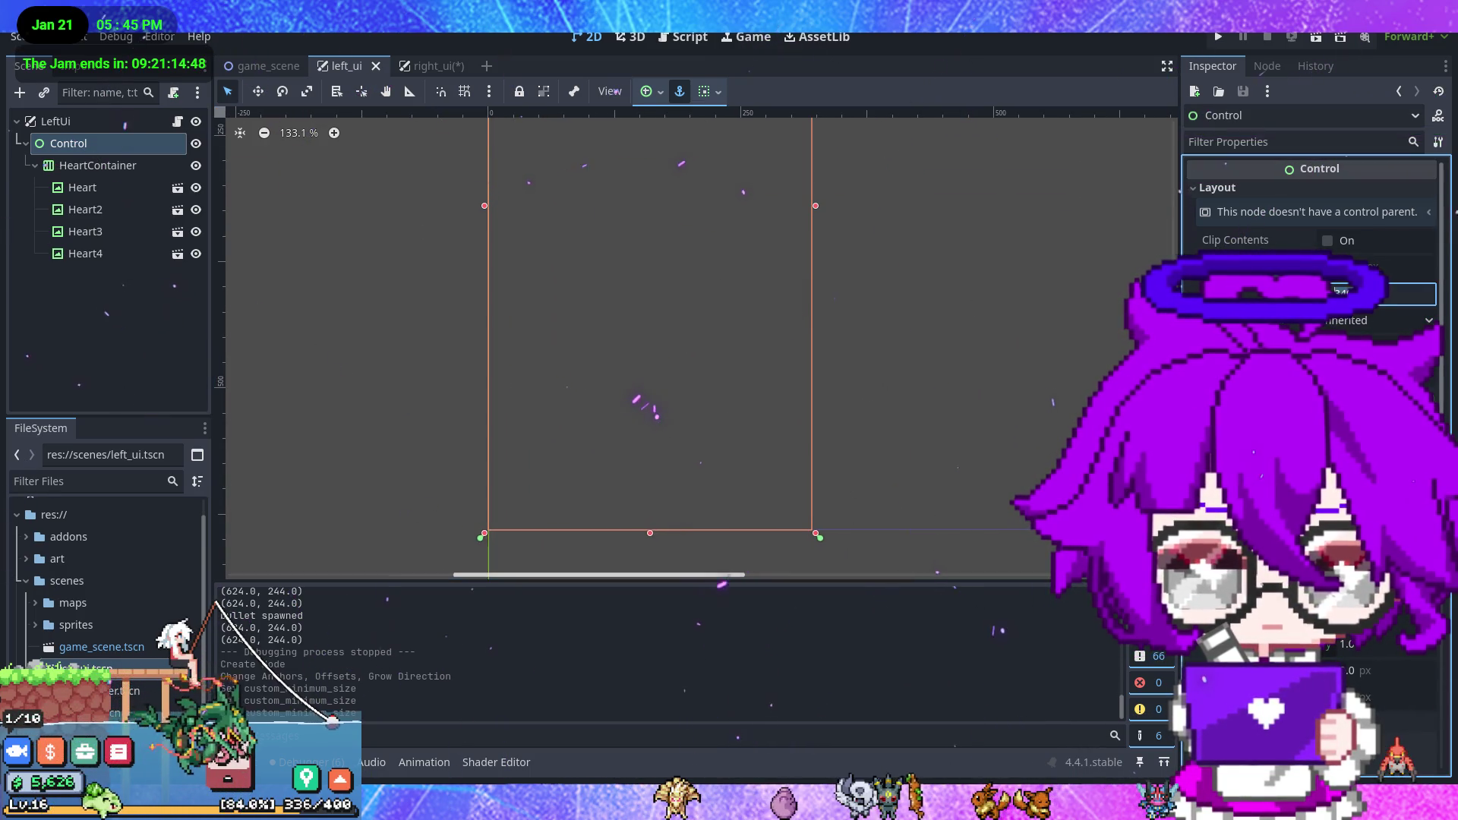
pyautogui.write('8')
pyautogui.press('Return')
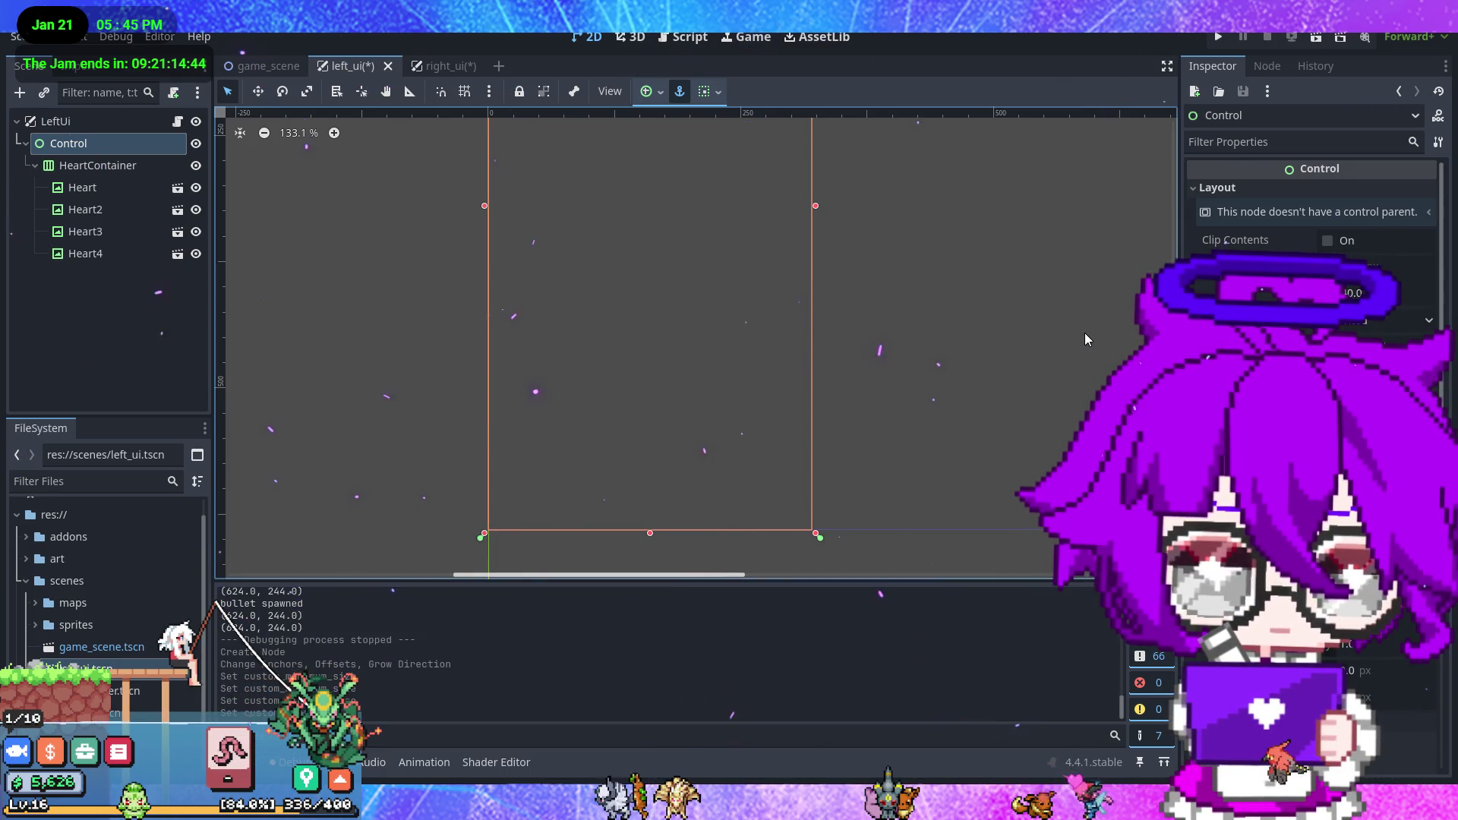
pyautogui.hotkey('ctrl', 's')
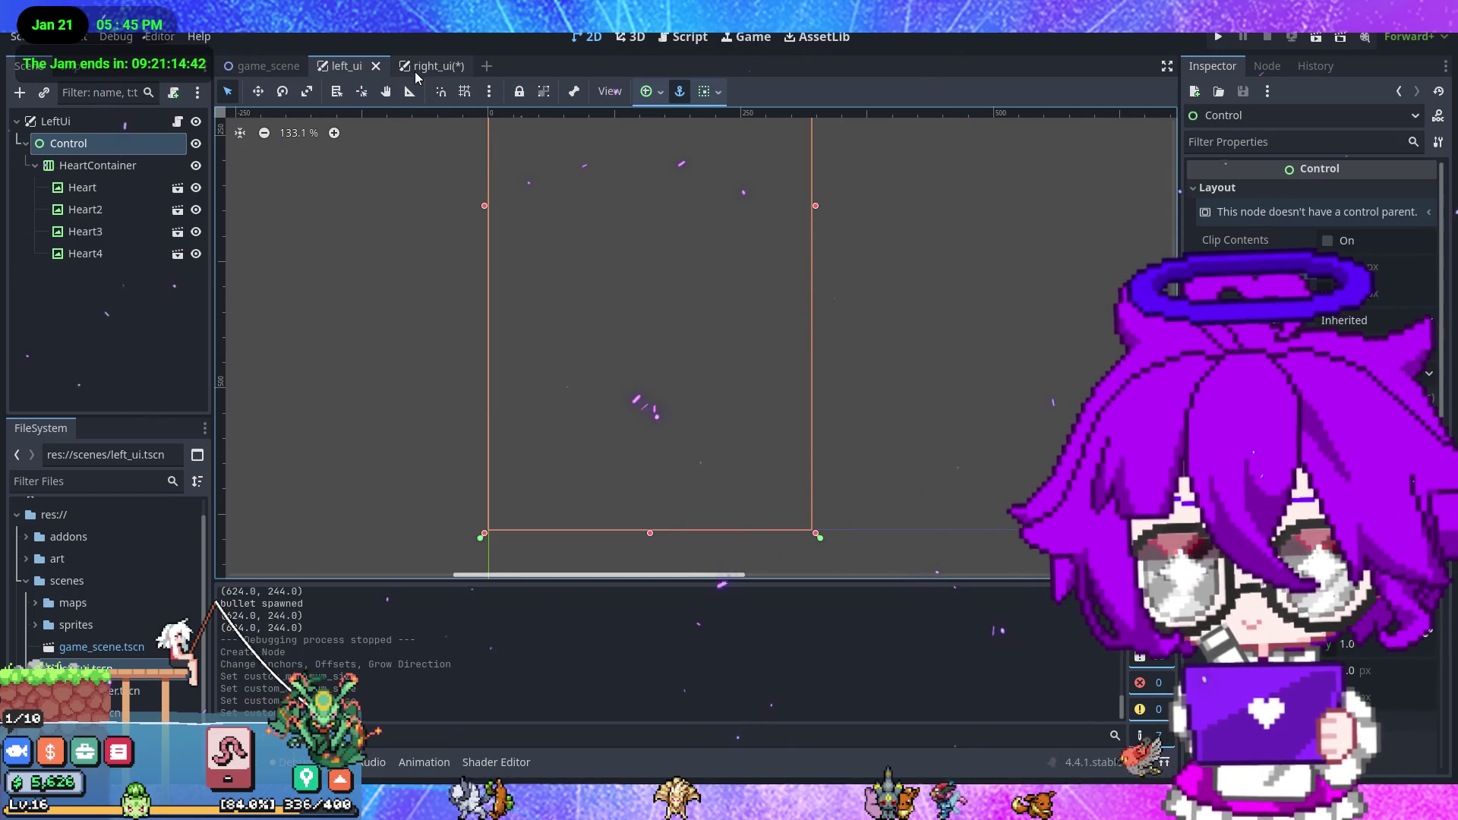
# Step: In right_ui, set the Control's anchors to its current ratio
pyautogui.click(425, 66)
pyautogui.click(649, 91)
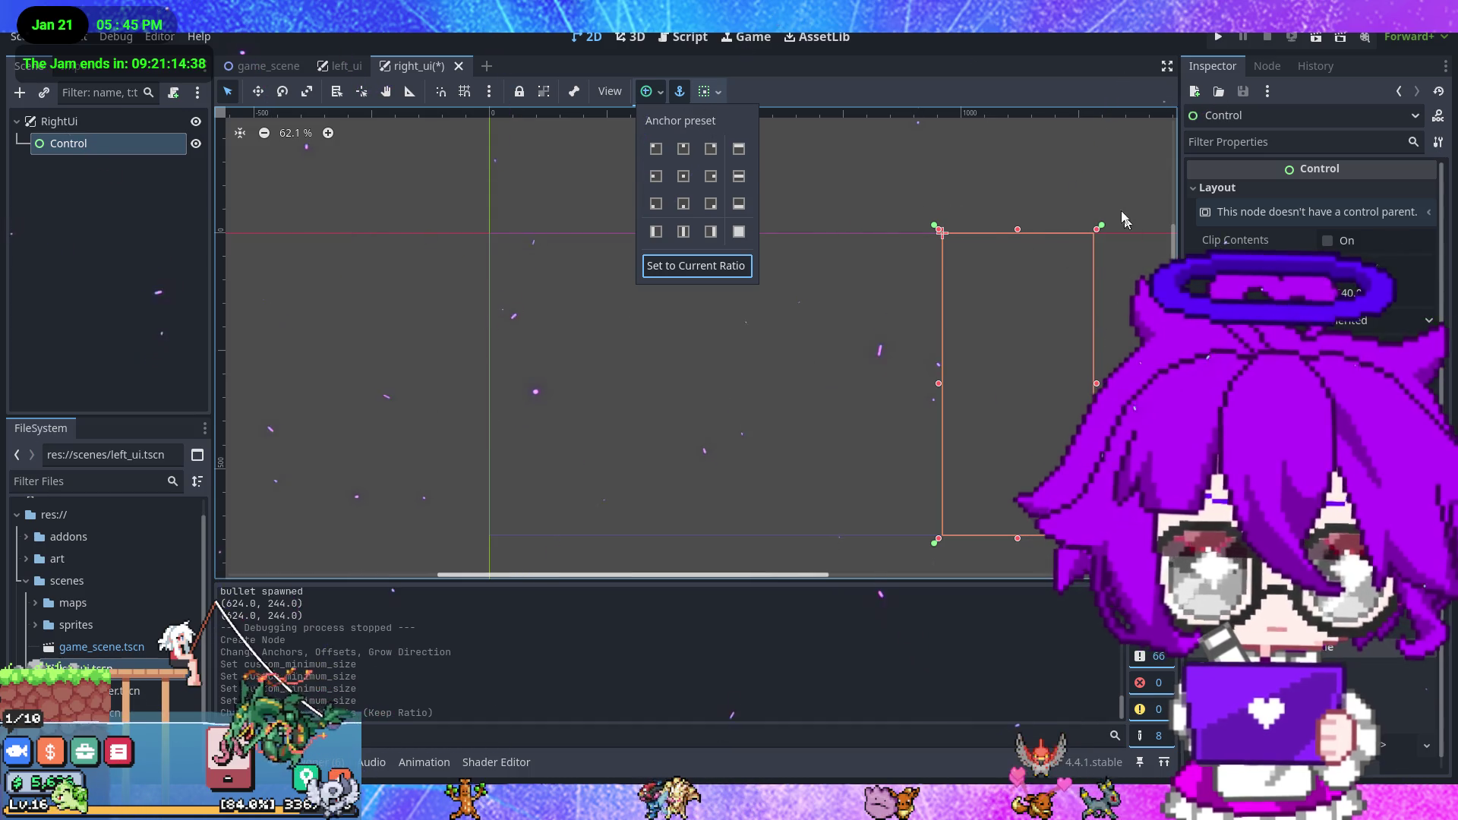
pyautogui.click(1058, 267)
pyautogui.hscroll(5, 853, 322)
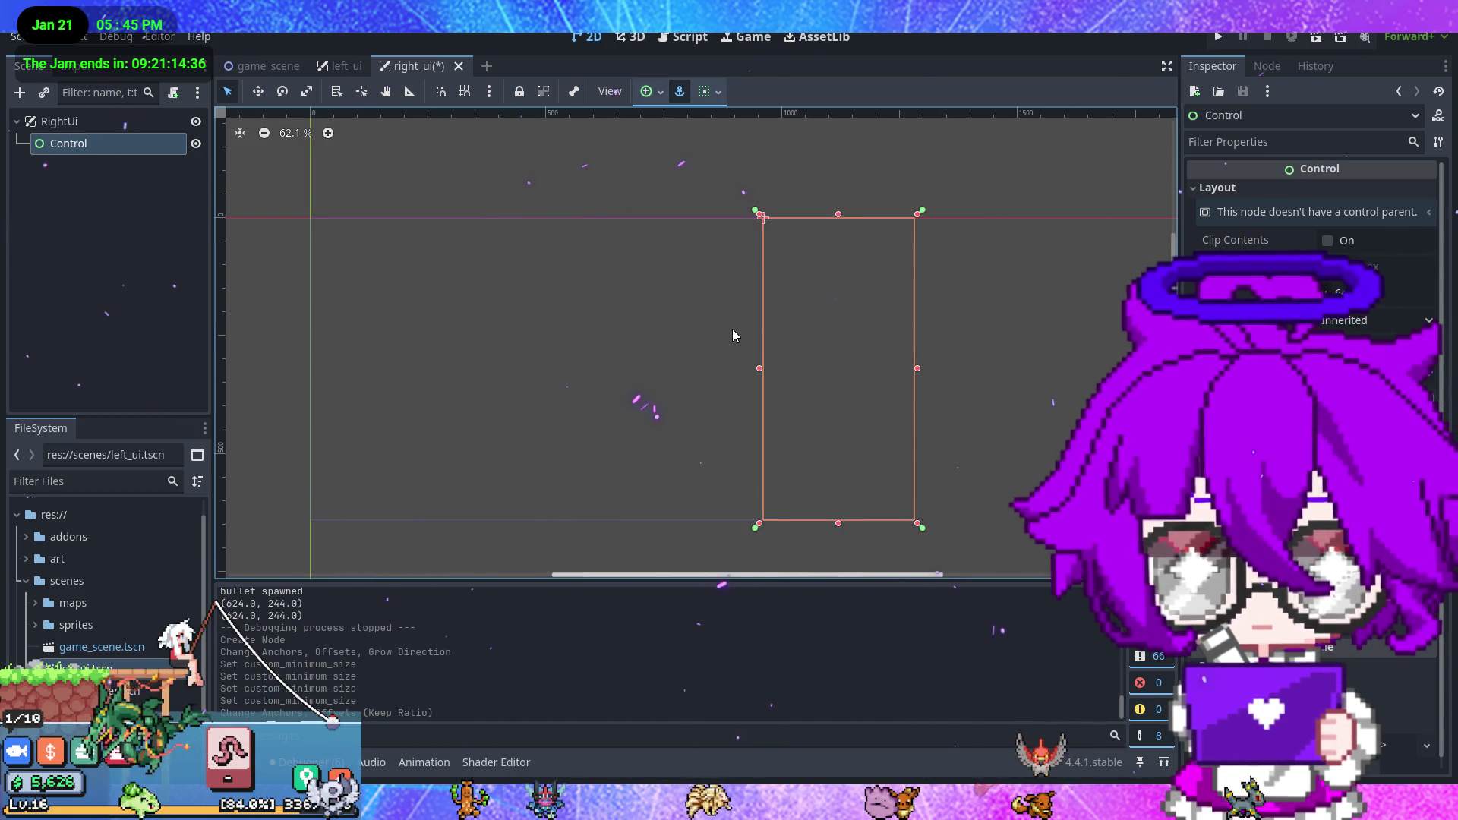
pyautogui.scroll(1, 735, 332)
# Step: Add an HBoxContainer as a child of the Control
pyautogui.rightClick(124, 147)
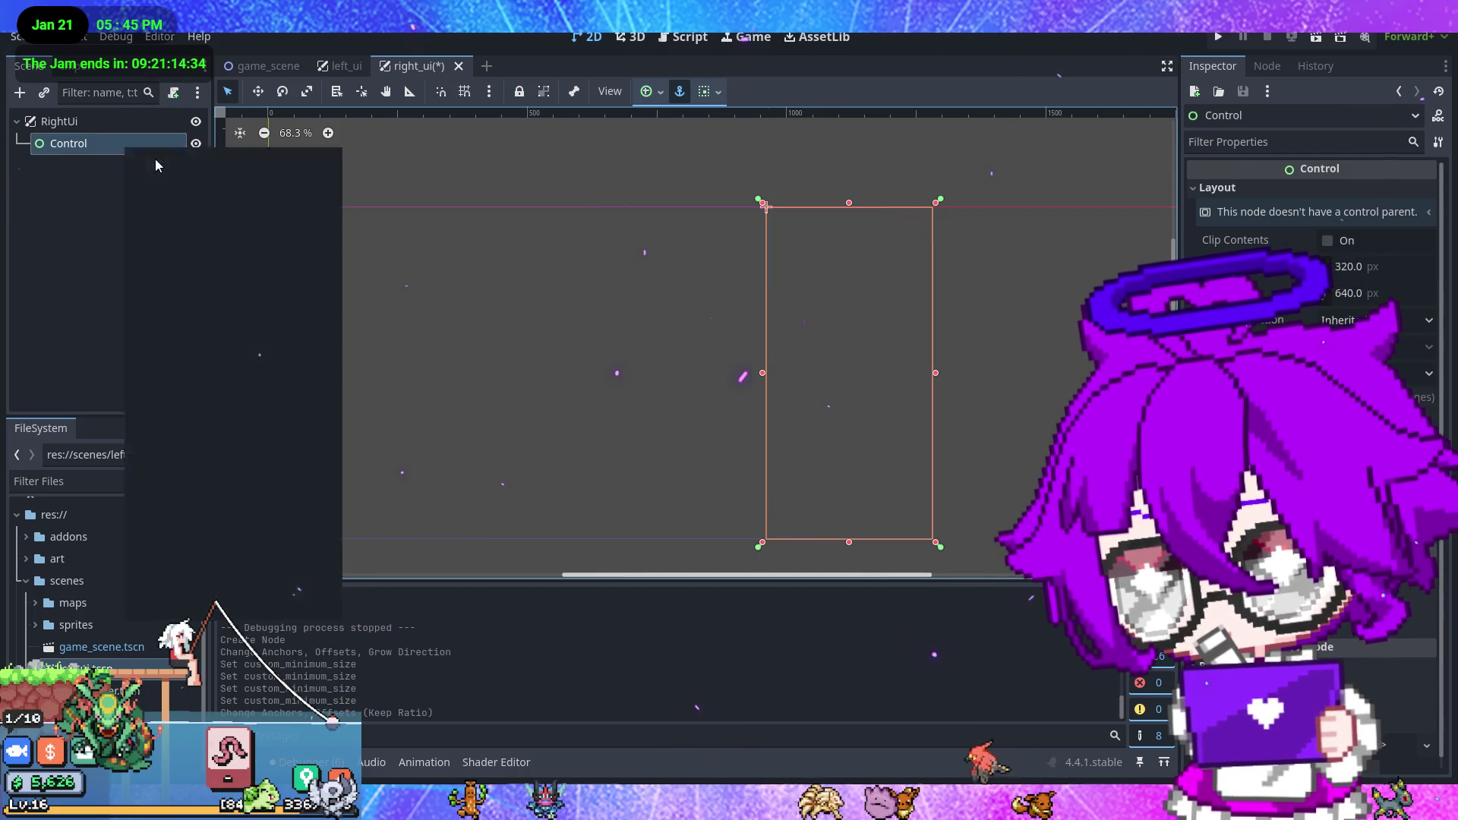
pyautogui.click(160, 153)
pyautogui.write('contr')
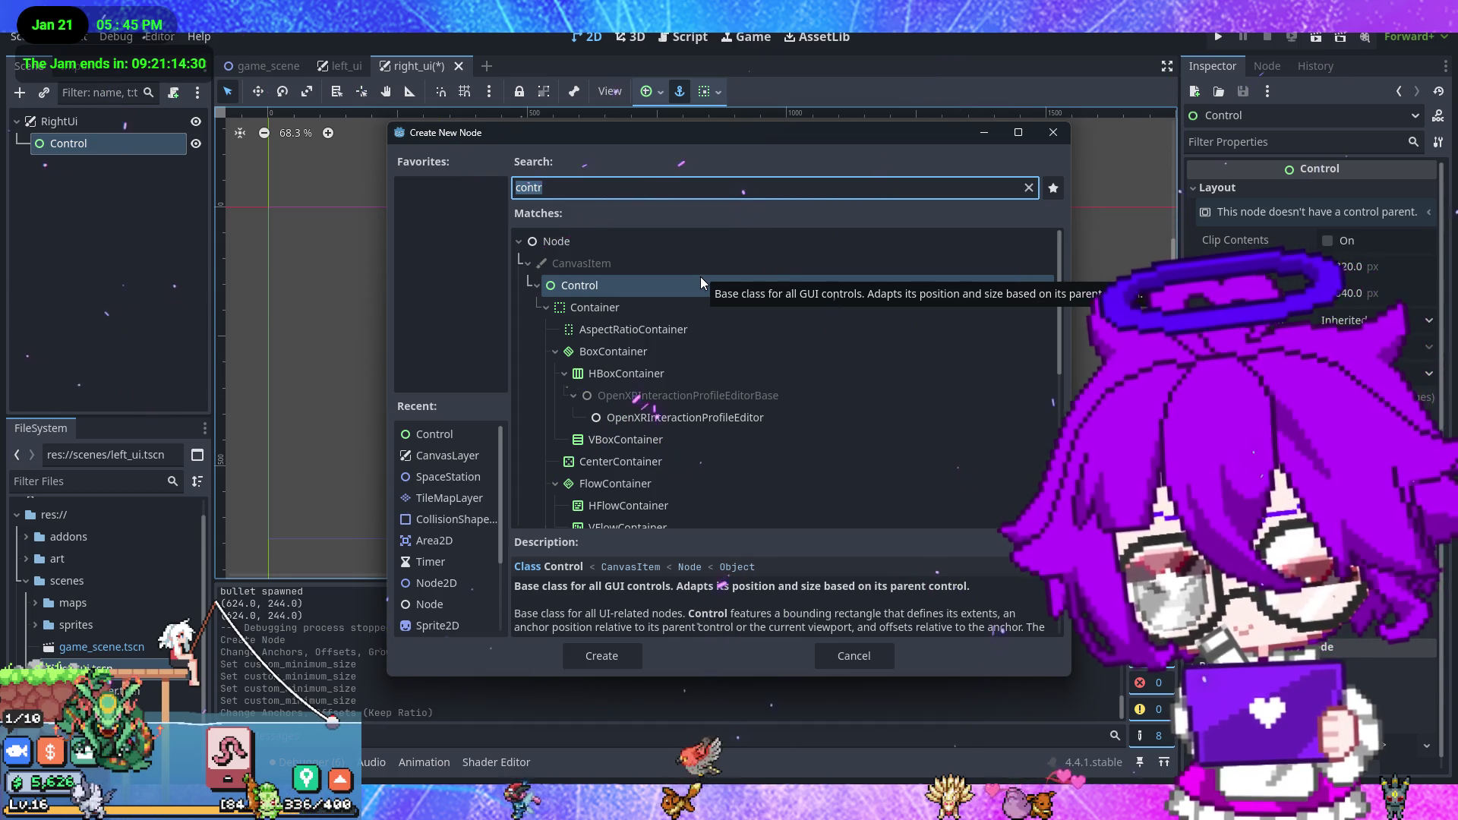
pyautogui.doubleClick(630, 377)
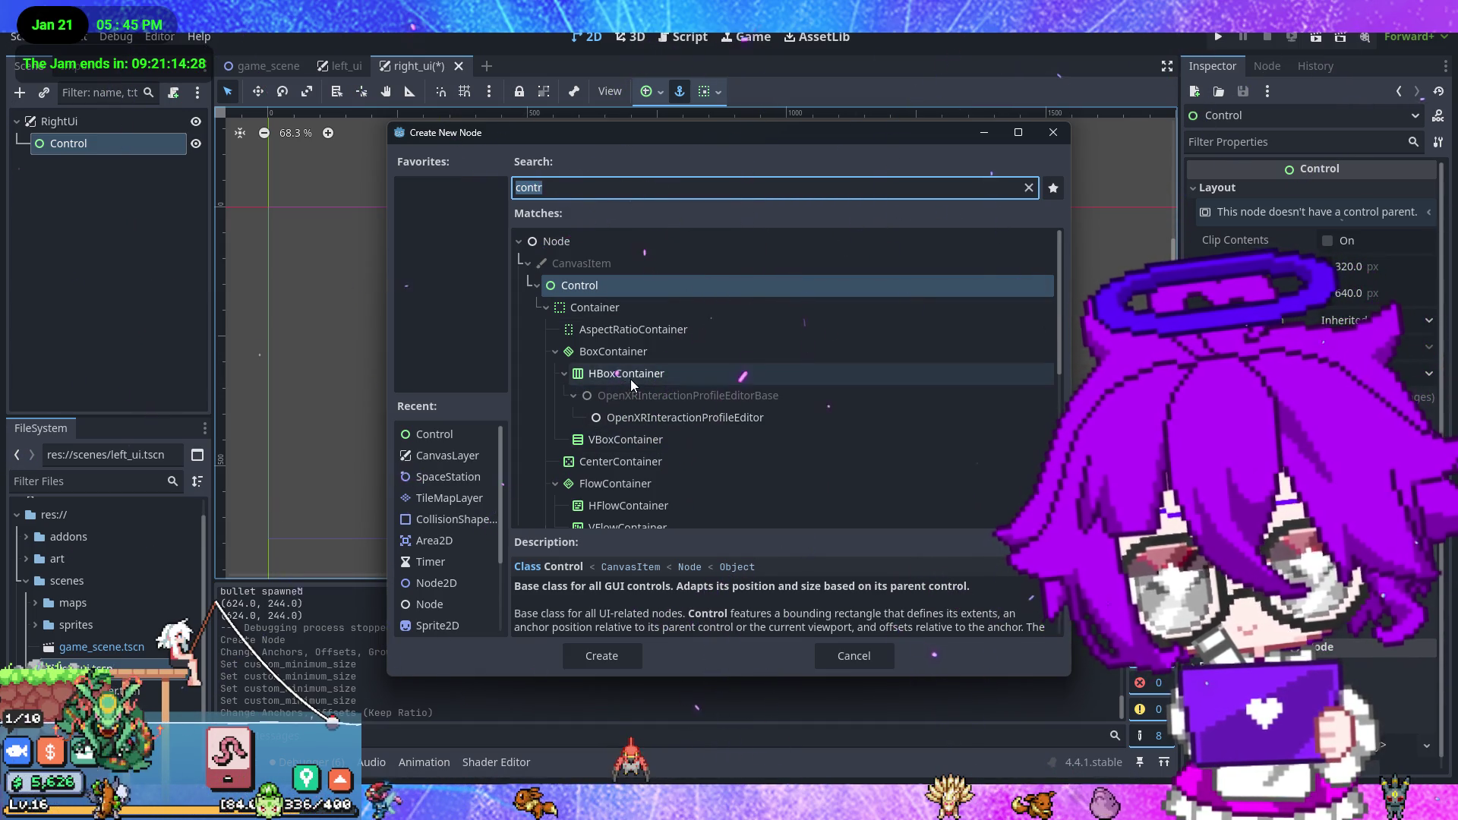
# Step: Stretch the HBoxContainer across the top with a 50 px custom minimum size
pyautogui.click(648, 92)
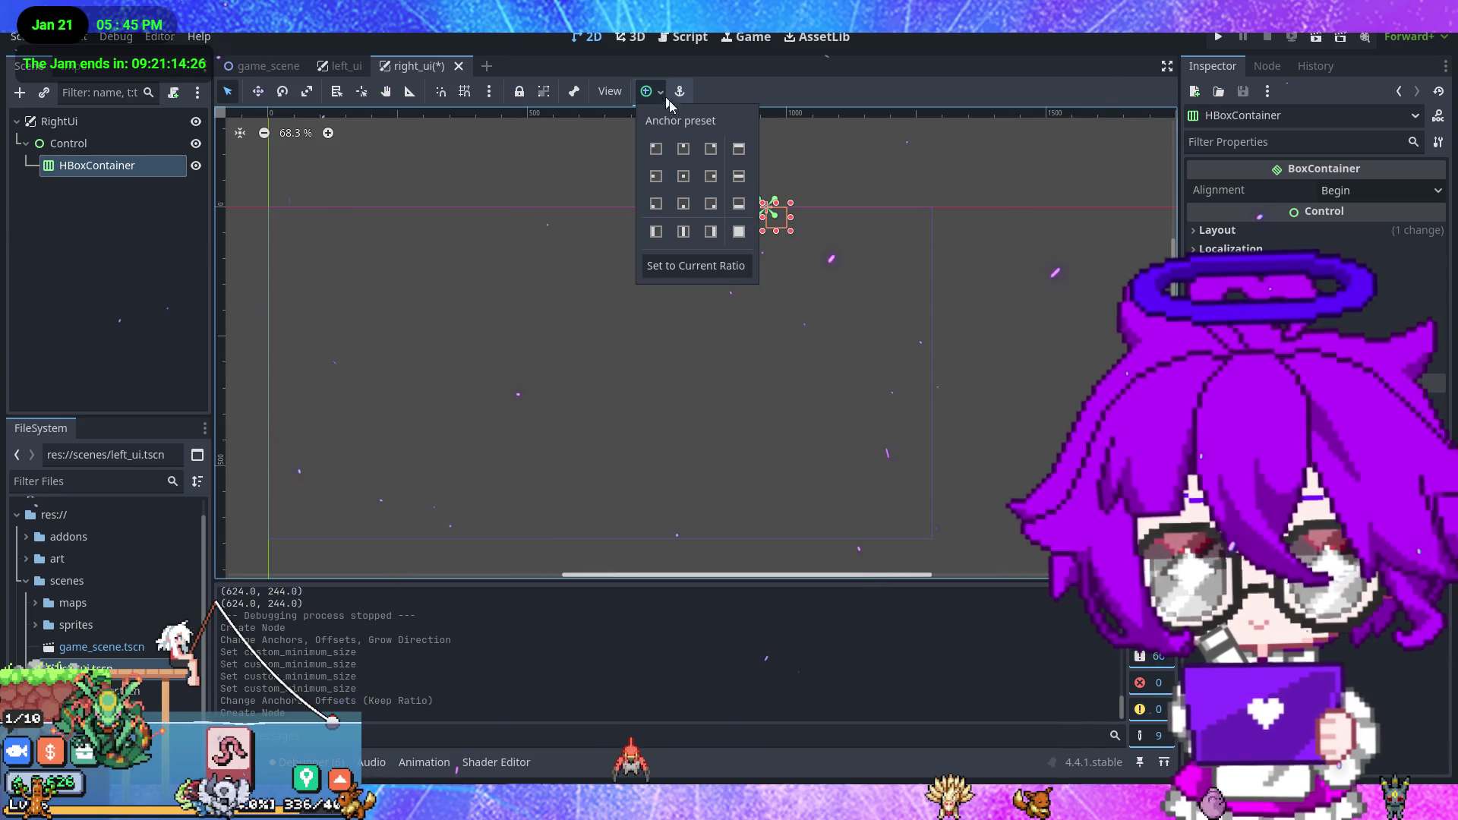
pyautogui.click(737, 178)
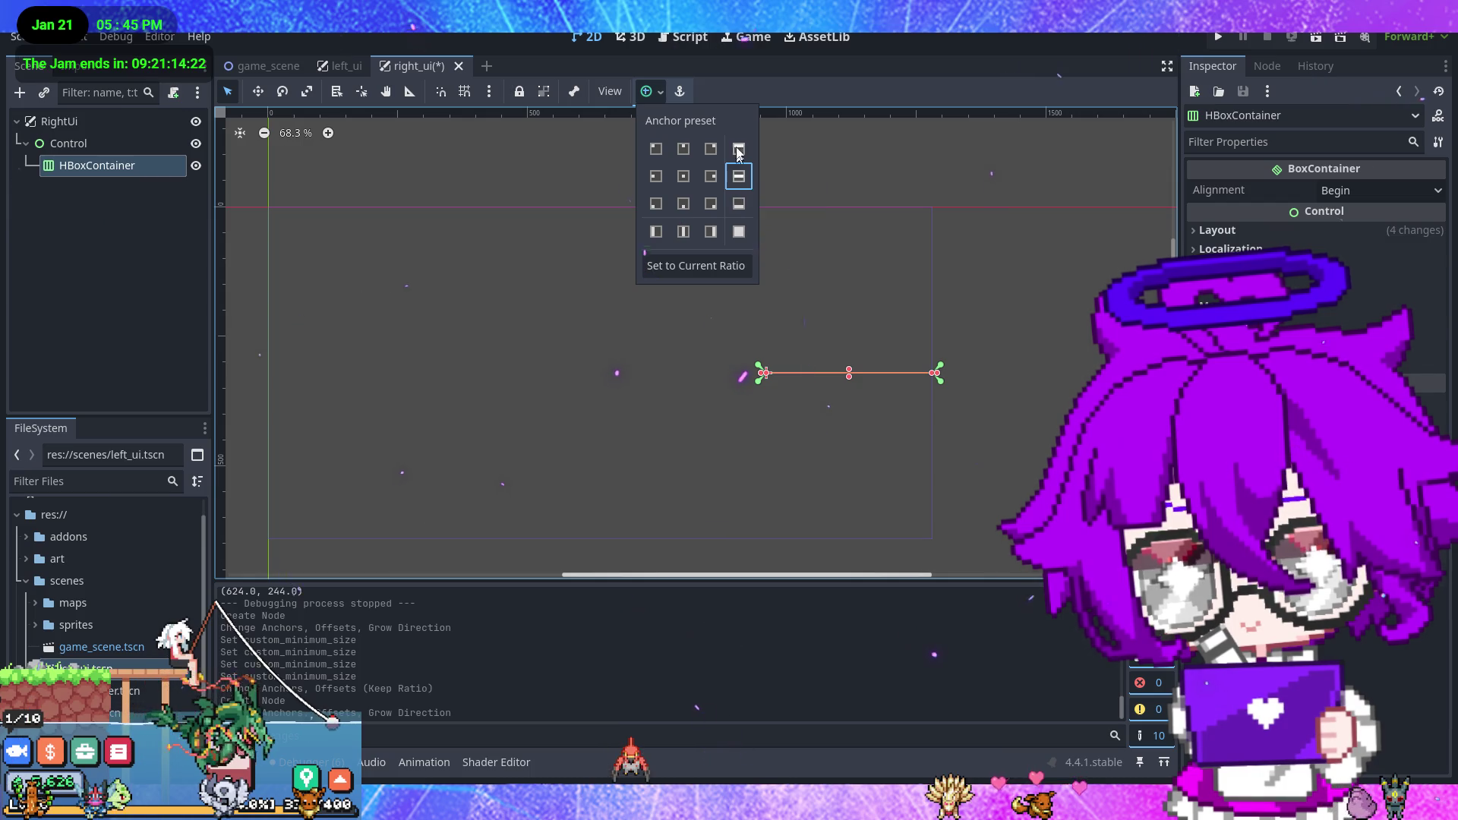
pyautogui.click(738, 150)
pyautogui.click(1286, 229)
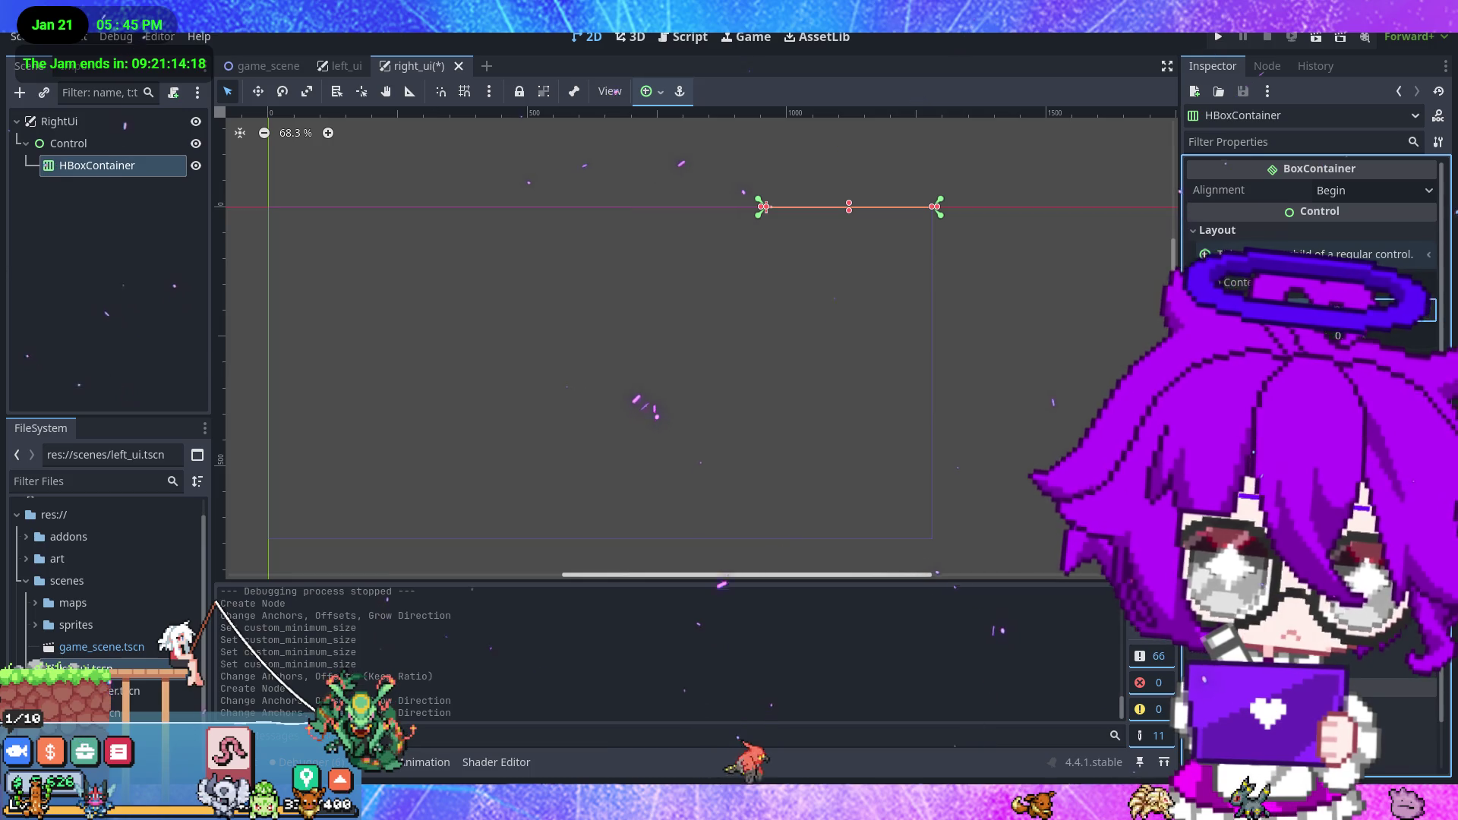
pyautogui.write('50')
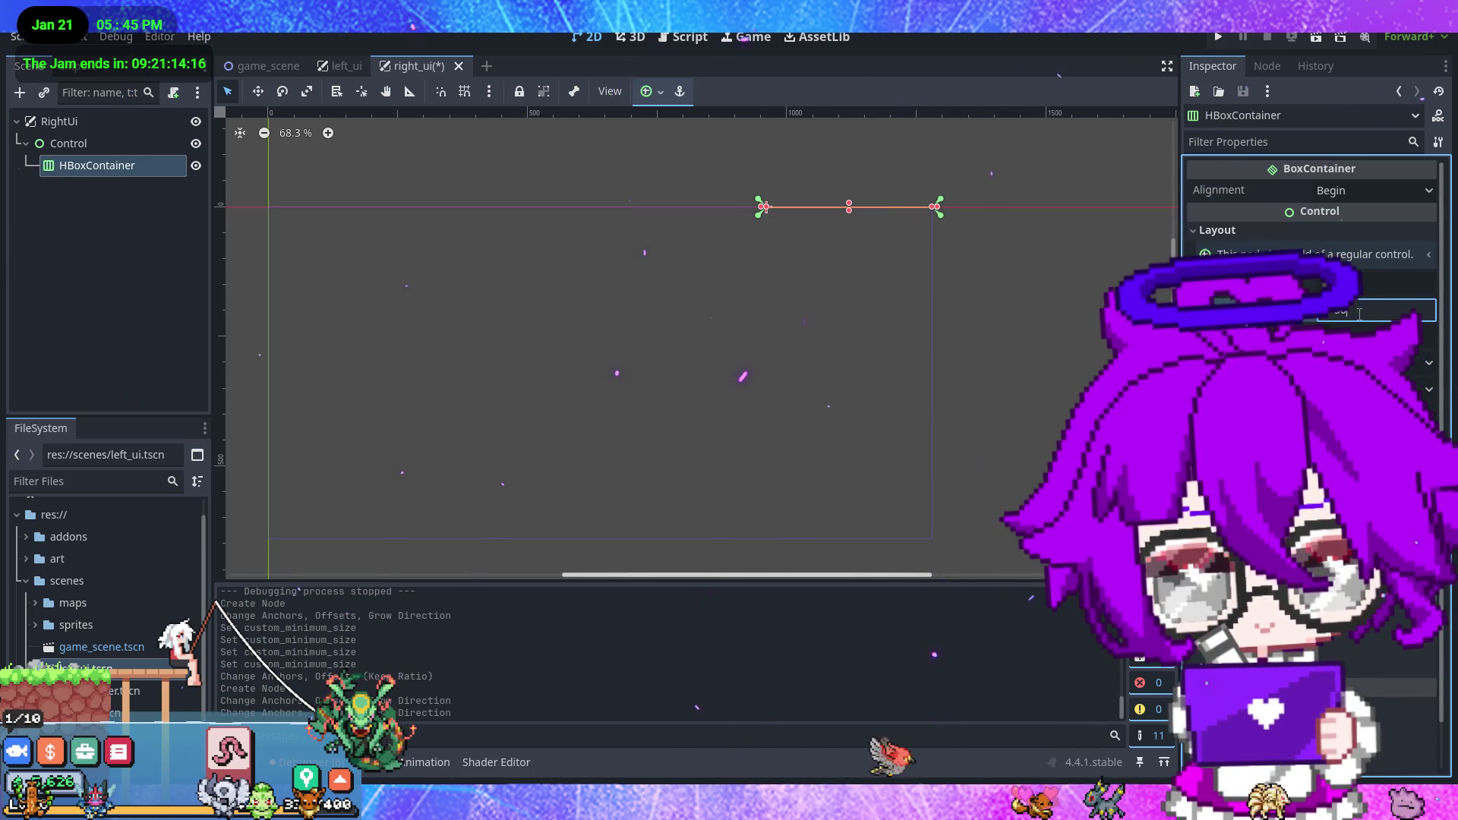
pyautogui.press('Return')
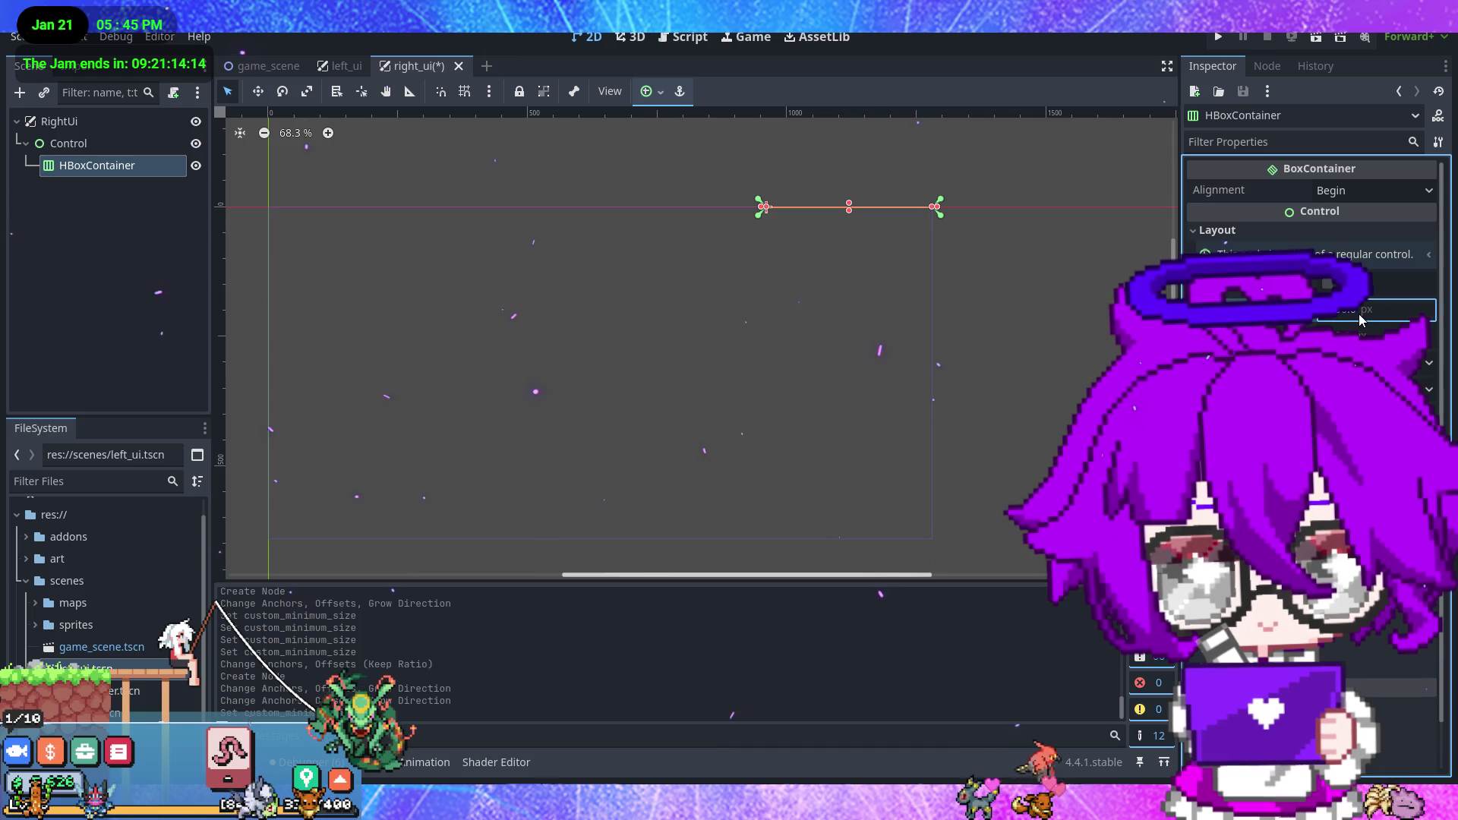
pyautogui.press('Return')
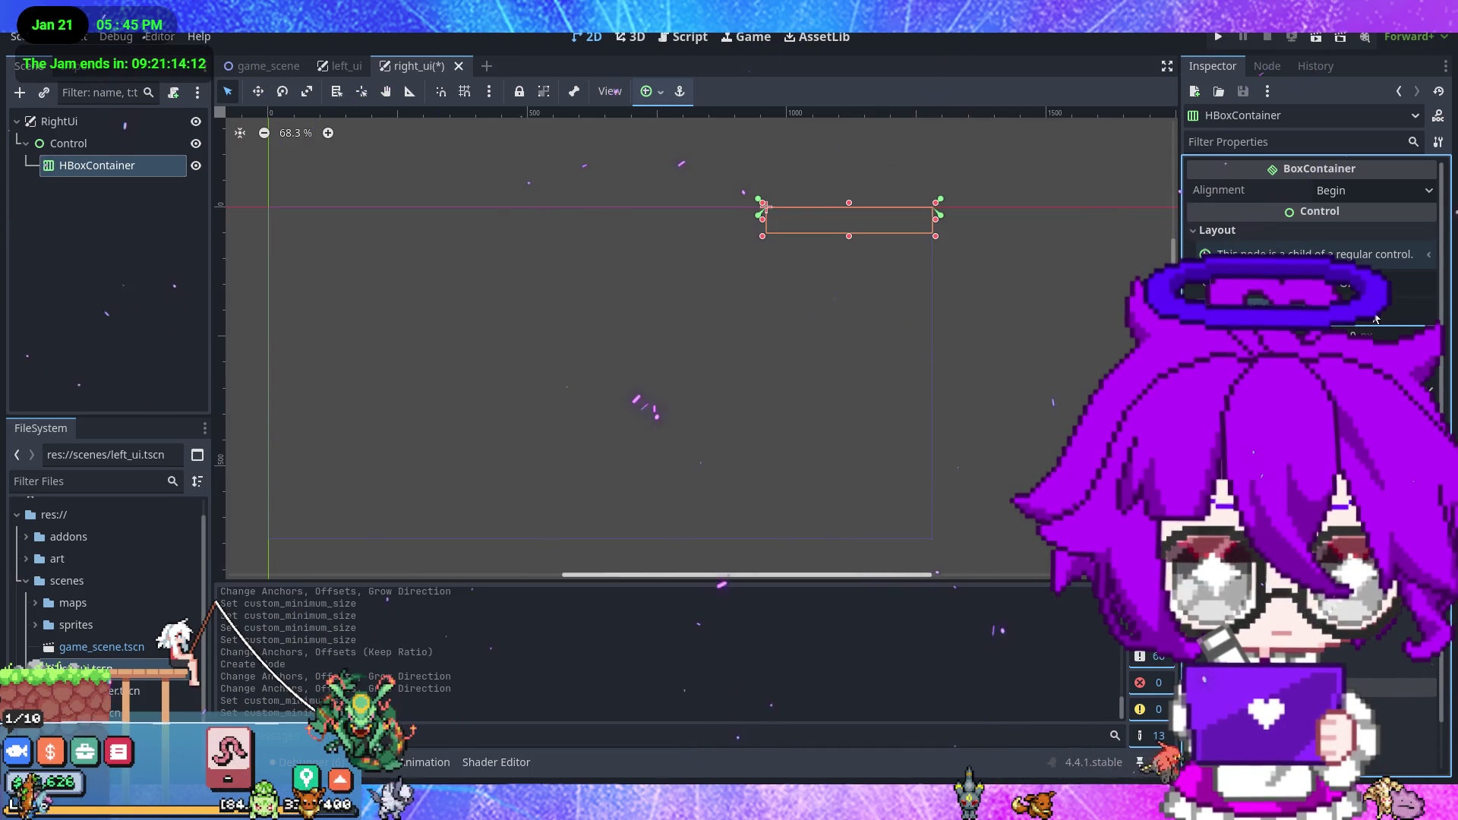
pyautogui.click(1026, 221)
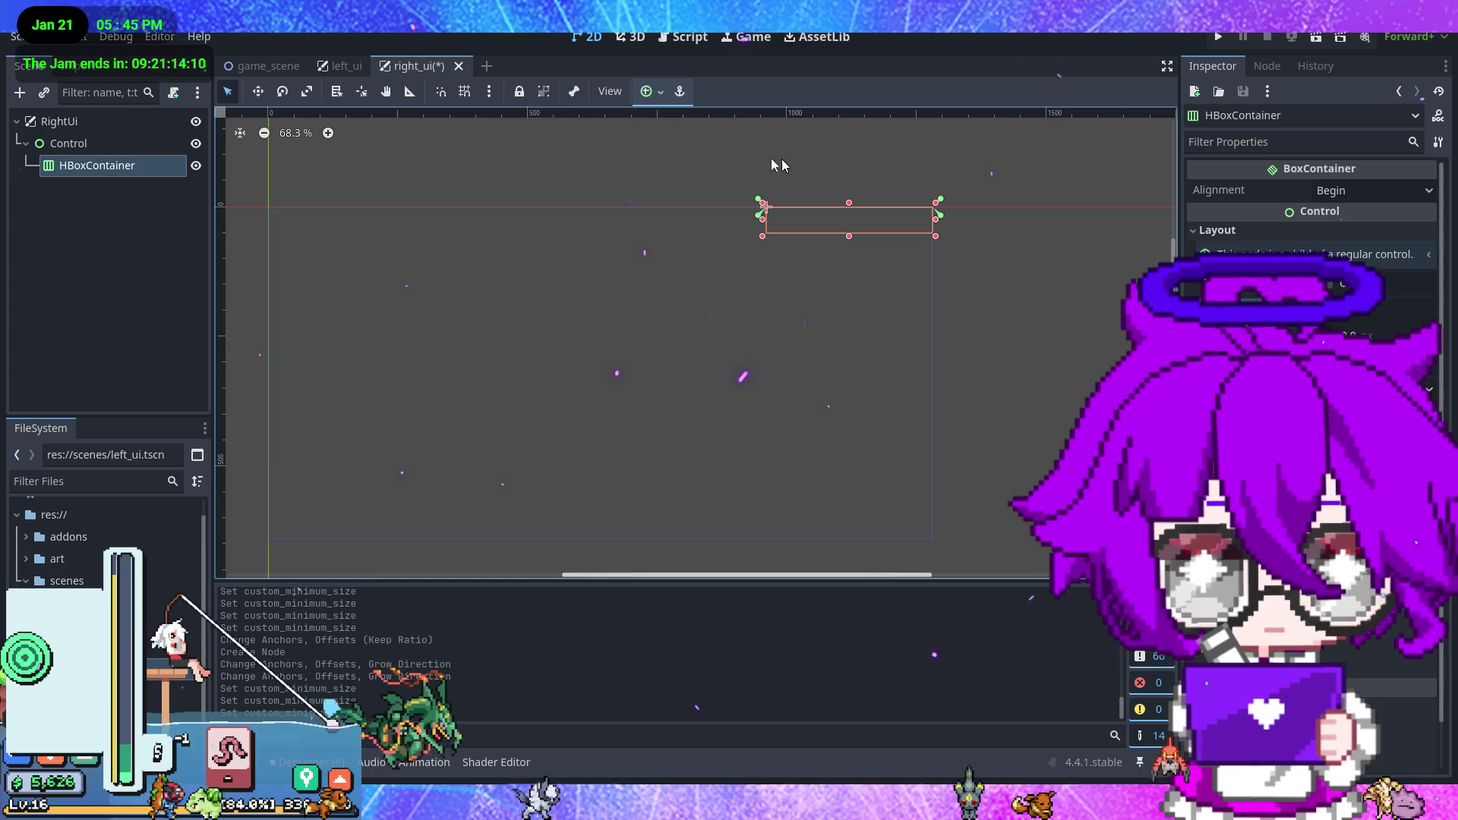
# Step: Fit the HBoxContainer's anchors to its current ratio and begin adding a child node to it
pyautogui.click(659, 92)
pyautogui.click(696, 267)
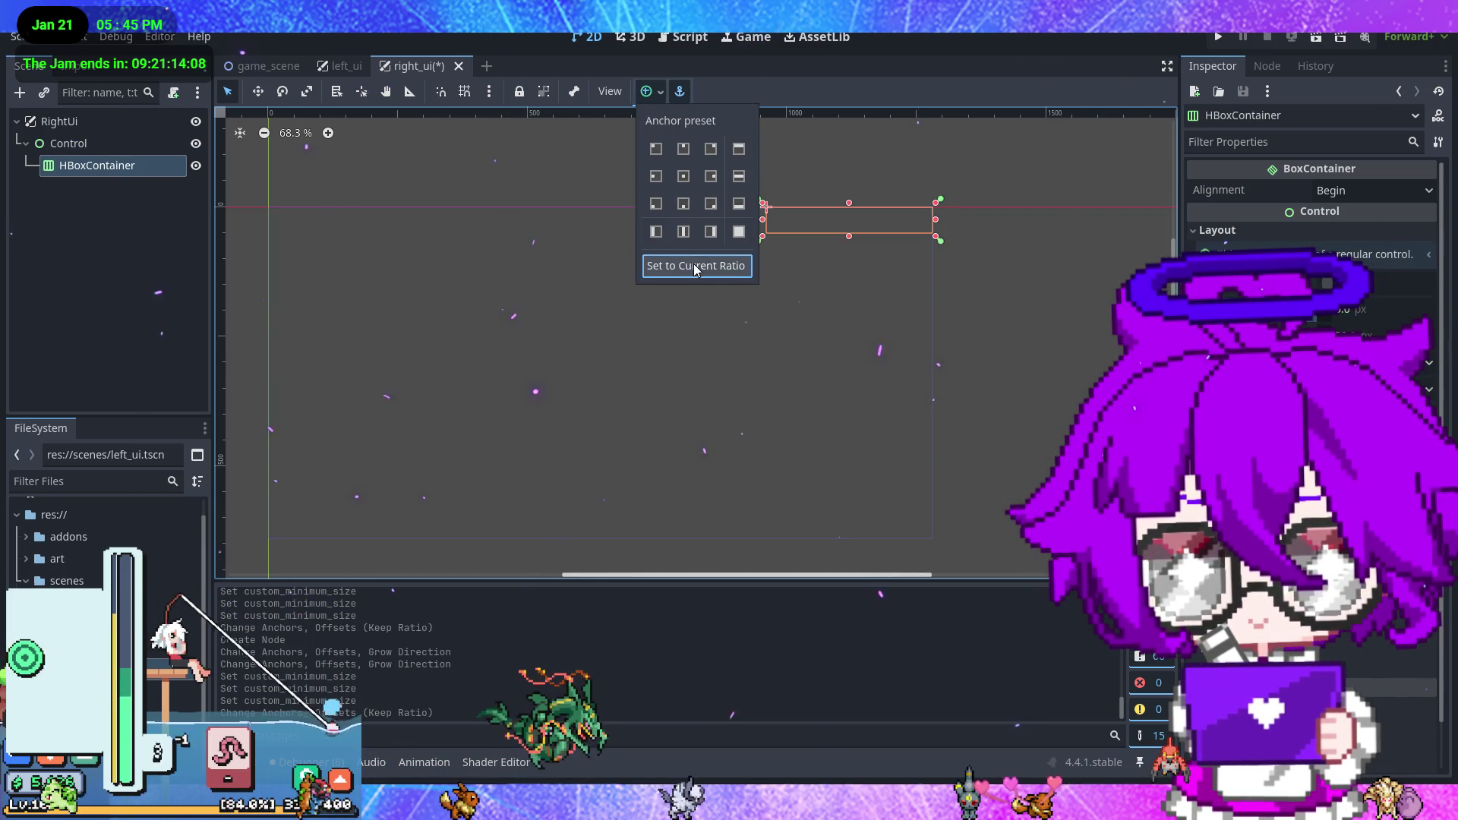
pyautogui.click(87, 171)
pyautogui.rightClick(87, 172)
pyautogui.click(116, 185)
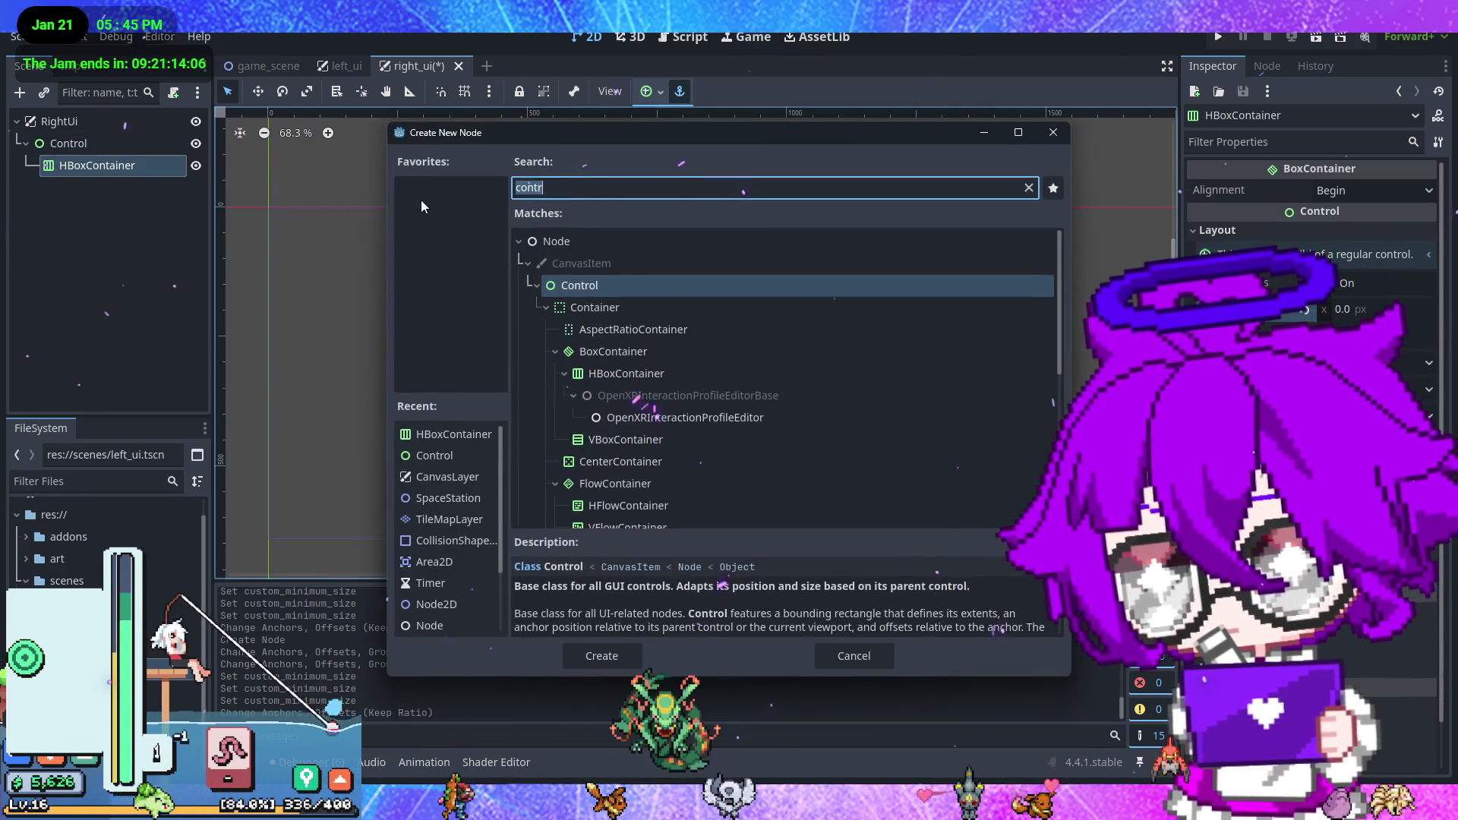
# Step: Add two Label nodes under the HBoxContainer
pyautogui.write('label')
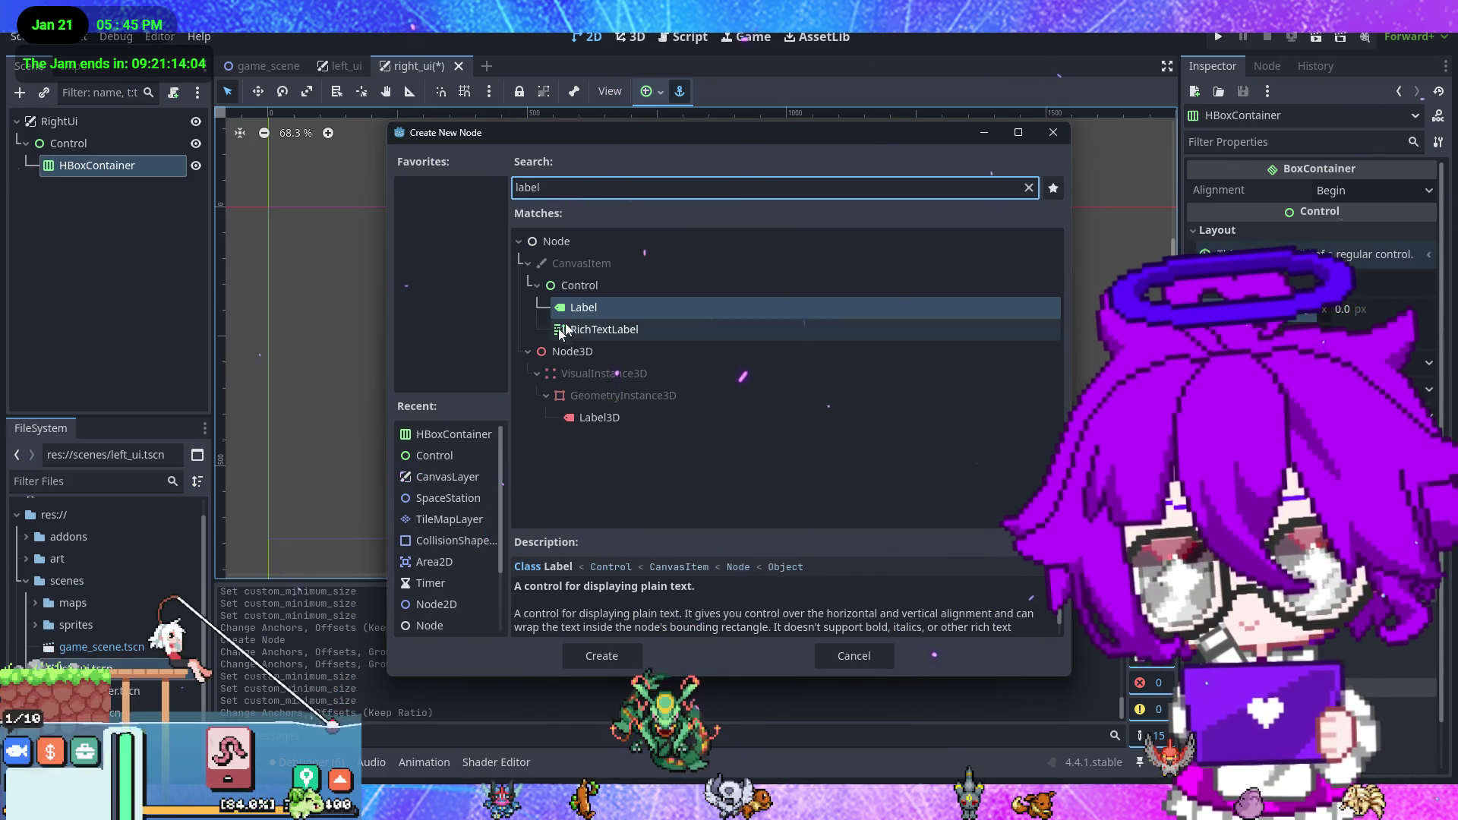
pyautogui.press('Return')
pyautogui.rightClick(122, 172)
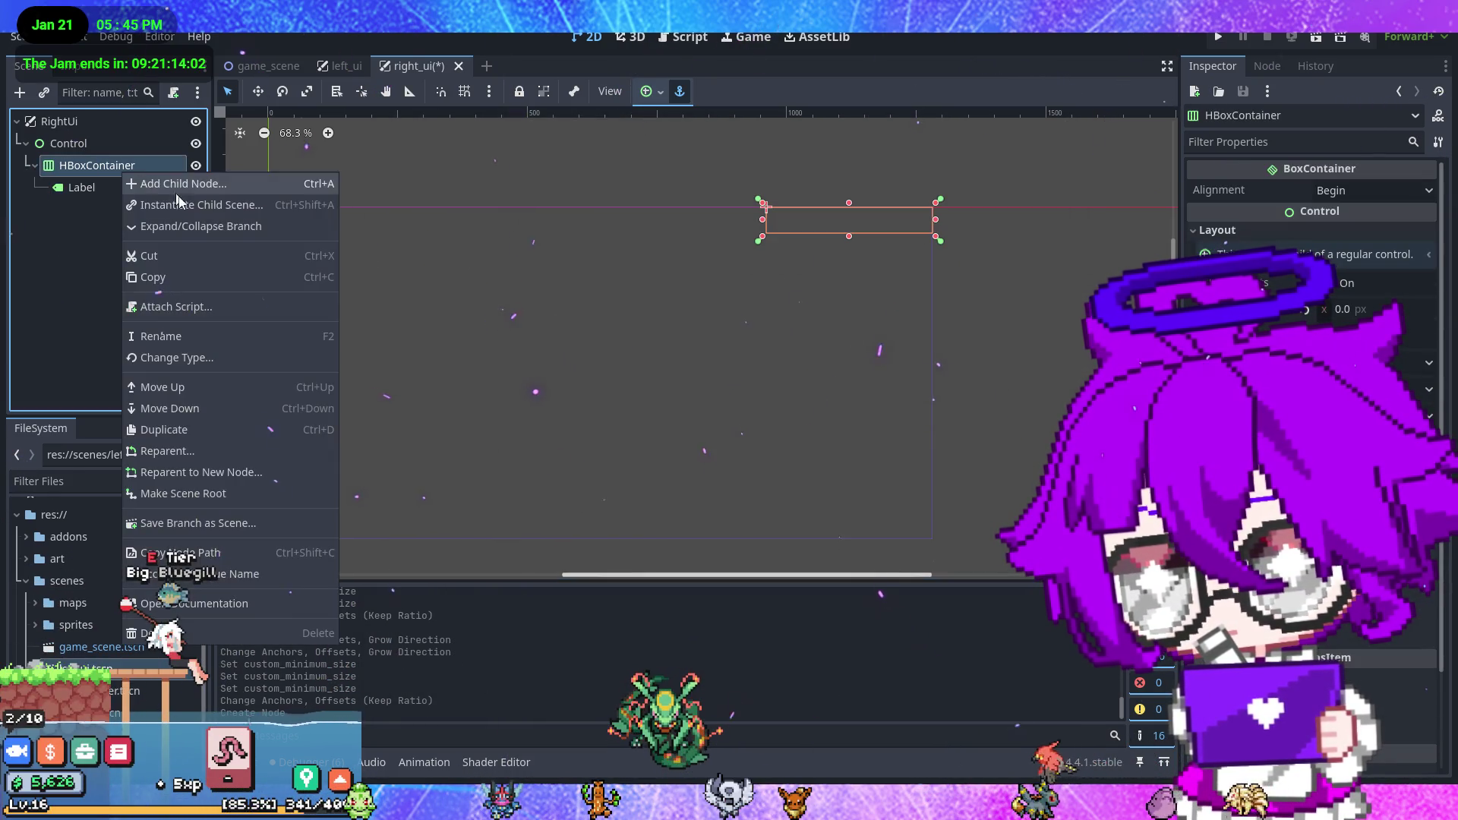
pyautogui.click(174, 190)
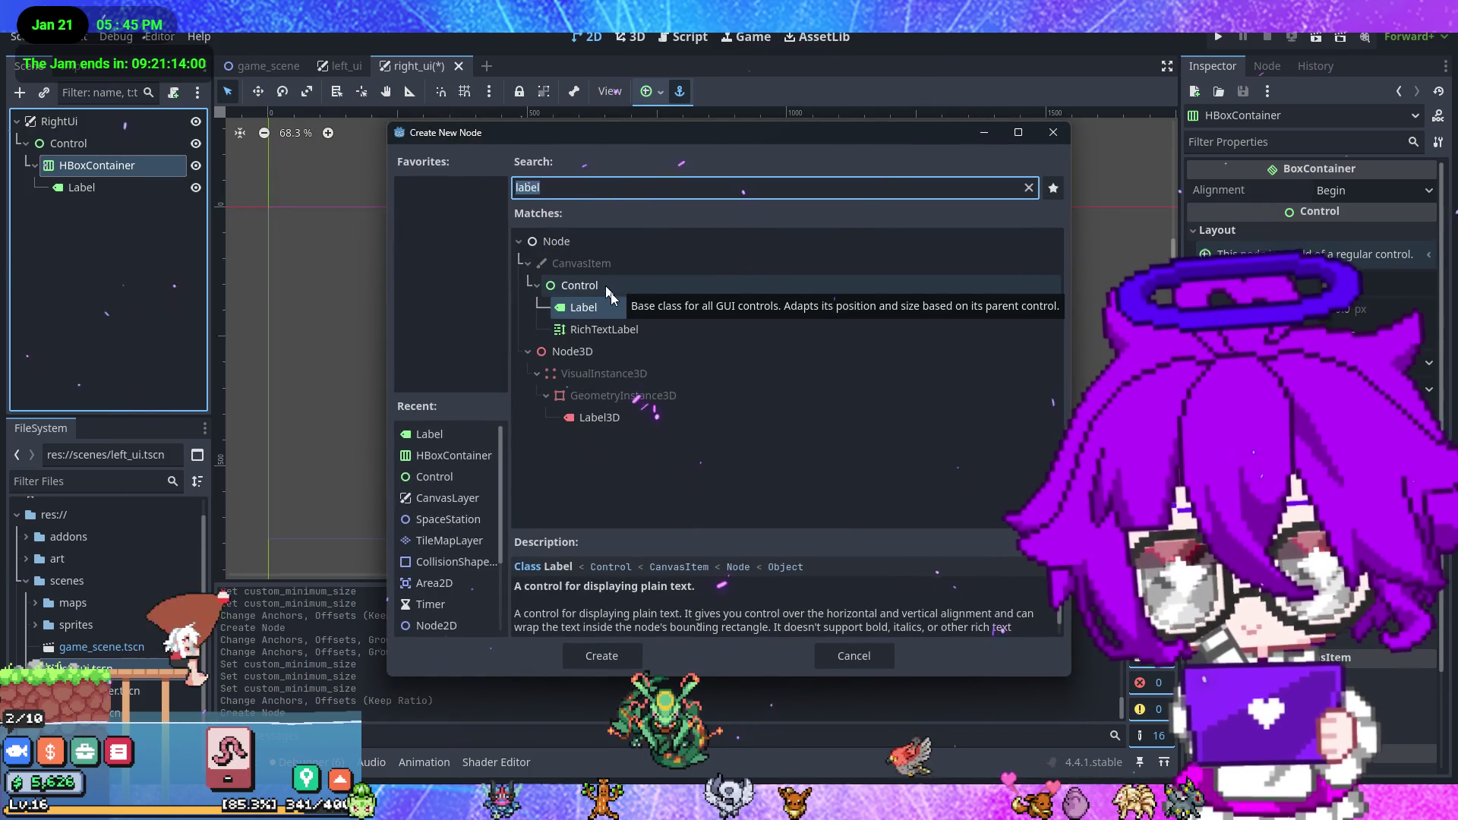
pyautogui.doubleClick(632, 308)
# Step: Rename the labels Currency and Amount, and start renaming the HBoxContainer
pyautogui.doubleClick(134, 194)
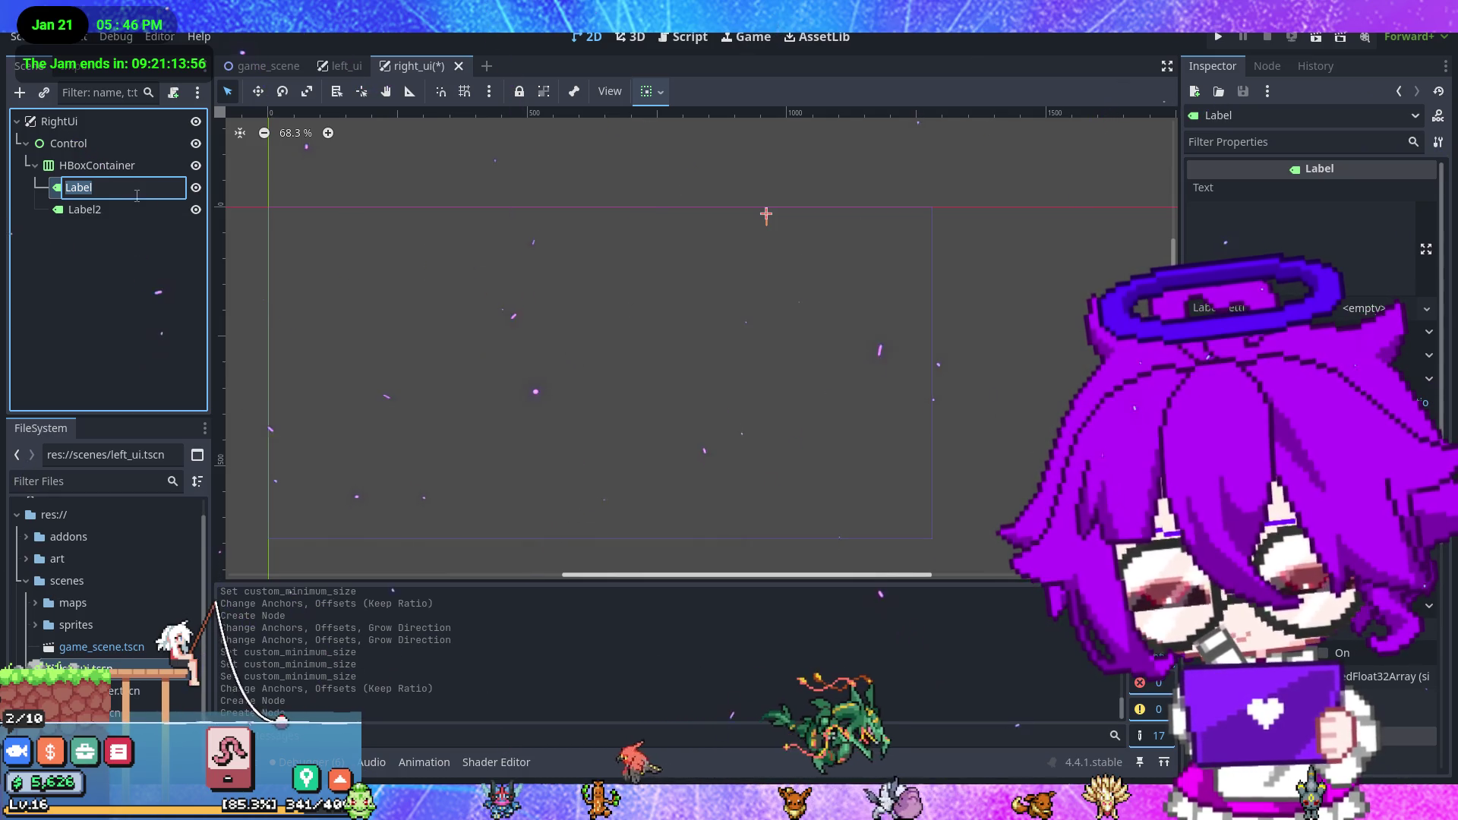
pyautogui.write('Cur')
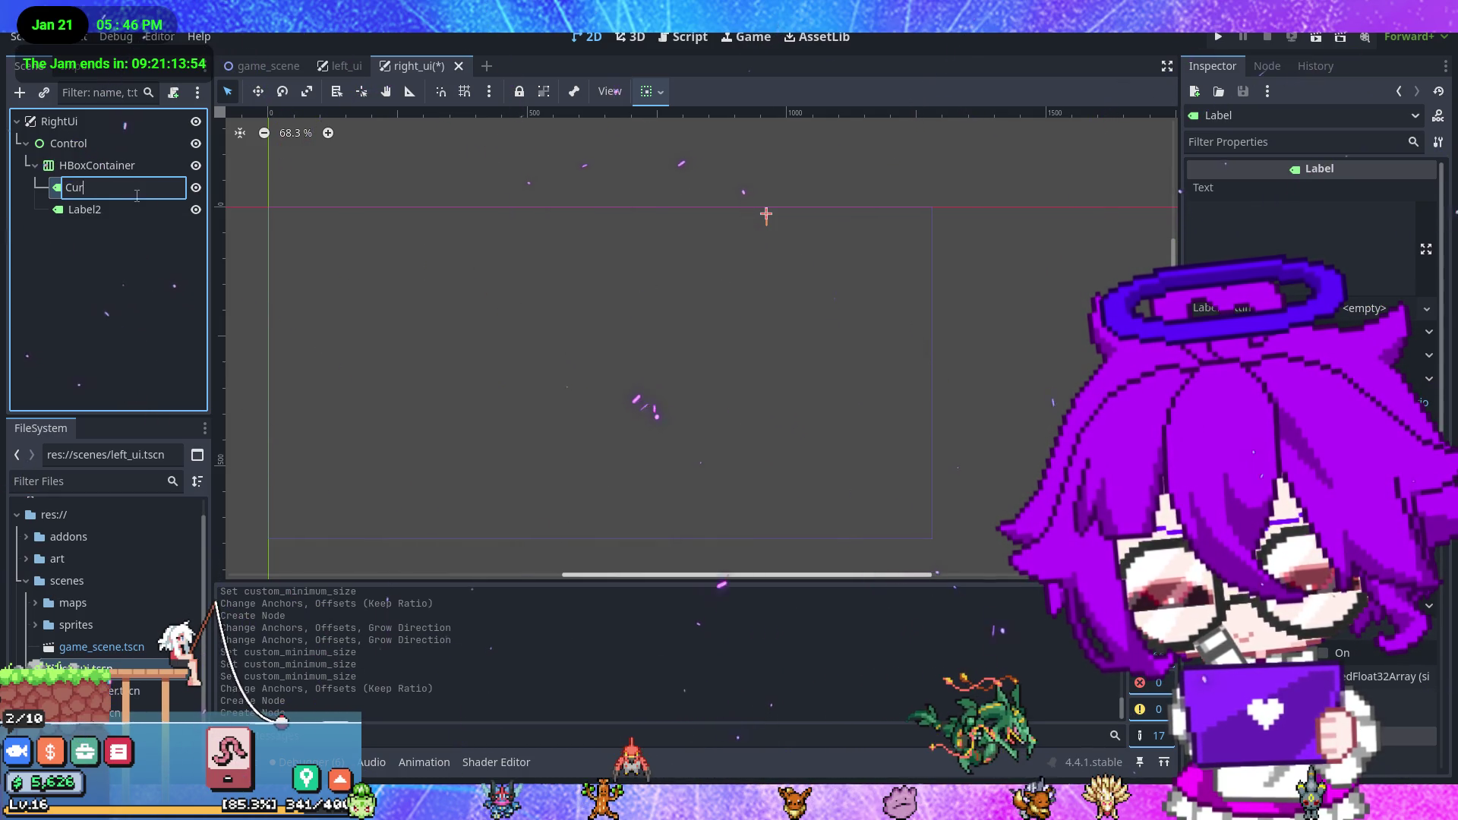
pyautogui.write('rency')
pyautogui.press('Return')
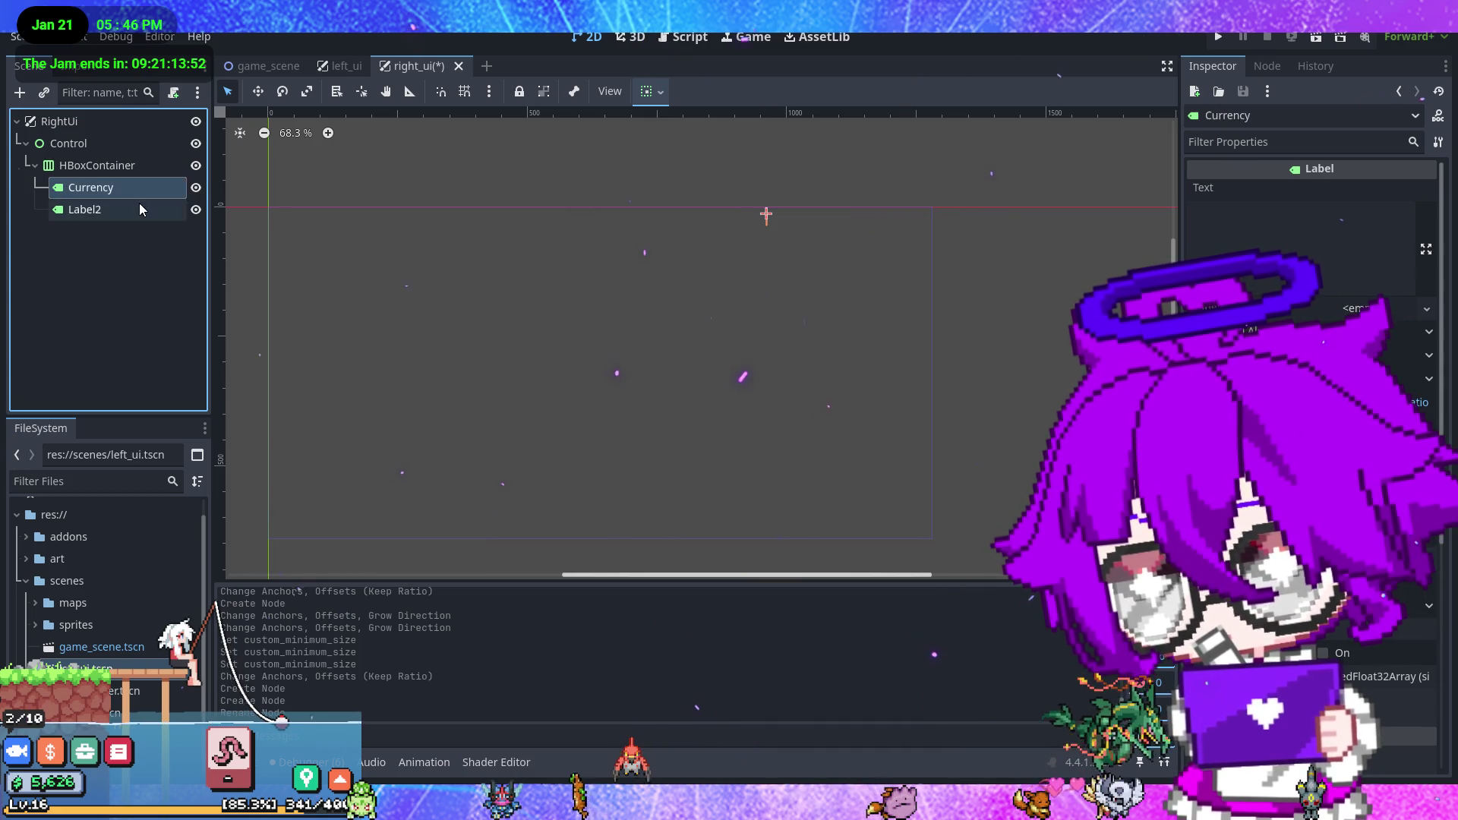
pyautogui.doubleClick(139, 203)
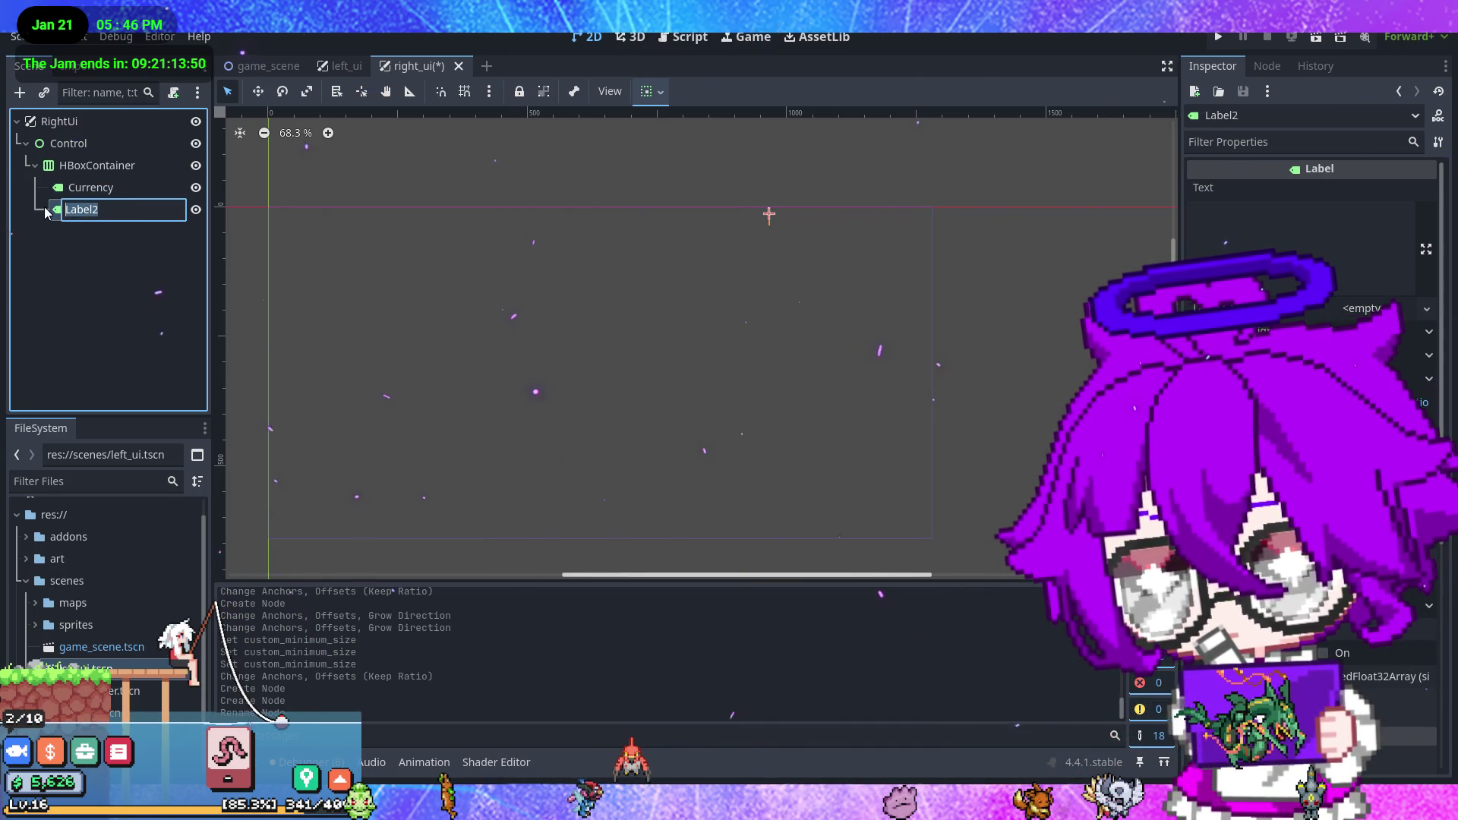
pyautogui.write('Amount')
pyautogui.press('Return')
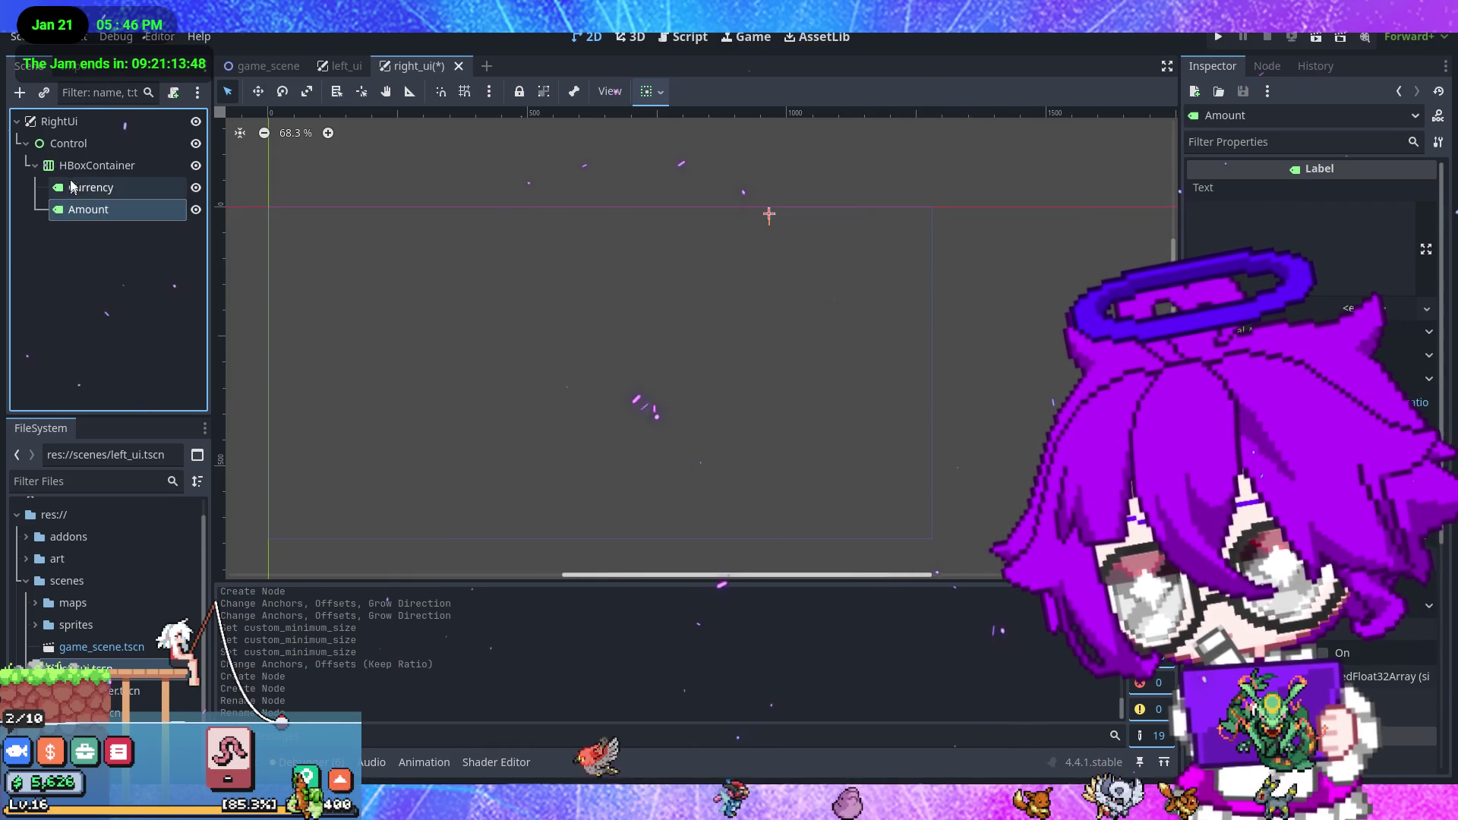
pyautogui.doubleClick(101, 166)
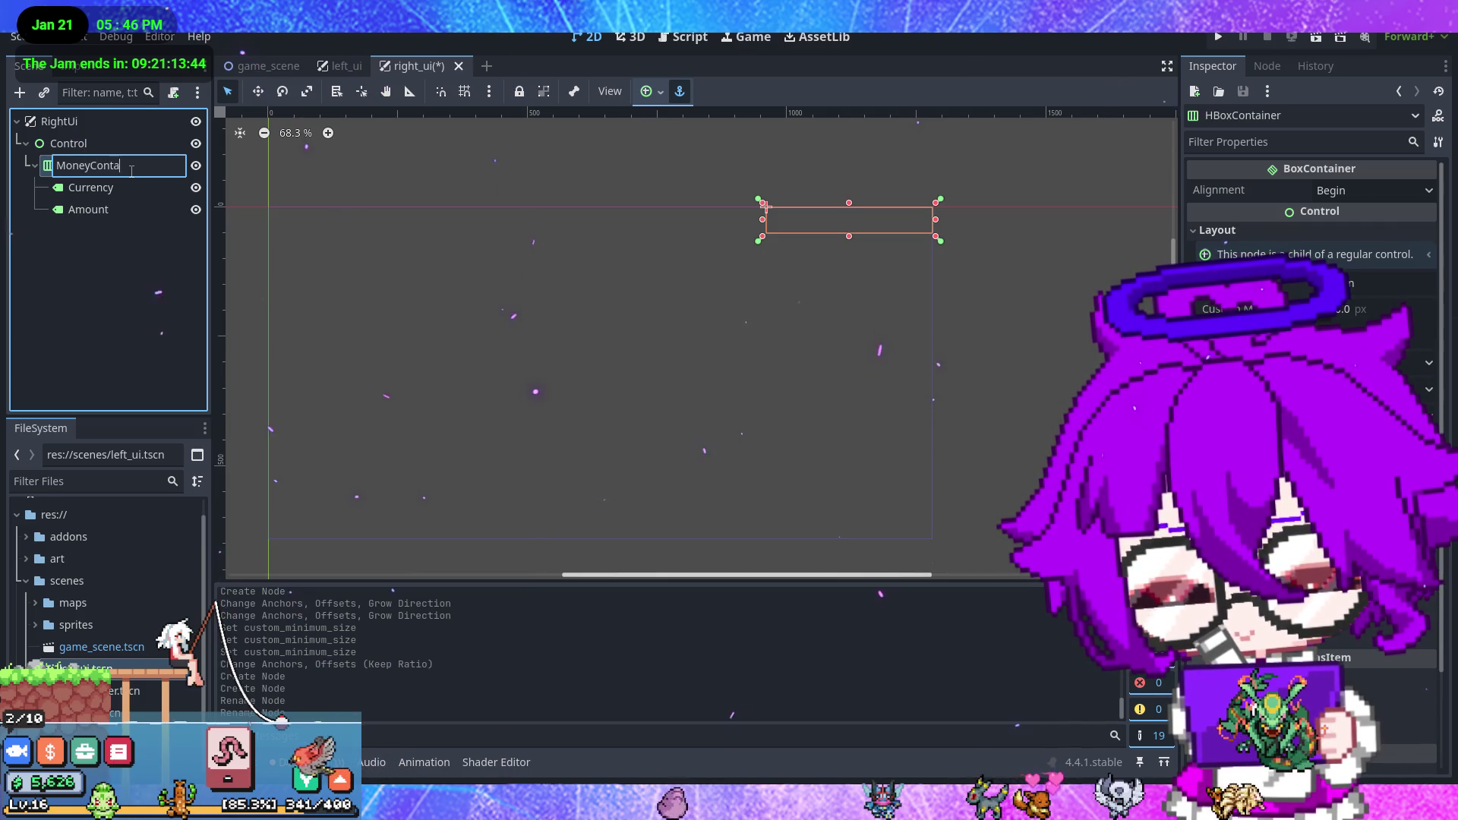
# Step: Name the container MoneyContainer and set Amount to expand horizontally, leaving Currency unexpanded
pyautogui.click(113, 188)
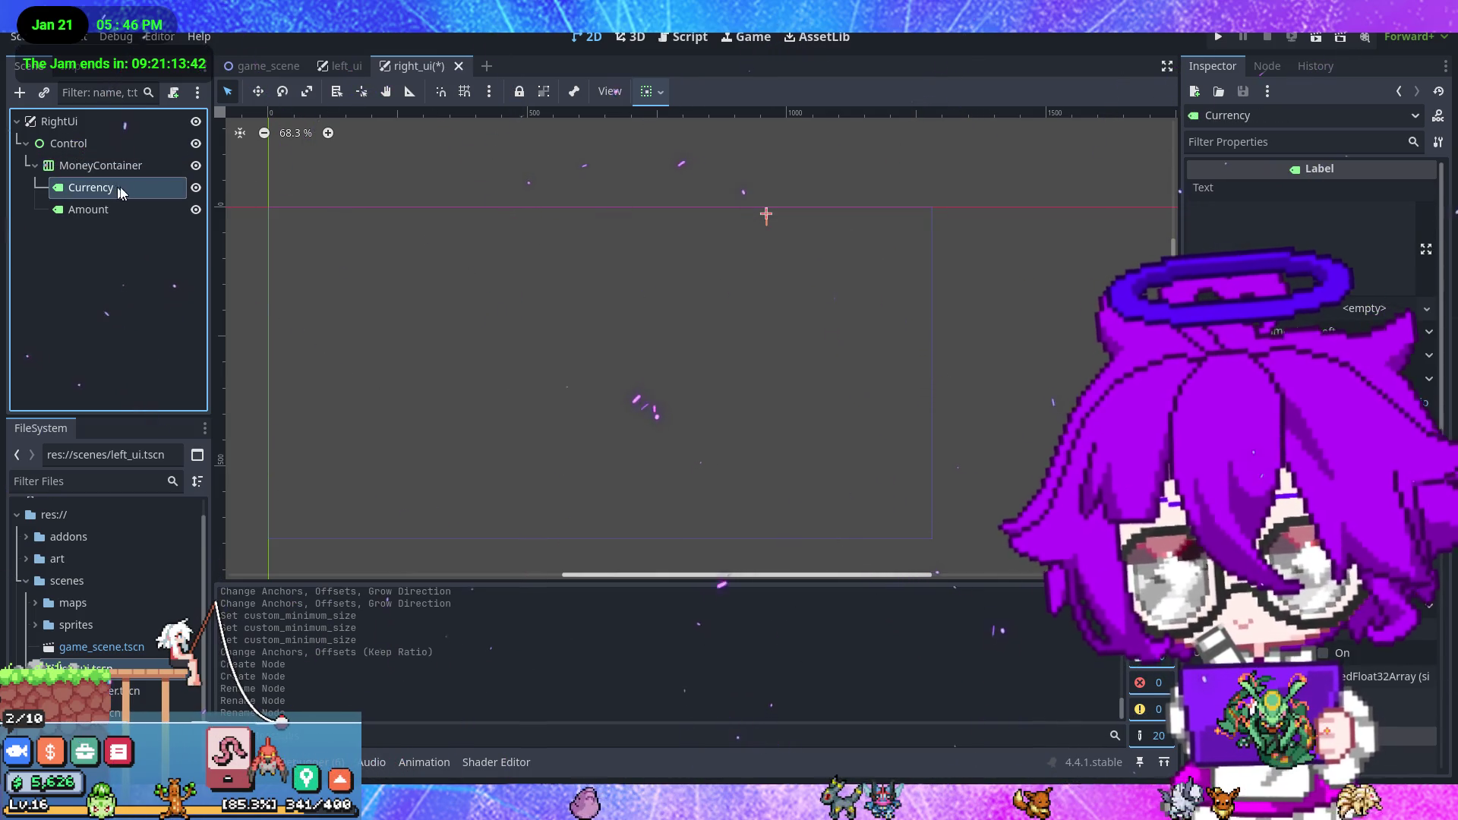
pyautogui.click(658, 93)
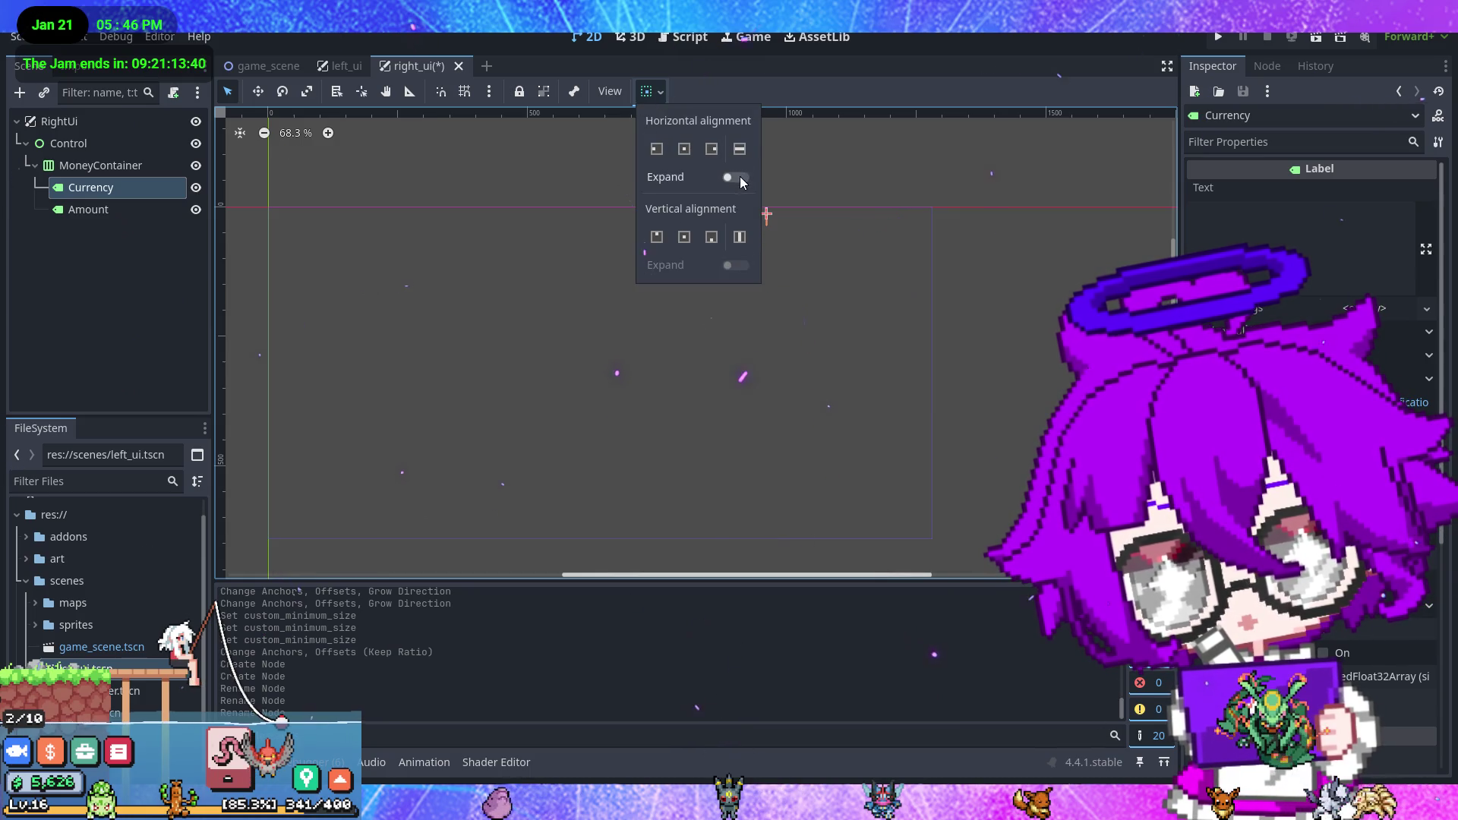
pyautogui.click(111, 211)
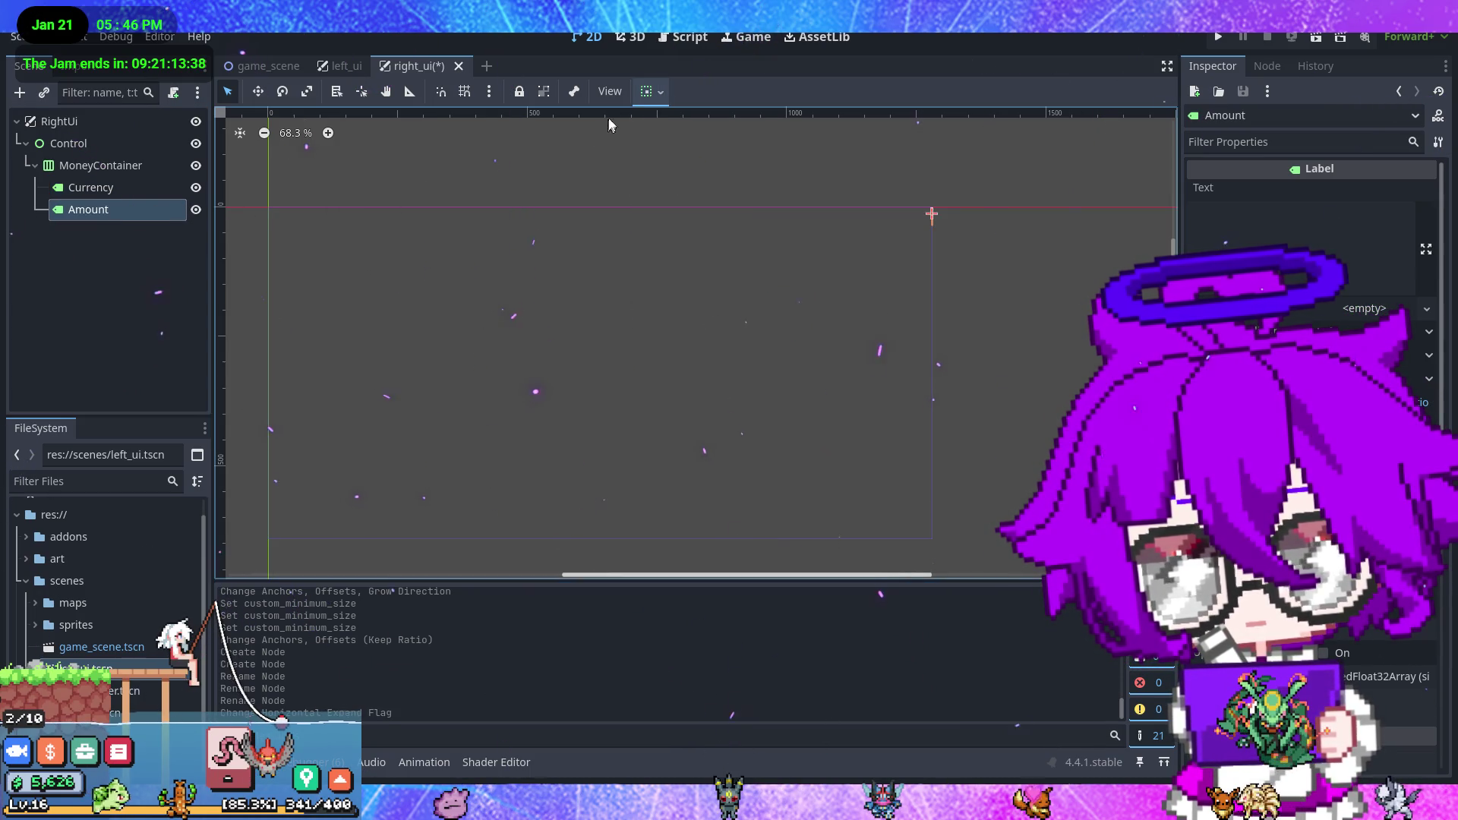
pyautogui.click(650, 92)
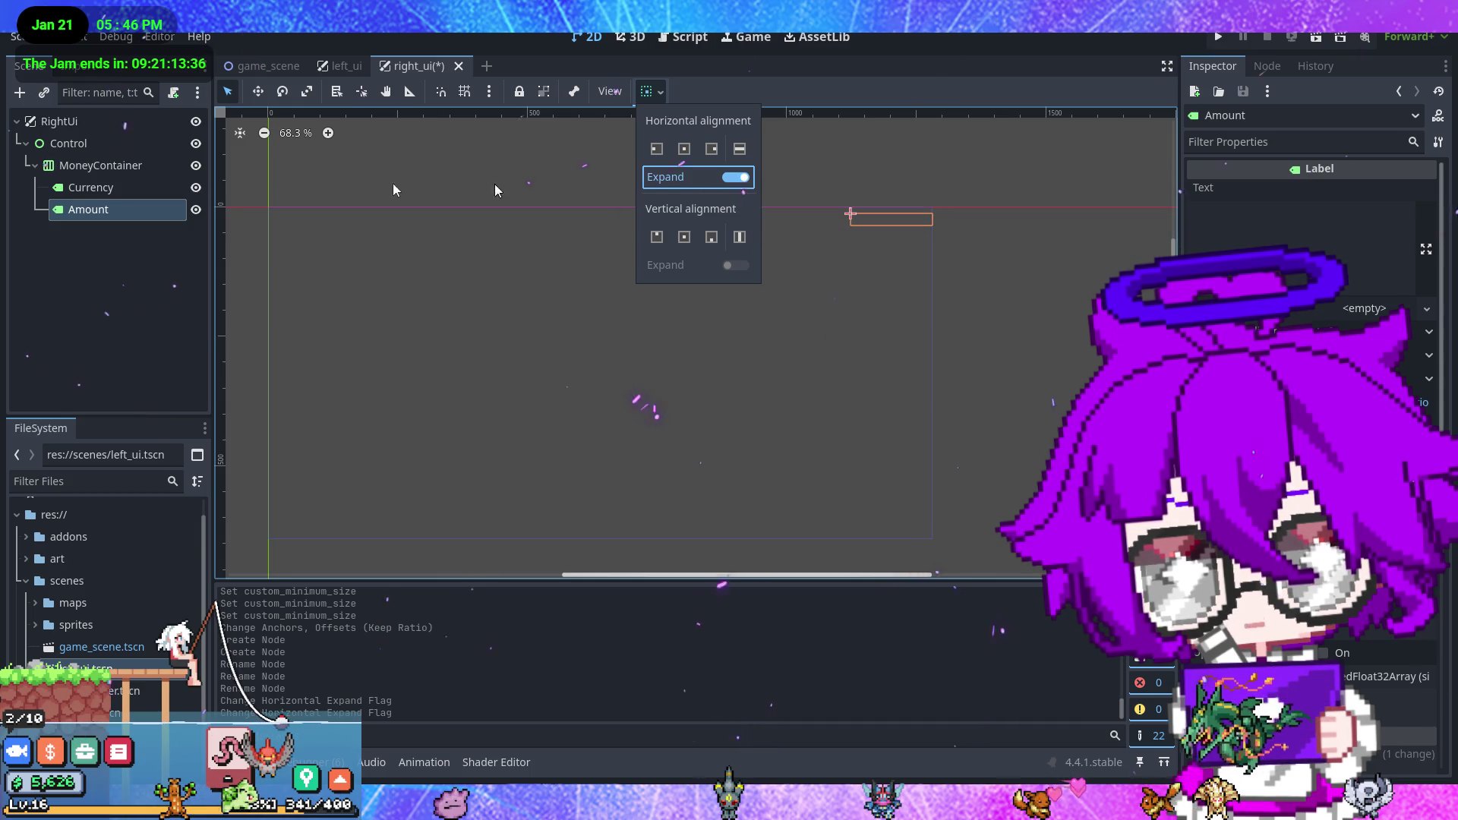
pyautogui.click(121, 187)
pyautogui.click(658, 92)
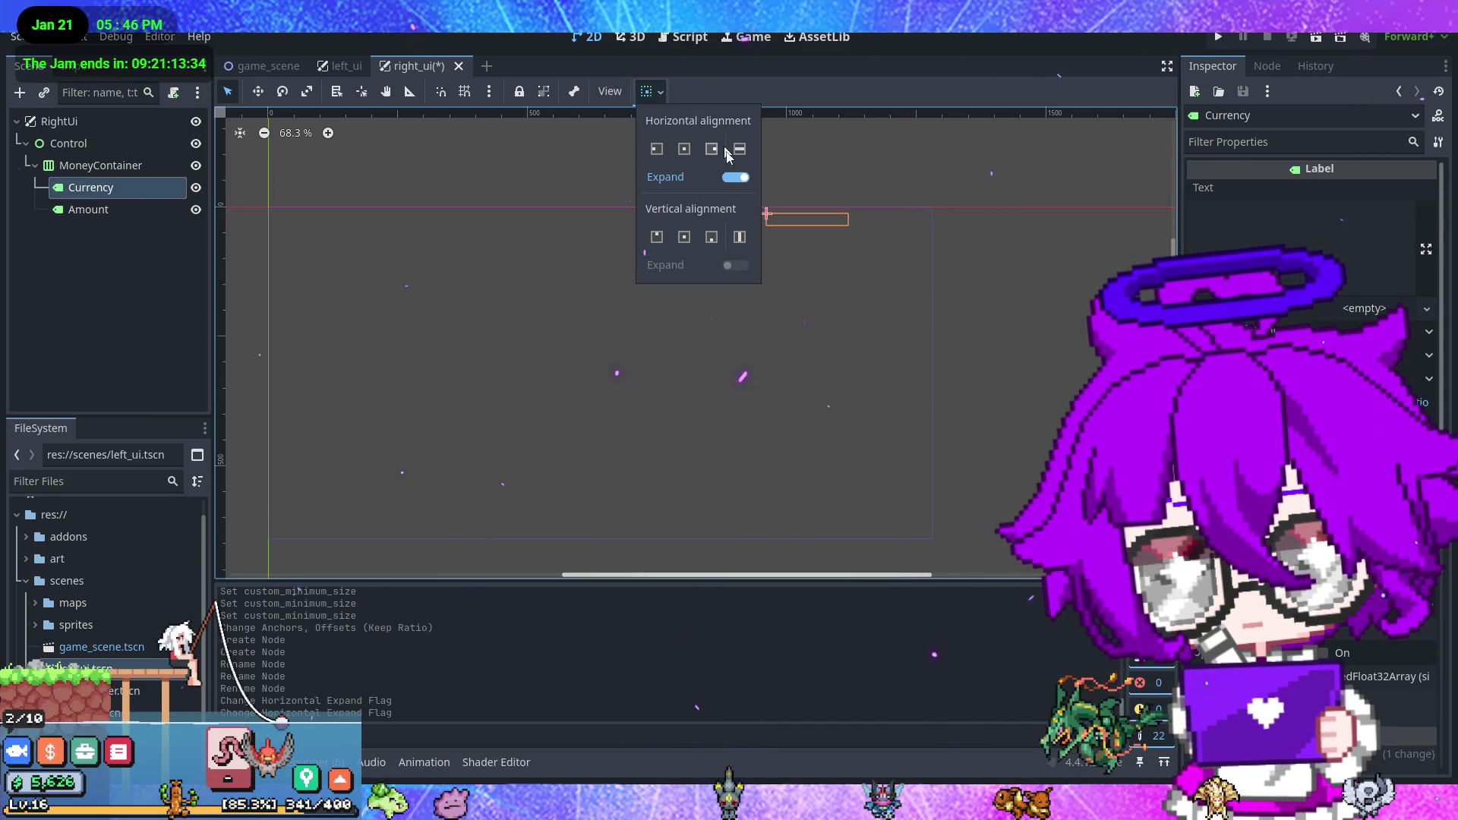
pyautogui.click(735, 178)
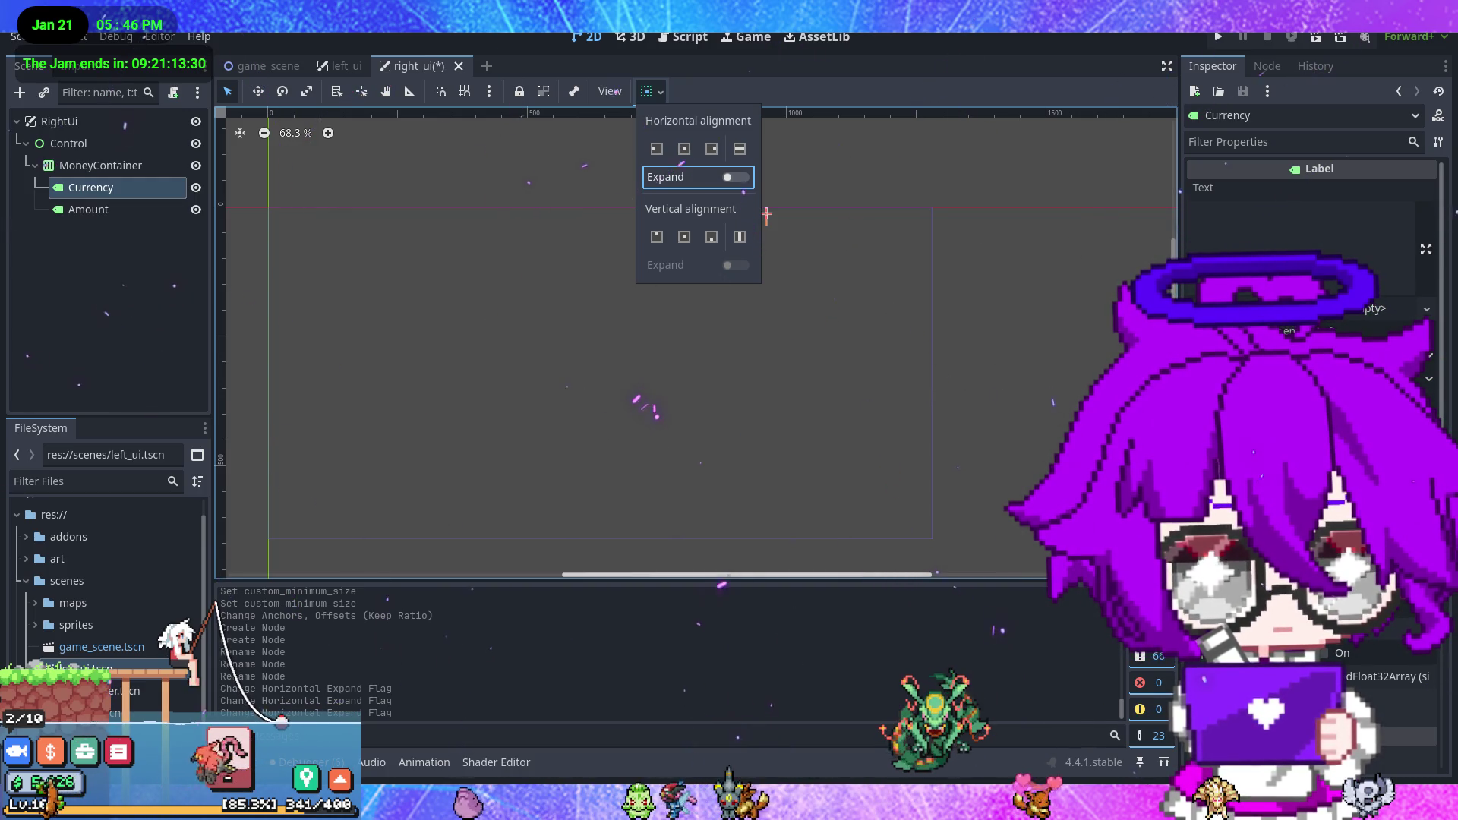
pyautogui.click(1360, 332)
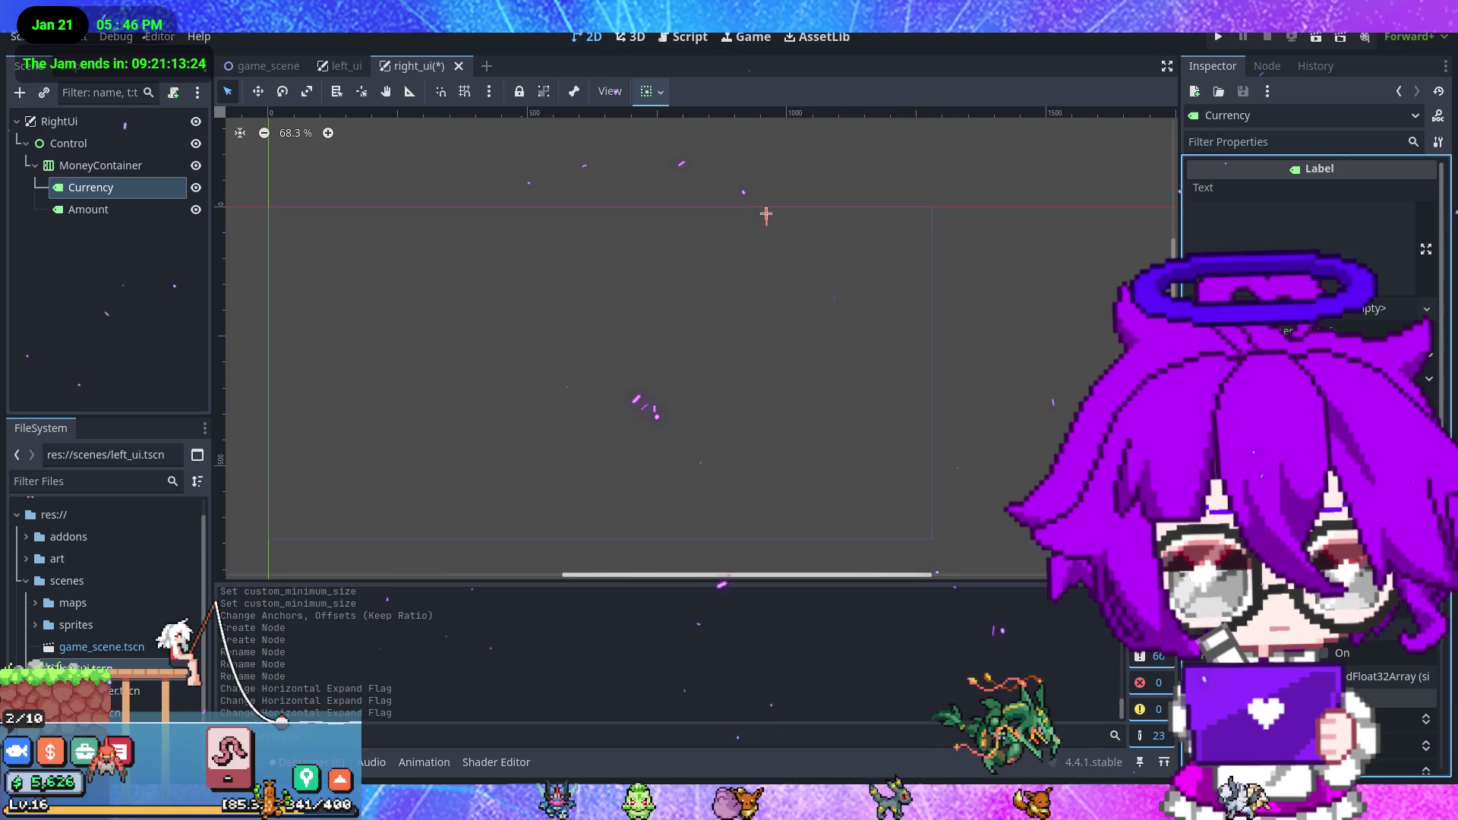
pyautogui.click(1200, 216)
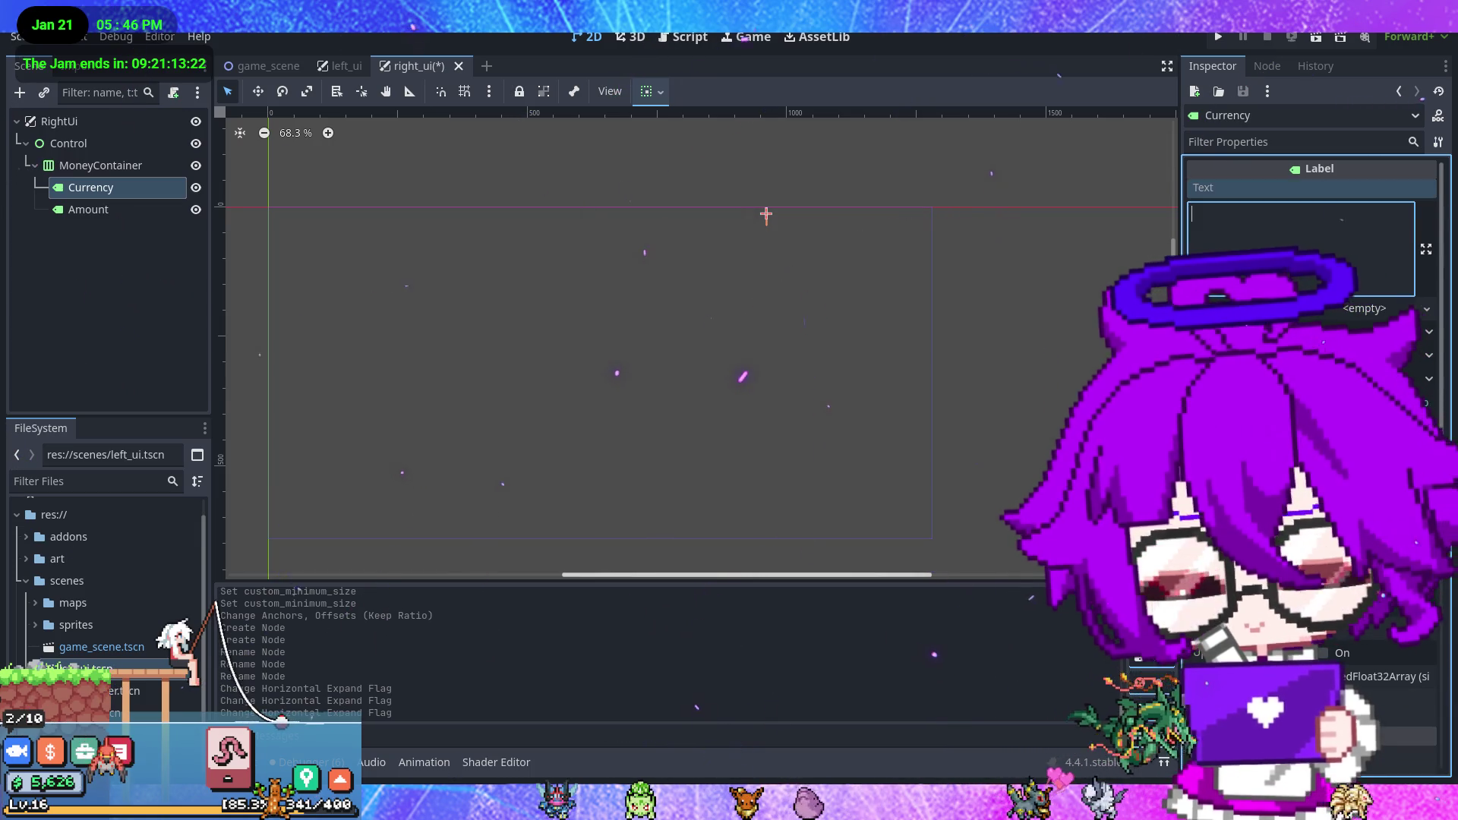
# Step: Set the Currency label's text to 'Currency:'
pyautogui.write('Currency:')
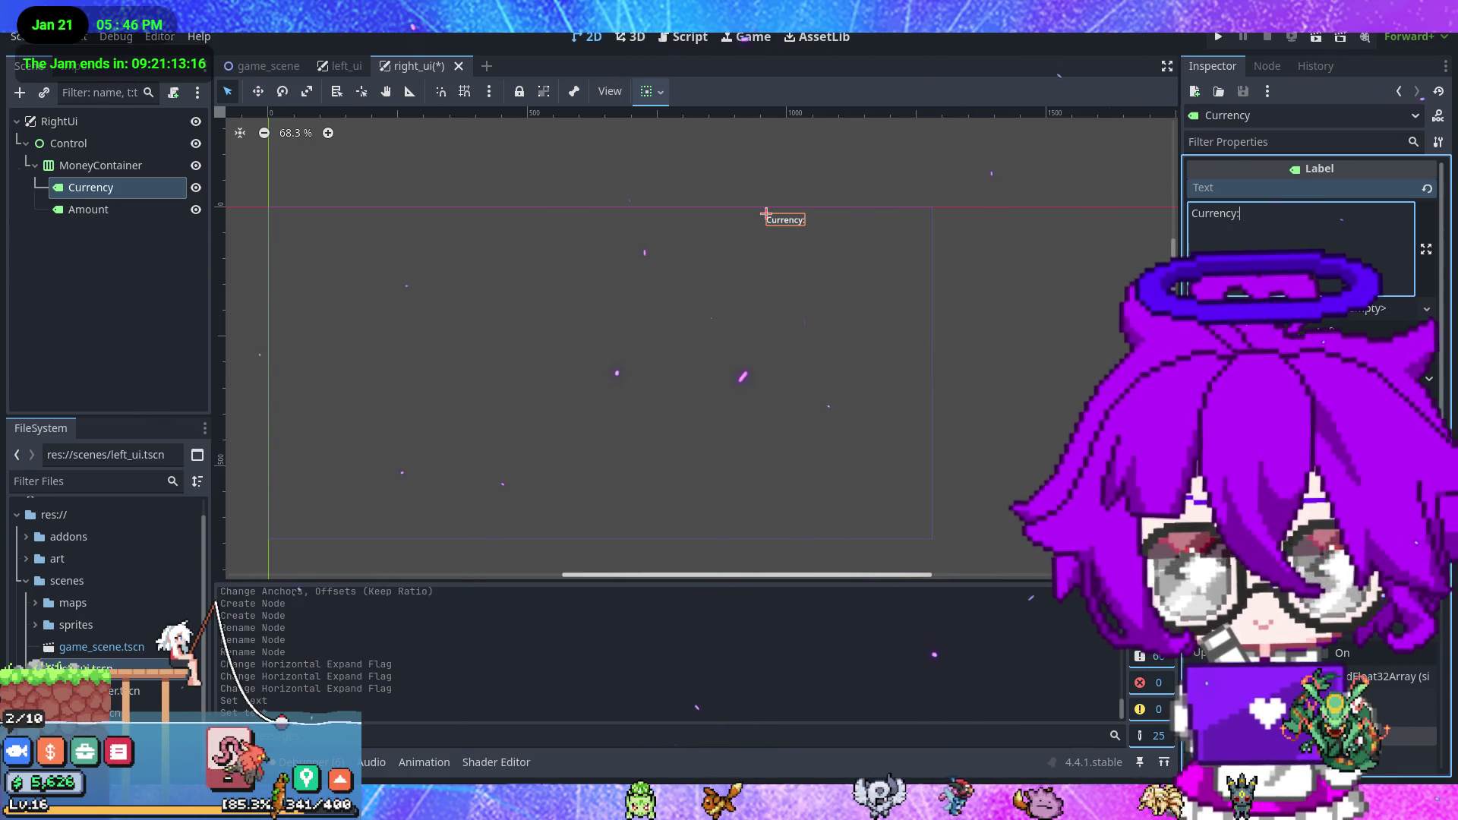
pyautogui.click(118, 187)
pyautogui.click(120, 170)
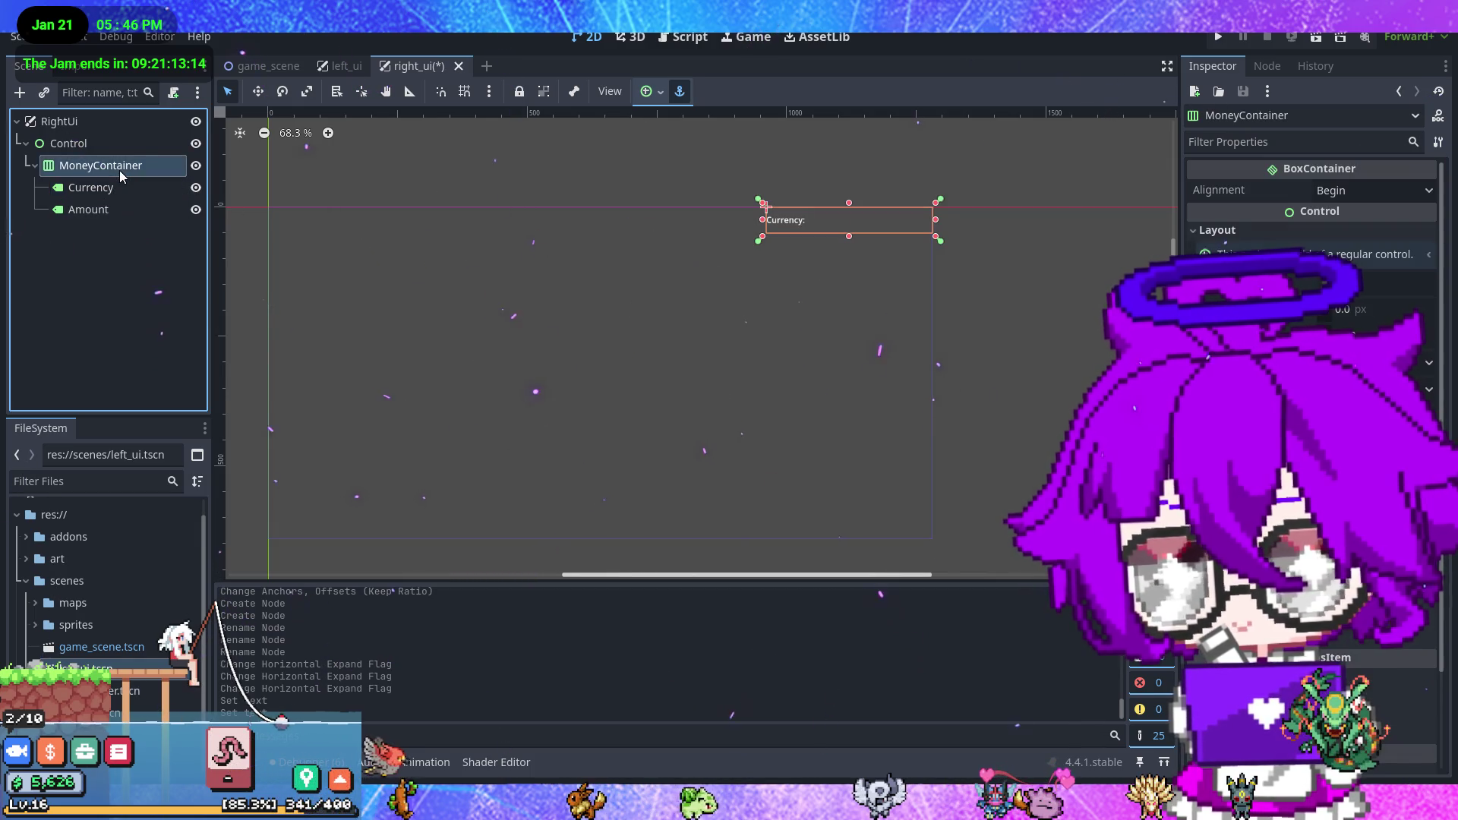
pyautogui.click(114, 189)
pyautogui.click(115, 205)
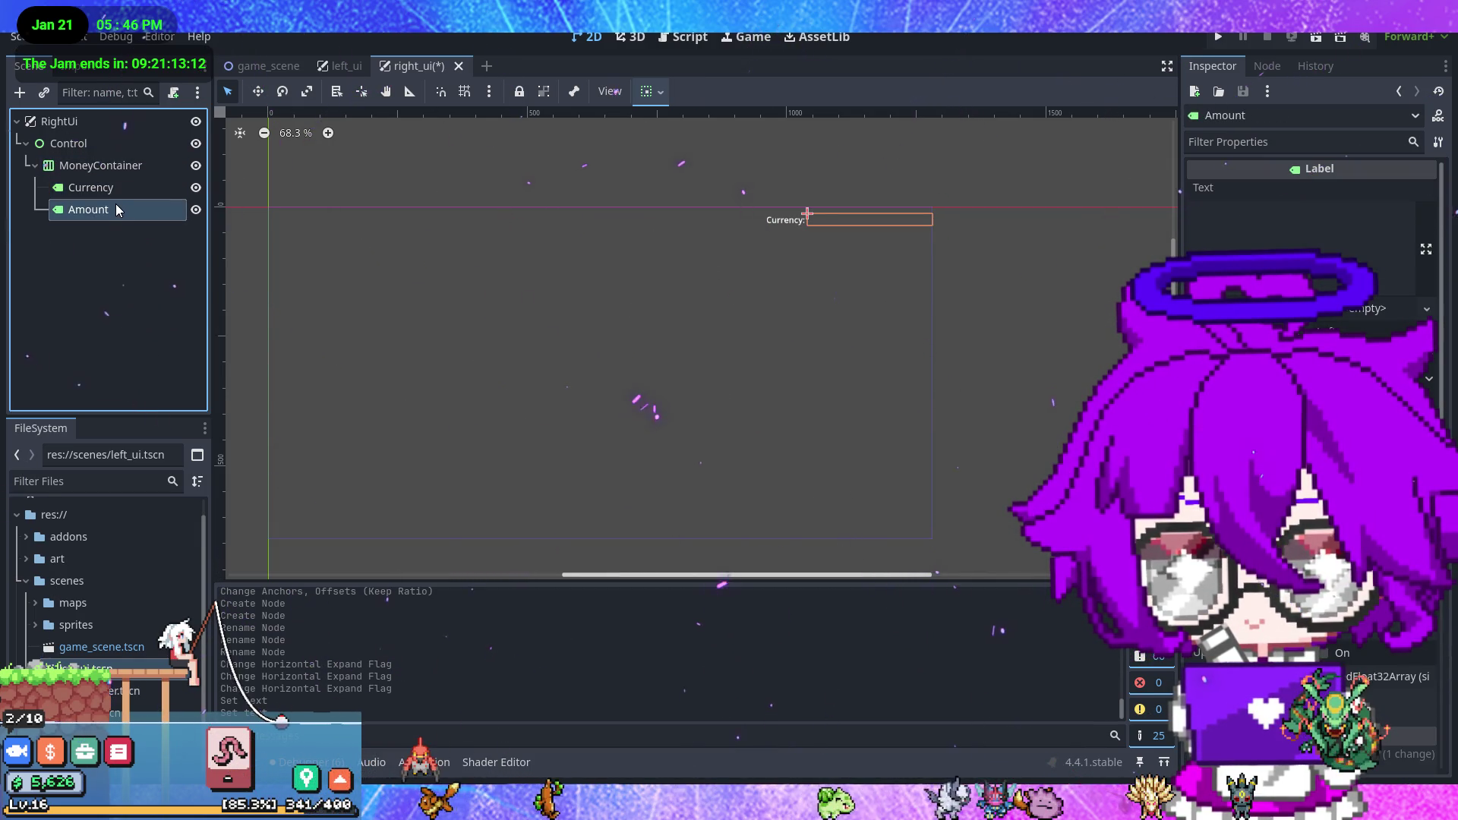
# Step: Give the Amount label right-aligned sample text '67589243G' and save right_ui
pyautogui.click(1299, 228)
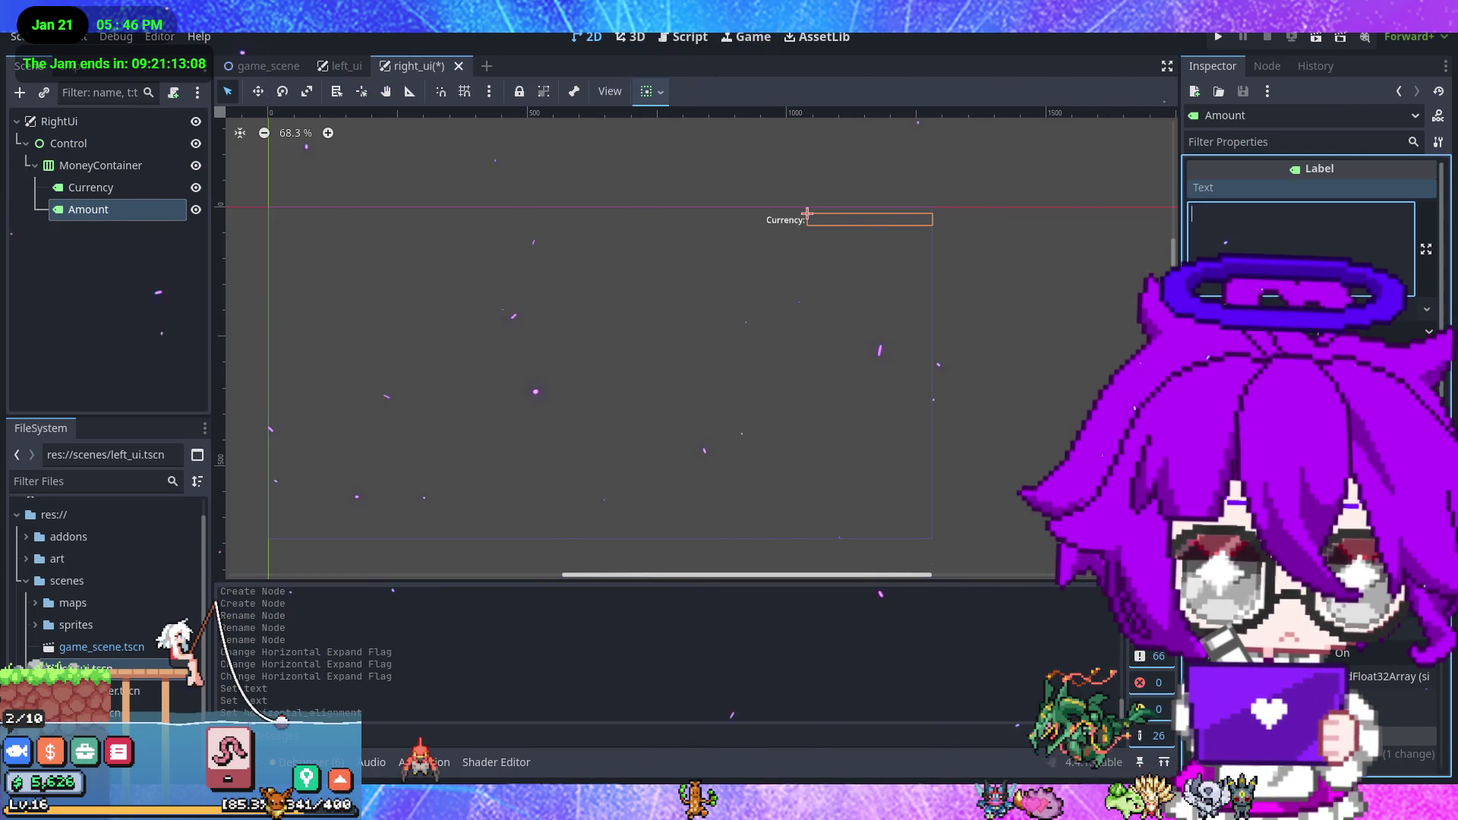
pyautogui.write('67589qe5')
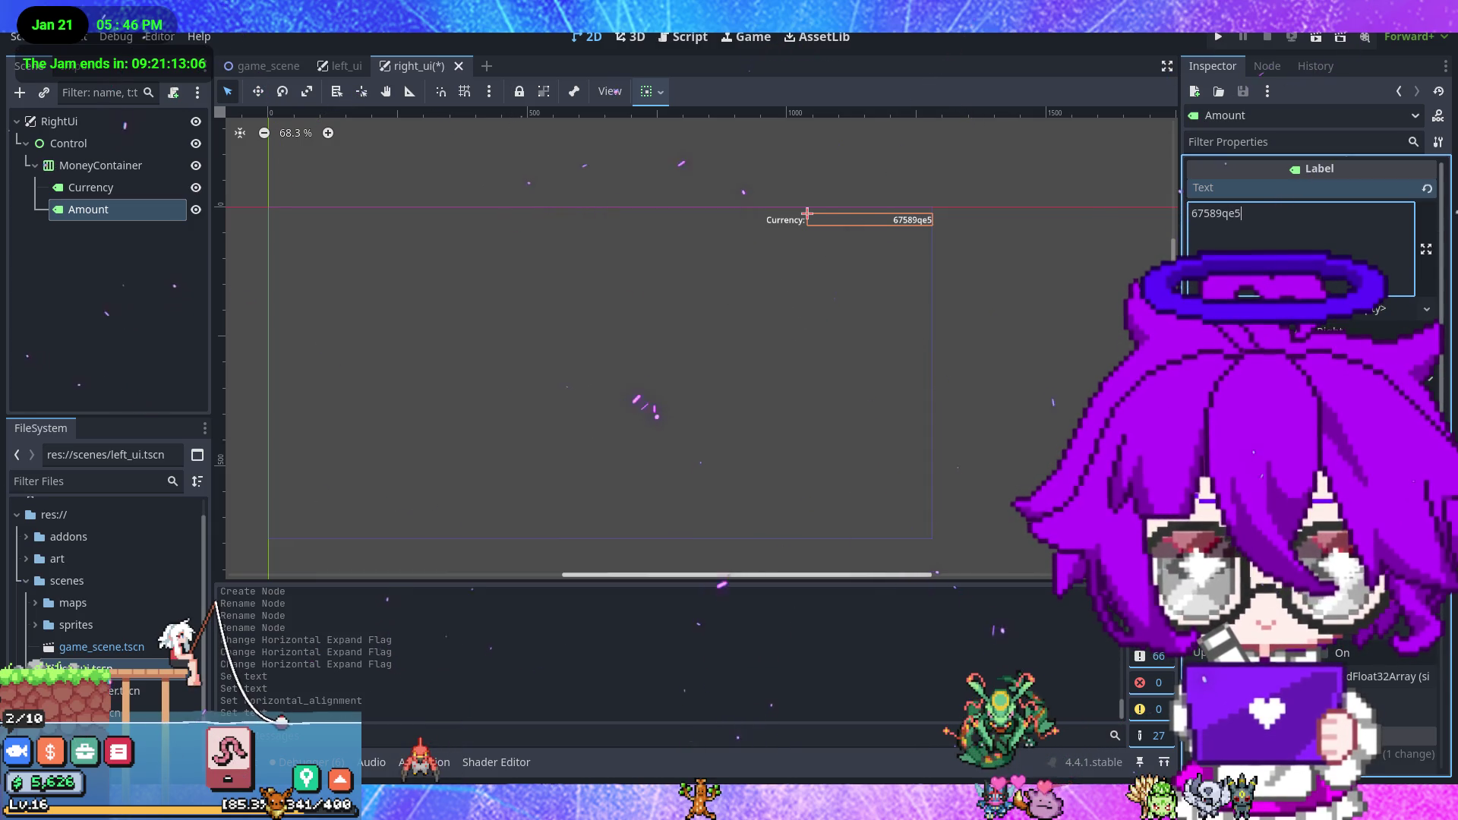
pyautogui.press('BackSpace')
pyautogui.press('BackSpace')
pyautogui.press('BackSpace')
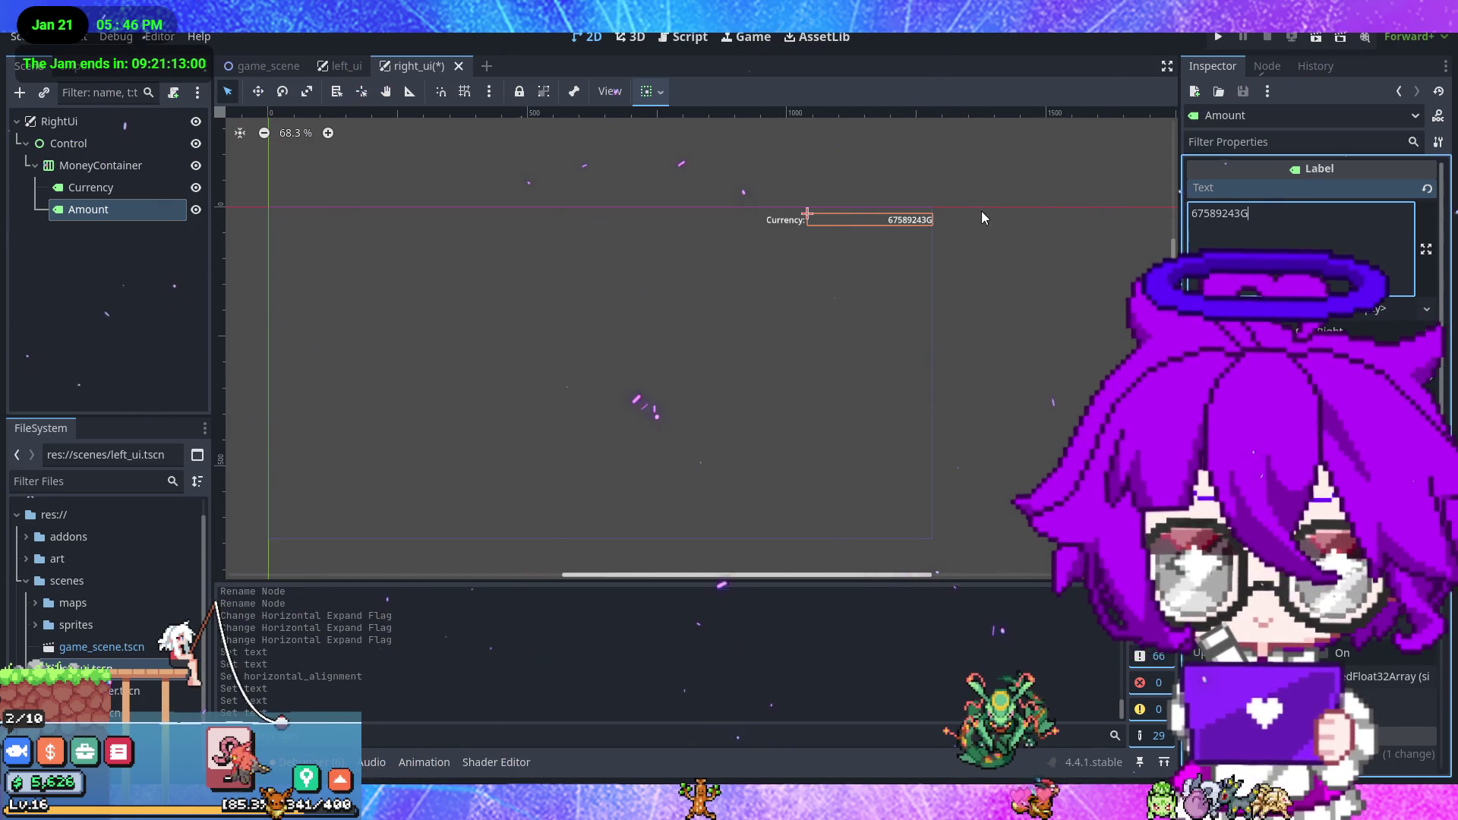
pyautogui.click(1037, 266)
pyautogui.hotkey('ctrl', 's')
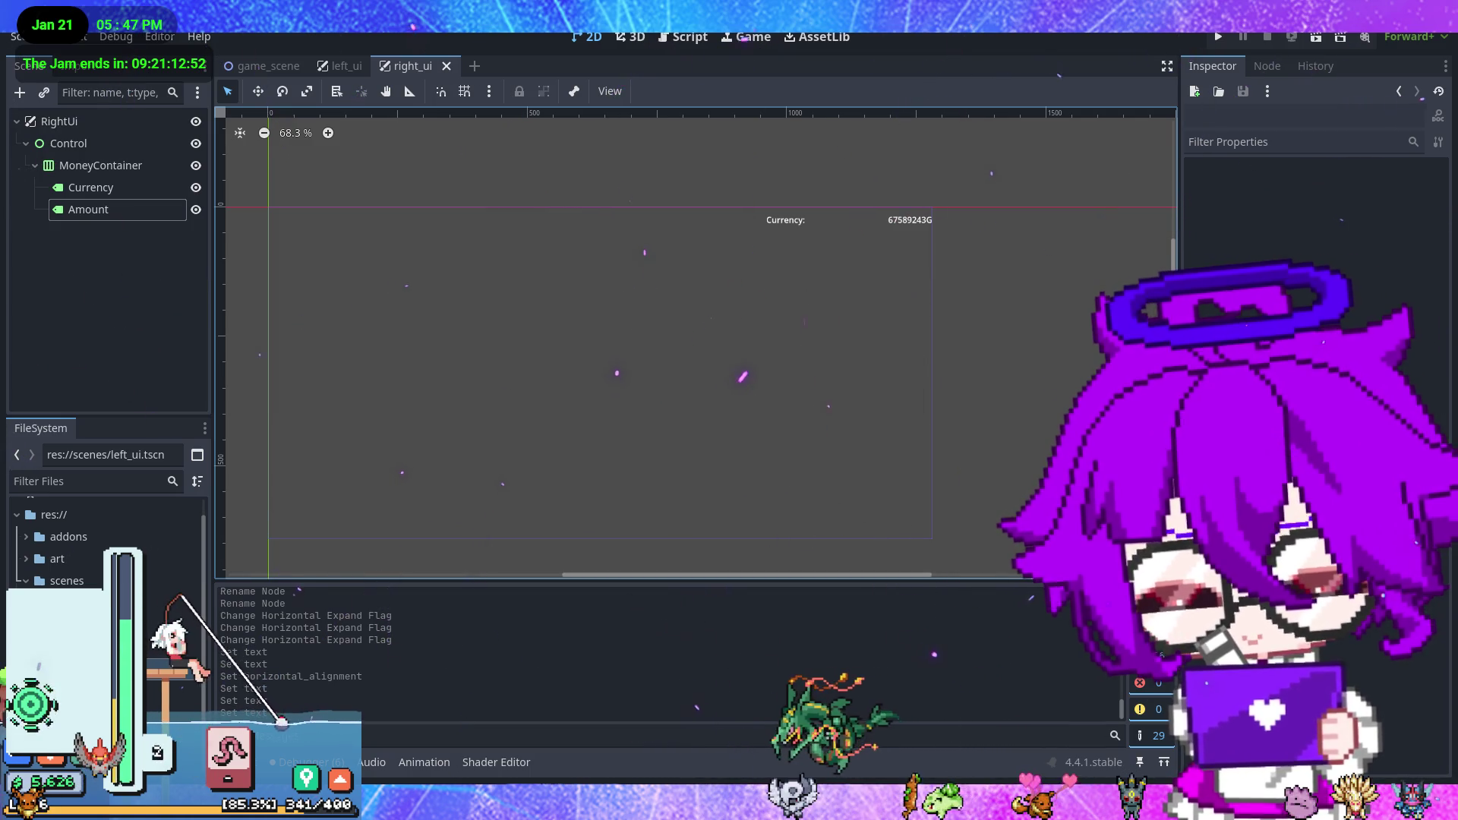
# Step: Open the Implement currency task note and describe spaceships dropping money that is saved globally
pyautogui.hotkey('alt', 'Tab')
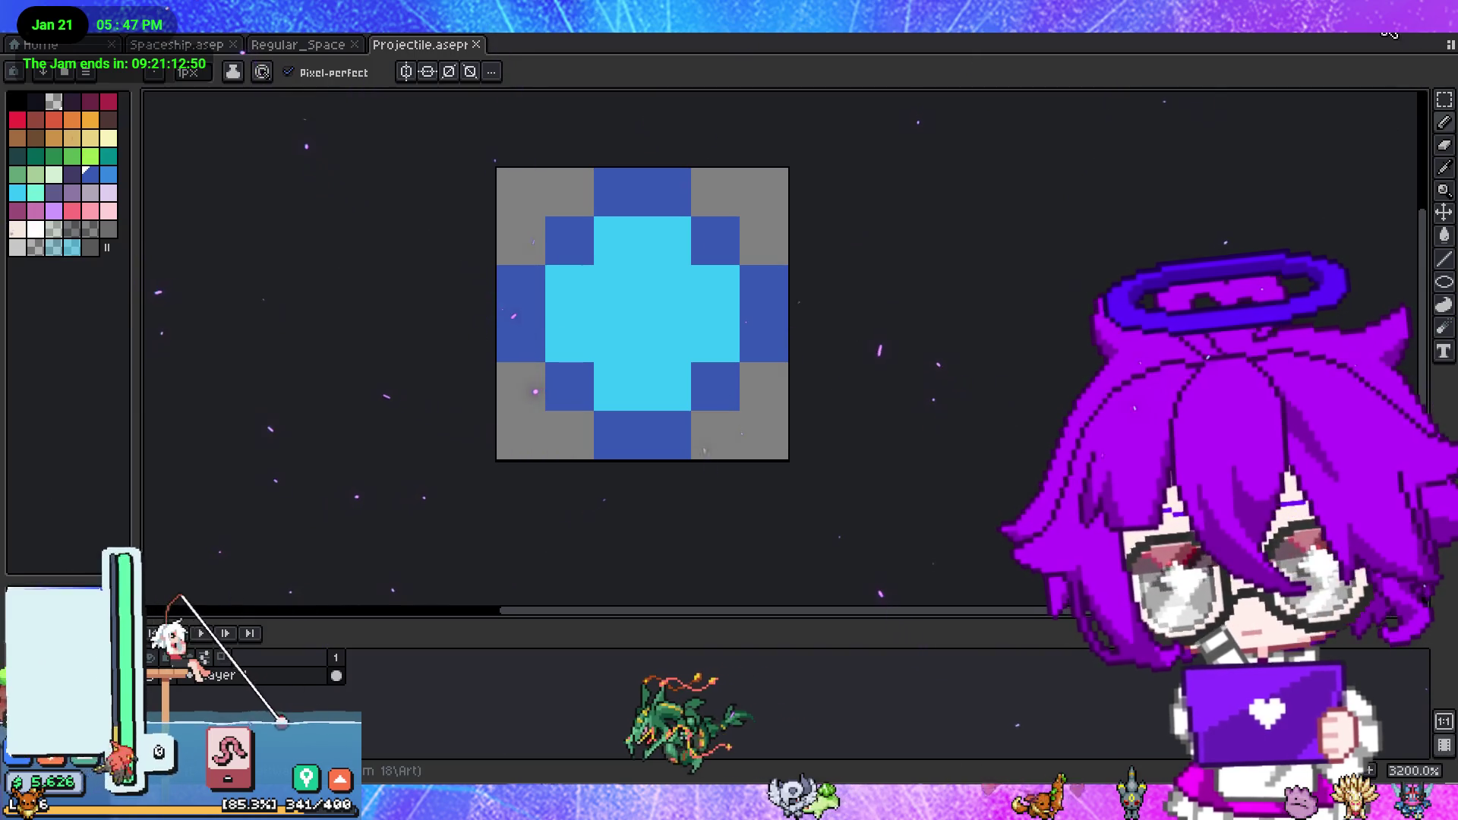
pyautogui.hotkey('alt', 'Tab')
pyautogui.hotkey('alt', 'Tab')
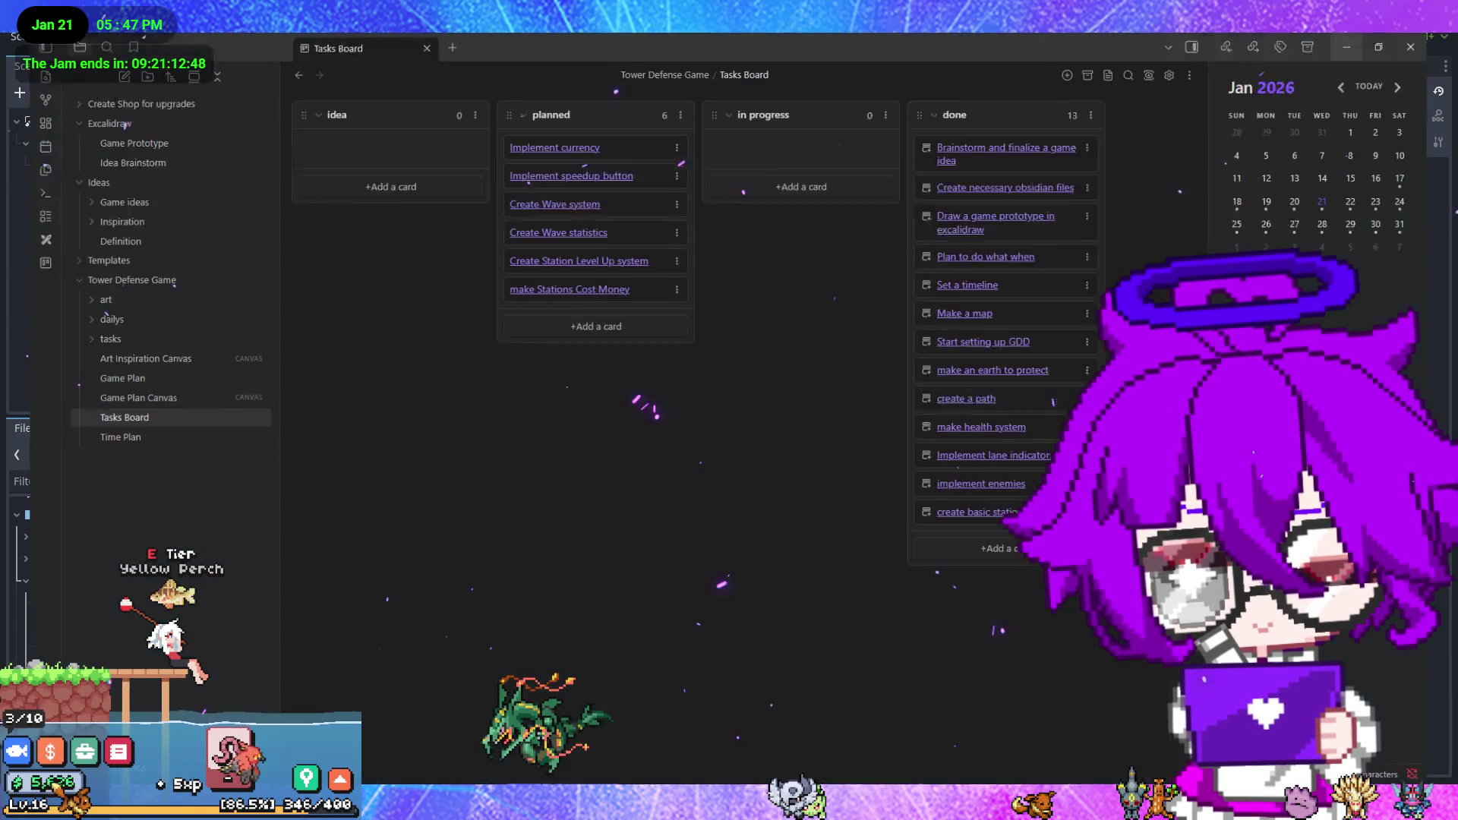
pyautogui.click(577, 121)
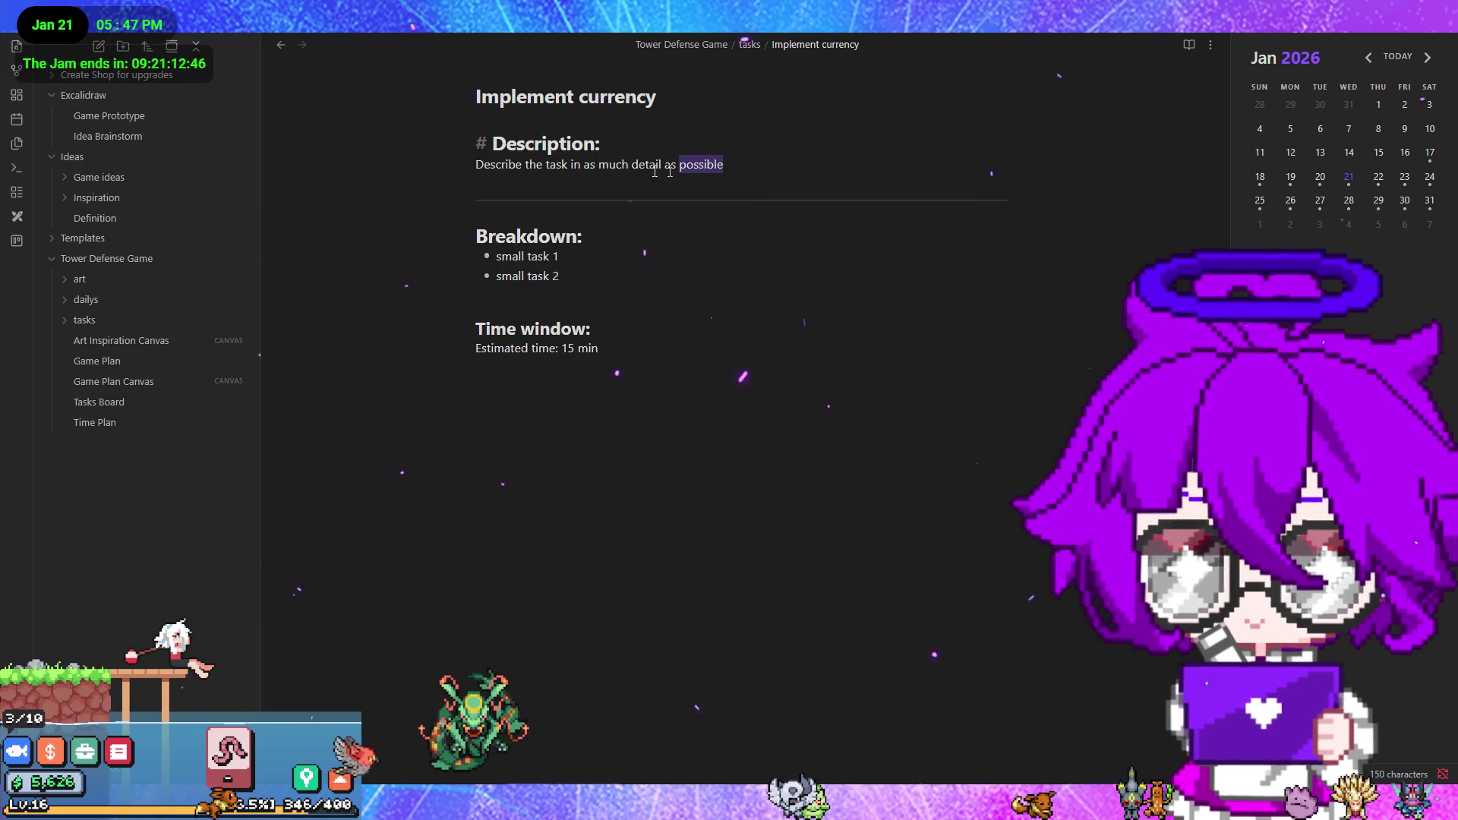
pyautogui.moveTo(725, 166); pyautogui.dragTo(455, 166)
pyautogui.write('Mak')
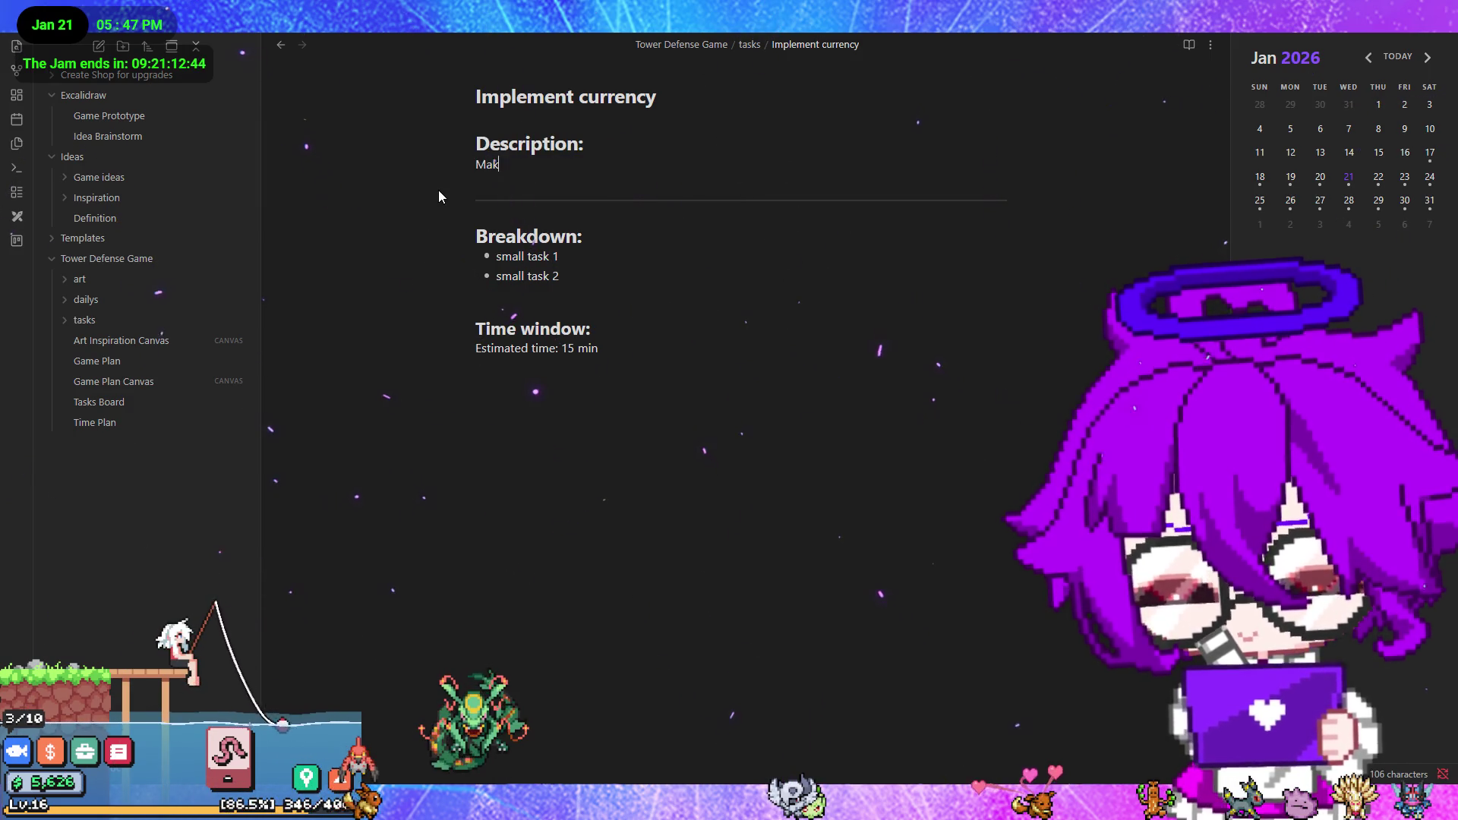
pyautogui.write('e space')
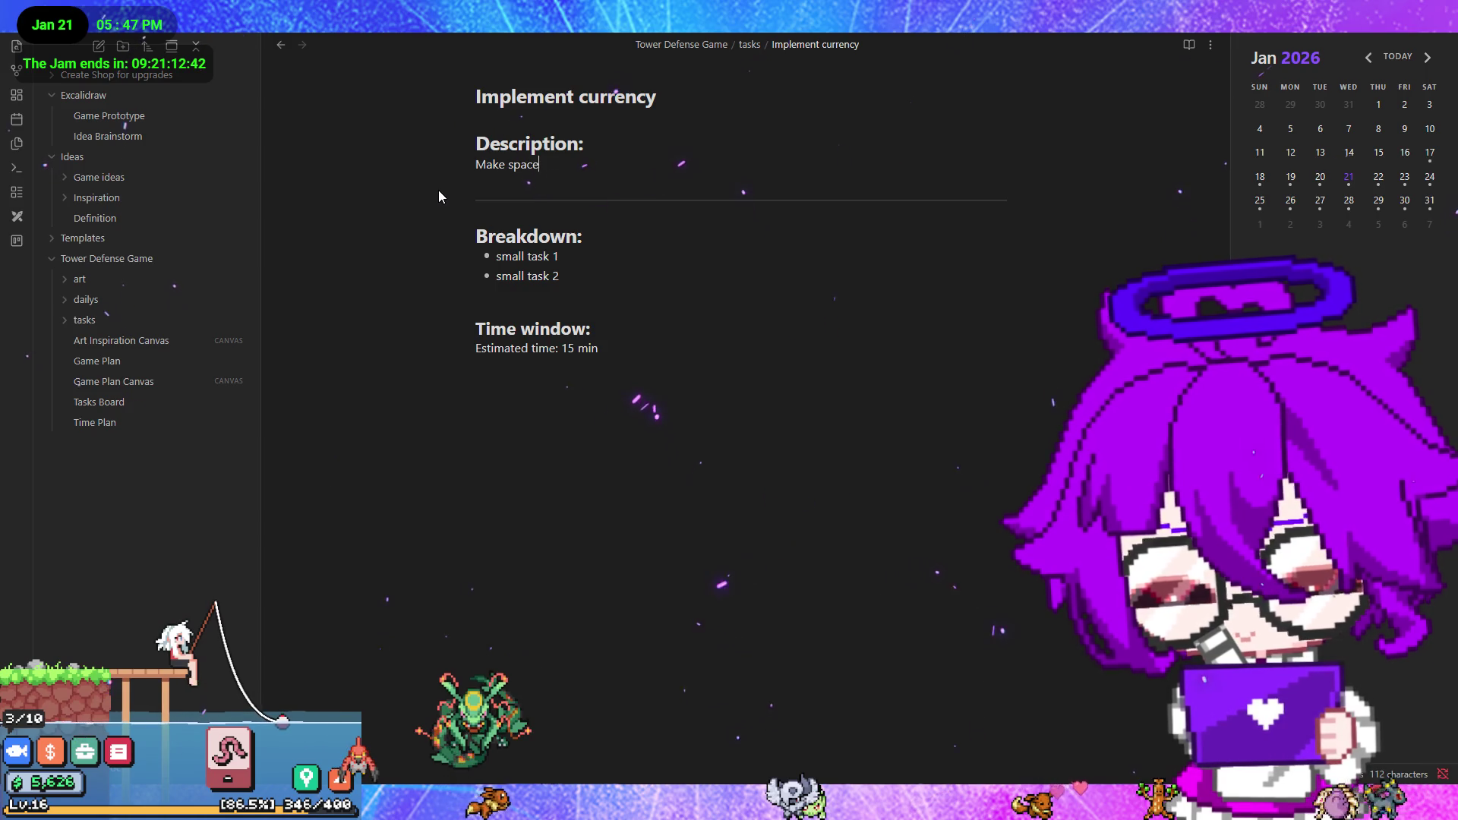
pyautogui.write('ships drom money that gets ')
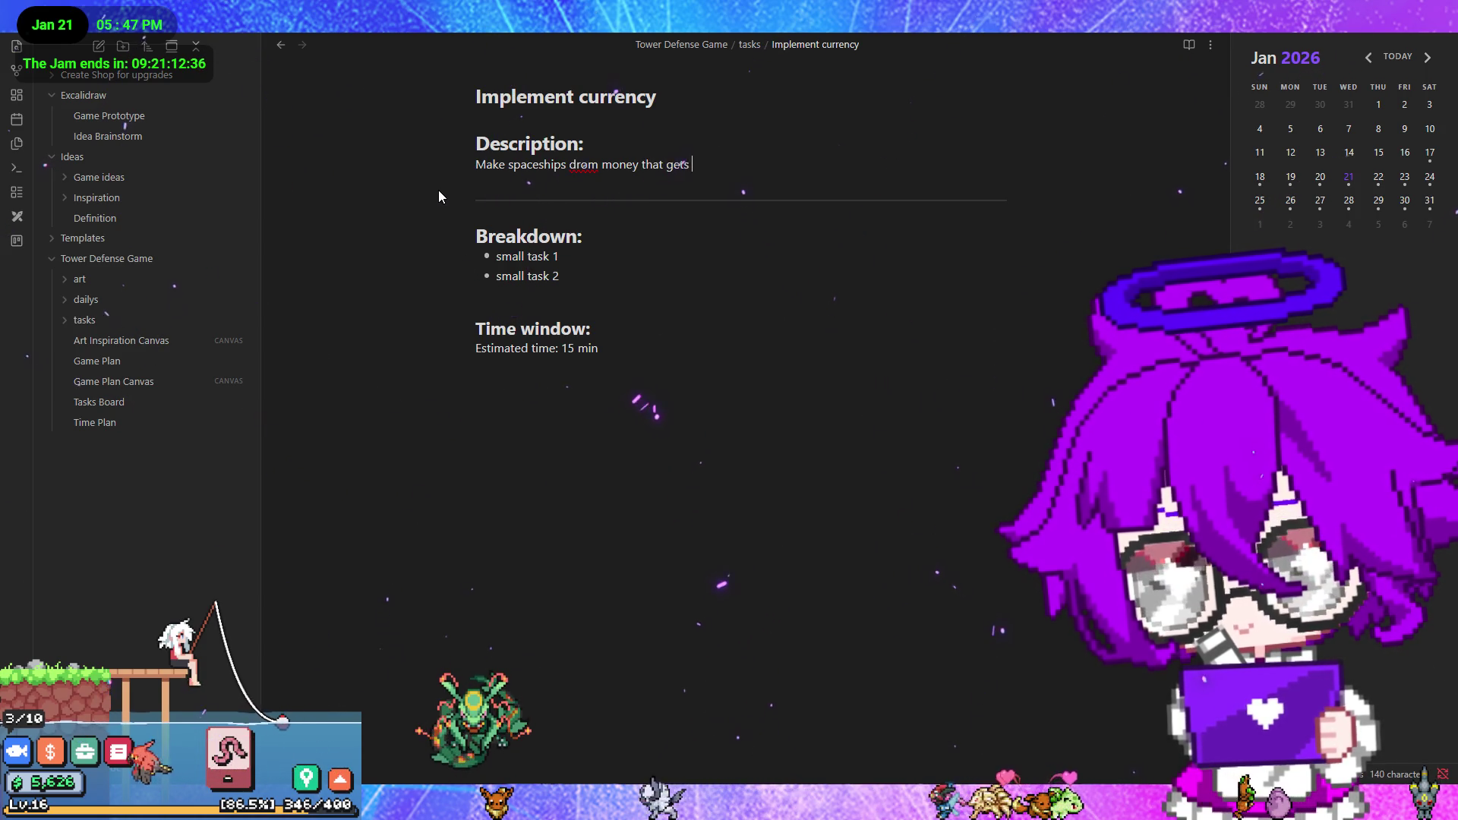
pyautogui.write('saves ')
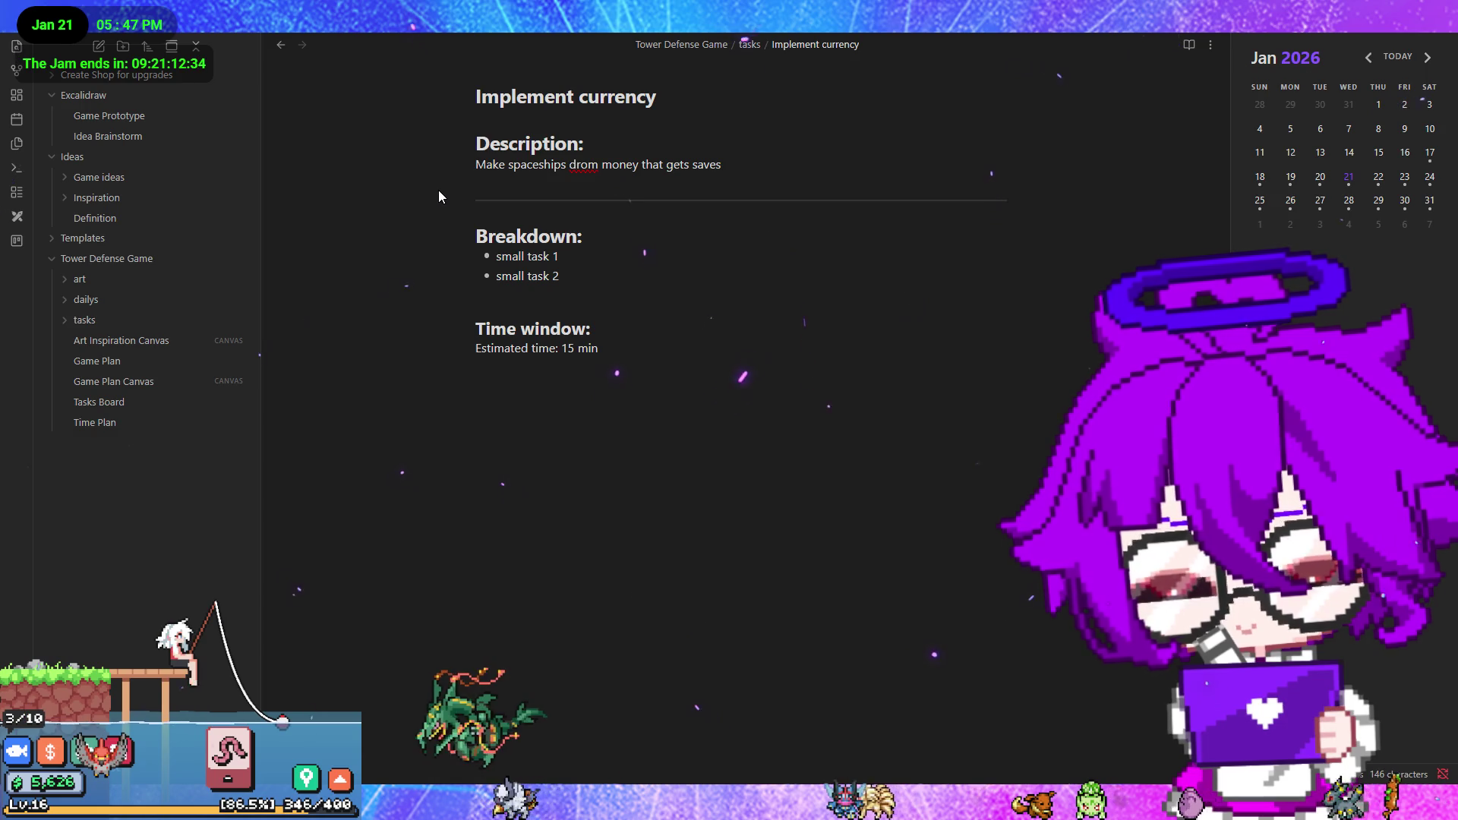
pyautogui.write('globaly')
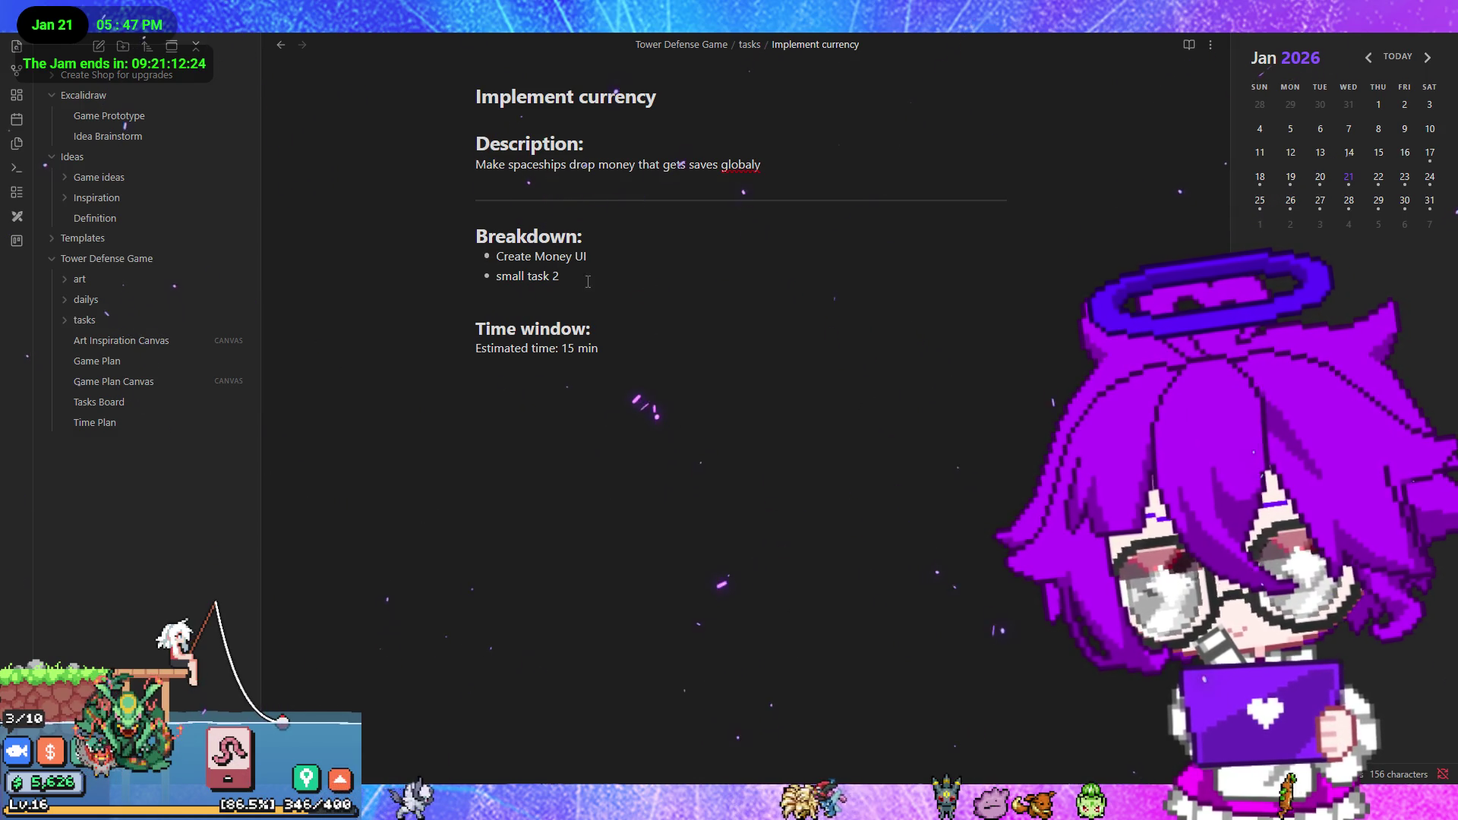
# Step: Add the 'save money globally' breakdown bullet and correct both 'globaly' typos to 'globally'
pyautogui.press('BackSpace')
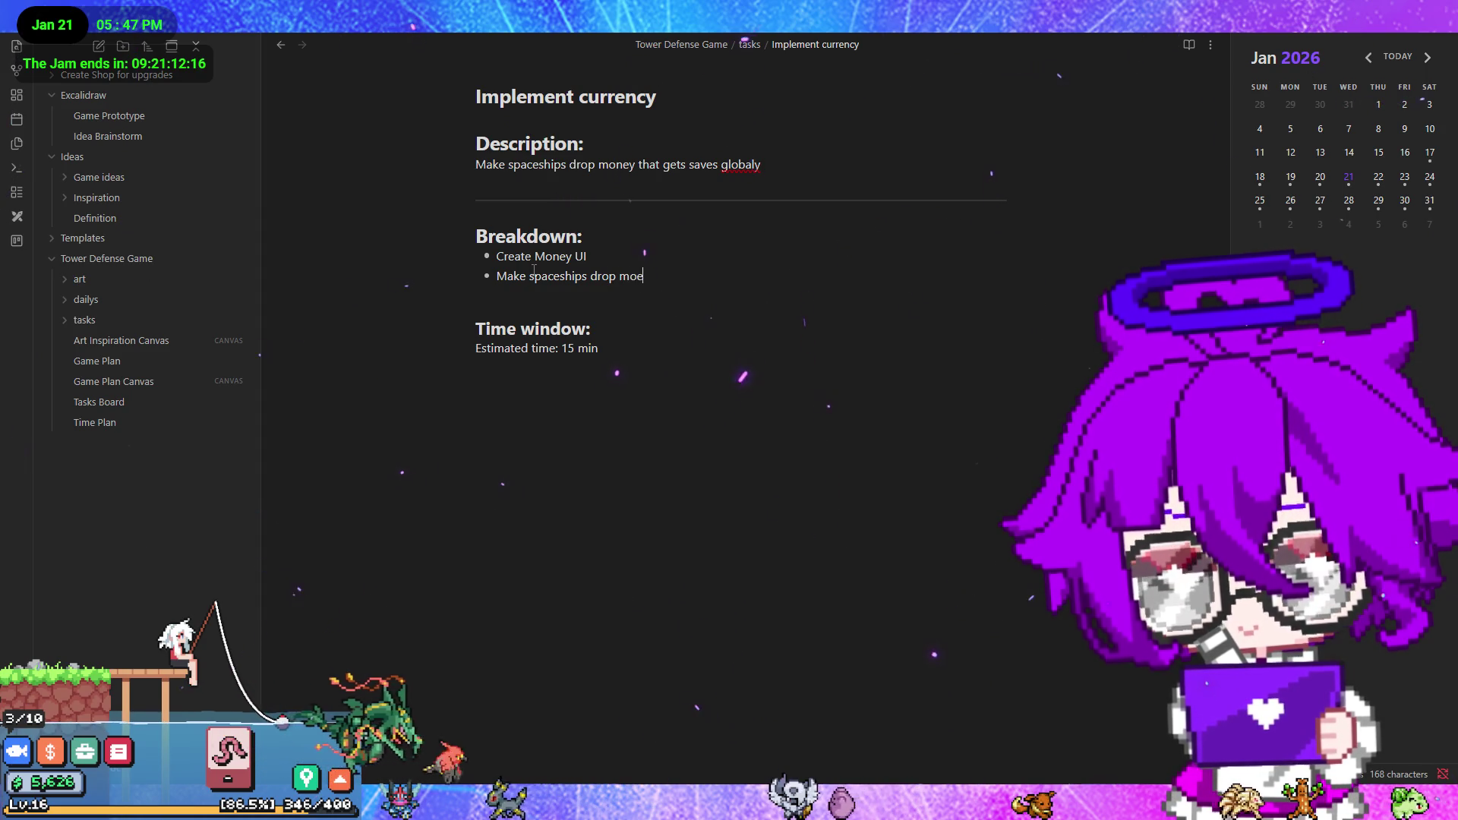
pyautogui.press('Return')
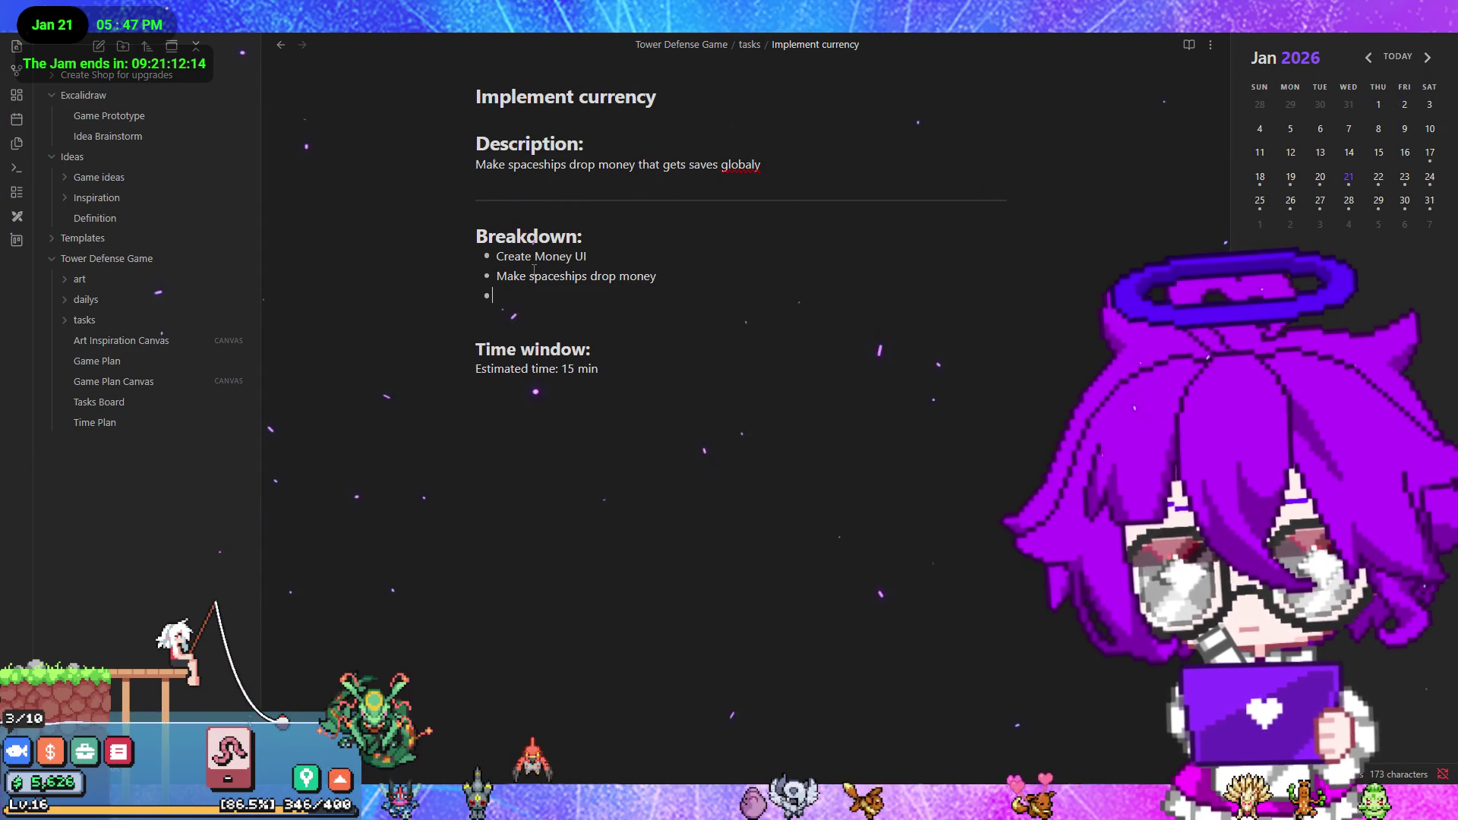
pyautogui.write('save money globaly')
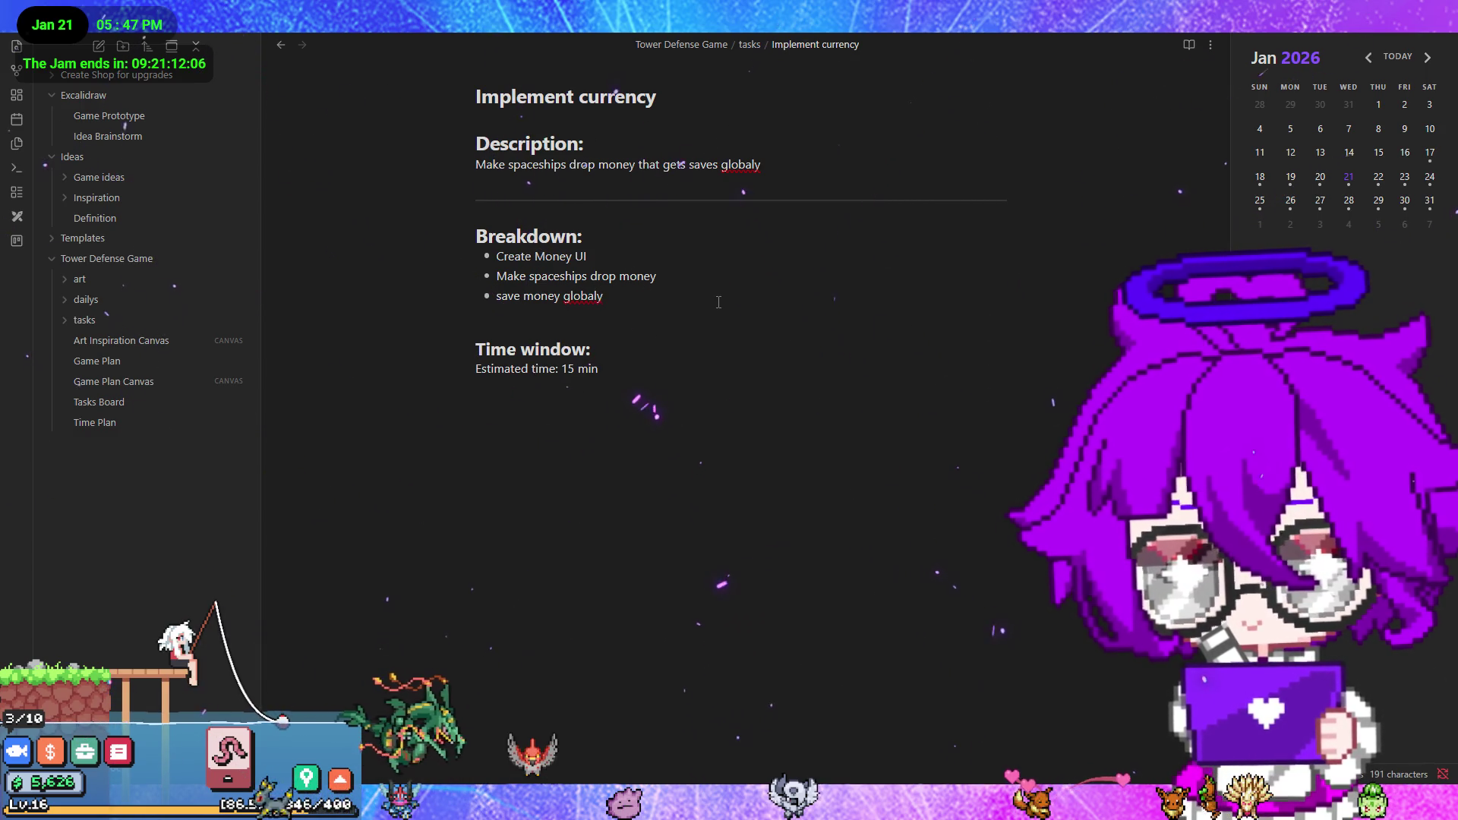
pyautogui.rightClick(740, 164)
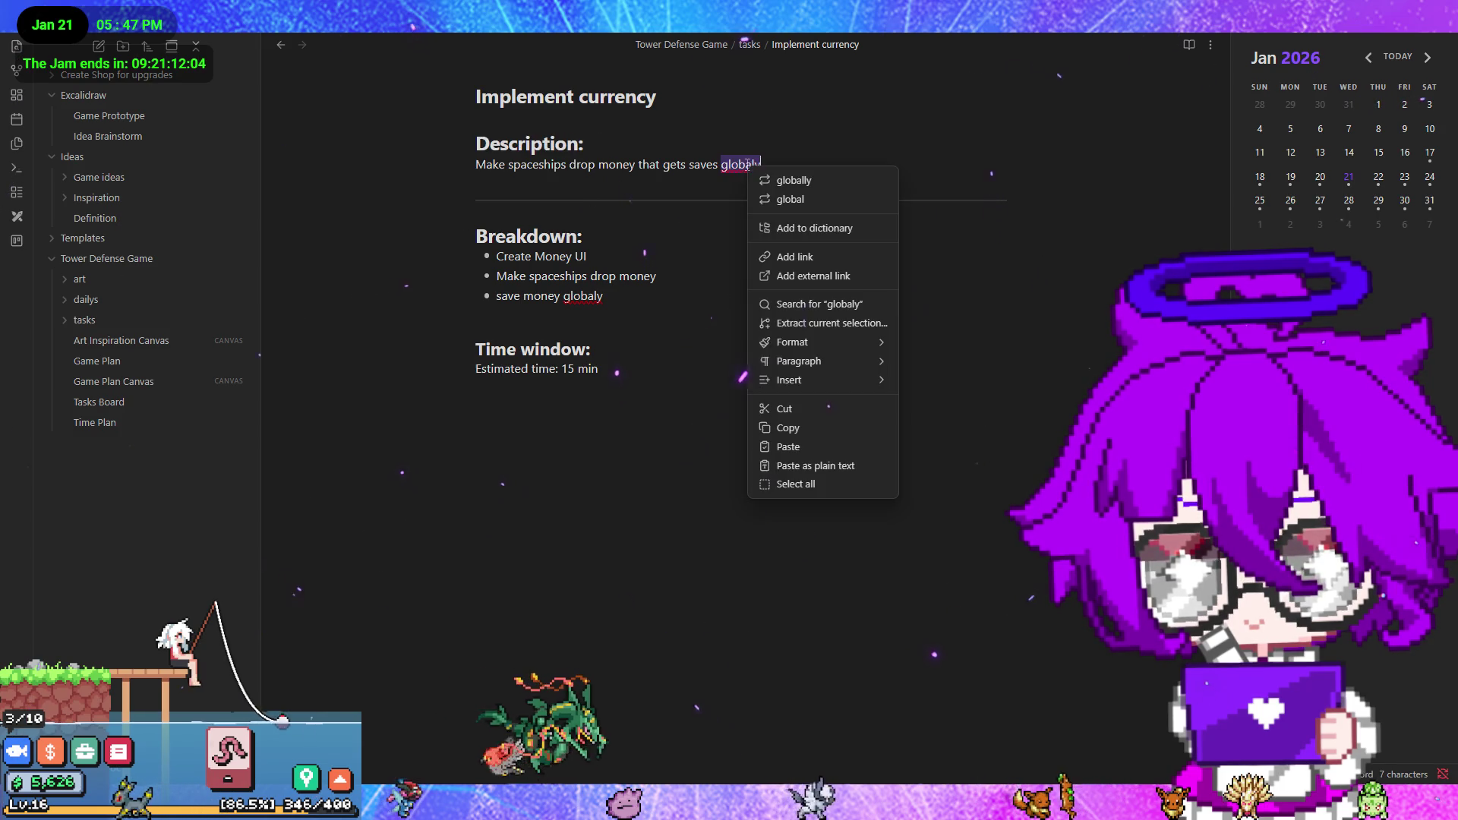
pyautogui.click(763, 181)
pyautogui.rightClick(613, 304)
pyautogui.click(666, 308)
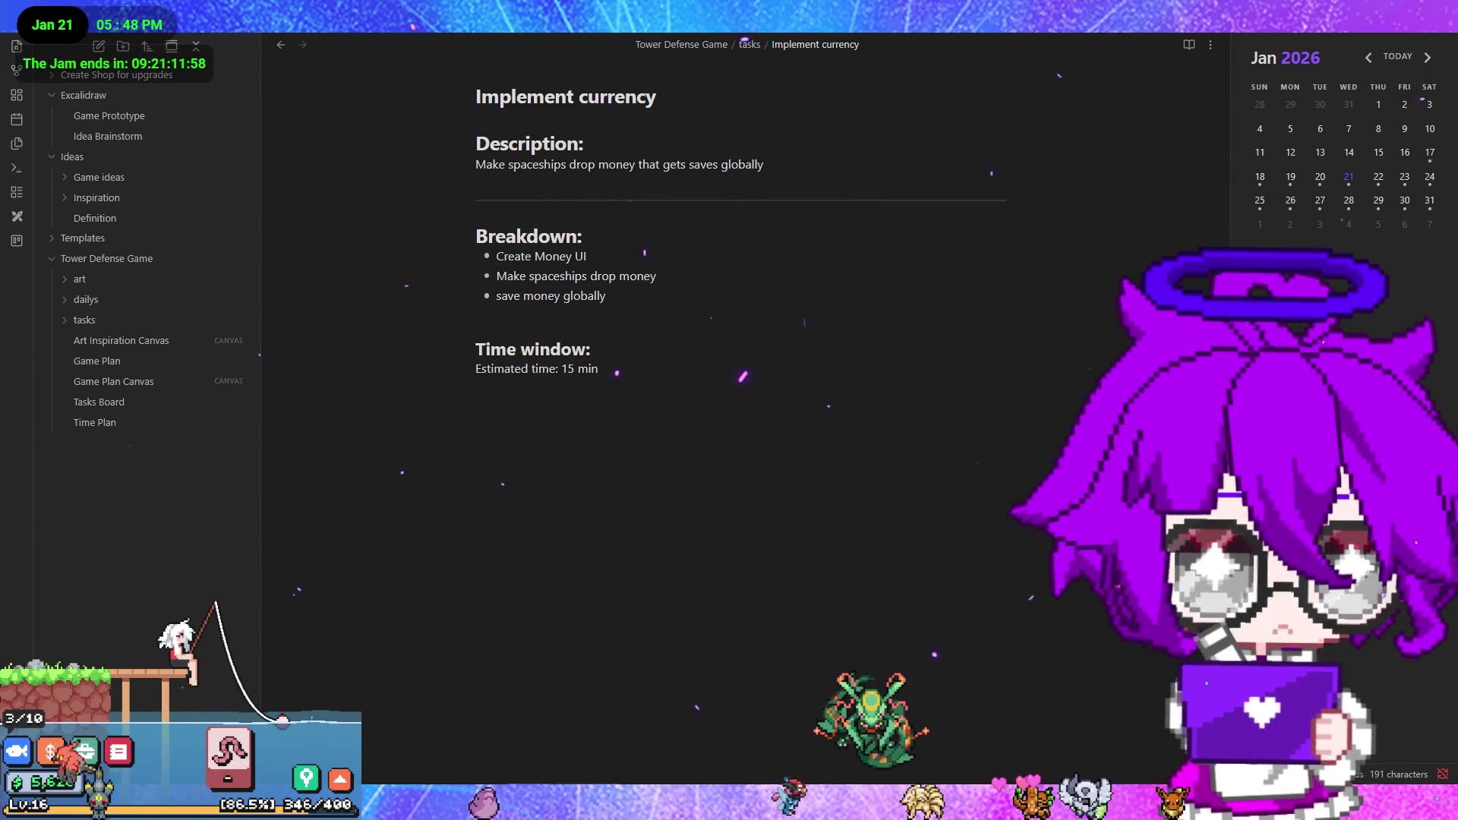
pyautogui.hotkey('alt', 'Tab')
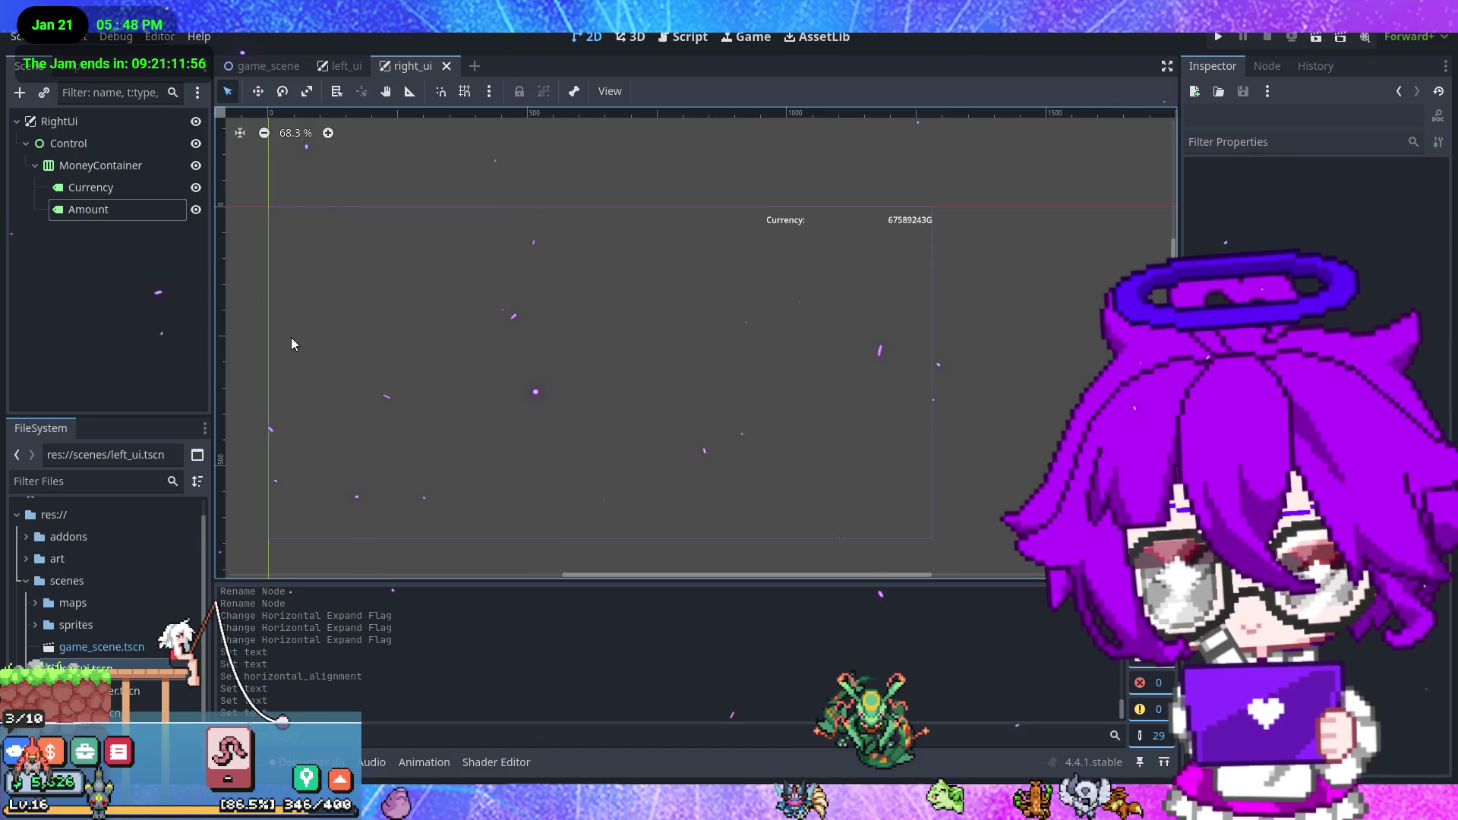
# Step: Open spaceship_data.gd in the script editor
pyautogui.click(138, 126)
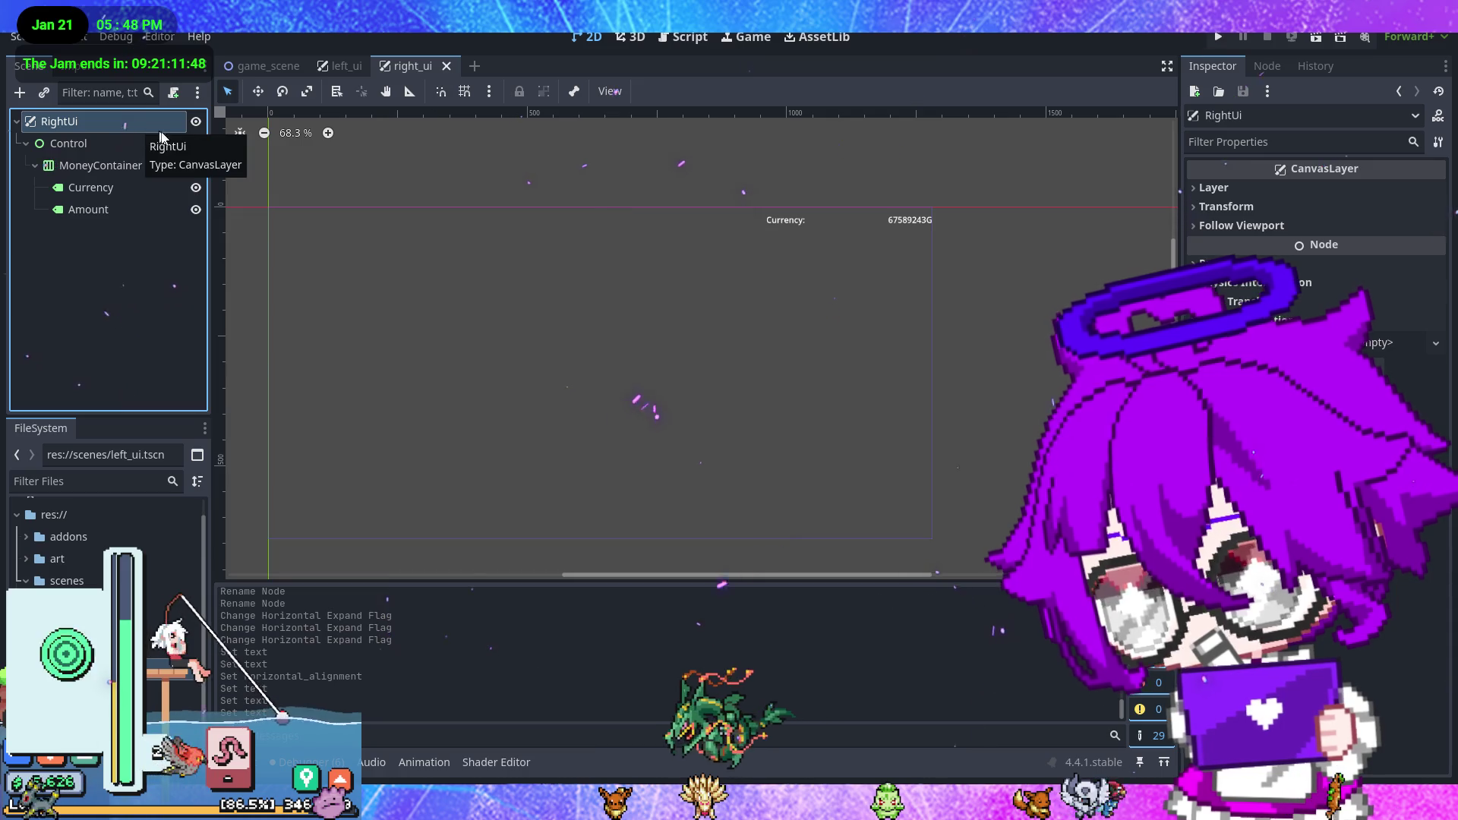
pyautogui.click(679, 46)
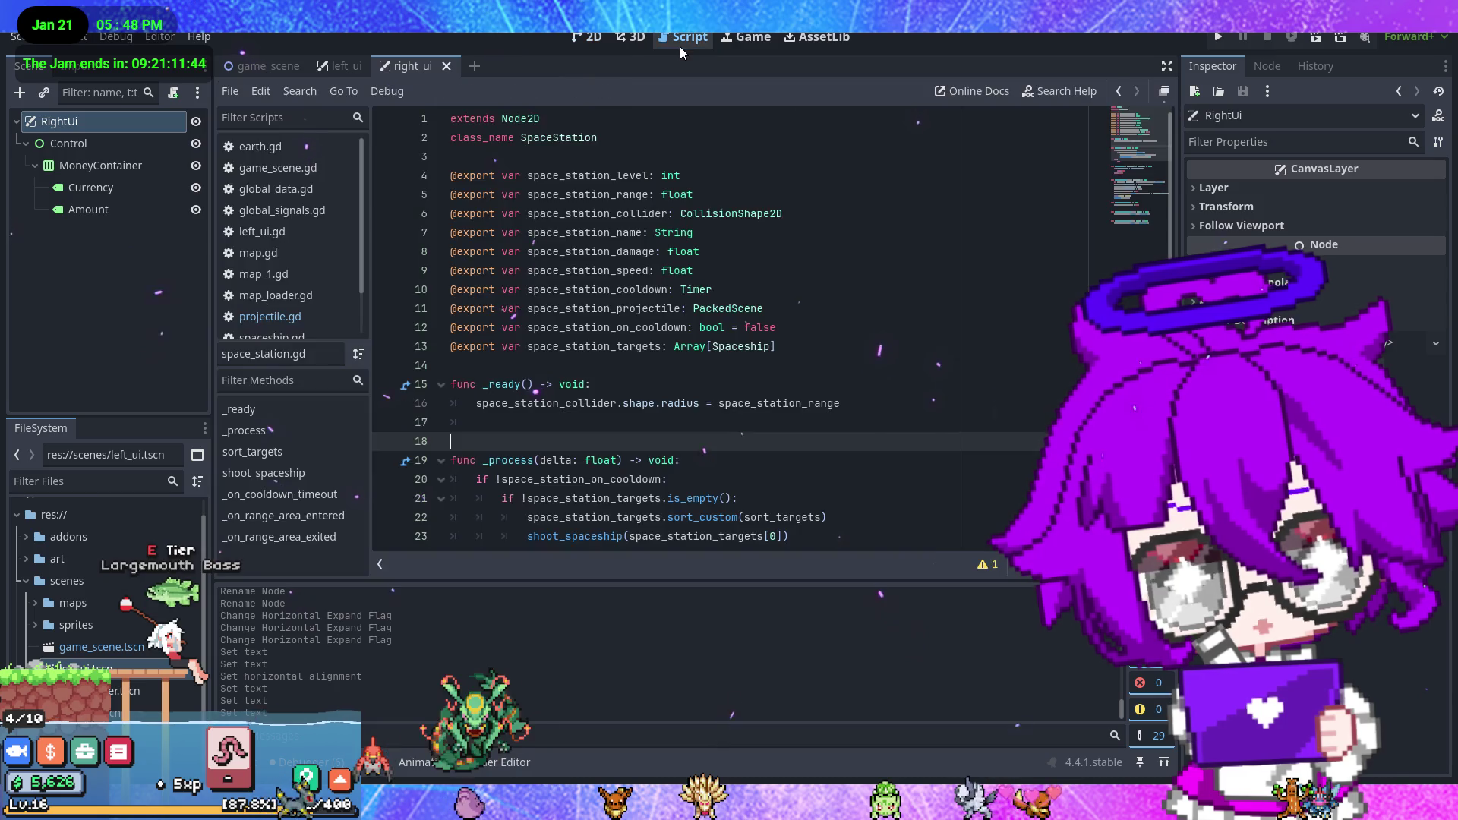
pyautogui.scroll(-2, 263, 320)
pyautogui.click(310, 306)
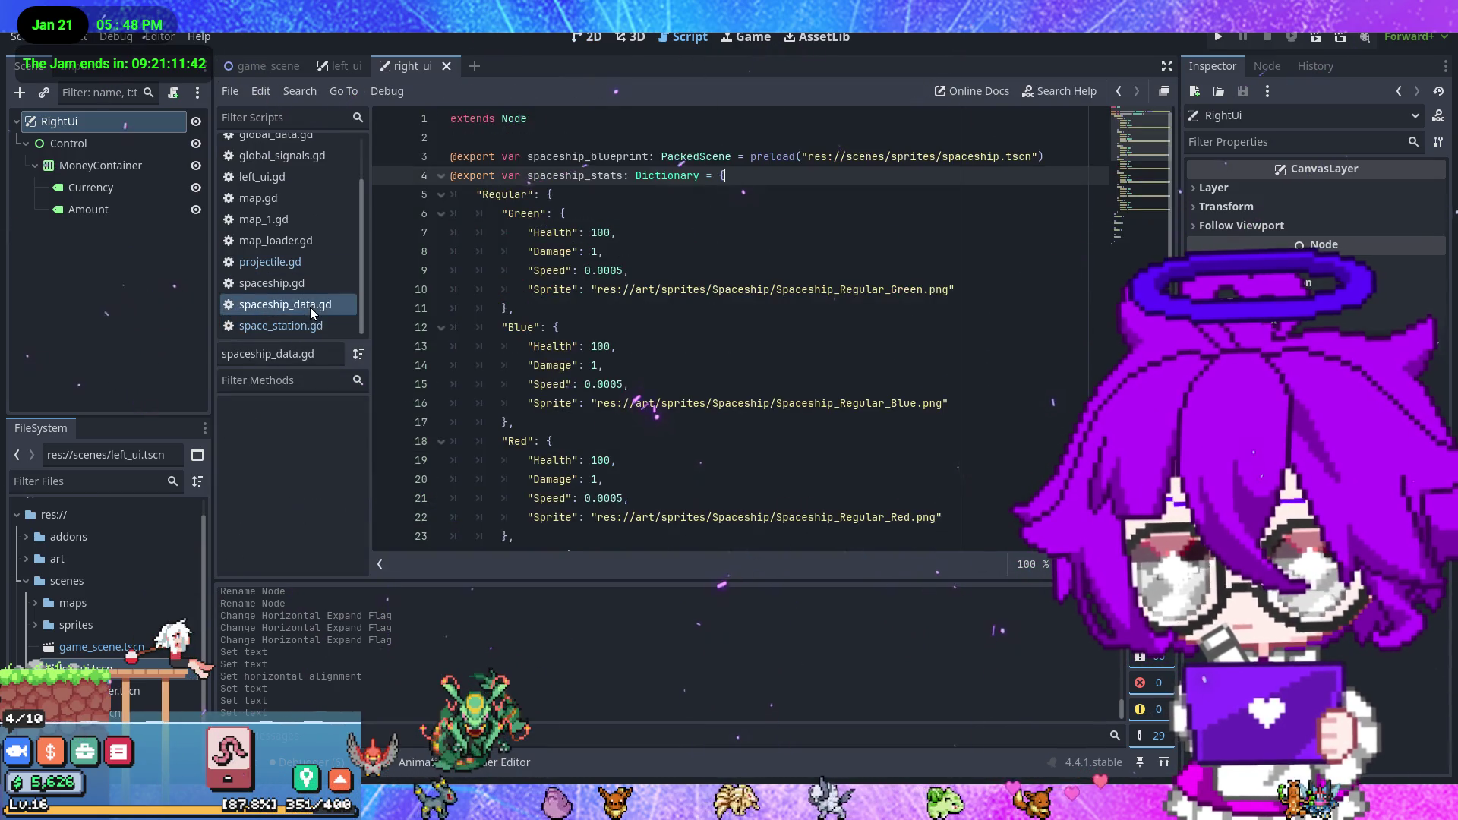
# Step: Add a "Worth": 25, line after the Green spaceship's Speed value
pyautogui.click(657, 273)
pyautogui.press('Return')
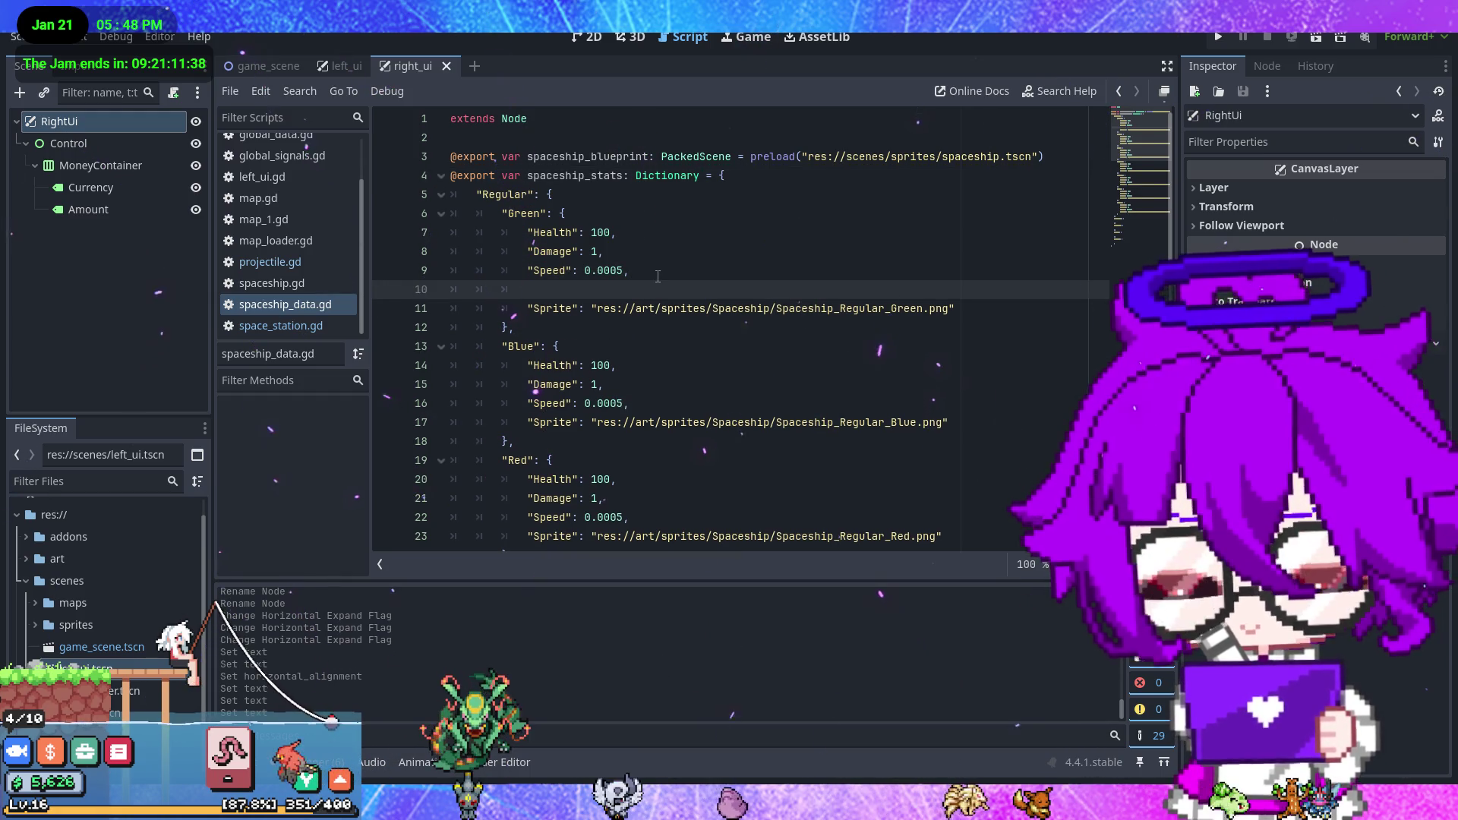
pyautogui.press('BackSpace')
pyautogui.write('"')
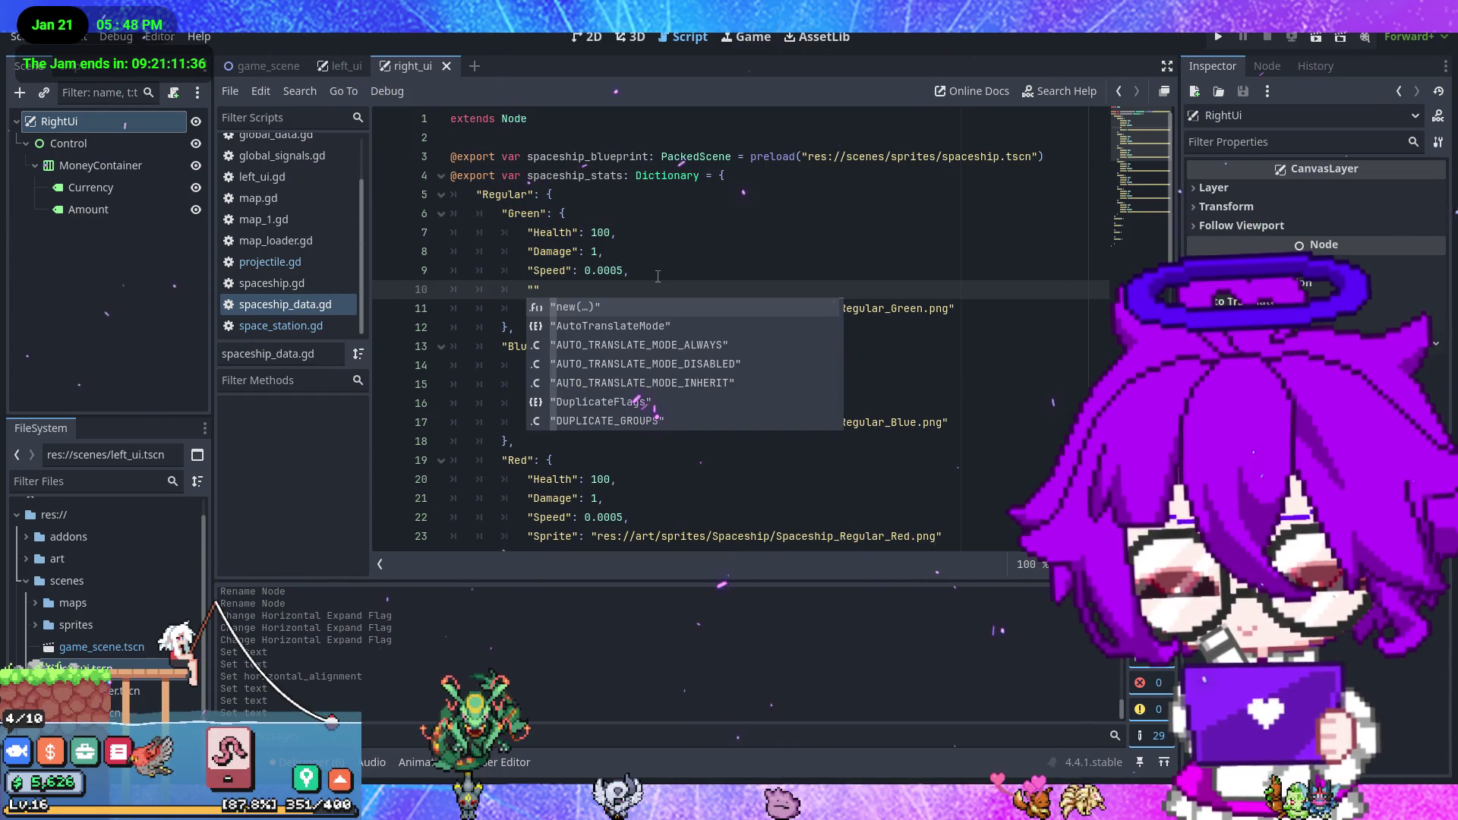
pyautogui.write('W')
pyautogui.write('ort')
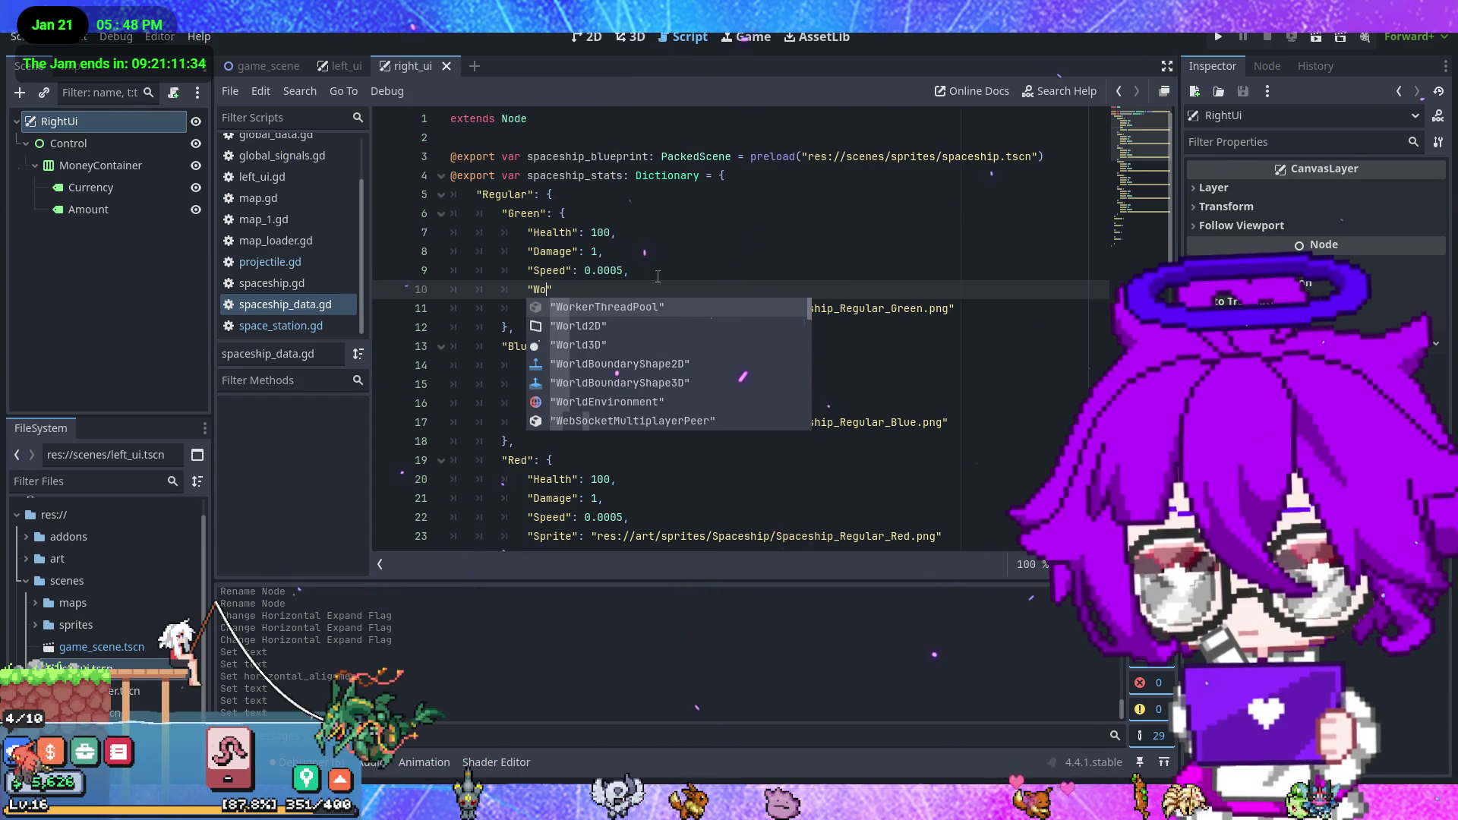
pyautogui.write('h"')
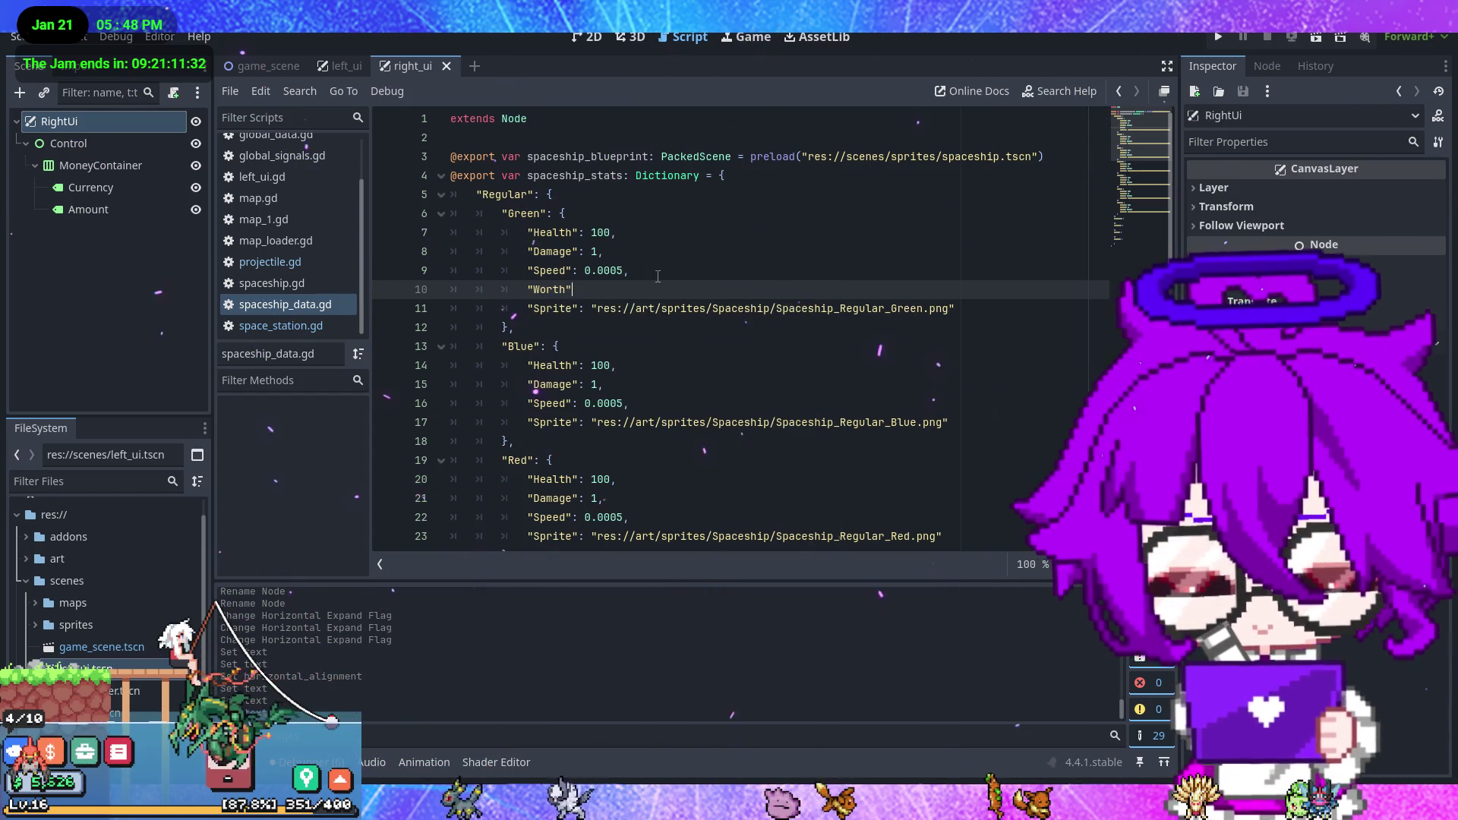
pyautogui.write(': 25')
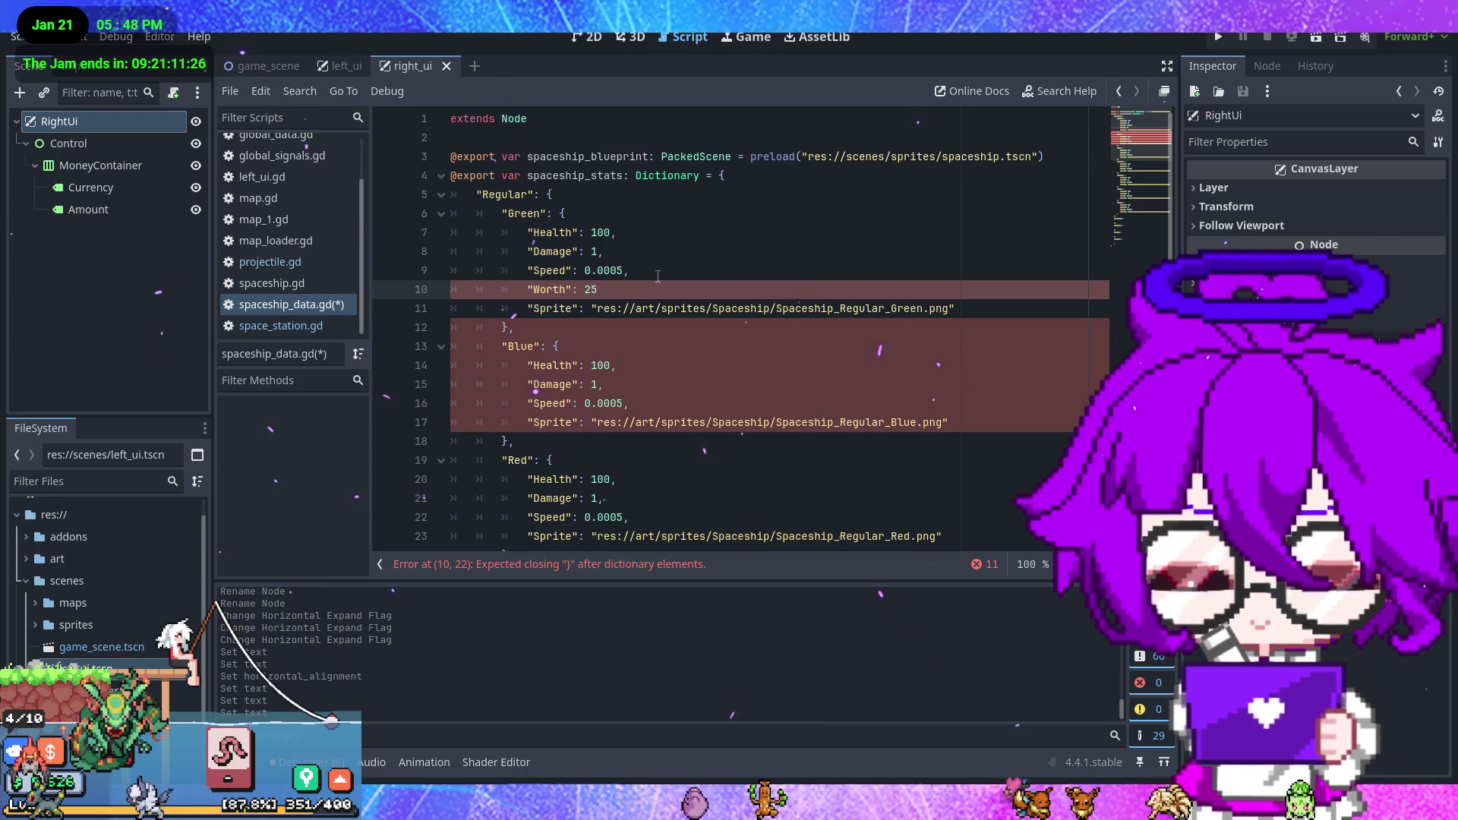
pyautogui.write(',')
pyautogui.press('Escape')
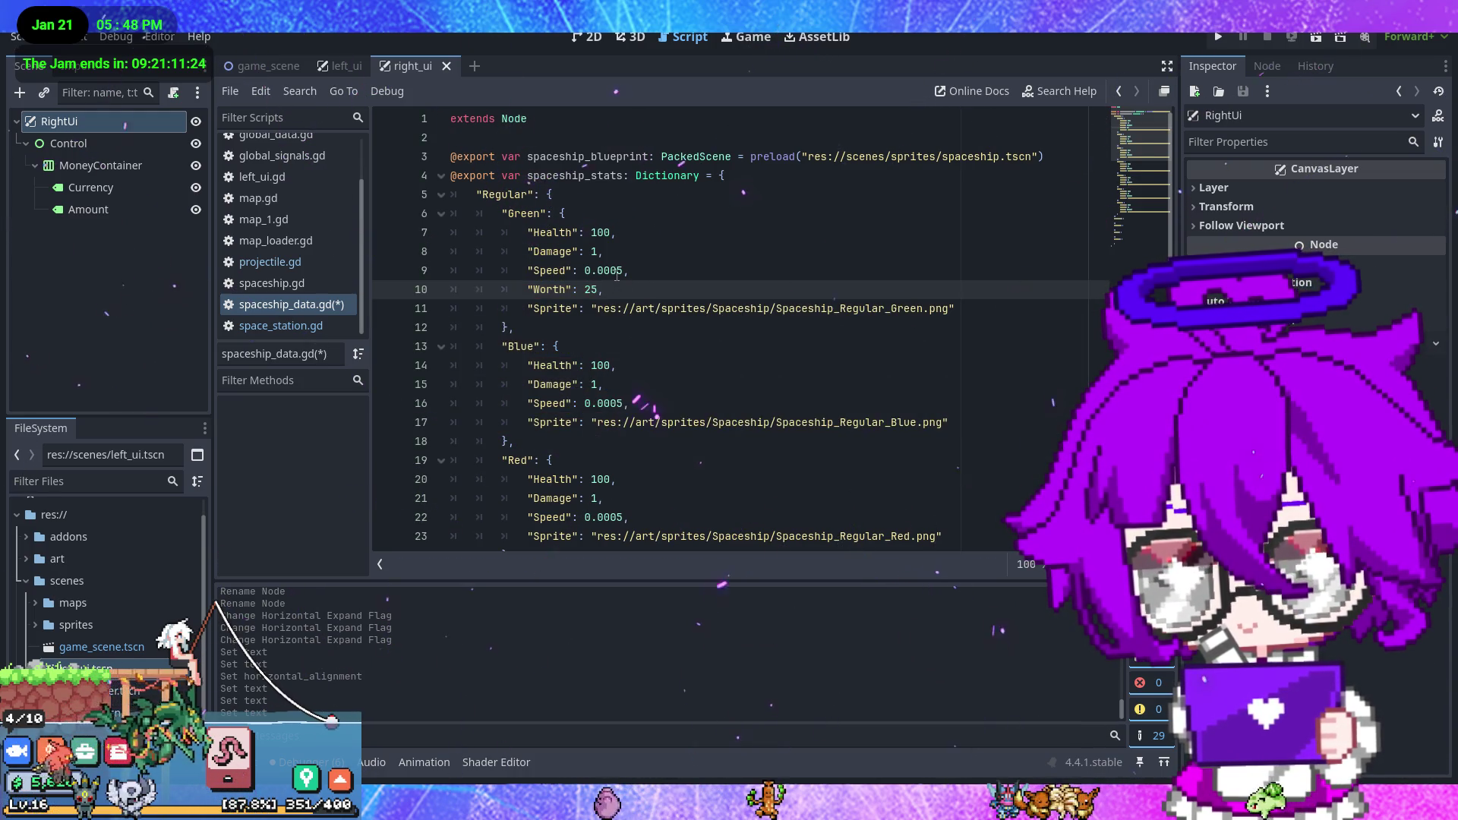
# Step: Paste the "Worth": 25 line into the Blue, Red and Yellow entries
pyautogui.click(664, 403)
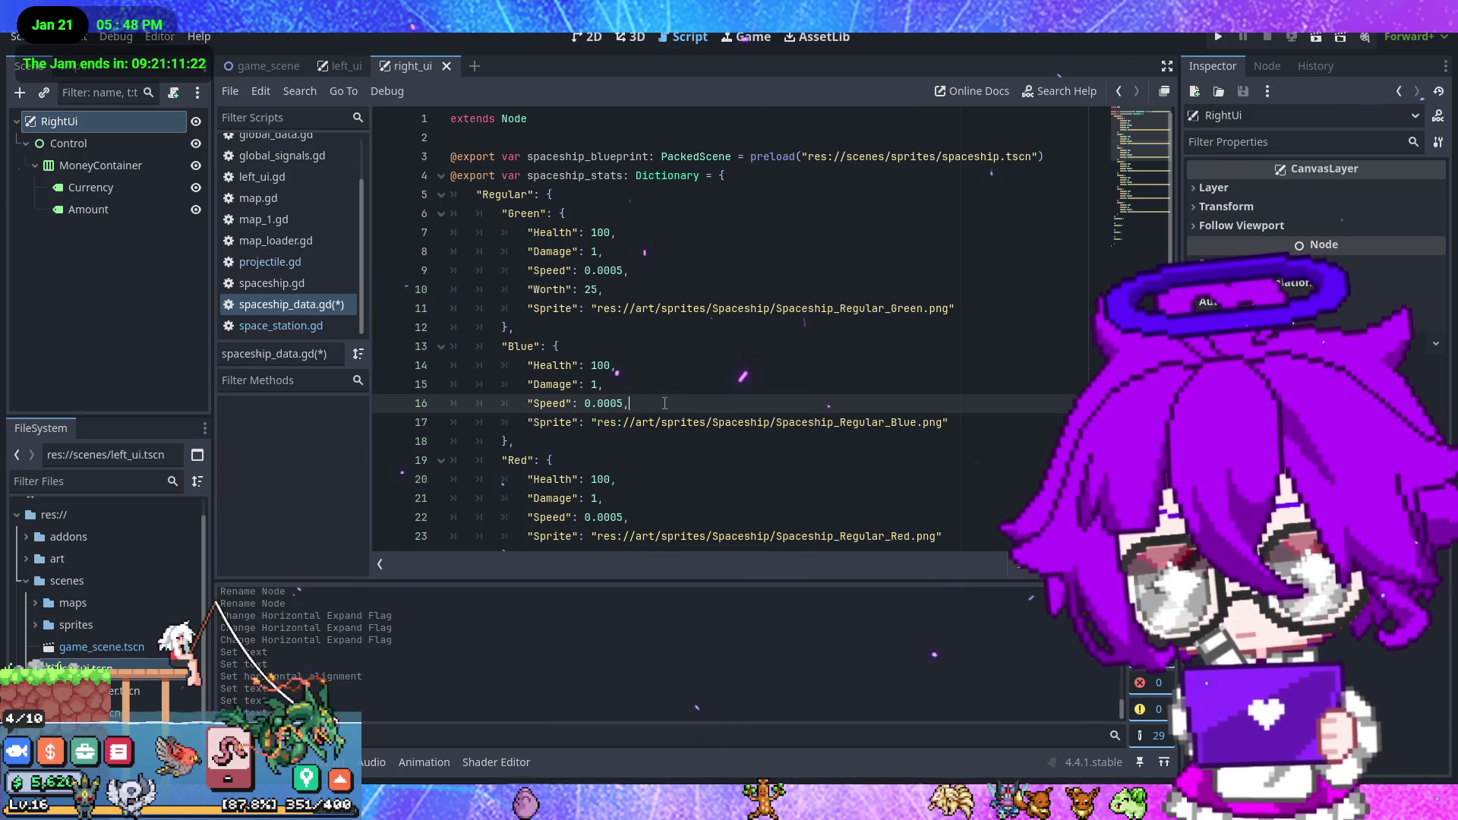
pyautogui.press('Return')
pyautogui.write('"Worth": 25,')
pyautogui.scroll(-1, 630, 448)
pyautogui.click(641, 479)
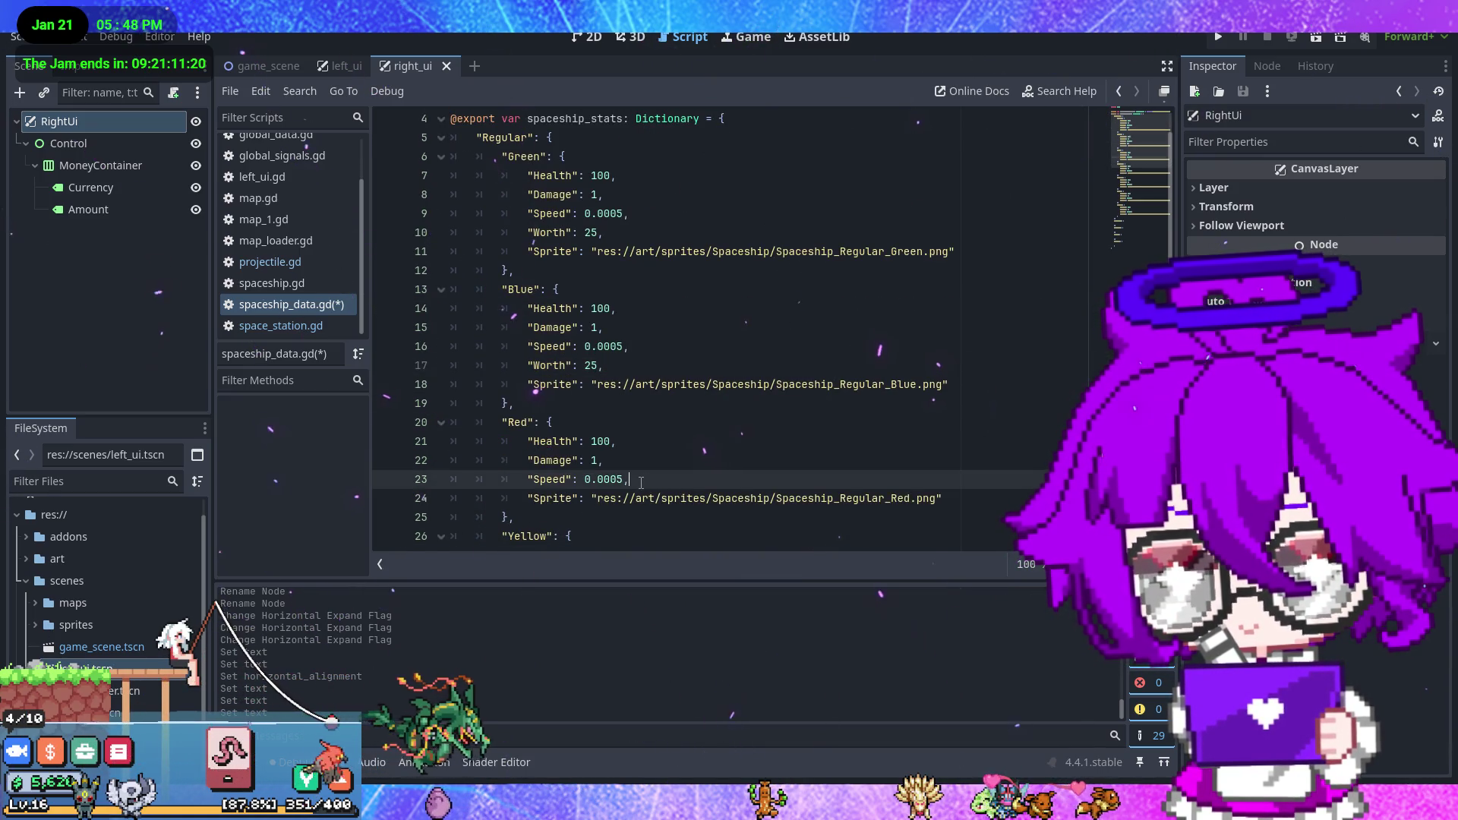
pyautogui.press('Return')
pyautogui.write('"Worth": 25,')
pyautogui.scroll(-2, 641, 483)
pyautogui.click(642, 497)
pyautogui.press('Return')
pyautogui.hotkey('ctrl', 'v')
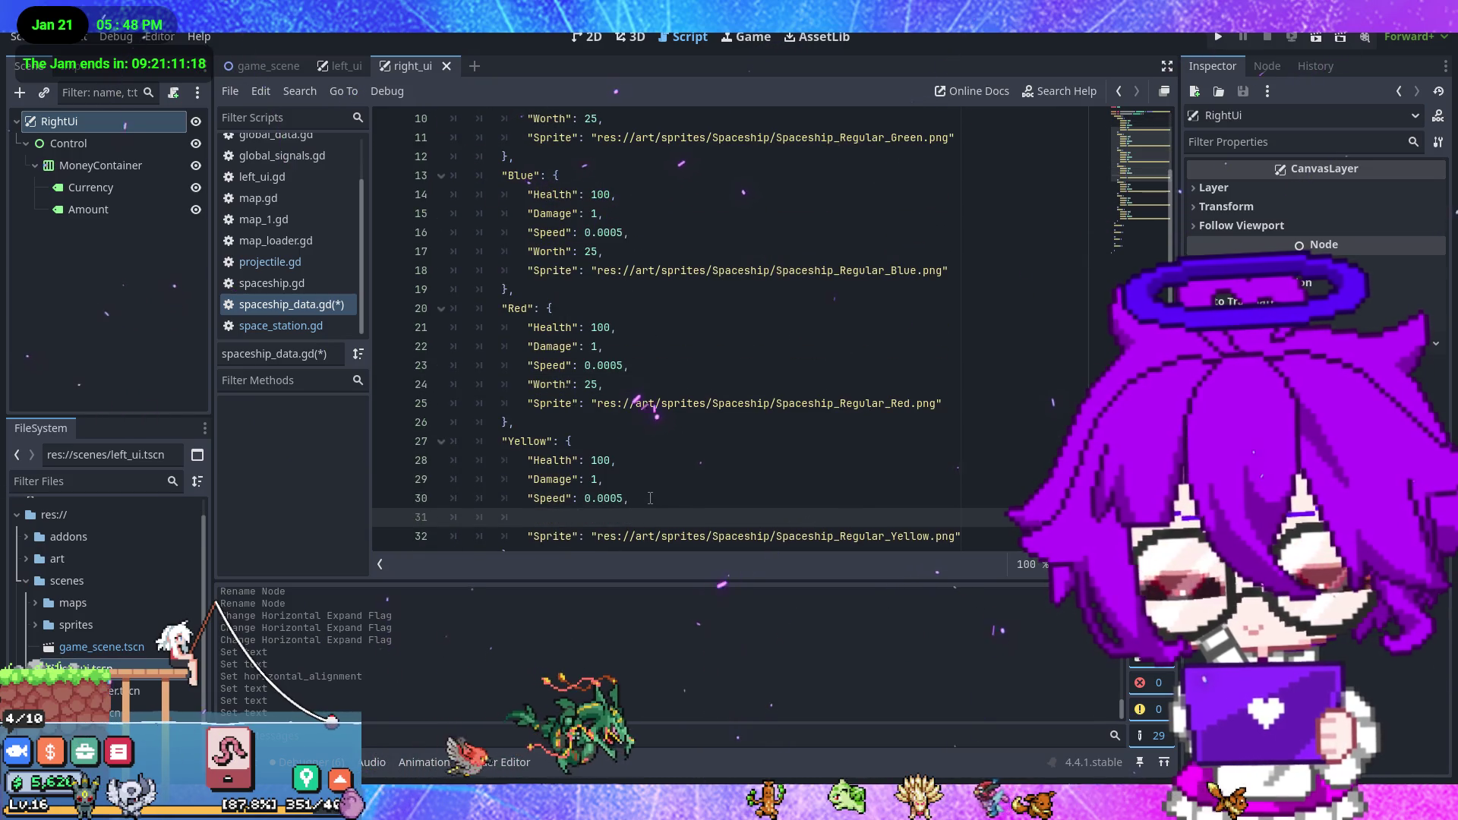
# Step: Add the Worth line to Purple, Pink and Brown, save, and open spaceship.gd
pyautogui.scroll(-1, 651, 499)
pyautogui.scroll(-2, 650, 499)
pyautogui.click(651, 459)
pyautogui.press('Return')
pyautogui.write('"Worth": 25,')
pyautogui.scroll(-3, 653, 456)
pyautogui.click(654, 422)
pyautogui.press('Return')
pyautogui.write('"Worth": 25,')
pyautogui.scroll(-3, 654, 423)
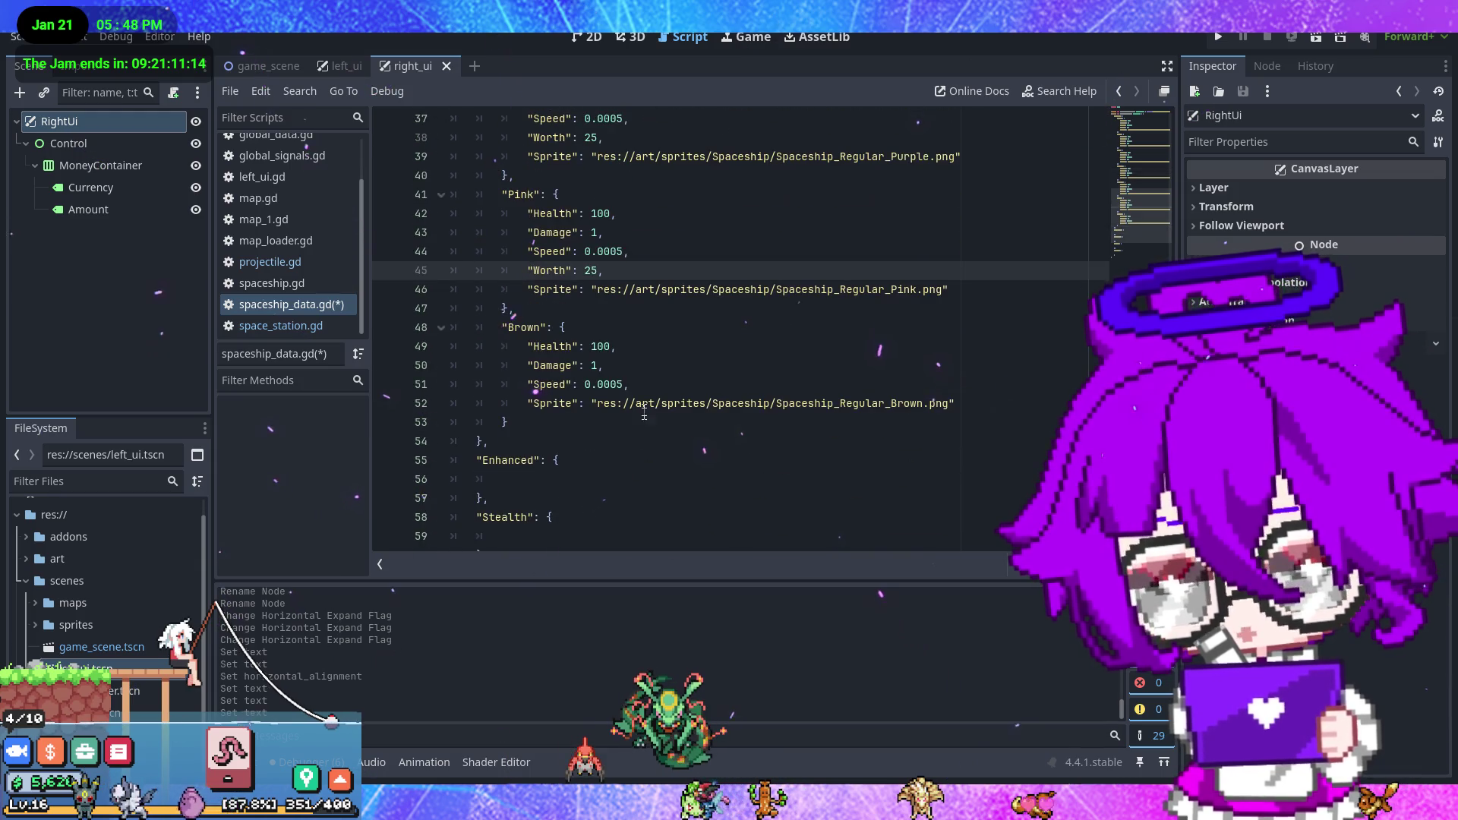
pyautogui.click(653, 385)
pyautogui.press('Return')
pyautogui.write('"Worth": 25,')
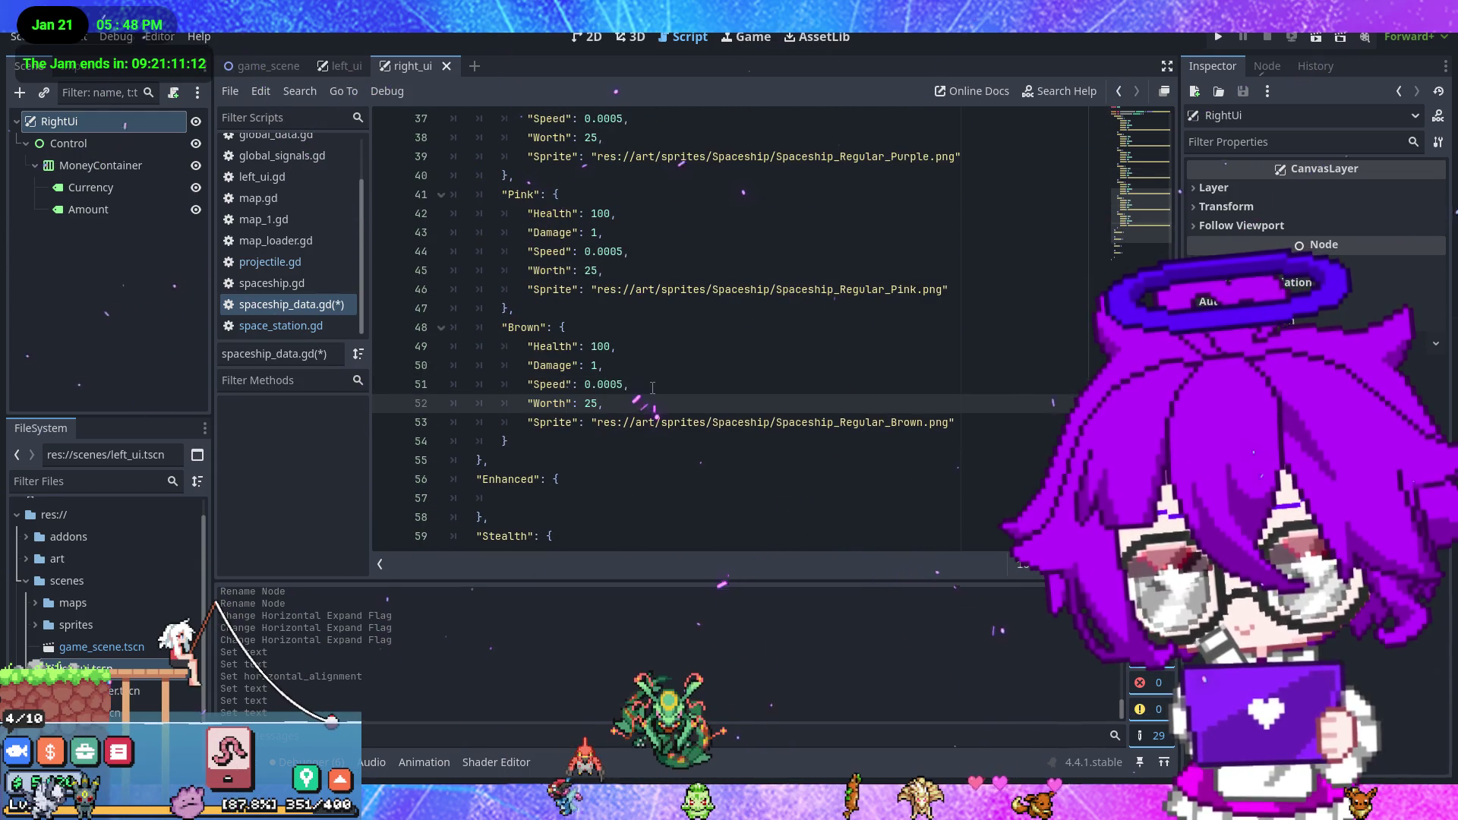
pyautogui.hotkey('ctrl', 's')
pyautogui.click(272, 283)
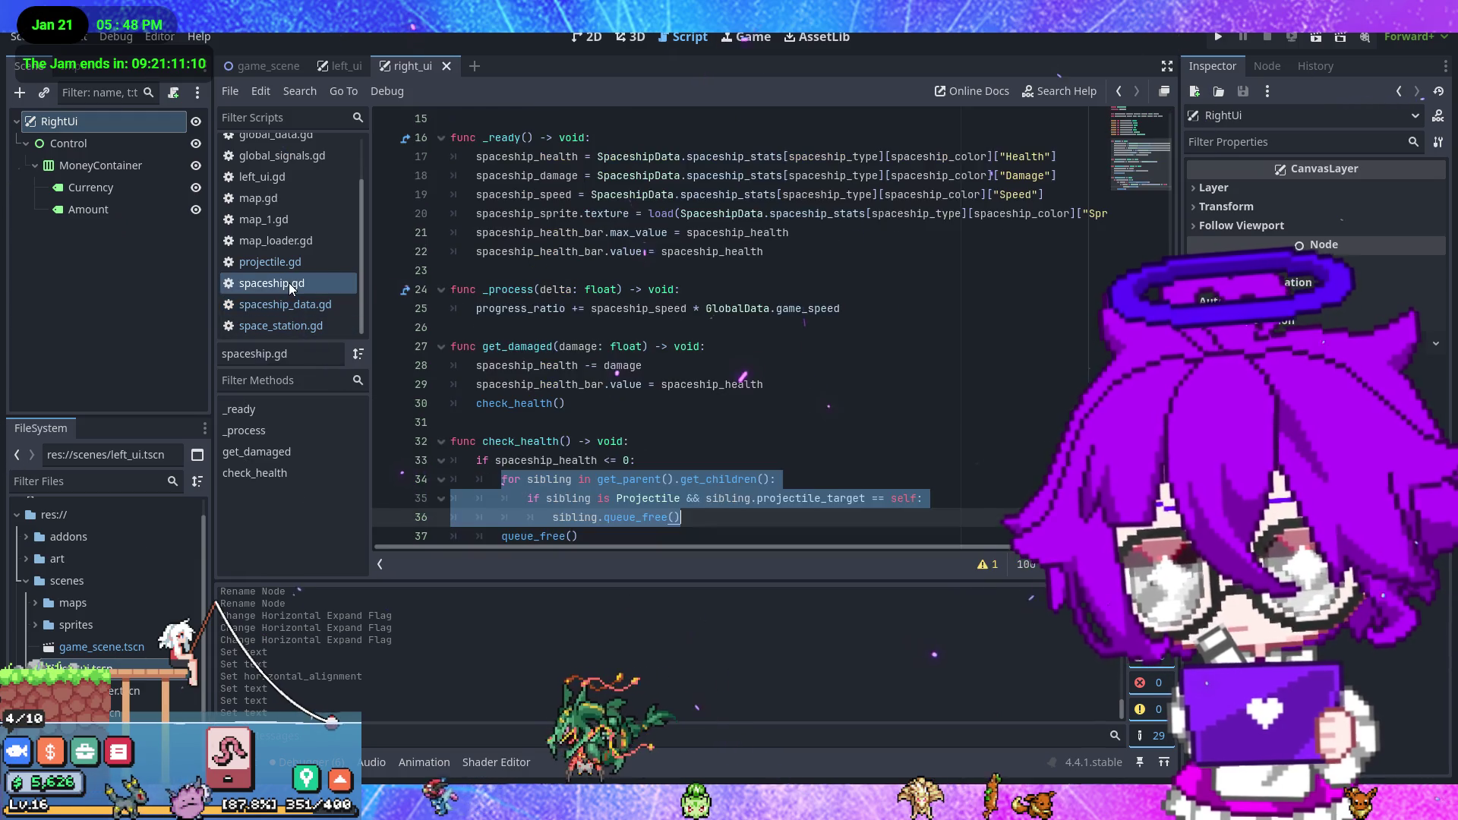
# Step: Declare an exported int variable spaceship_worth below the speed variable and save
pyautogui.scroll(4, 713, 404)
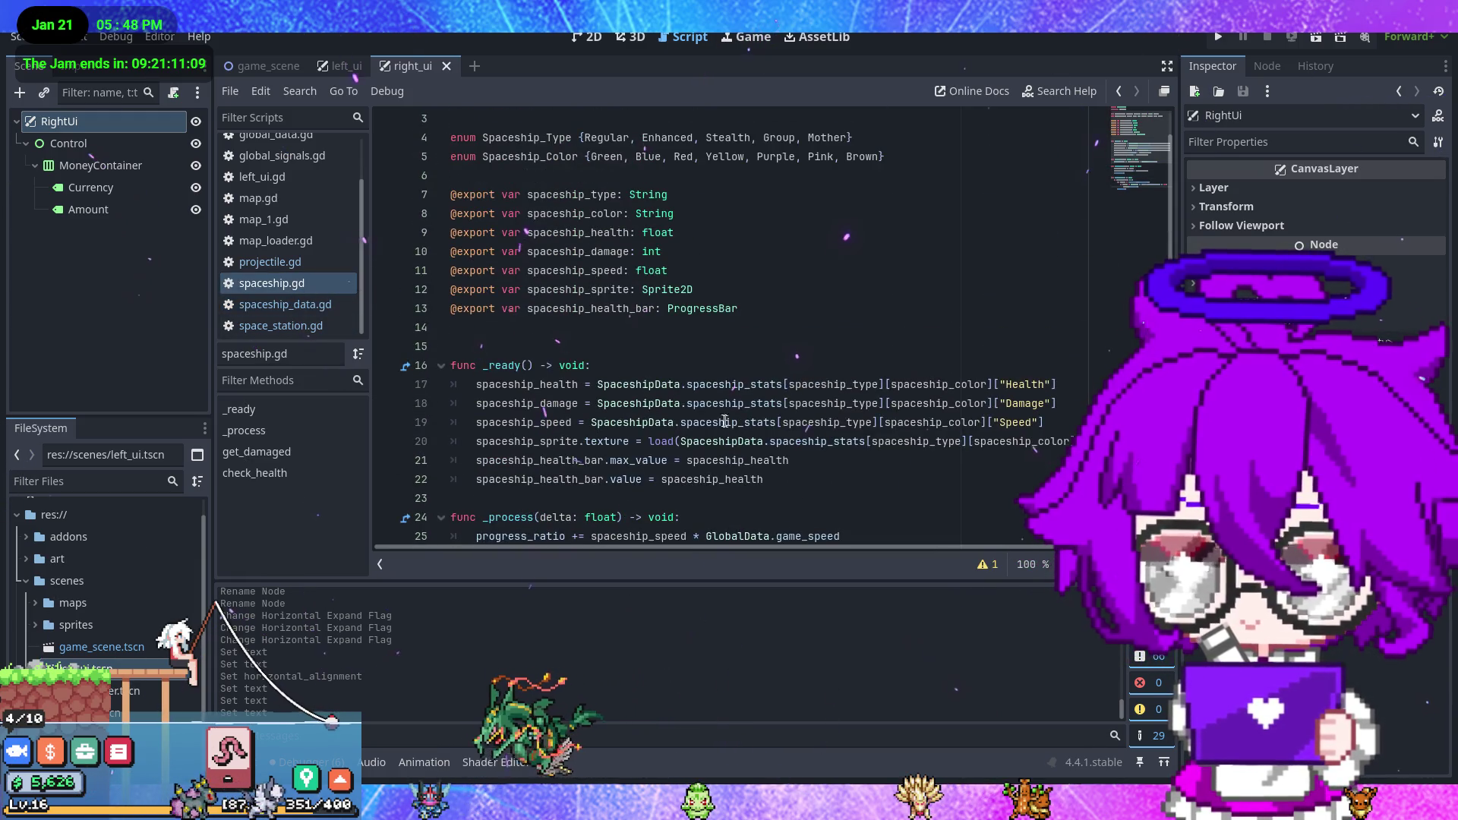
pyautogui.click(706, 272)
pyautogui.press('Return')
pyautogui.write('@expo')
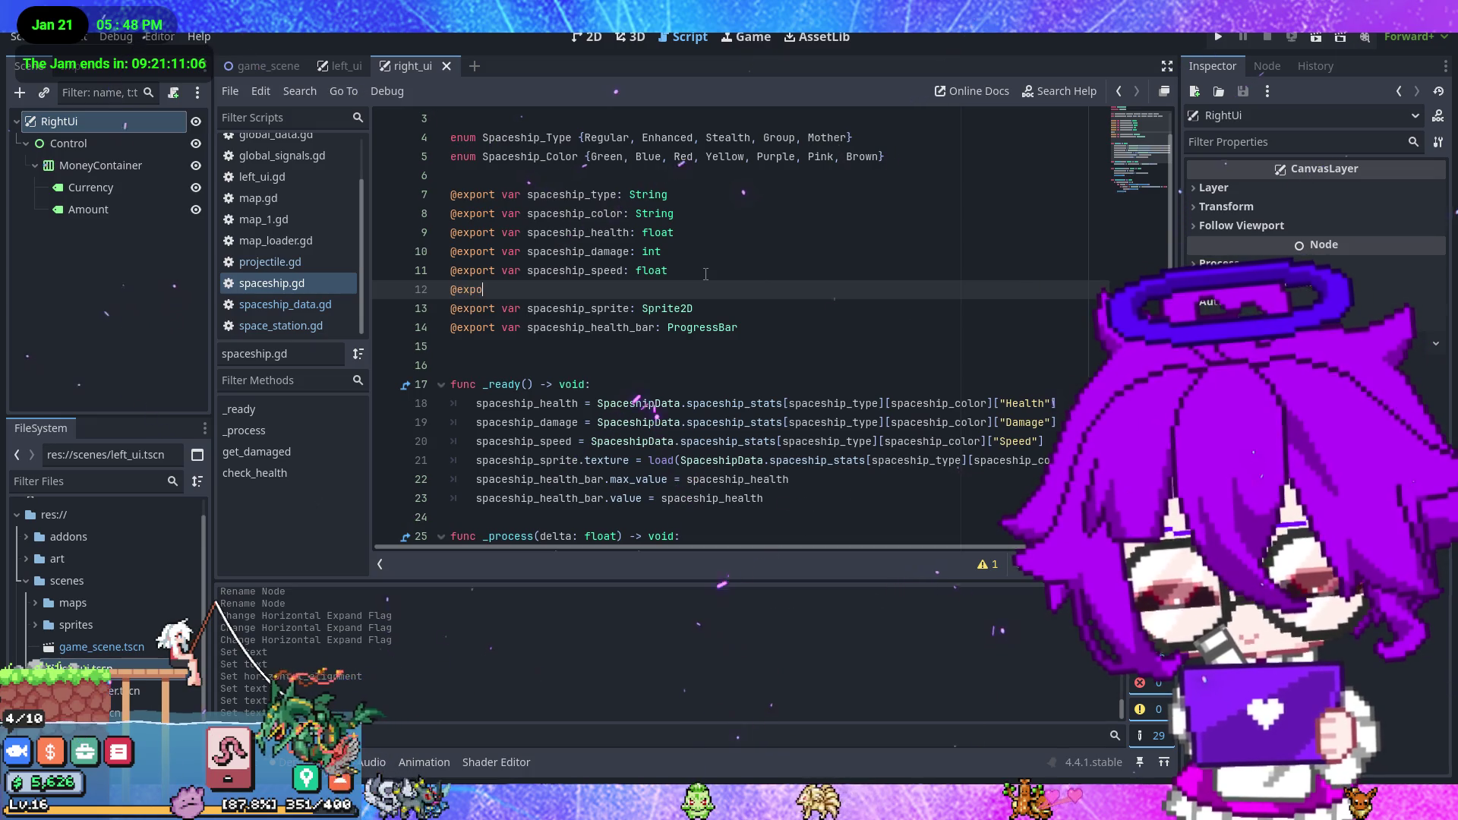
pyautogui.write('rt var spaceship_w')
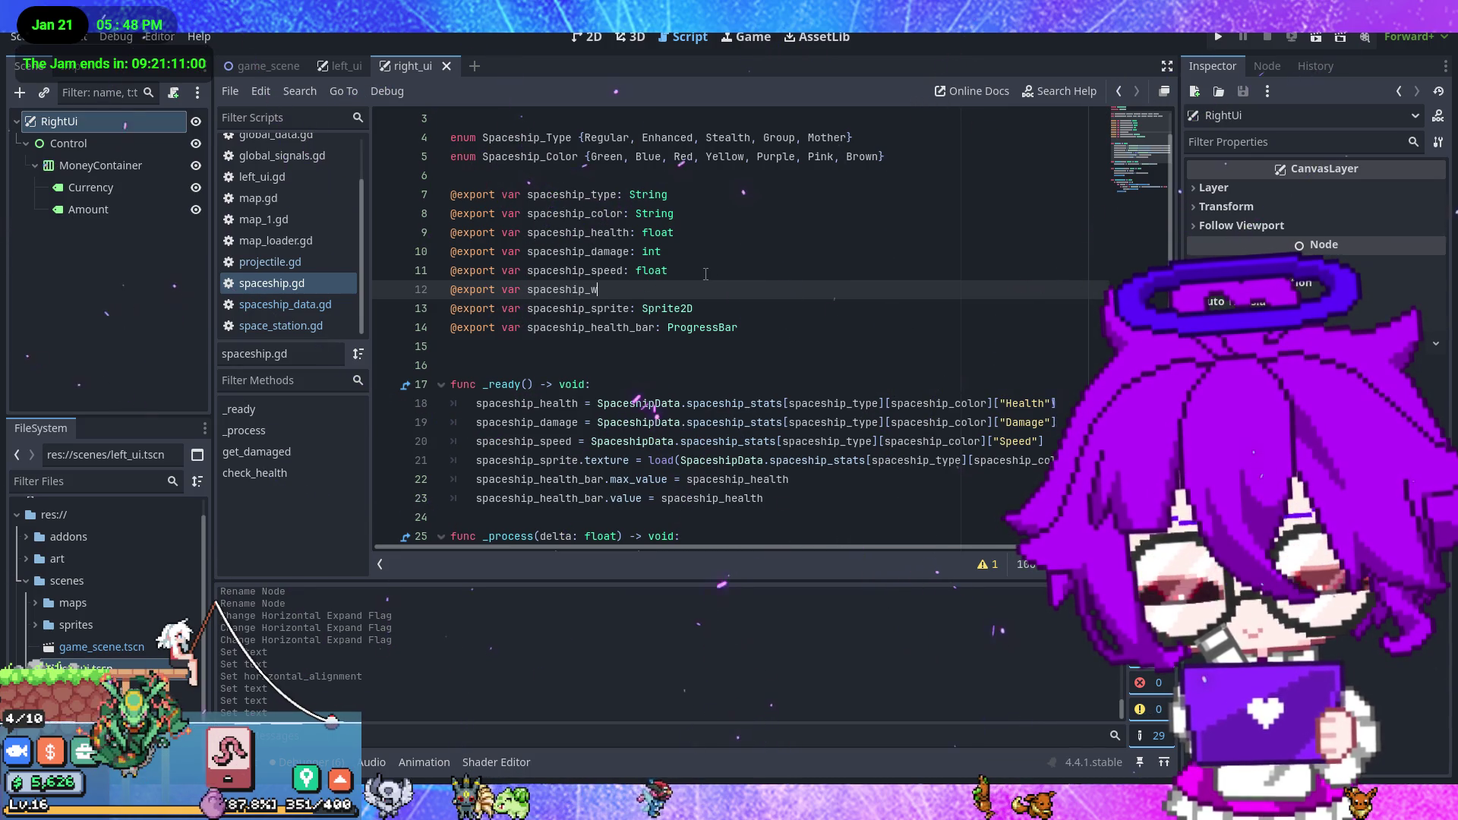
pyautogui.write('i')
pyautogui.press('Escape')
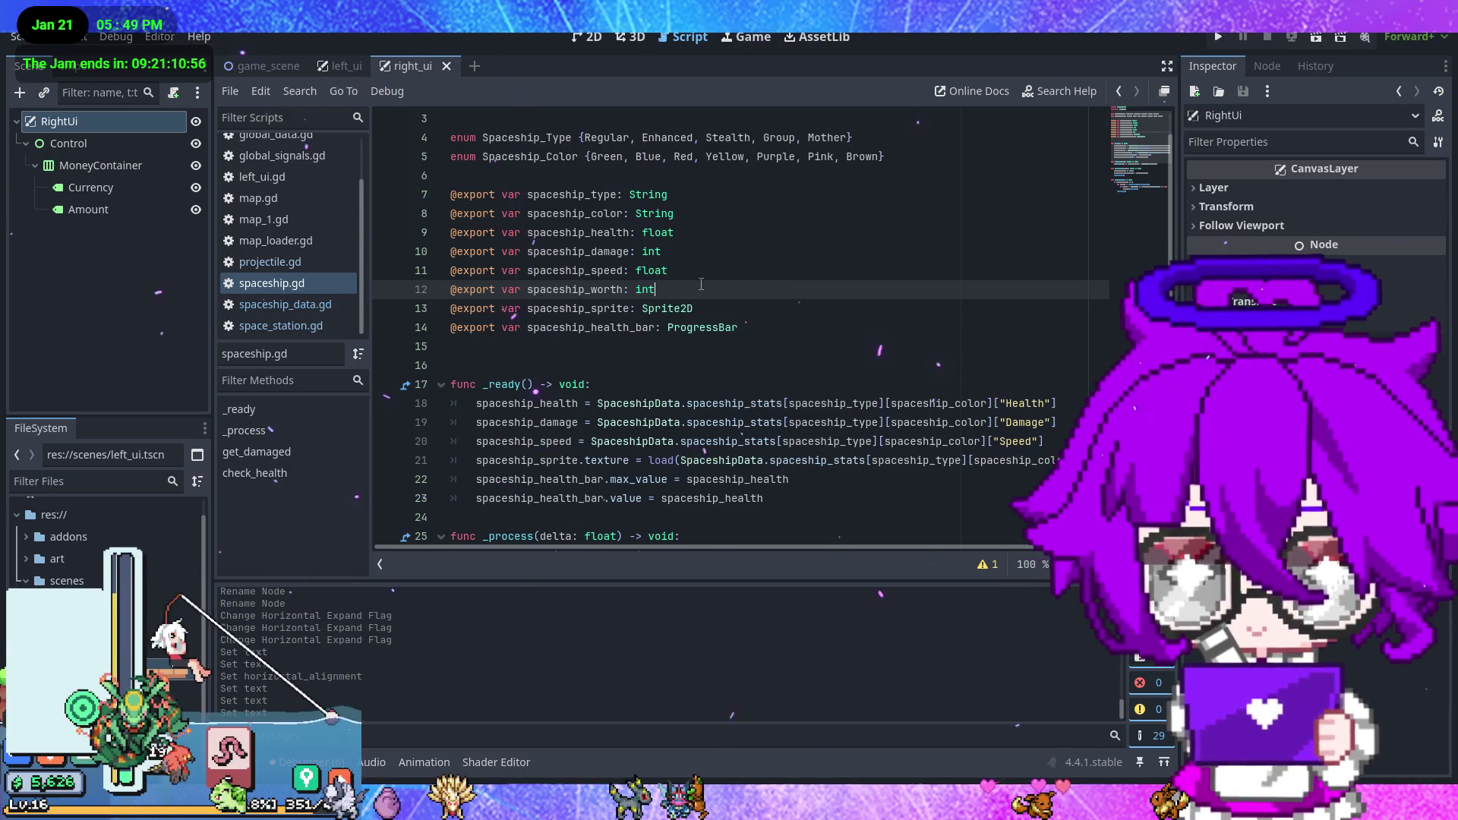
pyautogui.hotkey('ctrl', 's')
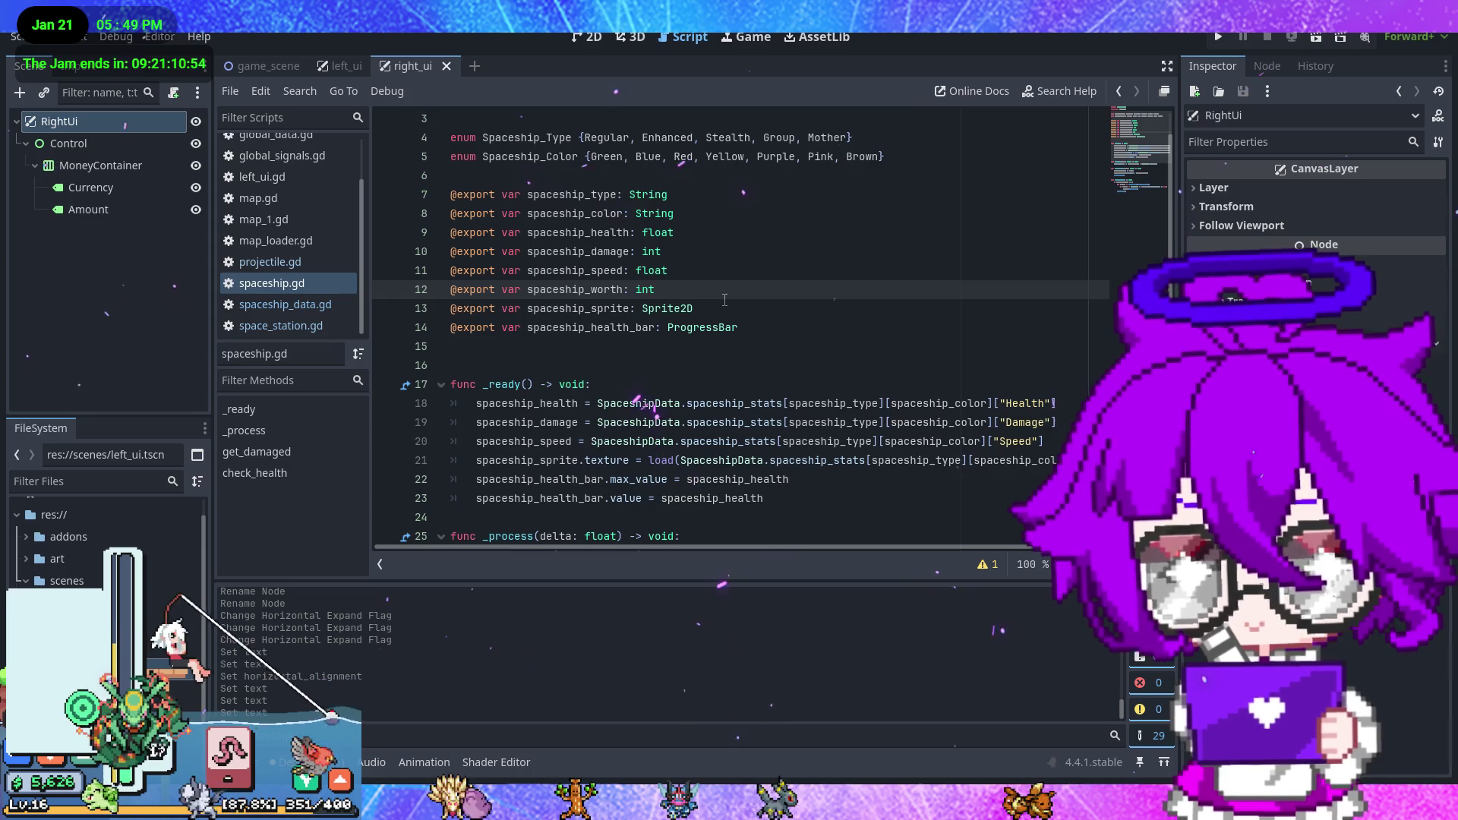
# Step: In _ready, assign spaceship_worth from the stats "Worth" lookup and save
pyautogui.scroll(-1, 725, 300)
pyautogui.click(1066, 383)
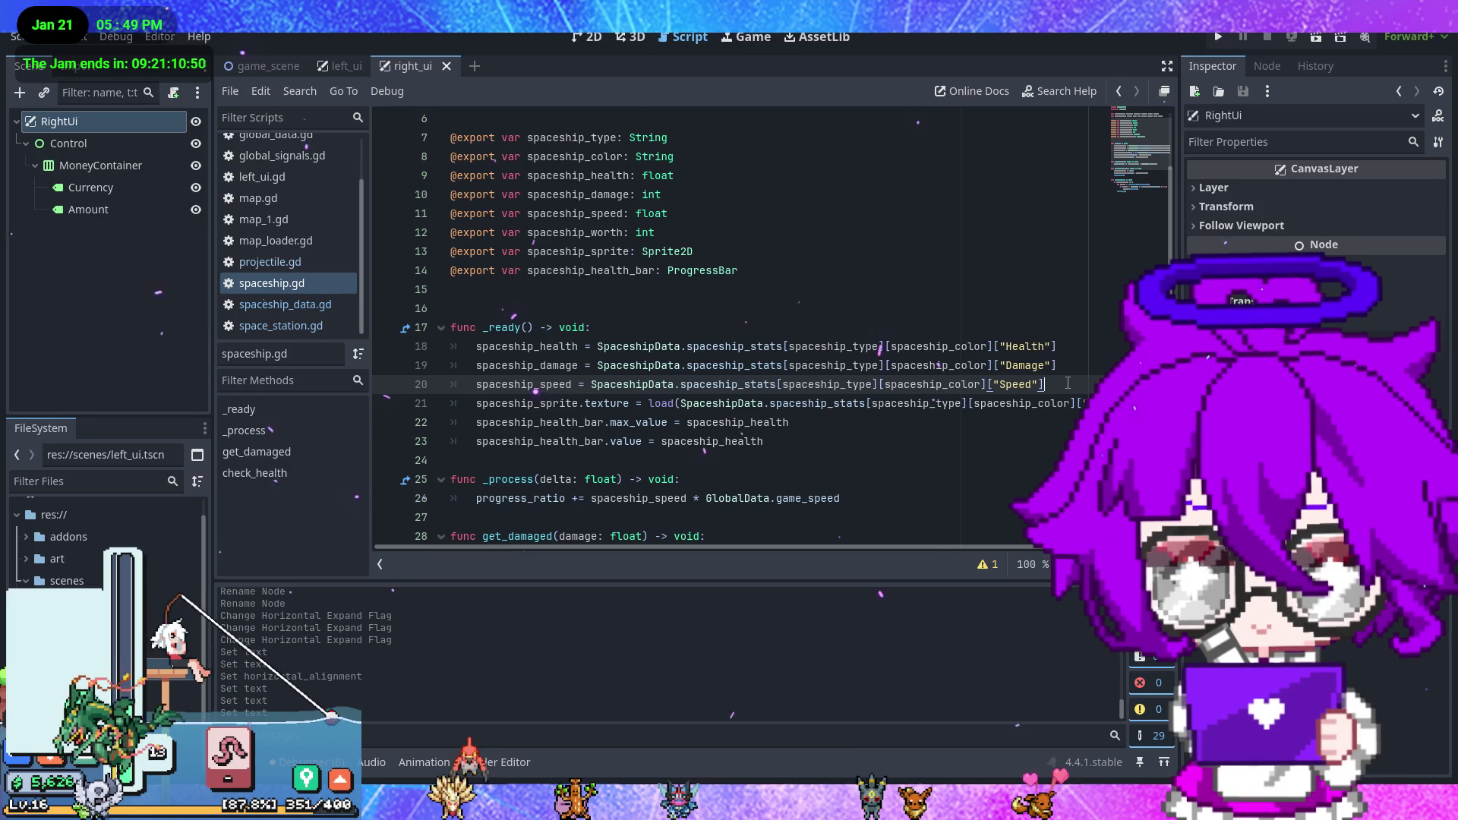
pyautogui.press('Return')
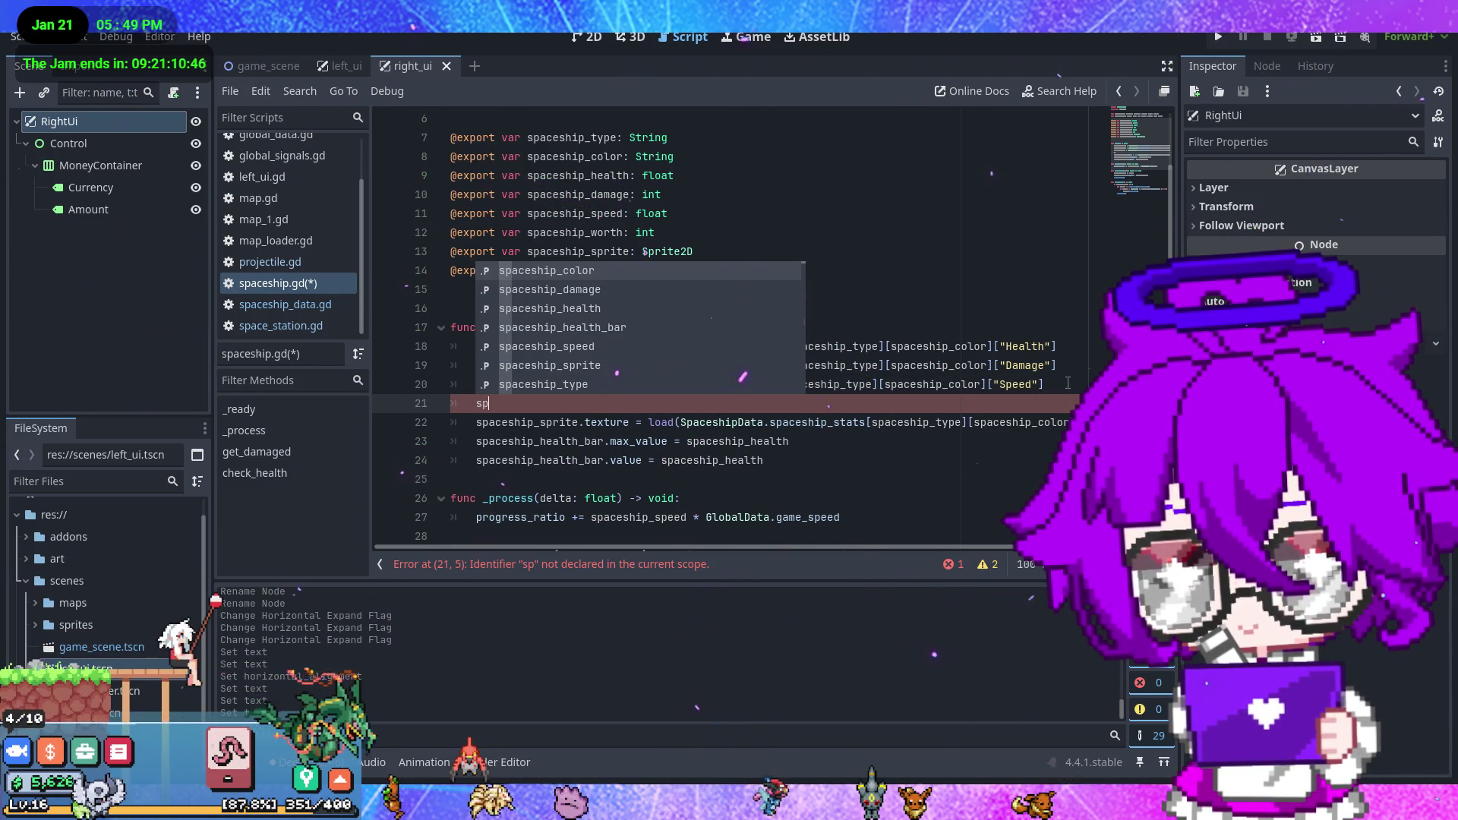
pyautogui.press('Down')
pyautogui.press('Down')
pyautogui.press('Down')
pyautogui.press('Return')
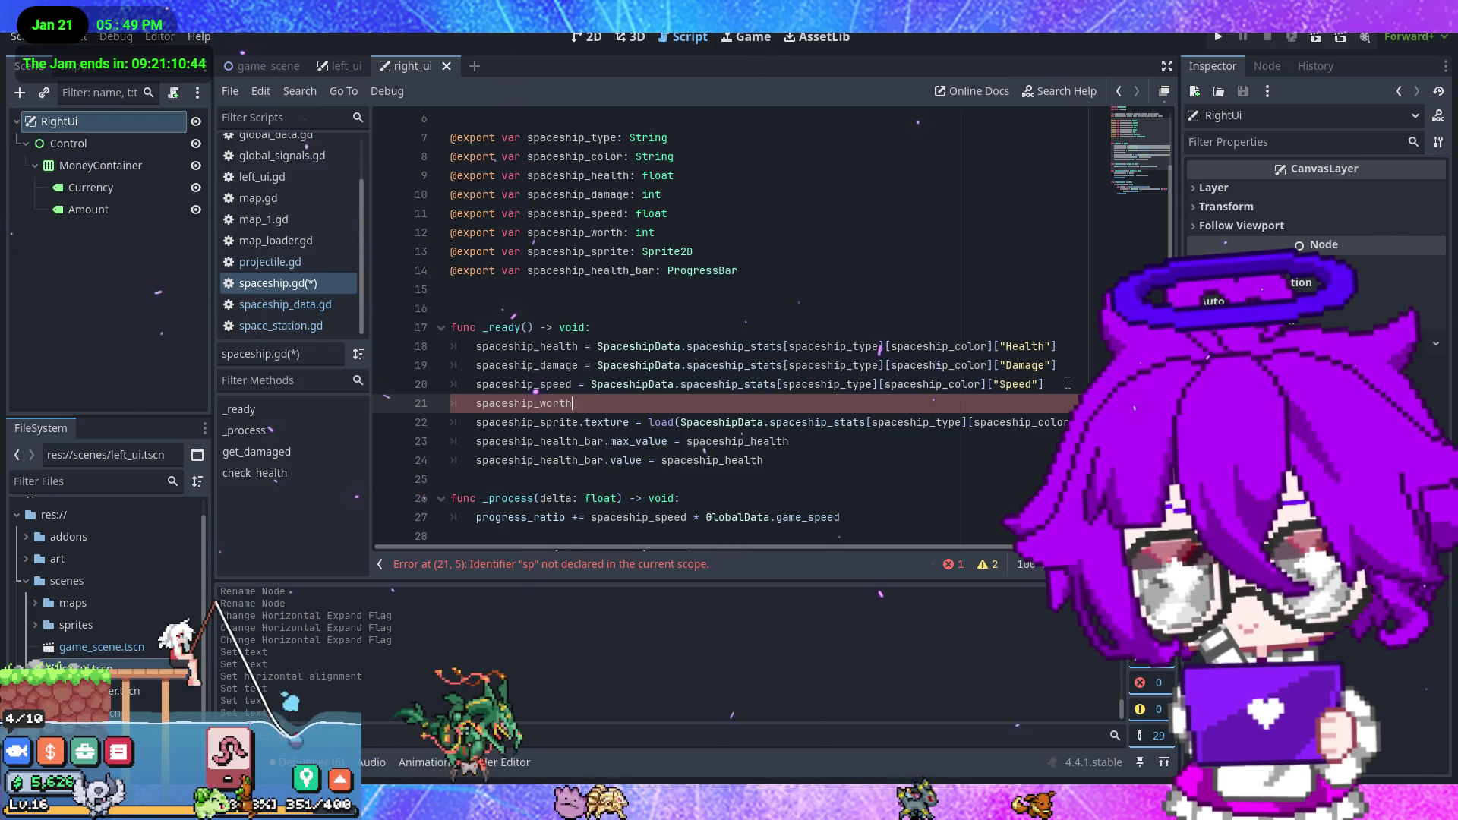
pyautogui.write('=')
pyautogui.moveTo(1047, 384); pyautogui.dragTo(590, 390)
pyautogui.hotkey('ctrl', 'c')
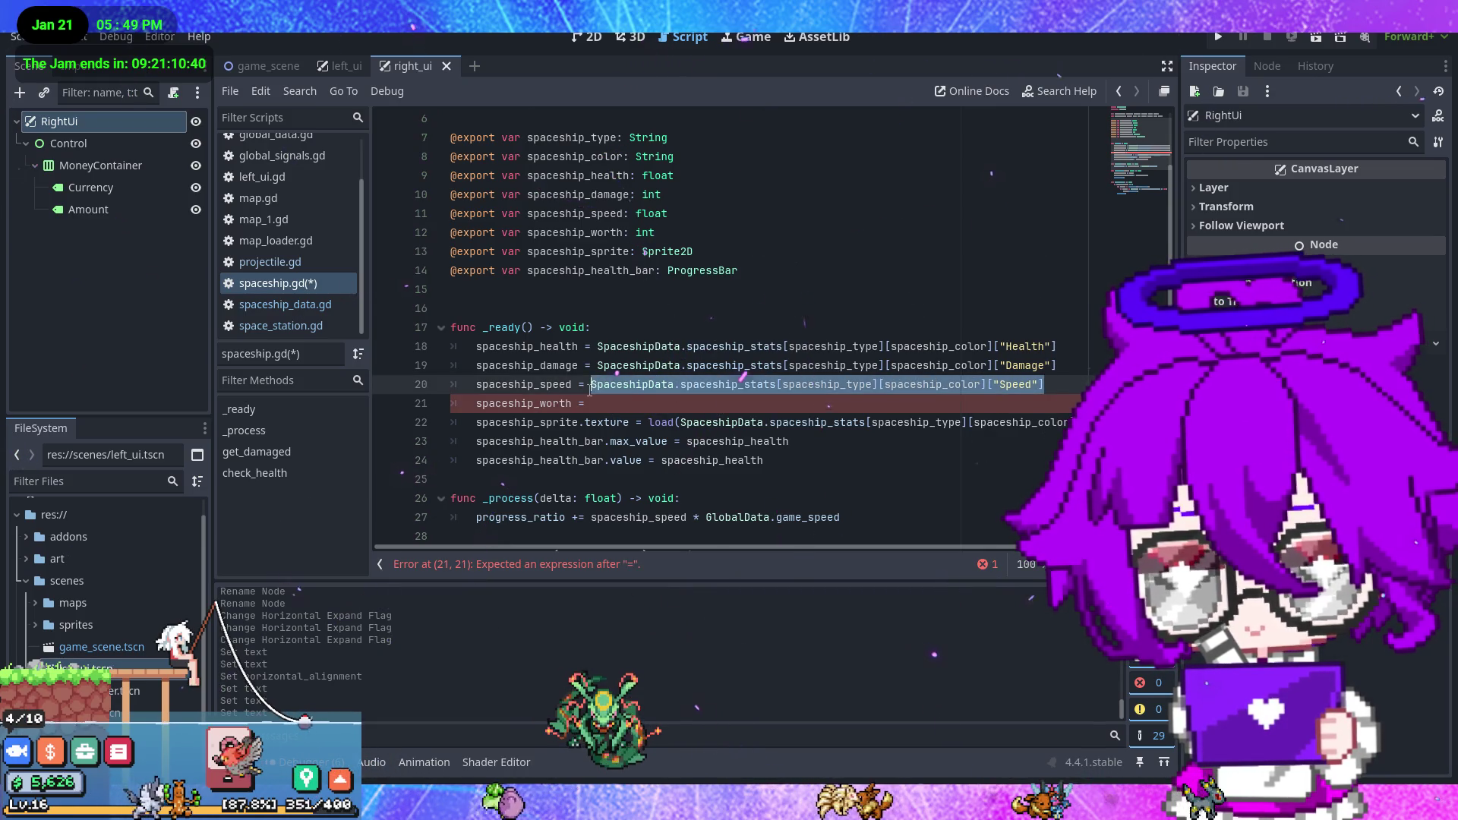
pyautogui.click(679, 405)
pyautogui.hotkey('ctrl', 'v')
pyautogui.doubleClick(1016, 403)
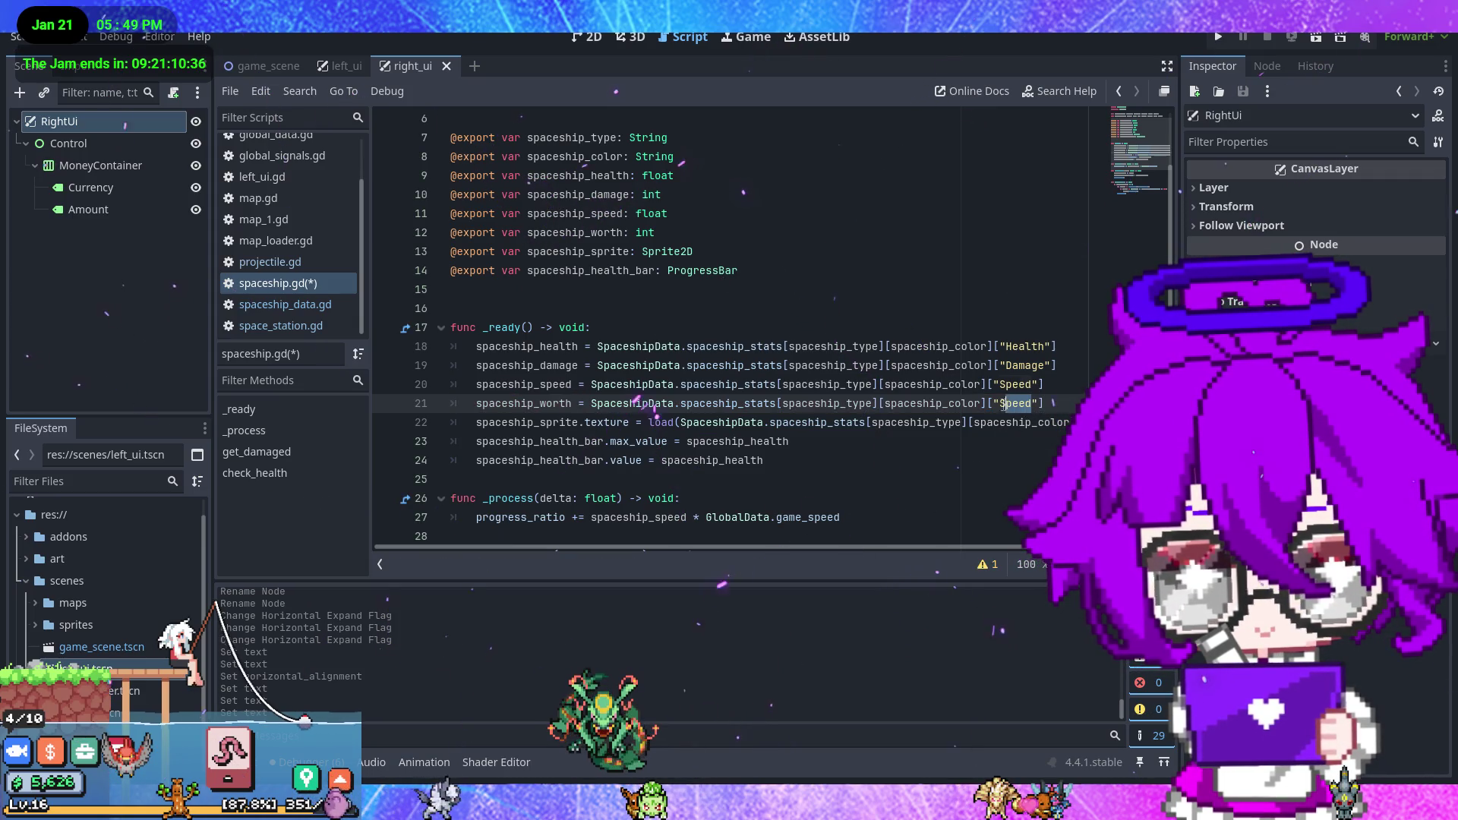
pyautogui.write('Worth')
pyautogui.hotkey('ctrl', 's')
# Step: Switch to global_data.gd in the script list
pyautogui.scroll(-2, 725, 474)
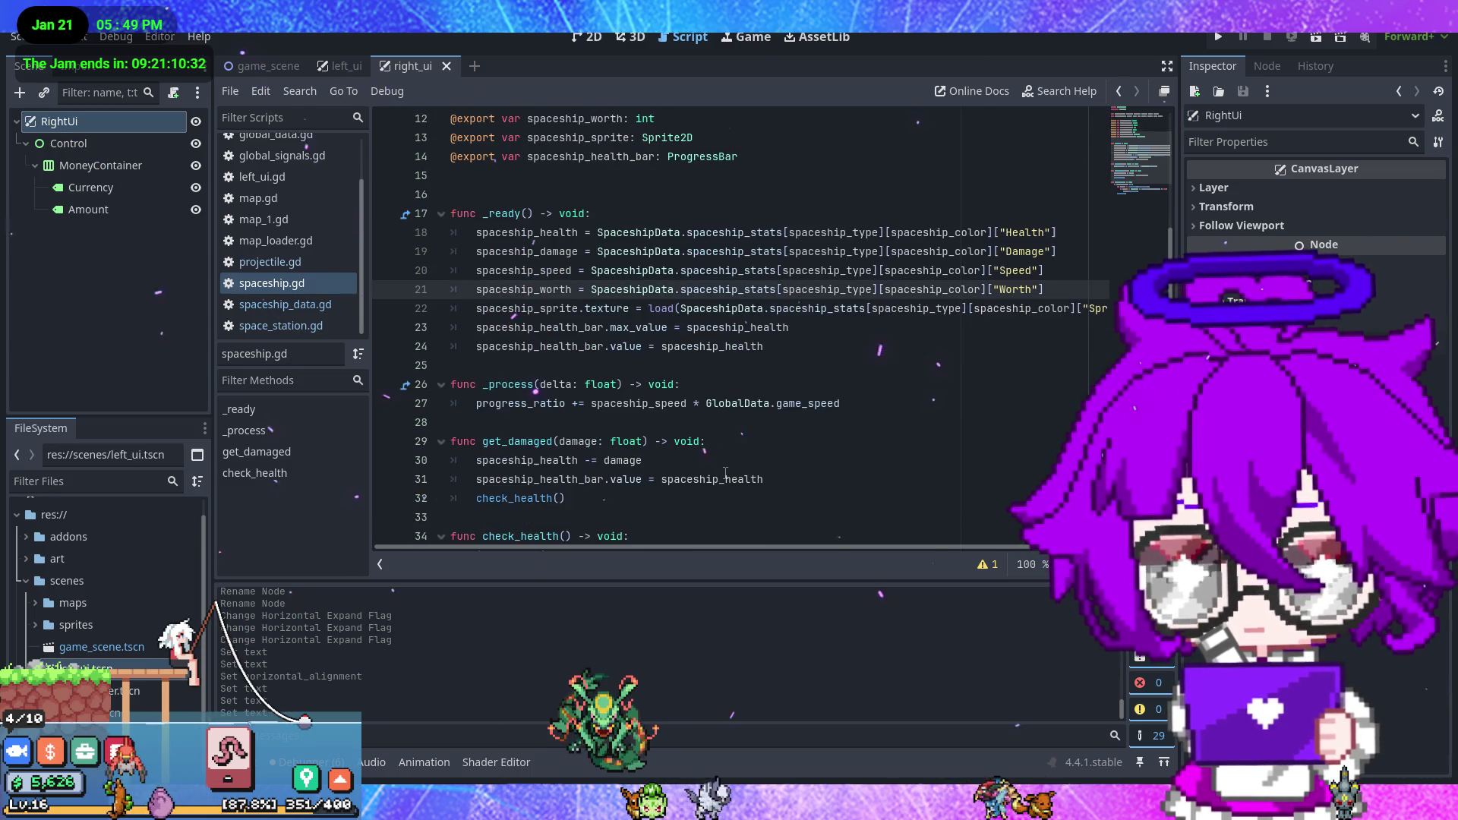
pyautogui.scroll(-3, 725, 473)
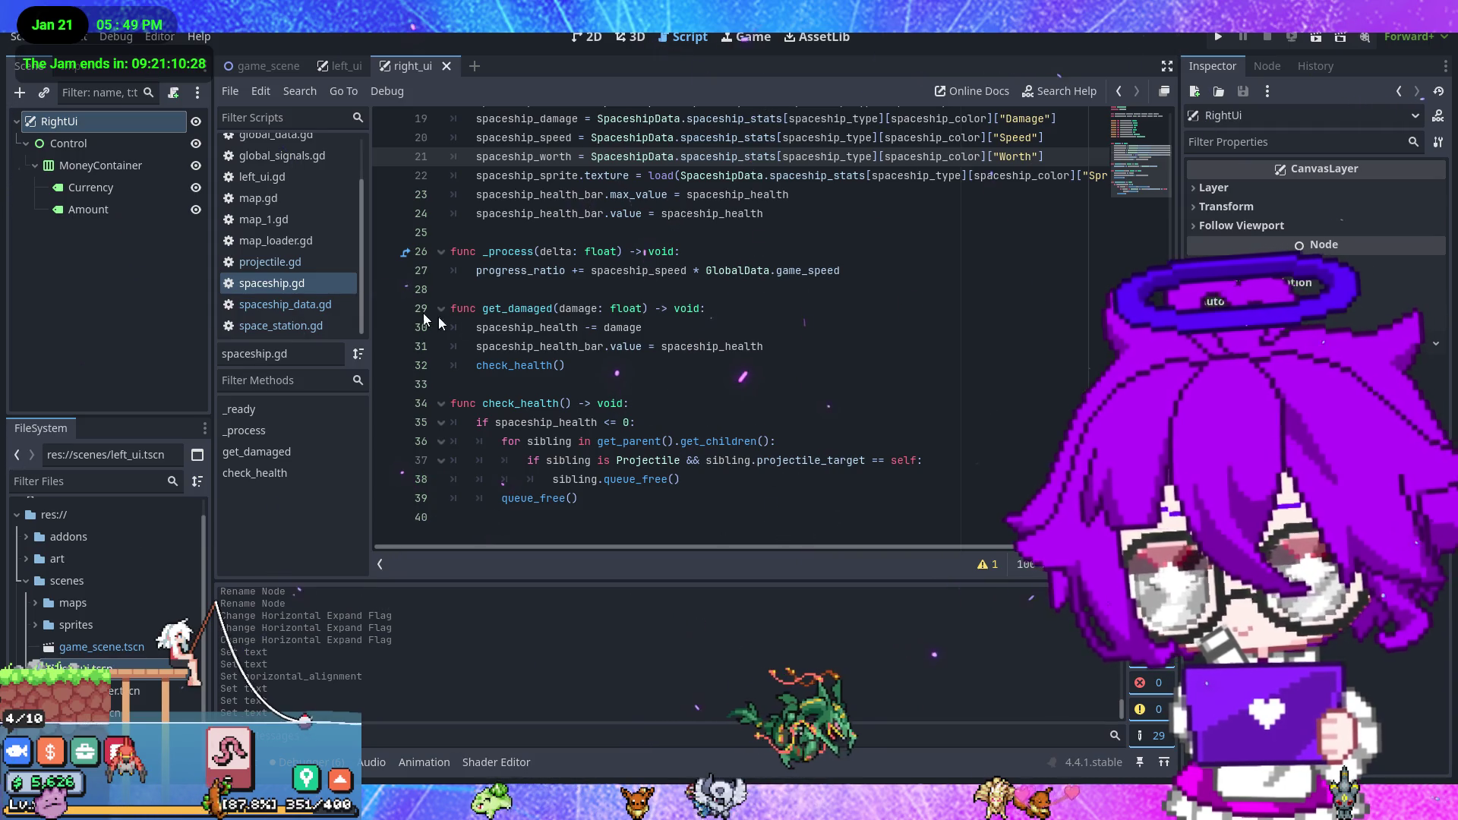
pyautogui.click(276, 159)
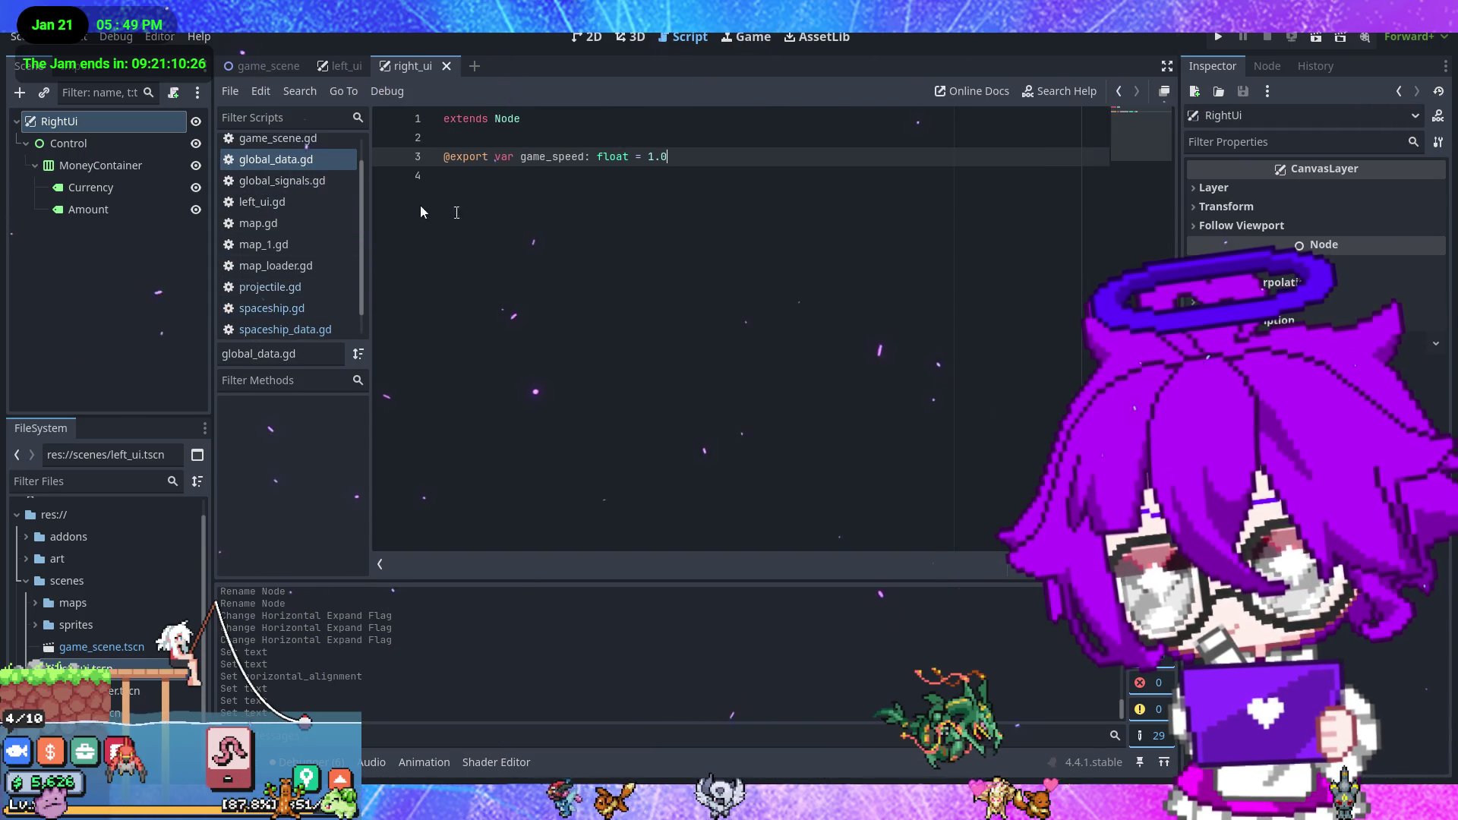
pyautogui.press('Return')
pyautogui.write('@export var ')
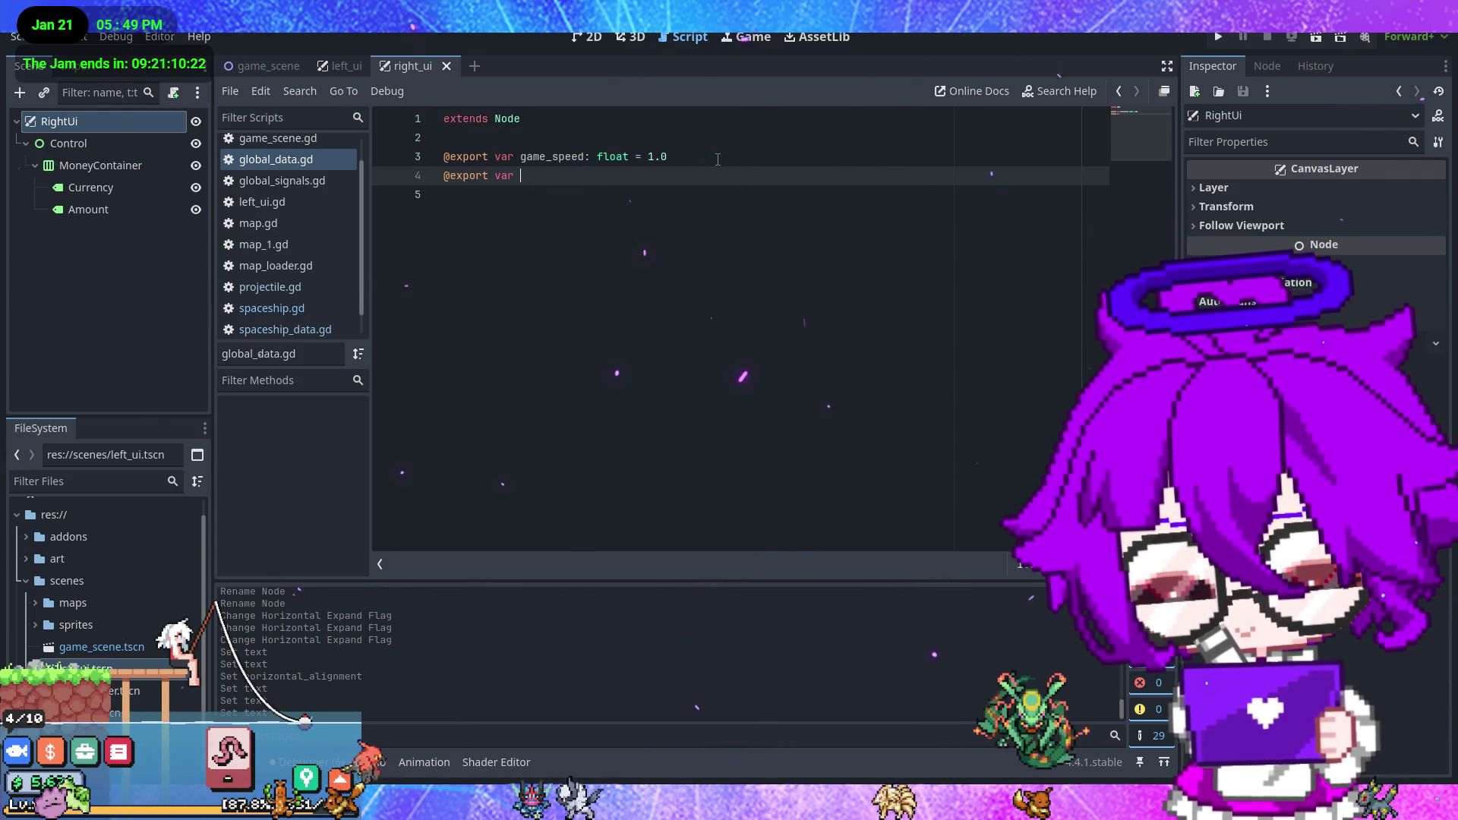
pyautogui.write('curreny')
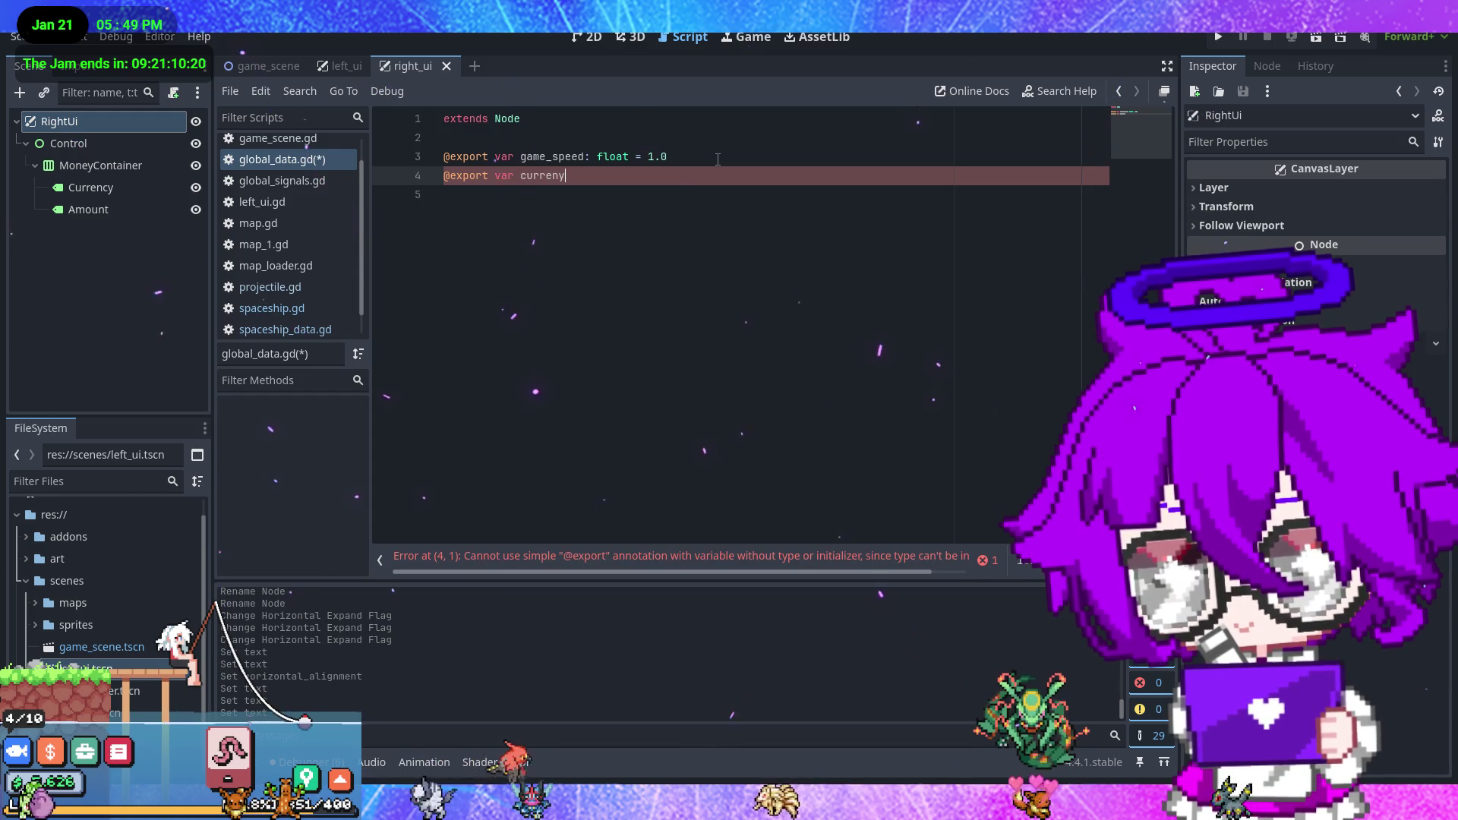
pyautogui.press('BackSpace')
pyautogui.write('cy')
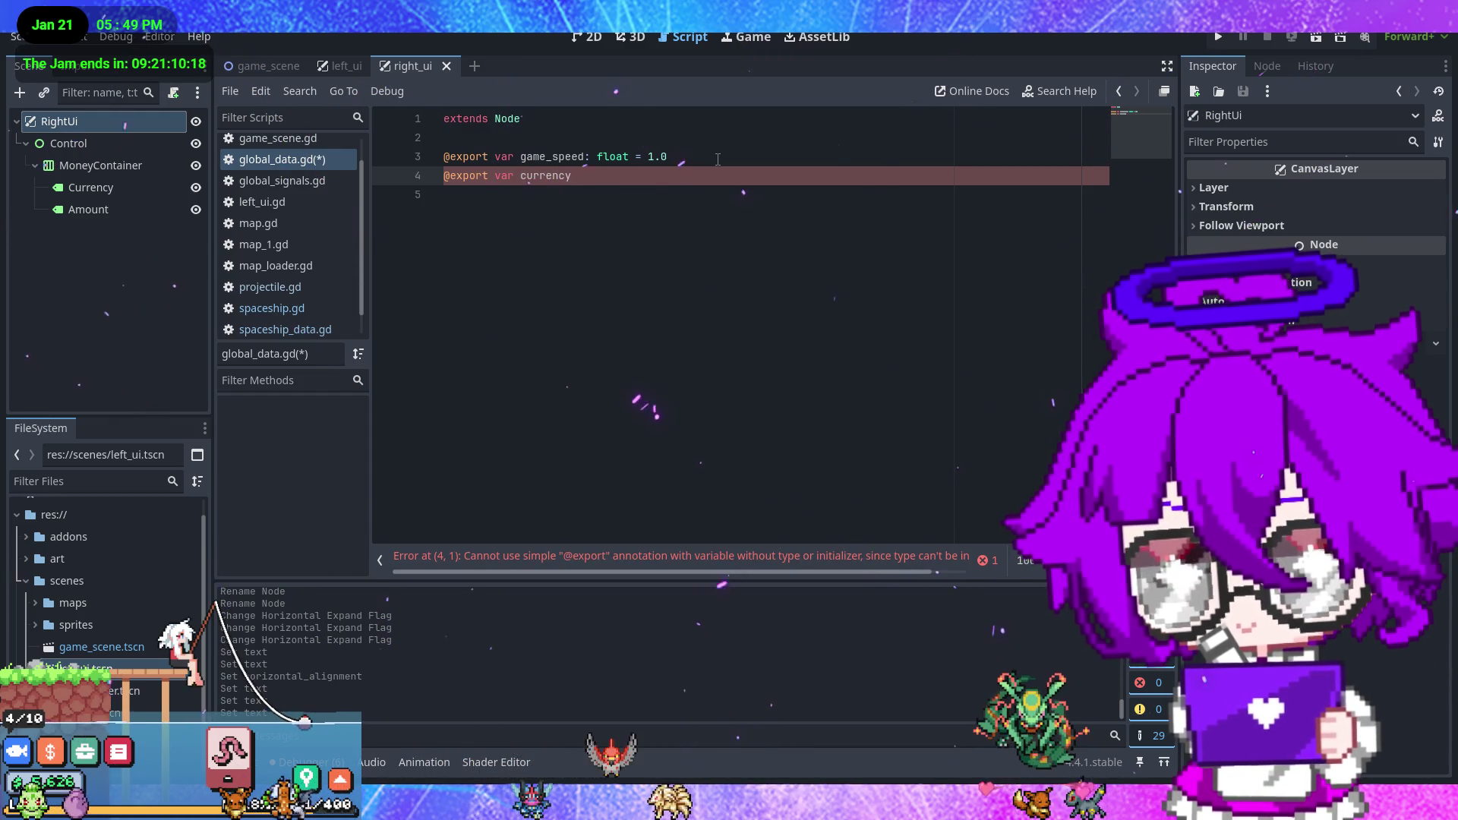
pyautogui.write(': int')
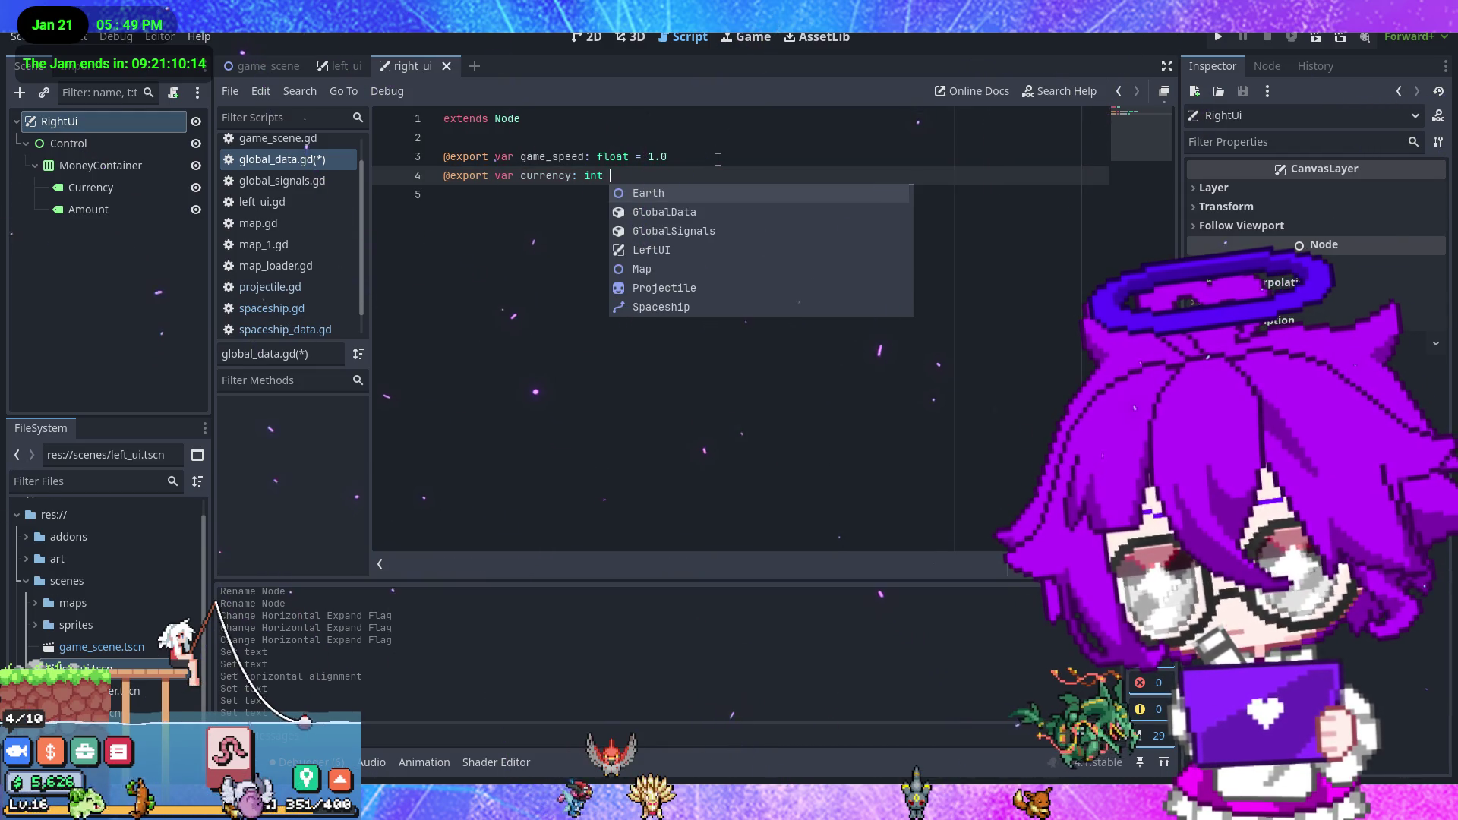
pyautogui.press('BackSpace')
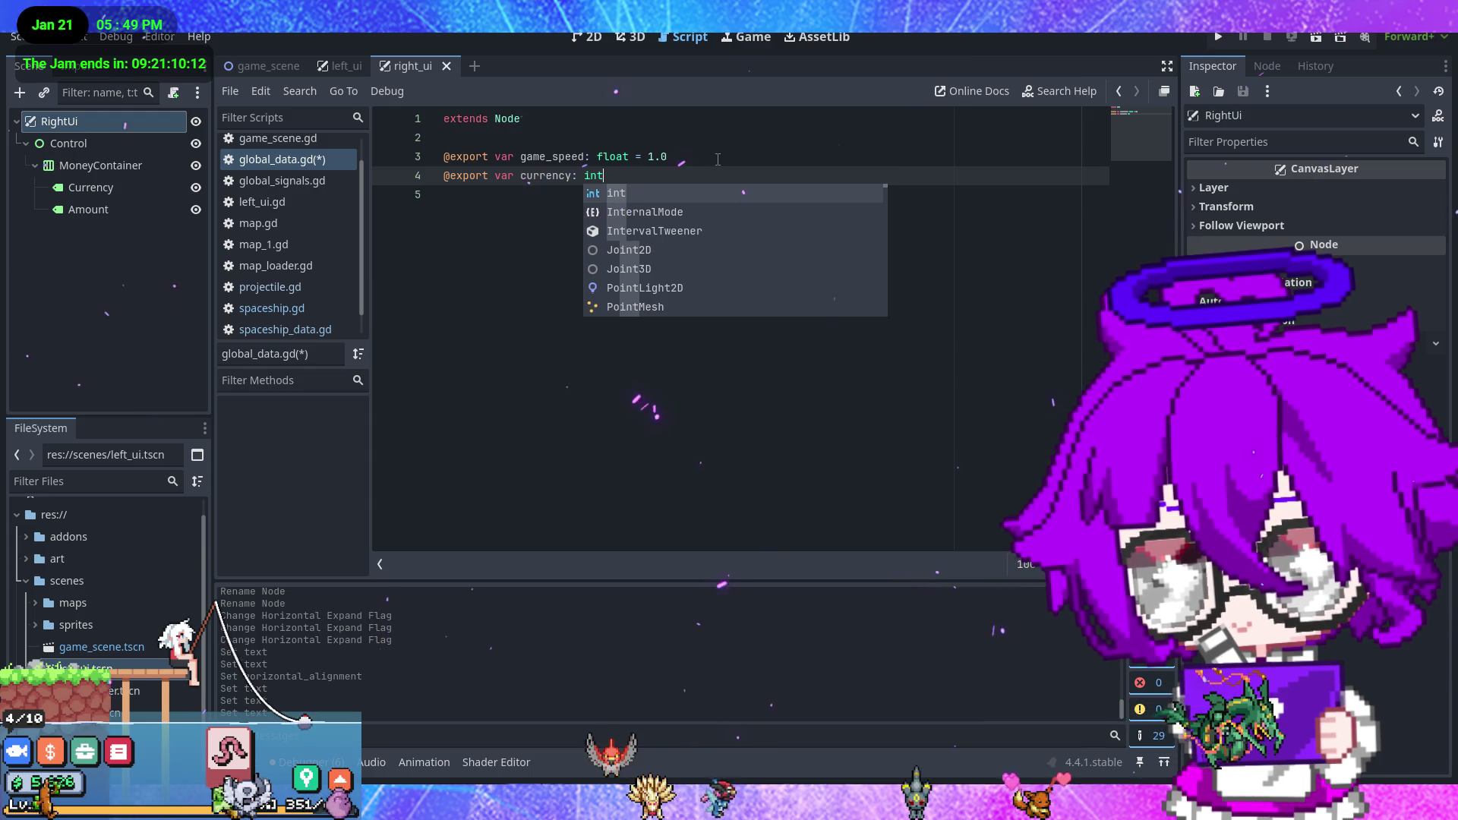
pyautogui.hotkey('ctrl', 's')
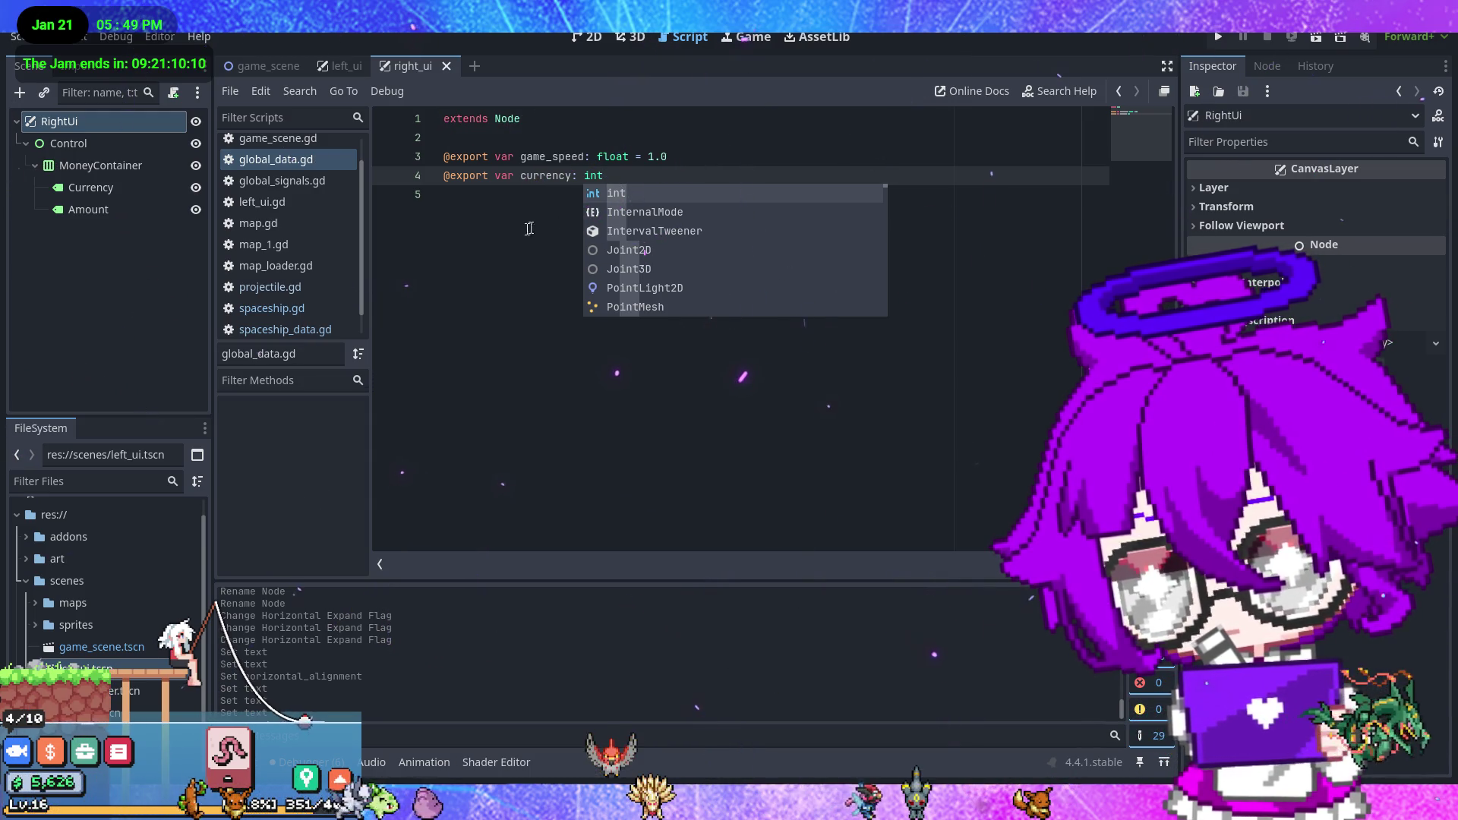
# Step: In spaceship.gd's check_health, add 'GlobalData.currency += spaceship_worth' and save
pyautogui.scroll(-1, 312, 263)
pyautogui.click(308, 283)
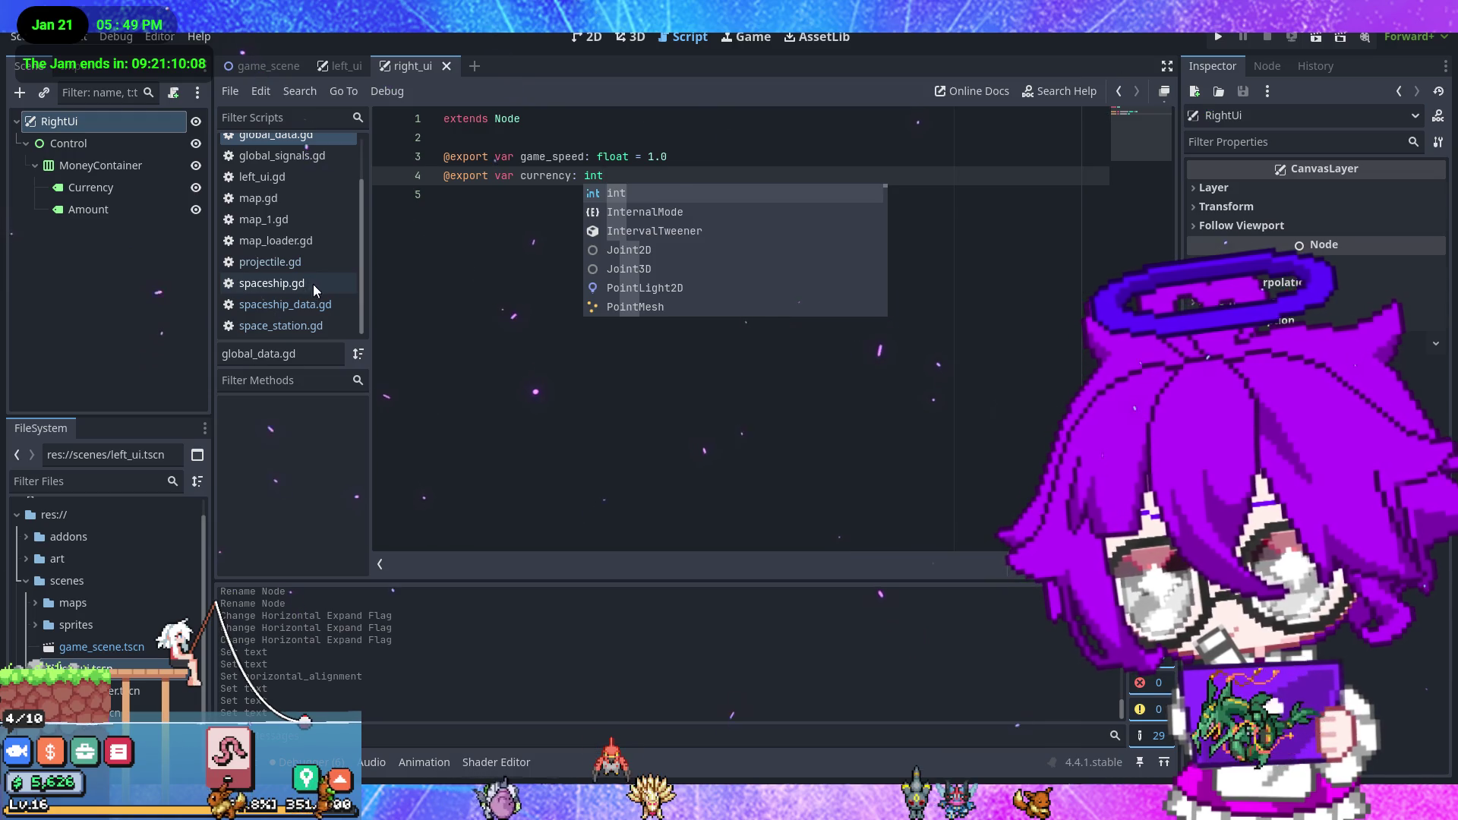
pyautogui.click(648, 498)
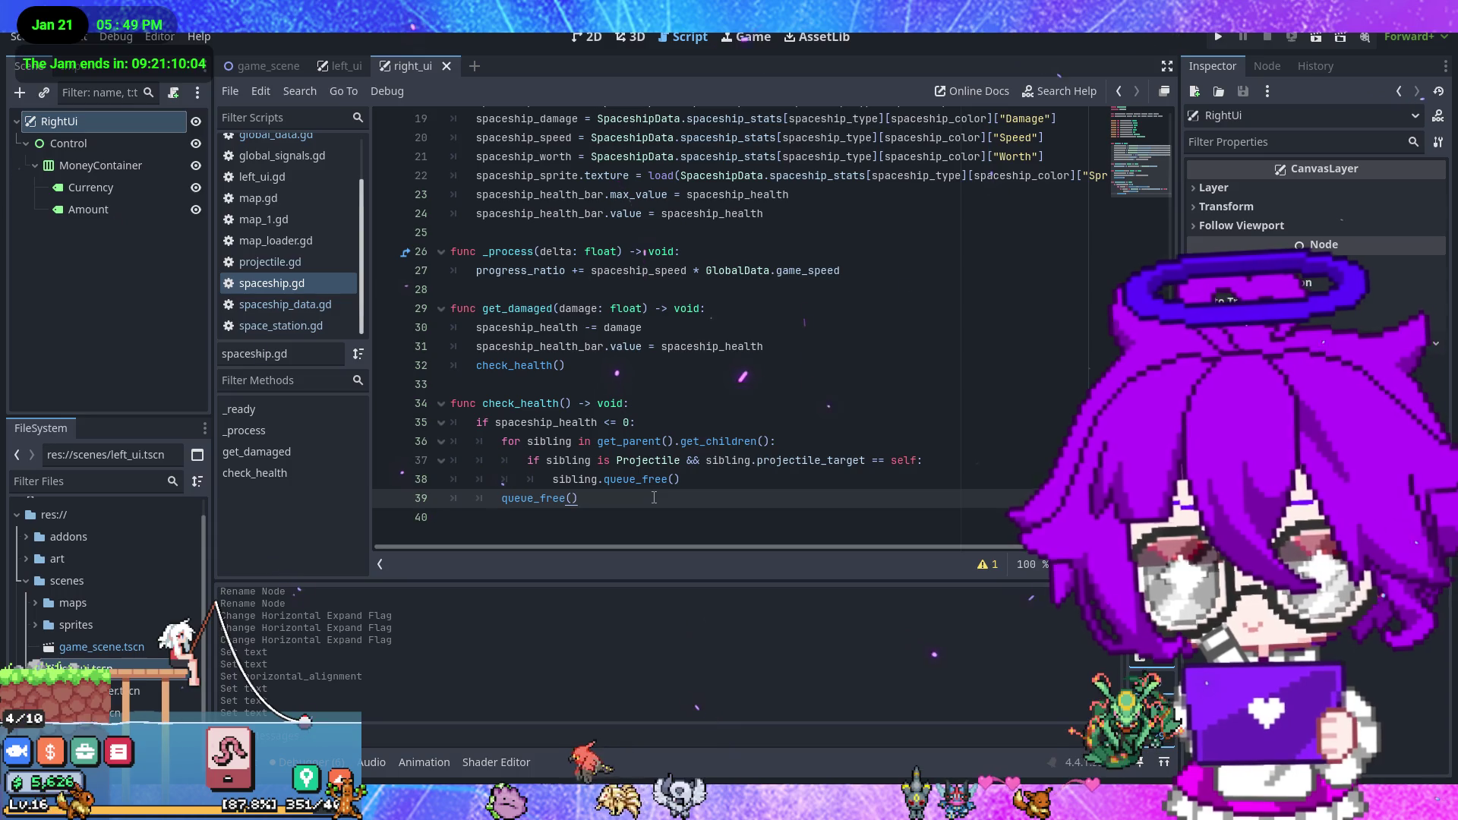
pyautogui.click(713, 479)
pyautogui.press('Return')
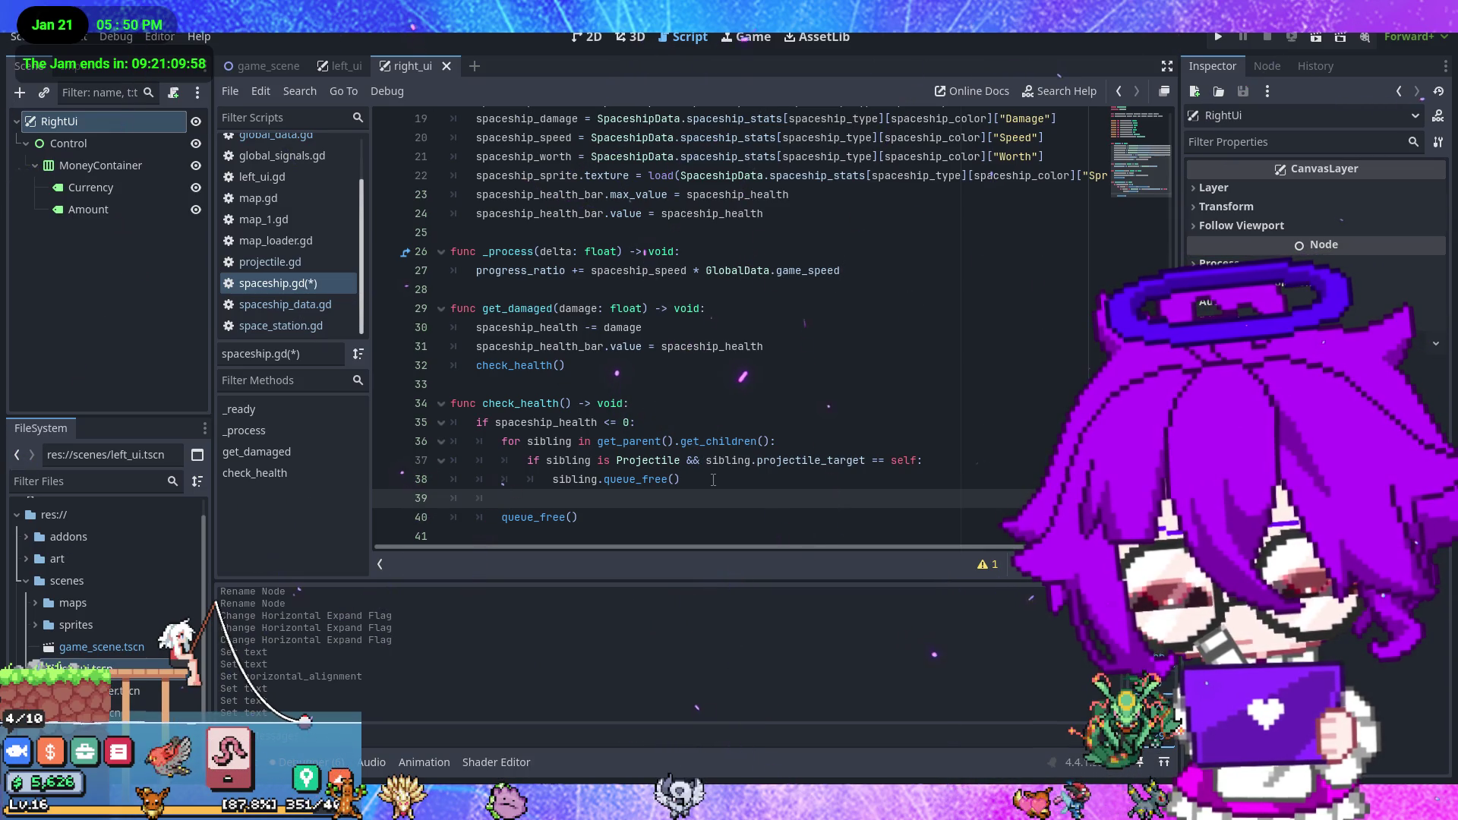
pyautogui.press('Return')
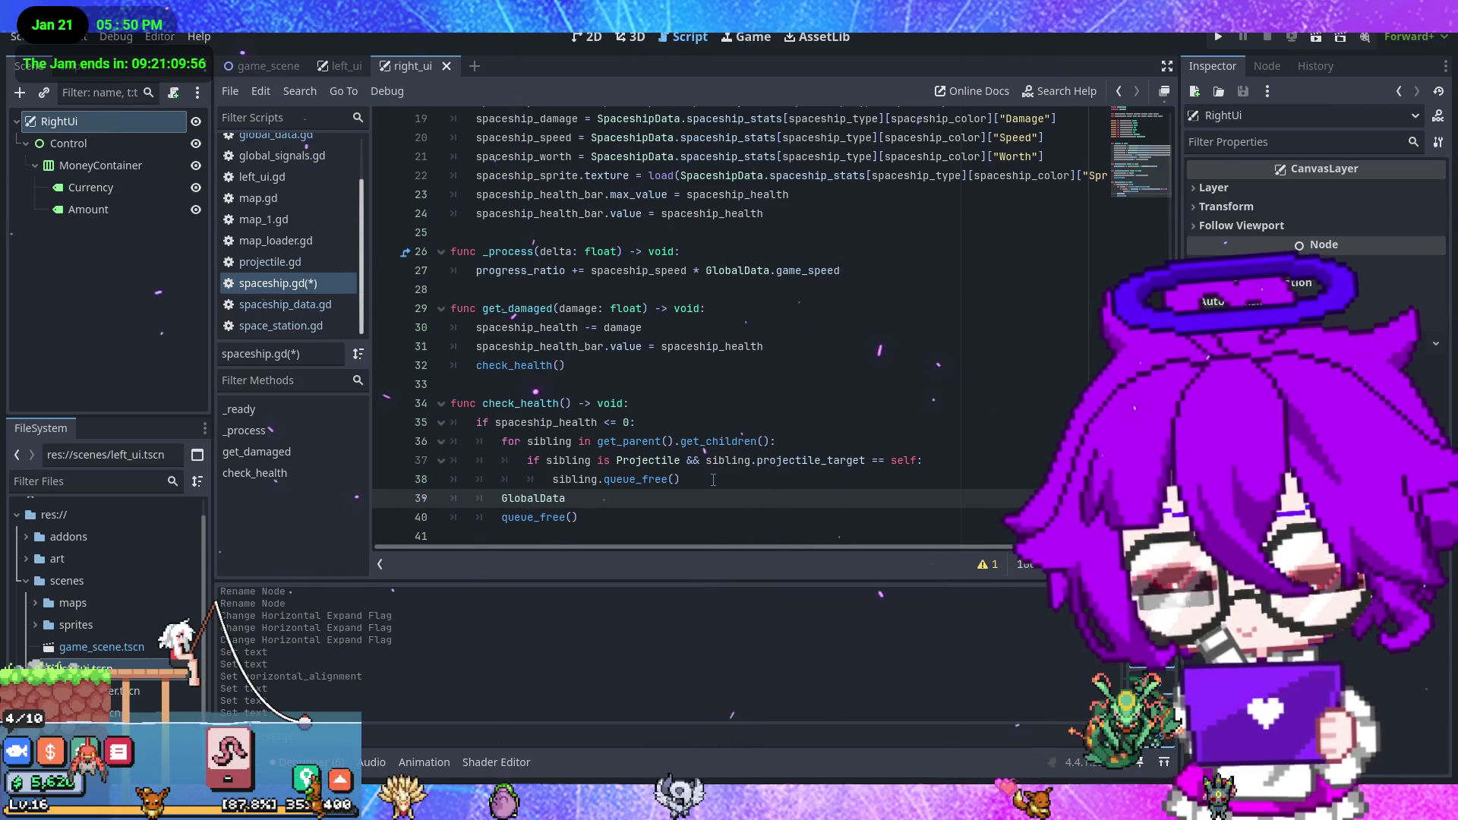
pyautogui.write('.currency += ')
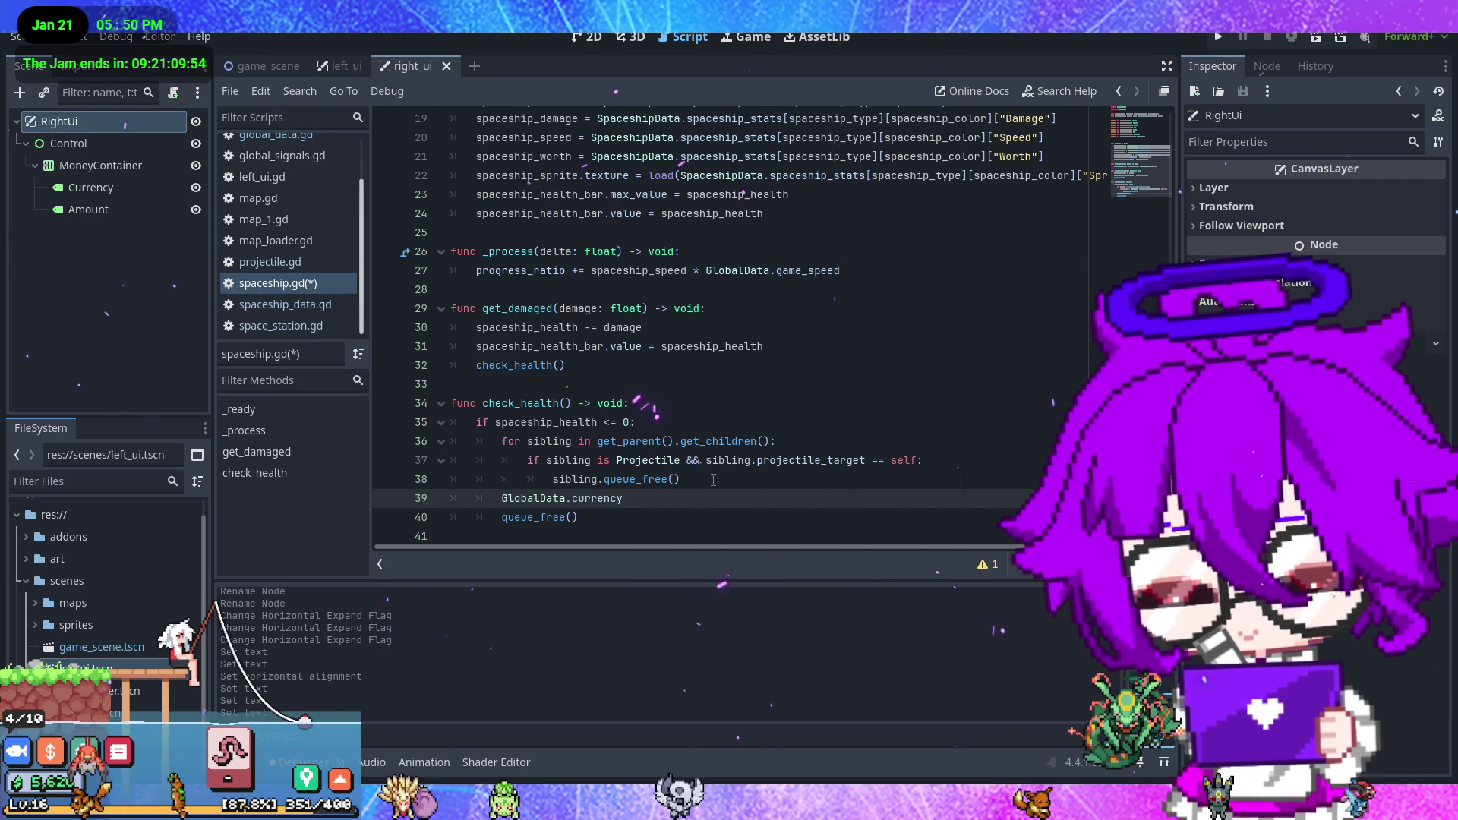
pyautogui.write('space')
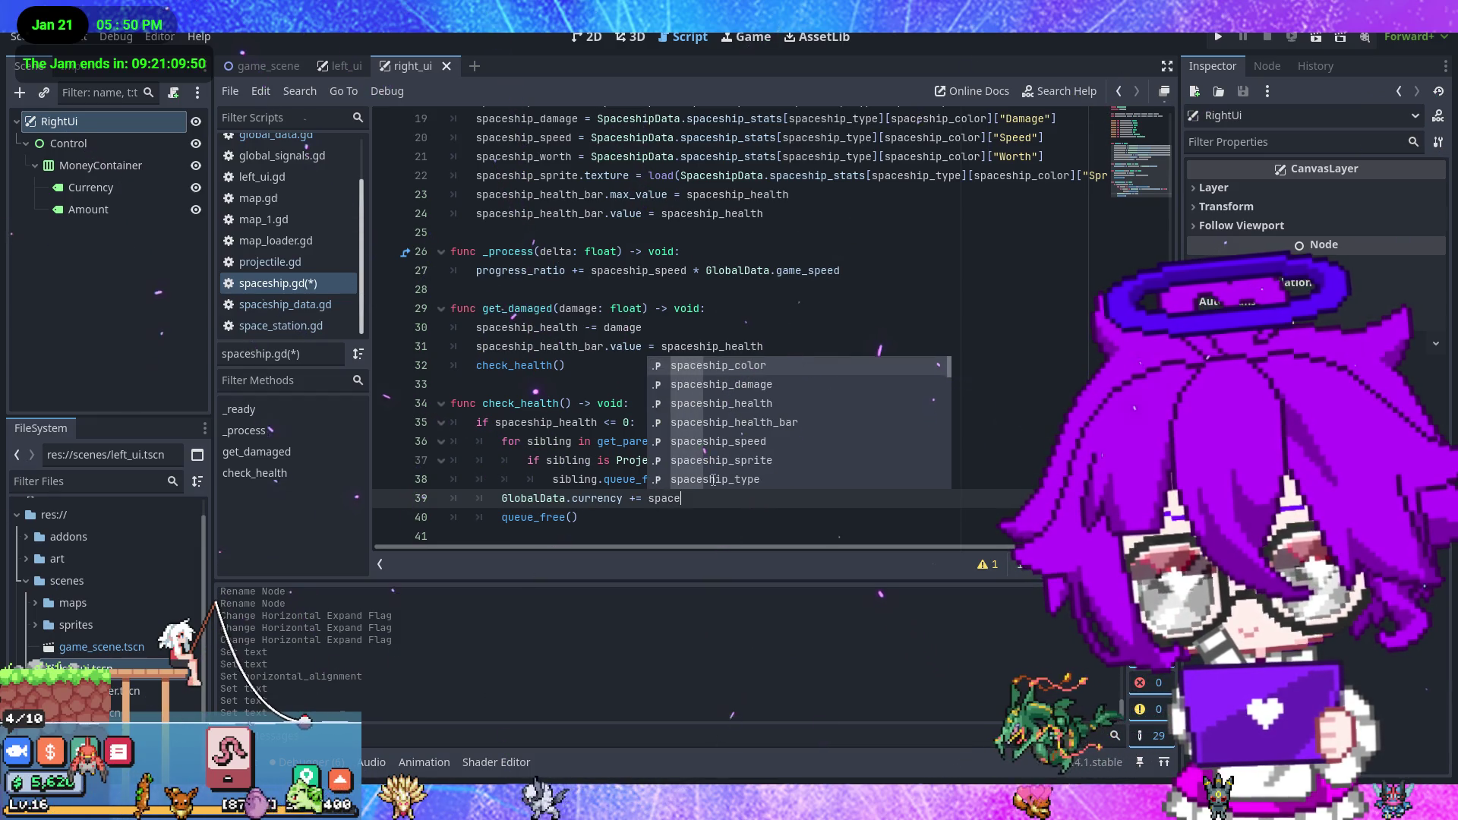
pyautogui.press('Down')
pyautogui.press('Down')
pyautogui.press('Down')
pyautogui.press('Return')
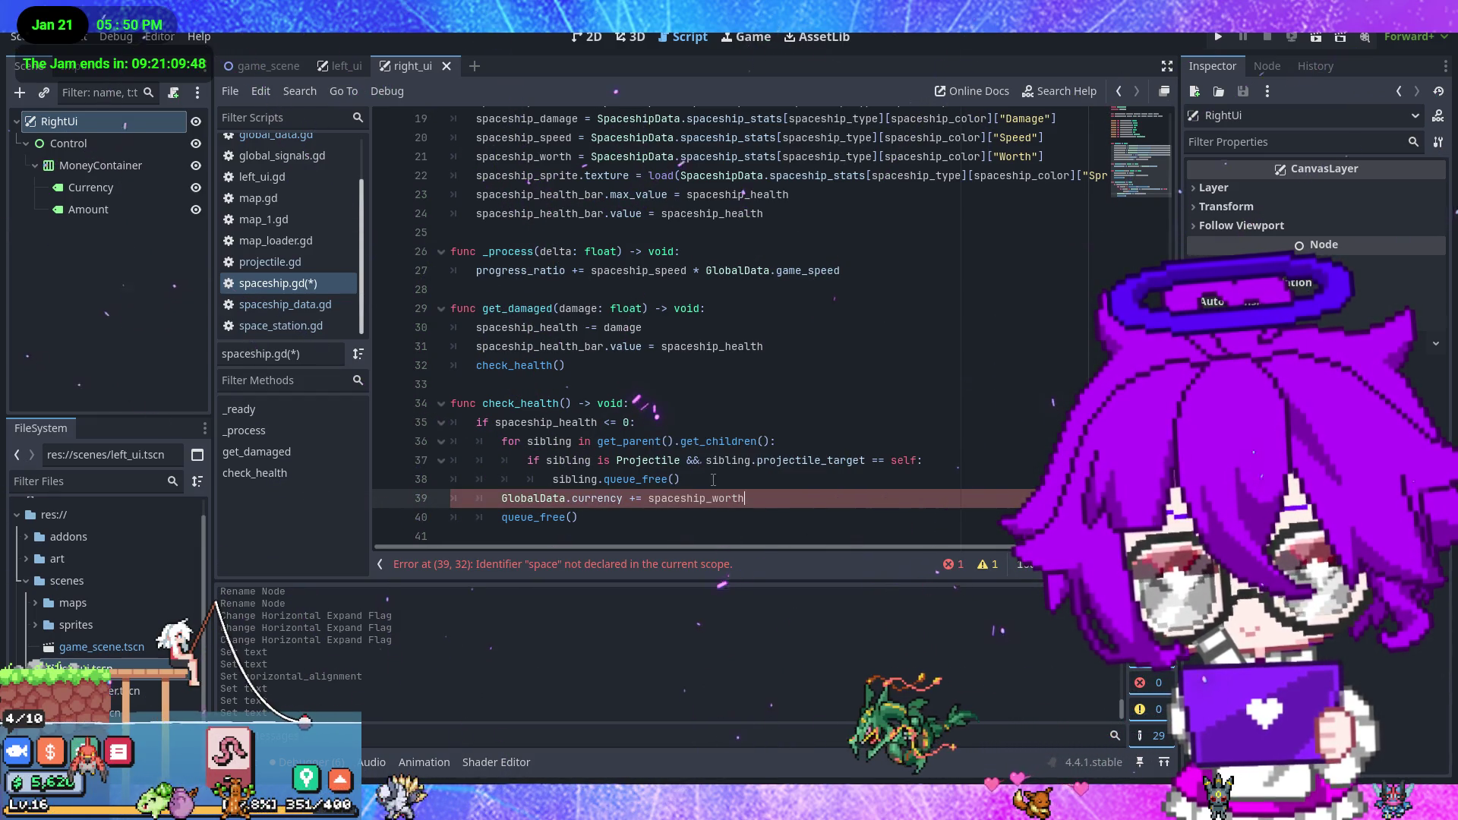
pyautogui.hotkey('ctrl', 's')
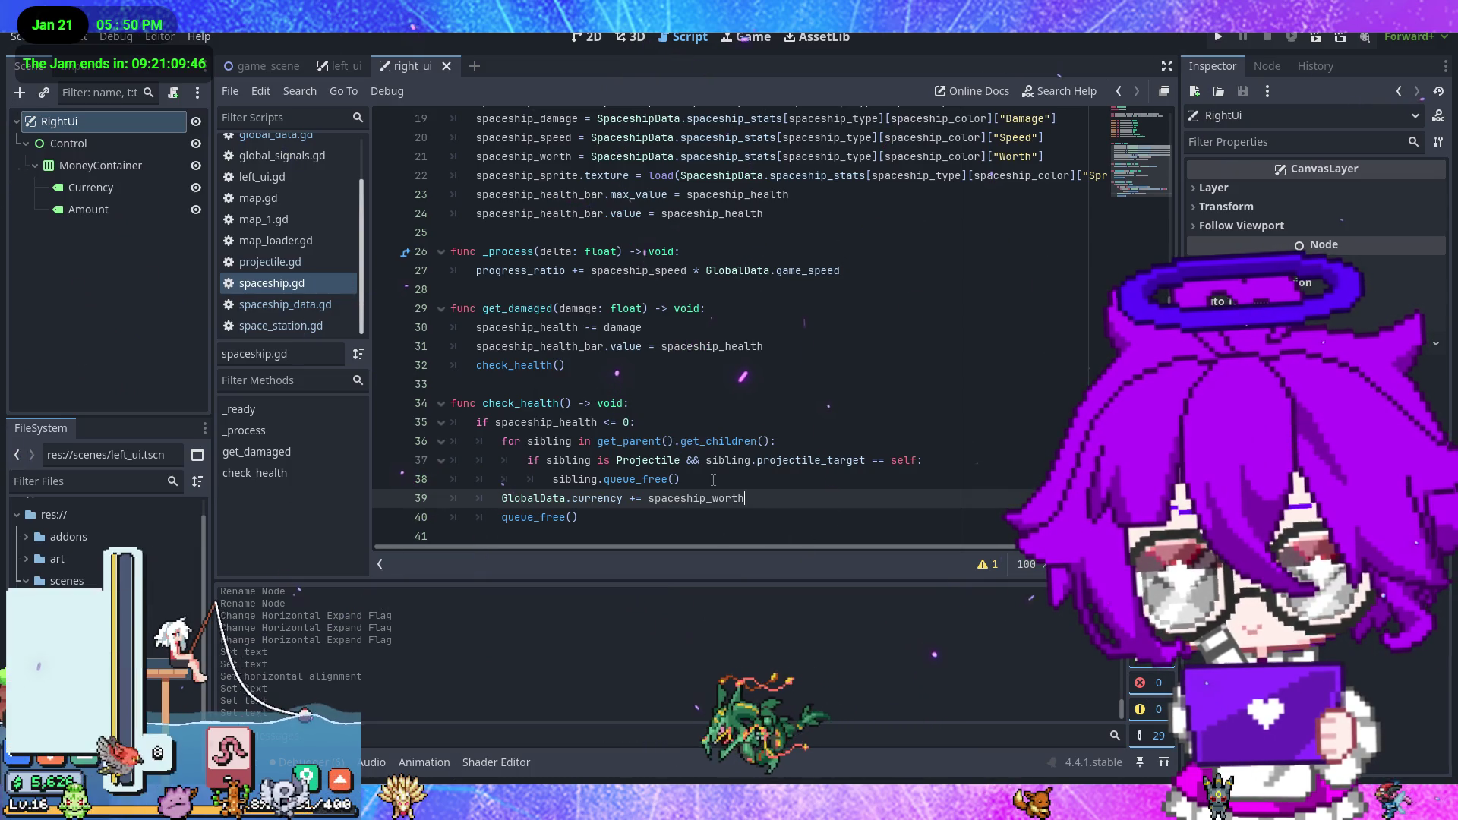
# Step: Add a blank line after the currency line, then switch to global_signals.gd
pyautogui.press('Return')
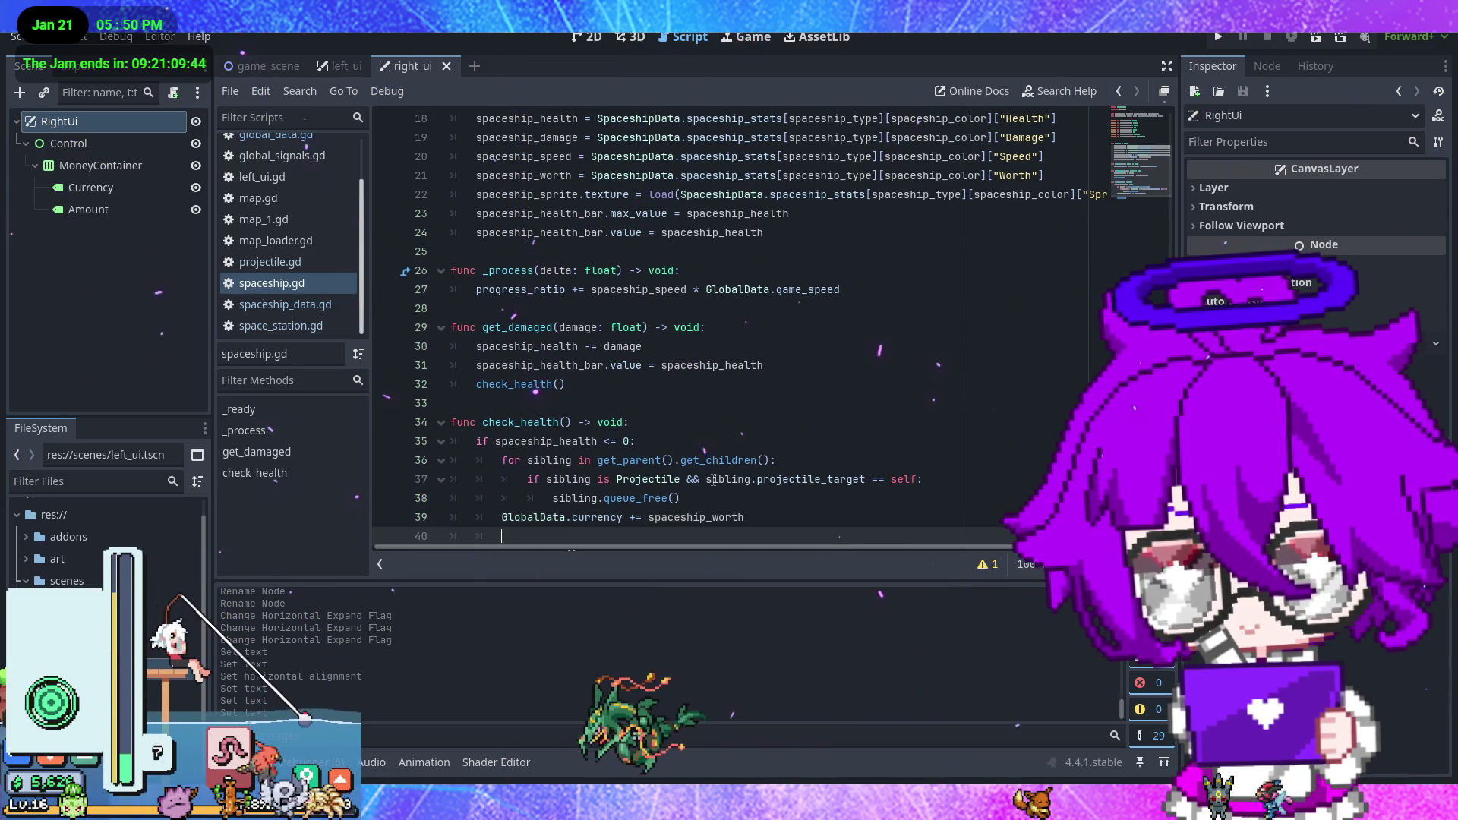
pyautogui.scroll(-1, 704, 477)
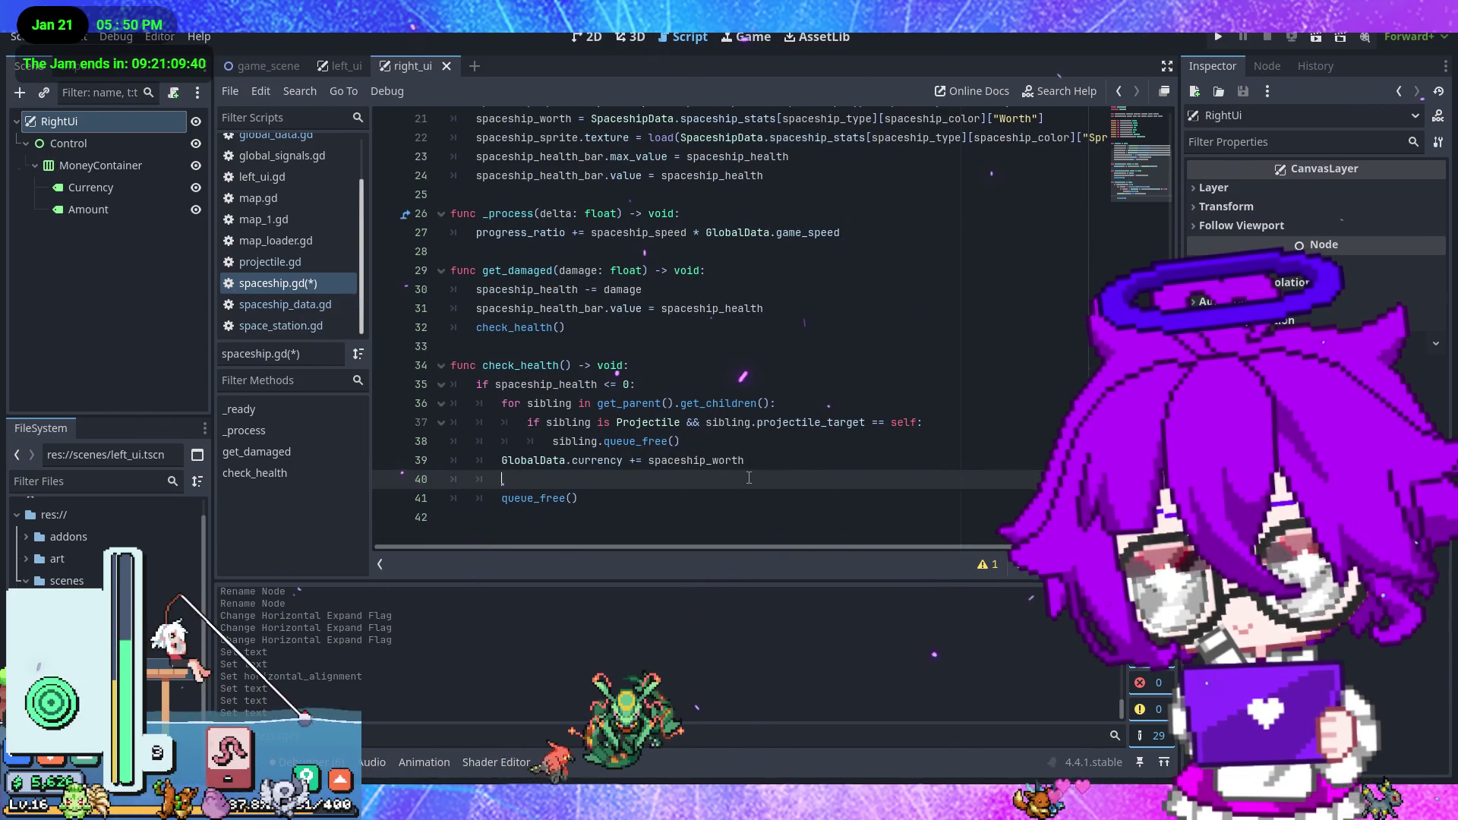
pyautogui.write('S')
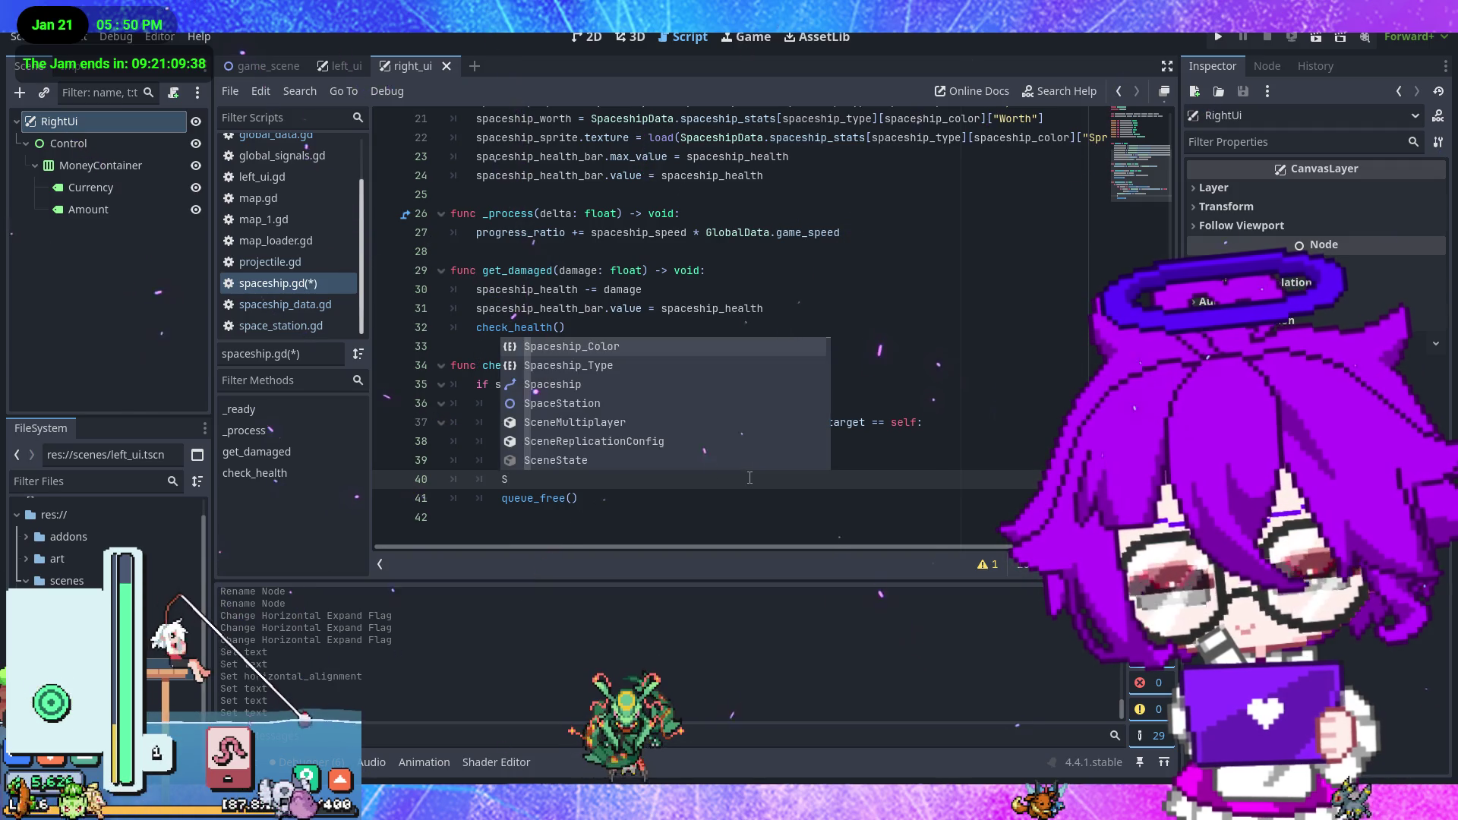
pyautogui.press('BackSpace')
pyautogui.scroll(1, 292, 251)
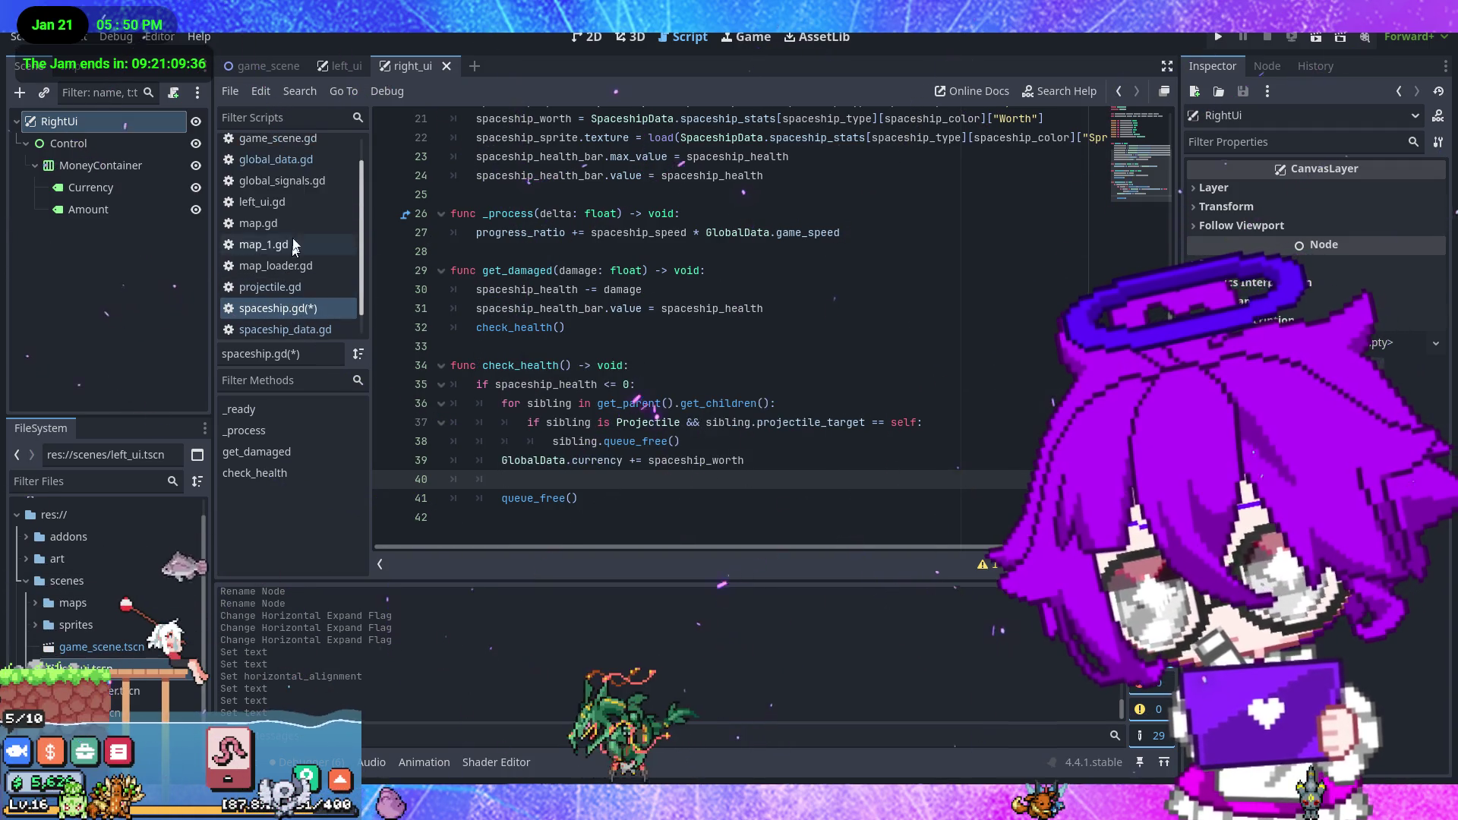
pyautogui.click(304, 182)
# Step: Declare 'signal enemy_destroyed' in global_signals.gd and save
pyautogui.click(591, 215)
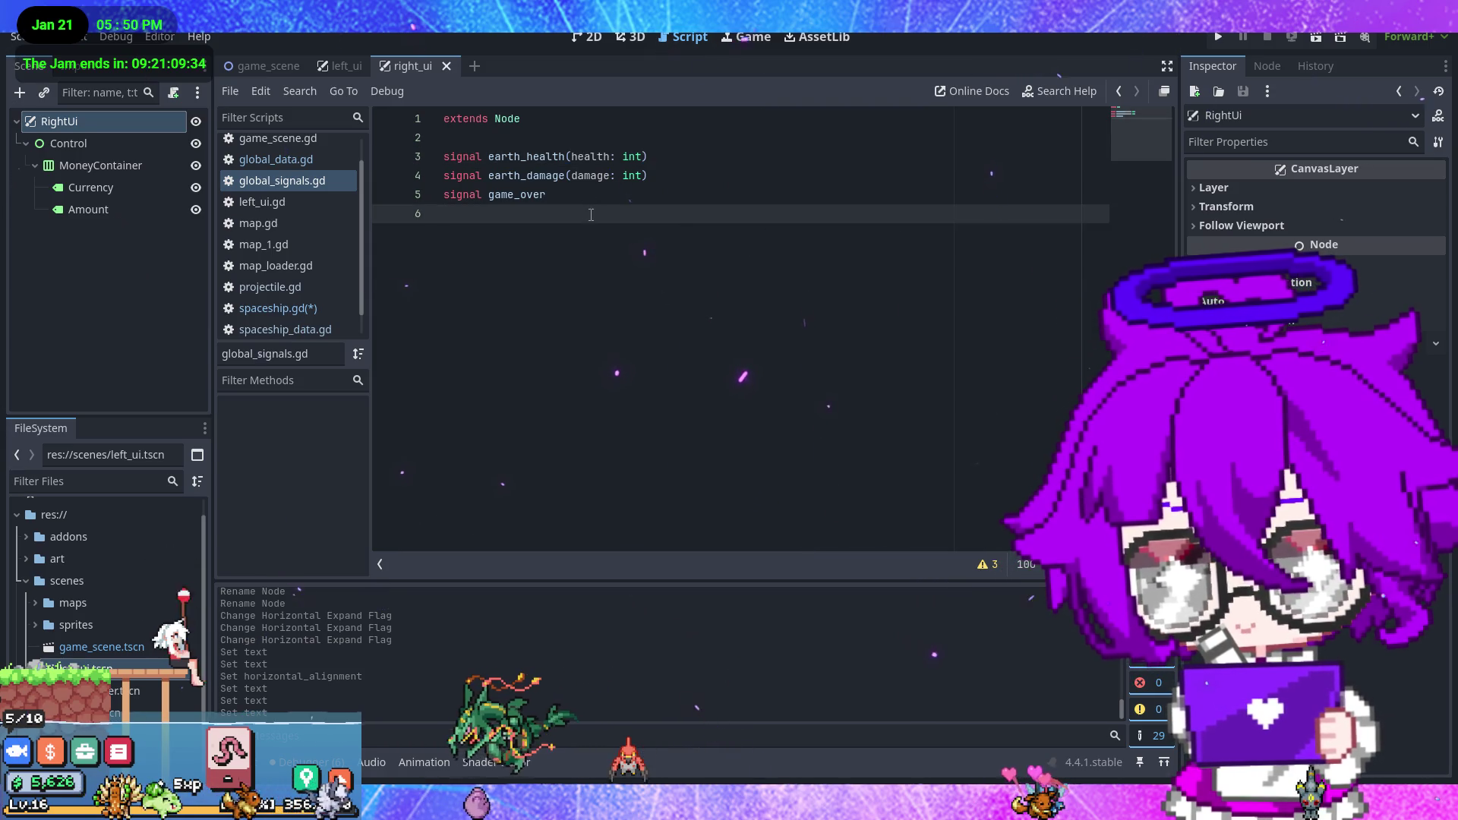
pyautogui.write('signa')
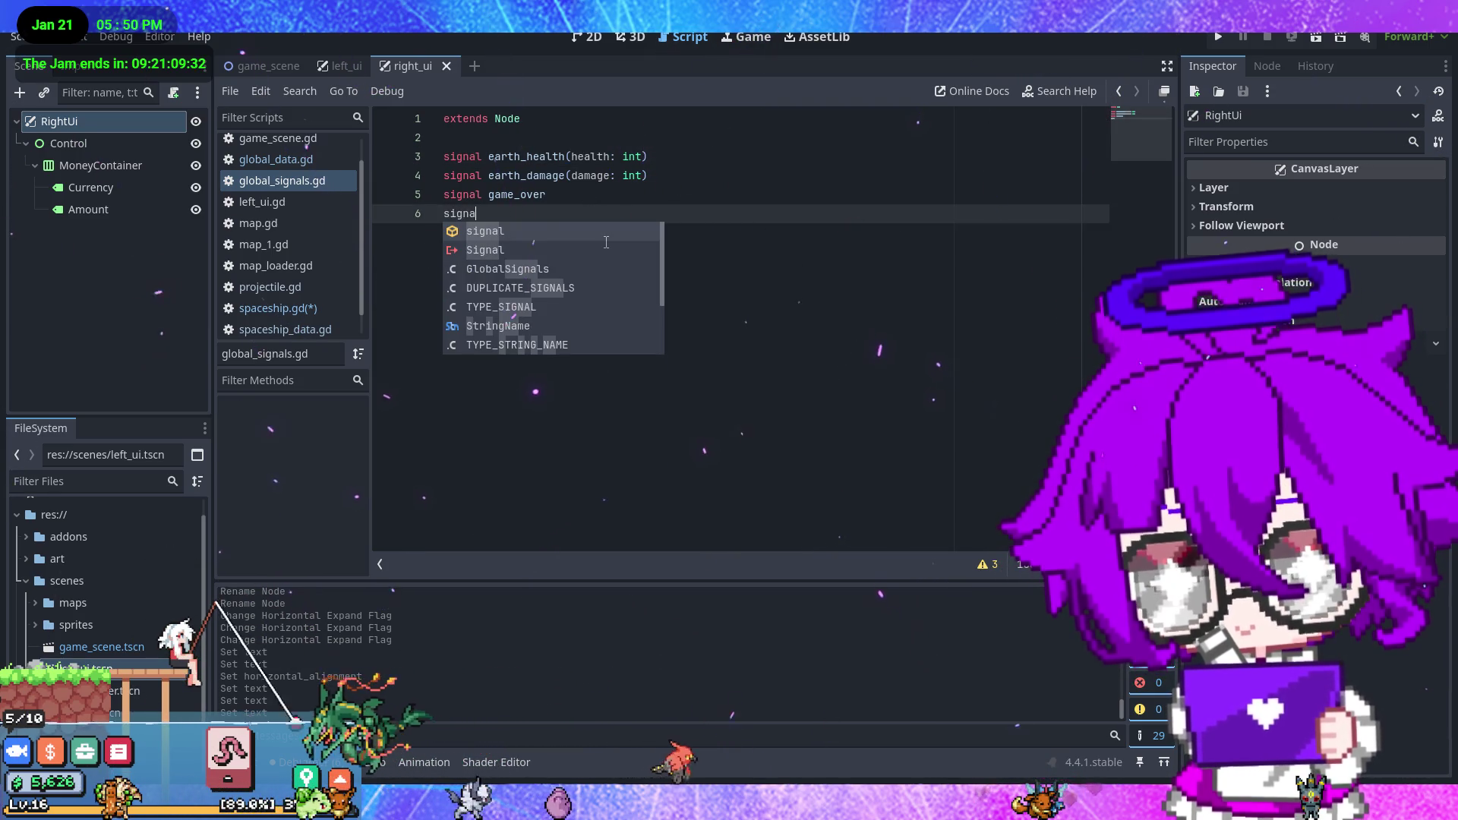
pyautogui.write('l enemy_destroyed')
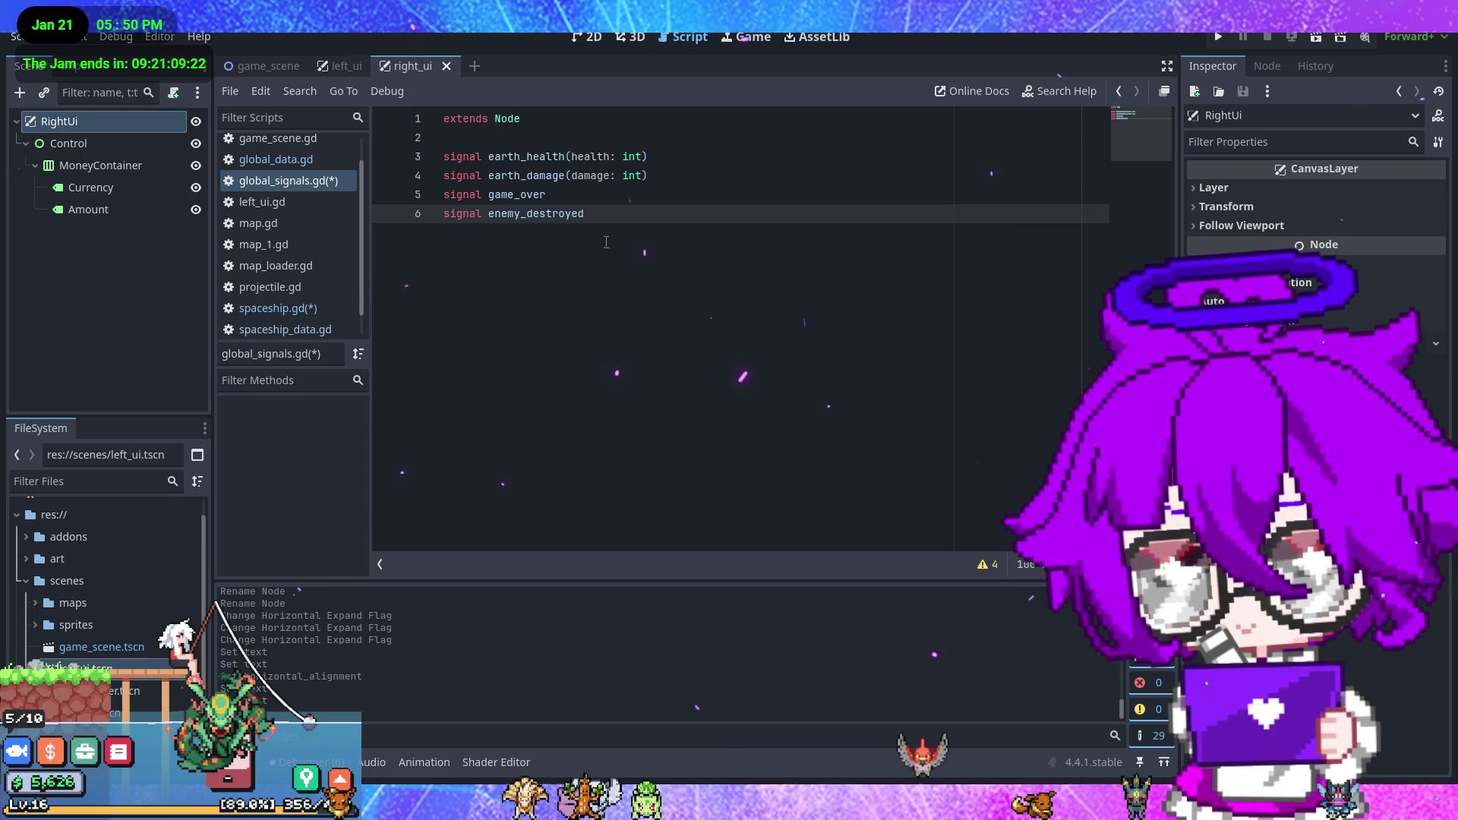
pyautogui.hotkey('ctrl', 's')
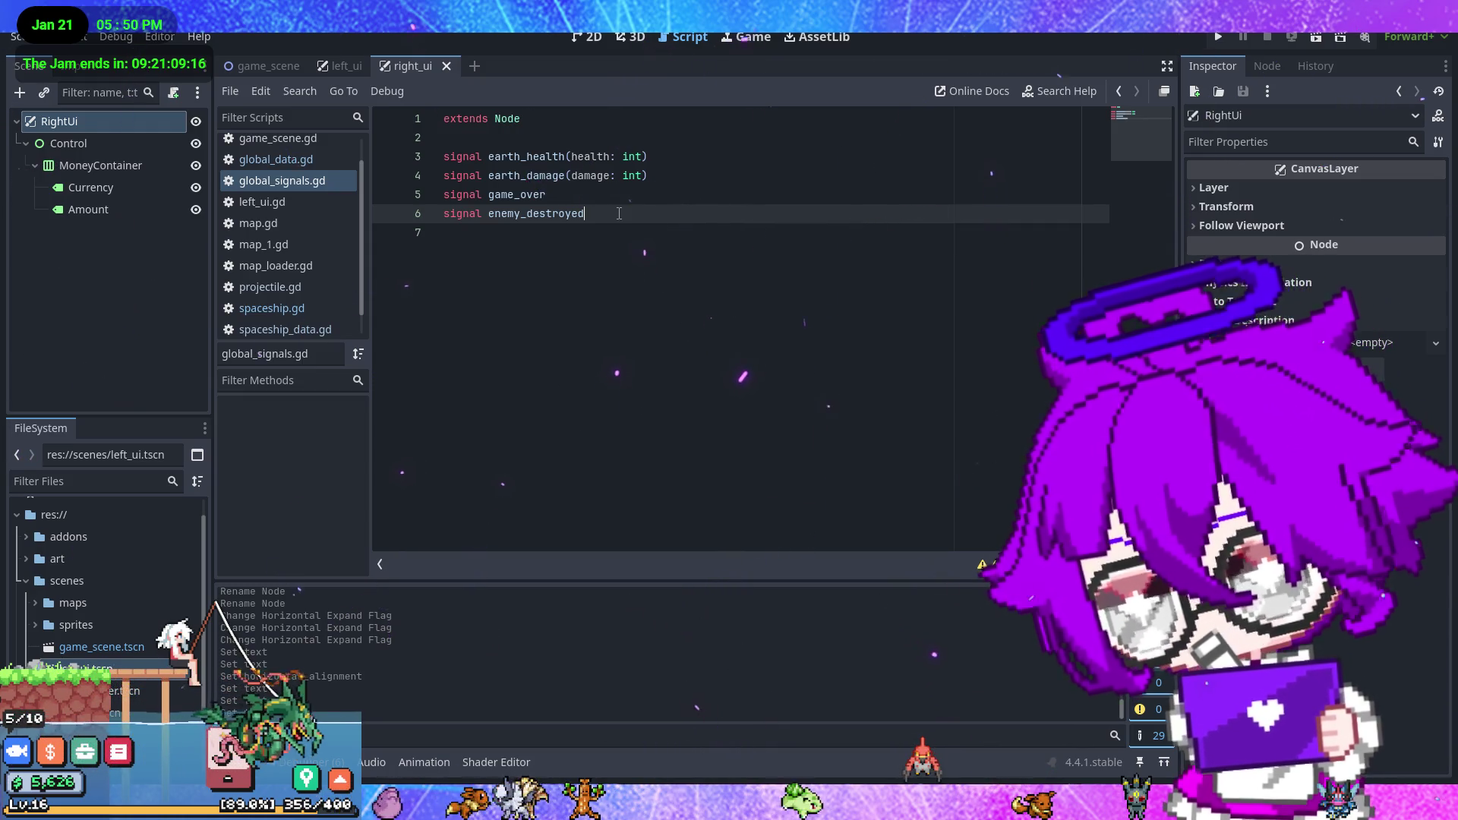
# Step: Emit GlobalSignals.enemy_destroyed from spaceship.gd's check_health, save, and begin attaching a script to RightUi
pyautogui.click(319, 308)
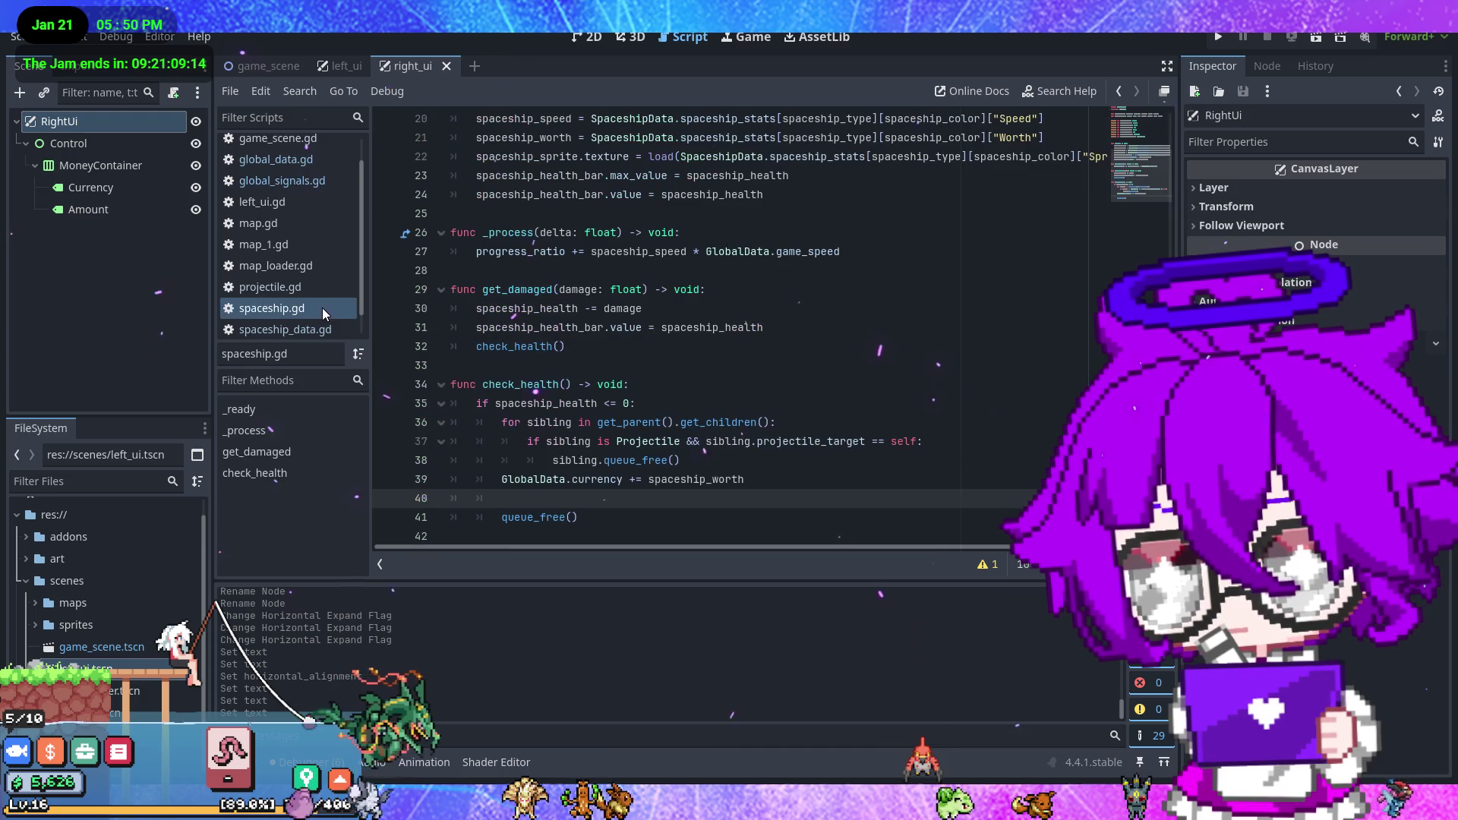
pyautogui.write('GlobalSignals.enemy_destroyed.emit')
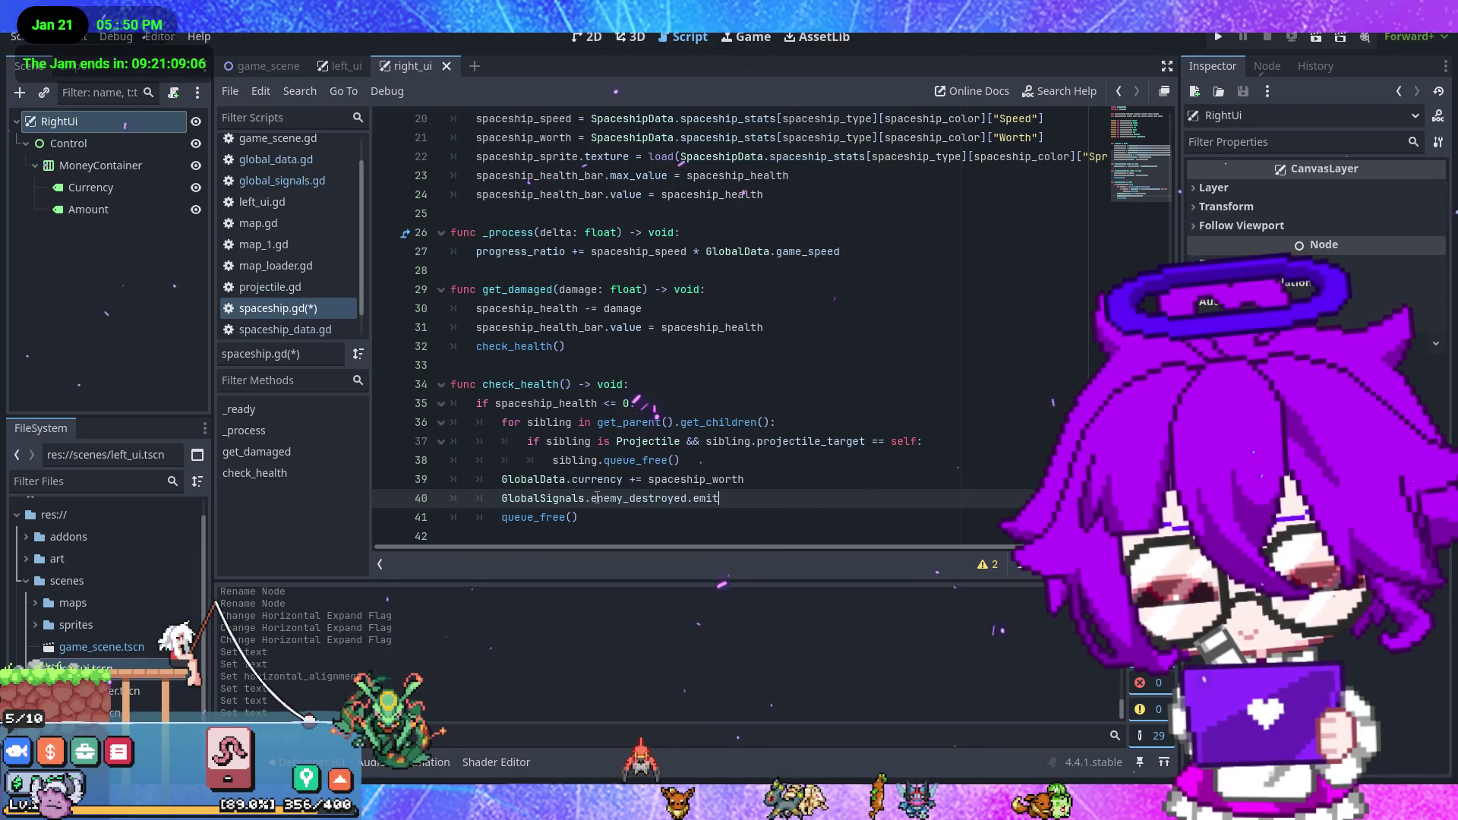
pyautogui.write('(')
pyautogui.hotkey('ctrl', 's')
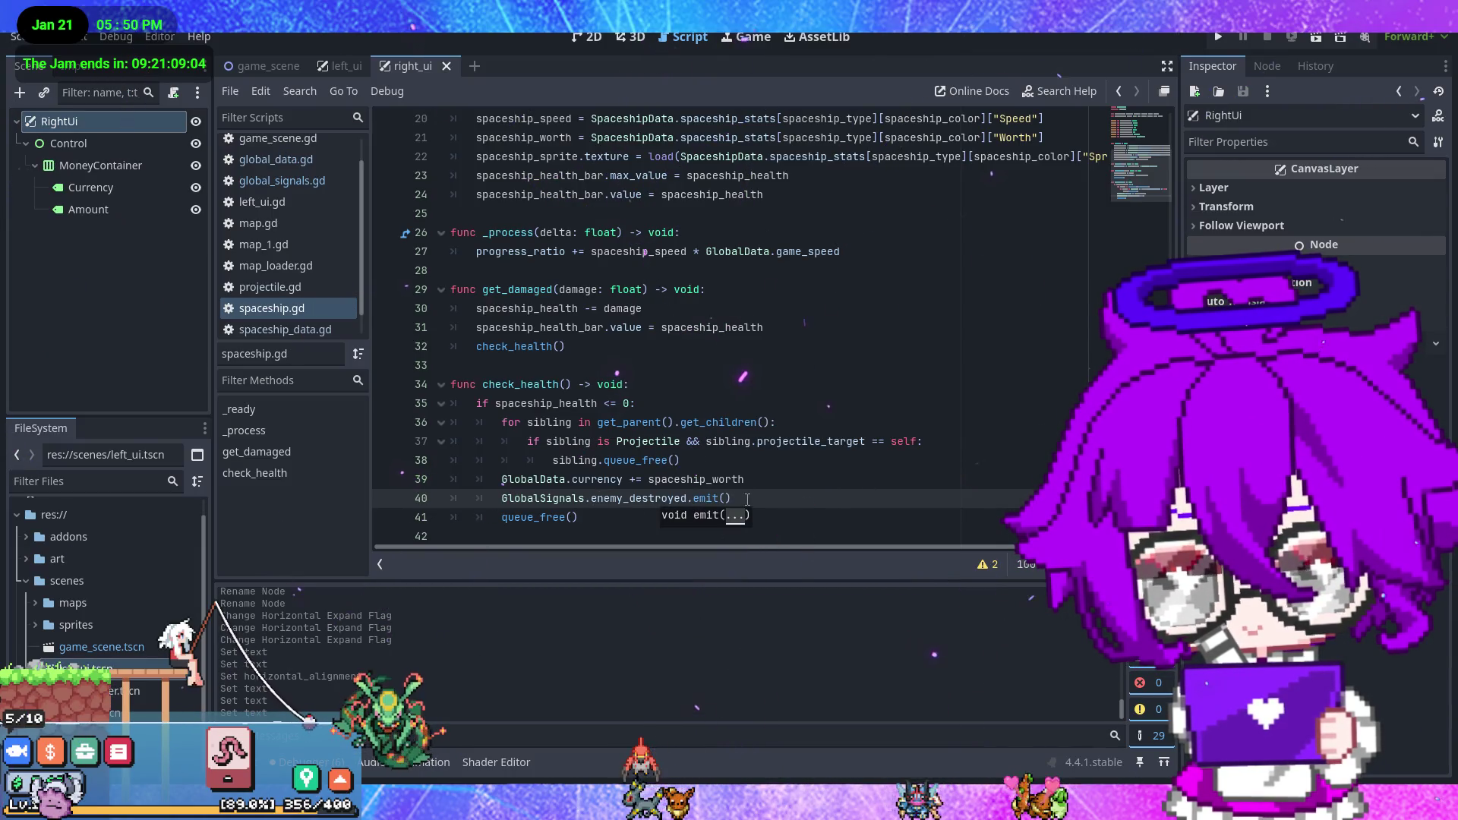
pyautogui.scroll(1, 246, 189)
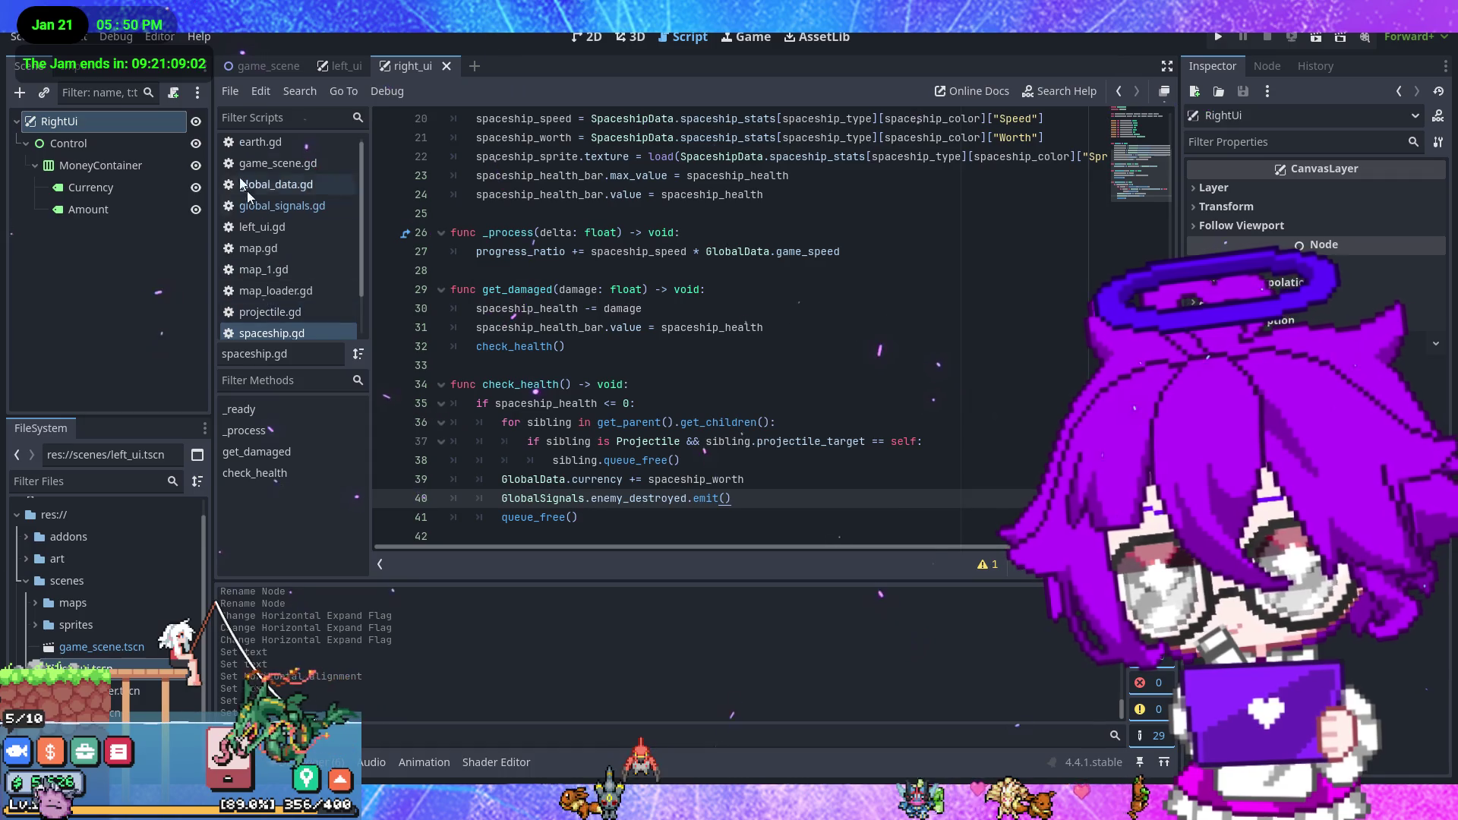
pyautogui.click(173, 92)
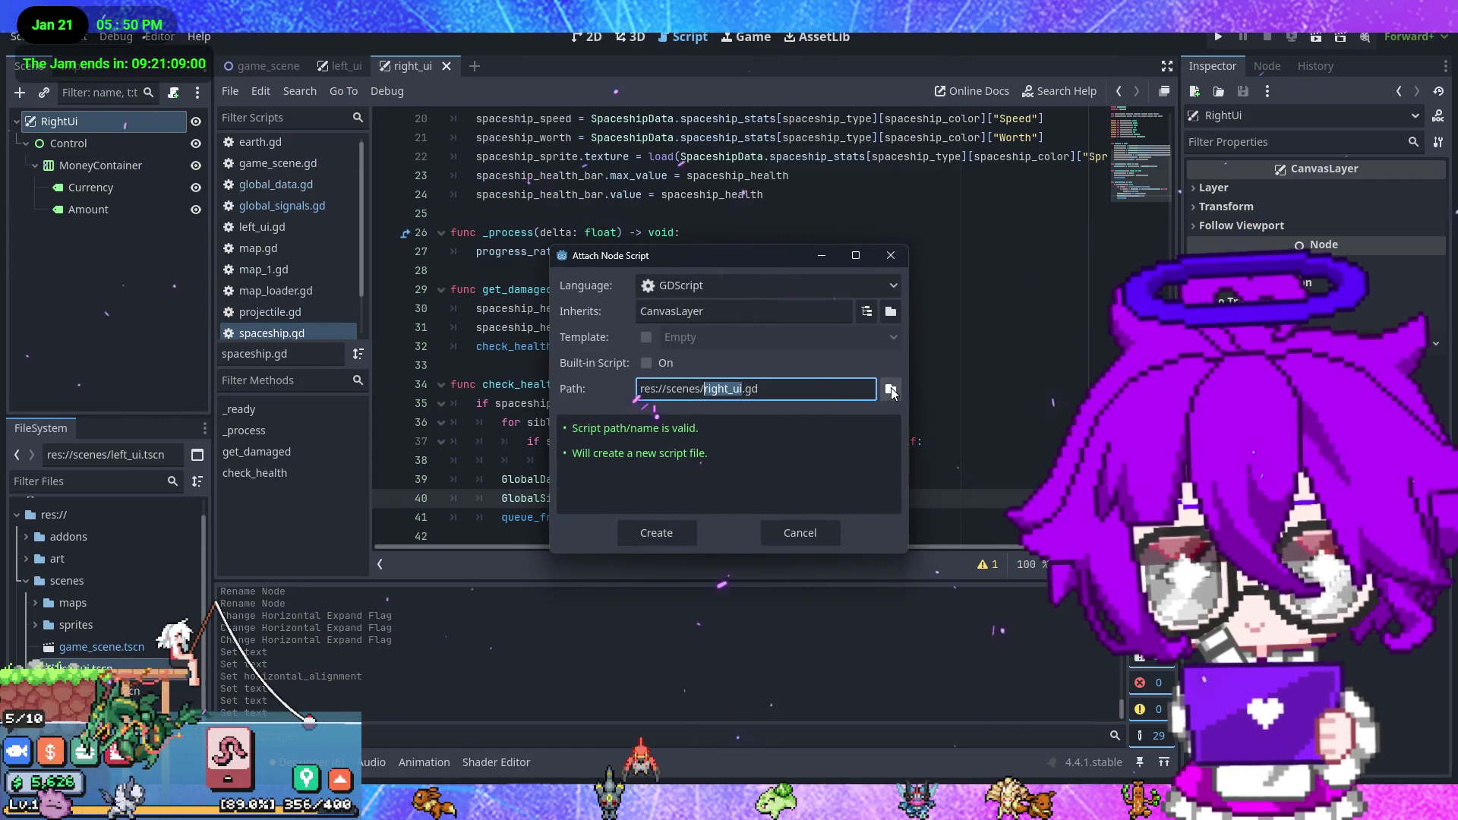
# Step: Create right_ui.gd for RightUi in the res://scripts folder
pyautogui.click(890, 390)
pyautogui.doubleClick(731, 247)
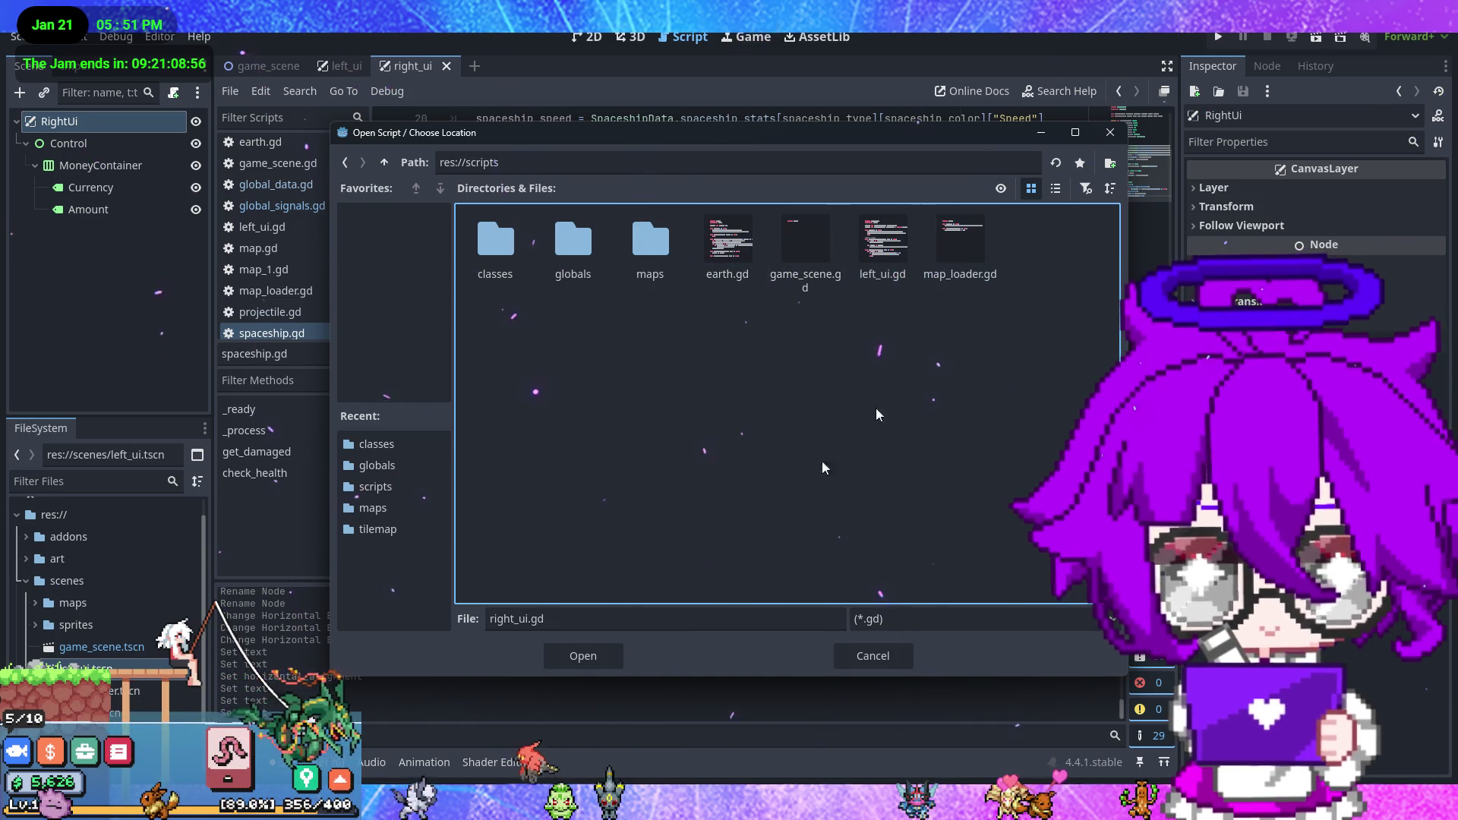
pyautogui.click(582, 656)
pyautogui.click(657, 533)
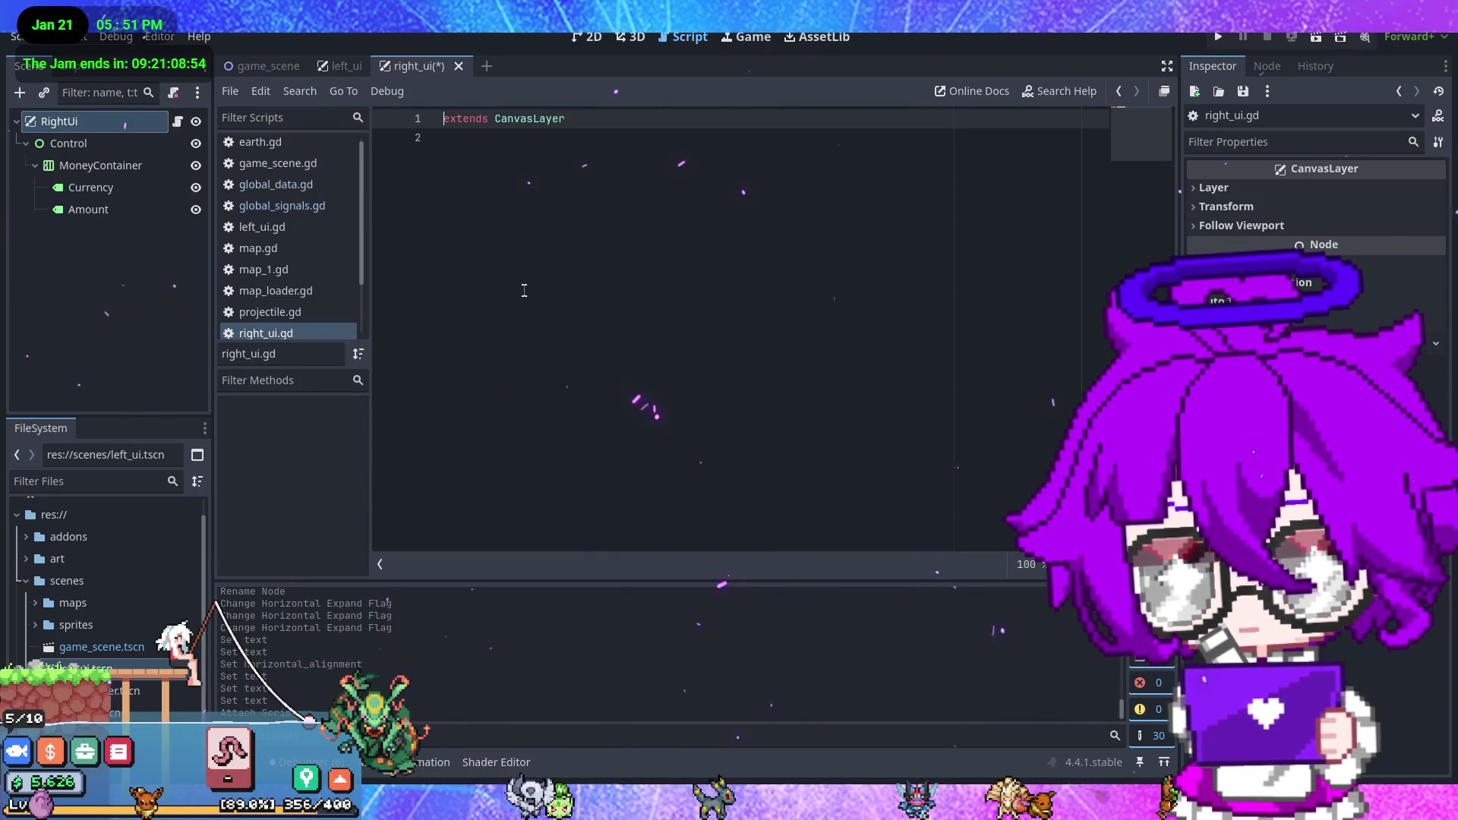
# Step: Add 'class_name RightUI' to right_ui.gd and save it
pyautogui.click(509, 149)
pyautogui.press('Return')
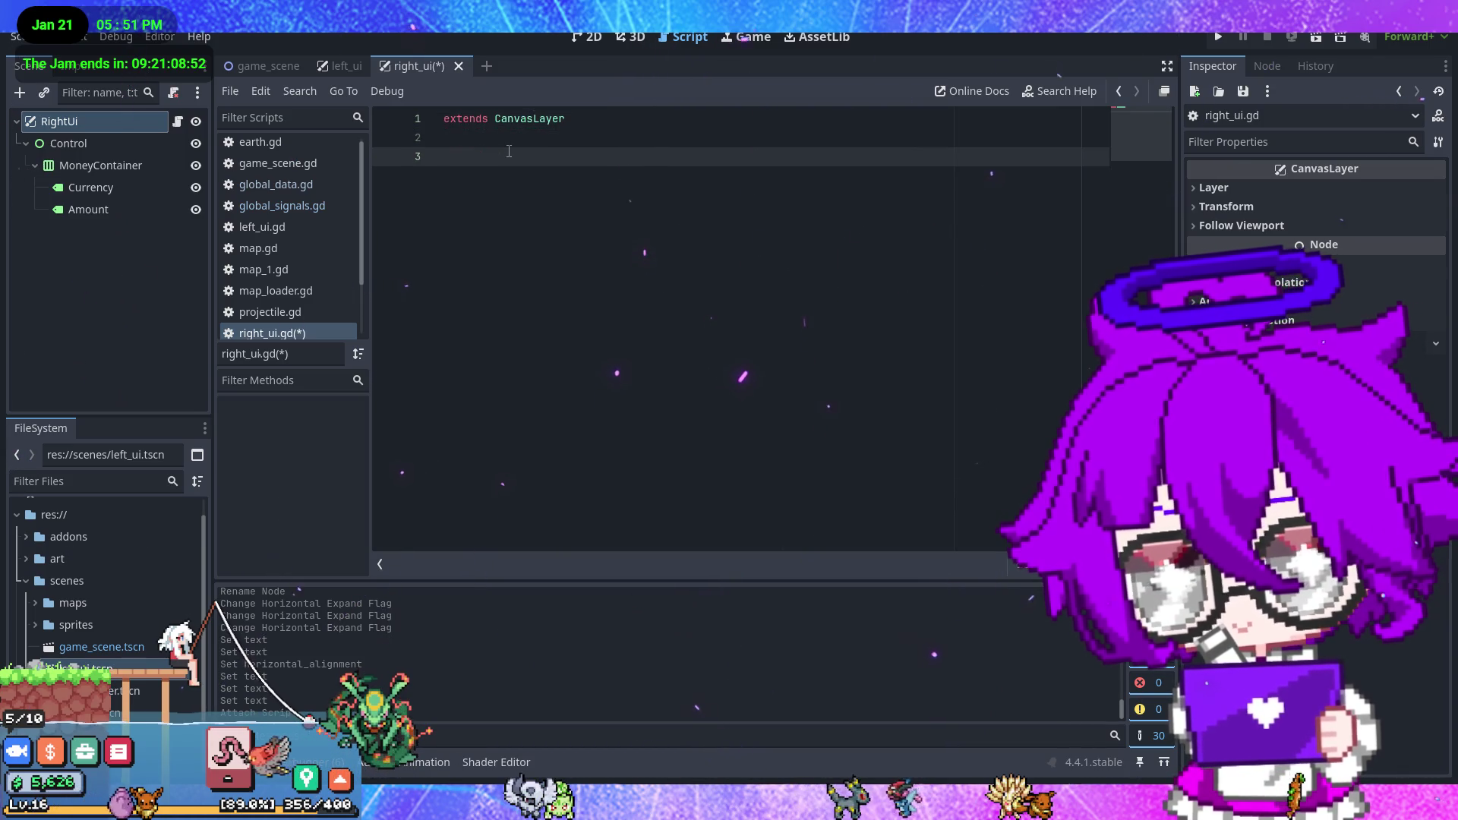
pyautogui.click(342, 66)
pyautogui.click(354, 220)
pyautogui.click(422, 63)
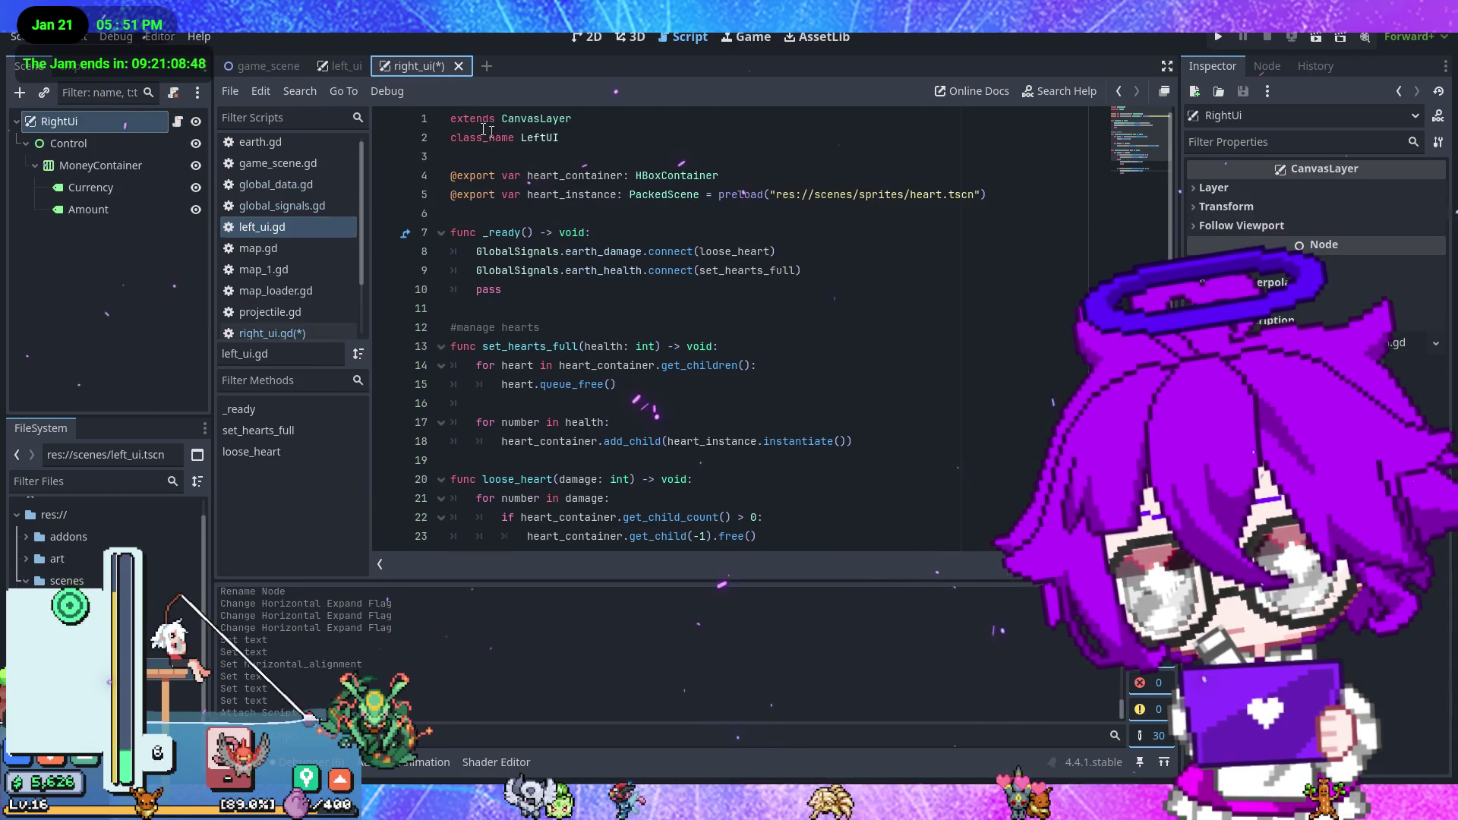
pyautogui.click(473, 139)
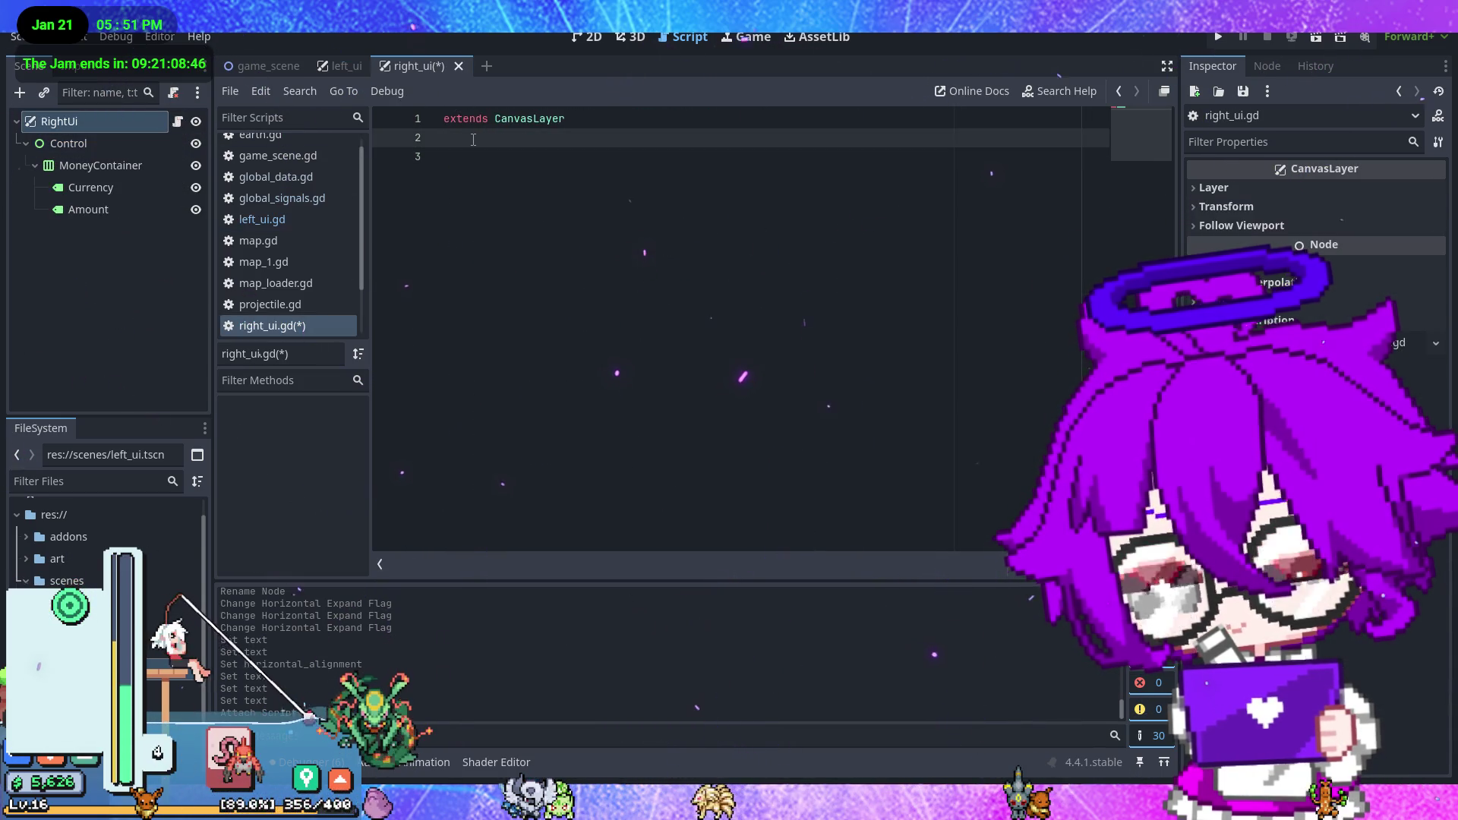
pyautogui.write('_name ')
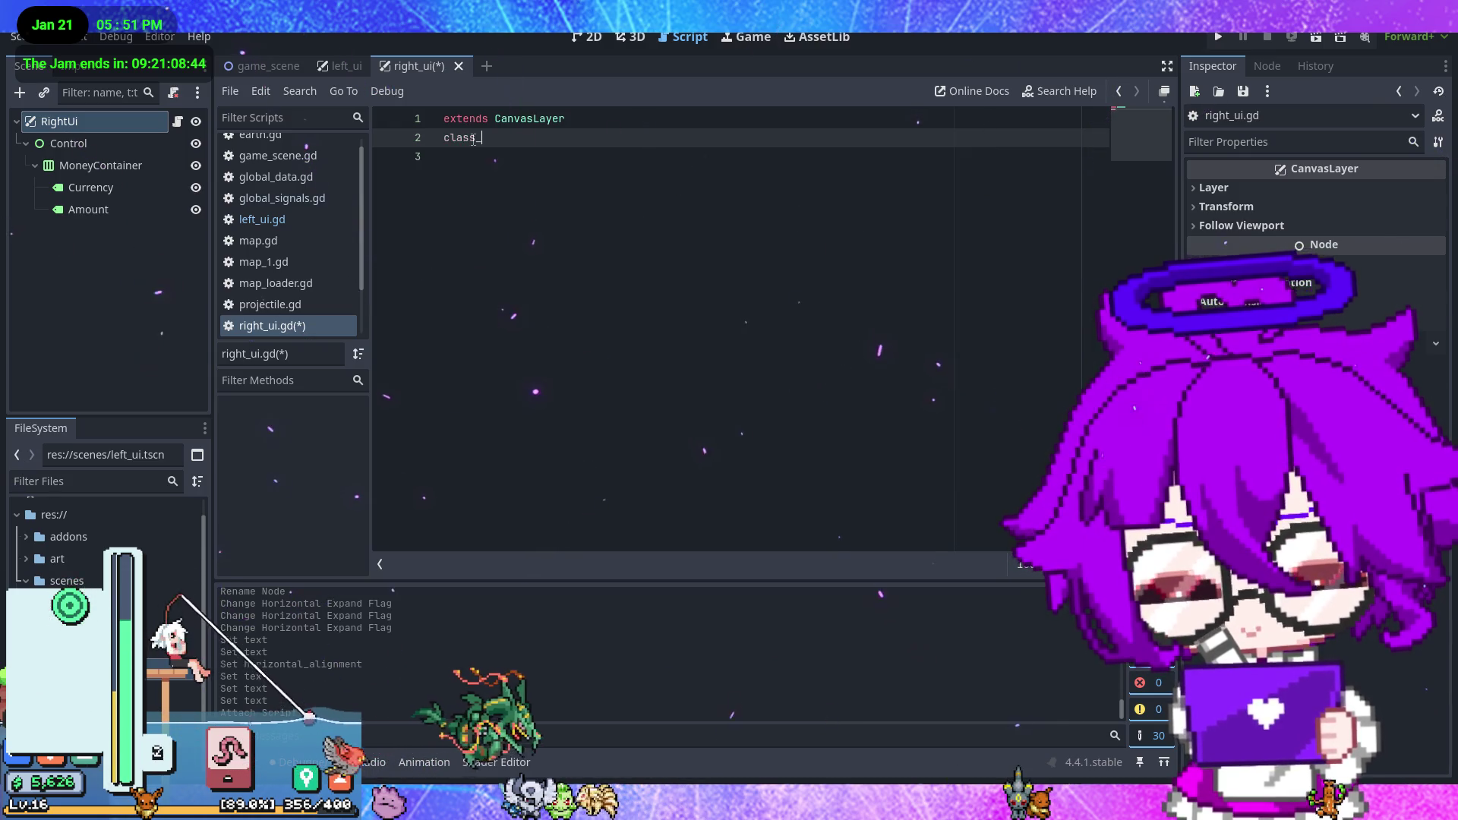
pyautogui.write('Right')
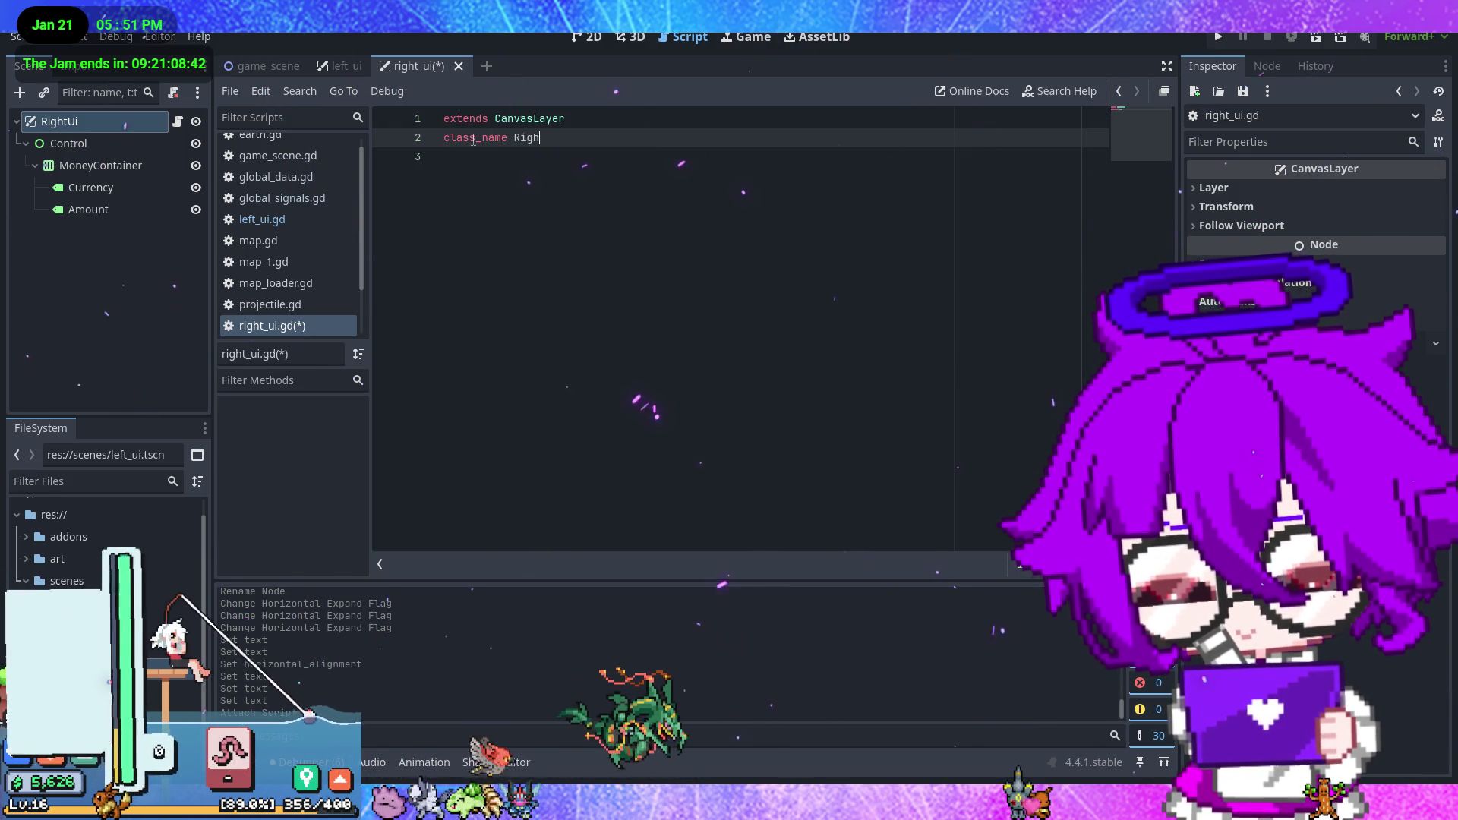
pyautogui.write('UI')
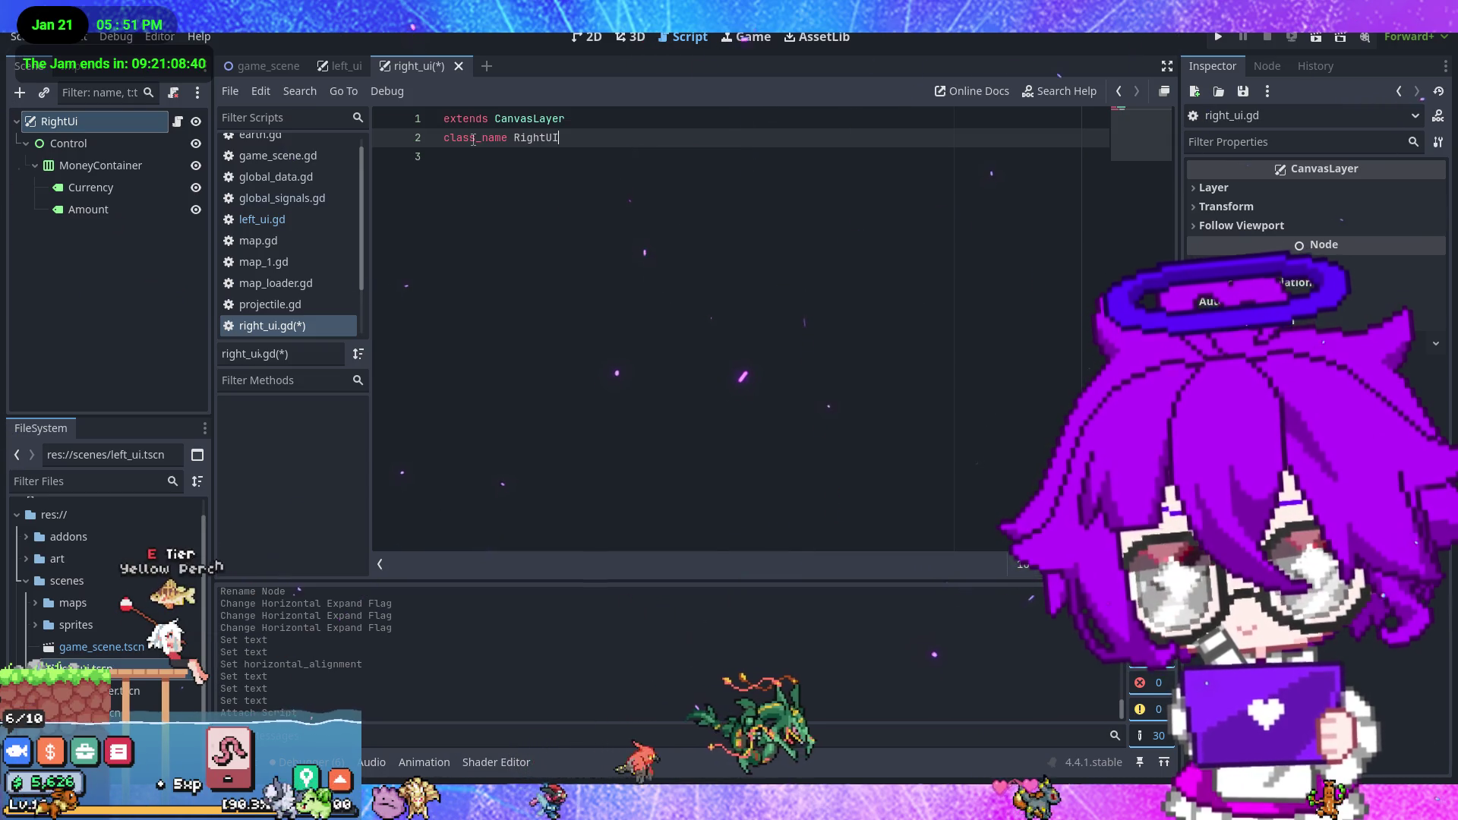
pyautogui.hotkey('ctrl', 's')
# Step: Check left_ui.gd for reference, then add a new line below the class name
pyautogui.scroll(-2, 301, 302)
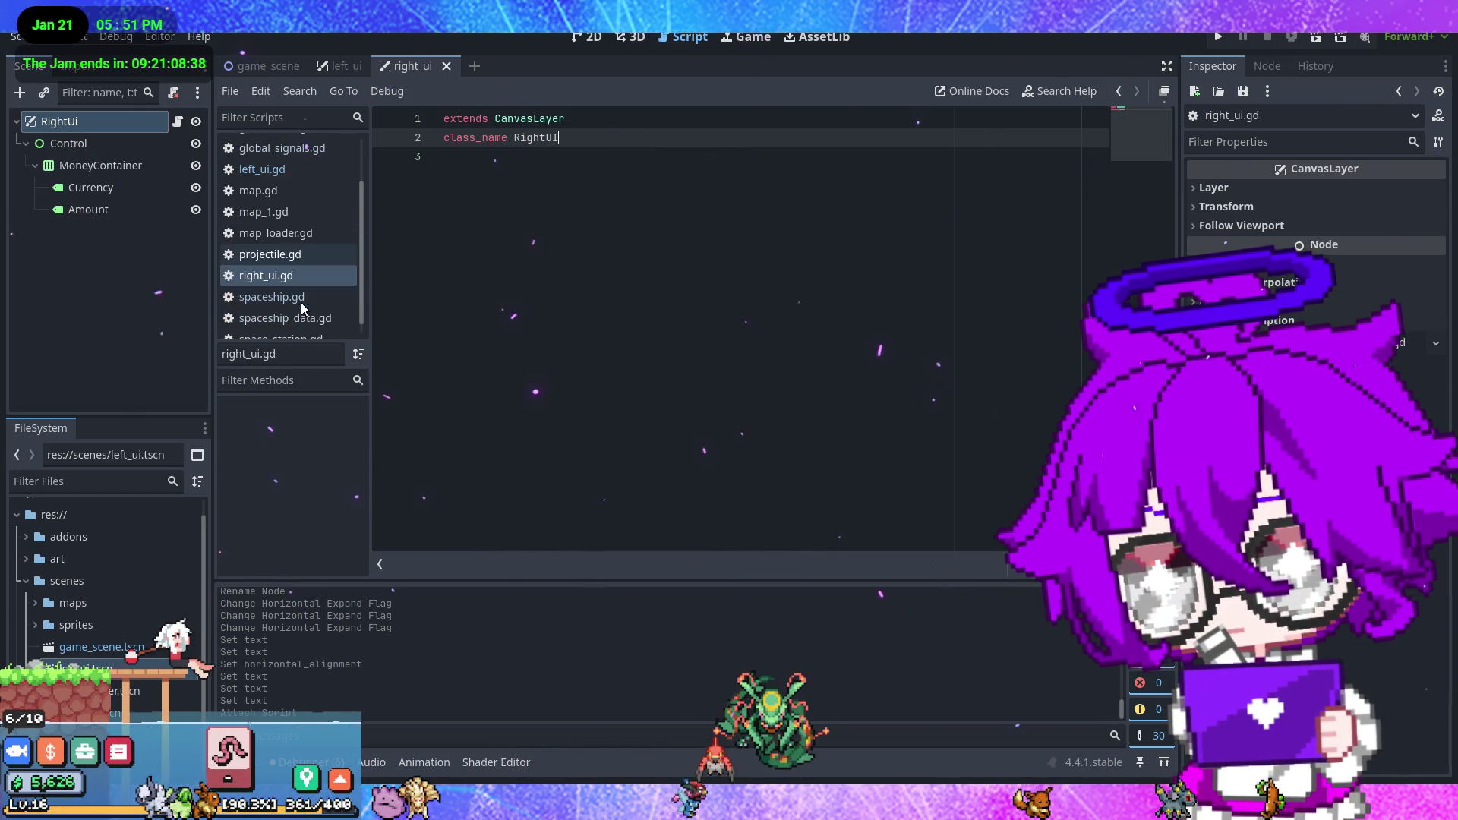
pyautogui.click(273, 176)
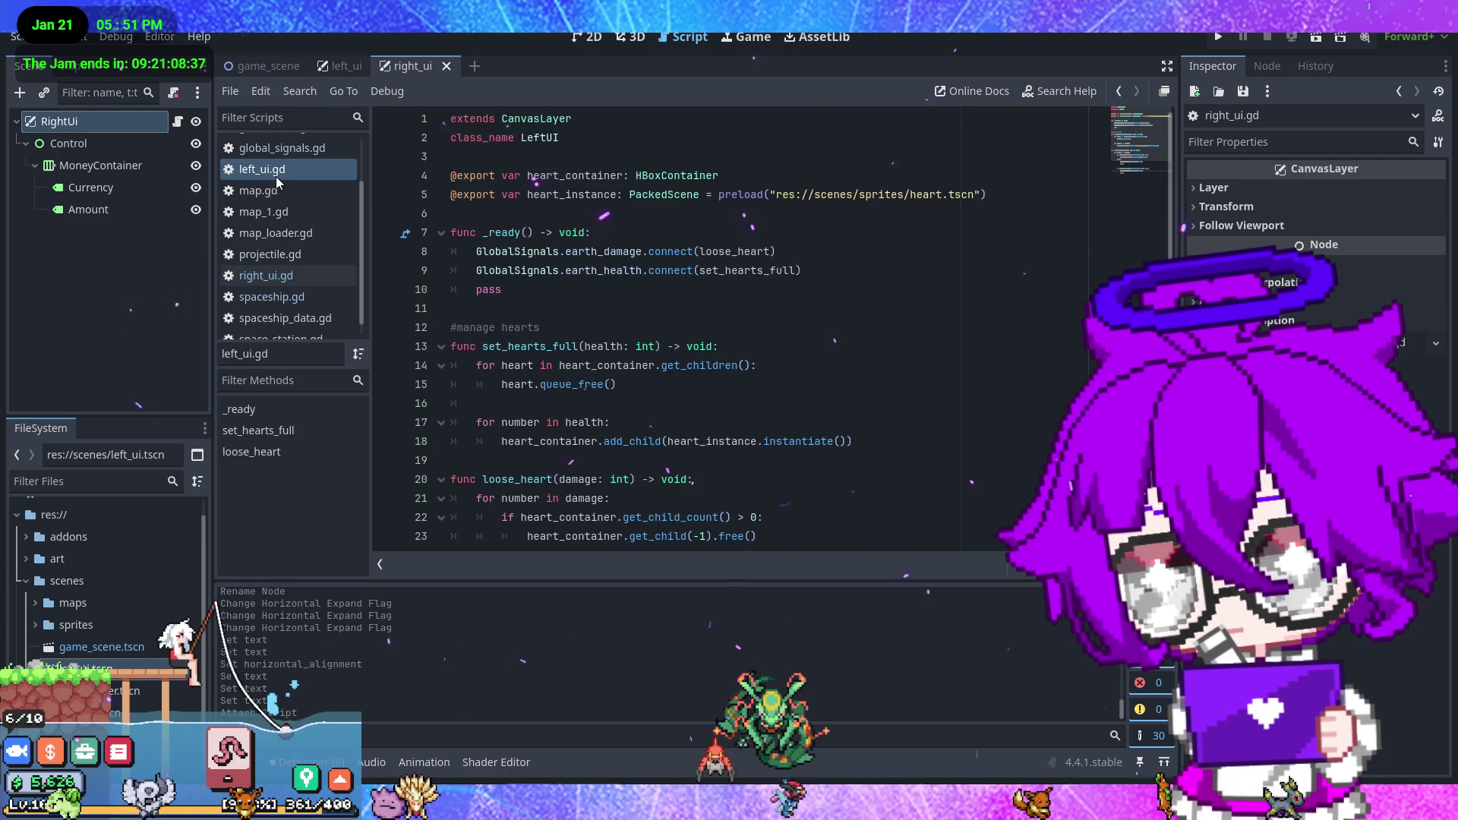
pyautogui.click(293, 276)
pyautogui.click(552, 164)
pyautogui.press('Return')
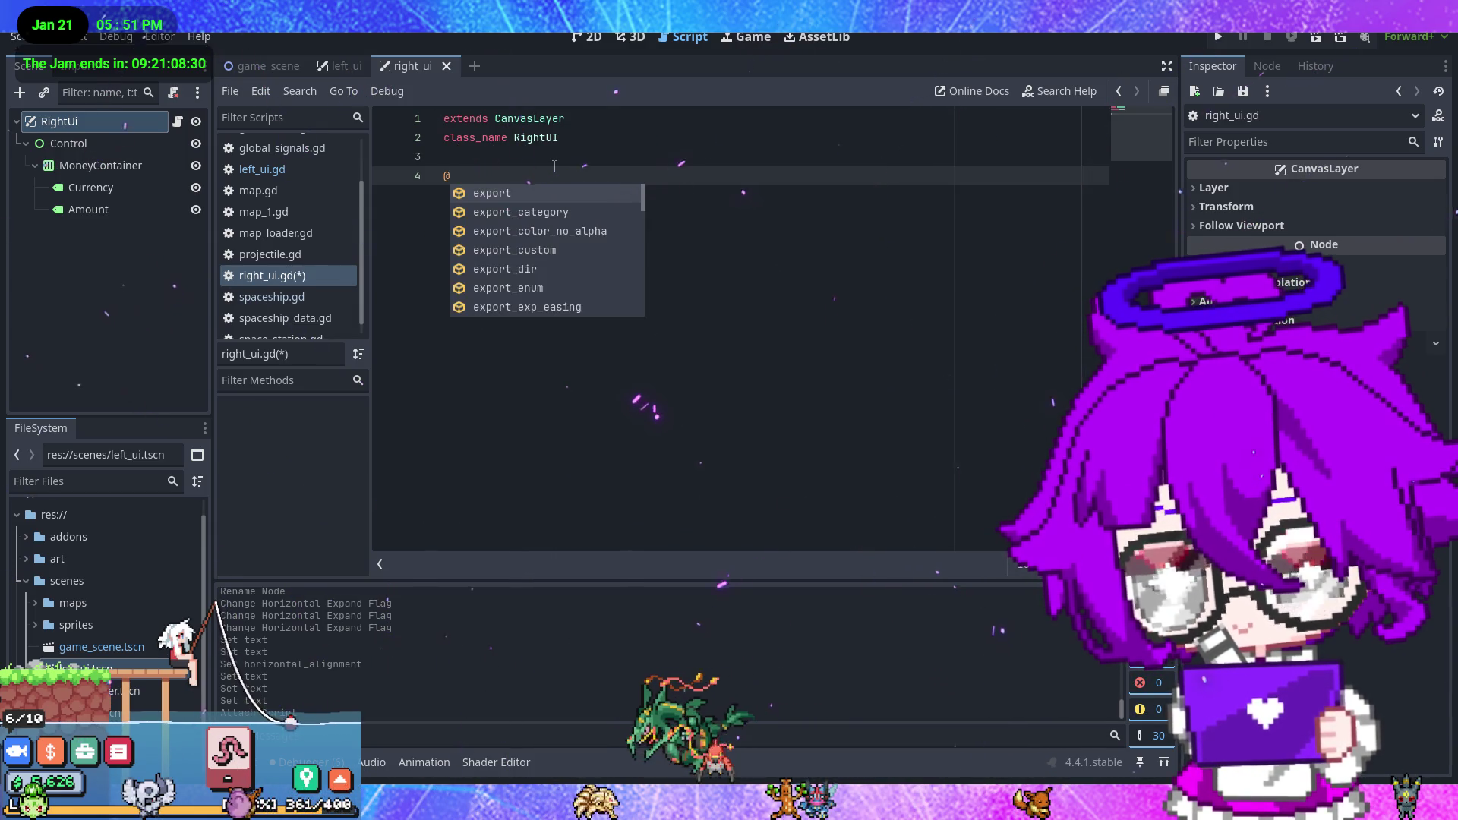
# Step: Start a _ready function that references GlobalSignals
pyautogui.press('BackSpace')
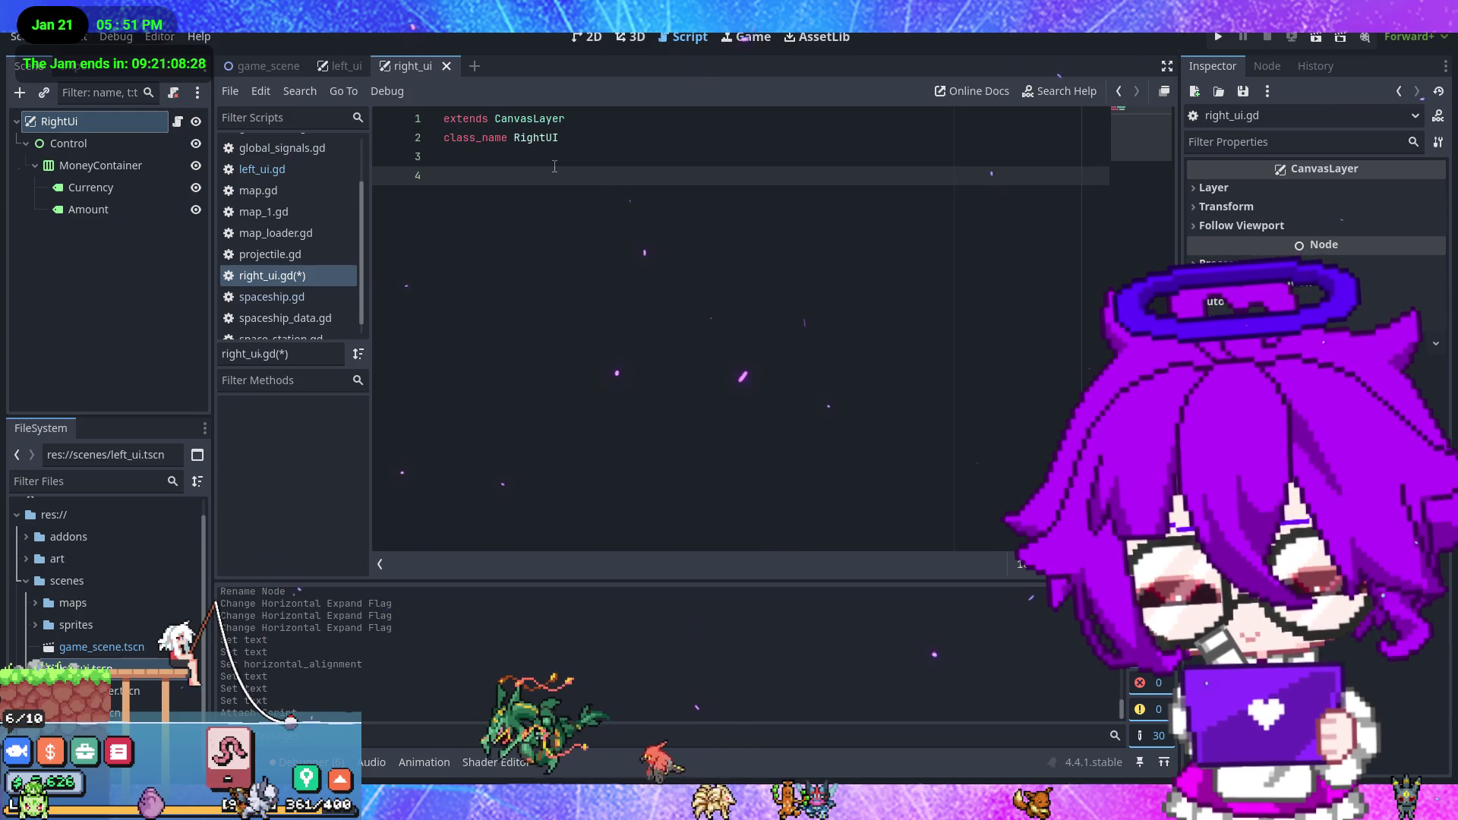
pyautogui.write('func _re')
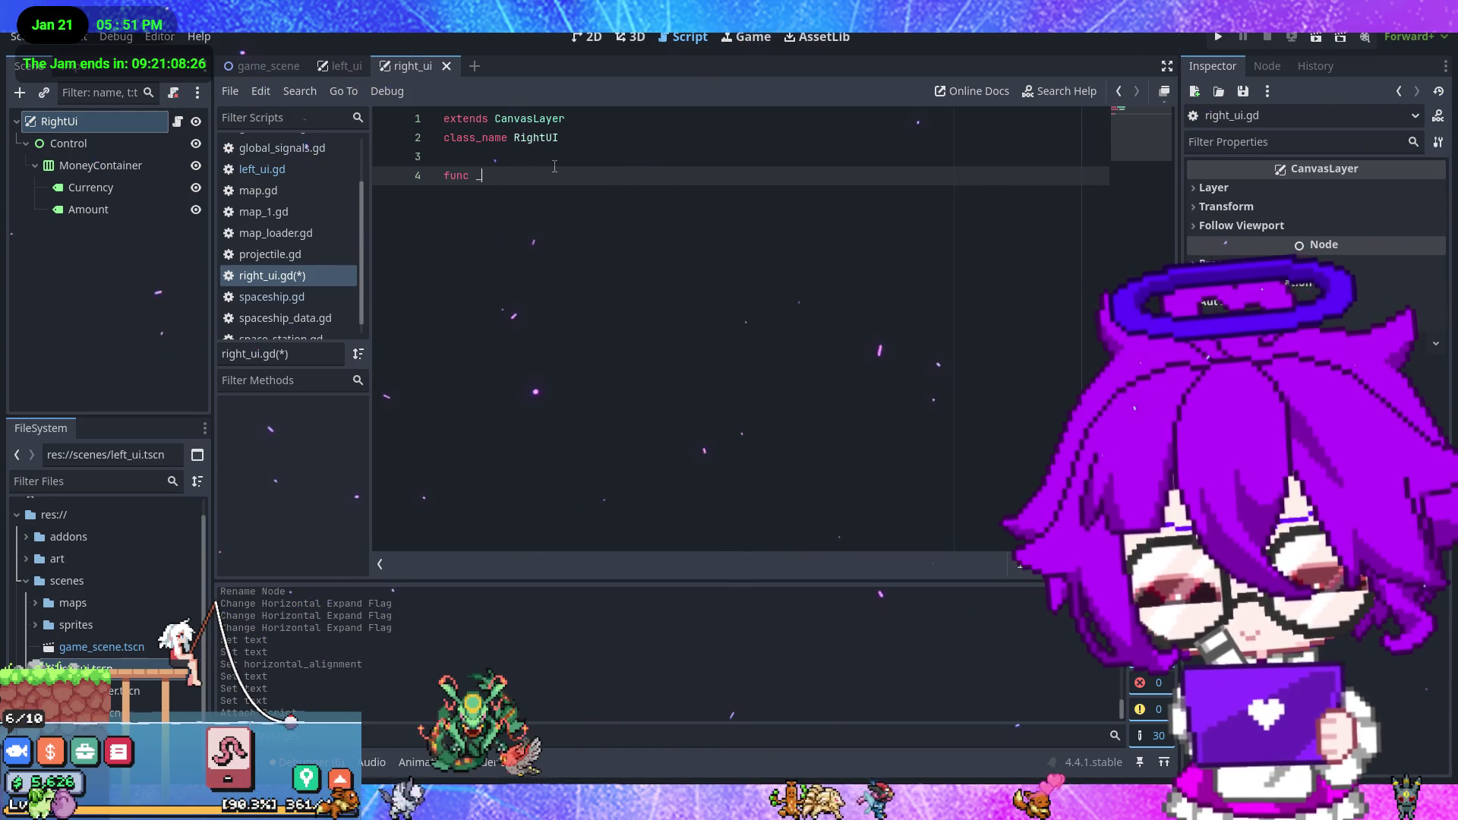
pyautogui.press('Return')
pyautogui.press('Return')
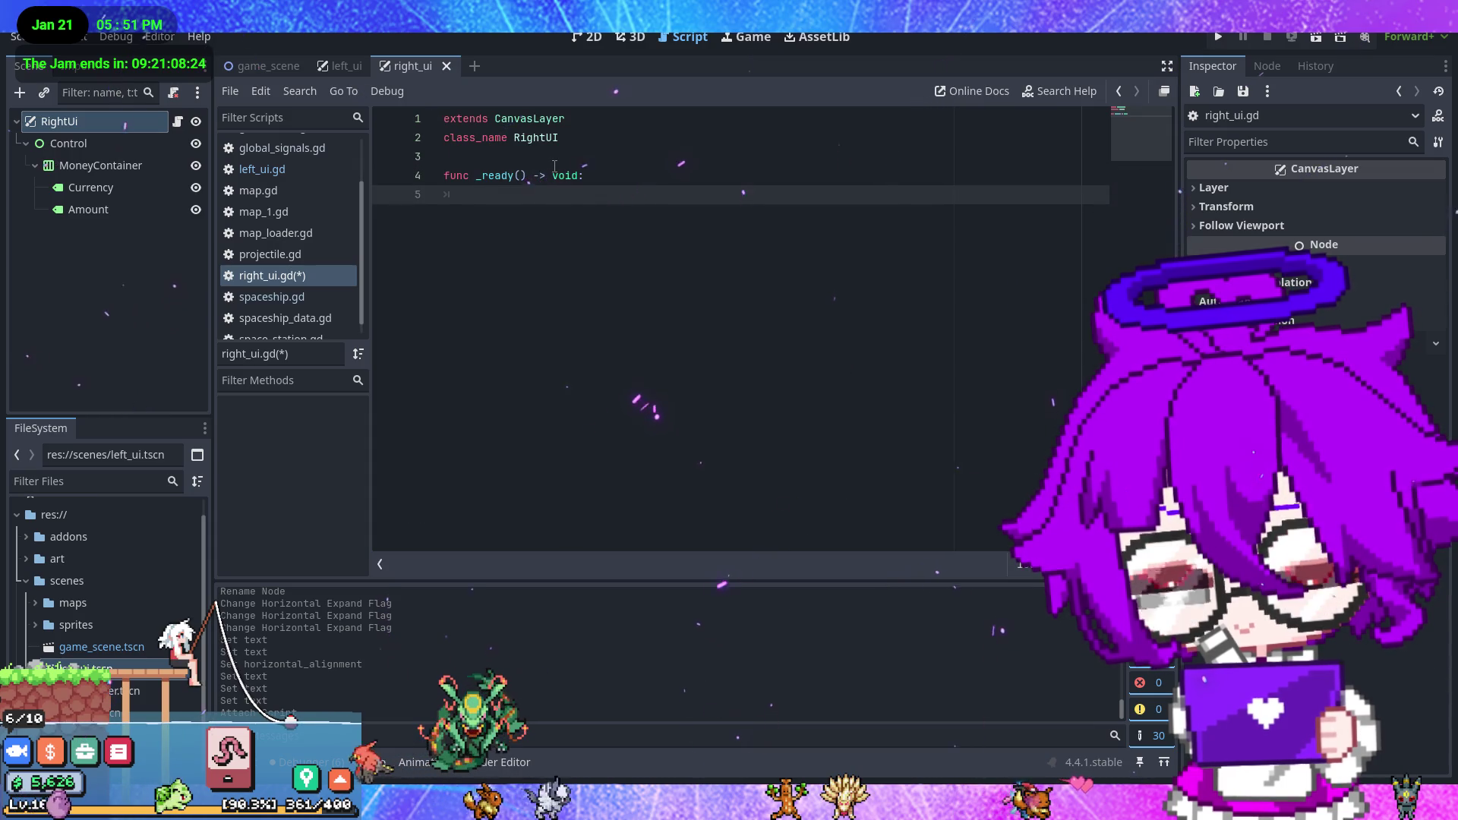
pyautogui.write('Glo')
pyautogui.press('Return')
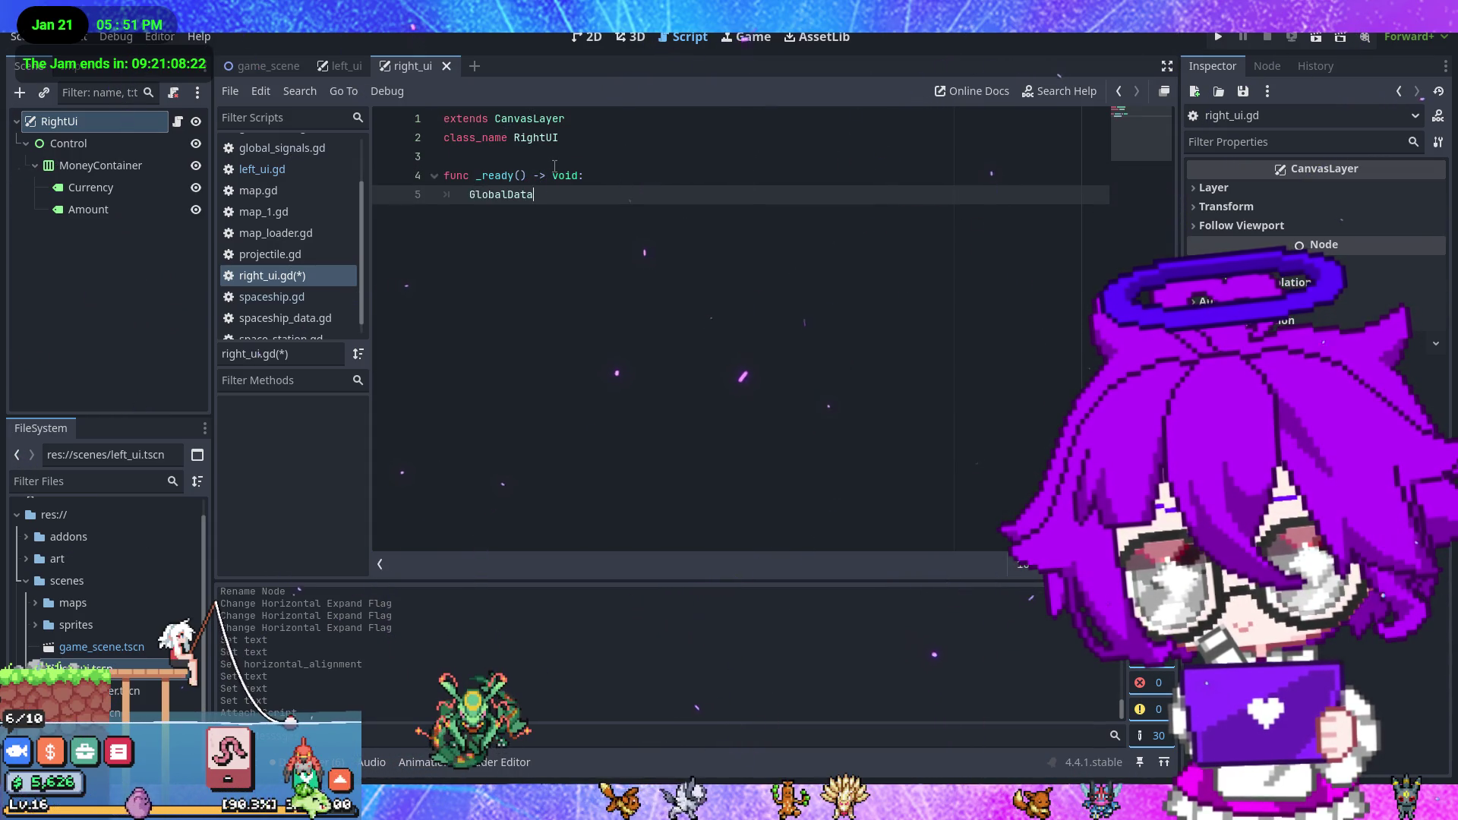
pyautogui.write('.')
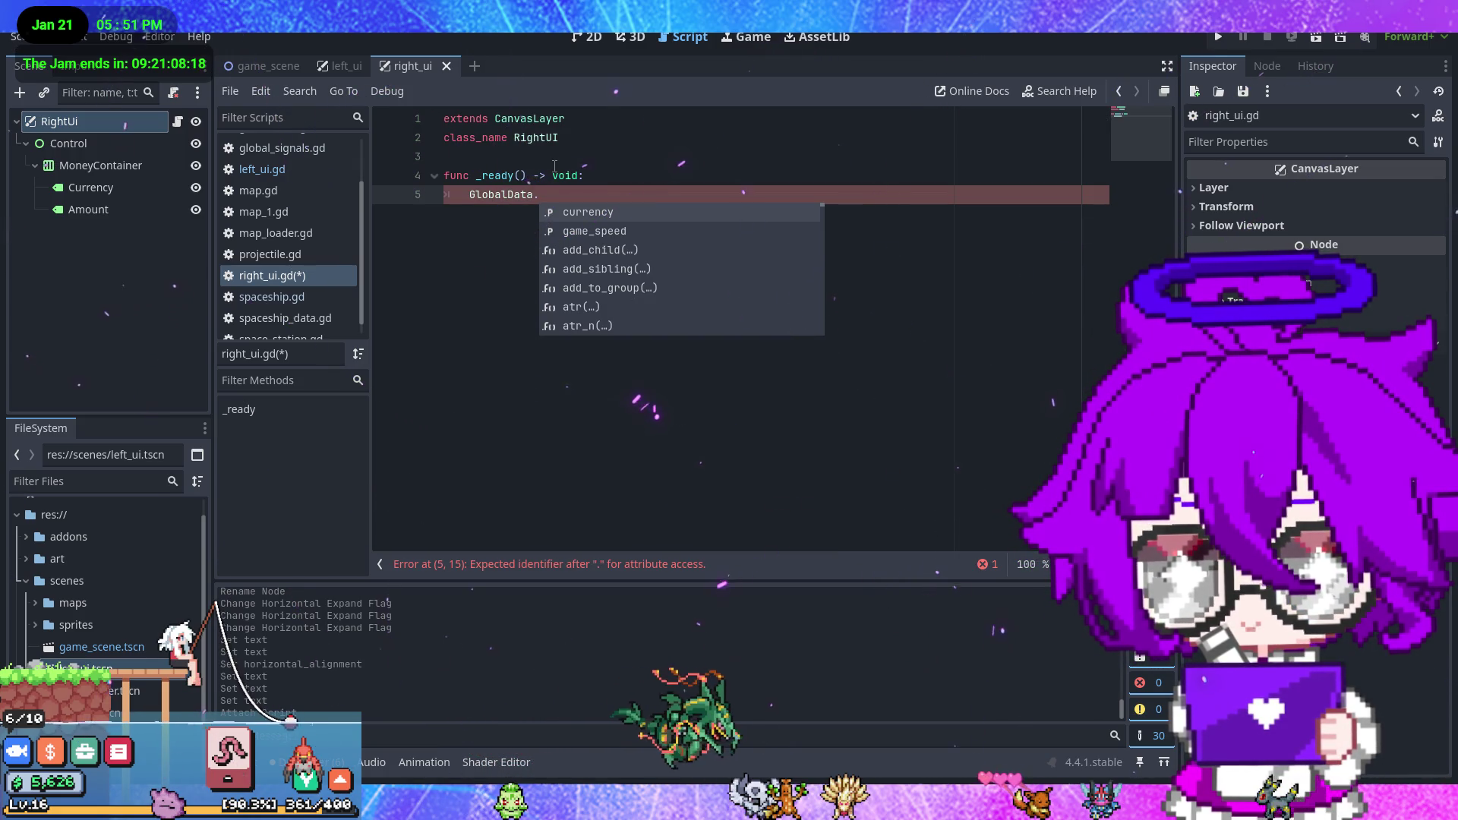
pyautogui.press('BackSpace')
pyautogui.press('BackSpace')
pyautogui.press('BackSpace')
pyautogui.press('BackSpace')
pyautogui.press('BackSpace')
pyautogui.write('S')
pyautogui.press('Return')
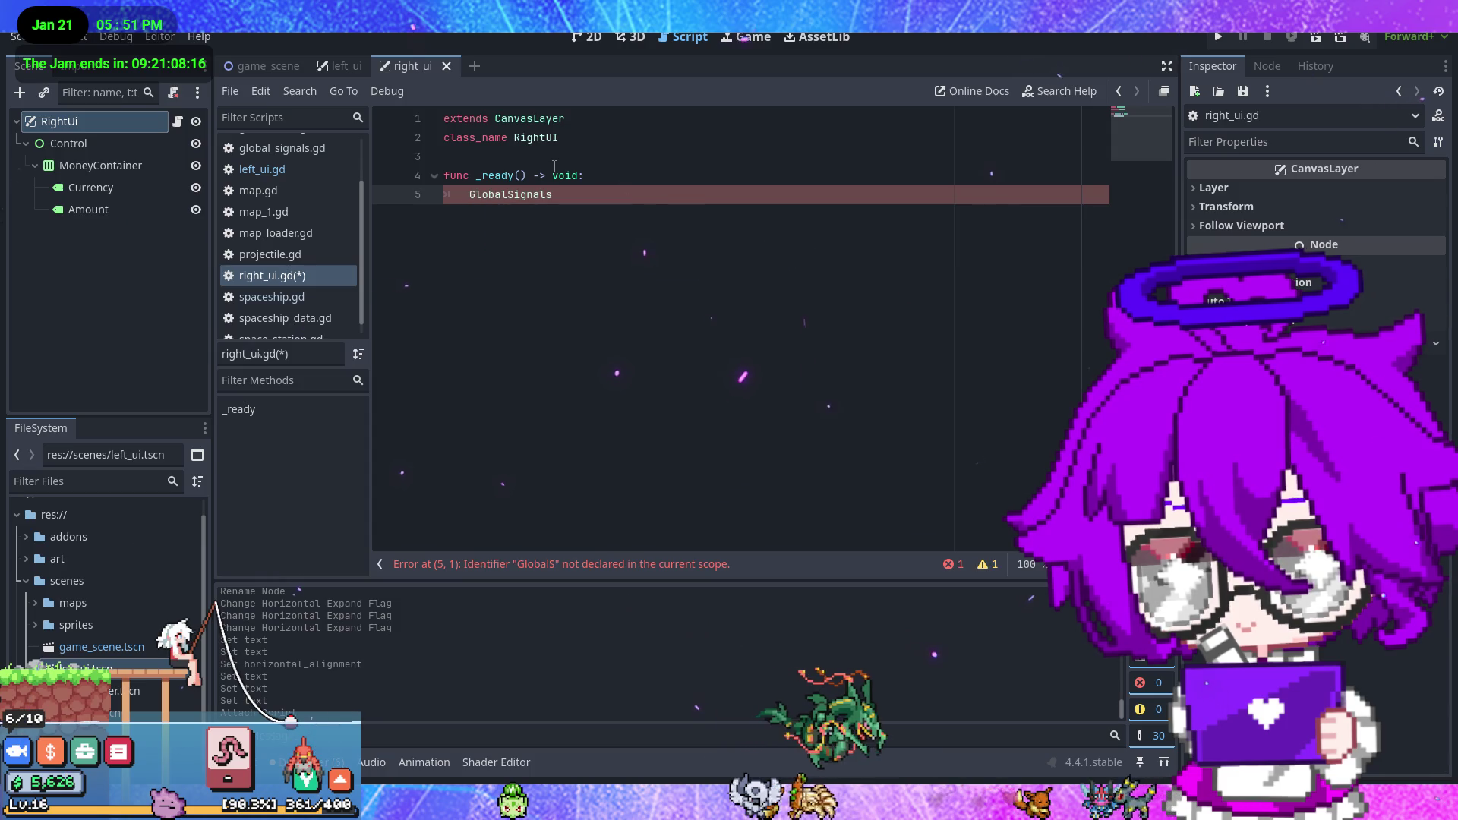
pyautogui.write('.con')
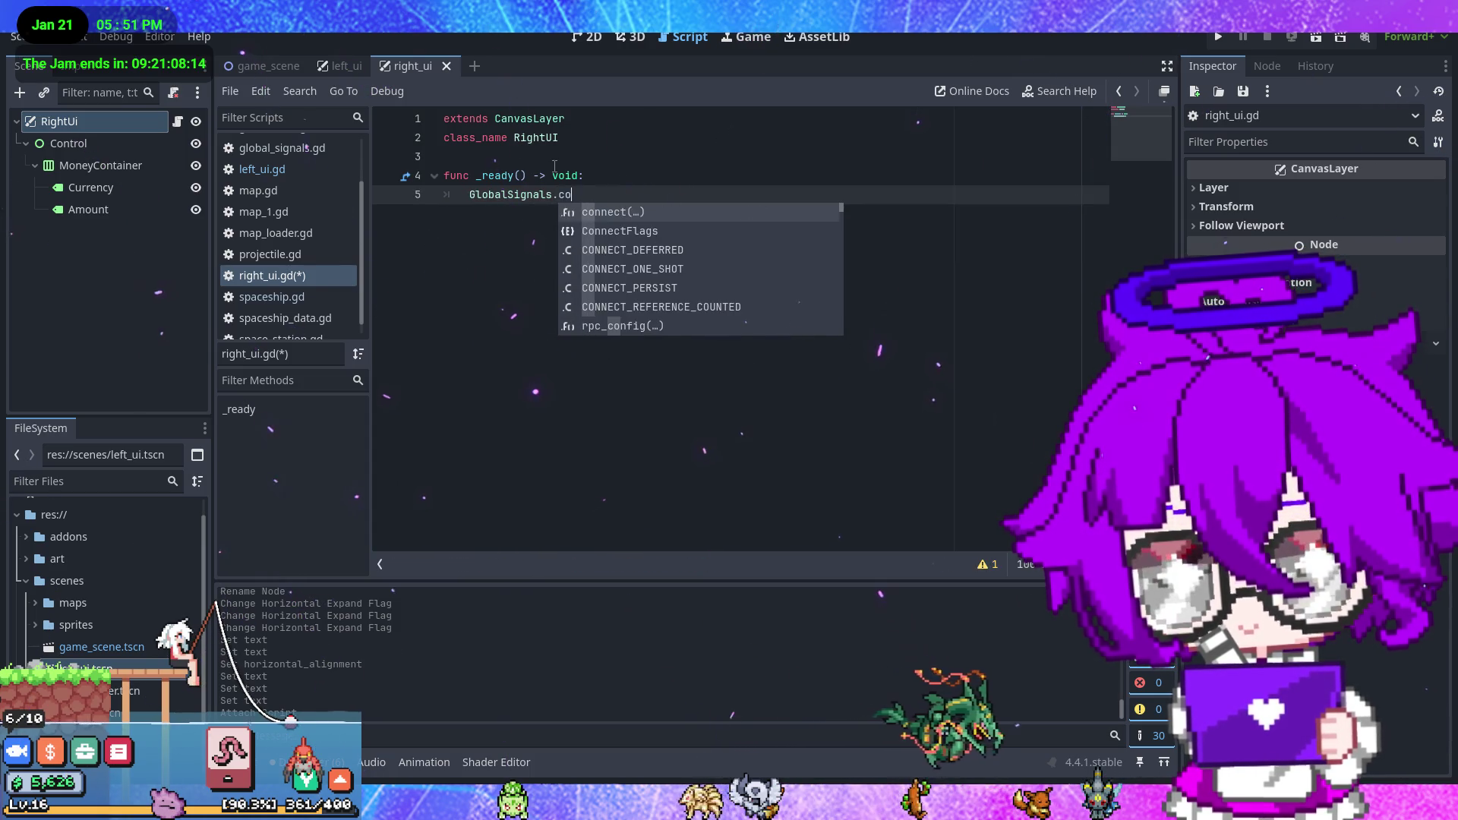
pyautogui.press('Return')
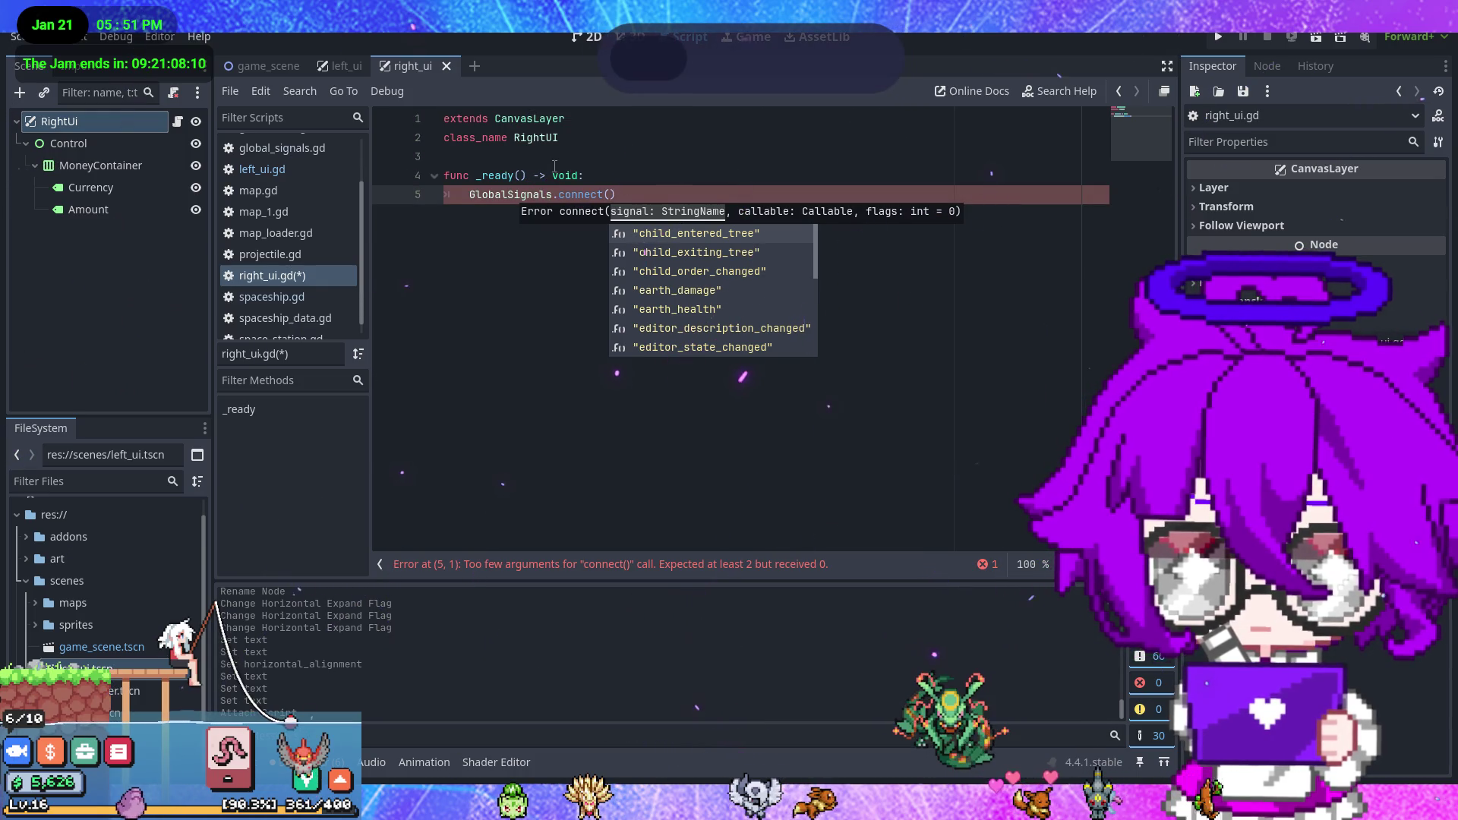
# Step: Connect GlobalSignals.enemy_destroyed to update_currency inside _ready
pyautogui.press('BackSpace')
pyautogui.press('BackSpace')
pyautogui.press('BackSpace')
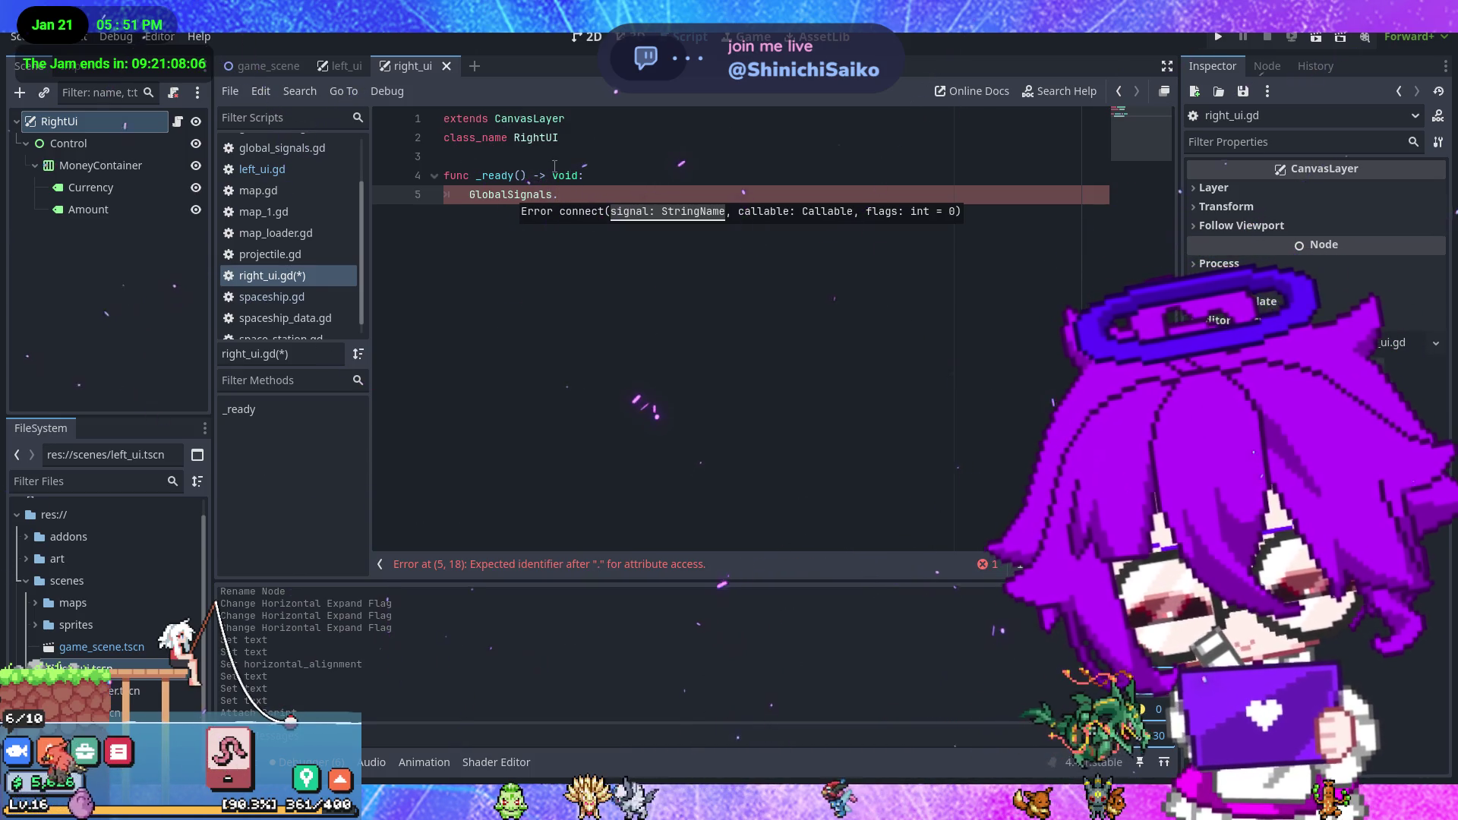
pyautogui.write('E')
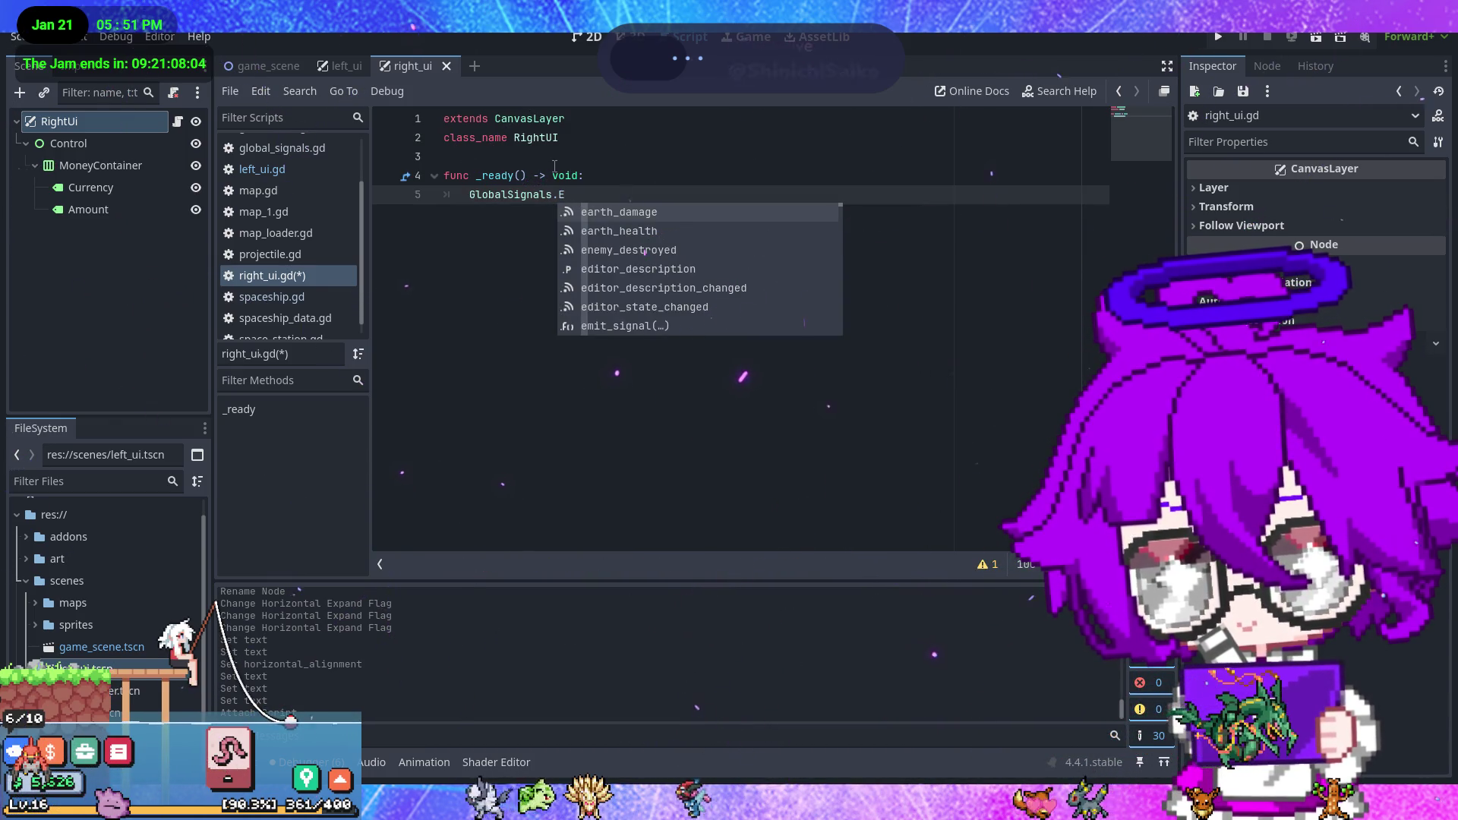
pyautogui.press('Down')
pyautogui.press('Down')
pyautogui.press('Return')
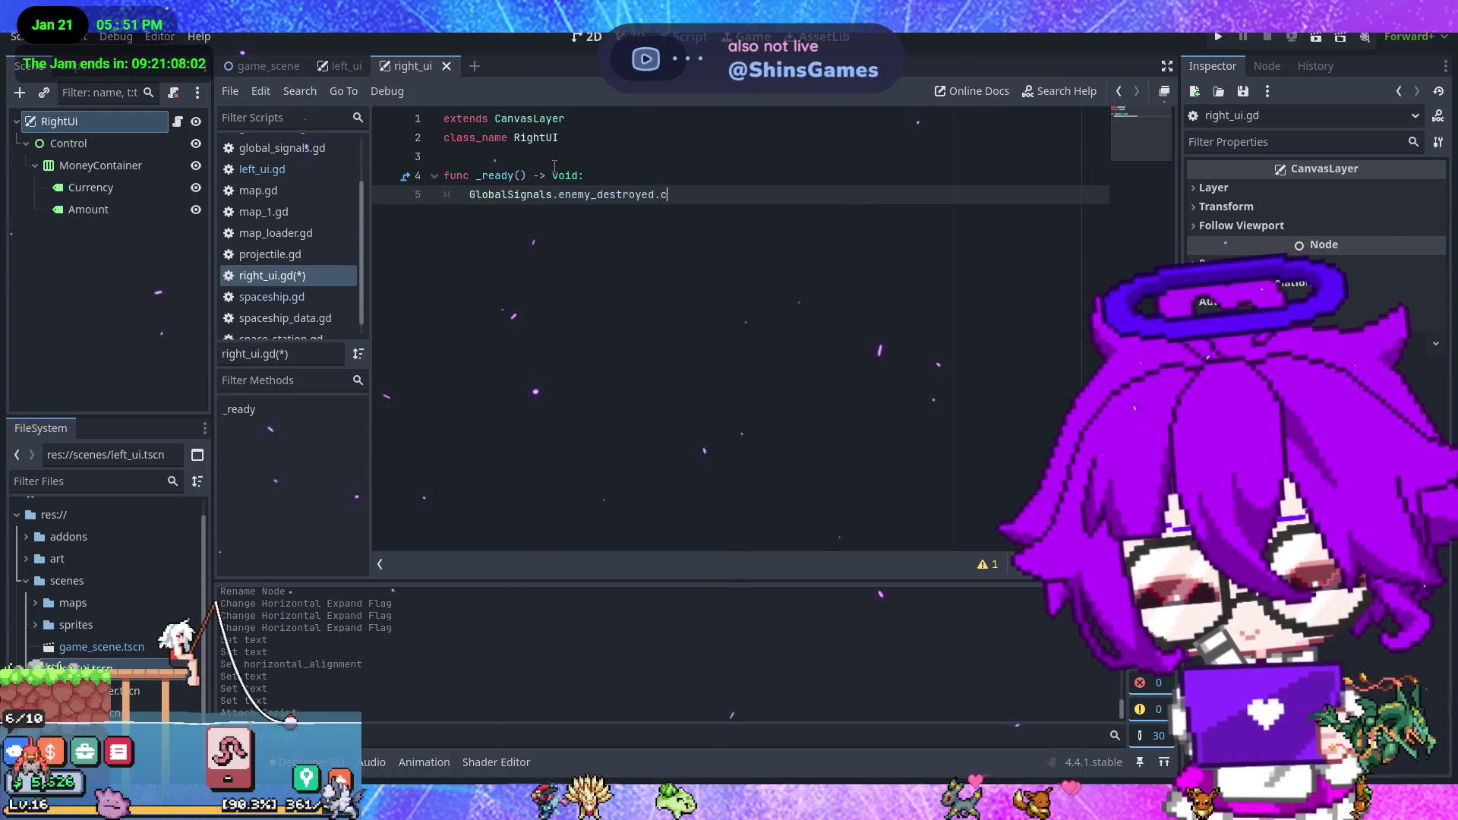
pyautogui.write('con')
pyautogui.press('Return')
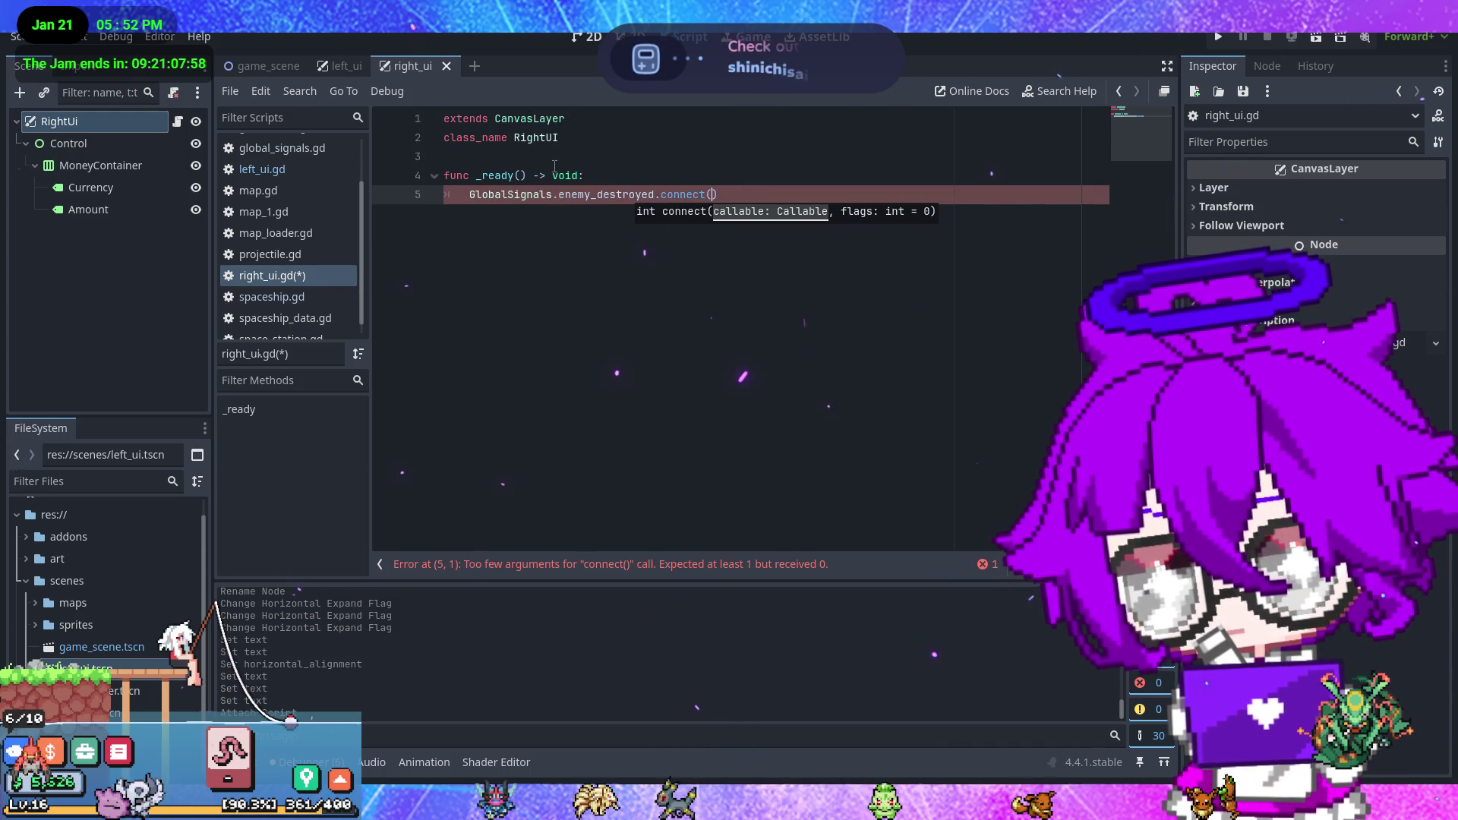
pyautogui.write('update')
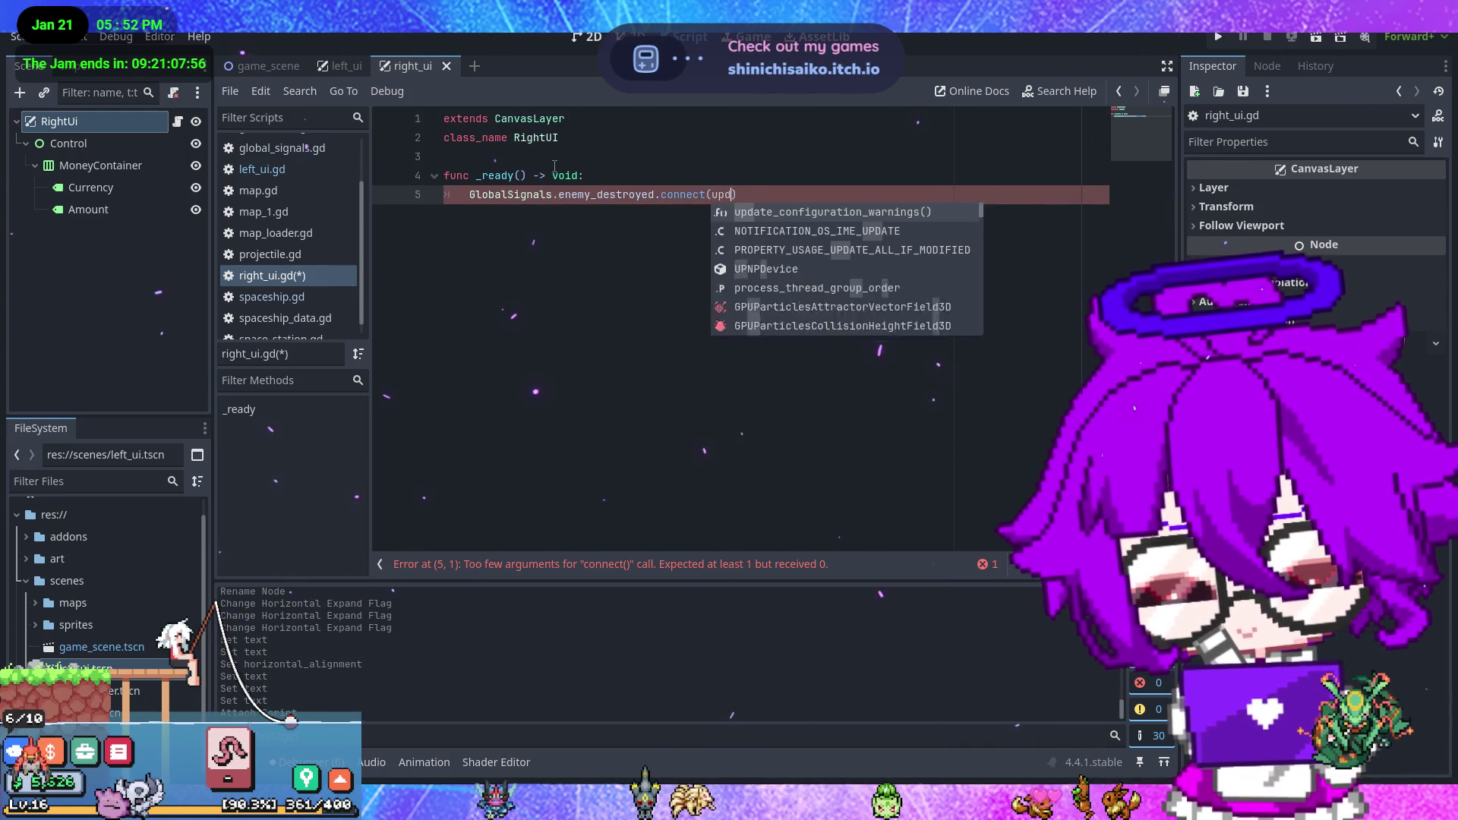
pyautogui.write('_')
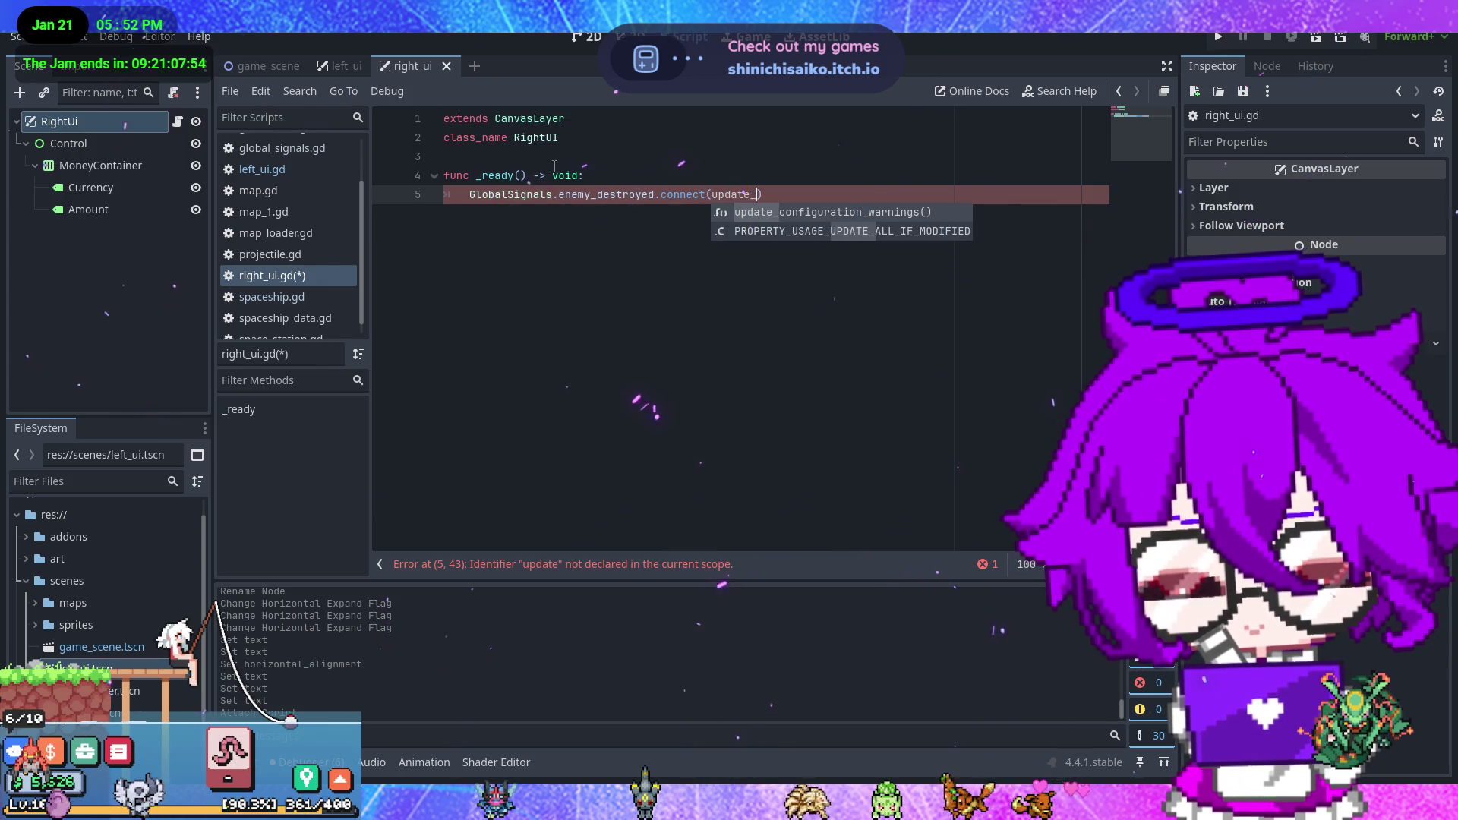
pyautogui.write('currency')
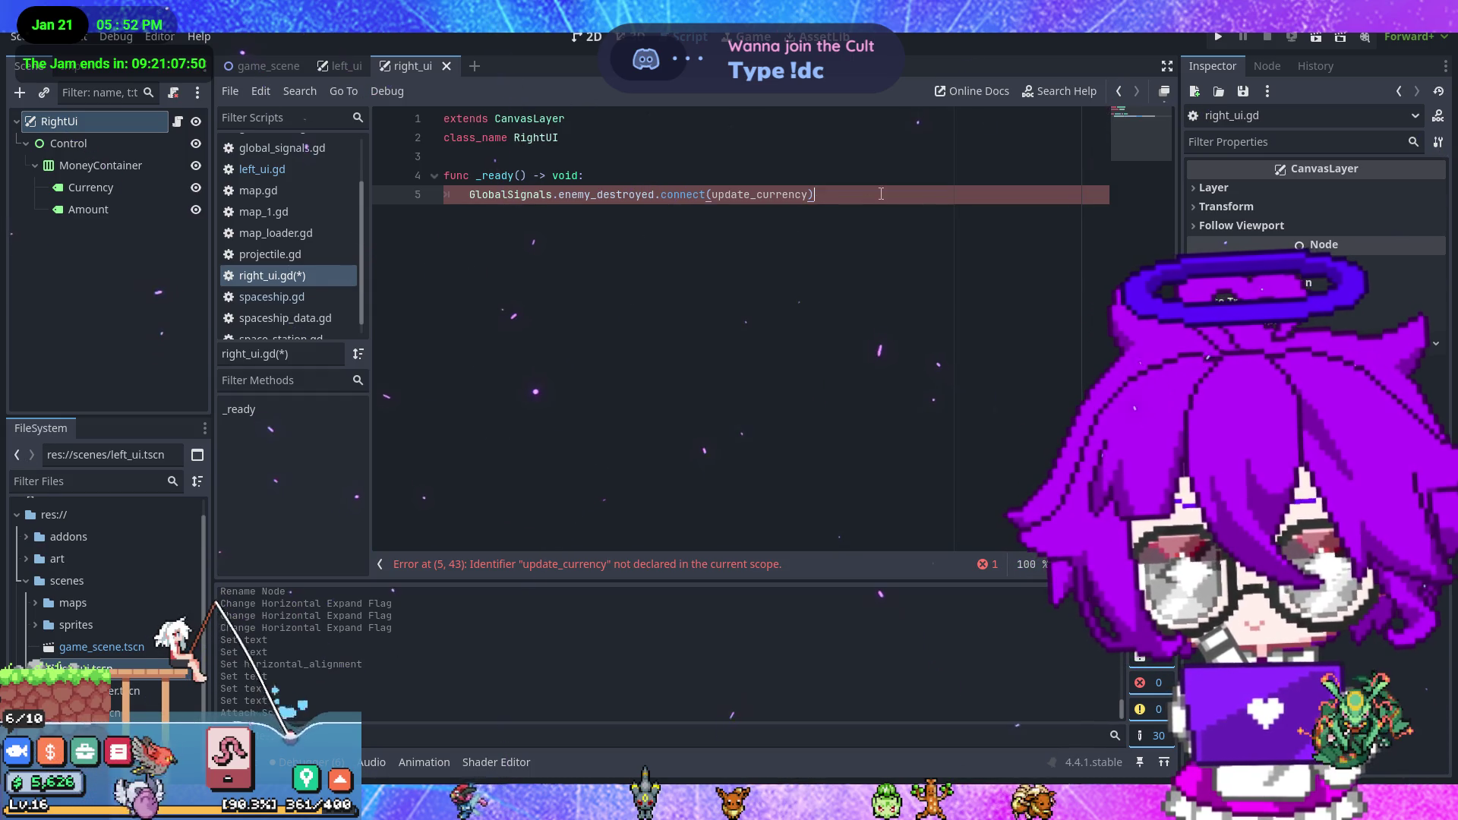
pyautogui.press('Return')
pyautogui.press('Return')
# Step: Add a stub function update_currency() -> void containing pass
pyautogui.press('BackSpace')
pyautogui.press('Return')
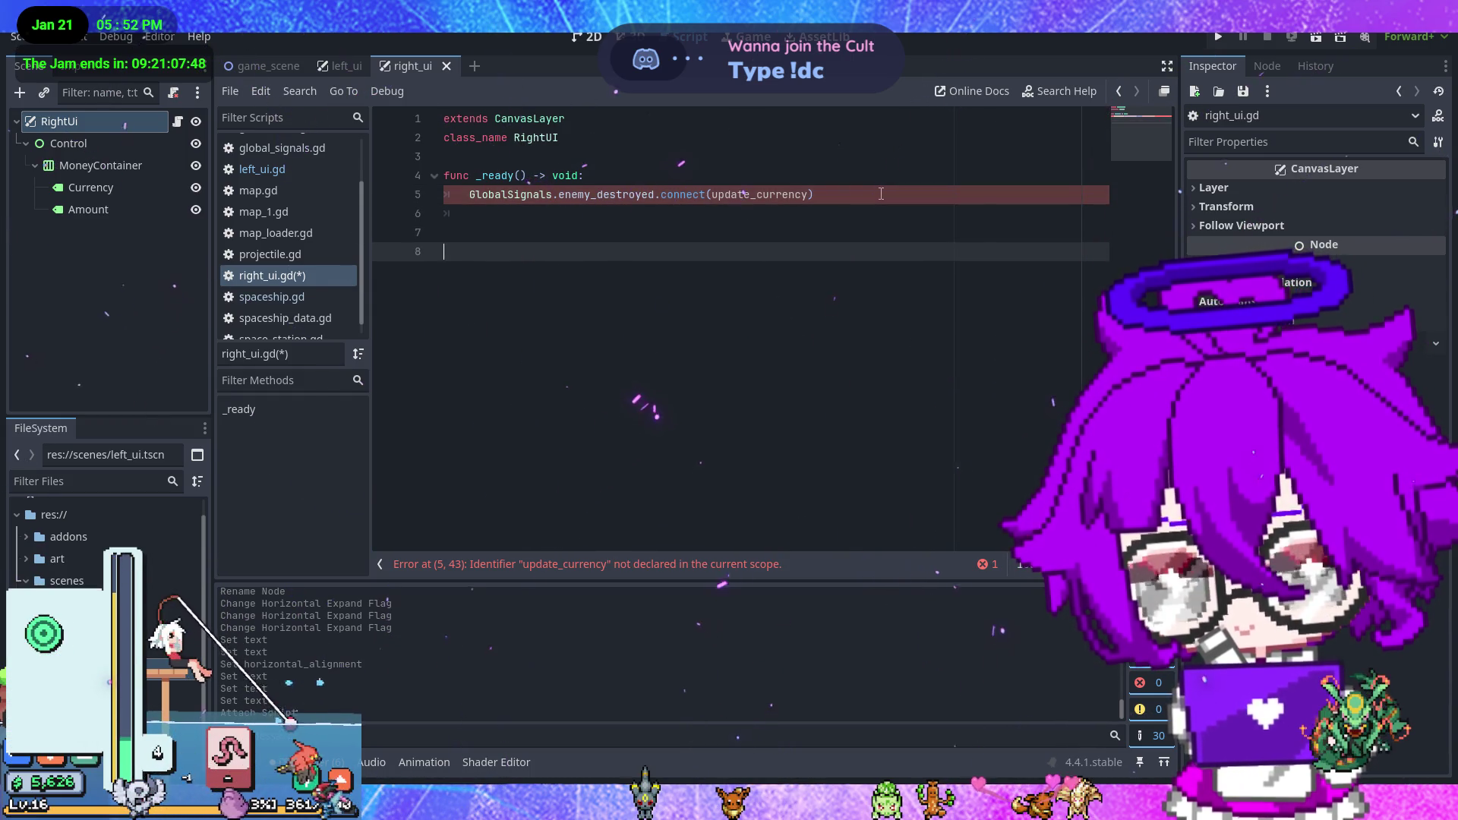
pyautogui.write('upda')
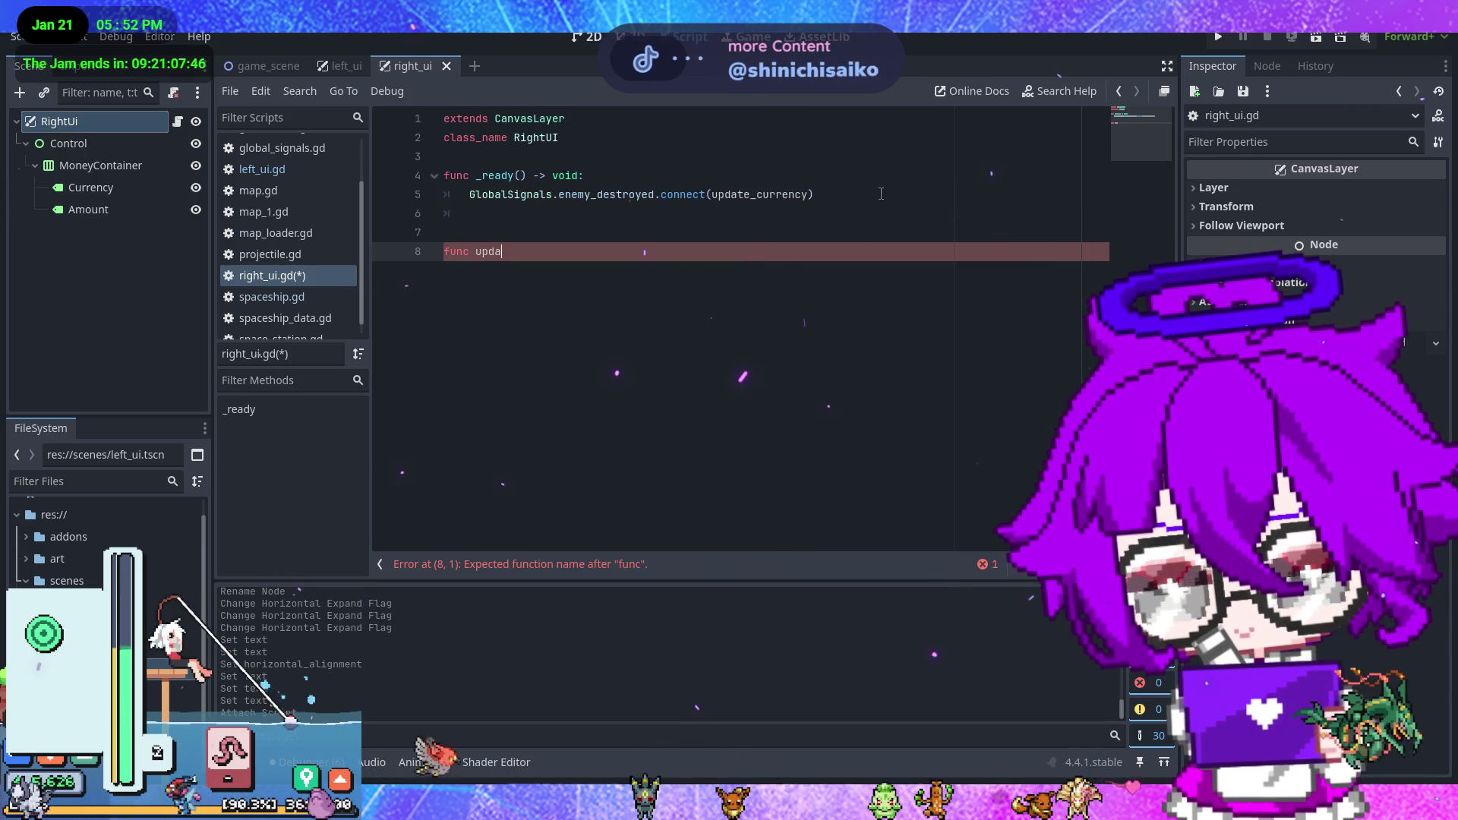
pyautogui.write('te_curren')
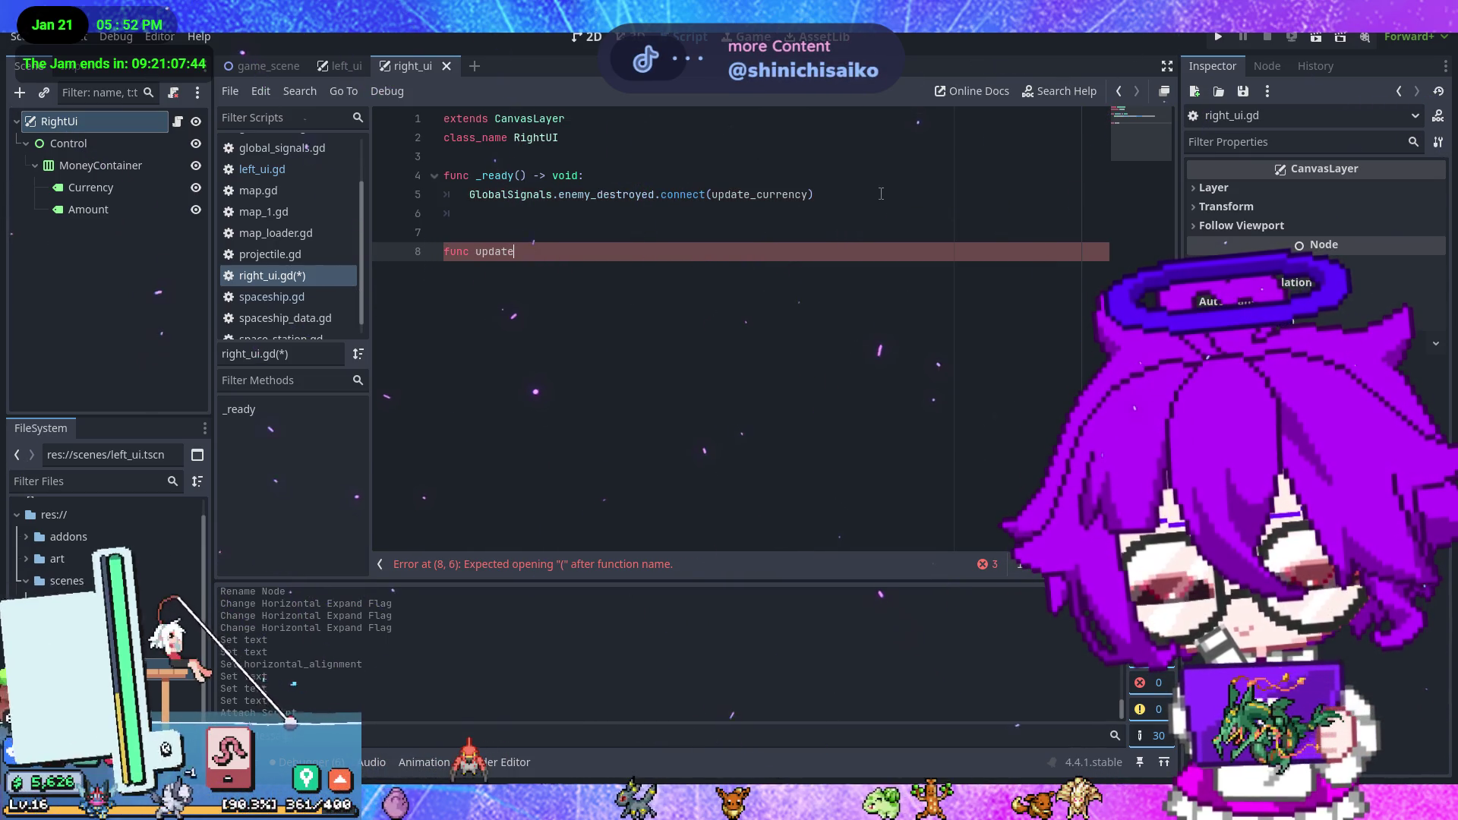
pyautogui.write('cy')
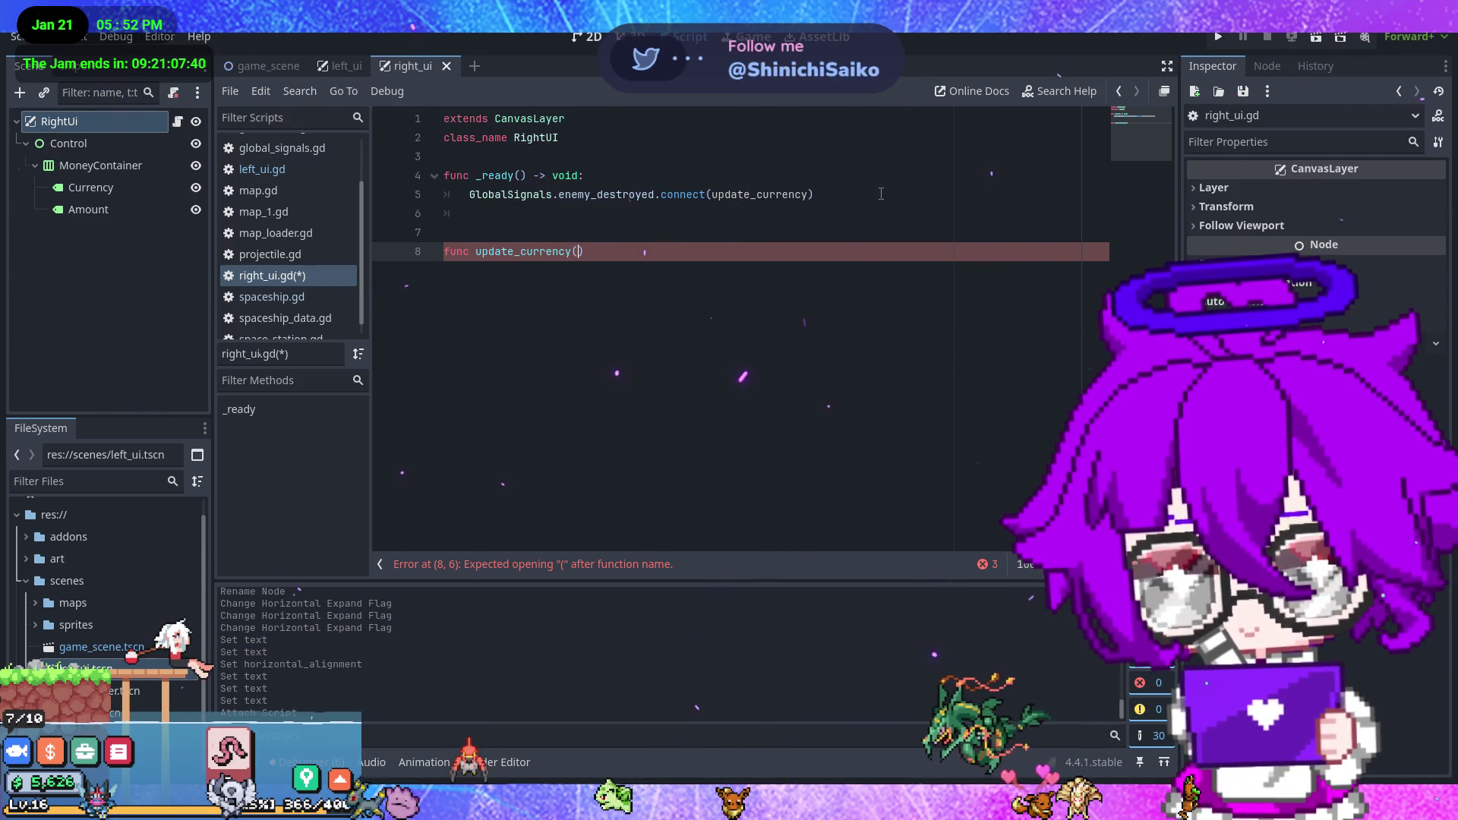
pyautogui.write('() -> void')
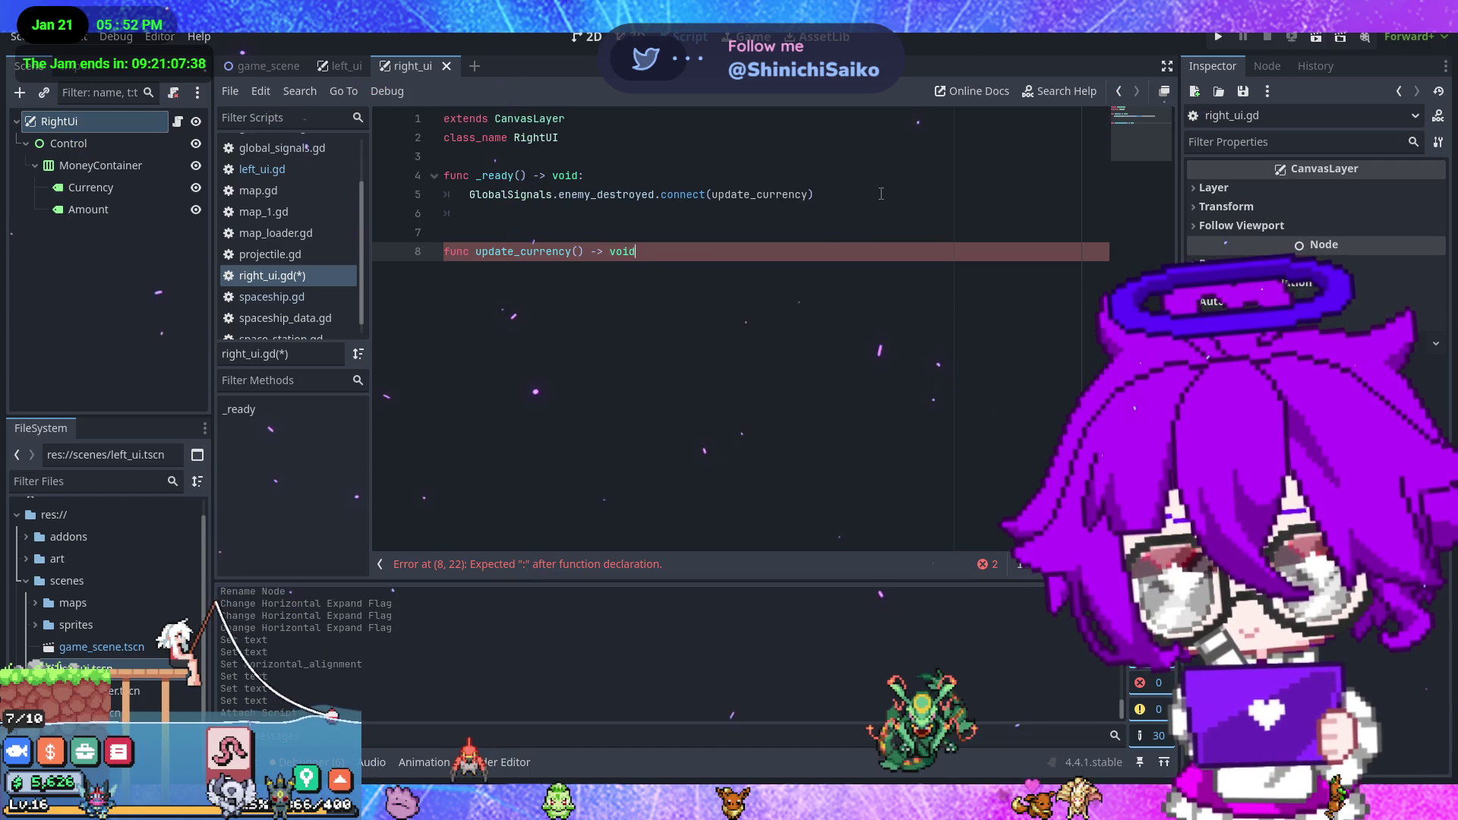
pyautogui.write(':')
pyautogui.press('Return')
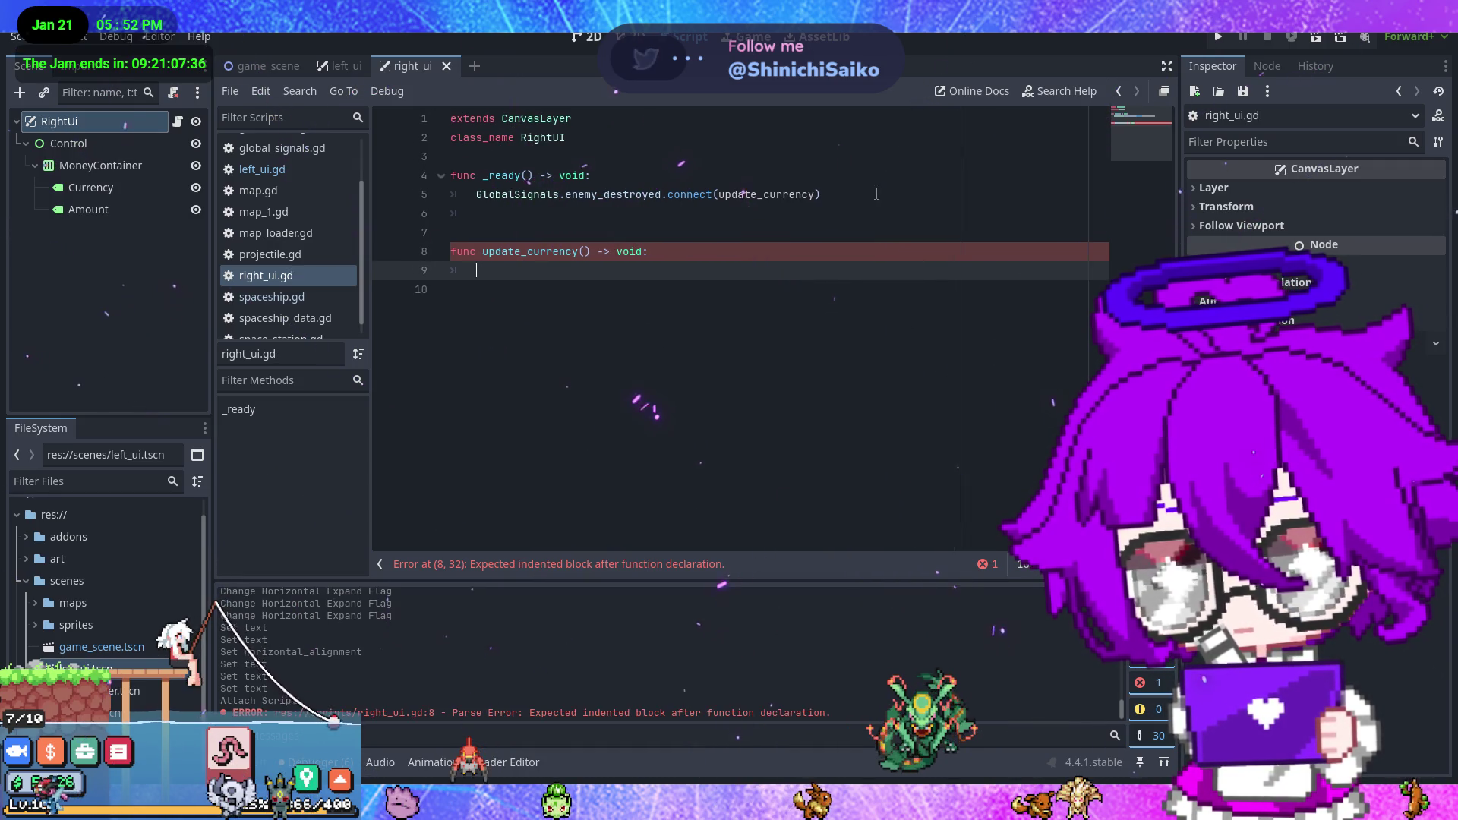
pyautogui.write('pass')
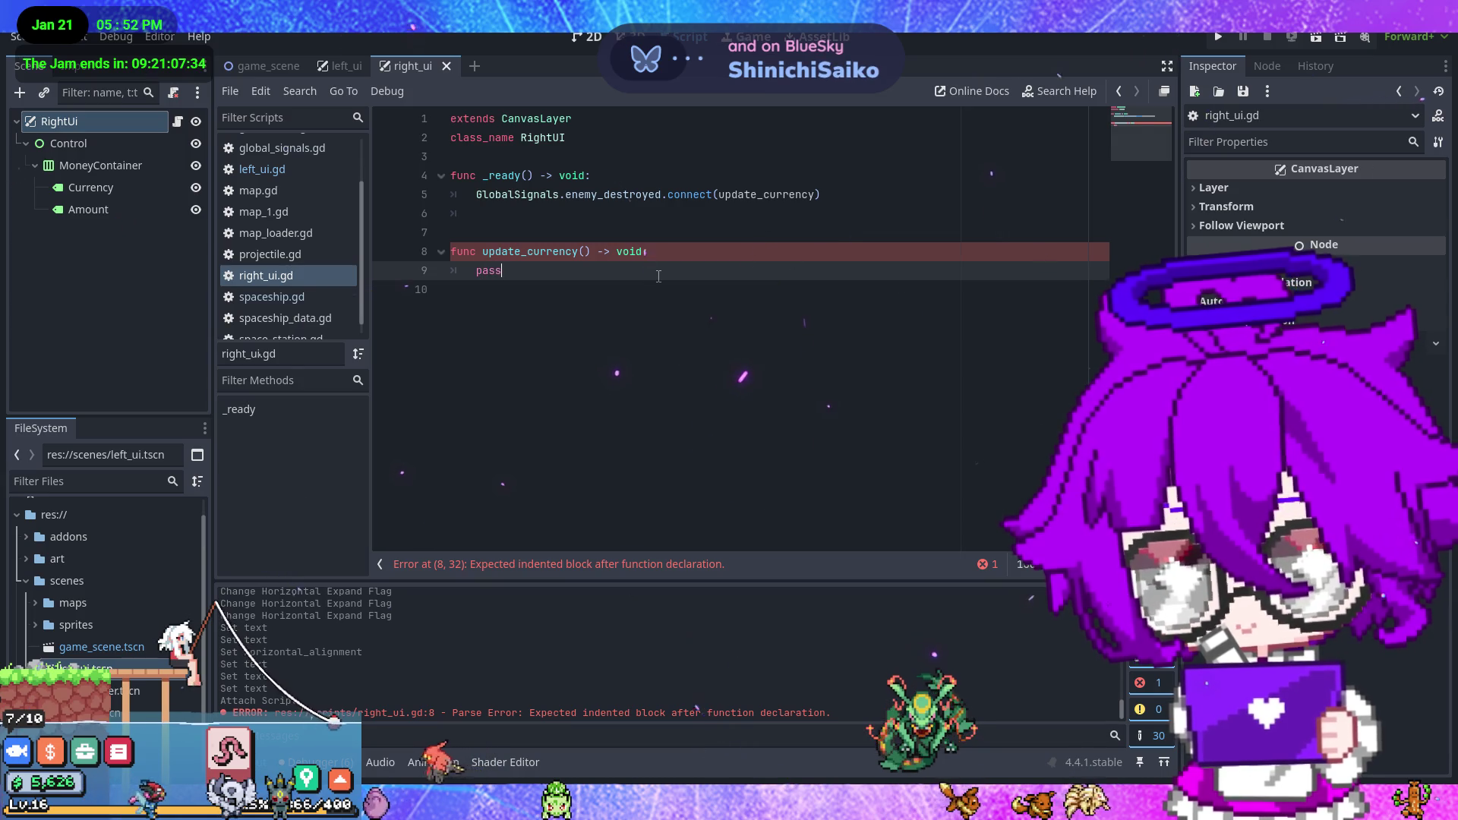
pyautogui.click(522, 152)
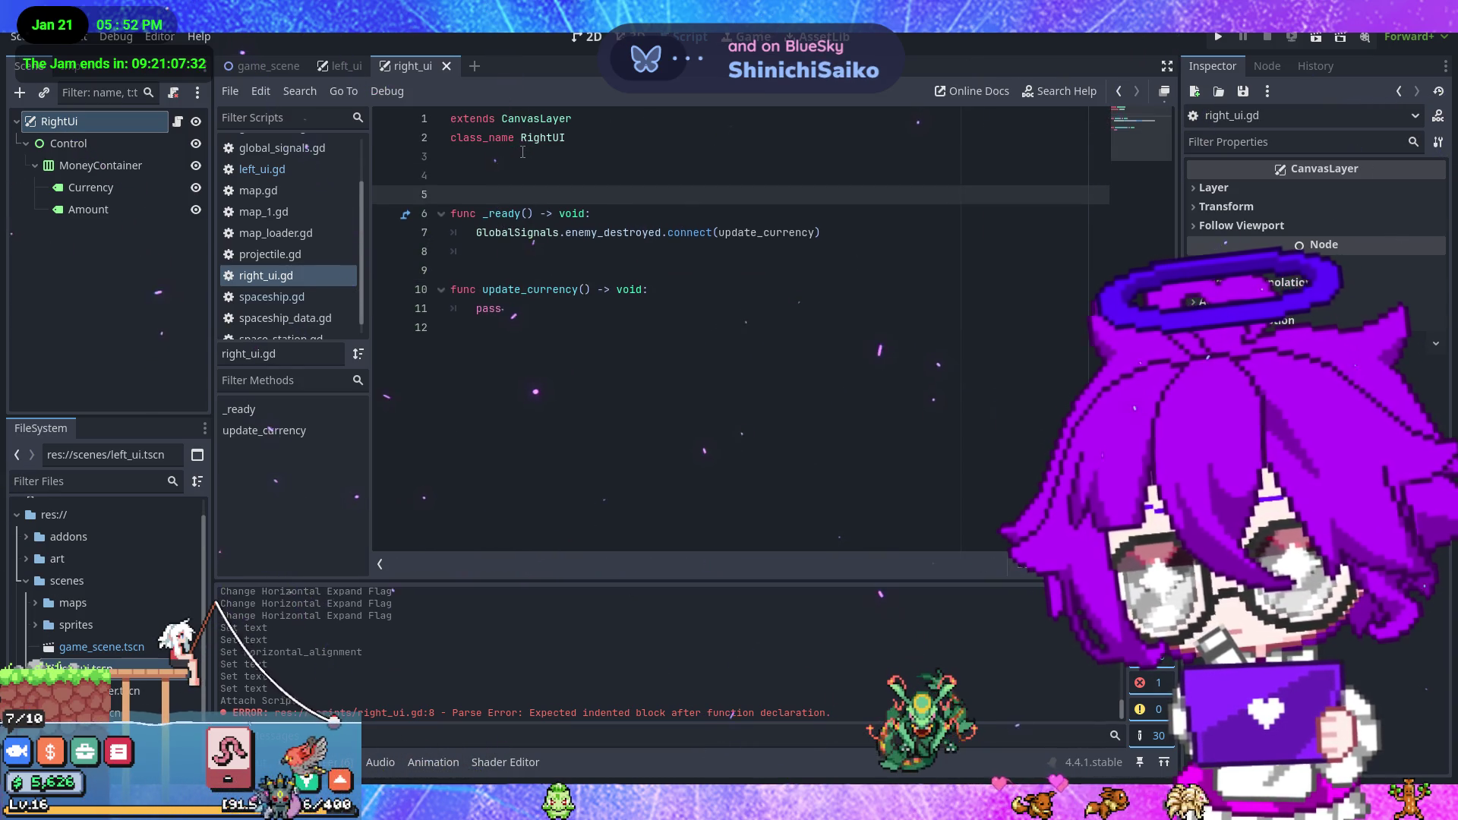
pyautogui.press('Return')
pyautogui.write('@expo')
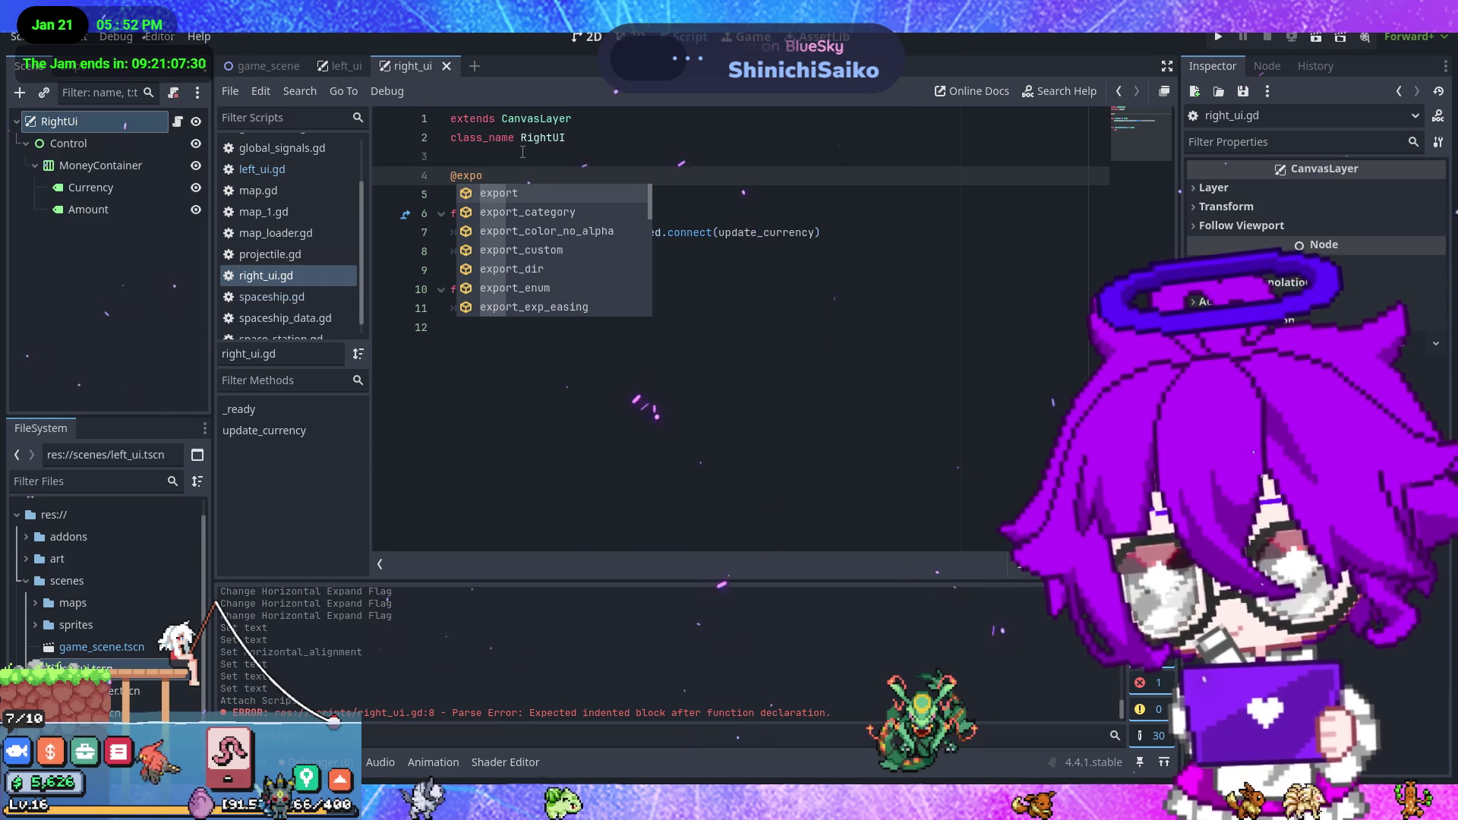
pyautogui.write('rt var ')
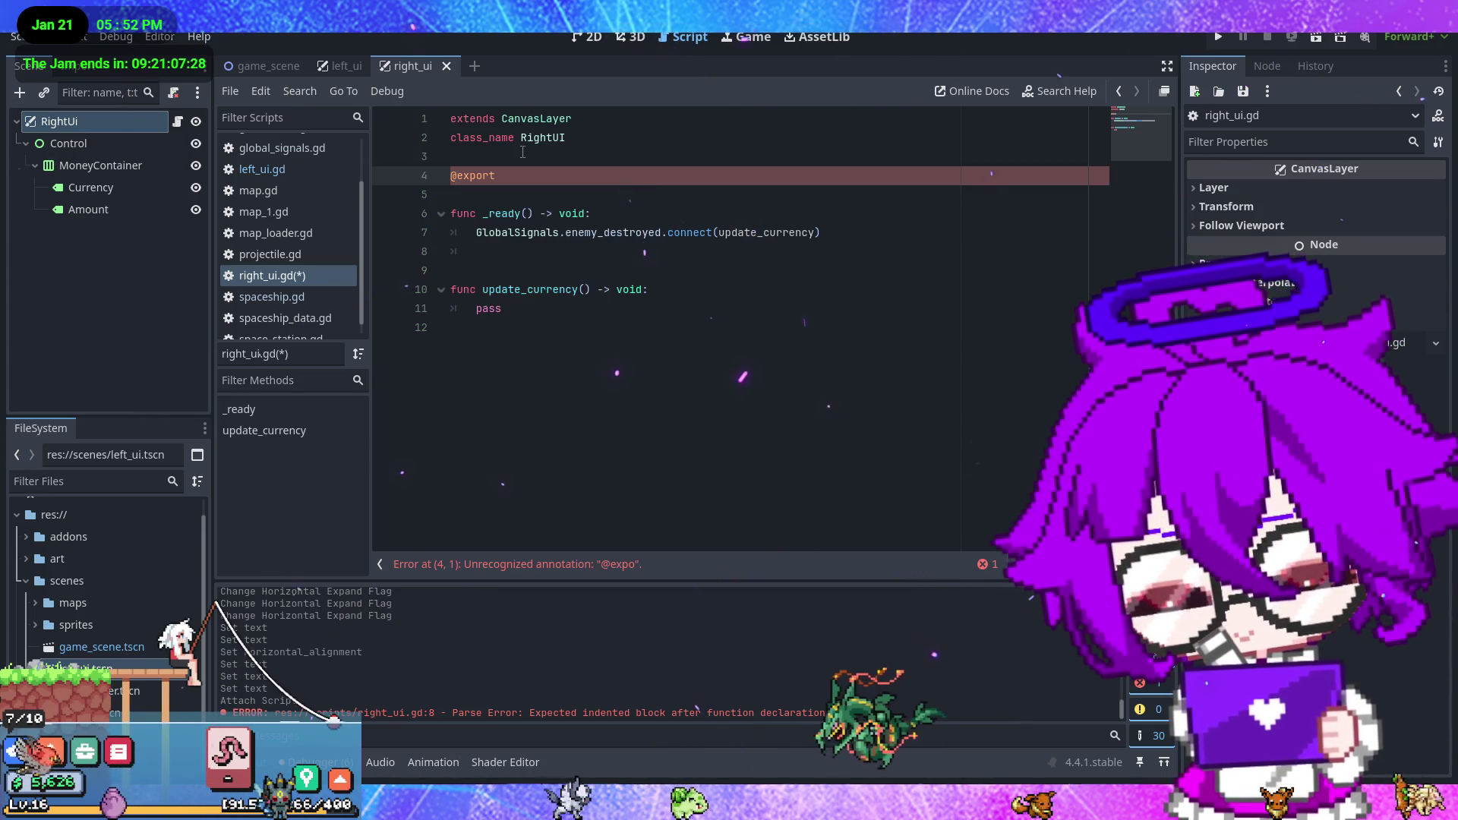
pyautogui.write('currency:d')
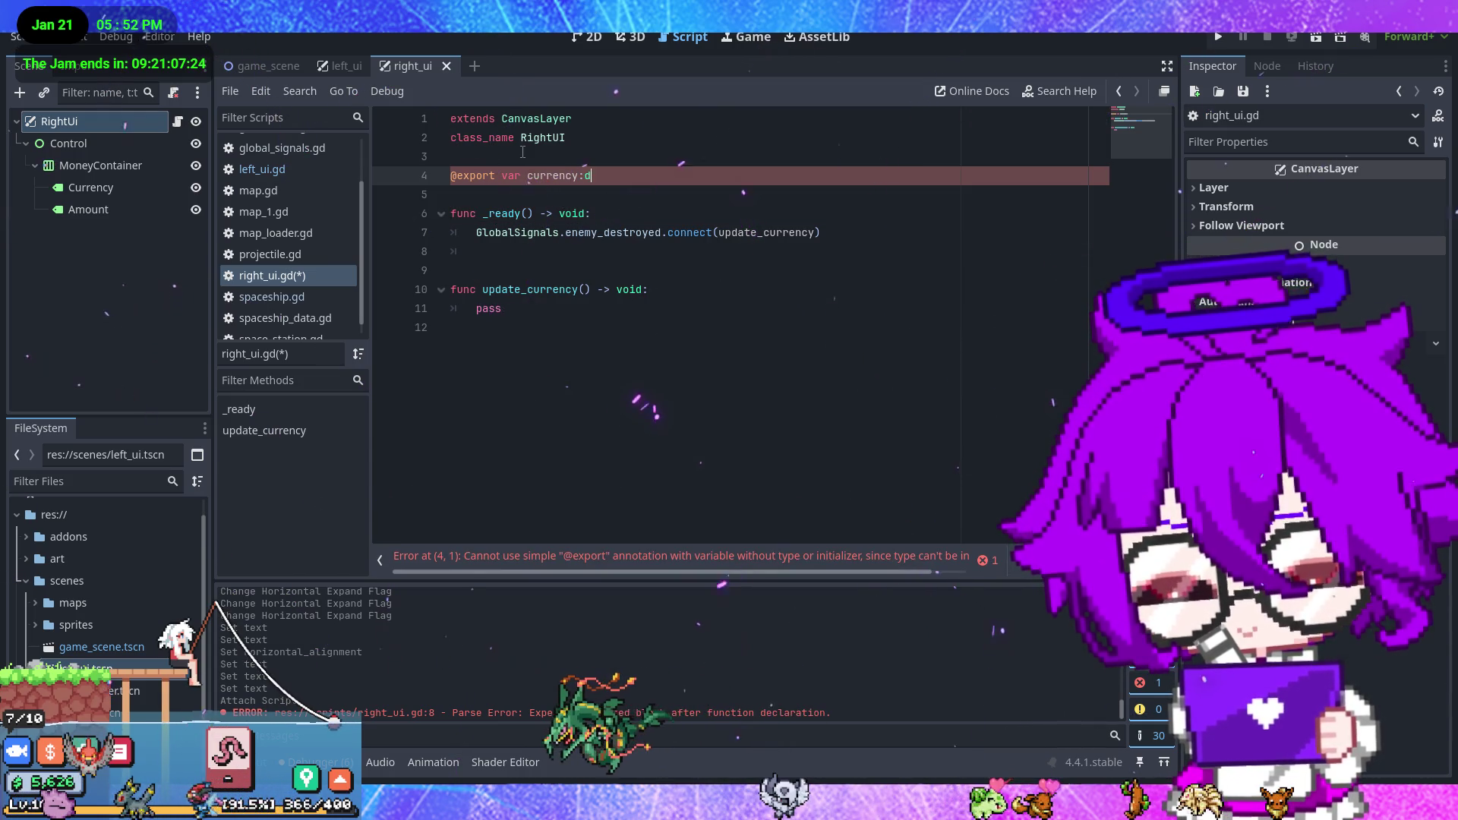
pyautogui.write('ia')
pyautogui.press('BackSpace')
pyautogui.press('BackSpace')
pyautogui.press('BackSpace')
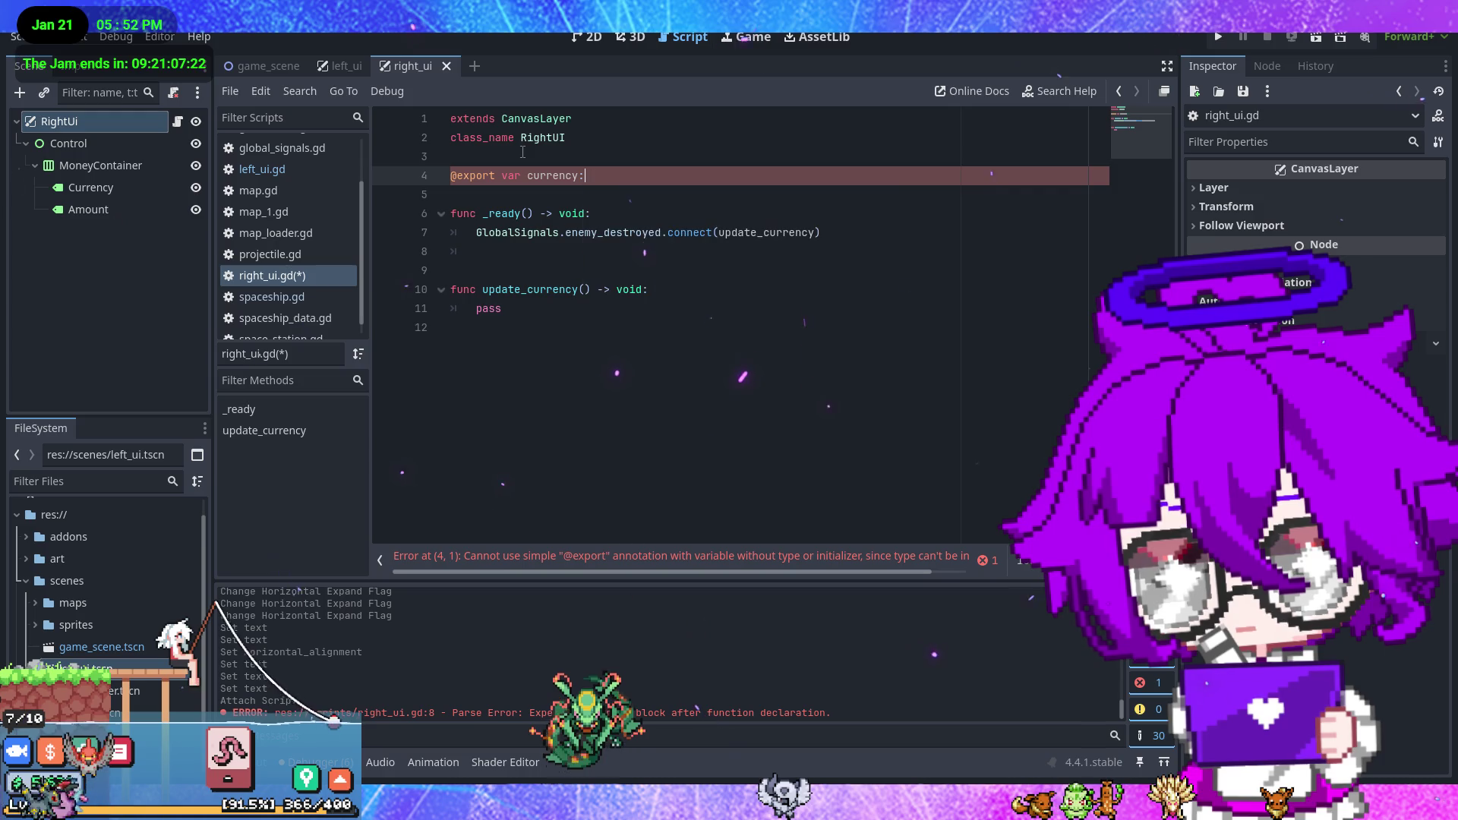
pyautogui.write('_display: Label')
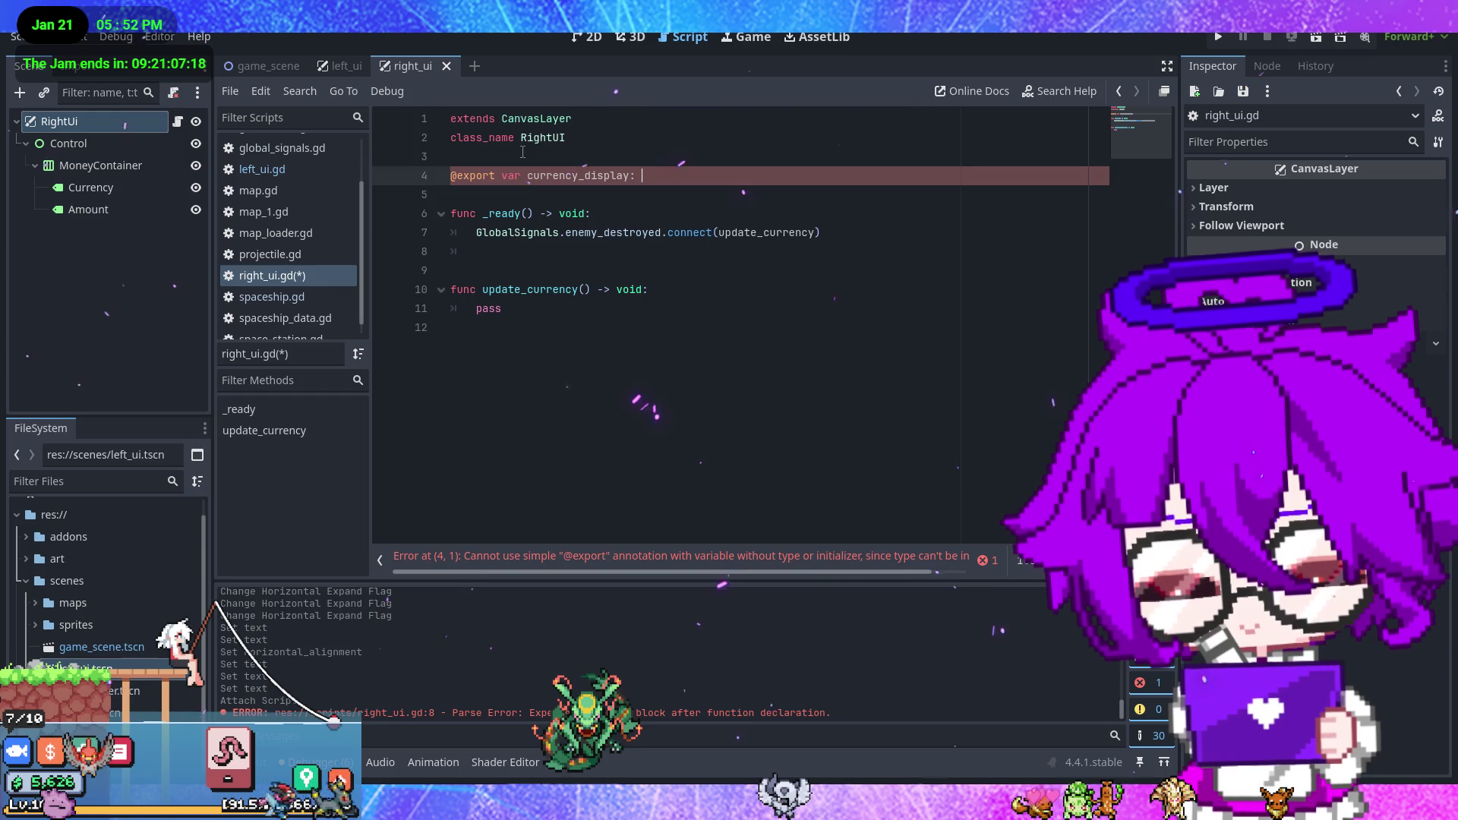
pyautogui.hotkey('ctrl', 's')
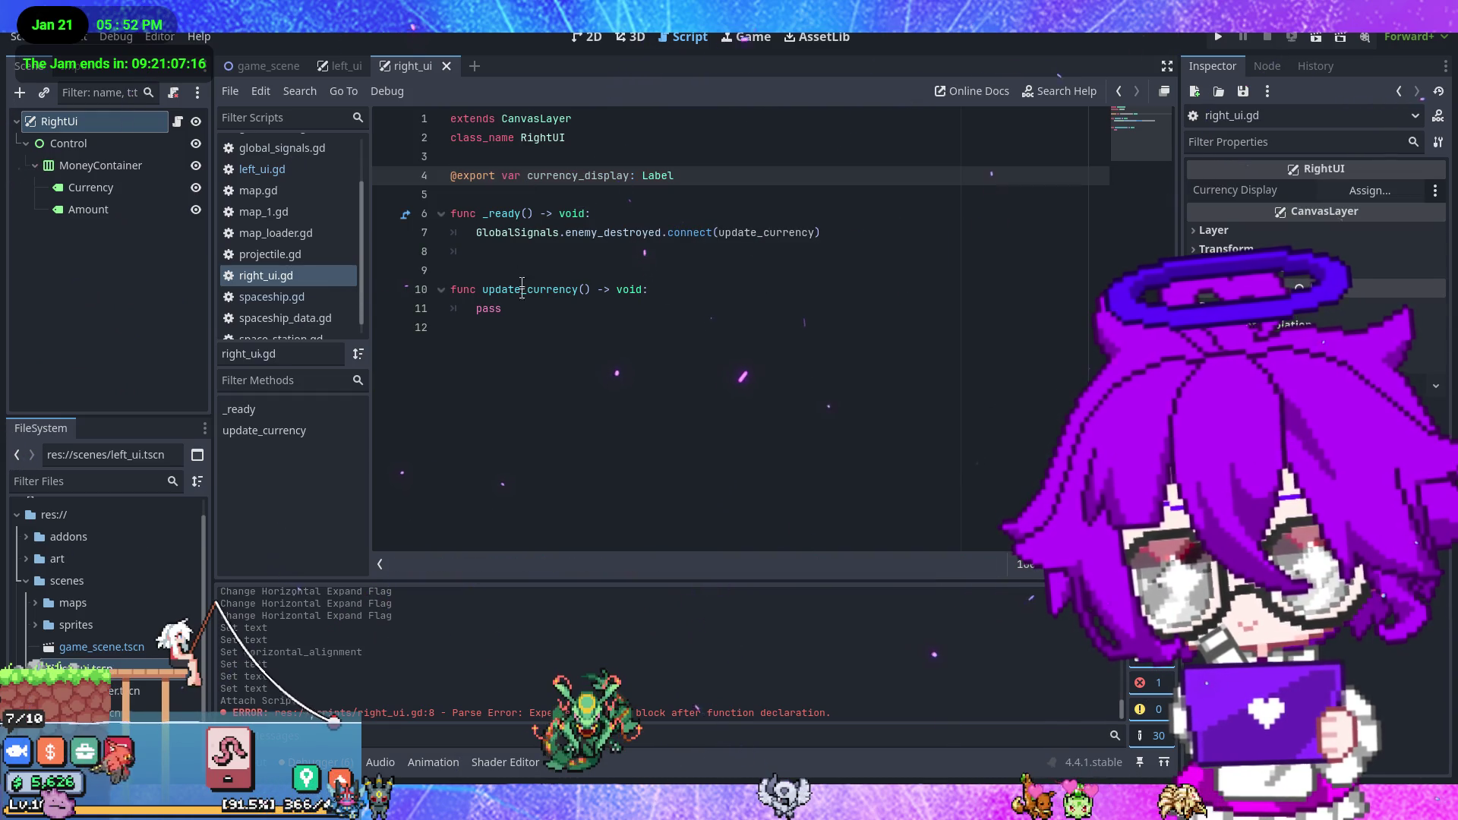
# Step: Replace pass with currency_display.text = str(GlobalData.currency), save right_ui.gd, and run the game
pyautogui.doubleClick(479, 309)
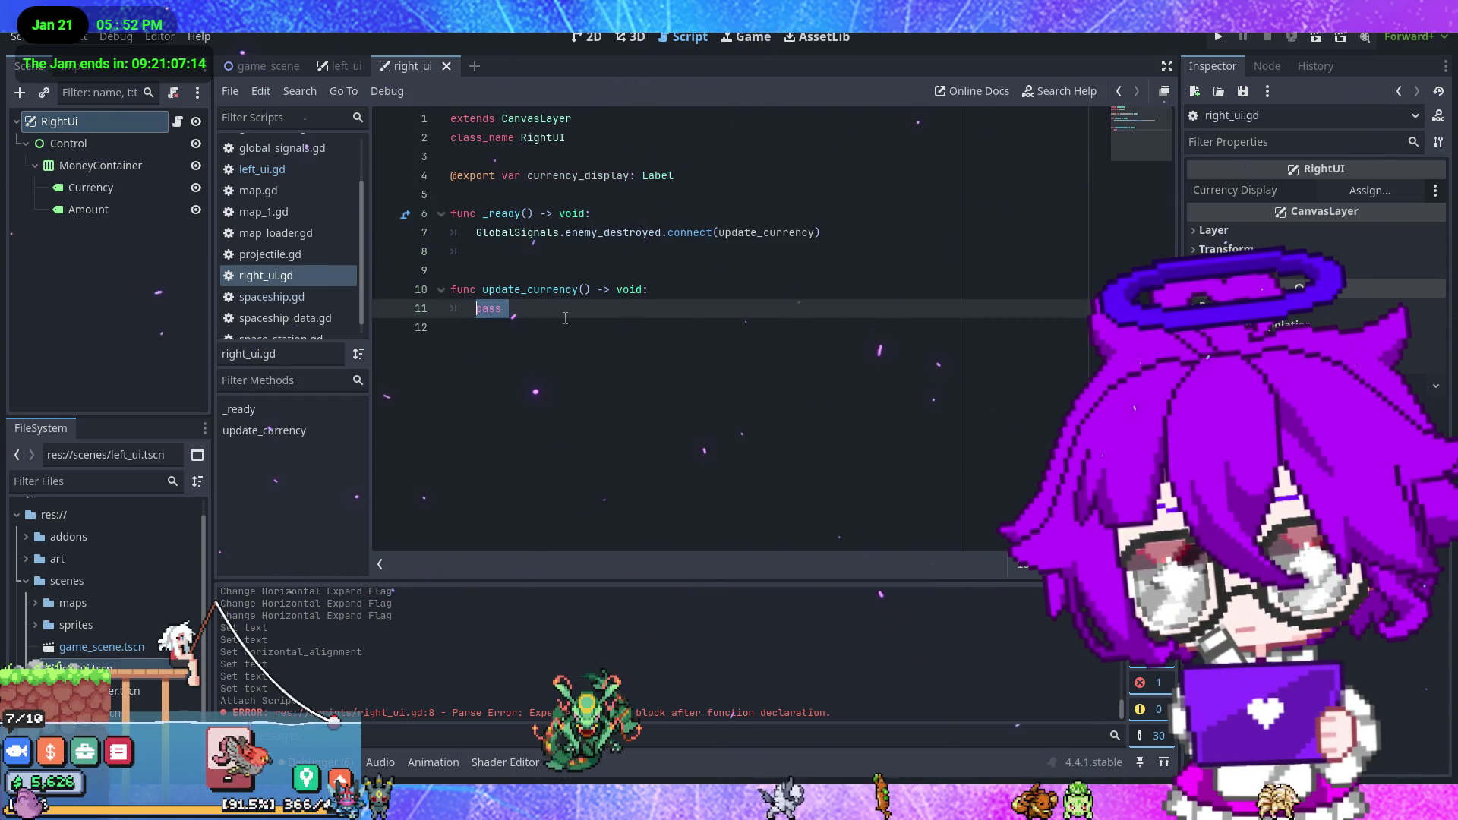
pyautogui.write('curren')
pyautogui.press('Return')
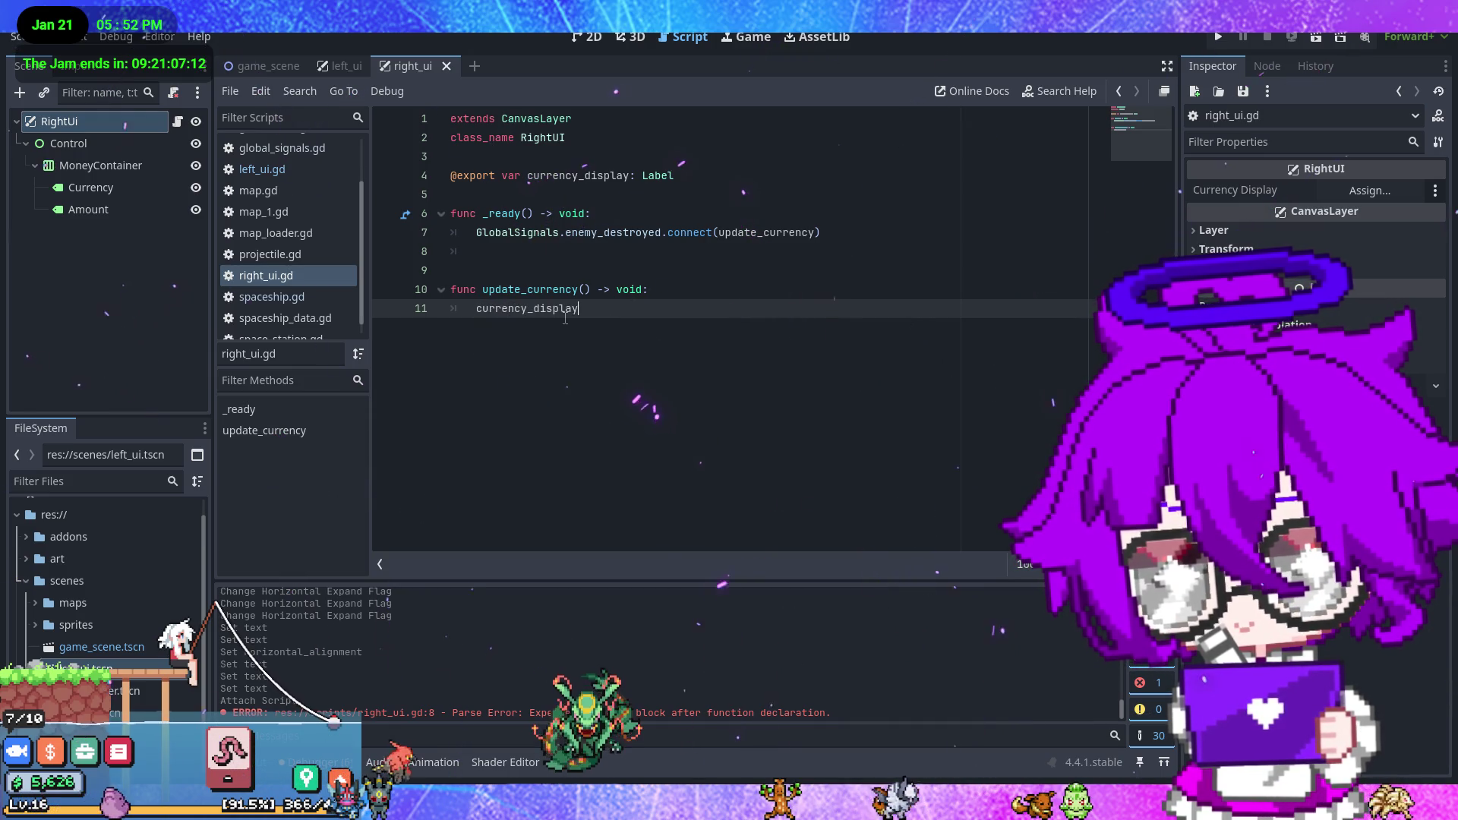
pyautogui.write('.text')
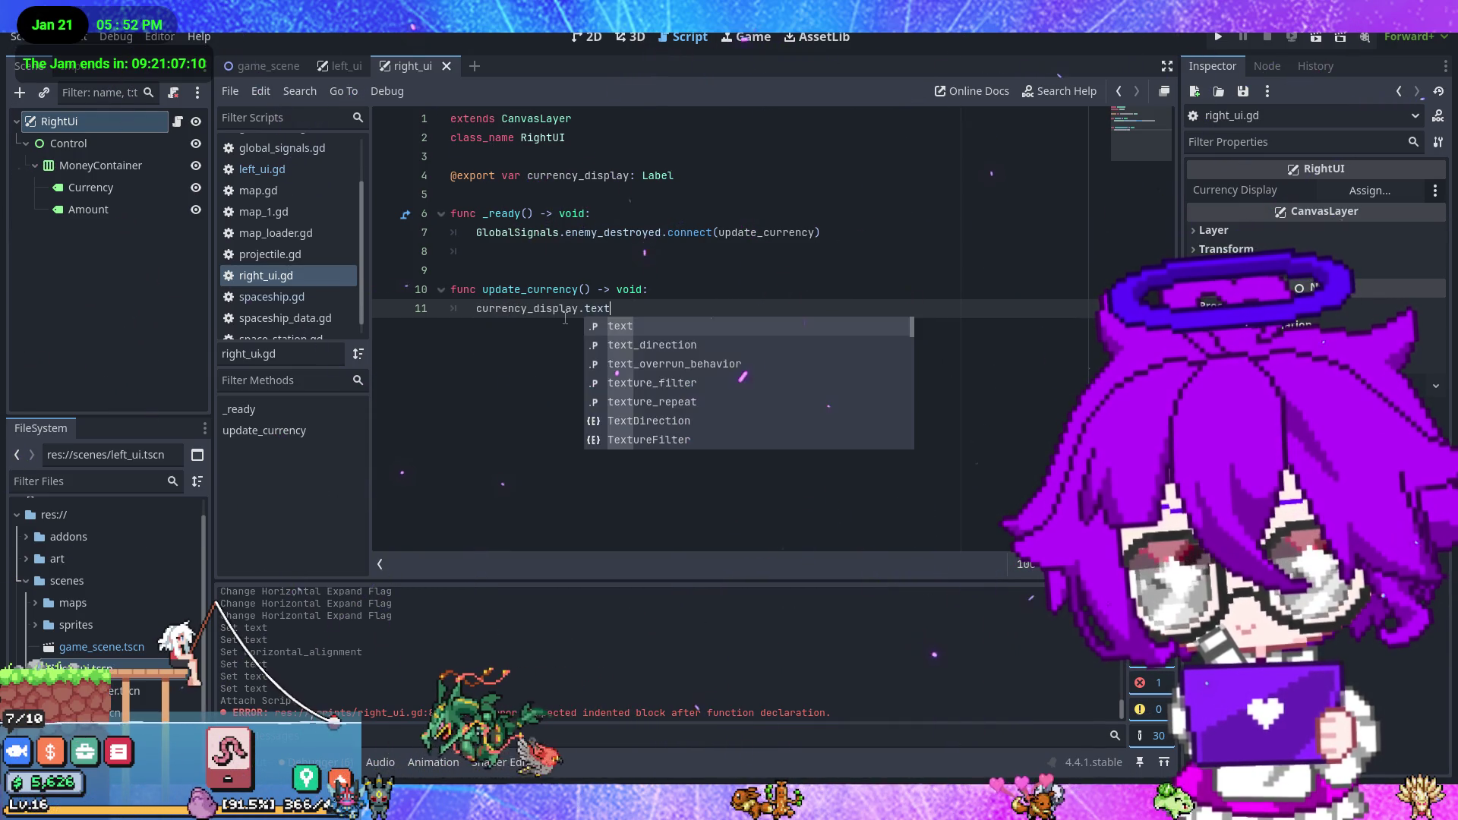
pyautogui.press('Return')
pyautogui.write('= ')
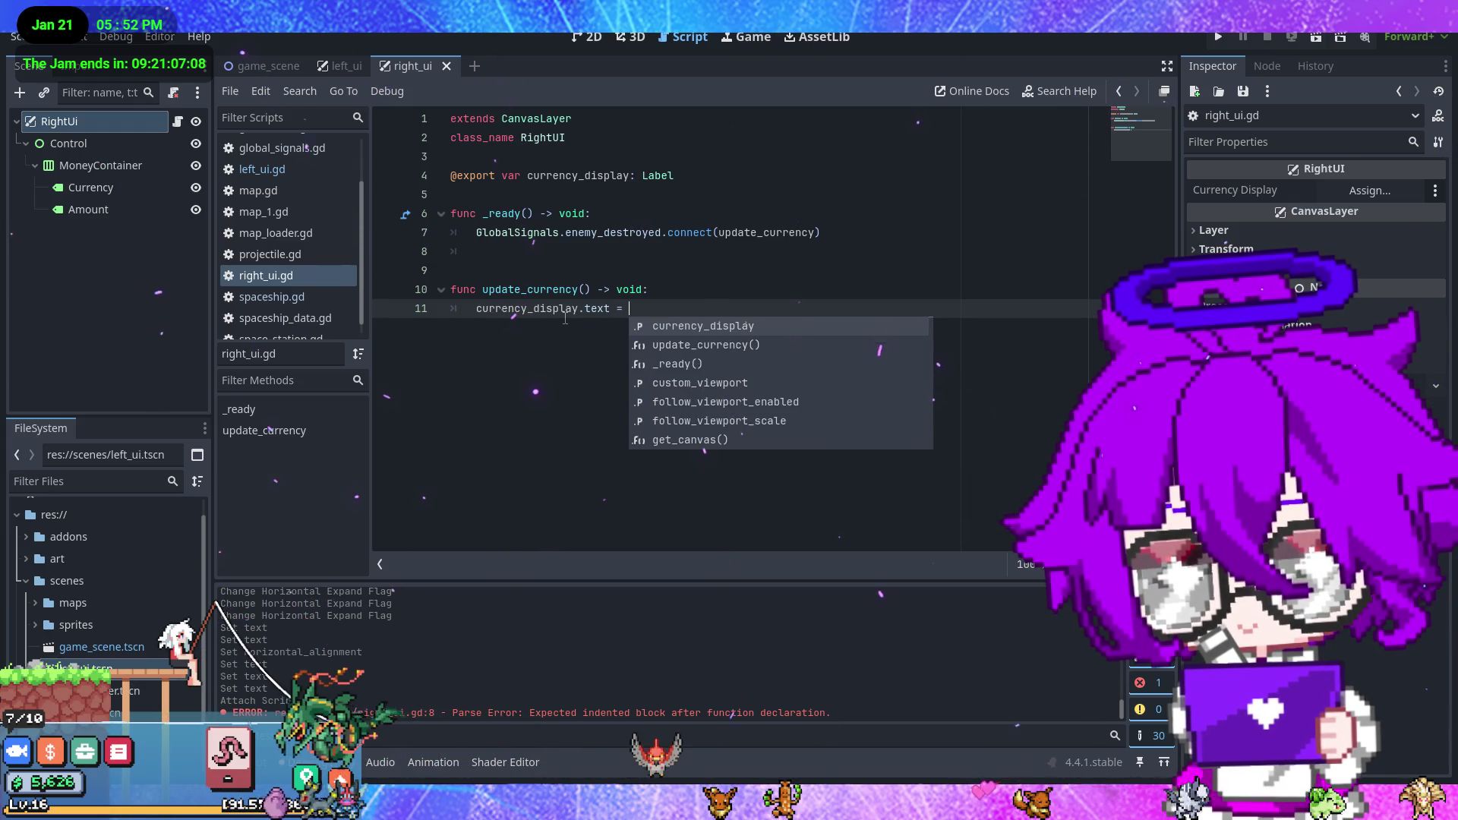
pyautogui.write('GlobalData')
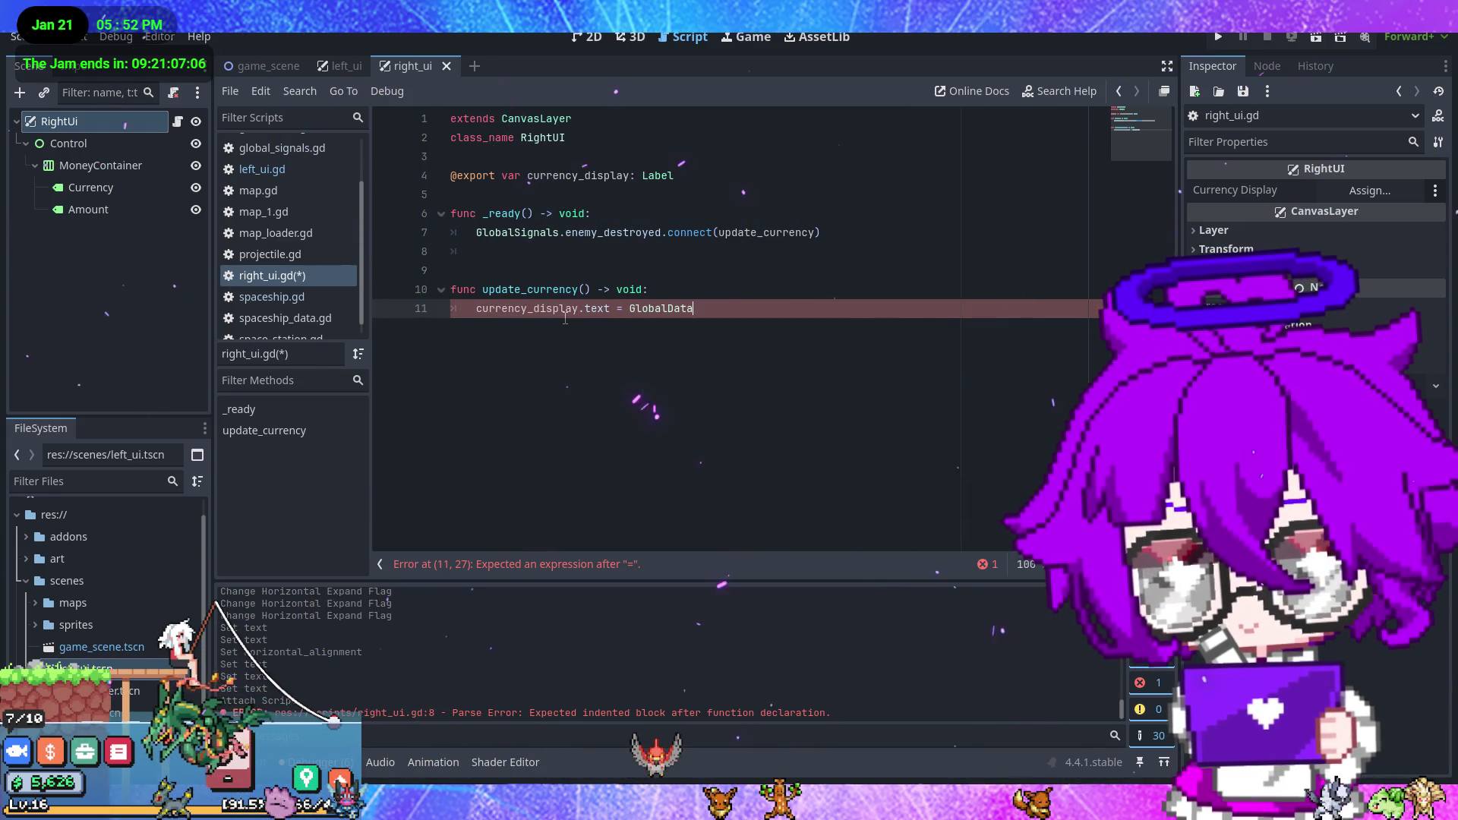
pyautogui.write('.')
pyautogui.press('Return')
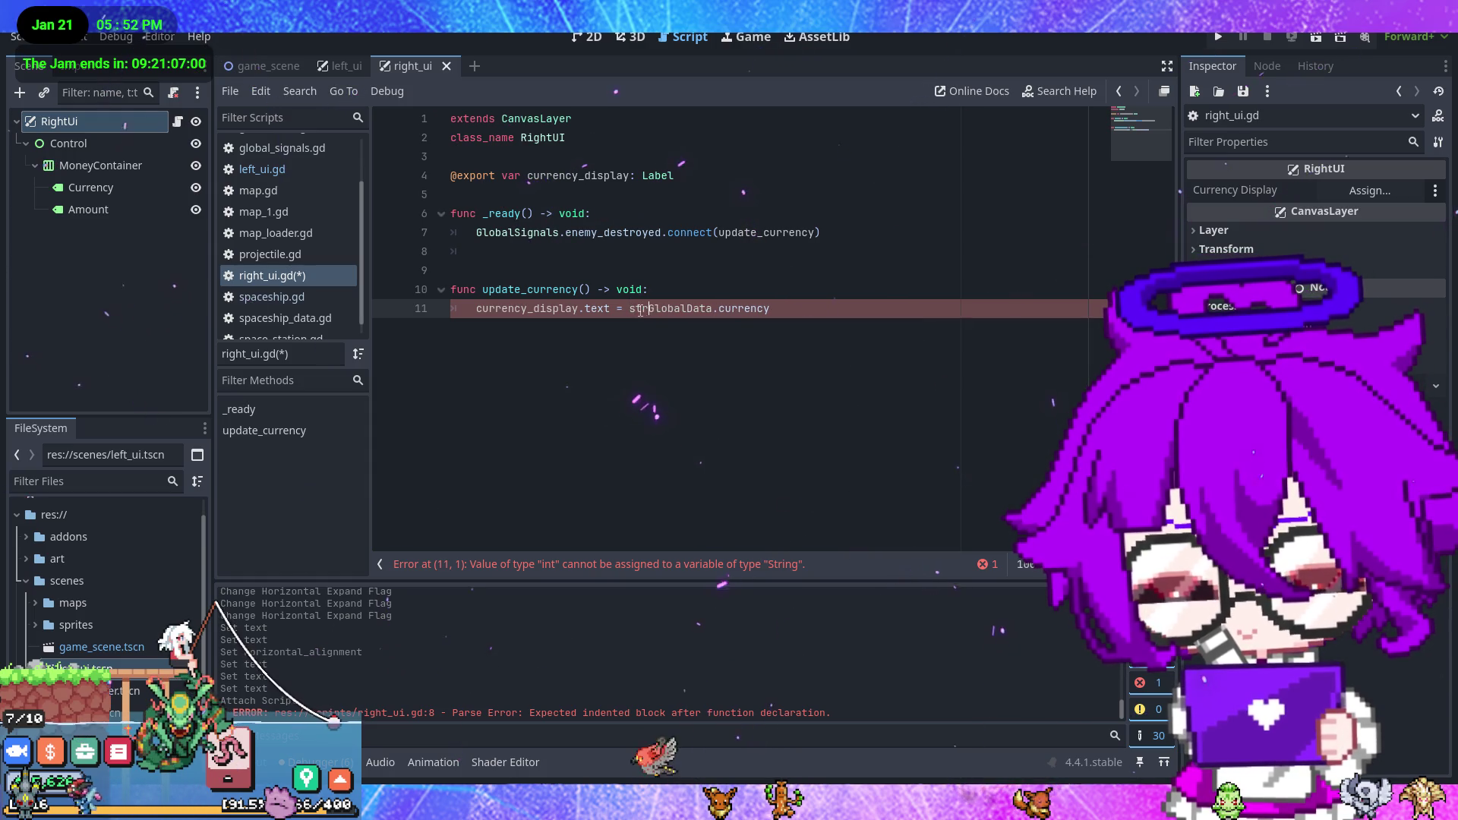
pyautogui.write('(')
pyautogui.click(796, 318)
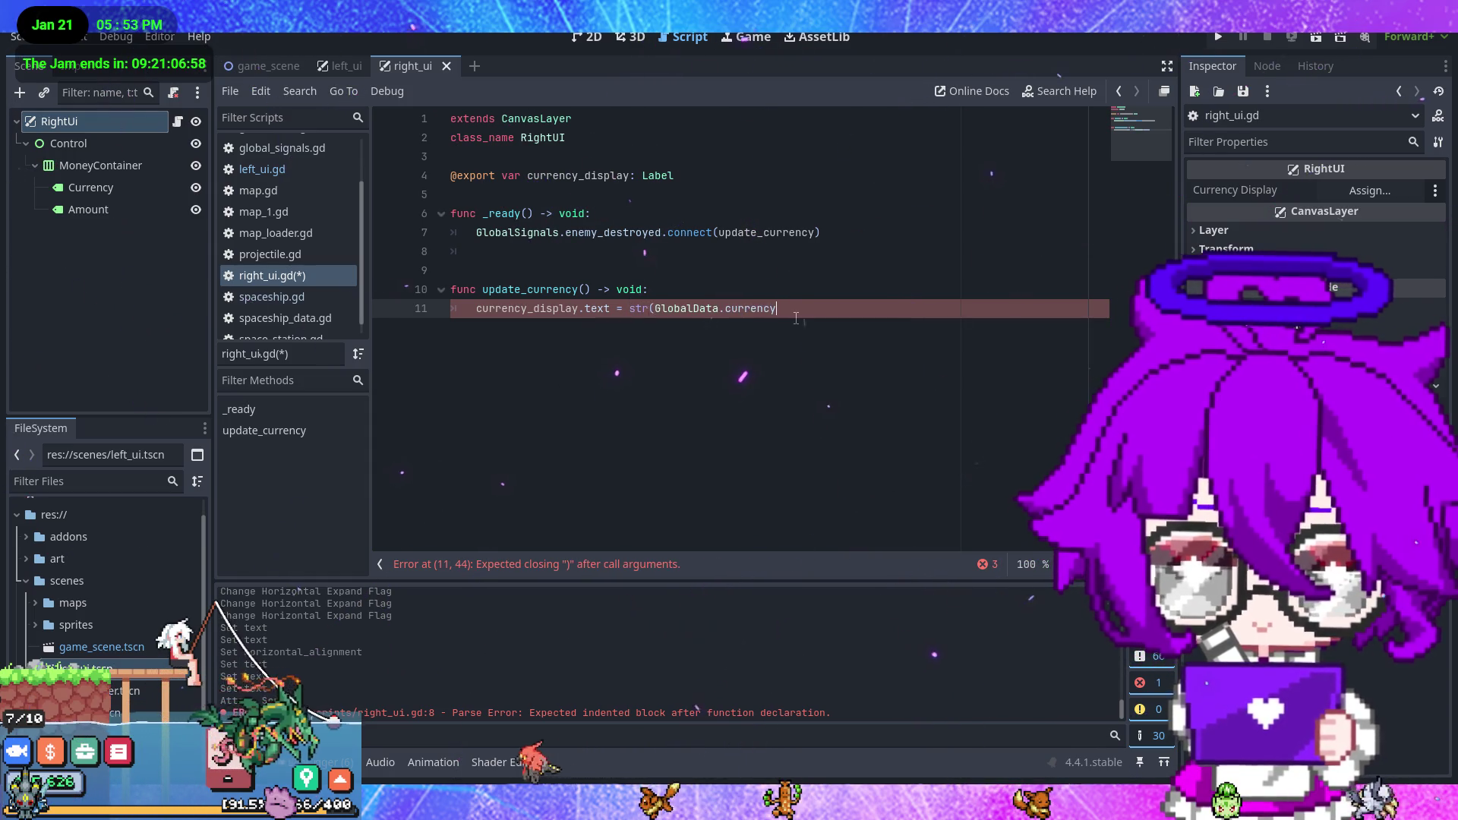
pyautogui.hotkey('ctrl', 's')
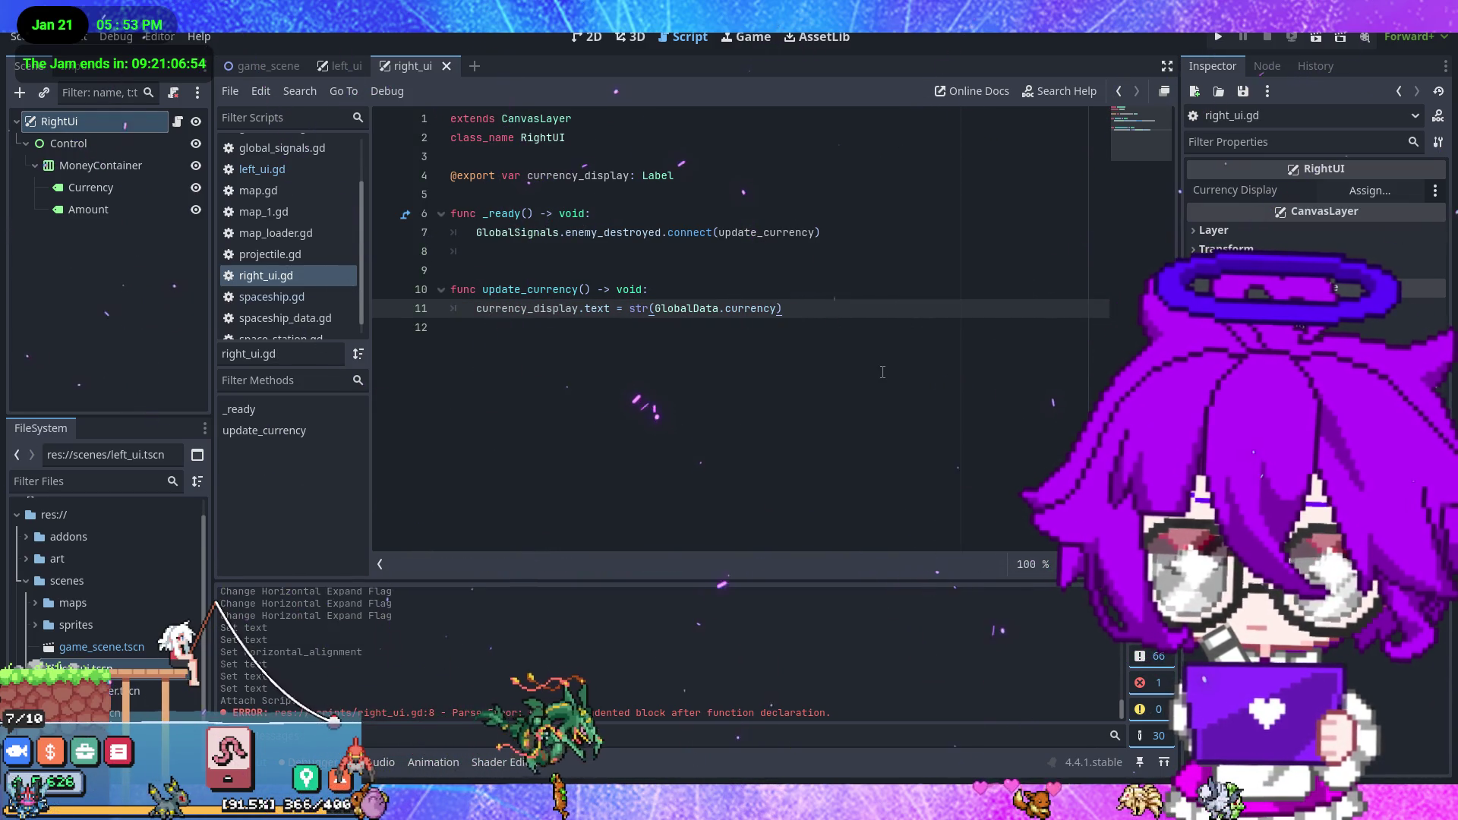
pyautogui.press('F5')
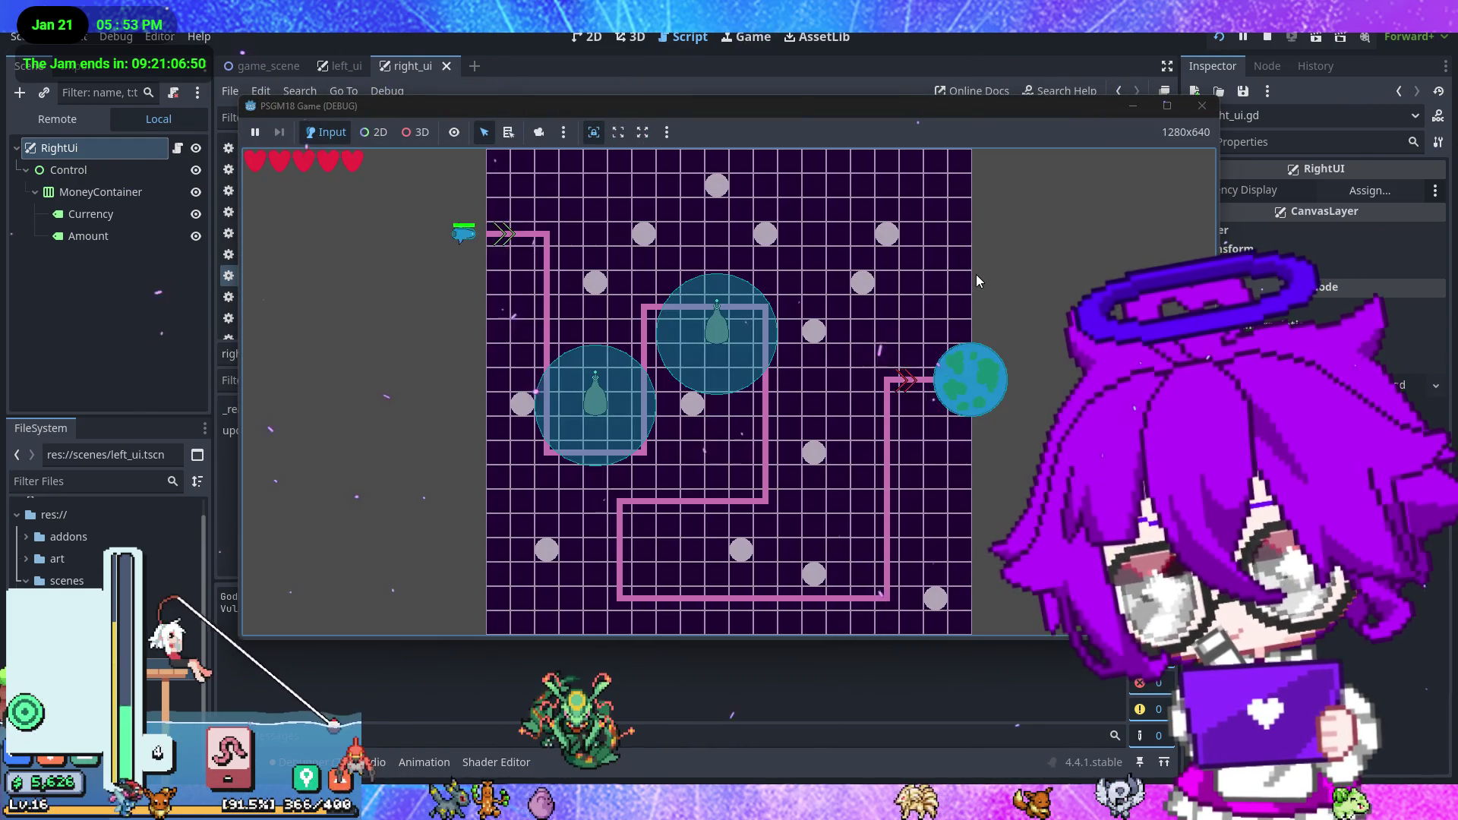
# Step: Instance right_ui.tscn under GameScene above MapLoader, run it, and stop after the null currency_display error
pyautogui.click(1201, 106)
pyautogui.click(263, 66)
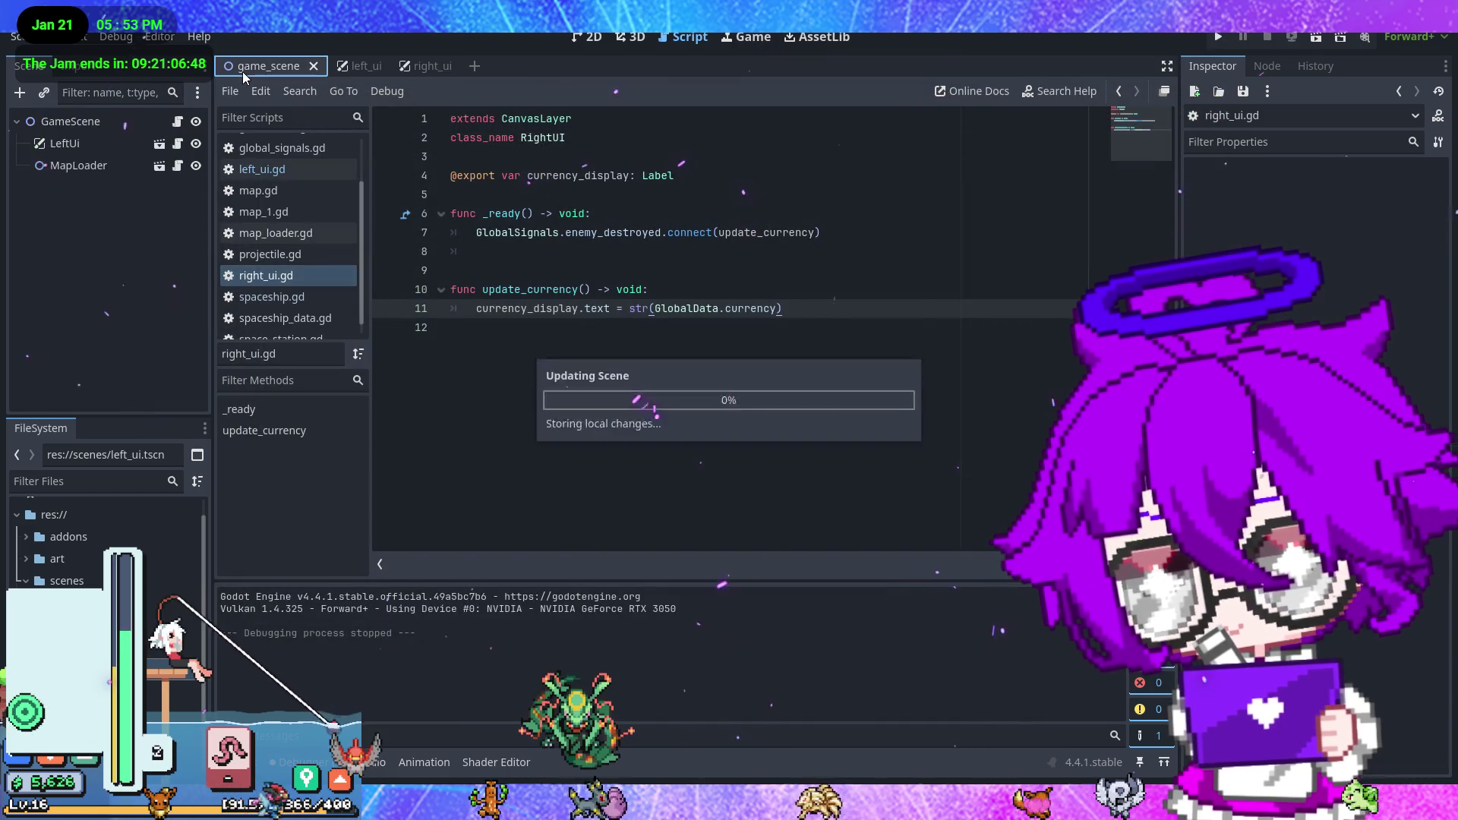
pyautogui.rightClick(100, 121)
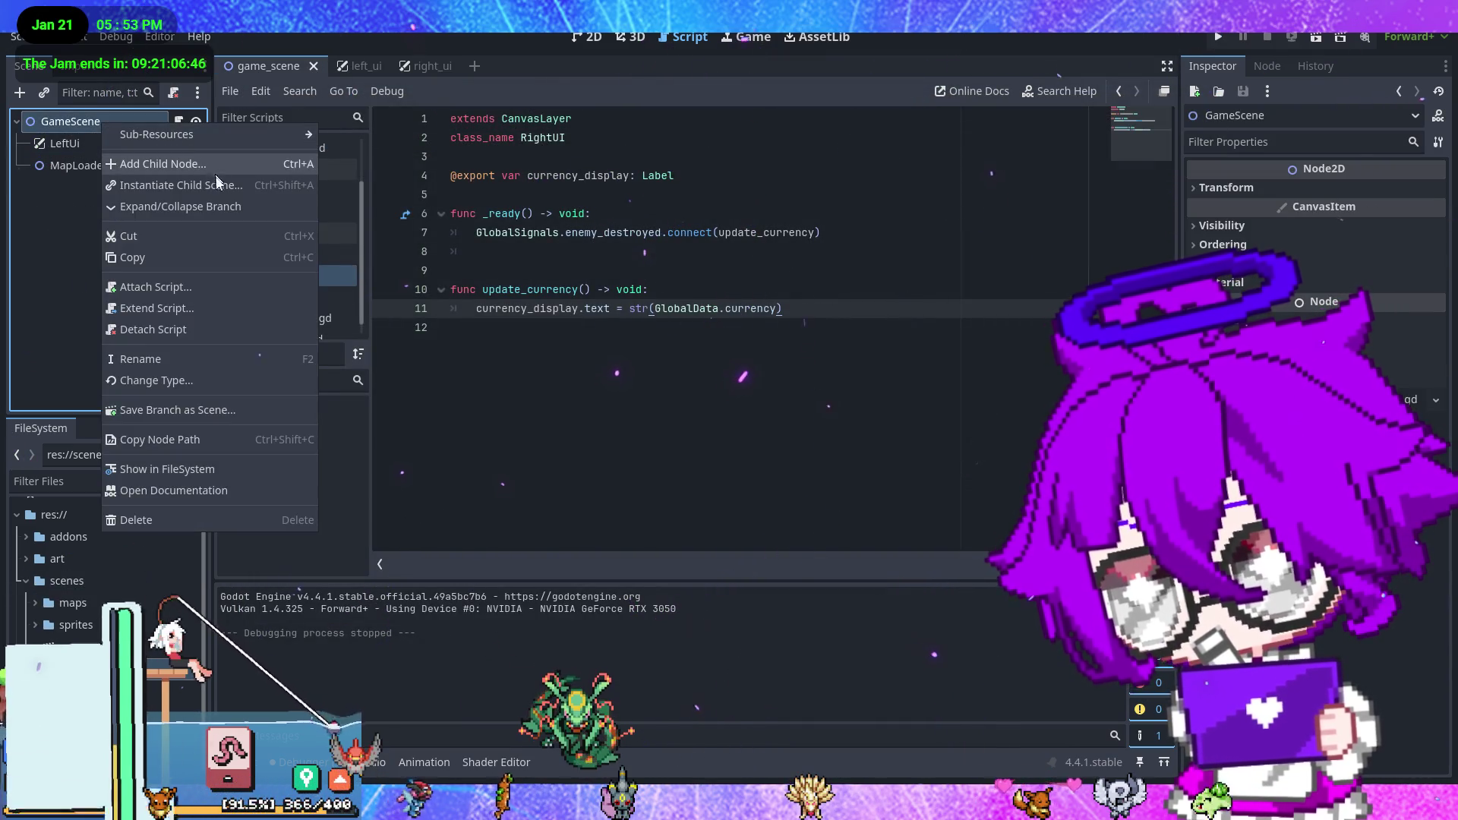
pyautogui.click(152, 158)
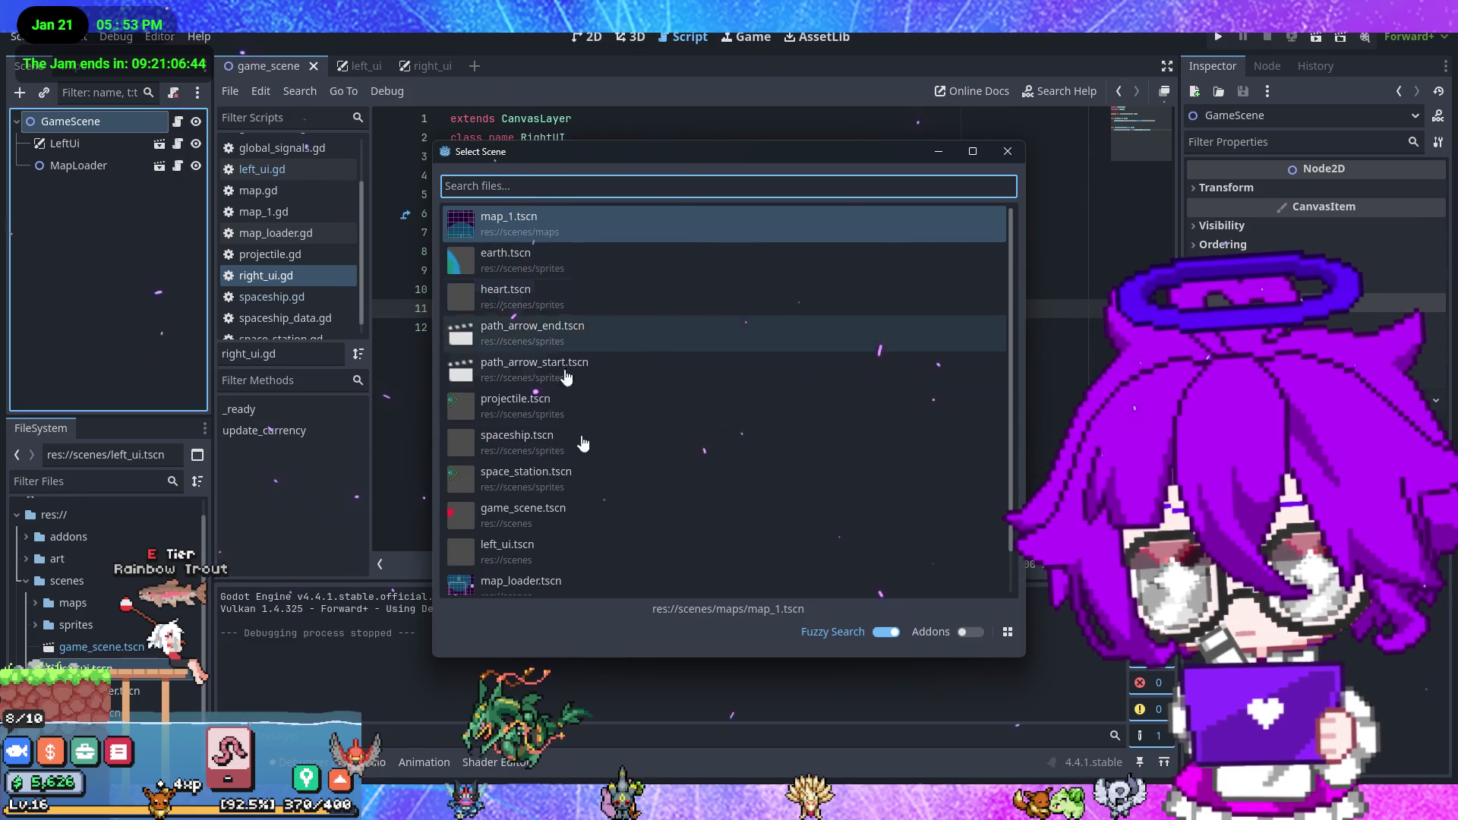
pyautogui.scroll(-3, 707, 439)
pyautogui.doubleClick(524, 593)
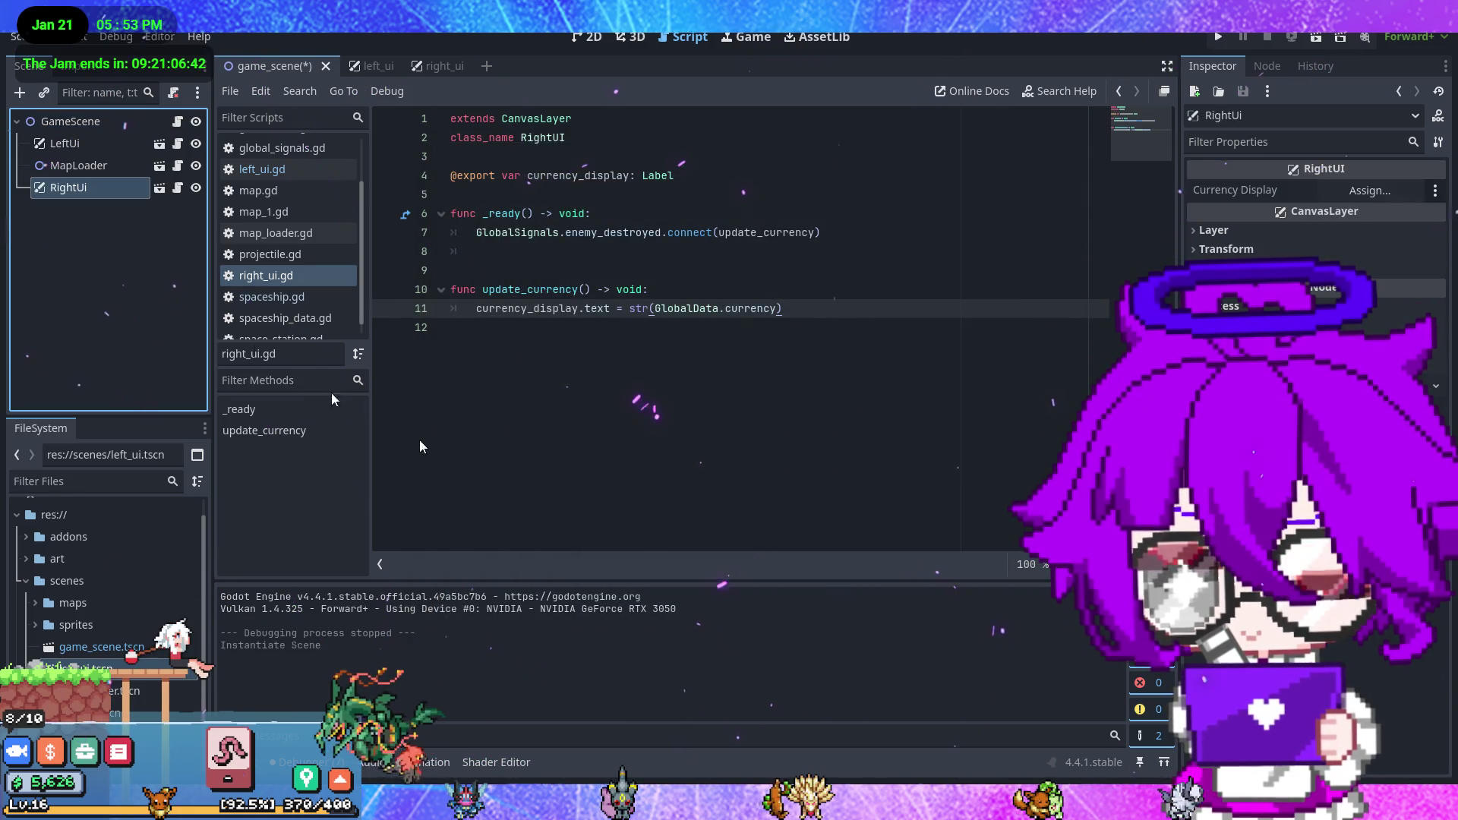
pyautogui.moveTo(103, 195); pyautogui.dragTo(110, 158)
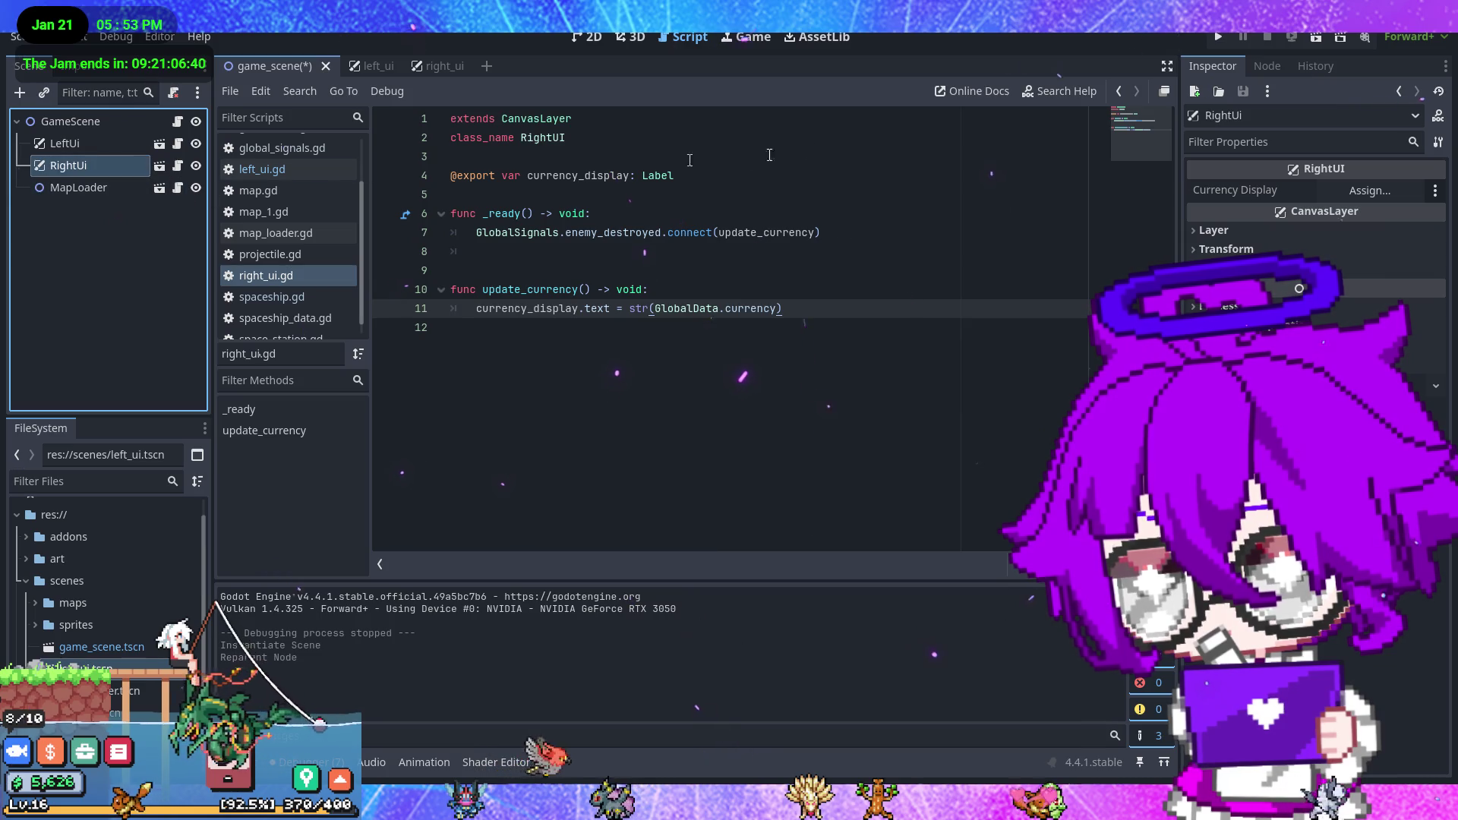
pyautogui.press('F5')
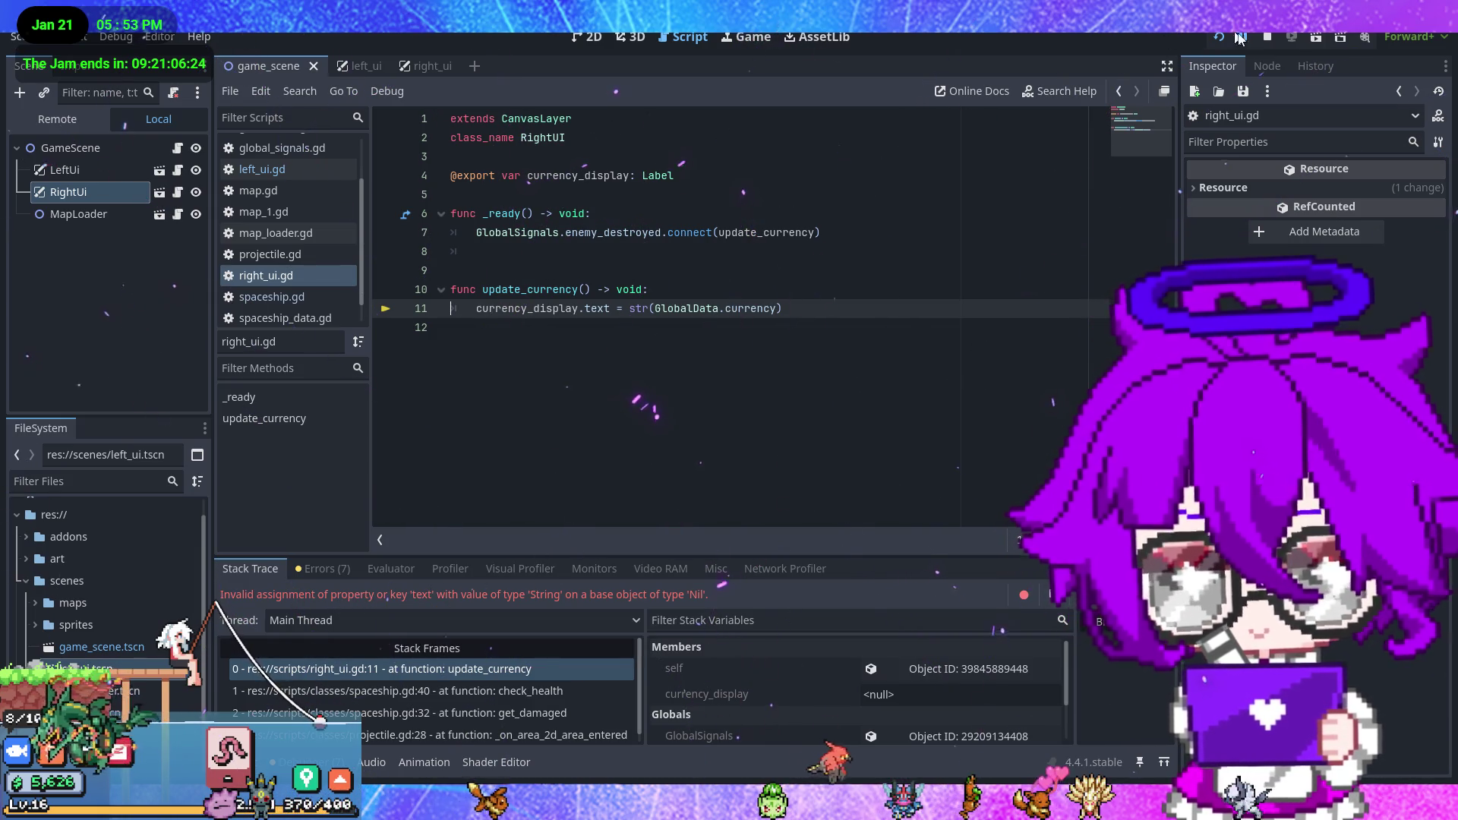
pyautogui.click(1267, 36)
# Step: Assign the Amount label to RightUi's Currency Display slot and rerun the game
pyautogui.click(77, 169)
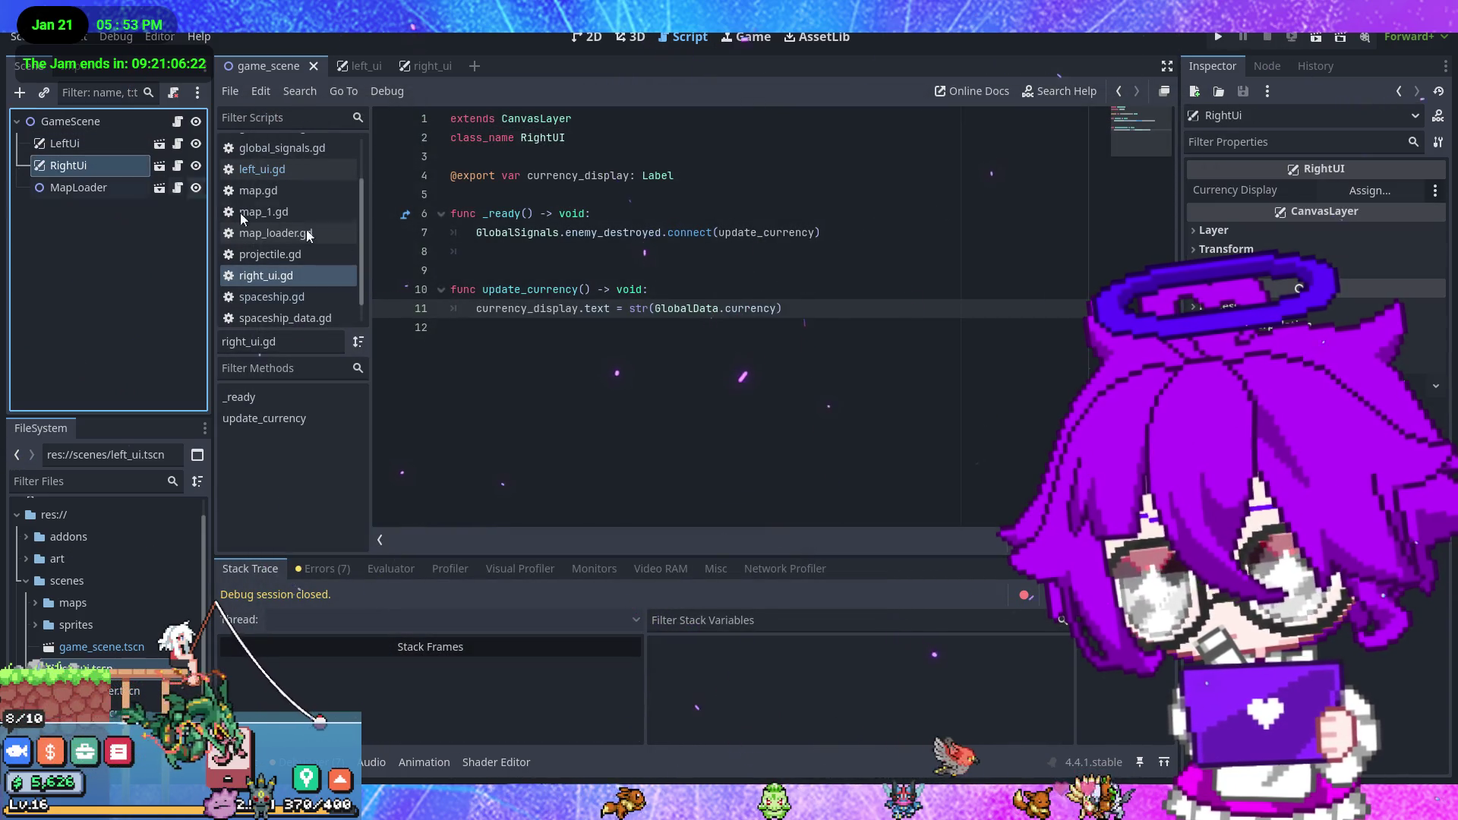
pyautogui.click(414, 69)
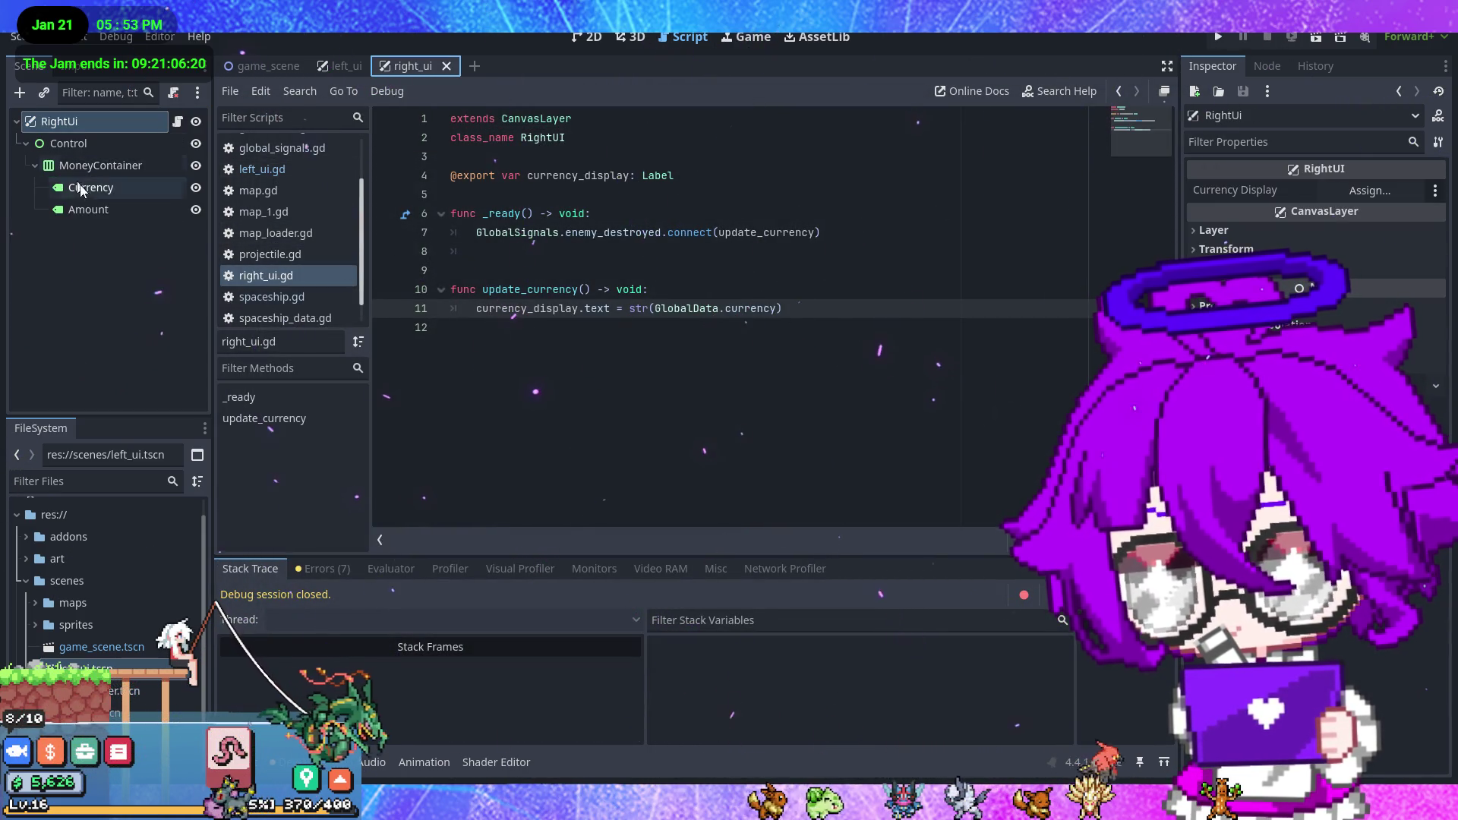
pyautogui.click(91, 210)
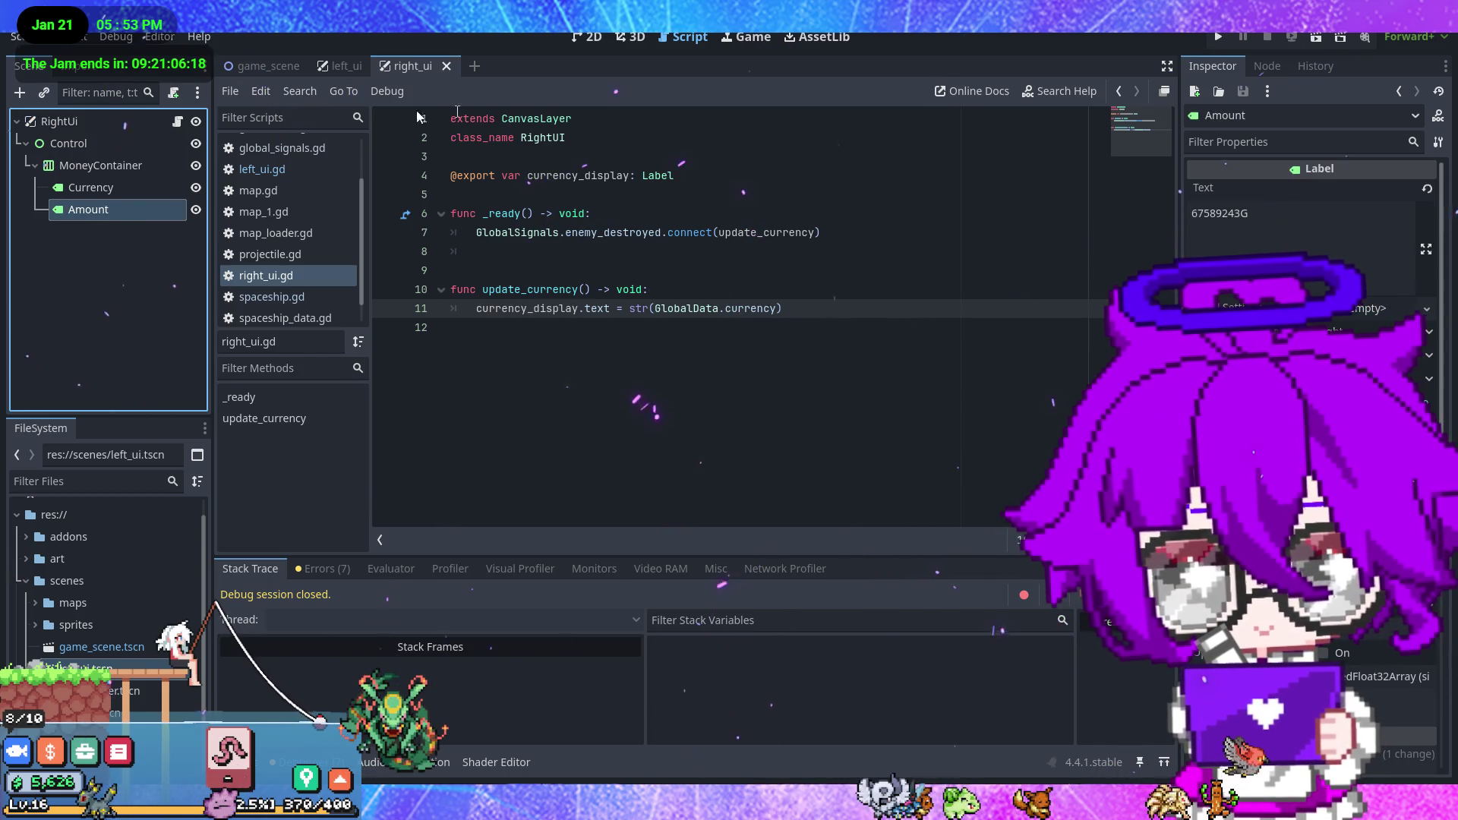
pyautogui.click(95, 125)
pyautogui.moveTo(120, 211); pyautogui.dragTo(1344, 198)
pyautogui.click(1219, 38)
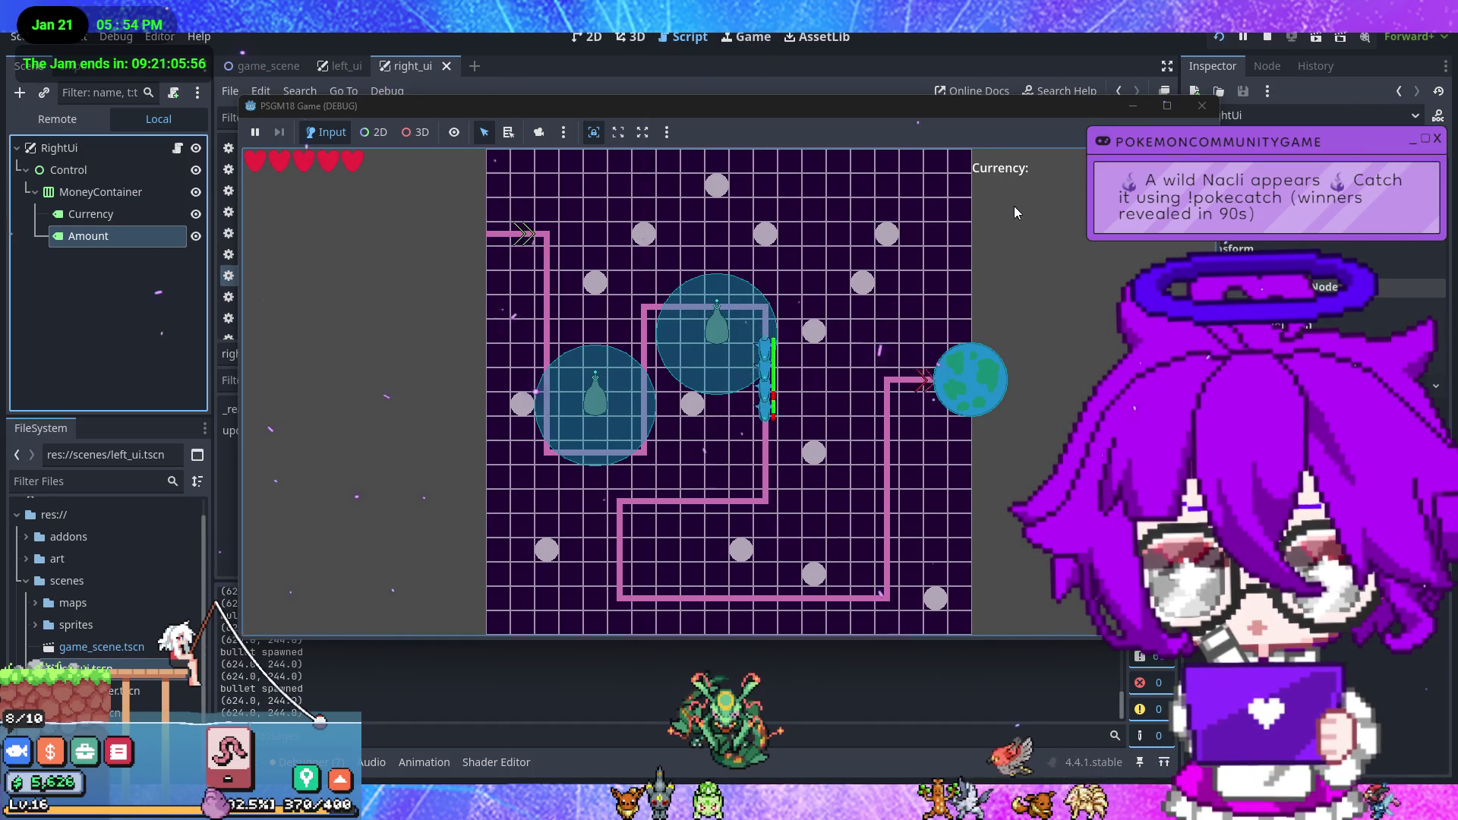
# Step: Append + "G" to the currency text on line 11, confirm 75G in game, then go to Obsidian
pyautogui.click(1199, 114)
pyautogui.click(794, 309)
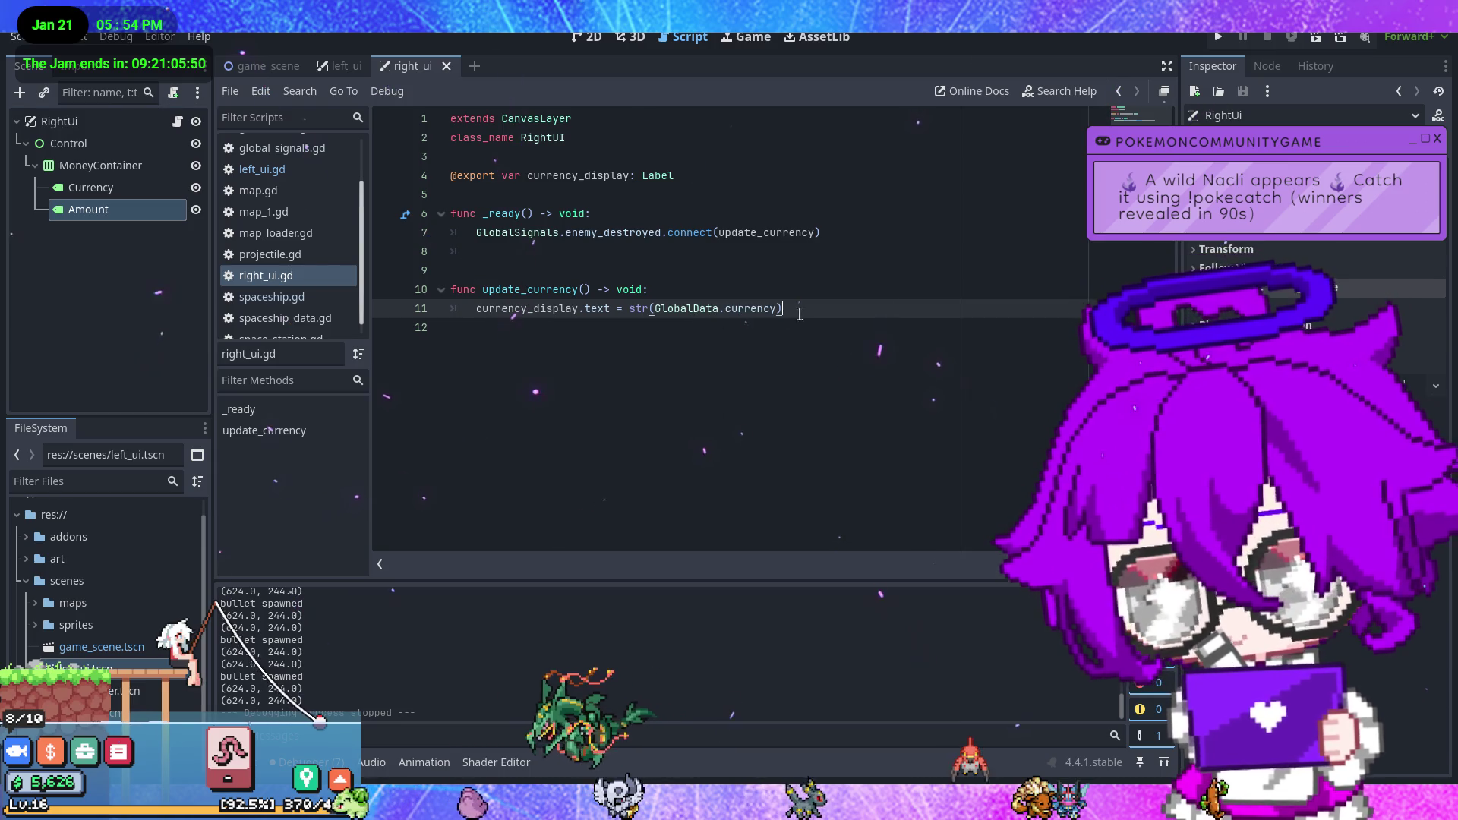
pyautogui.write('+ "G')
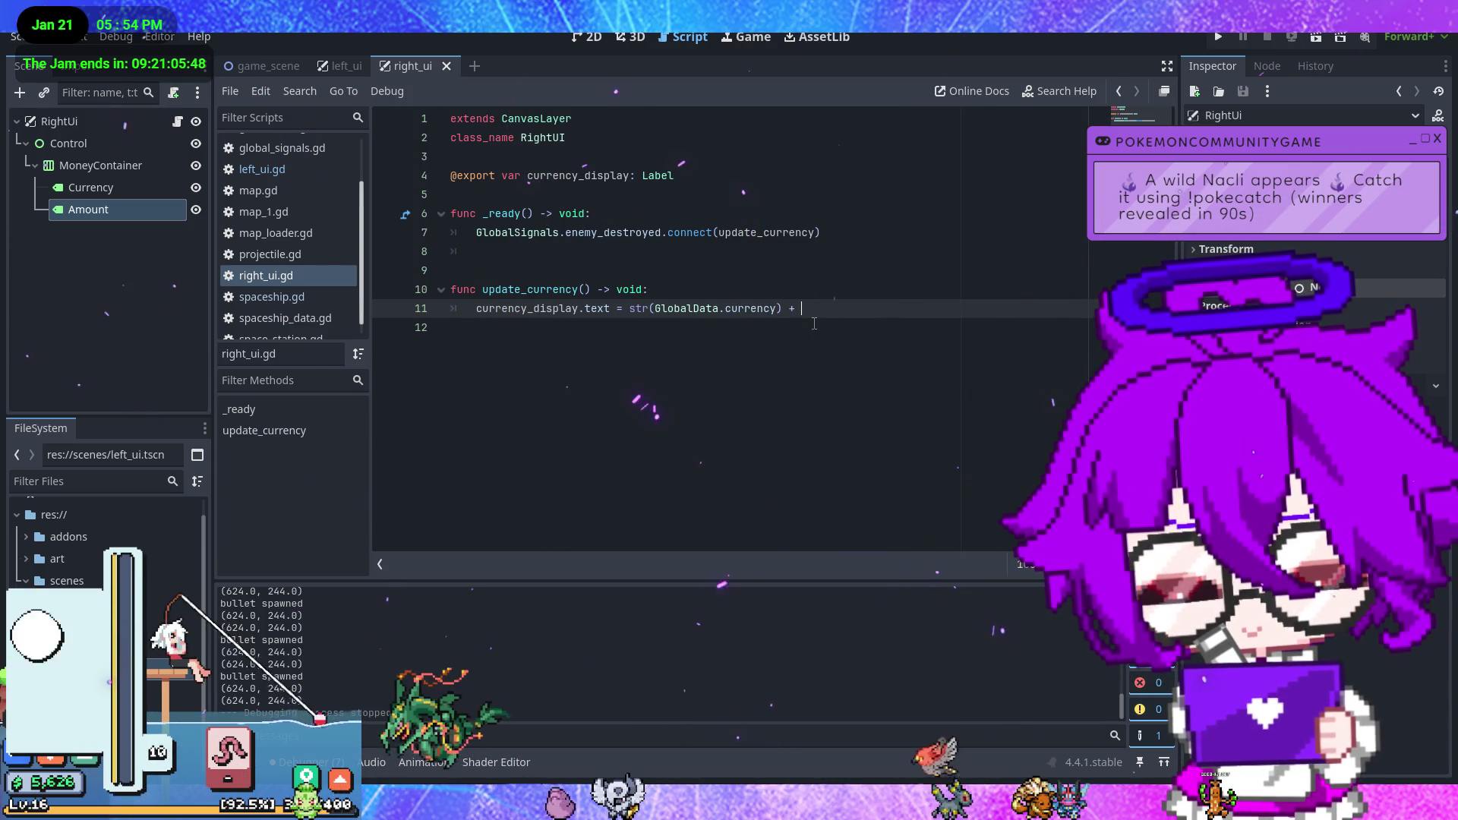
pyautogui.click(1224, 44)
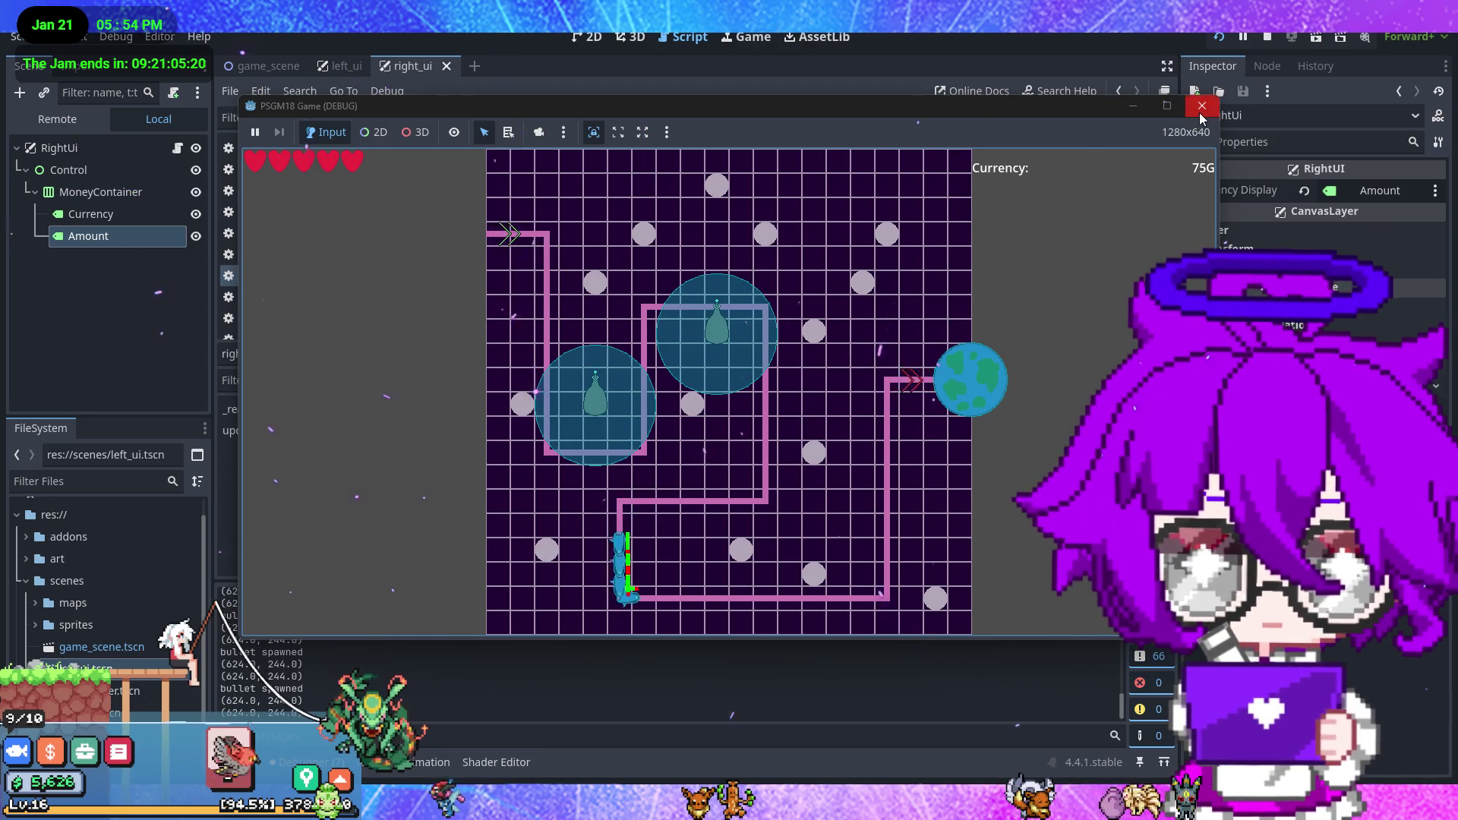
pyautogui.click(1199, 107)
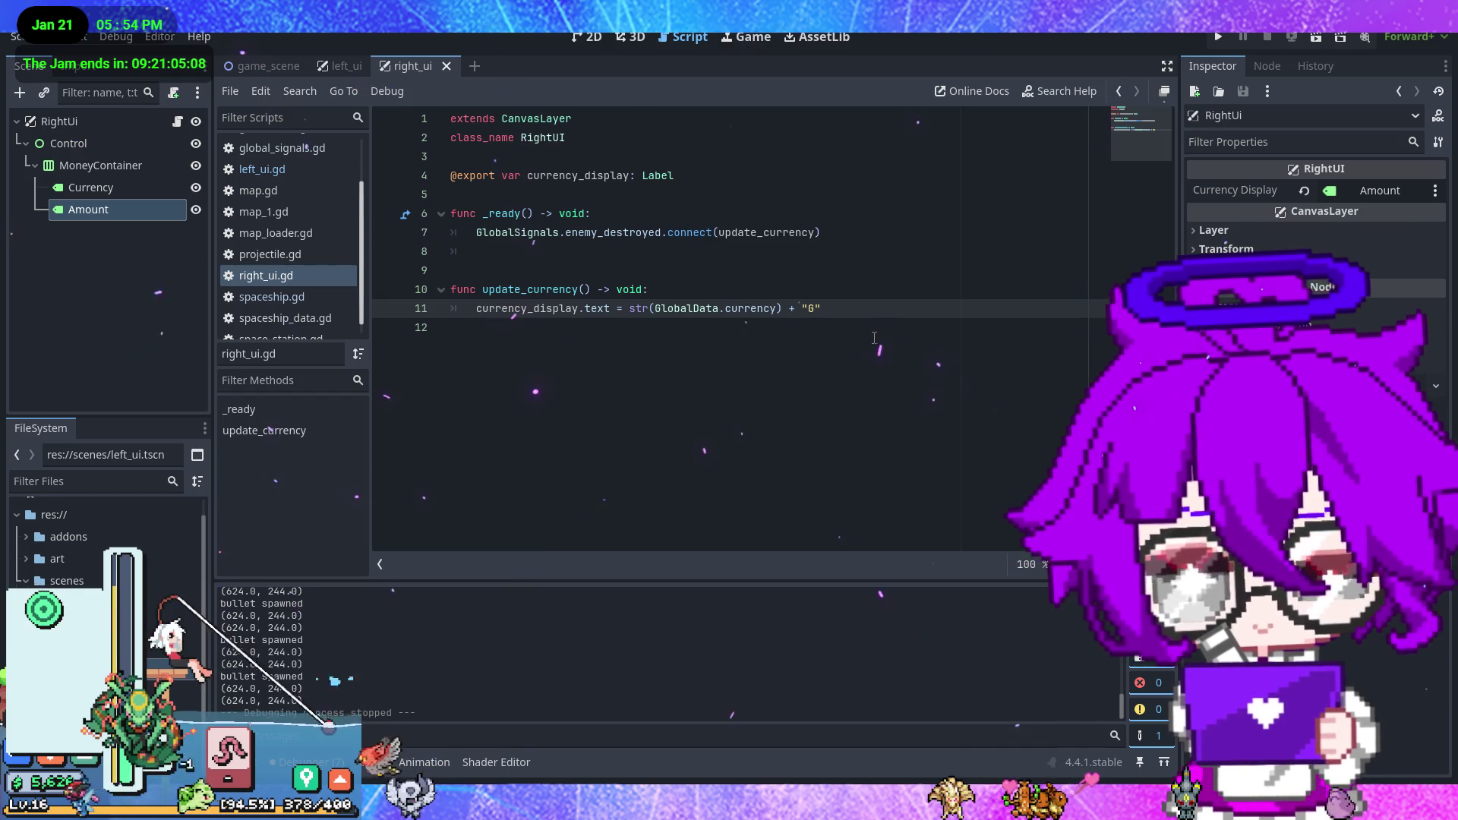
pyautogui.hotkey('alt', 'Tab')
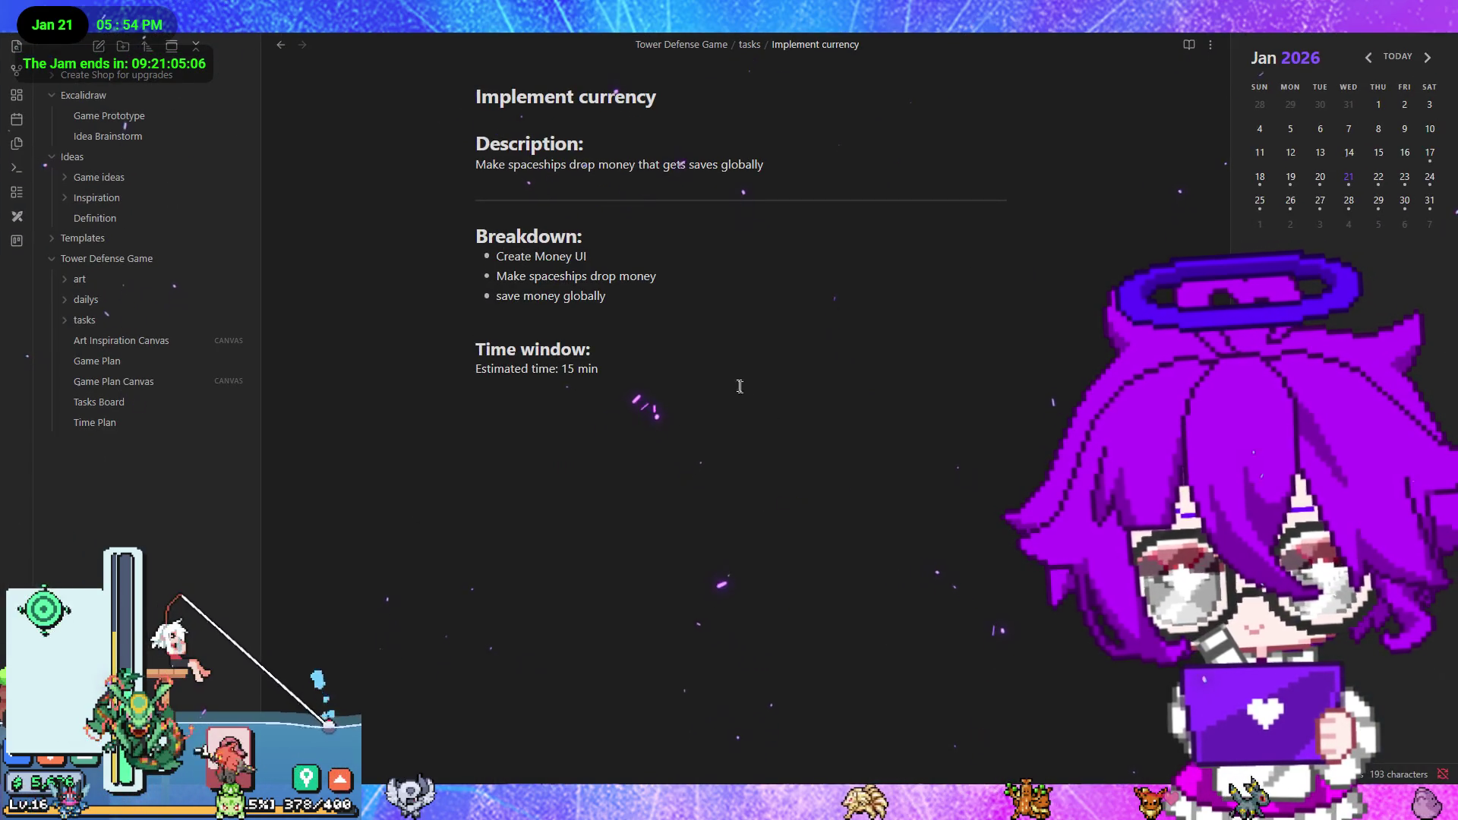
# Step: On the Tasks Board, move Implement currency to done and Implement speedup button to in progress
pyautogui.click(148, 381)
pyautogui.click(148, 399)
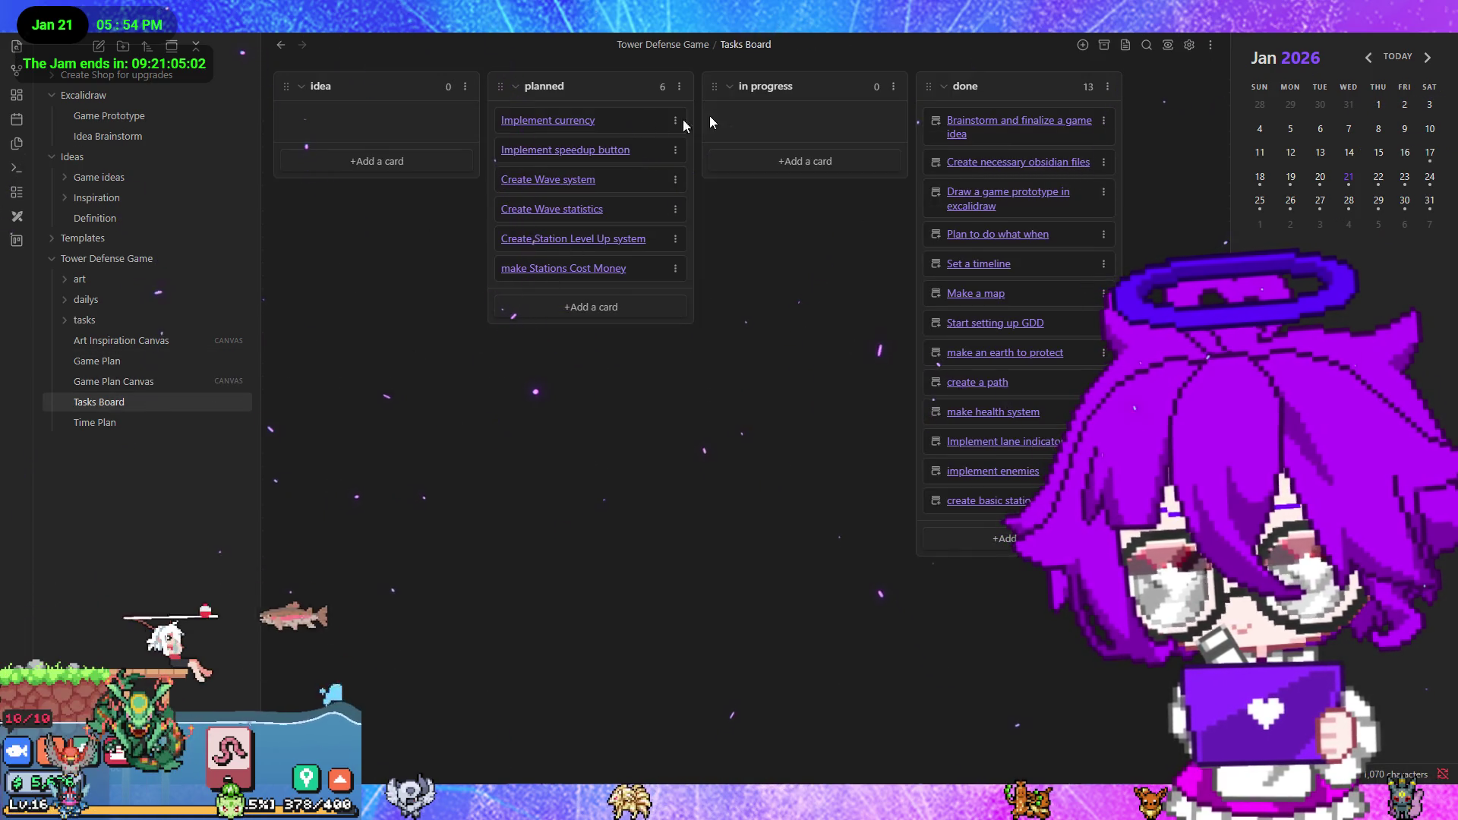
pyautogui.moveTo(636, 125); pyautogui.dragTo(988, 538)
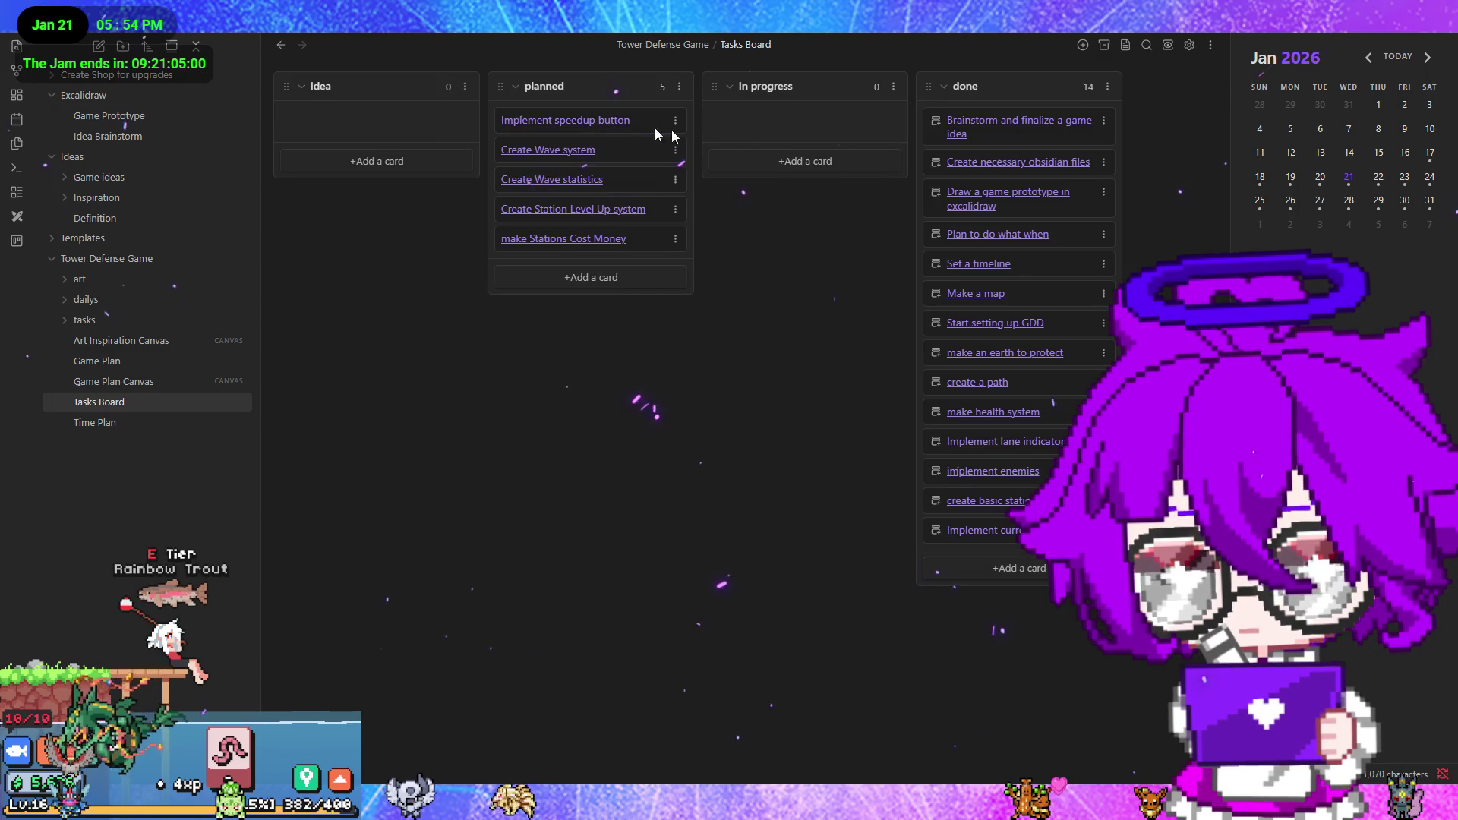
pyautogui.moveTo(639, 132); pyautogui.dragTo(846, 160)
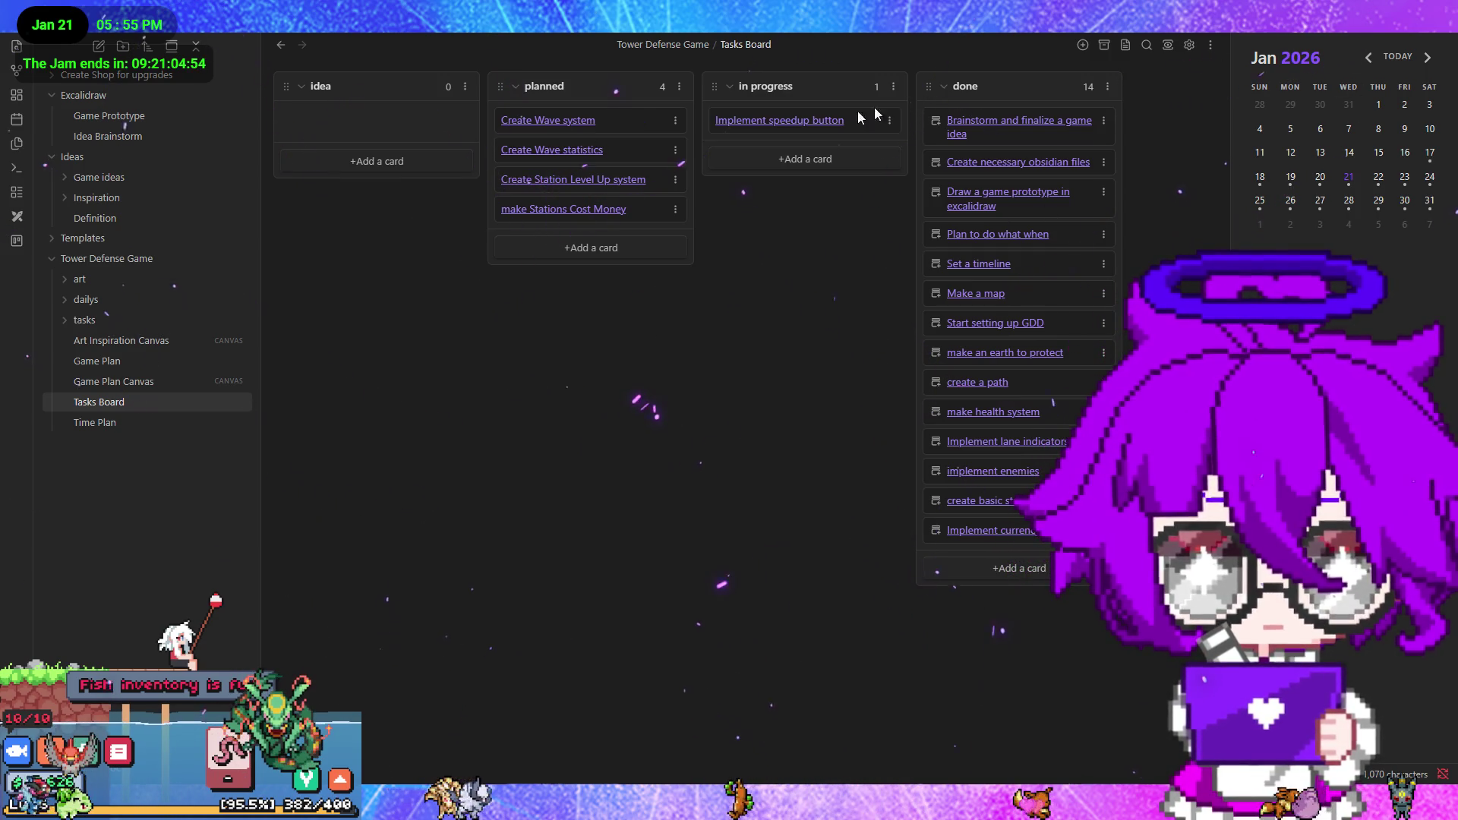
# Step: Describe the speedup note as 'Create 1x 2x and 4x buttons for game speedup' and edit its breakdown
pyautogui.click(828, 120)
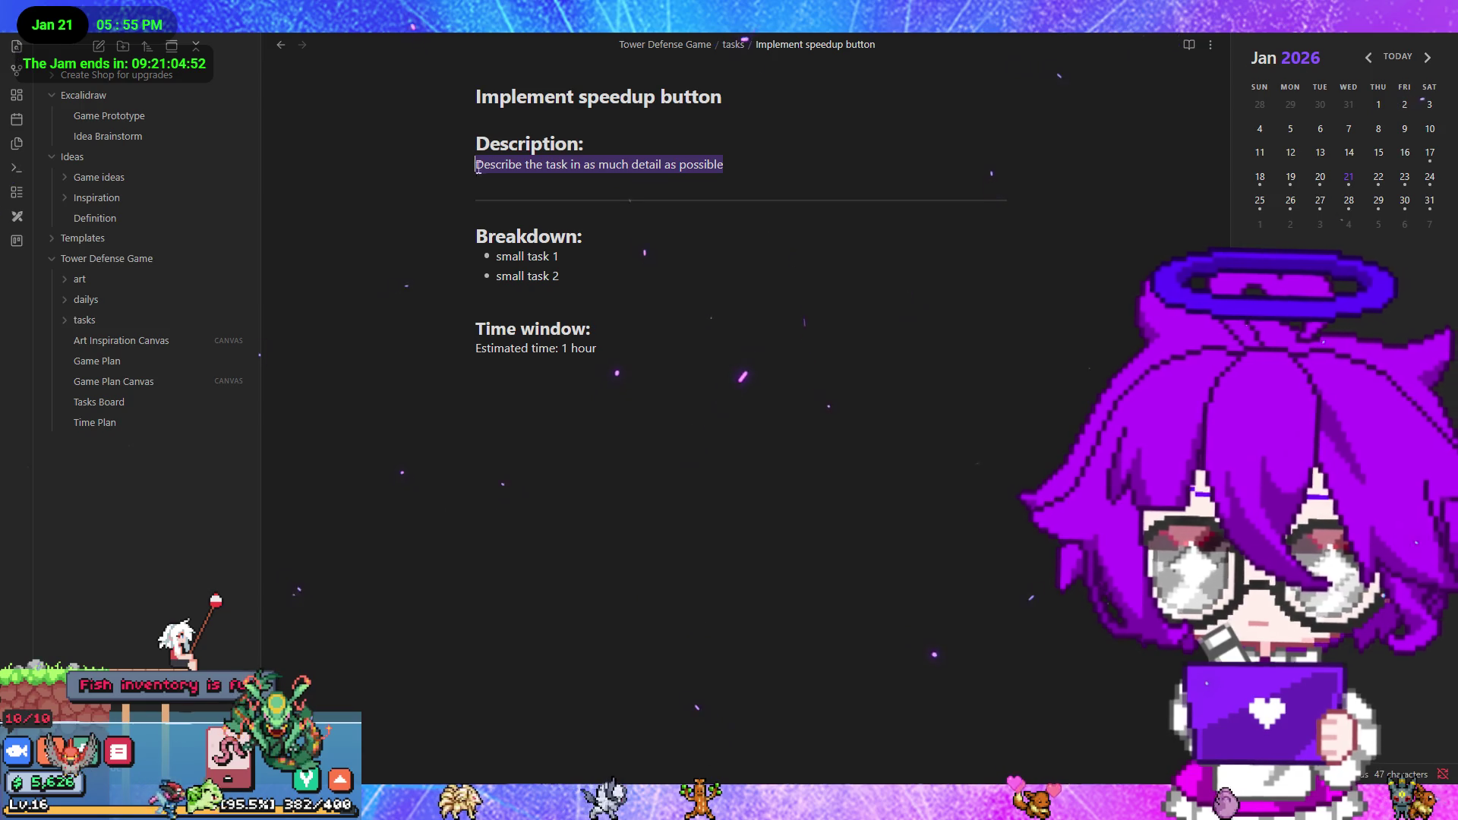
pyautogui.write('Create')
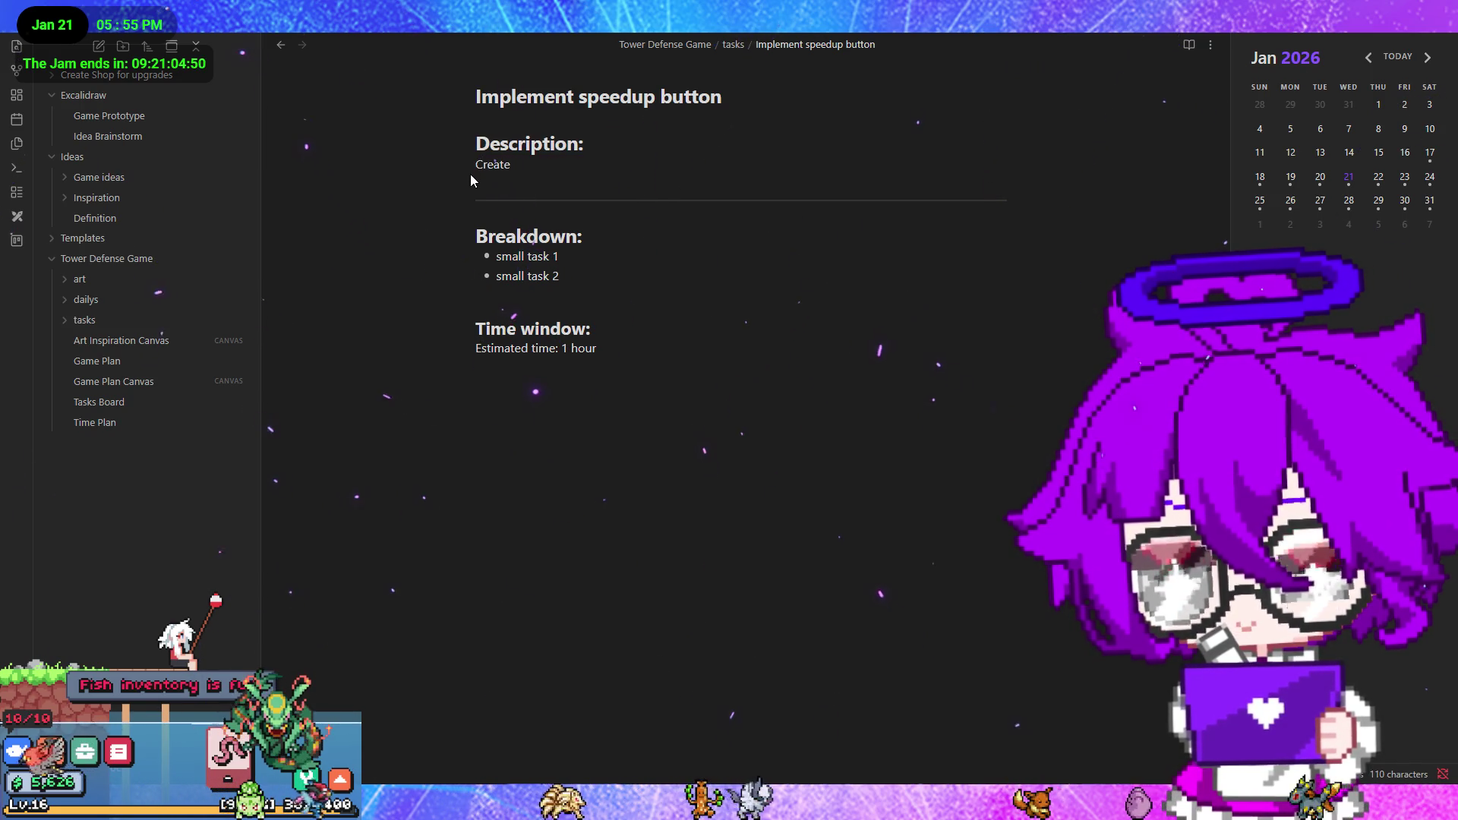
pyautogui.write(' 1x 2x and 4x s')
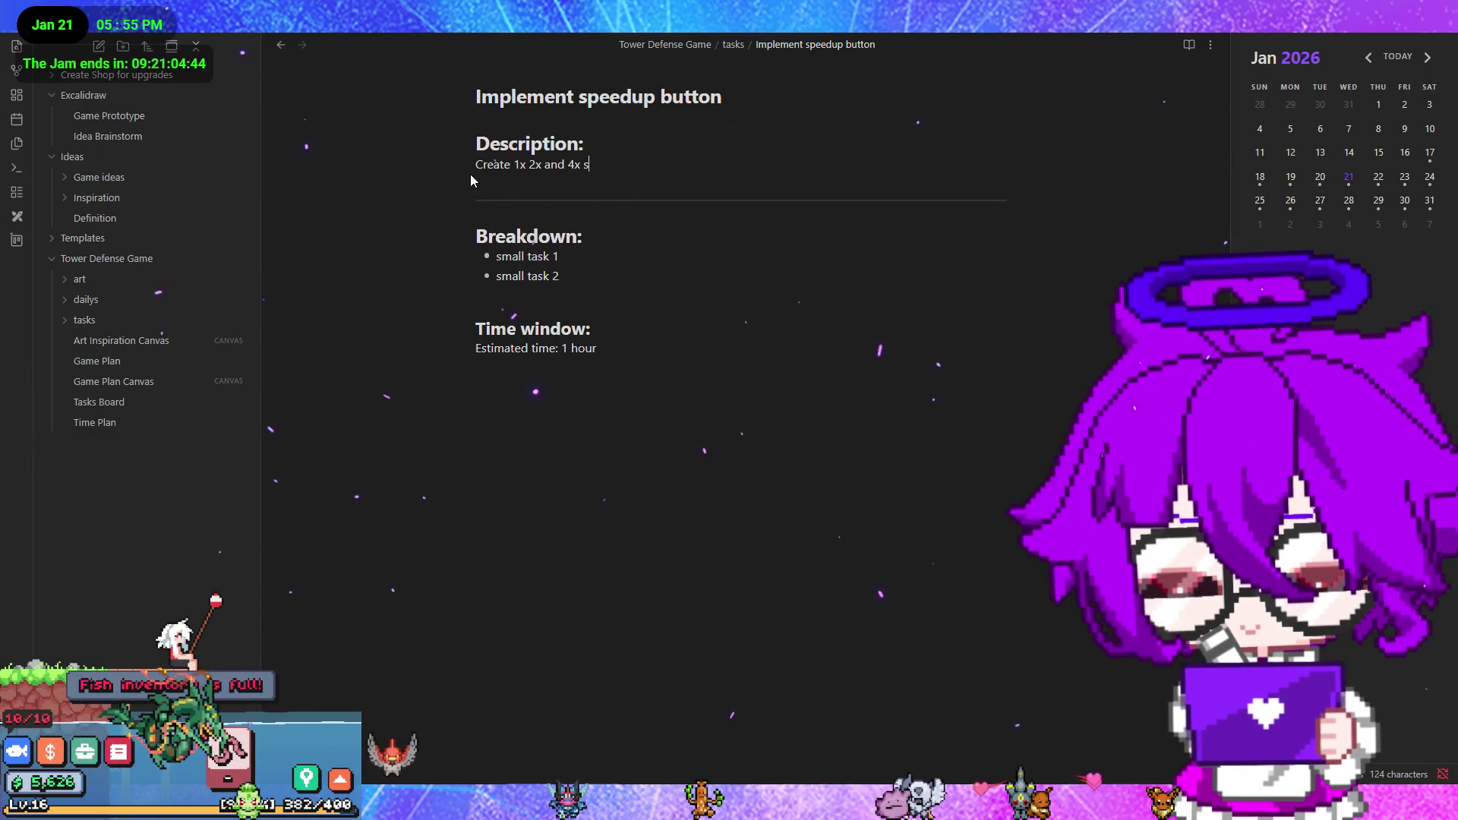
pyautogui.press('BackSpace')
pyautogui.write('buttons ')
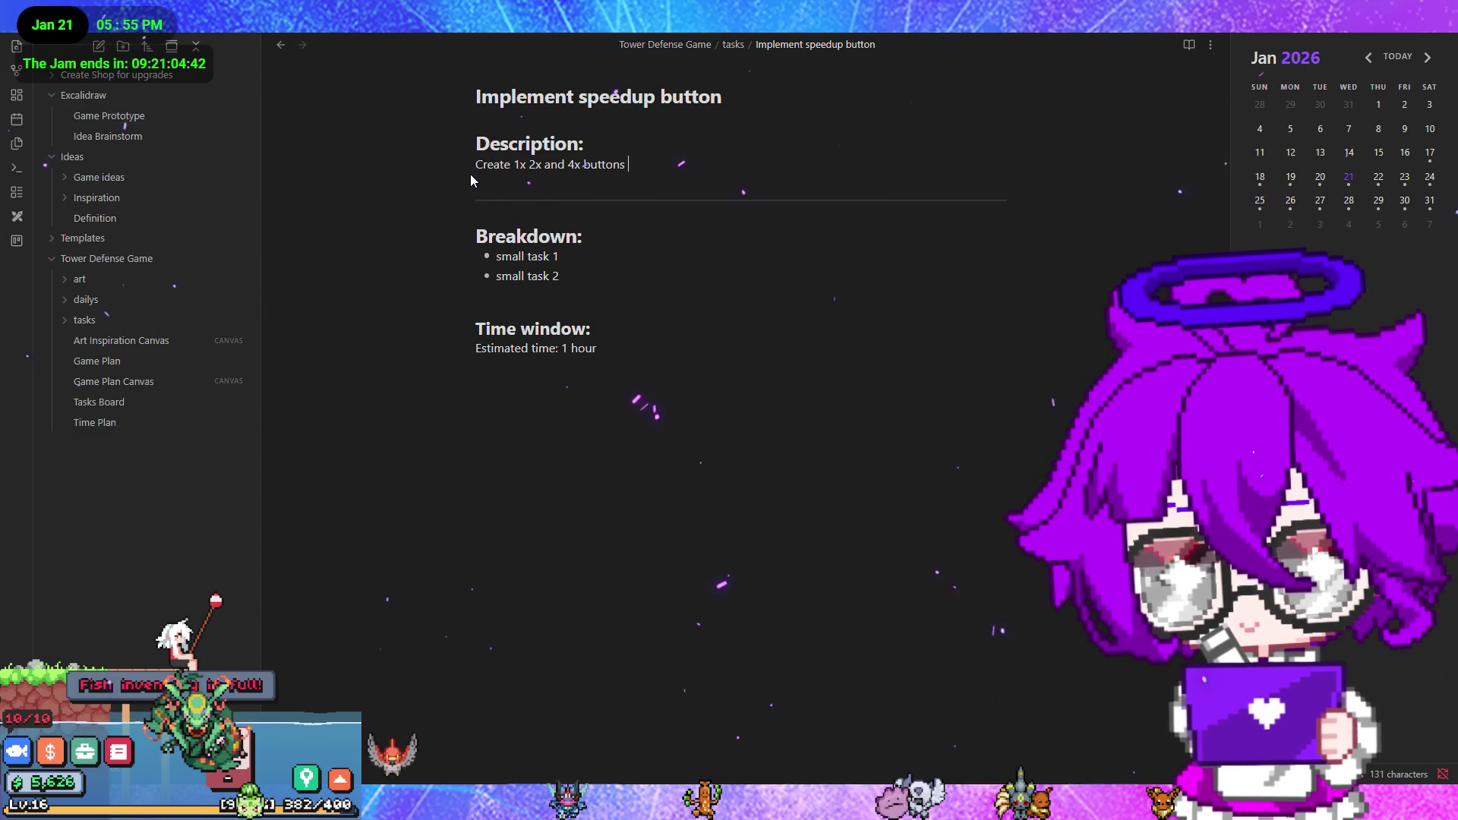
pyautogui.write('for game ')
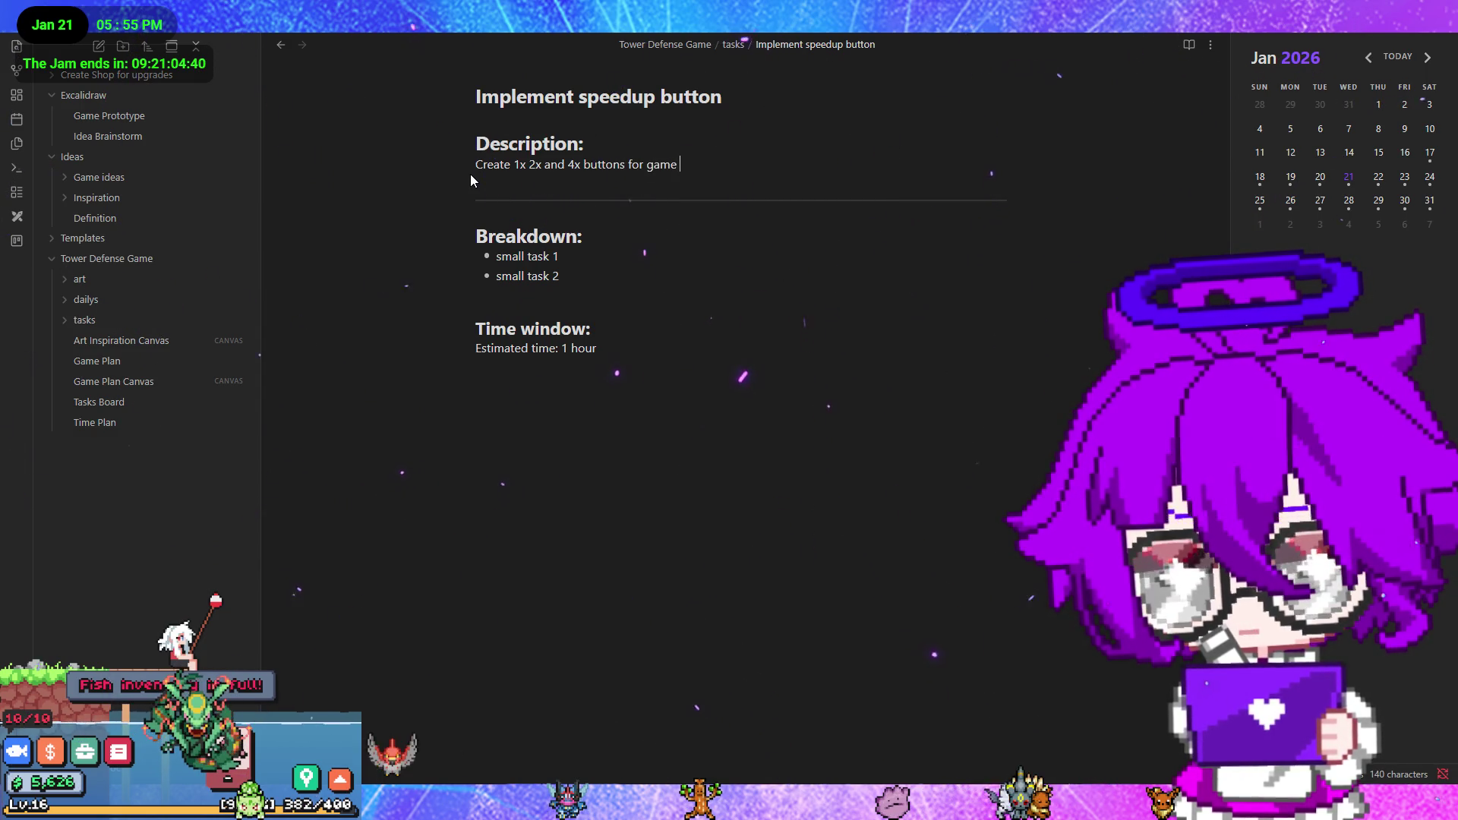
pyautogui.write('speedup')
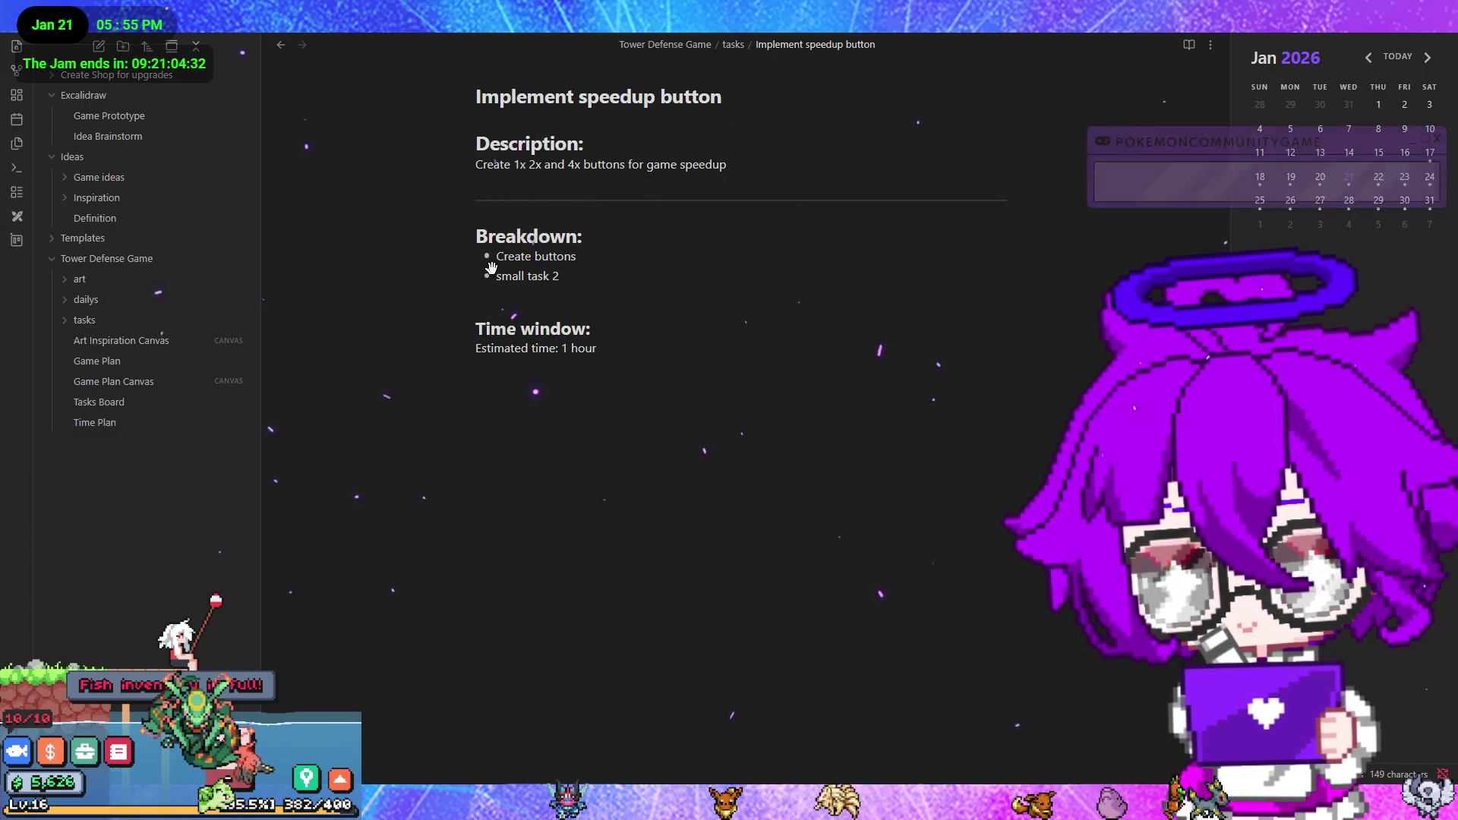
pyautogui.moveTo(562, 278); pyautogui.dragTo(506, 281)
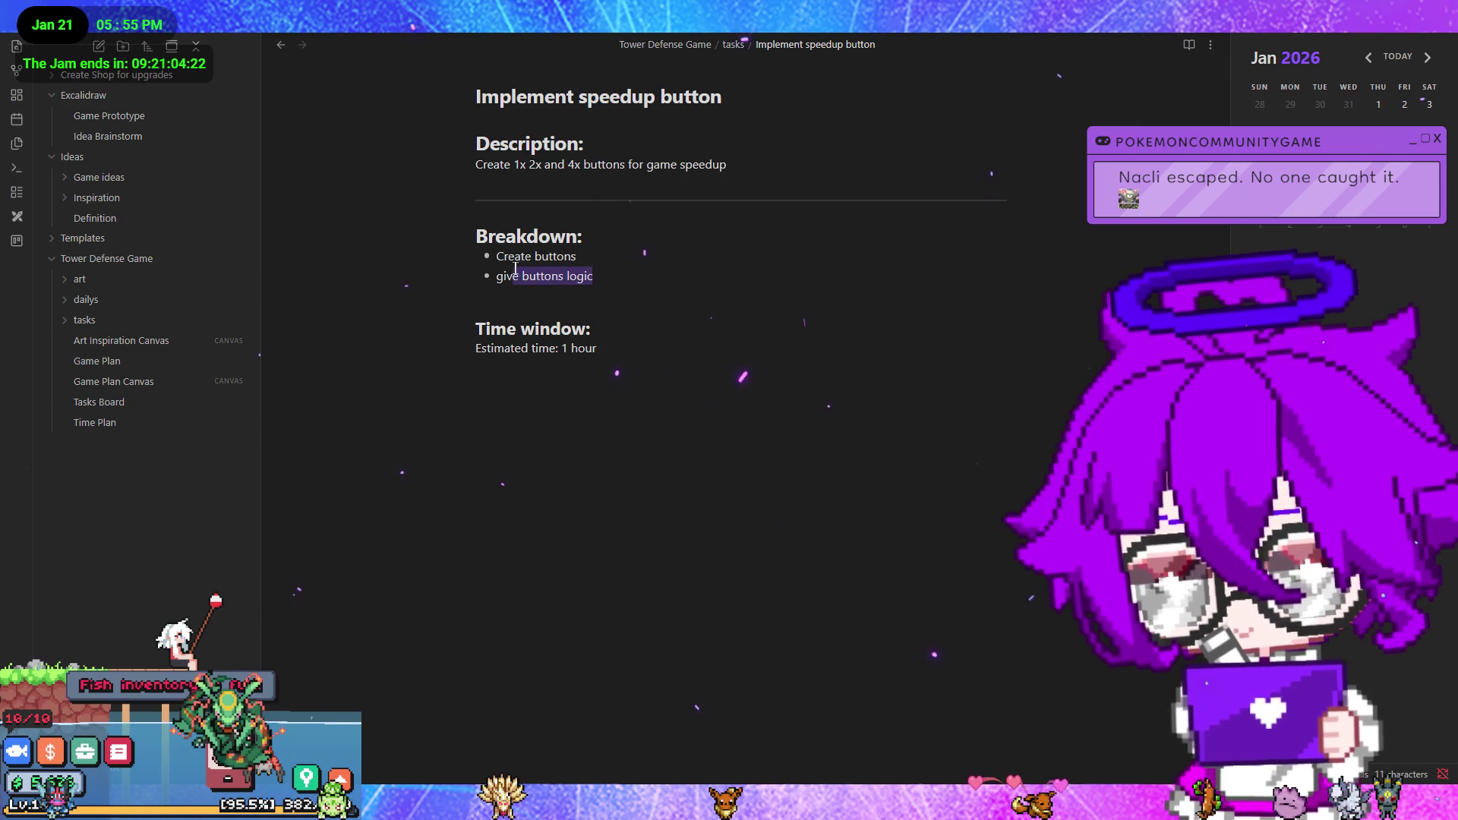
pyautogui.hotkey('alt', 'Tab')
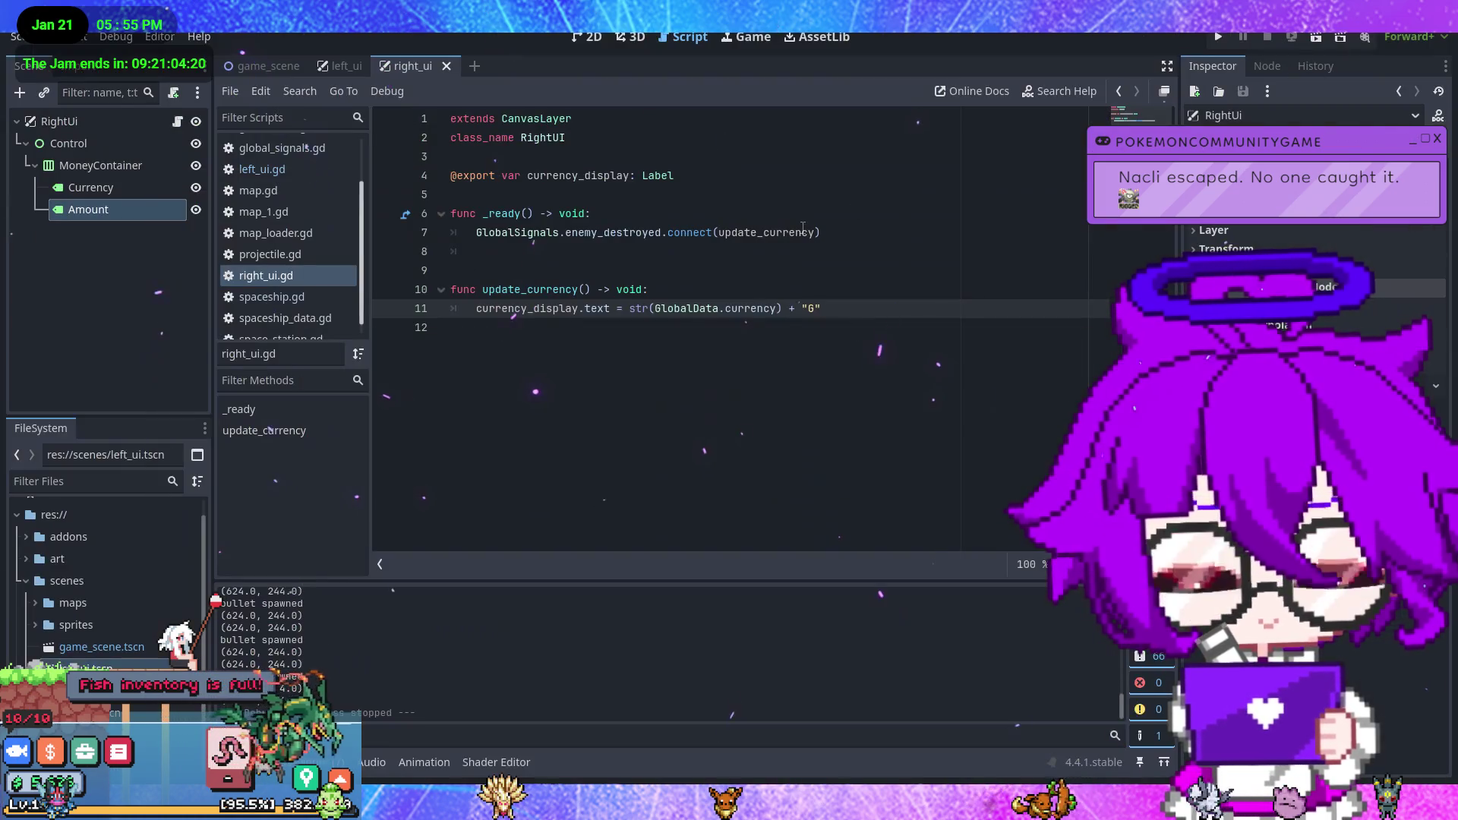
# Step: Look over game_scene in the 2D view, then open the left_ui scene with its hearts
pyautogui.click(267, 68)
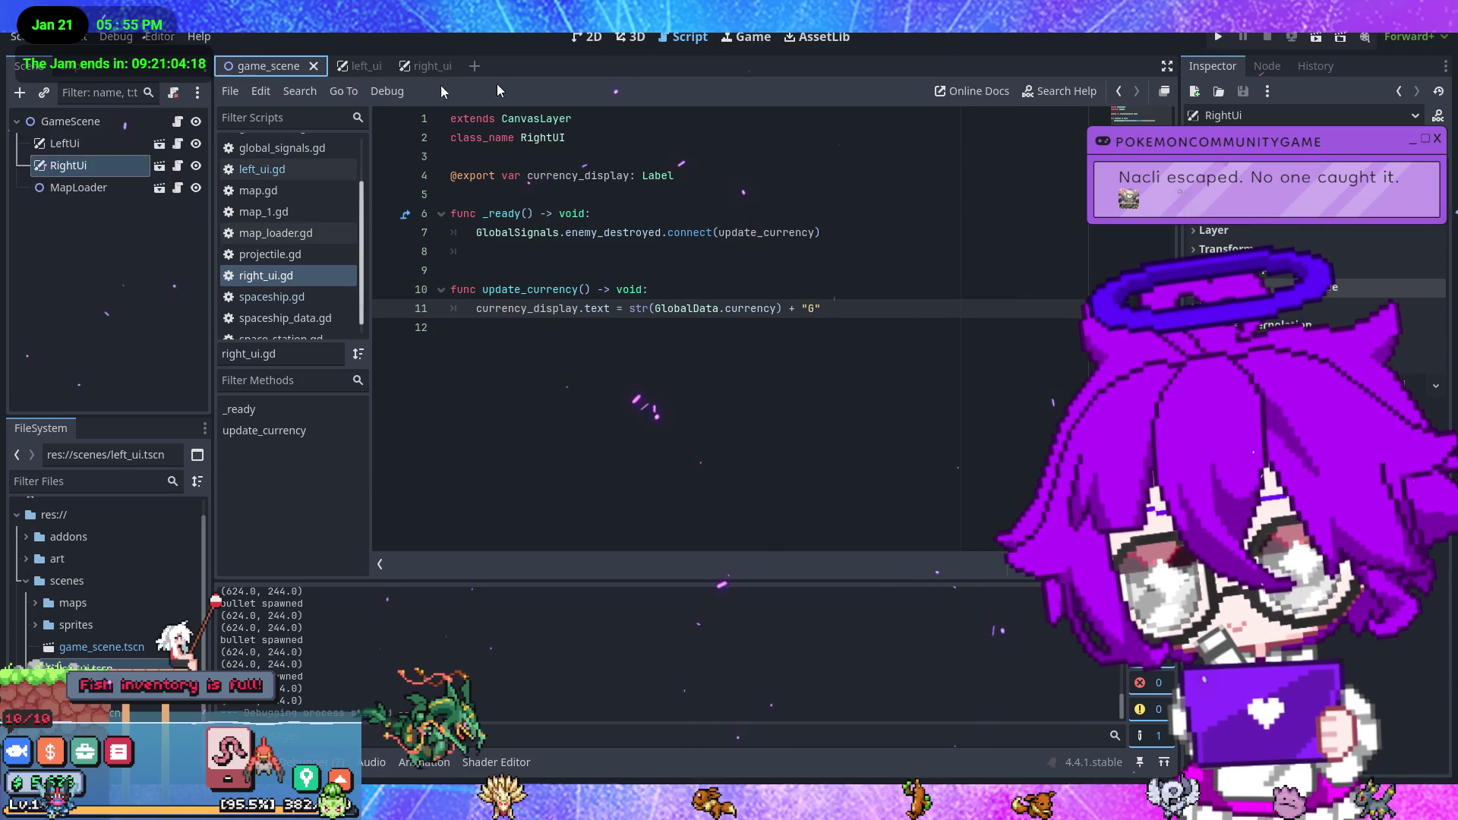
pyautogui.scroll(-2, 691, 289)
pyautogui.hscroll(4, 691, 288)
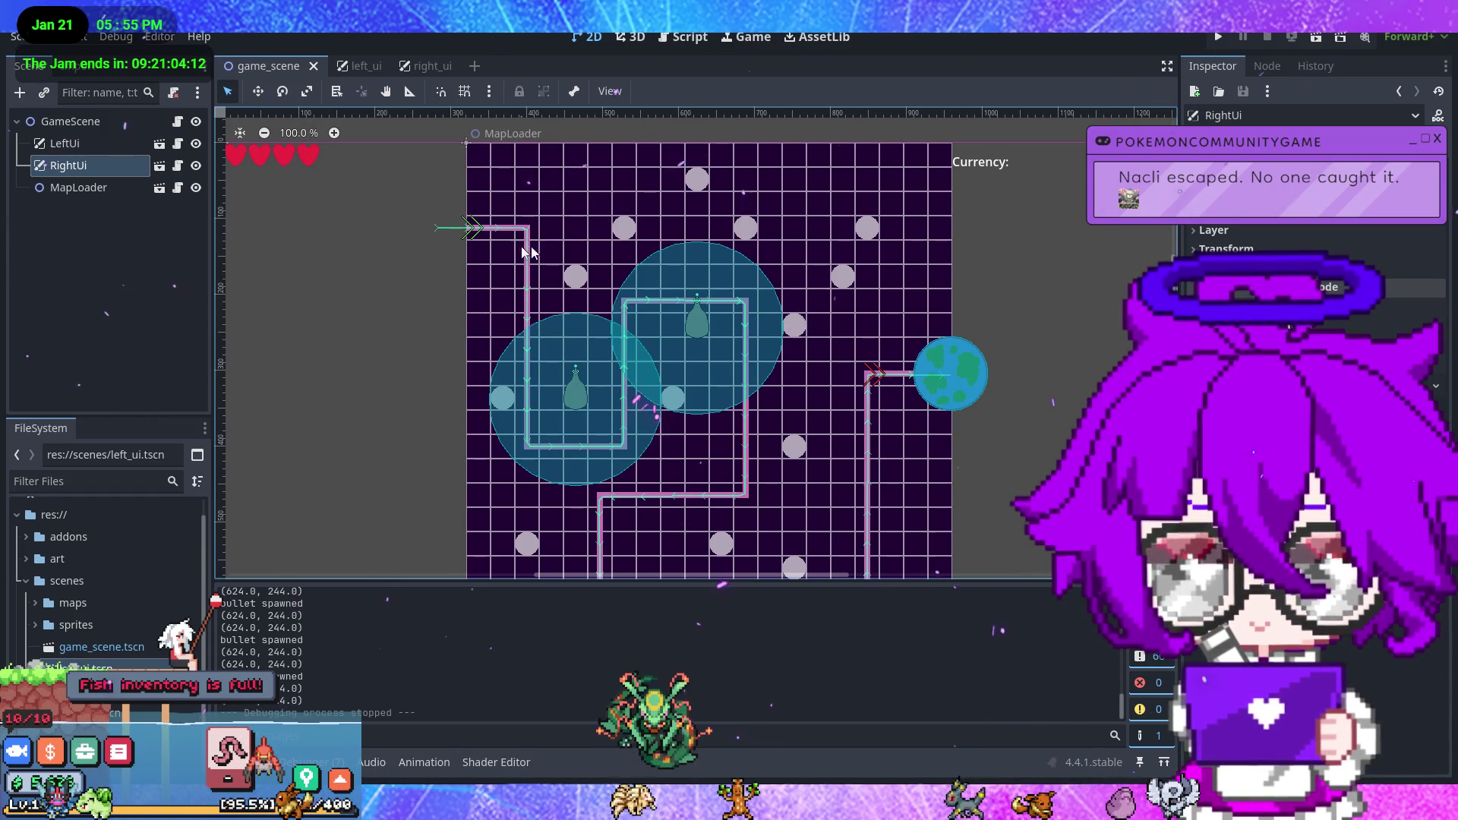
pyautogui.hscroll(-3, 544, 246)
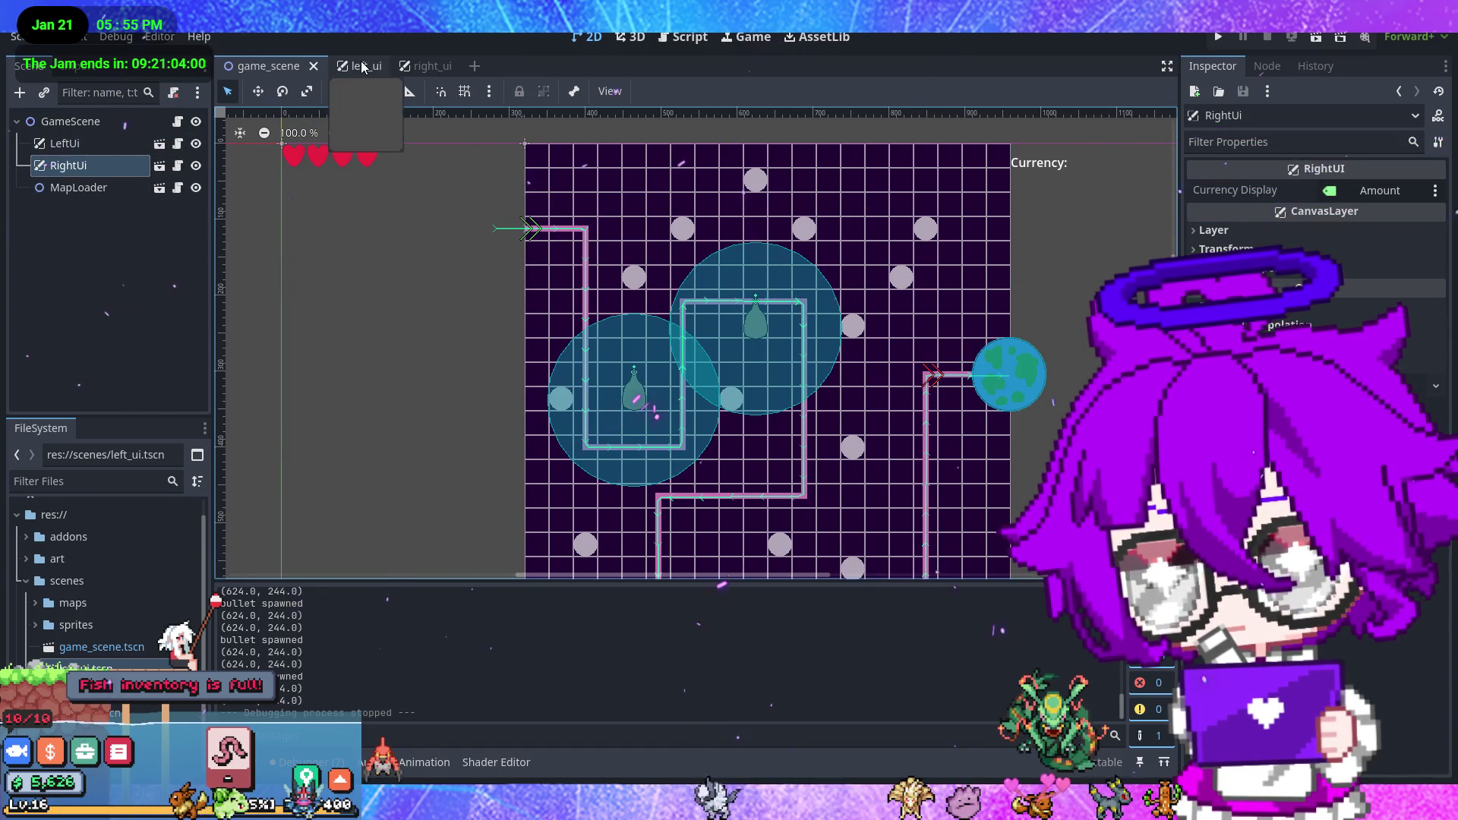
pyautogui.click(357, 66)
pyautogui.scroll(5, 472, 407)
pyautogui.hscroll(-4, 472, 407)
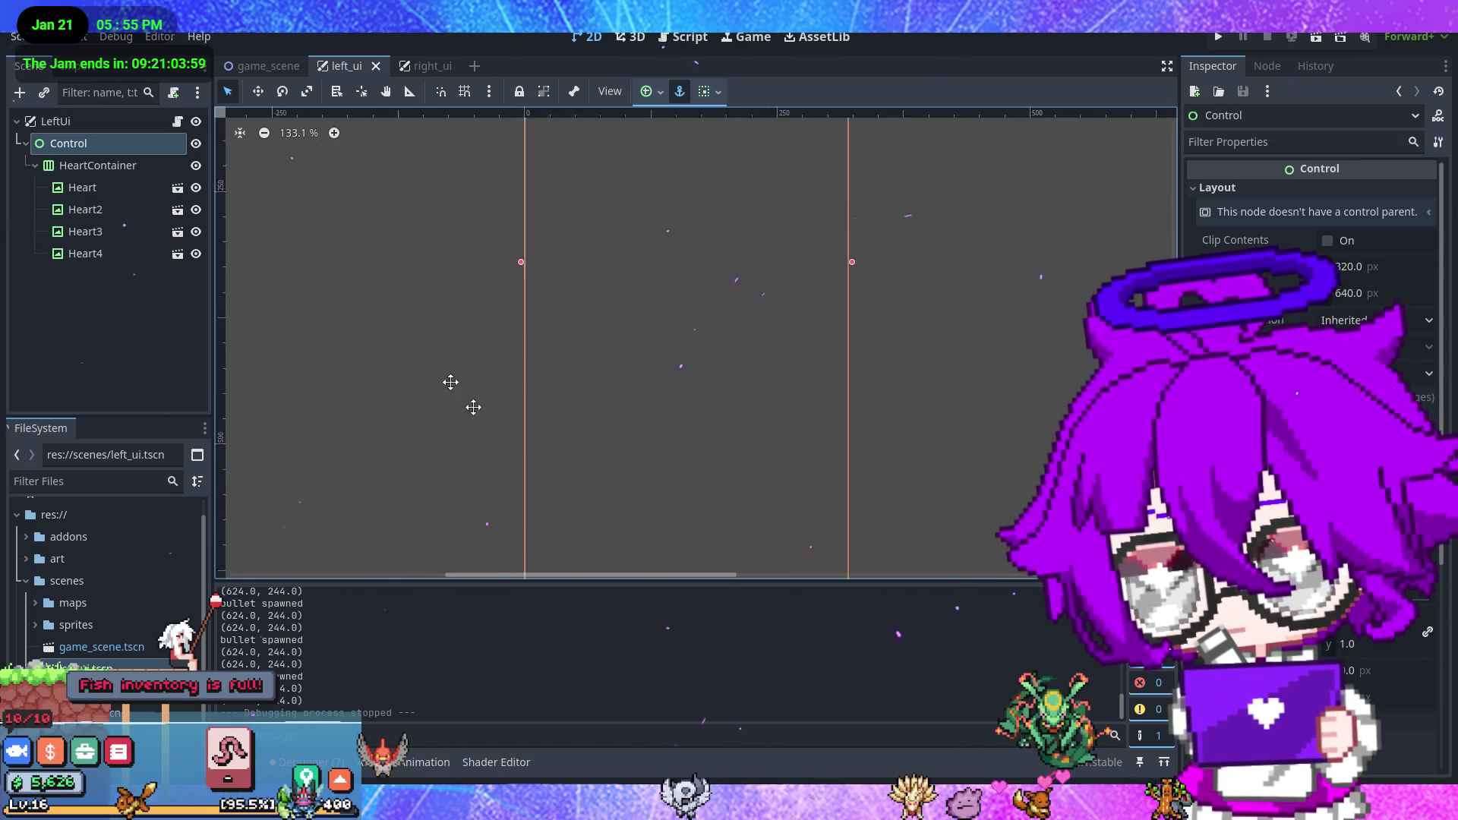
# Step: Add a VBoxContainer under Control and move HeartContainer inside it
pyautogui.click(35, 166)
pyautogui.scroll(5, 623, 391)
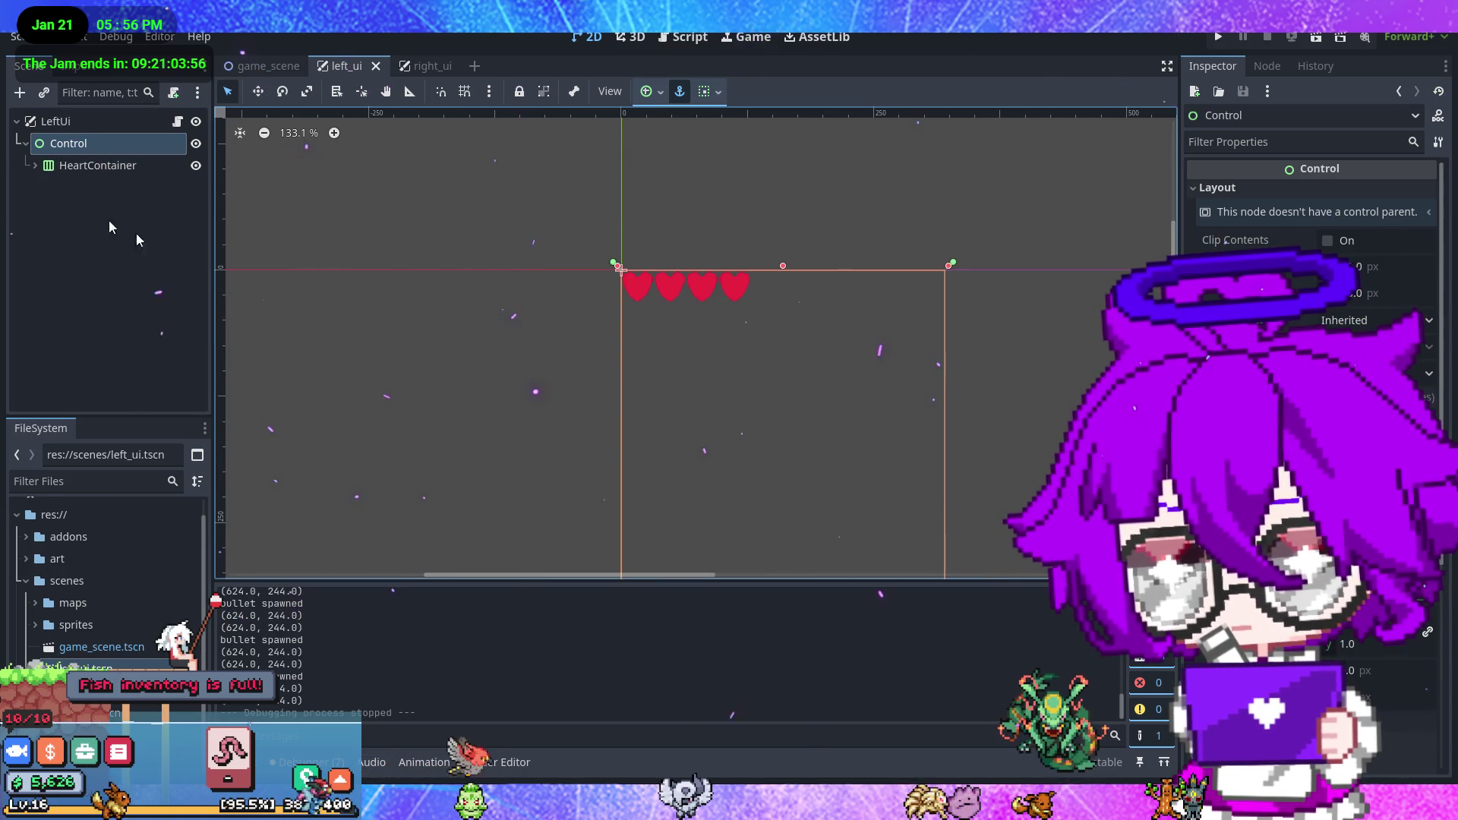
pyautogui.click(66, 166)
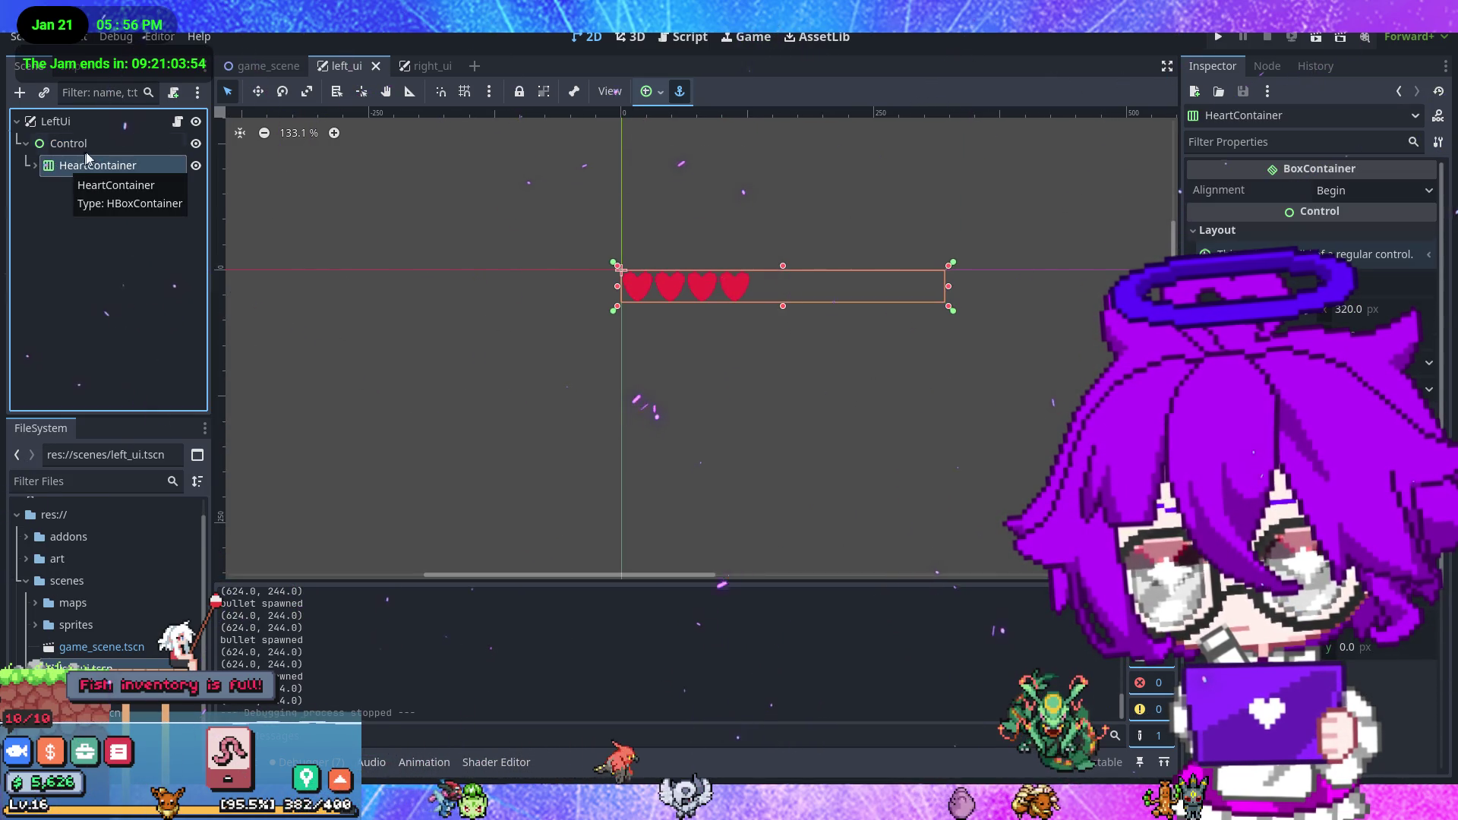
pyautogui.click(88, 152)
pyautogui.click(91, 162)
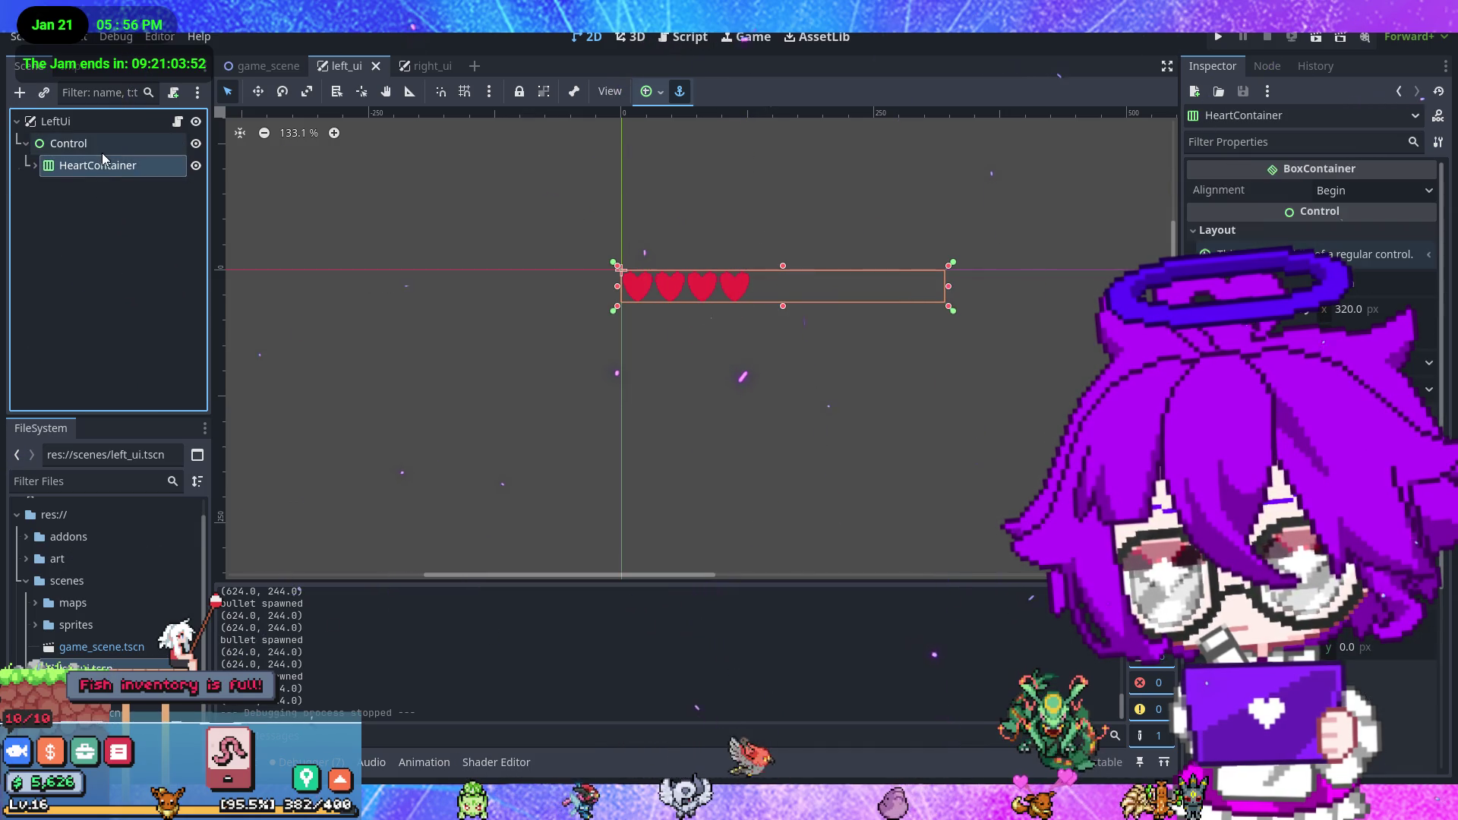
pyautogui.rightClick(103, 151)
pyautogui.click(236, 162)
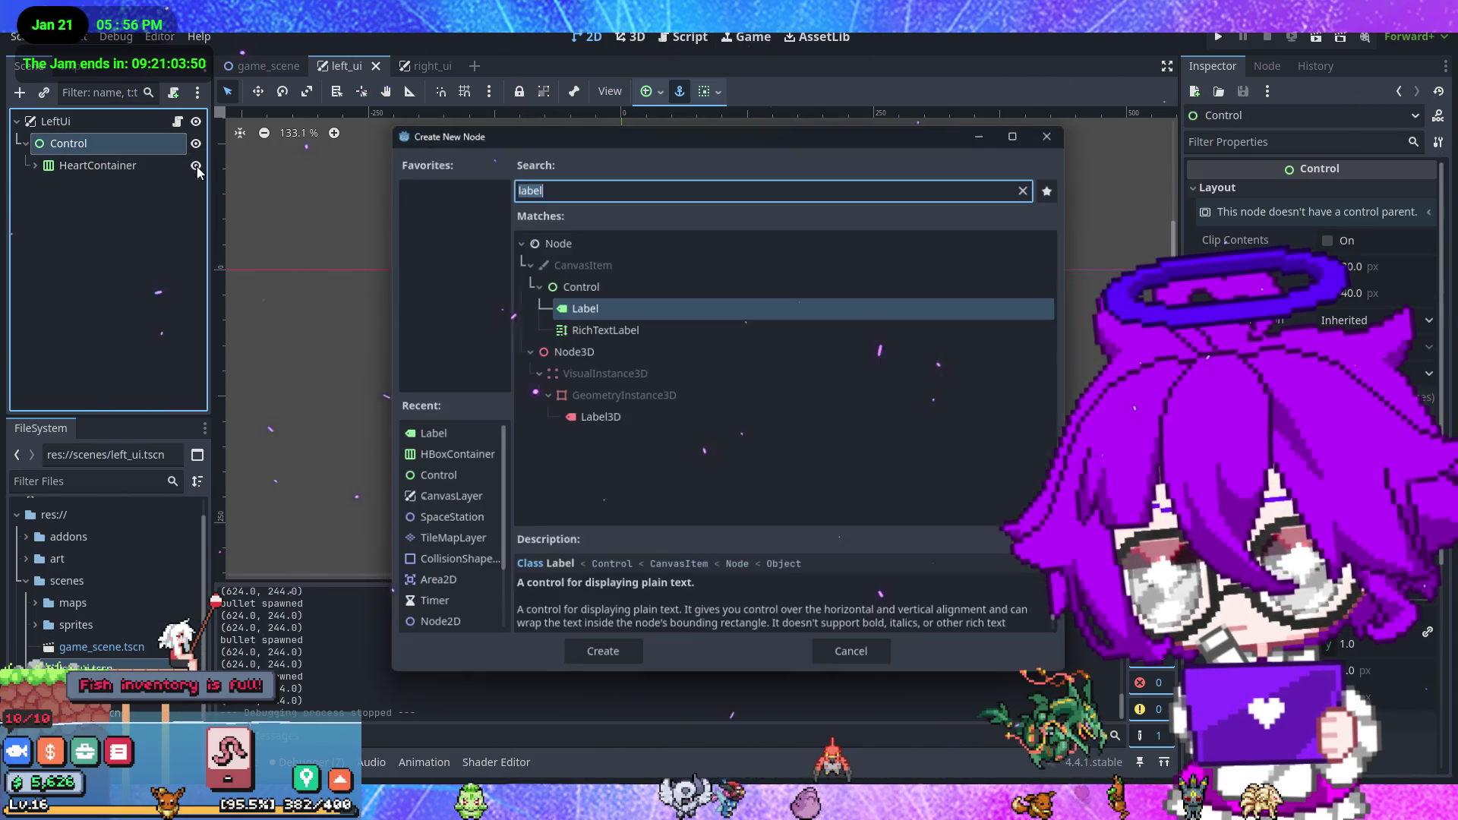
pyautogui.write('vbo')
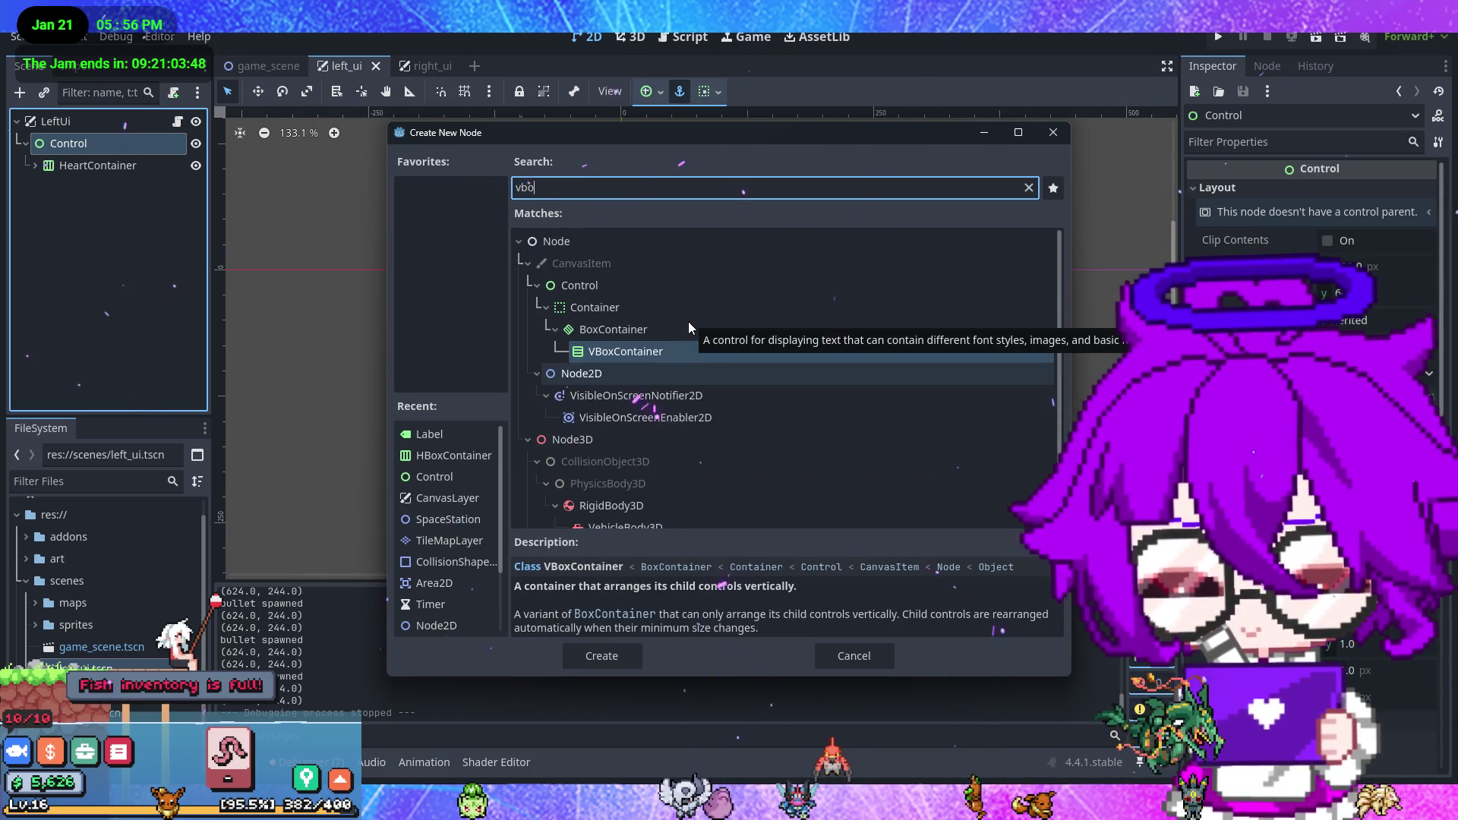
pyautogui.press('Return')
pyautogui.moveTo(112, 199); pyautogui.dragTo(97, 168)
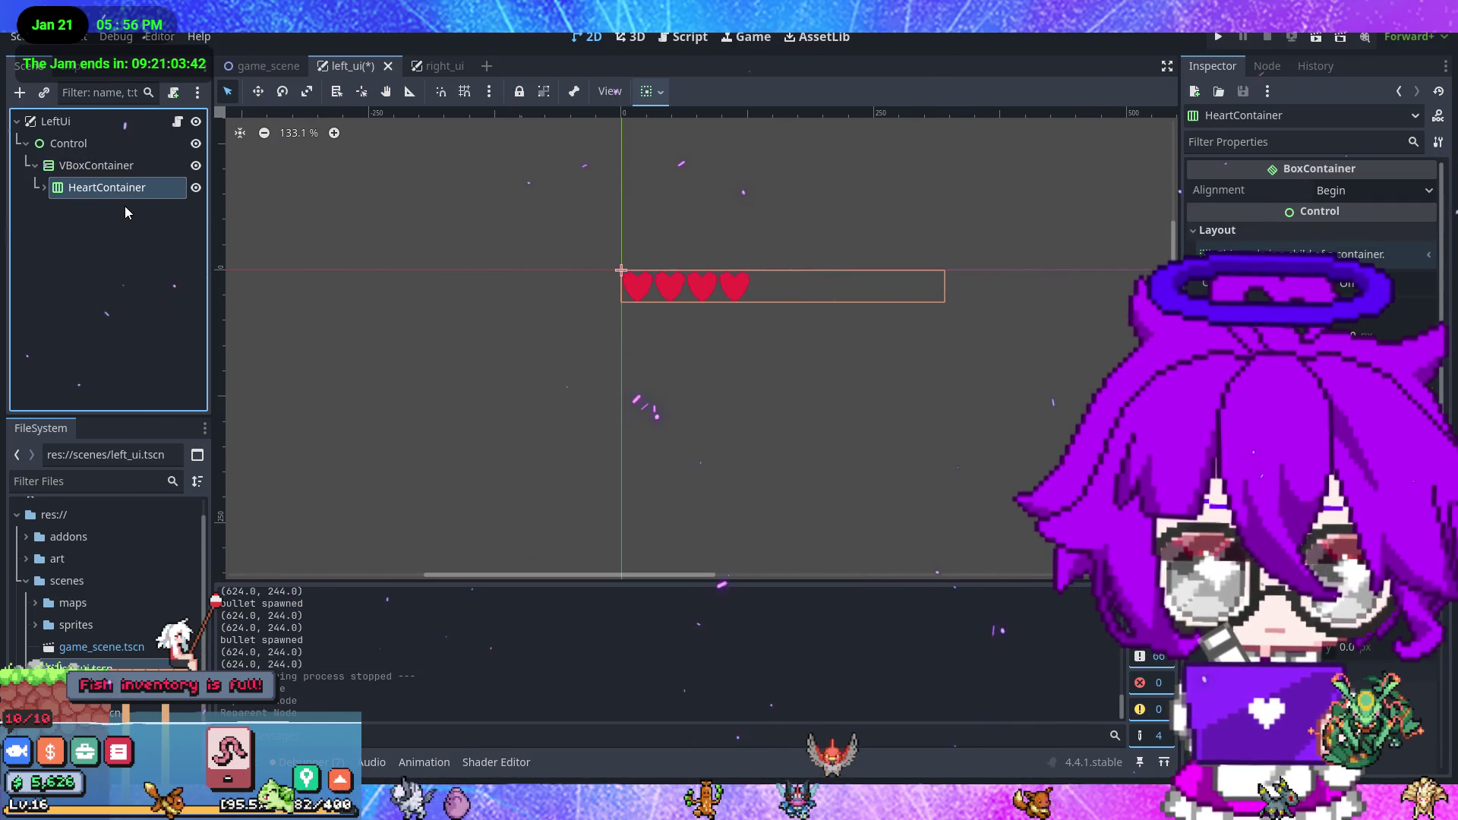
# Step: Shrink the VBoxContainer's size in its layout properties
pyautogui.rightClick(94, 171)
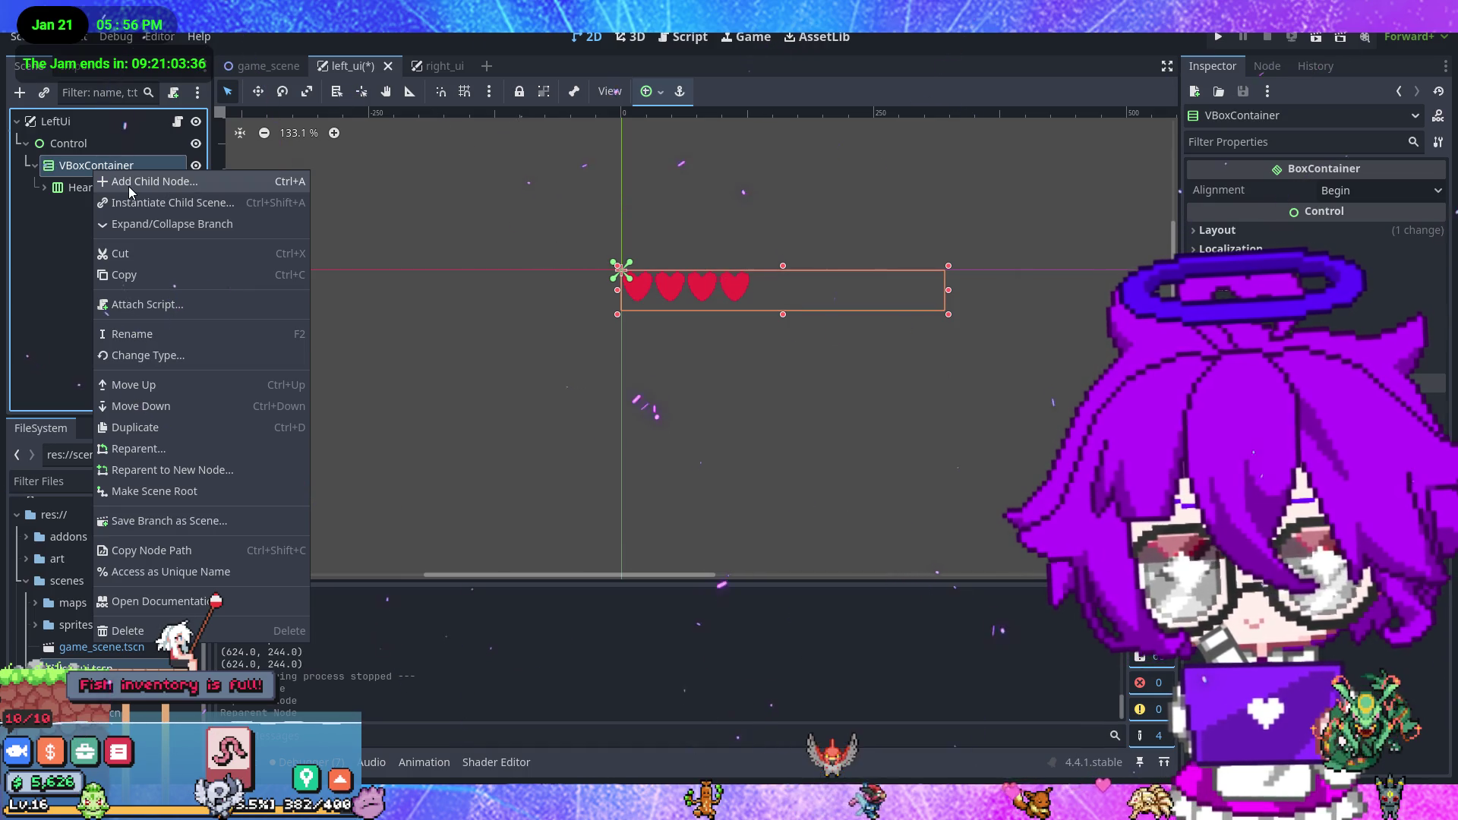
pyautogui.click(48, 234)
pyautogui.click(104, 187)
pyautogui.click(111, 169)
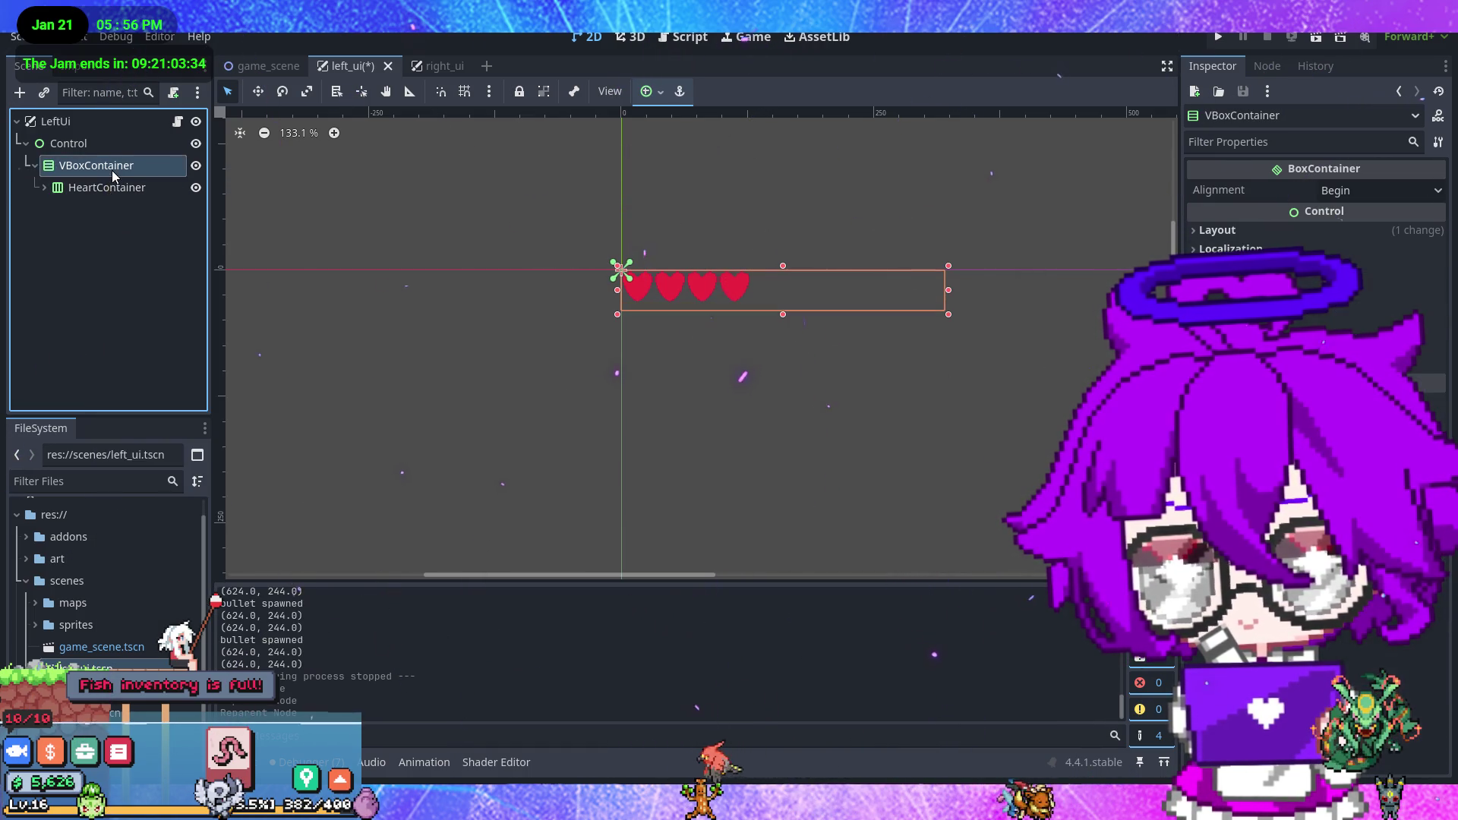
pyautogui.click(110, 188)
pyautogui.click(120, 169)
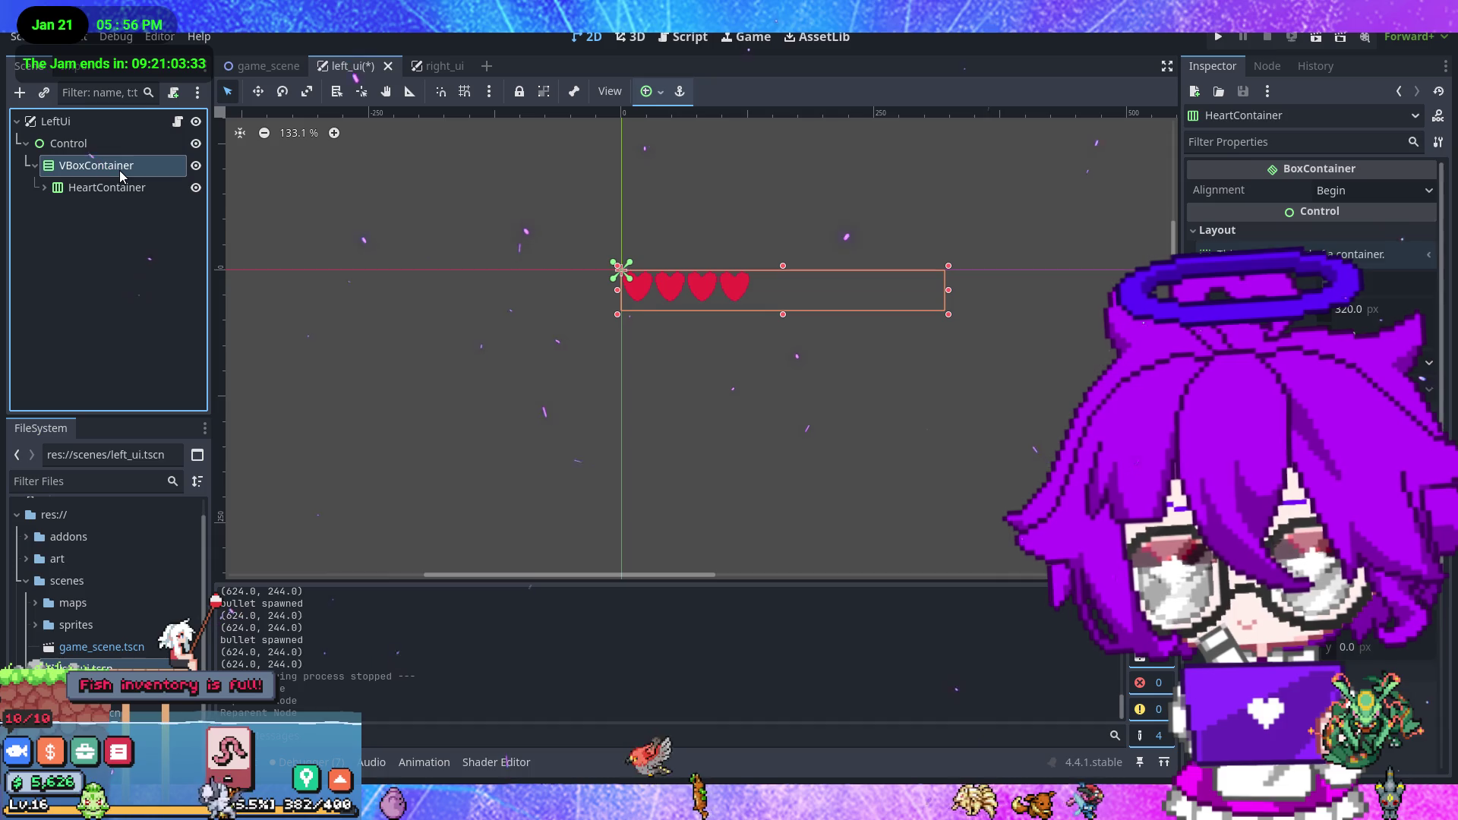
pyautogui.click(1337, 231)
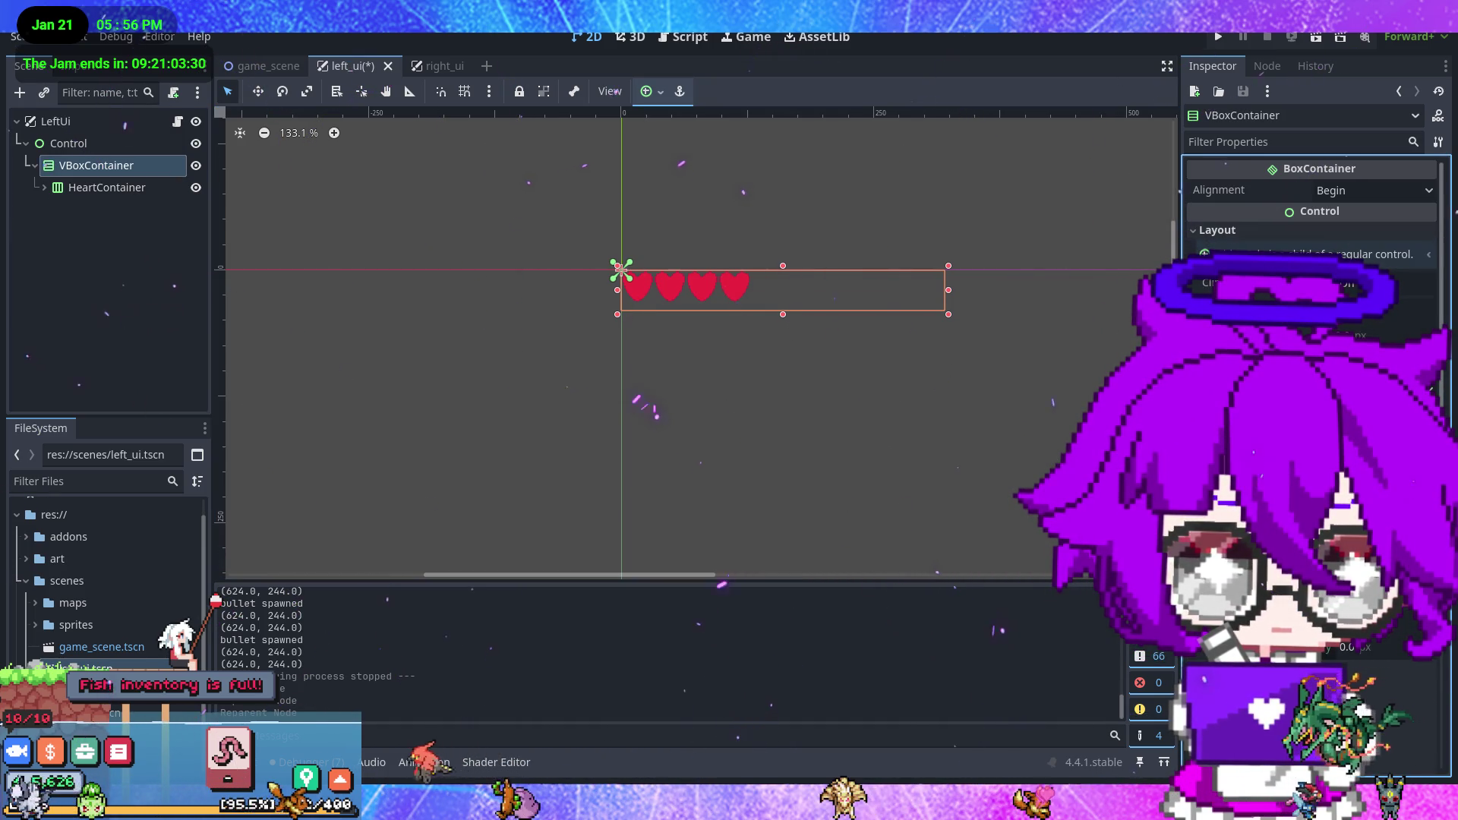
pyautogui.press('Return')
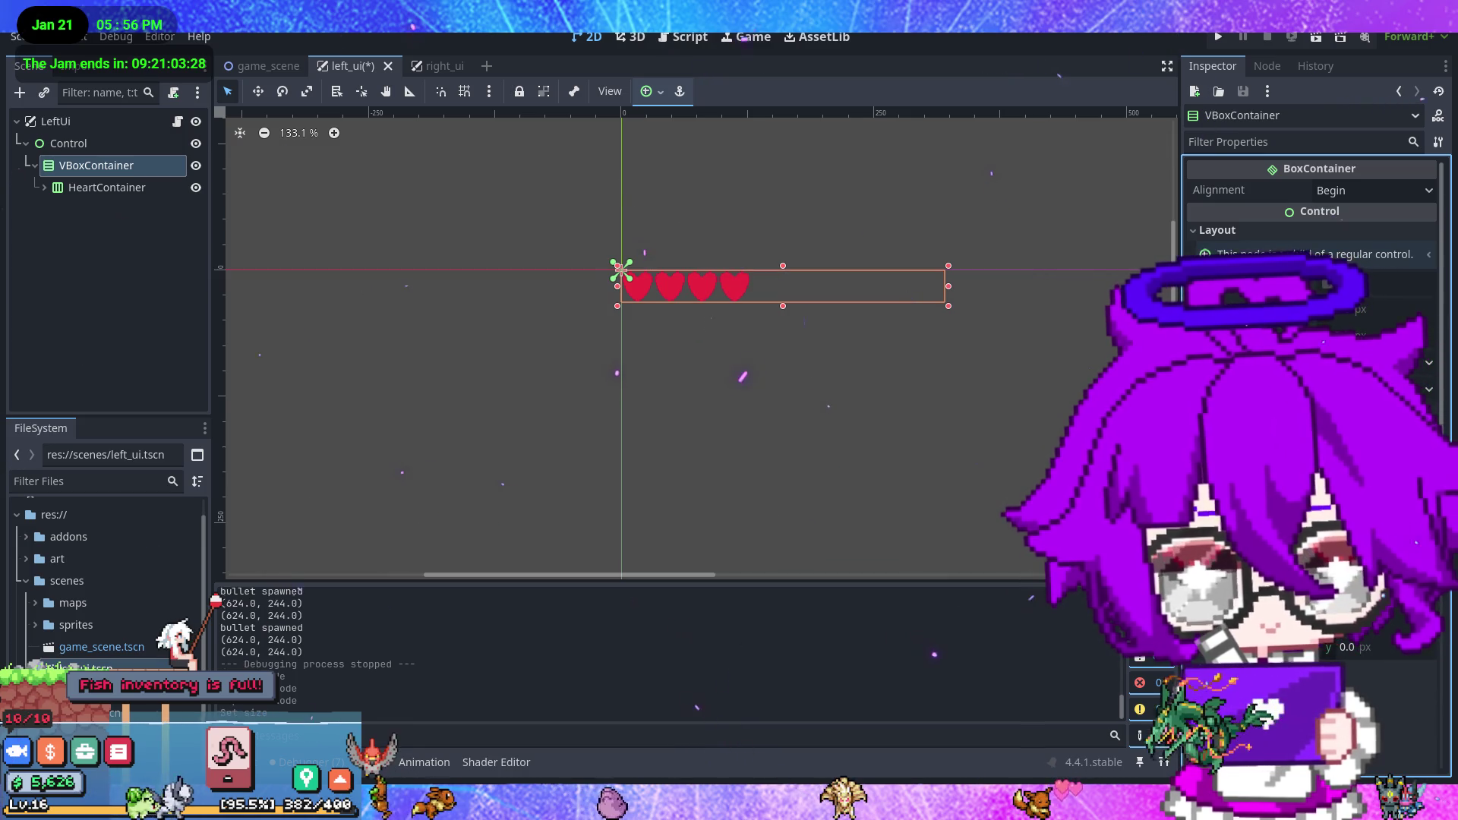
# Step: Set HeartContainer's anchors to its current proportions and make the VBoxContainer fill the whole area
pyautogui.click(107, 188)
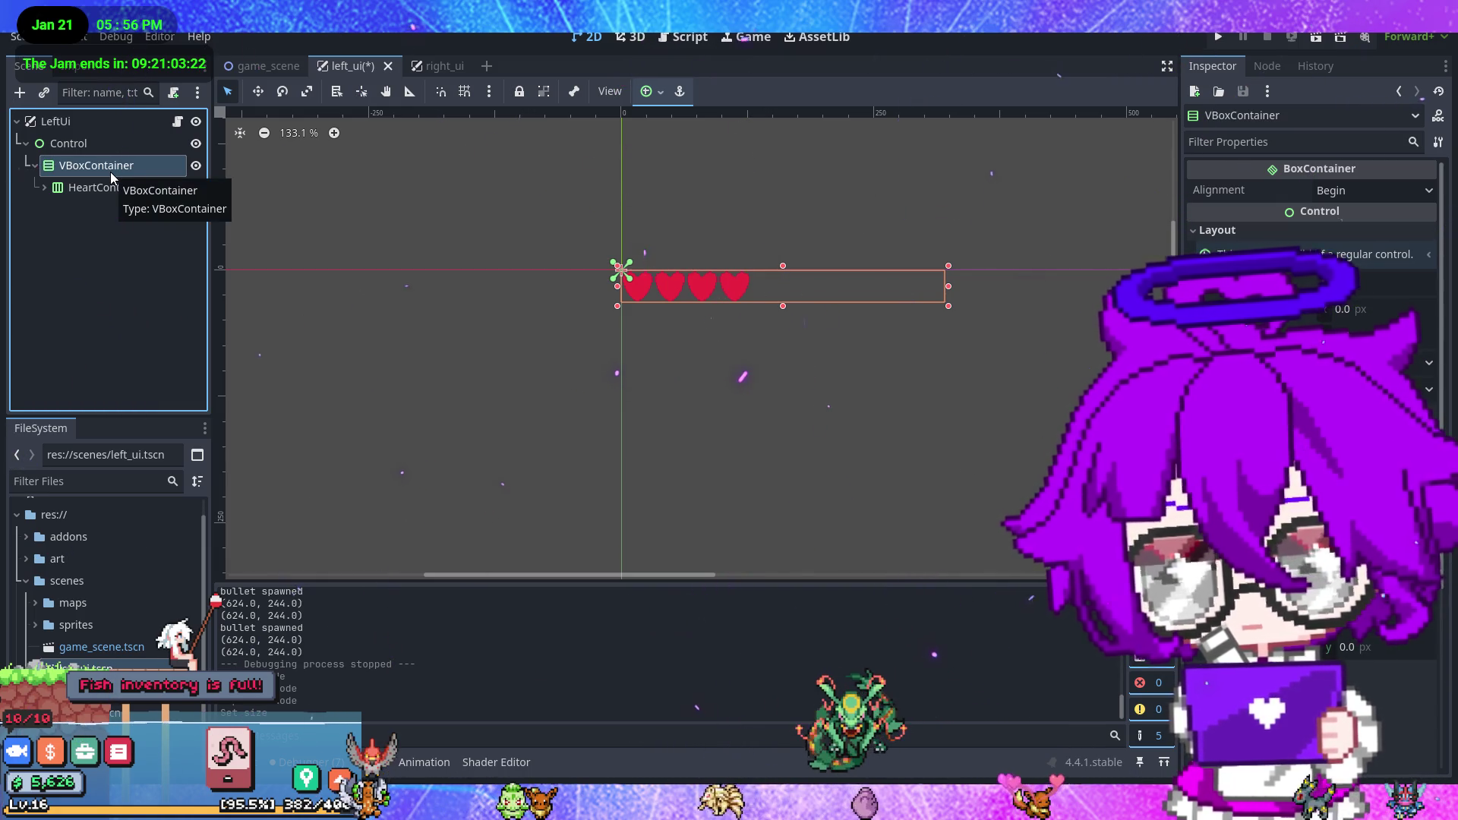
pyautogui.click(649, 91)
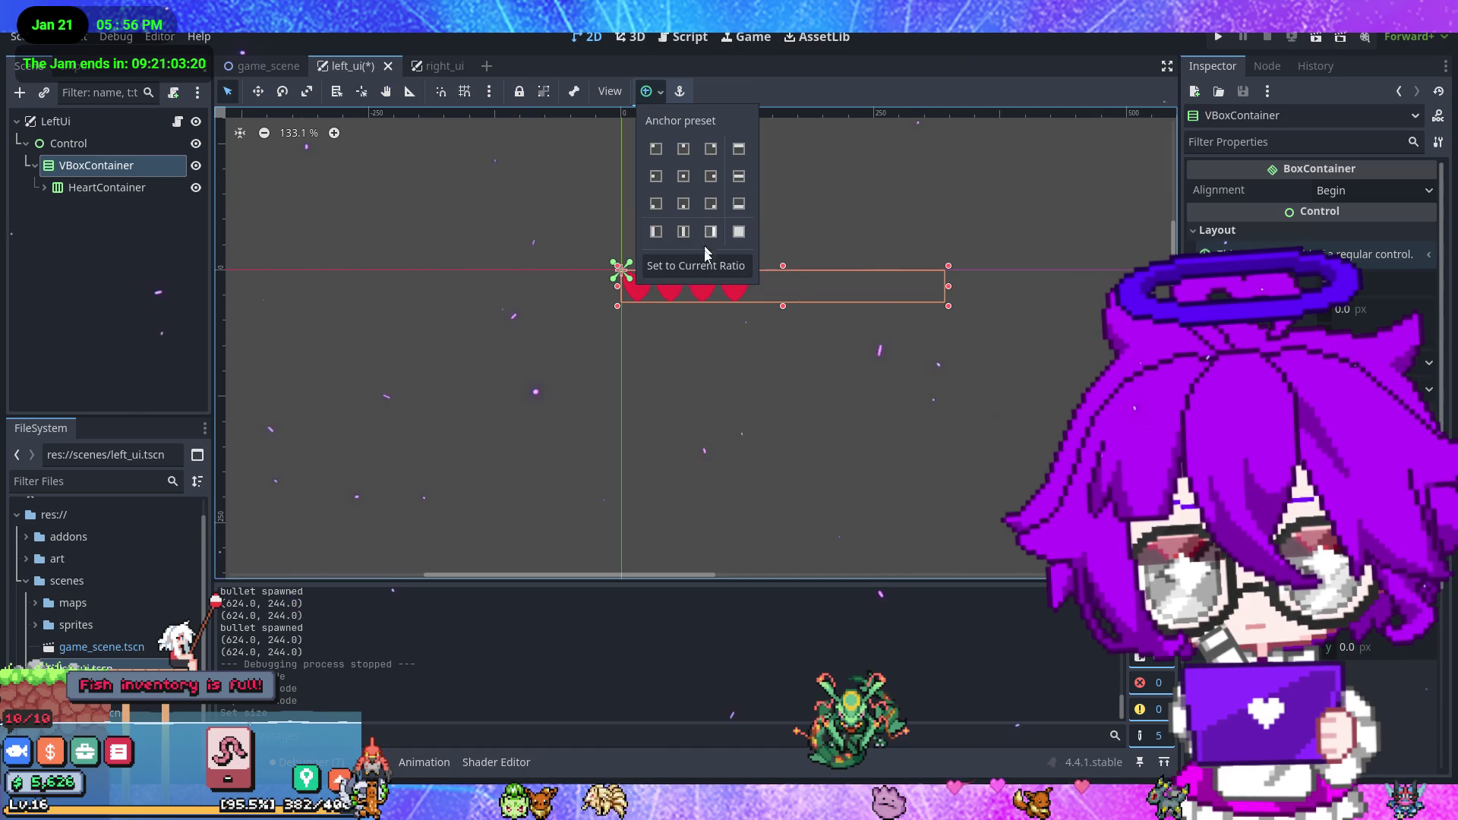
pyautogui.click(683, 265)
pyautogui.click(126, 191)
pyautogui.click(125, 142)
pyautogui.click(124, 166)
pyautogui.click(649, 92)
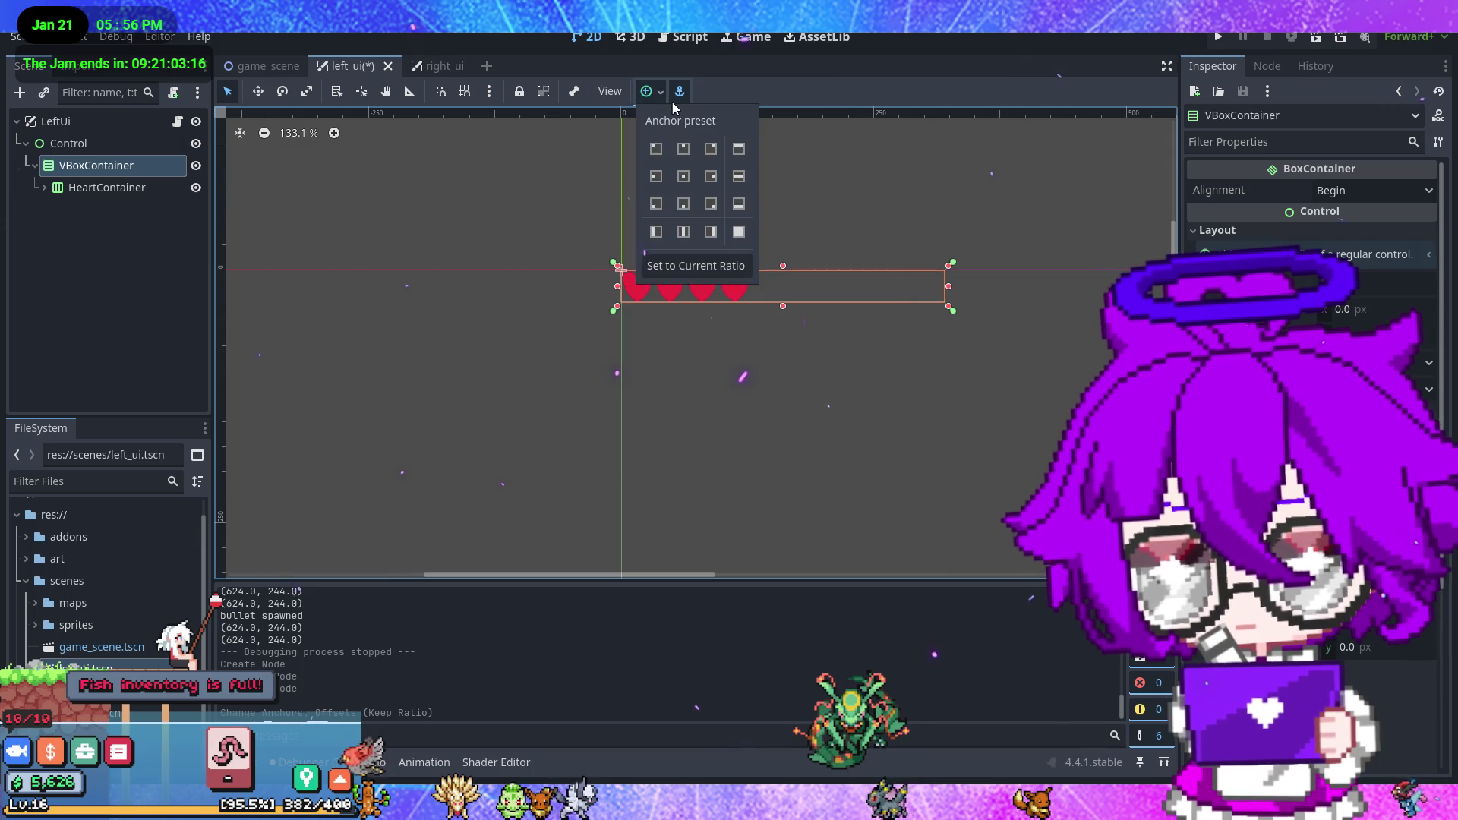
pyautogui.click(739, 232)
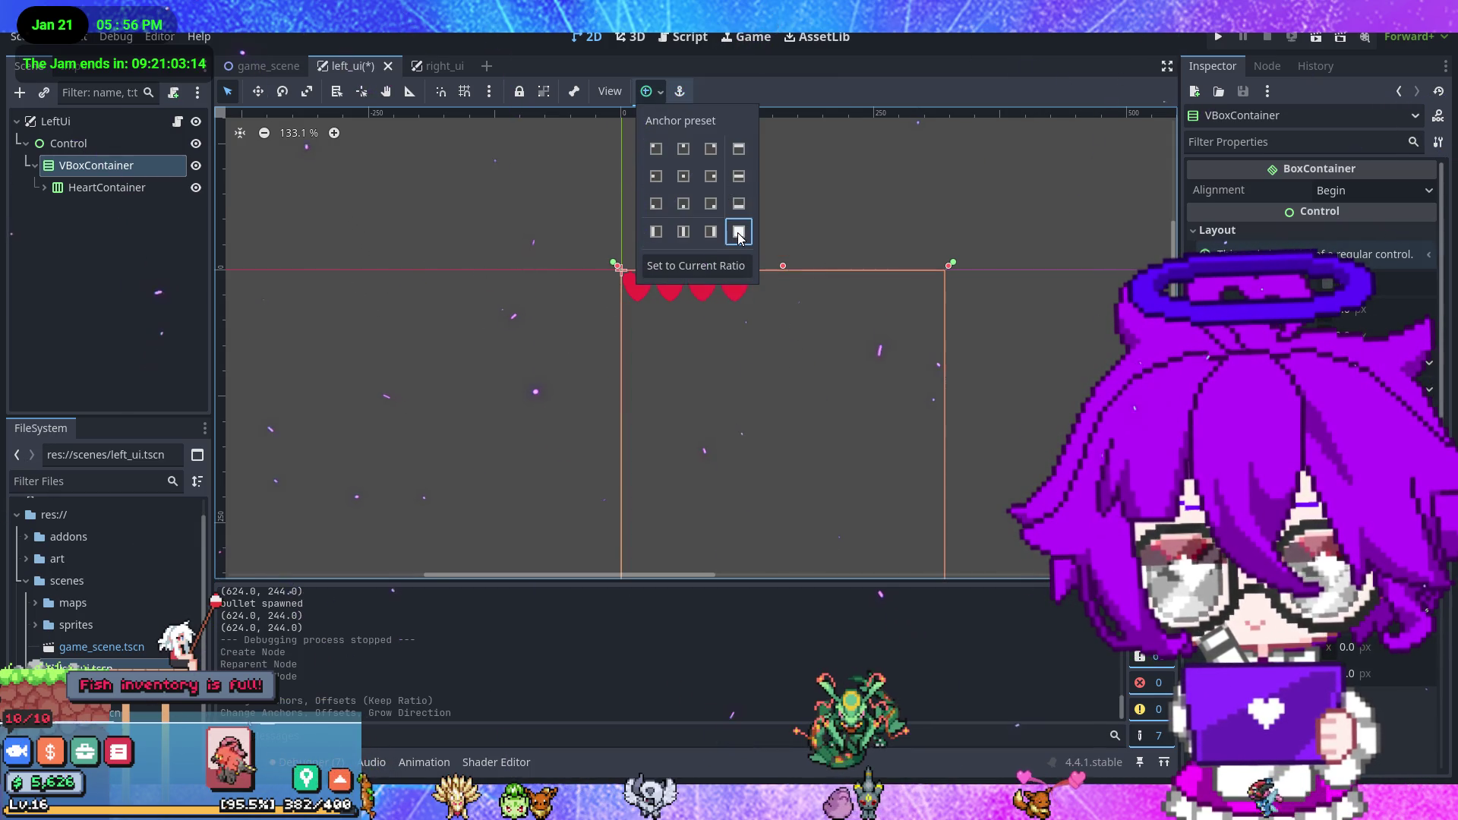
pyautogui.click(131, 188)
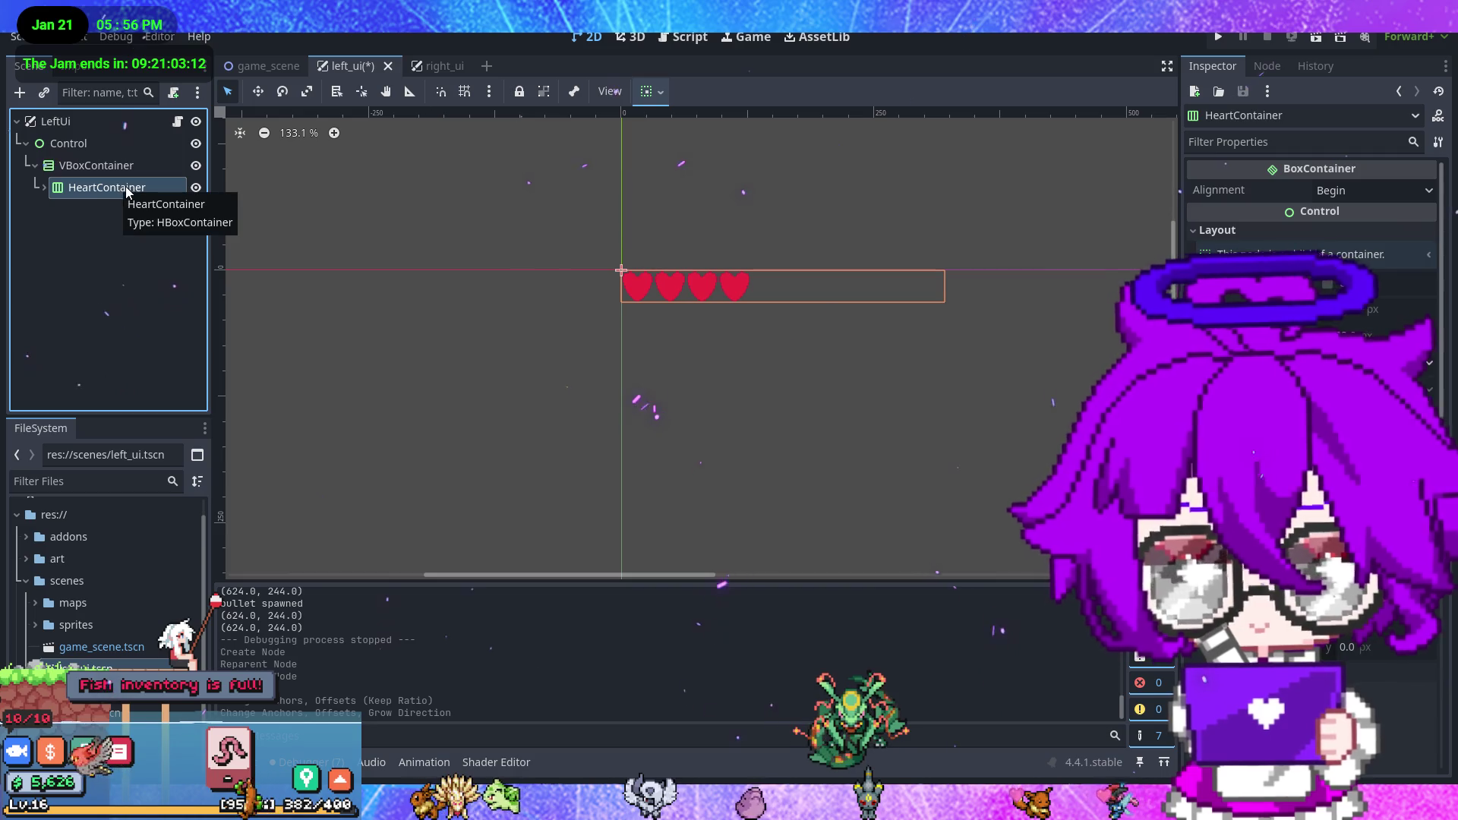
pyautogui.click(114, 167)
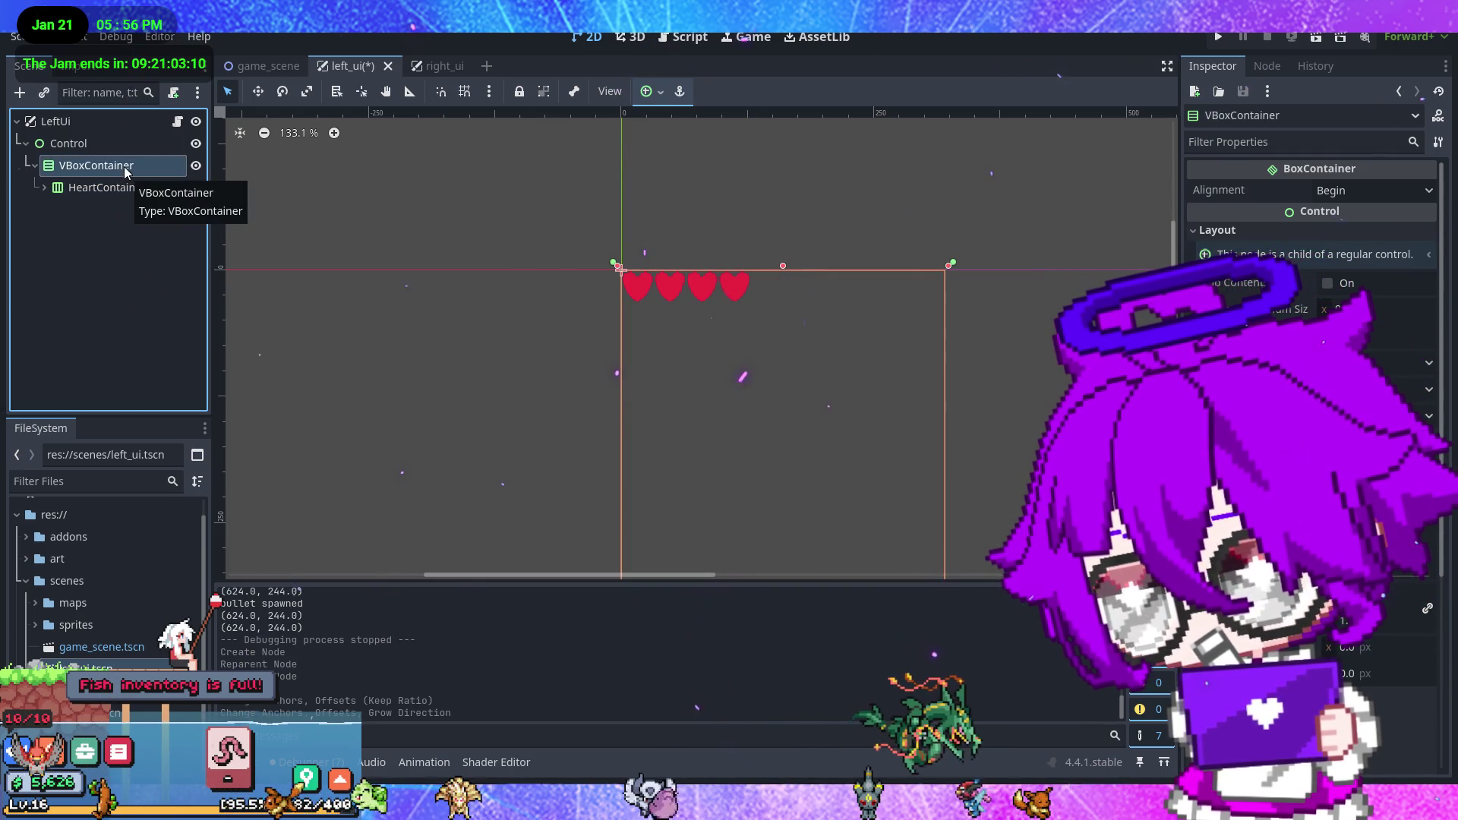
pyautogui.rightClick(137, 168)
# Step: Add an HBoxContainer holding a Button under VBoxContainer, and begin renaming it SpeedupContainer
pyautogui.click(201, 176)
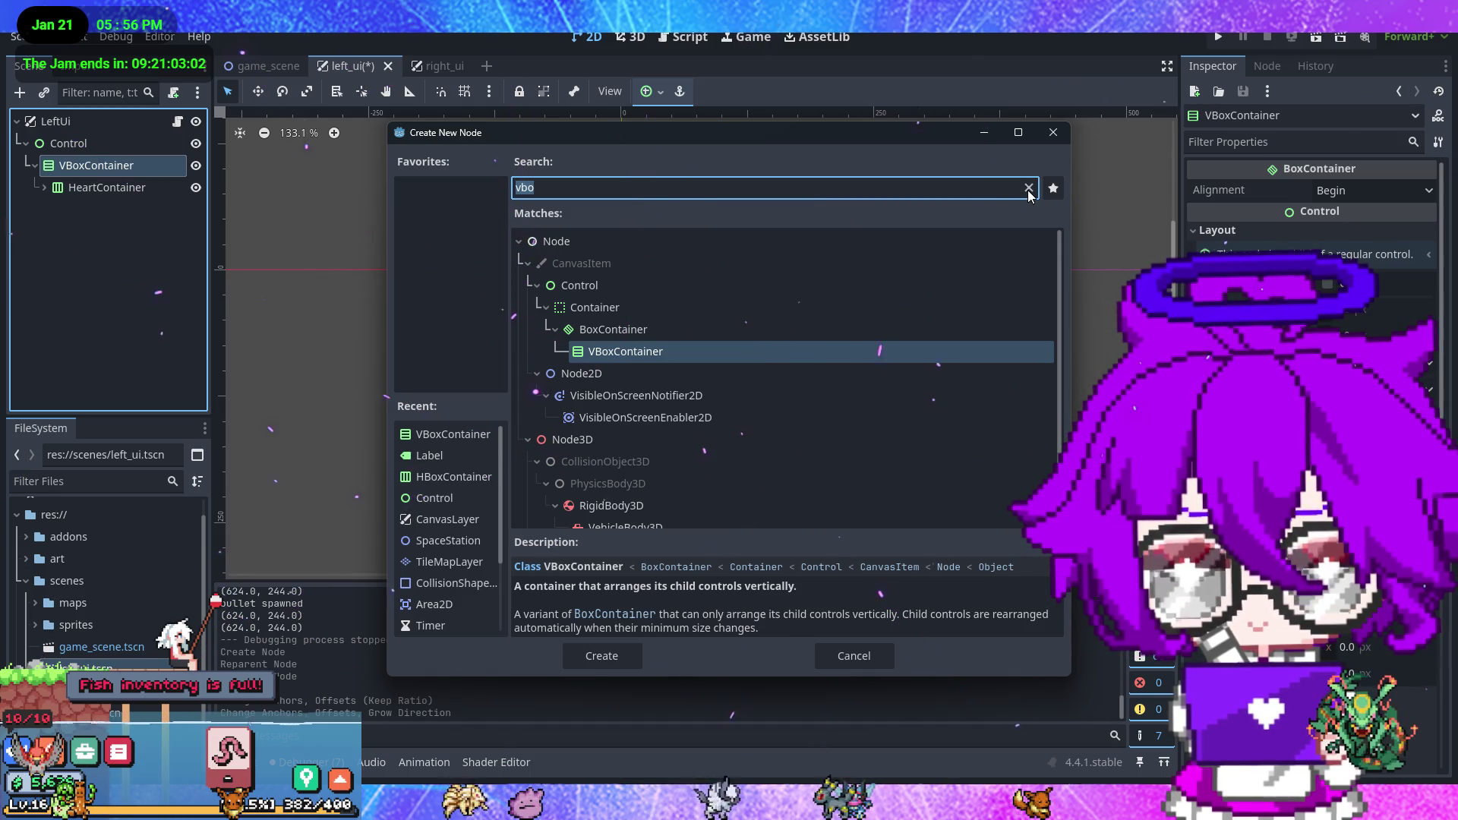
pyautogui.doubleClick(454, 477)
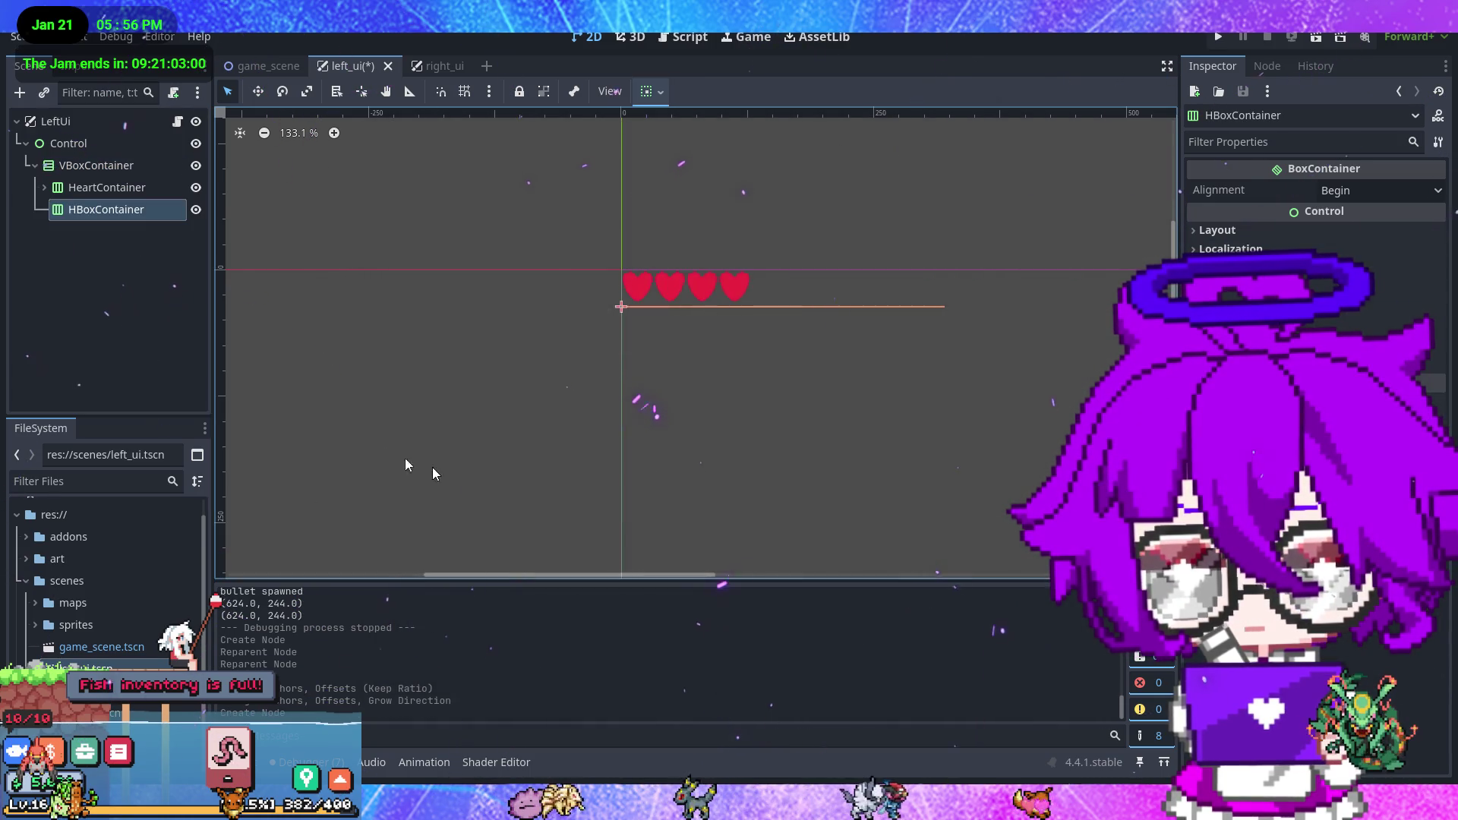
pyautogui.rightClick(119, 216)
pyautogui.click(158, 231)
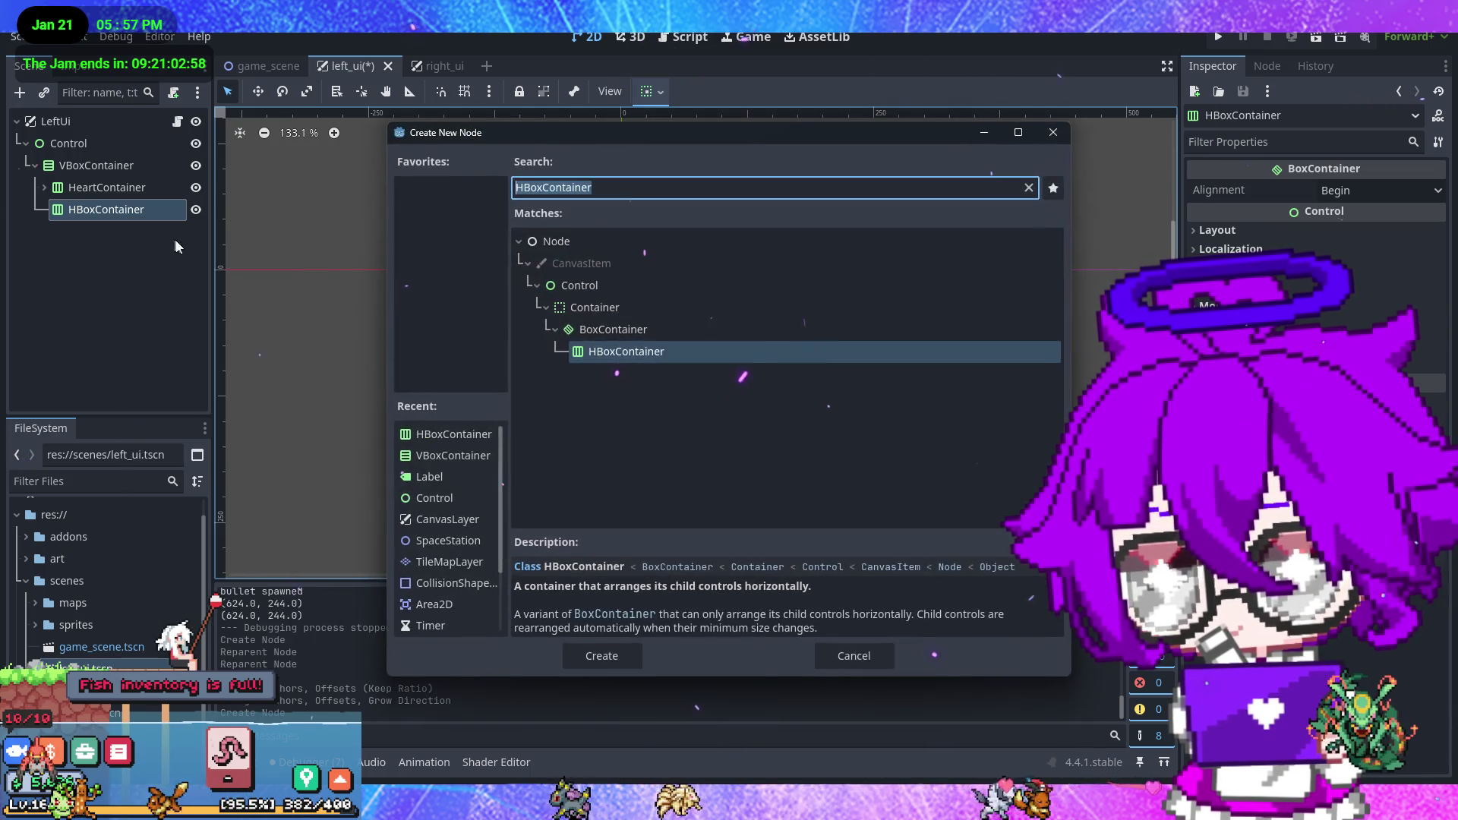
pyautogui.write('butto')
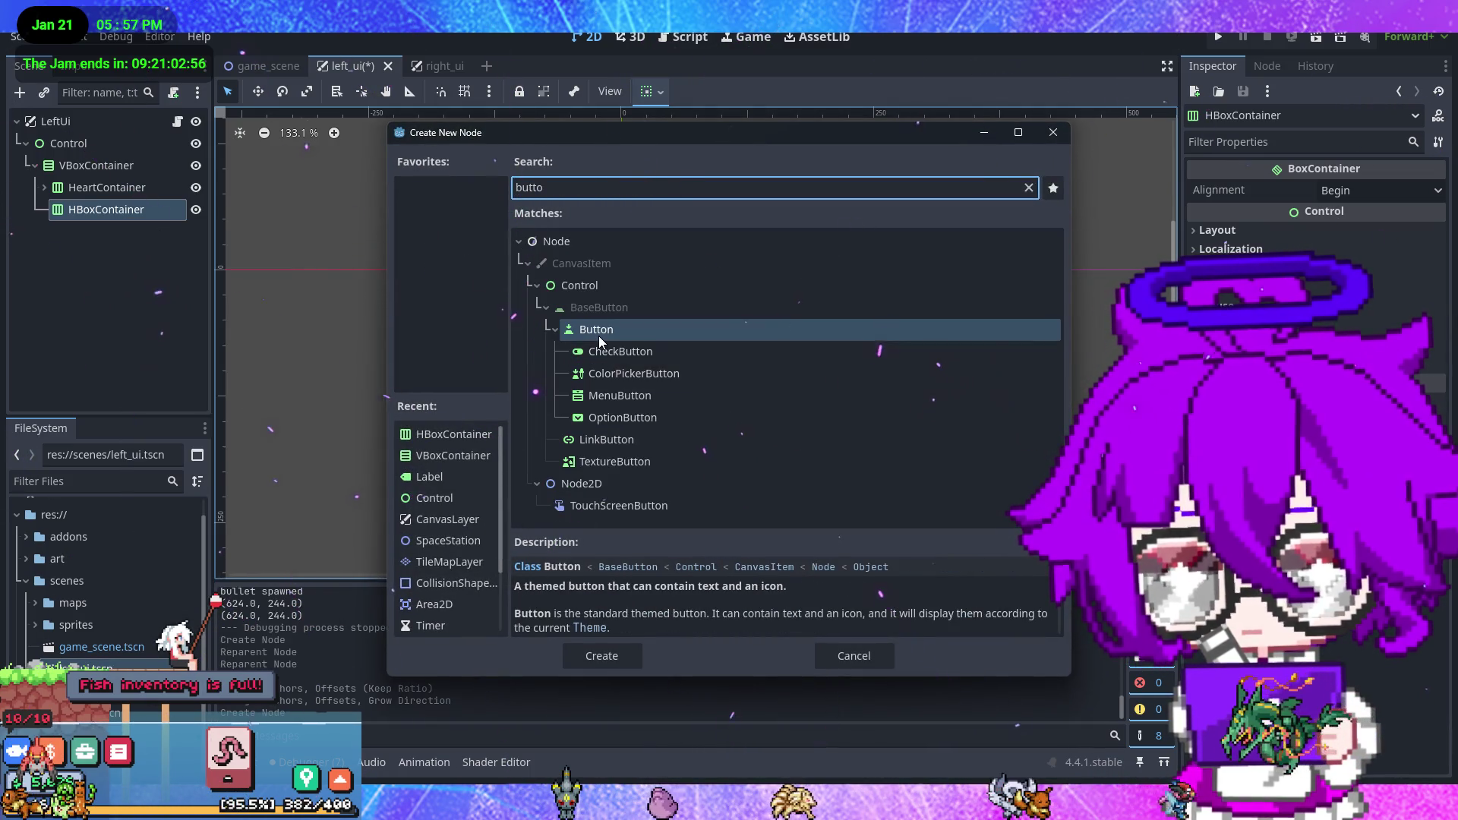
pyautogui.doubleClick(644, 331)
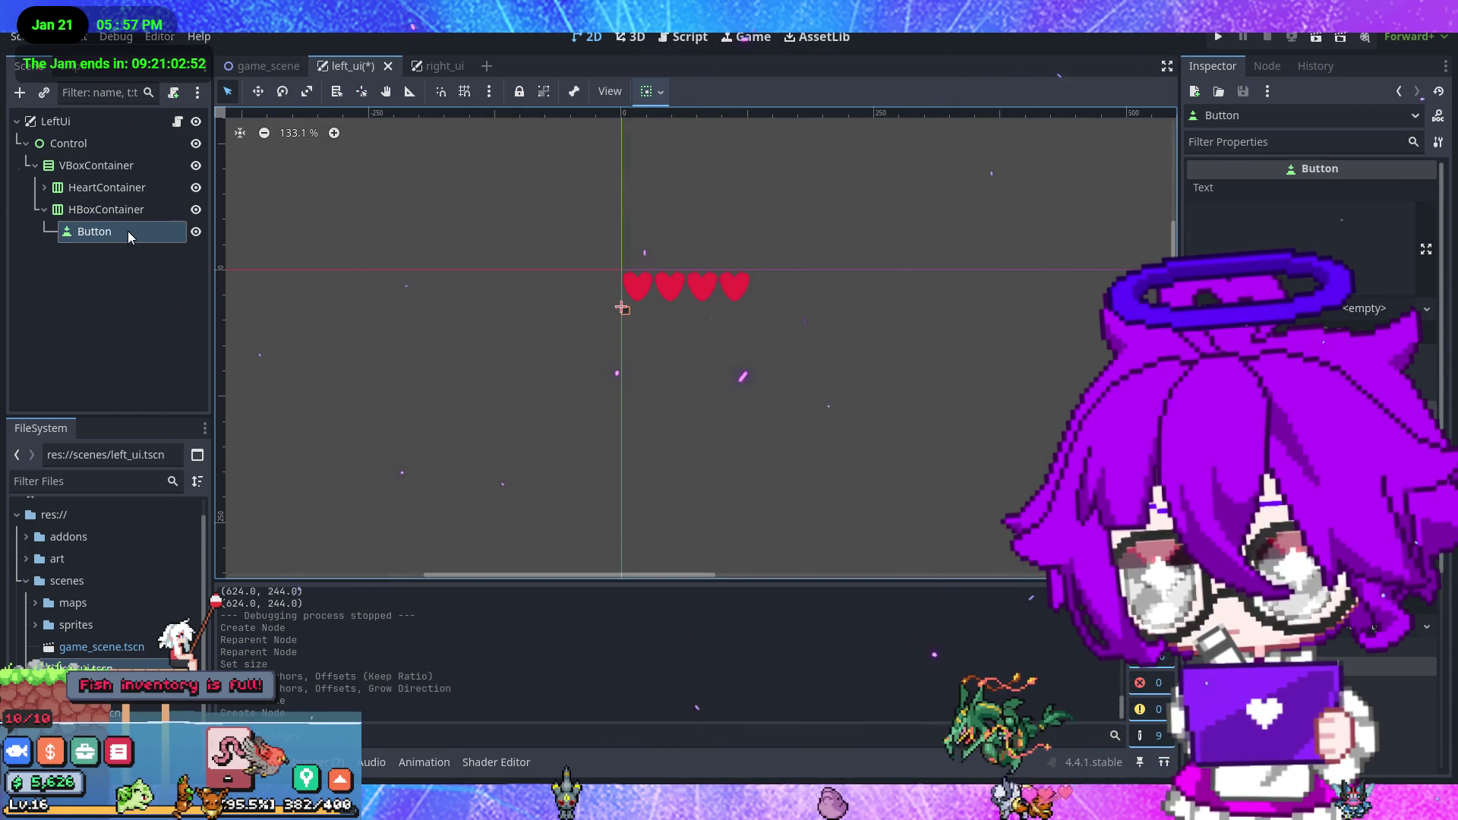
pyautogui.click(132, 211)
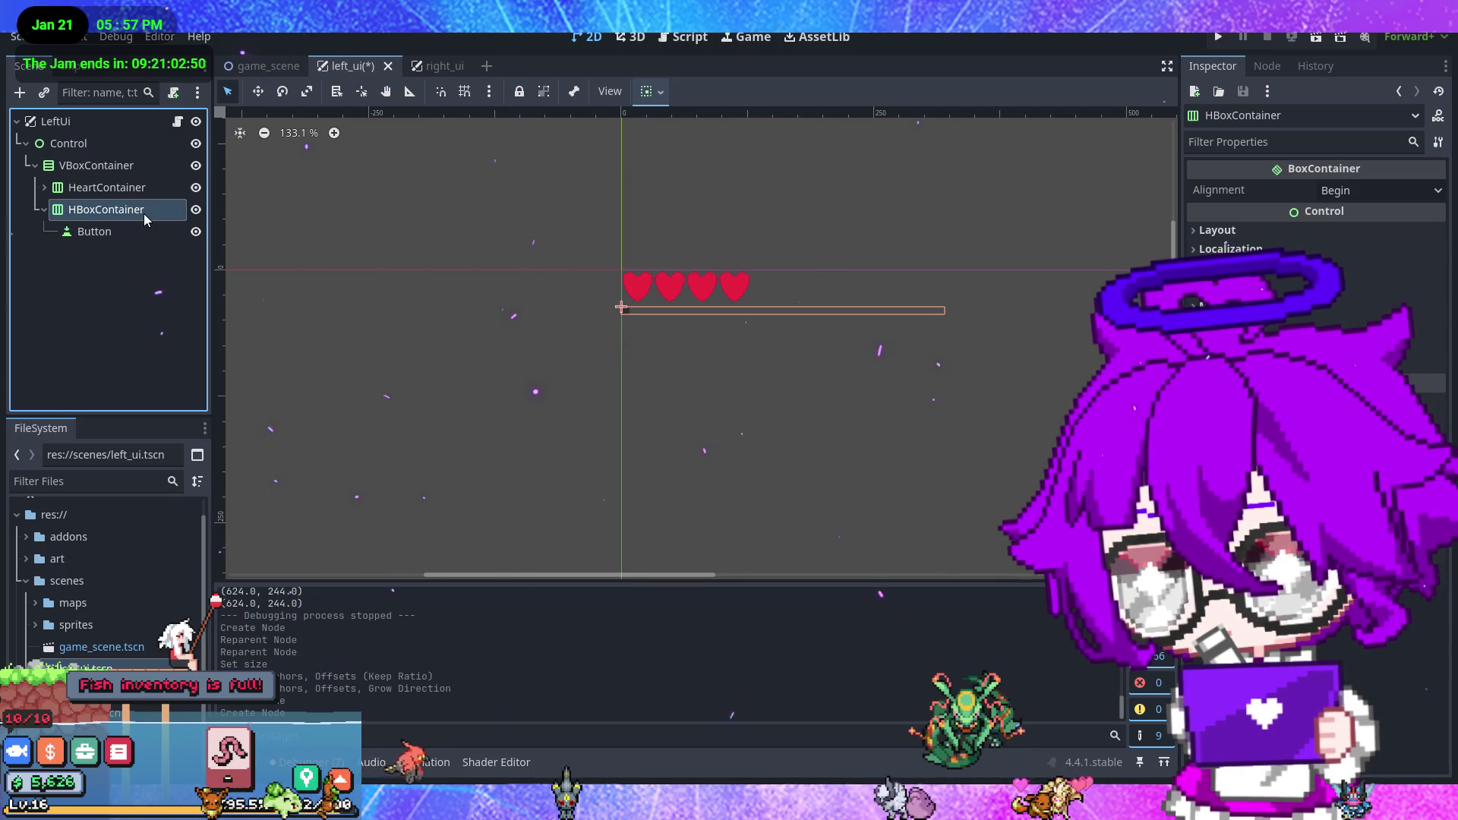
pyautogui.click(143, 212)
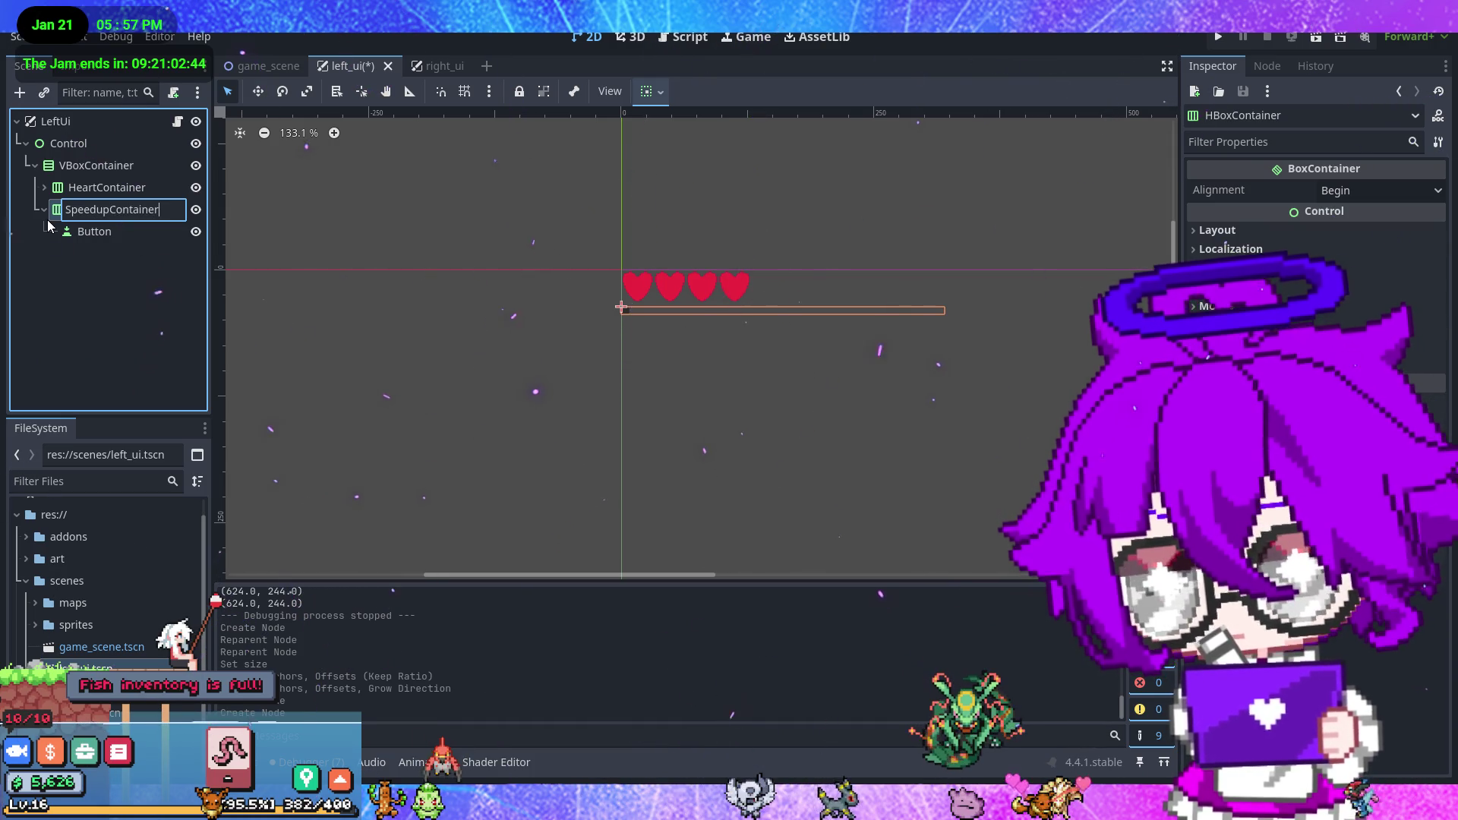
# Step: Paste copies of the Button, then delete the extra Button2 and Button3
pyautogui.click(126, 232)
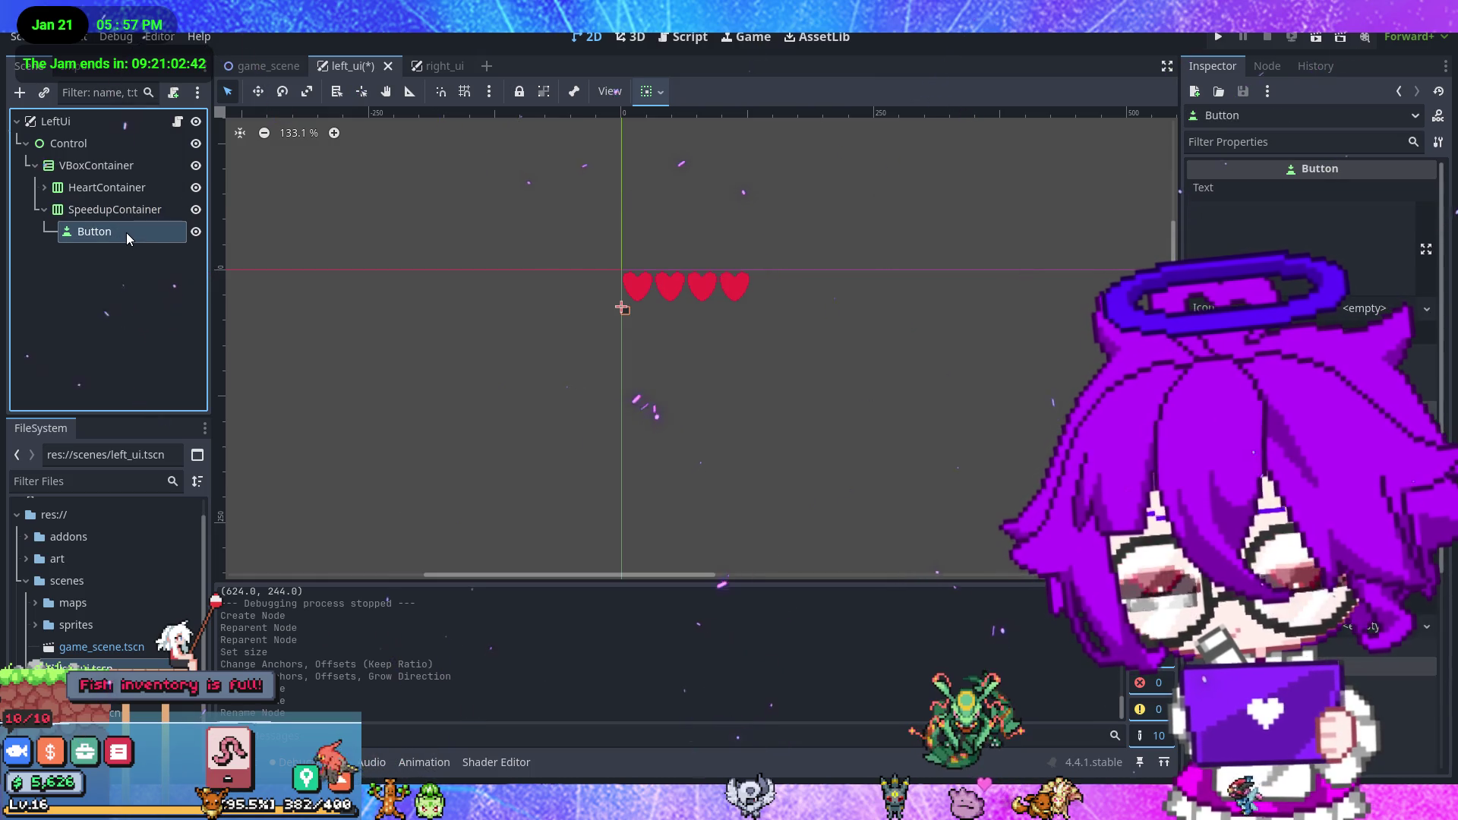
pyautogui.hotkey('ctrl', 'v')
pyautogui.hotkey('ctrl', 'v')
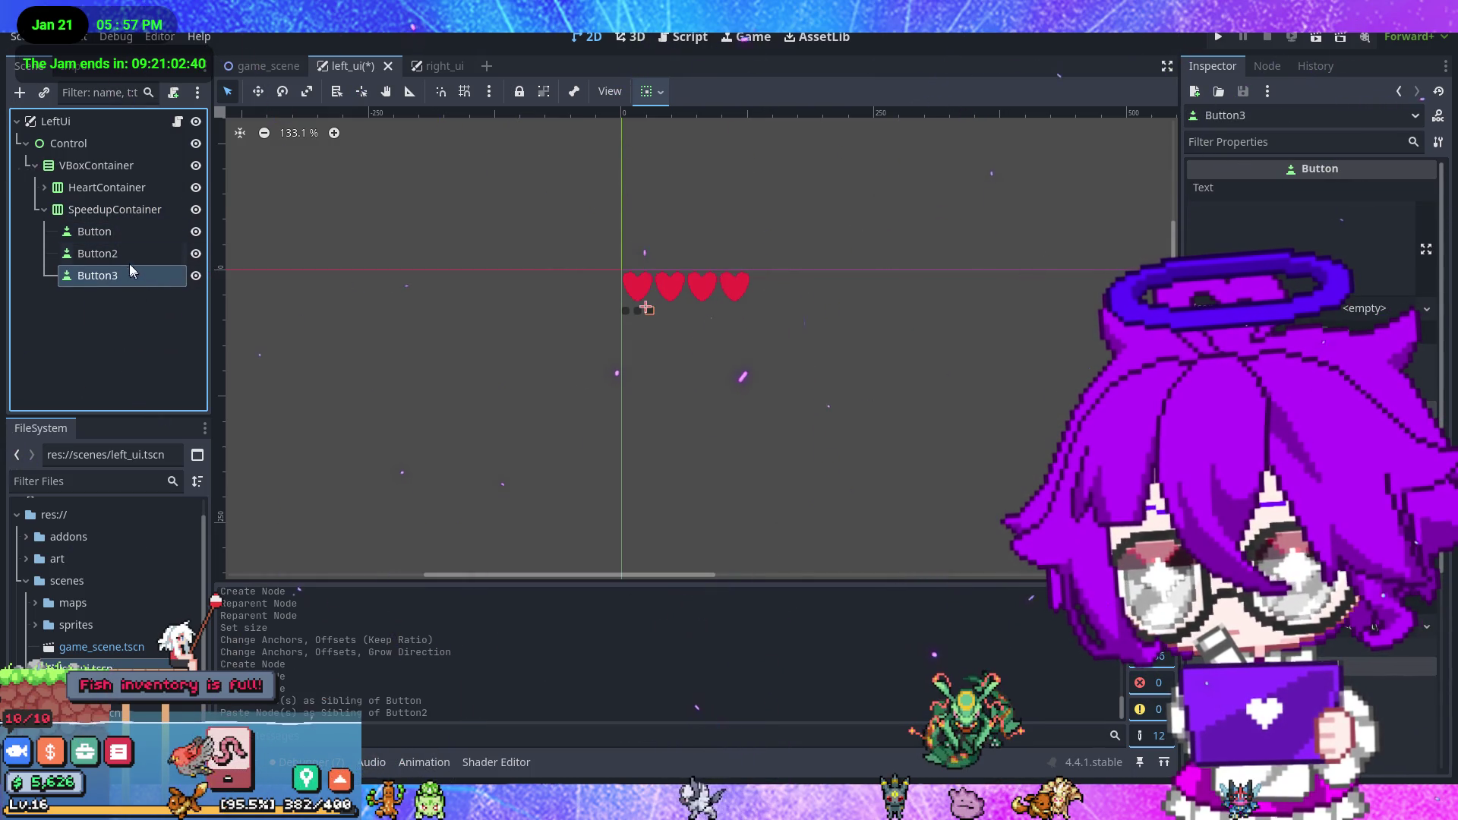
pyautogui.doubleClick(126, 232)
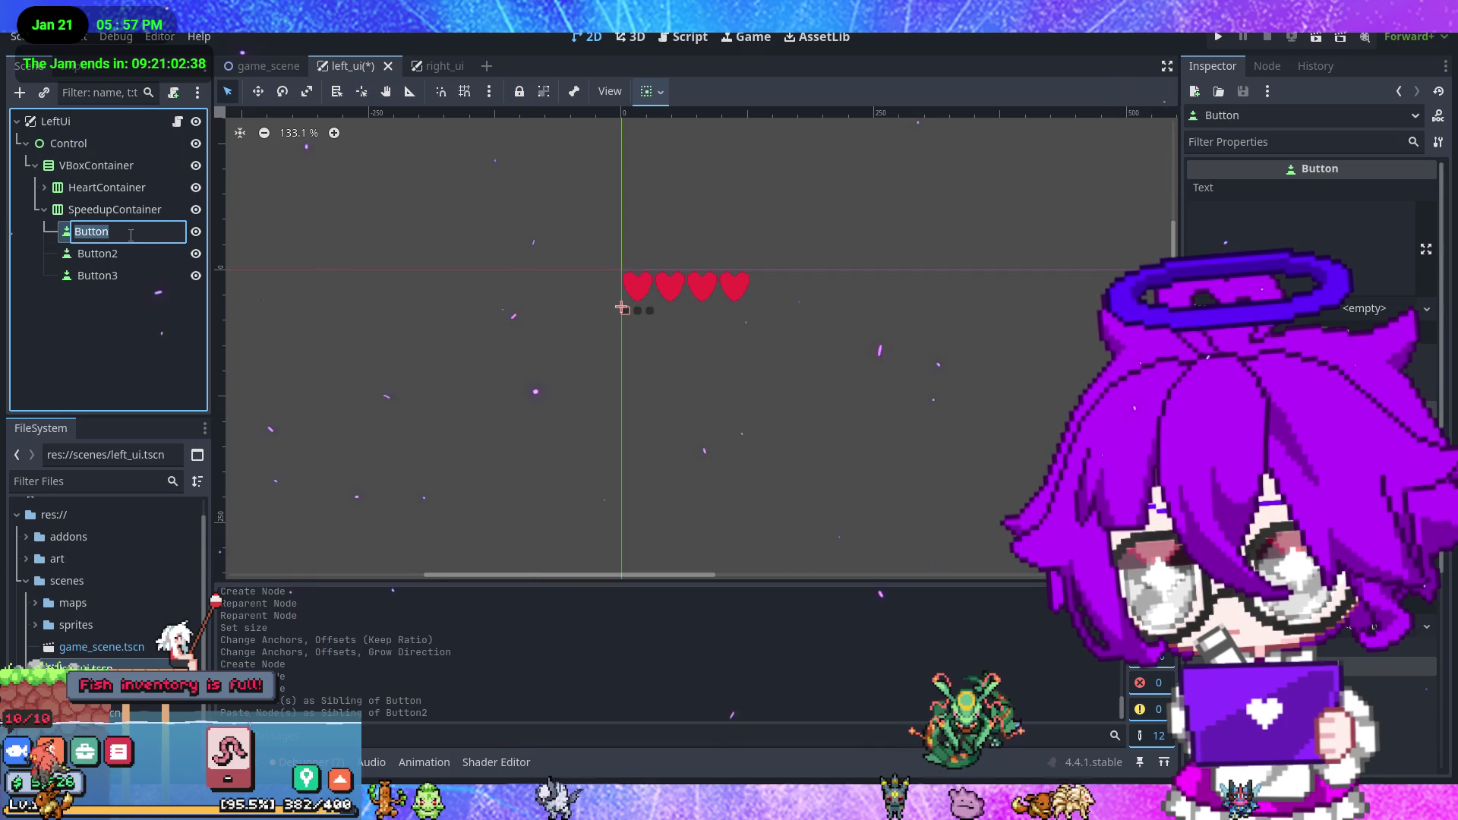
pyautogui.click(136, 278)
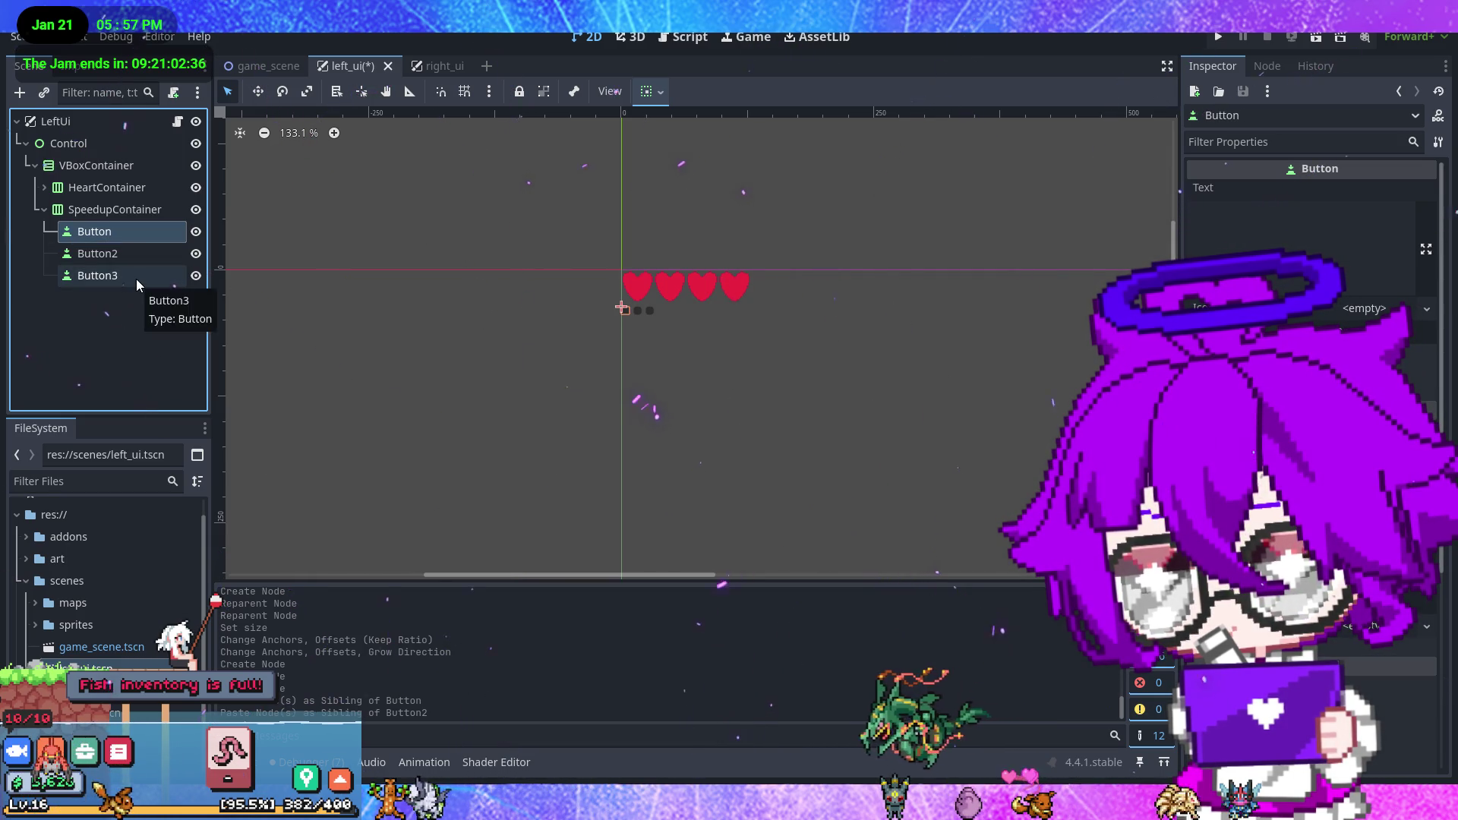
pyautogui.keyDown('ctrl'); pyautogui.click(126, 260); pyautogui.keyUp('ctrl')
pyautogui.rightClick(126, 259)
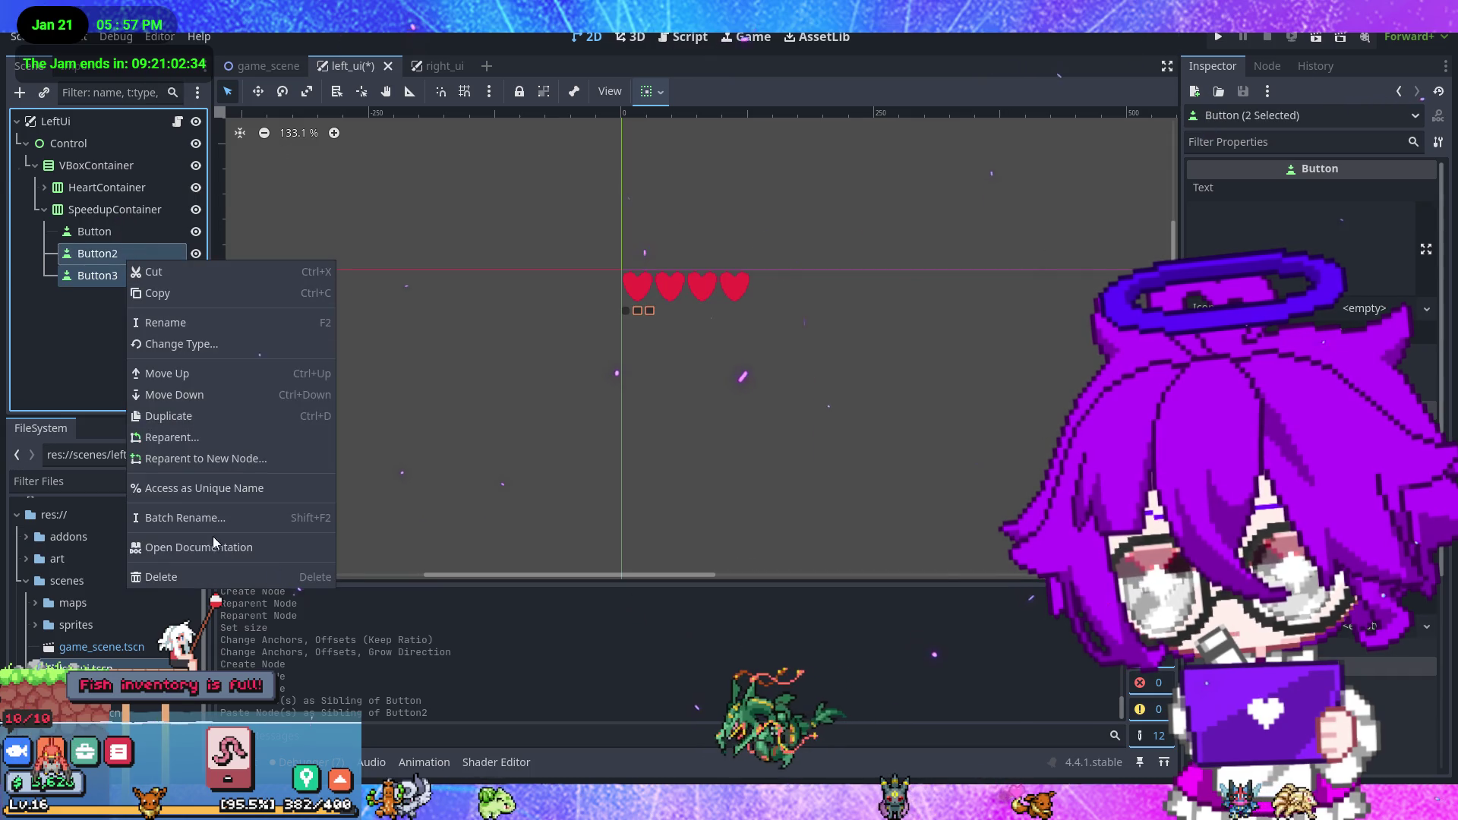
pyautogui.click(189, 581)
pyautogui.click(715, 425)
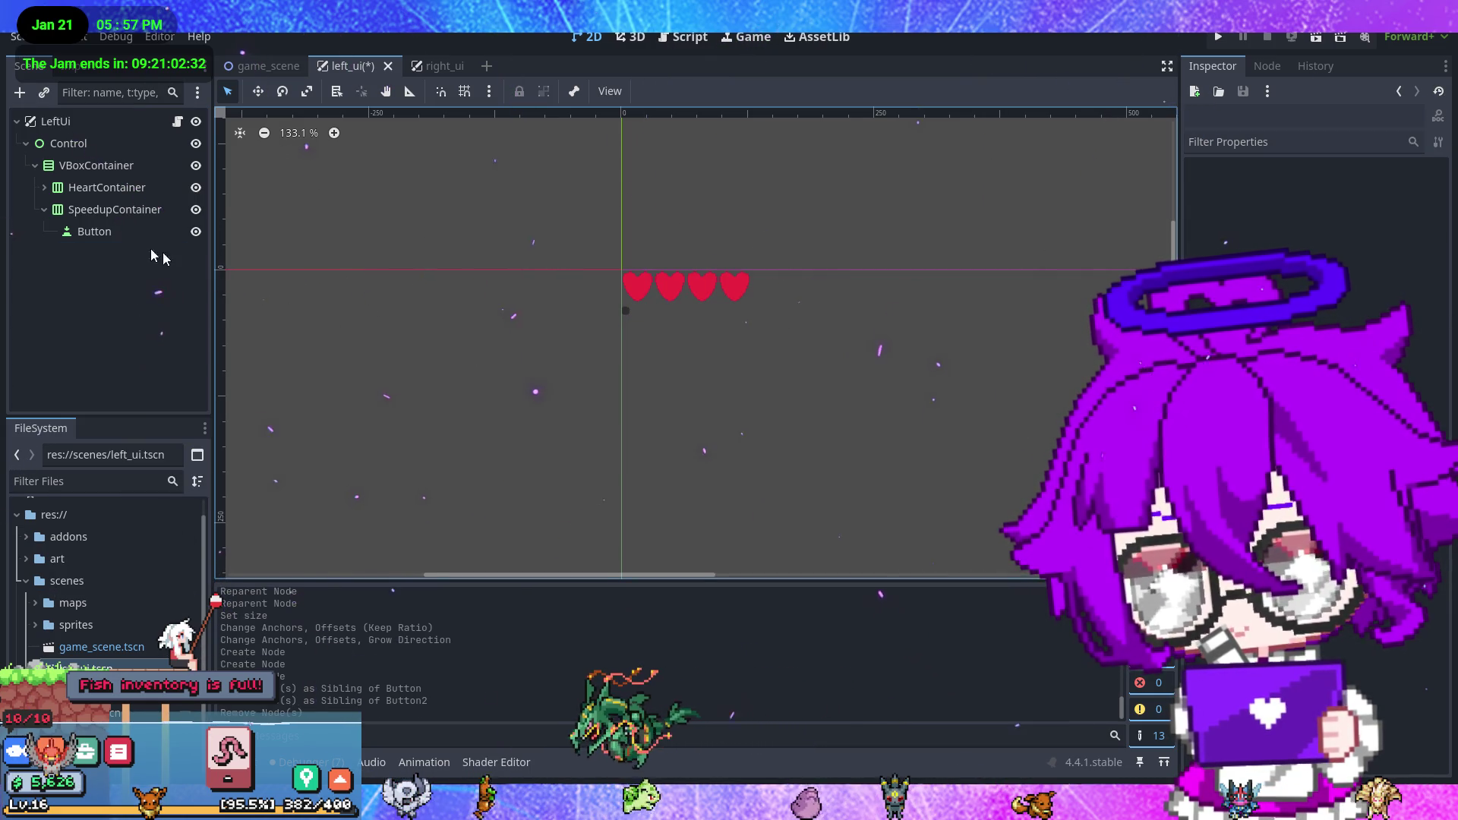
# Step: Make the button Fill and Expand horizontally and label it X1
pyautogui.click(651, 91)
pyautogui.click(740, 149)
pyautogui.click(744, 177)
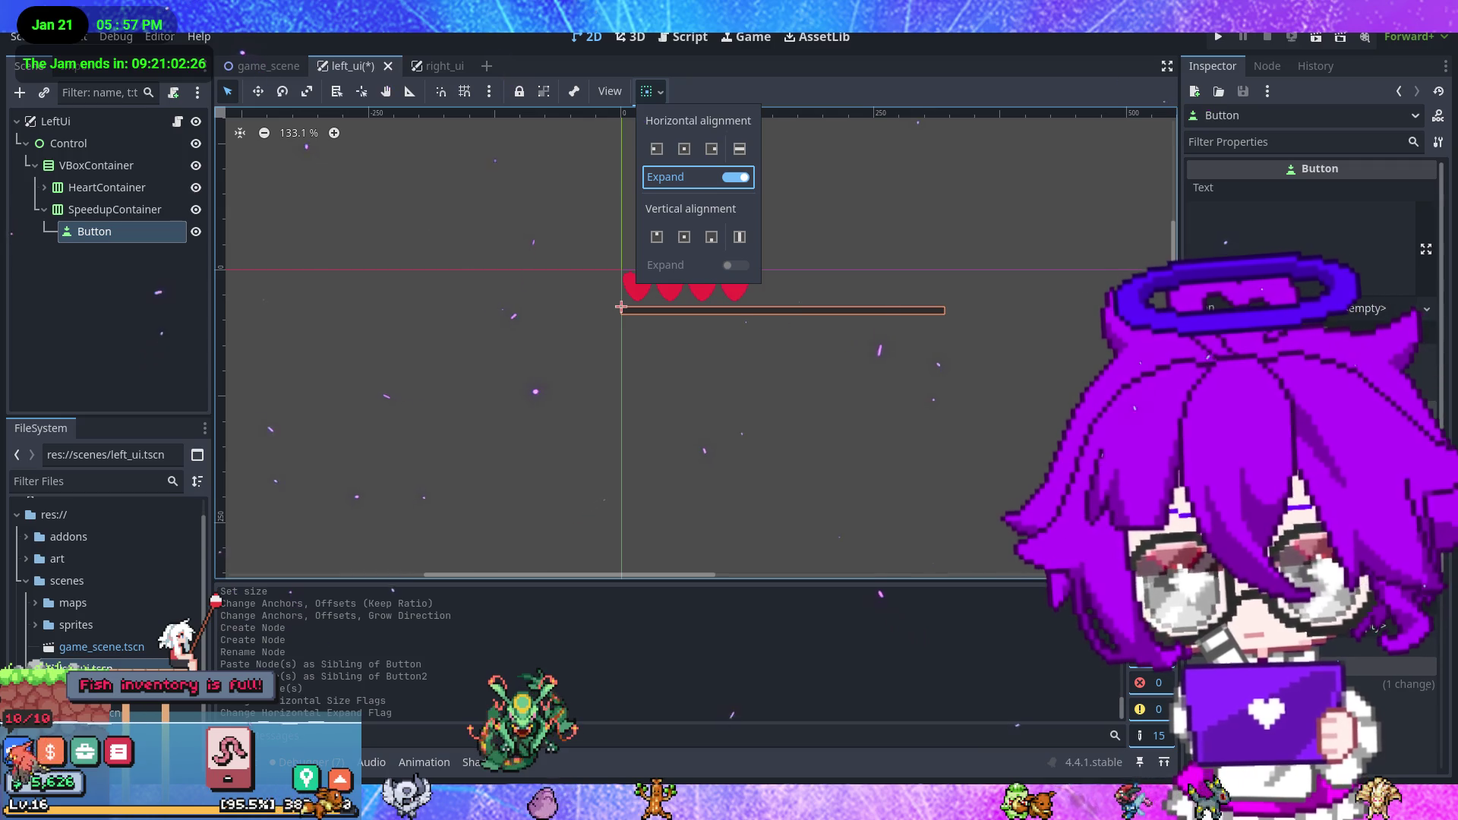
pyautogui.click(1253, 227)
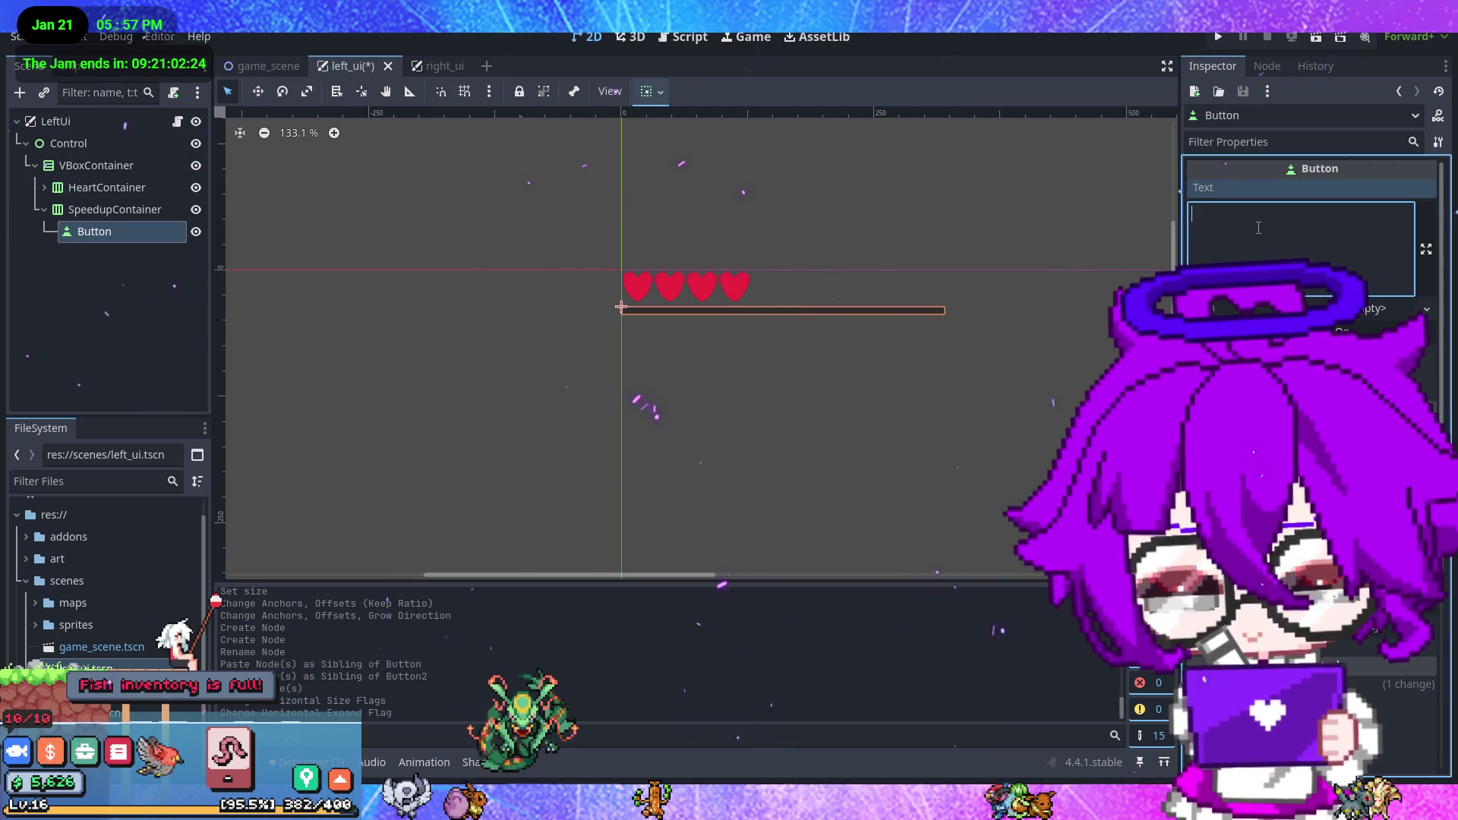
pyautogui.write('X1')
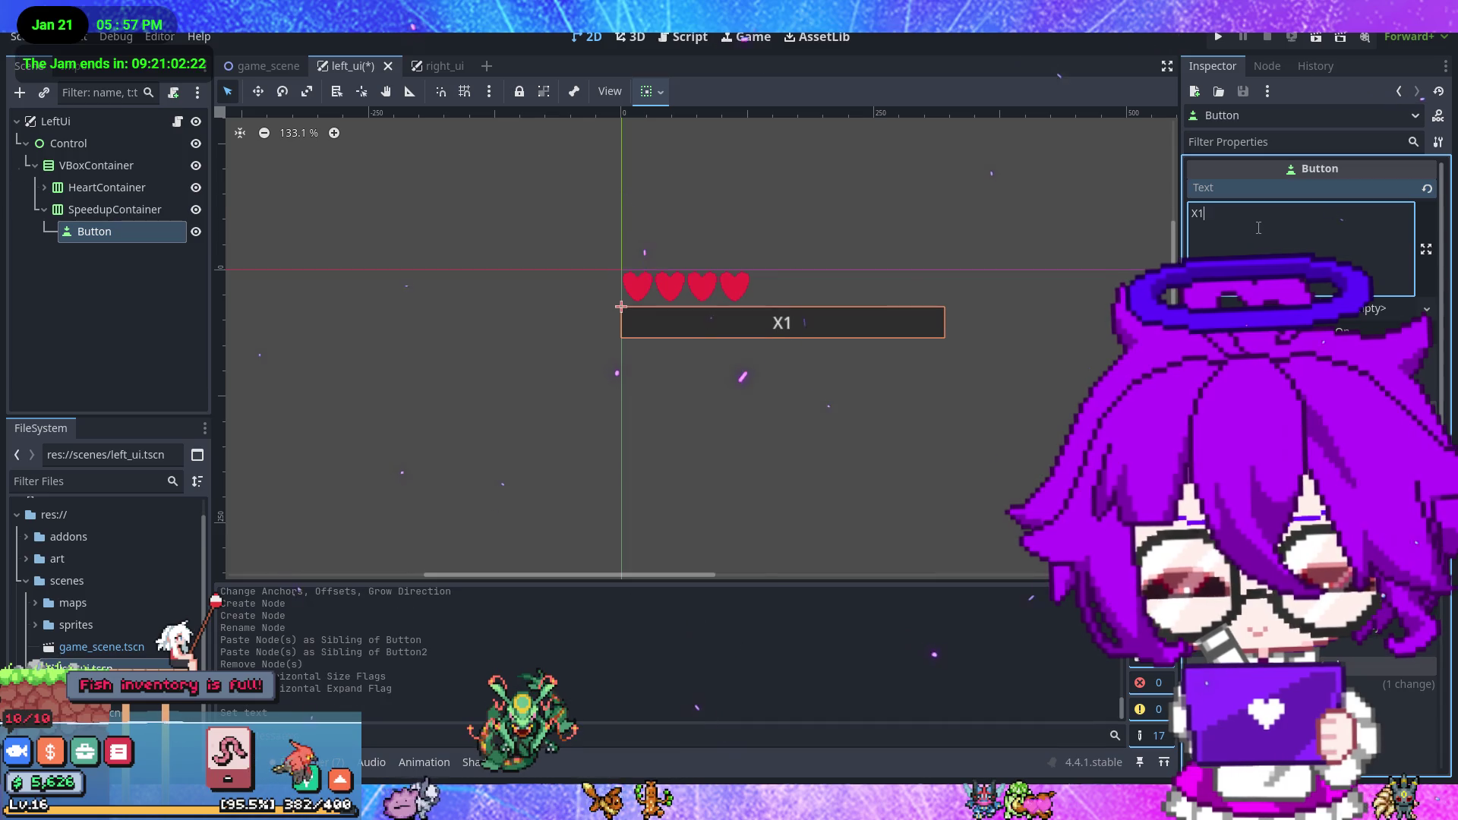
# Step: Override the button's font size, trying larger values before settling on a moderate size
pyautogui.scroll(-3, 1299, 239)
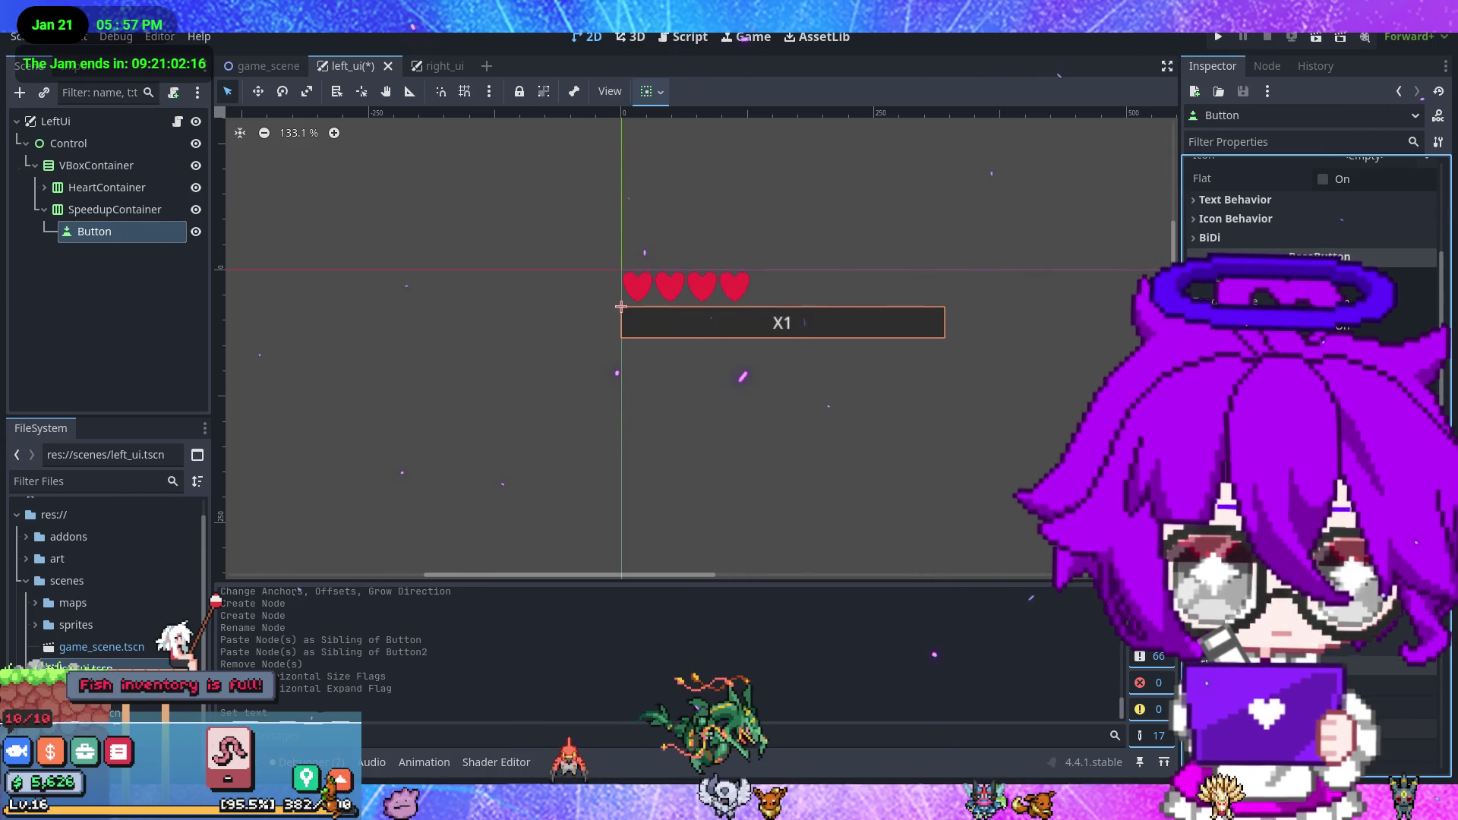
pyautogui.scroll(-2, 1314, 228)
pyautogui.click(1426, 696)
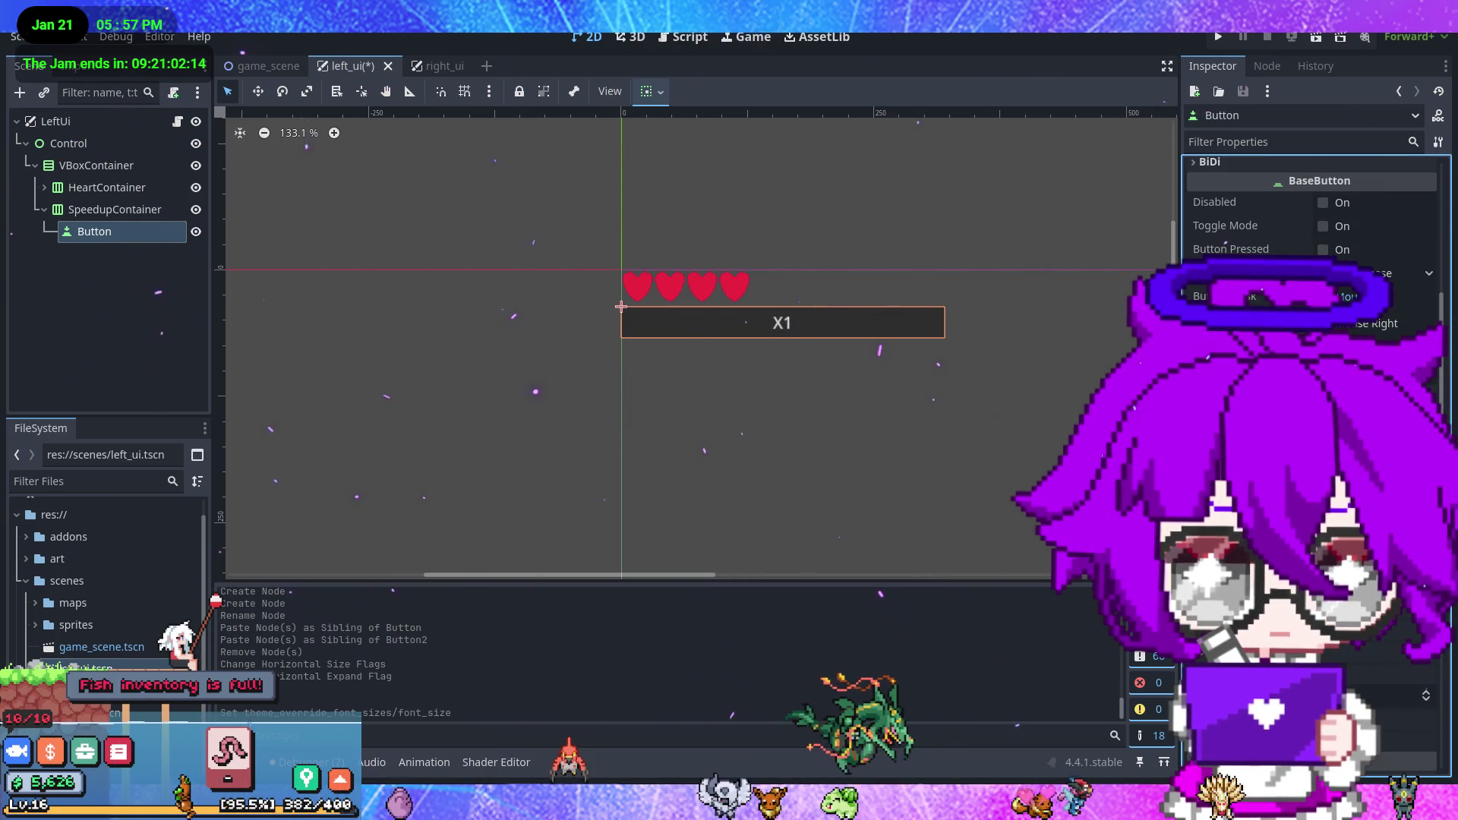
pyautogui.press('Return')
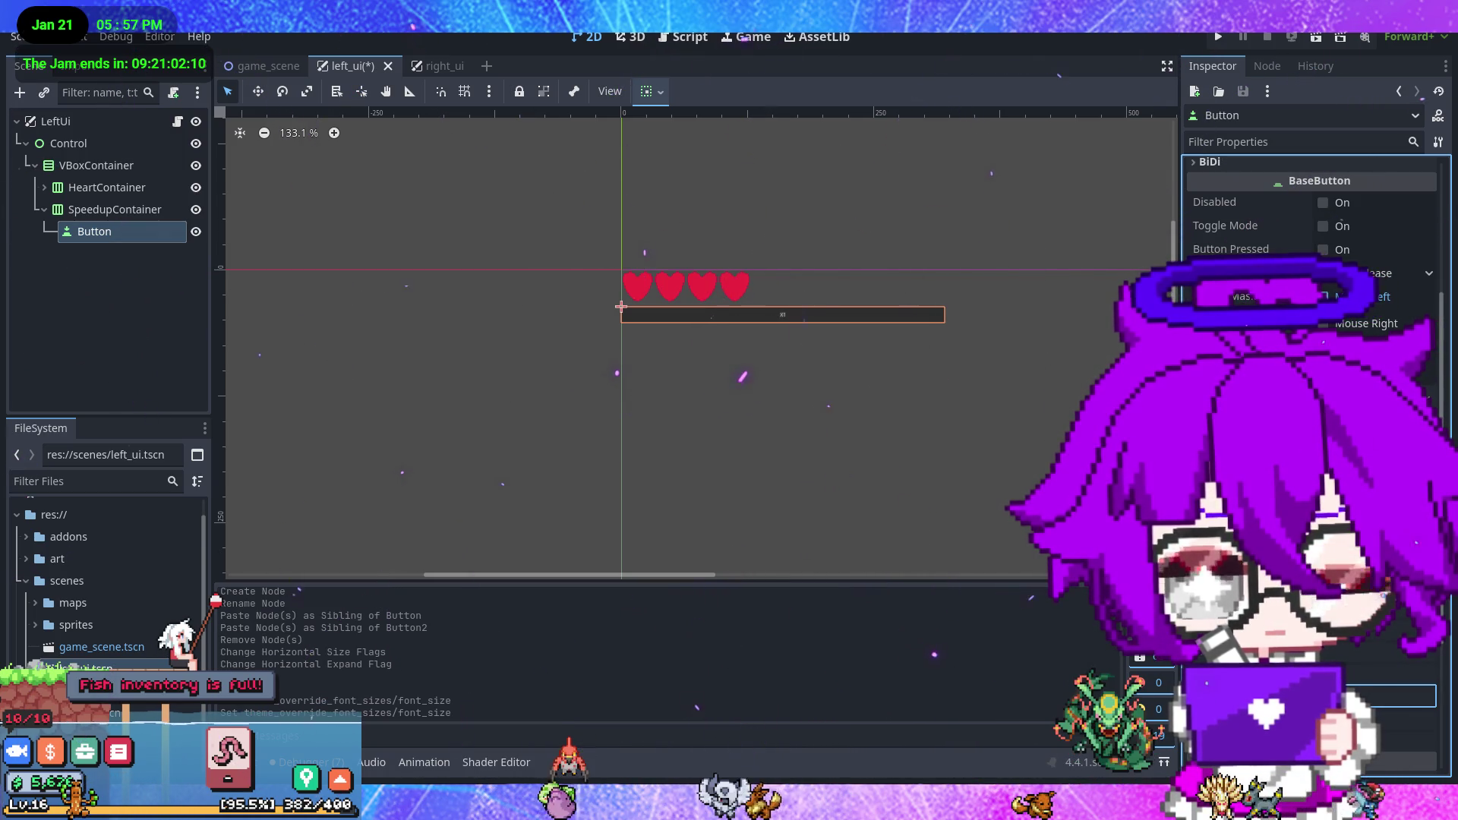
pyautogui.press('Return')
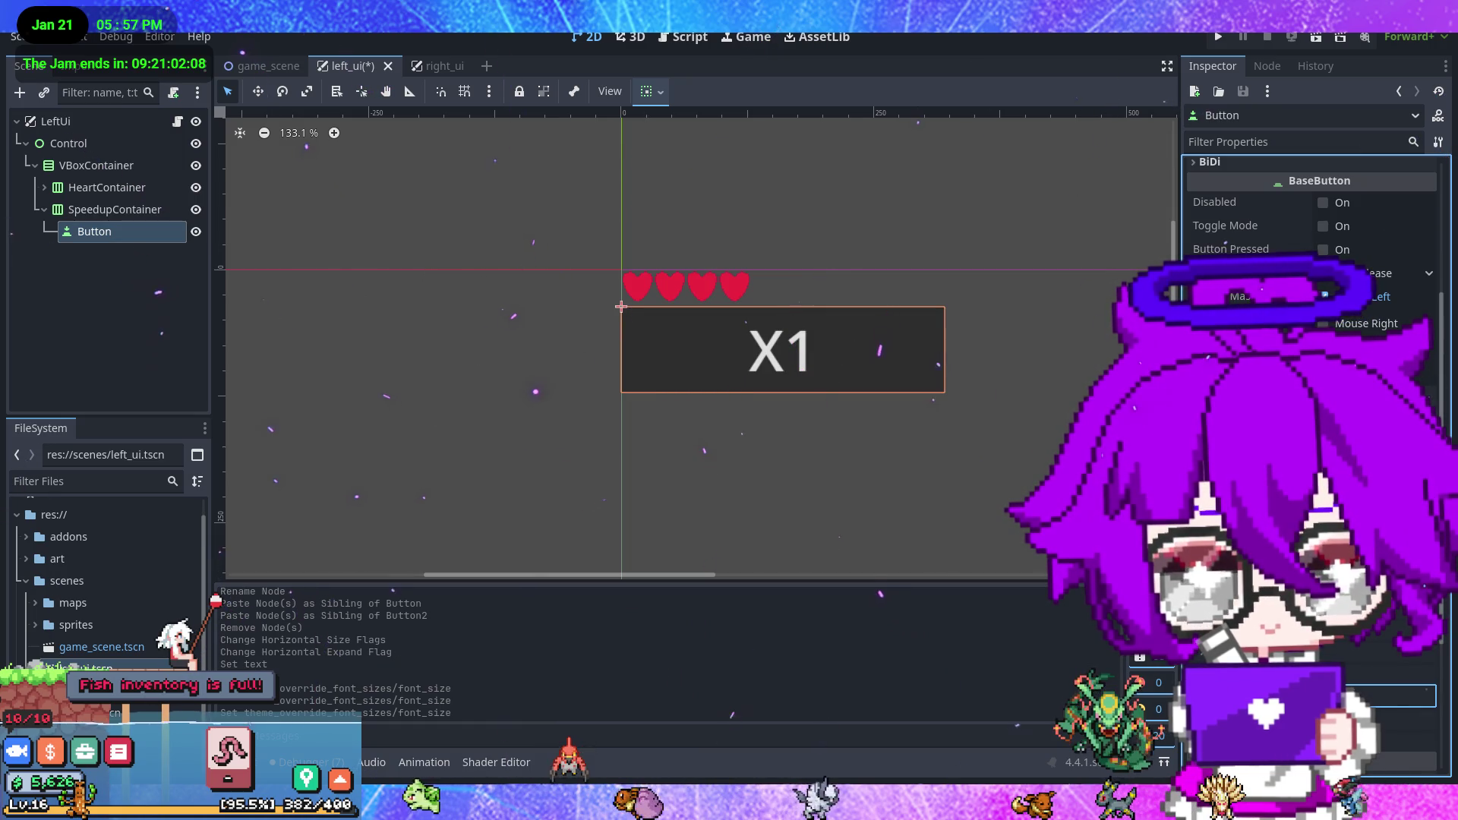
pyautogui.press('Return')
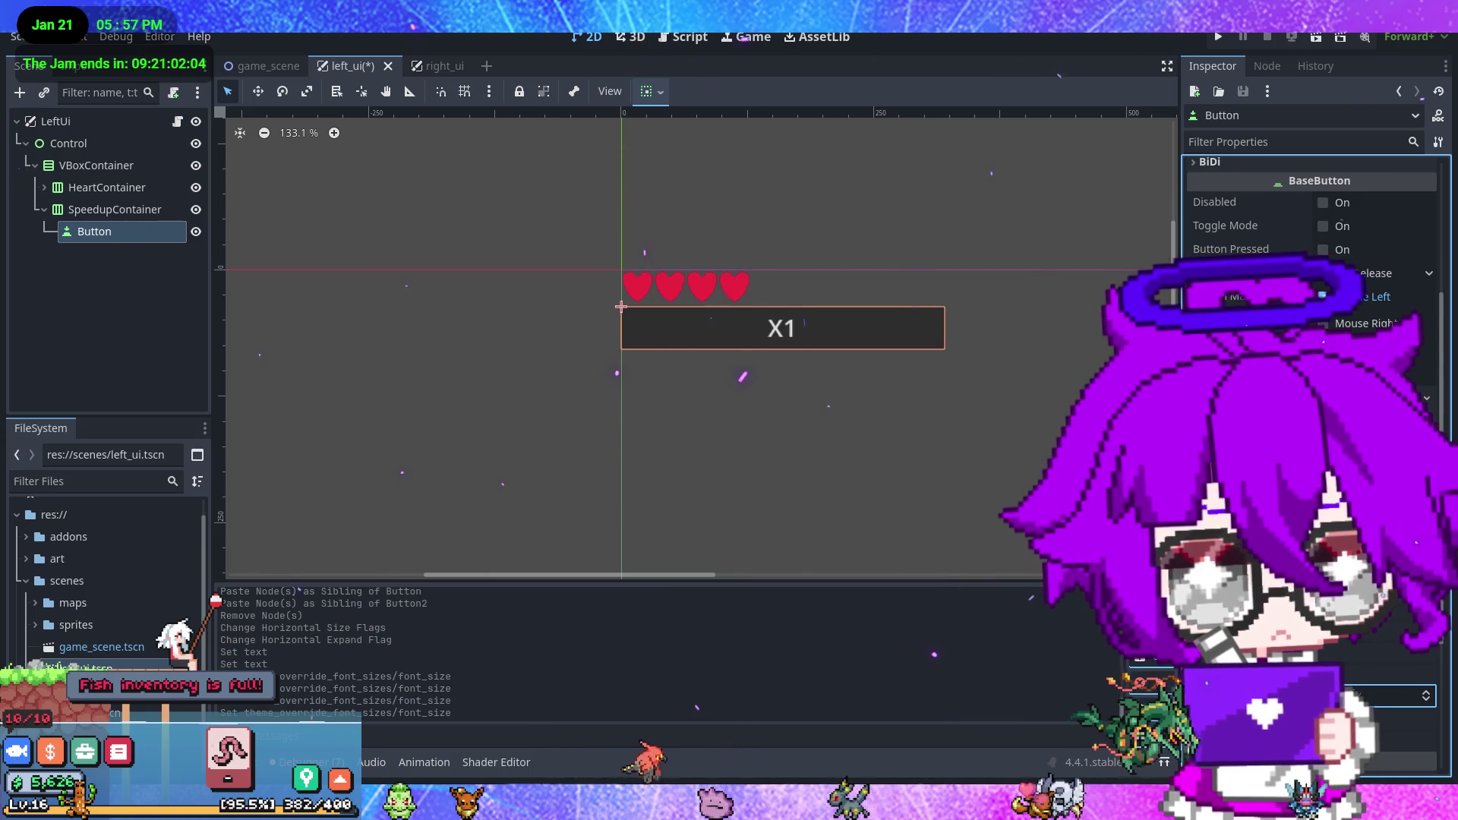
pyautogui.scroll(5, 1307, 303)
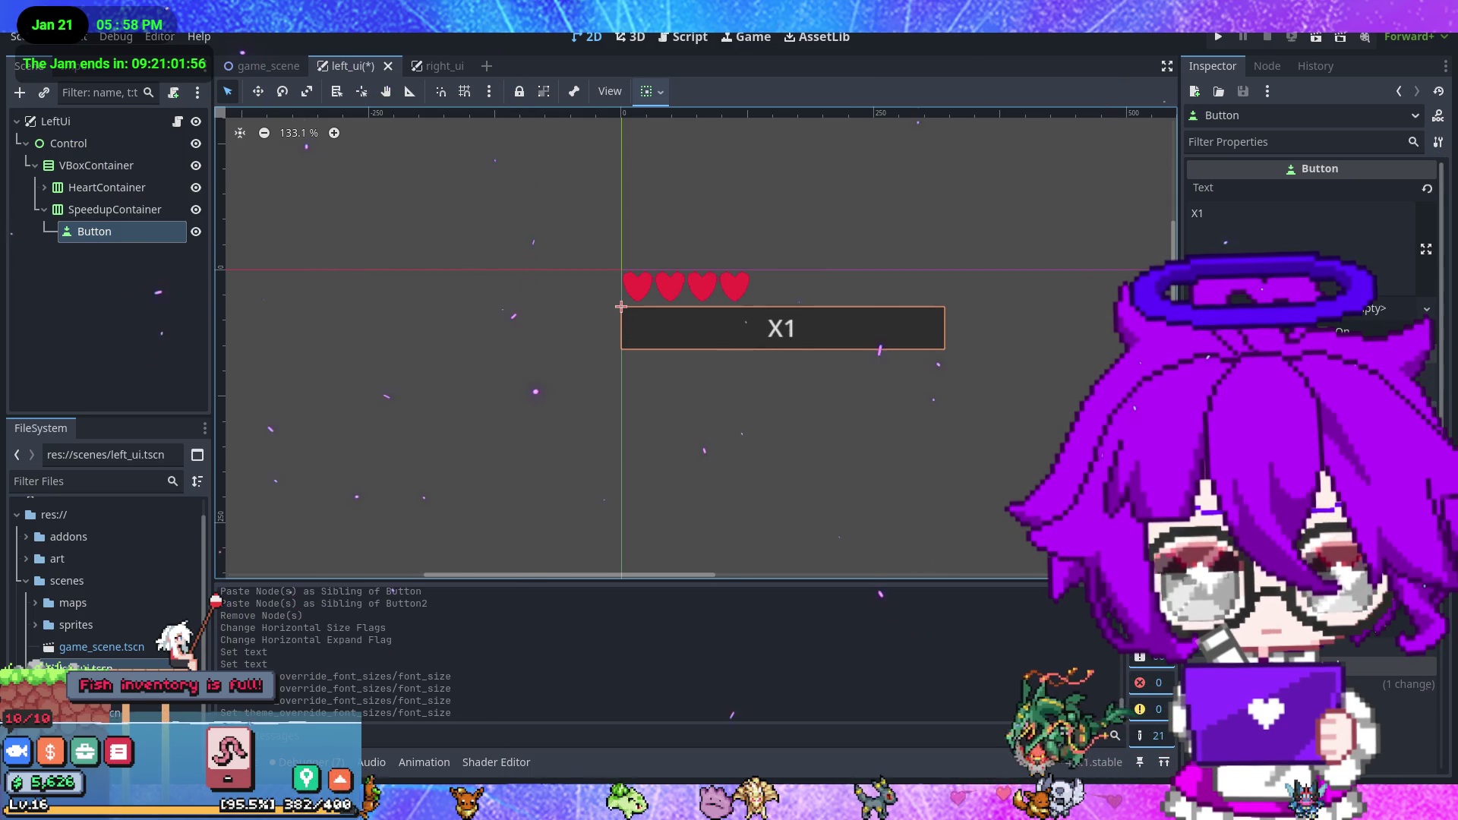
pyautogui.click(124, 213)
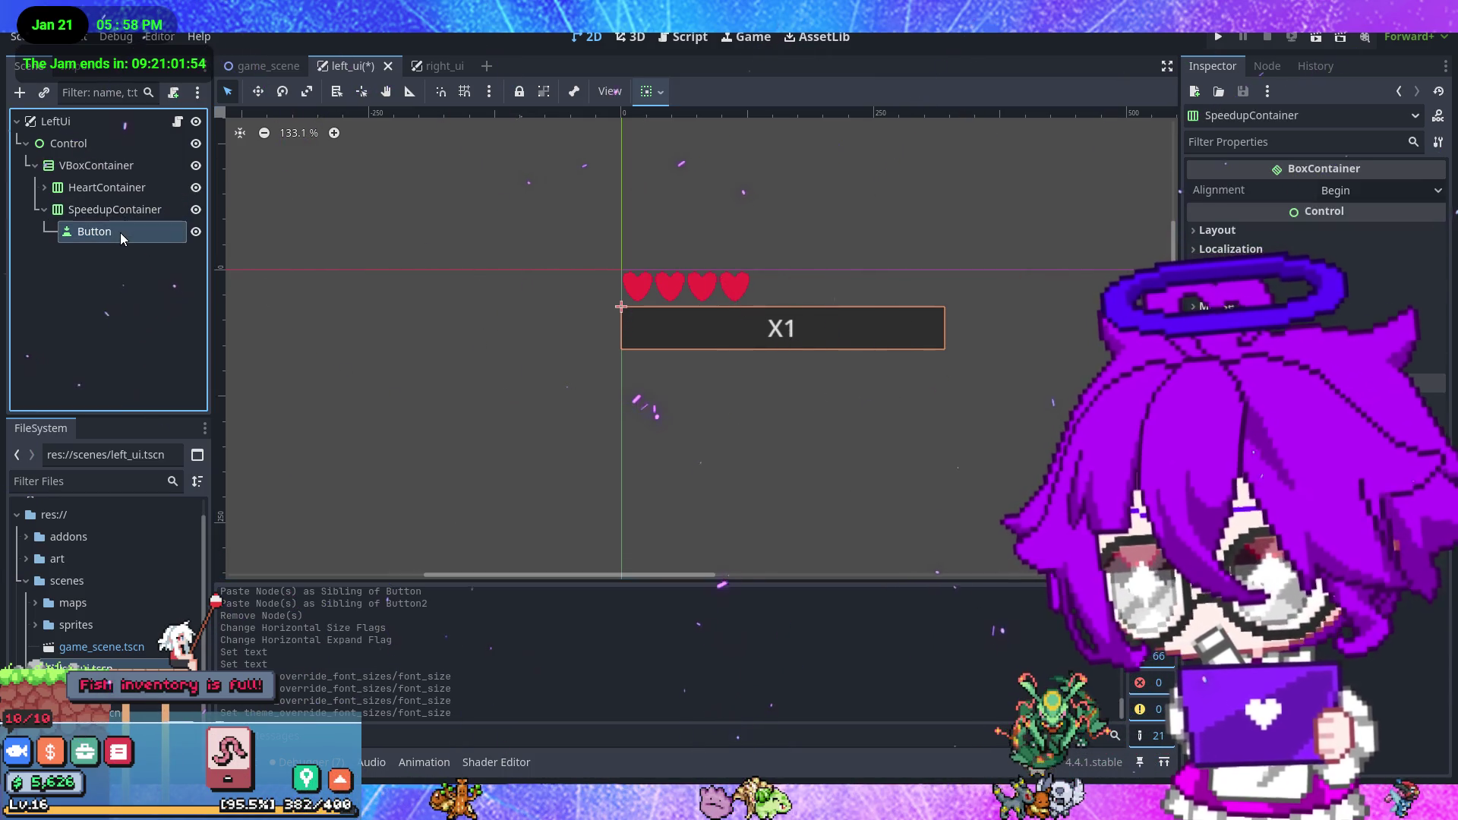
# Step: Rename the button X1, paste copies of it, and rename the third copy X4
pyautogui.click(120, 233)
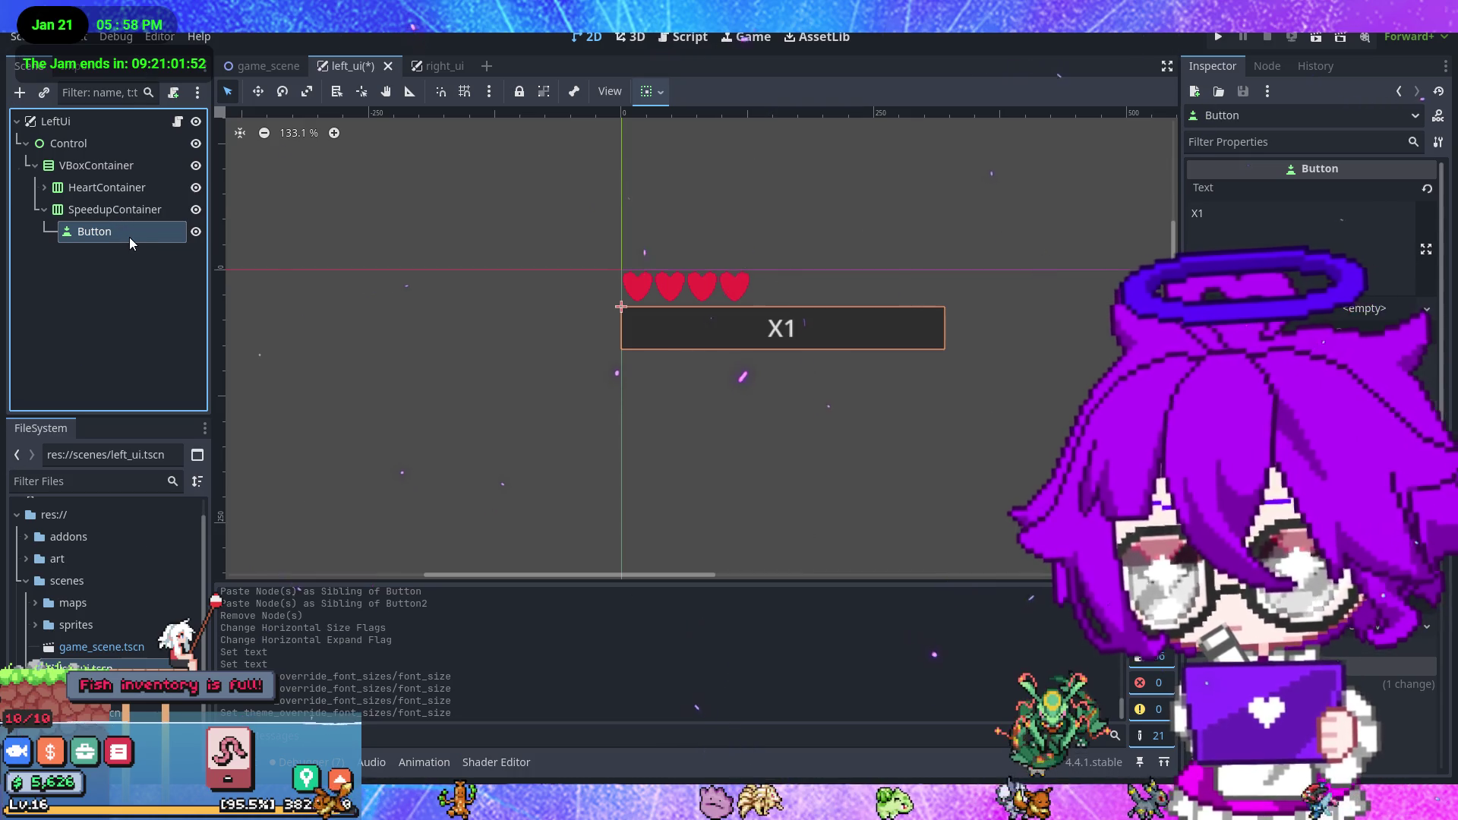
pyautogui.doubleClick(129, 237)
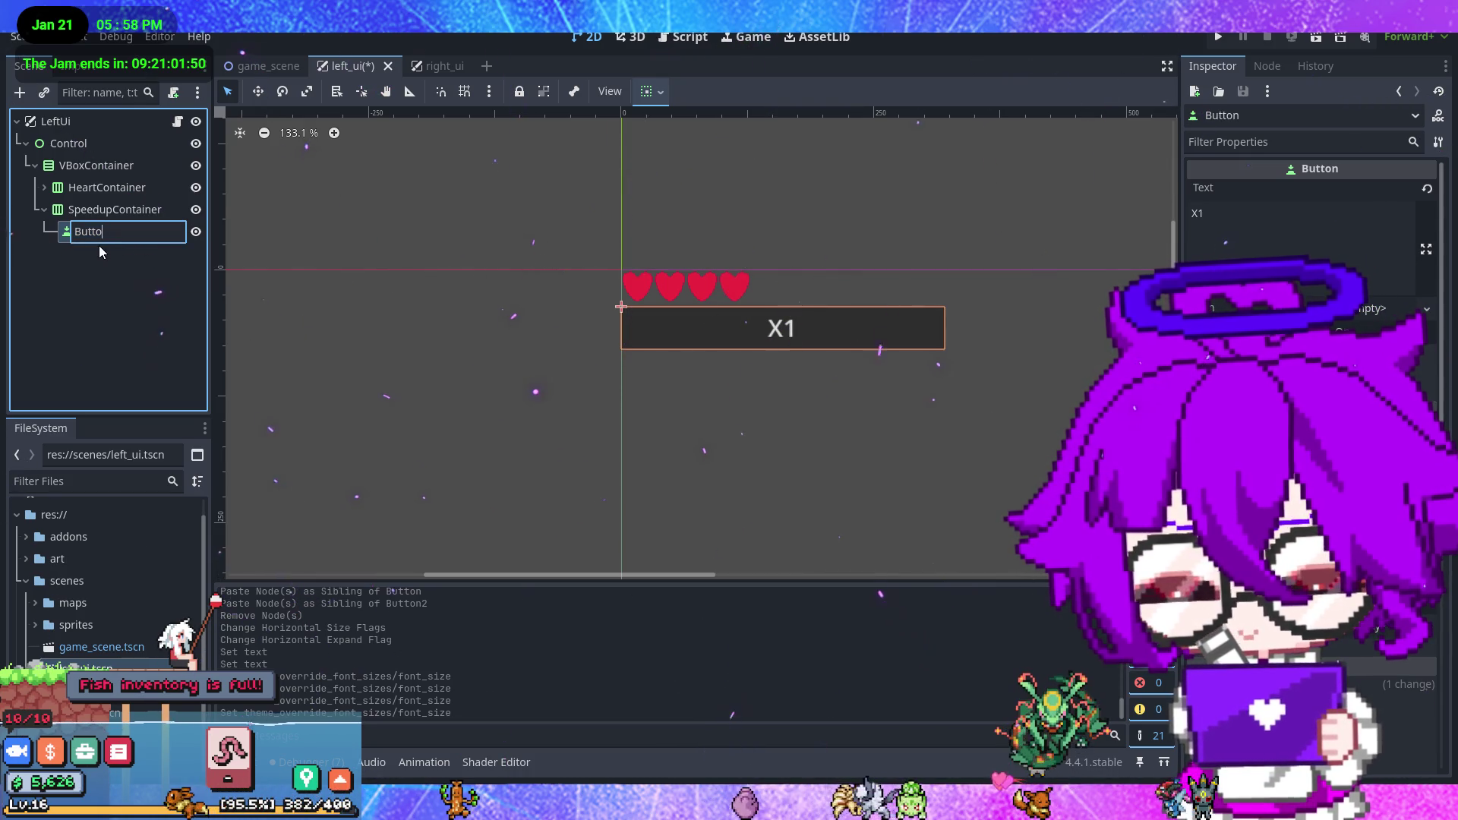
pyautogui.write('X1')
pyautogui.press('Return')
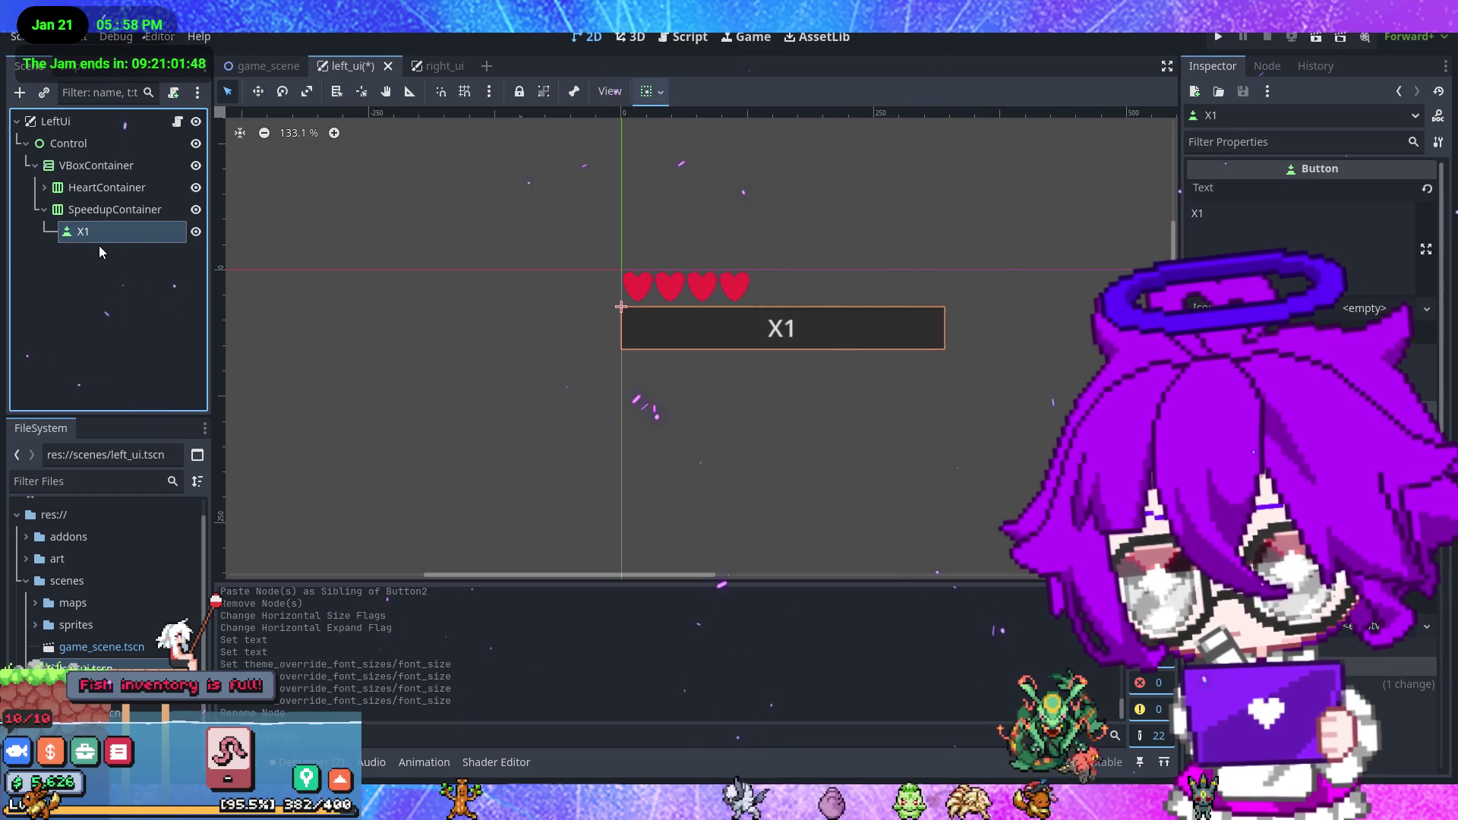
pyautogui.hotkey('ctrl', 'c')
pyautogui.hotkey('ctrl', 'v')
pyautogui.hotkey('ctrl', 'v')
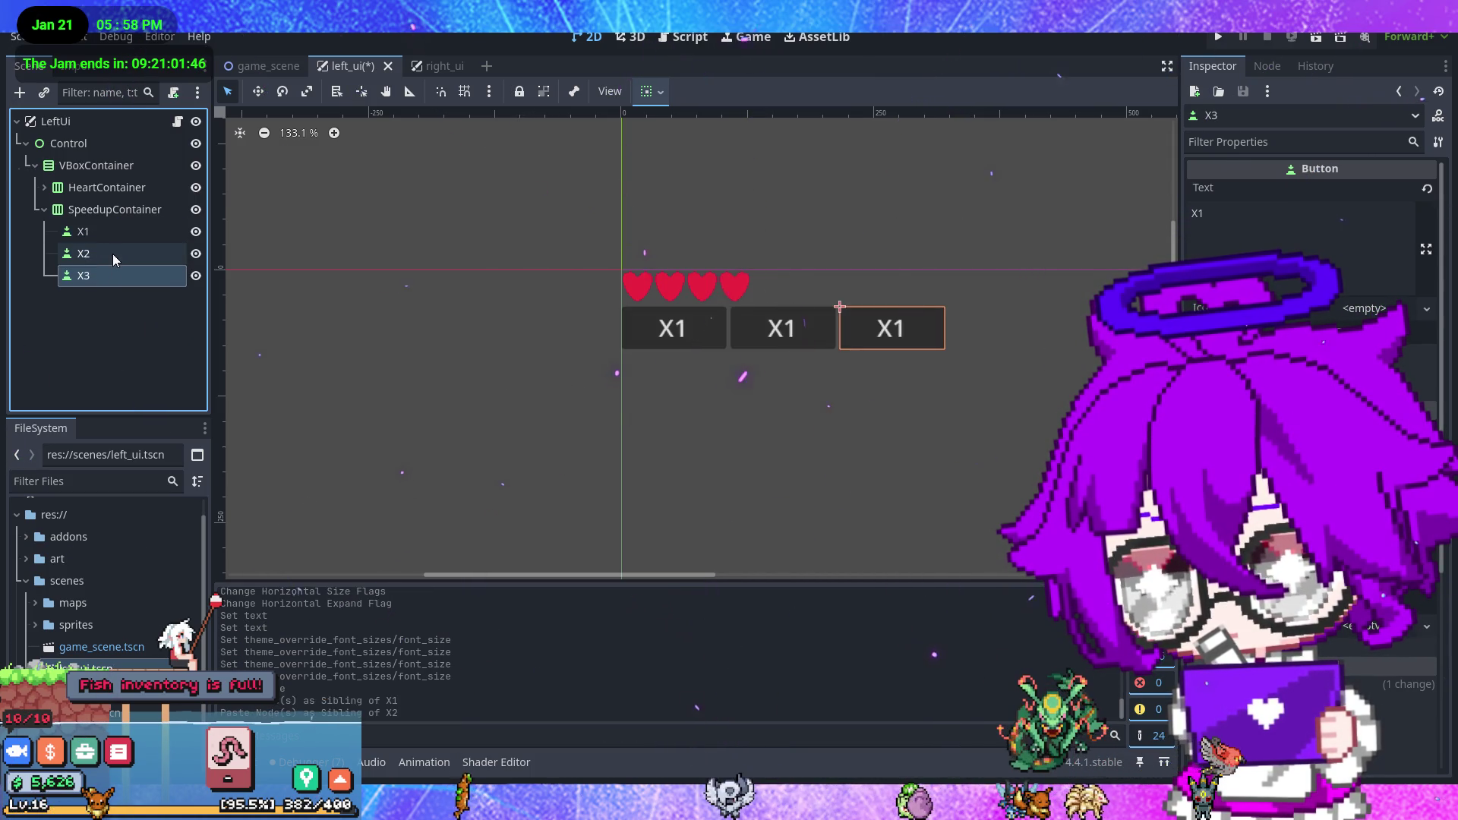
pyautogui.doubleClick(102, 276)
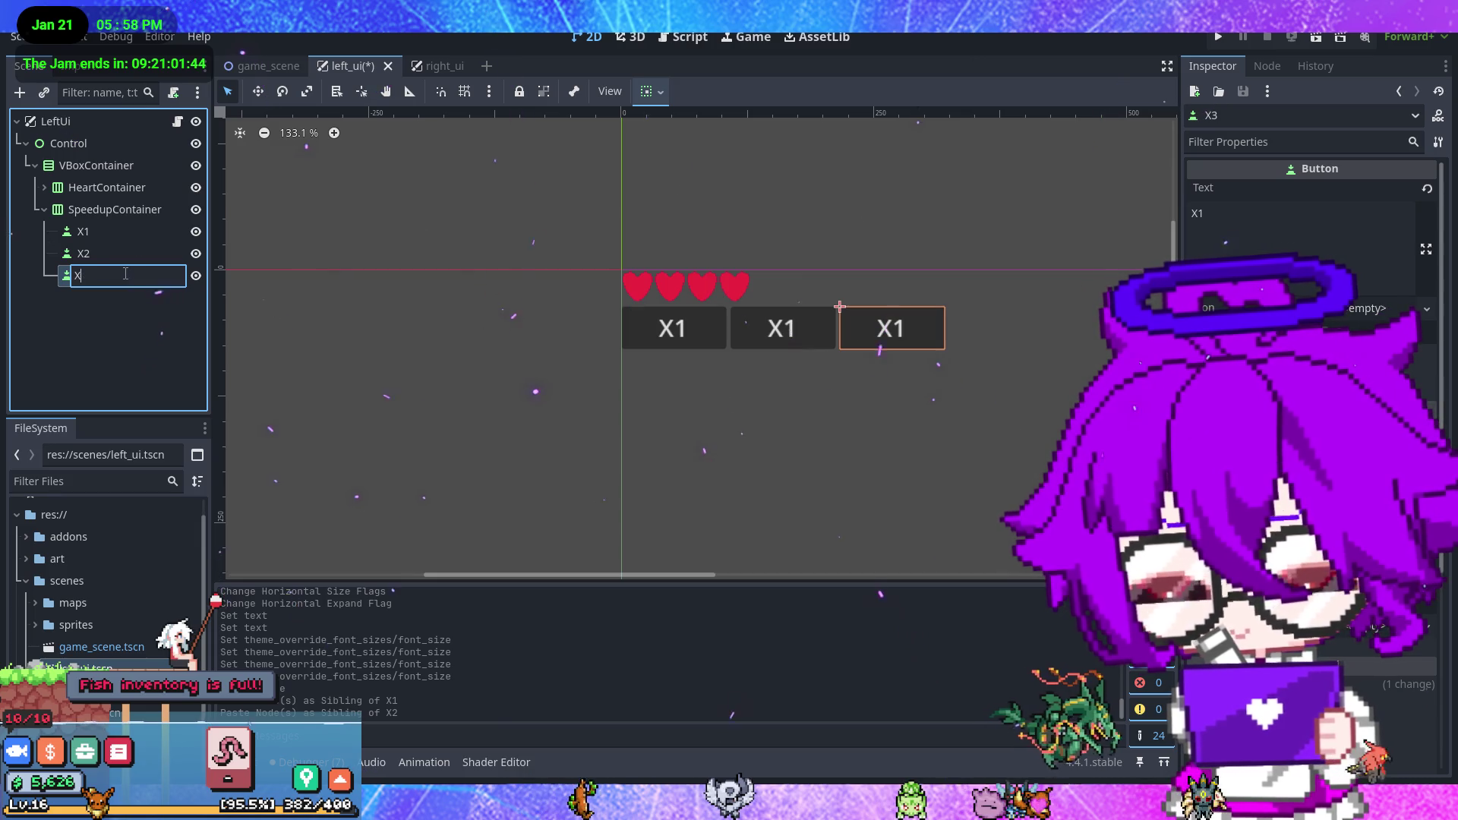
pyautogui.press('BackSpace')
pyautogui.write('4')
pyautogui.press('Return')
# Step: Set the second and third buttons' Text to X2 and X4
pyautogui.click(799, 342)
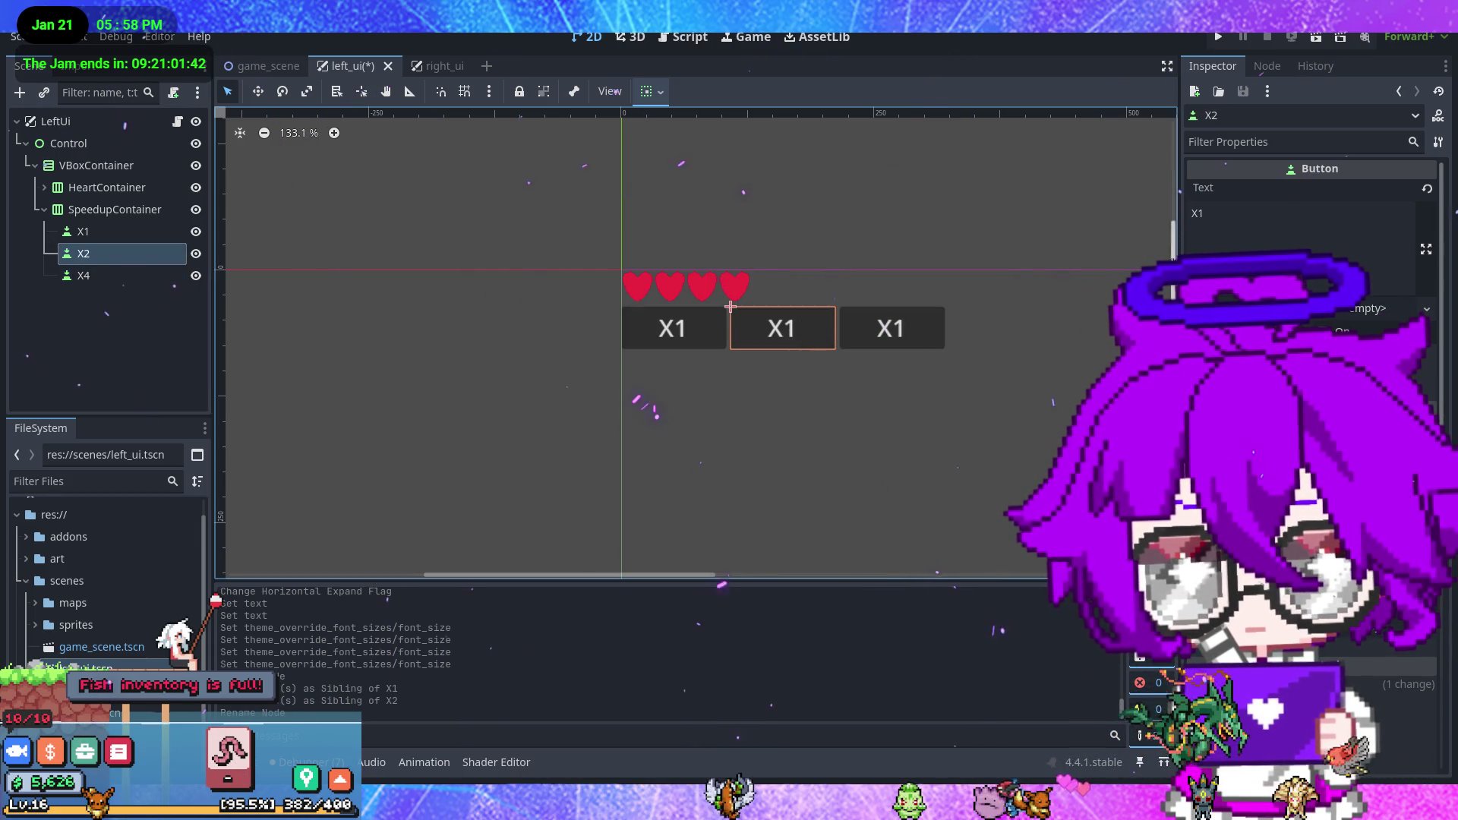
pyautogui.click(1214, 218)
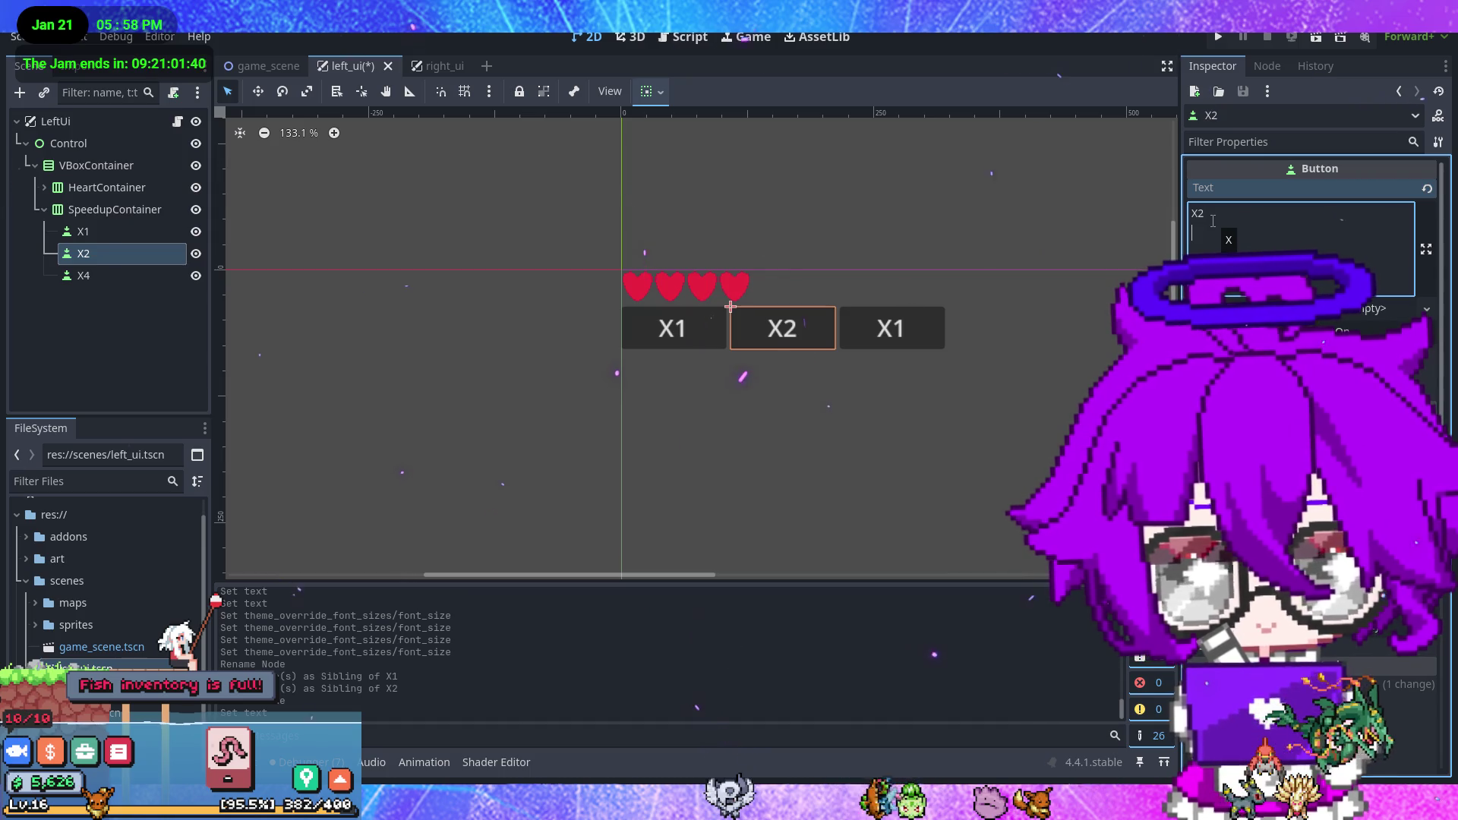
pyautogui.click(904, 332)
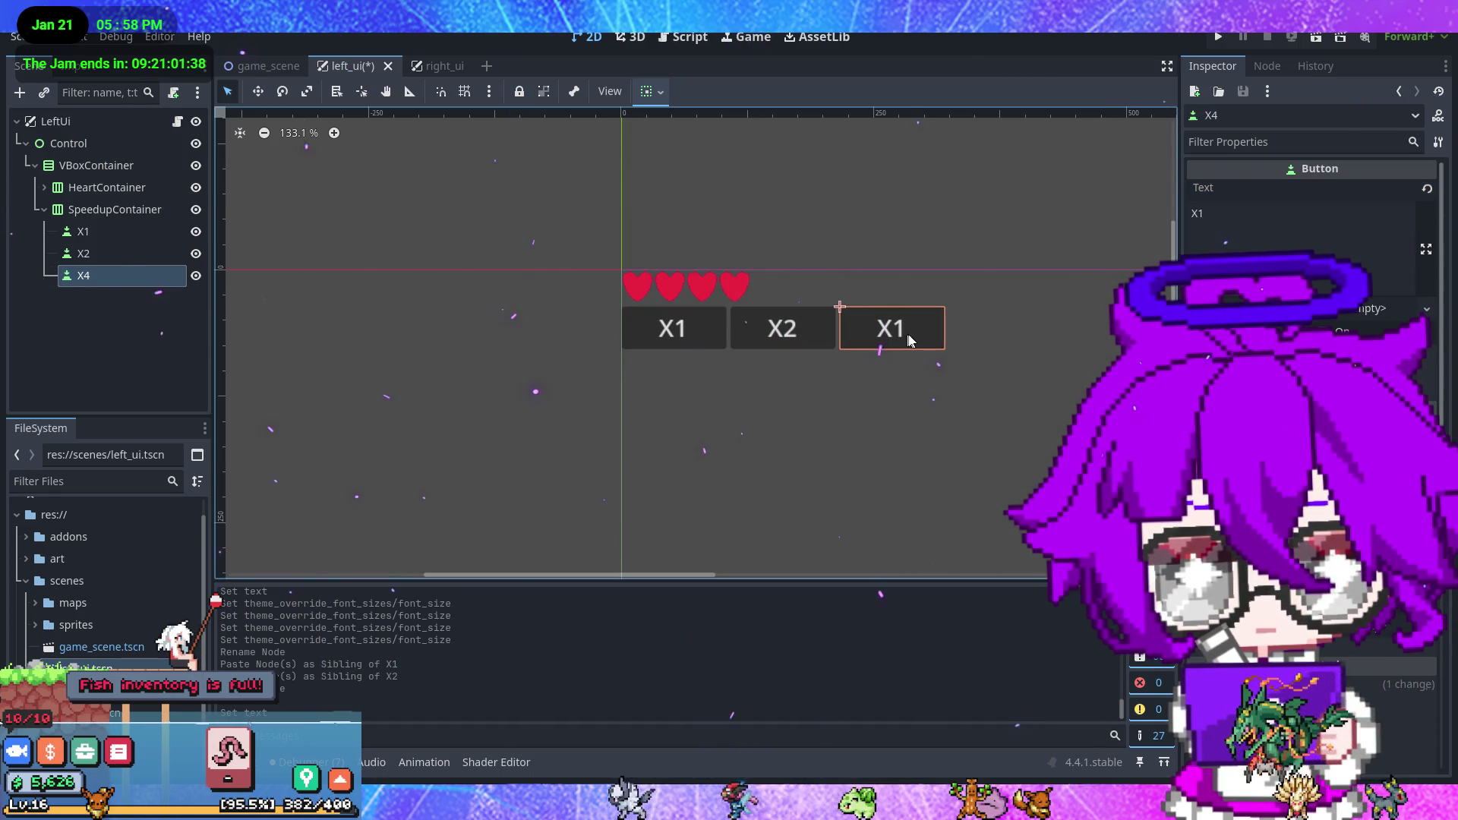
pyautogui.click(1271, 213)
pyautogui.press('BackSpace')
pyautogui.write('4')
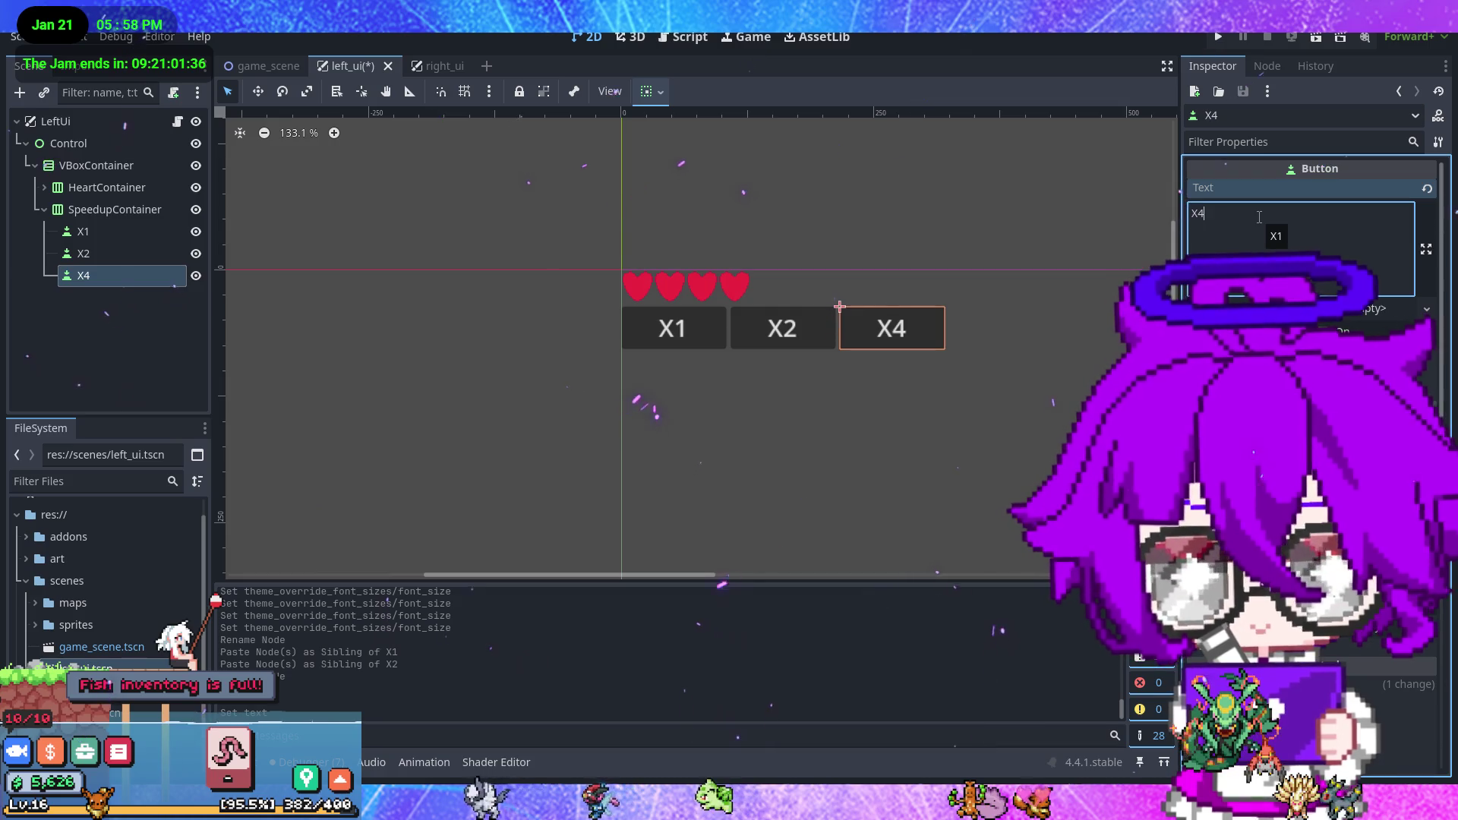
pyautogui.click(99, 234)
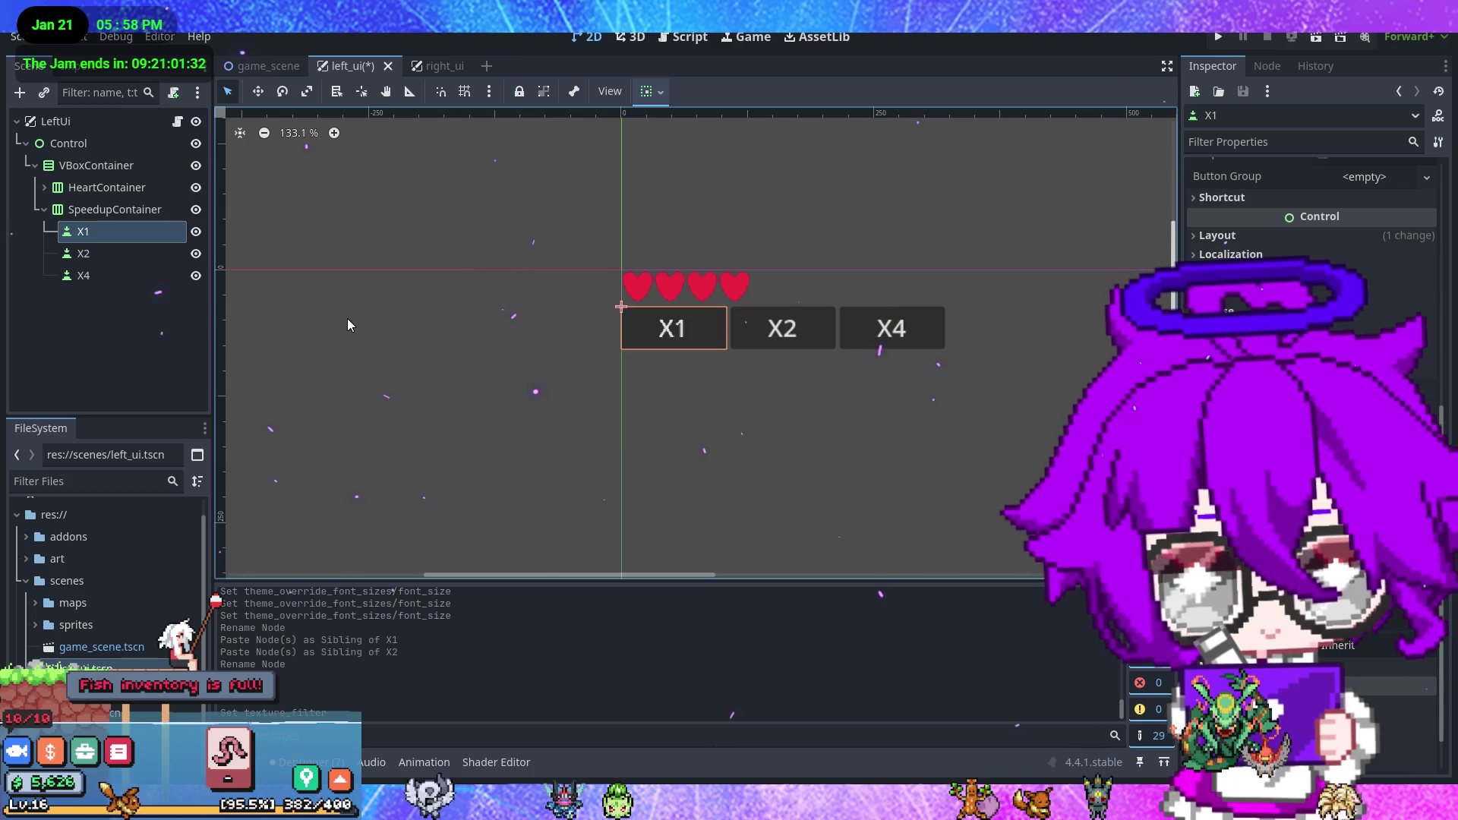
# Step: Set the texture filter to Inherit, then connect X1's pressed signal to a new _on_x_1_pressed handler
pyautogui.click(1375, 645)
pyautogui.click(1334, 662)
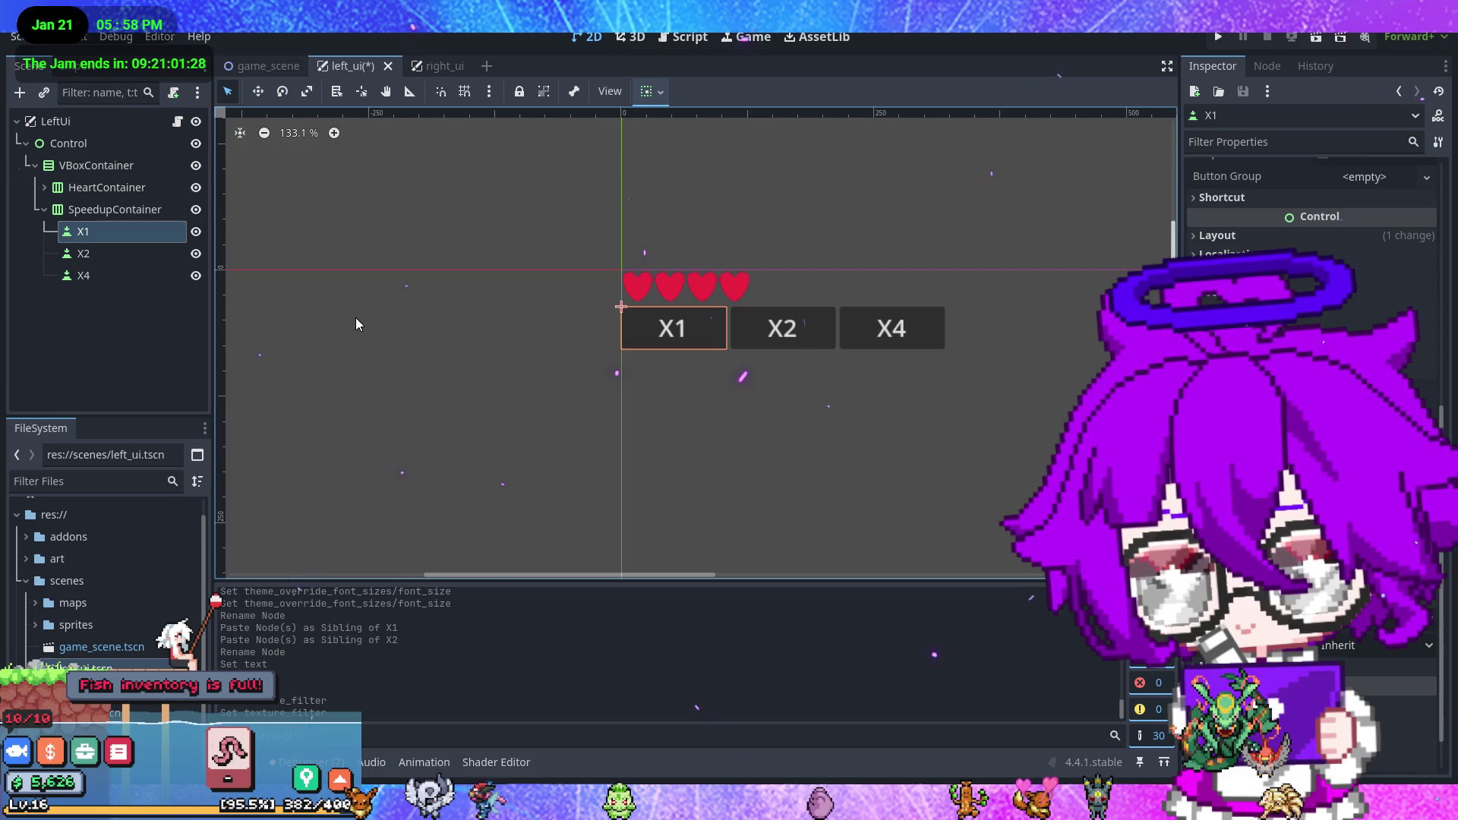
pyautogui.click(1267, 67)
pyautogui.click(1248, 213)
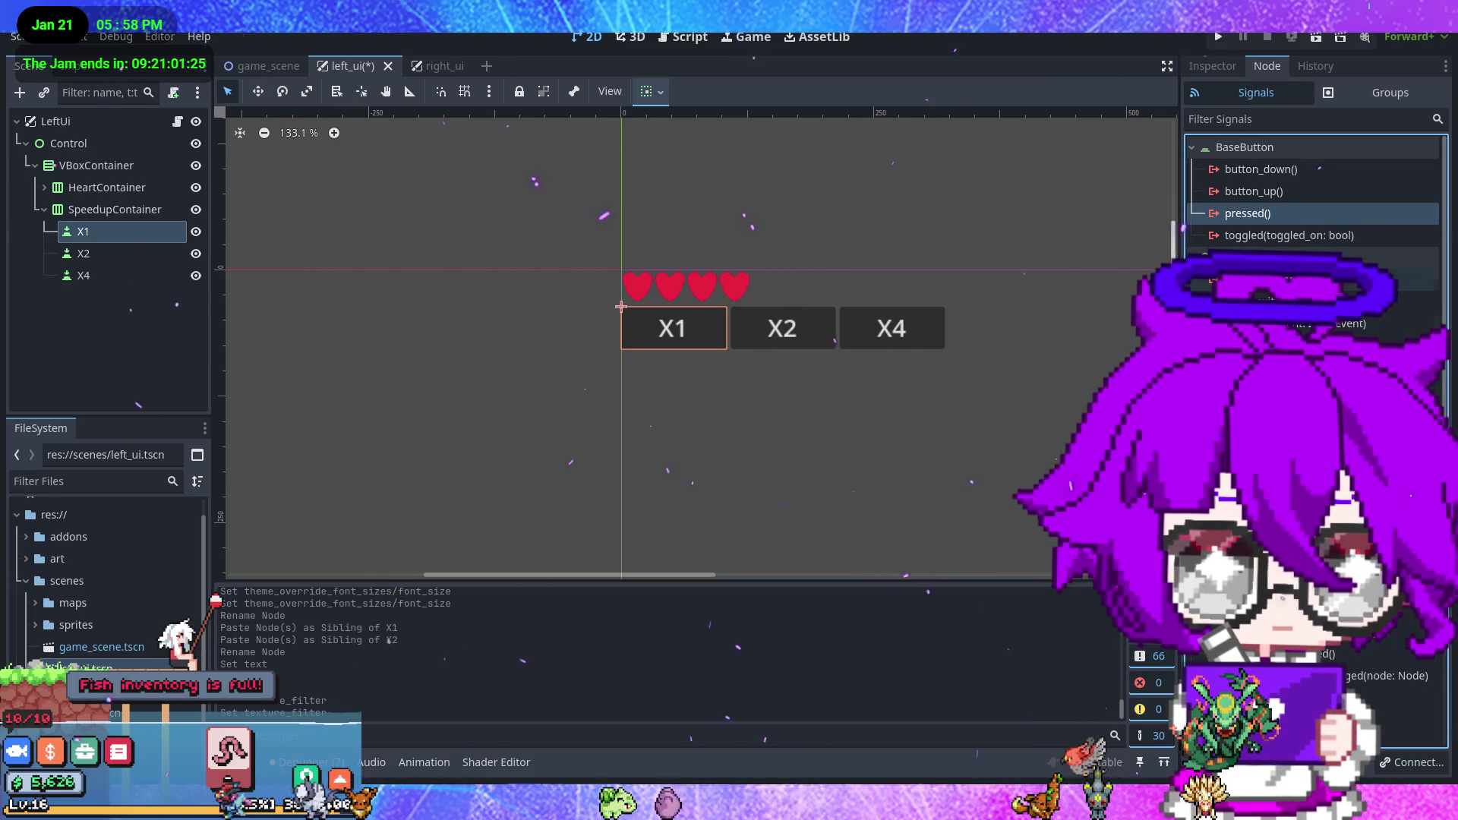
pyautogui.click(1397, 763)
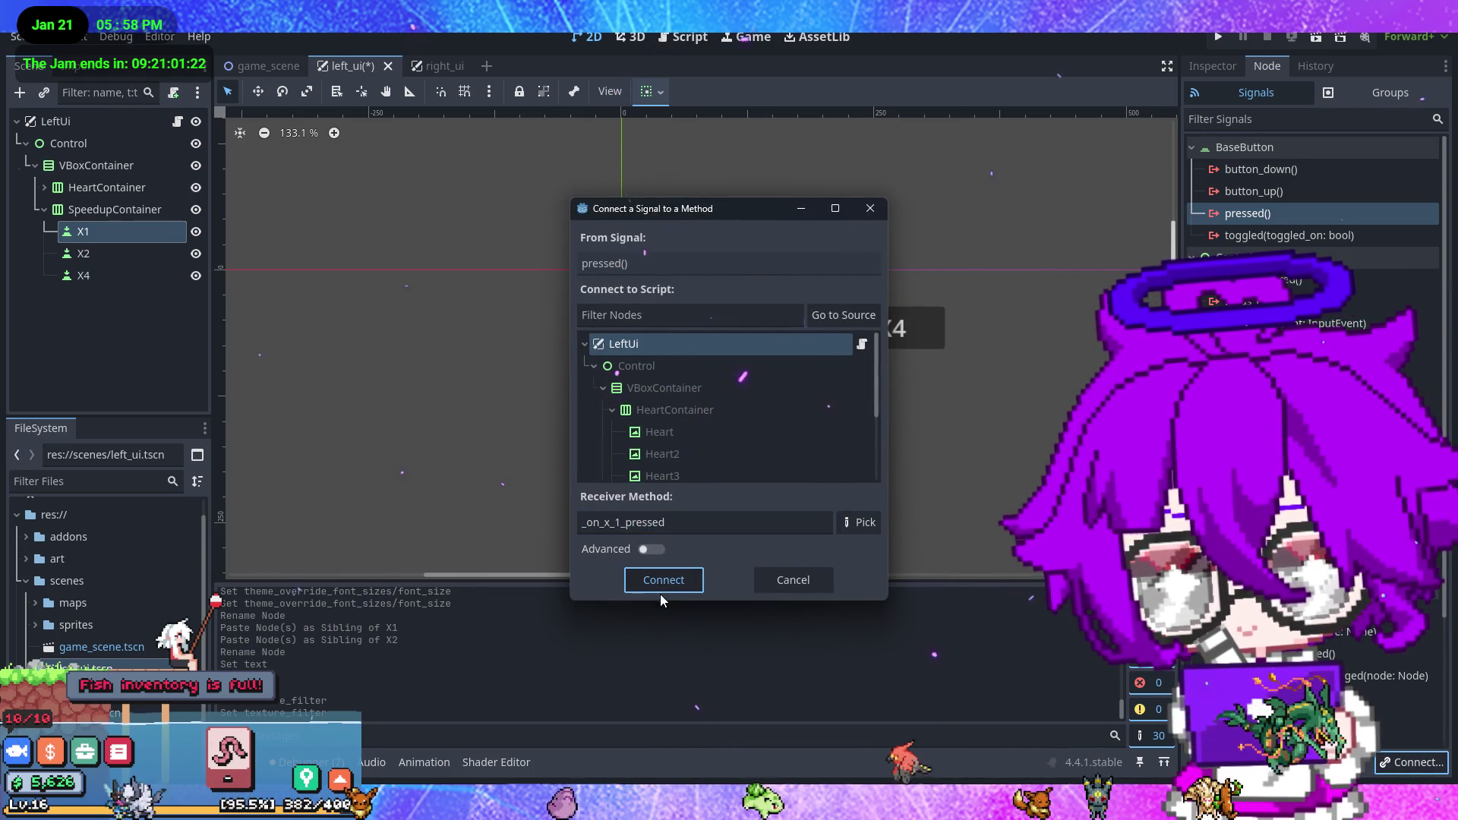
pyautogui.click(663, 580)
# Step: Connect the X2 and X4 pressed signals to new _on_x_2_pressed and _on_x_4_pressed handlers
pyautogui.click(84, 253)
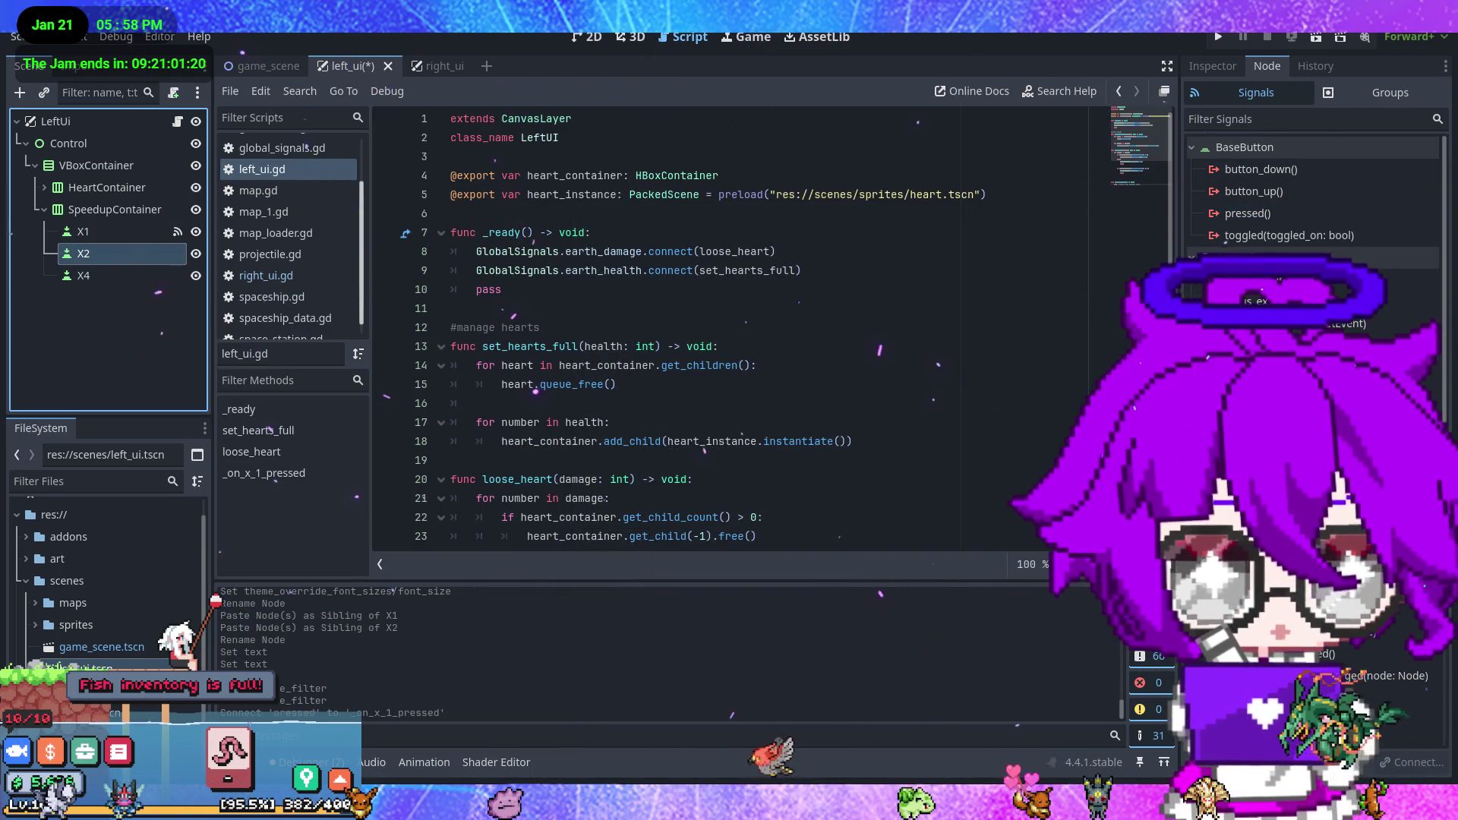
pyautogui.click(1248, 214)
pyautogui.click(1411, 763)
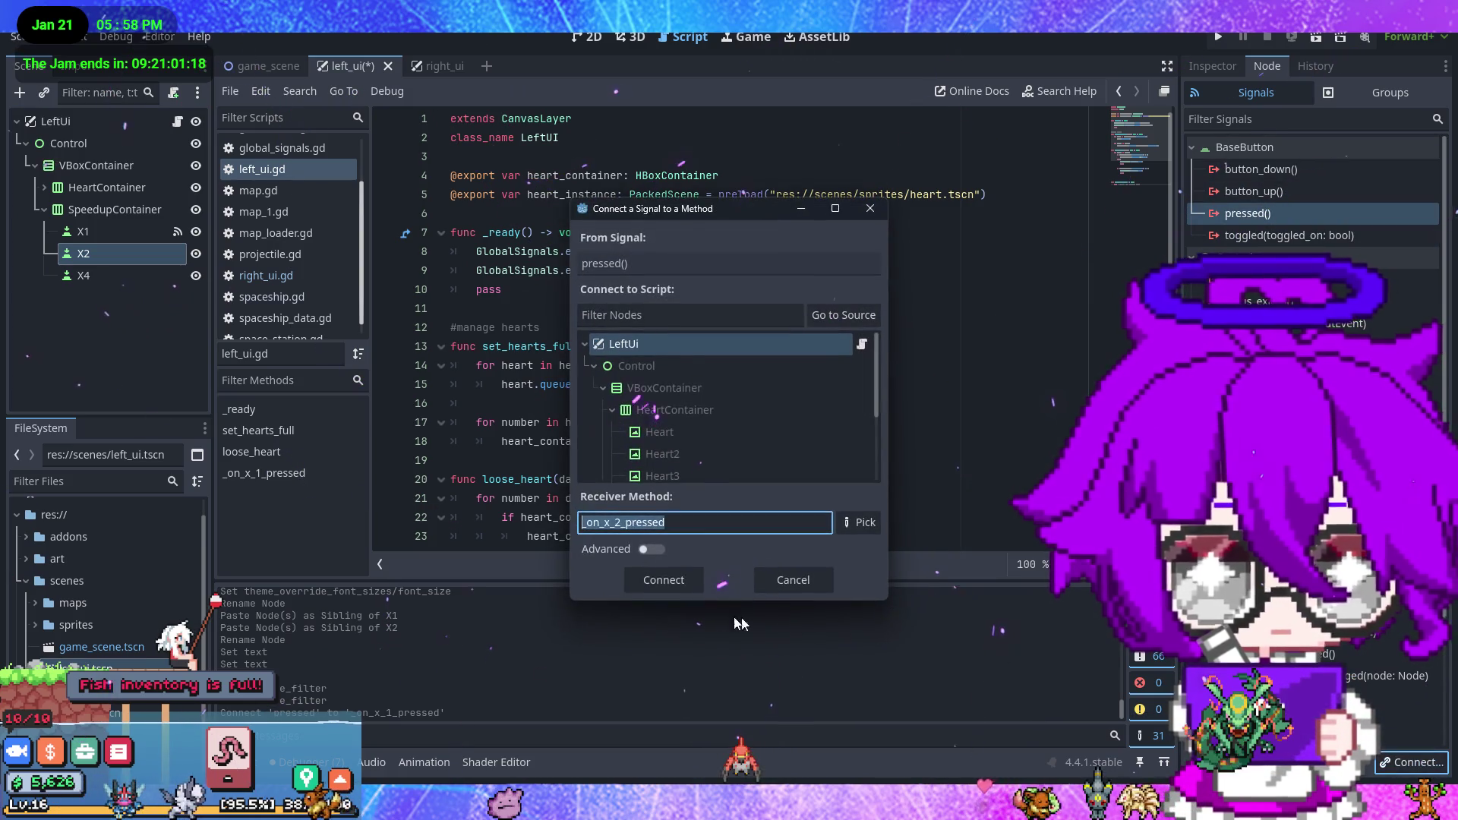
pyautogui.click(663, 580)
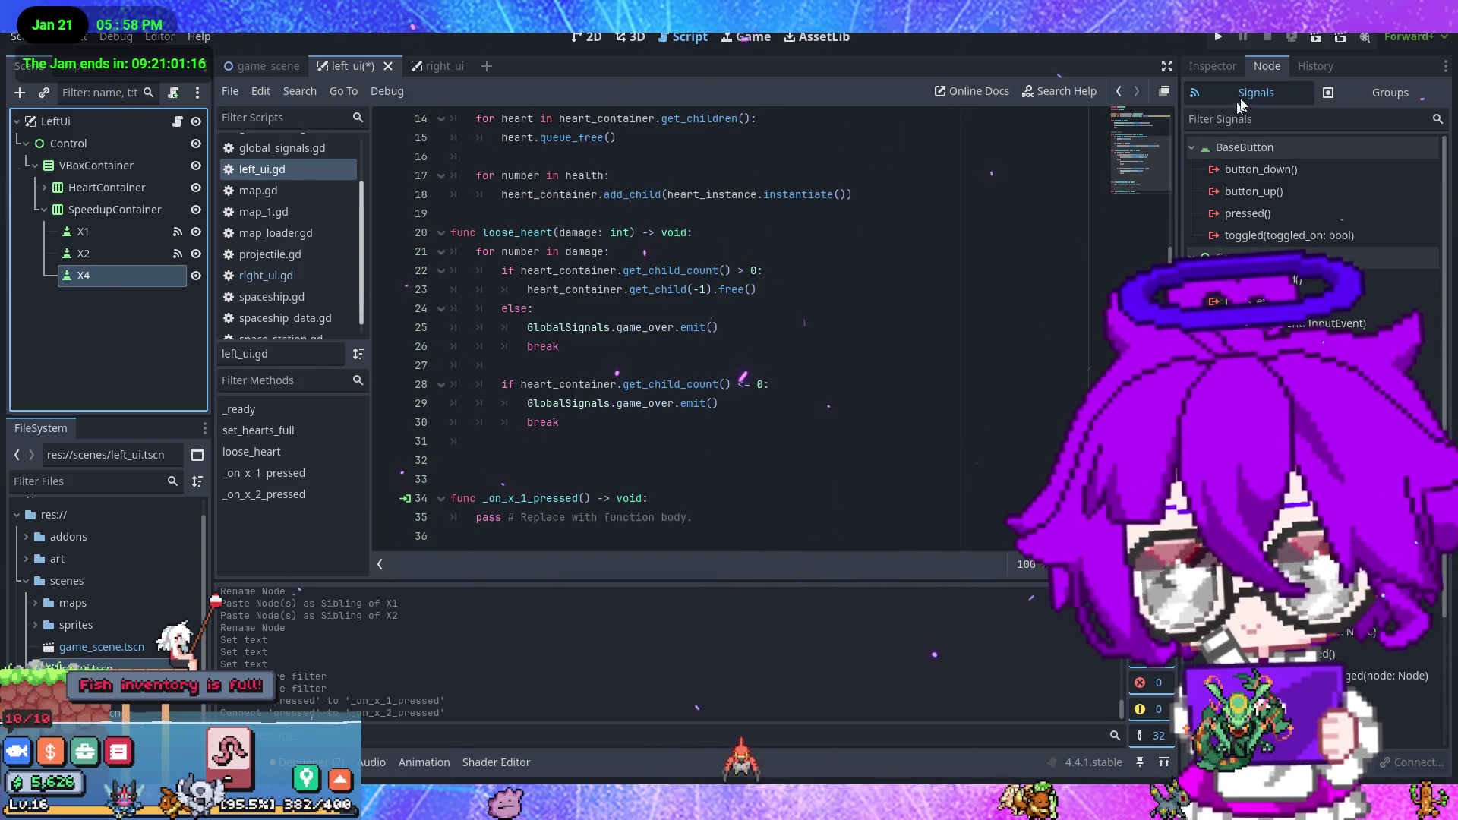
pyautogui.click(1247, 214)
pyautogui.click(1415, 763)
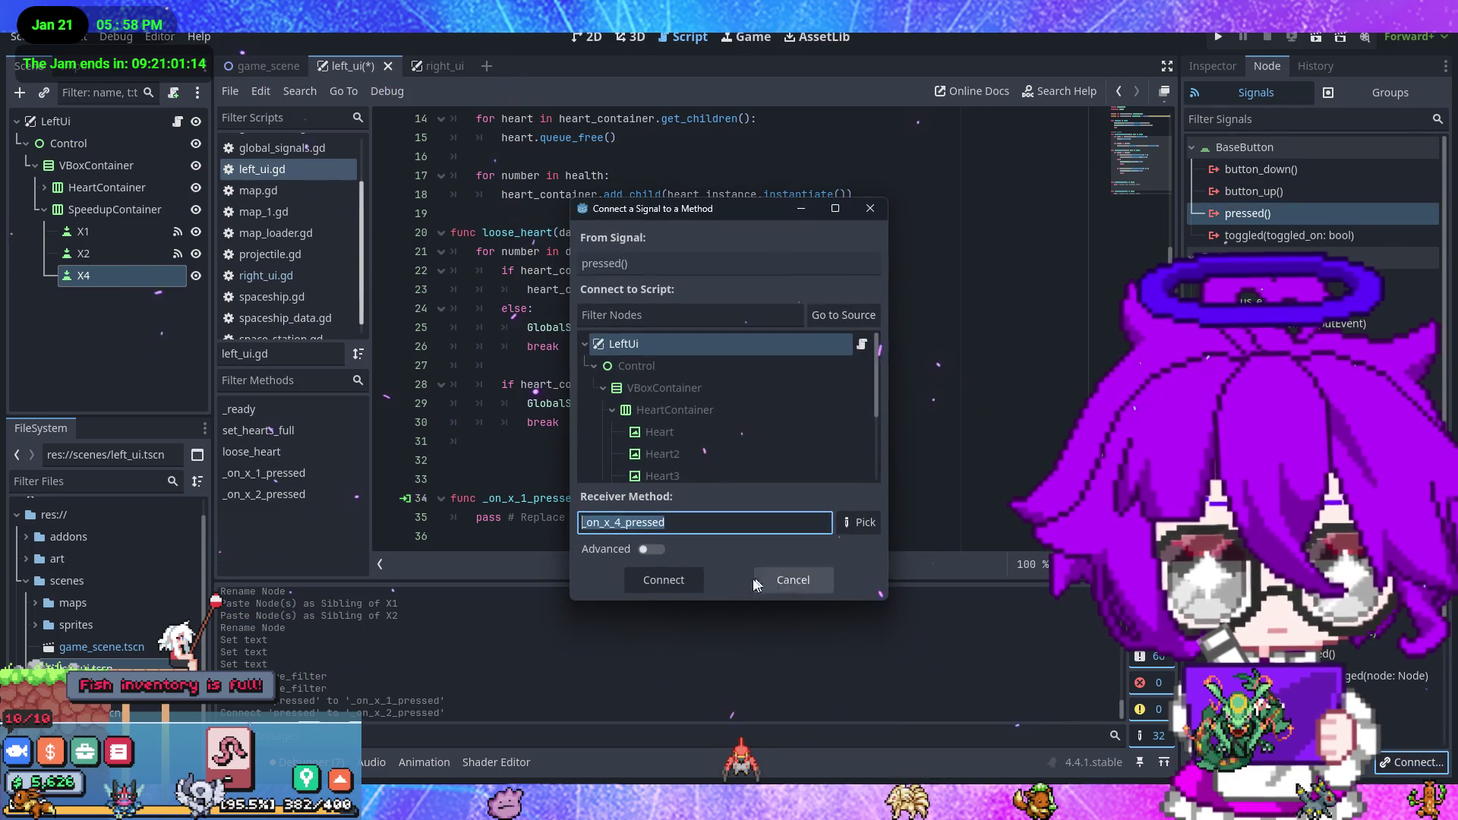
pyautogui.click(664, 581)
pyautogui.scroll(-1, 613, 465)
# Step: Replace the pass in _on_x_1_pressed with GlobalData.game_speed = 1.0
pyautogui.moveTo(693, 366); pyautogui.dragTo(475, 366)
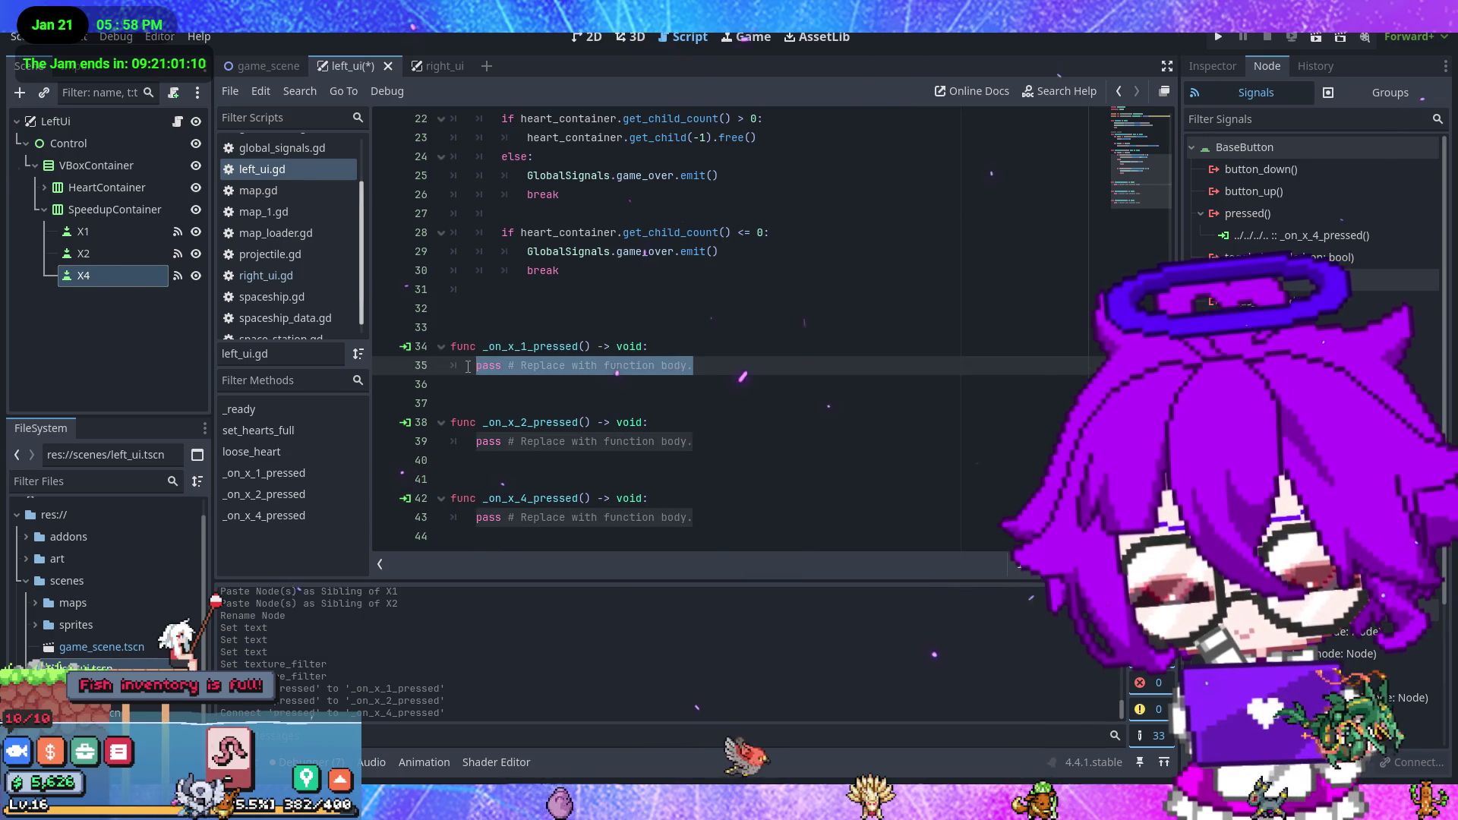
pyautogui.write('GlobalData.')
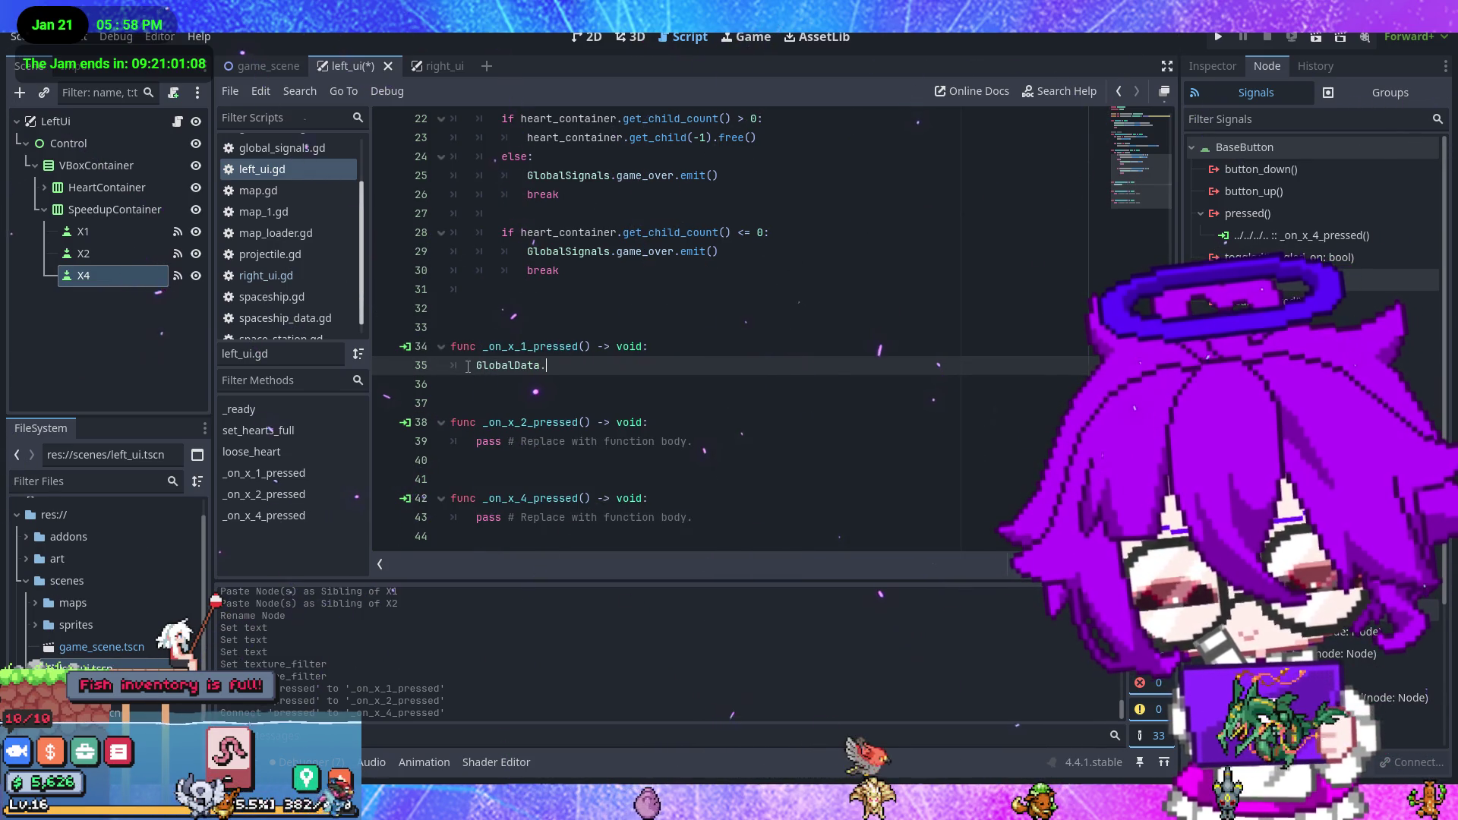
pyautogui.write('ga')
pyautogui.press('Return')
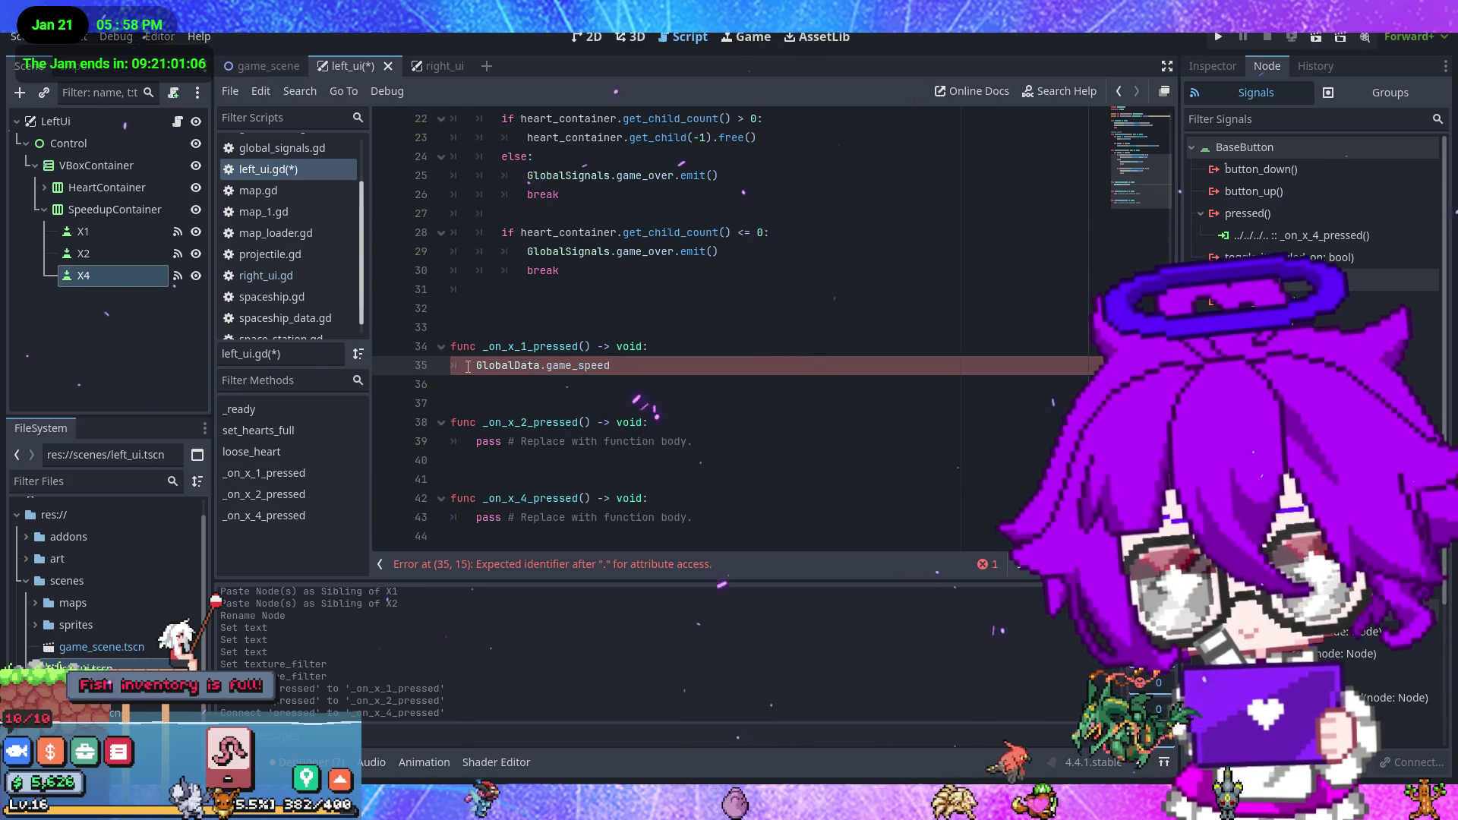
pyautogui.write('1.0')
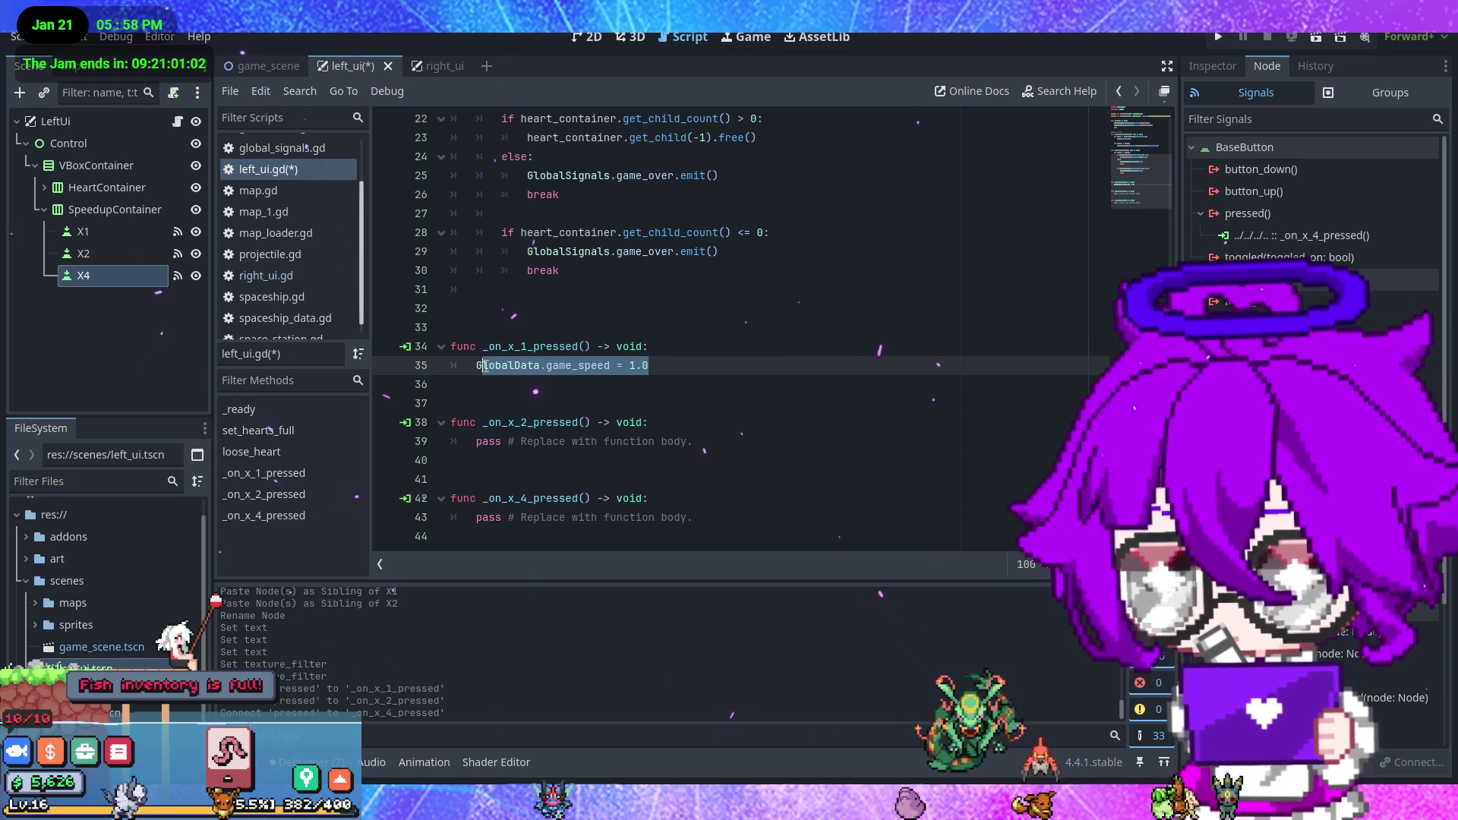
# Step: Paste the game_speed assignment into _on_x_2_pressed and _on_x_4_pressed, changing the values to 2.0 and 4.0
pyautogui.moveTo(487, 367); pyautogui.dragTo(479, 369)
pyautogui.hotkey('ctrl', 'c')
pyautogui.moveTo(693, 441); pyautogui.dragTo(480, 443)
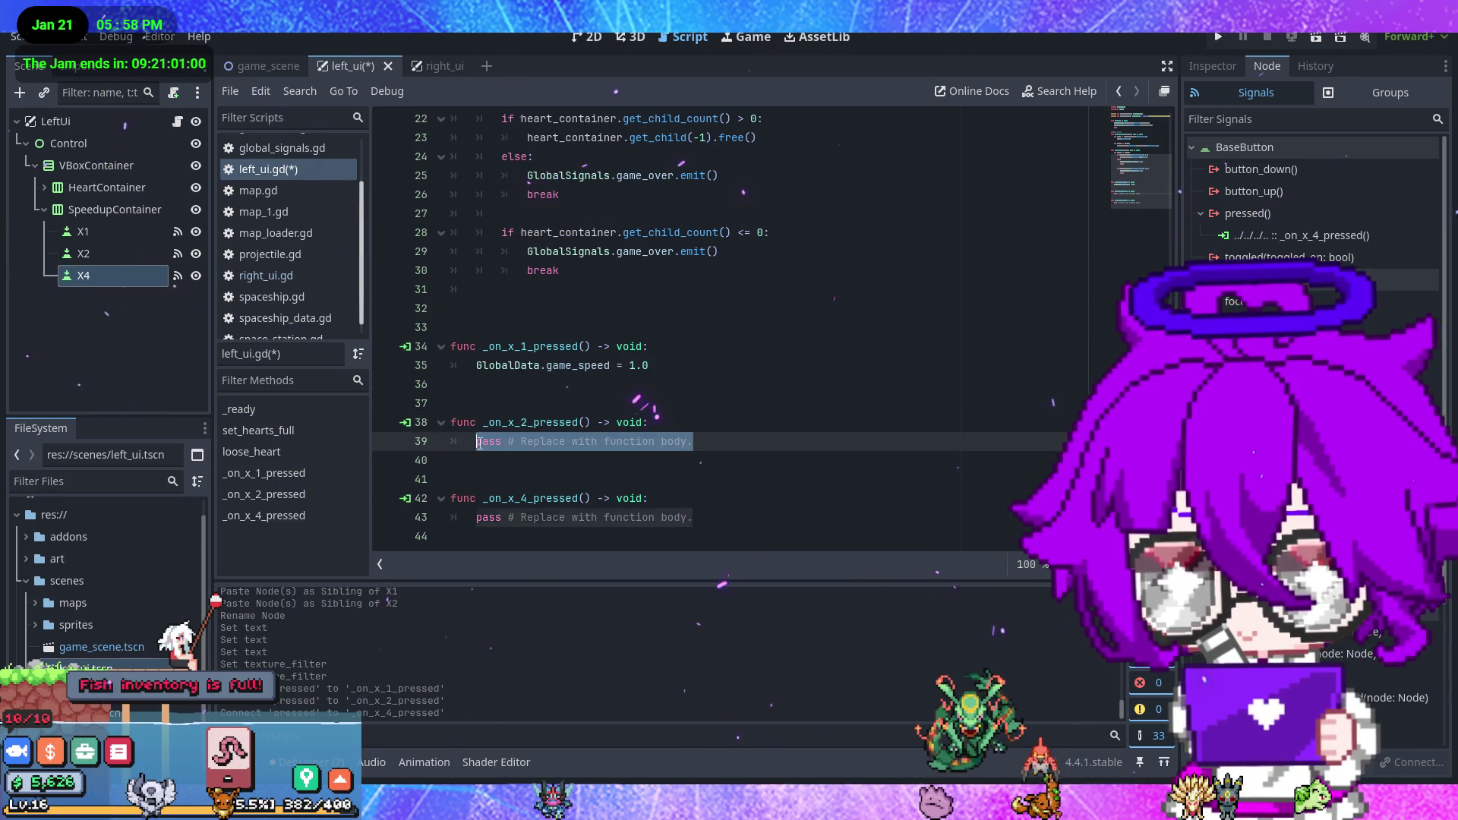
pyautogui.hotkey('ctrl', 'v')
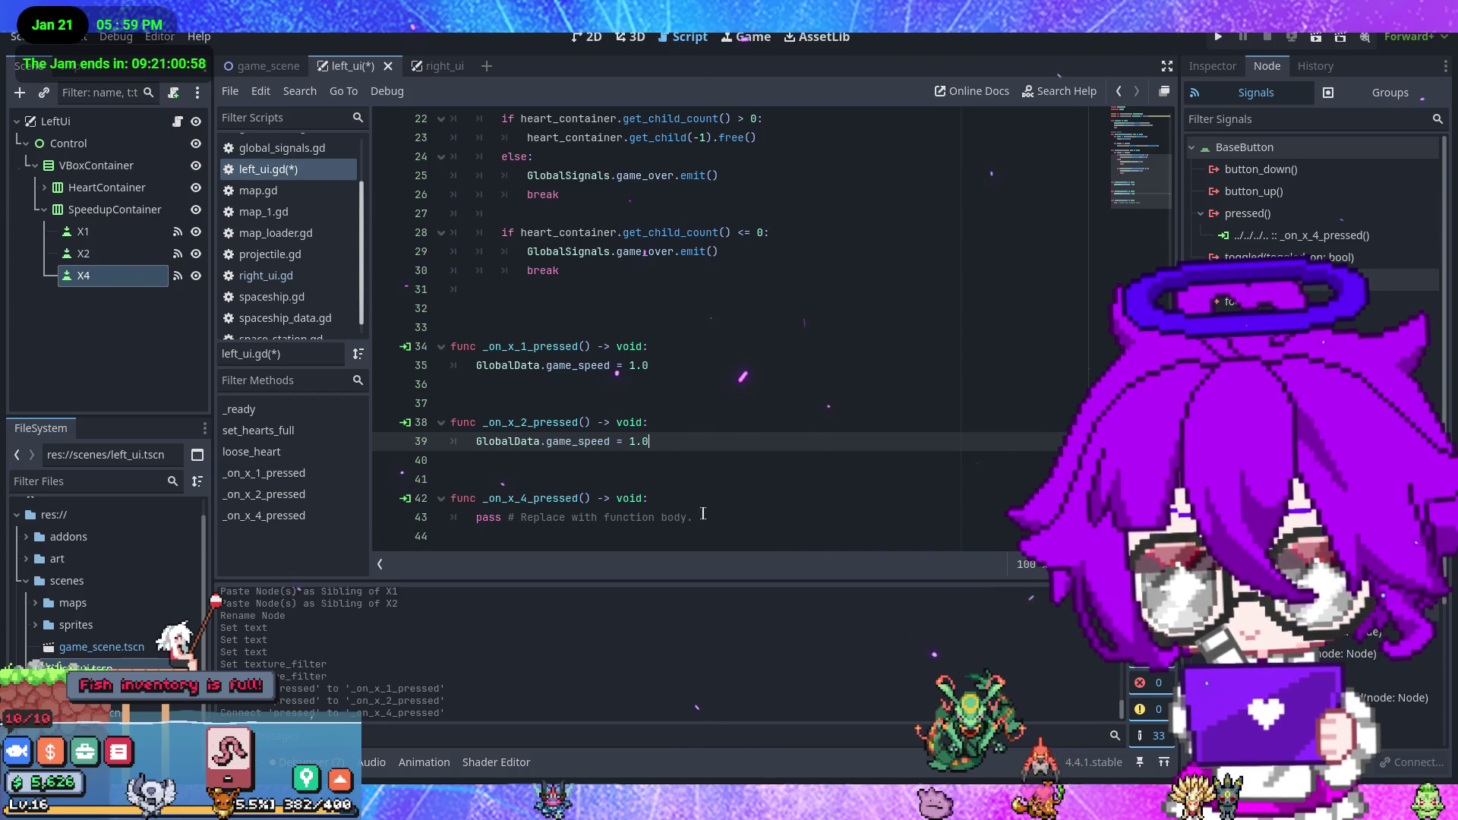
pyautogui.moveTo(704, 516); pyautogui.dragTo(475, 518)
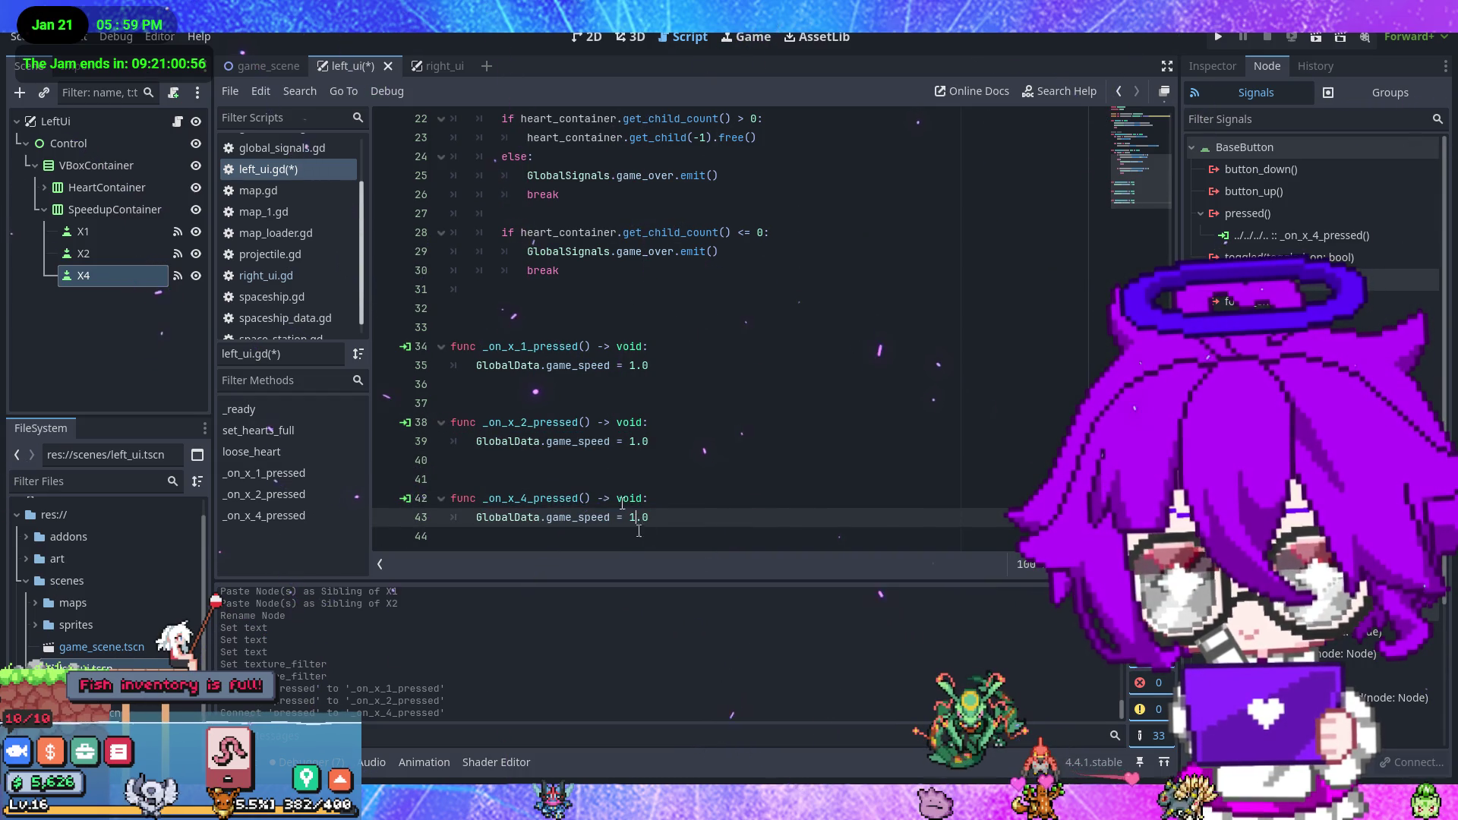
pyautogui.click(638, 448)
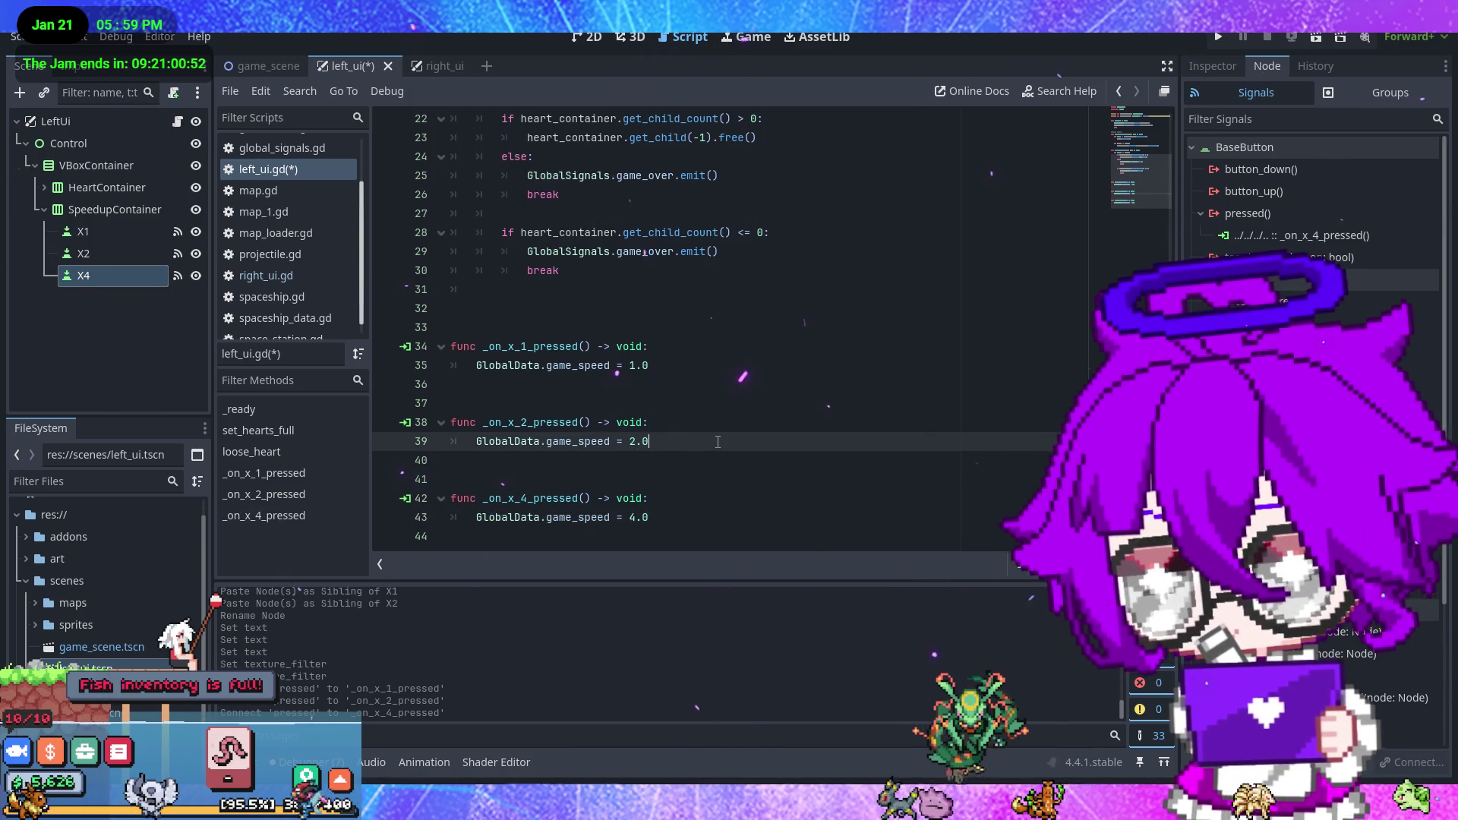
pyautogui.click(695, 515)
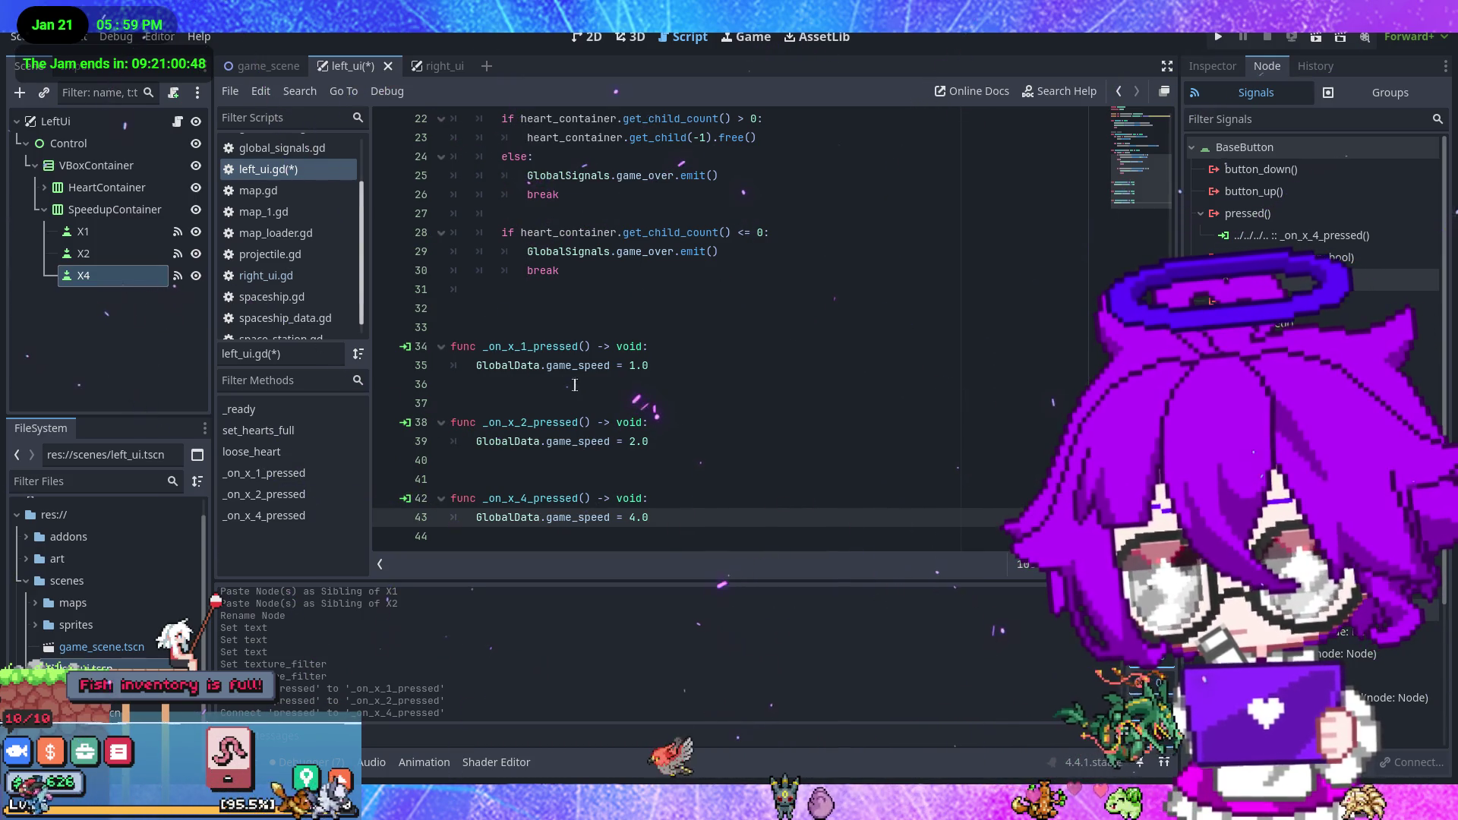
pyautogui.scroll(1, 615, 400)
pyautogui.scroll(3, 615, 400)
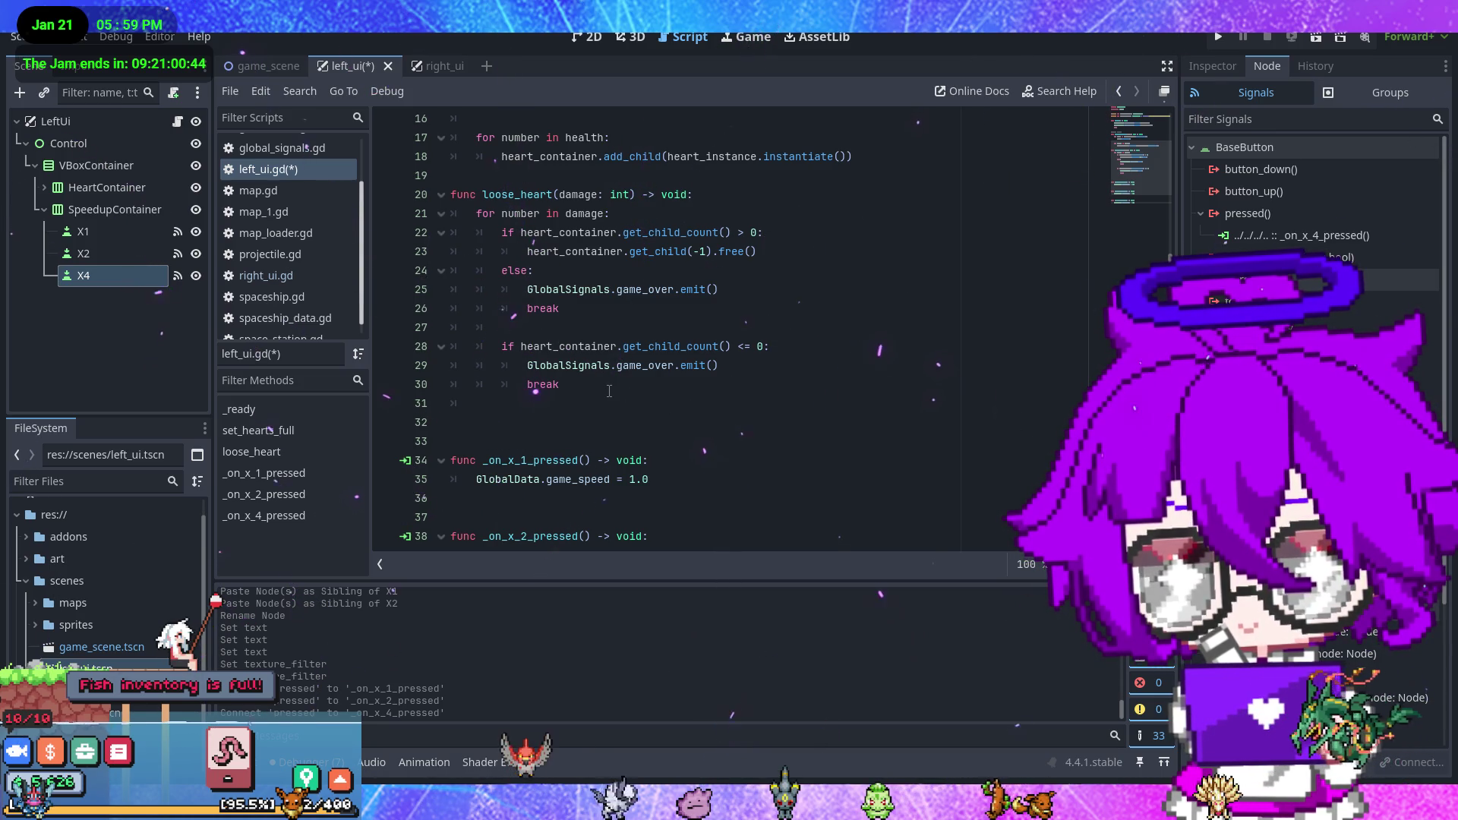
# Step: Insert a new line 6 after the heart exports and start typing the speedup export declaration
pyautogui.scroll(5, 607, 391)
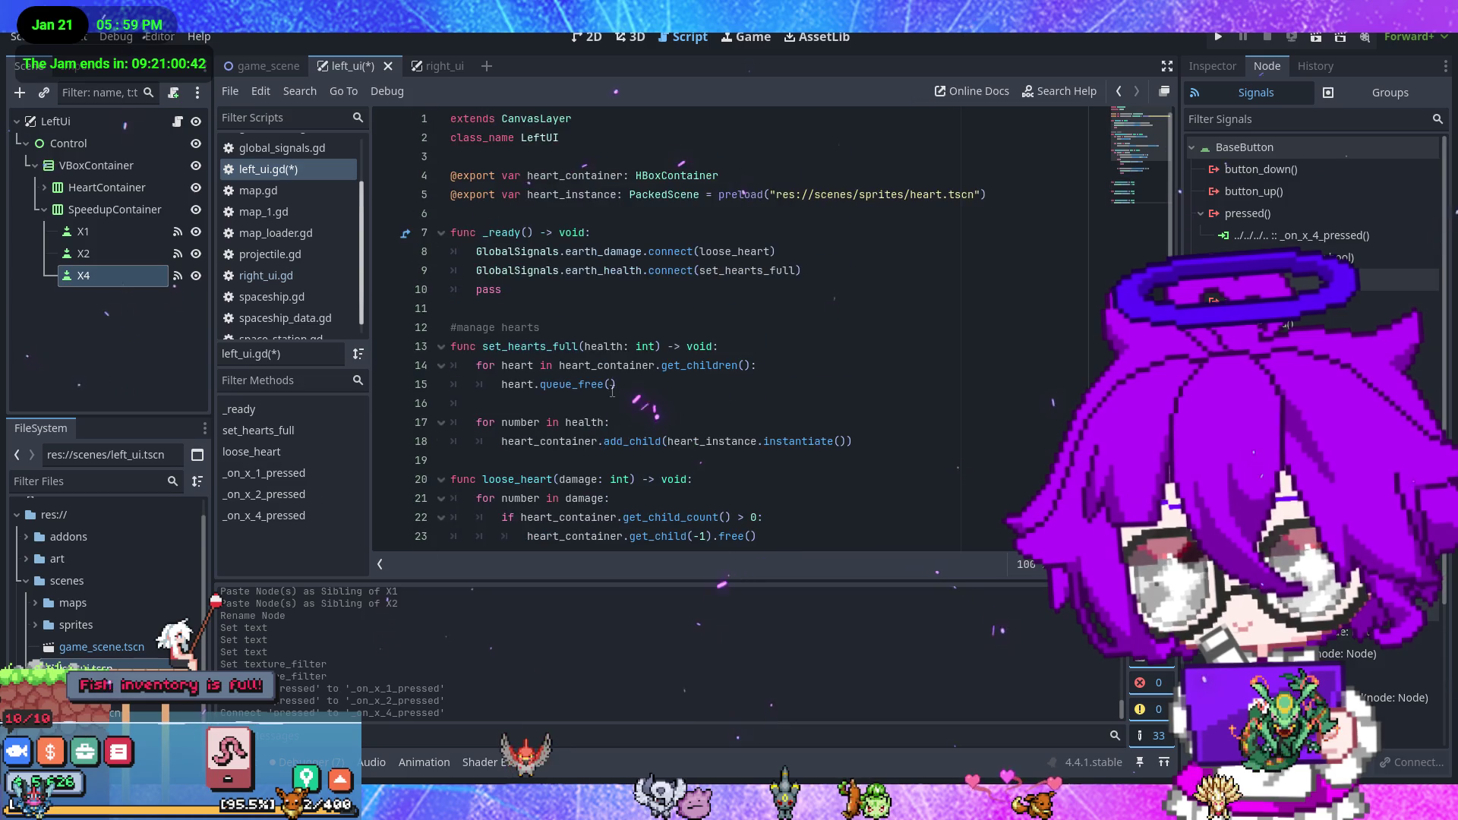
pyautogui.click(1030, 194)
pyautogui.press('Return')
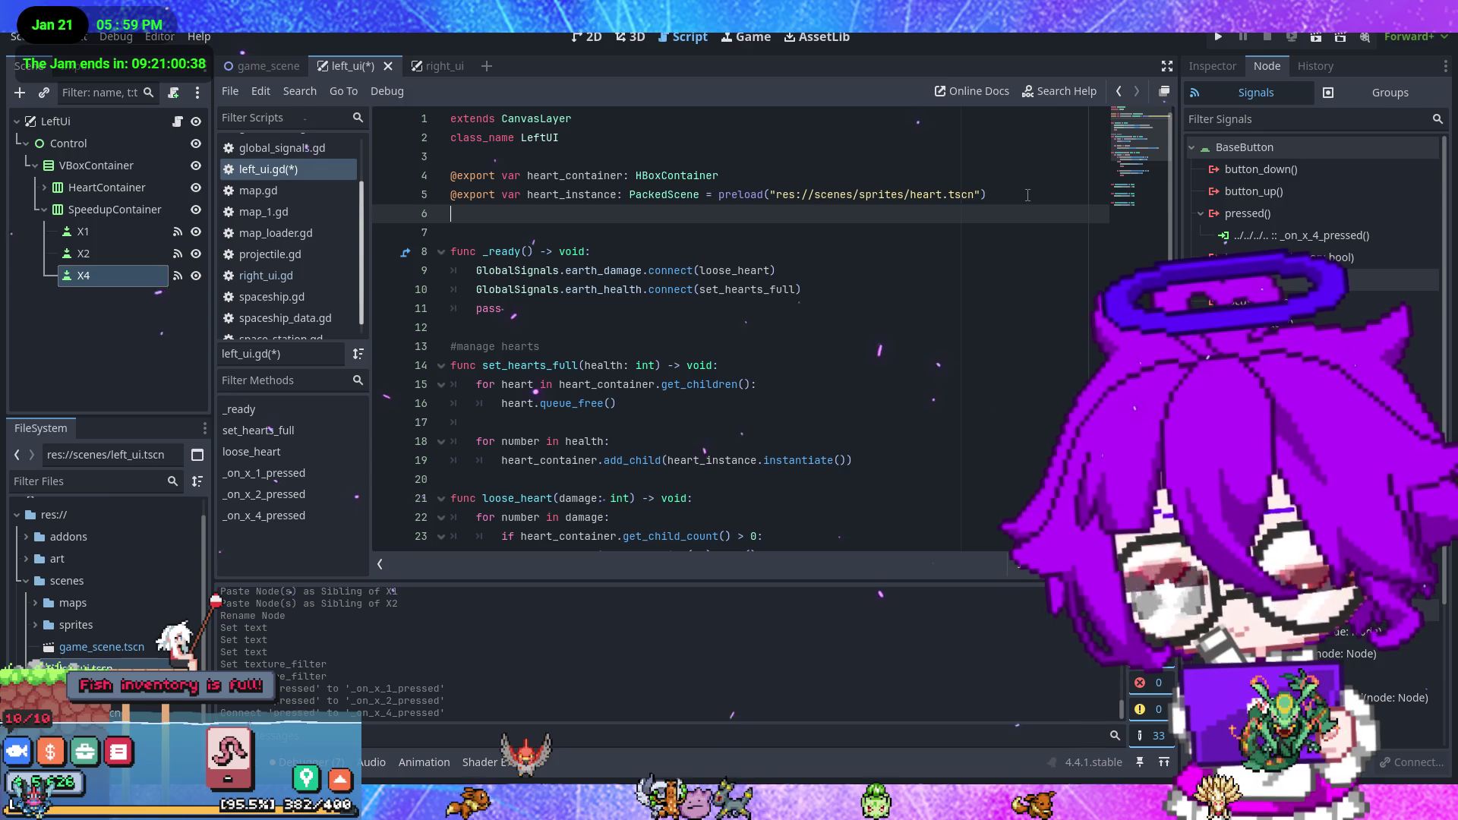
pyautogui.write('speedup_x2_button')
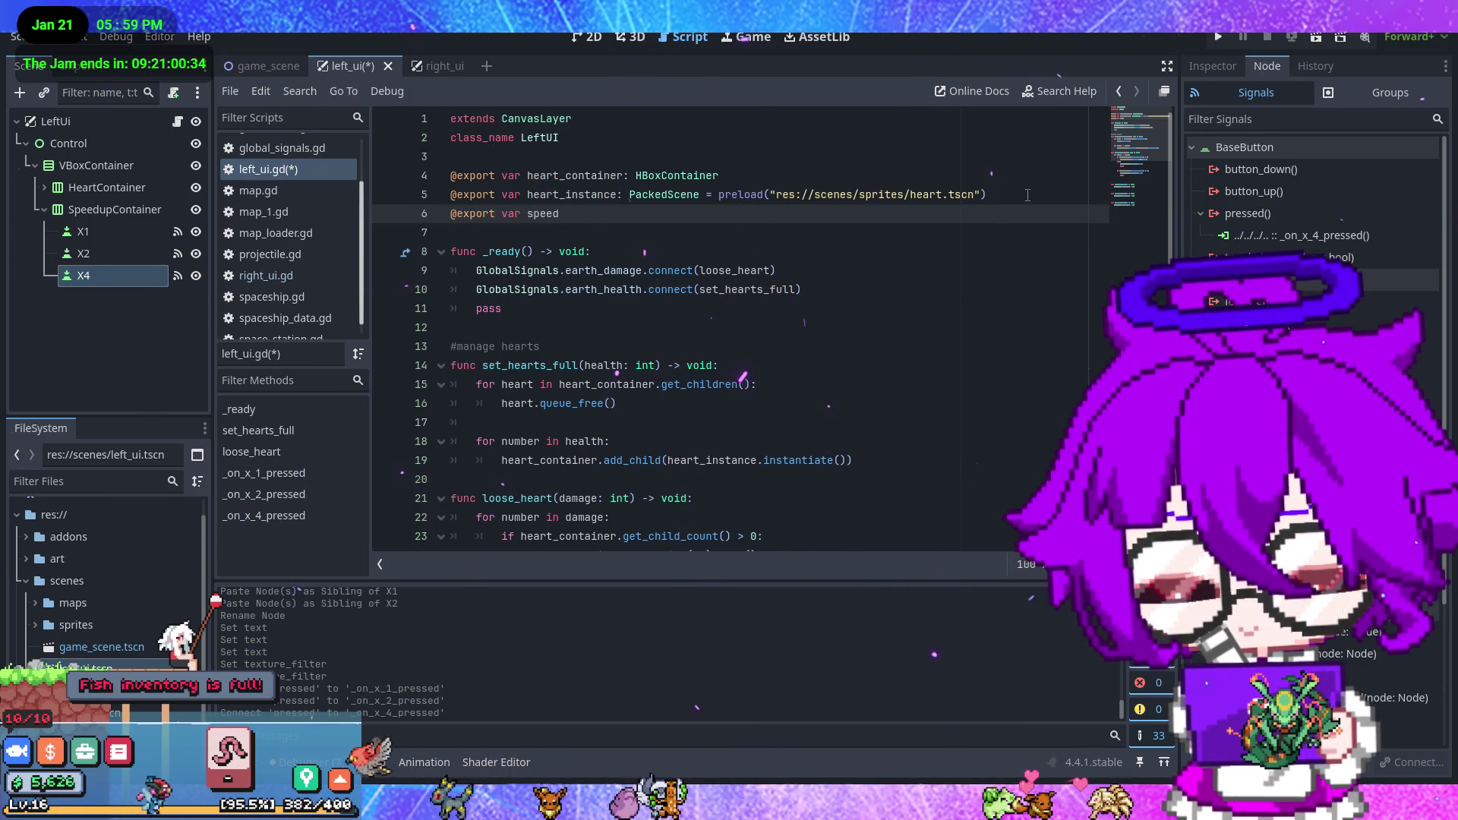
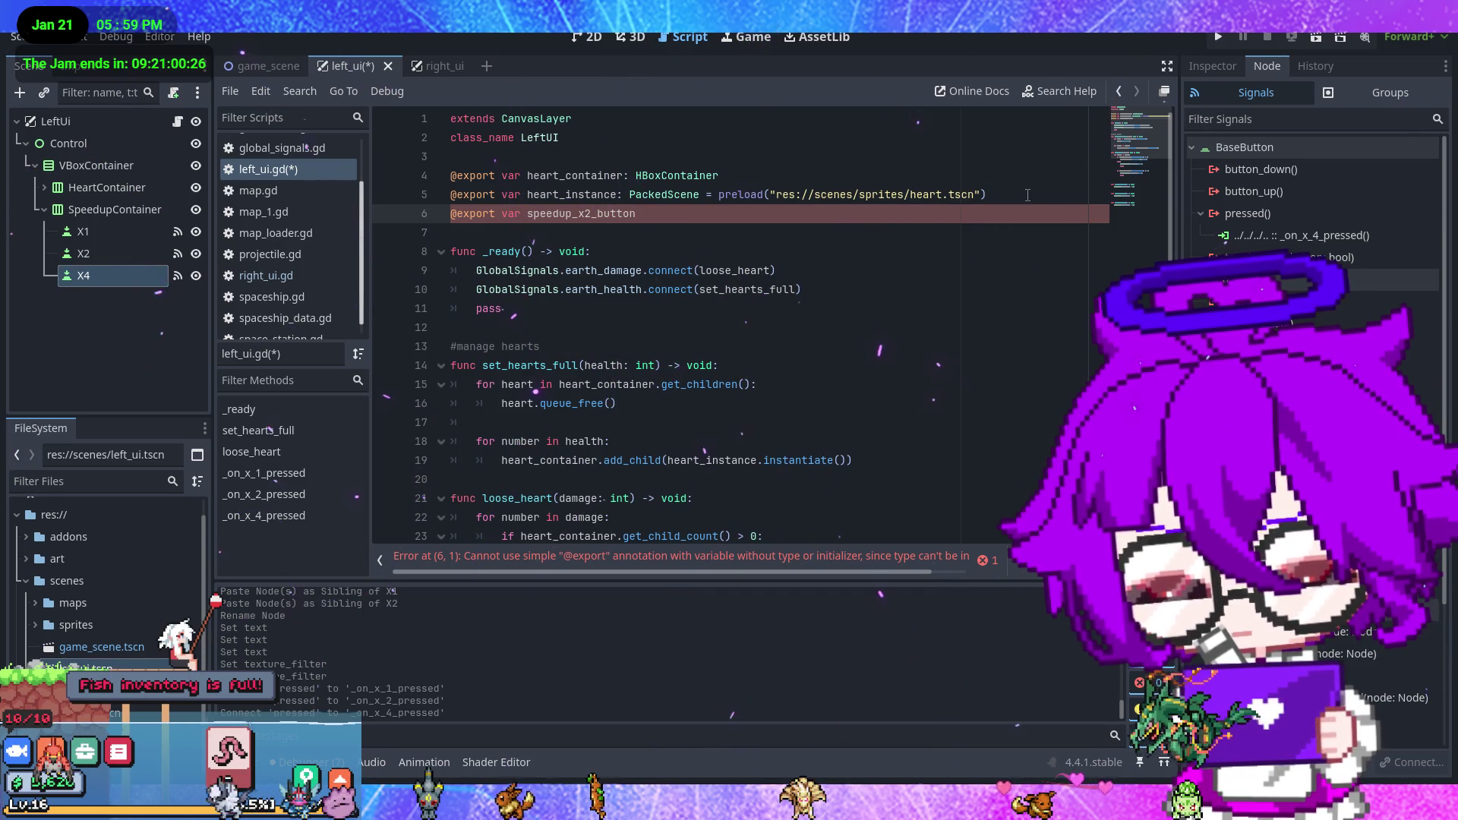
# Step: Type speedup_x2_button as a Button export and duplicate that declaration twice
pyautogui.write(': Button')
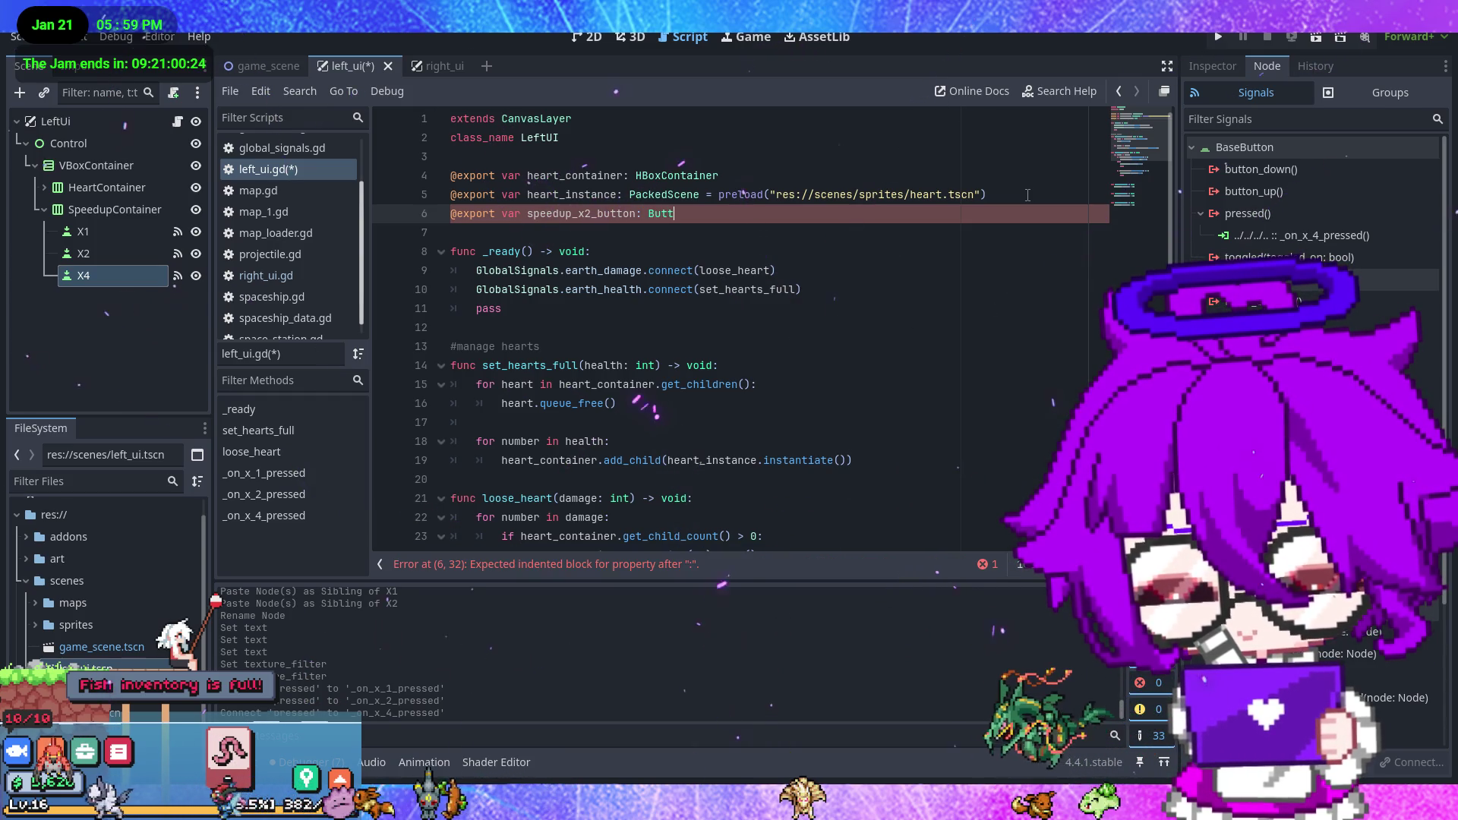
pyautogui.click(586, 216)
pyautogui.tripleClick(598, 219)
pyautogui.click(716, 214)
pyautogui.hotkey('ctrl', 'shift', 'd')
pyautogui.hotkey('ctrl', 'shift', 'd')
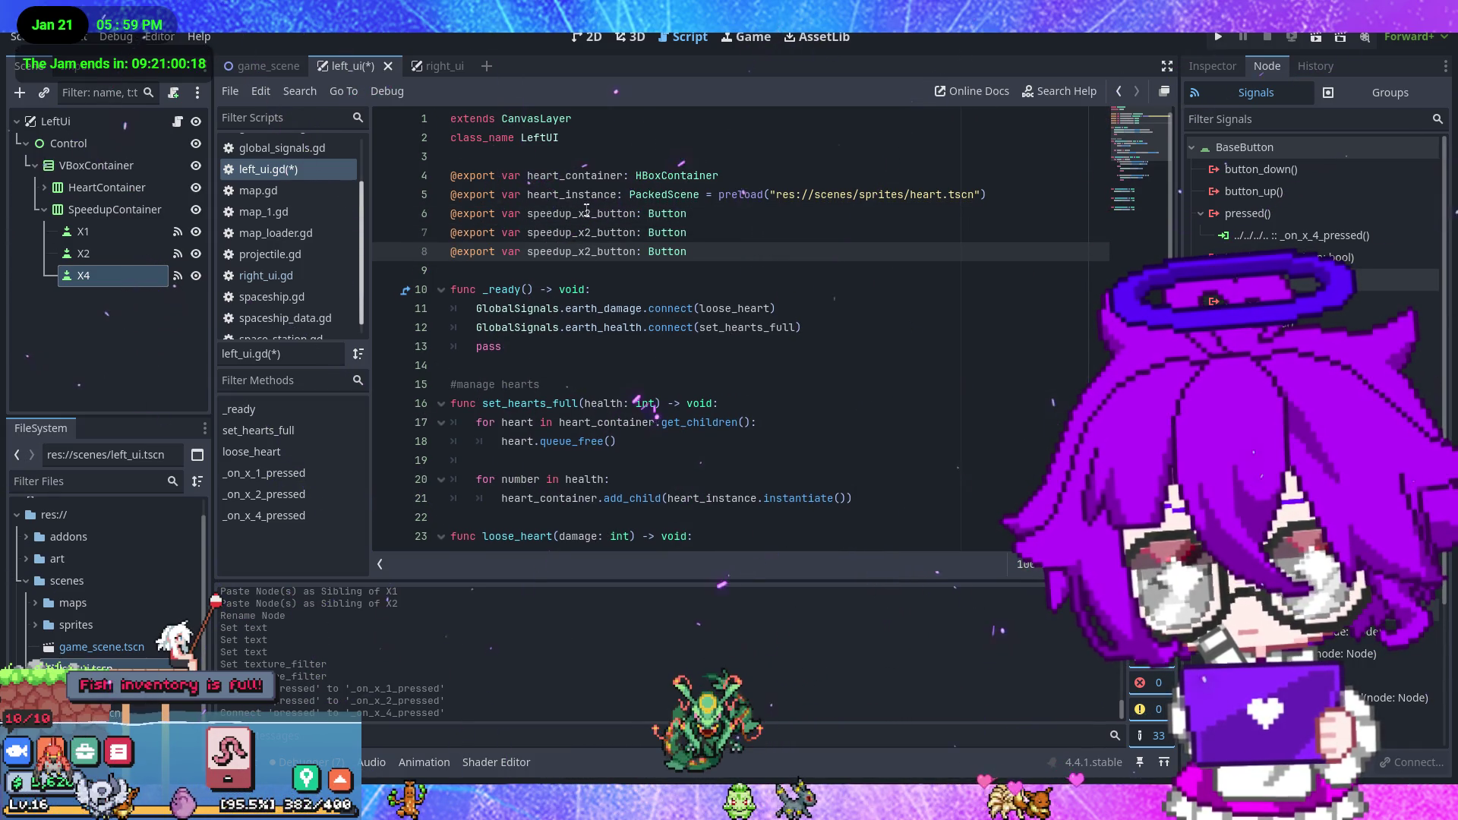
# Step: Rename the copies to speedup_x1_button and speedup_x4_button and save left_ui.gd
pyautogui.click(594, 216)
pyautogui.press('BackSpace')
pyautogui.write('1')
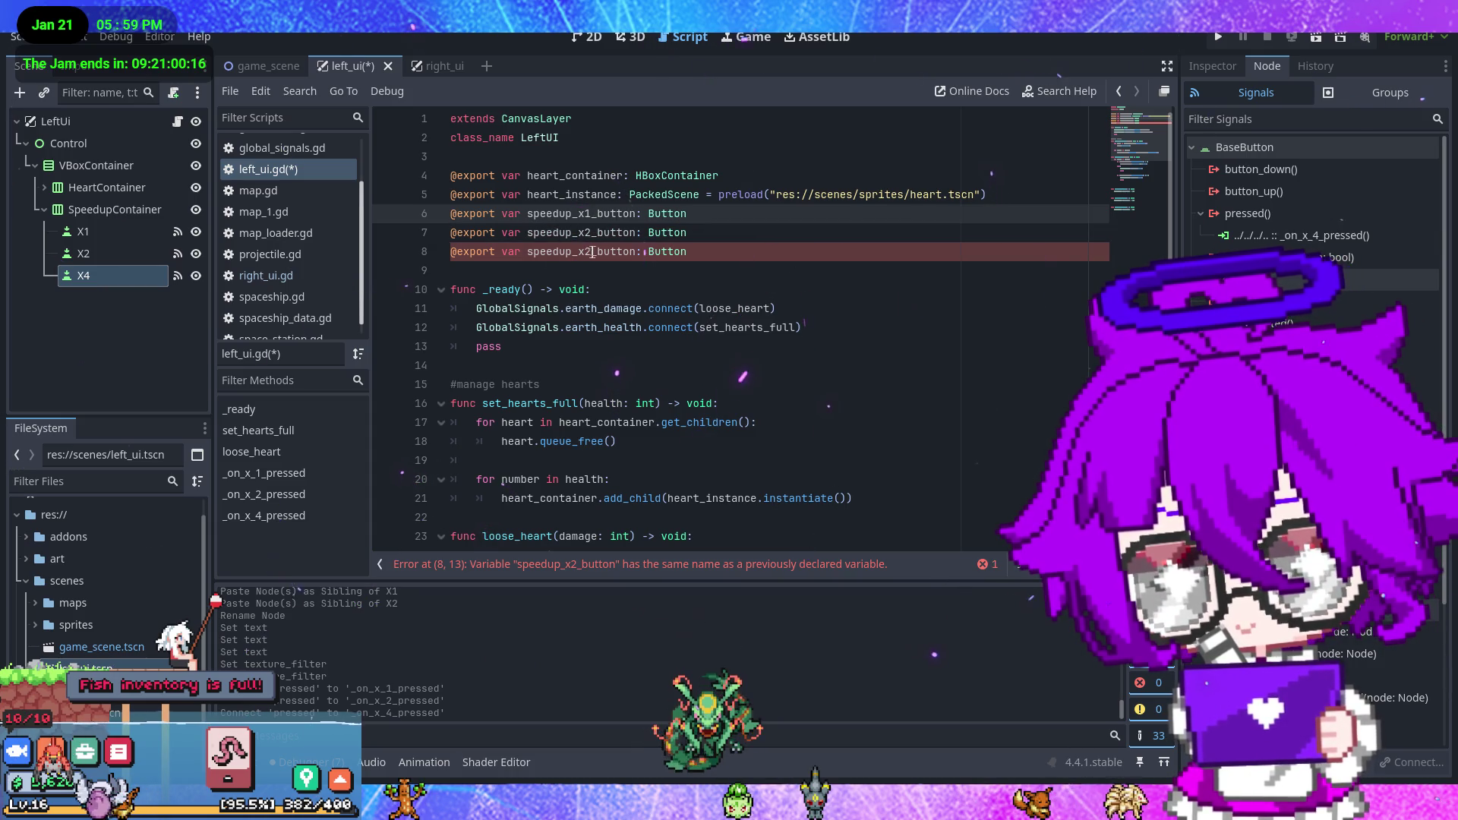
pyautogui.press('Down')
pyautogui.press('Down')
pyautogui.press('BackSpace')
pyautogui.write('4')
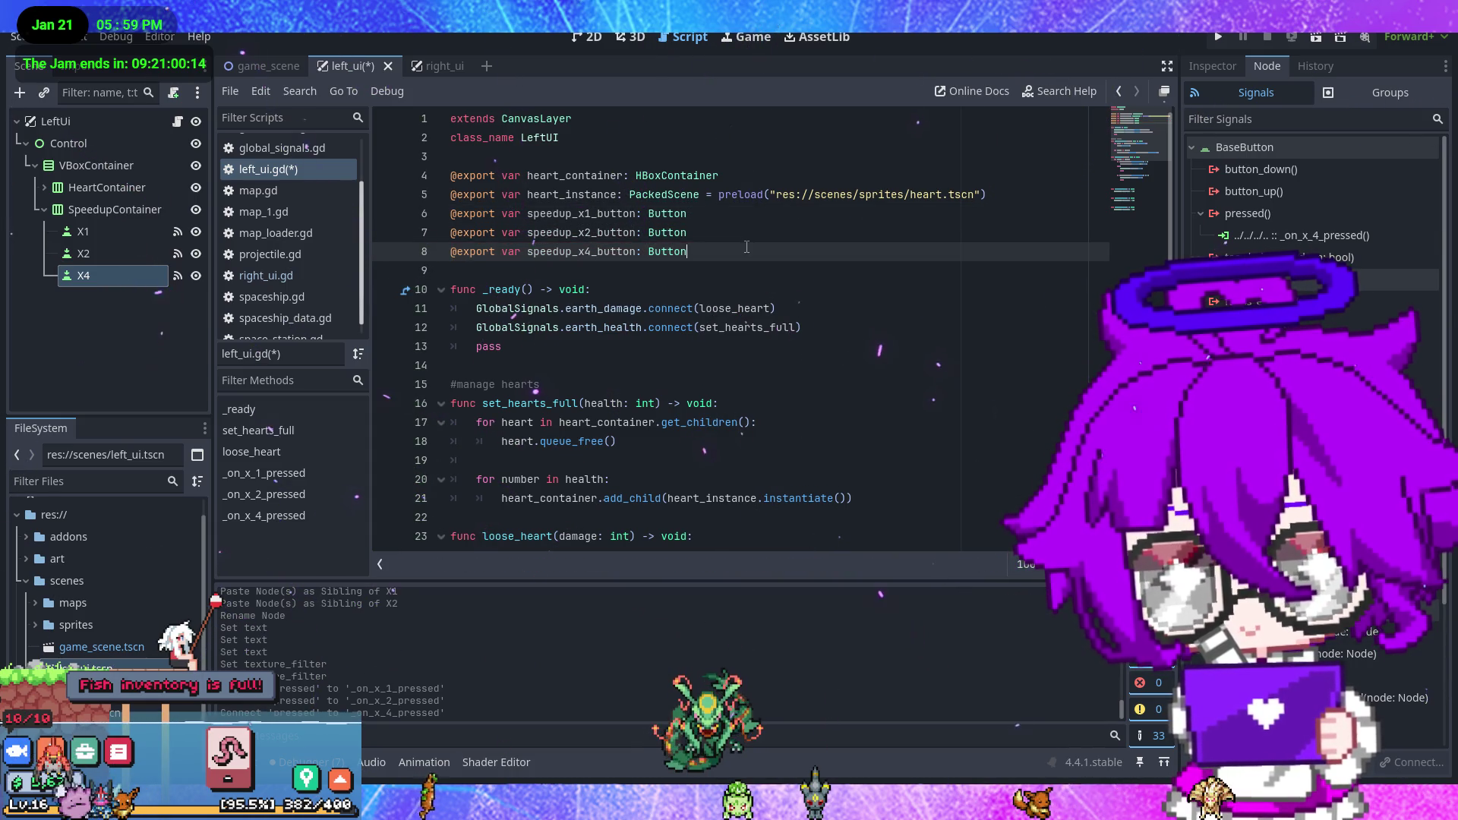
pyautogui.hotkey('ctrl', 's')
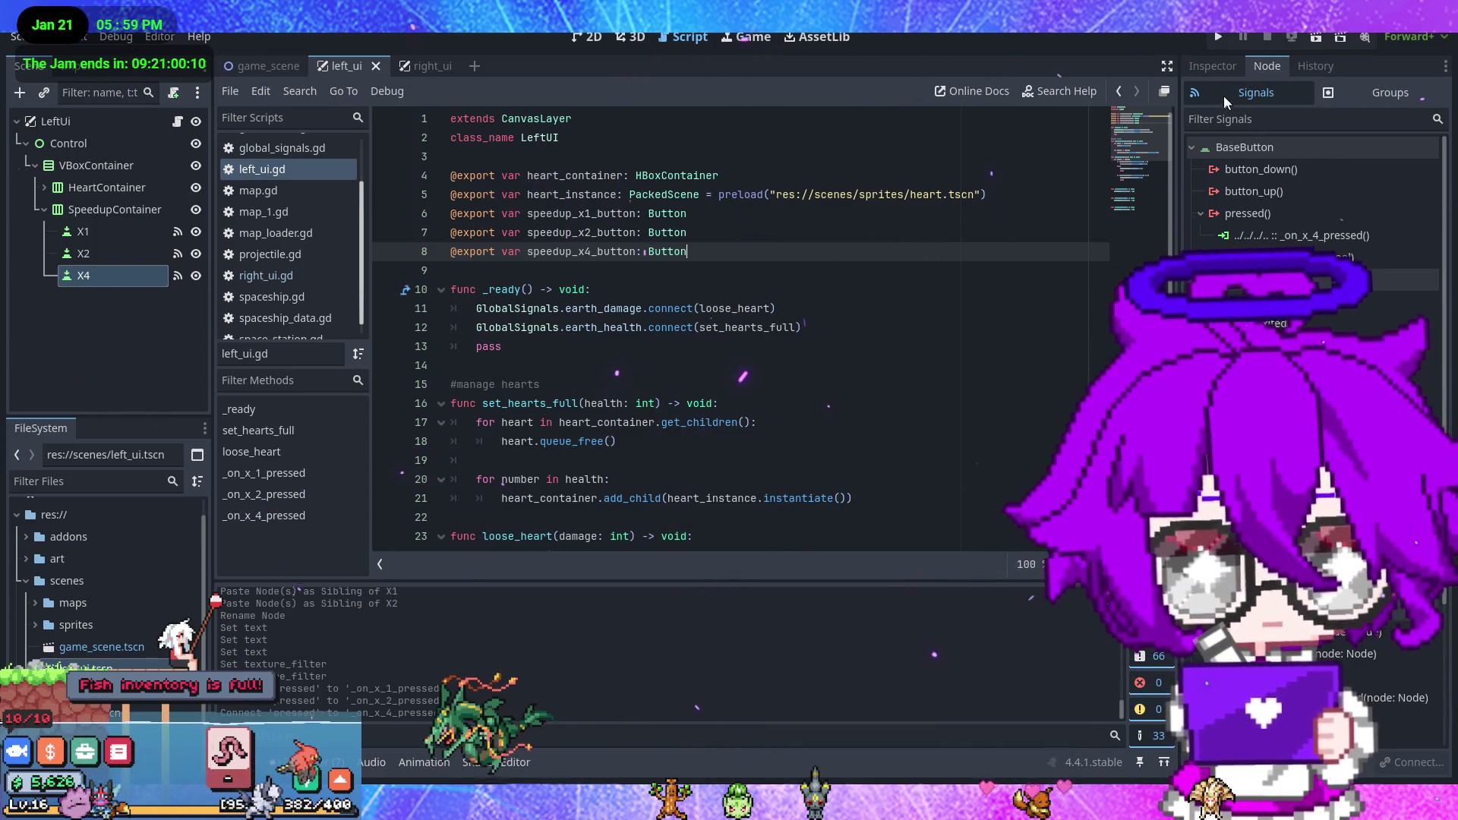
# Step: On LeftUi, drag nodes X1 and X4 into the Inspector's speedup x1 and x4 button slots
pyautogui.click(1220, 69)
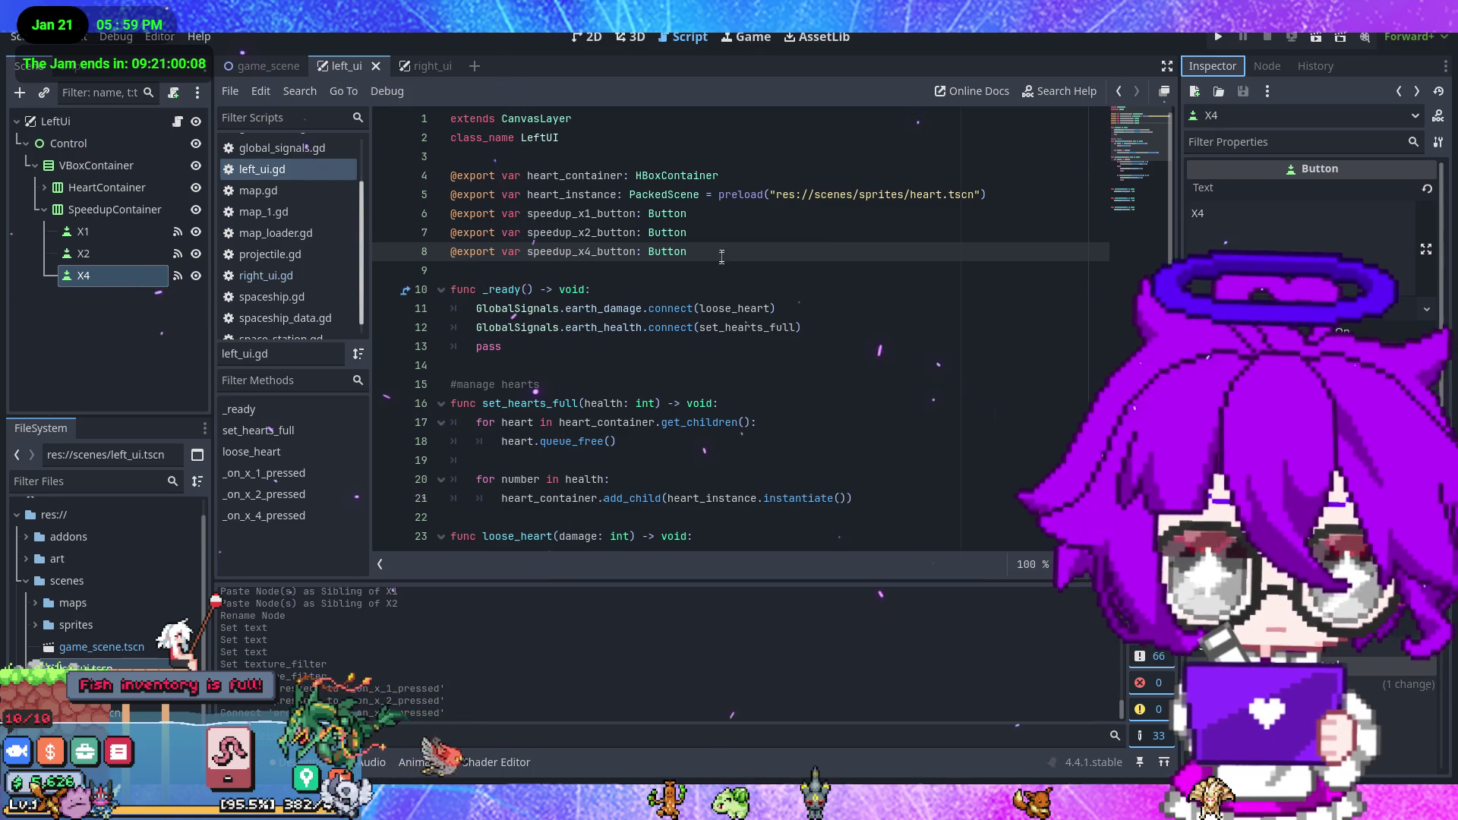
pyautogui.click(723, 213)
pyautogui.click(112, 121)
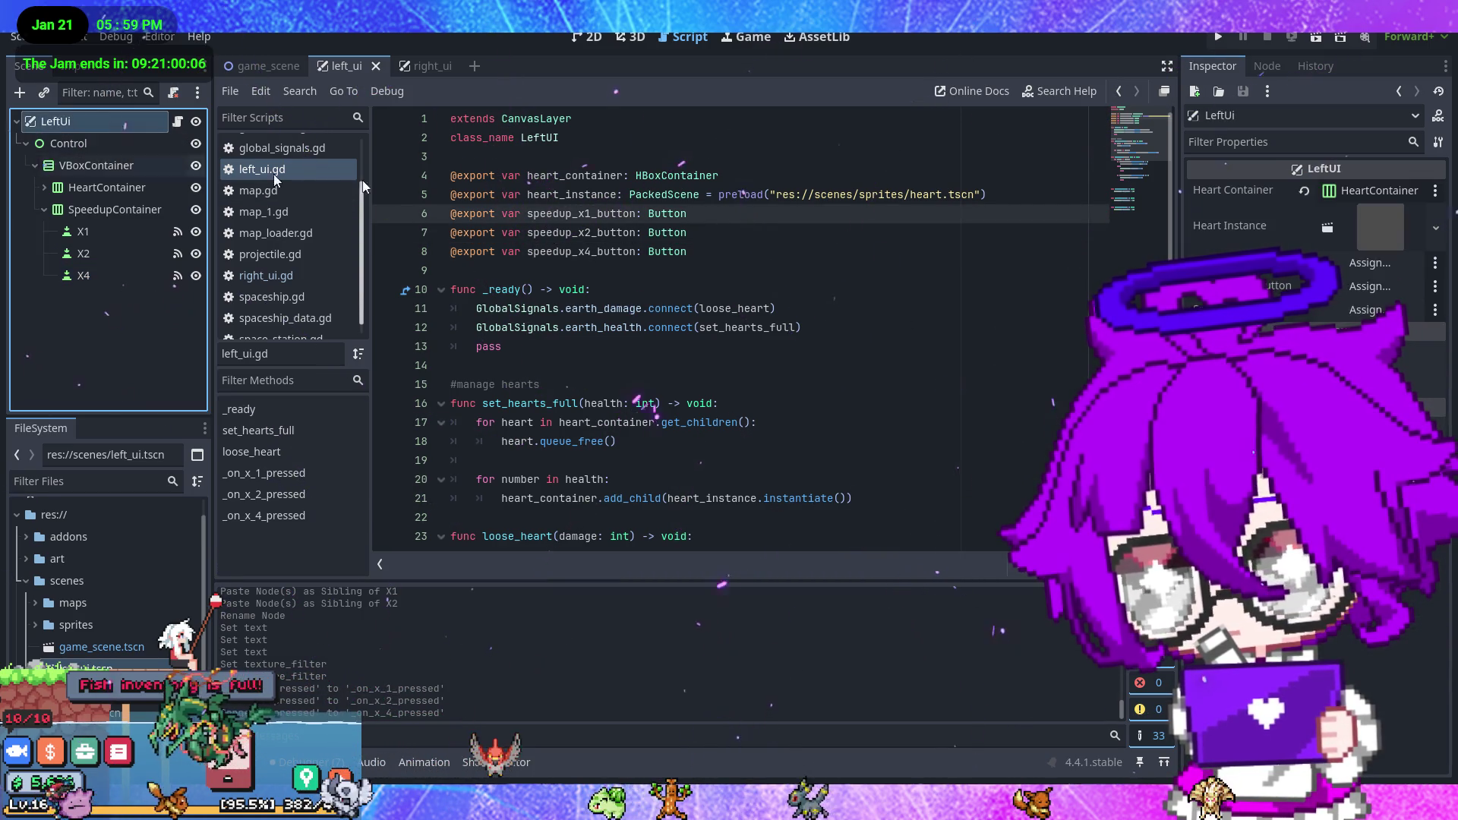
pyautogui.moveTo(83, 231)
pyautogui.mouseDown()
pyautogui.moveTo(722, 233)
pyautogui.moveTo(1377, 262)
pyautogui.moveTo(99, 249)
pyautogui.moveTo(1376, 287)
pyautogui.mouseUp()
pyautogui.moveTo(84, 274); pyautogui.dragTo(1355, 312)
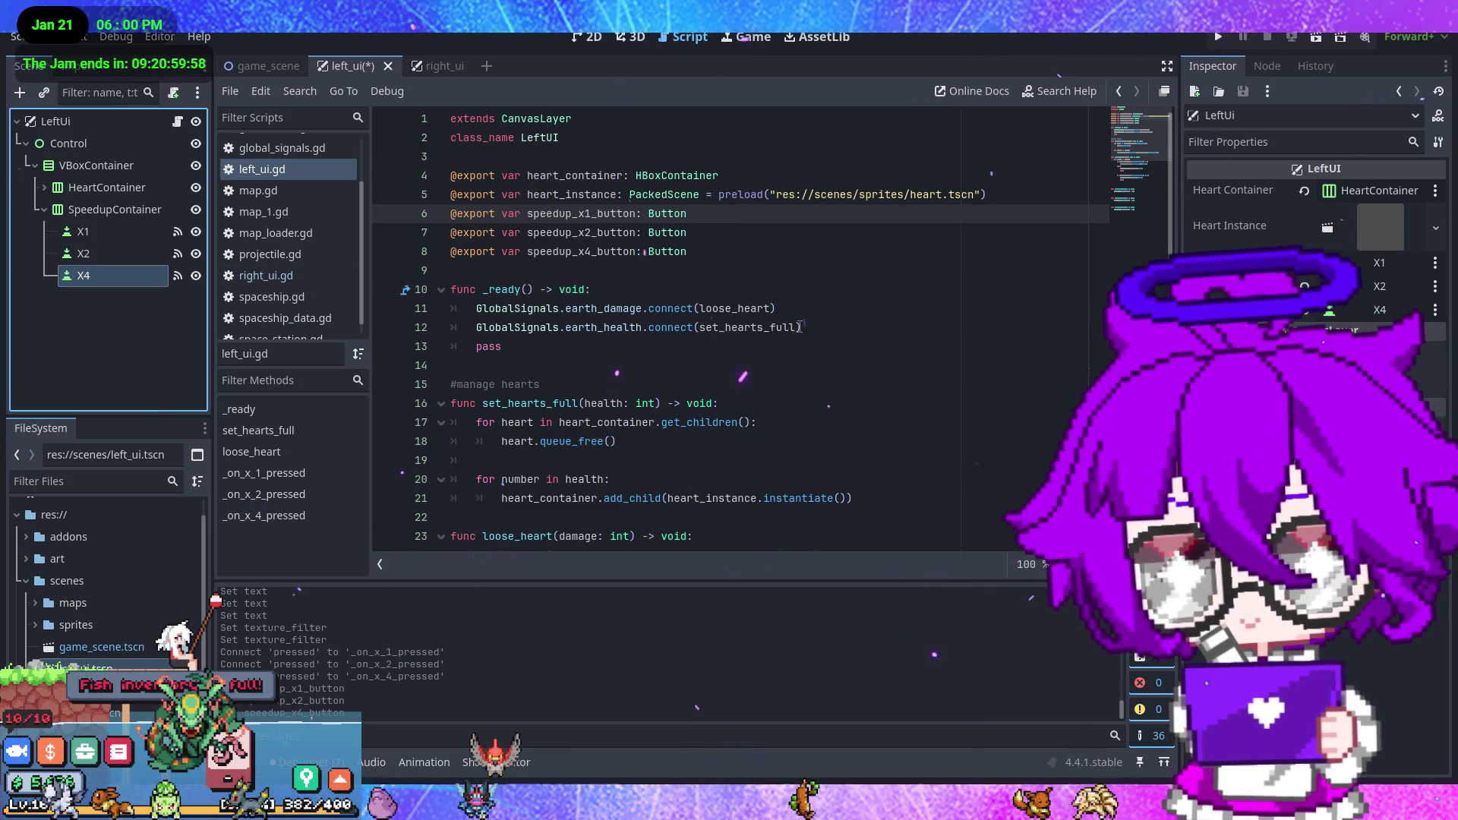
pyautogui.scroll(-2, 801, 327)
pyautogui.scroll(-2, 801, 327)
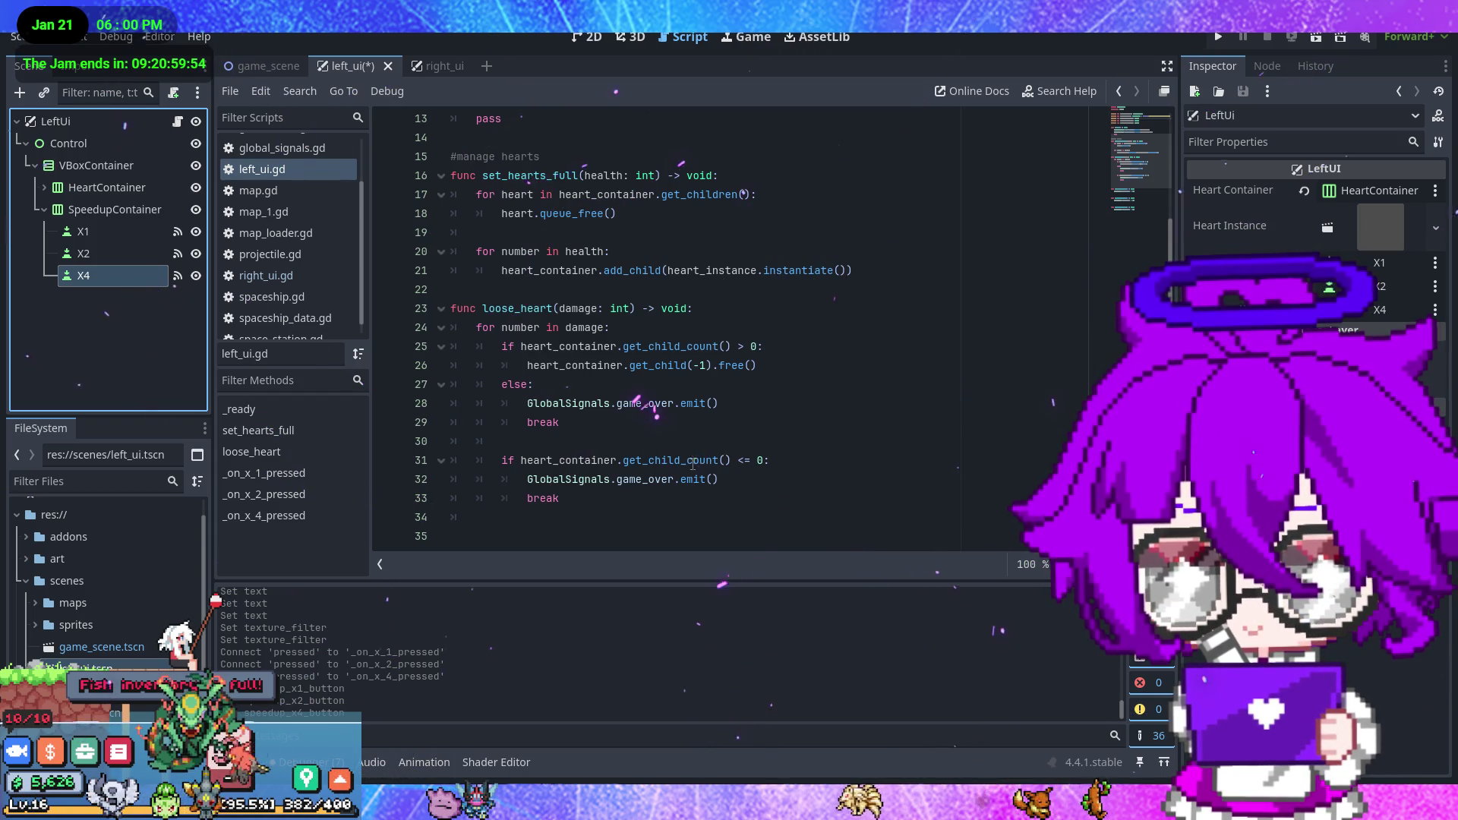
pyautogui.scroll(4, 622, 456)
pyautogui.click(839, 327)
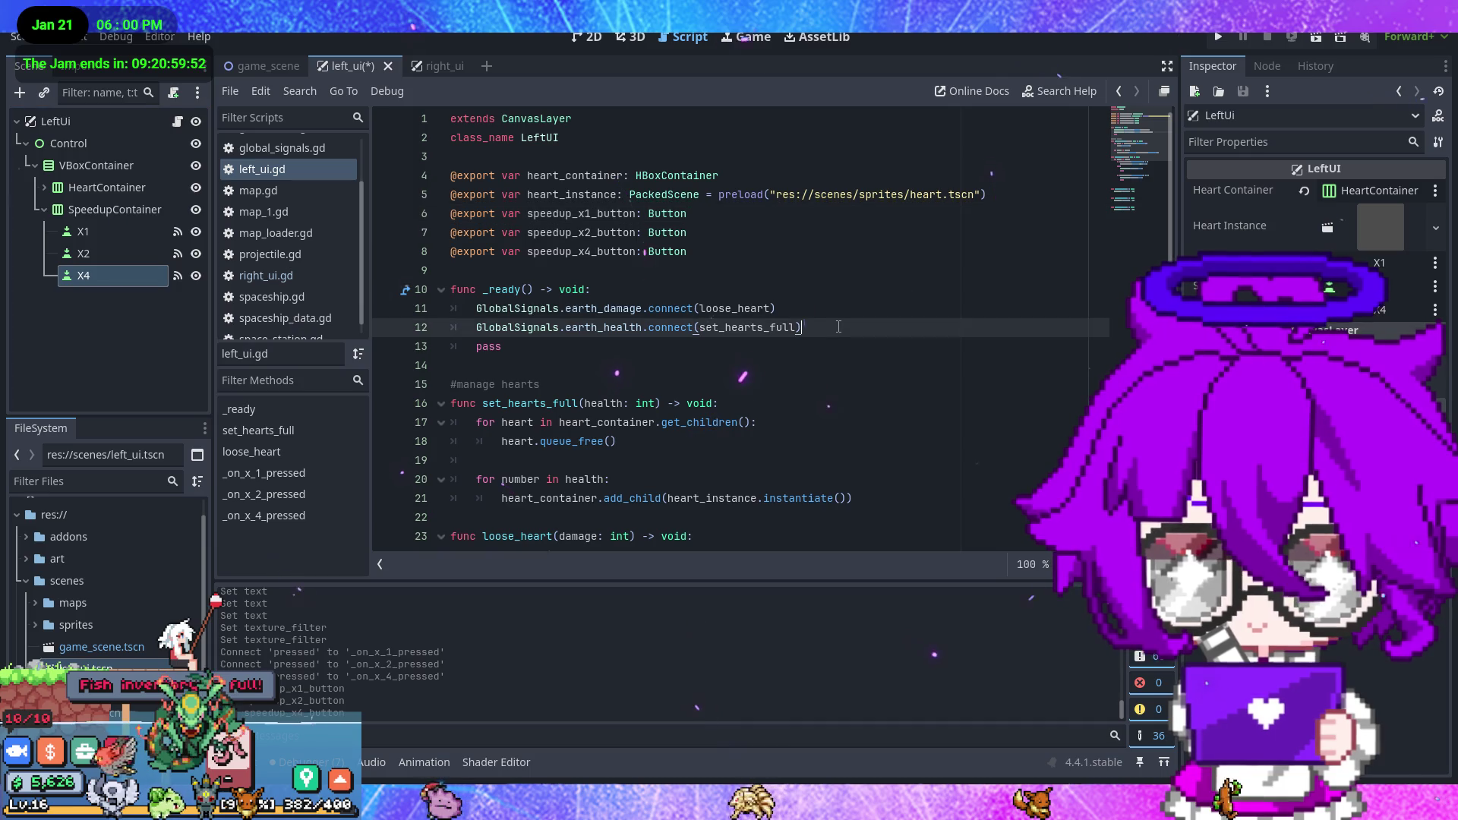
# Step: In _ready, add a GlobalSignals.game_over.connect() call
pyautogui.press('Return')
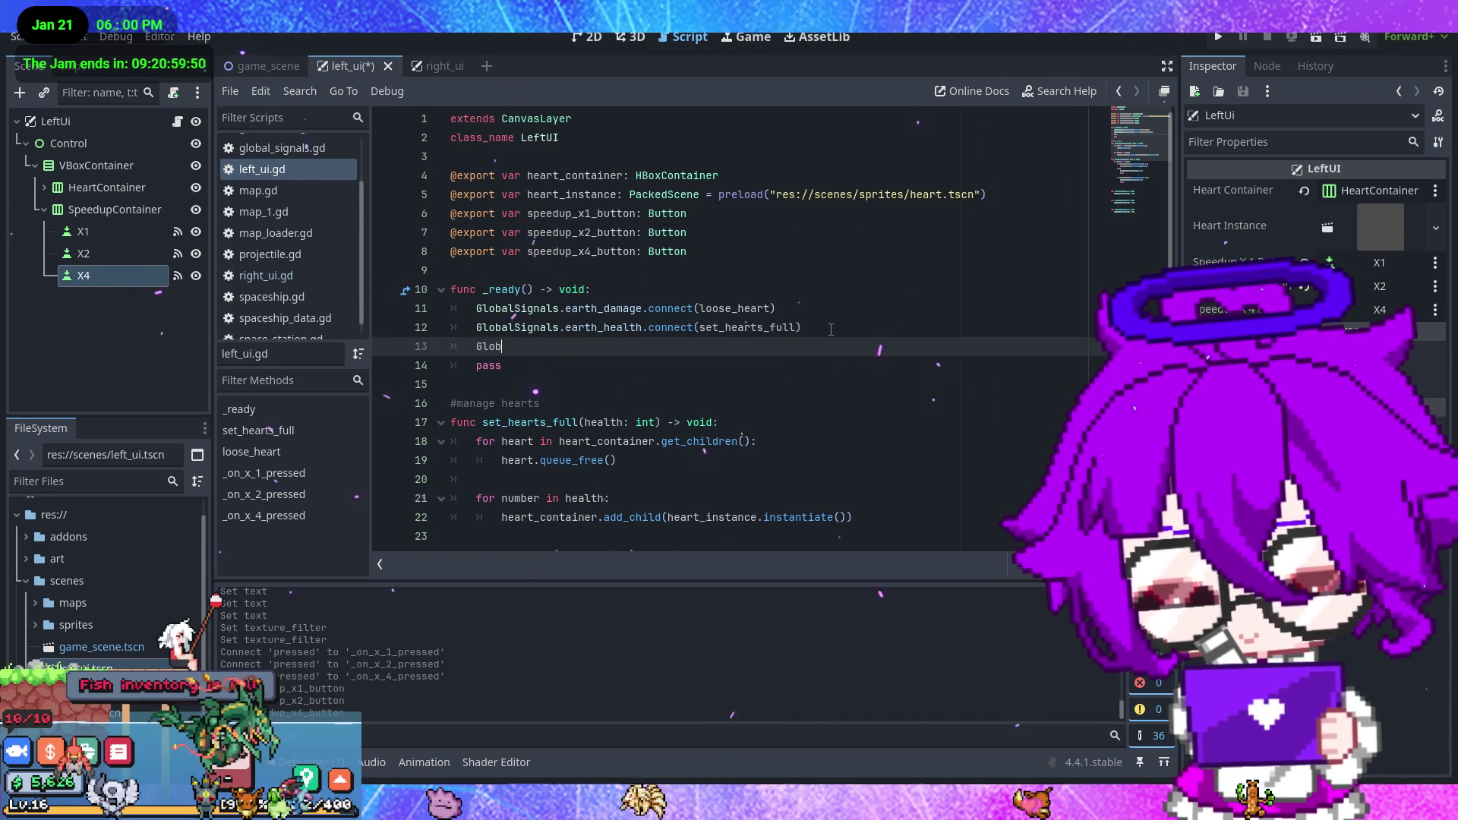
pyautogui.write('Glob')
pyautogui.press('Down')
pyautogui.press('Return')
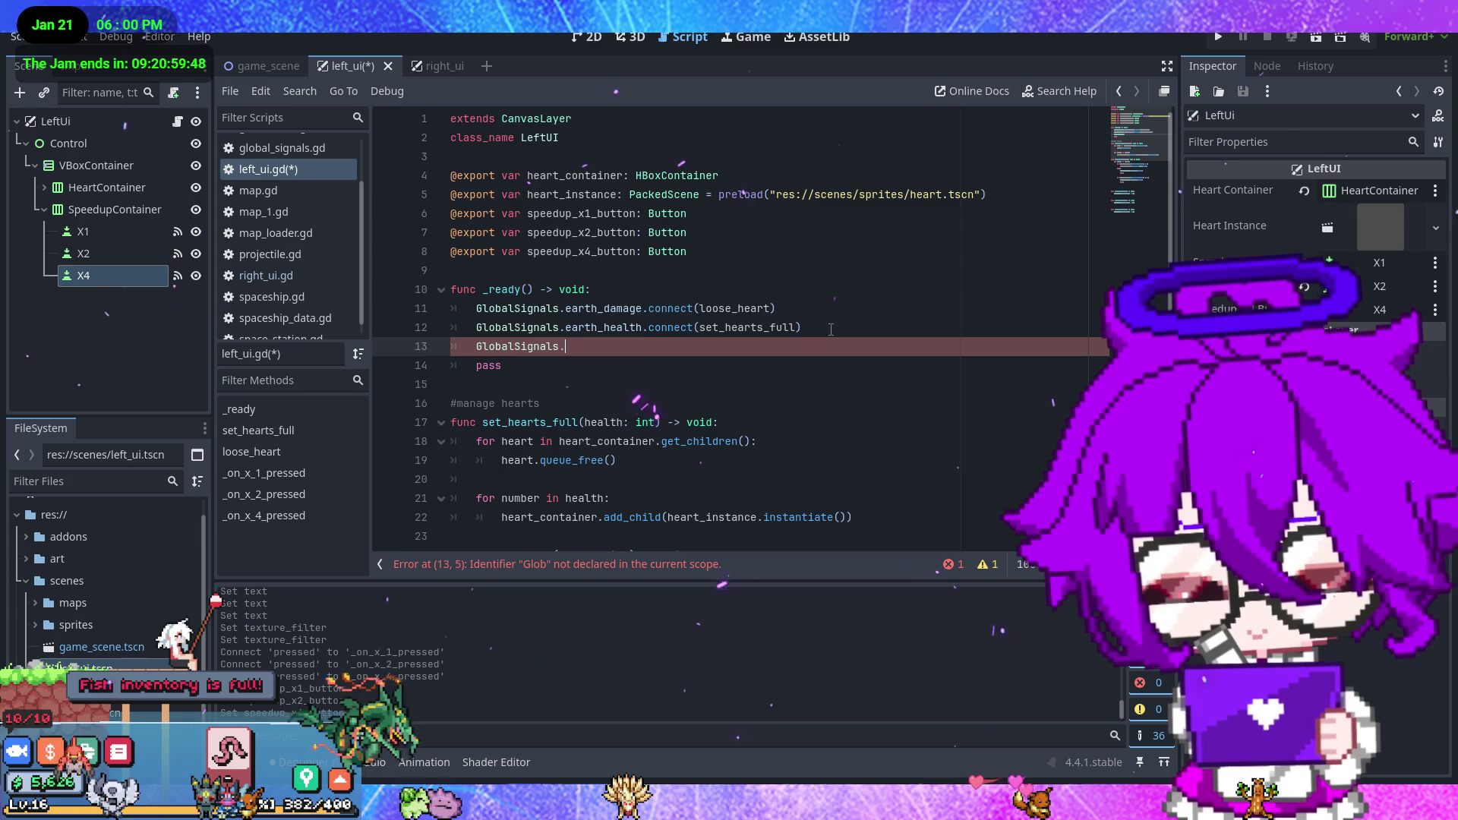
pyautogui.write('.game')
pyautogui.press('Return')
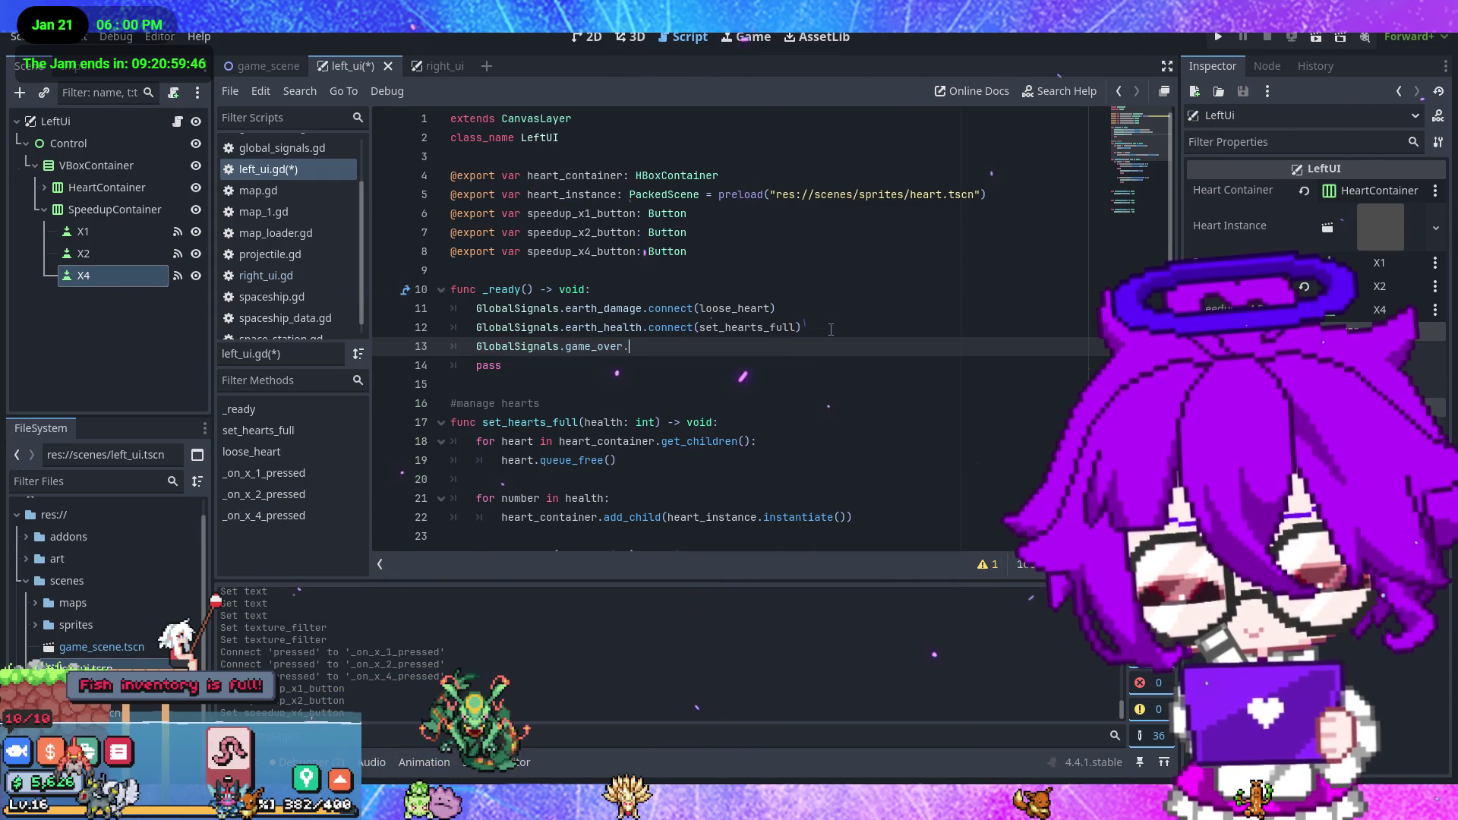
pyautogui.write('.conn')
pyautogui.press('Return')
# Step: Add a new func lock_gamespeed() -> void: after loose_heart
pyautogui.scroll(-8, 533, 347)
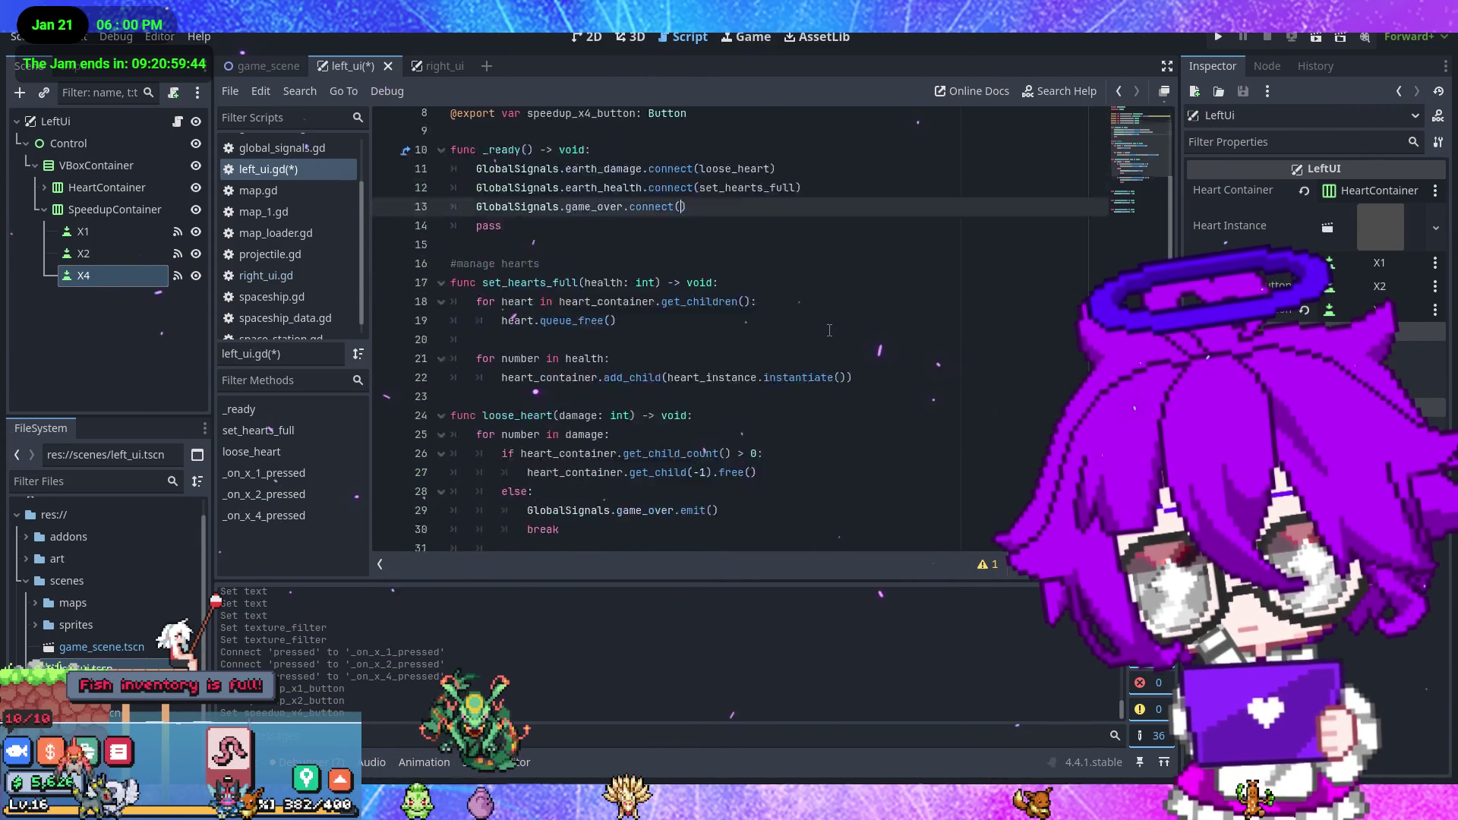
pyautogui.click(532, 346)
pyautogui.press('Return')
pyautogui.press('Return')
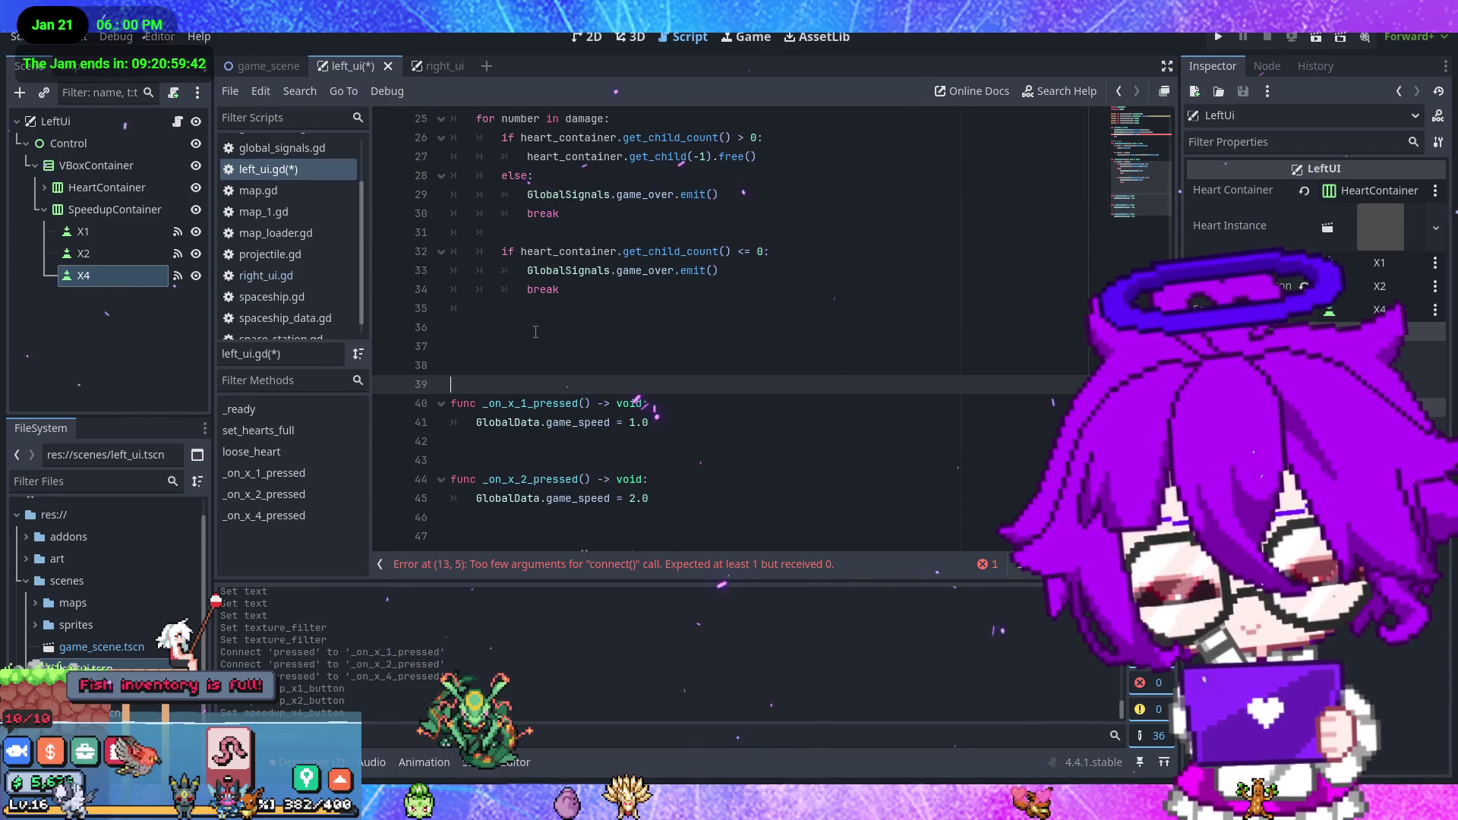
pyautogui.press('BackSpace')
pyautogui.write('func ')
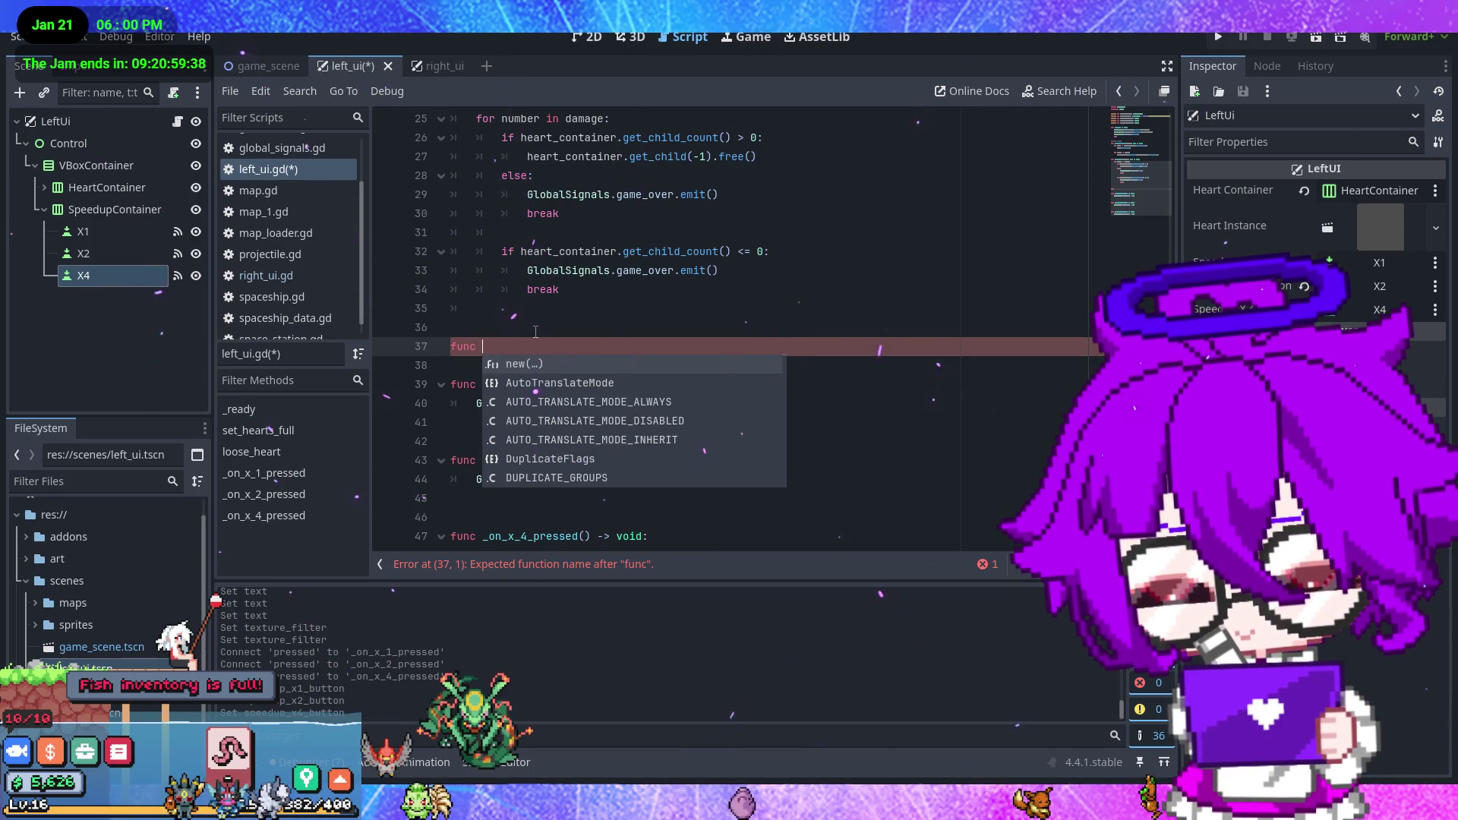
pyautogui.write('lock_game')
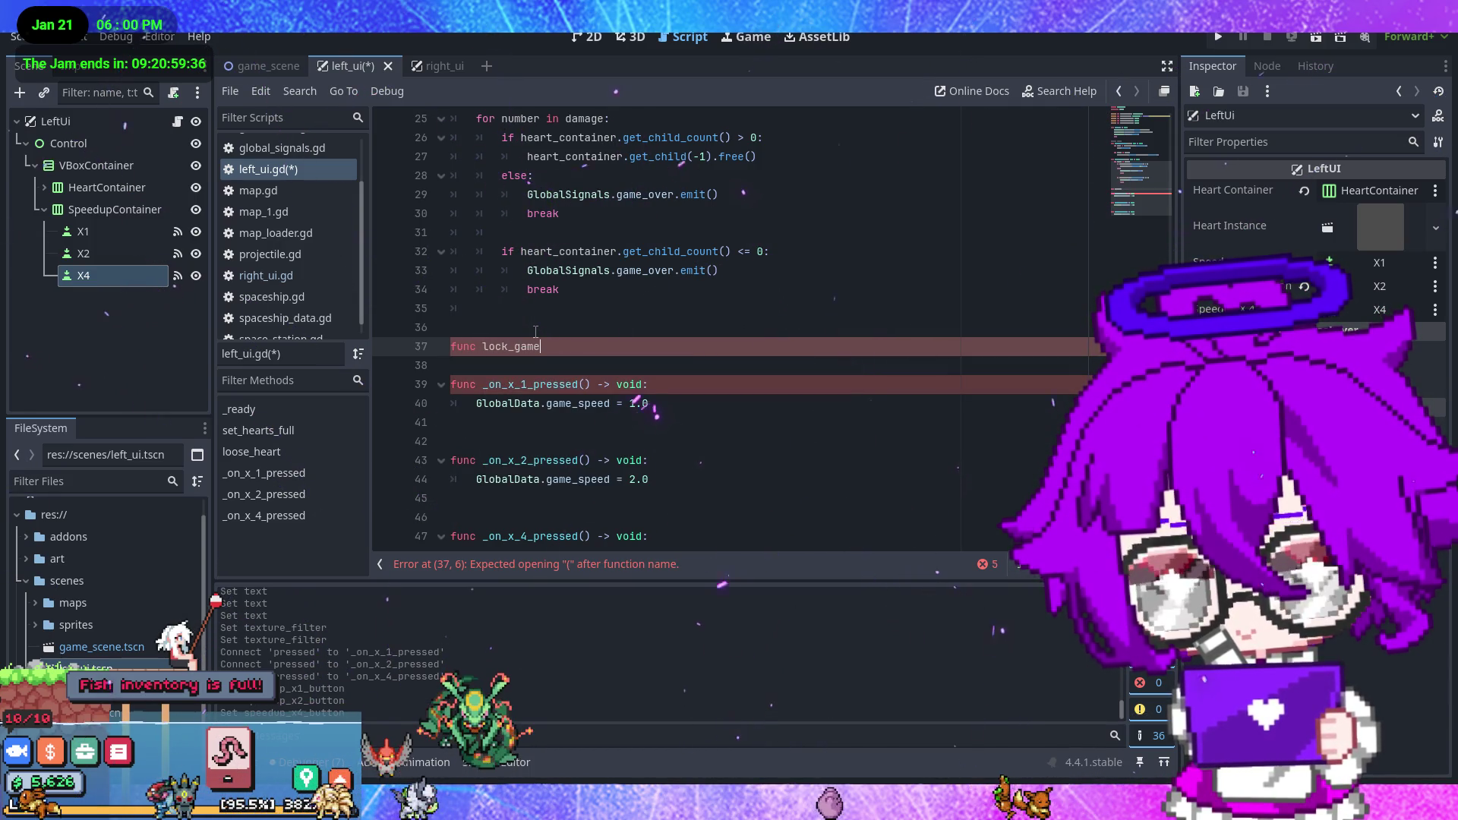
pyautogui.write('speed')
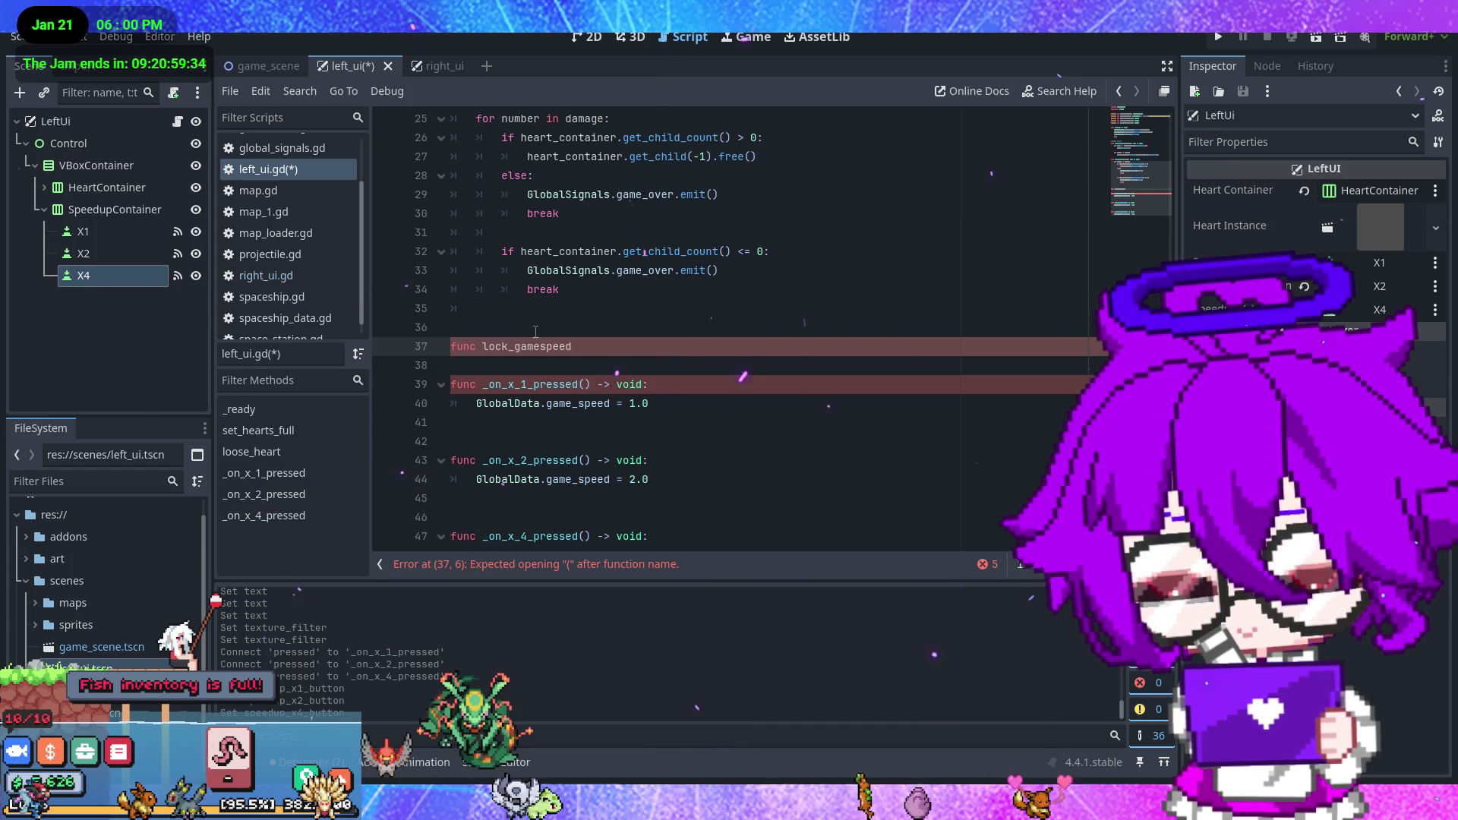
pyautogui.write('() -> v')
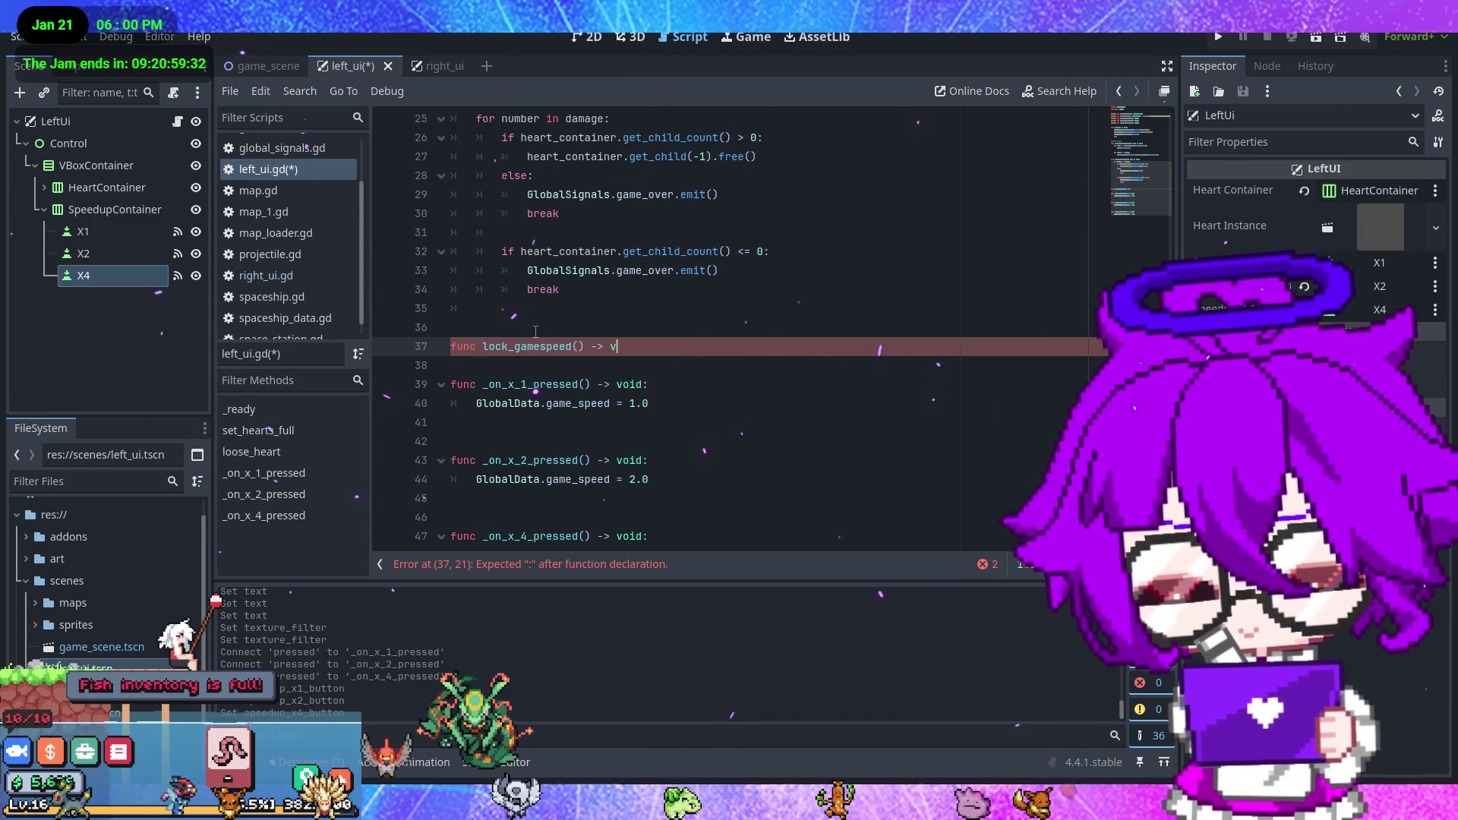
pyautogui.write('oid:')
pyautogui.press('Return')
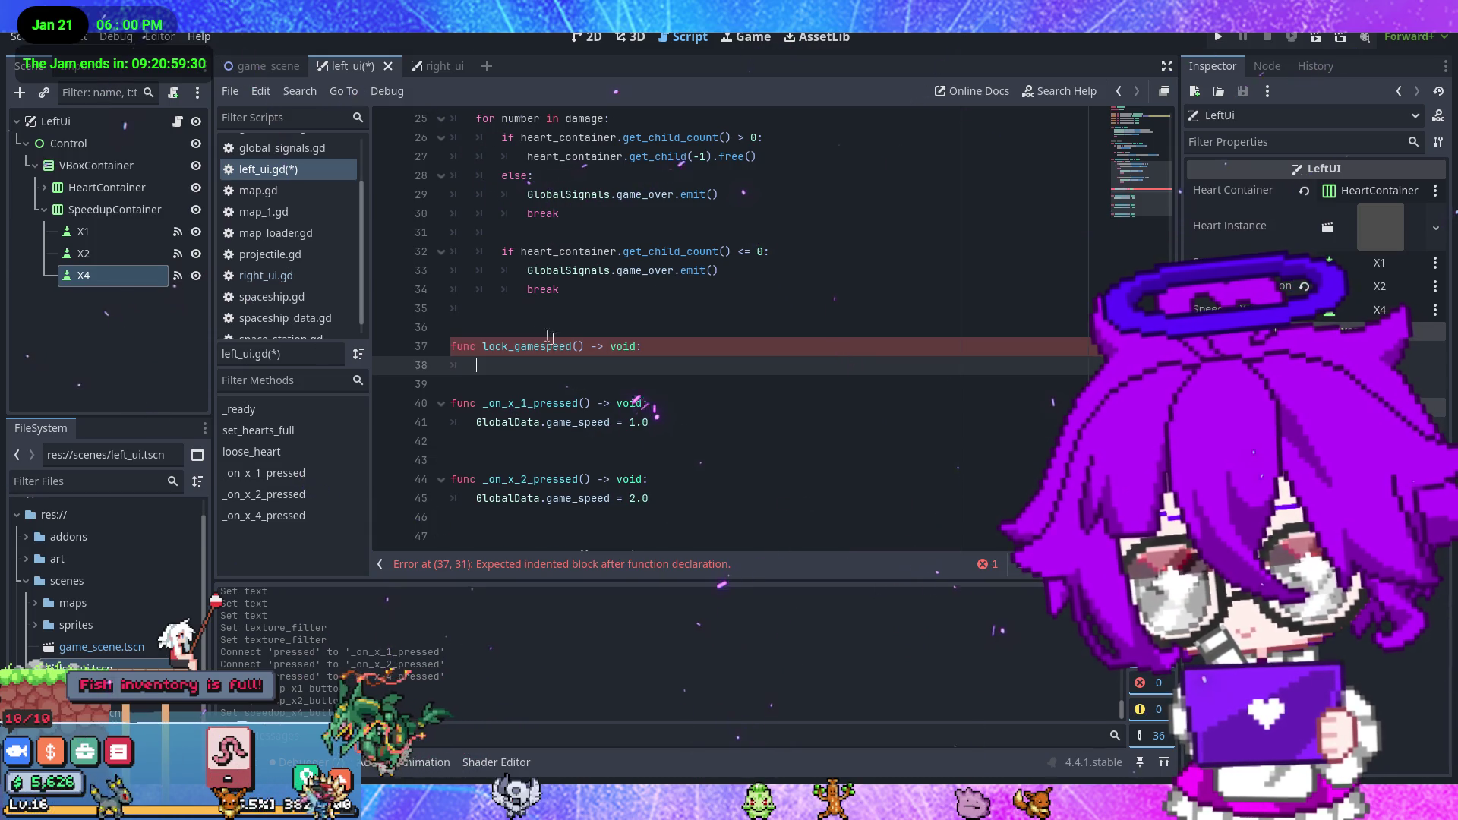
# Step: Paste the three speedup button declarations into lock_gamespeed's body, indented
pyautogui.scroll(8, 428, 348)
pyautogui.moveTo(716, 249); pyautogui.dragTo(437, 220)
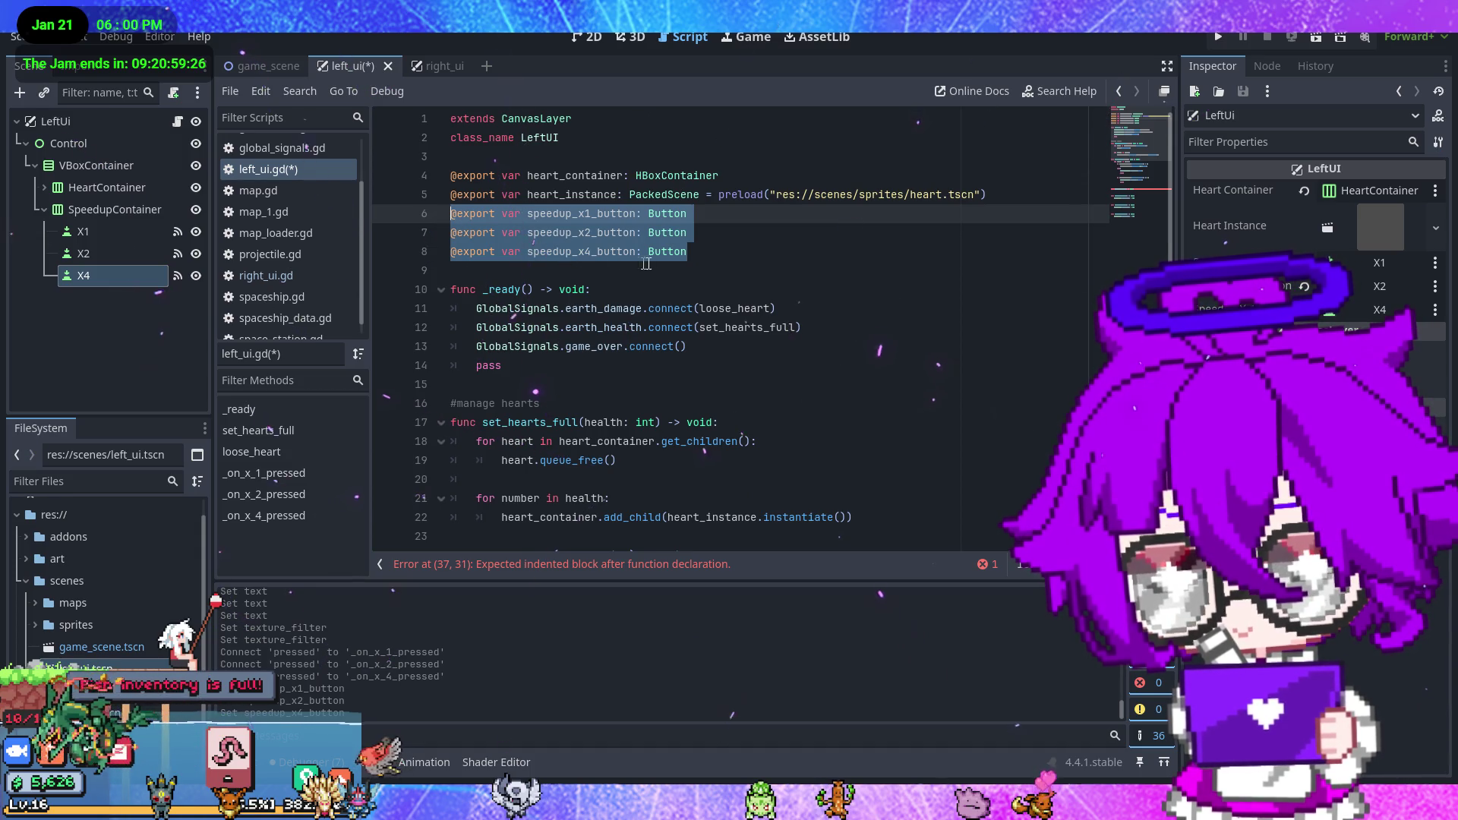
pyautogui.scroll(-9, 640, 263)
pyautogui.click(523, 310)
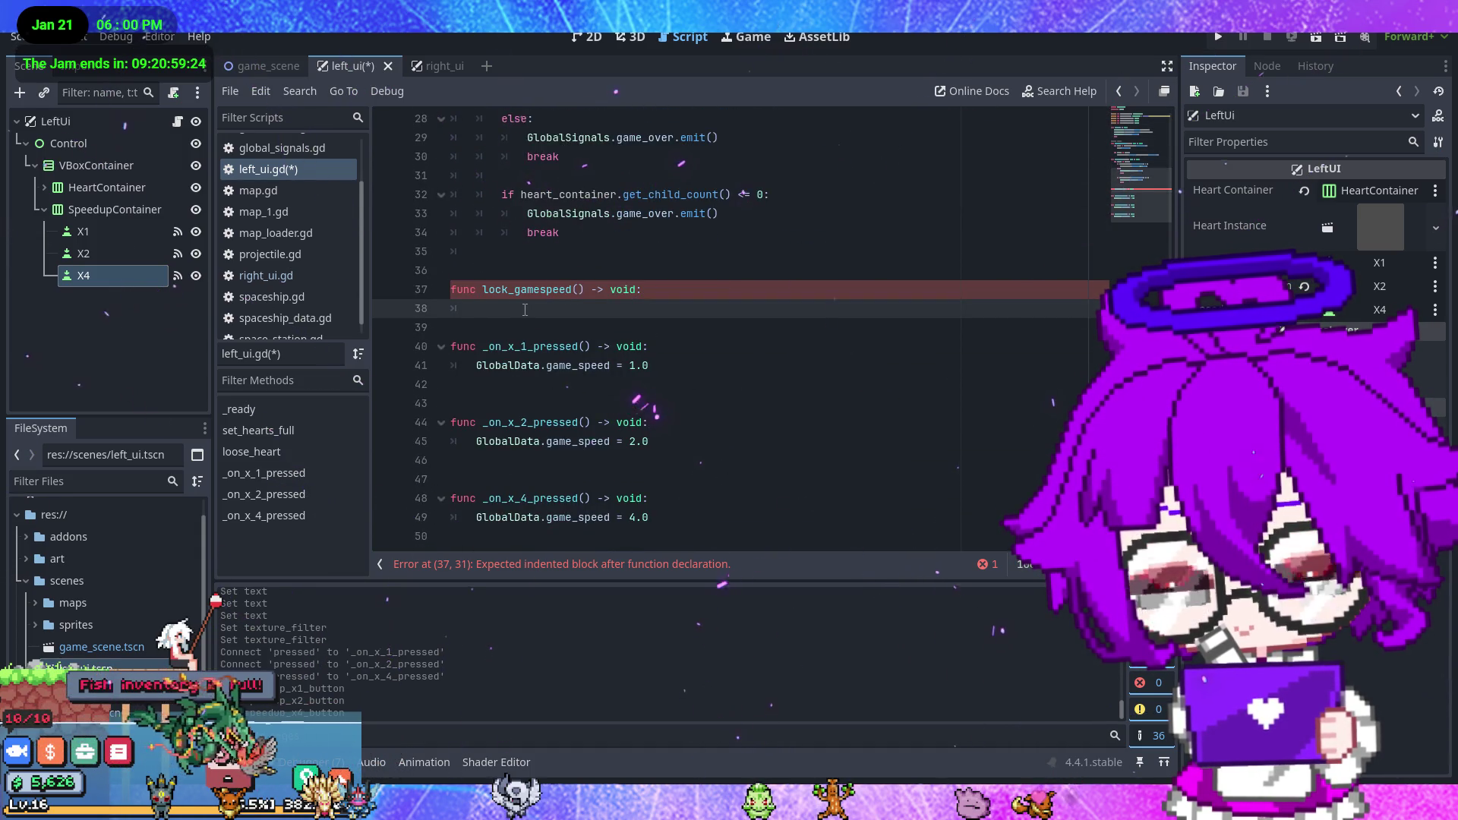
pyautogui.write('@export var speedup_x1_button: Button @export var speedup_x2_button: Button @export var speedup_x4_button: Button')
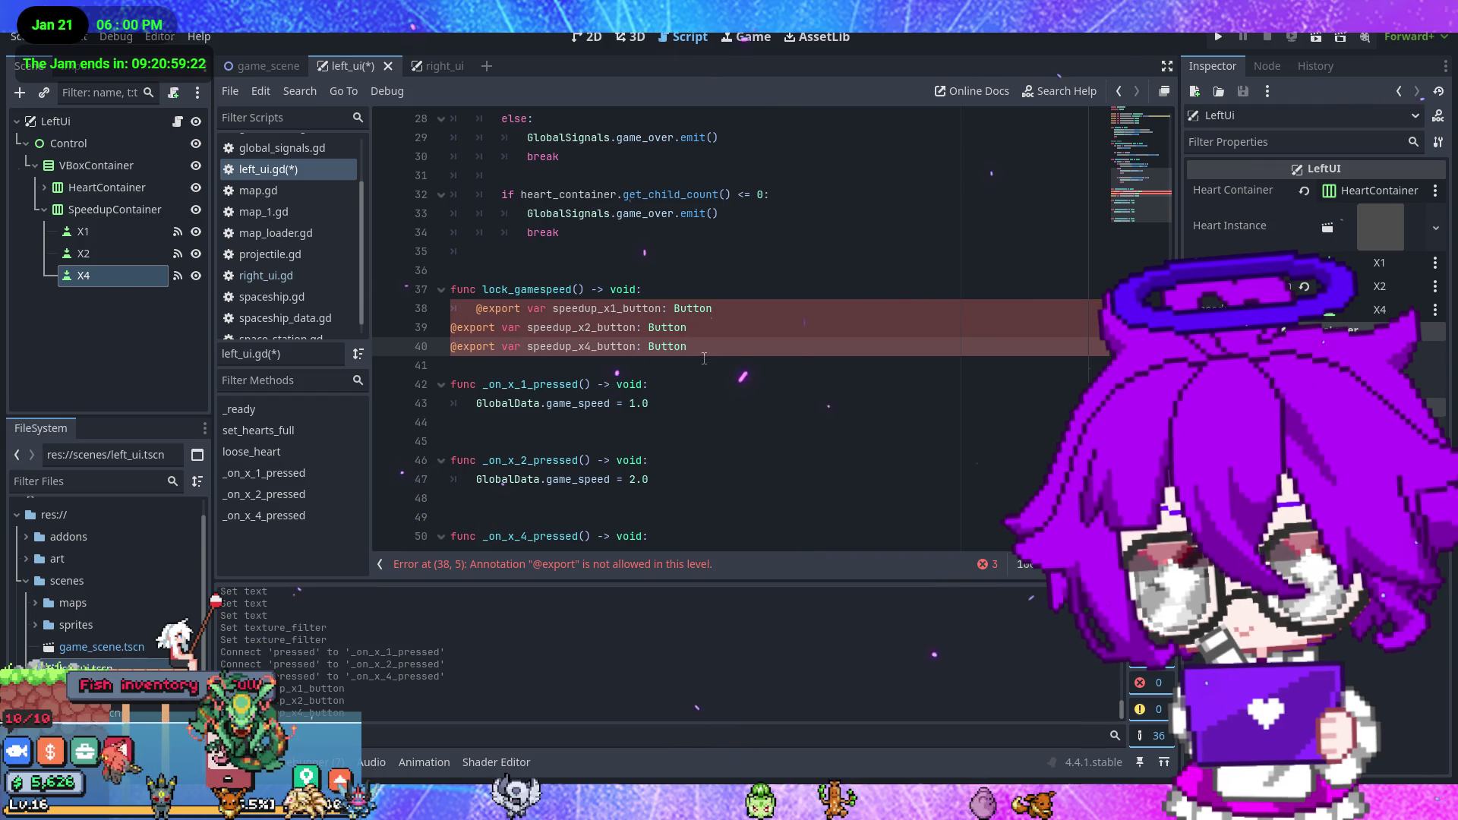
pyautogui.moveTo(741, 353); pyautogui.dragTo(450, 328)
pyautogui.press('Tab')
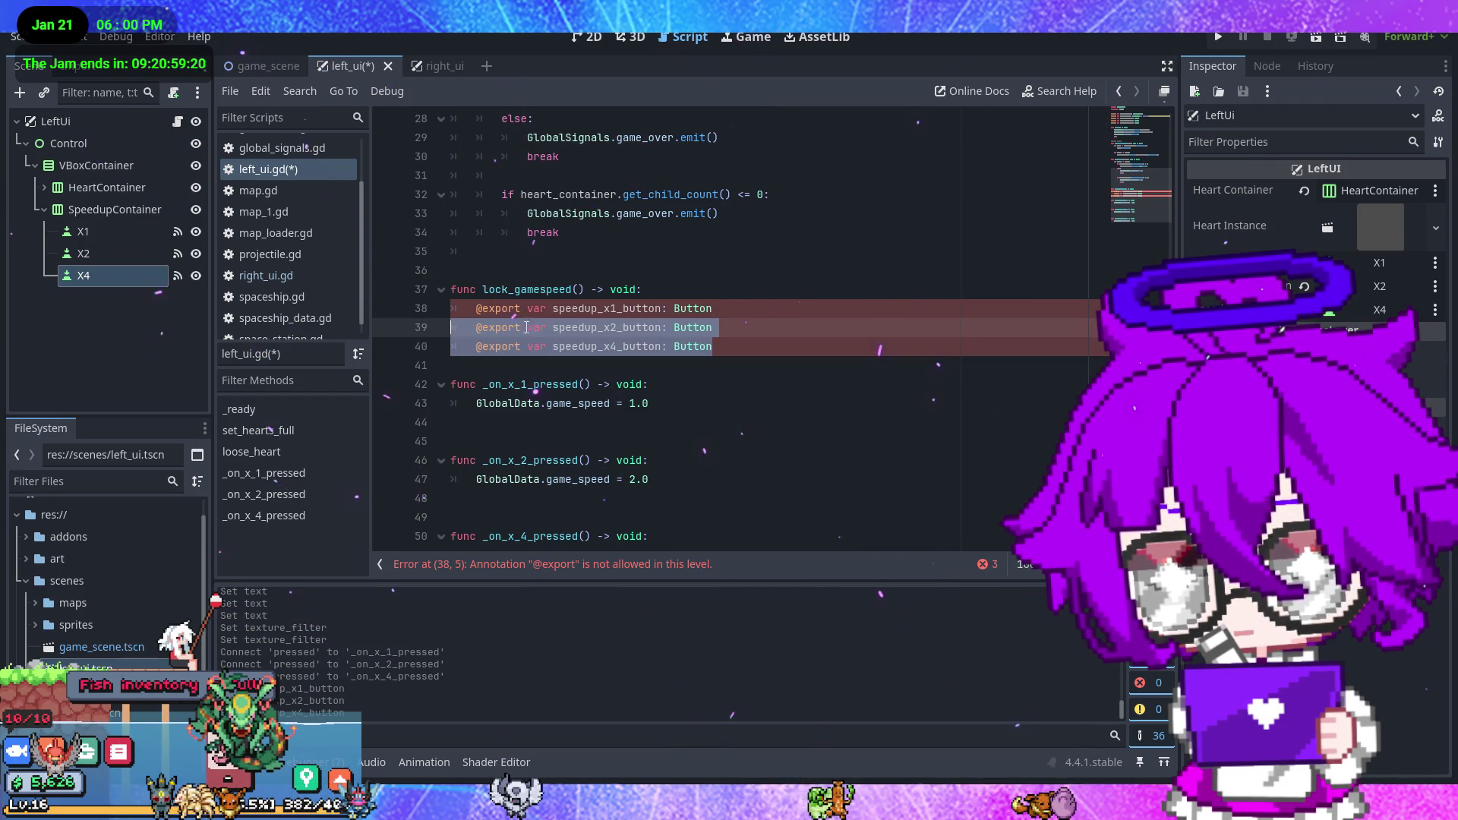
pyautogui.moveTo(555, 309); pyautogui.dragTo(474, 309)
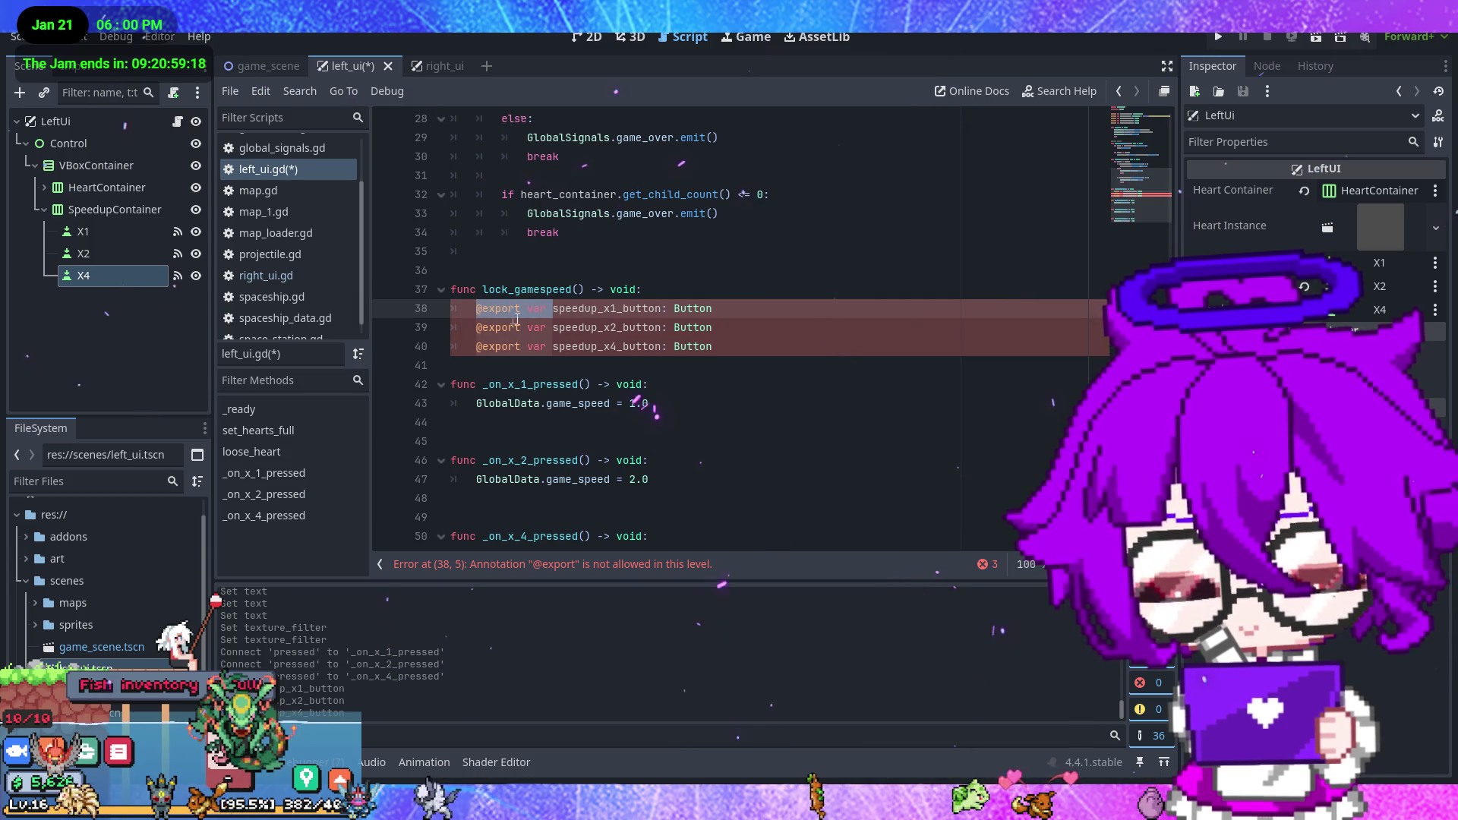
pyautogui.press('BackSpace')
pyautogui.moveTo(555, 328); pyautogui.dragTo(474, 328)
pyautogui.press('BackSpace')
pyautogui.click(557, 347)
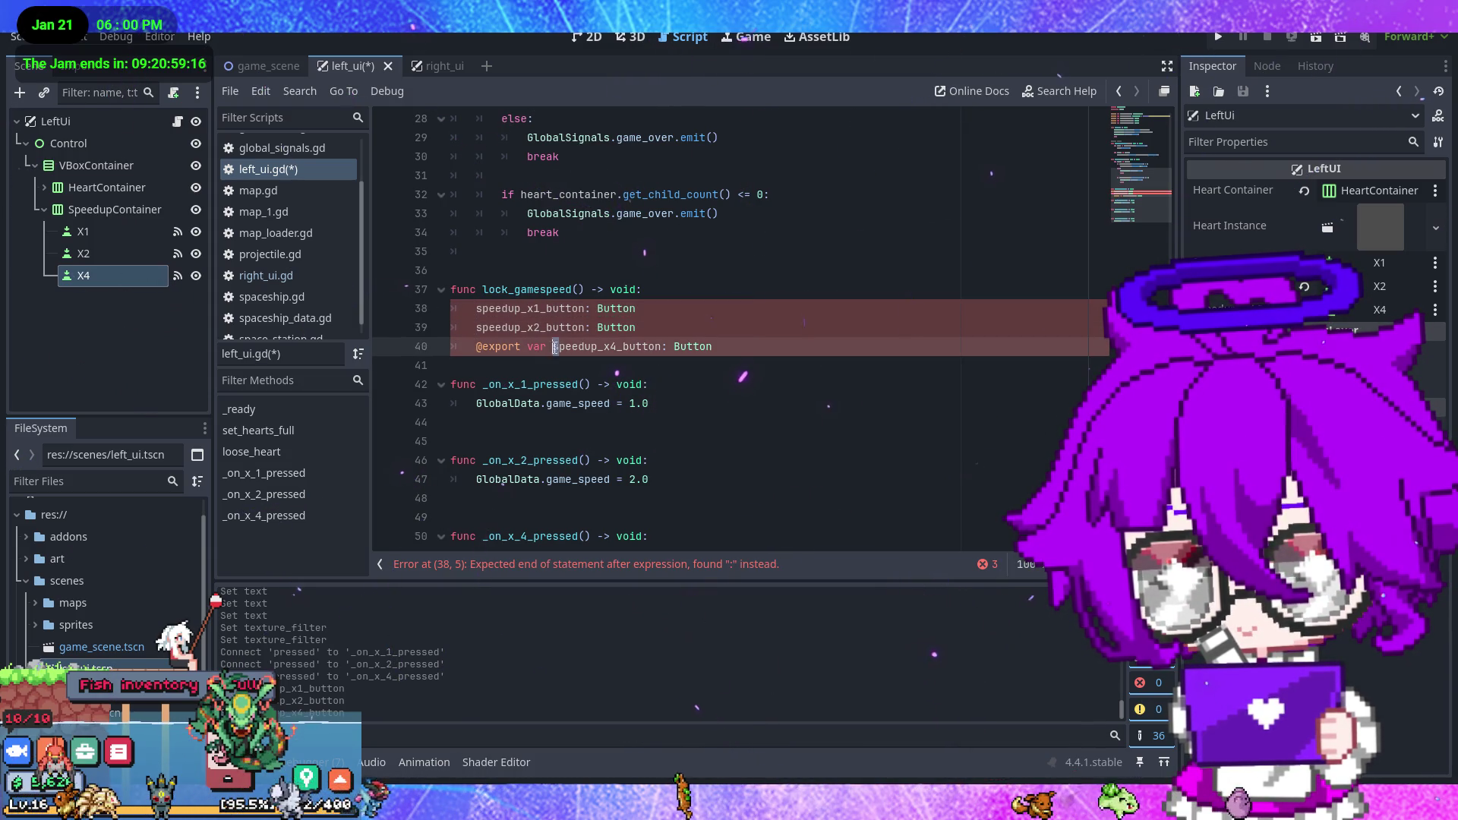
pyautogui.write('s')
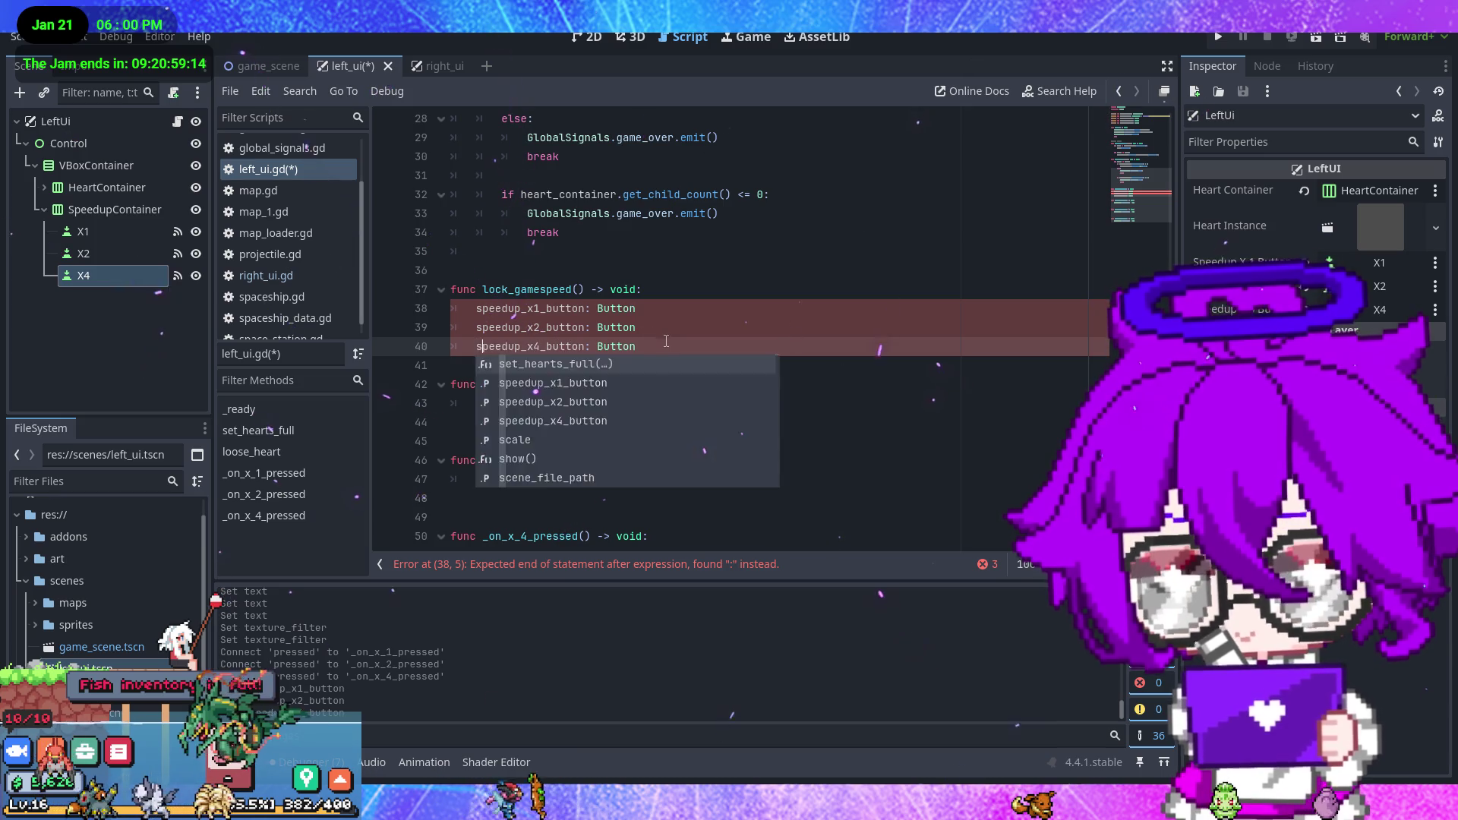
pyautogui.doubleClick(600, 348)
pyautogui.press('BackSpace')
pyautogui.moveTo(636, 329)
pyautogui.mouseDown()
pyautogui.moveTo(587, 328)
pyautogui.moveTo(587, 311)
pyautogui.mouseUp()
pyautogui.press('BackSpace')
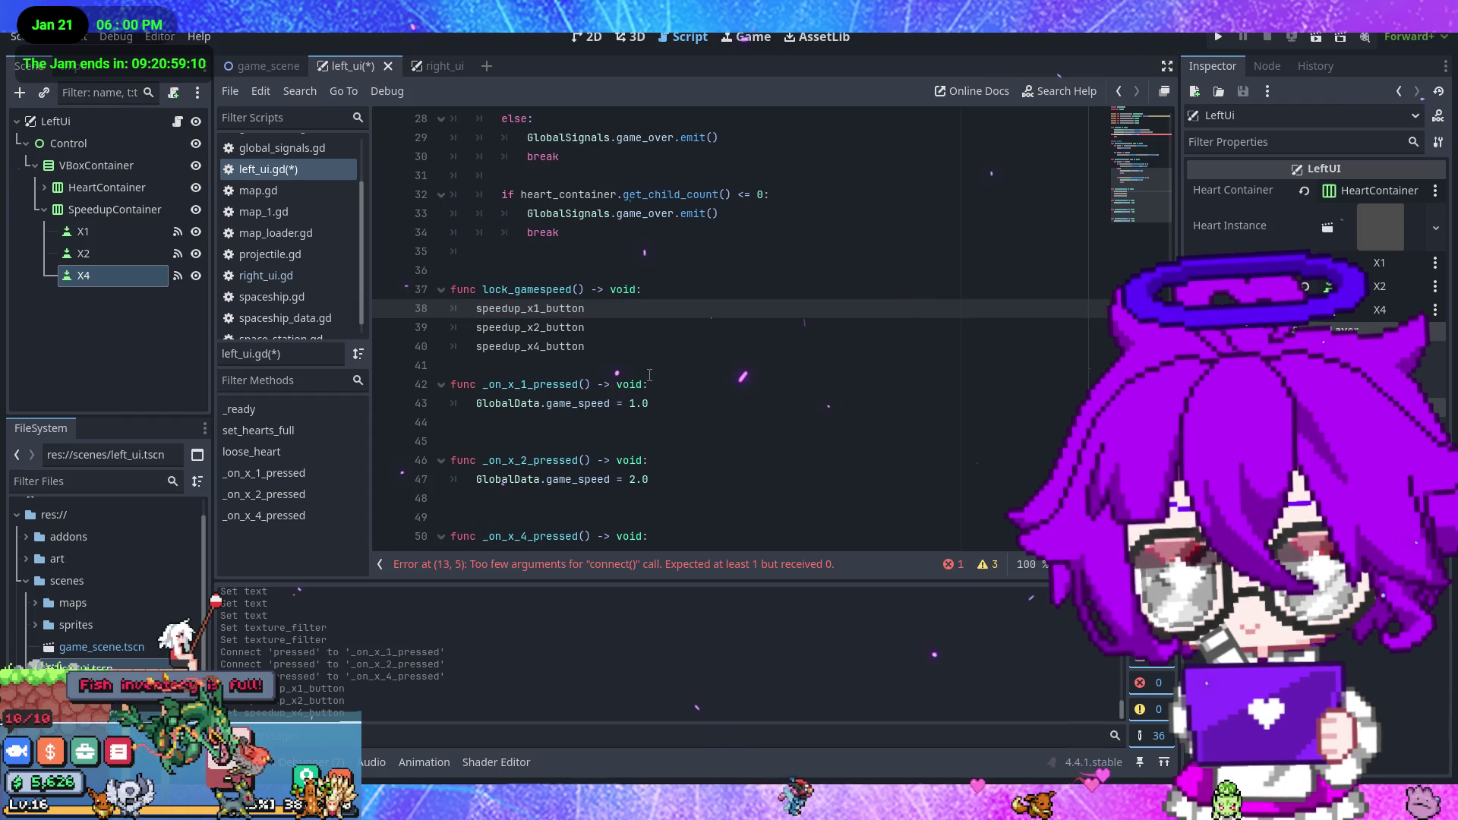
# Step: Add '.disabled = true' to speedup_x1_button, speedup_x2_button and speedup_x4_button
pyautogui.scroll(-1, 649, 363)
pyautogui.scroll(1, 642, 362)
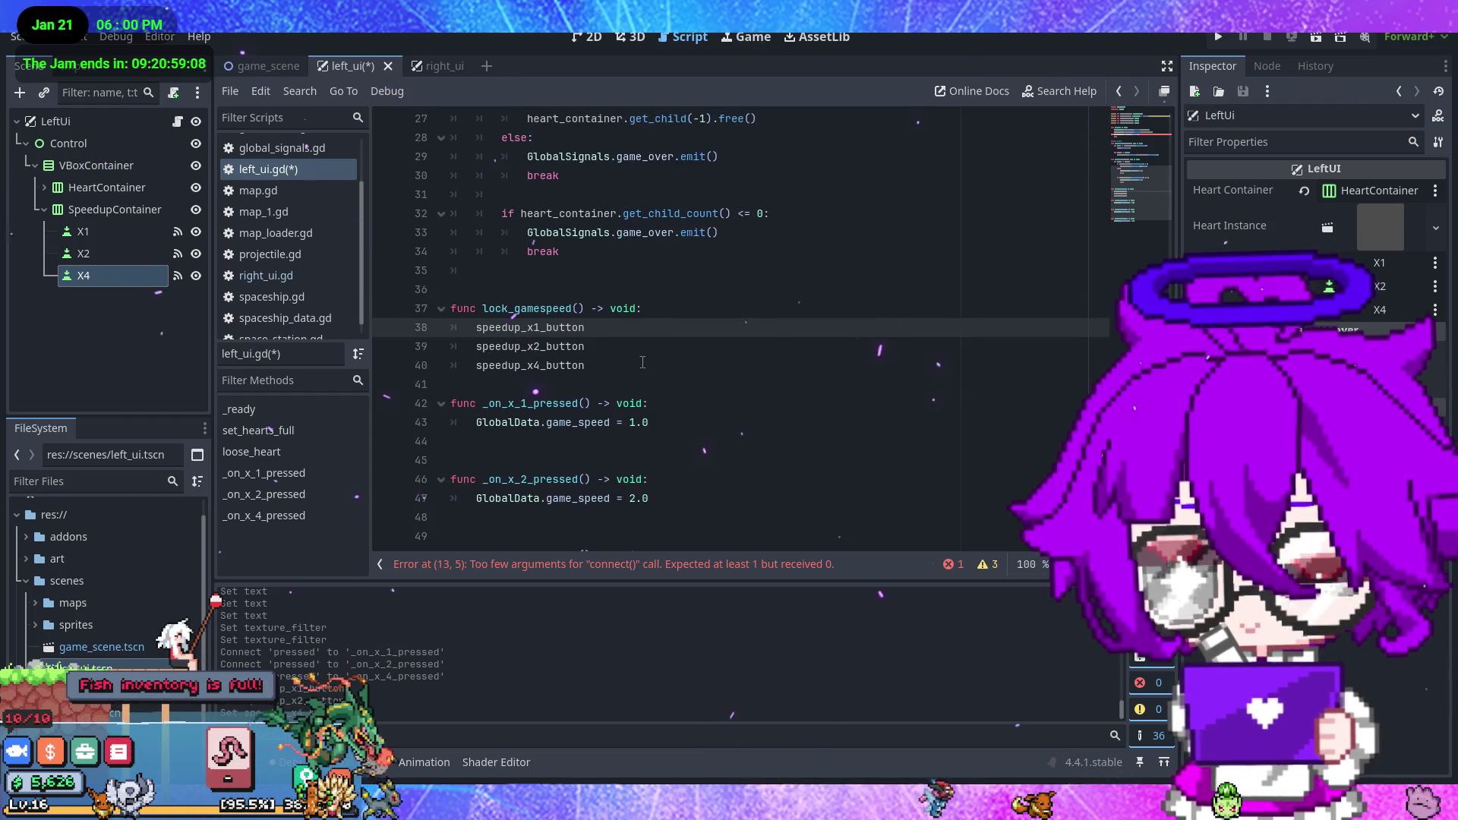
pyautogui.write('.di')
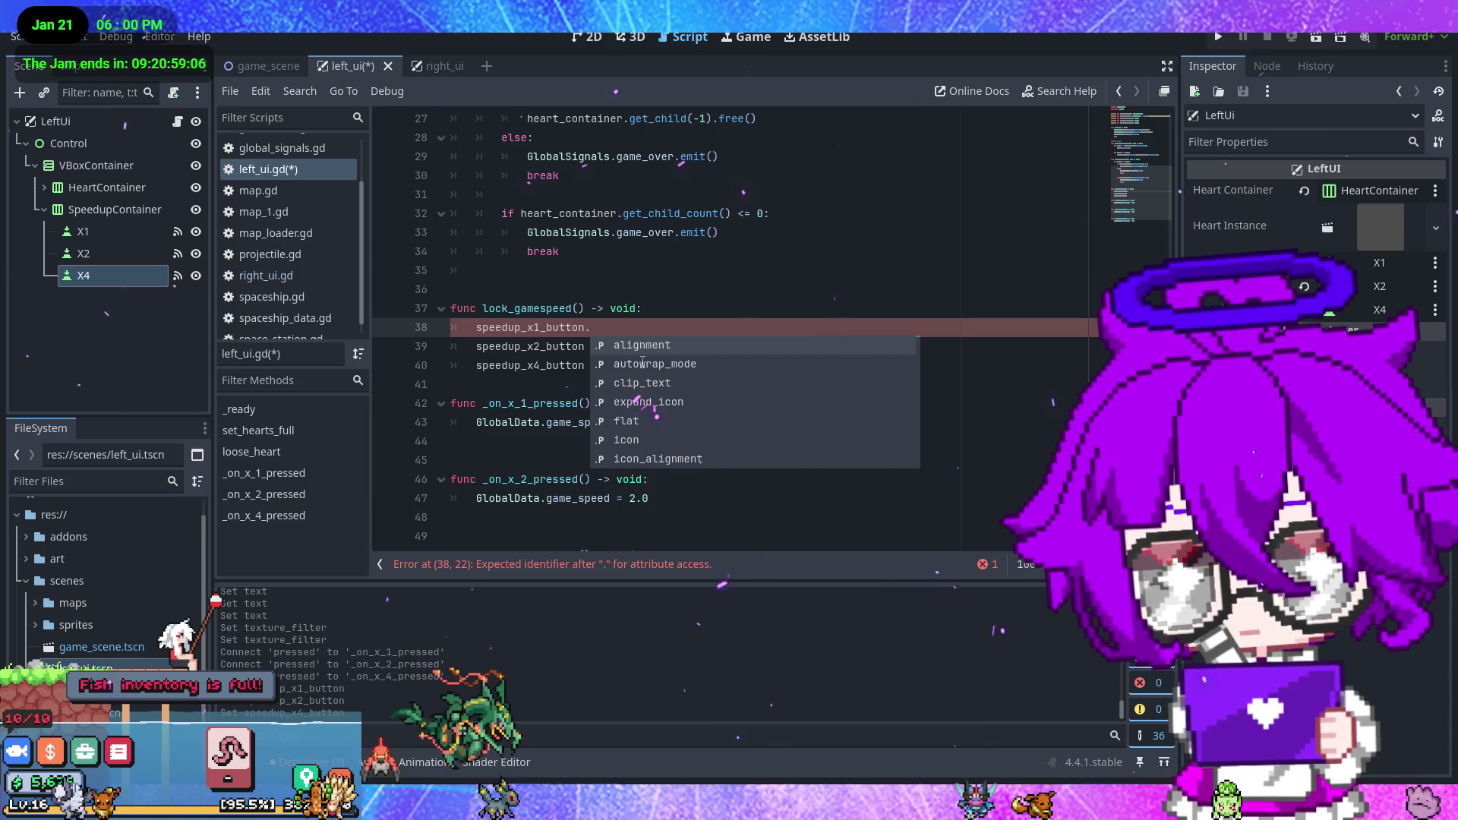
pyautogui.press('Return')
pyautogui.write('= t')
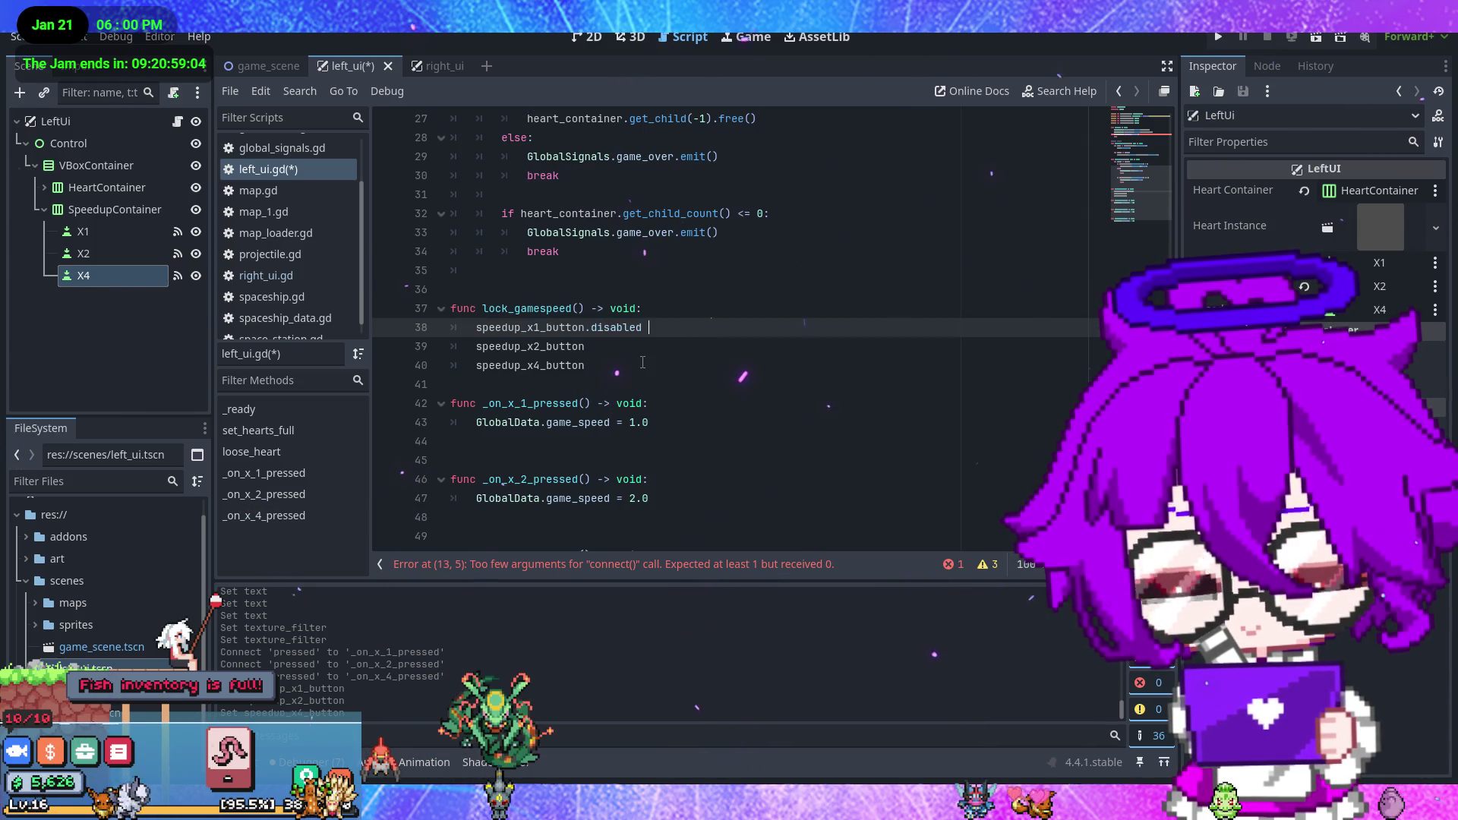
pyautogui.write('rue')
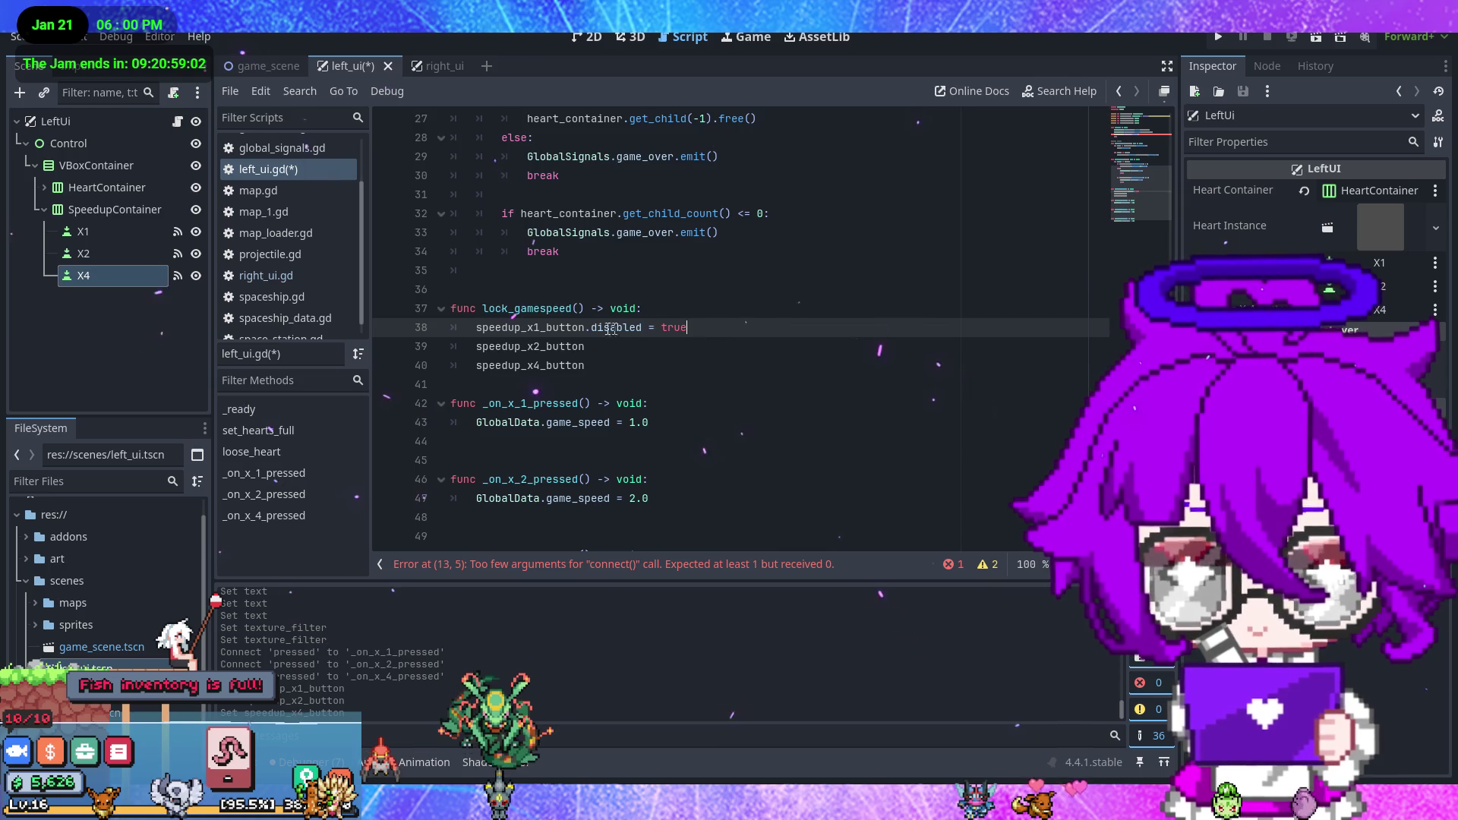
pyautogui.moveTo(687, 327); pyautogui.dragTo(592, 328)
pyautogui.hotkey('ctrl', 'c')
pyautogui.click(600, 346)
pyautogui.hotkey('ctrl', 'v')
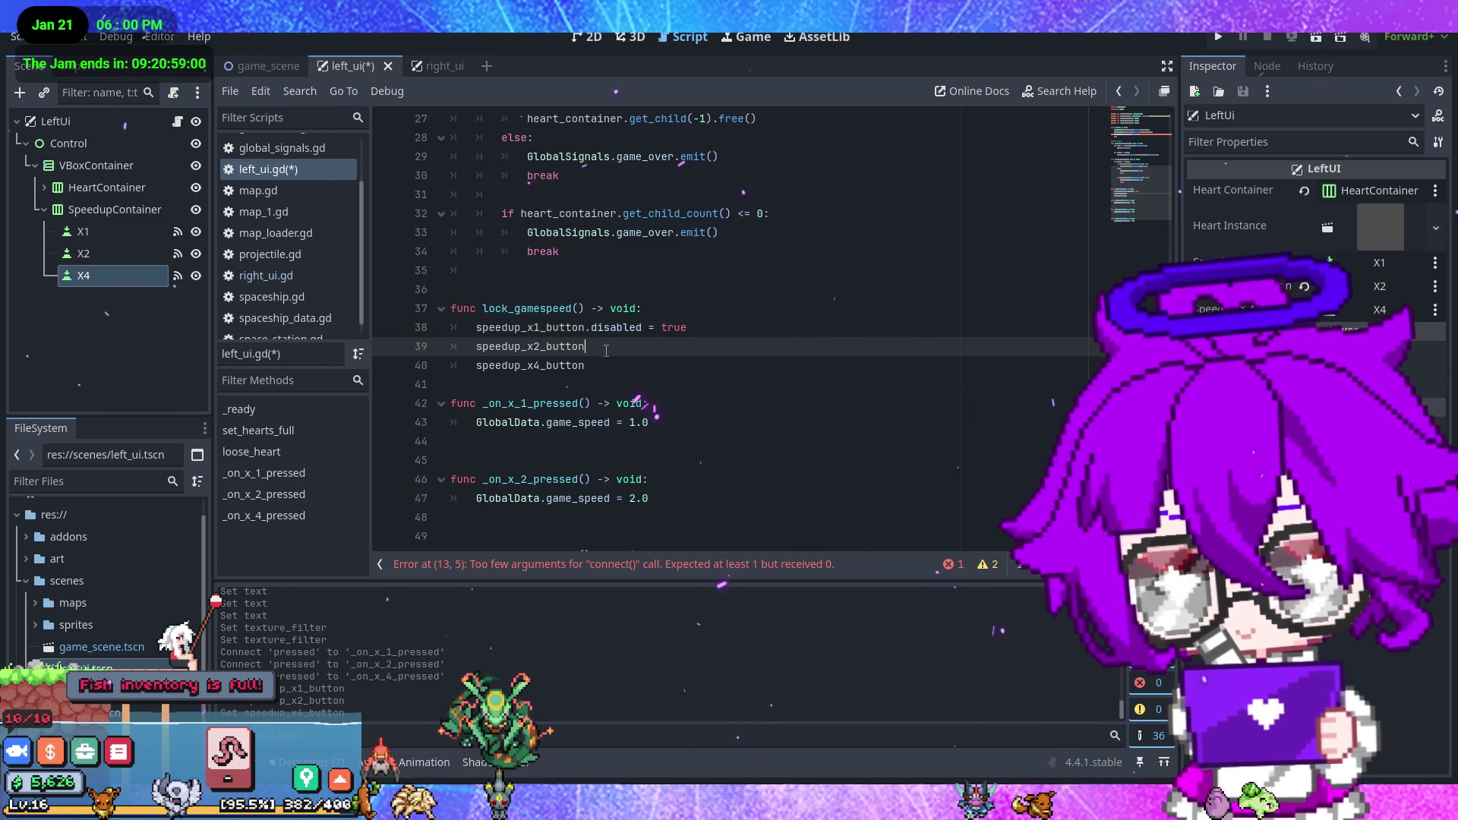
pyautogui.click(611, 365)
pyautogui.hotkey('ctrl', 'v')
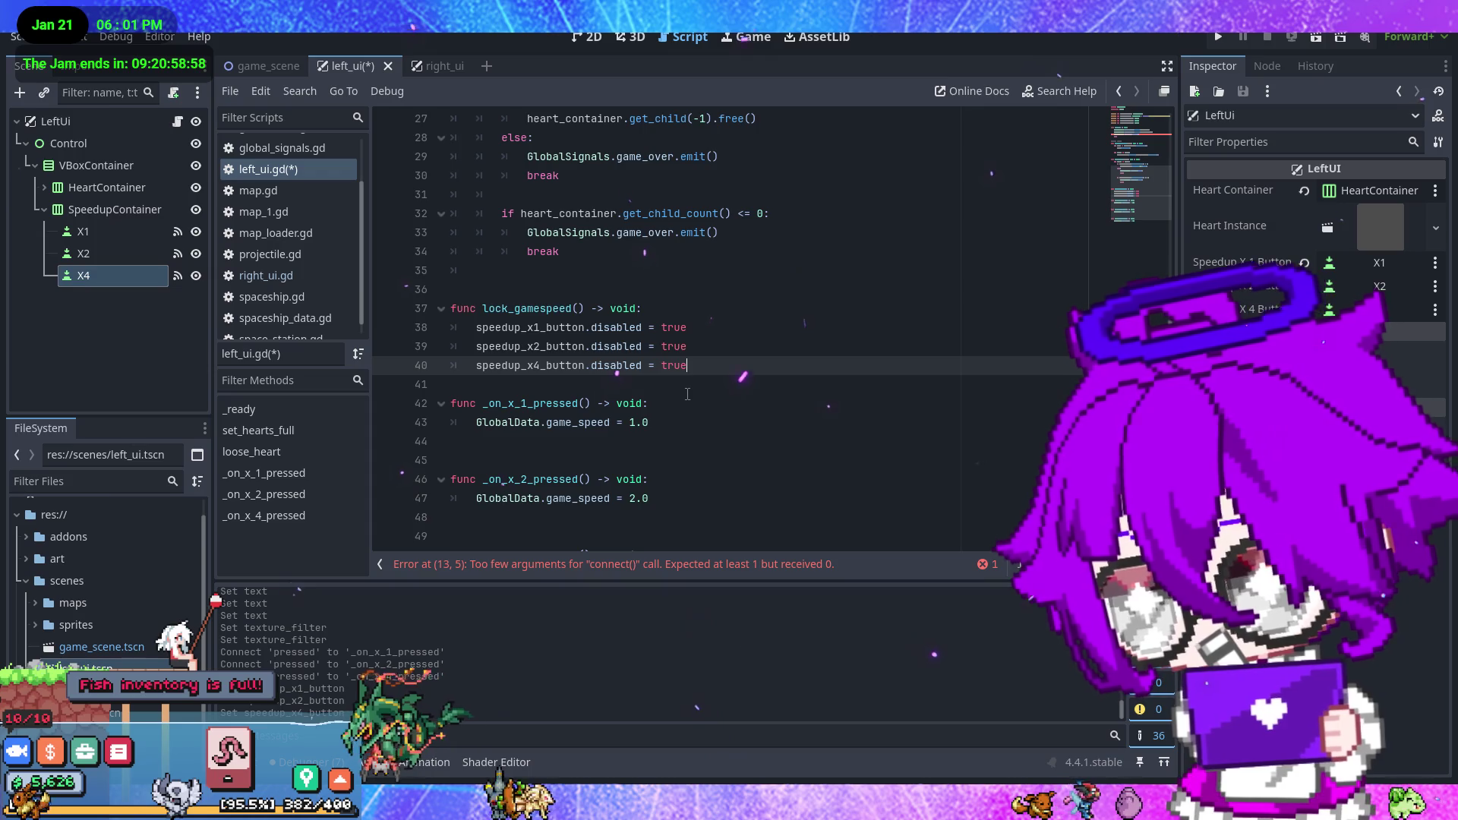
# Step: Pass lock_gamespeed to the game_over connect call and save left_ui.gd
pyautogui.scroll(1, 702, 407)
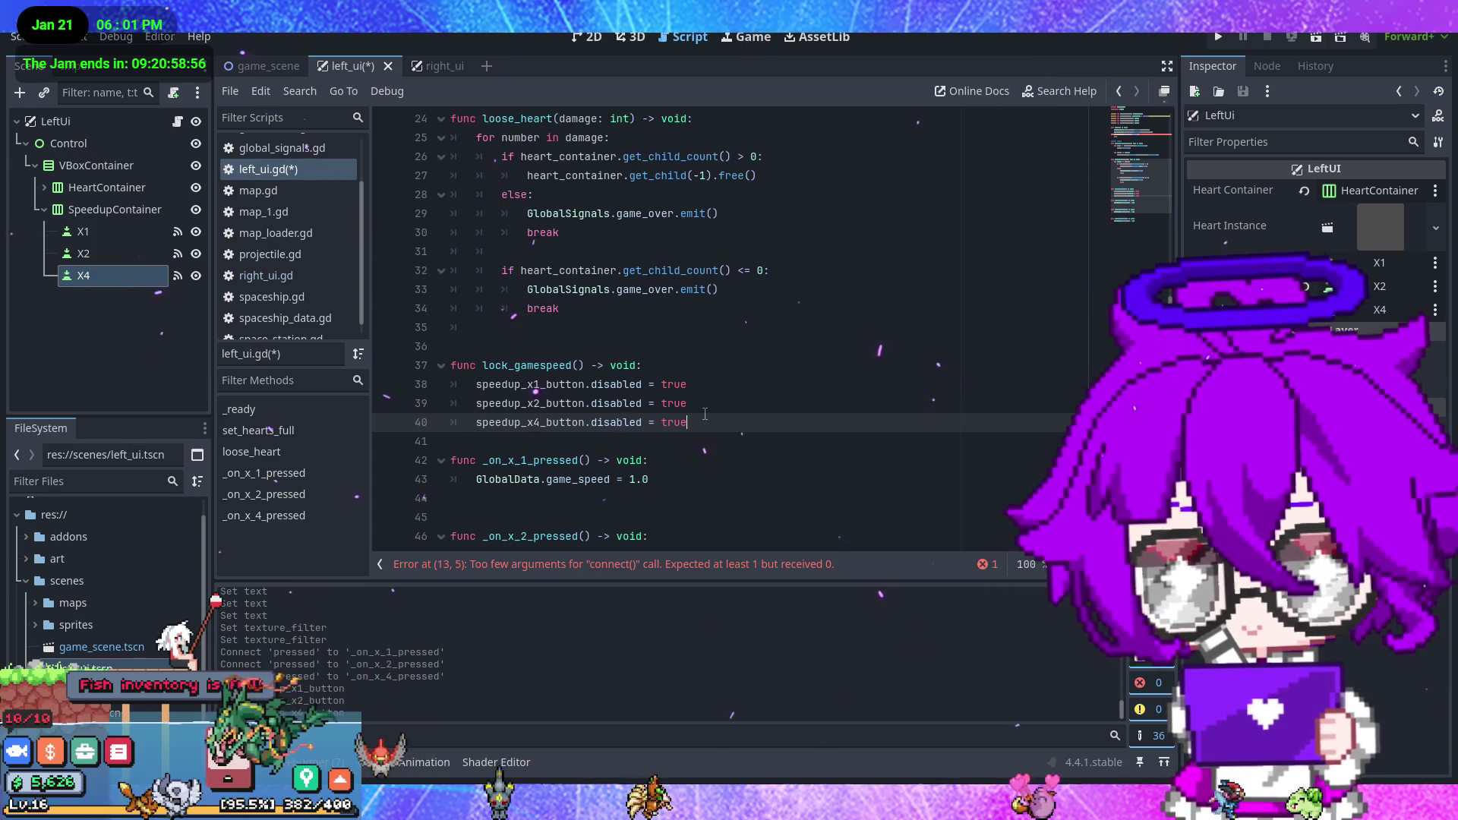
pyautogui.scroll(5, 705, 414)
pyautogui.click(682, 196)
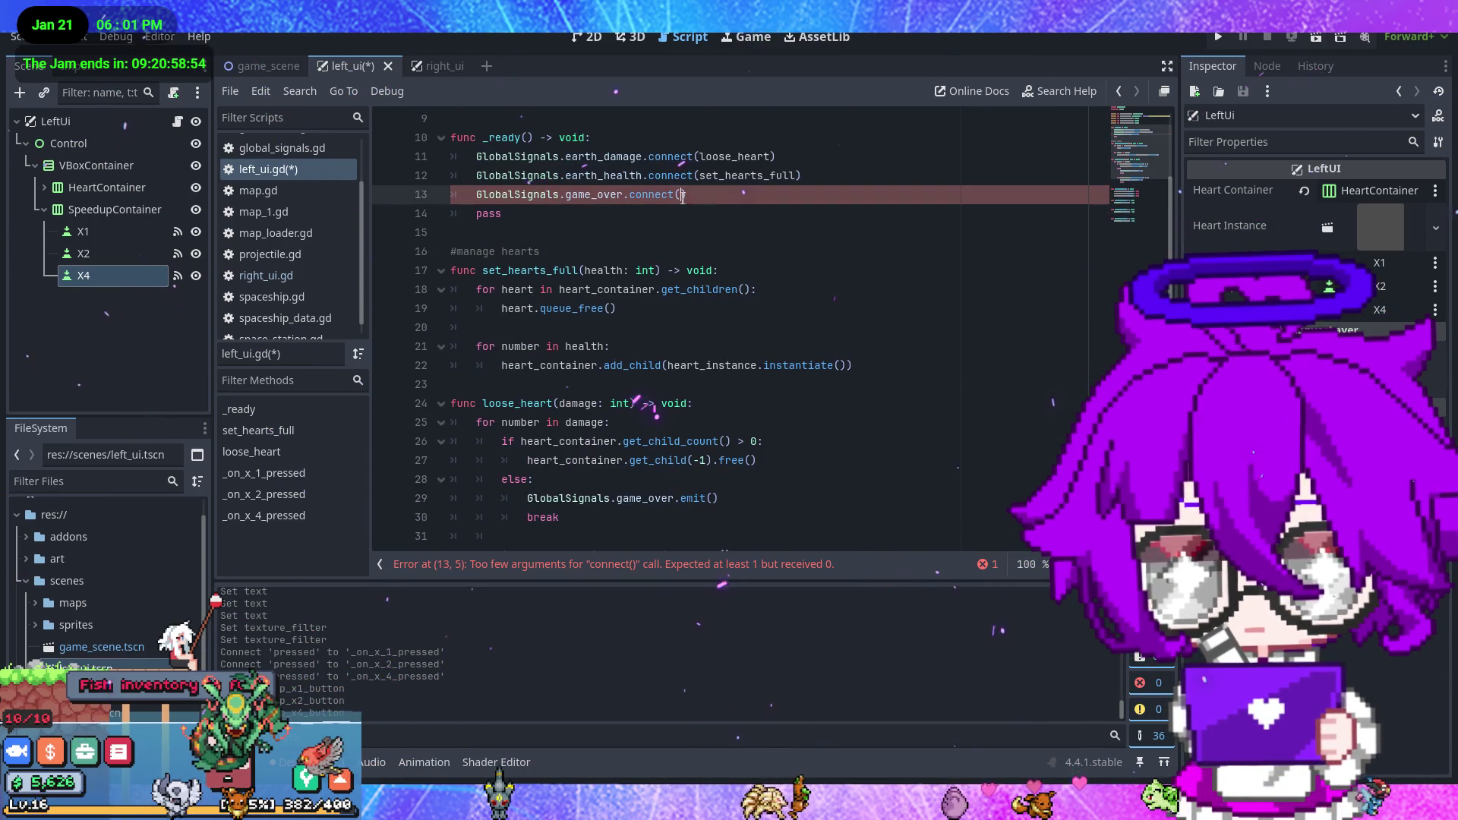
pyautogui.write('lock')
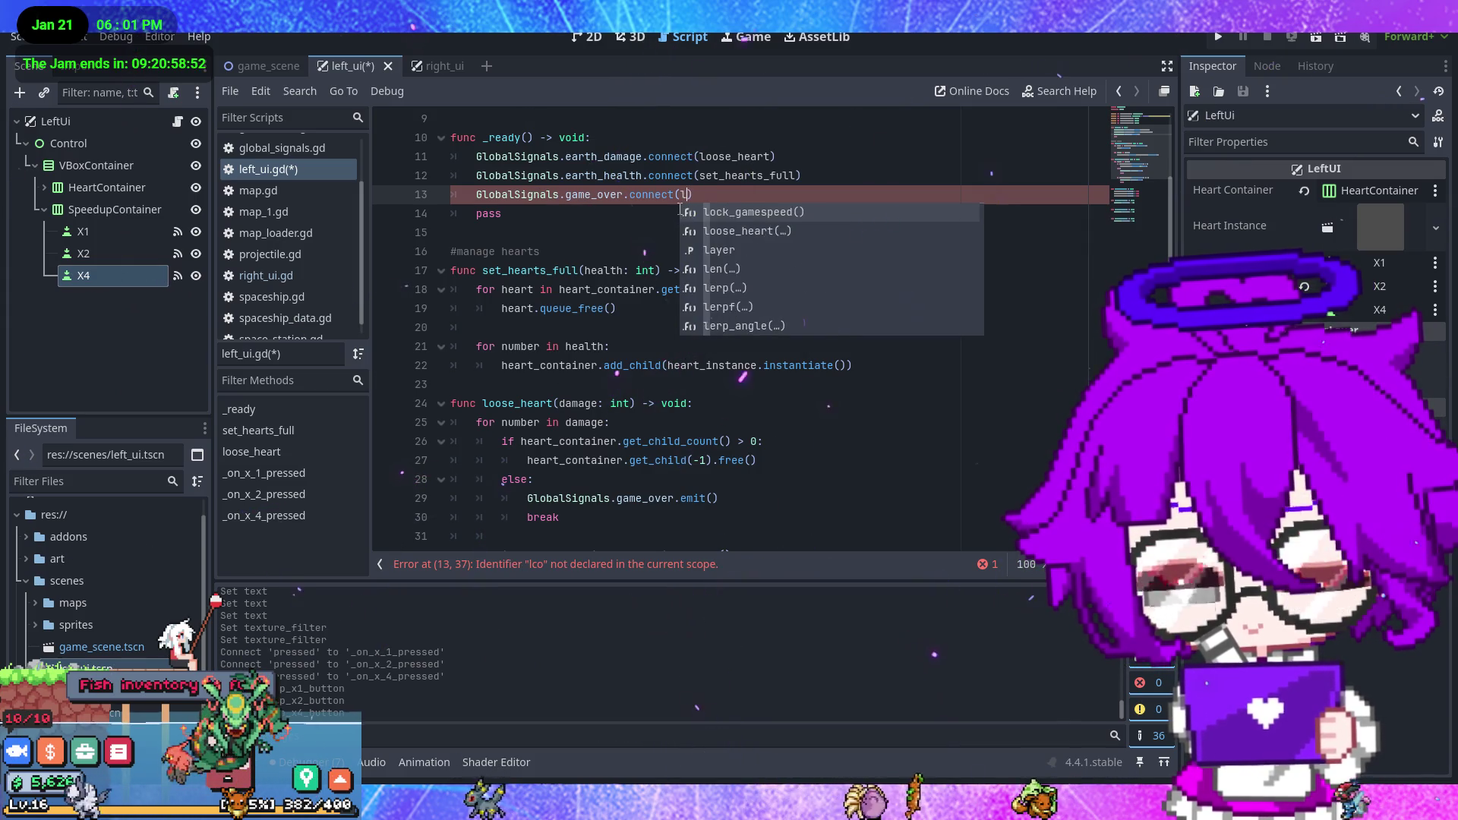
pyautogui.press('Return')
pyautogui.hotkey('ctrl', 's')
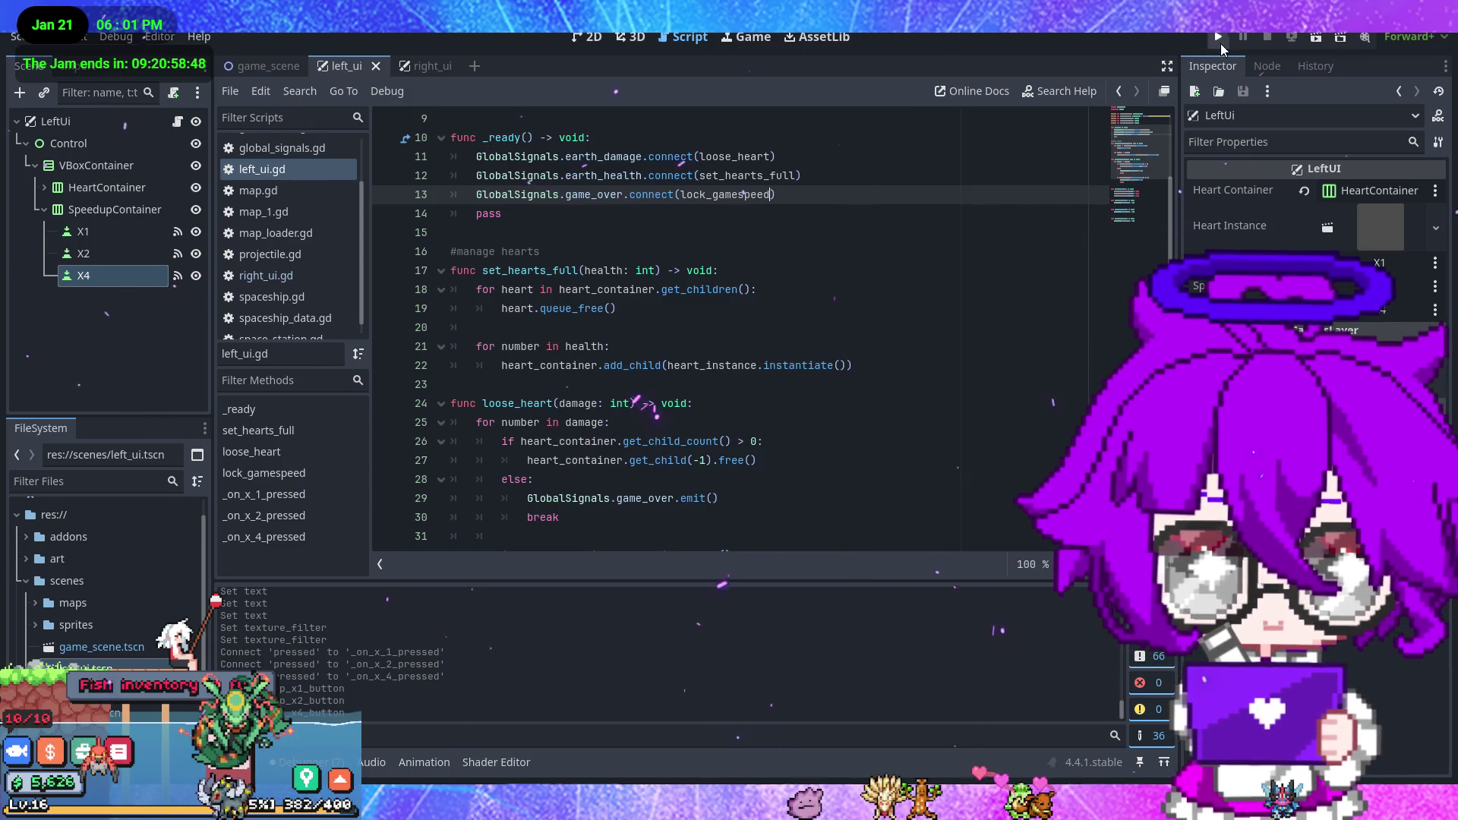
# Step: Test-run and stop the game, then open Map1 via game_scene and map_loader, showing map_1.gd
pyautogui.click(1220, 40)
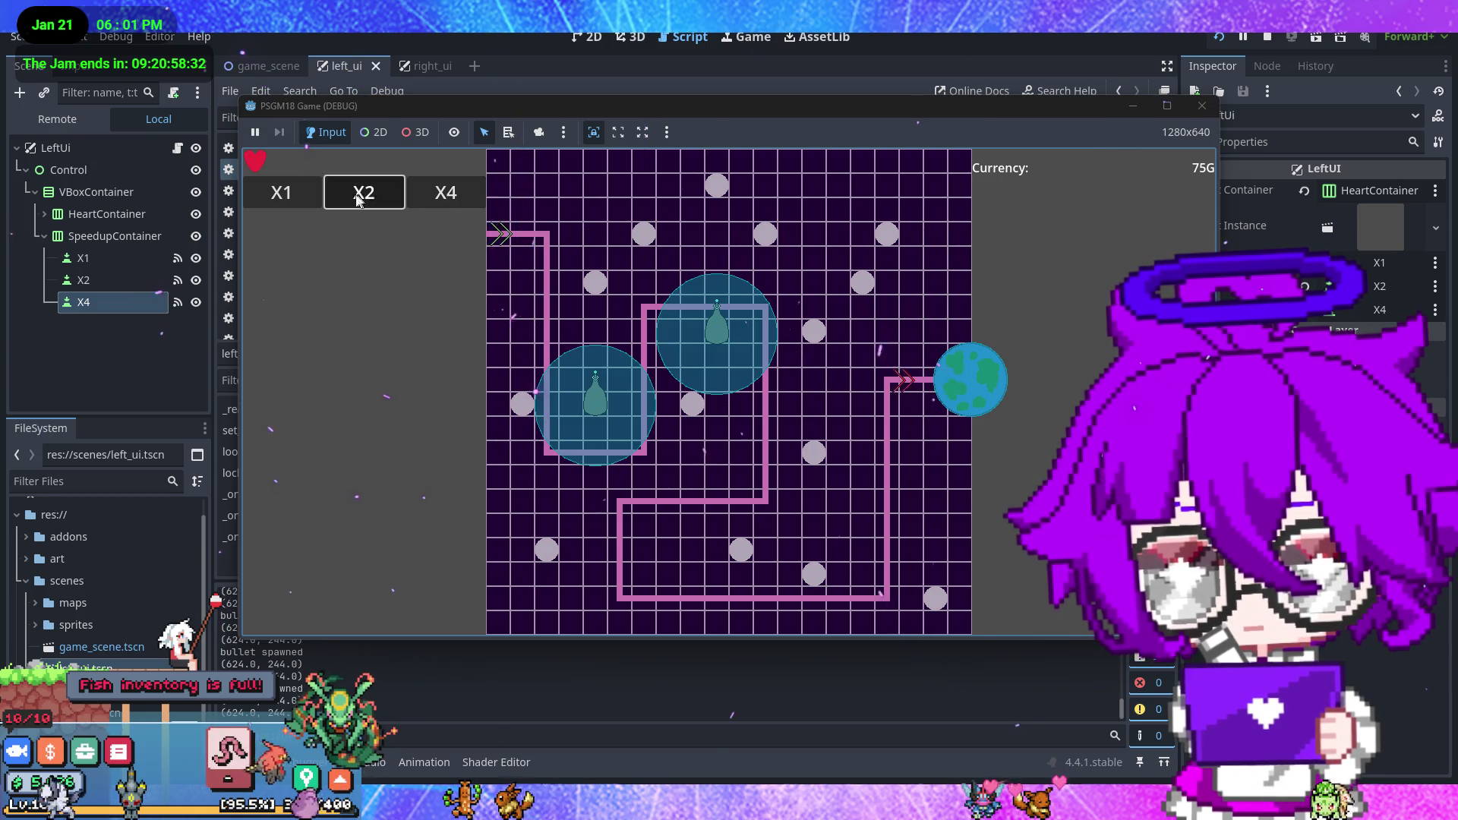
pyautogui.press('F8')
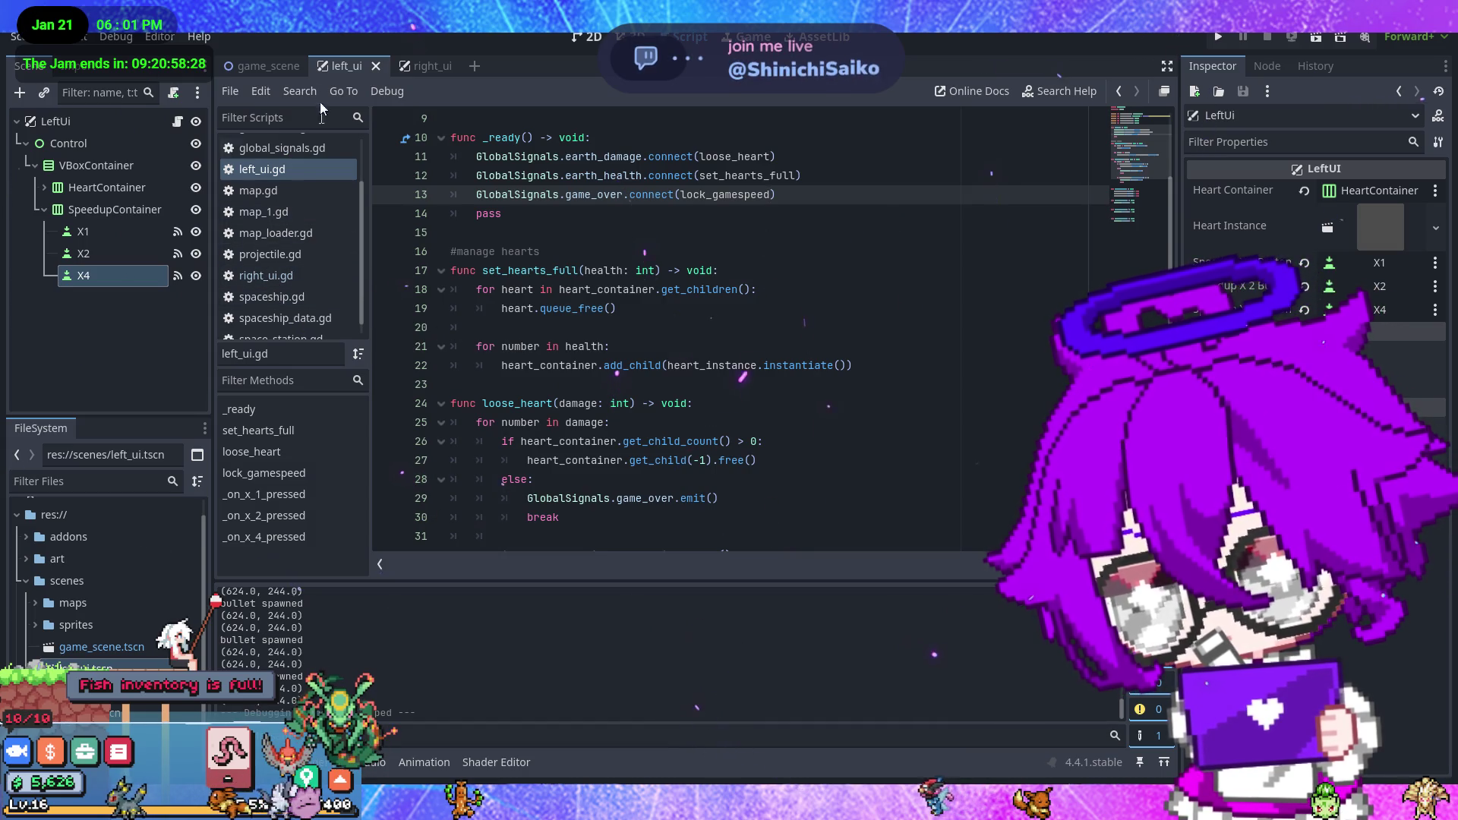
pyautogui.click(263, 67)
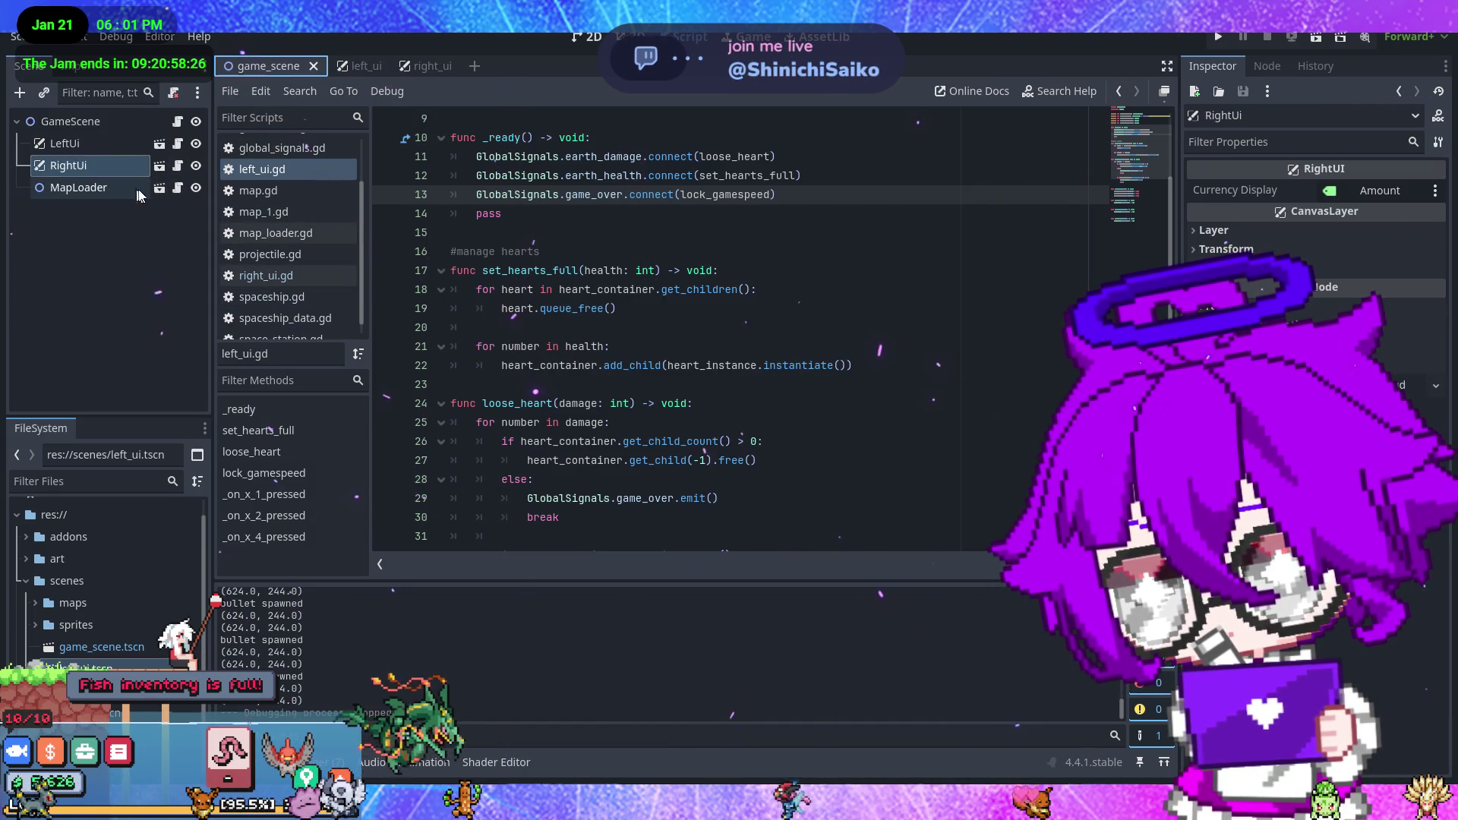
pyautogui.click(161, 189)
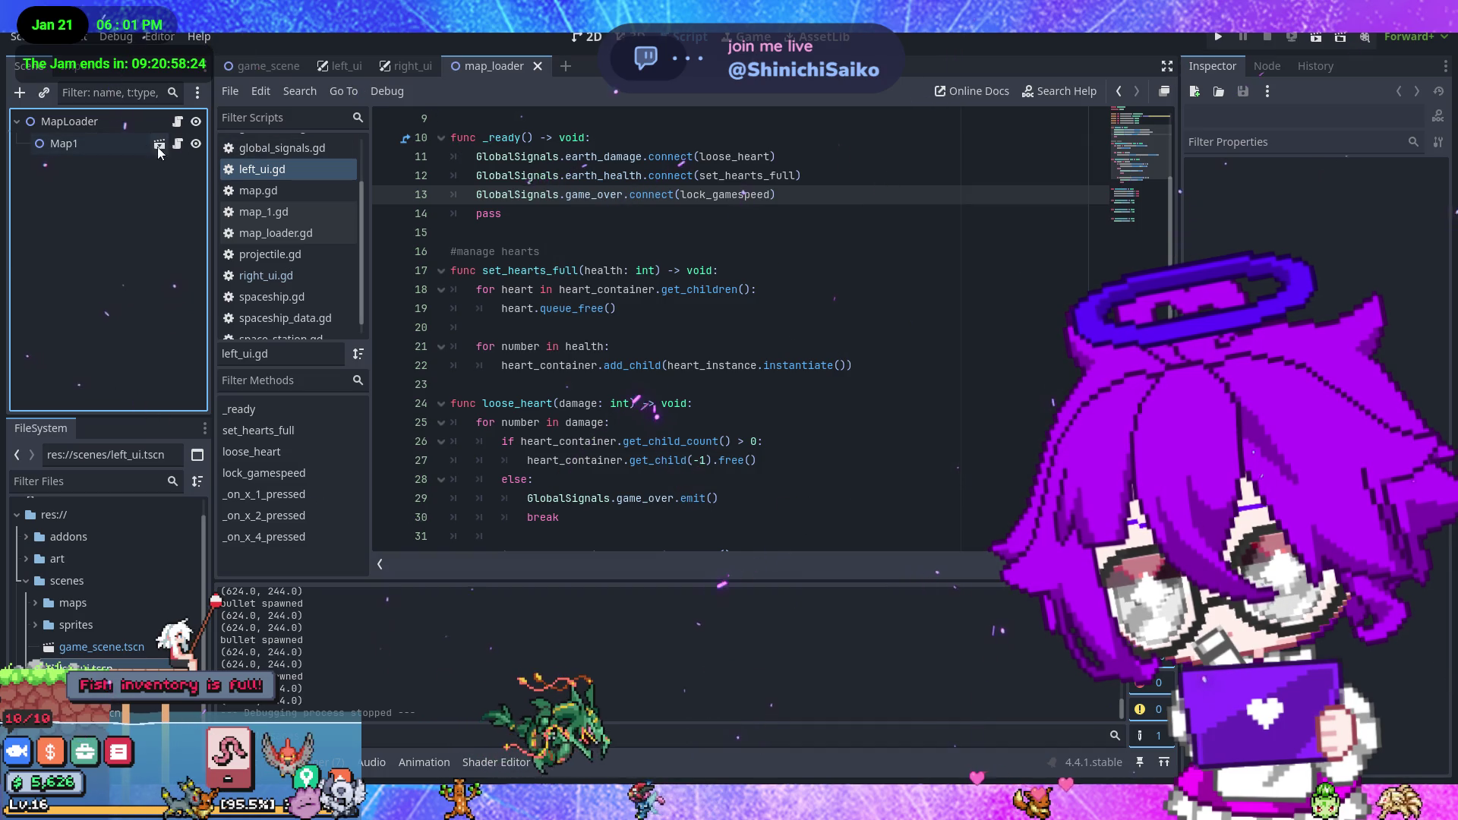
pyautogui.click(162, 146)
pyautogui.click(179, 121)
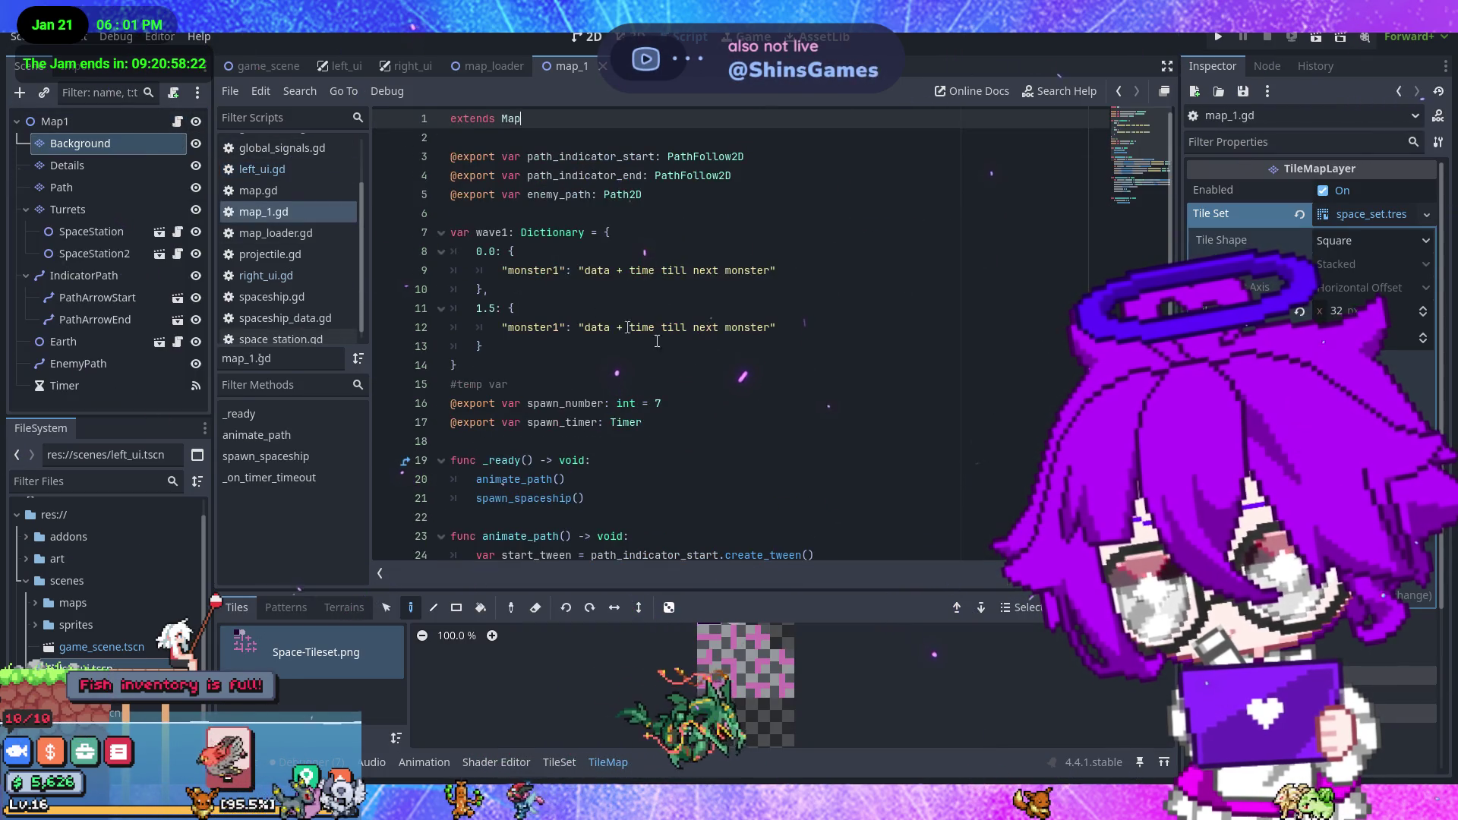
# Step: Change line 38 to spawn_timer.start(0.4 / GlobalData.game_speed) and run the project
pyautogui.scroll(-7, 741, 396)
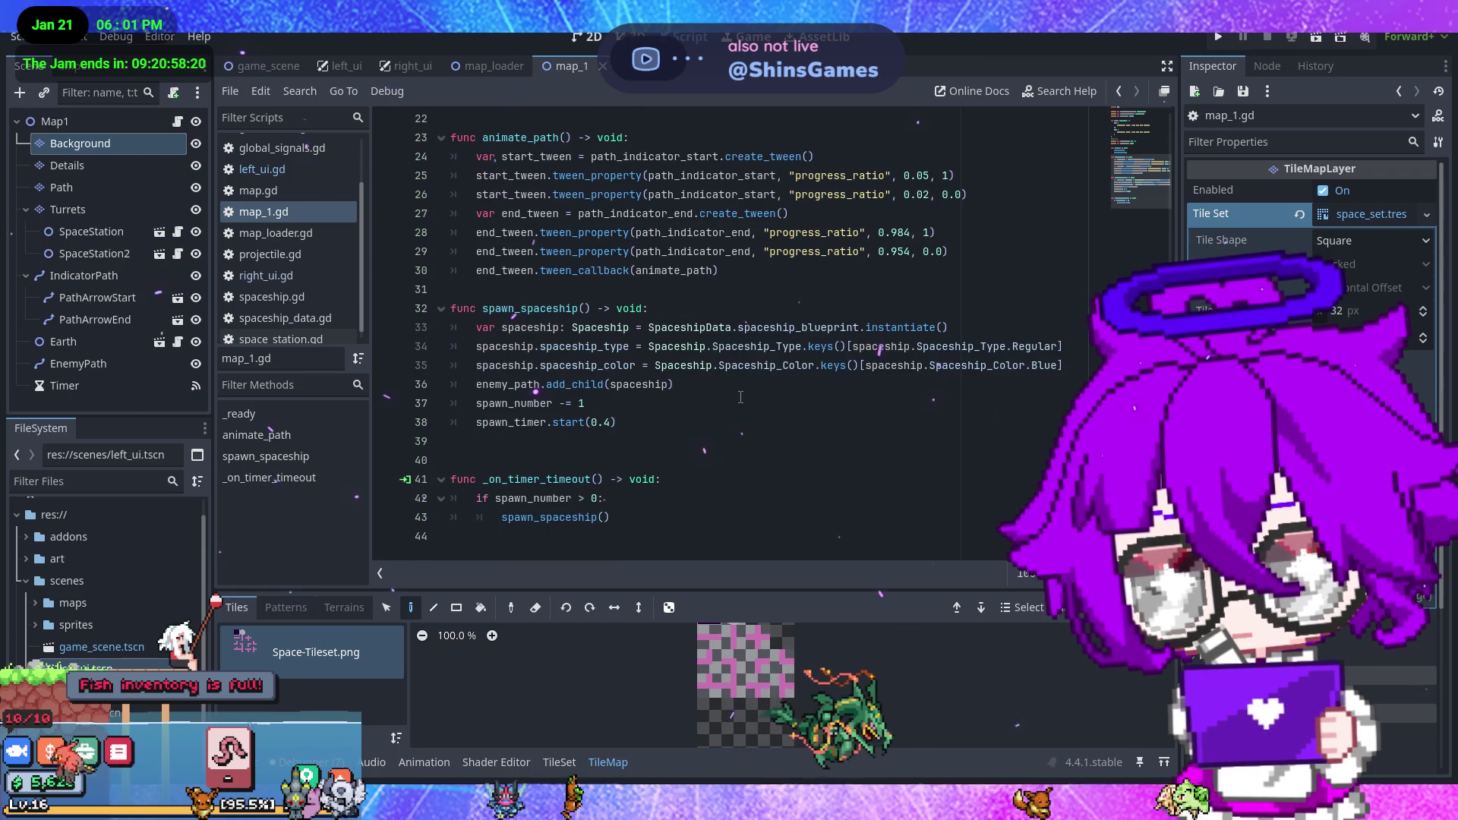
pyautogui.click(657, 424)
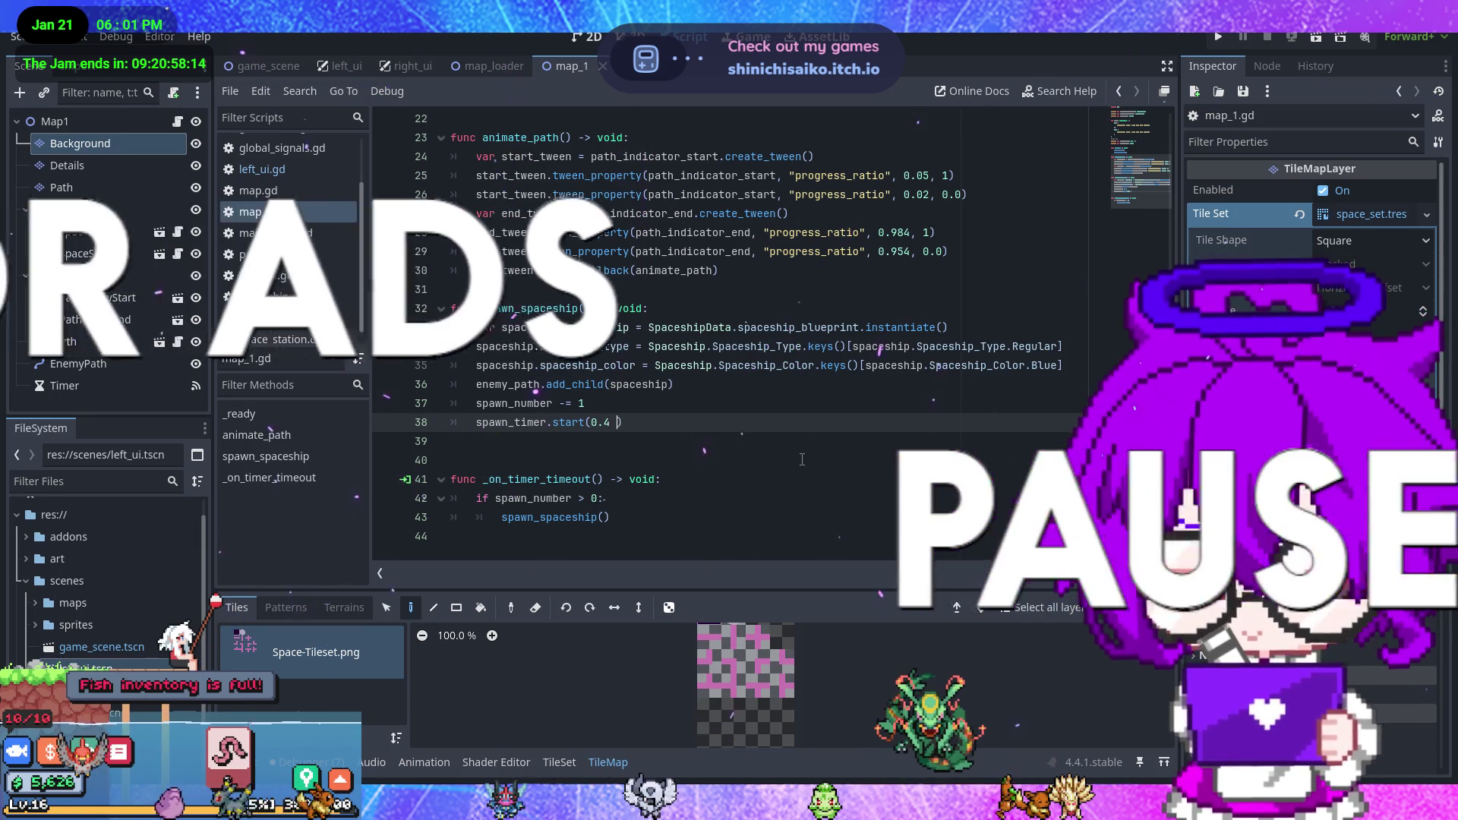
pyautogui.write('/ GlobalData.game_speed')
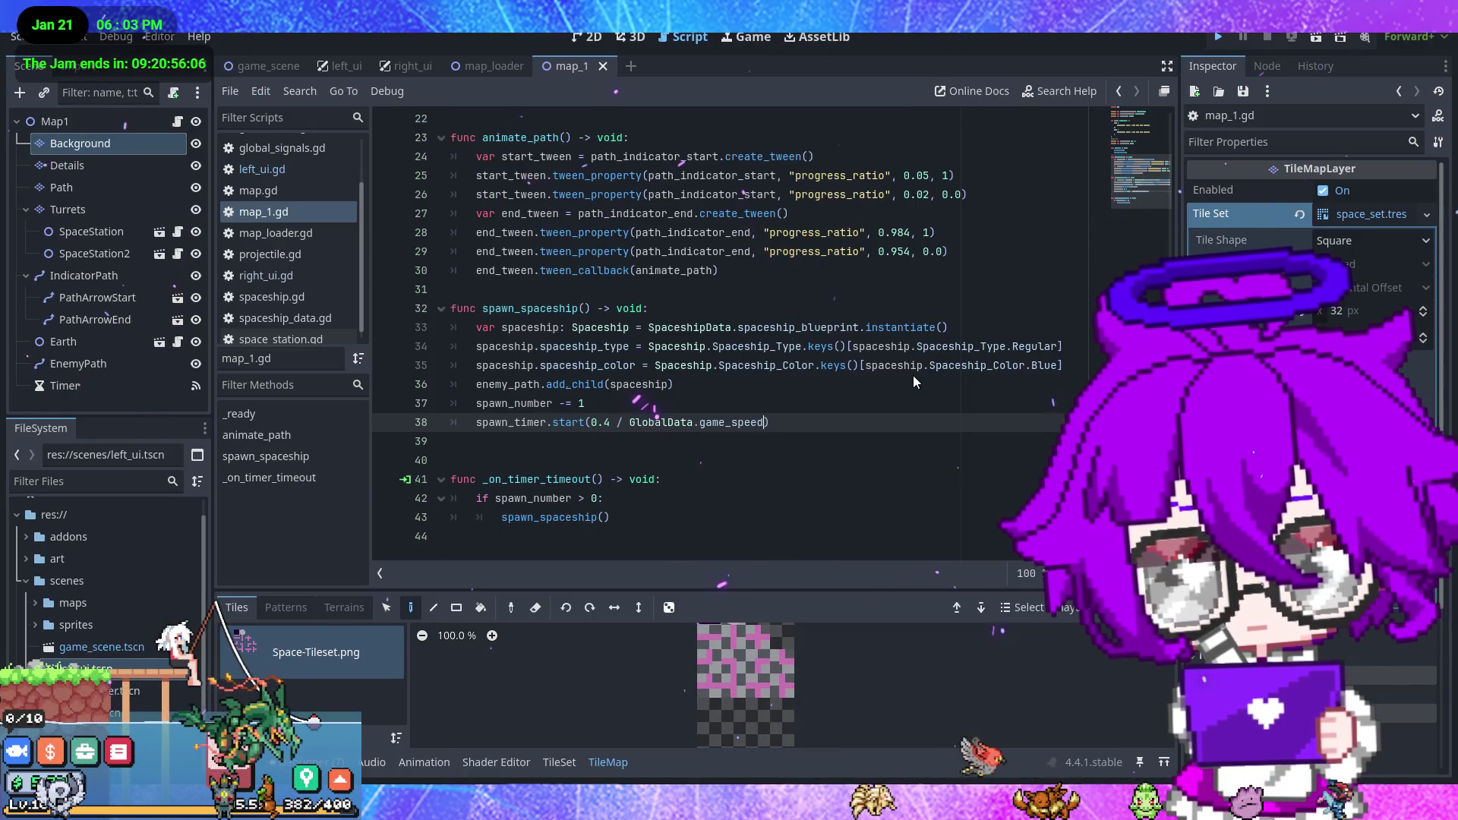
pyautogui.press('F5')
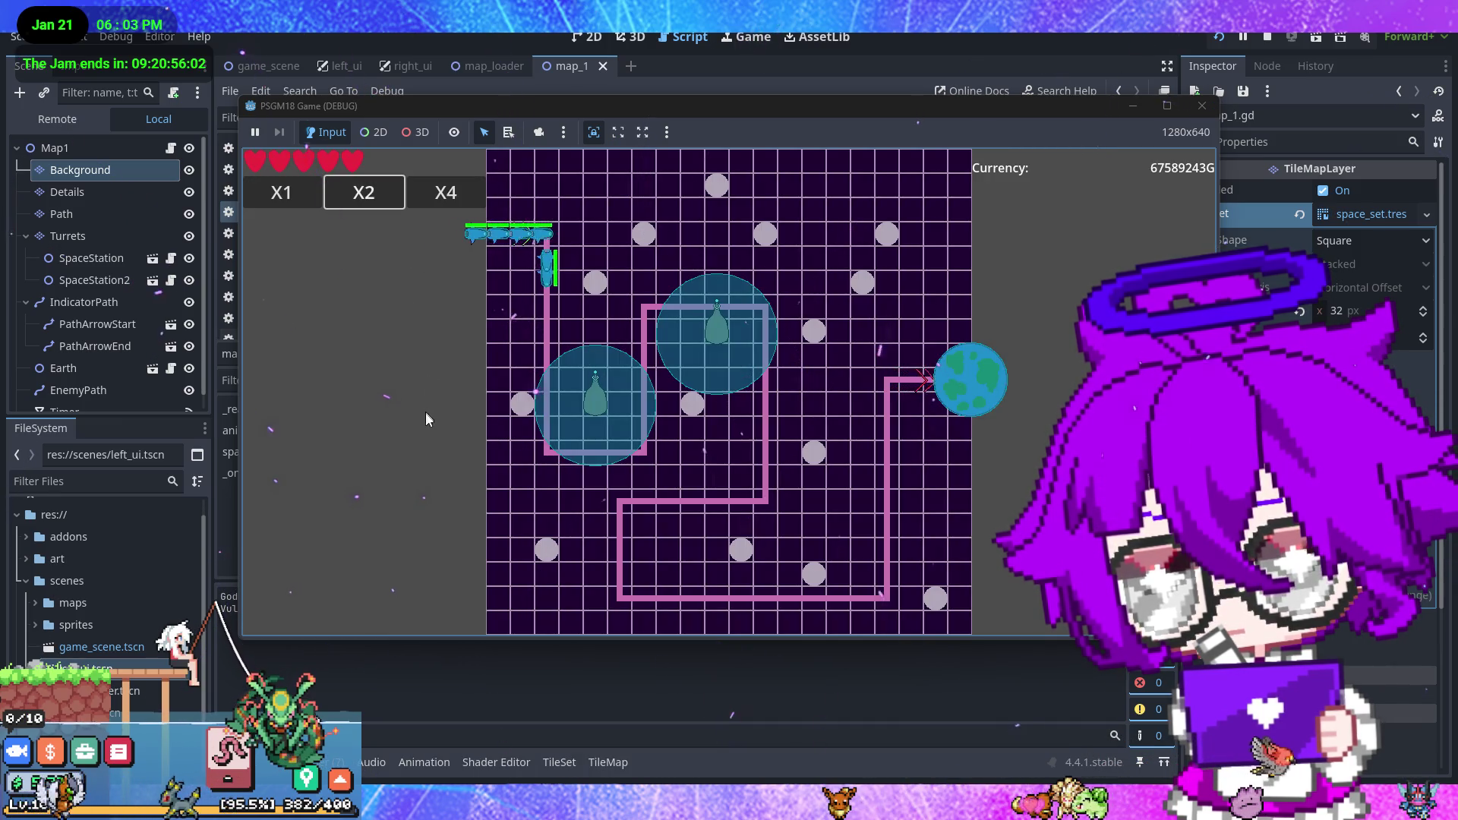
# Step: Switch the game speed between X4, X2 and X1 while enemies advance
pyautogui.click(446, 193)
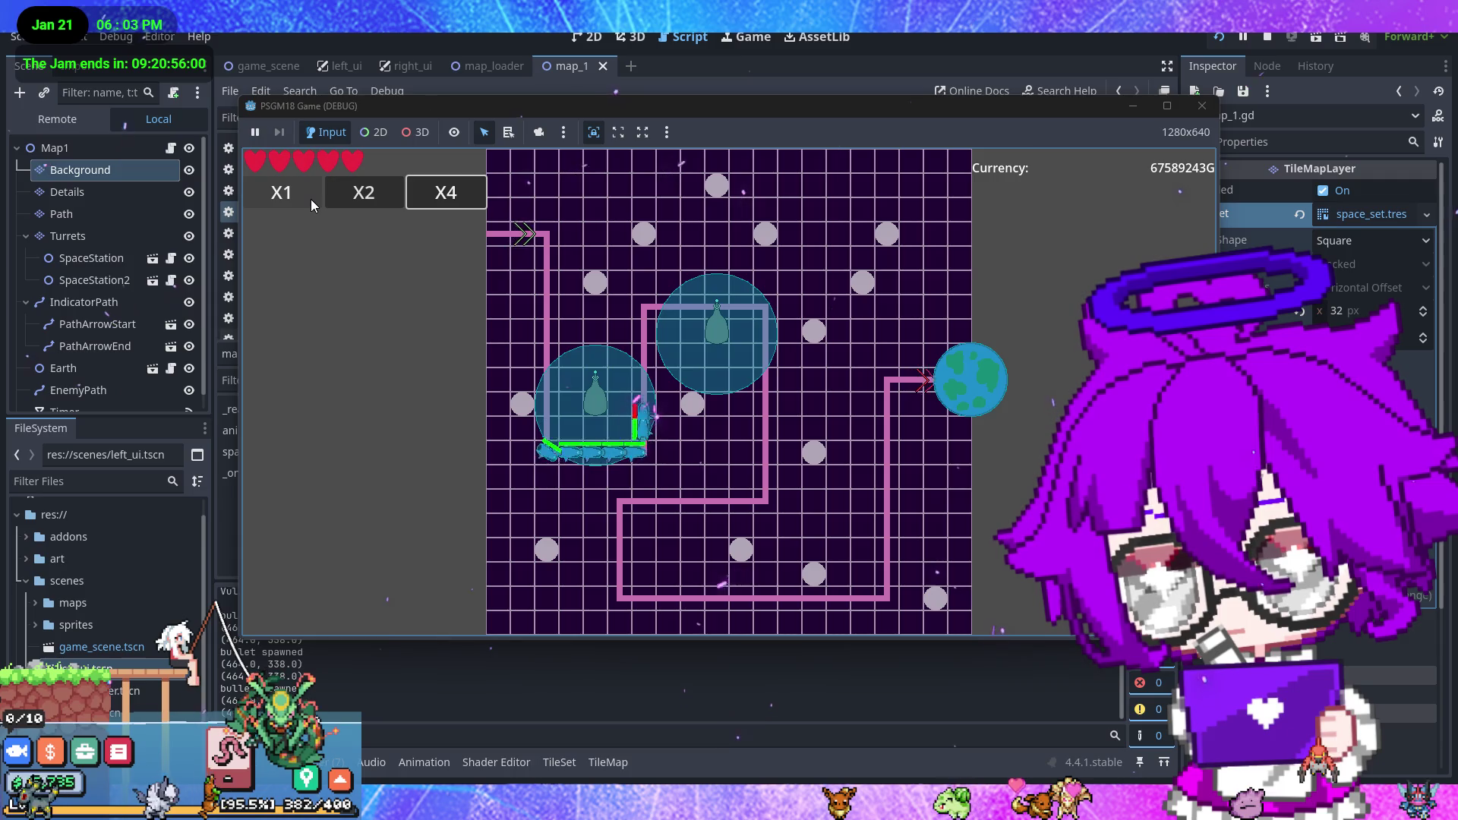
pyautogui.click(363, 192)
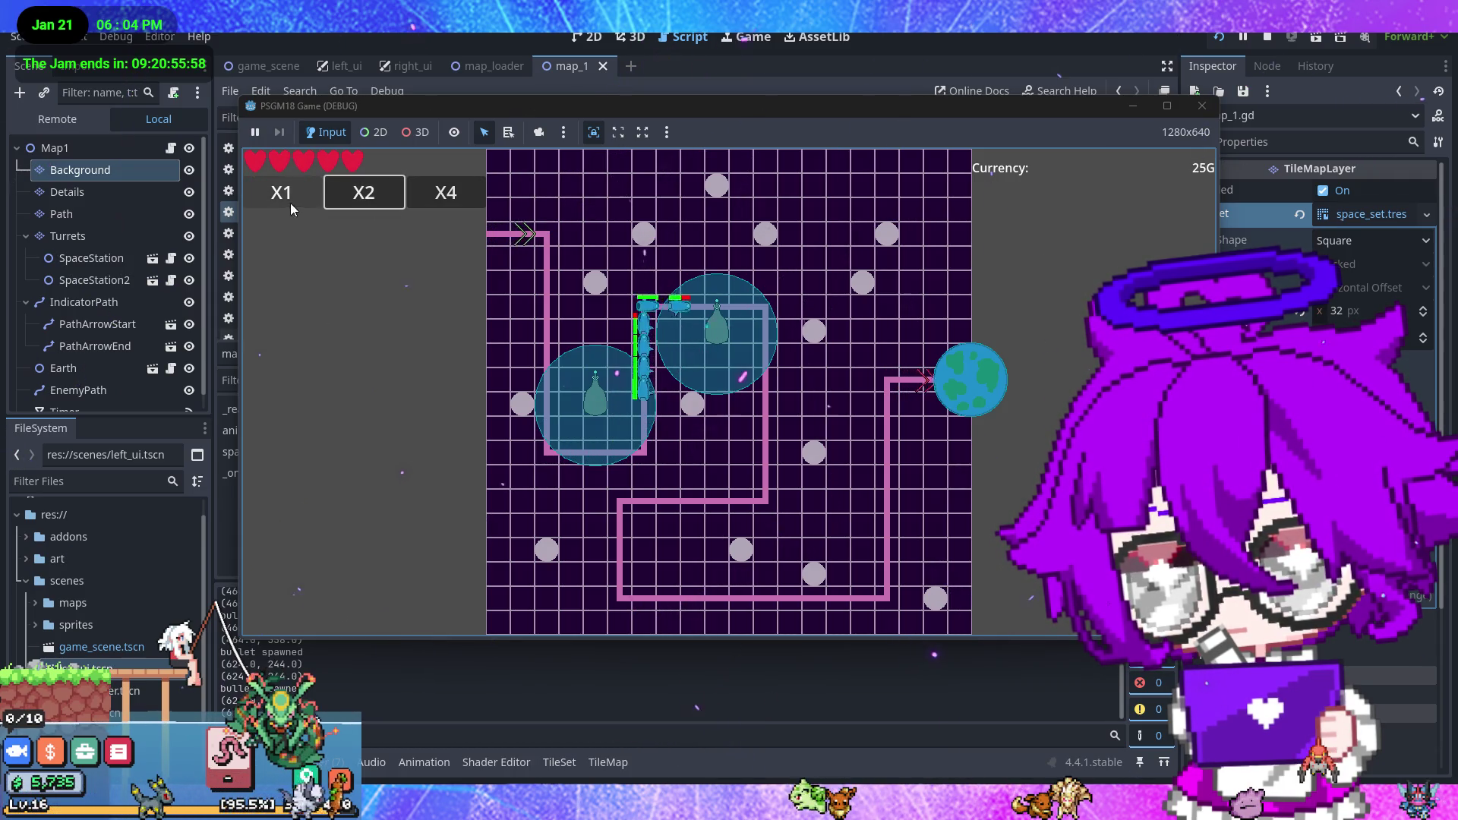
pyautogui.click(446, 194)
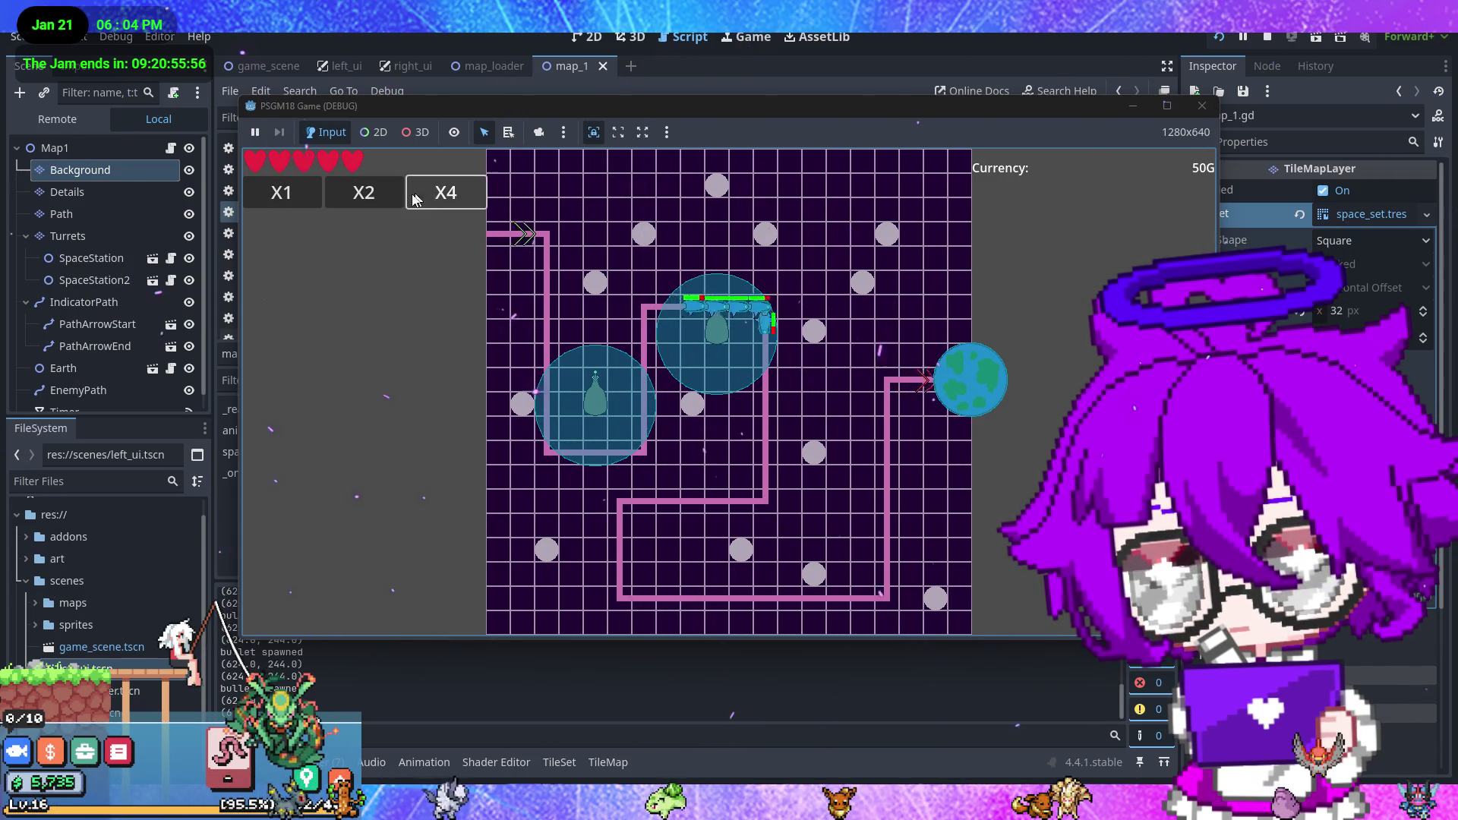
pyautogui.click(300, 194)
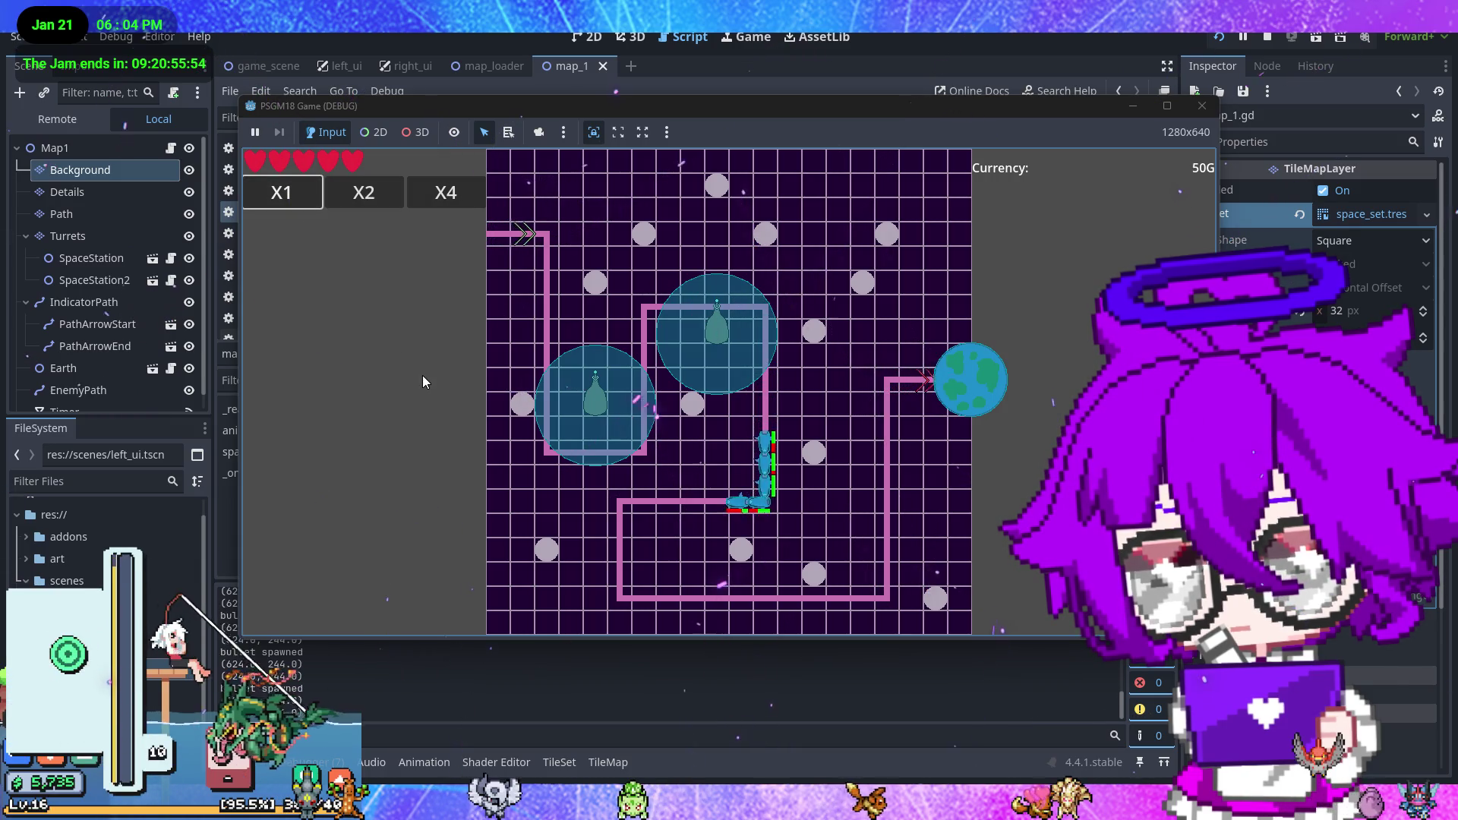
pyautogui.click(390, 205)
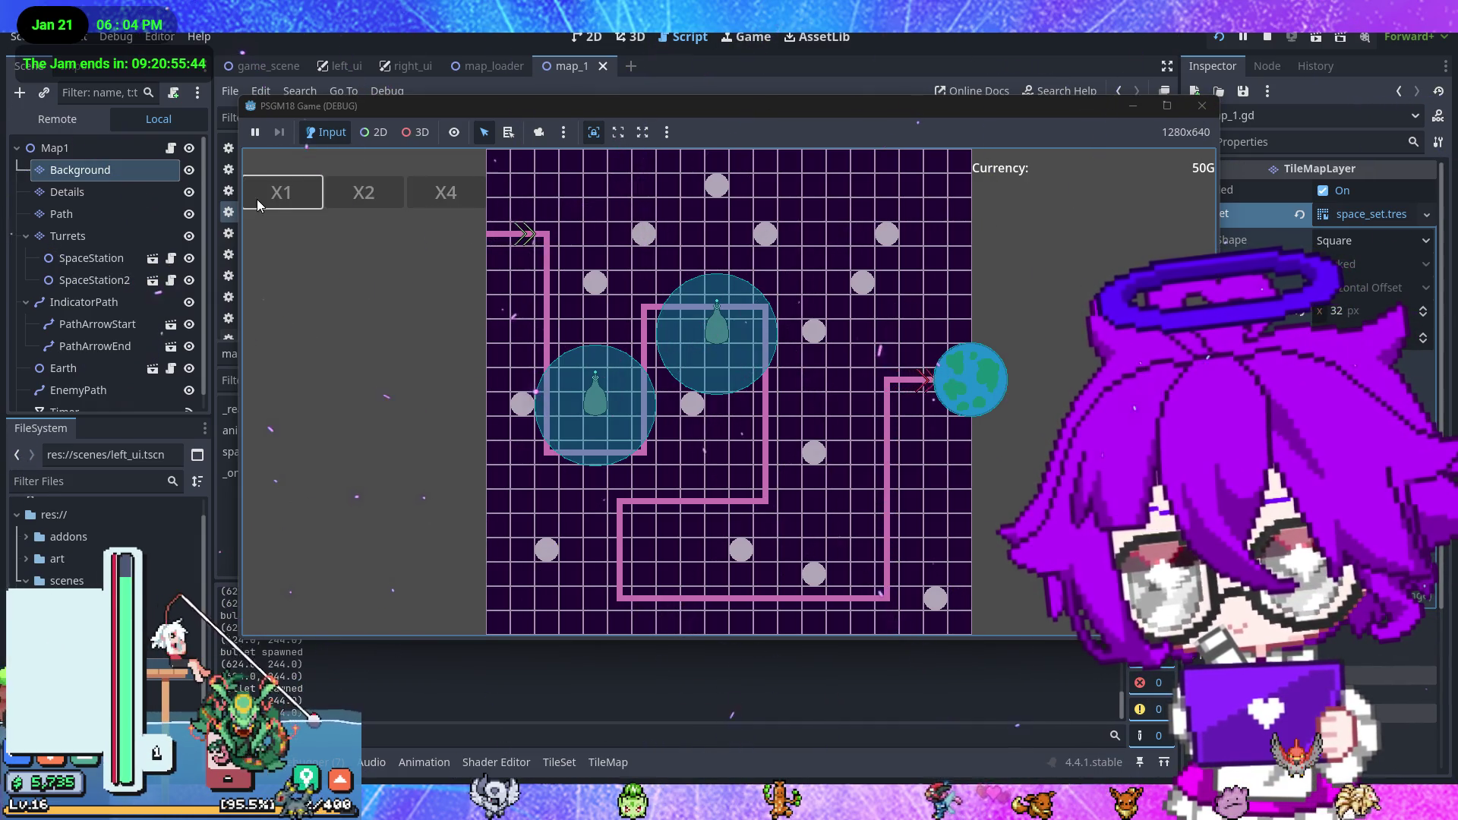
# Step: After game over, check that the X1, X2 and X4 buttons no longer respond, then close the game
pyautogui.click(468, 198)
pyautogui.click(294, 193)
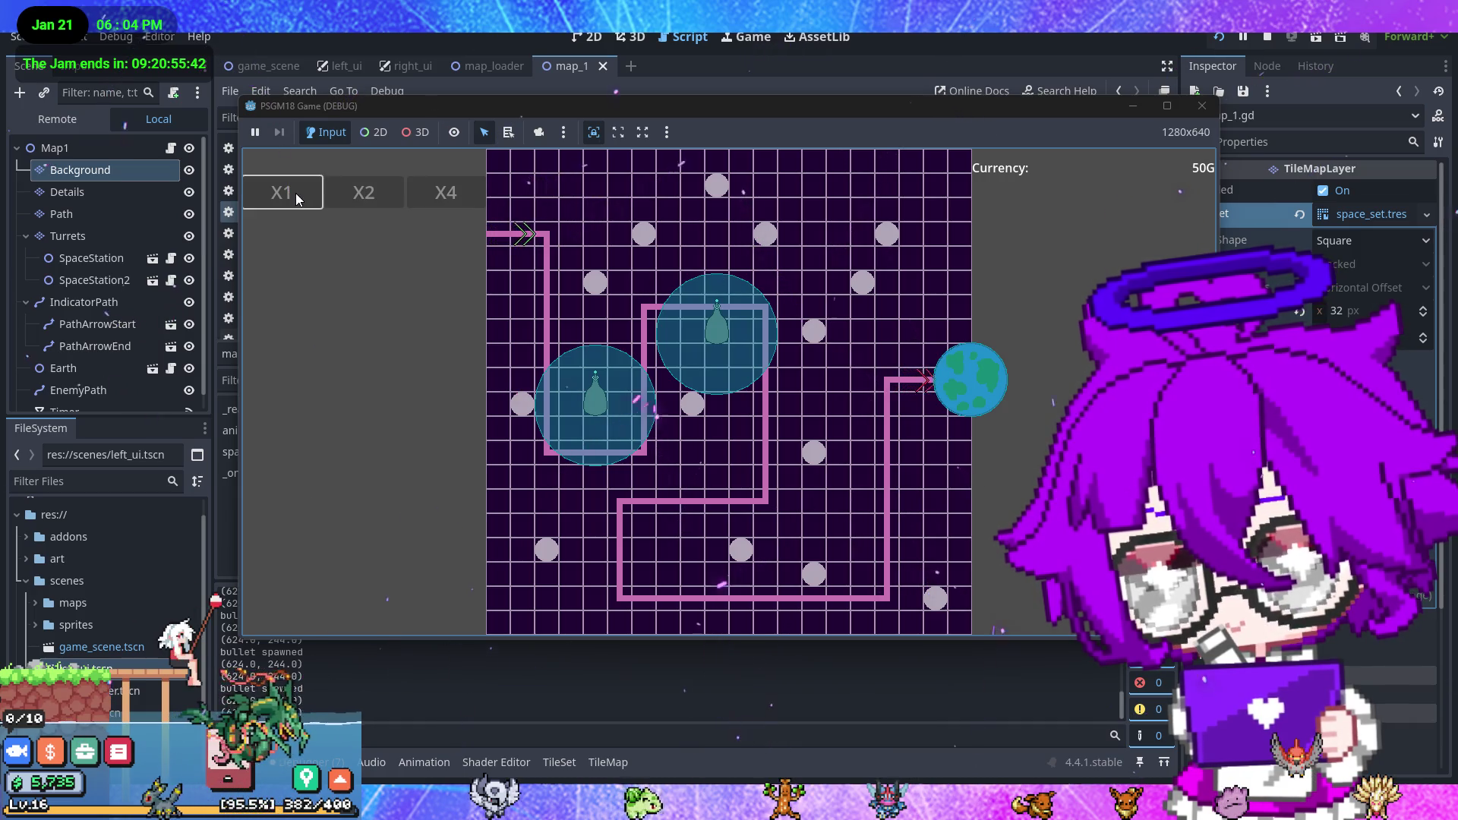
pyautogui.click(426, 198)
pyautogui.click(317, 200)
pyautogui.click(459, 203)
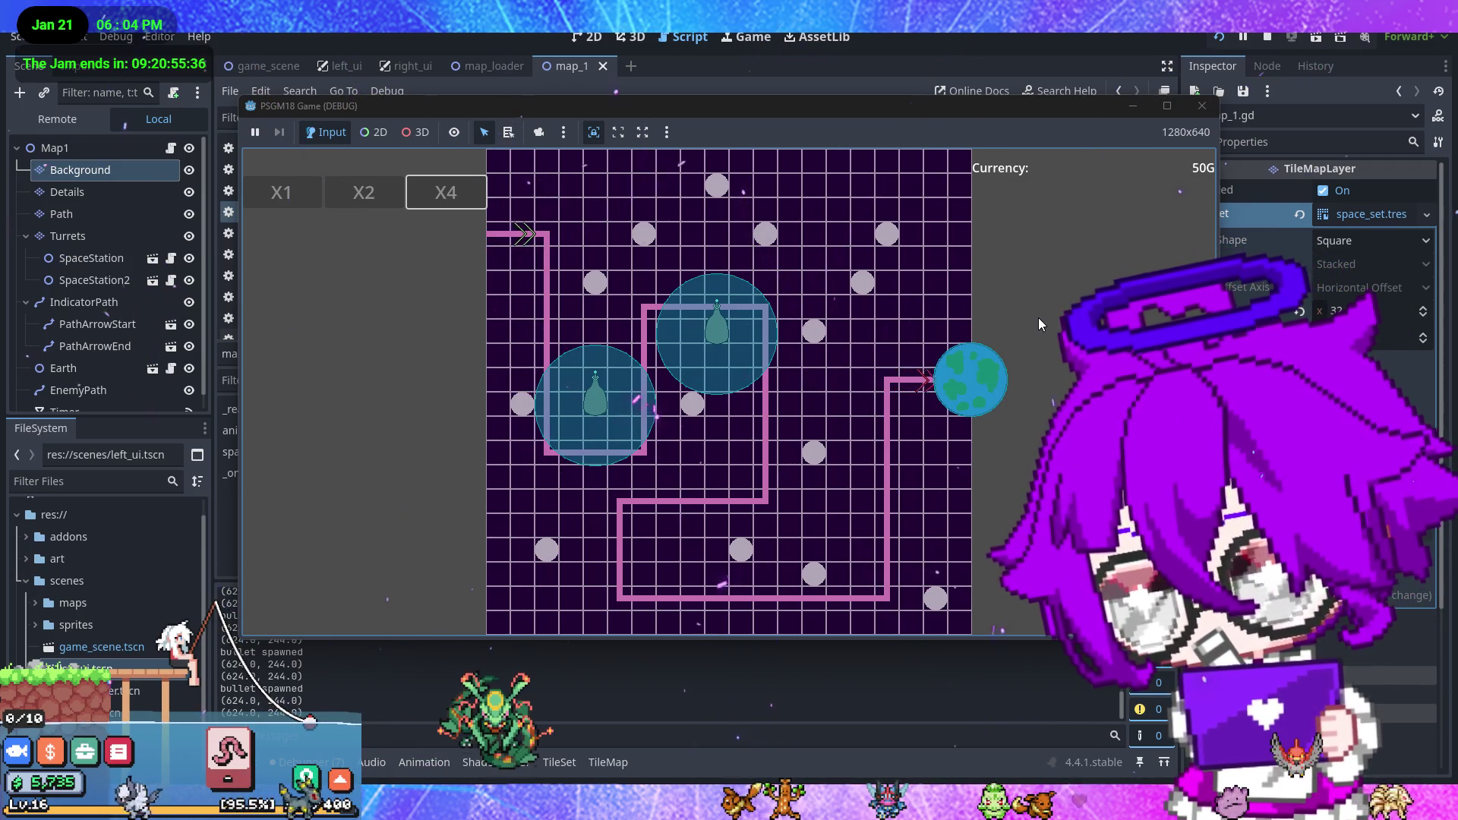
pyautogui.click(1203, 106)
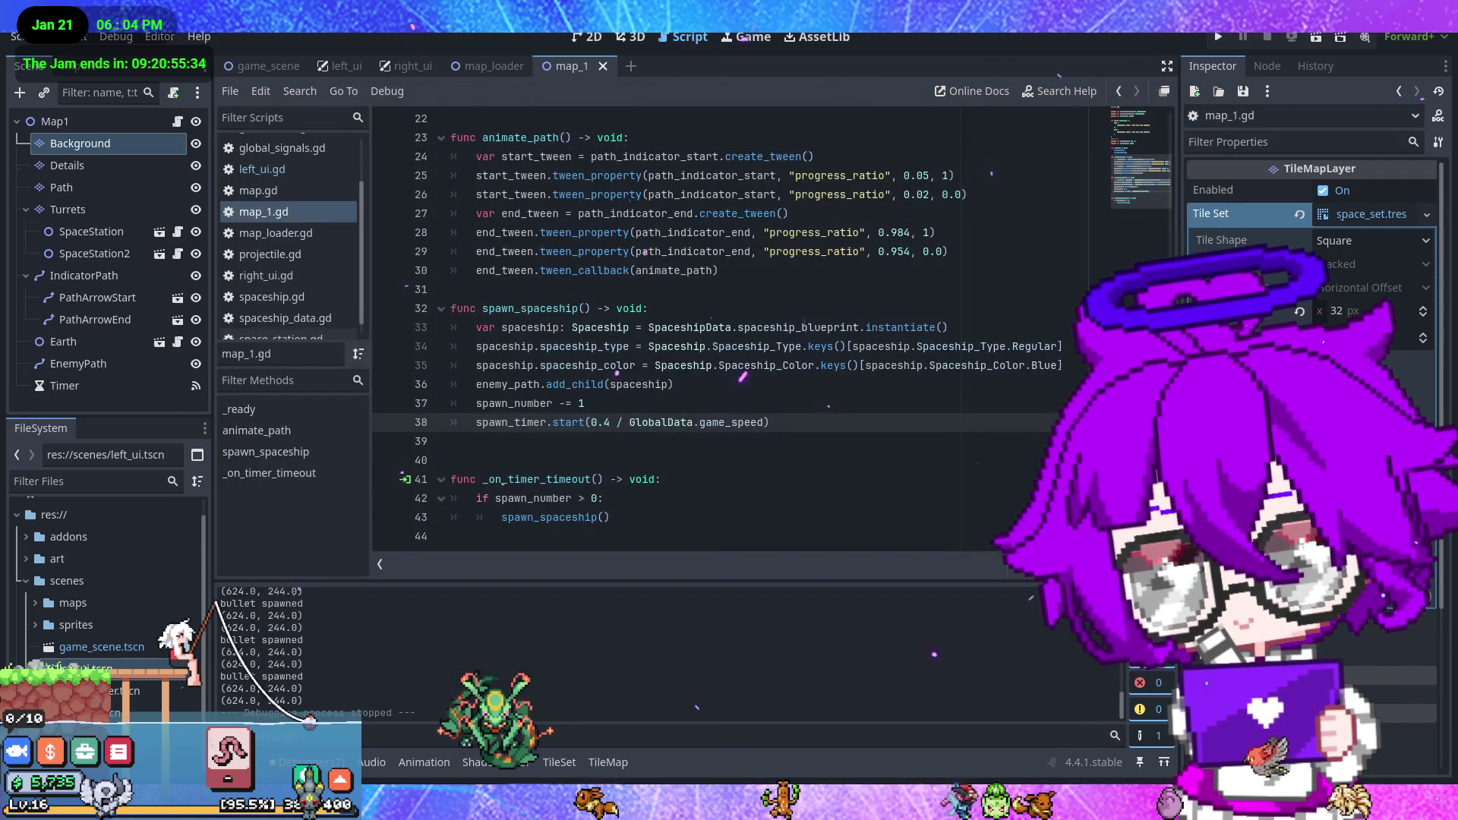
# Step: Replace the Create Wave system description placeholder with 'Asigne', corrected to 'Assign' via spellcheck
pyautogui.hotkey('alt', 'Tab')
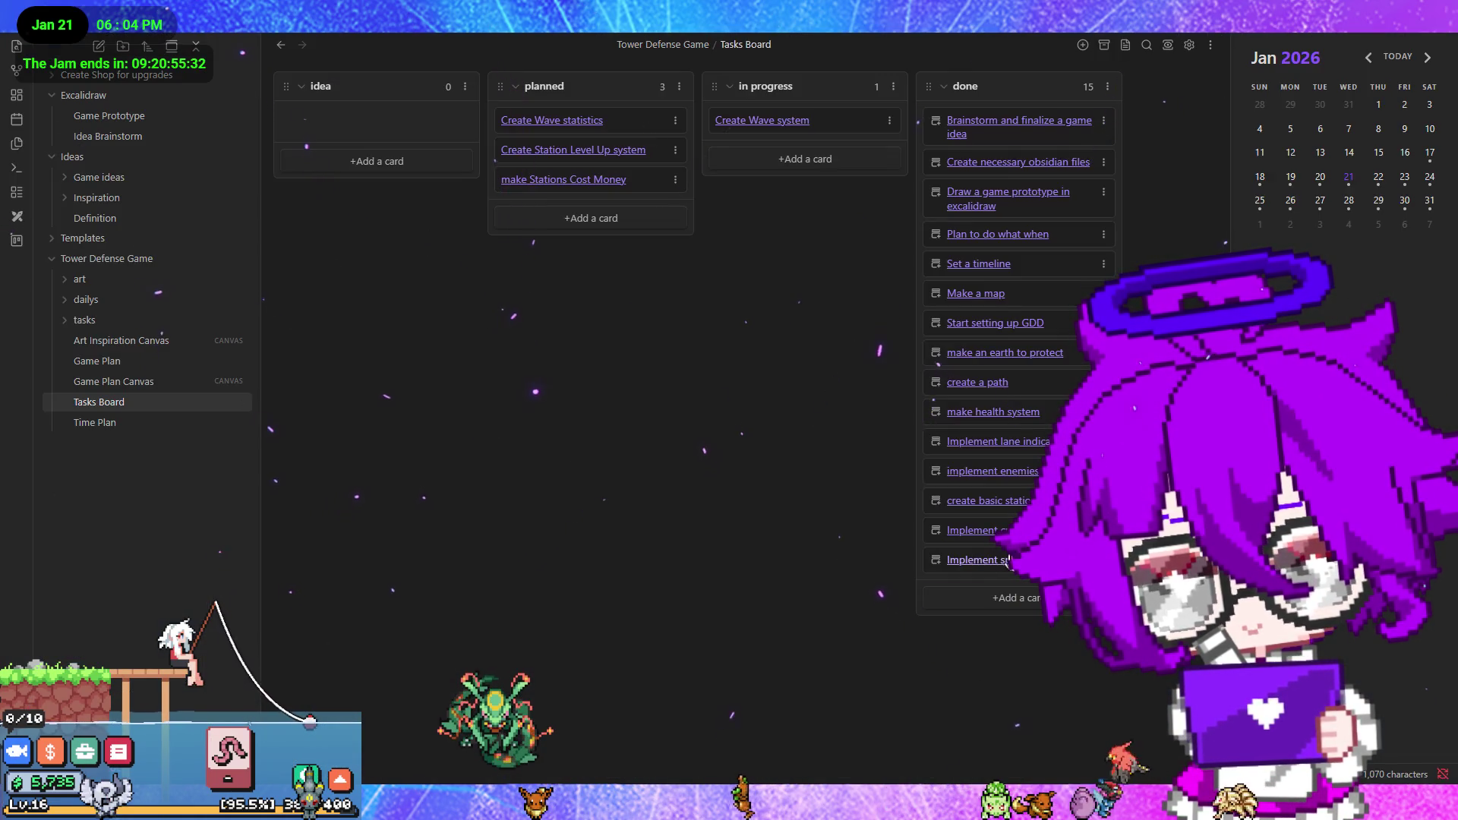
pyautogui.click(781, 121)
pyautogui.moveTo(724, 165); pyautogui.dragTo(473, 162)
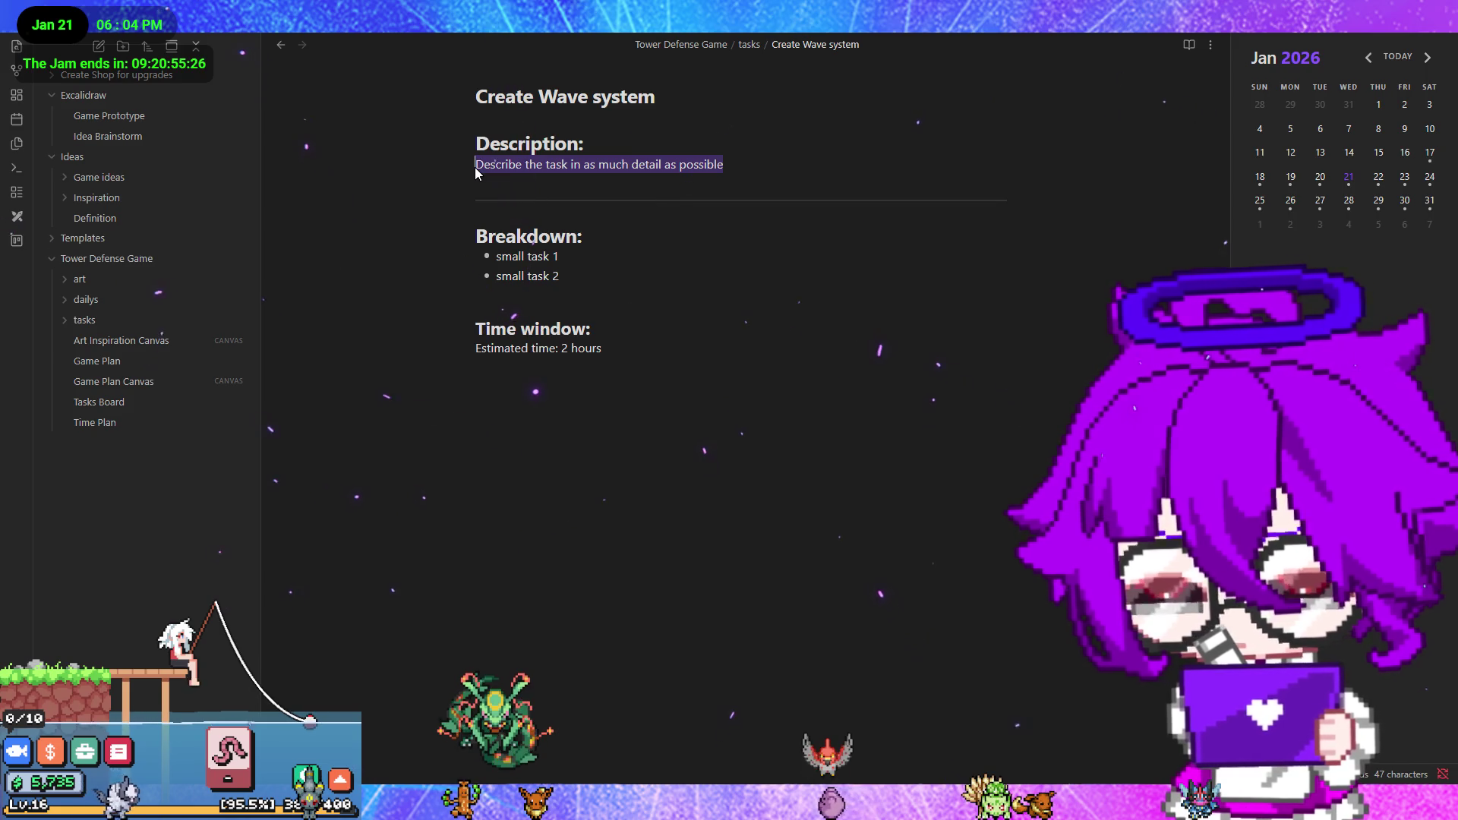
pyautogui.write('Asig')
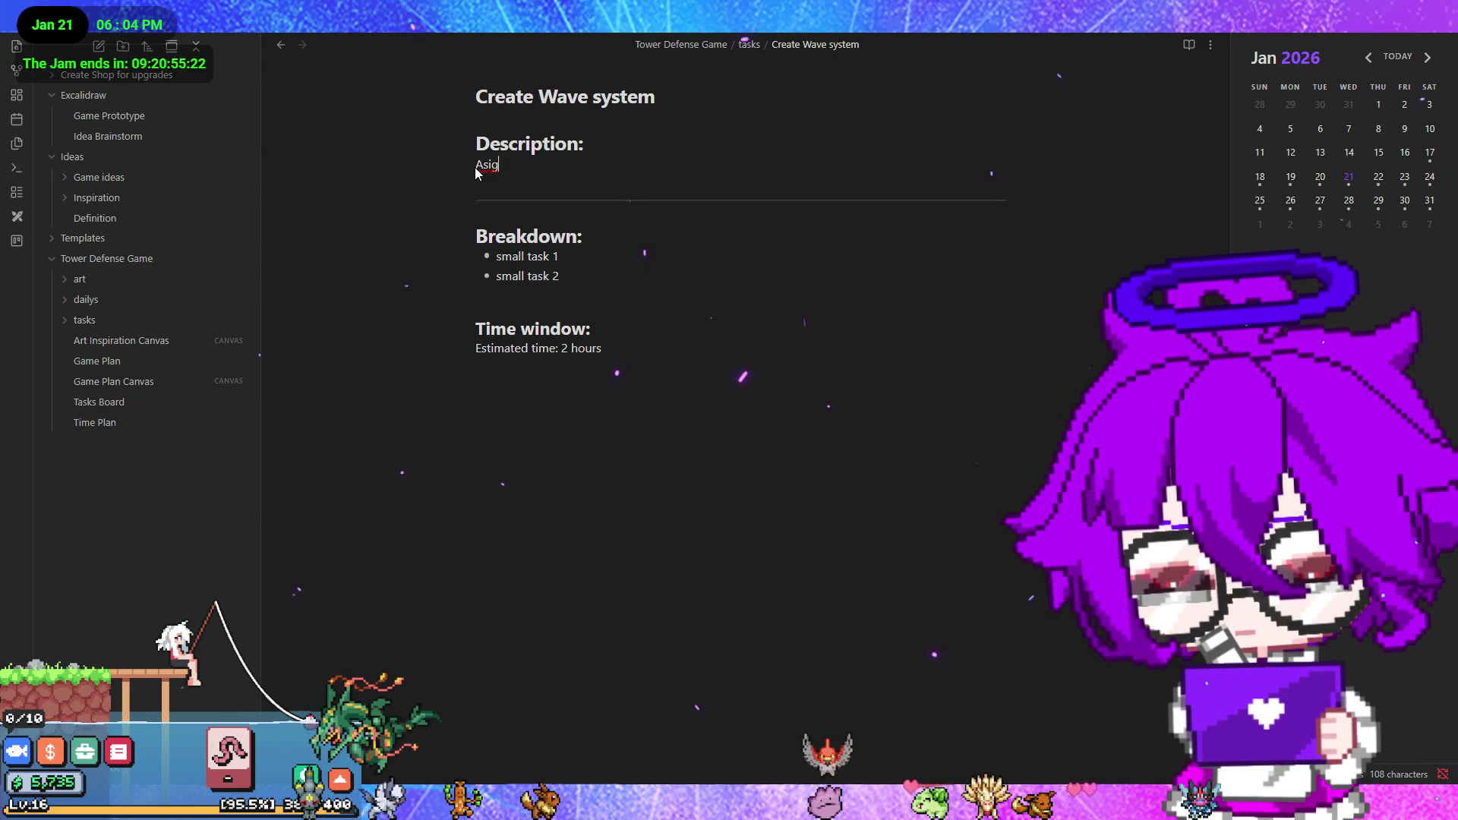
pyautogui.write('ne')
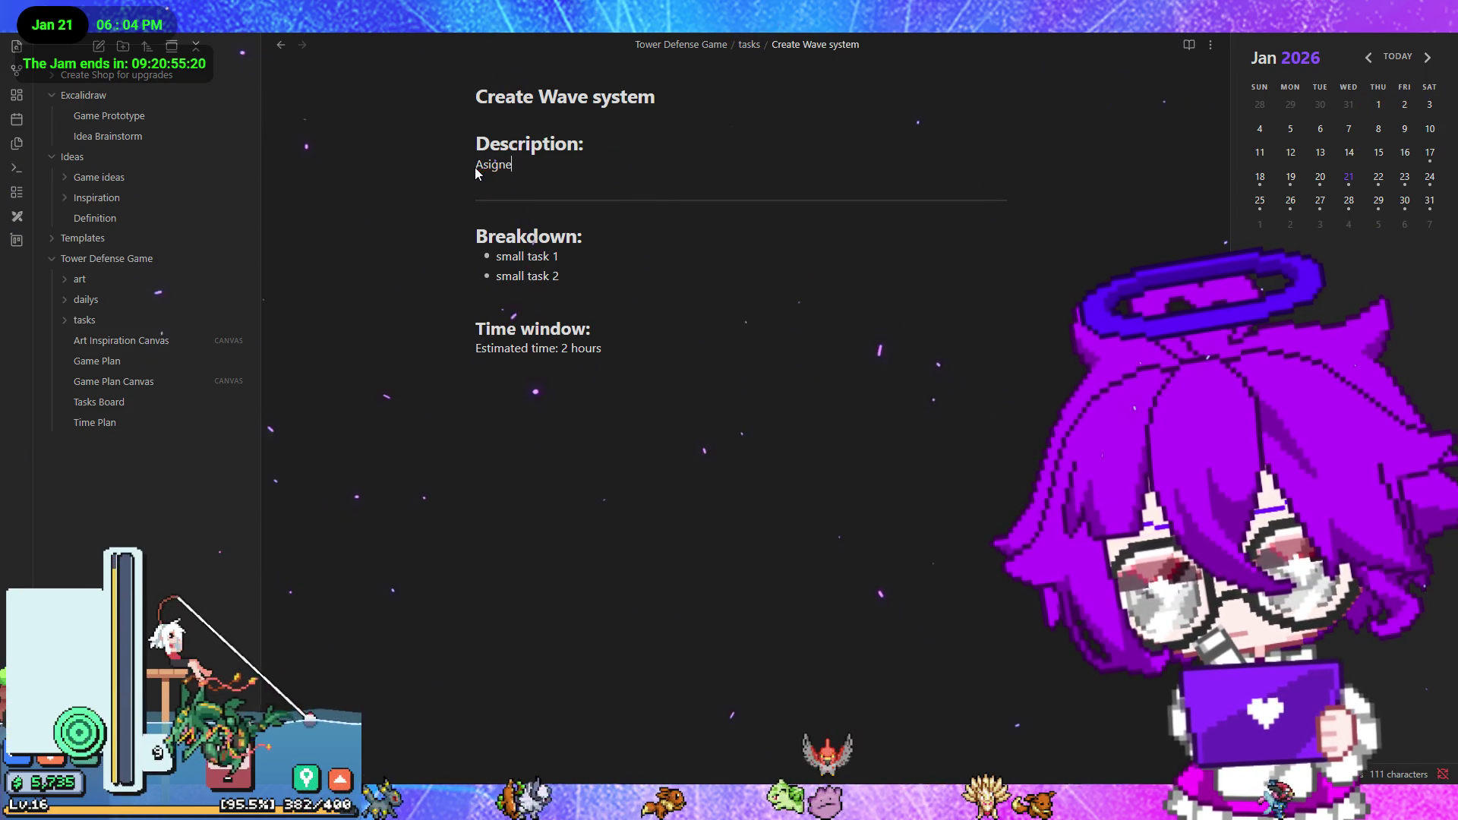
pyautogui.press('BackSpace')
pyautogui.press('BackSpace')
pyautogui.press('BackSpace')
pyautogui.write('gne')
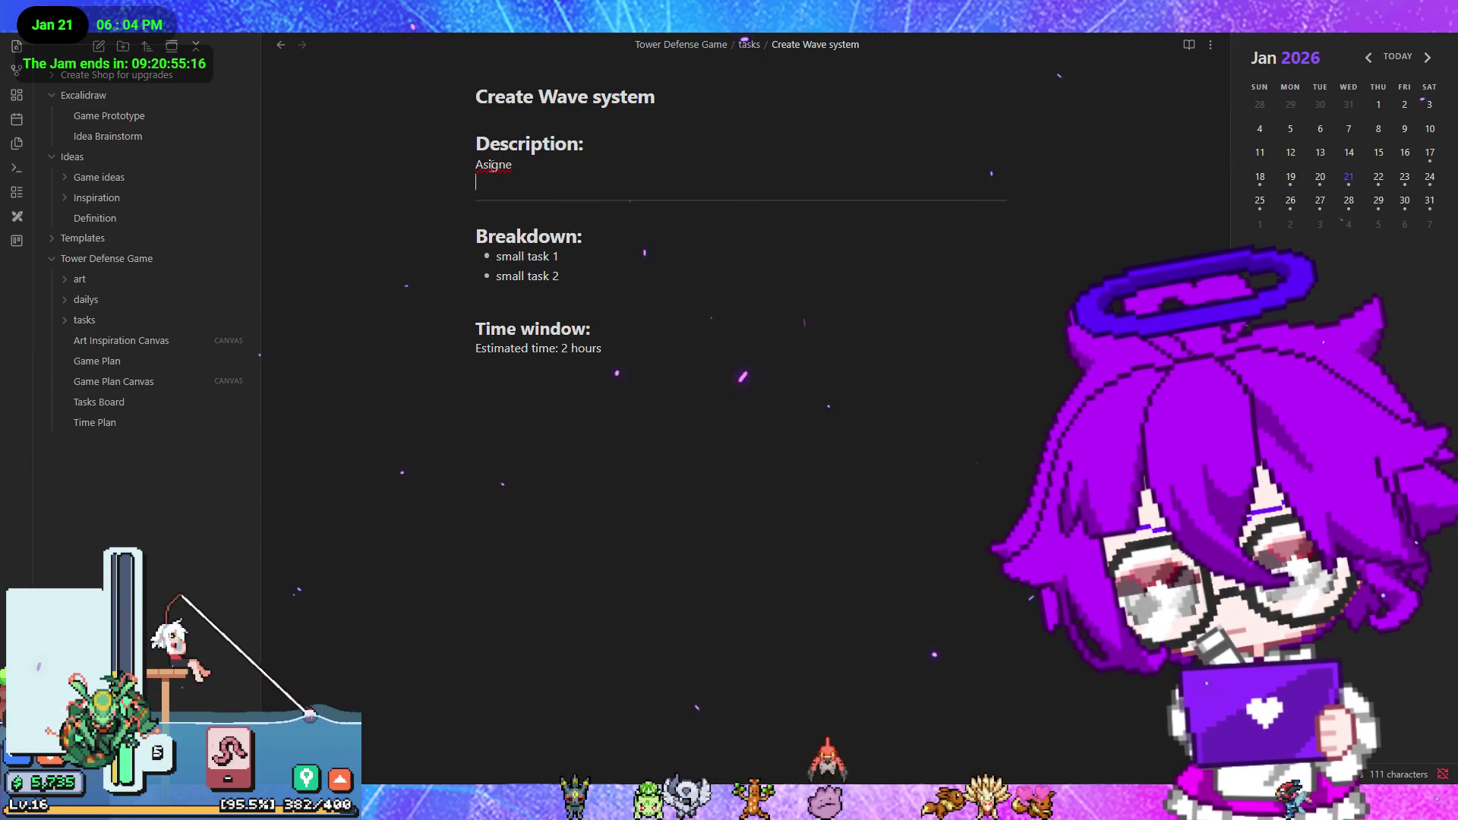
pyautogui.rightClick(492, 166)
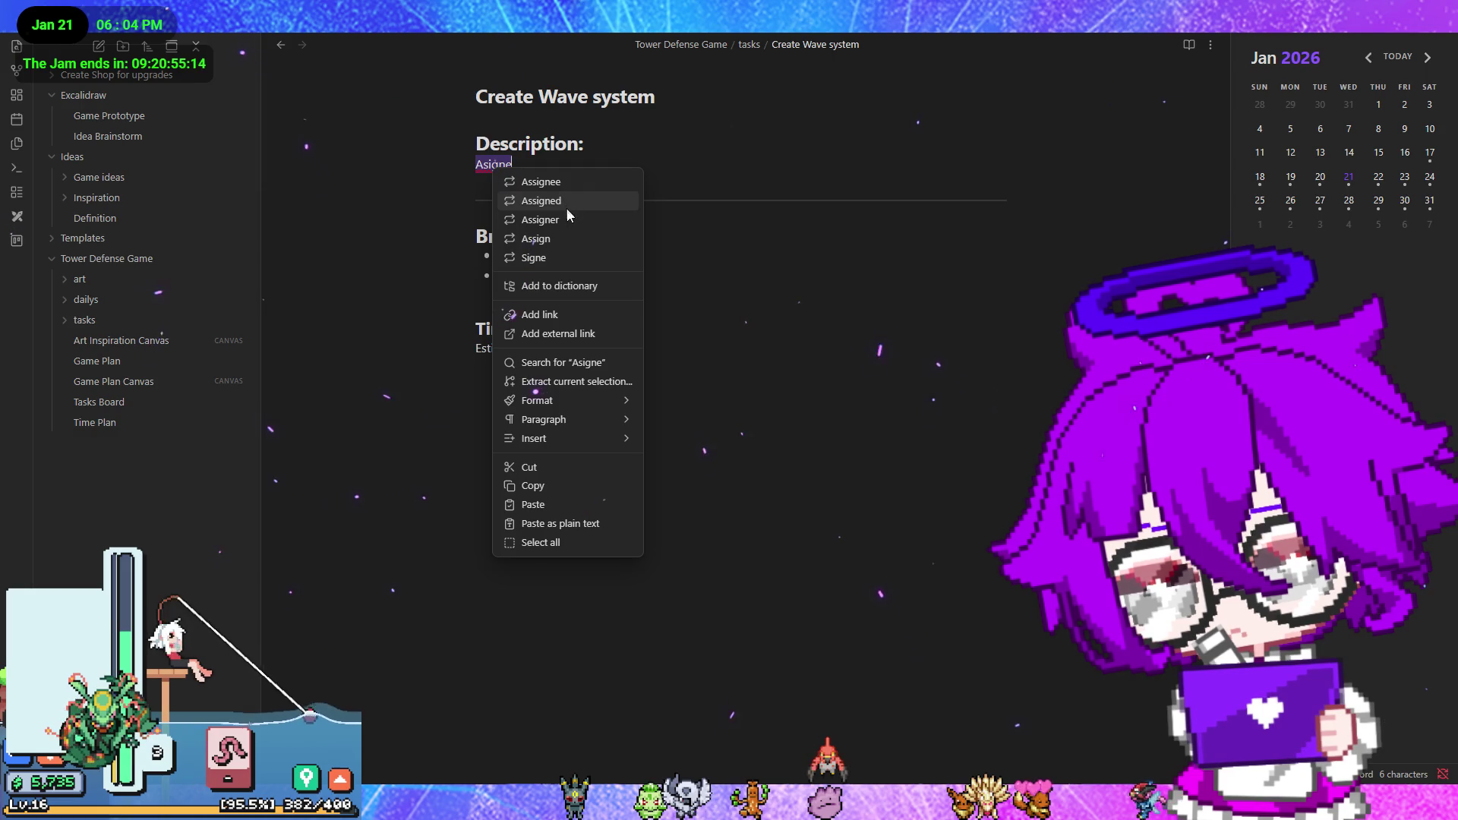
pyautogui.click(571, 237)
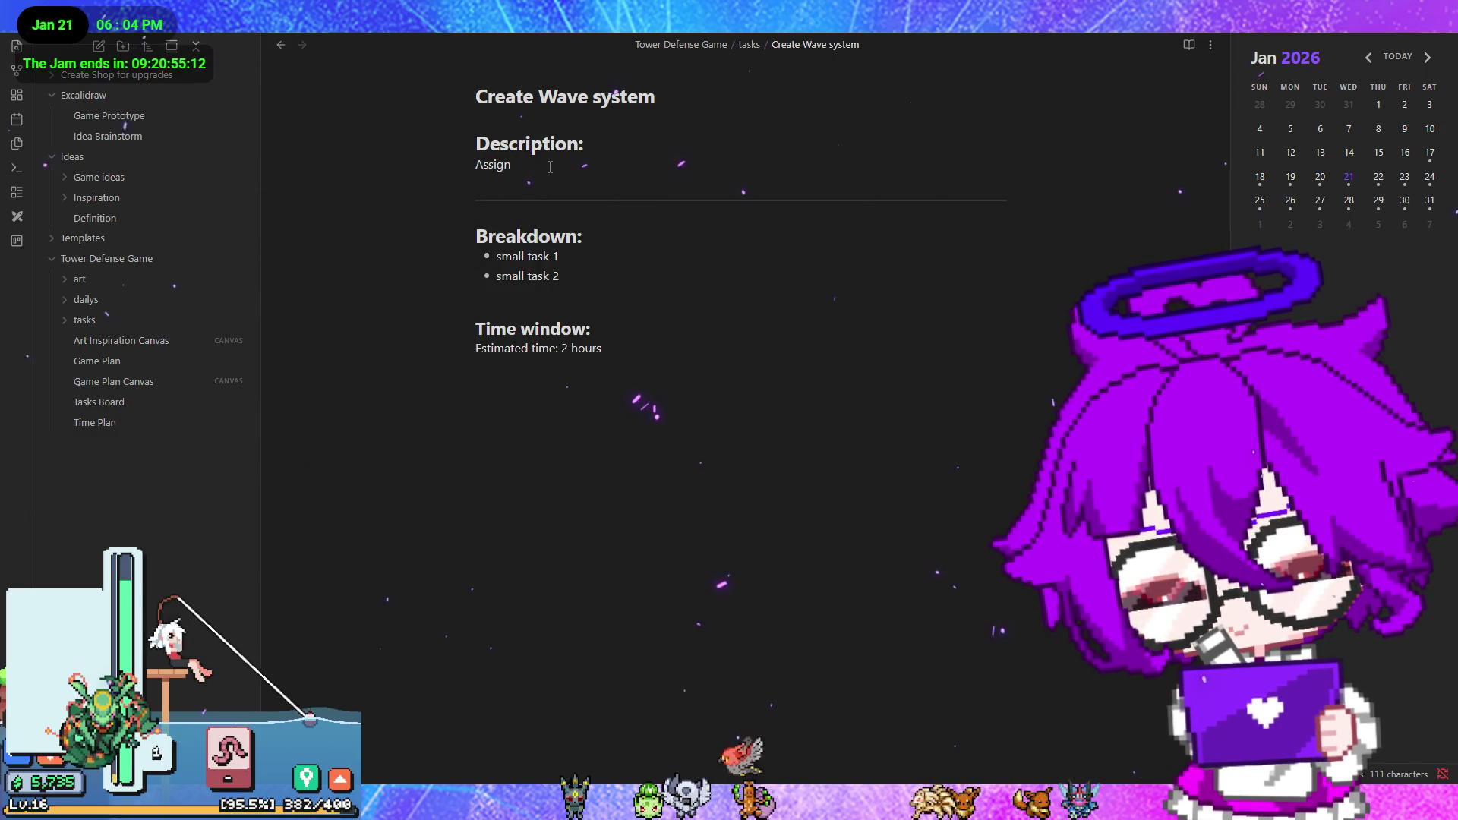
# Step: Continue the description: wave to map, a wave system per map, run parallel, ending 'Just make it work'
pyautogui.write('wave to map')
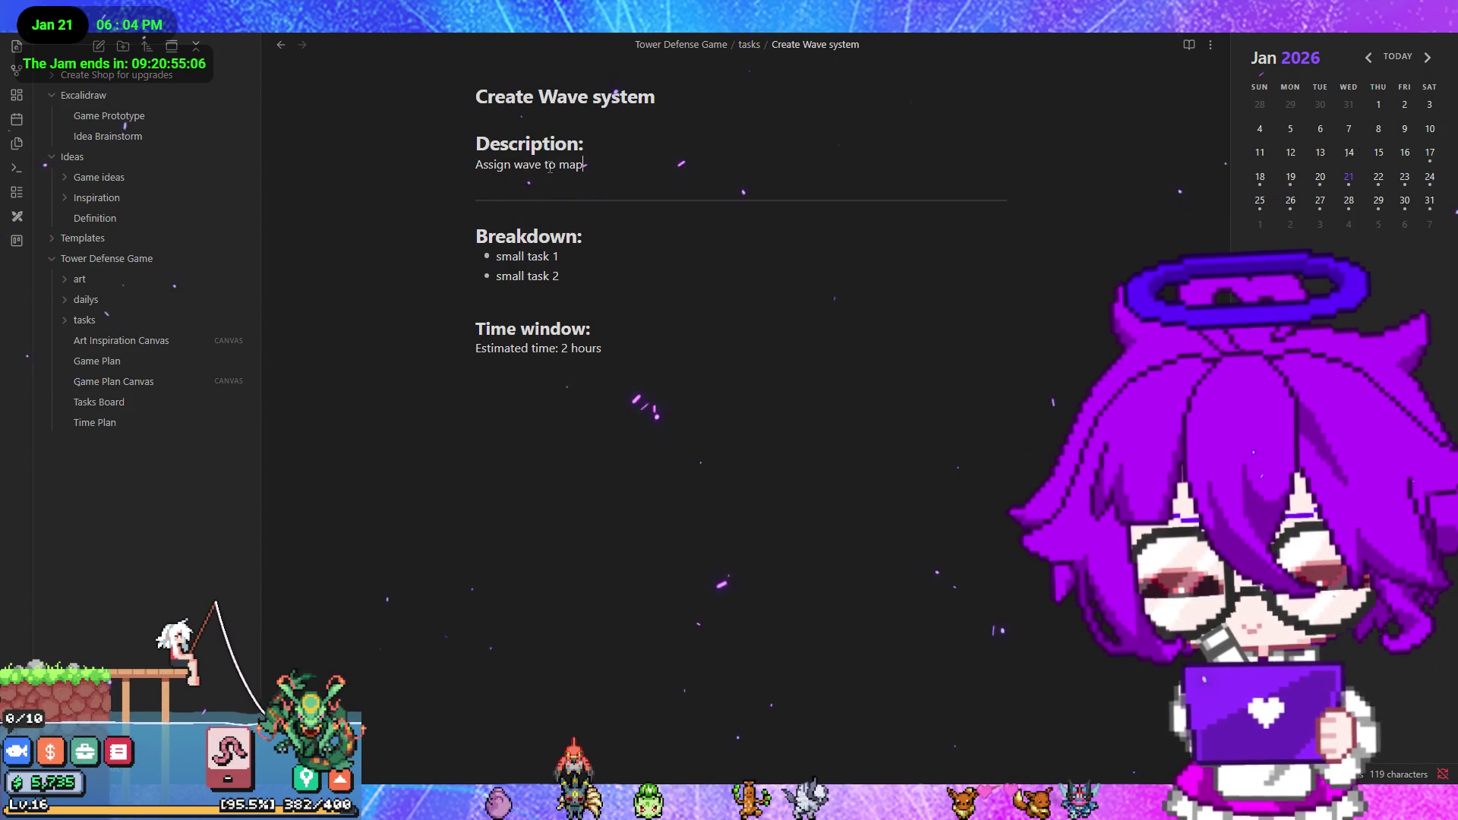
pyautogui.write('. Make')
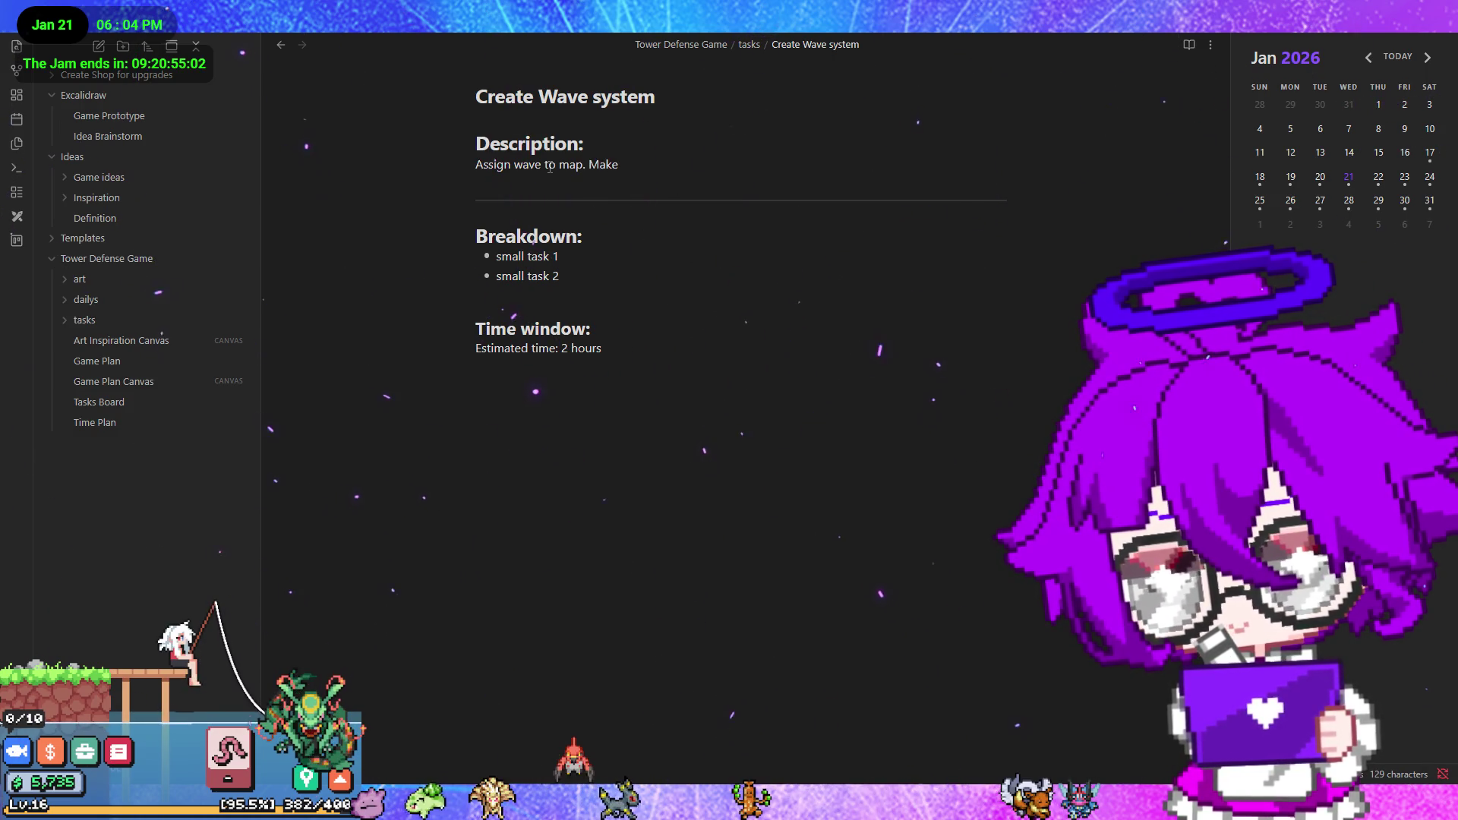
pyautogui.write(' a wave sys')
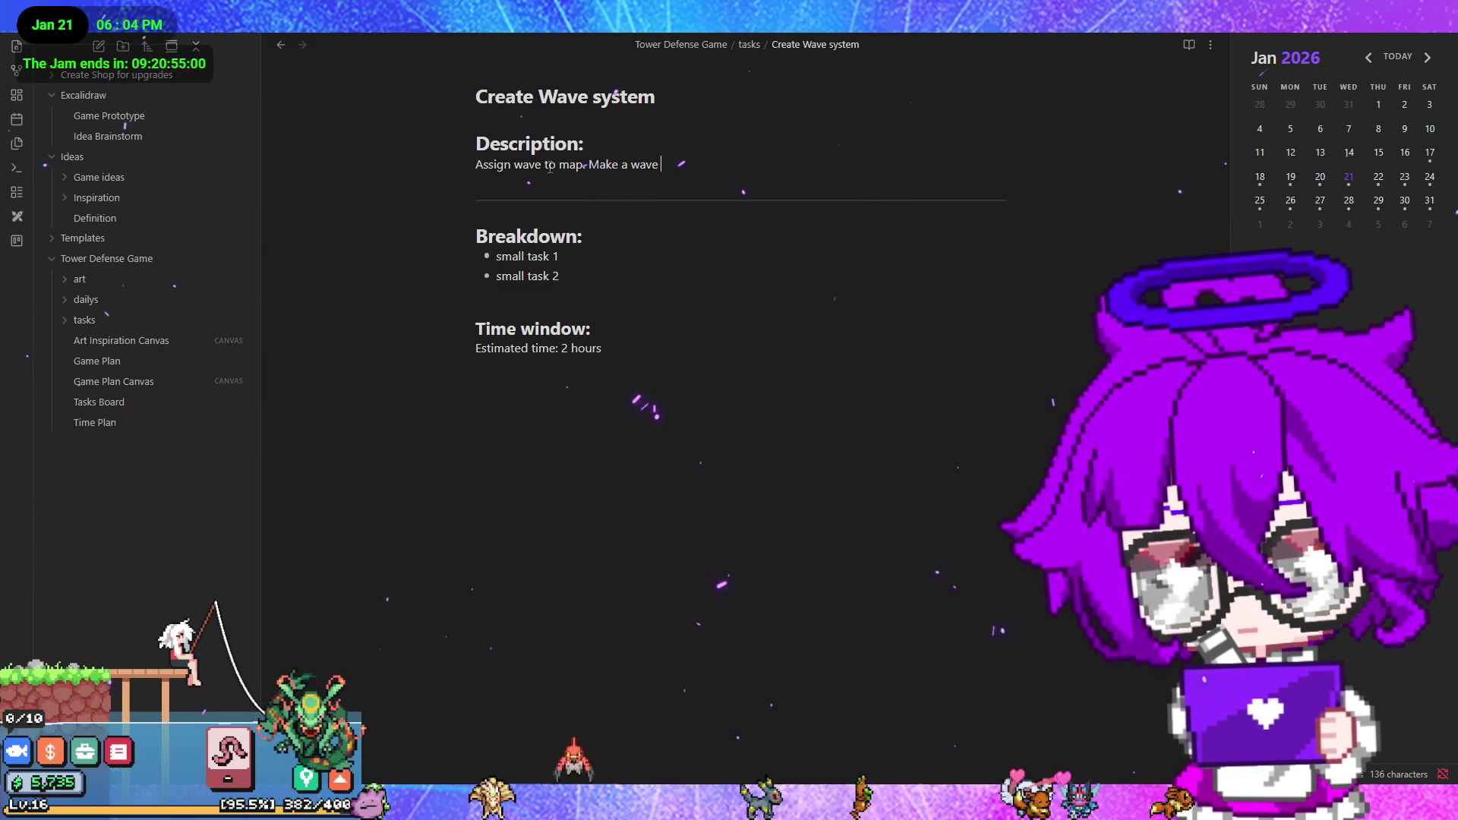
pyautogui.write('tem ')
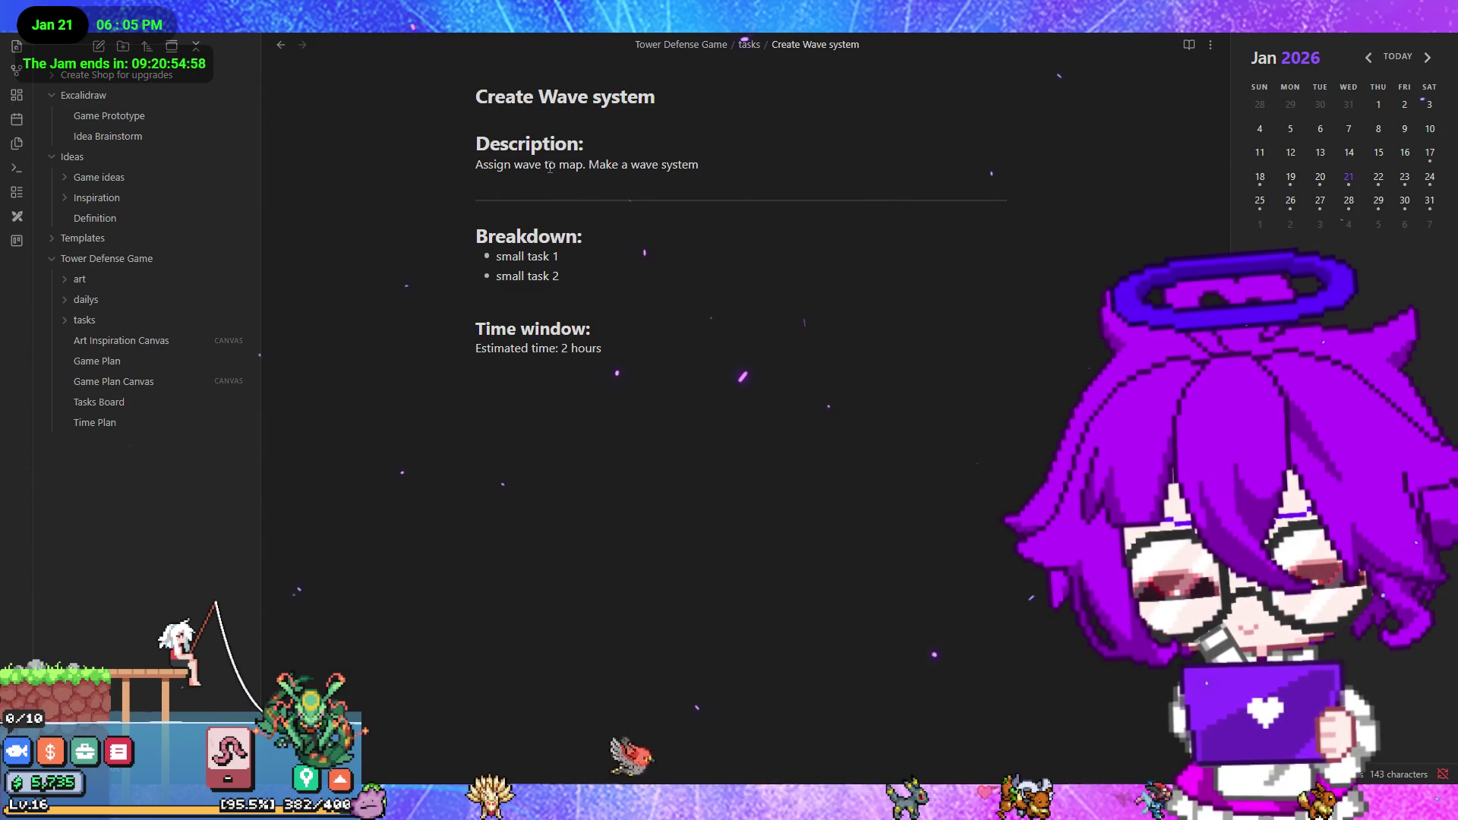
pyautogui.write('for every ma')
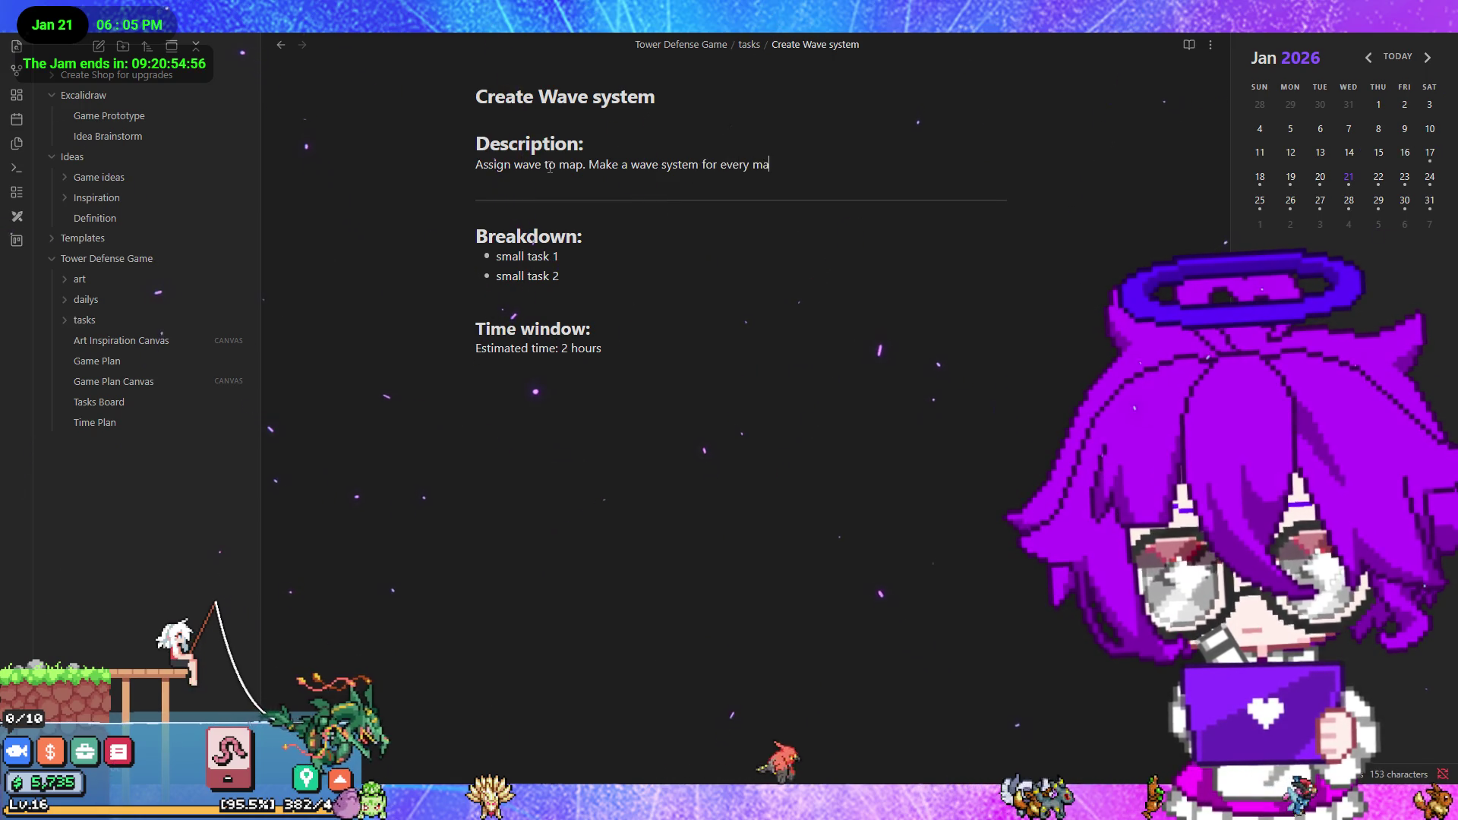
pyautogui.write('p. ')
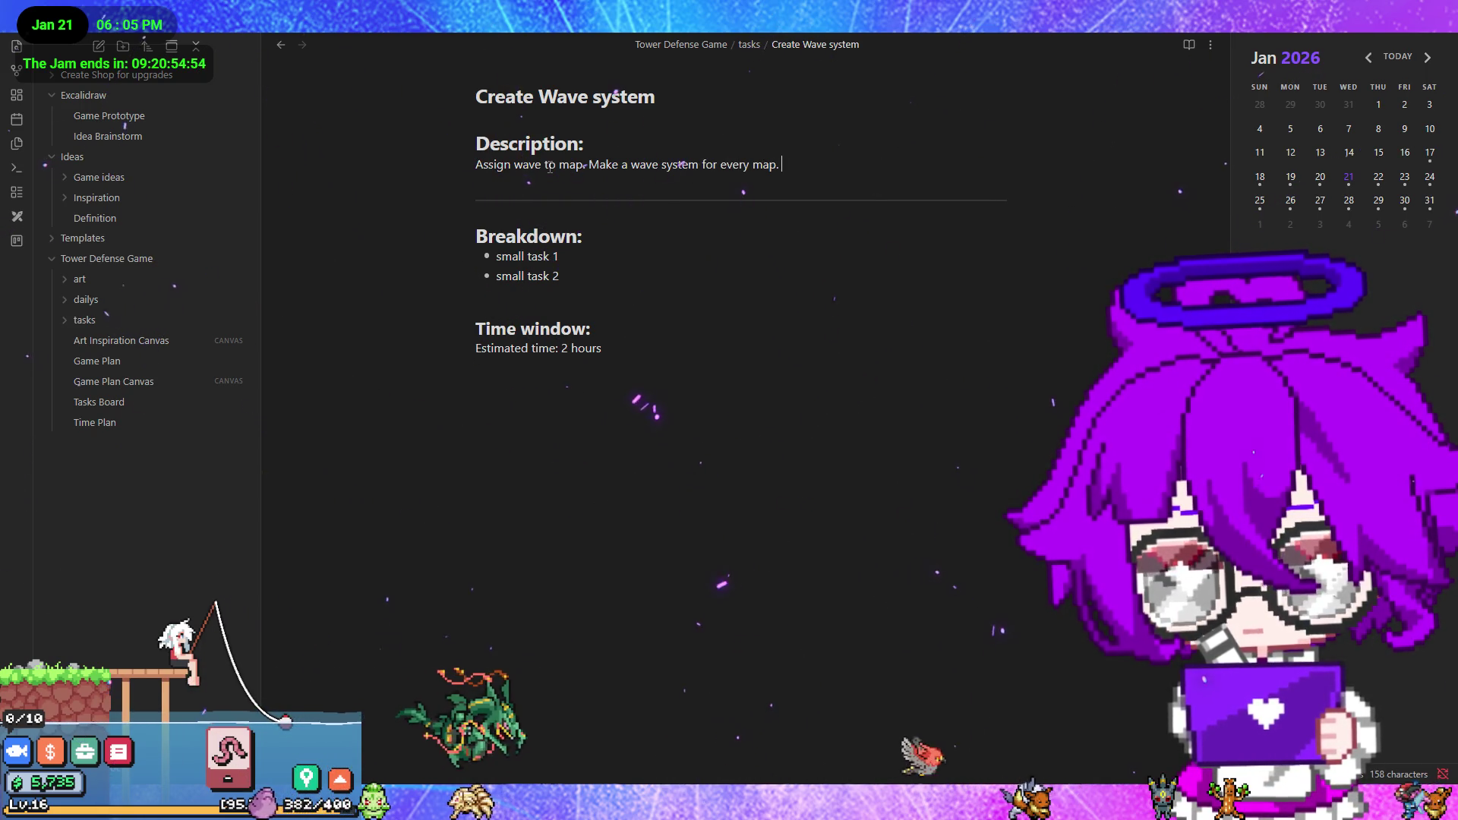
pyautogui.write('Make ')
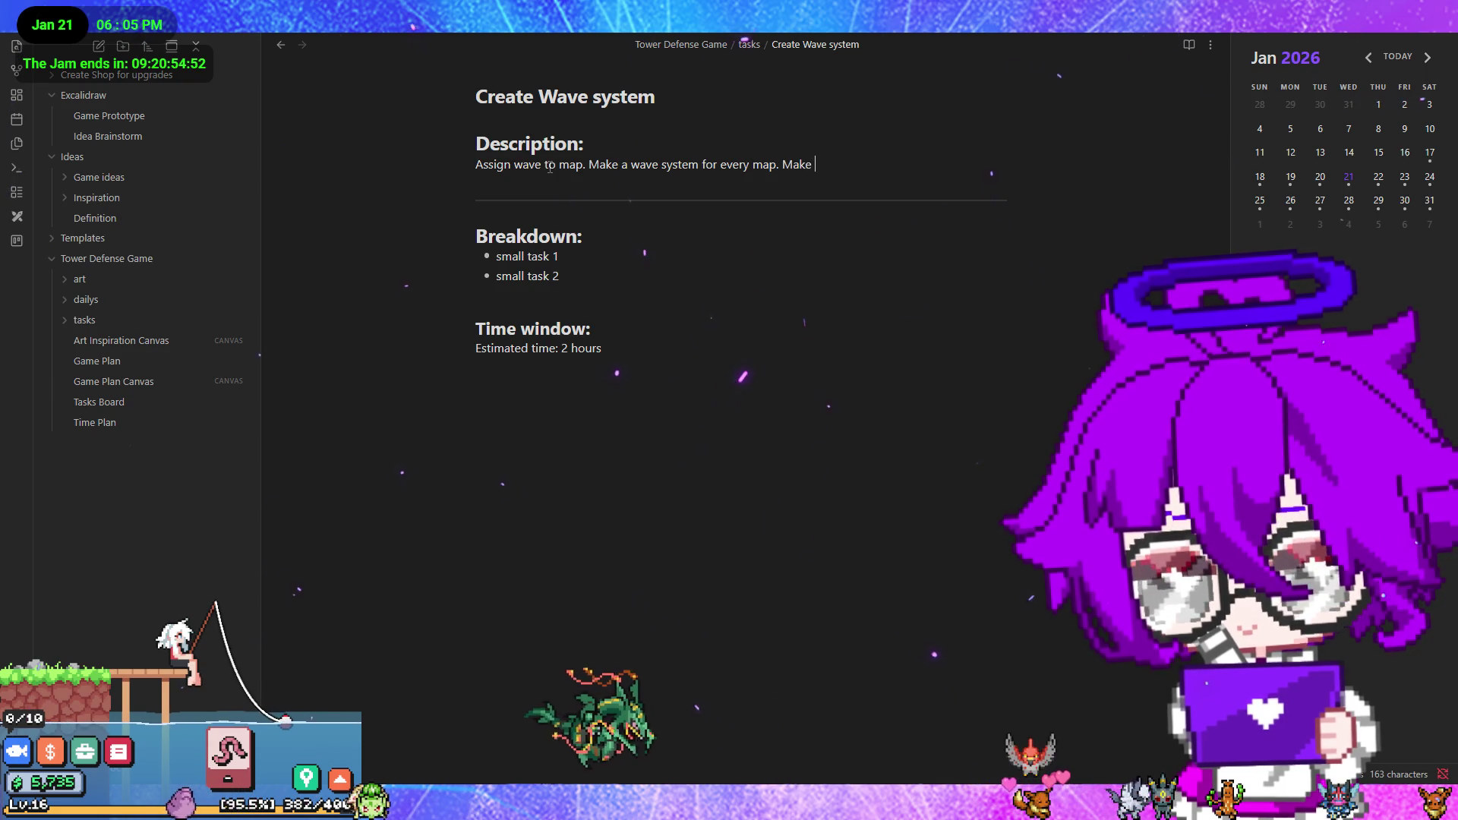
pyautogui.write('it run parallel ')
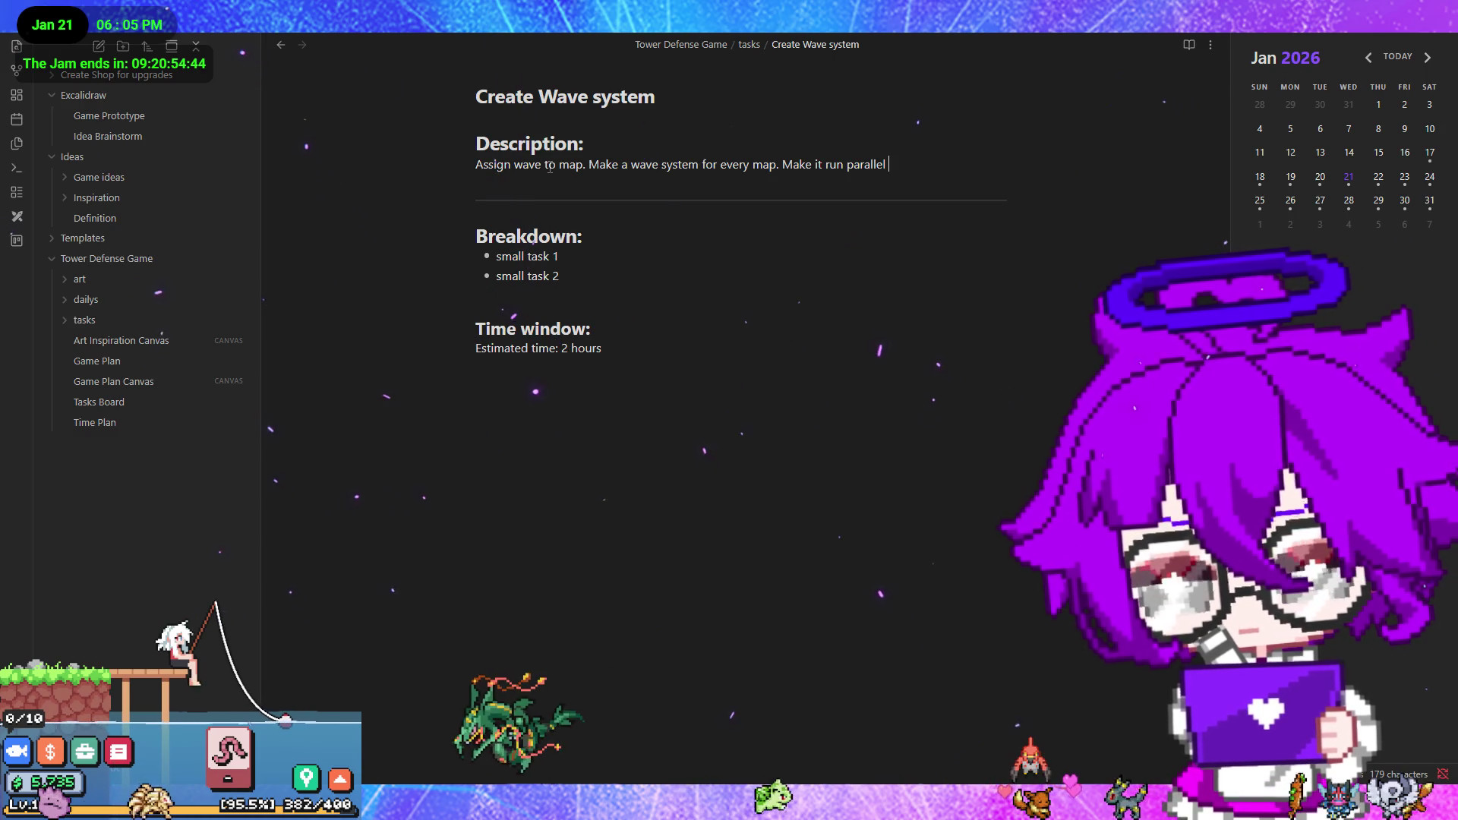
pyautogui.write('and don')
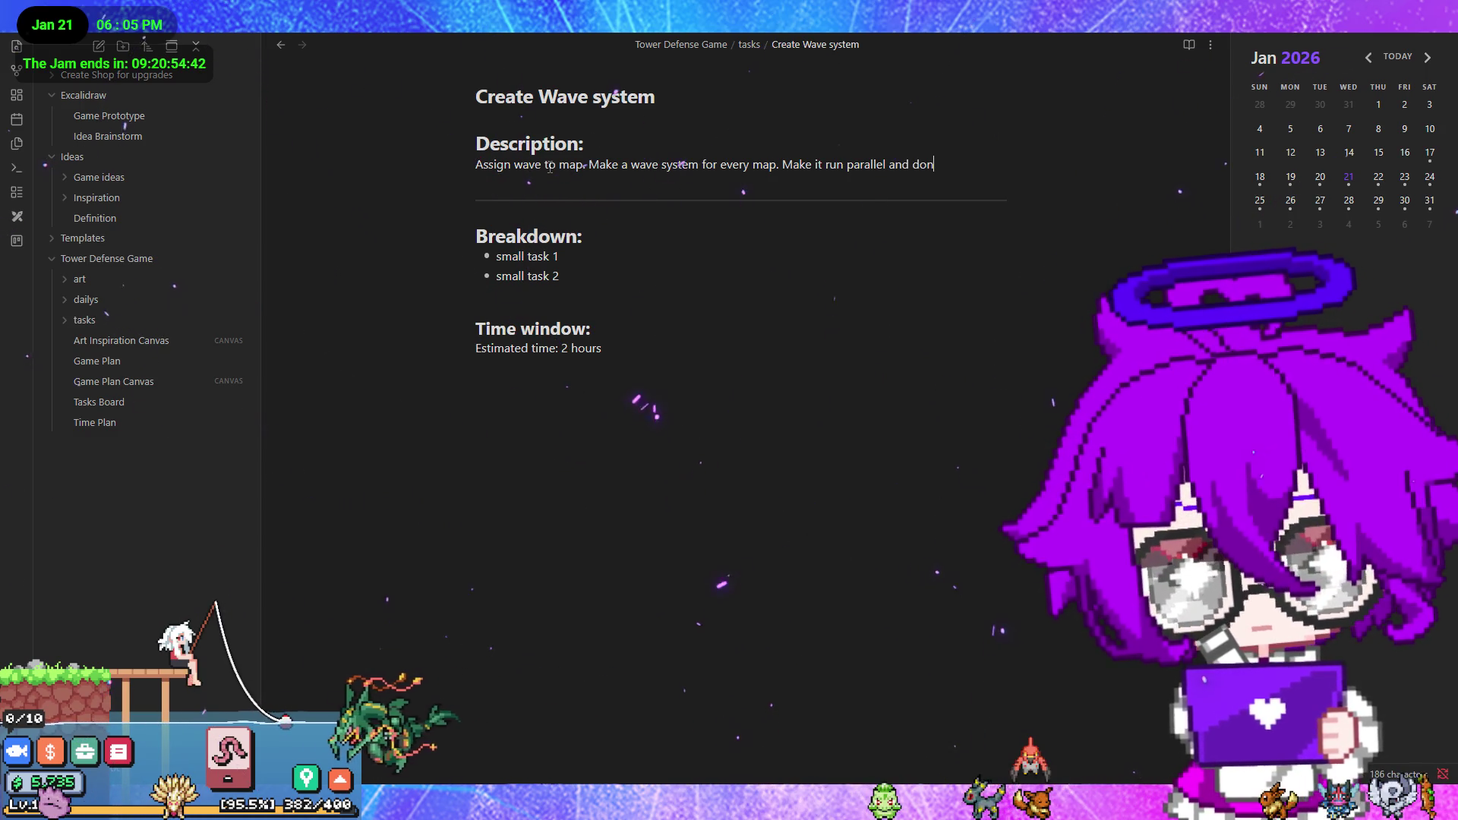
pyautogui.press('BackSpace')
pyautogui.press('BackSpace')
pyautogui.write('ry ab')
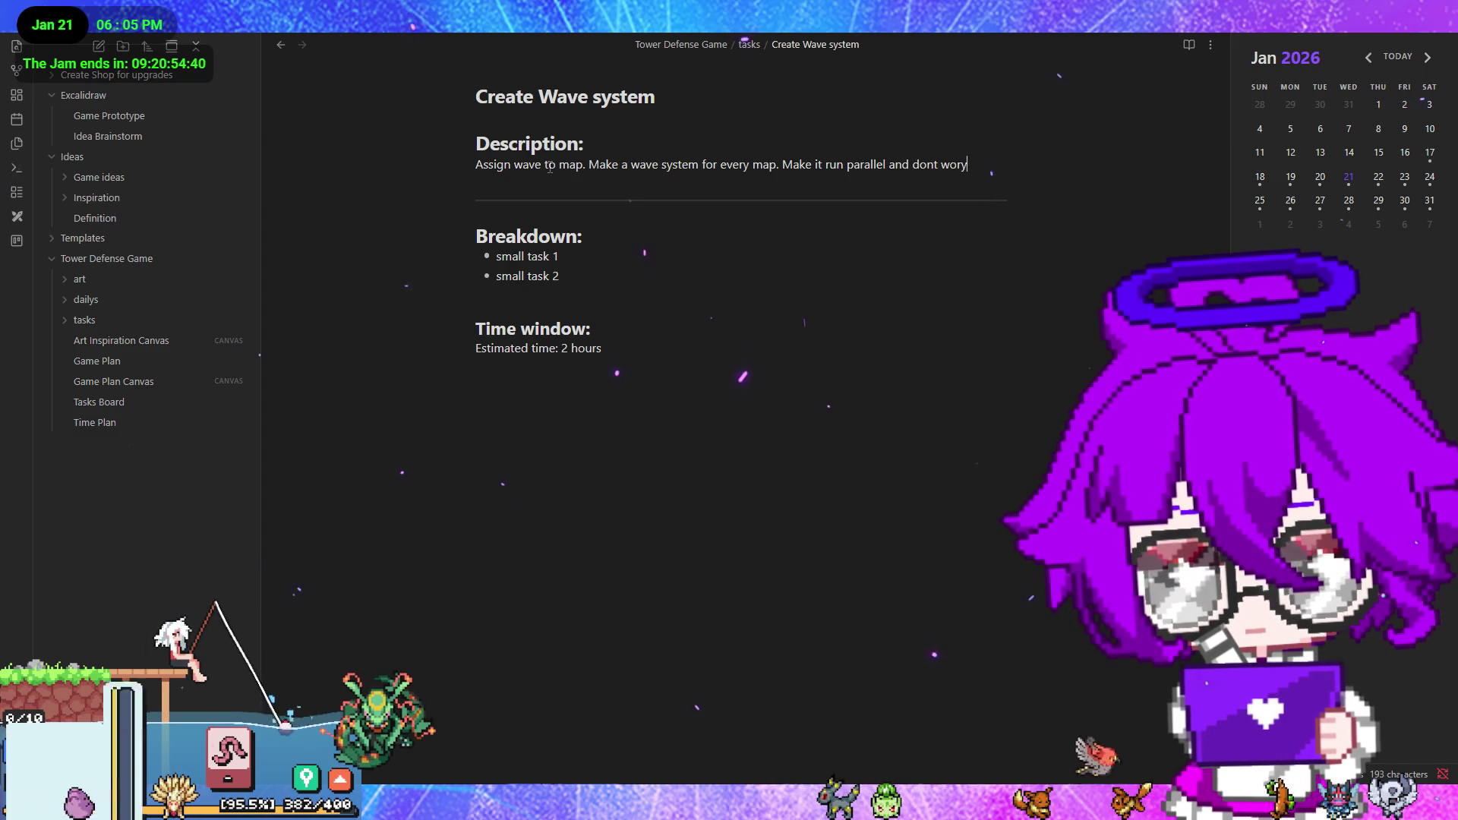
pyautogui.write('out ')
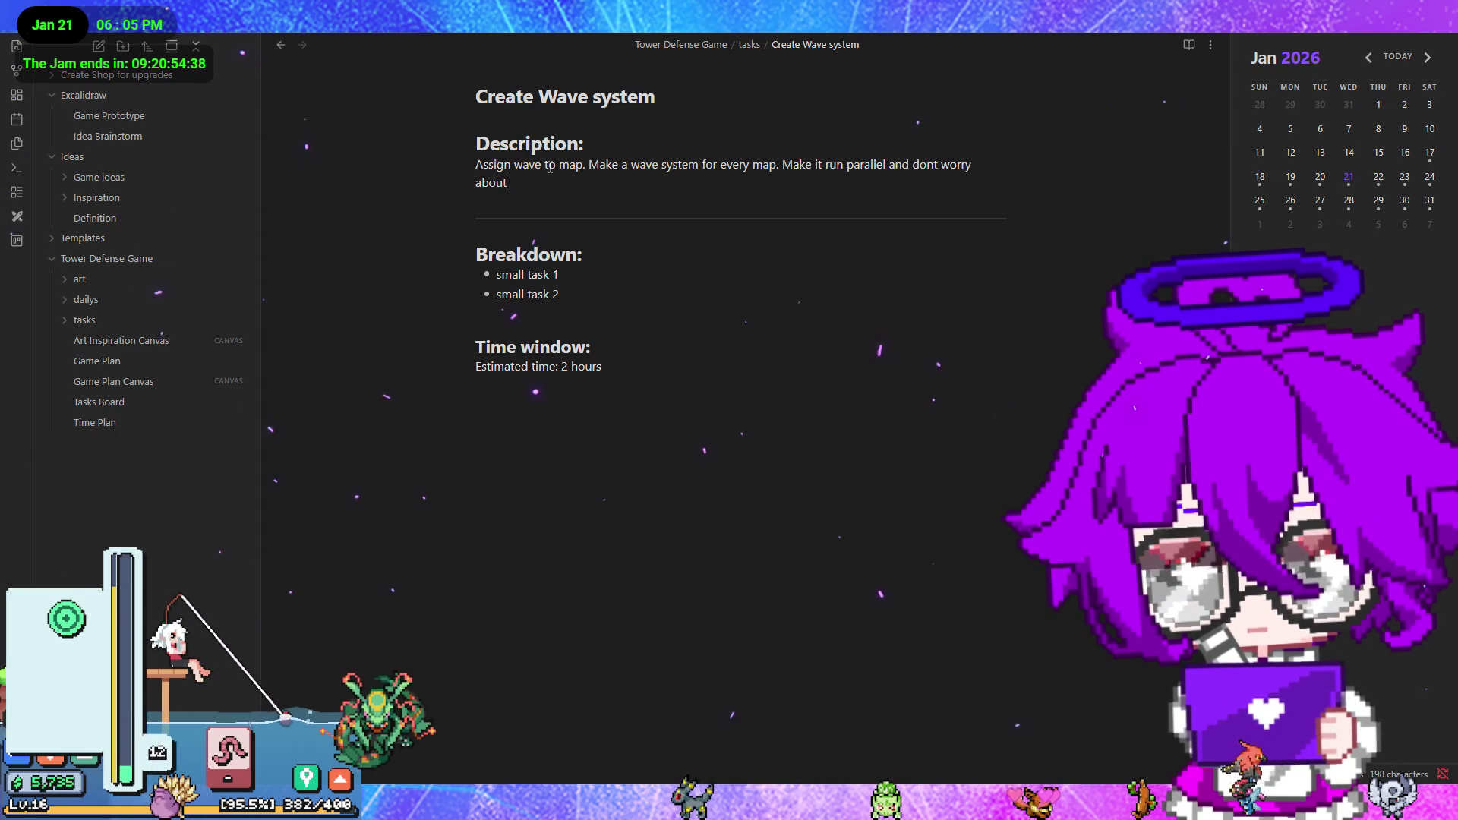
pyautogui.write('balancing')
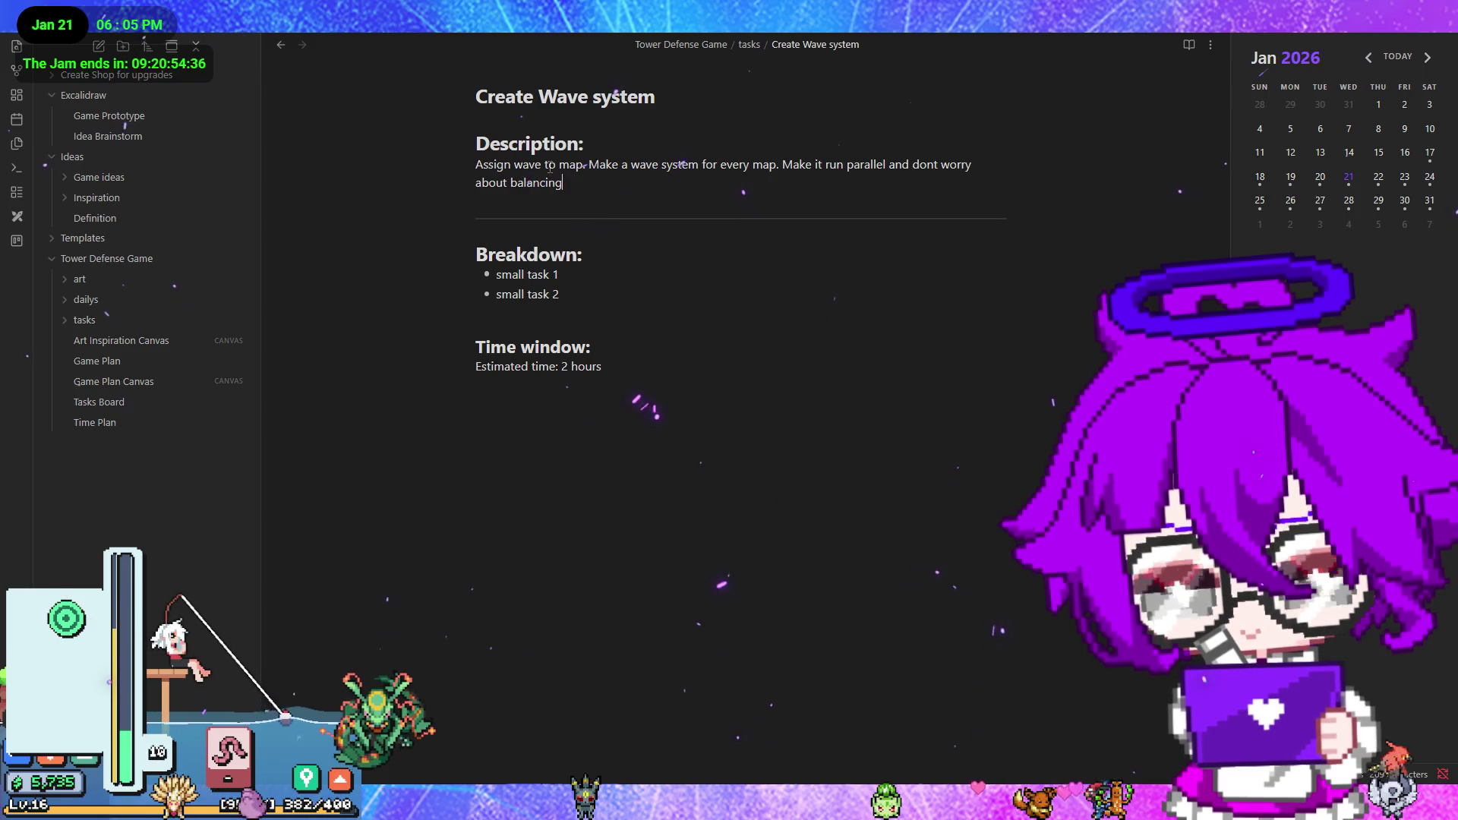
pyautogui.write('. J')
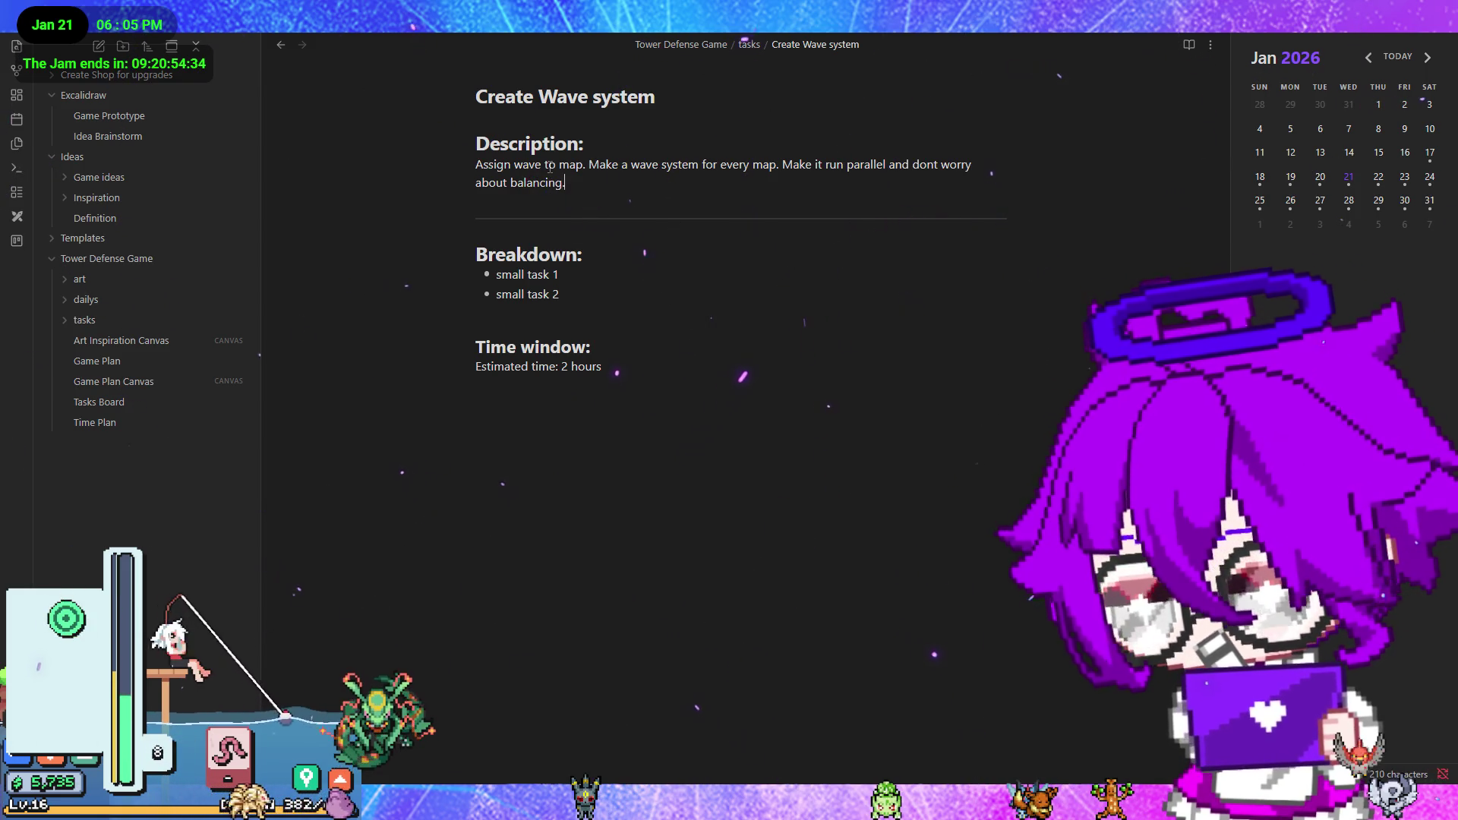
pyautogui.write('ust make it wo')
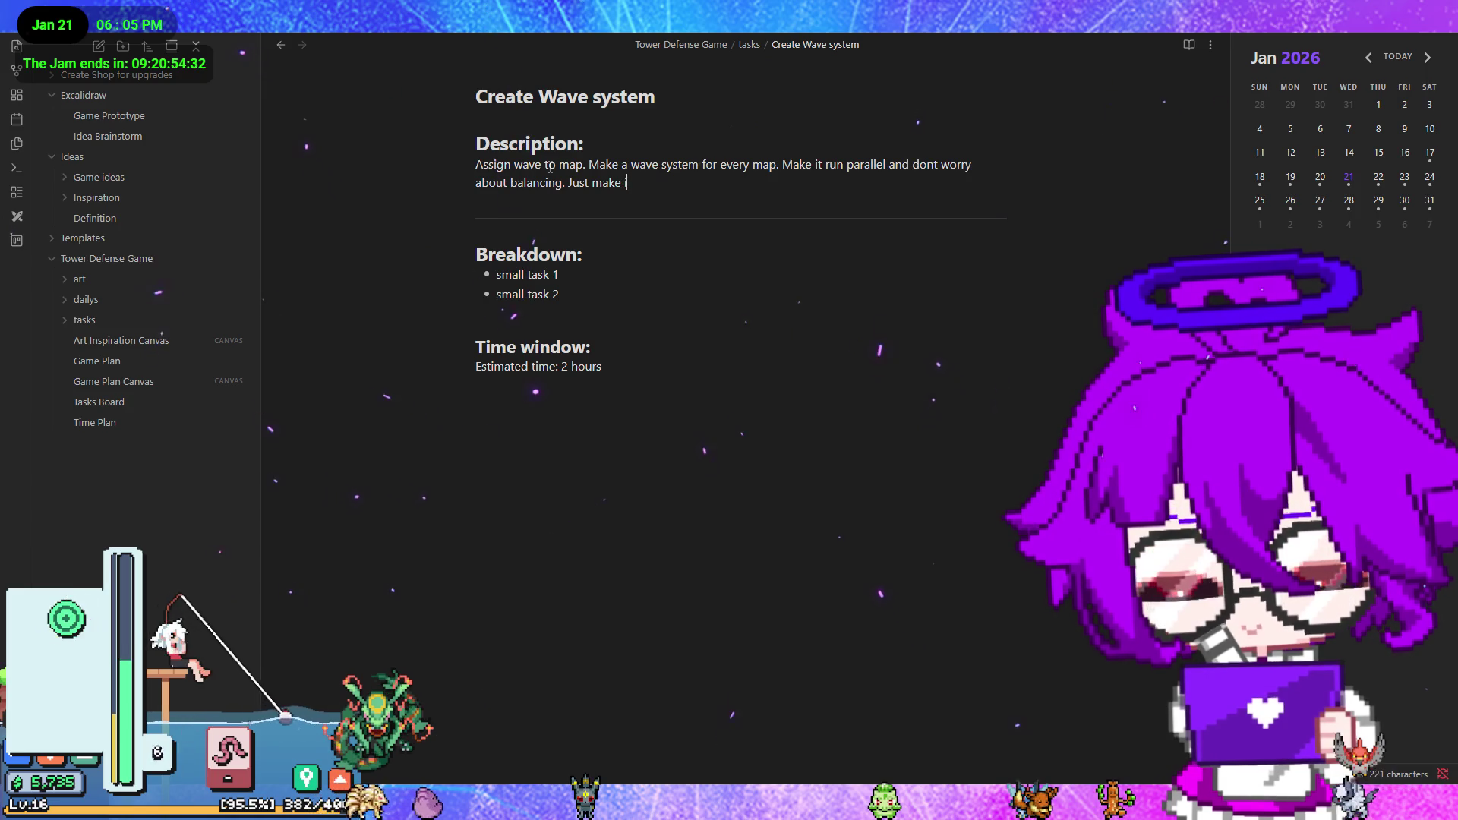
pyautogui.write('rk')
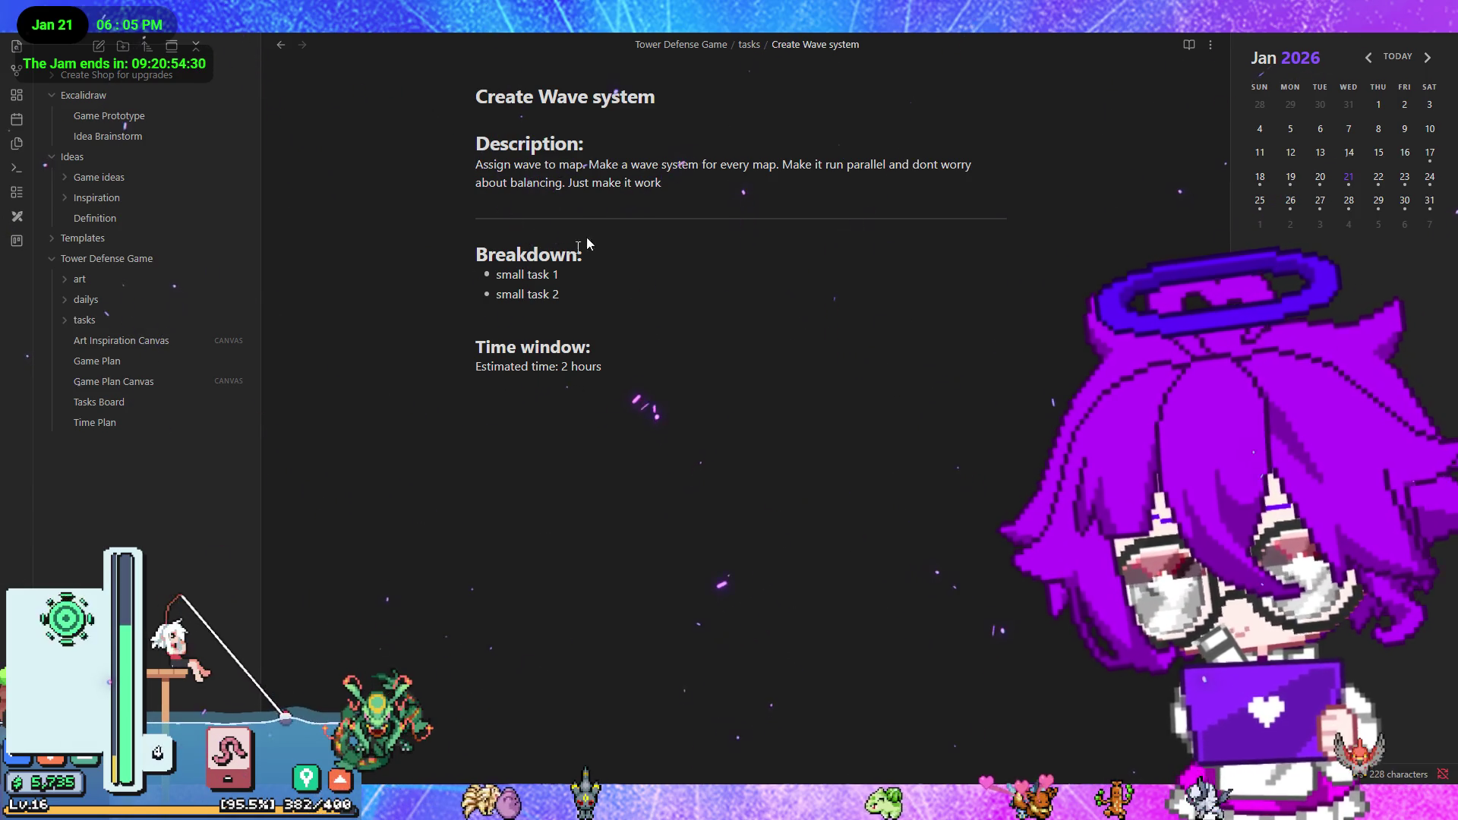
pyautogui.moveTo(559, 274); pyautogui.dragTo(500, 276)
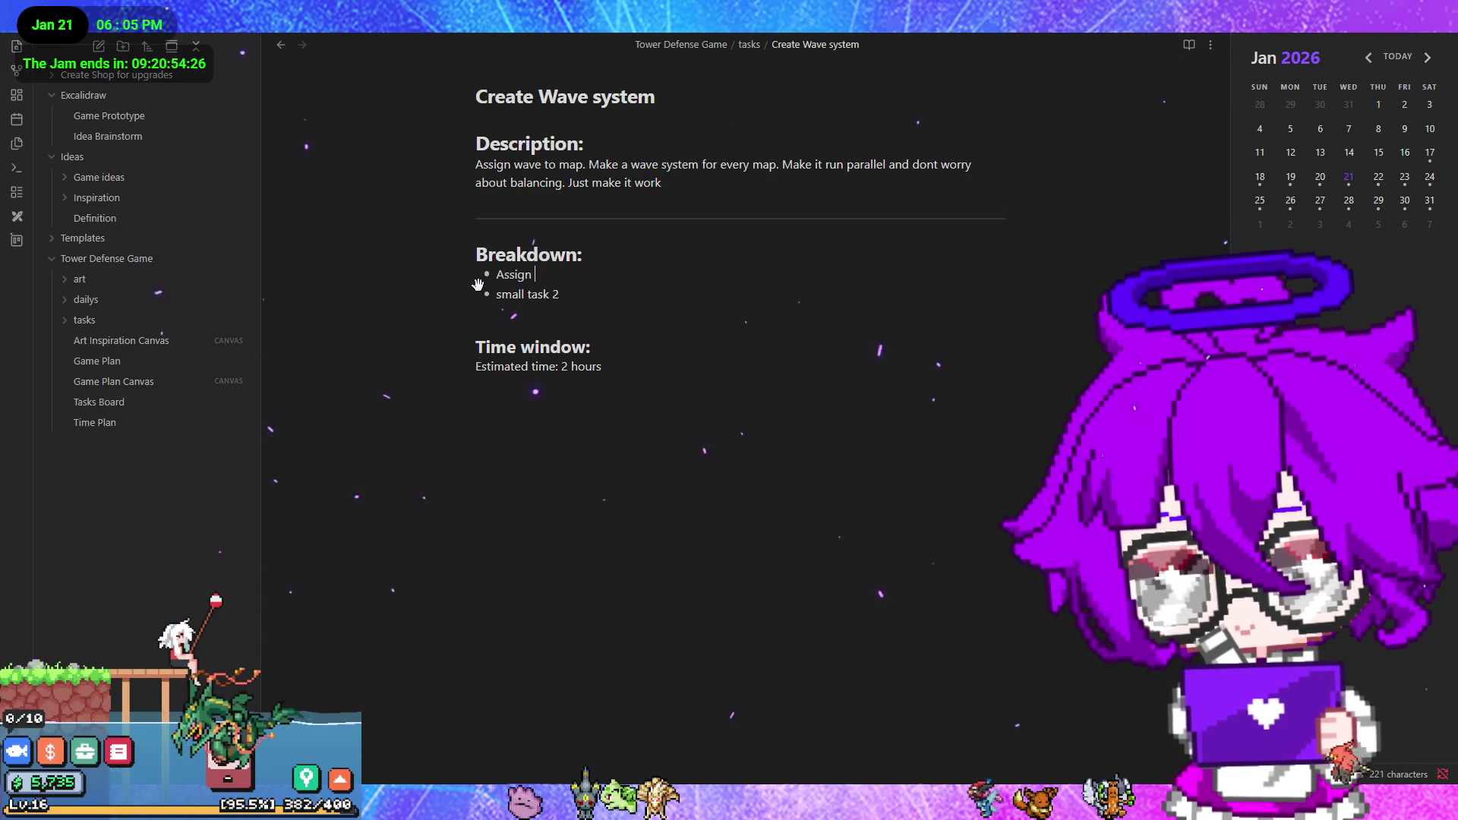
# Step: Fill the first Breakdown bullets with 'wave amount to map' and spawning predefined enemies
pyautogui.write('ve amount')
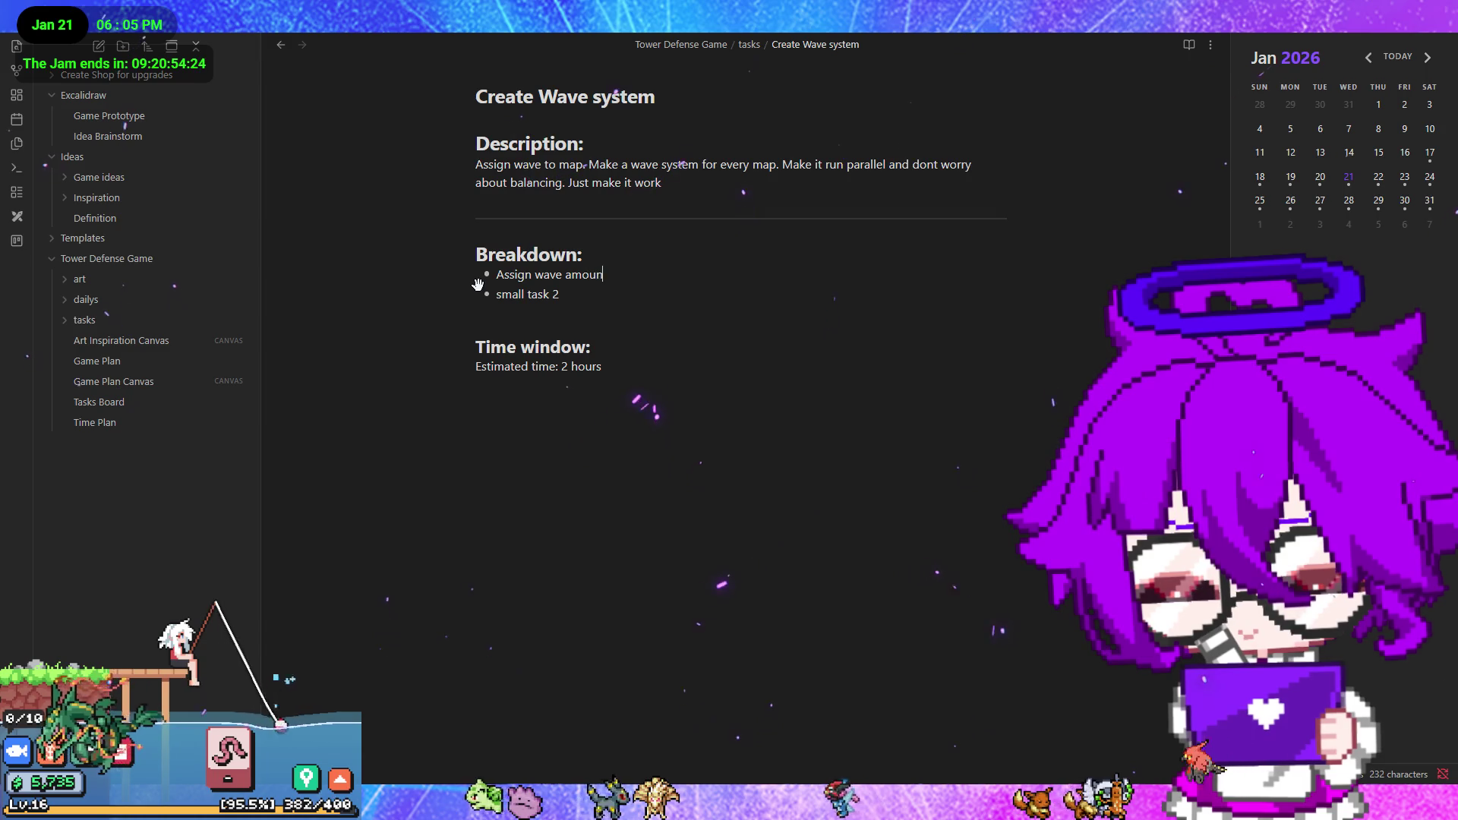
pyautogui.write(' to m')
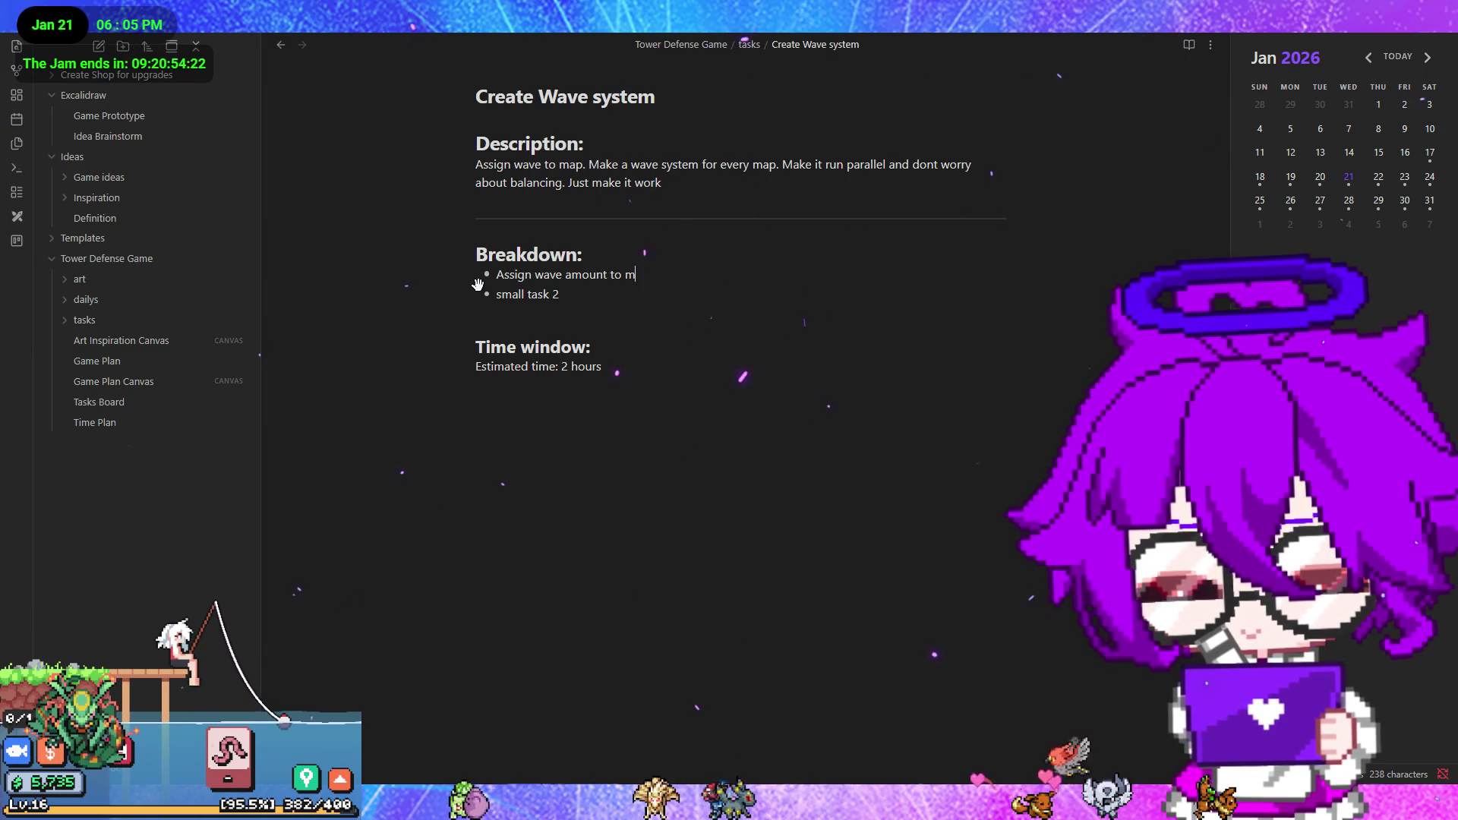
pyautogui.write('ap')
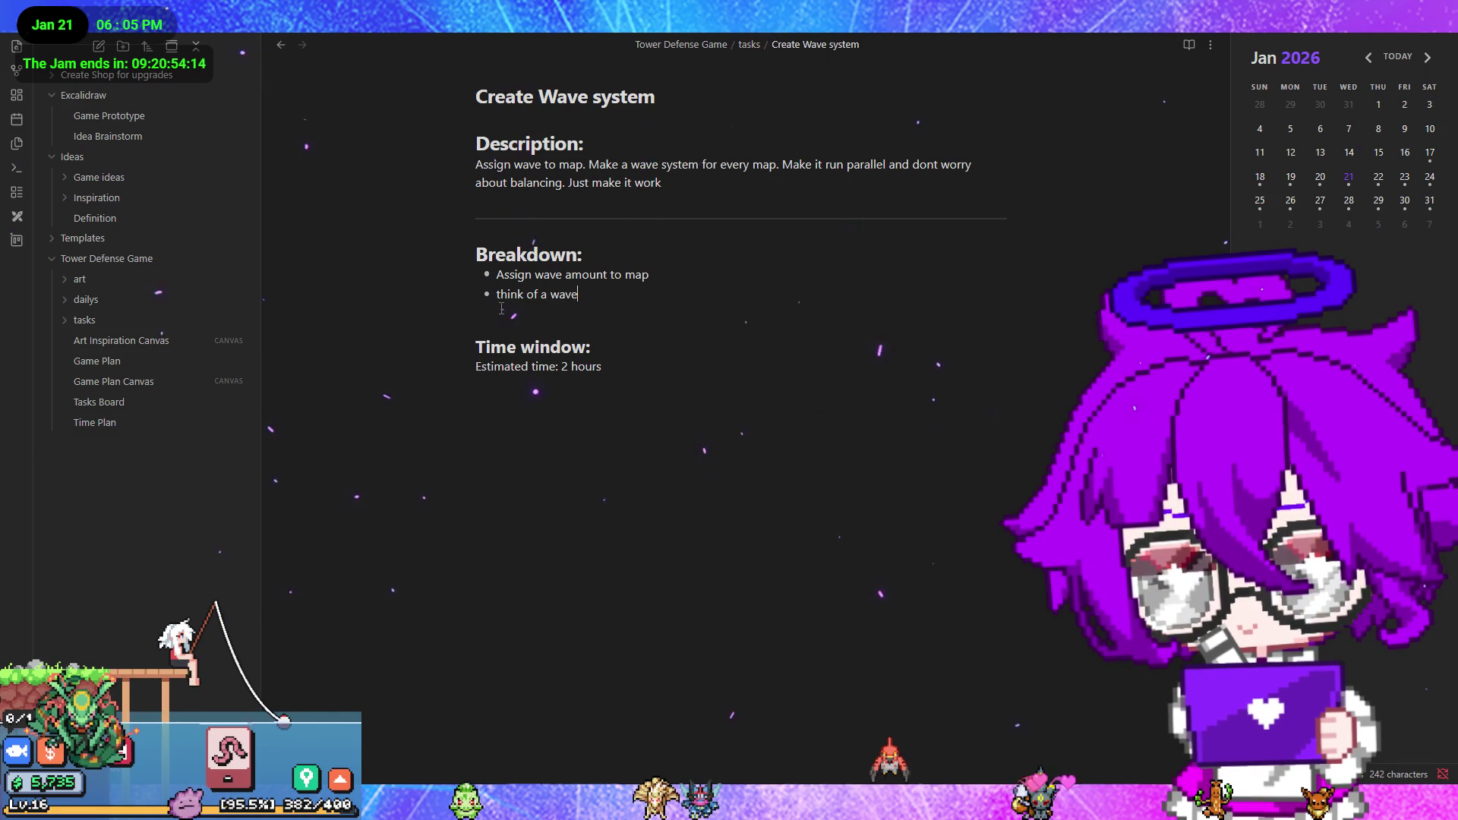
pyautogui.write('stem to ap')
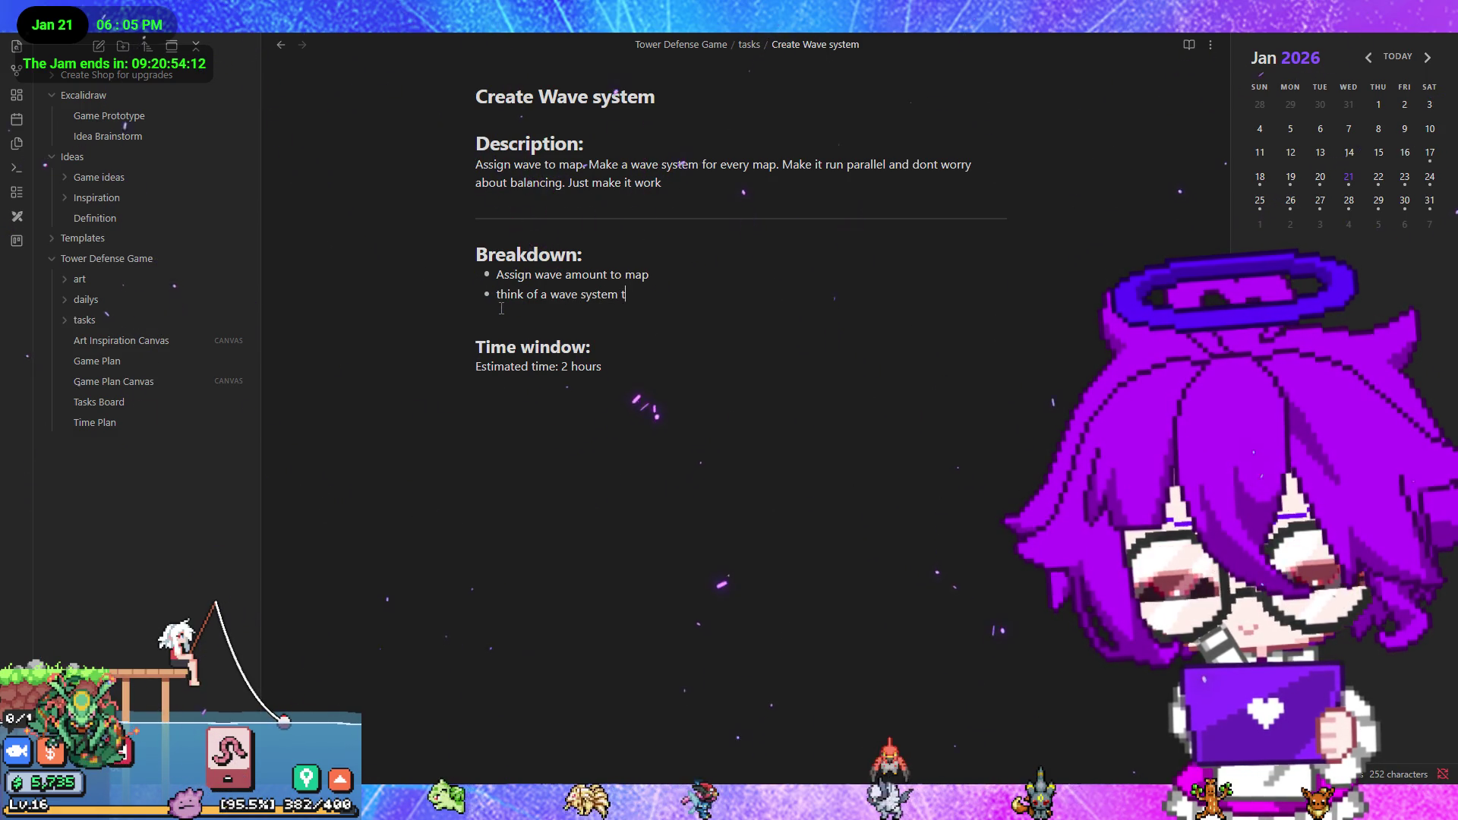
pyautogui.press('BackSpace')
pyautogui.press('BackSpace')
pyautogui.write('spa')
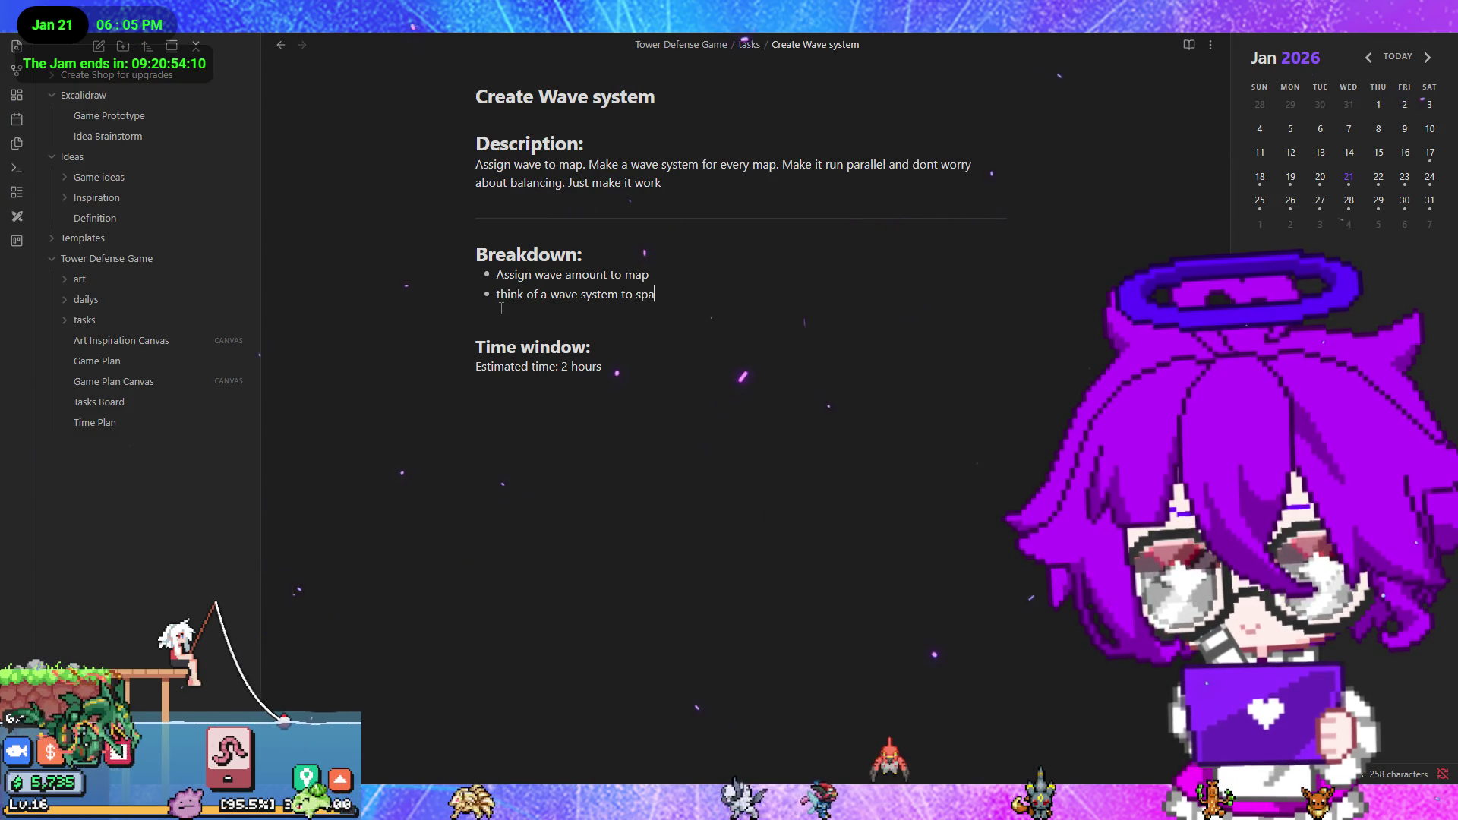
pyautogui.write('wn in pre')
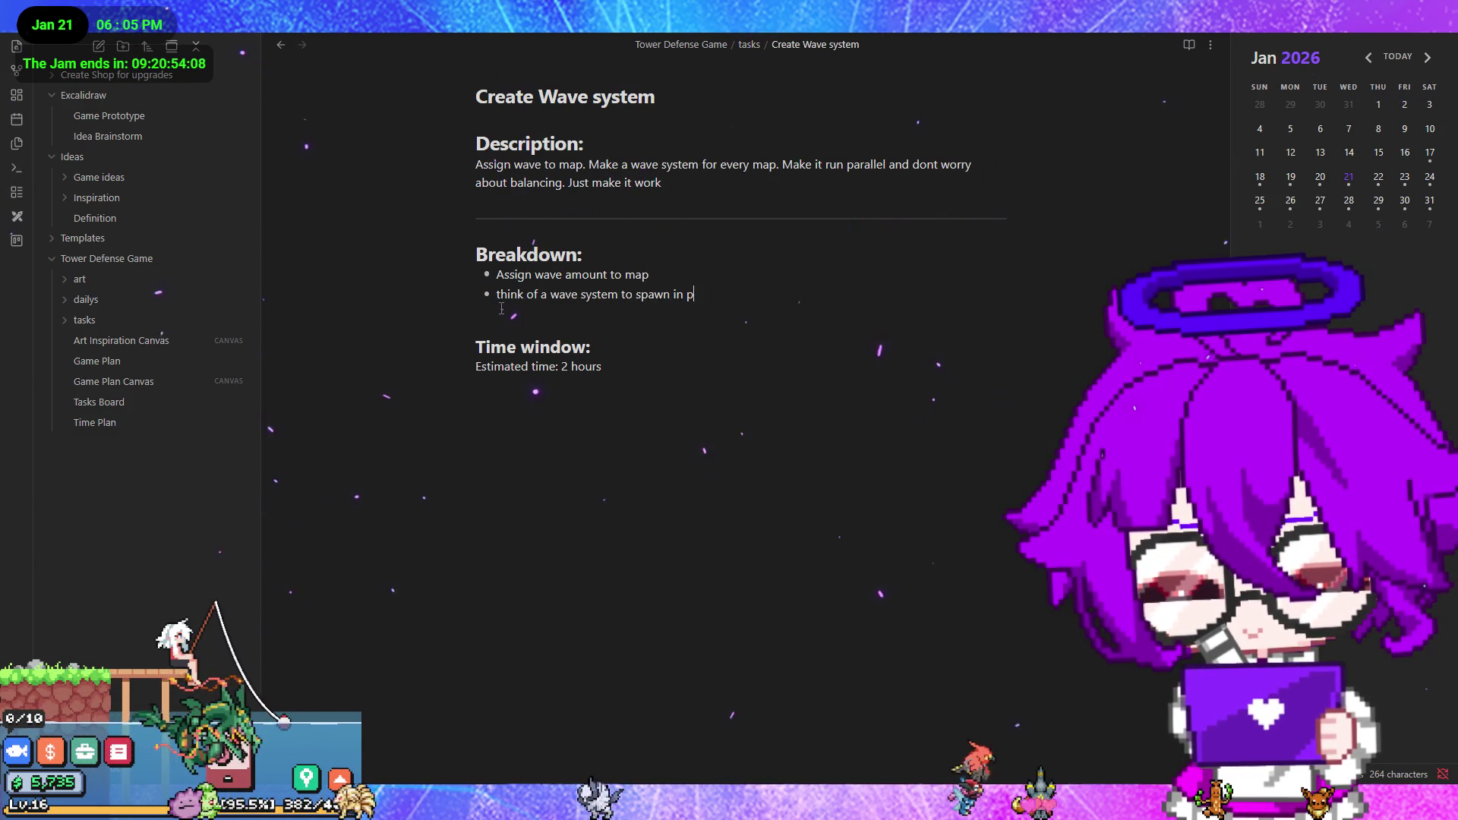
pyautogui.write('defined ene')
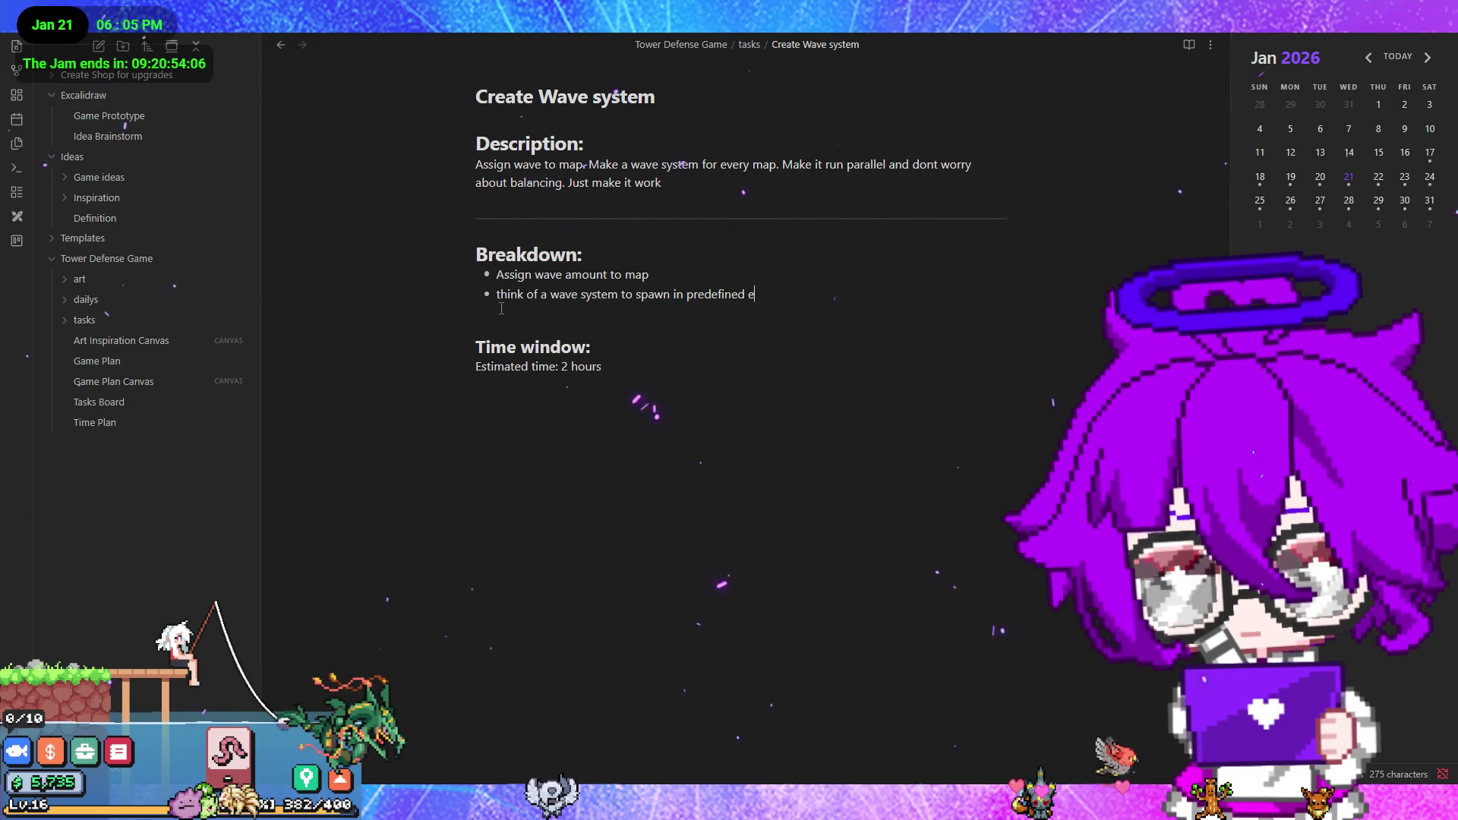
pyautogui.write('miey')
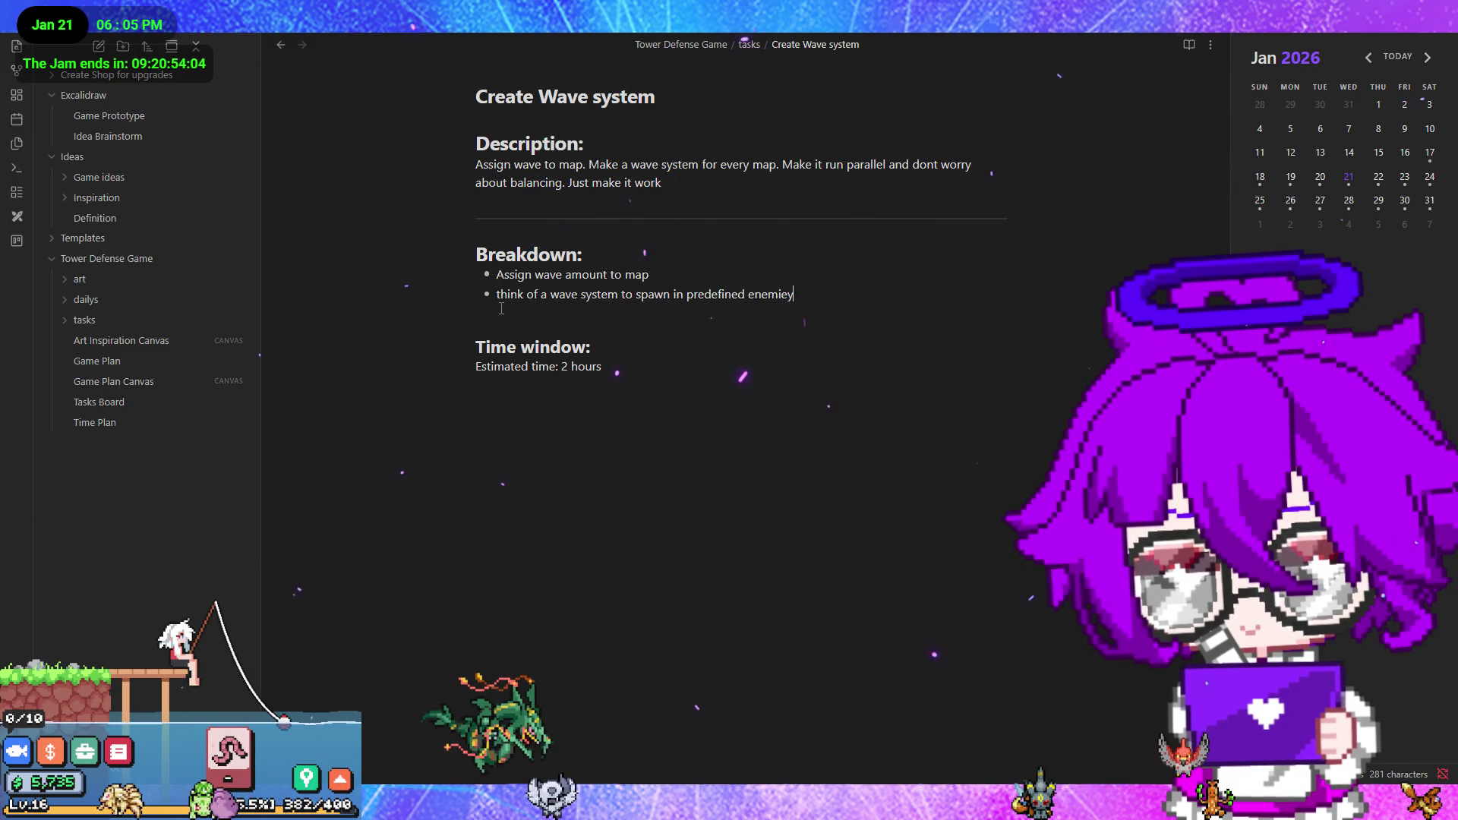
pyautogui.press('BackSpace')
pyautogui.write('s')
# Step: Add bullets 'make them run parallel sometimes' and 'make a pause button to pause next wave'
pyautogui.press('Return')
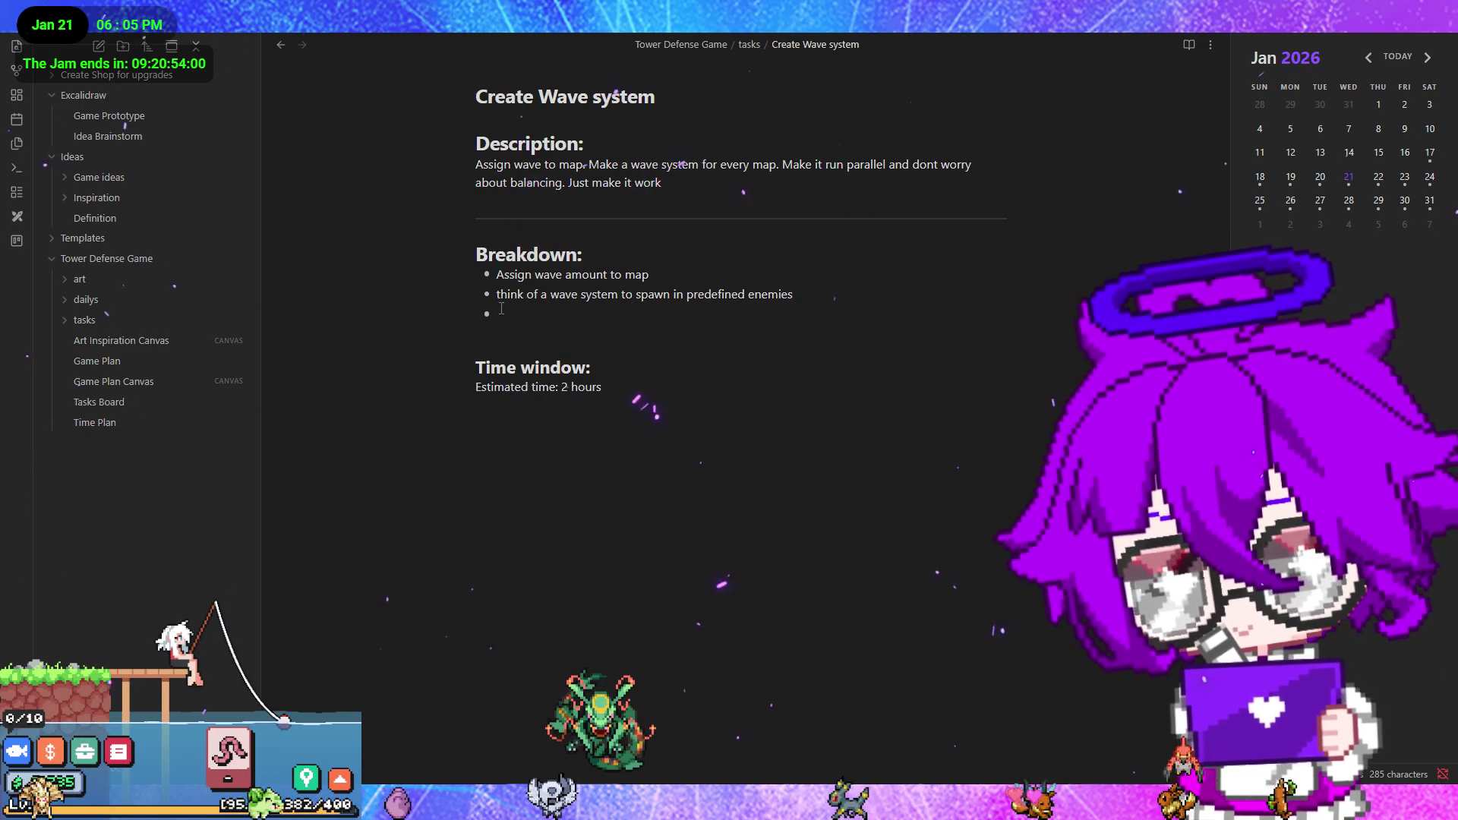
pyautogui.write('make them ')
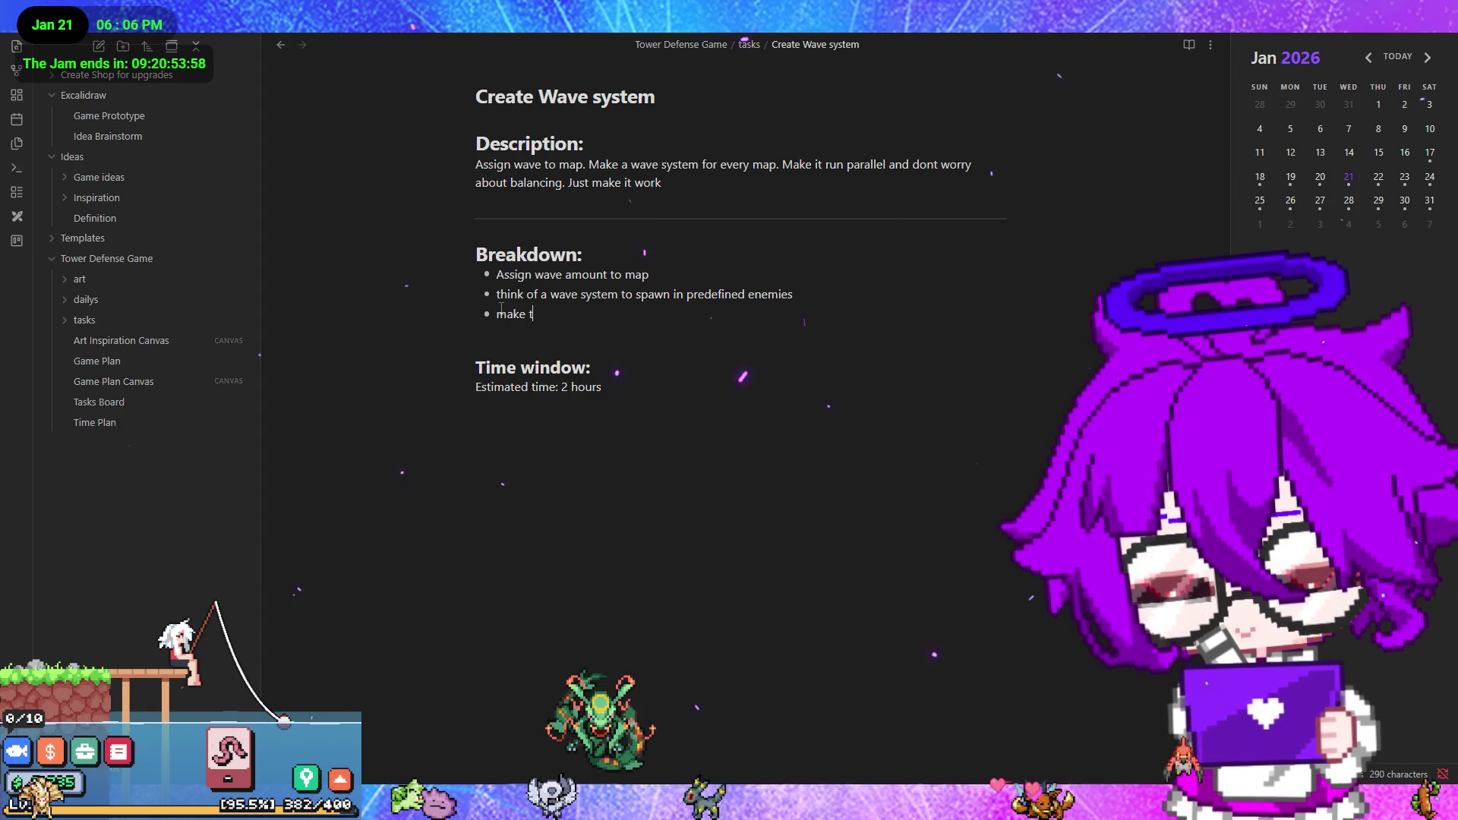
pyautogui.write('run ')
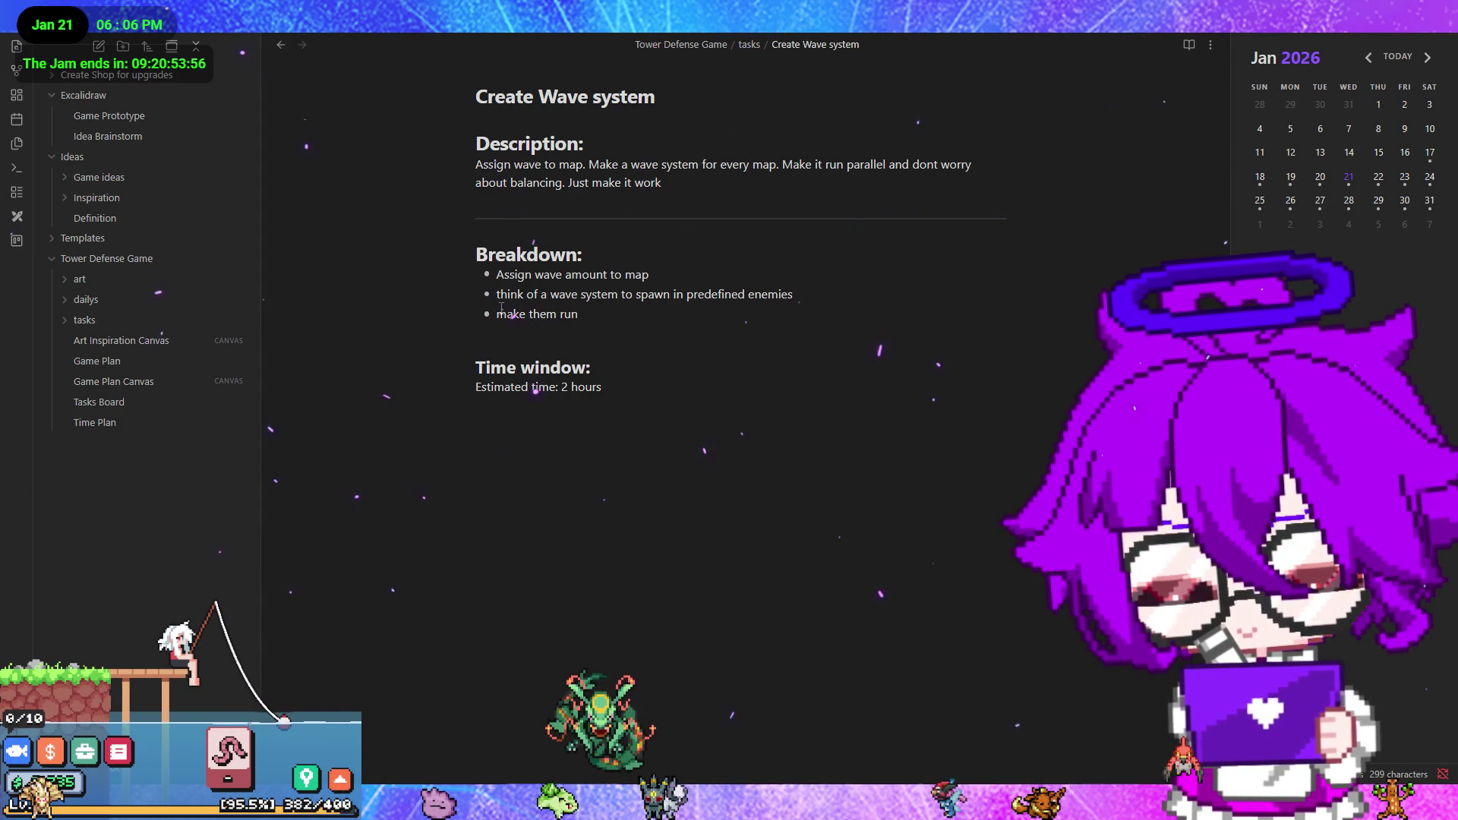
pyautogui.write('par')
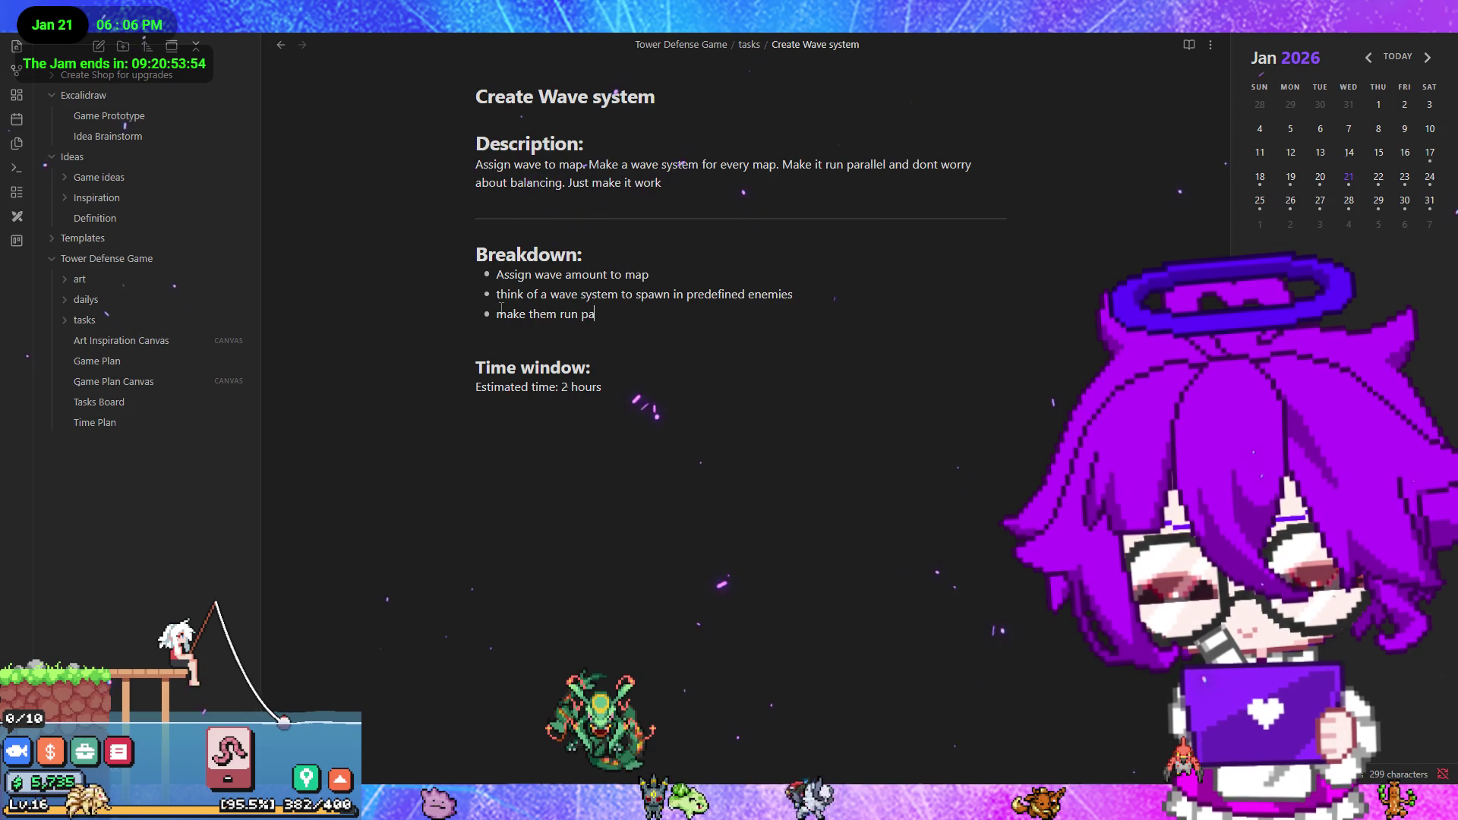
pyautogui.write('alel someti')
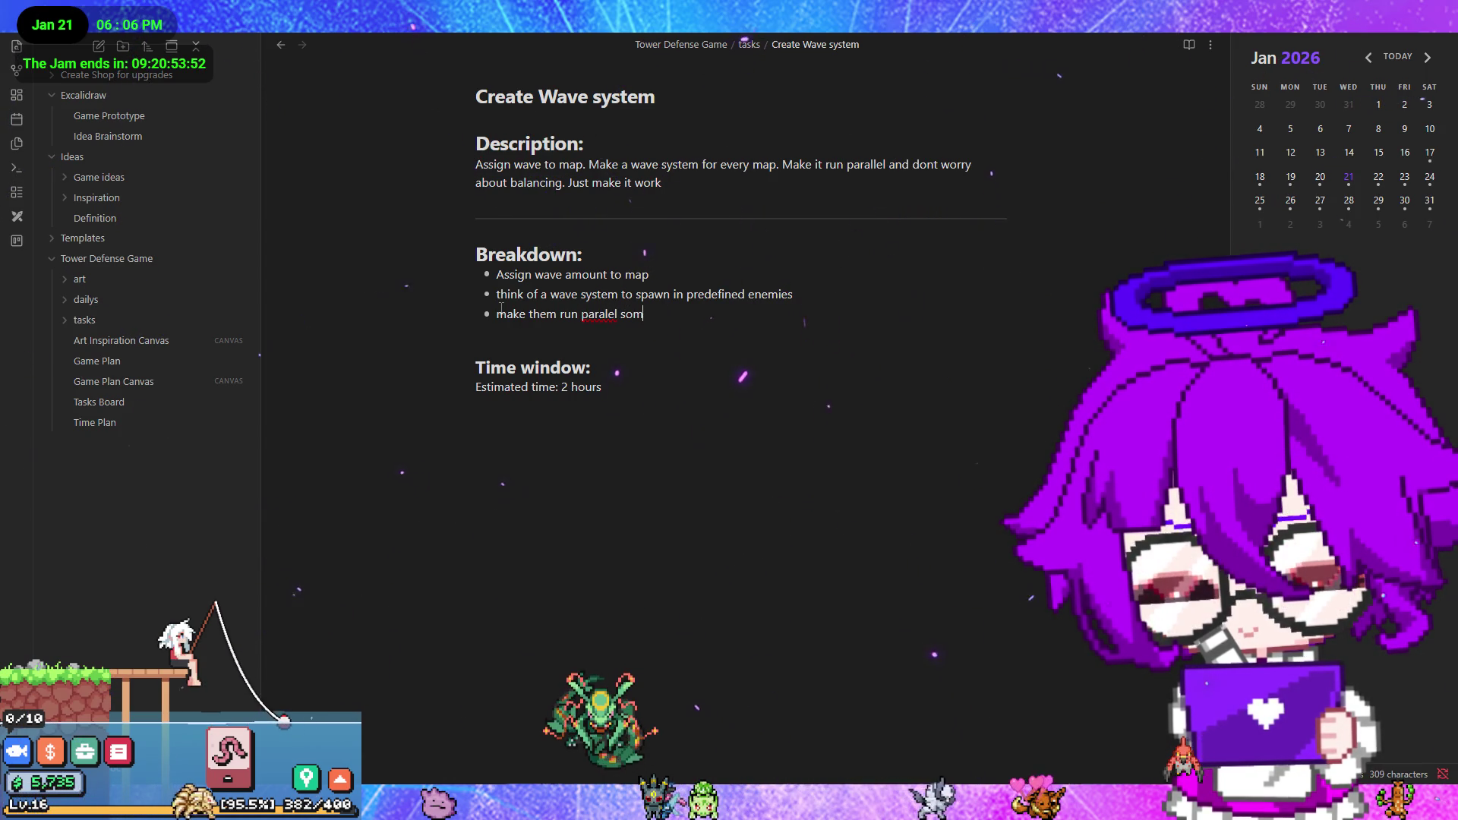
pyautogui.write('mes')
pyautogui.click(608, 314)
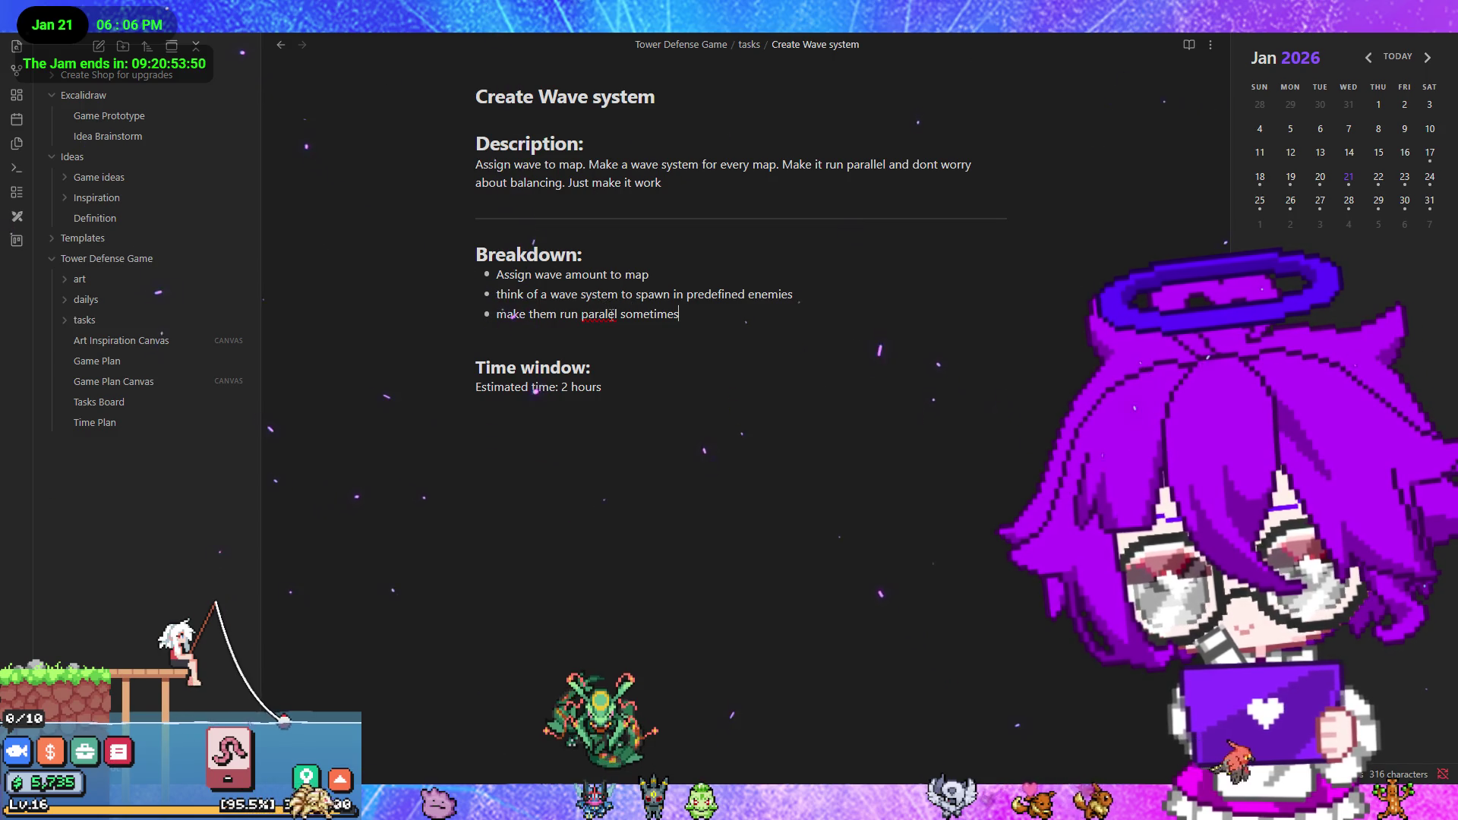
pyautogui.write('l')
pyautogui.click(752, 312)
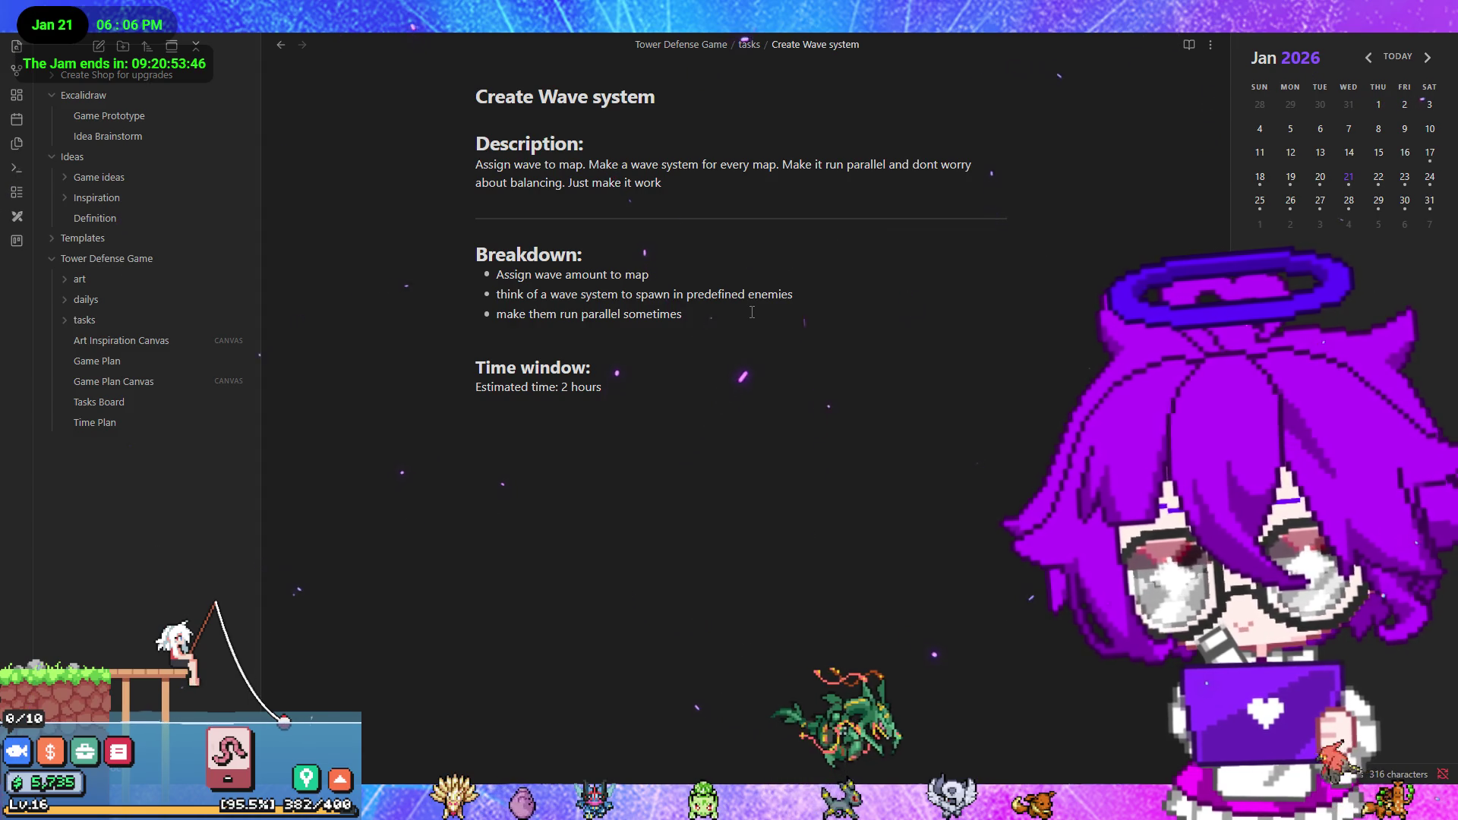
pyautogui.press('Return')
pyautogui.write('make a pause bu')
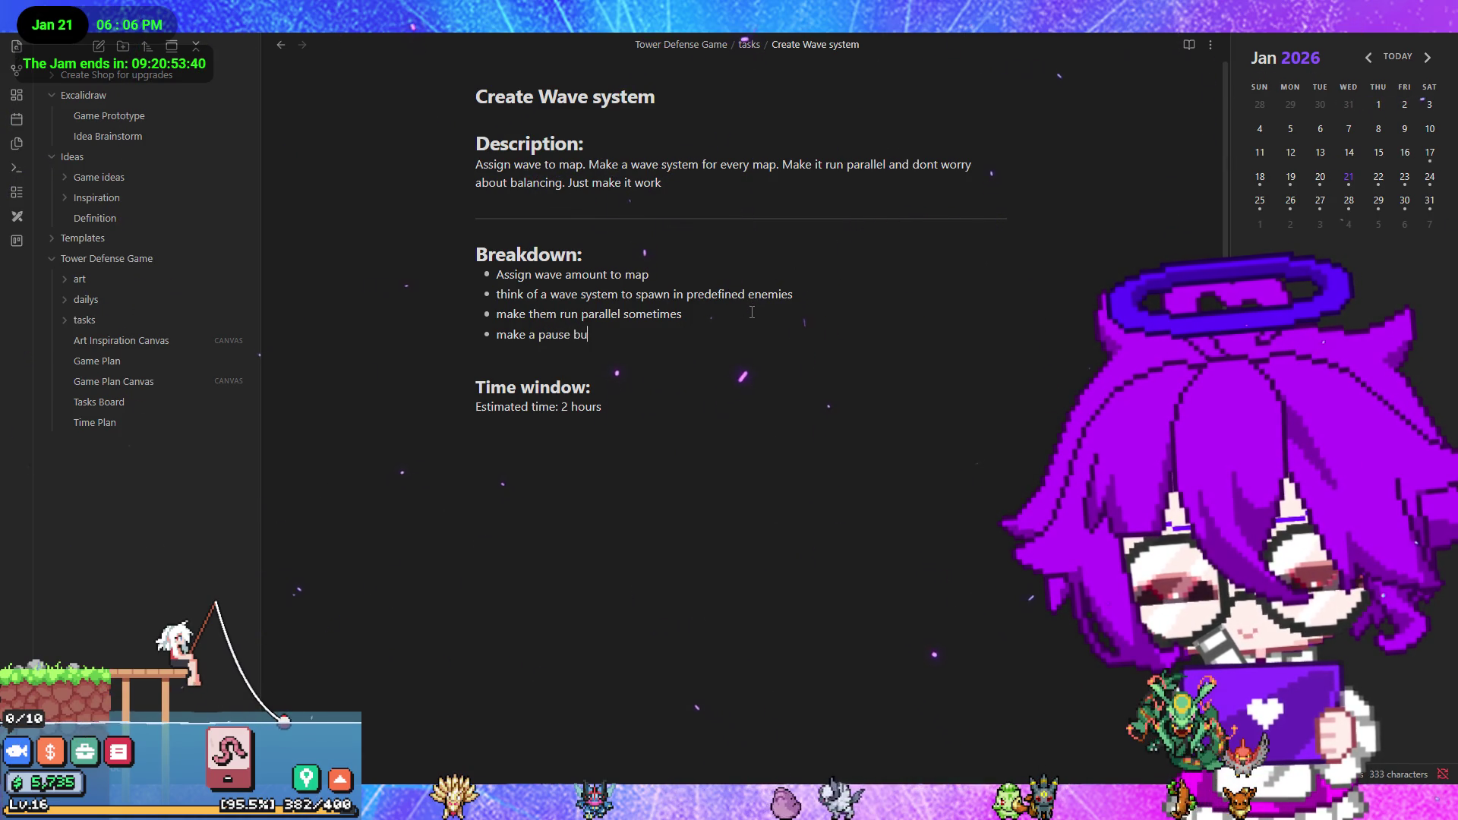
pyautogui.write('n to pause next wave')
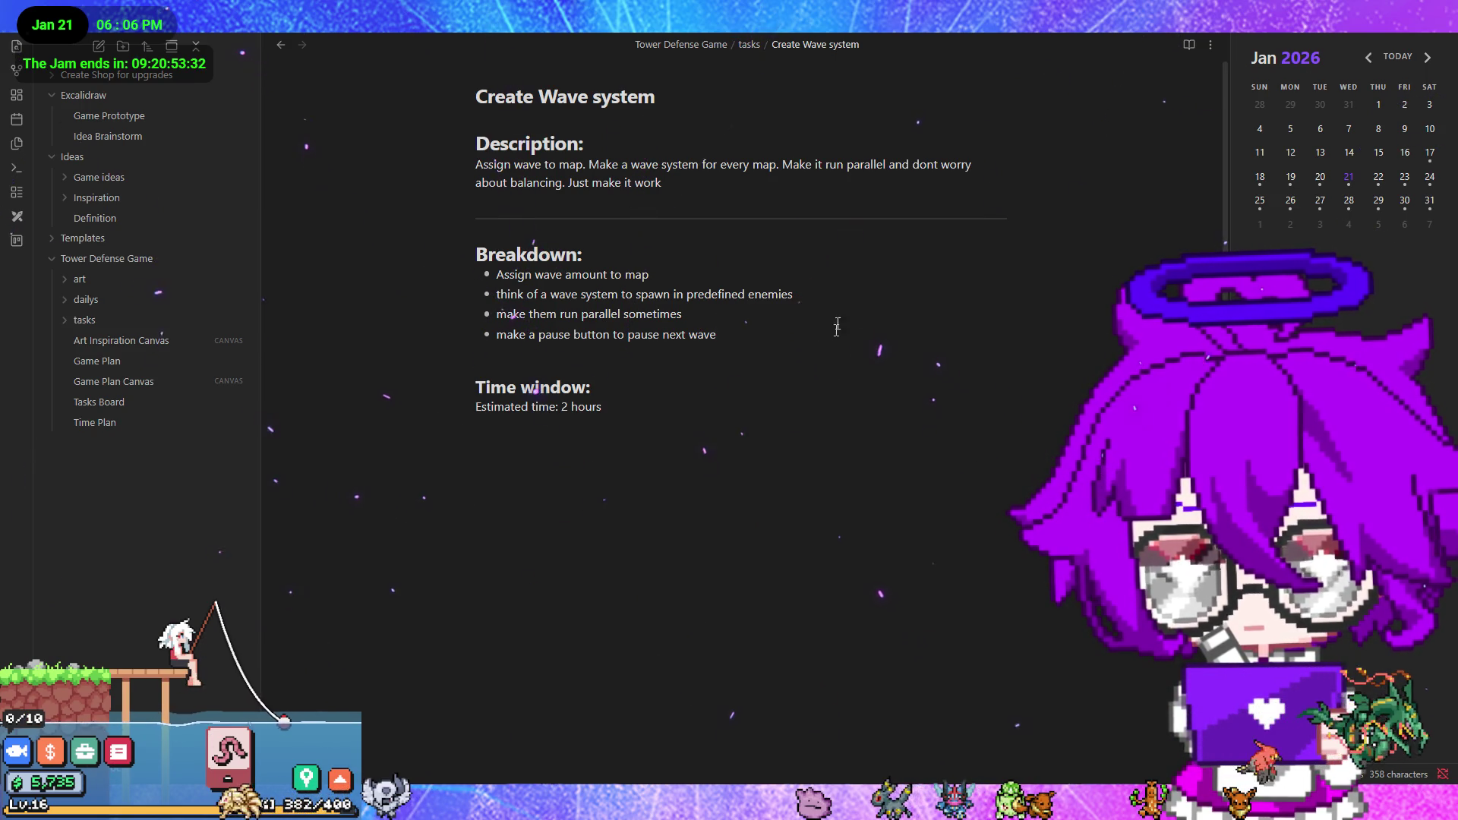
pyautogui.hotkey('alt', 'Tab')
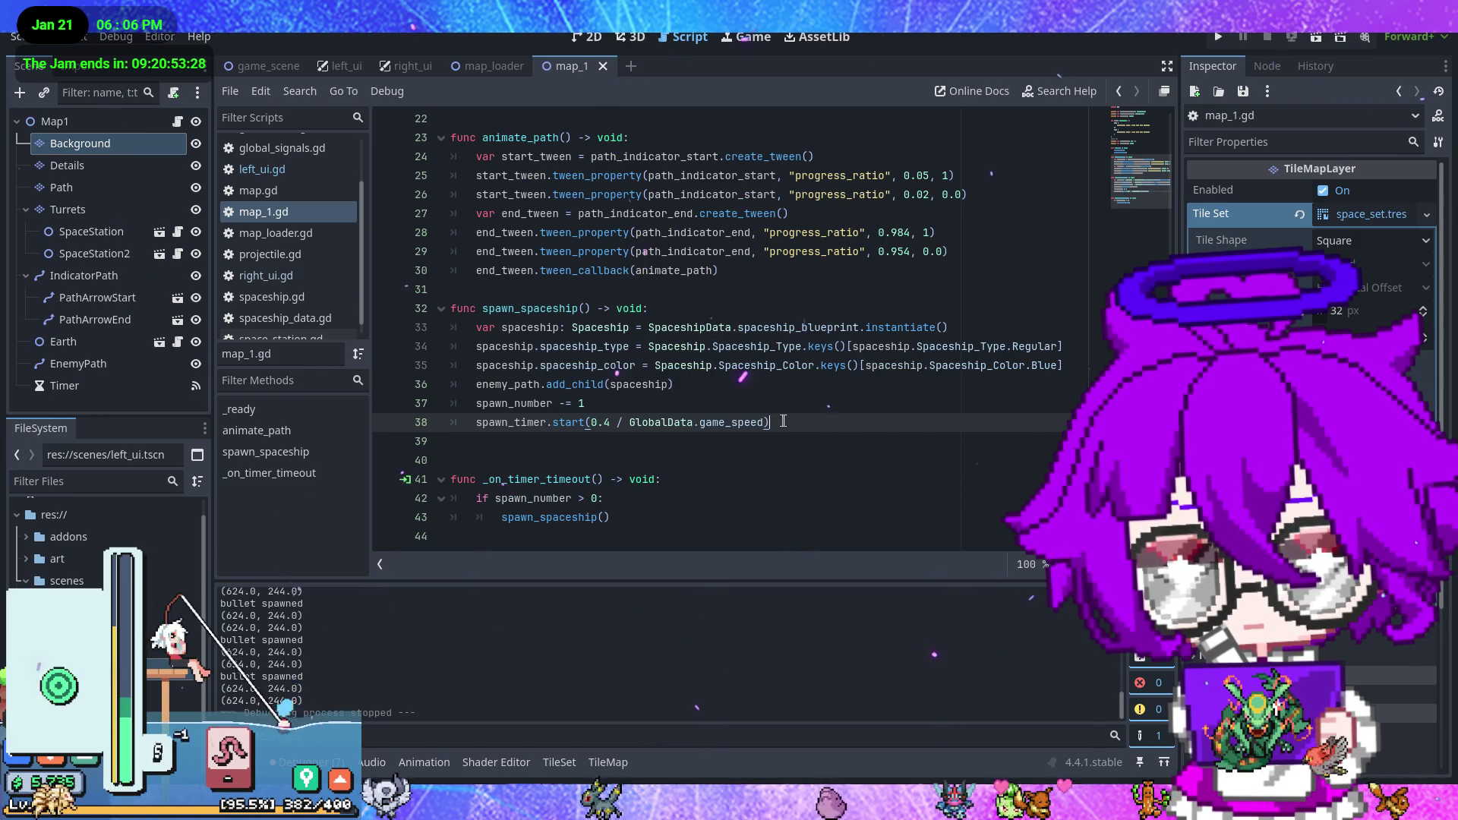
# Step: Move the spawn_number export below enemy_path as wave_numbers = 10 and remove the leftover blank line
pyautogui.scroll(2, 289, 228)
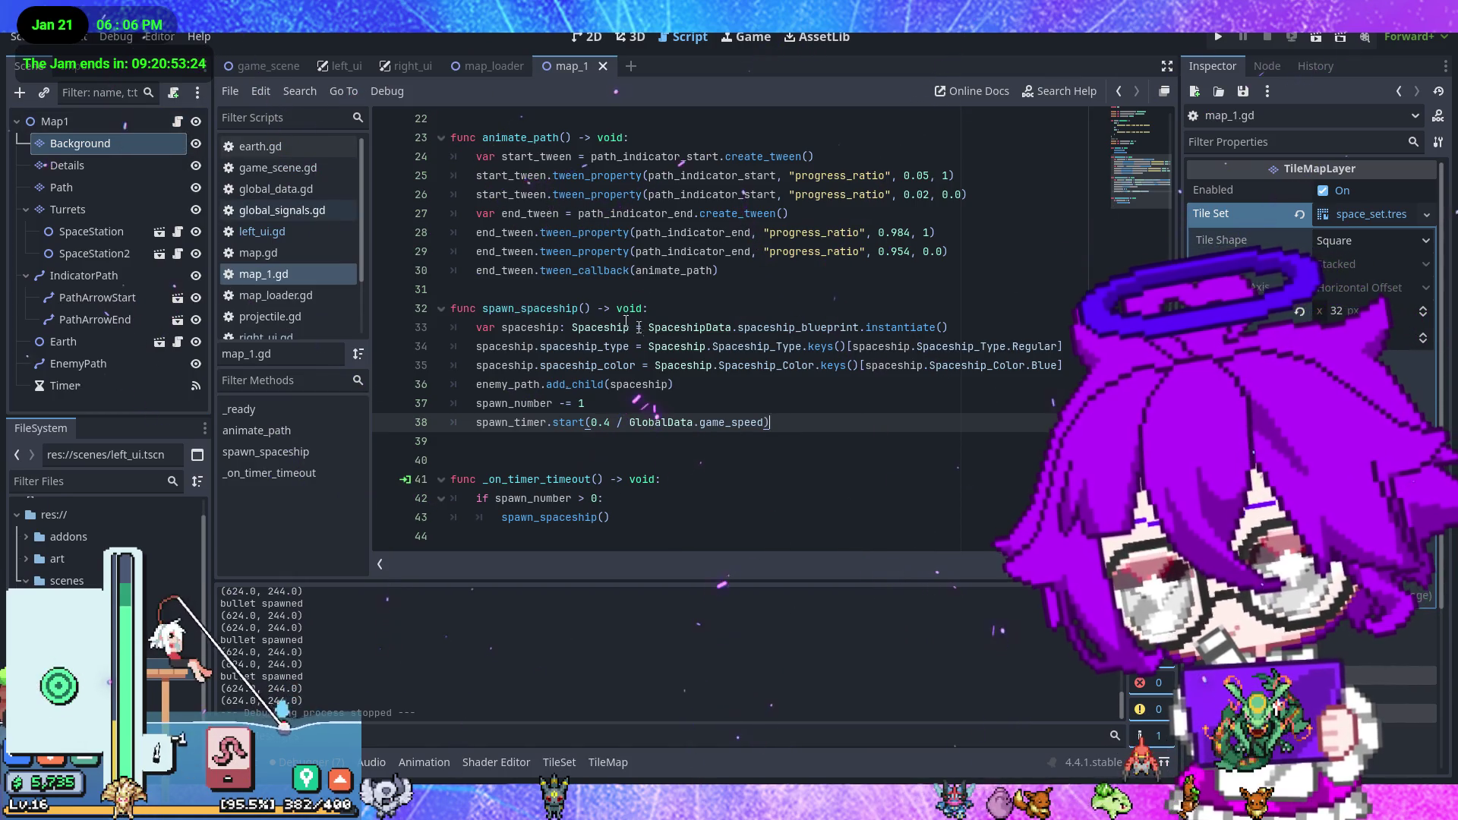
pyautogui.scroll(7, 626, 322)
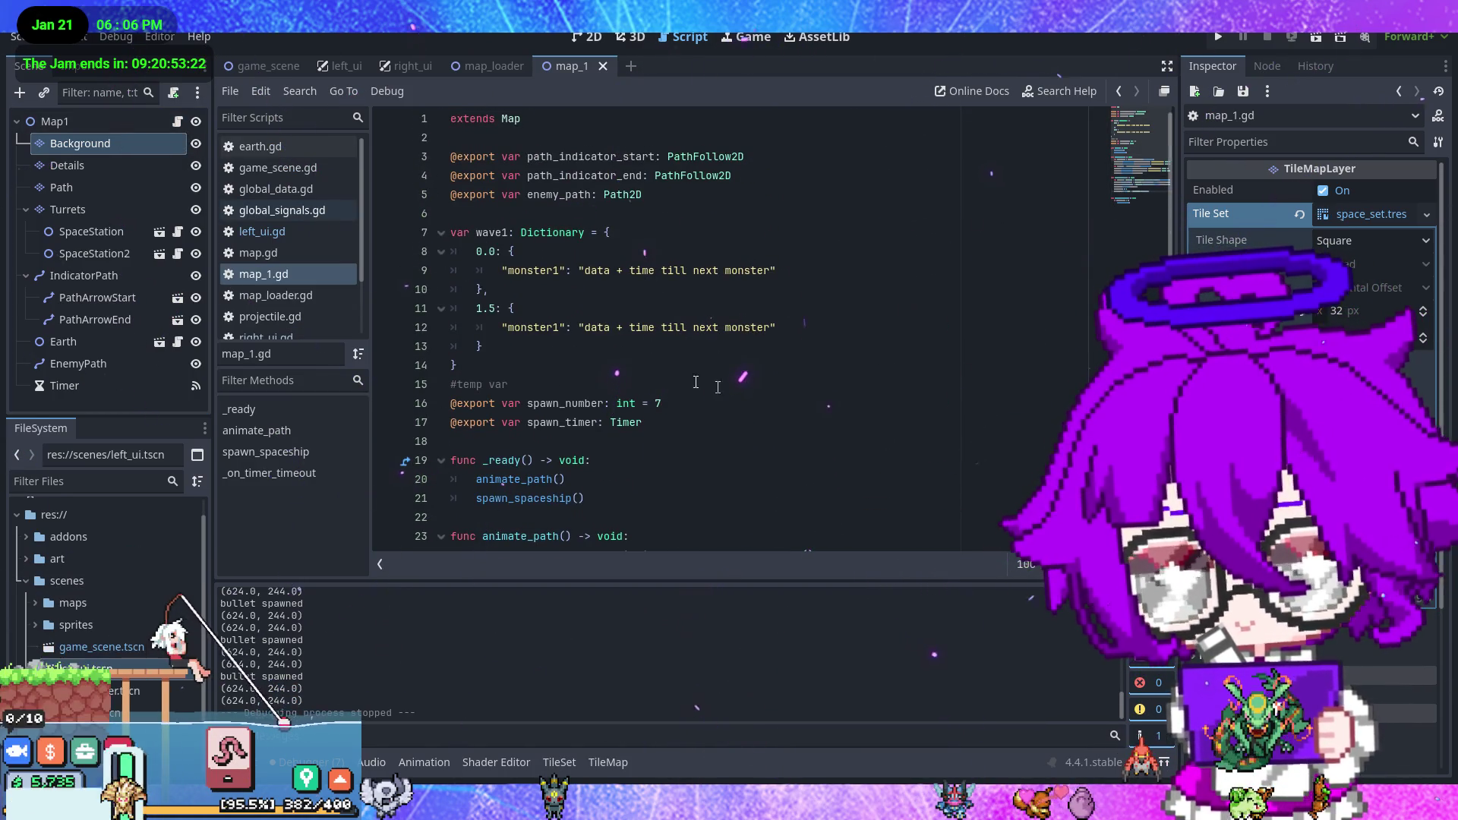
pyautogui.click(547, 346)
pyautogui.click(549, 360)
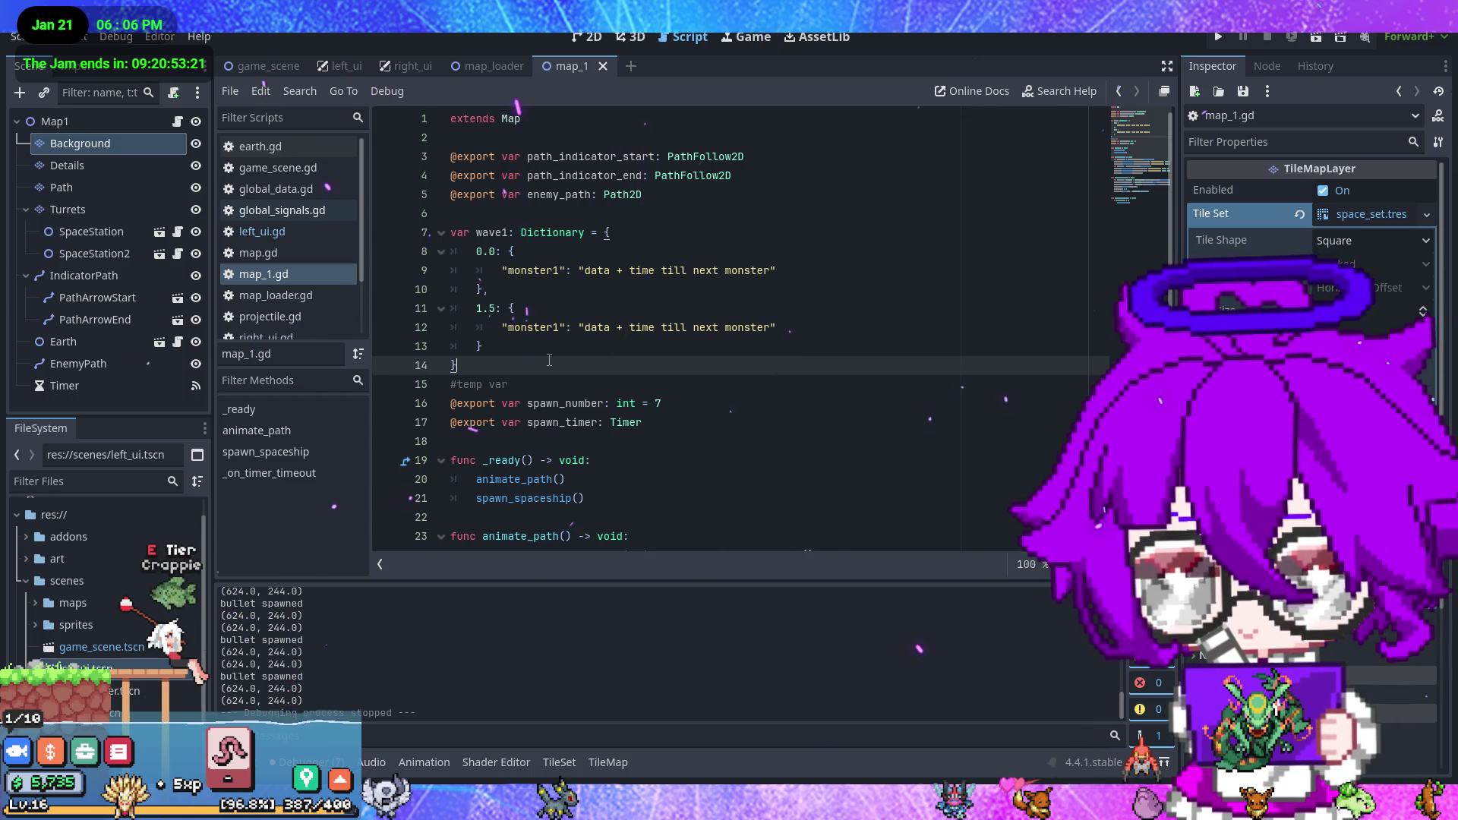
pyautogui.click(682, 421)
pyautogui.click(688, 405)
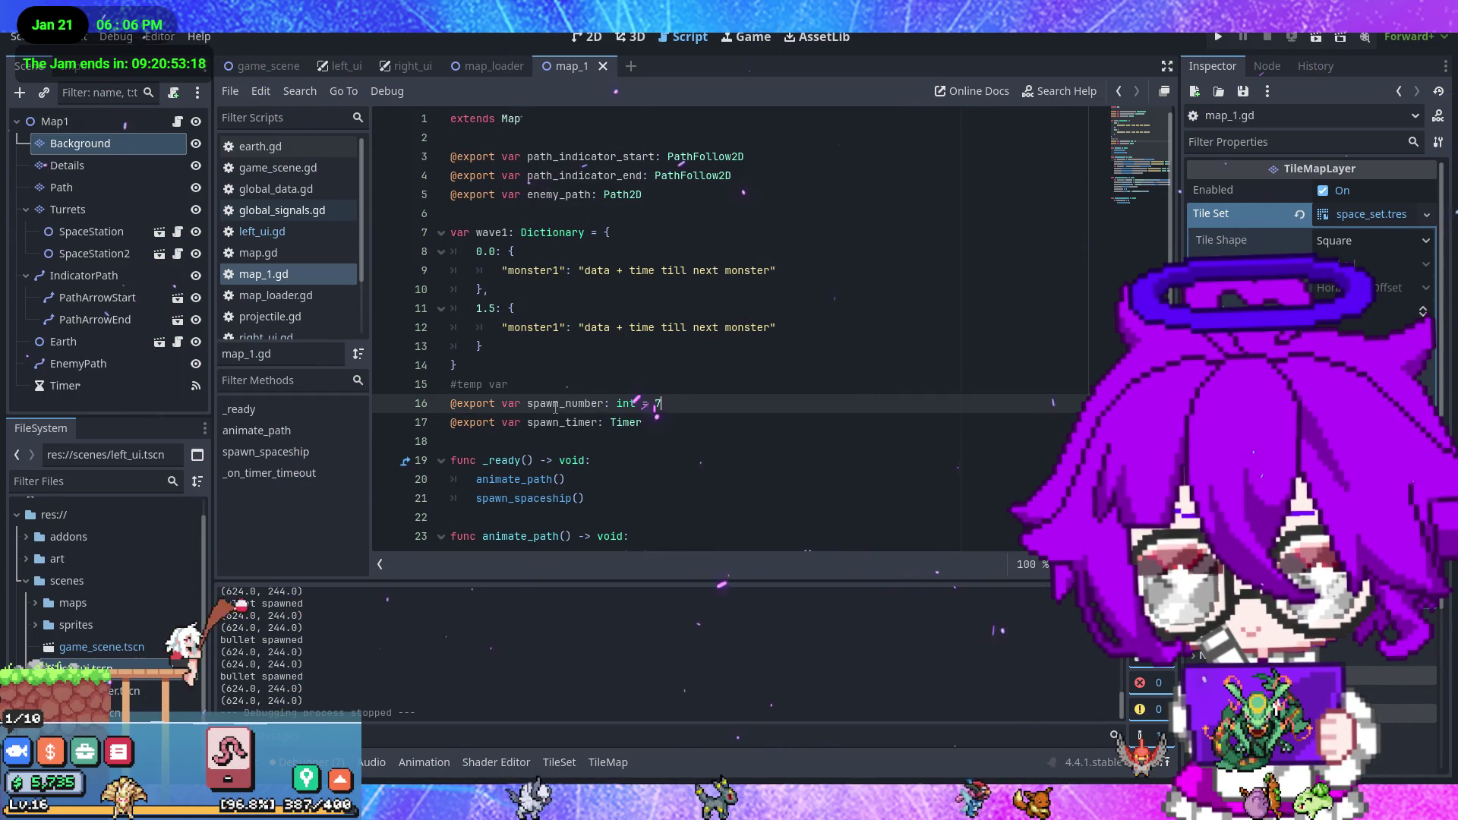
pyautogui.moveTo(561, 404); pyautogui.dragTo(540, 404)
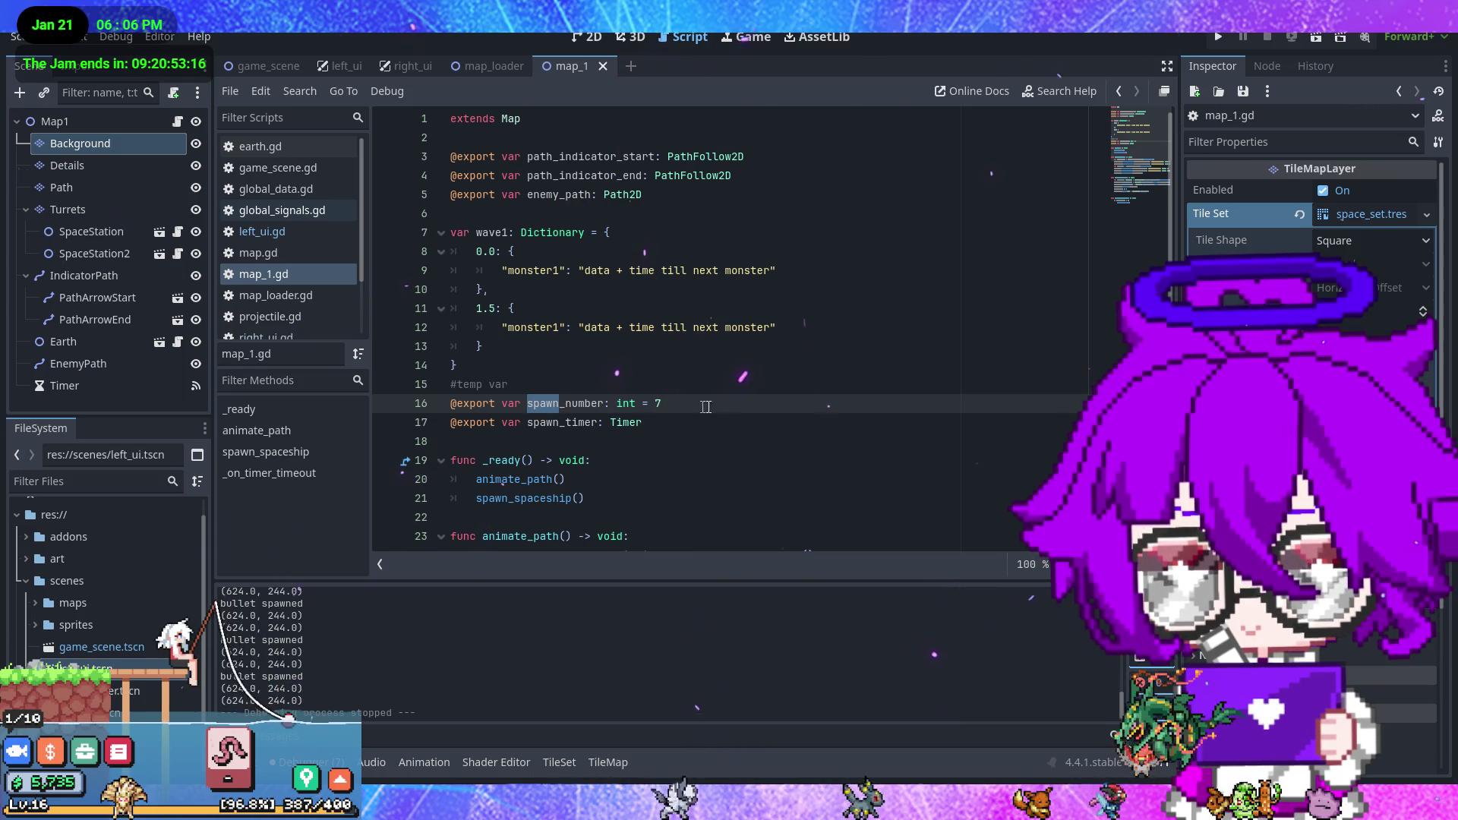
pyautogui.moveTo(663, 403); pyautogui.dragTo(448, 405)
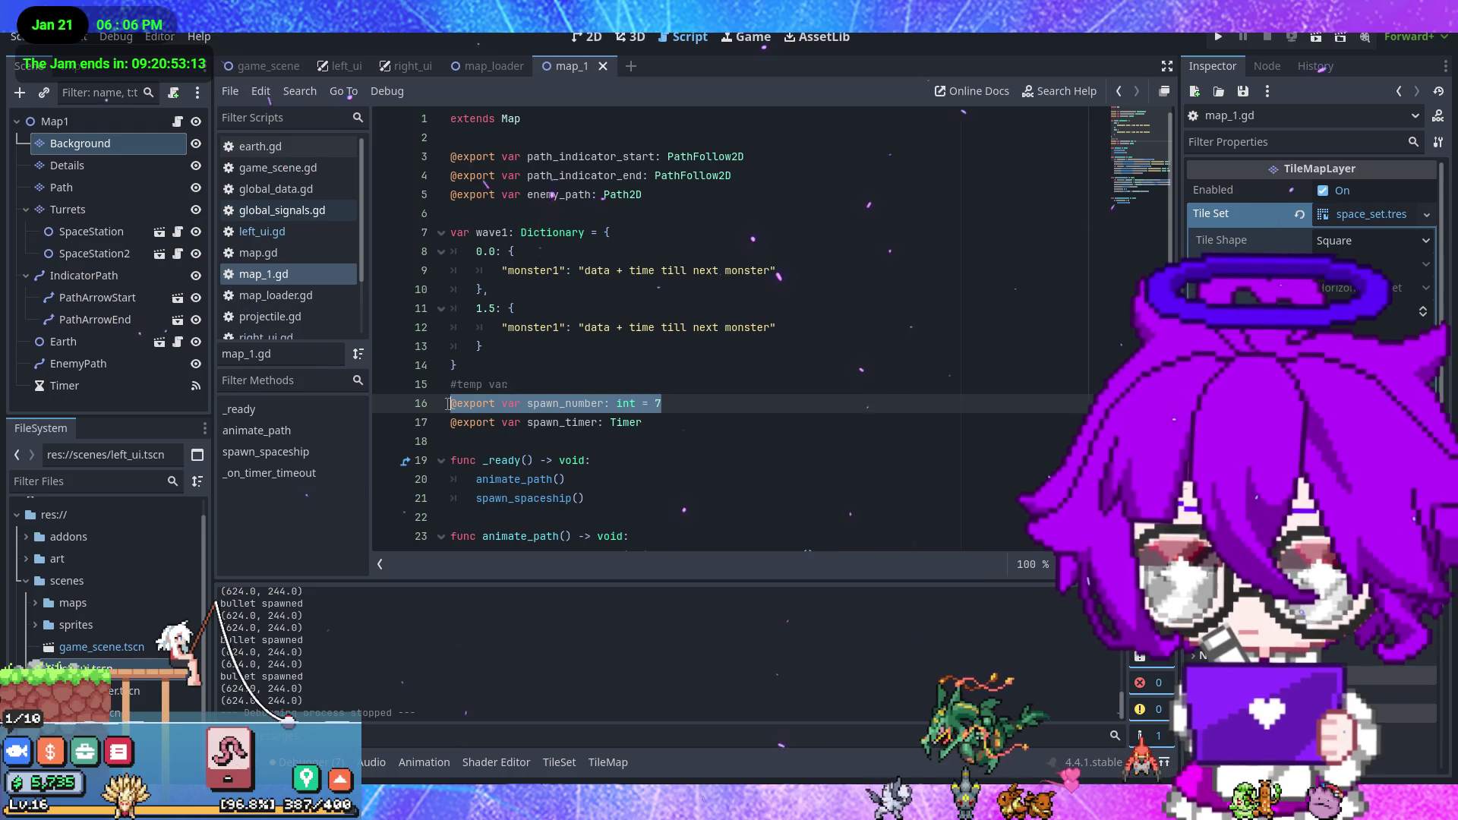
pyautogui.click(669, 200)
pyautogui.press('Return')
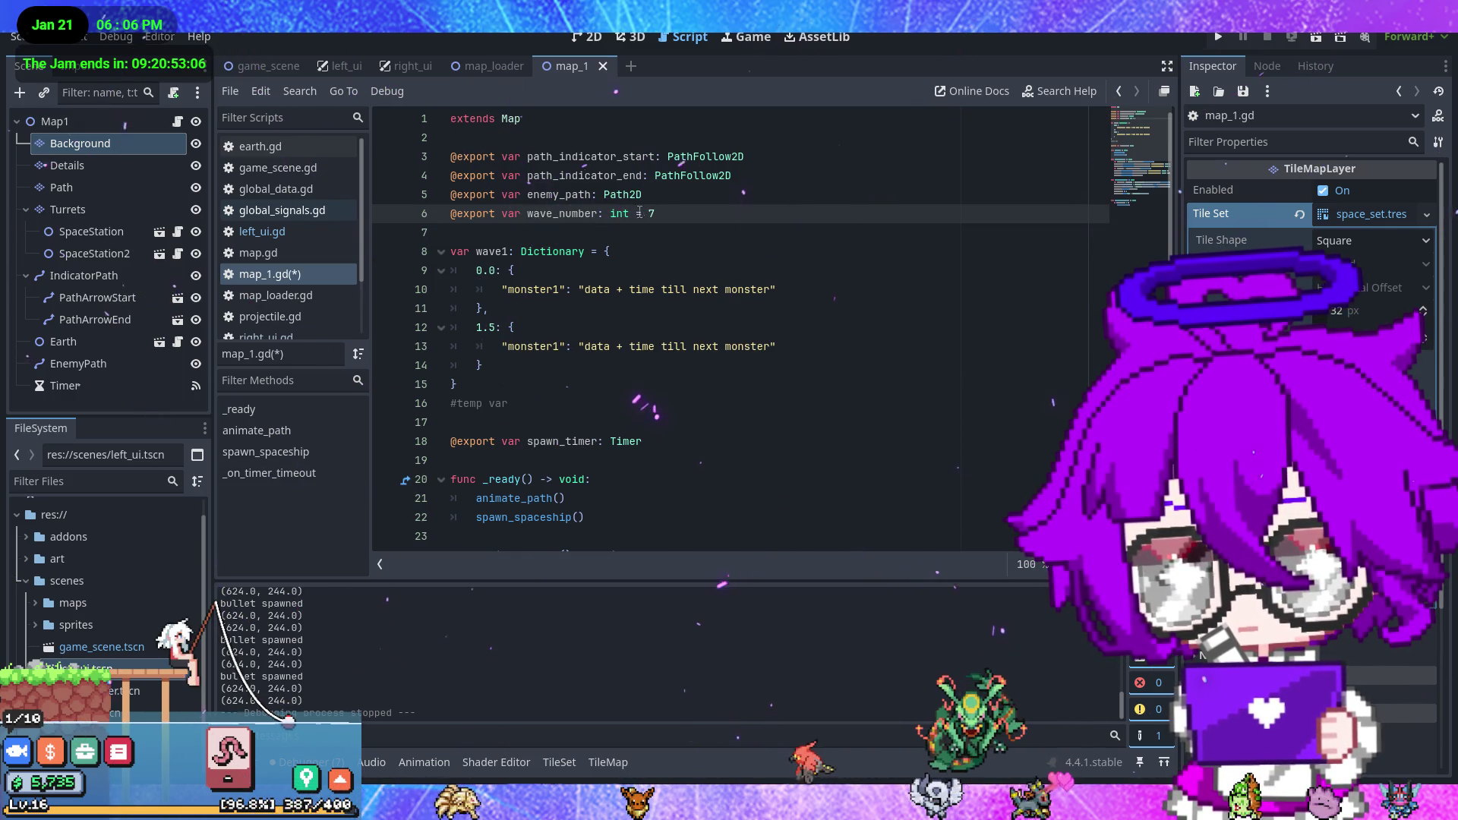
pyautogui.click(597, 215)
pyautogui.write('s')
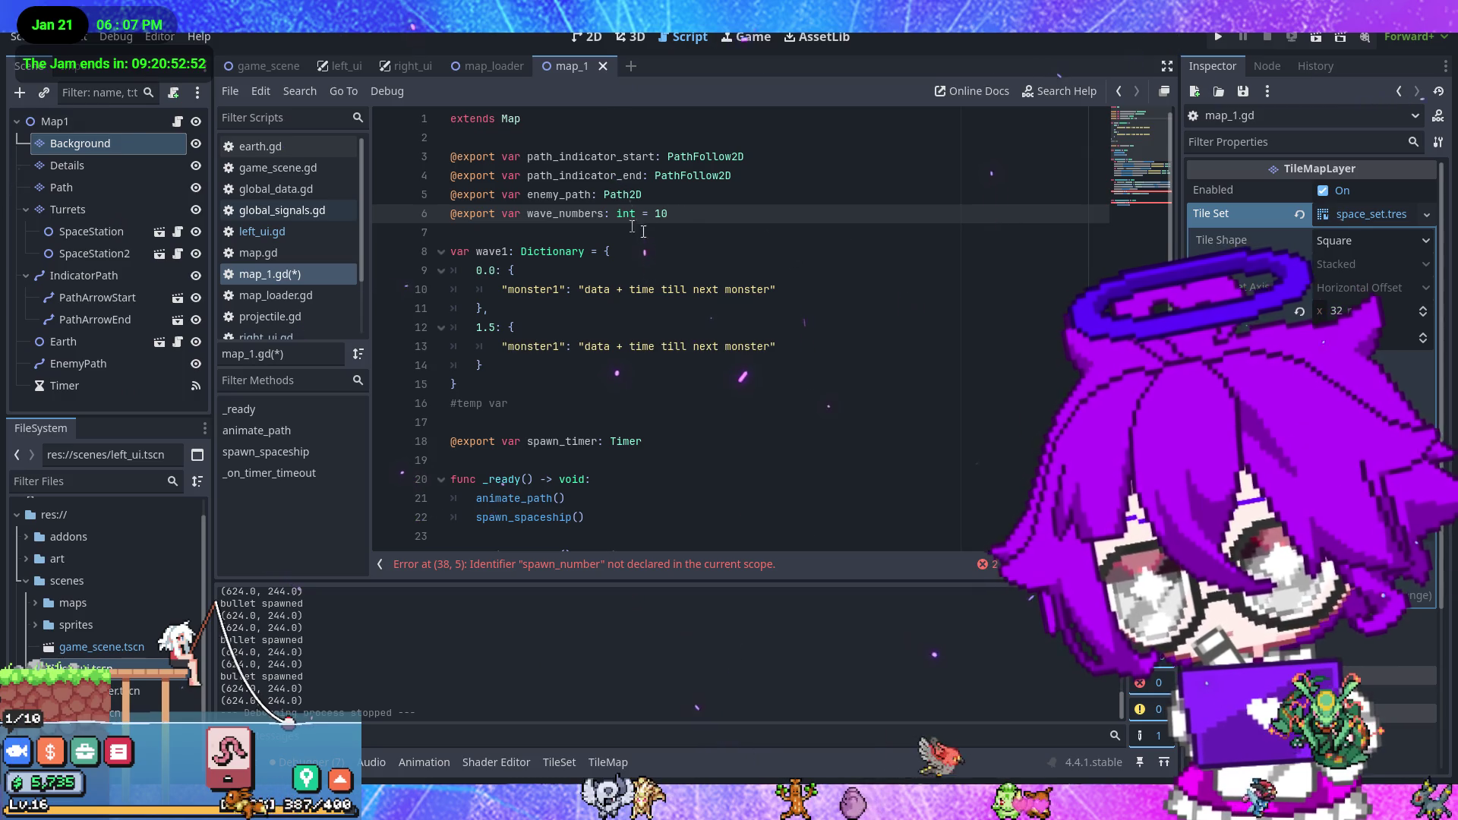
pyautogui.click(471, 422)
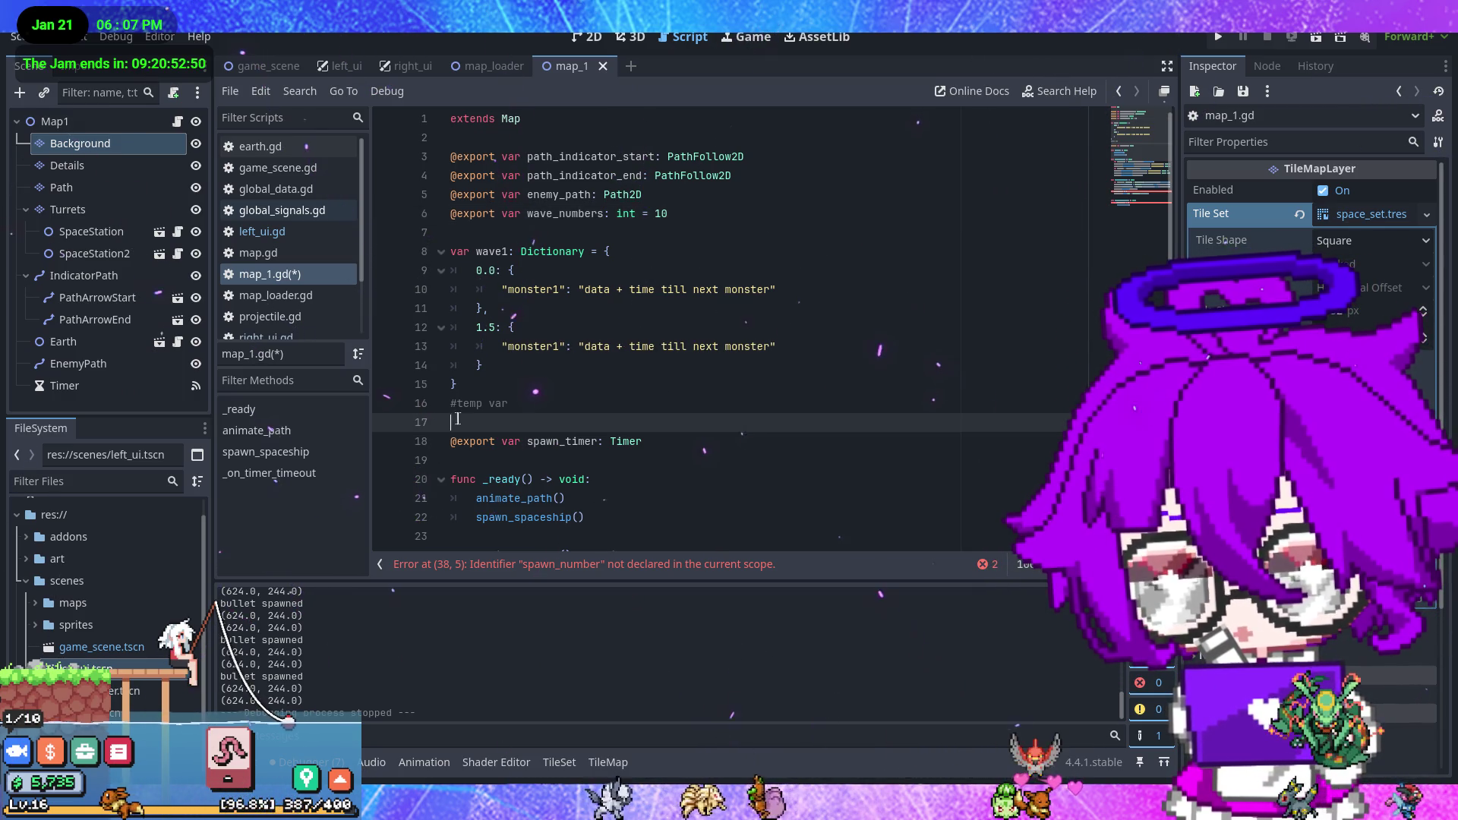
pyautogui.press('BackSpace')
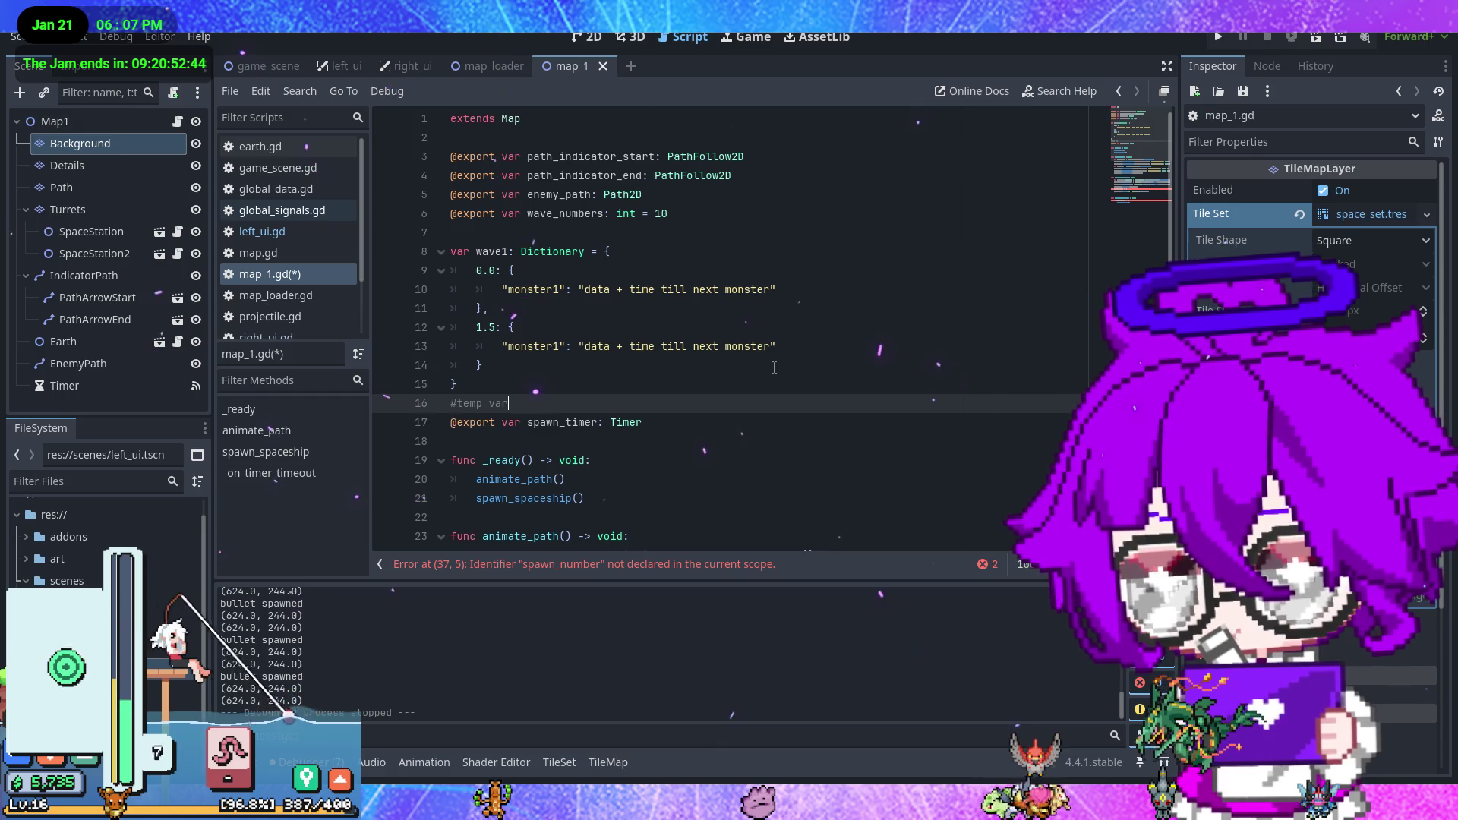
# Step: Tidy the blank lines near the top and rename the wave1 dictionary to waves
pyautogui.click(649, 253)
pyautogui.click(531, 234)
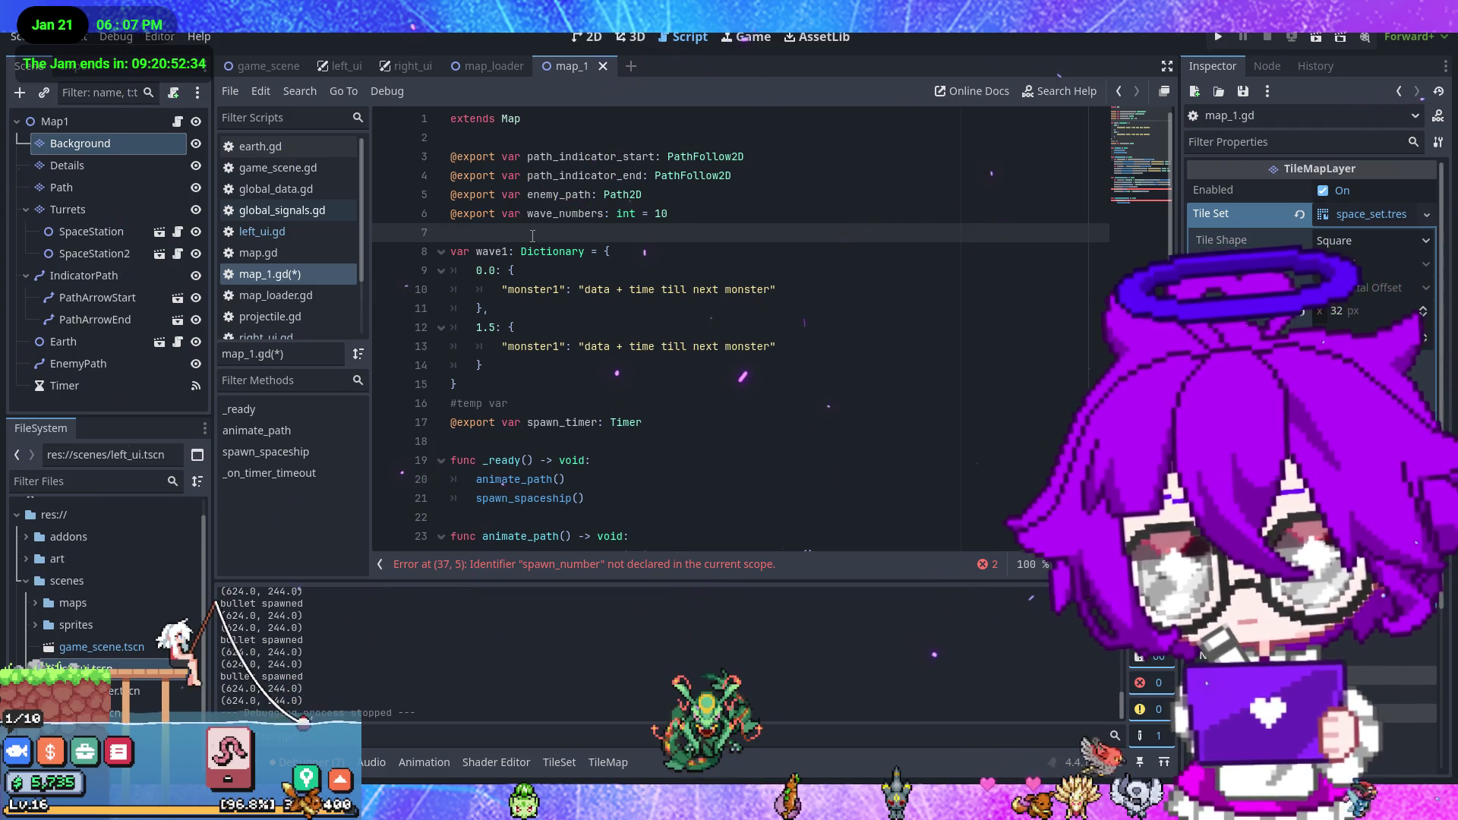
pyautogui.click(692, 216)
pyautogui.click(598, 234)
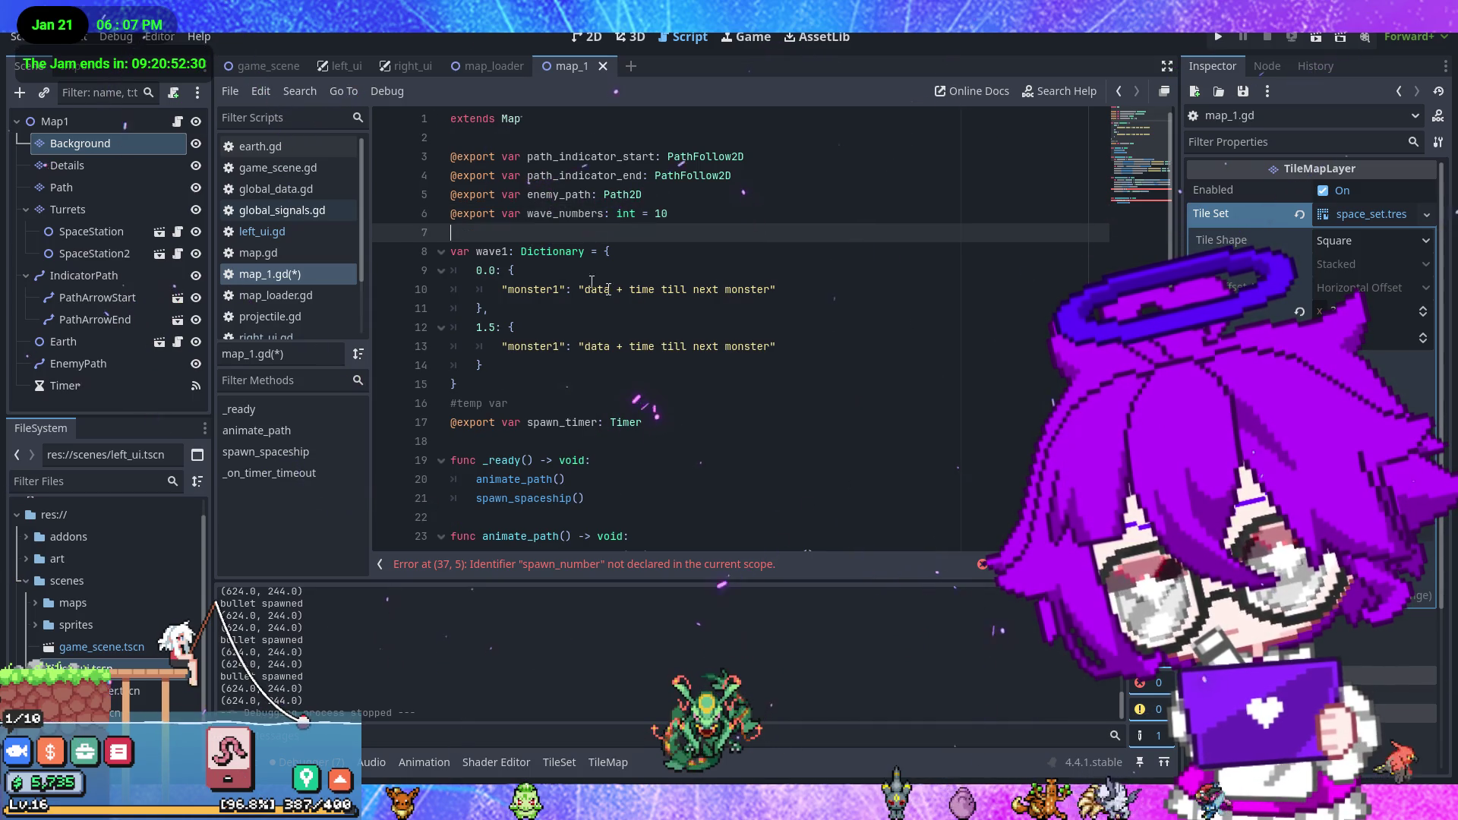
pyautogui.click(702, 216)
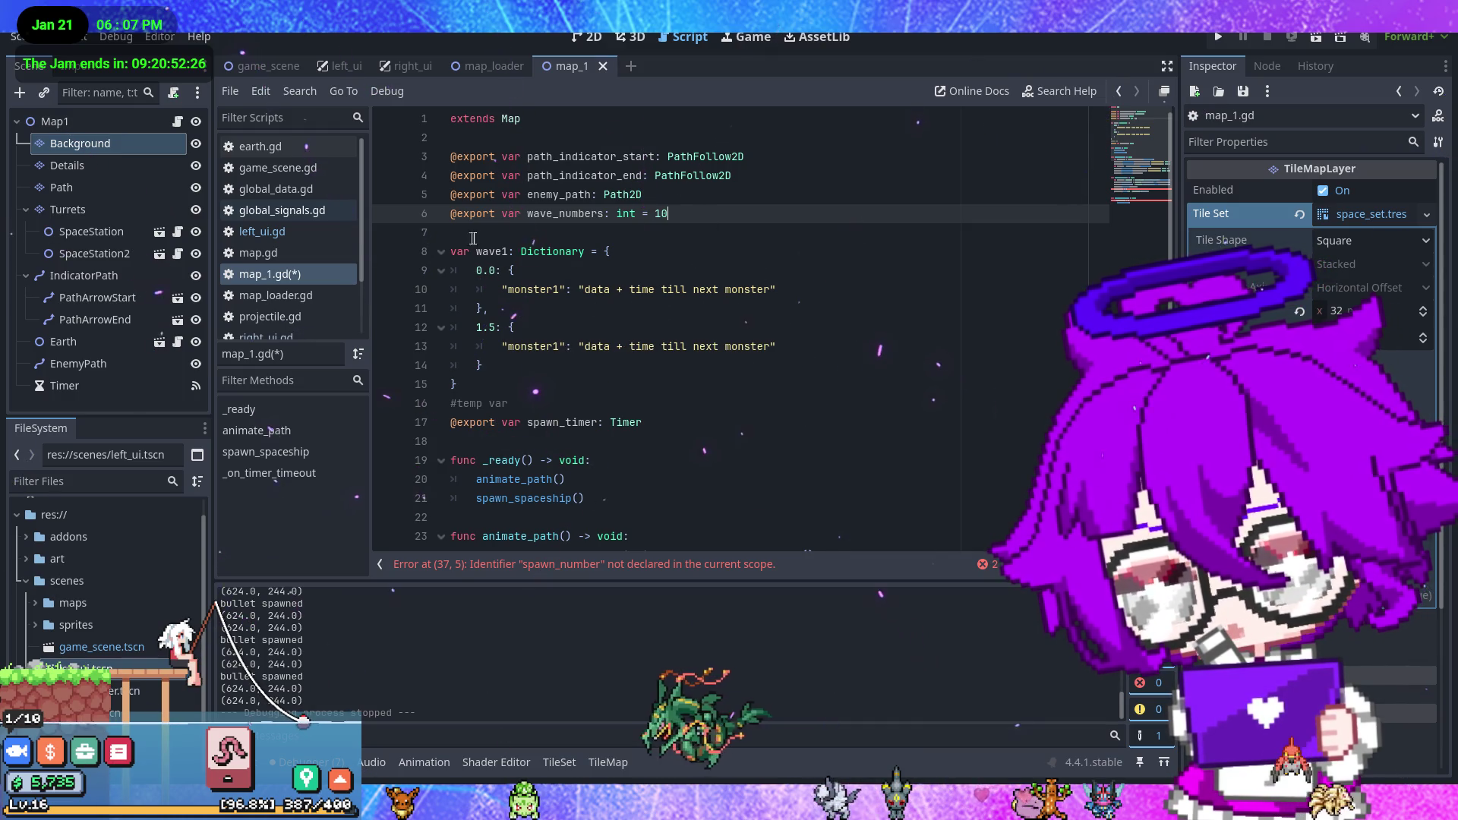
pyautogui.click(511, 251)
pyautogui.press('BackSpace')
pyautogui.write('s')
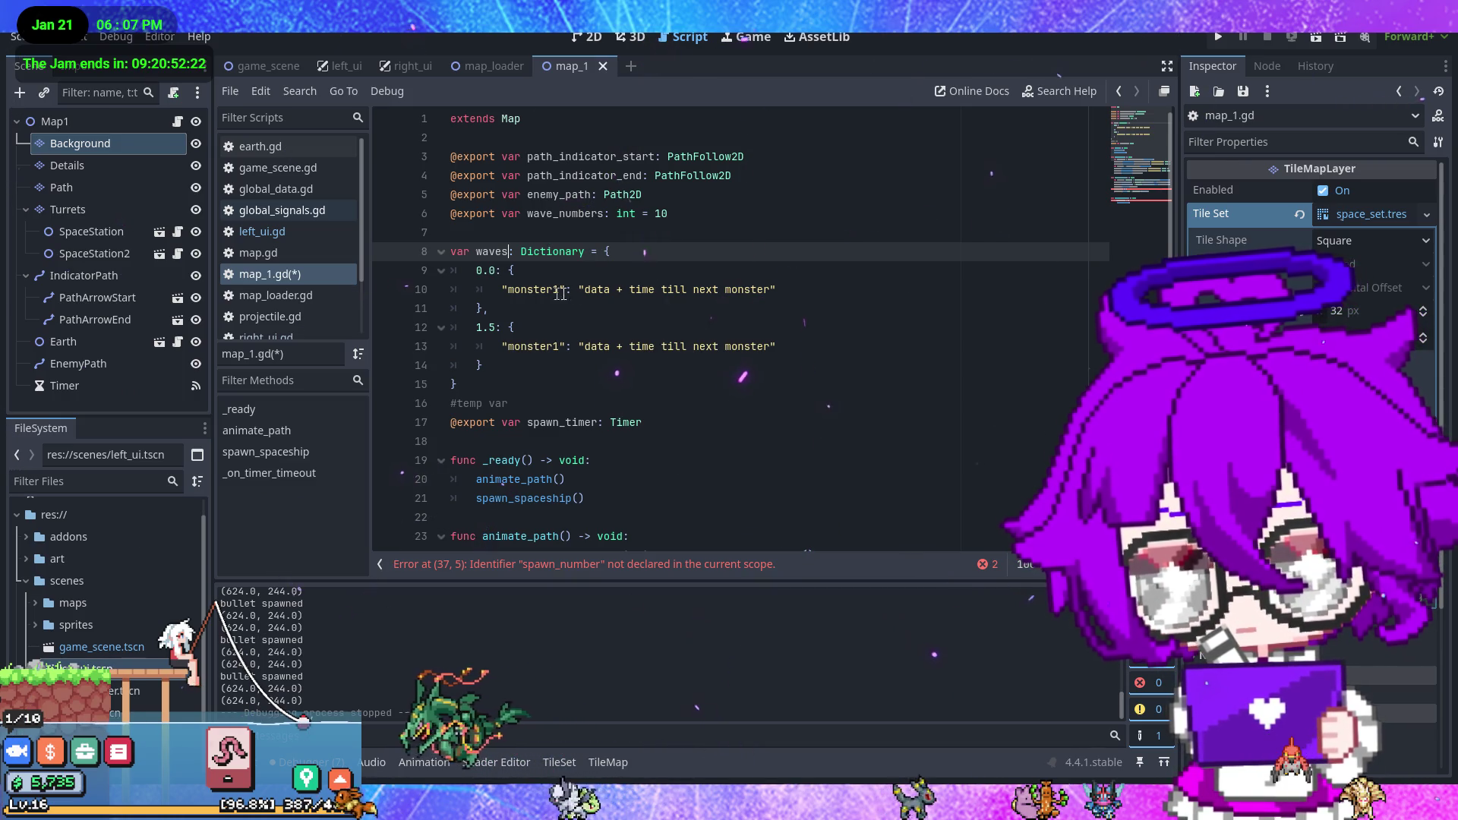
# Step: Select the 0.0 and 1.5 entries, undo their accidental deletion, and retype the damaged 0.0 key
pyautogui.moveTo(484, 366); pyautogui.dragTo(479, 281)
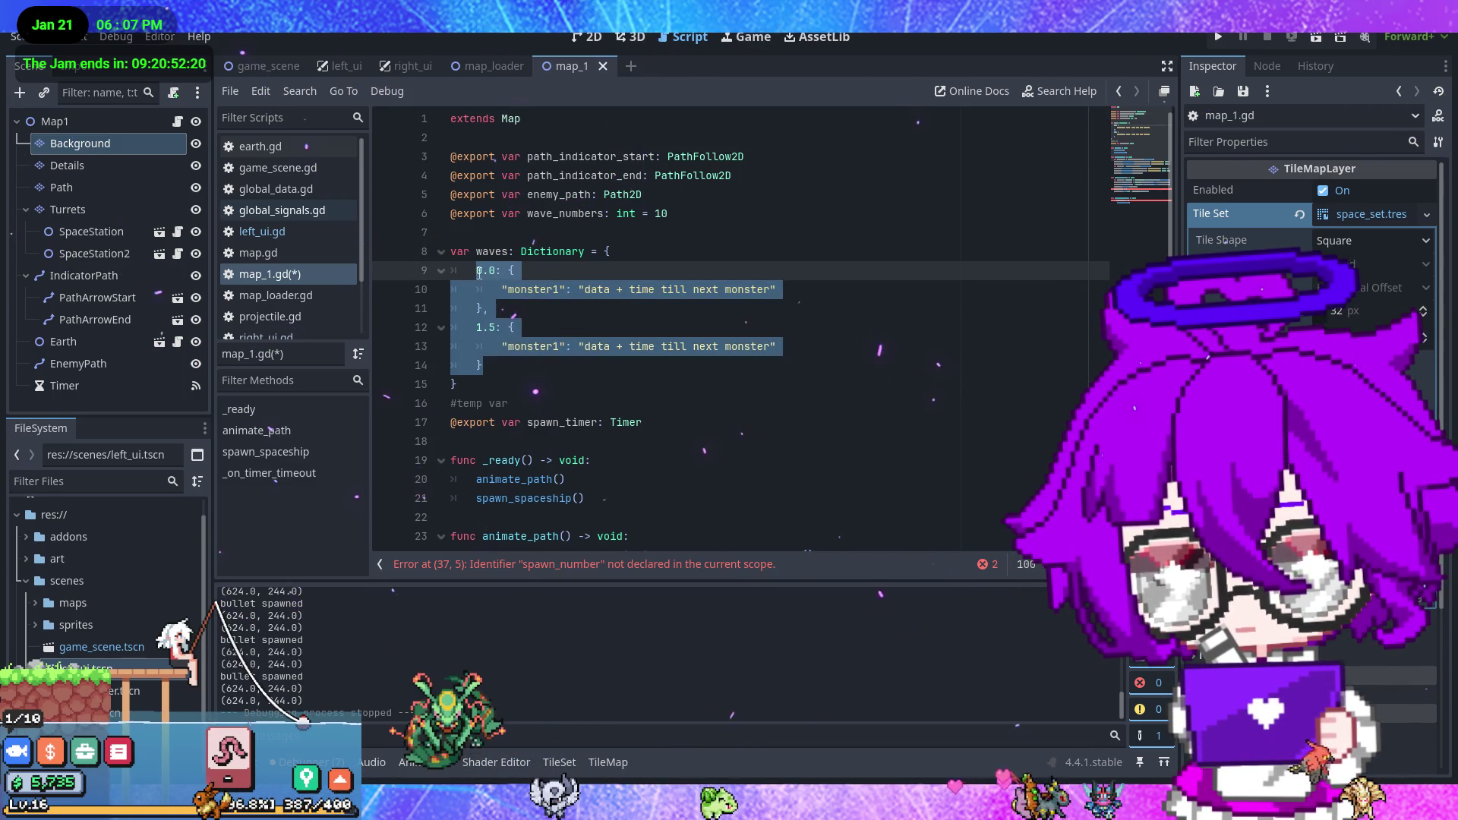
pyautogui.click(676, 253)
pyautogui.moveTo(455, 289); pyautogui.dragTo(501, 360)
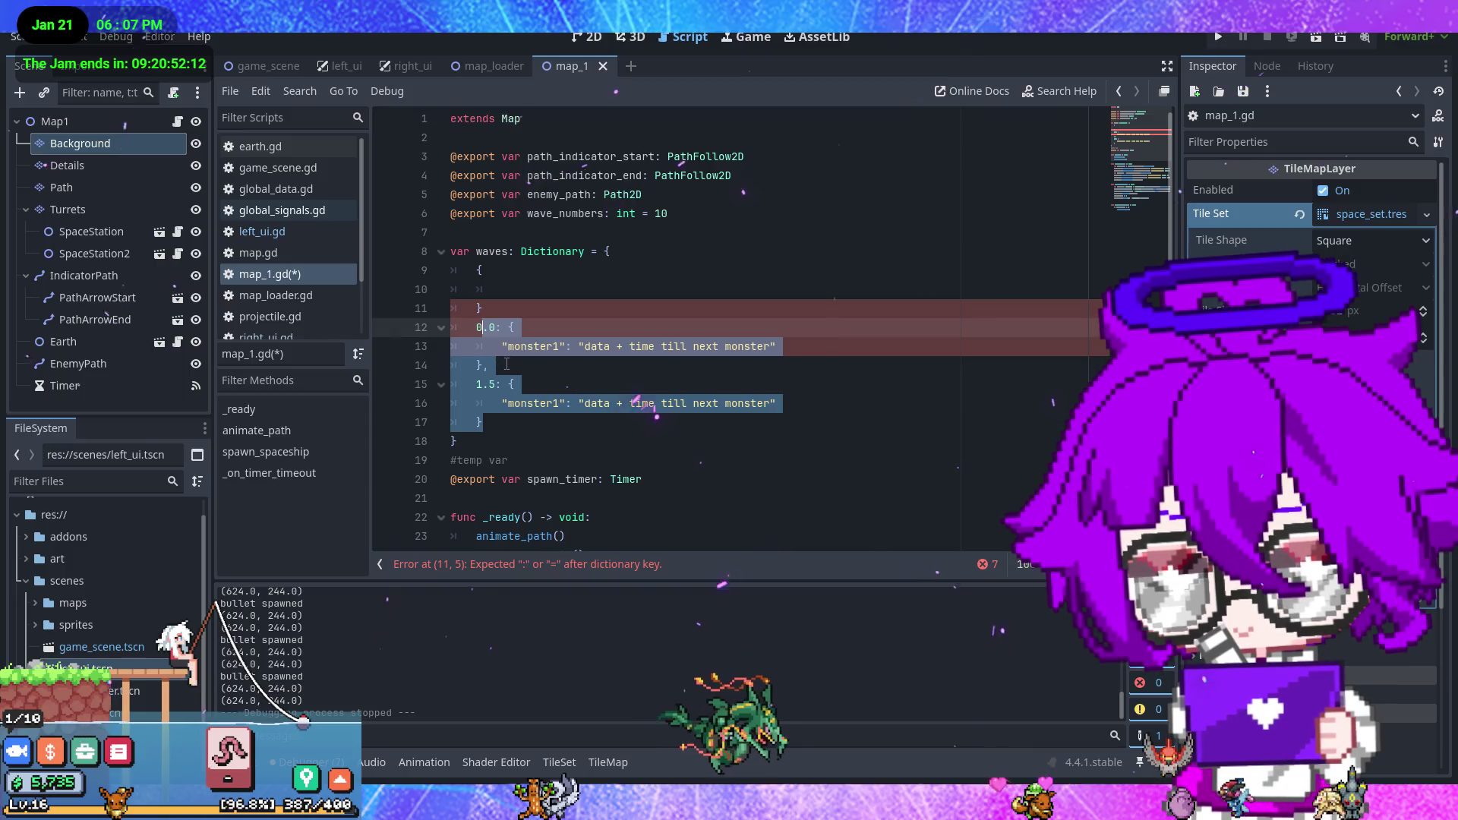
pyautogui.press('BackSpace')
pyautogui.press('BackSpace')
pyautogui.press('BackSpace')
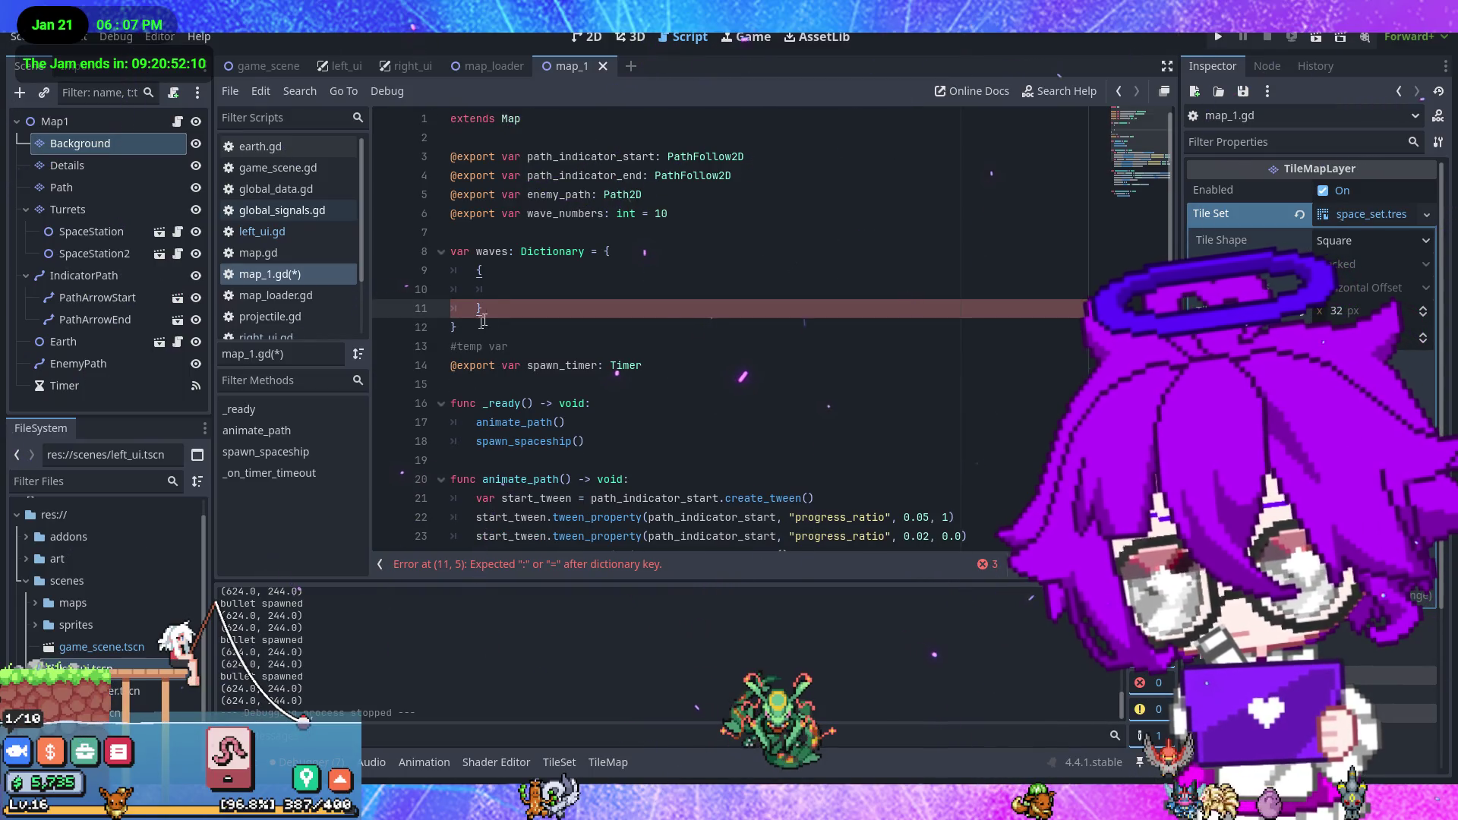
pyautogui.hotkey('ctrl', 'z')
pyautogui.hotkey('ctrl', 'z')
pyautogui.hotkey('ctrl', 'z')
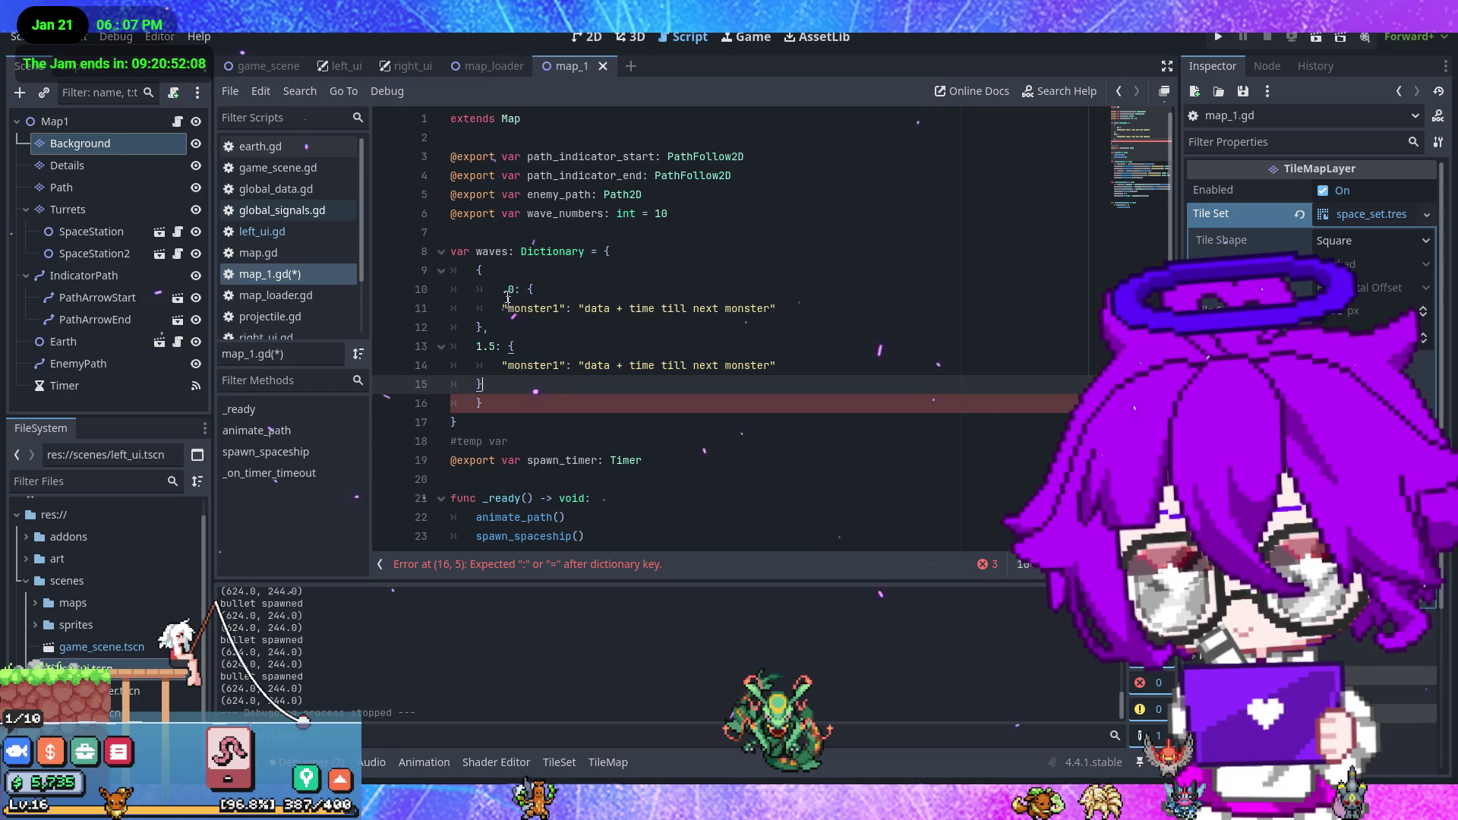
pyautogui.click(529, 291)
pyautogui.write('0')
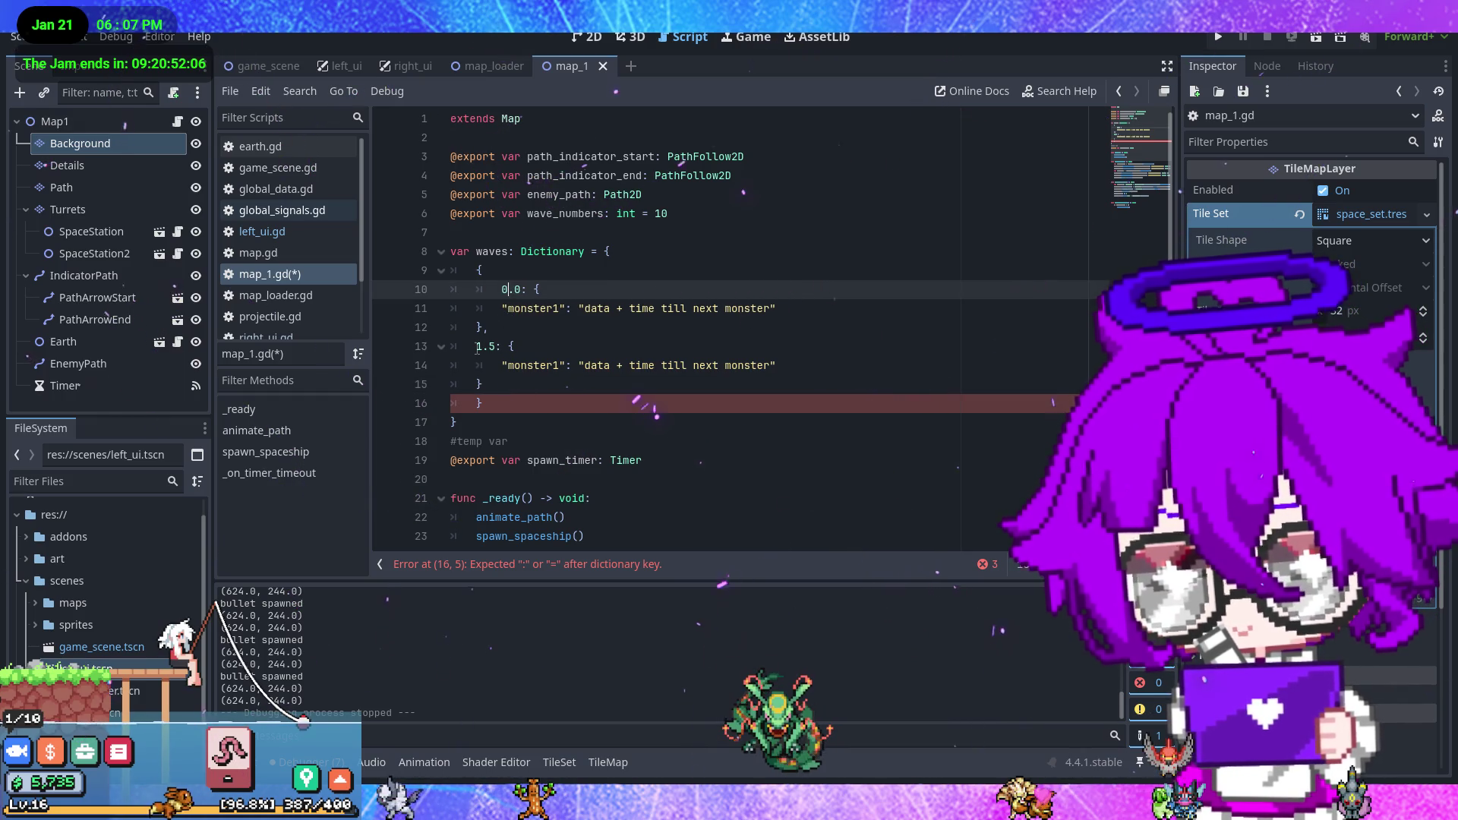
# Step: Indent the 1.5 entry and its monster1 line one level inside the inner dictionary
pyautogui.click(478, 348)
pyautogui.press('Tab')
pyautogui.press('Down')
pyautogui.press('Tab')
pyautogui.moveTo(501, 391)
pyautogui.mouseDown()
pyautogui.moveTo(478, 327)
pyautogui.moveTo(577, 366)
pyautogui.mouseUp()
pyautogui.press('Tab')
pyautogui.hotkey('shift', 'Tab')
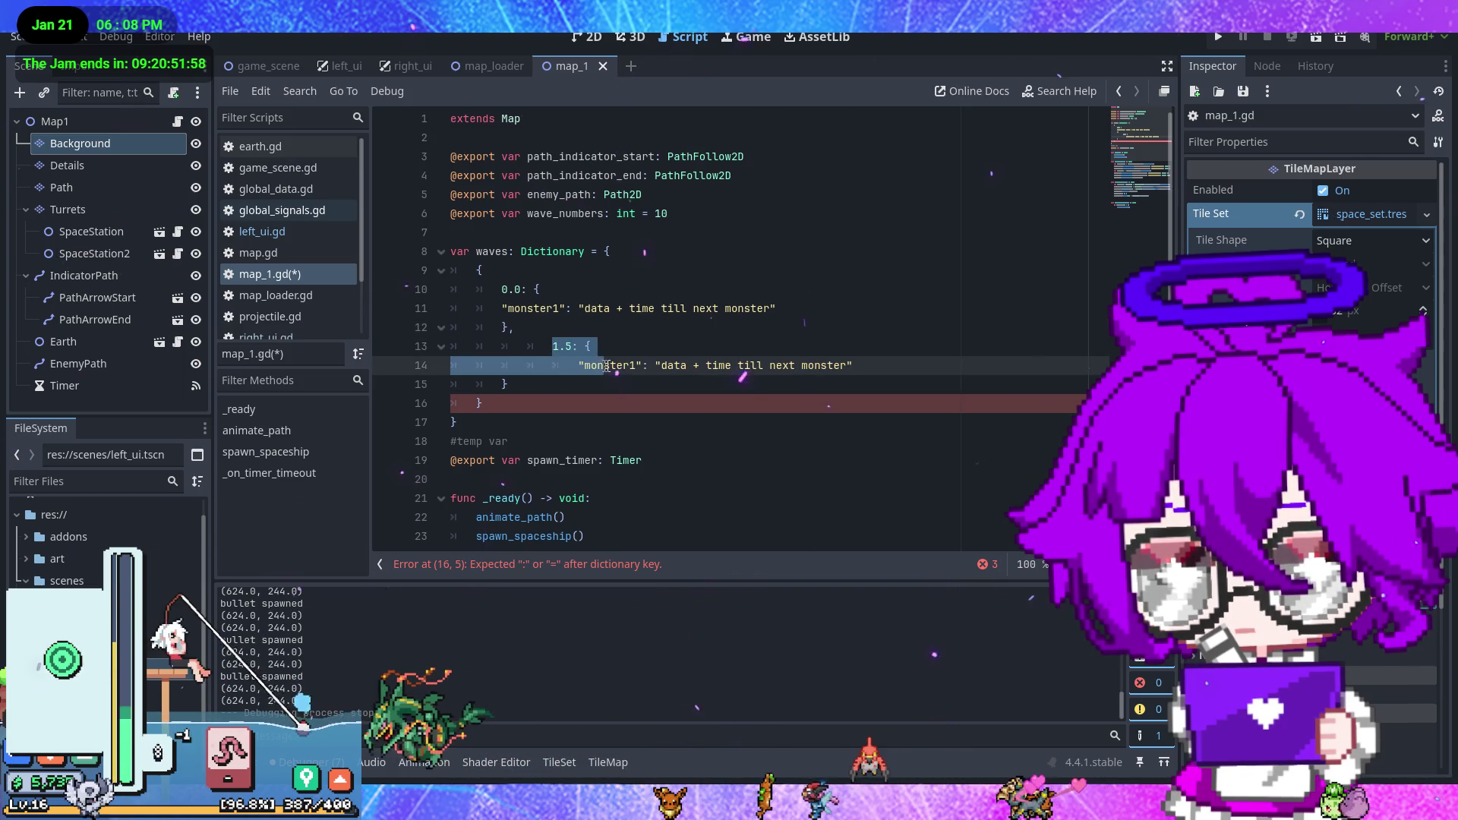
pyautogui.click(649, 343)
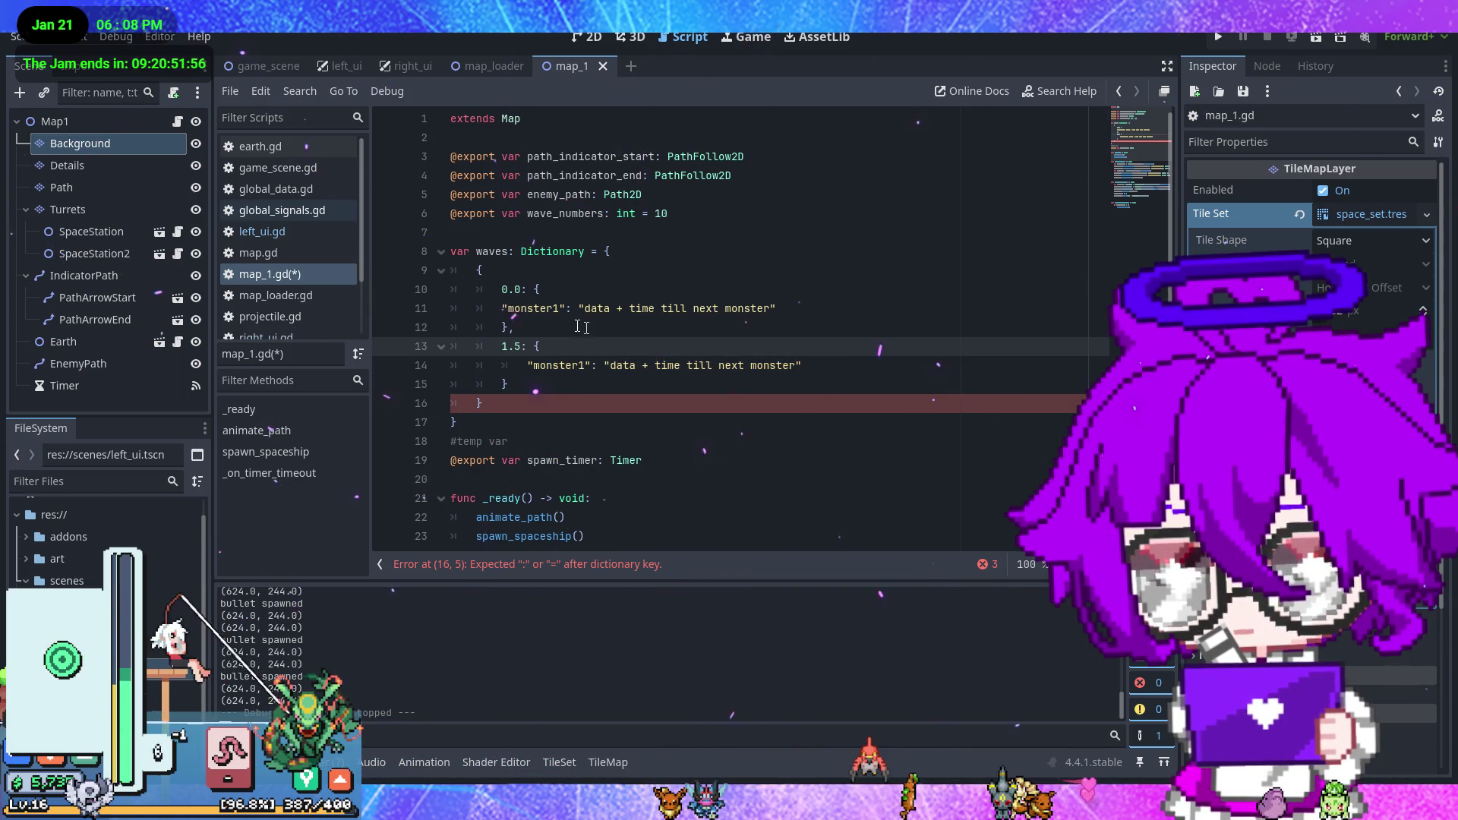
pyautogui.click(500, 310)
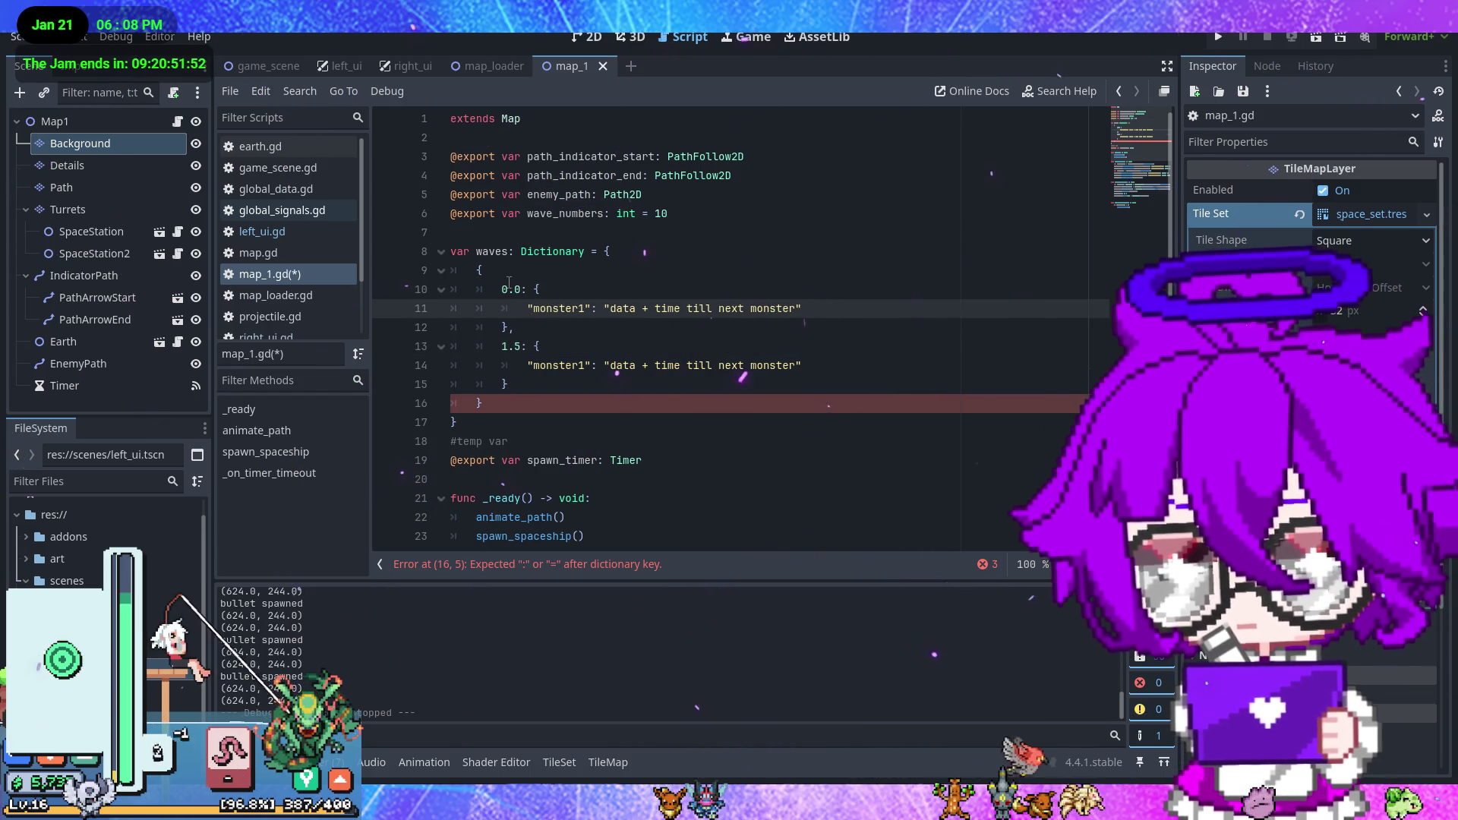
pyautogui.click(479, 271)
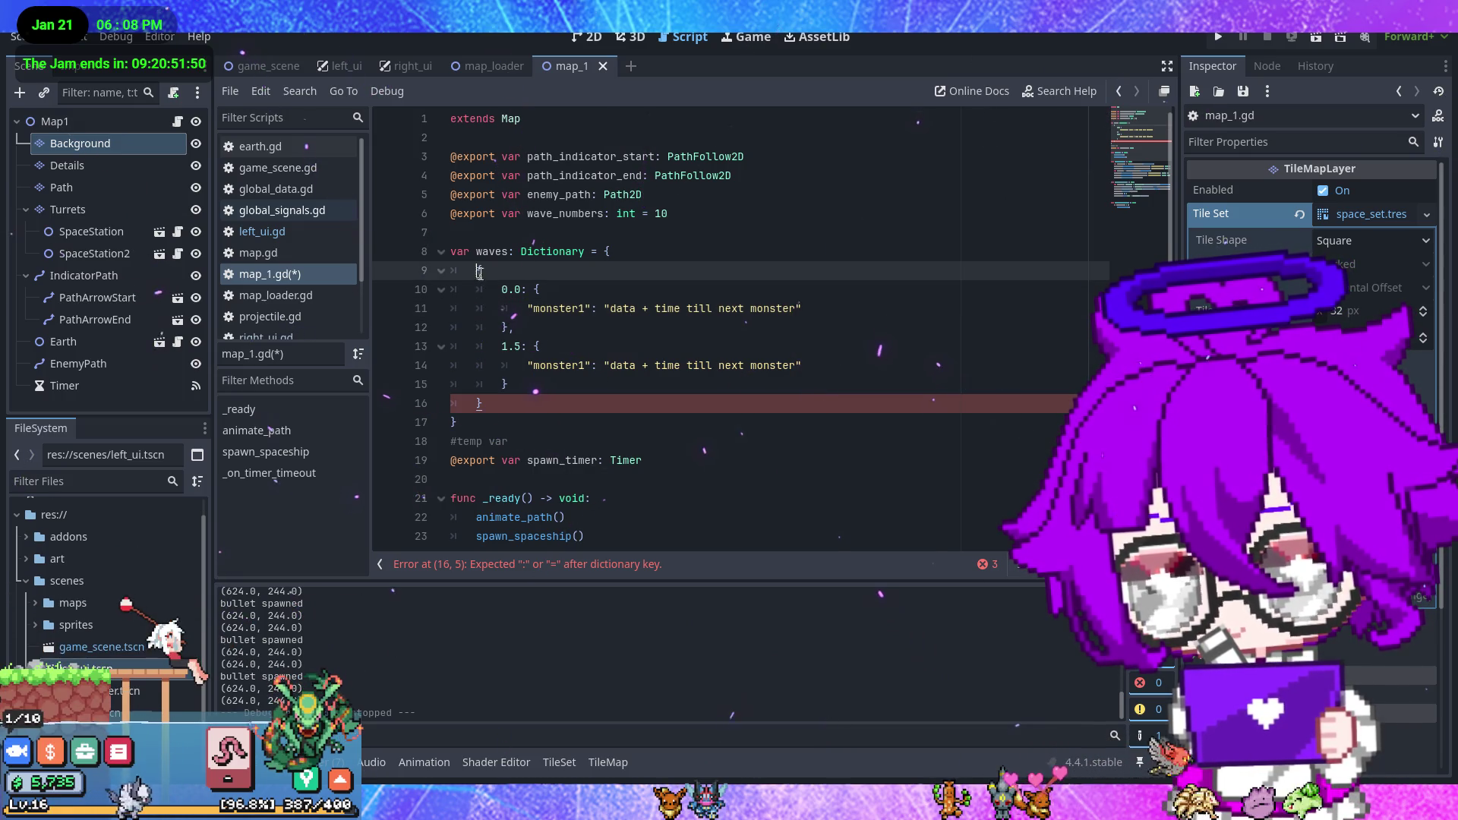
# Step: Replace the wave key on line 9 with 1: as the first wave's key
pyautogui.write('wave')
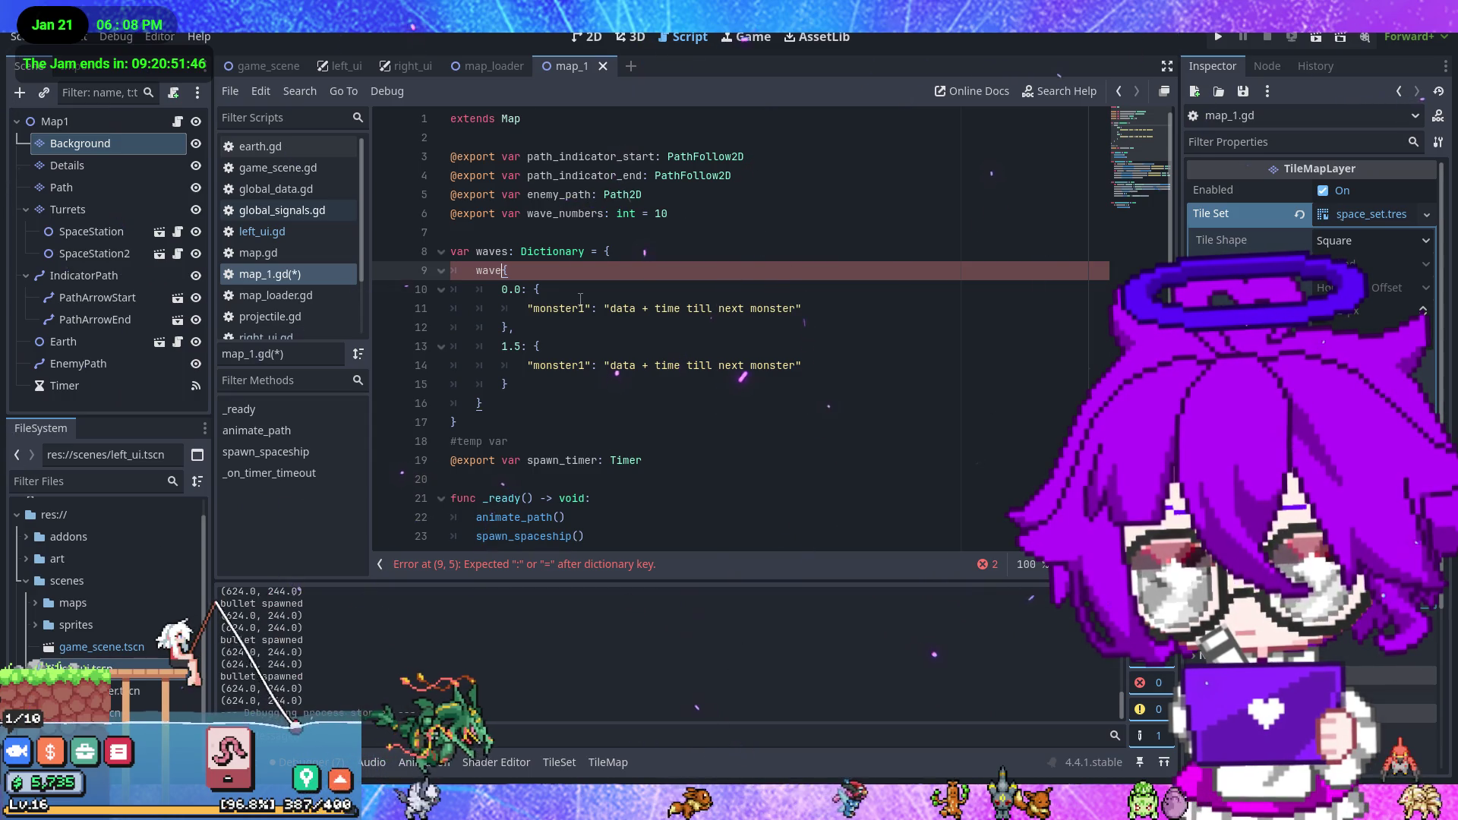
pyautogui.press('BackSpace')
pyautogui.press('BackSpace')
pyautogui.press('BackSpace')
pyautogui.write('"W"{')
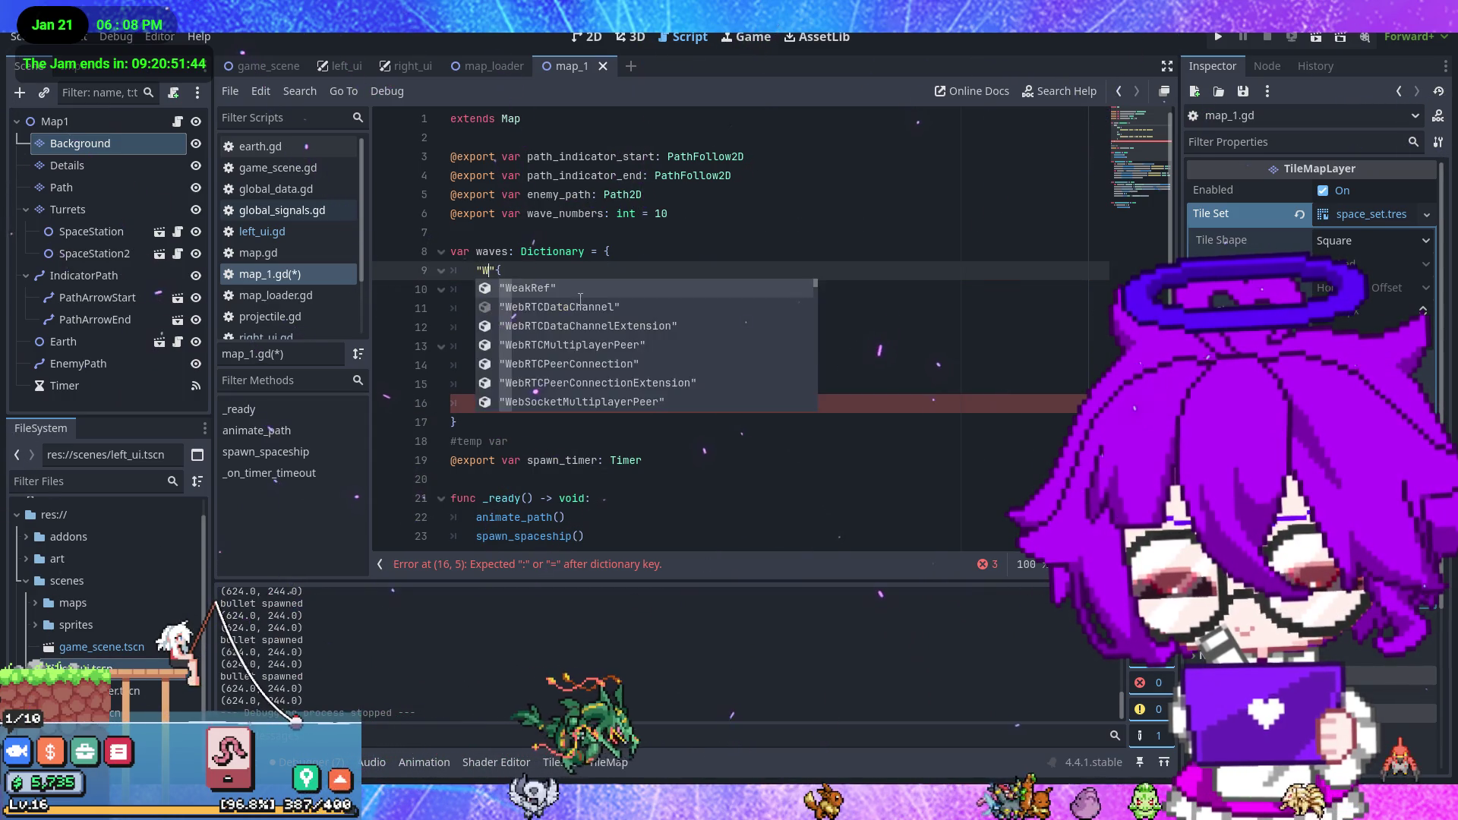
pyautogui.press('Escape')
pyautogui.press('BackSpace')
pyautogui.write('1: {')
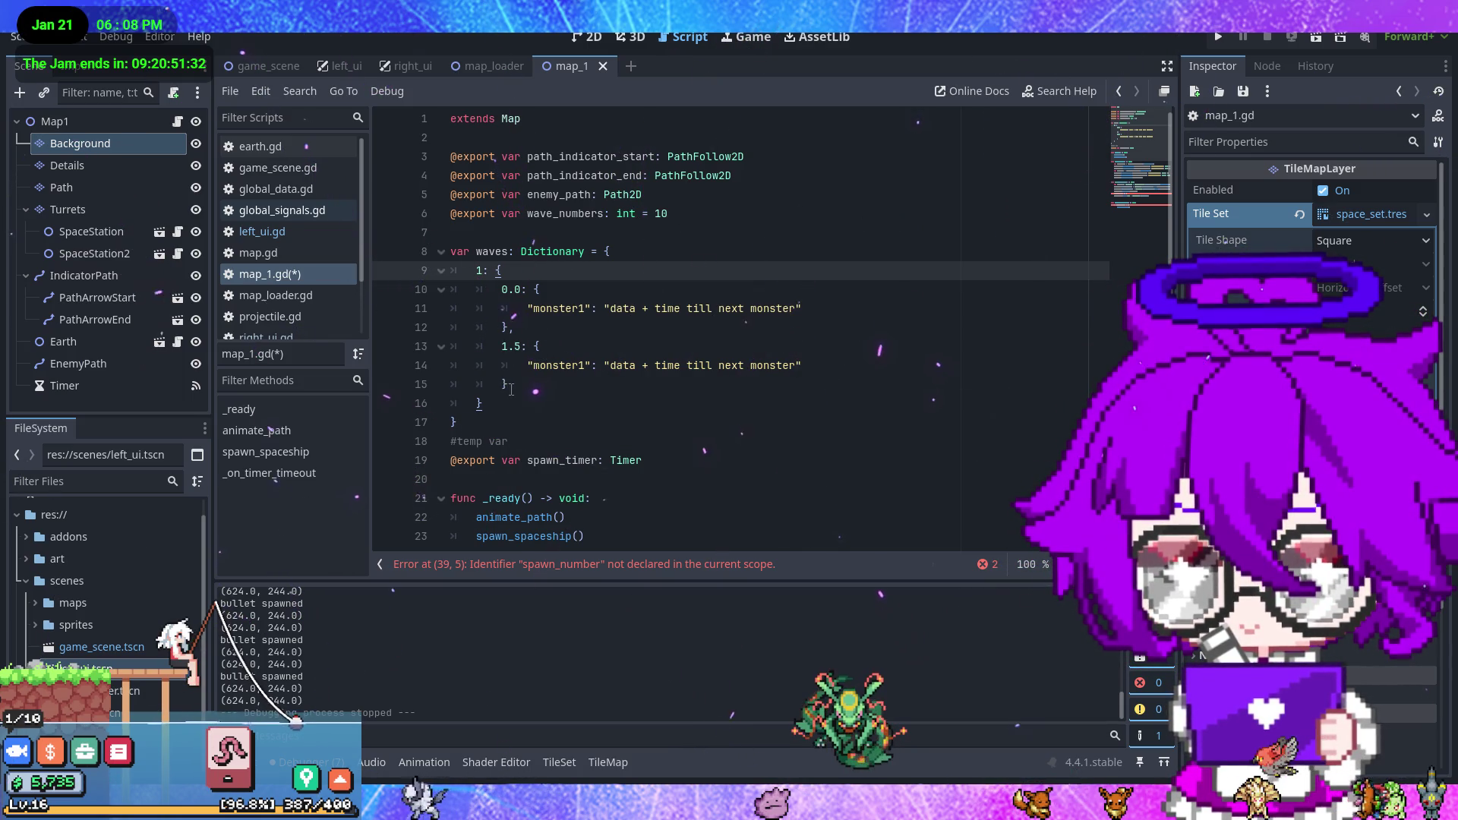
# Step: Add a comma after wave 1, begin wave 2 as 2: with an inner { } block, and open spaceship_data.gd
pyautogui.click(512, 387)
pyautogui.write(',')
pyautogui.press('Return')
pyautogui.press('BackSpace')
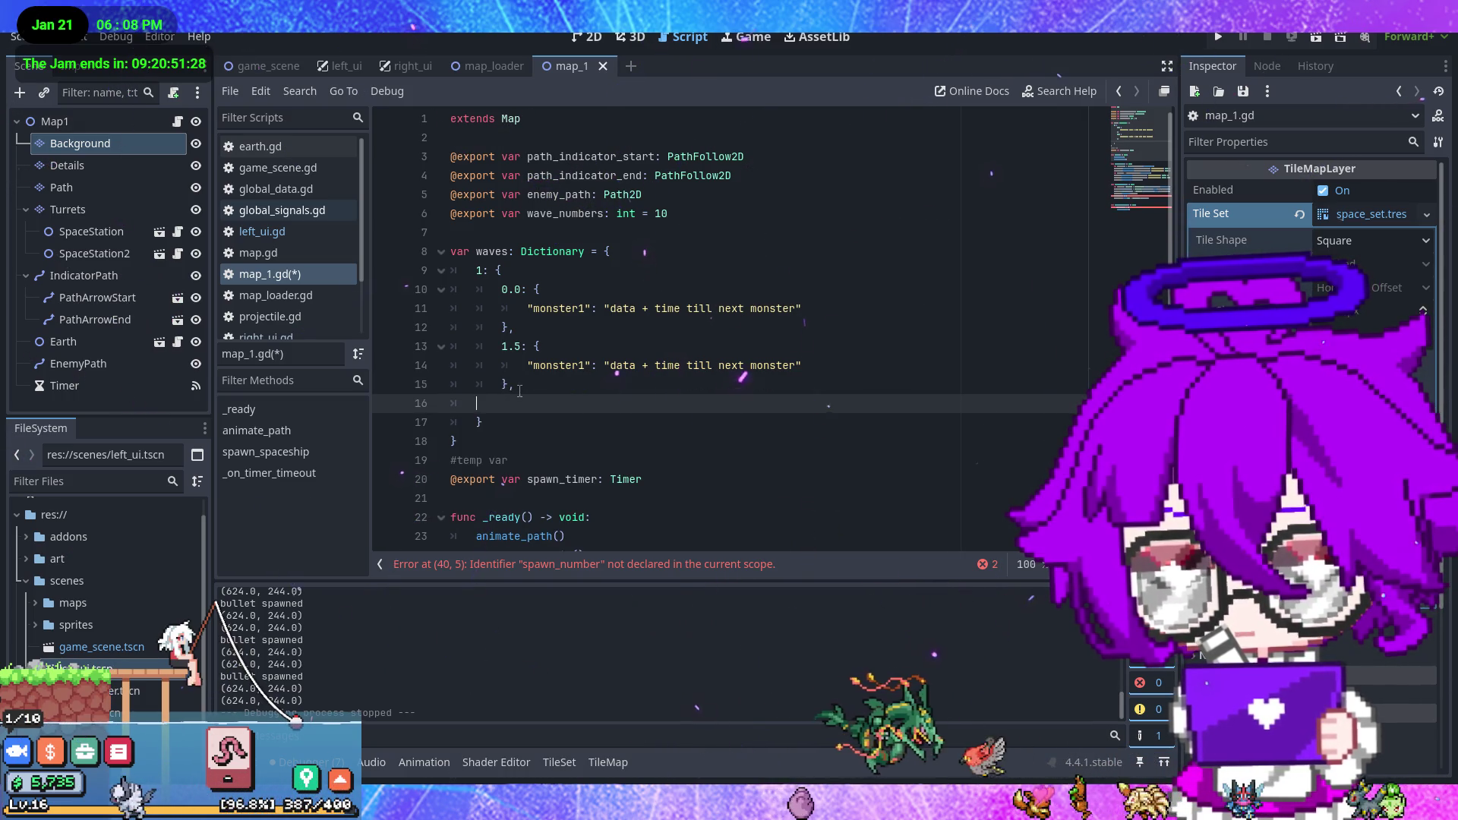
pyautogui.write('2: {')
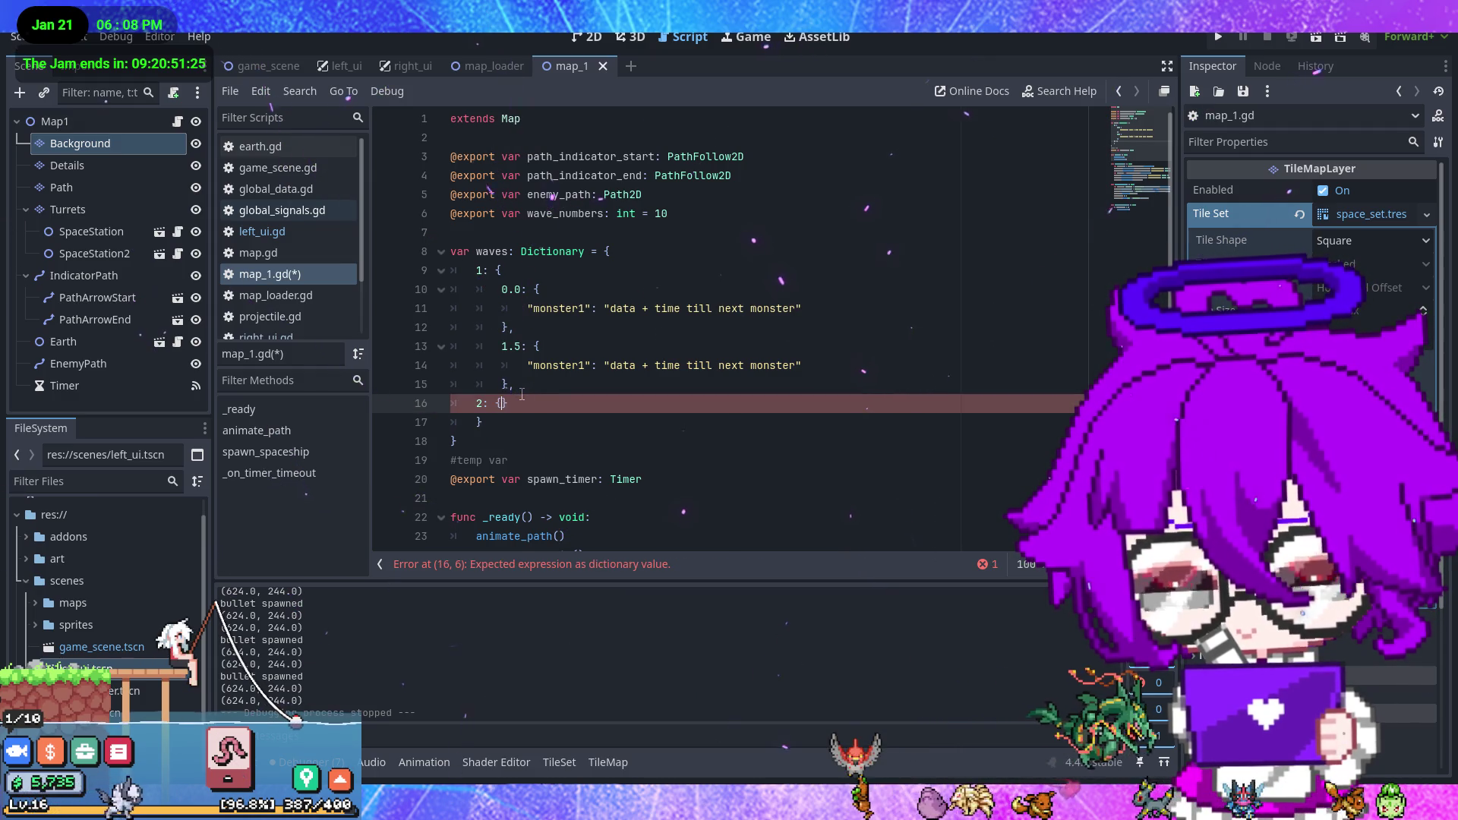
pyautogui.press('Return')
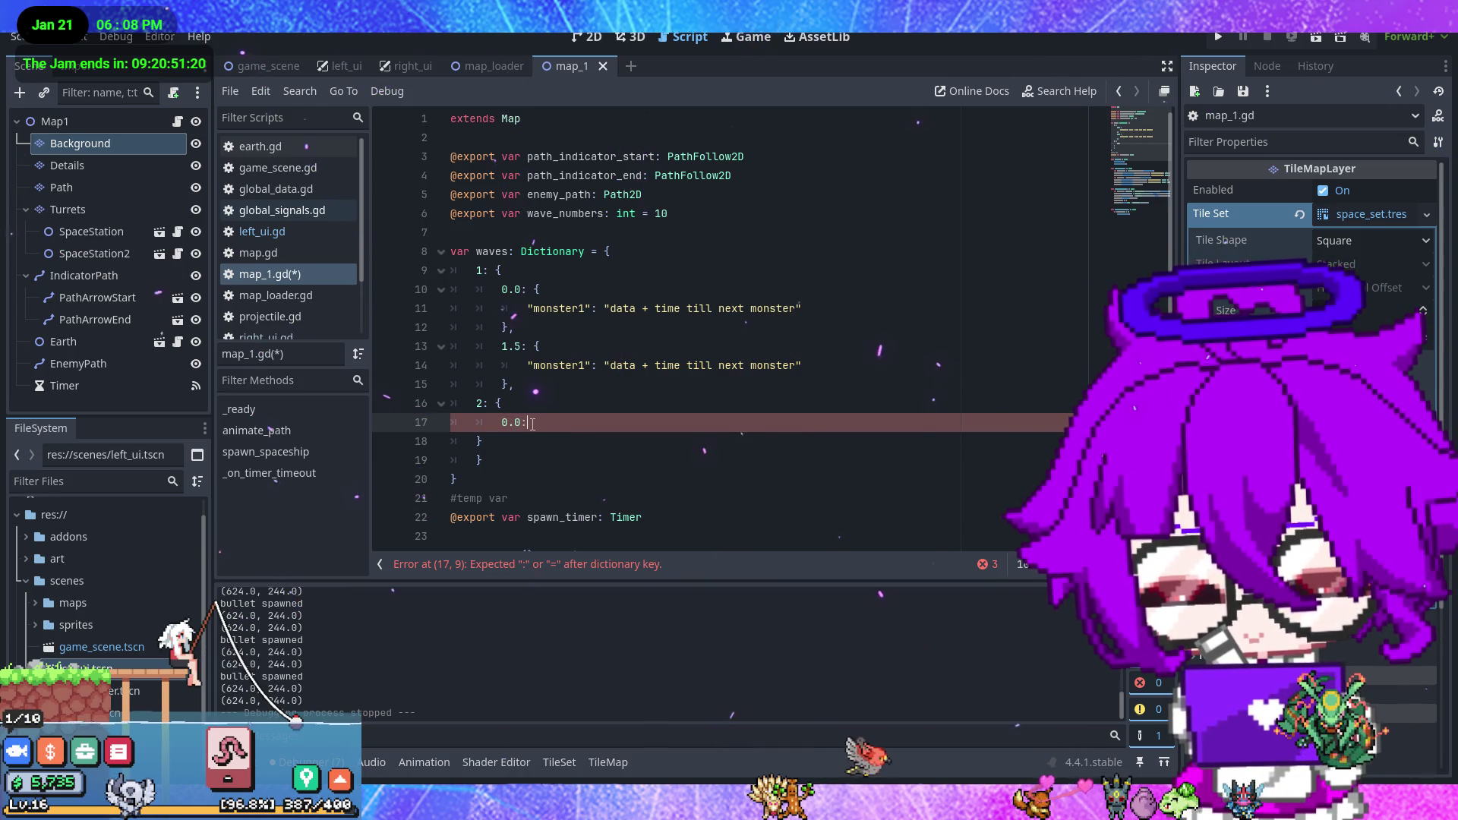
pyautogui.write('{')
pyautogui.press('Return')
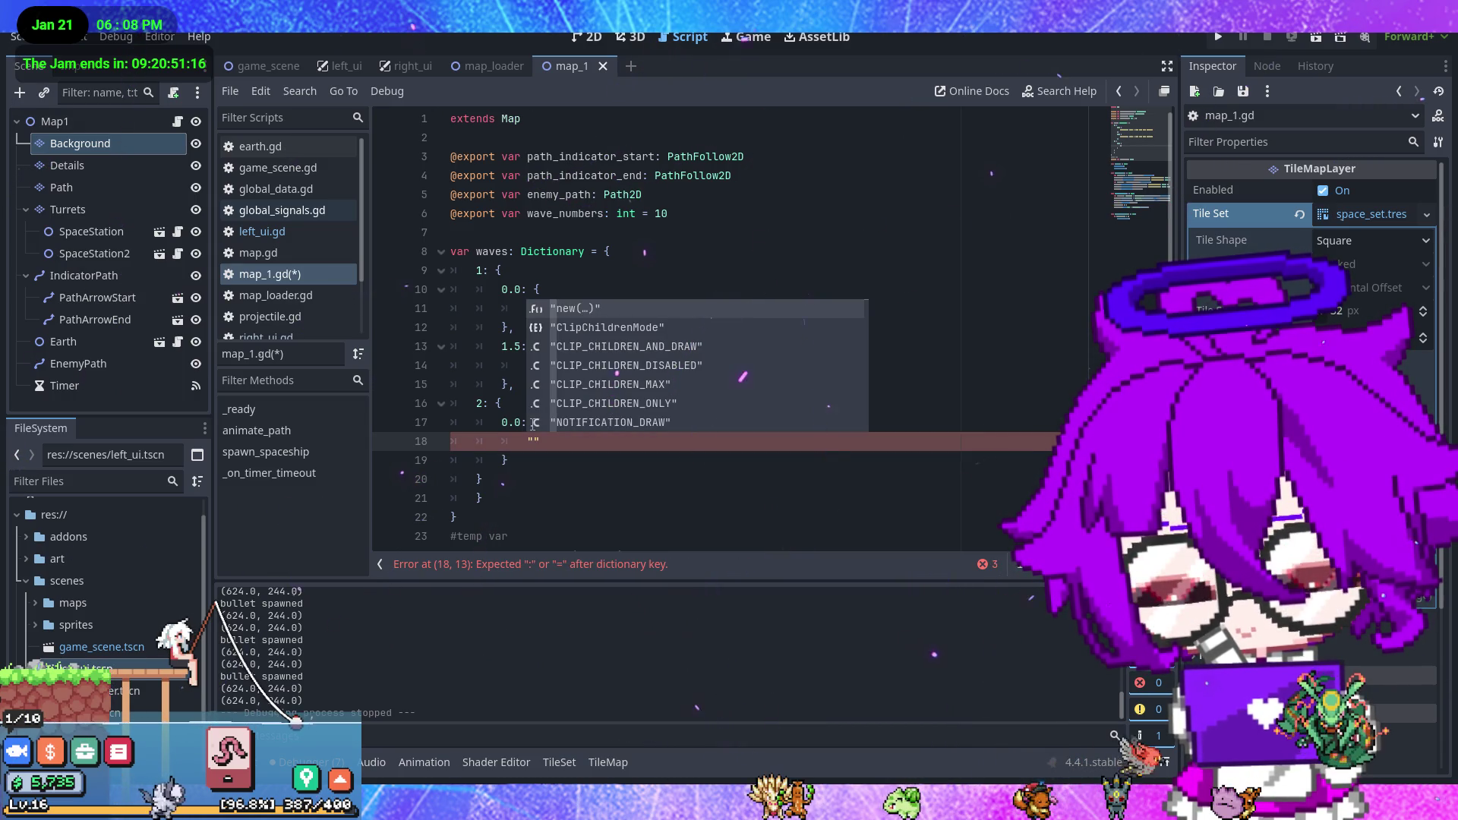
pyautogui.press('Escape')
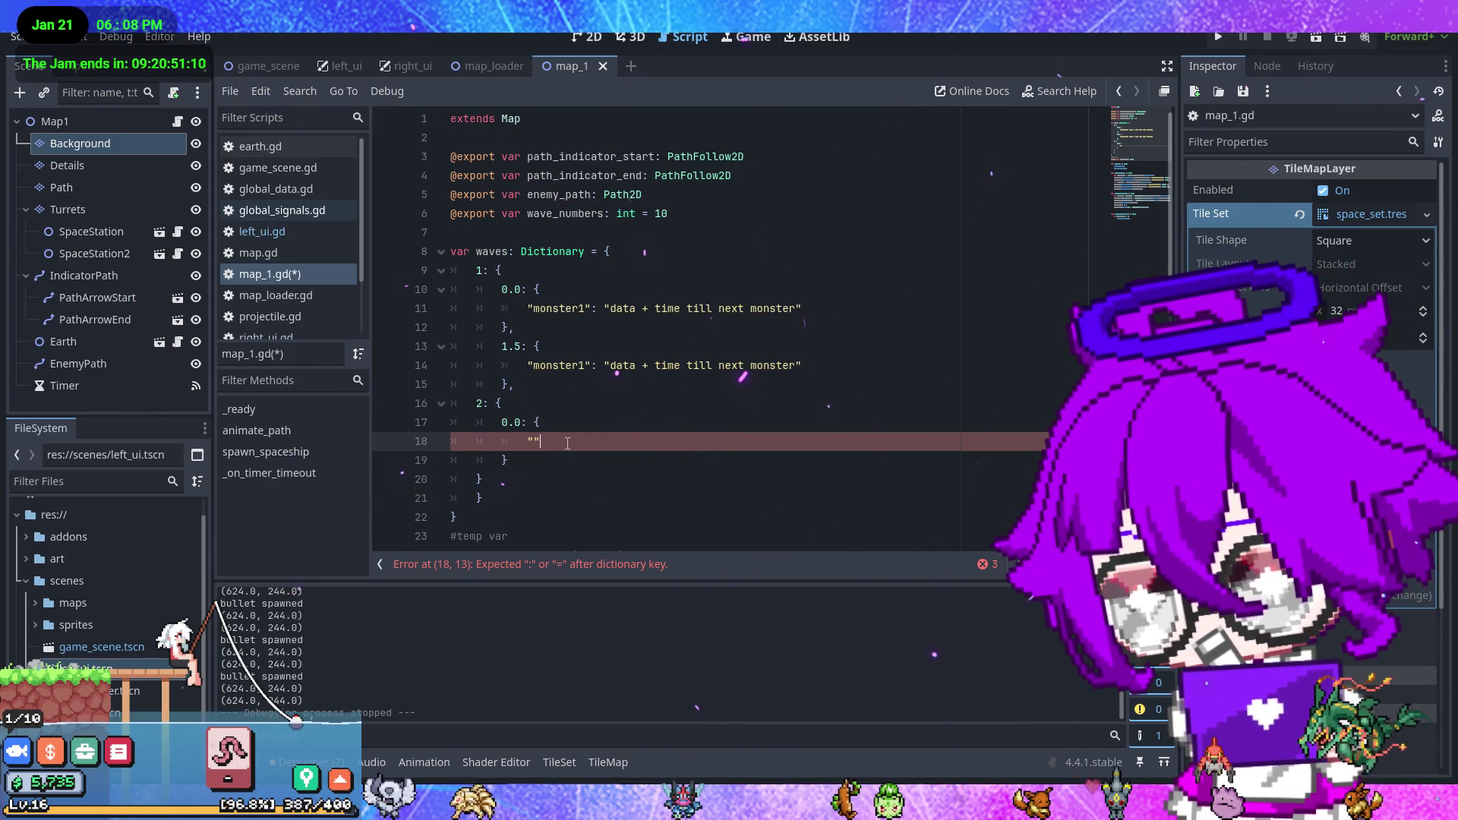
pyautogui.scroll(-3, 271, 296)
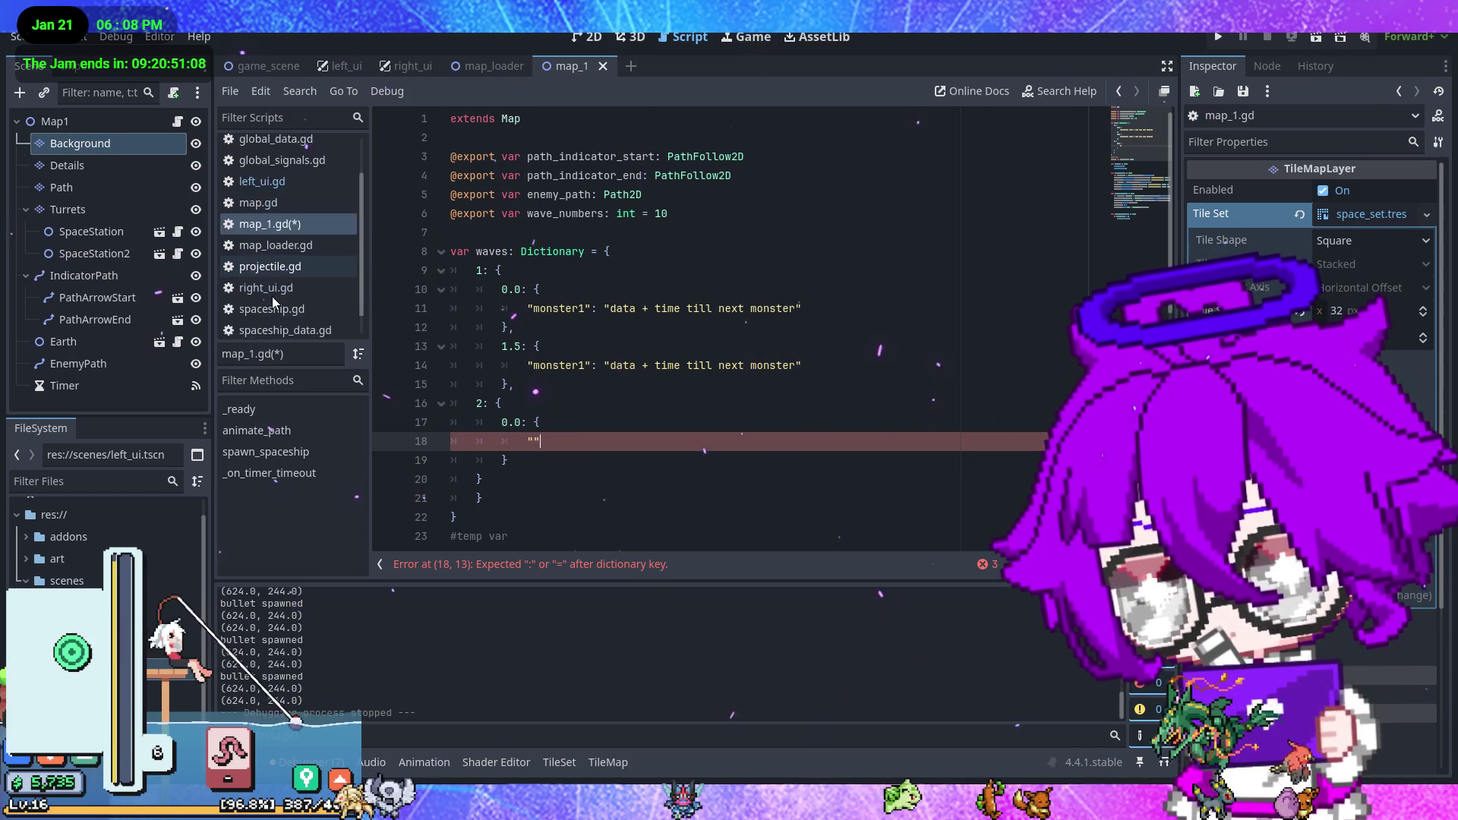
pyautogui.click(303, 312)
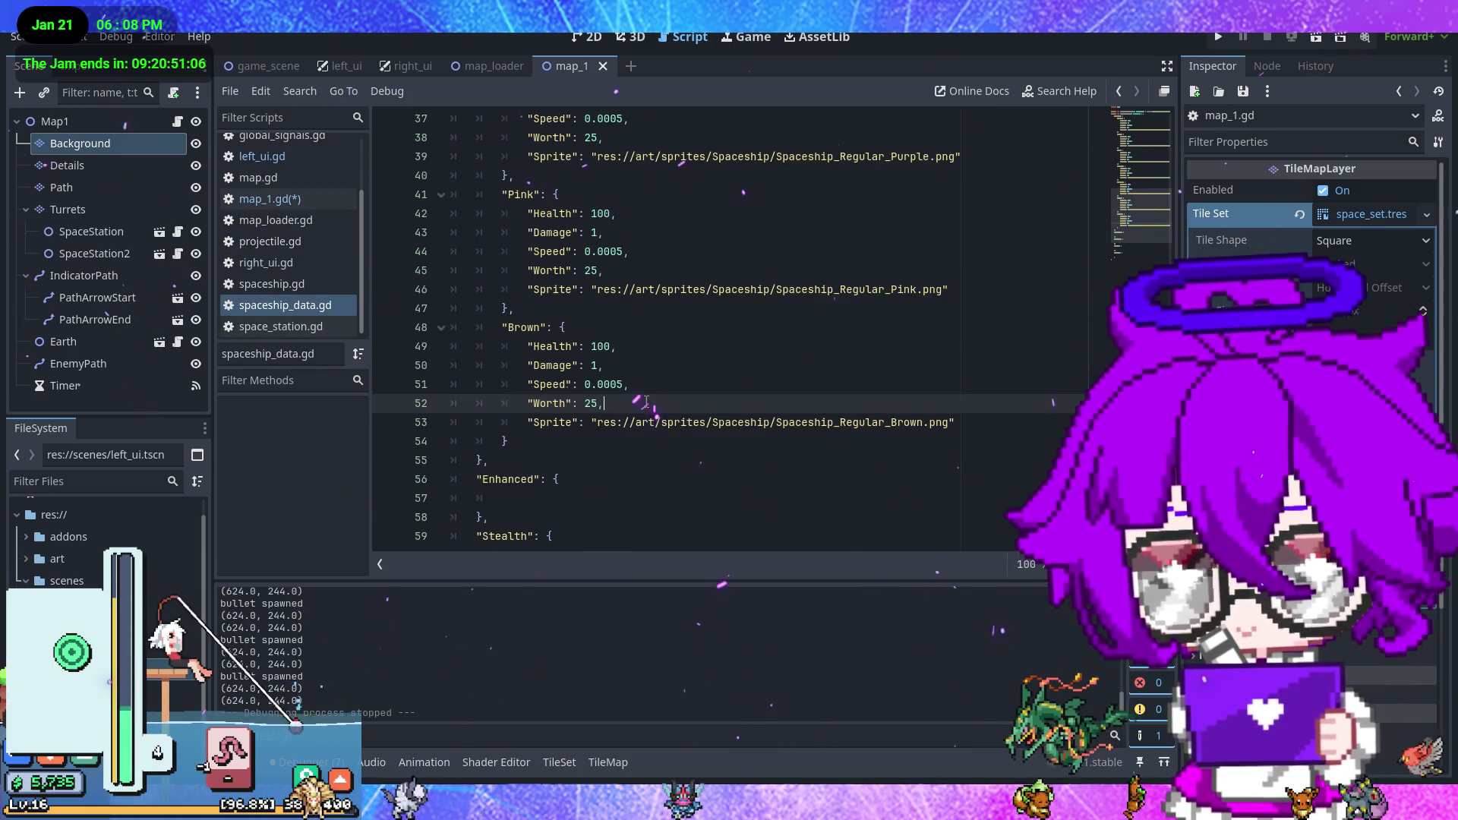
# Step: Check the Brown, Green and Blue entries of the Regular ship group, then return to map_1.gd
pyautogui.click(553, 349)
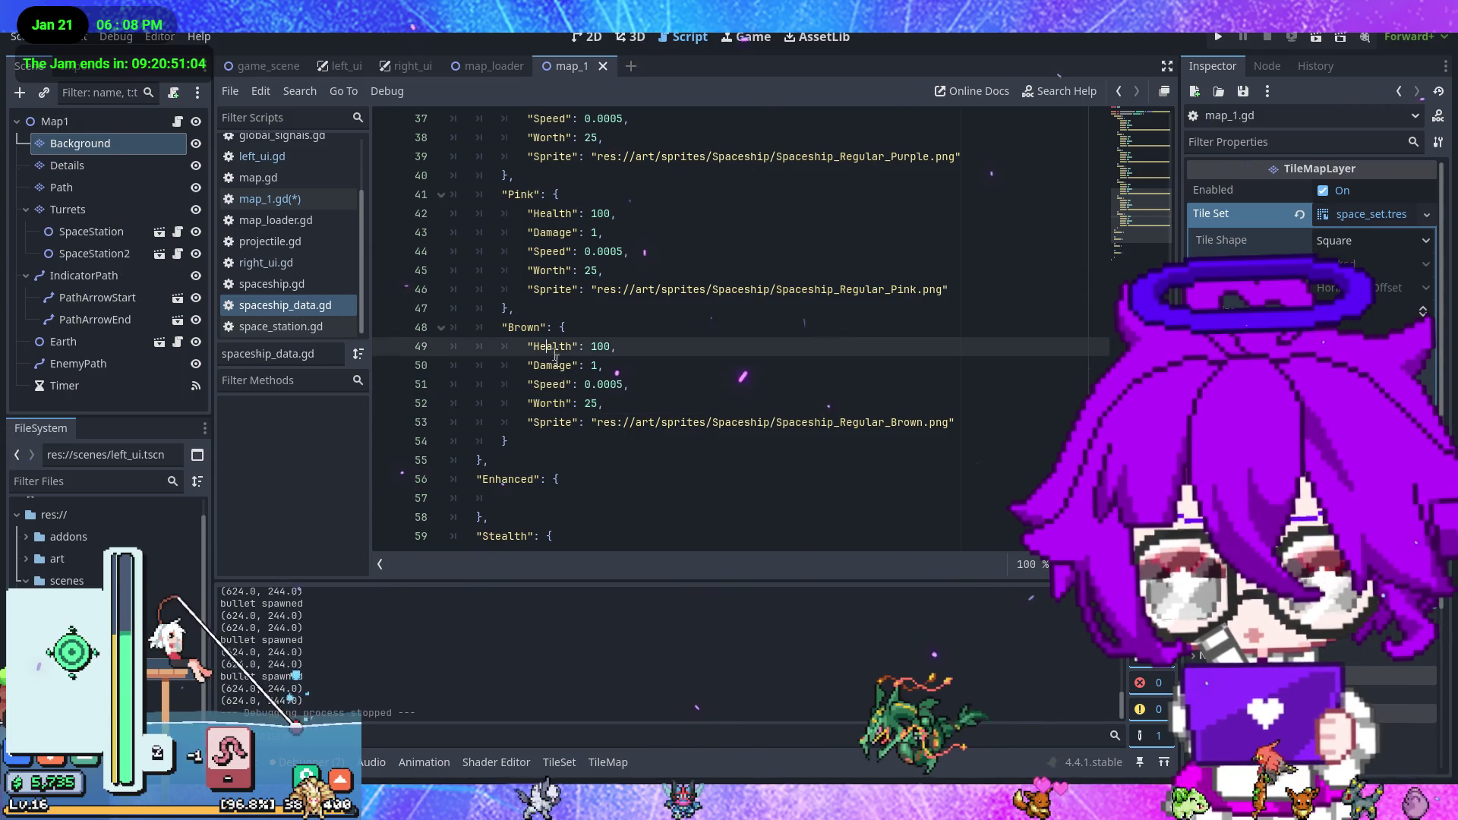
pyautogui.scroll(12, 554, 355)
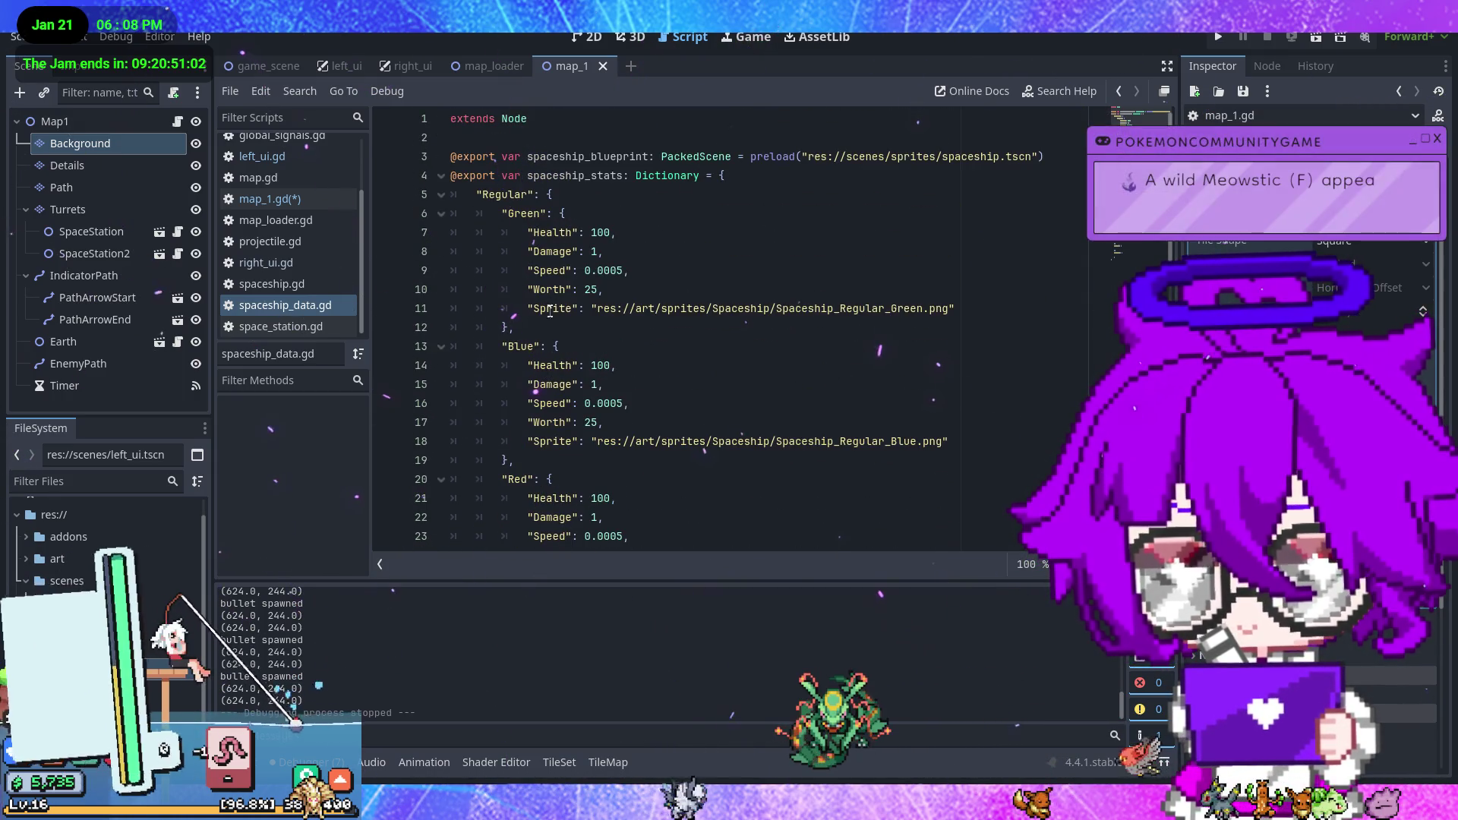
pyautogui.click(529, 195)
pyautogui.click(530, 213)
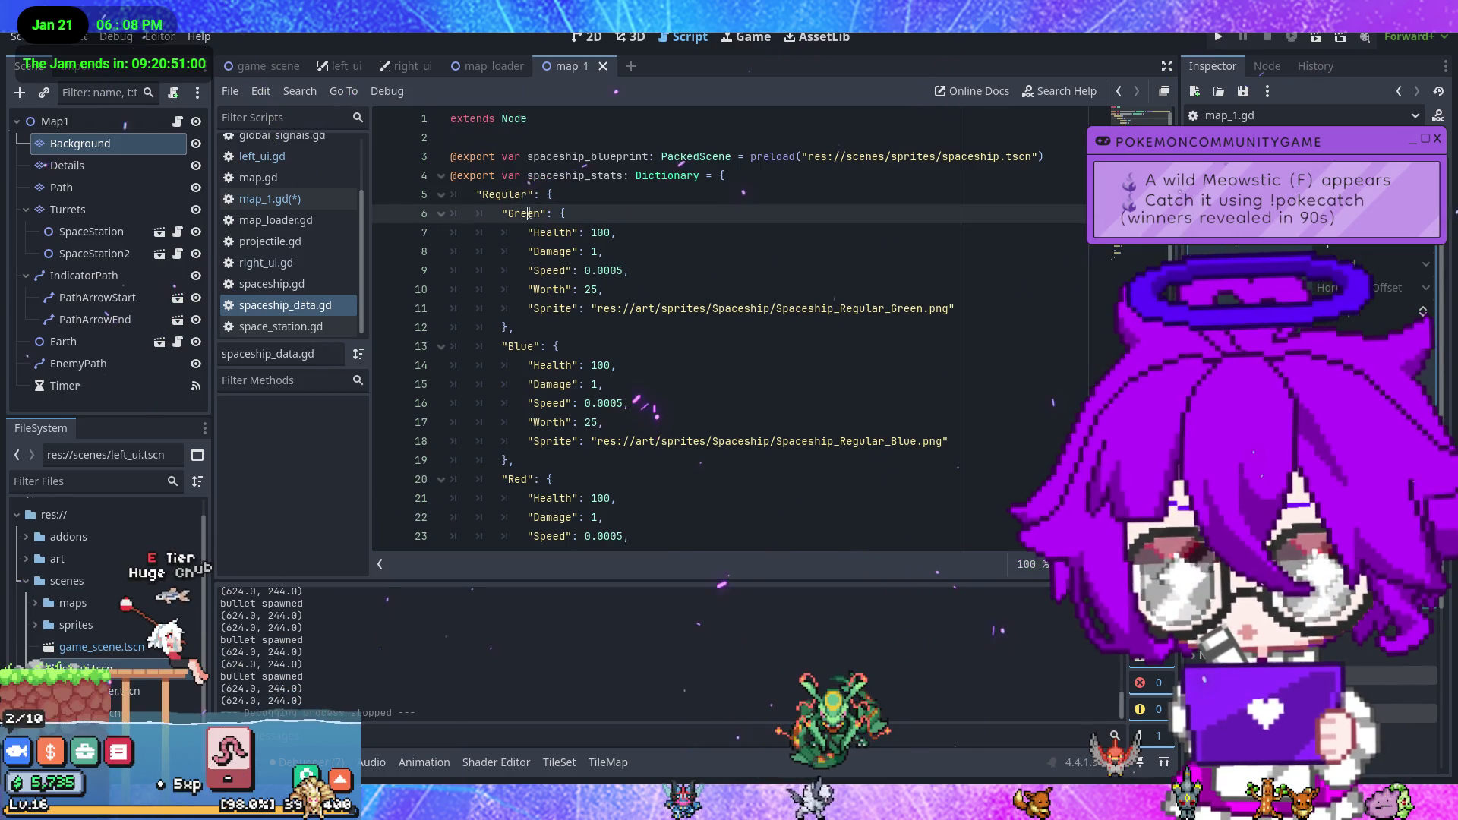
pyautogui.click(529, 195)
pyautogui.click(531, 346)
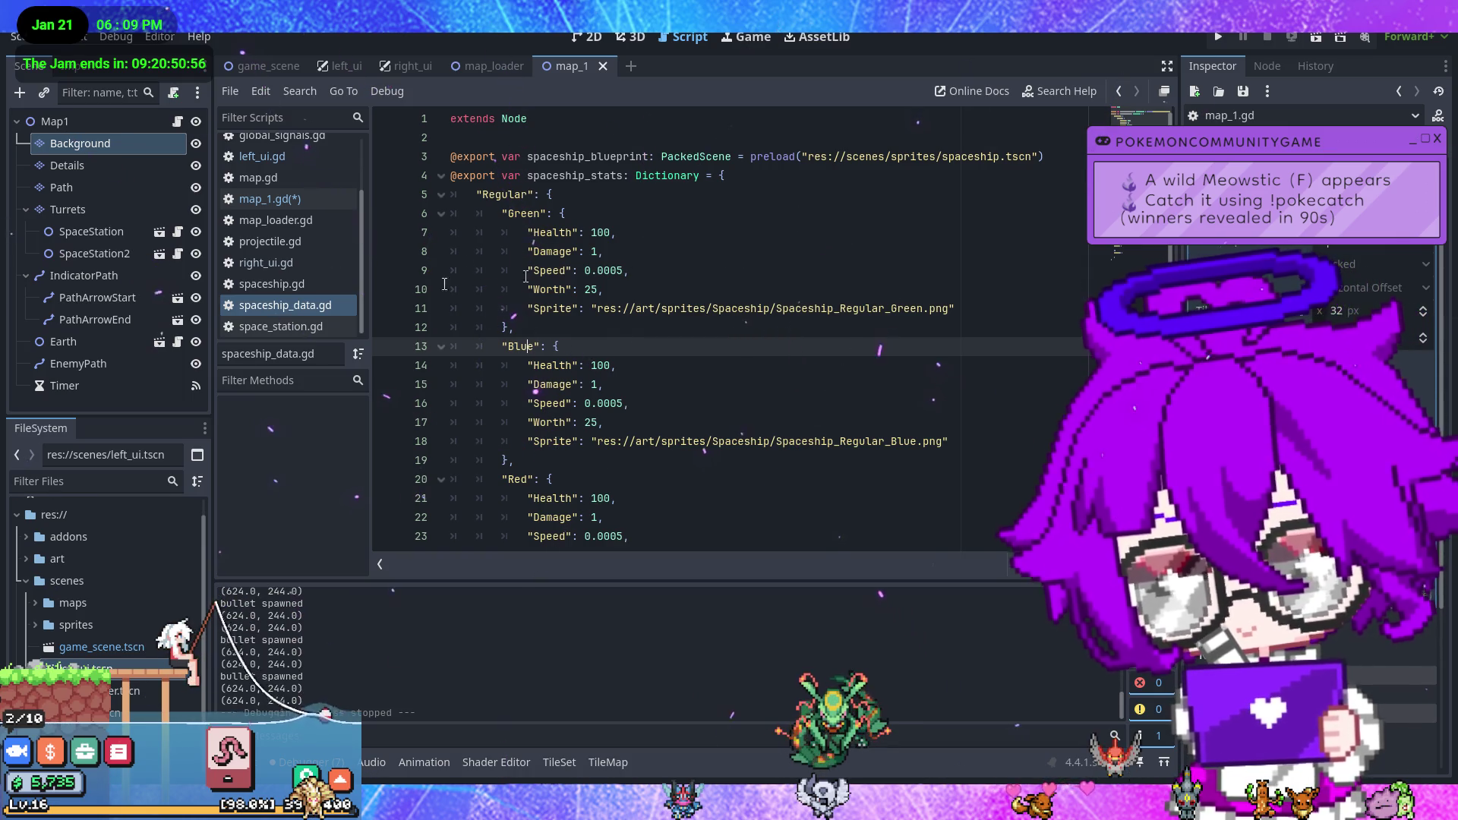
pyautogui.click(278, 199)
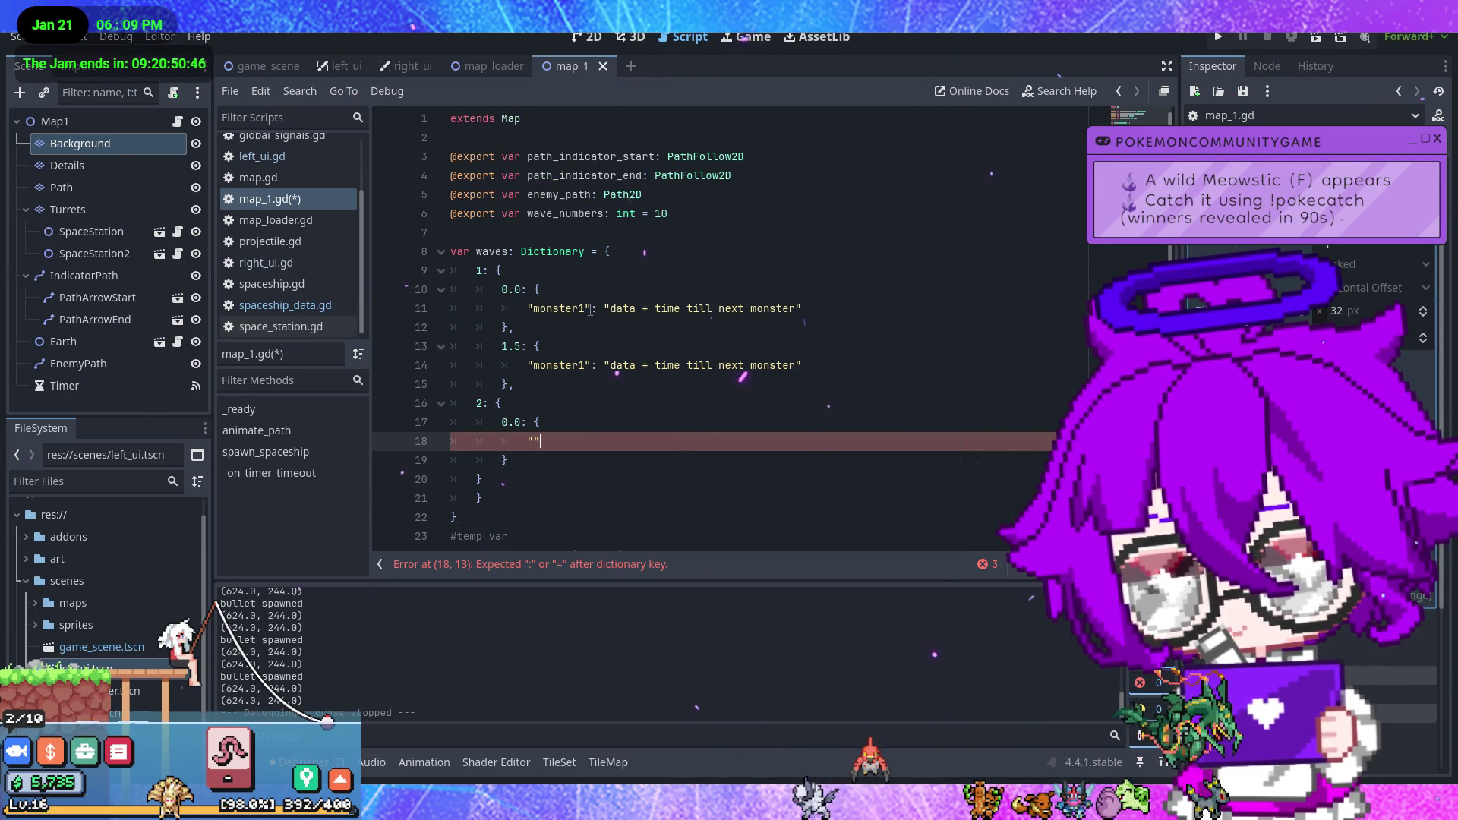
# Step: Replace line 11's monster1 placeholder with 1: ["Regular", "Green", 0.5], and start a new line
pyautogui.click(591, 310)
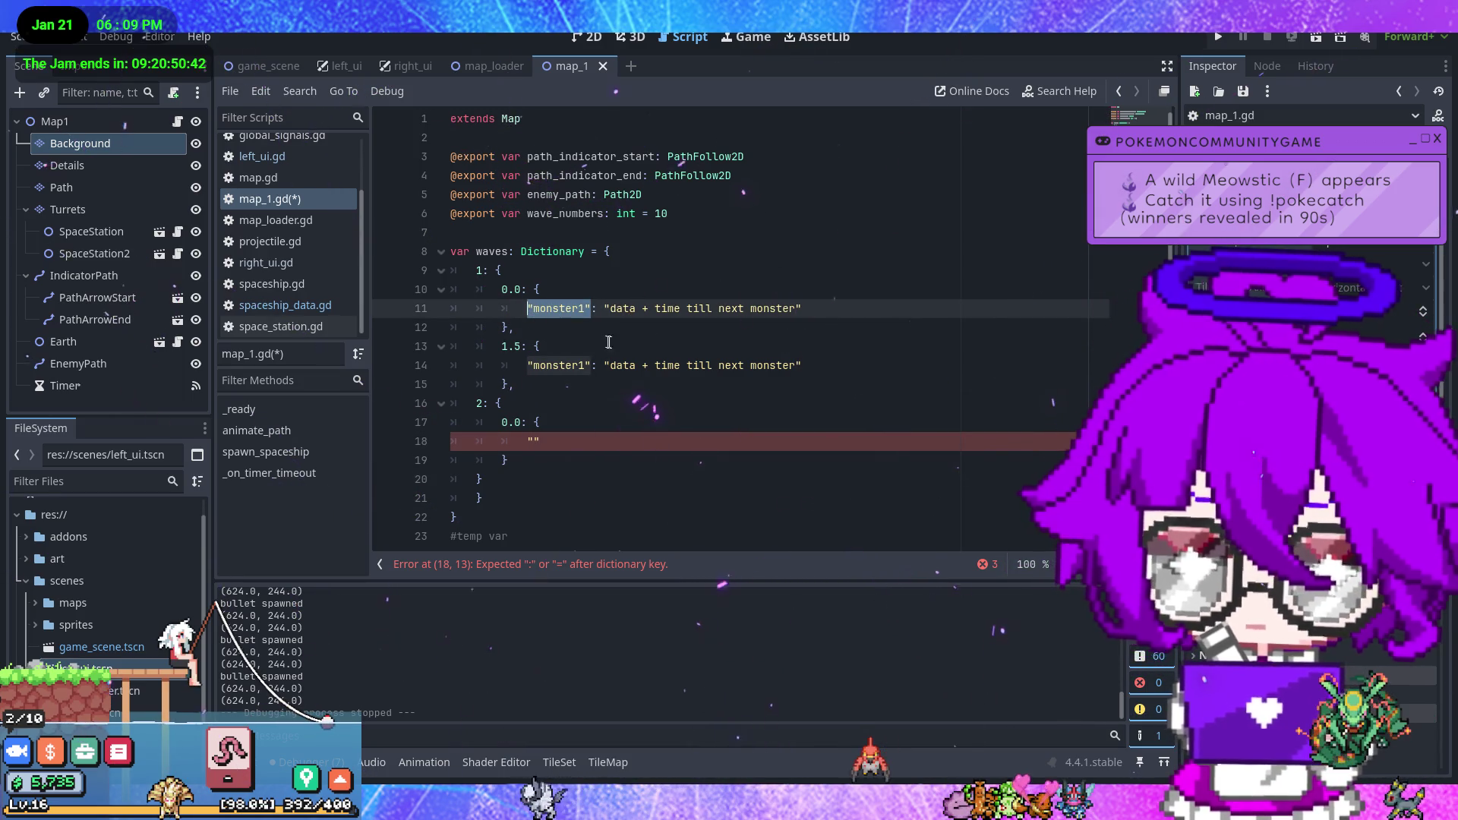
pyautogui.write('1')
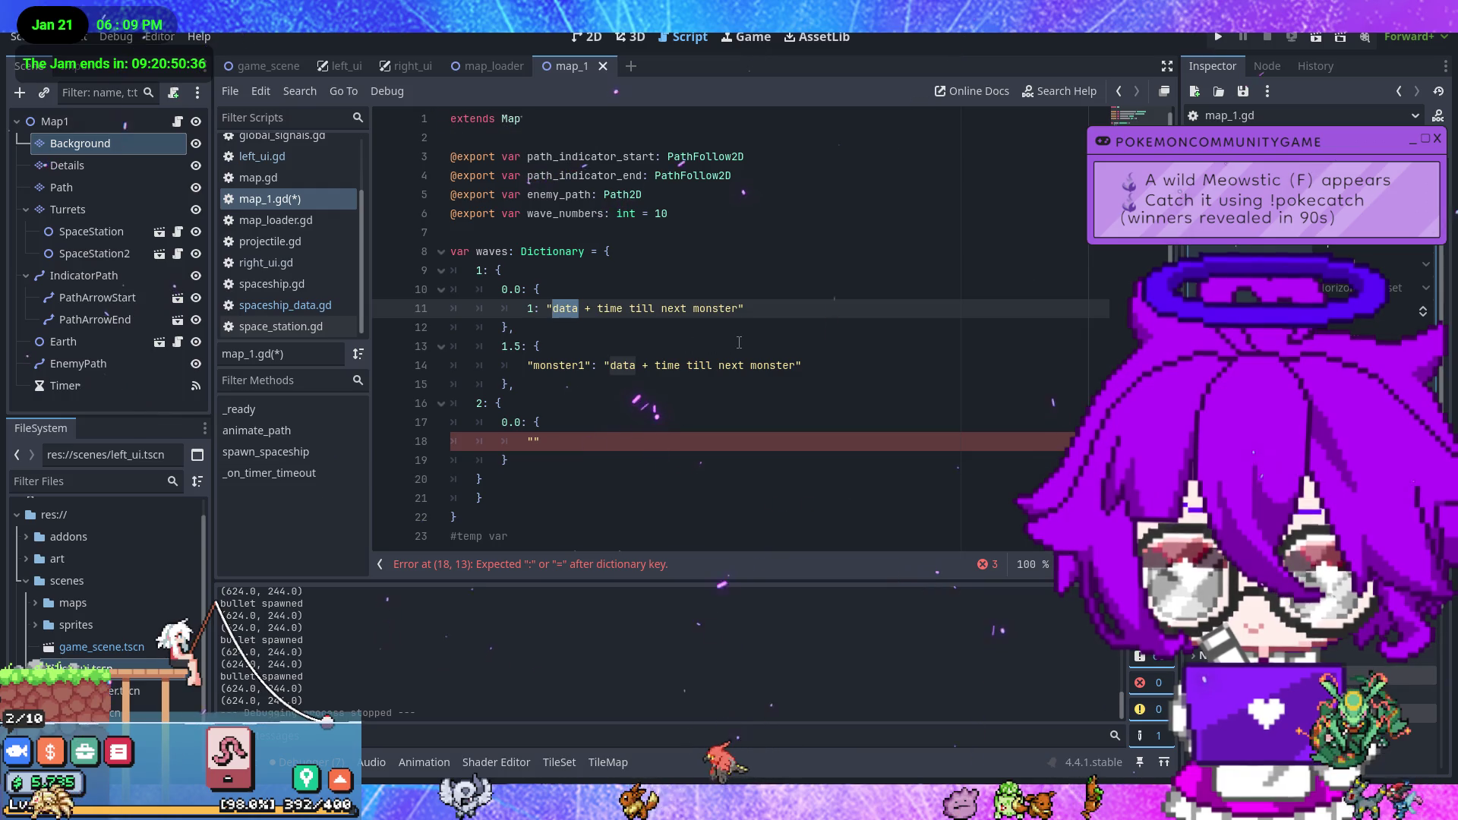
pyautogui.press('BackSpace')
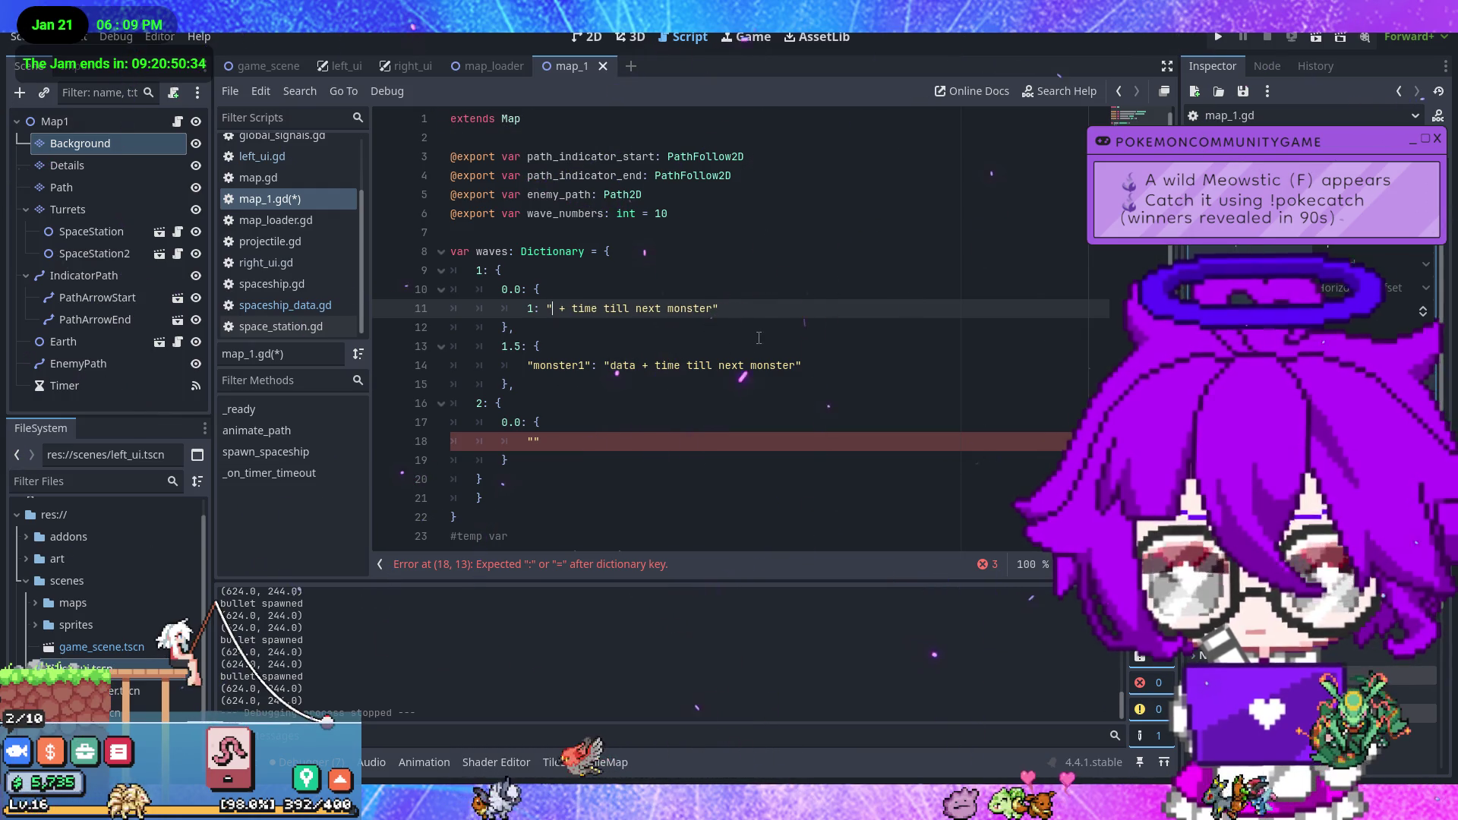
pyautogui.press('BackSpace')
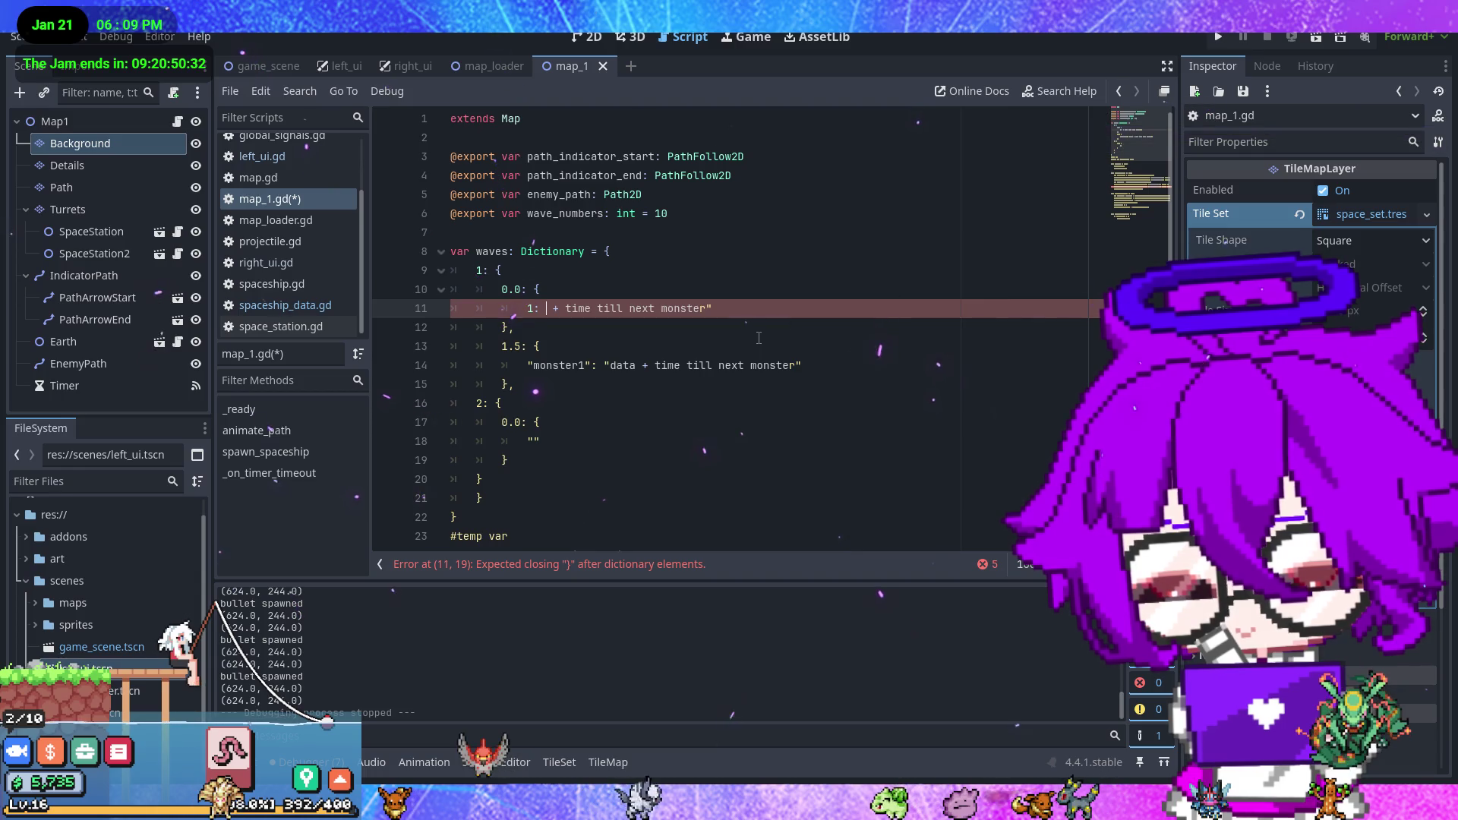
pyautogui.write('[')
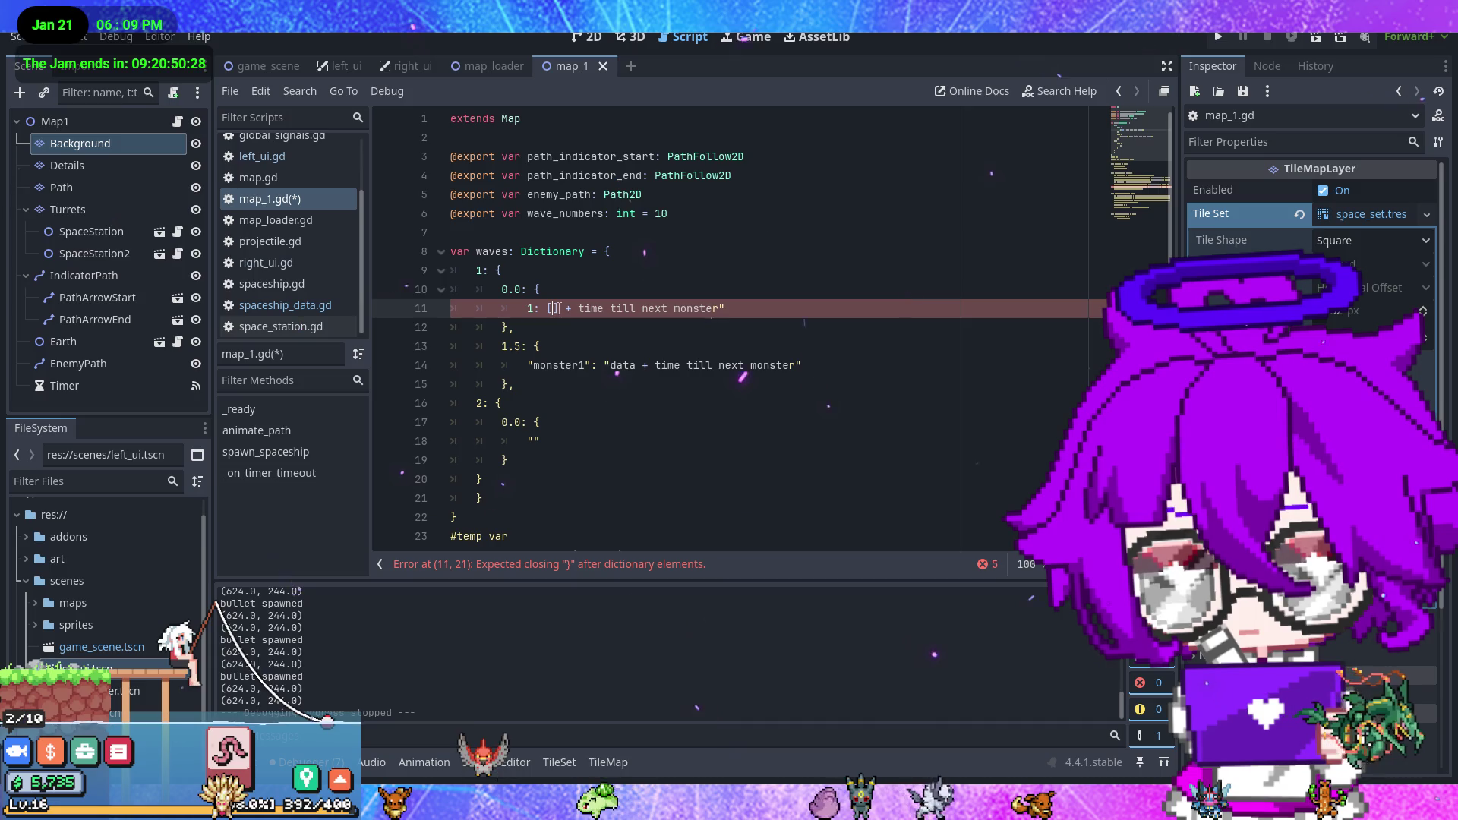
pyautogui.press('Delete')
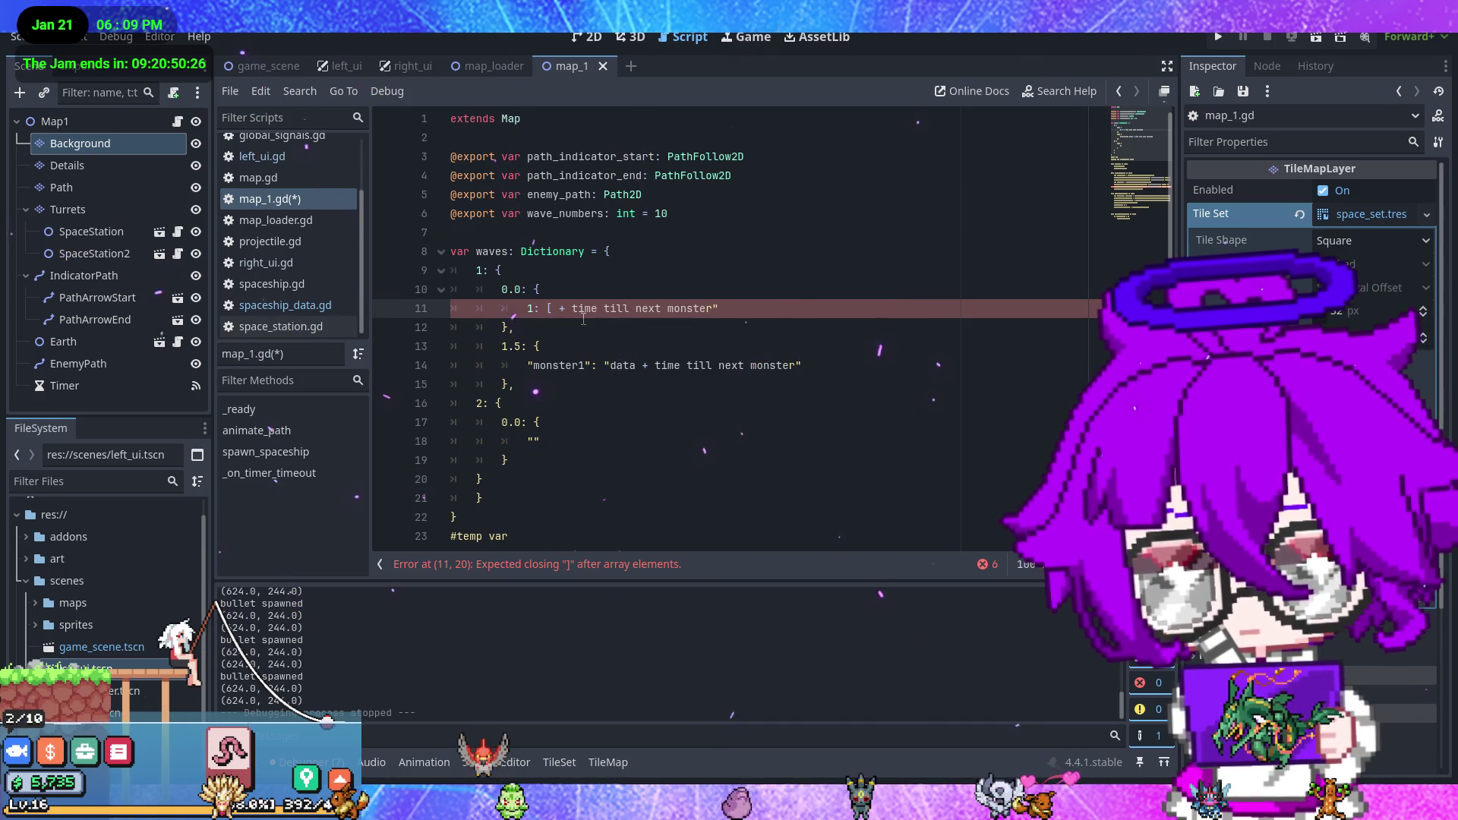
pyautogui.hotkey('ctrl', 'BackSpace')
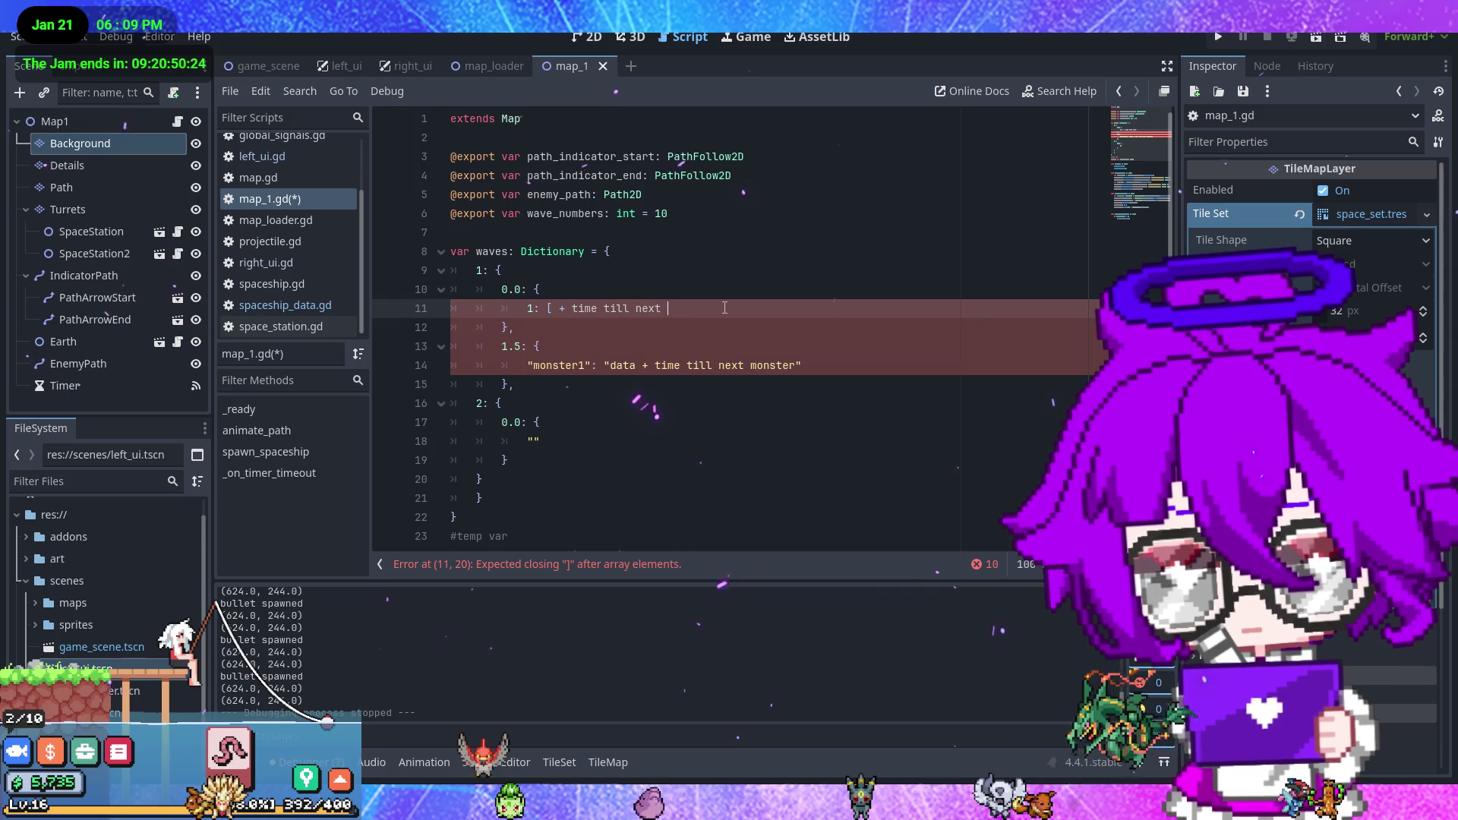
pyautogui.hotkey('ctrl', 'BackSpace')
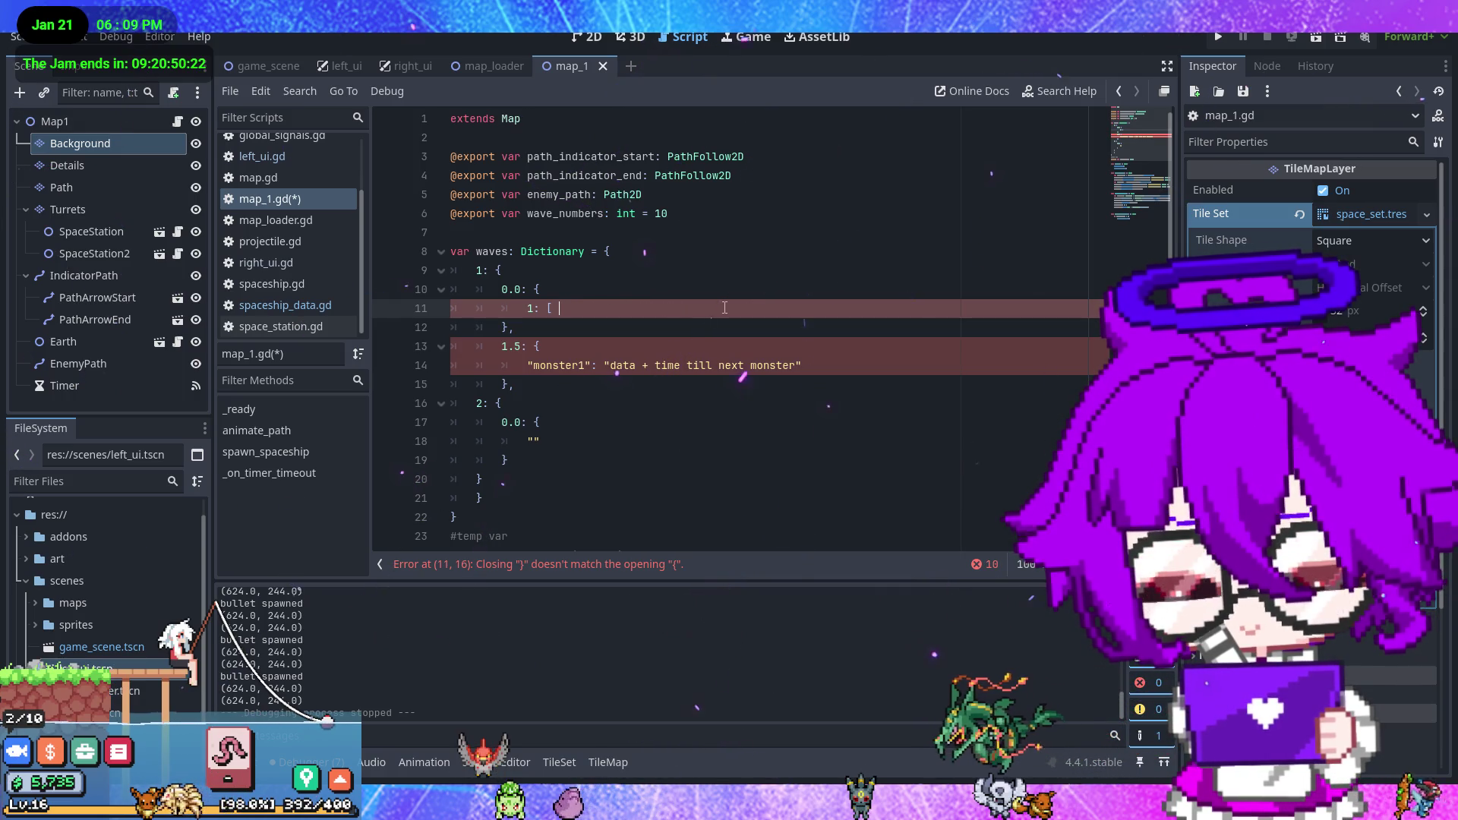
pyautogui.write(']')
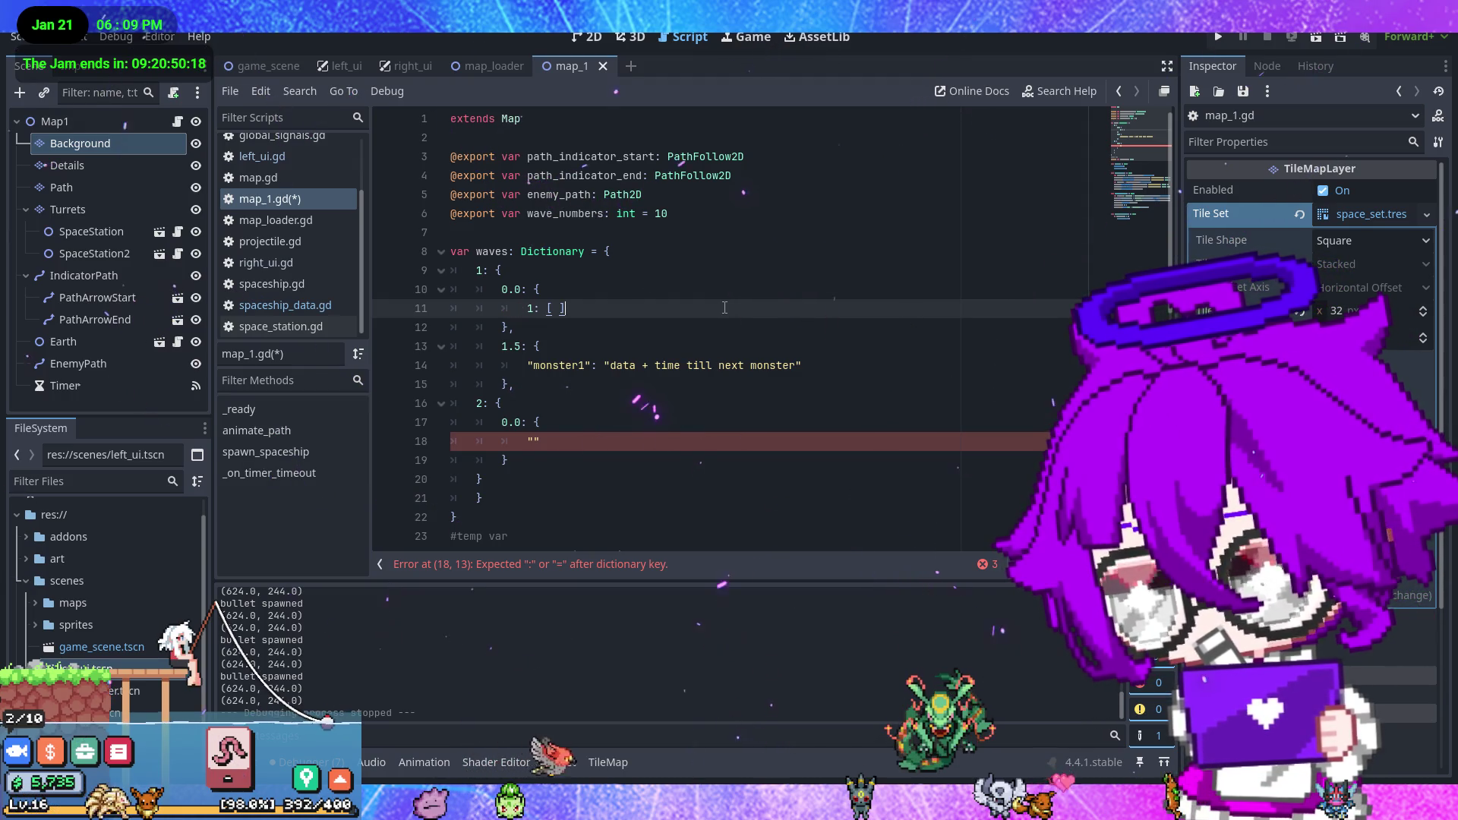
pyautogui.press('Left')
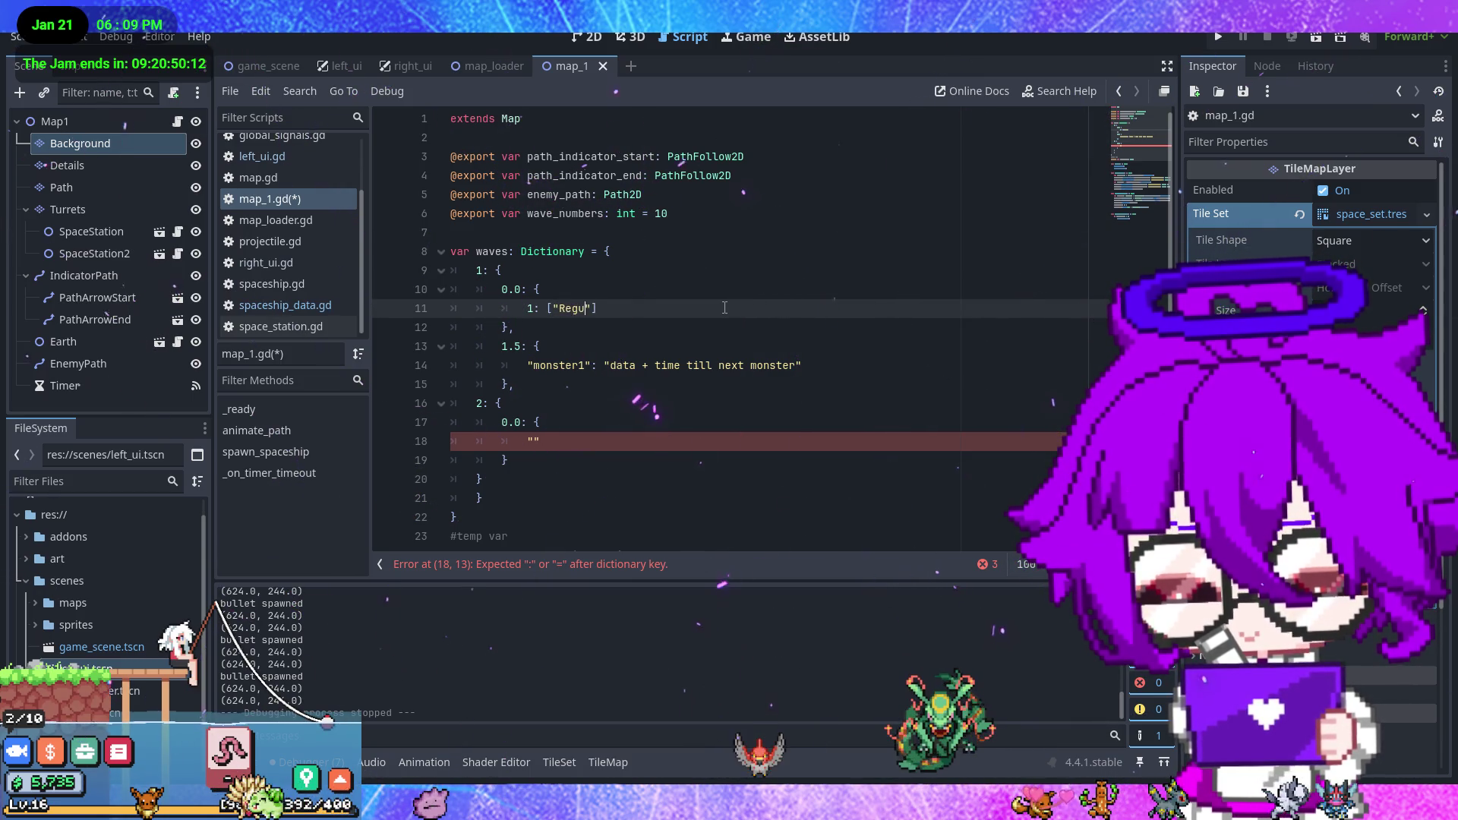
pyautogui.write('lar"')
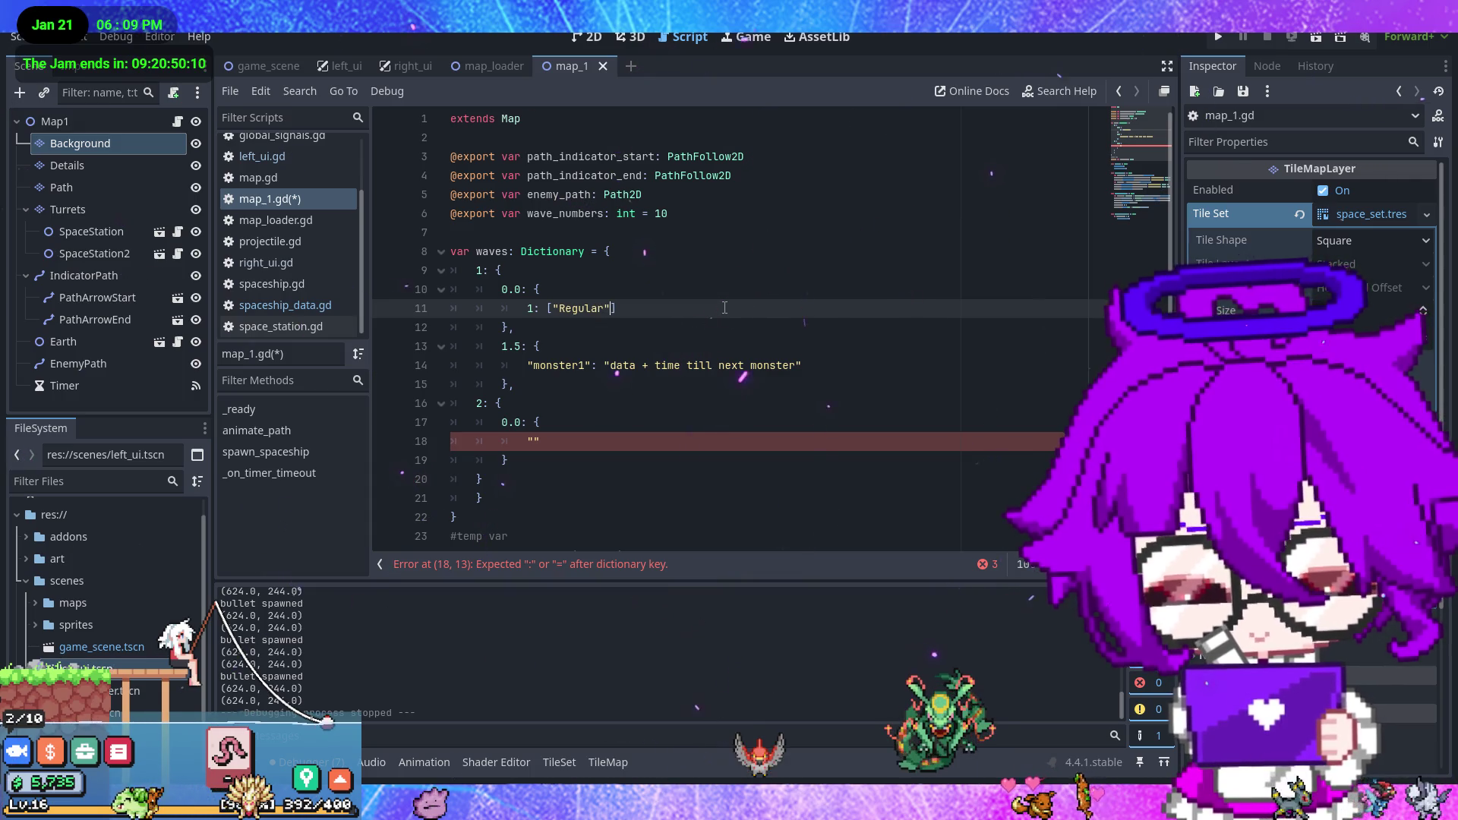
pyautogui.write(', "')
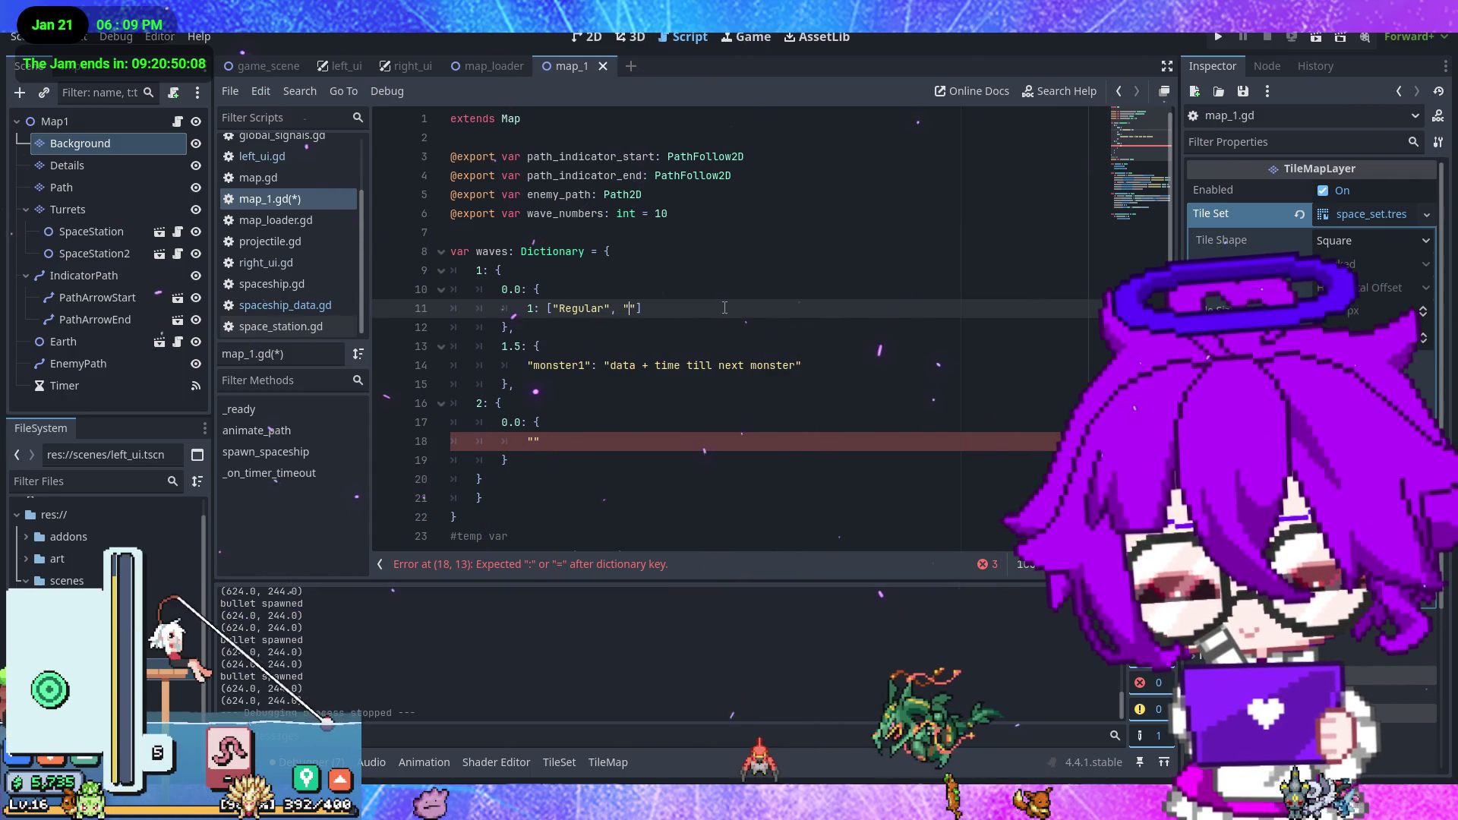
pyautogui.write('Green')
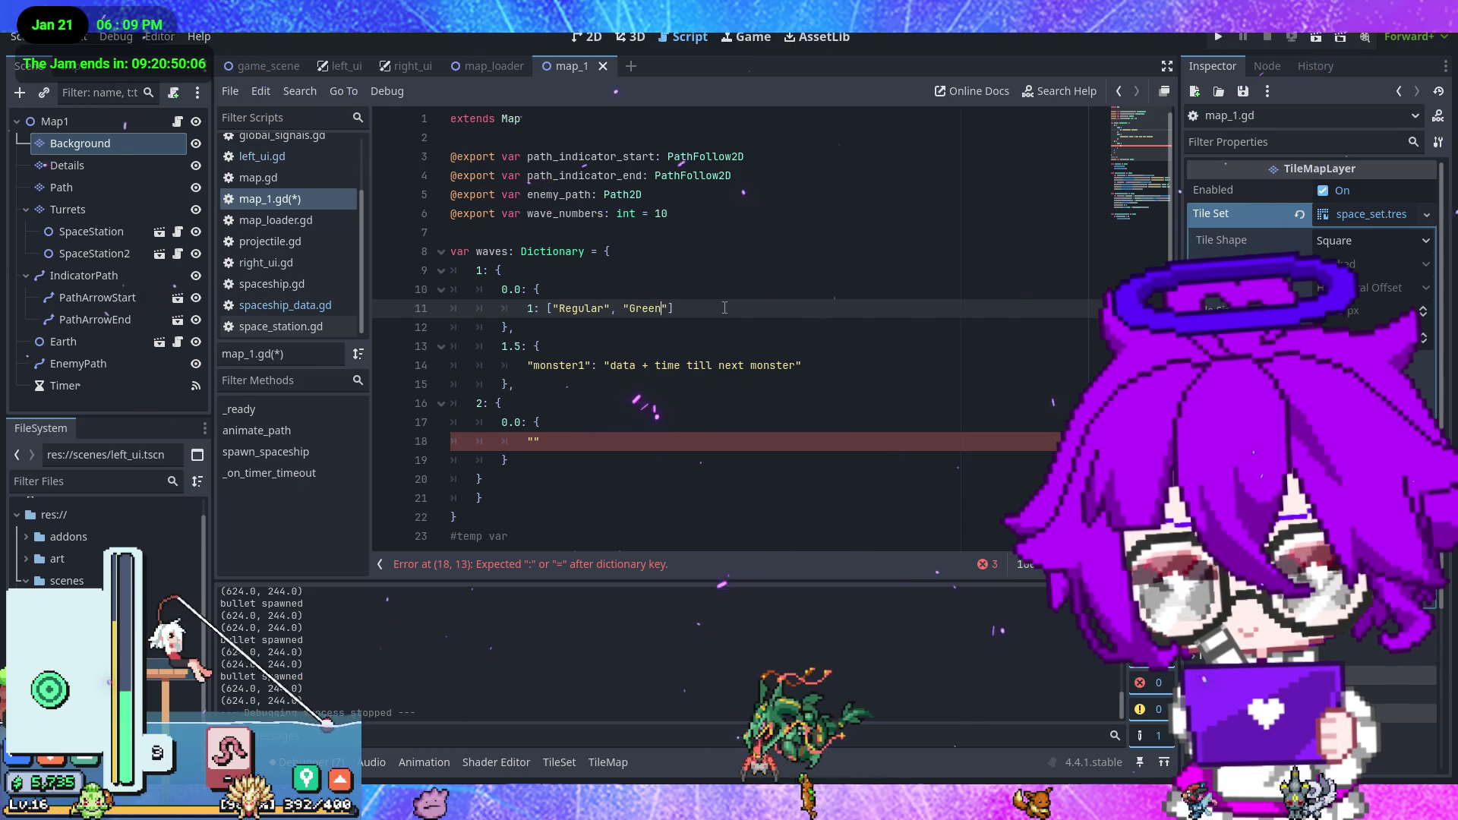
pyautogui.write('",')
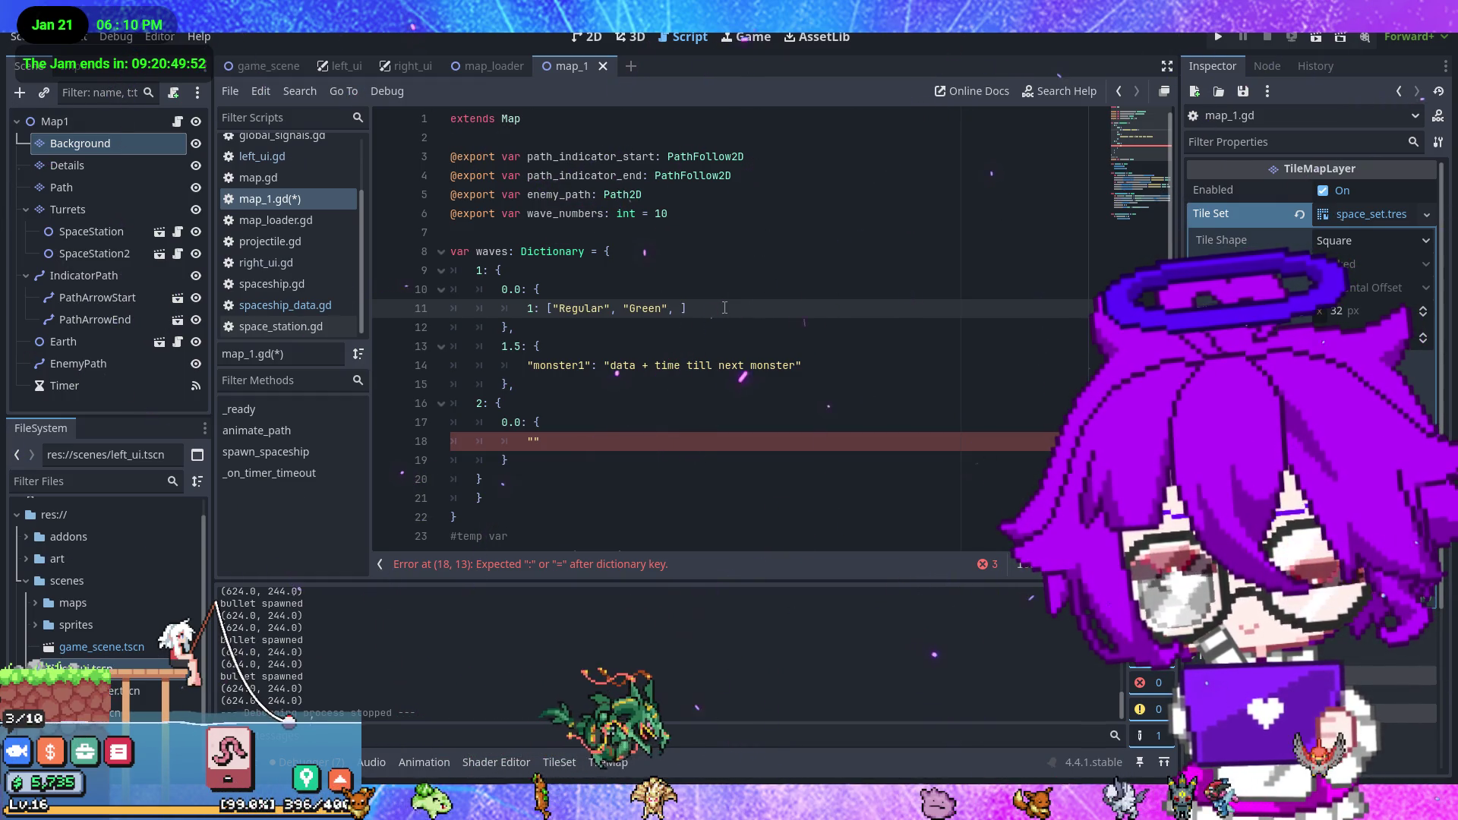
pyautogui.write('0.')
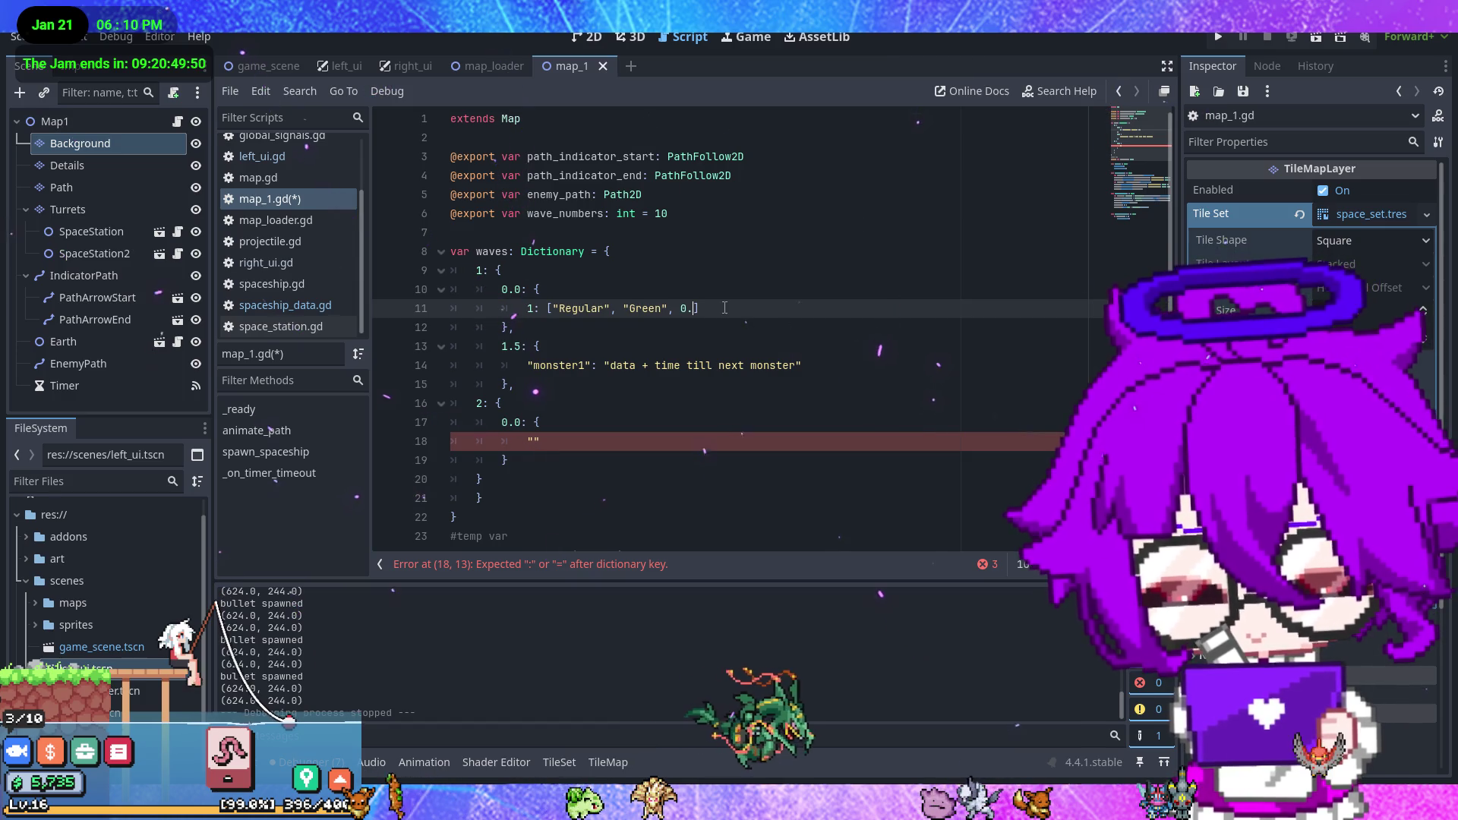
pyautogui.write('5')
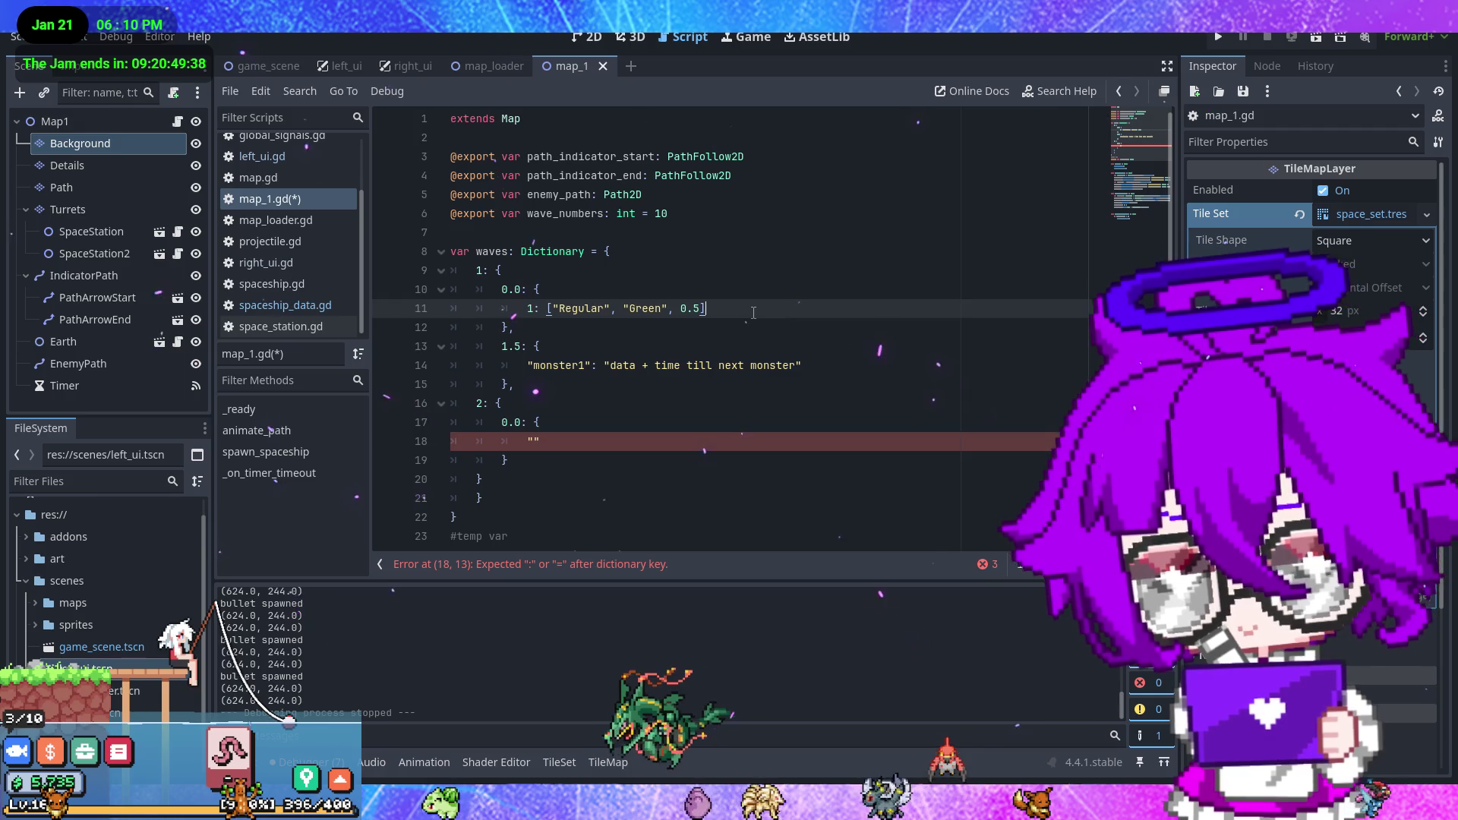
pyautogui.write(',')
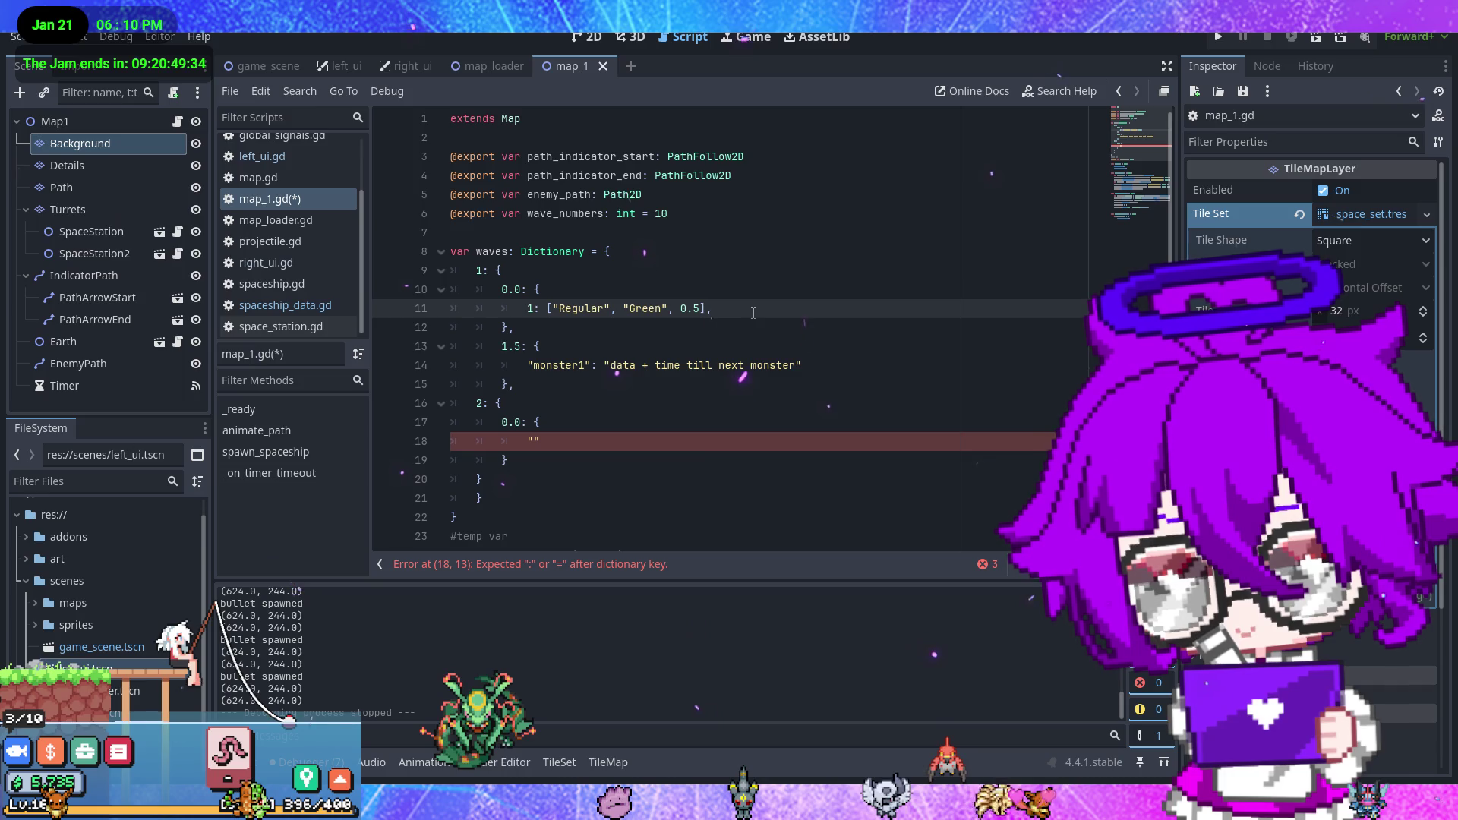
pyautogui.press('Return')
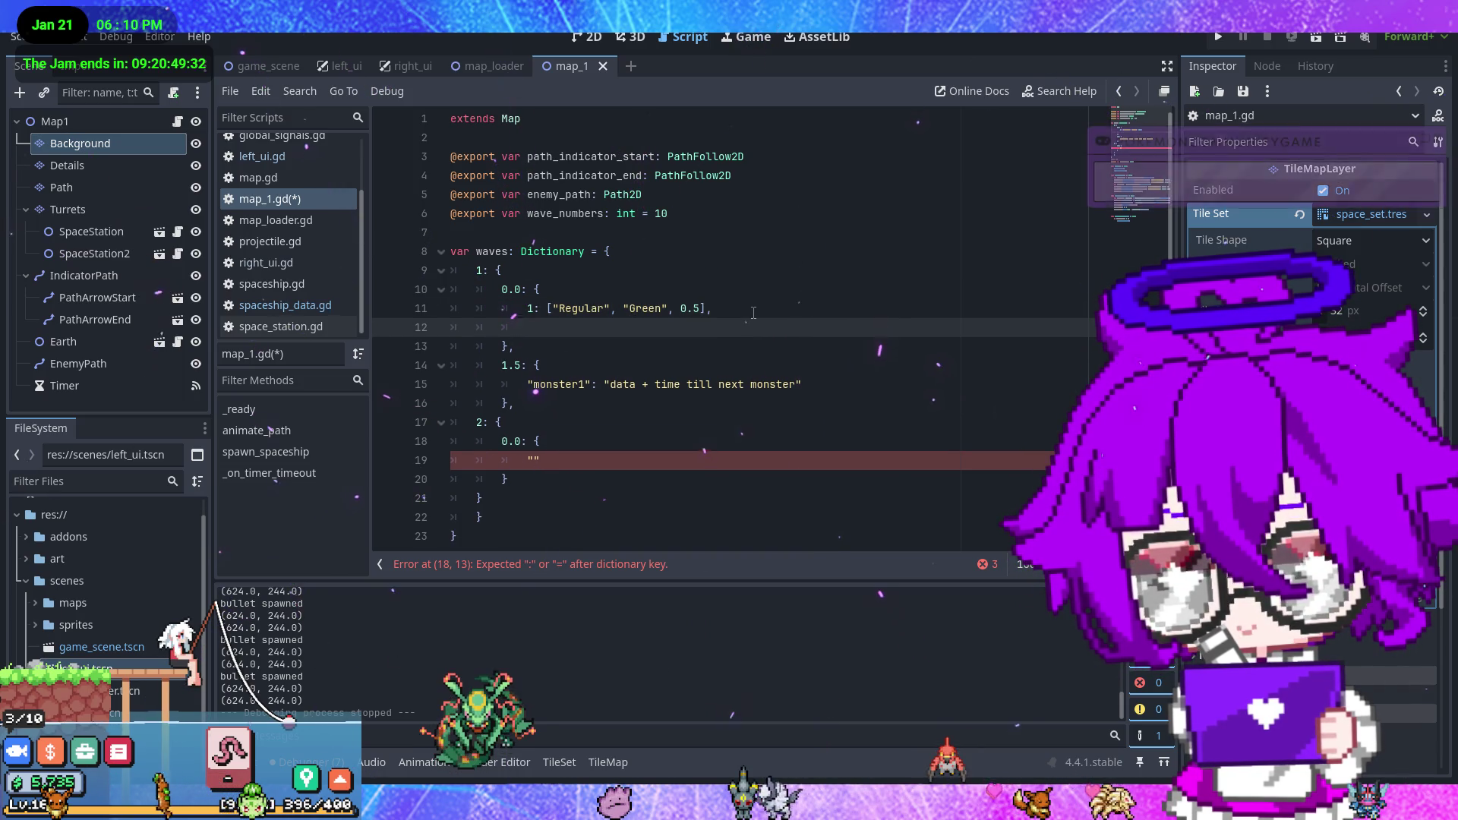
# Step: Add 2: ["Regular", "Blue", 2] and 3: ["Regular", "Pink", 0] under wave 1's 0.0 key
pyautogui.write('2.')
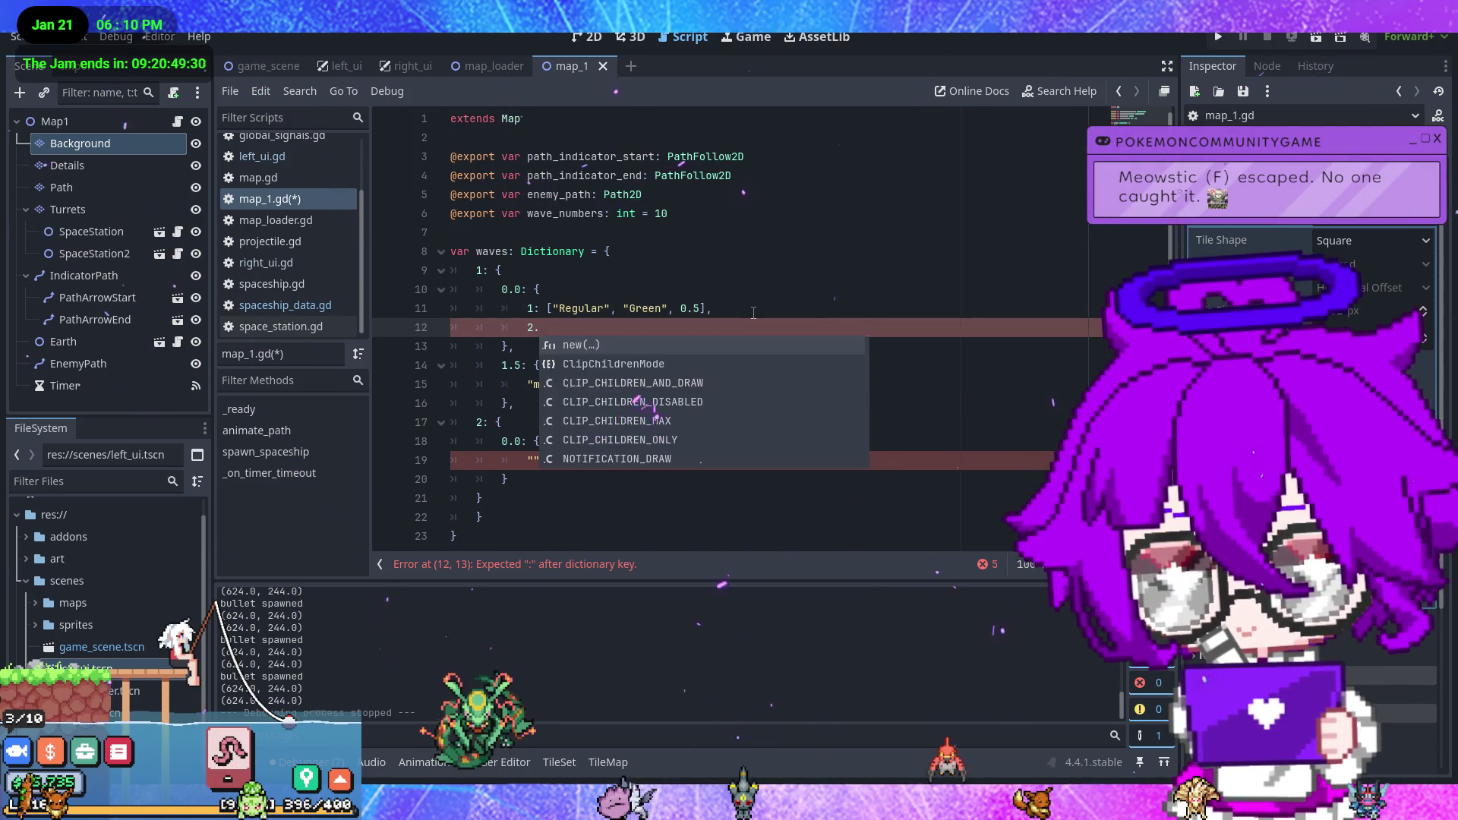
pyautogui.press('BackSpace')
pyautogui.write(': ')
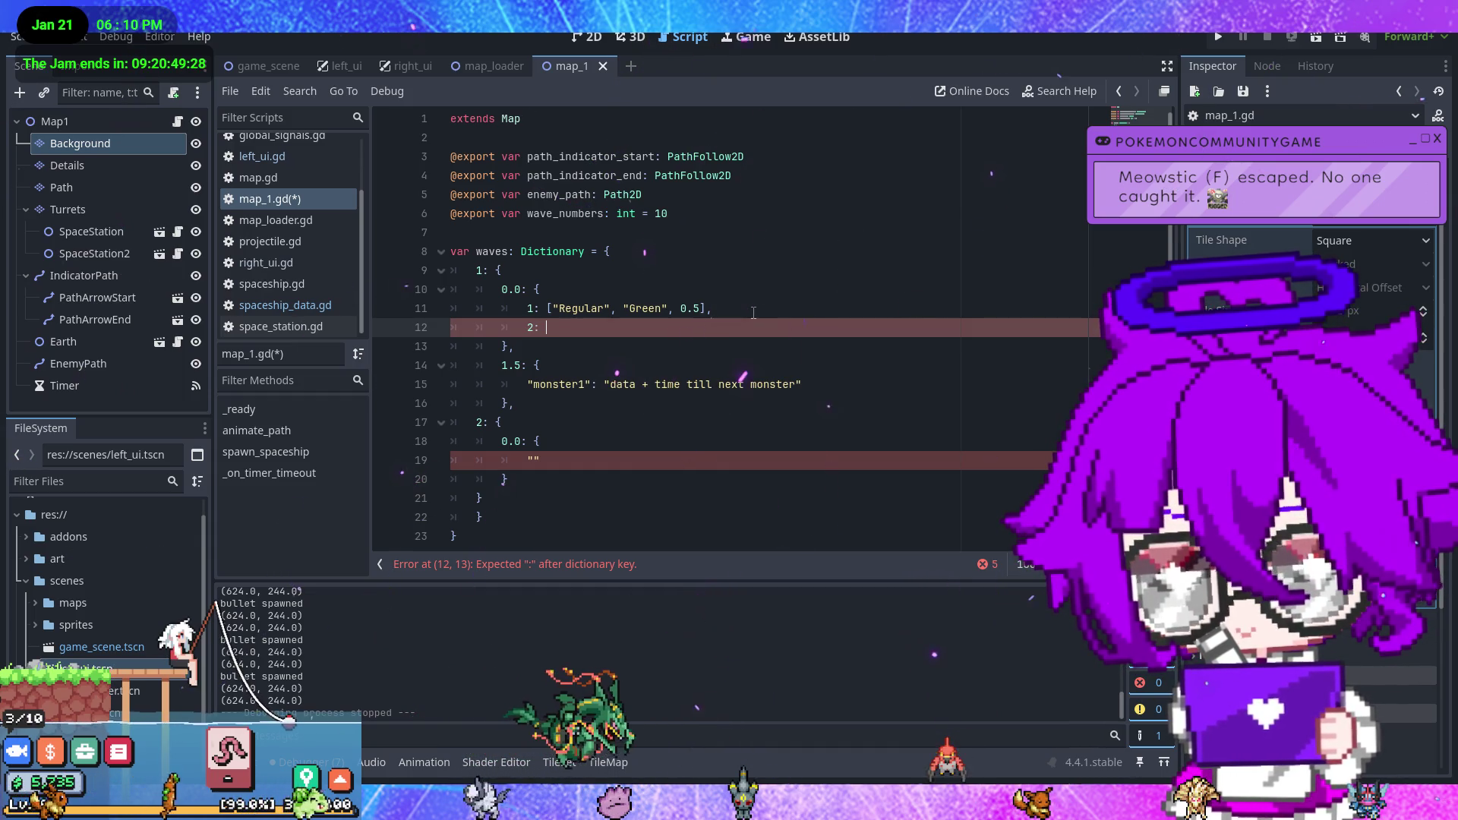
pyautogui.write('[')
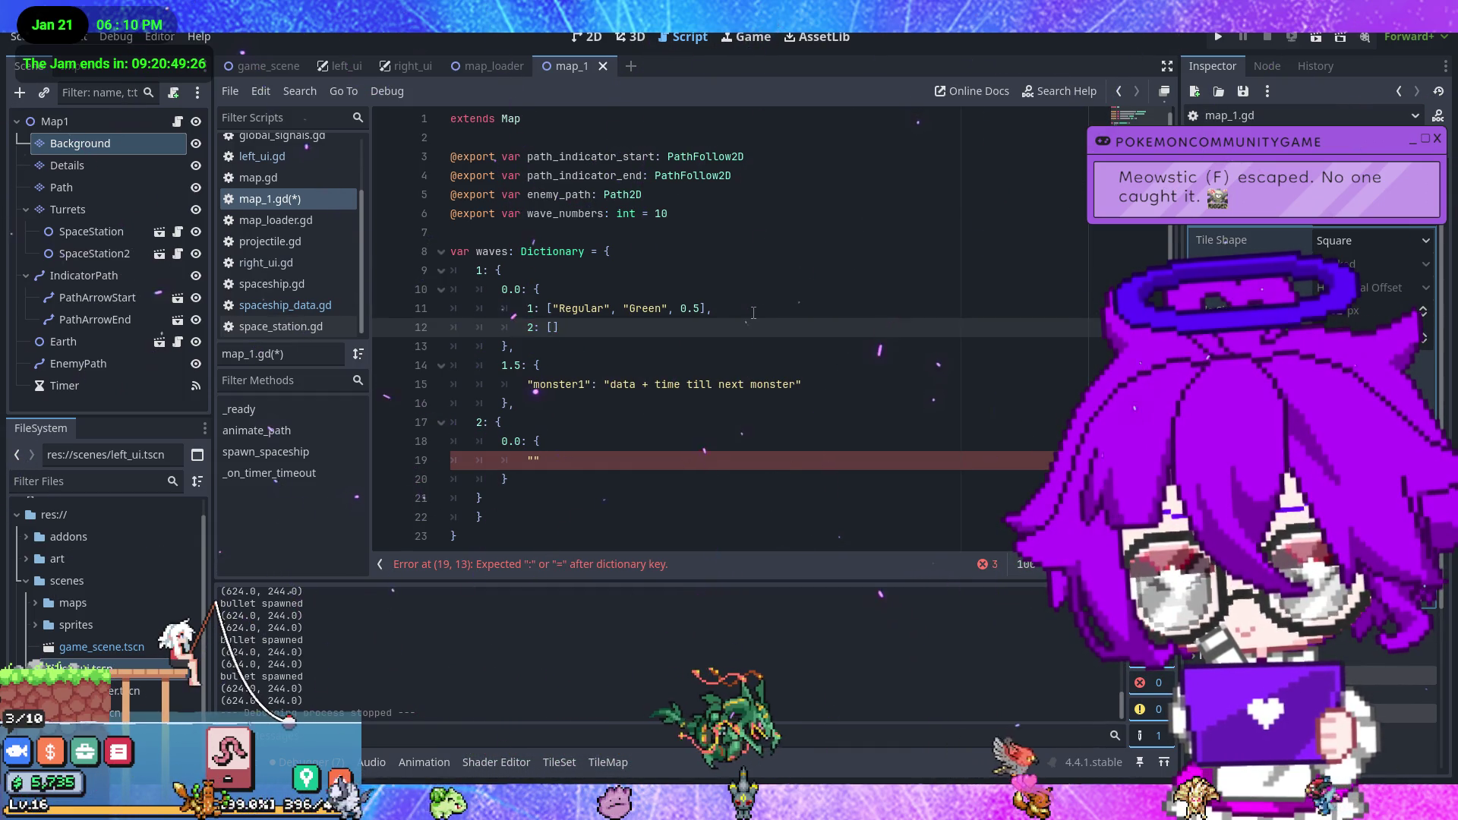
pyautogui.write('"regula')
pyautogui.press('BackSpace')
pyautogui.press('BackSpace')
pyautogui.press('BackSpace')
pyautogui.write('Regu')
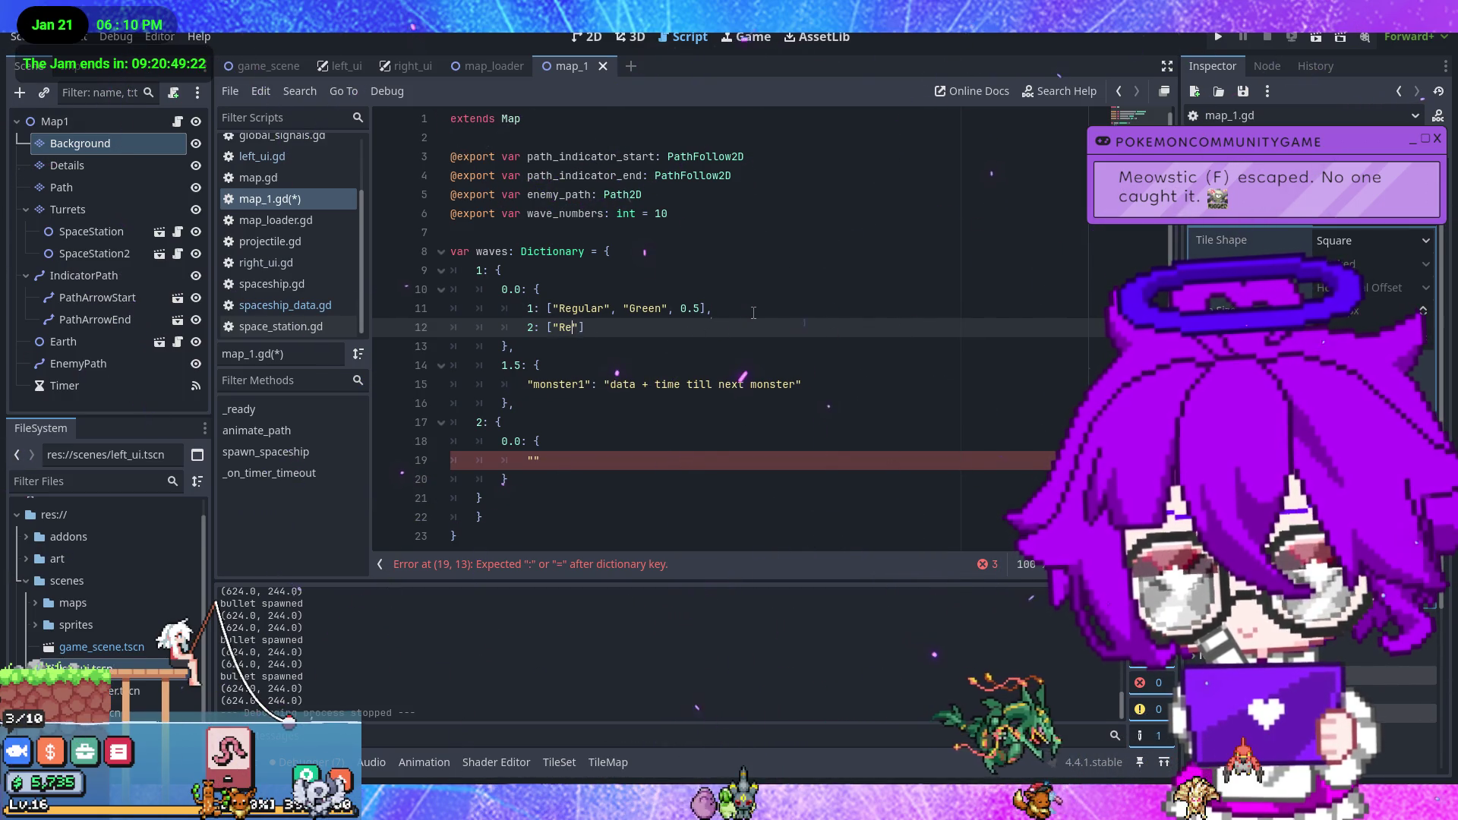
pyautogui.write('lar')
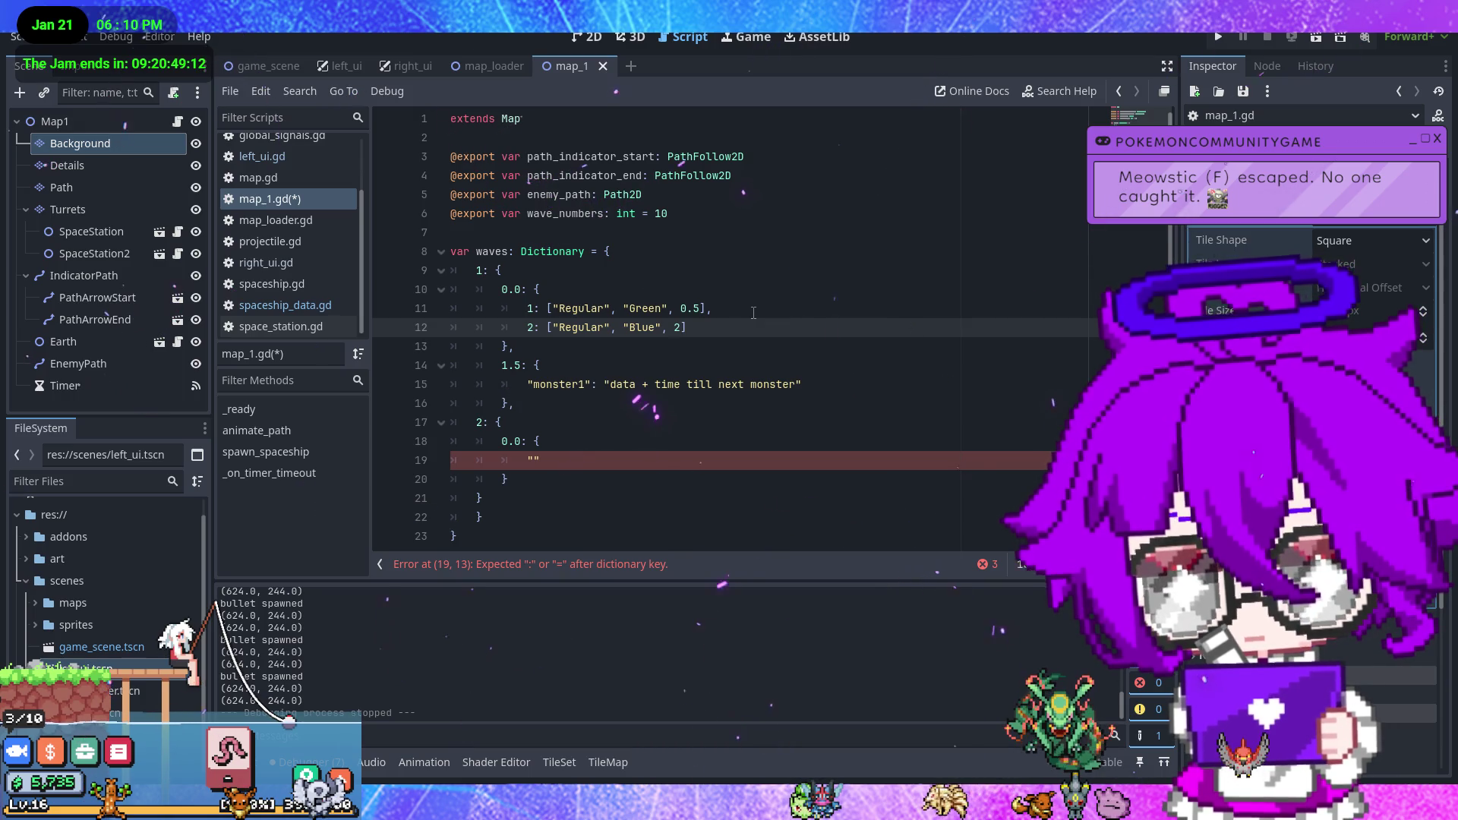
pyautogui.write(',')
pyautogui.press('Return')
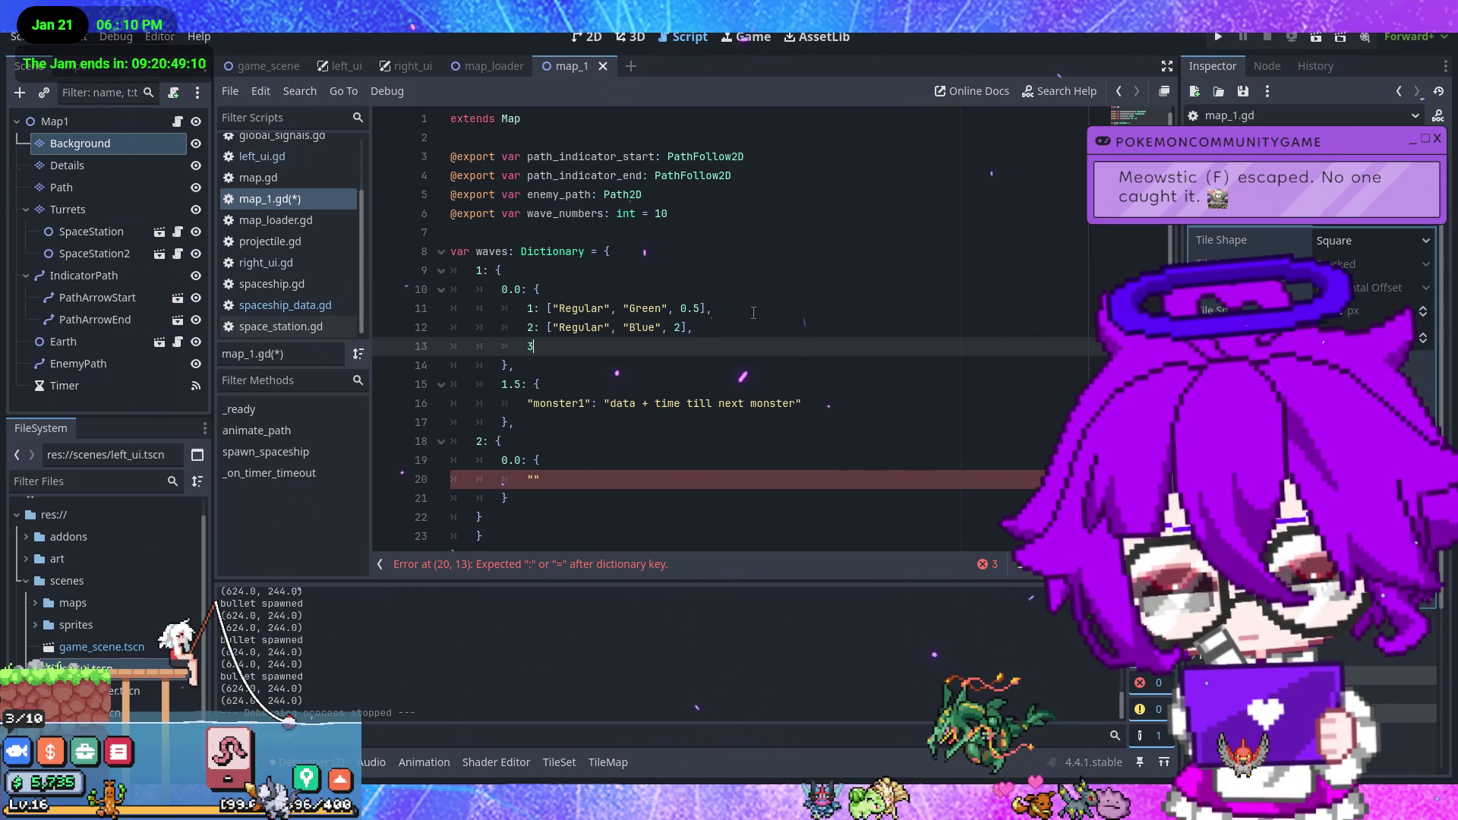
pyautogui.write('[]')
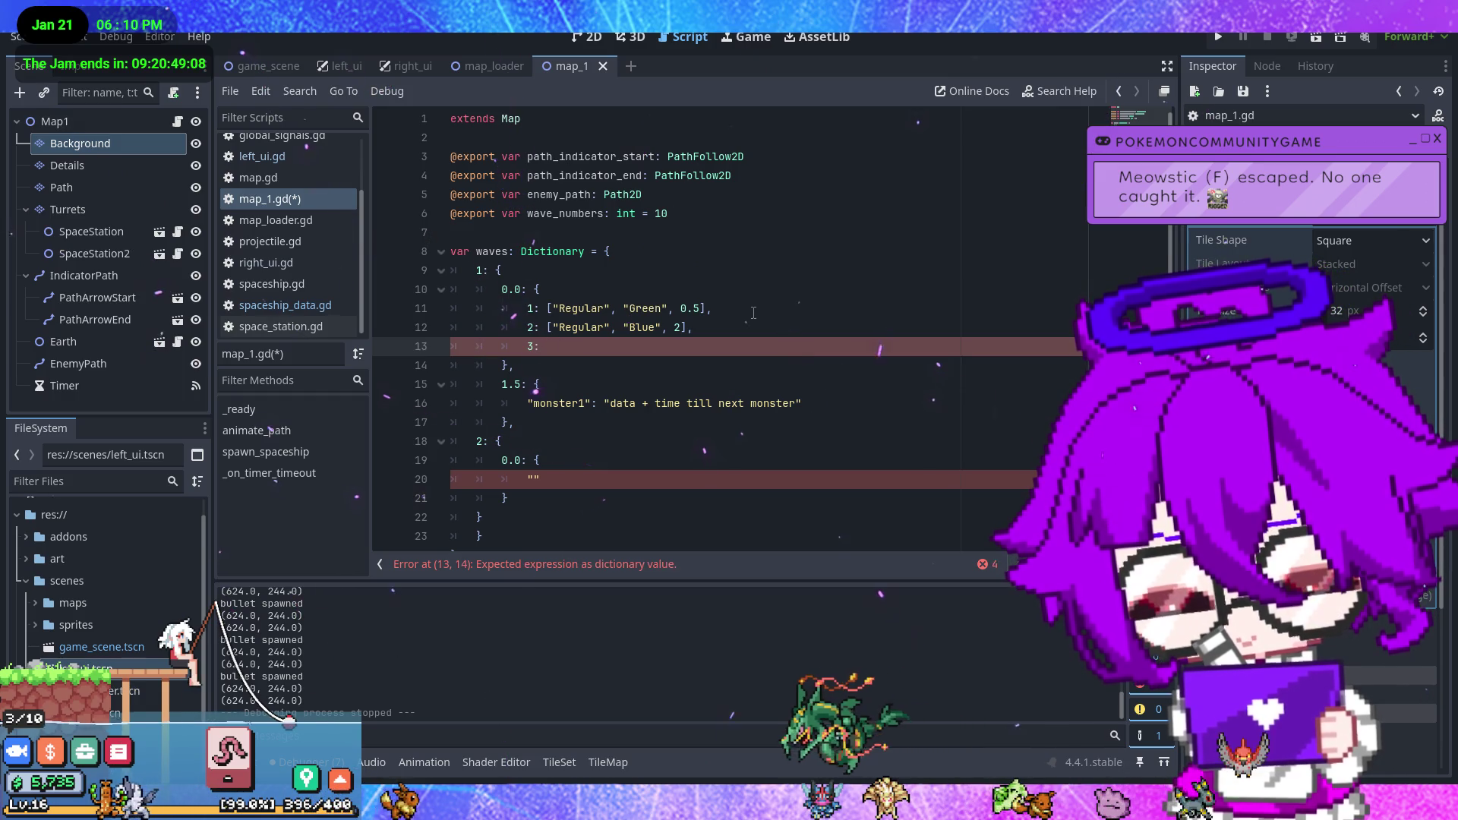
pyautogui.write('"Reg')
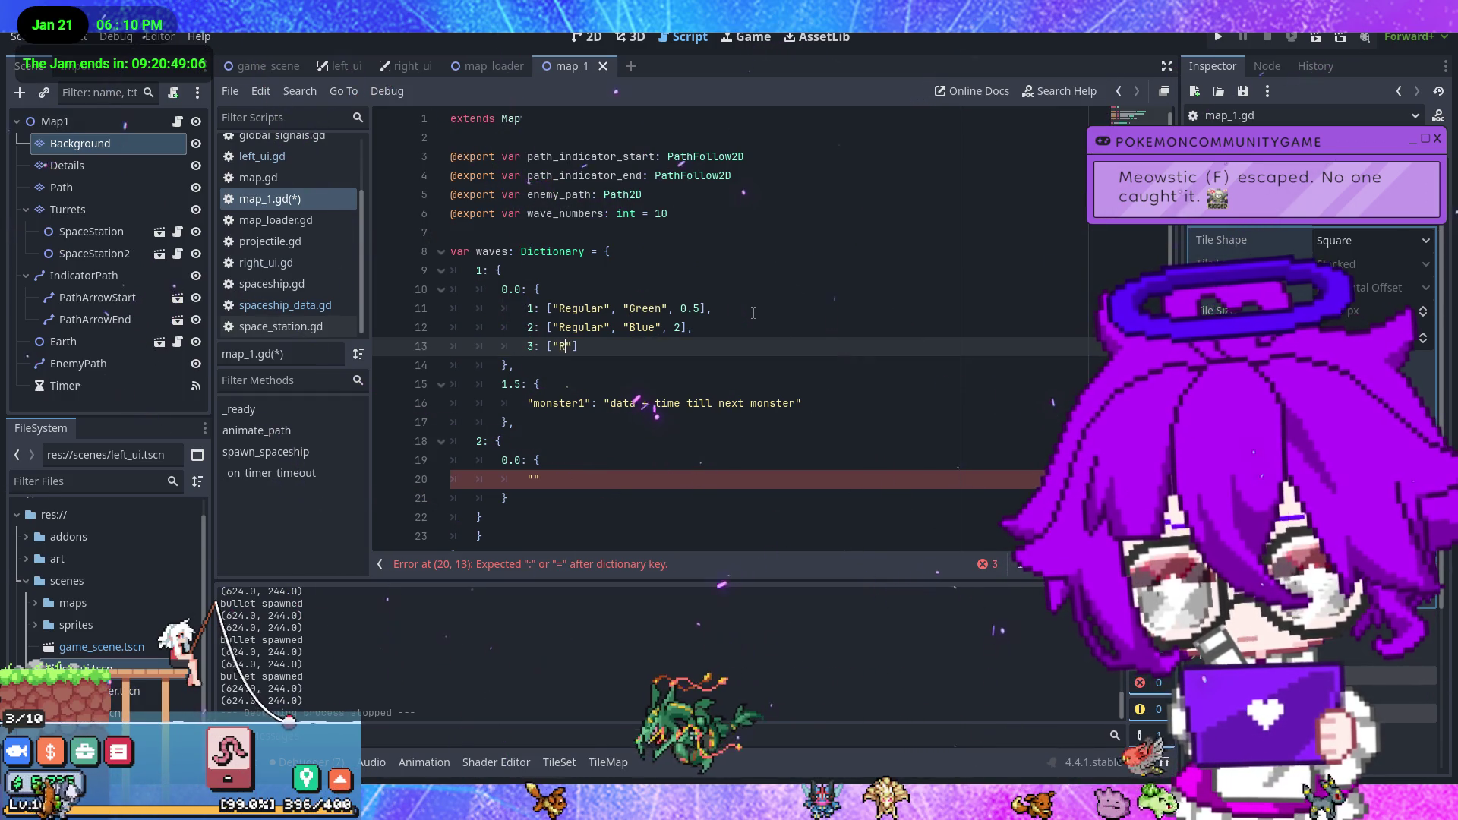
pyautogui.write('ular')
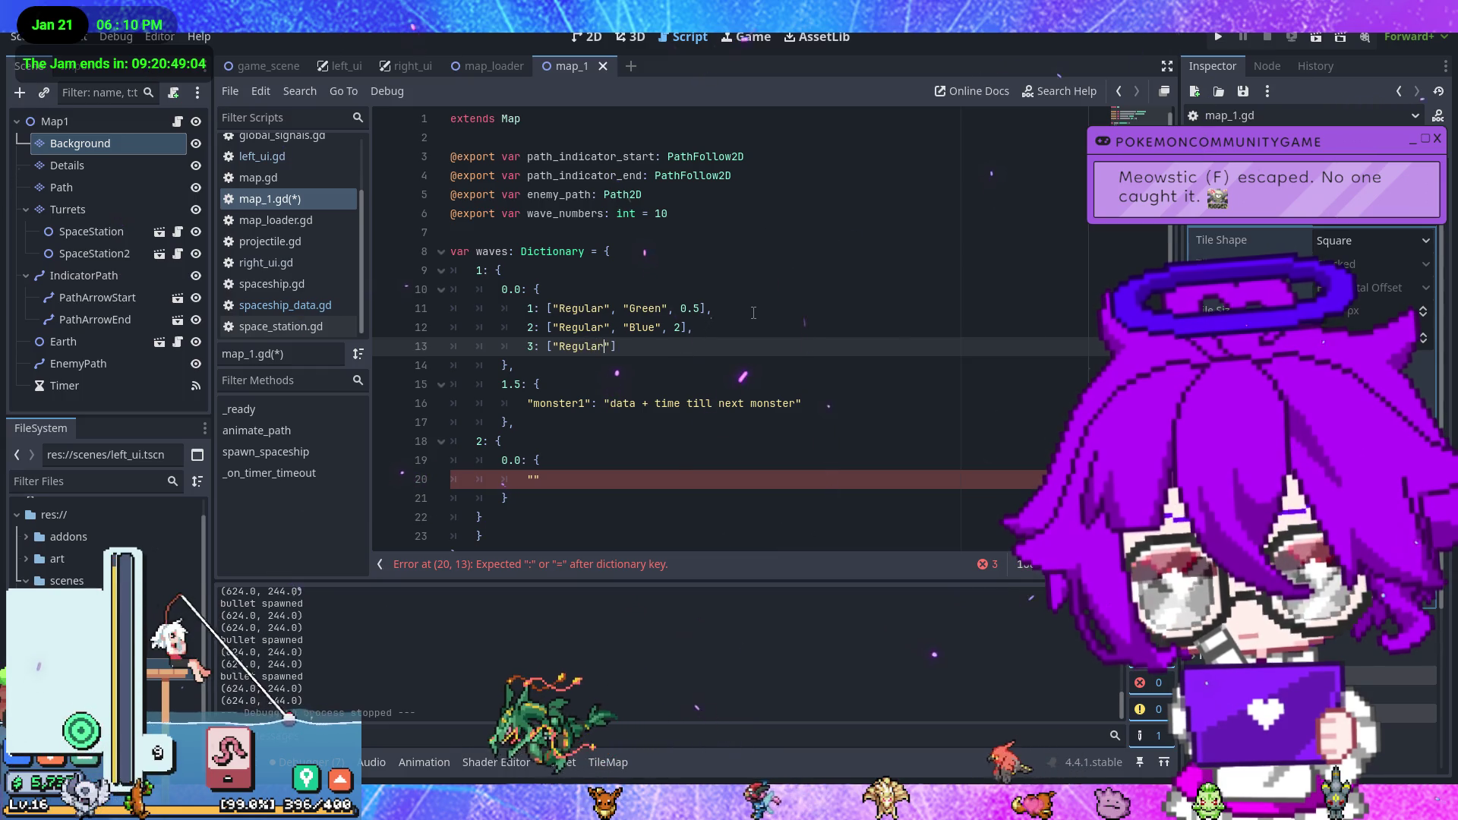
pyautogui.write('"Pink')
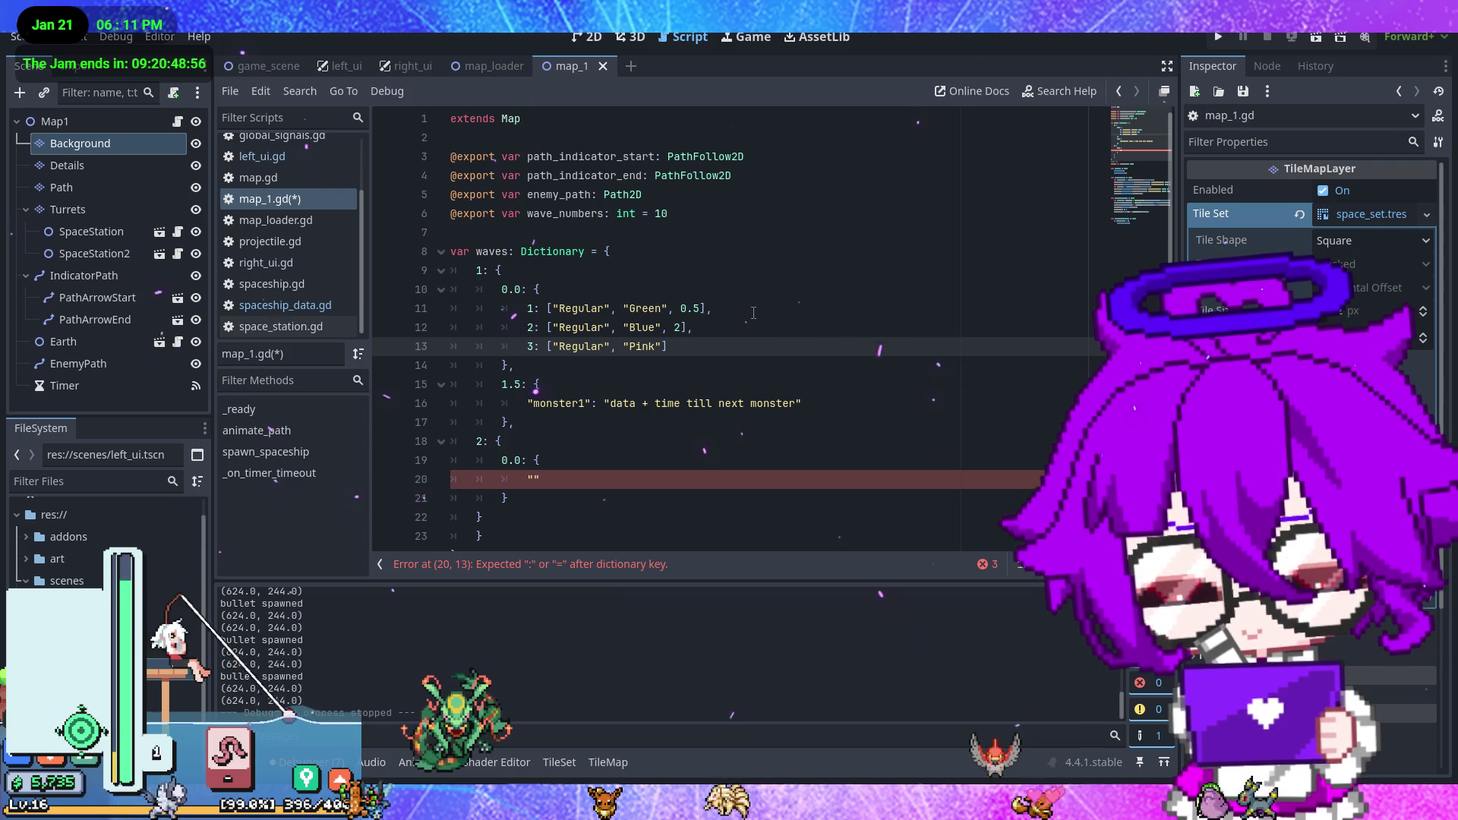
pyautogui.write(',')
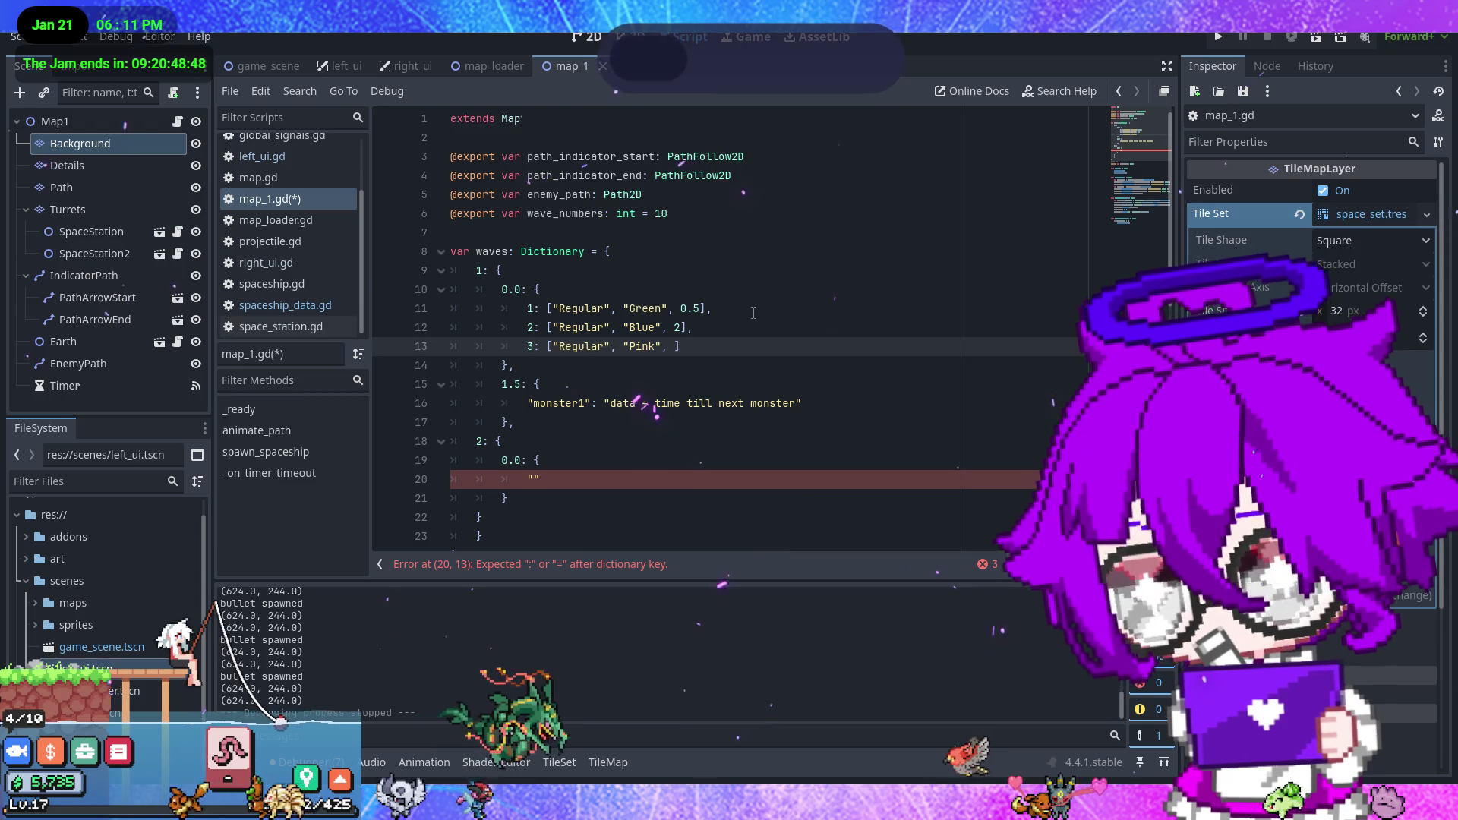
pyautogui.write('0')
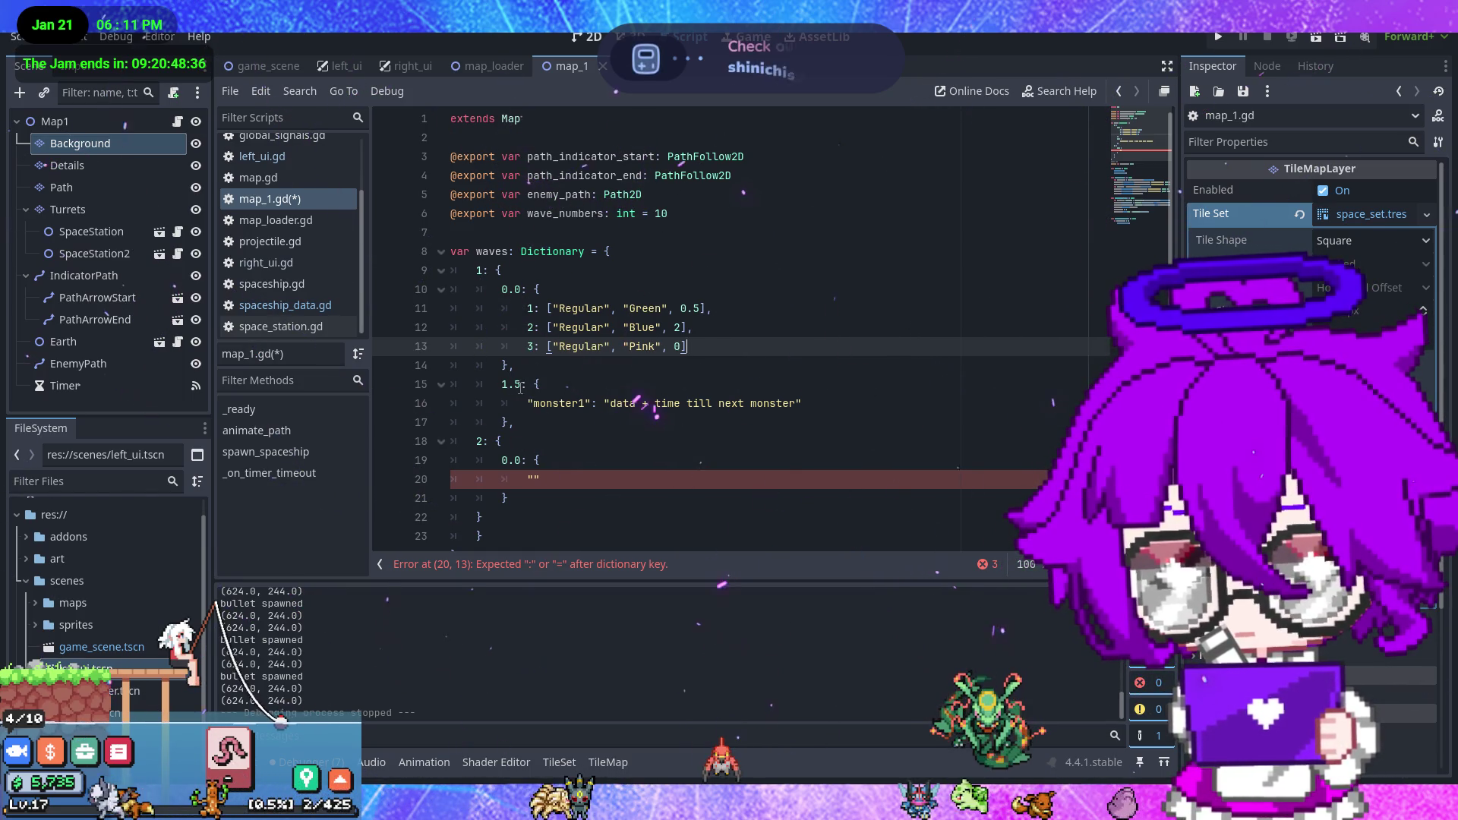
# Step: Change the 1.5 timing key to 6 and select the three Regular entries
pyautogui.moveTo(501, 385); pyautogui.dragTo(521, 384)
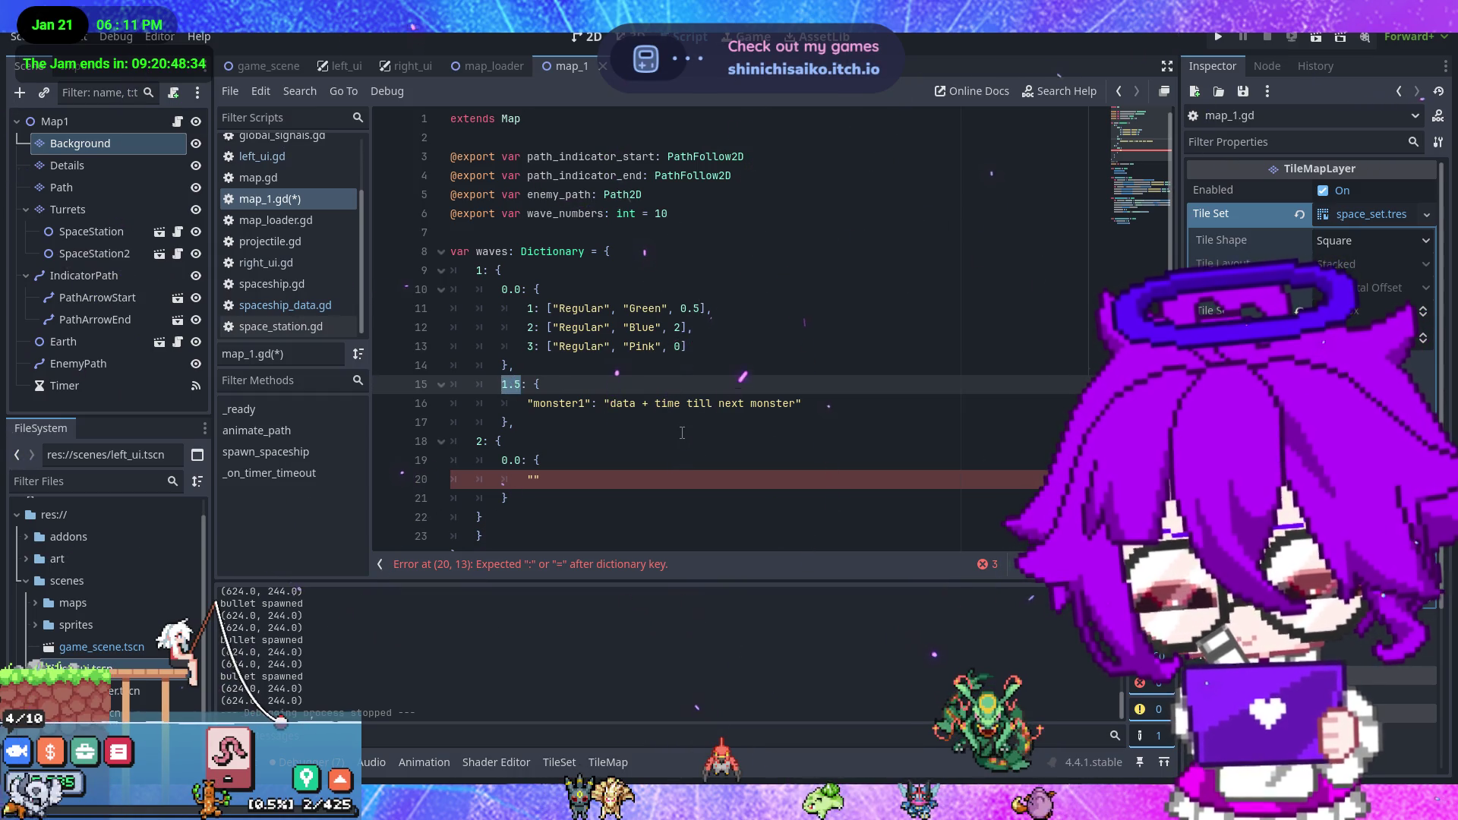
pyautogui.write('6')
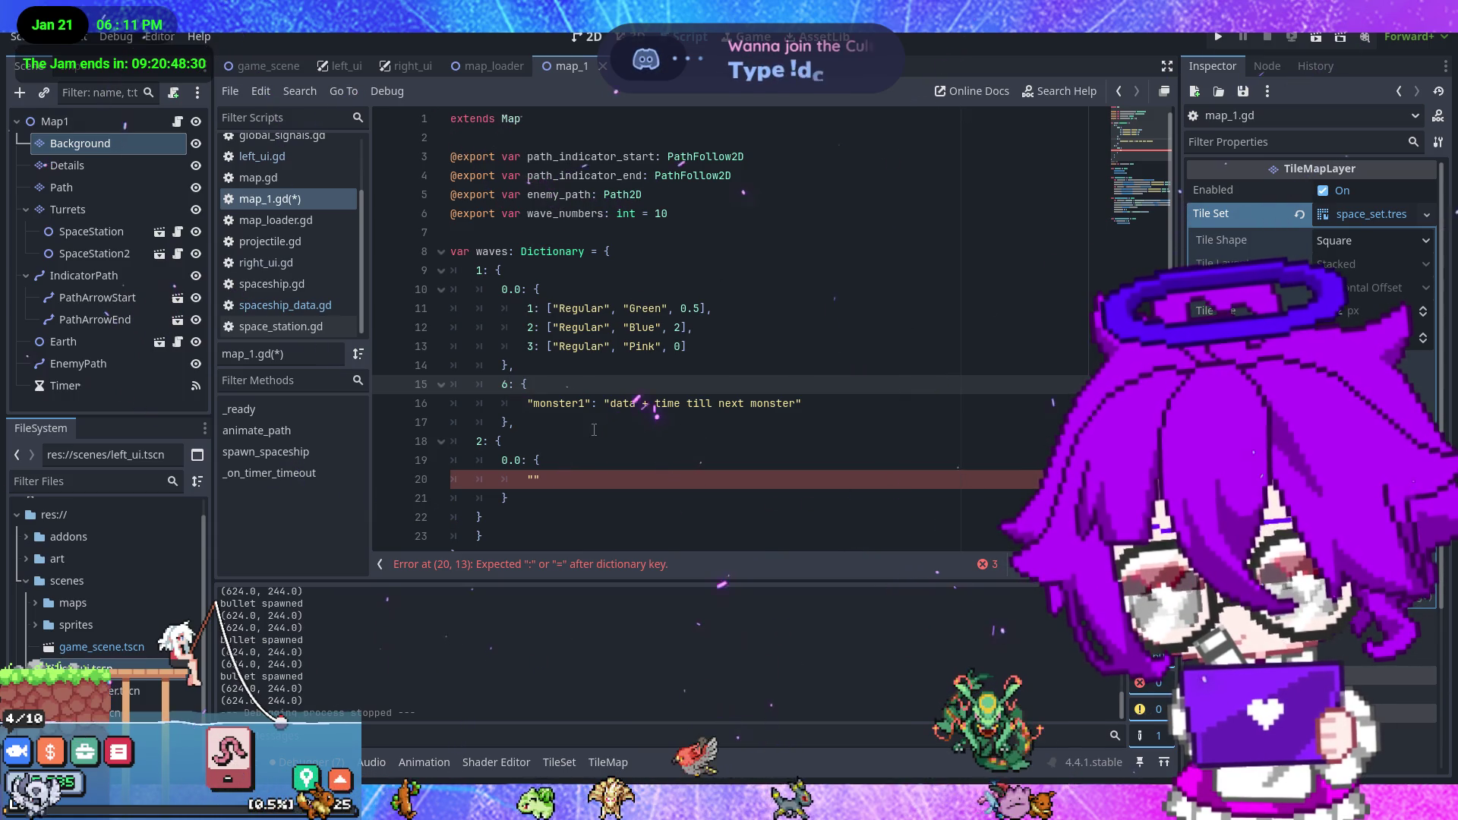
pyautogui.moveTo(697, 346)
pyautogui.mouseDown()
pyautogui.moveTo(529, 327)
pyautogui.moveTo(528, 312)
pyautogui.mouseUp()
pyautogui.hotkey('ctrl', 'c')
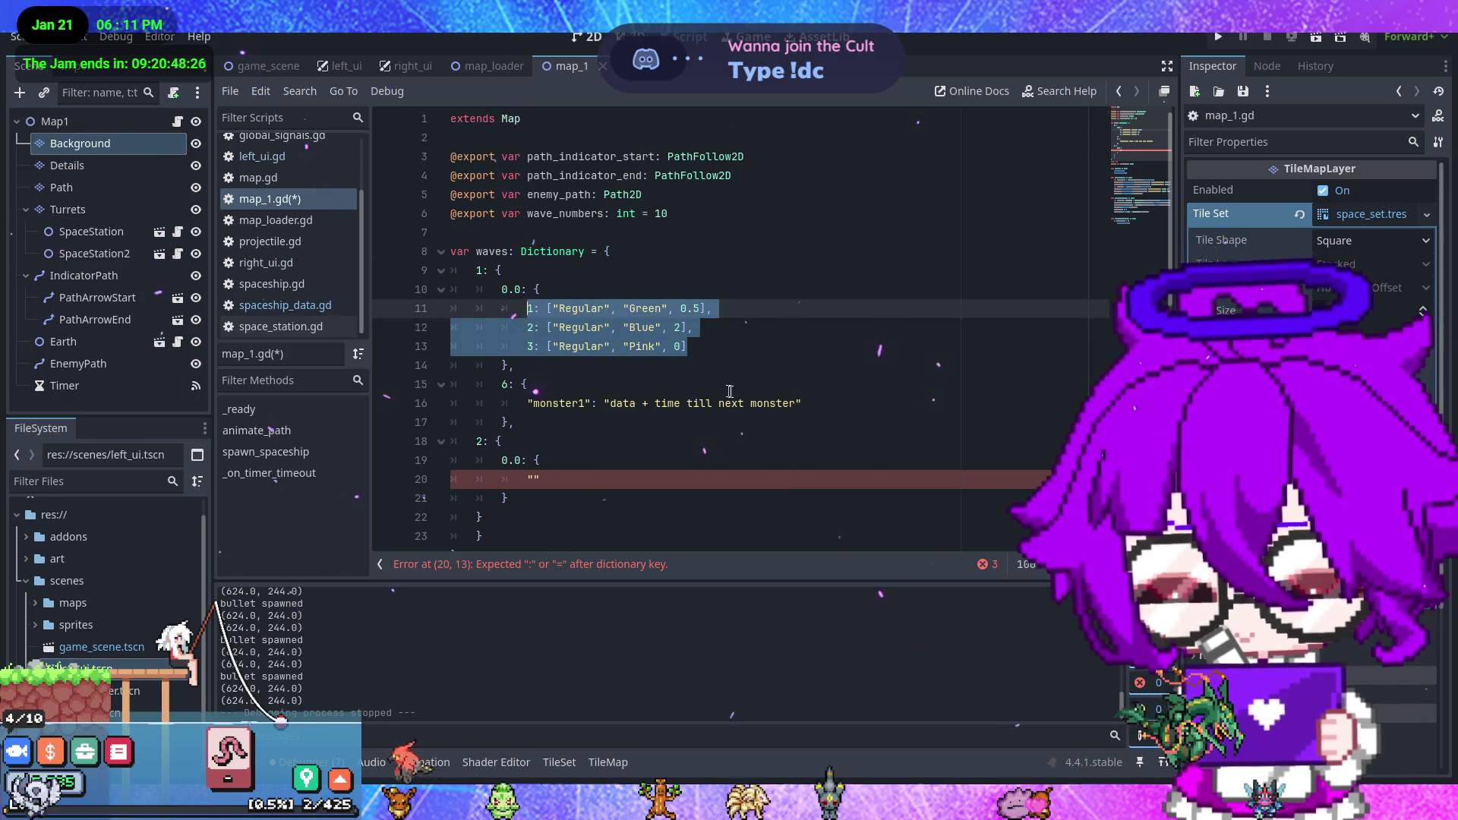
# Step: Replace the 6 entry's monster1 placeholder with the pasted Green, Blue and Pink Regular entries
pyautogui.moveTo(807, 403); pyautogui.dragTo(533, 403)
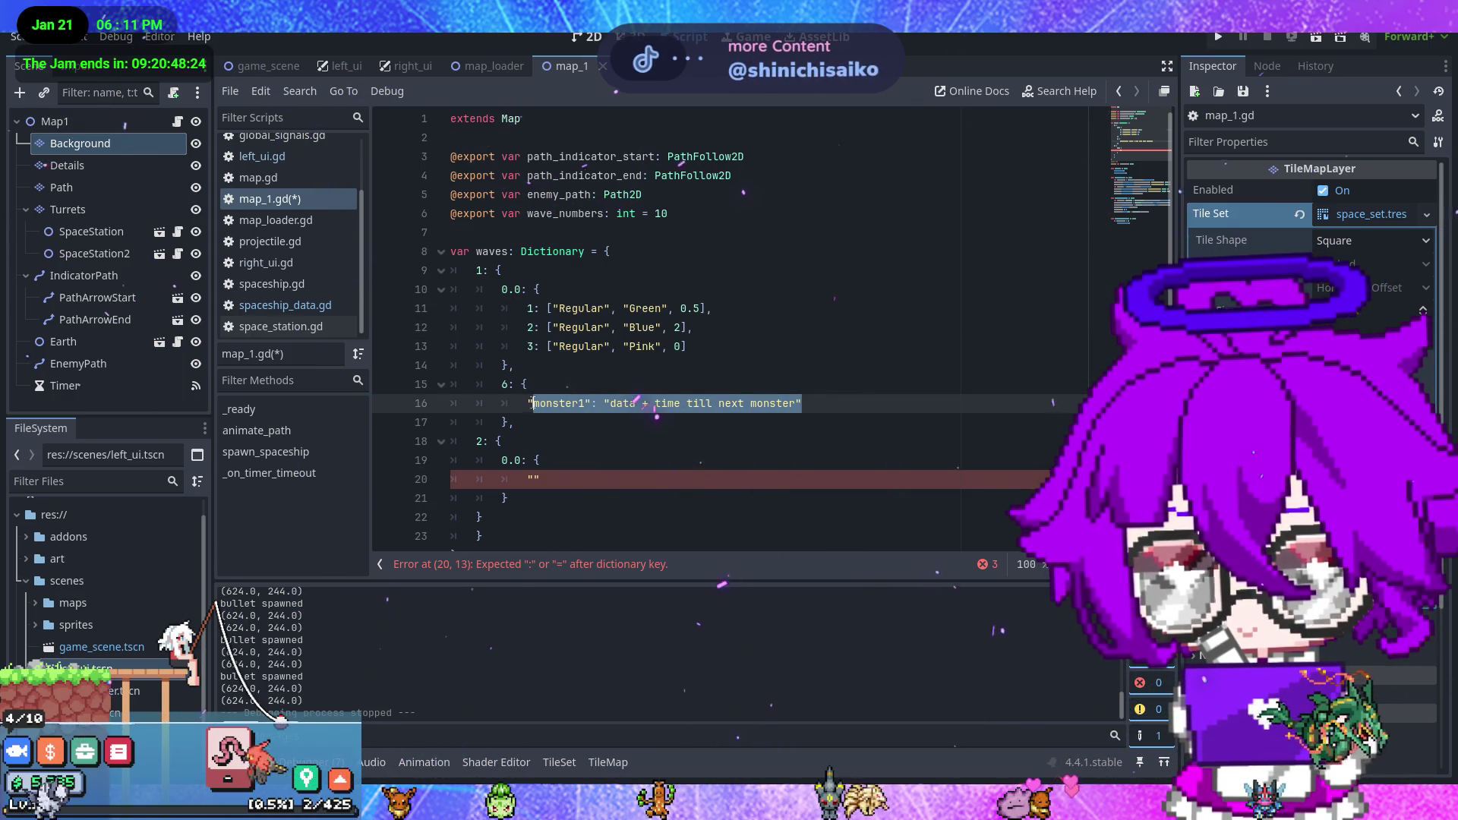
pyautogui.hotkey('ctrl', 'v')
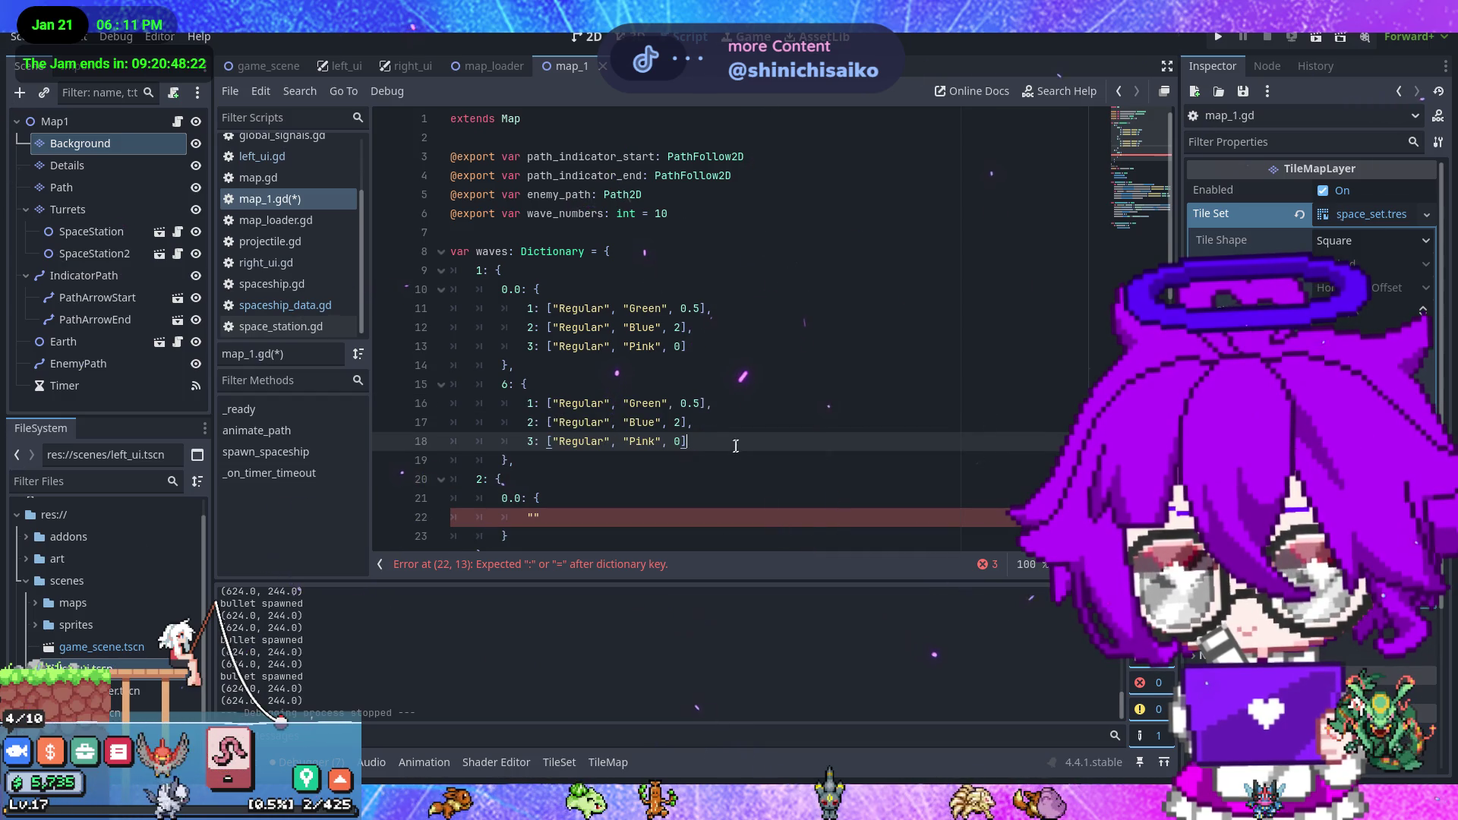
pyautogui.scroll(-1, 541, 518)
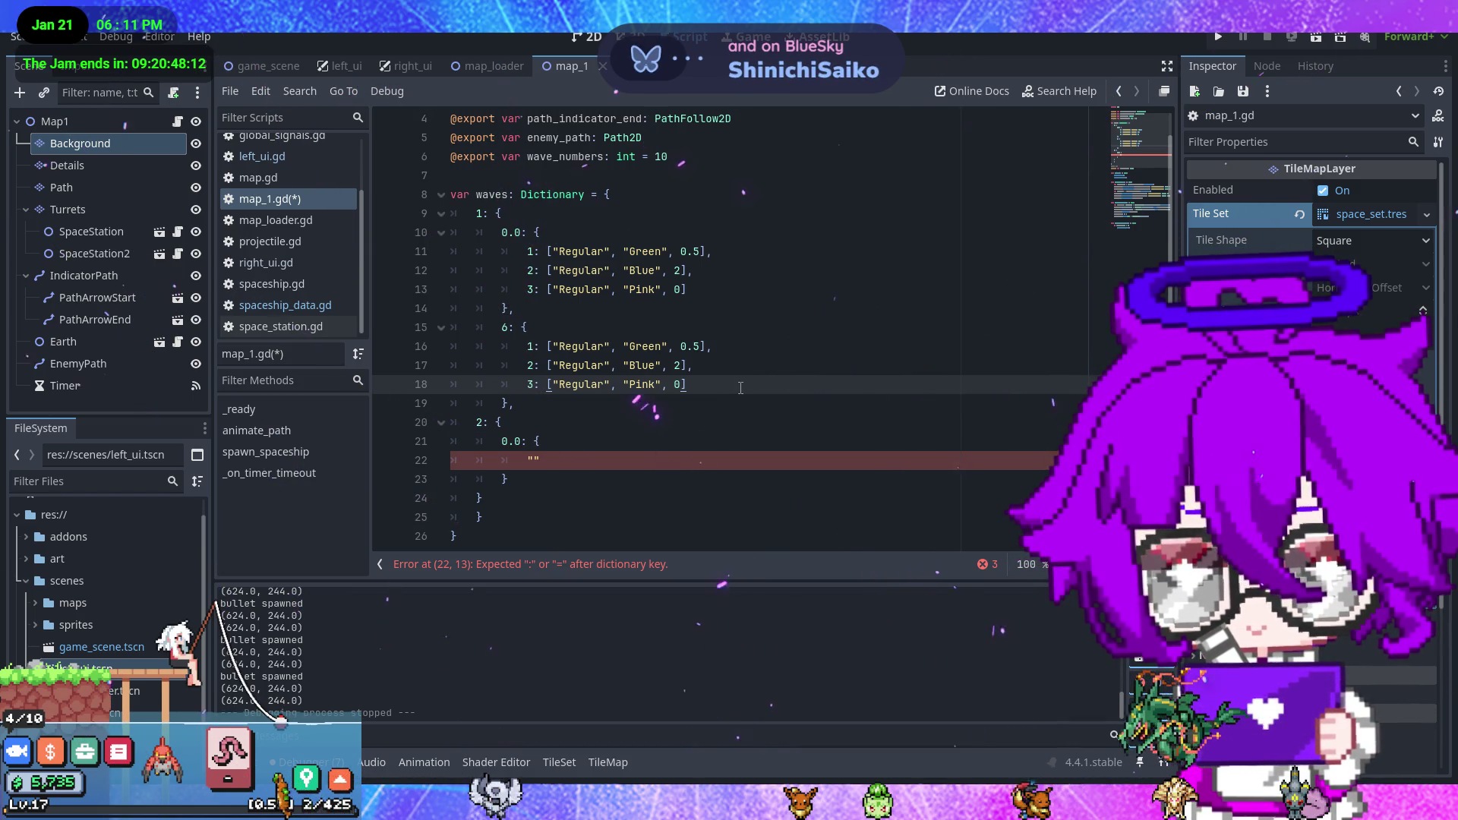
# Step: Copy the 0.0 and 6 blocks into wave 2's placeholder lines
pyautogui.moveTo(535, 404)
pyautogui.mouseDown()
pyautogui.moveTo(524, 243)
pyautogui.moveTo(524, 257)
pyautogui.mouseUp()
pyautogui.hotkey('ctrl', 'c')
pyautogui.moveTo(508, 480); pyautogui.dragTo(501, 445)
pyautogui.hotkey('ctrl', 'v')
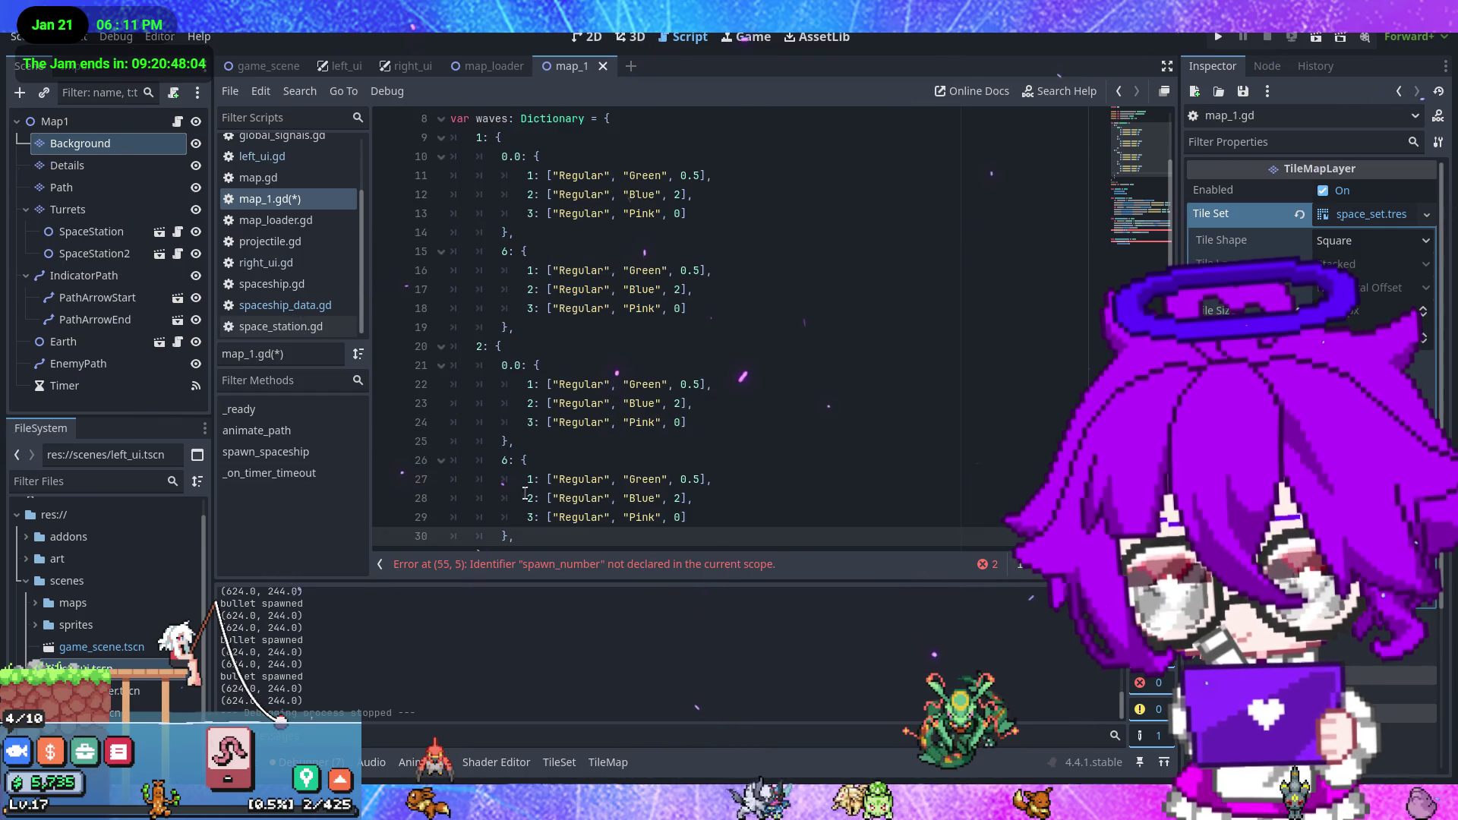
pyautogui.scroll(-3, 498, 467)
pyautogui.click(498, 466)
# Step: Verify wave 2's nesting by folding its blocks, keeping the closing brace after an undone deletion
pyautogui.scroll(3, 498, 466)
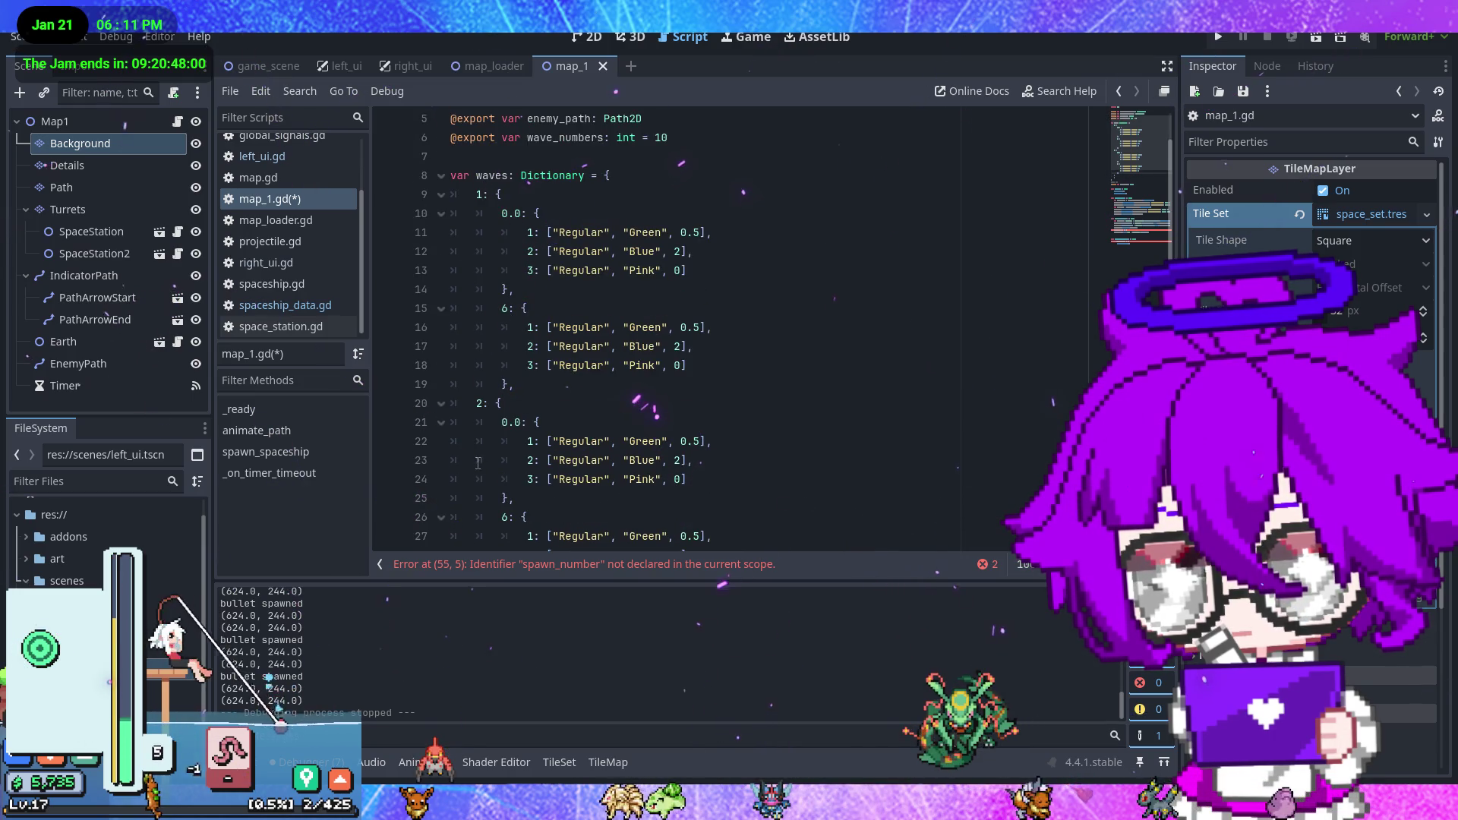
pyautogui.scroll(-1, 478, 463)
pyautogui.scroll(-1, 479, 463)
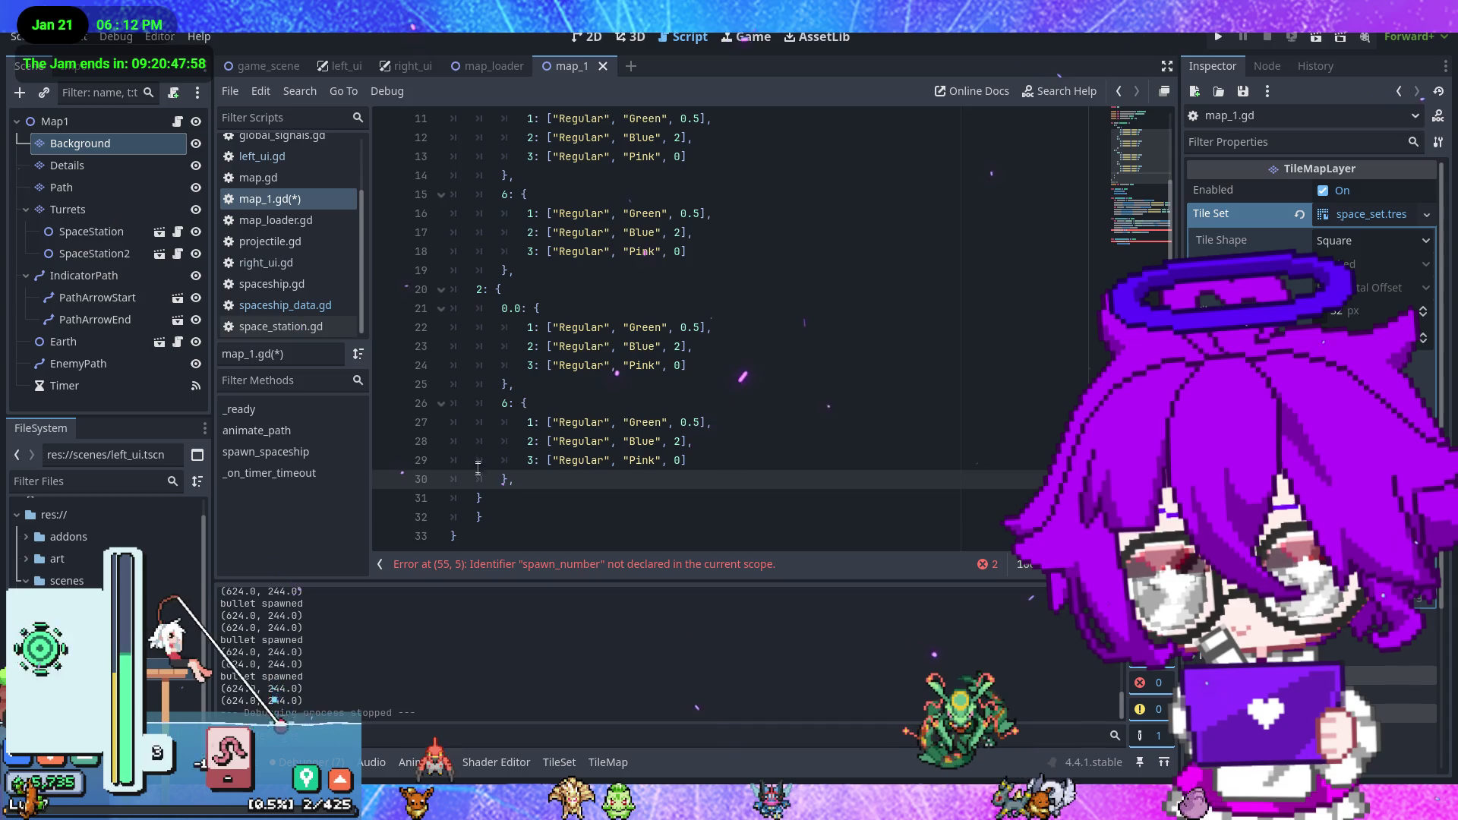
pyautogui.click(510, 490)
pyautogui.press('BackSpace')
pyautogui.press('BackSpace')
pyautogui.press('BackSpace')
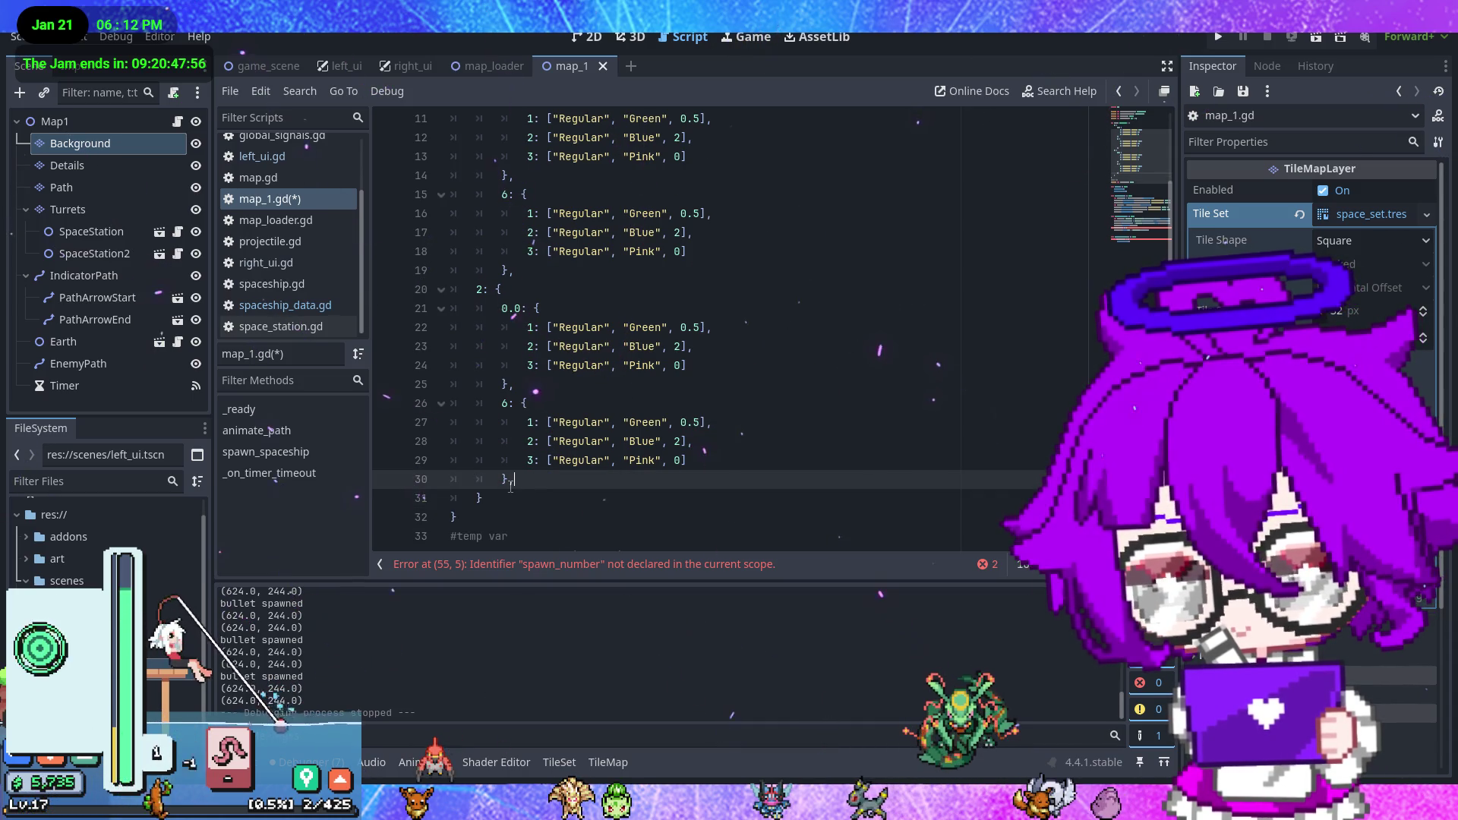
pyautogui.hotkey('ctrl', 'z')
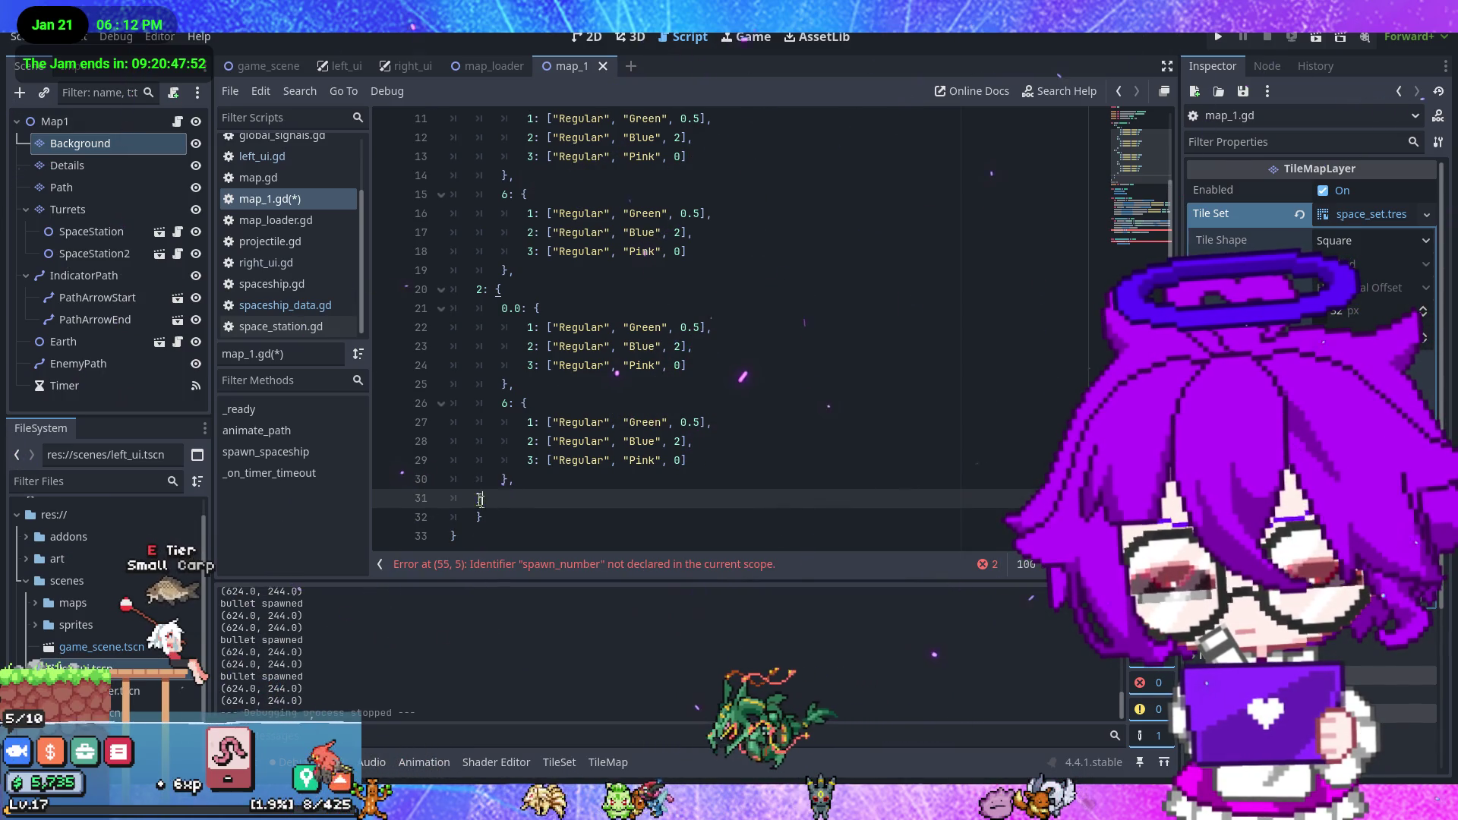
pyautogui.click(441, 403)
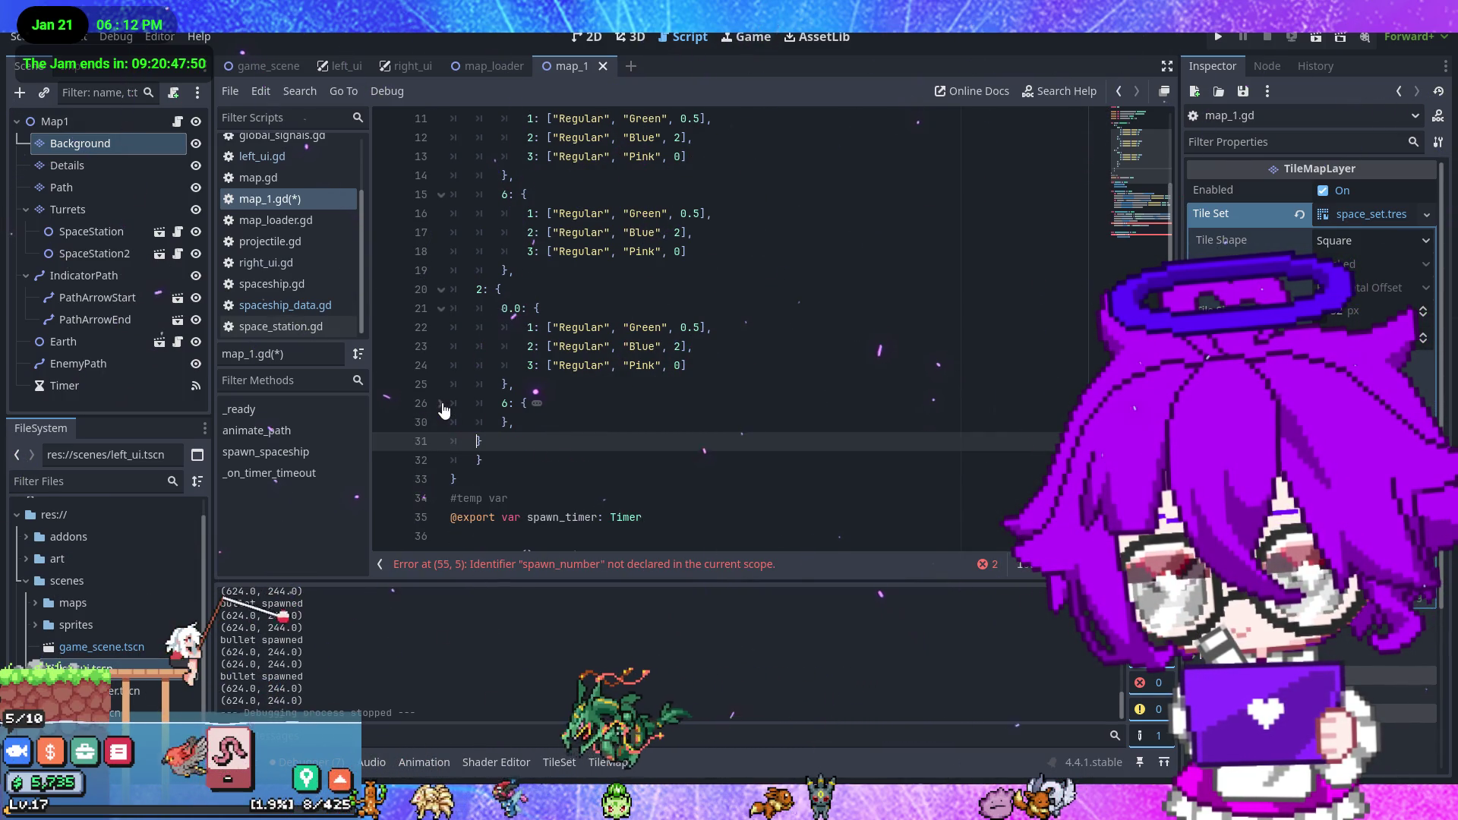
pyautogui.click(442, 404)
pyautogui.click(441, 403)
pyautogui.click(441, 403)
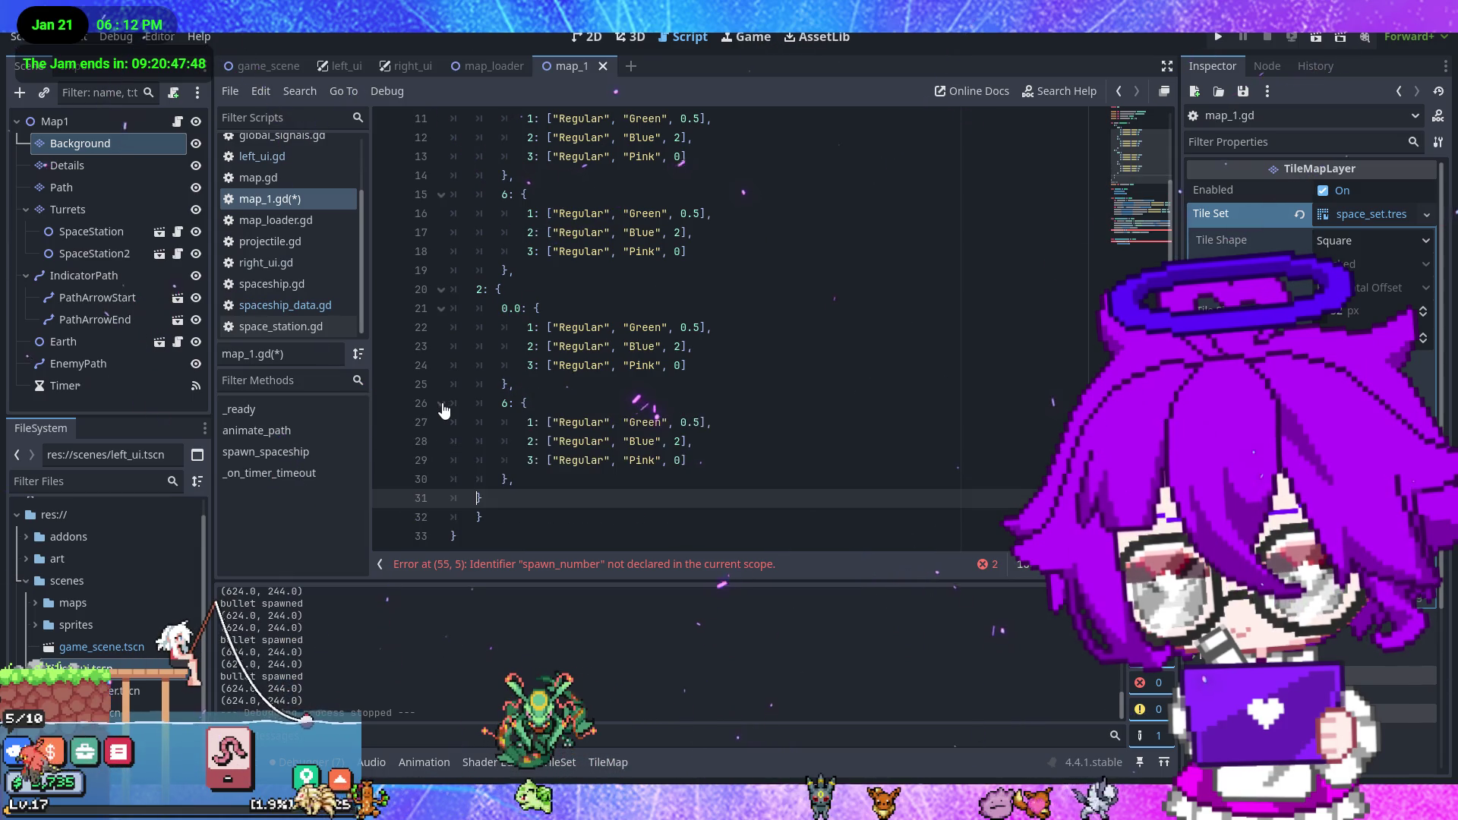
pyautogui.click(441, 297)
pyautogui.click(441, 296)
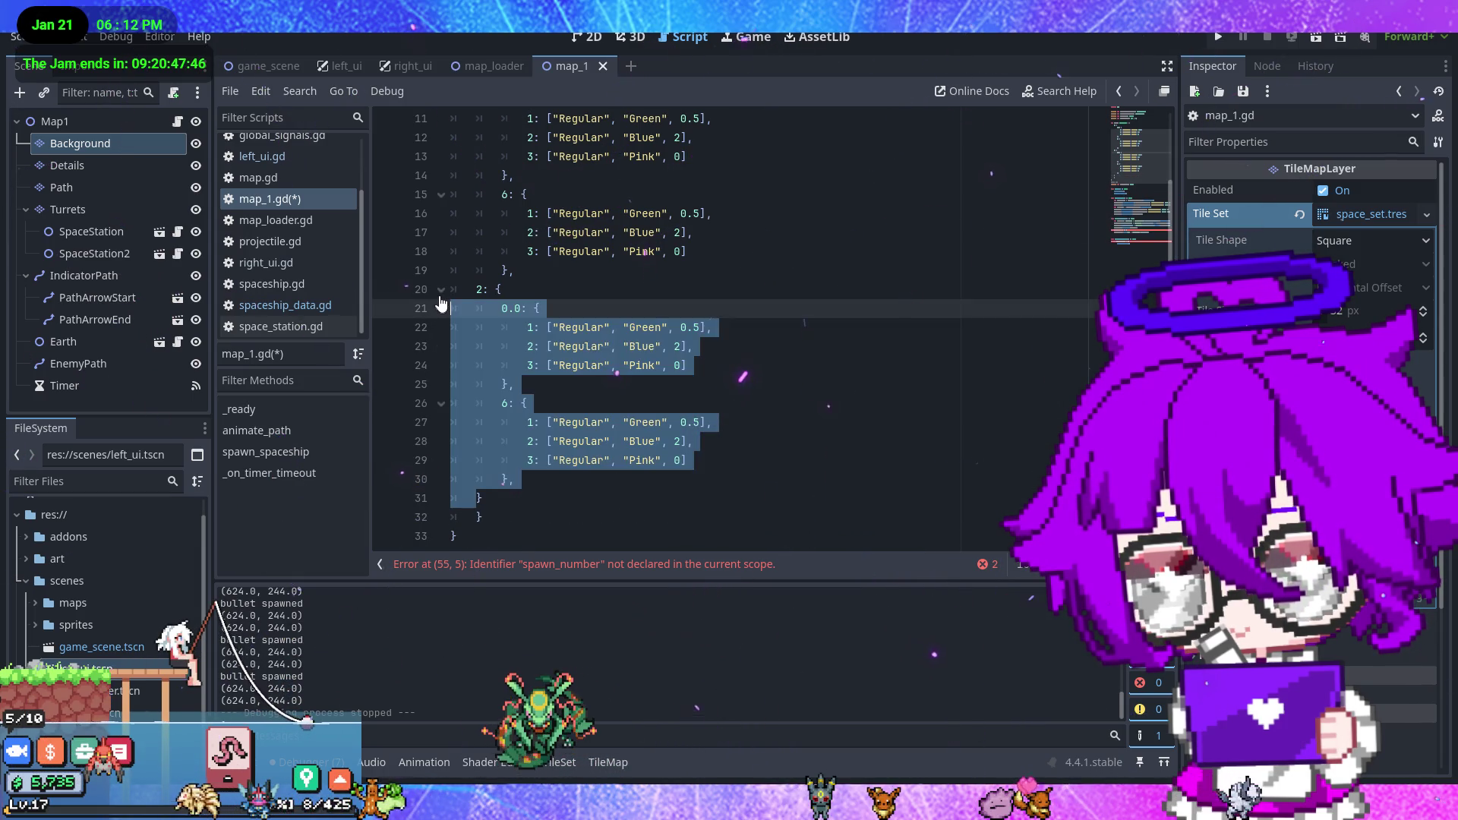
pyautogui.click(442, 296)
pyautogui.click(441, 296)
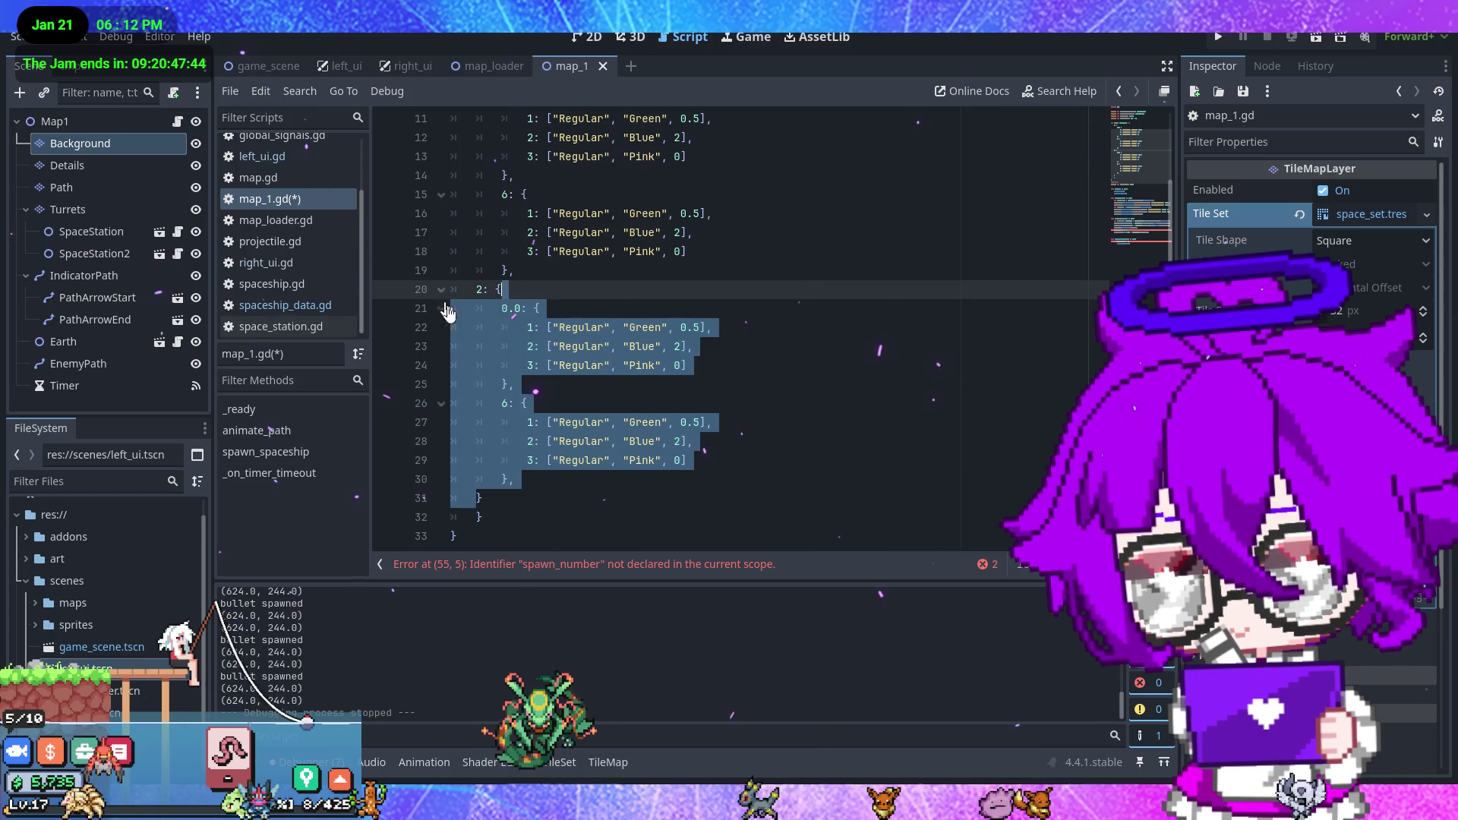
pyautogui.click(506, 503)
pyautogui.press('Left')
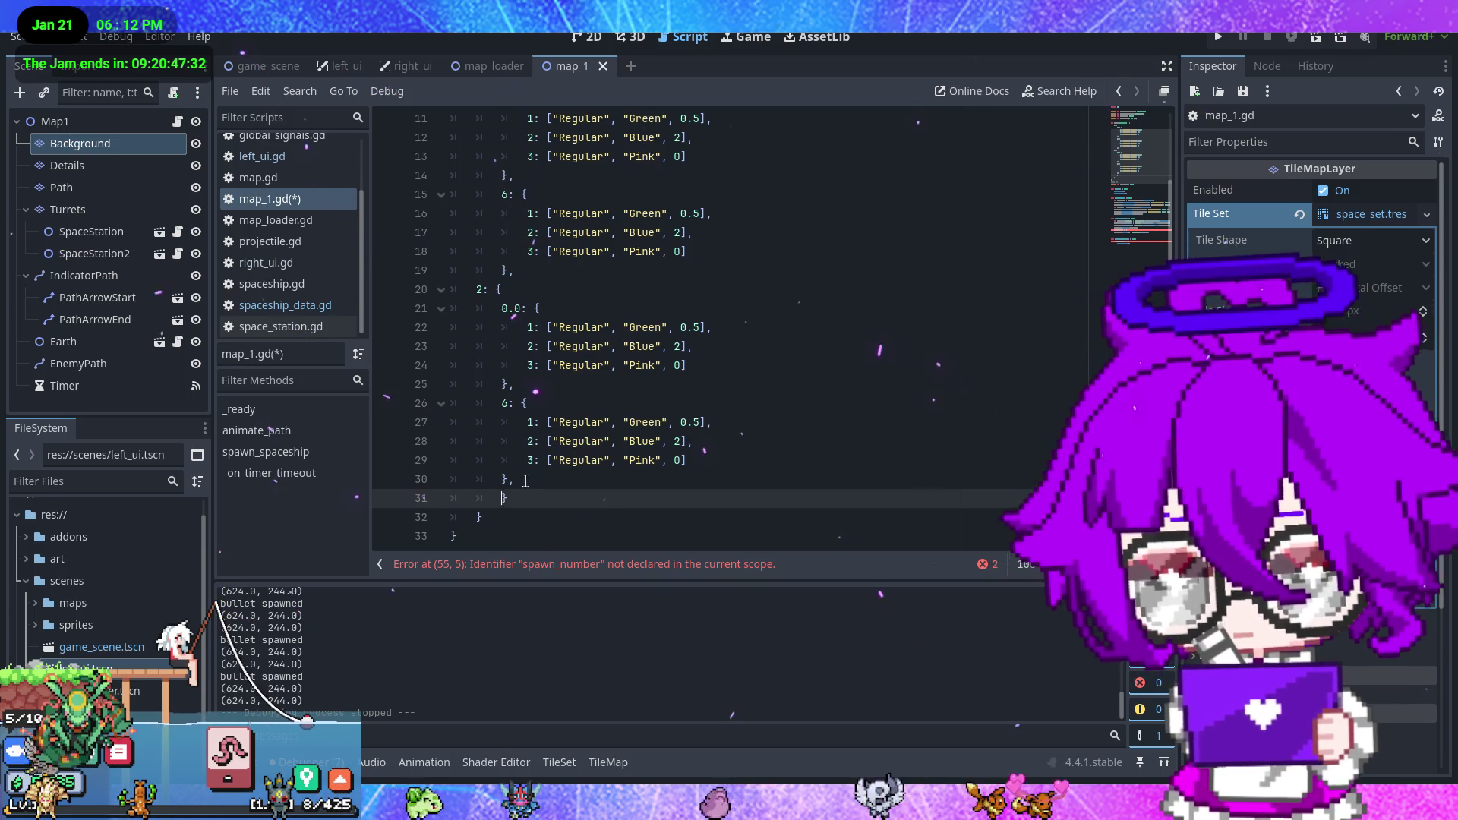
# Step: Delete the spawn_number and spawn timer lines 55–56 from map_1.gd
pyautogui.click(523, 486)
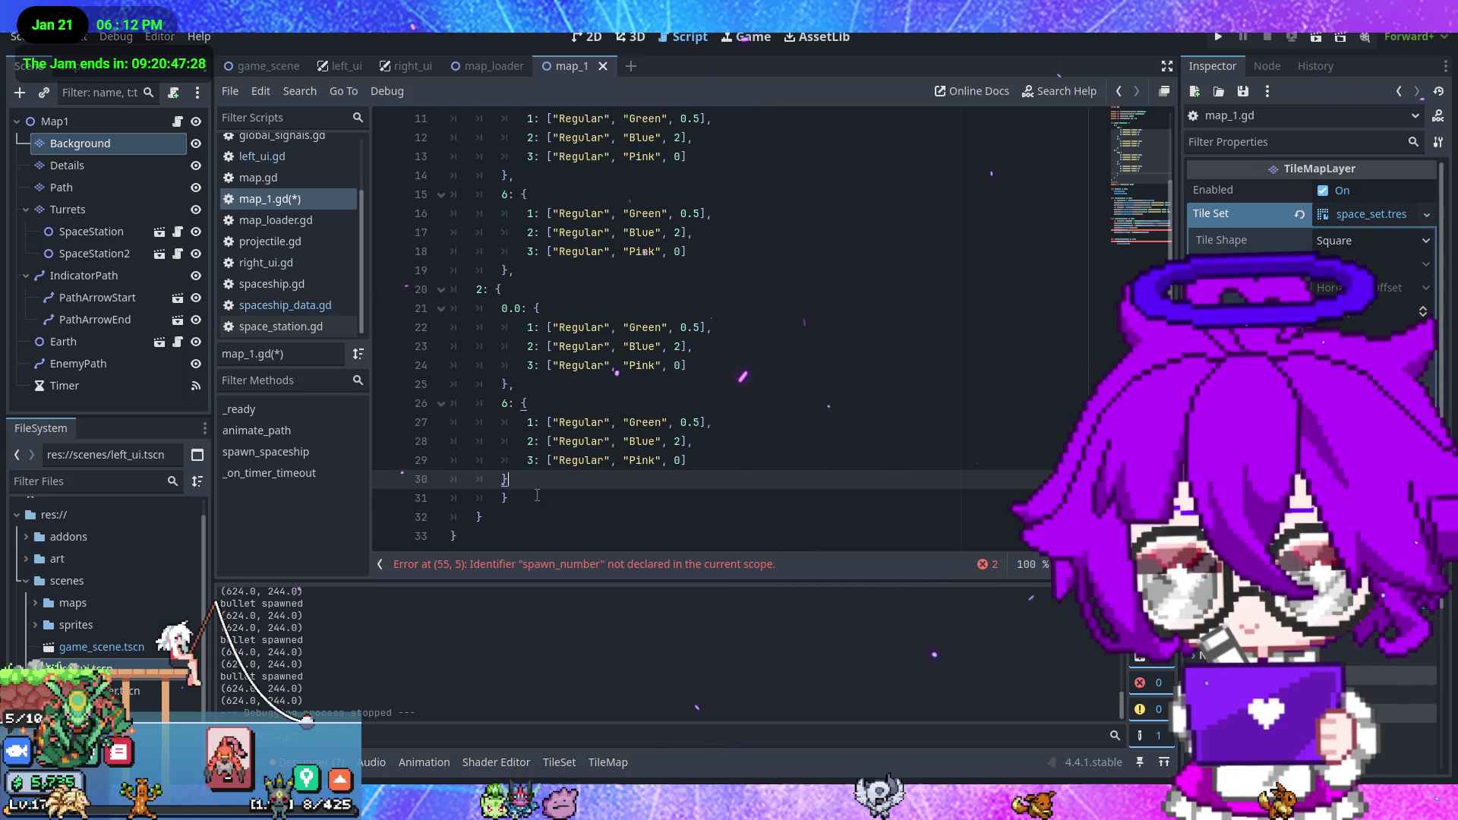
pyautogui.scroll(4, 537, 495)
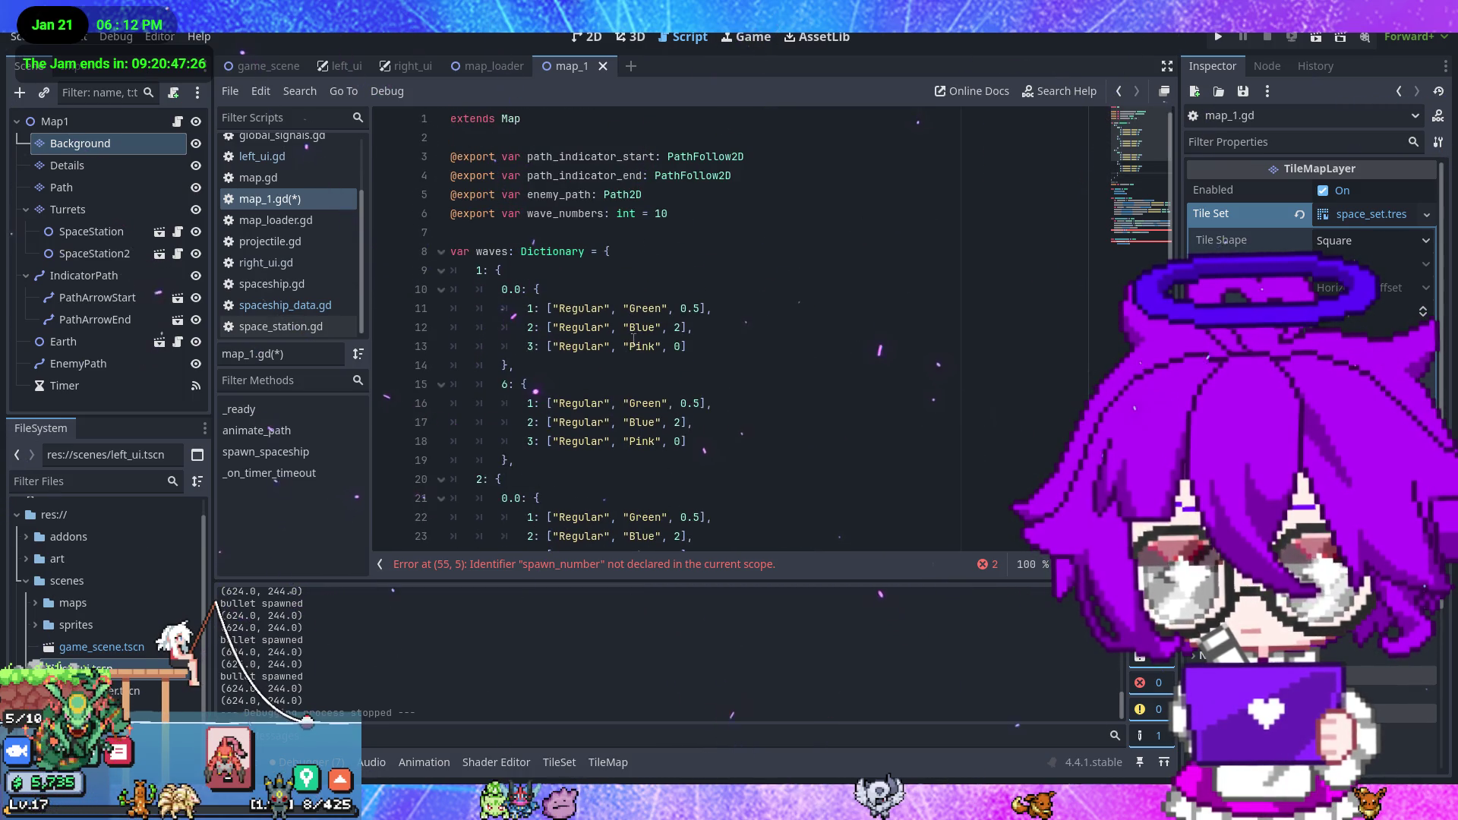
pyautogui.scroll(-10, 646, 338)
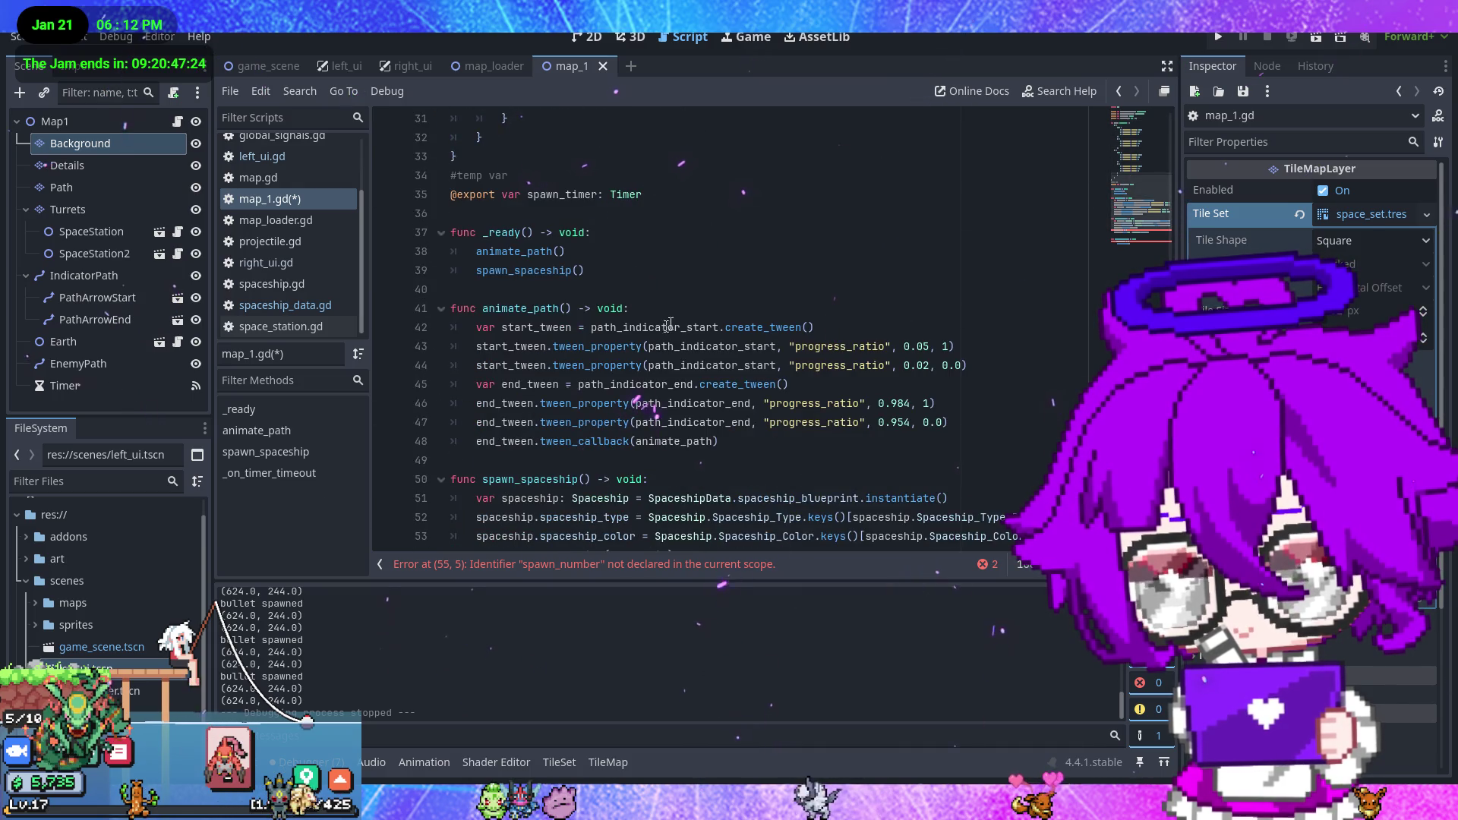
pyautogui.scroll(-3, 711, 300)
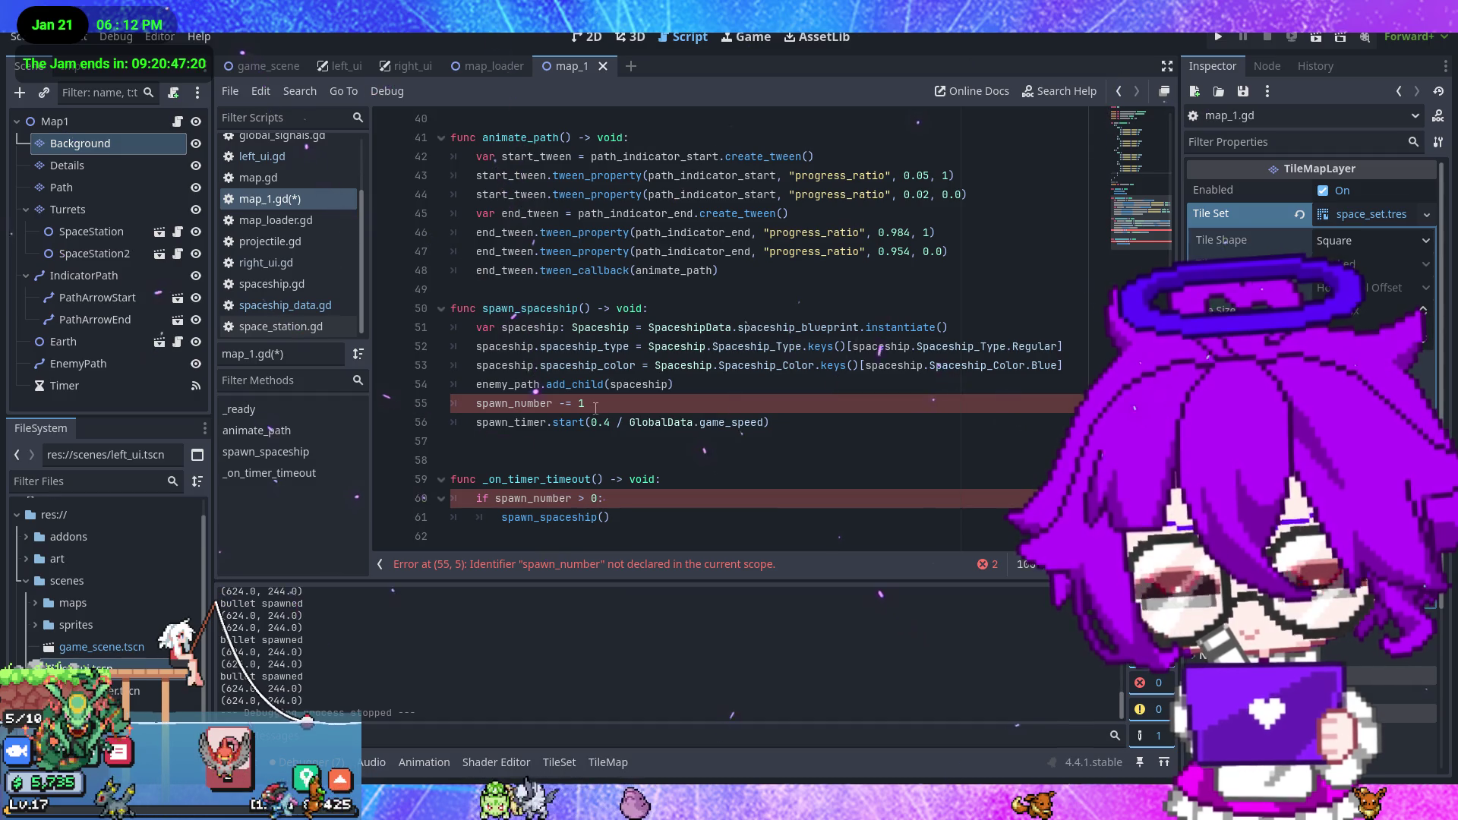
pyautogui.moveTo(604, 407); pyautogui.dragTo(500, 407)
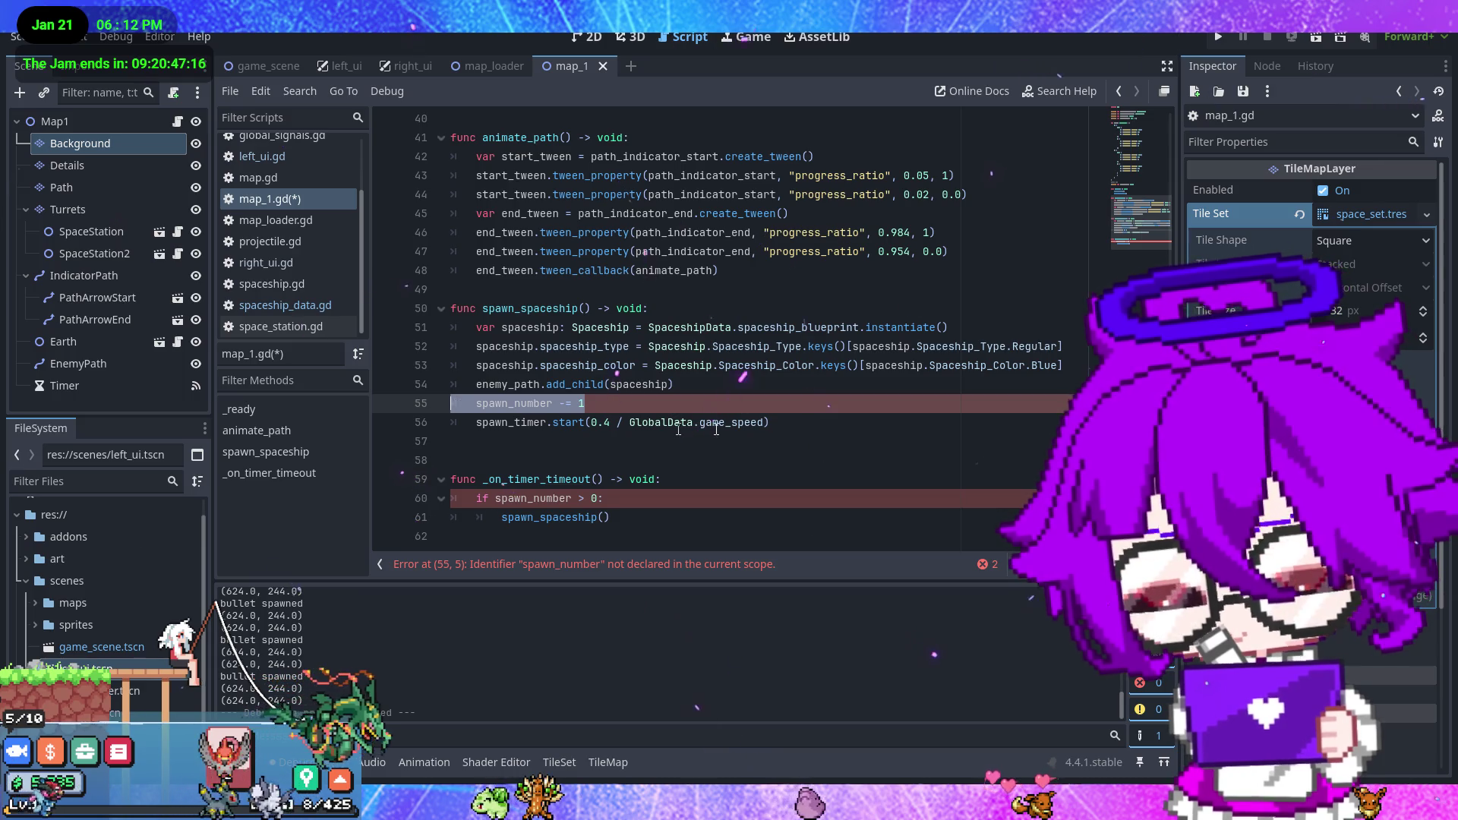
pyautogui.click(834, 424)
pyautogui.moveTo(846, 424); pyautogui.dragTo(588, 410)
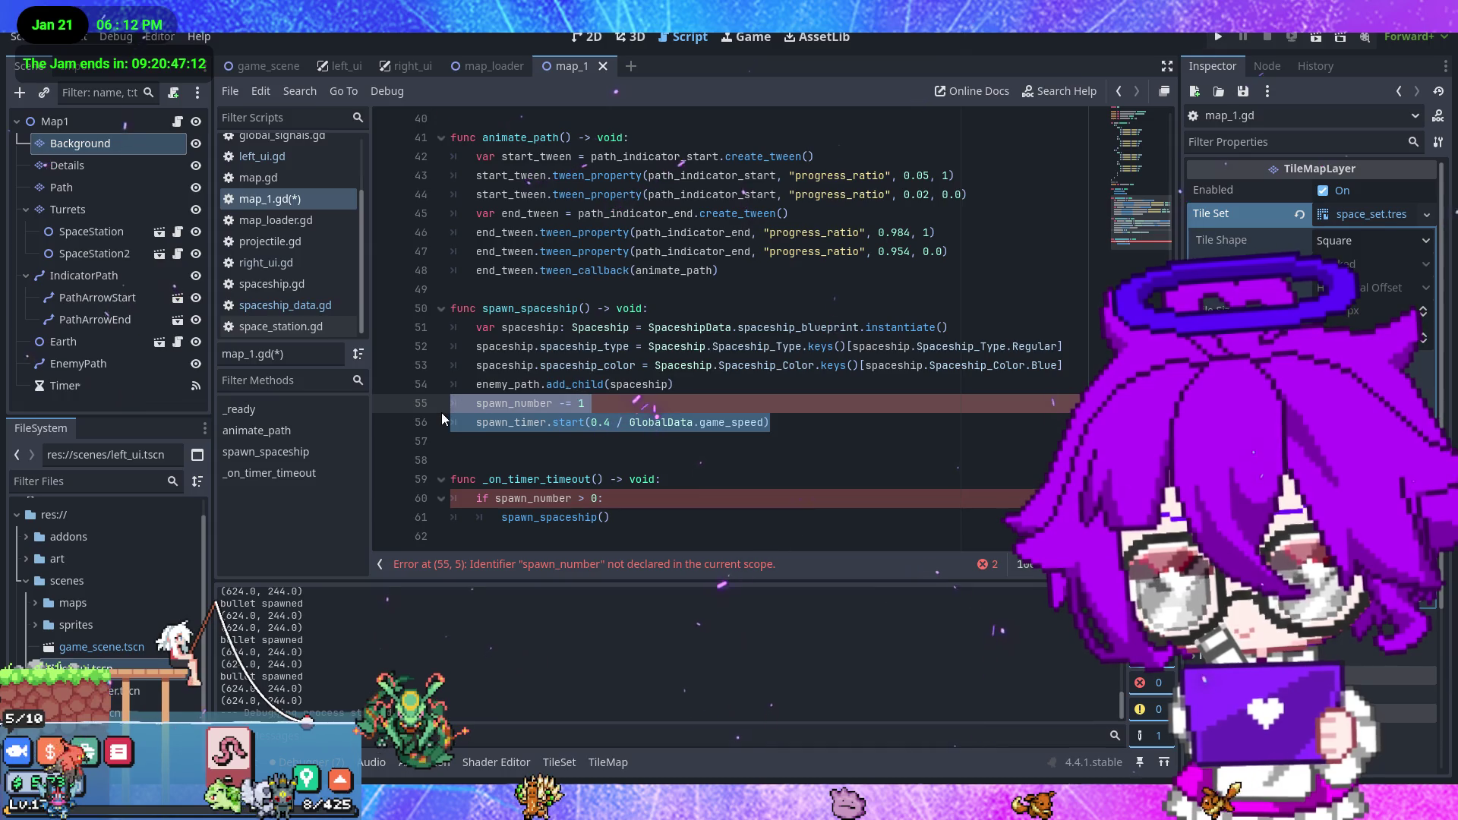
pyautogui.press('BackSpace')
pyautogui.press('BackSpace')
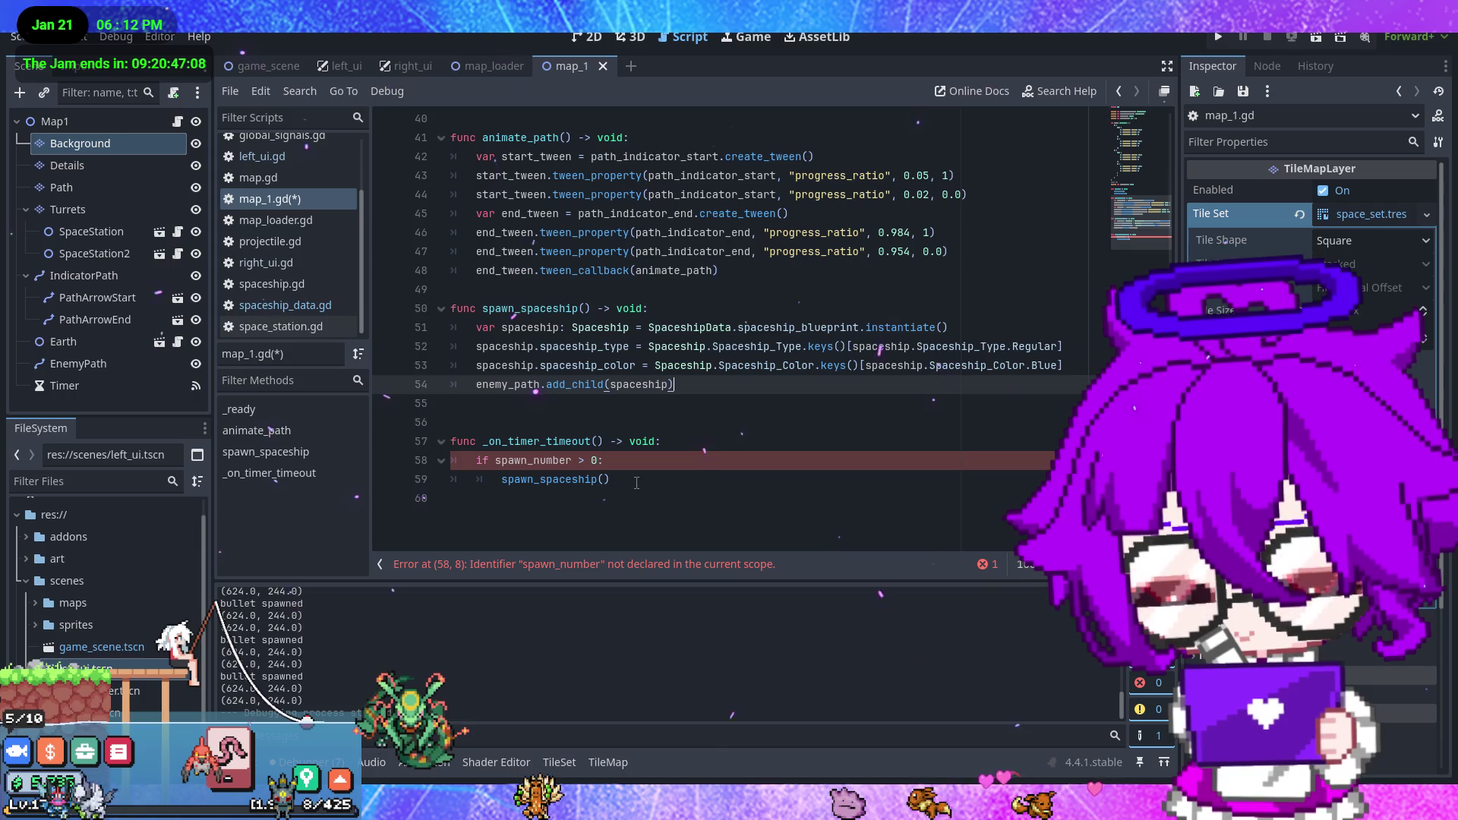
# Step: Delete the _on_timer_timeout function and save map_1.gd
pyautogui.moveTo(649, 483); pyautogui.dragTo(437, 450)
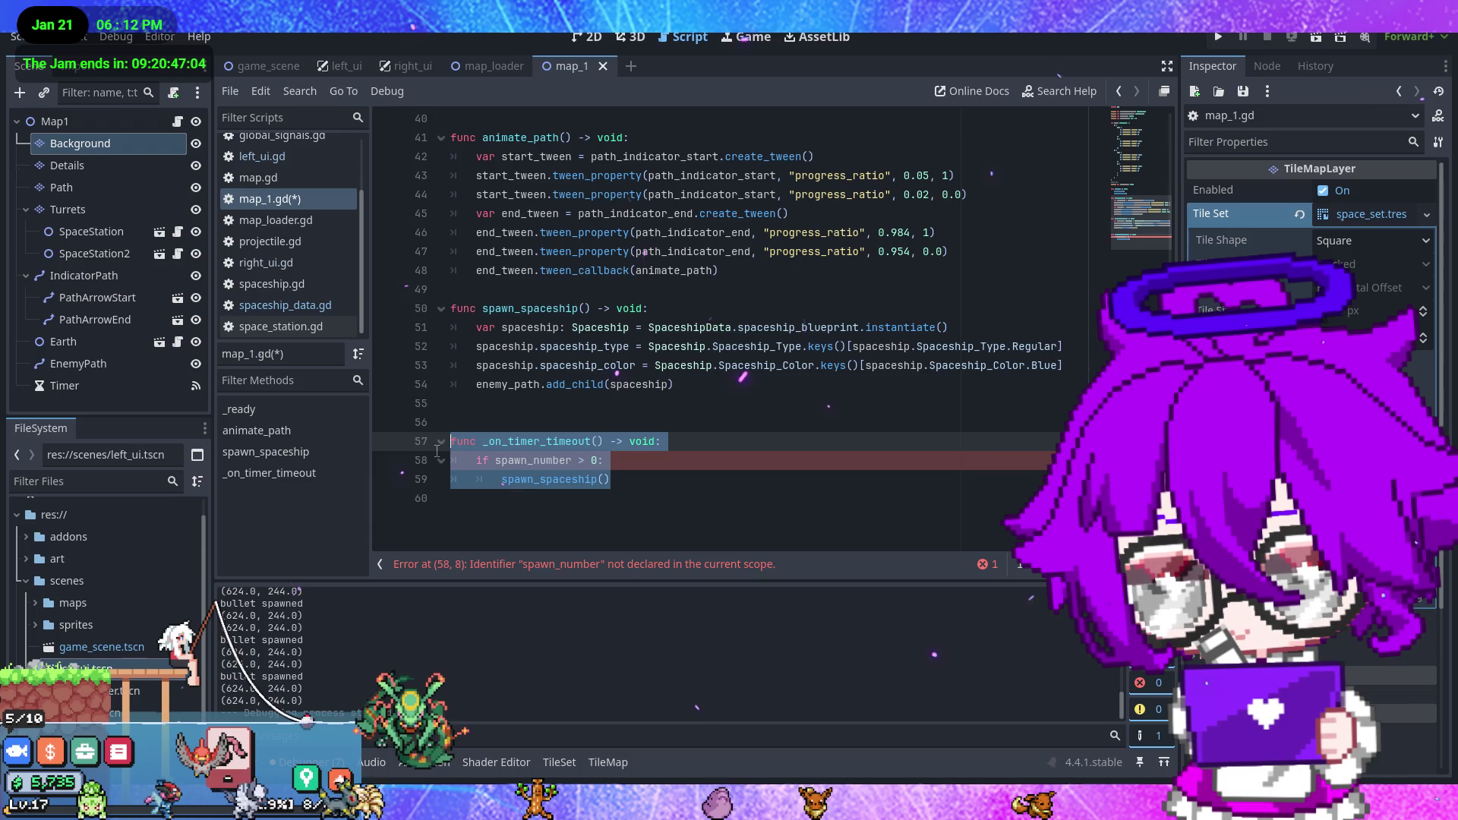
pyautogui.press('BackSpace')
pyautogui.press('BackSpace')
pyautogui.press('BackSpace')
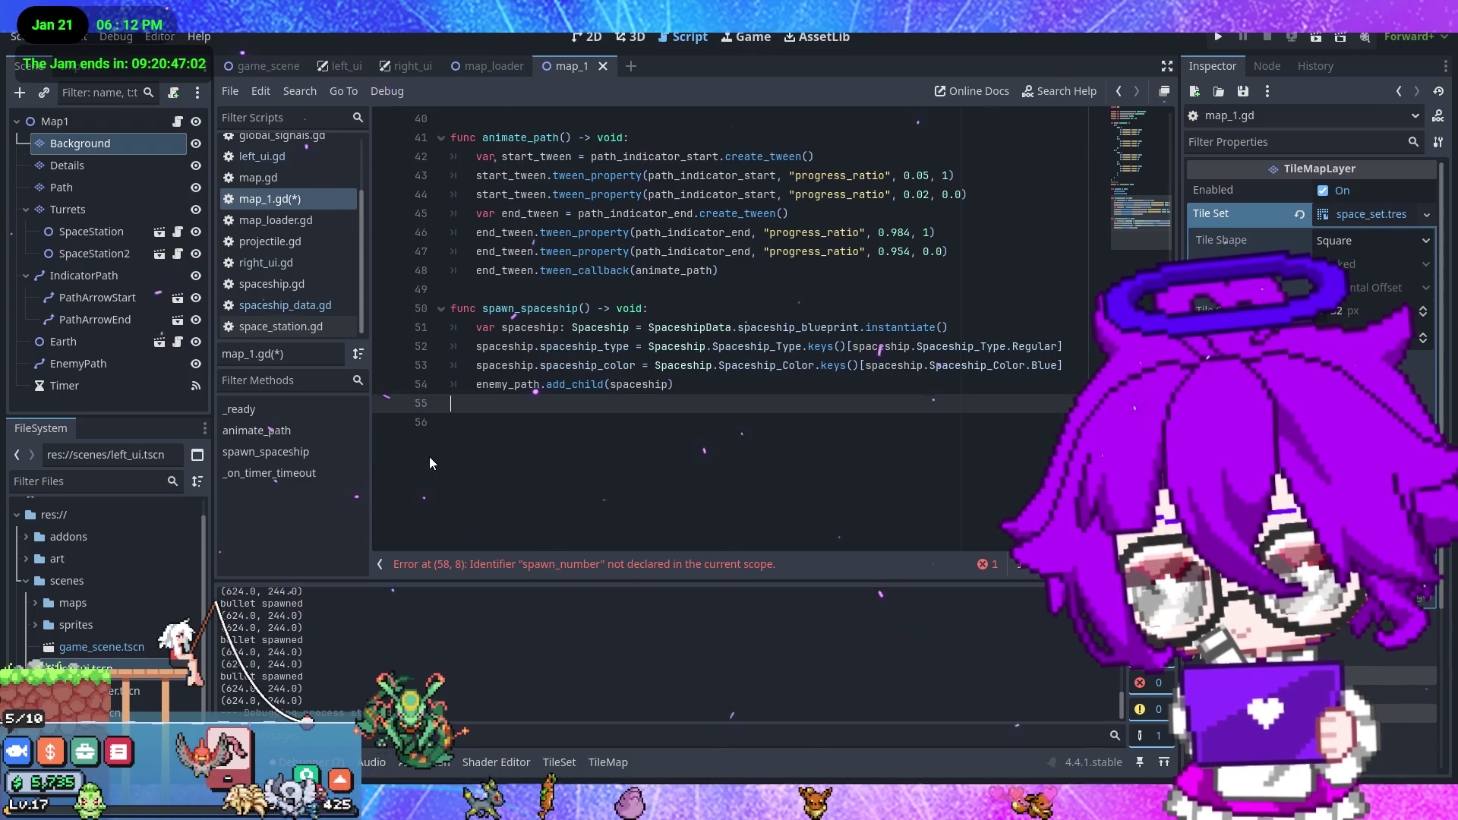
pyautogui.hotkey('ctrl', 's')
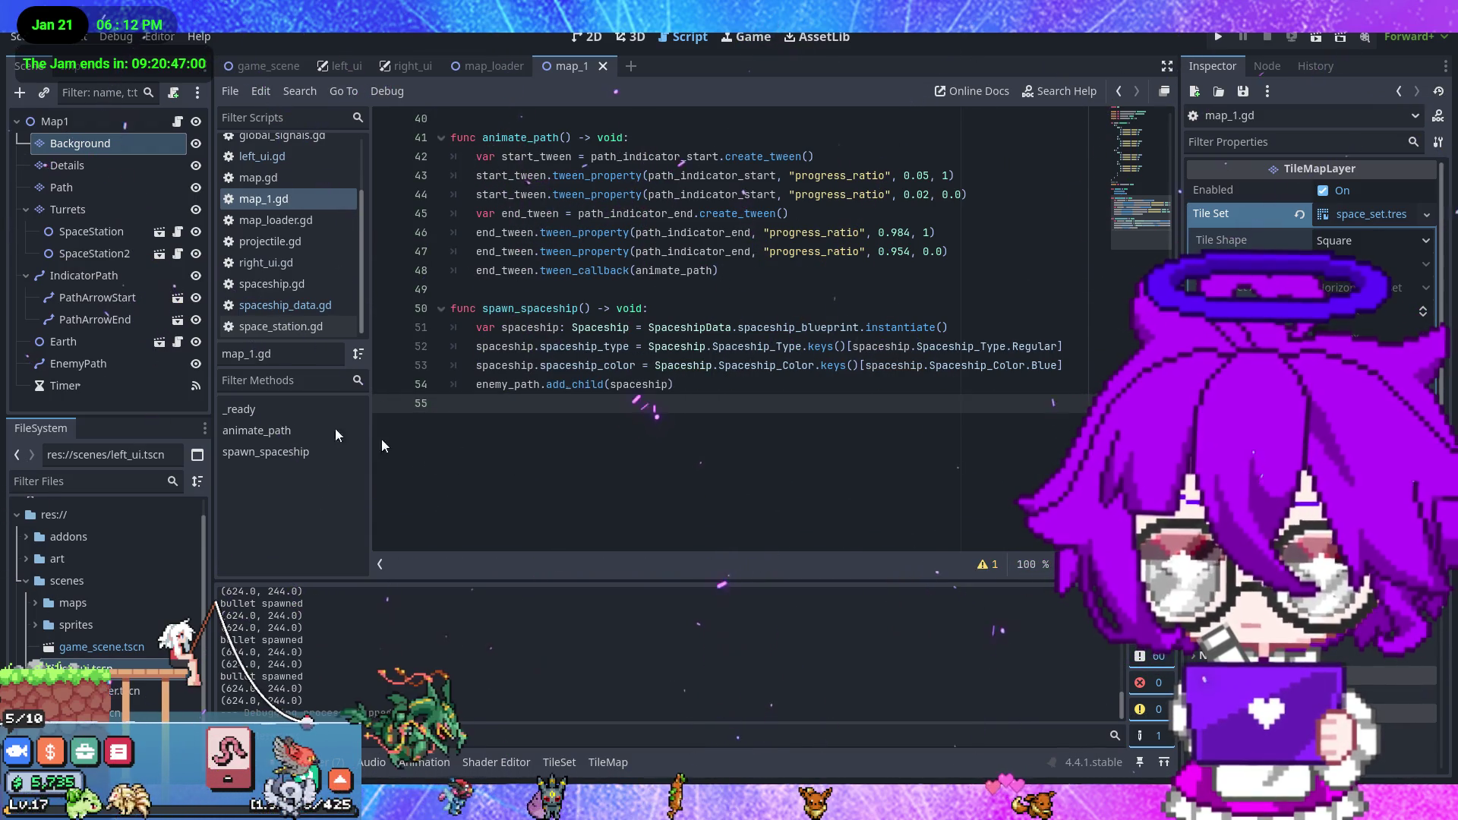
pyautogui.click(102, 385)
# Step: Delete the Timer node from Map1 in the Scene dock and confirm the prompt
pyautogui.scroll(13, 473, 393)
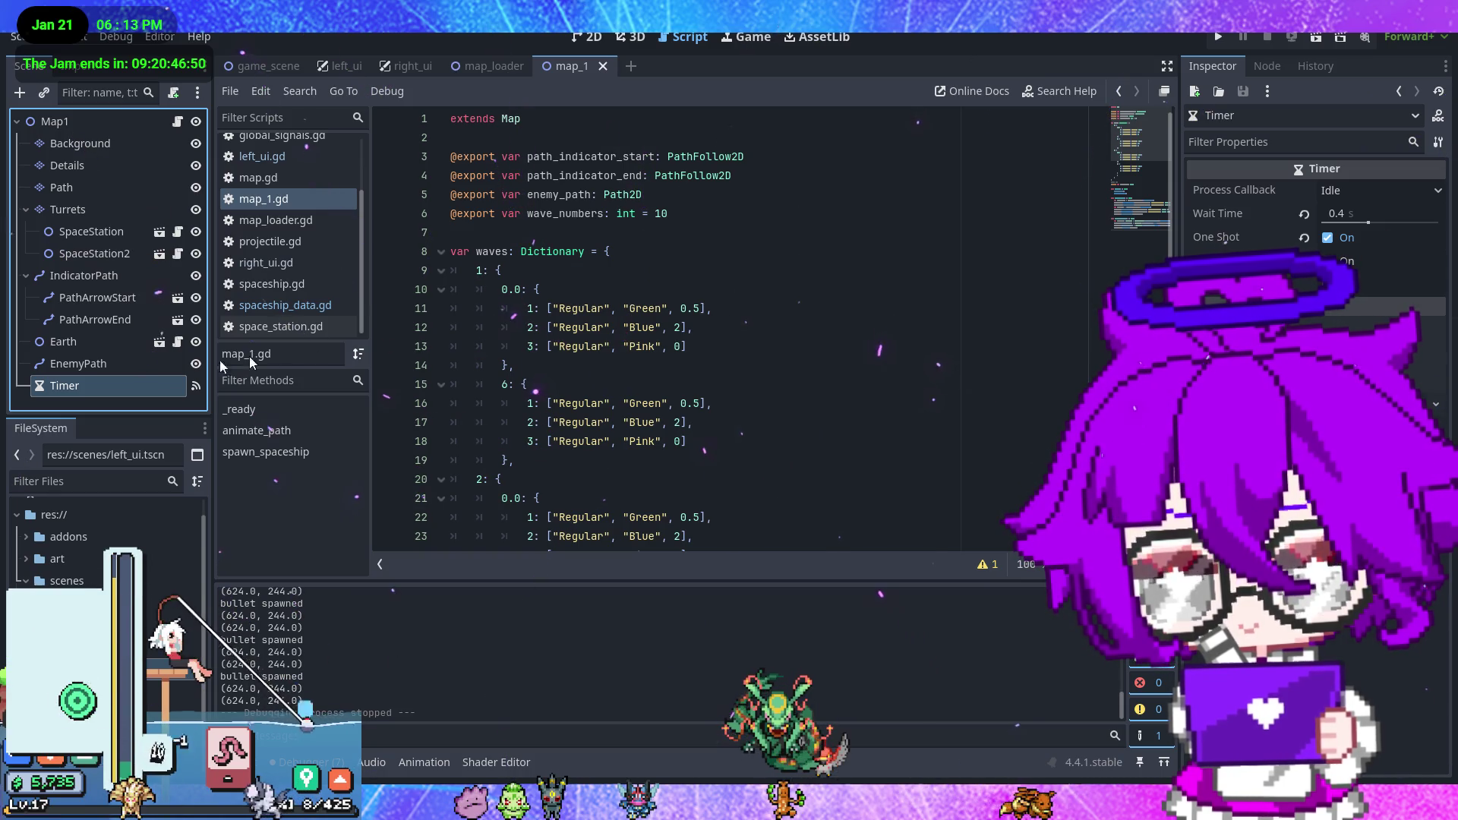
pyautogui.doubleClick(101, 387)
pyautogui.press('Escape')
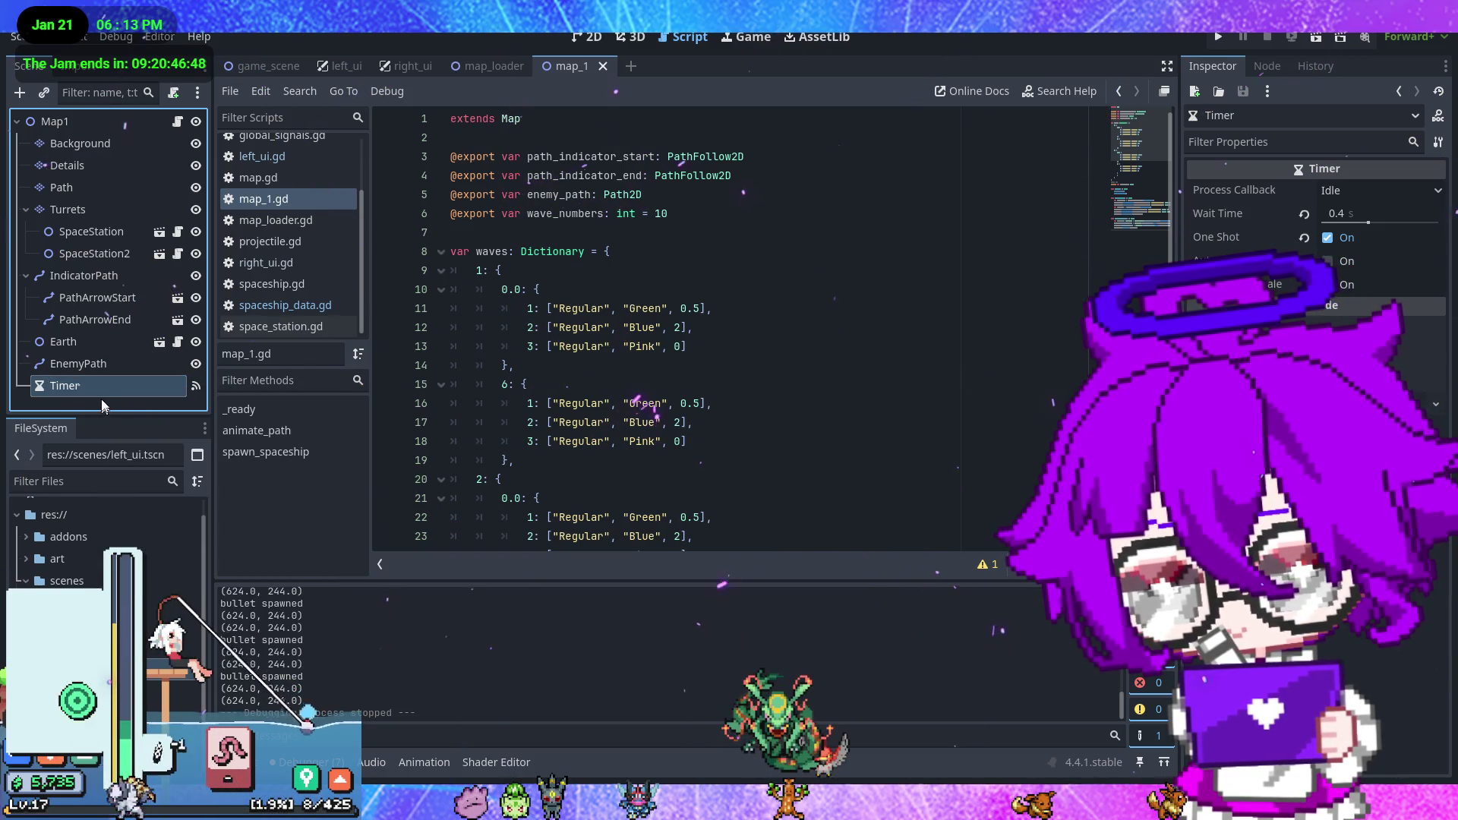
pyautogui.rightClick(102, 389)
pyautogui.press('Delete')
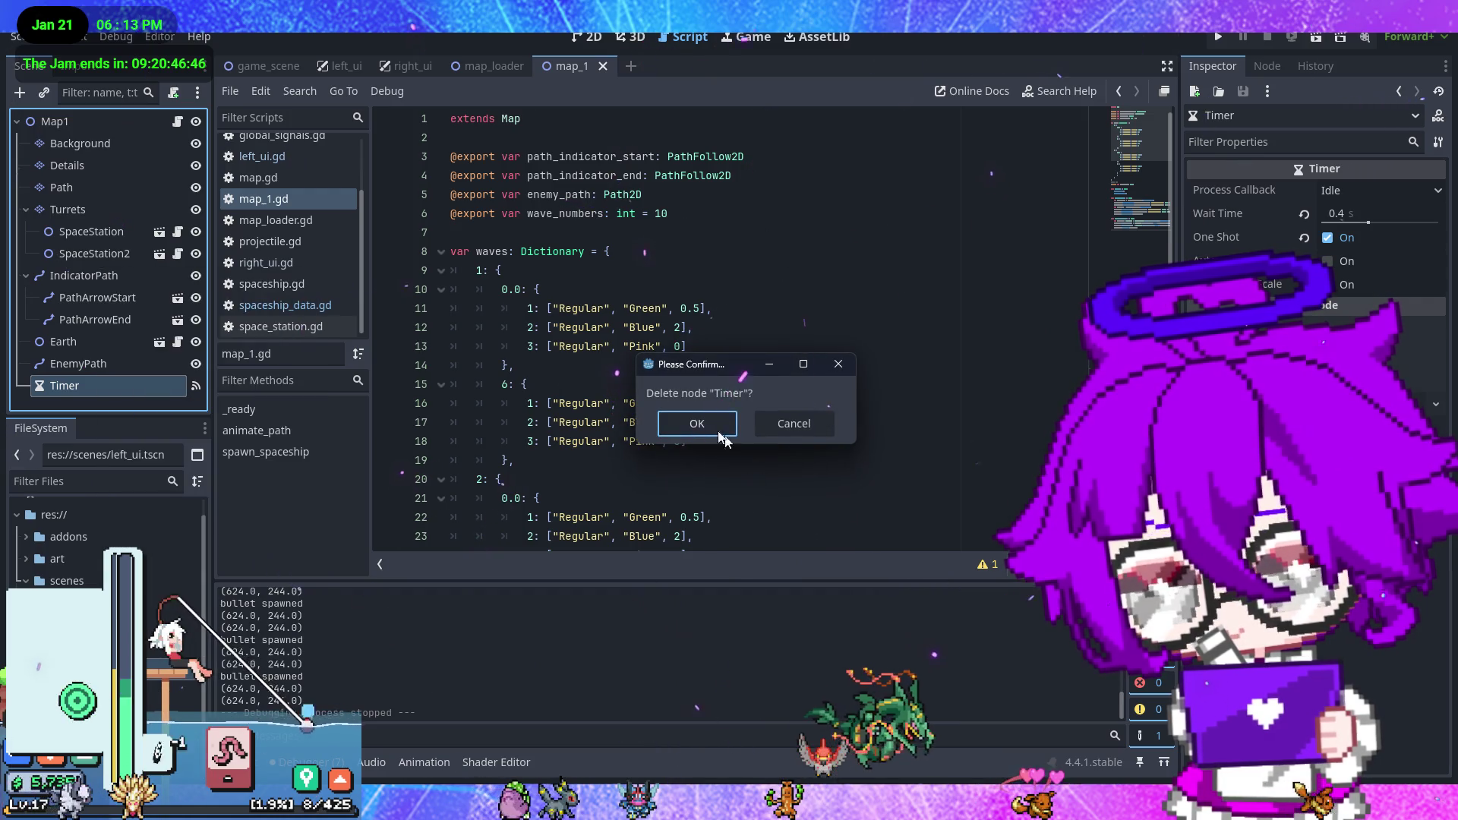
pyautogui.click(717, 423)
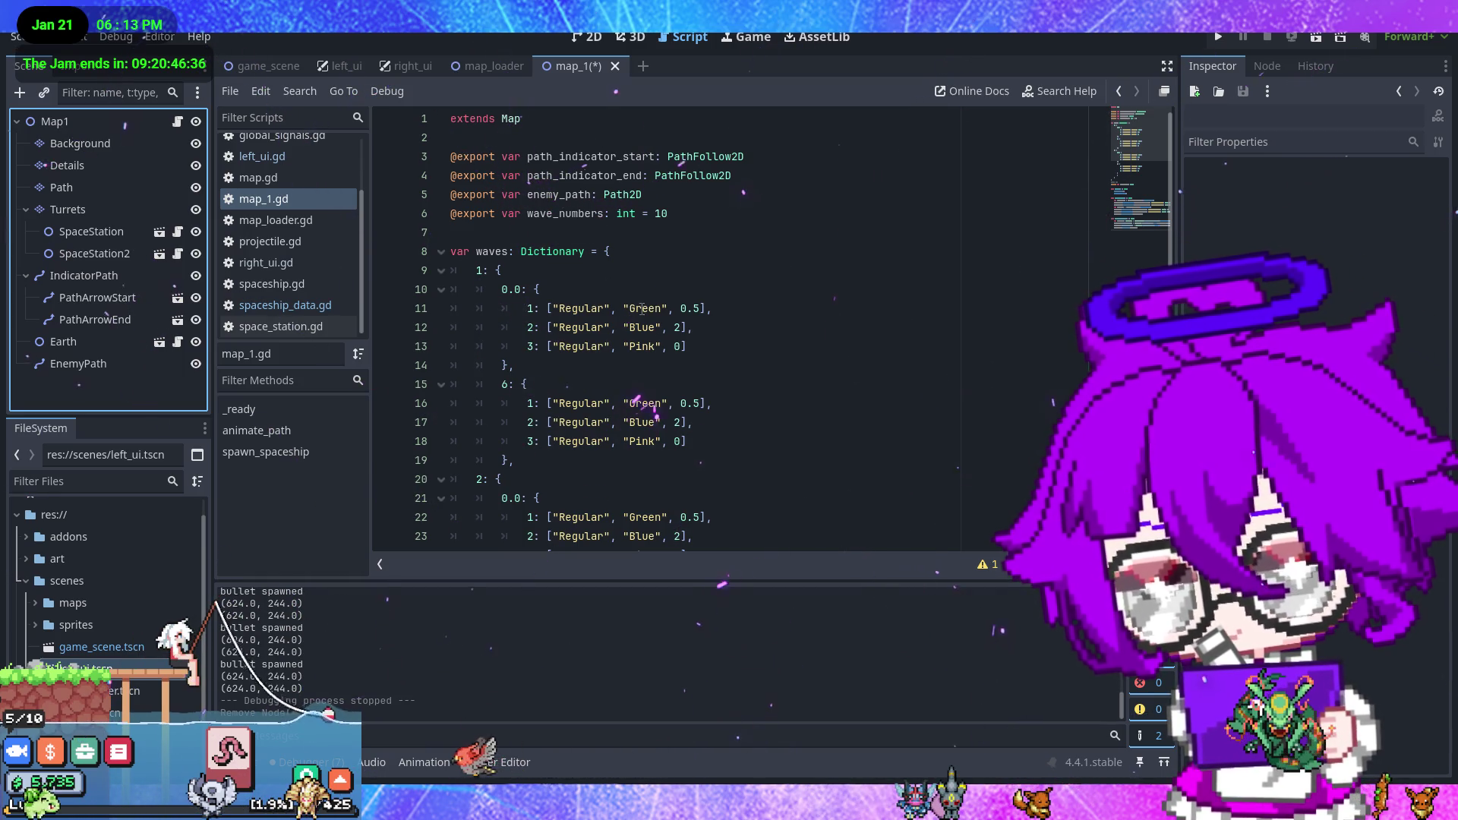
# Step: Collapse the scenes folder and expand the scripts folder in the FileSystem dock
pyautogui.click(520, 235)
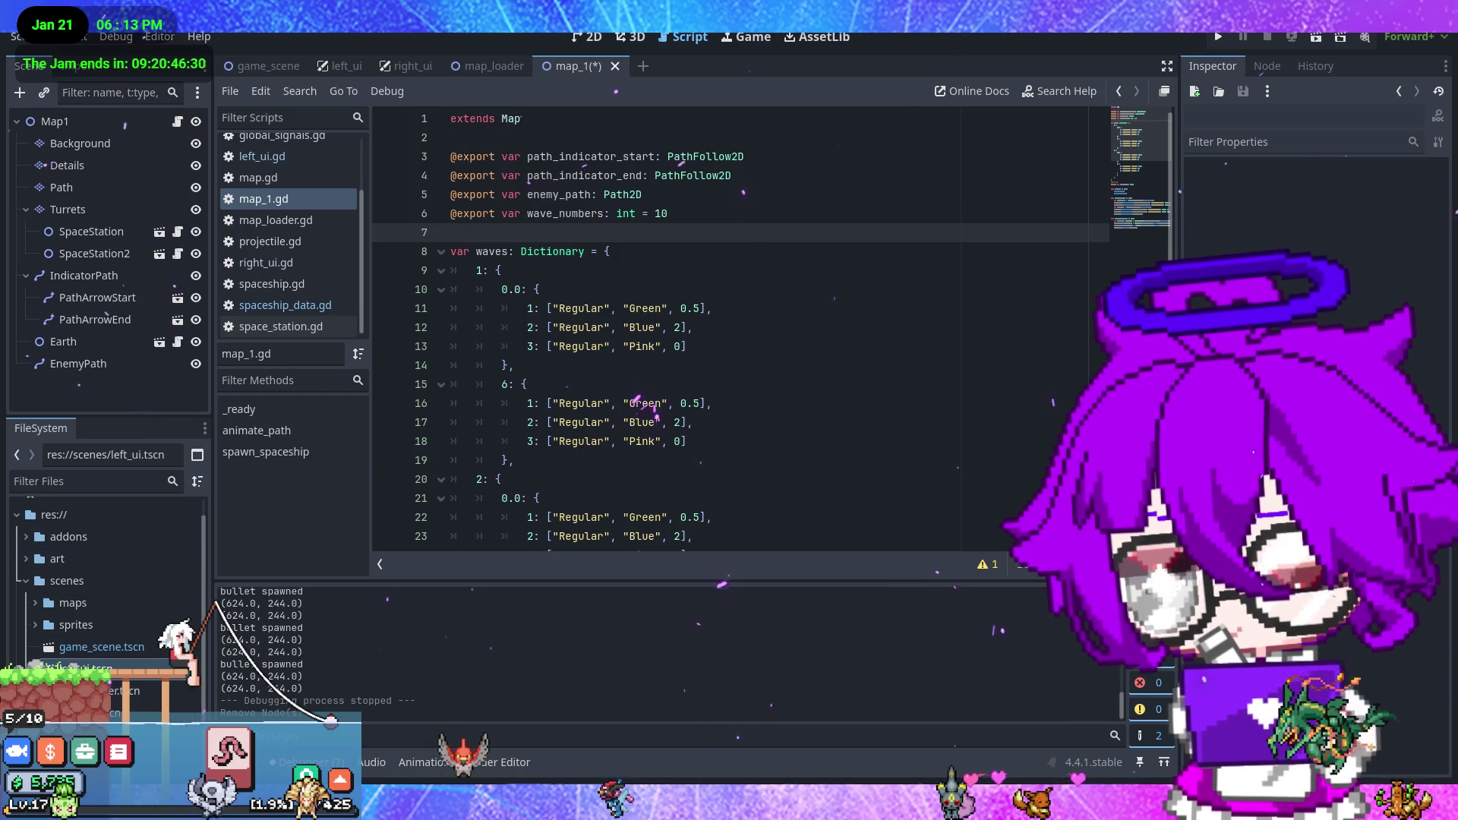
pyautogui.click(26, 581)
pyautogui.click(27, 603)
pyautogui.click(35, 646)
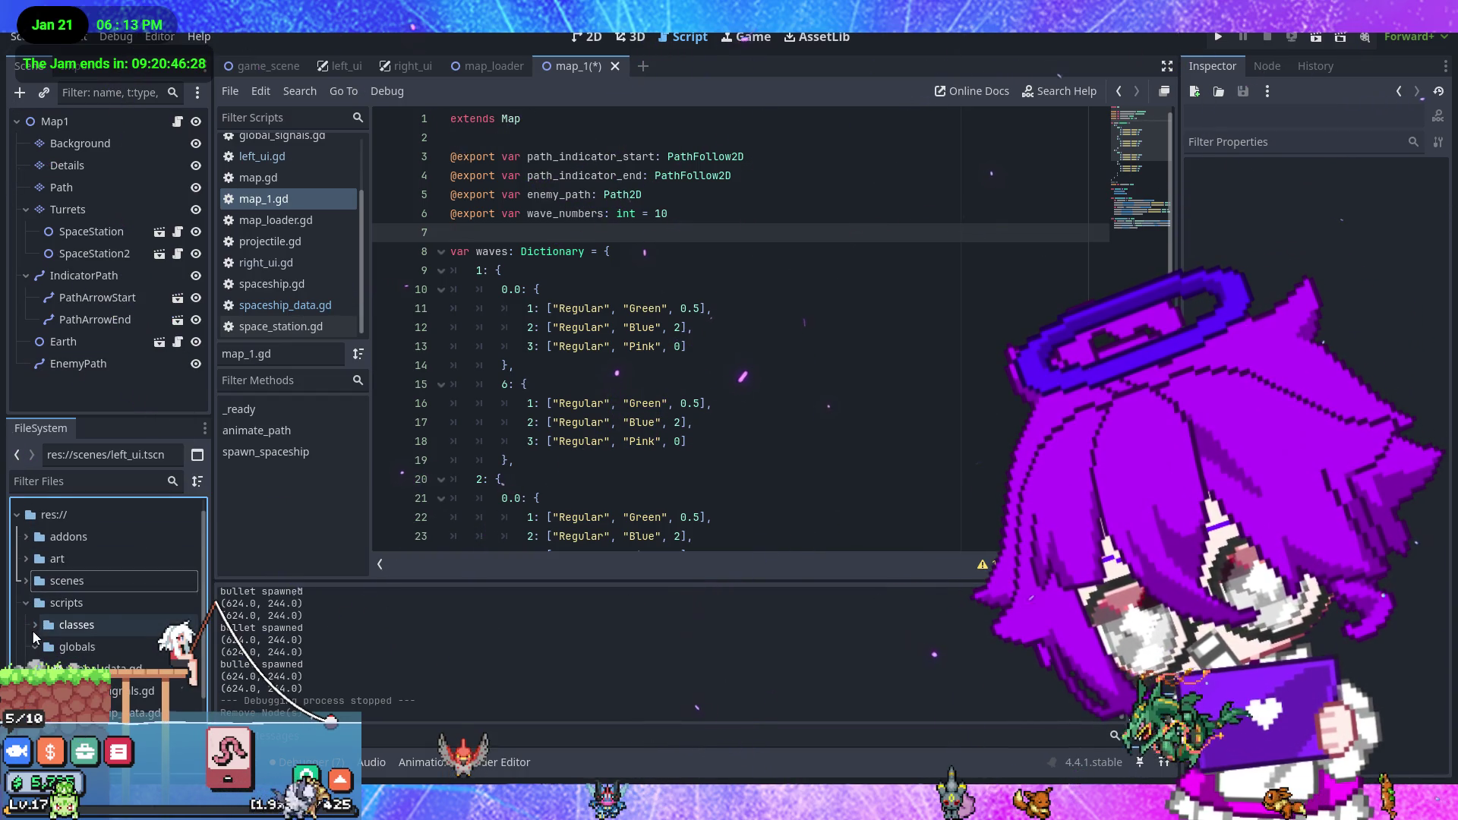
pyautogui.scroll(-1, 35, 637)
pyautogui.click(35, 614)
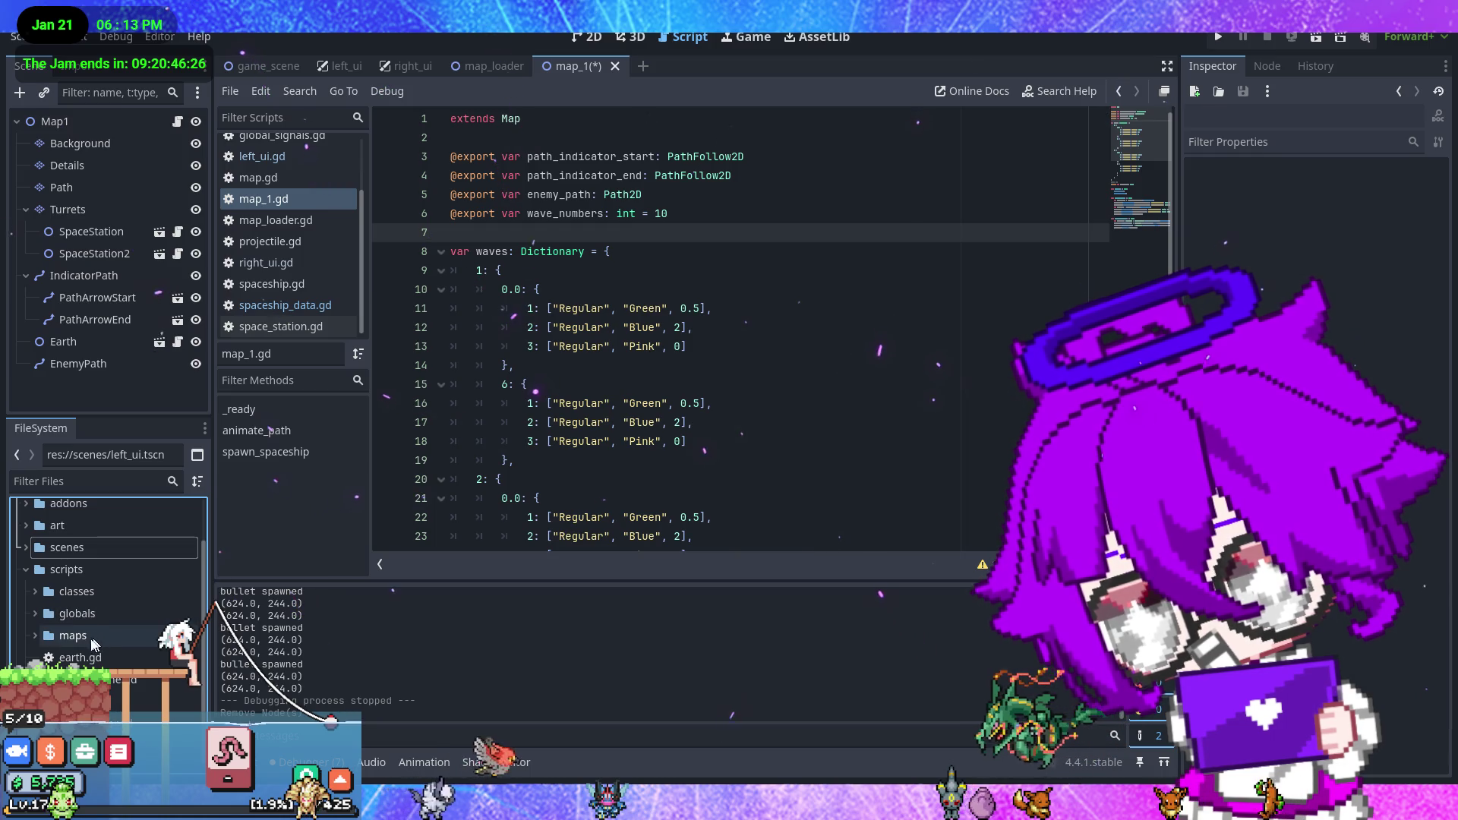
# Step: Create a new script named waves.gd in scripts/classes via the folder's Create New menu
pyautogui.rightClick(92, 573)
pyautogui.moveTo(223, 464)
pyautogui.click(332, 505)
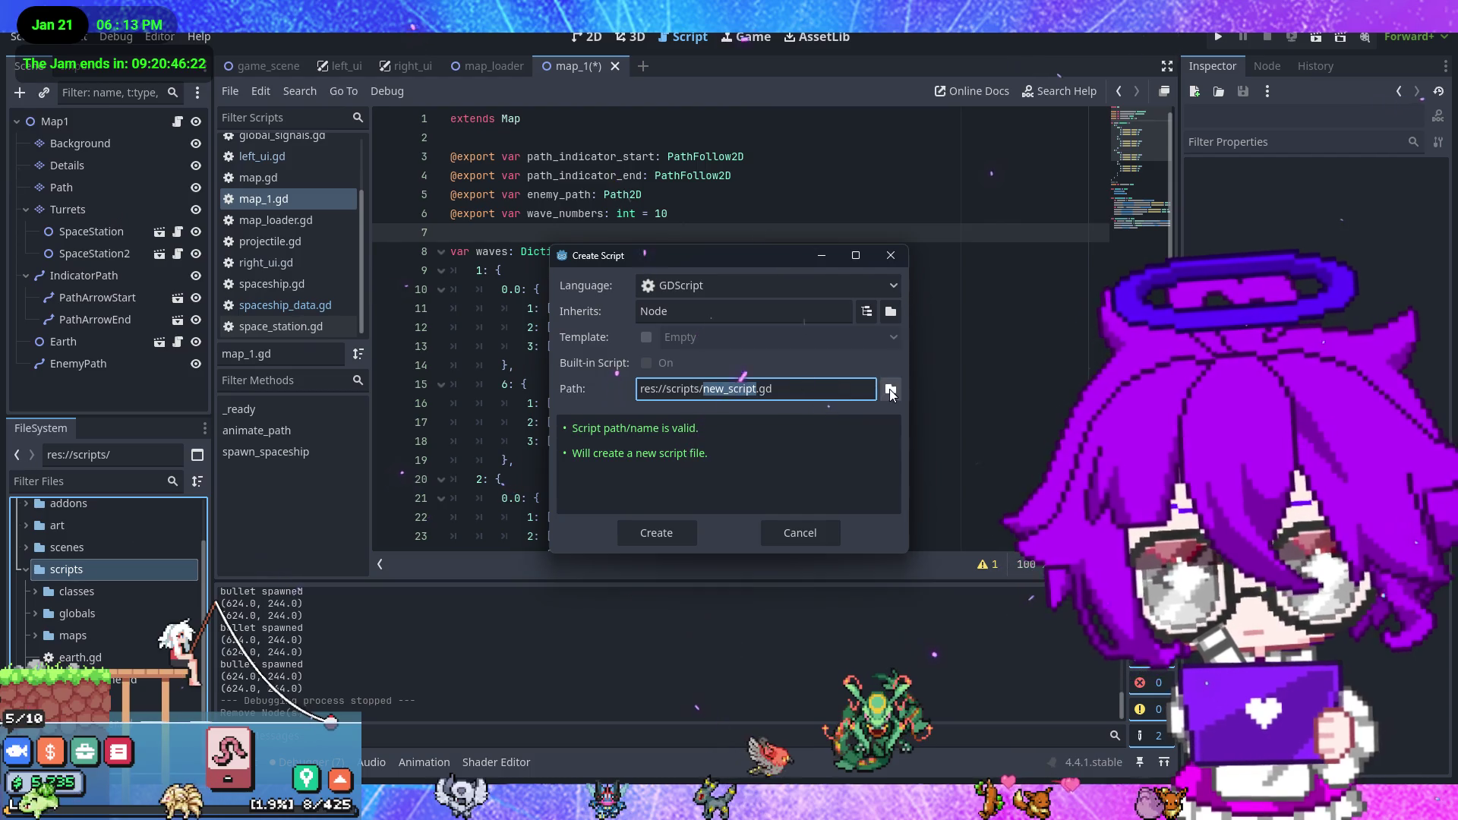
pyautogui.click(895, 388)
pyautogui.doubleClick(496, 243)
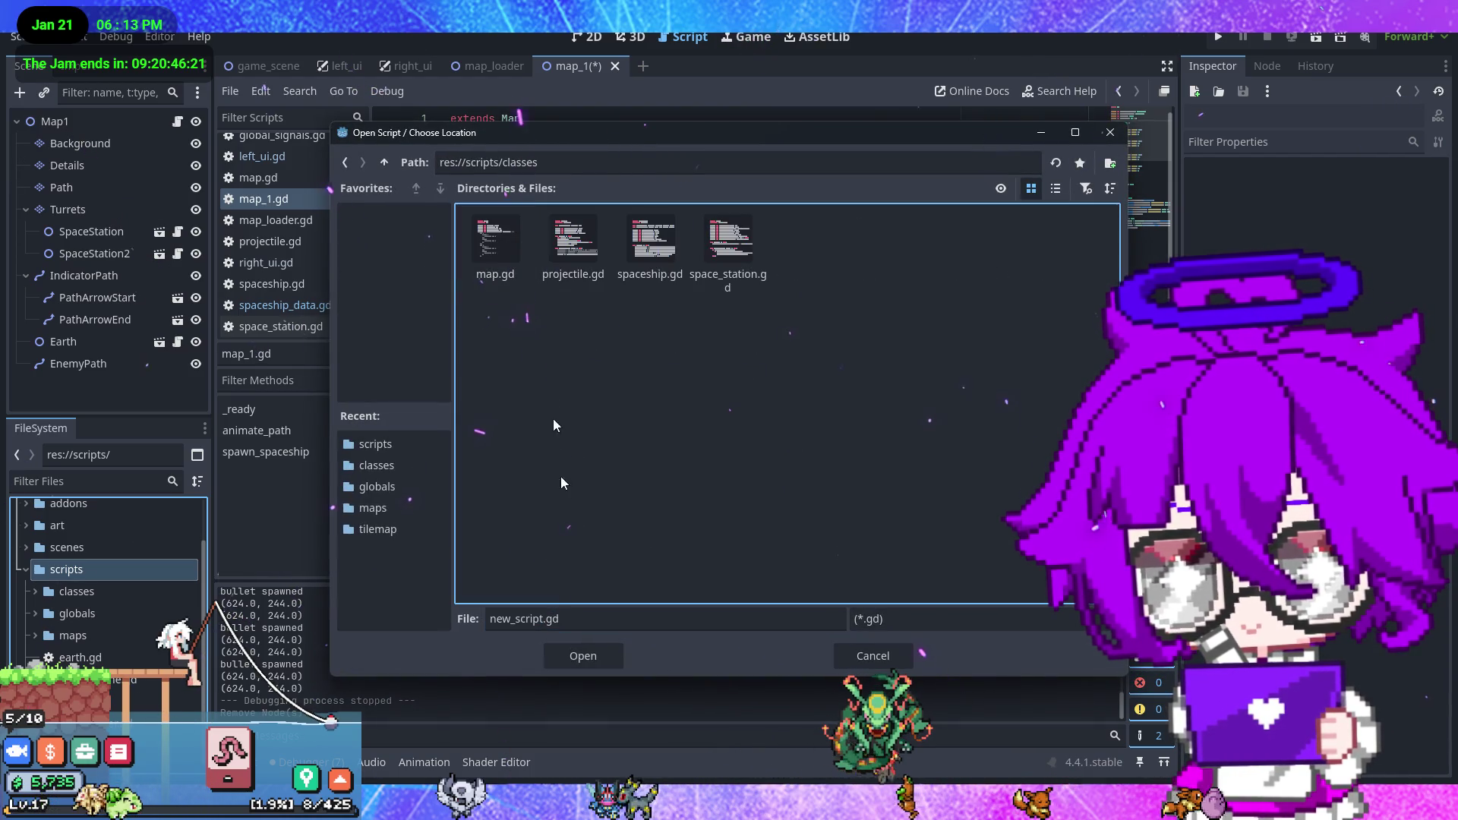
pyautogui.doubleClick(539, 619)
pyautogui.write('waves')
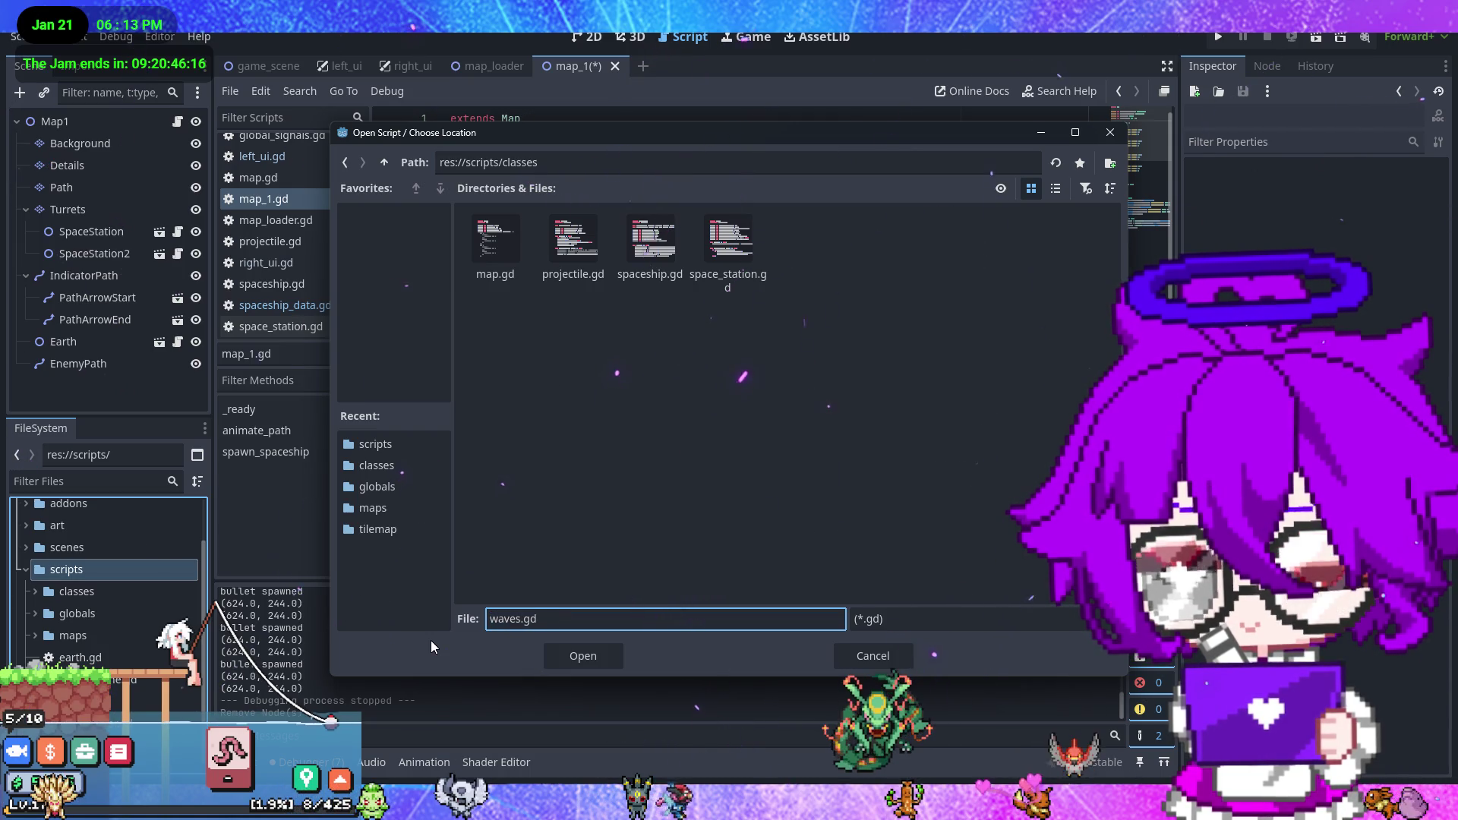
pyautogui.press('Return')
pyautogui.click(656, 532)
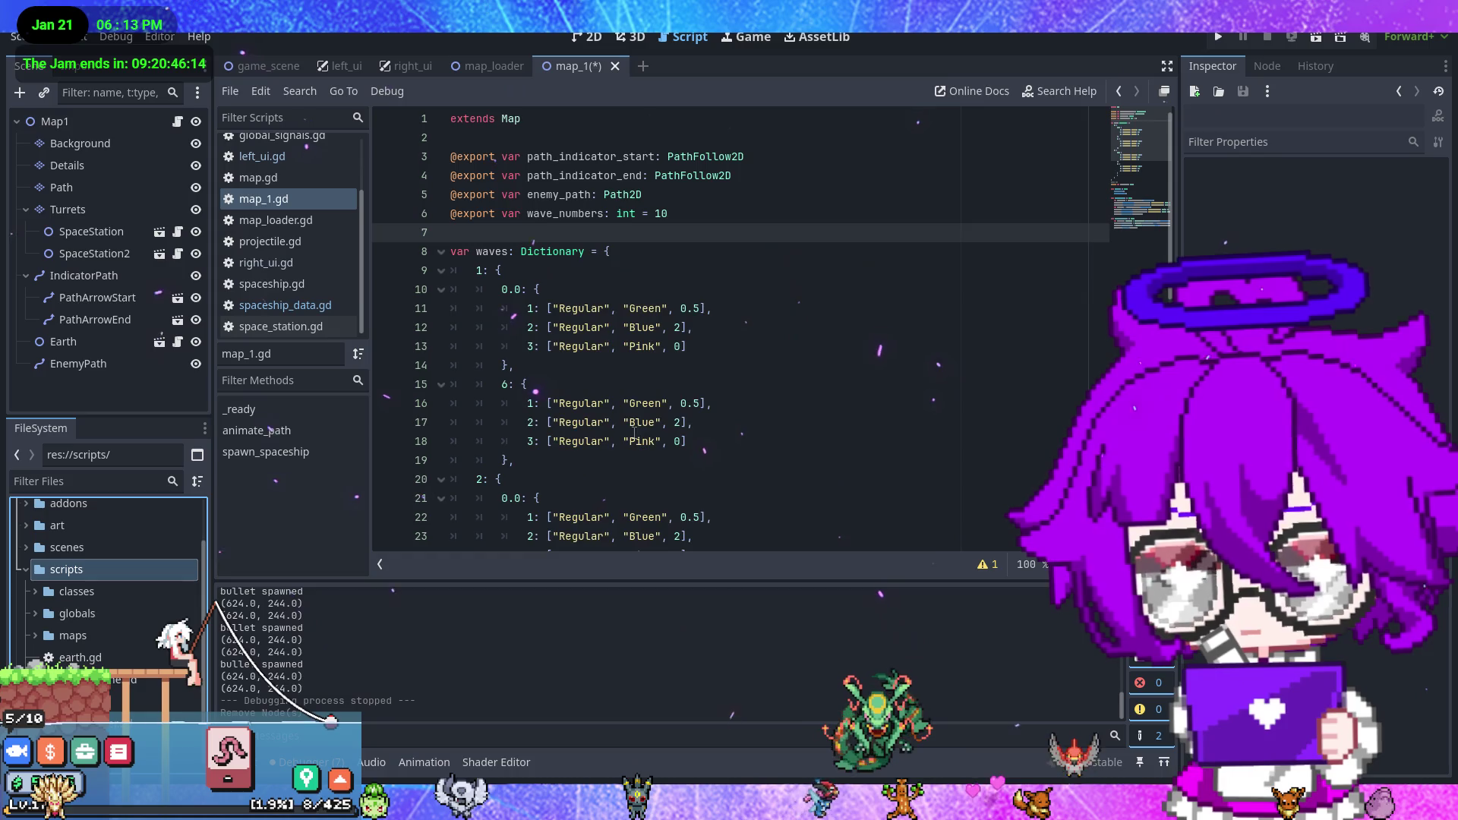
pyautogui.scroll(-1, 581, 387)
pyautogui.scroll(-5, 581, 386)
pyautogui.moveTo(478, 380)
pyautogui.mouseDown()
pyautogui.moveTo(486, 342)
pyautogui.moveTo(451, 251)
pyautogui.mouseUp()
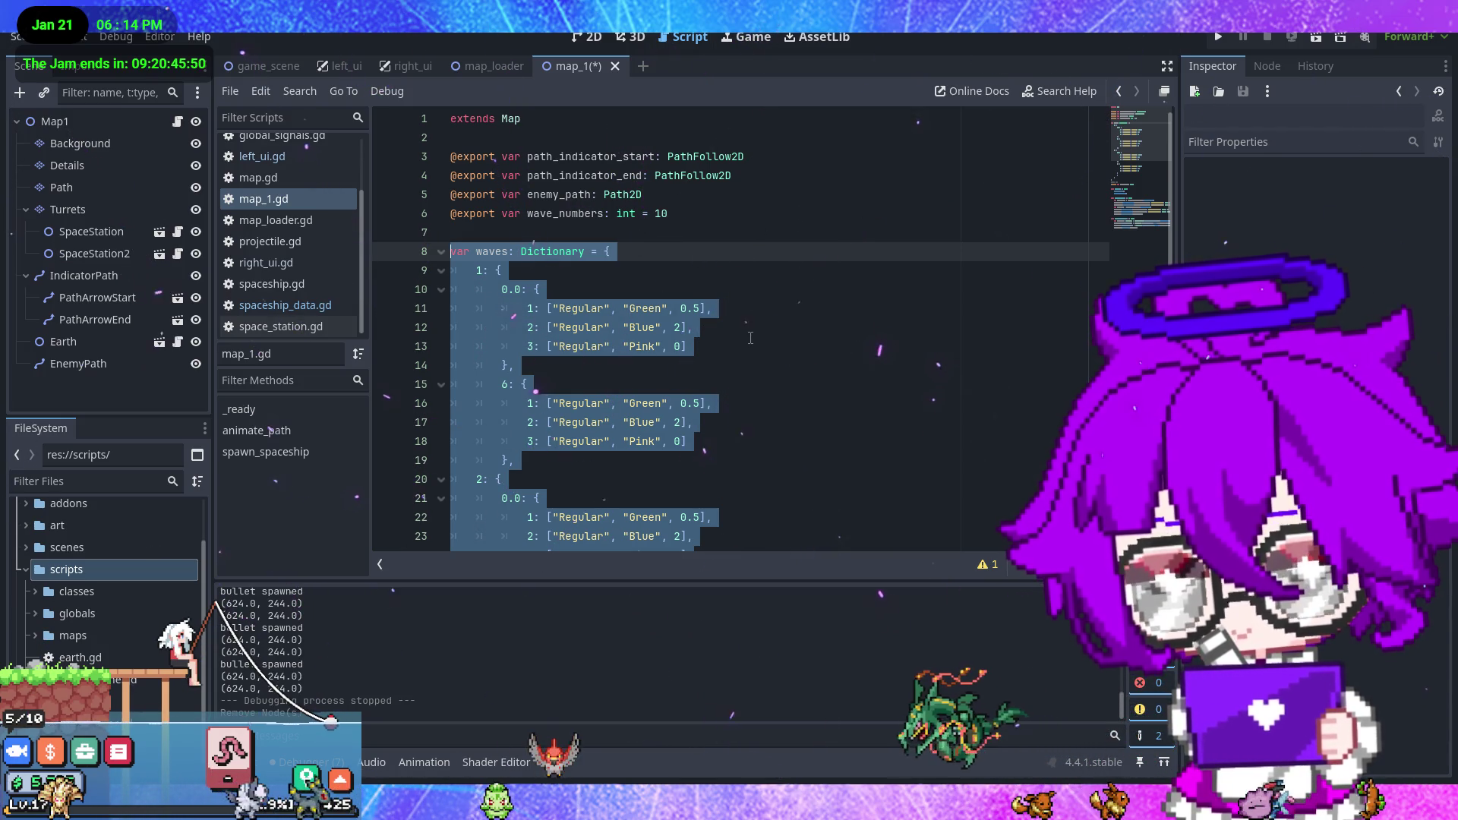
# Step: Delete the waves dictionary block from map_1.gd and save the script
pyautogui.press('Delete')
pyautogui.press('BackSpace')
pyautogui.hotkey('ctrl', 's')
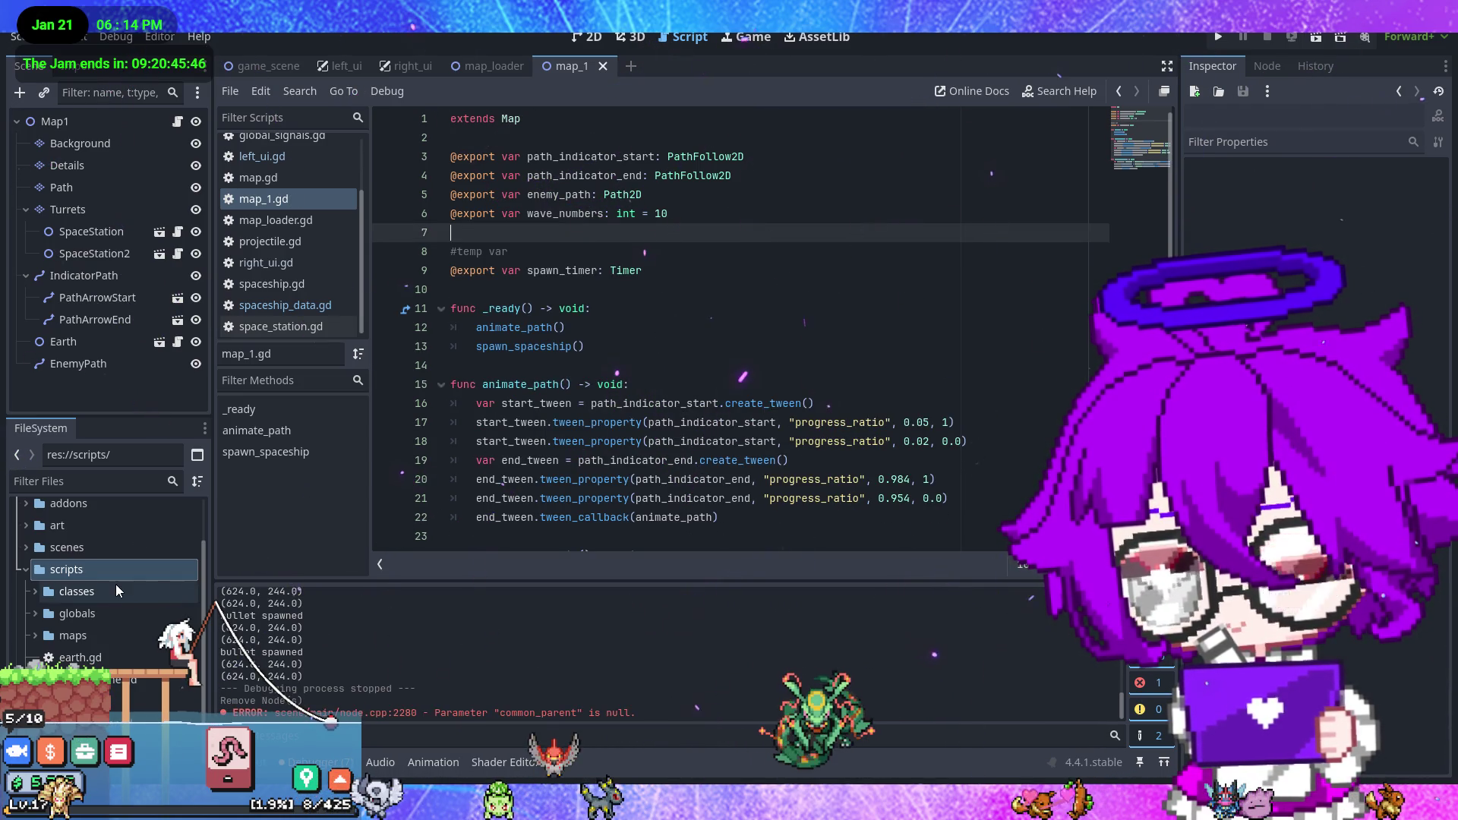
# Step: In waves.gd, add 'class_name Waves' on line 2 and paste the wave dictionary below it
pyautogui.click(35, 593)
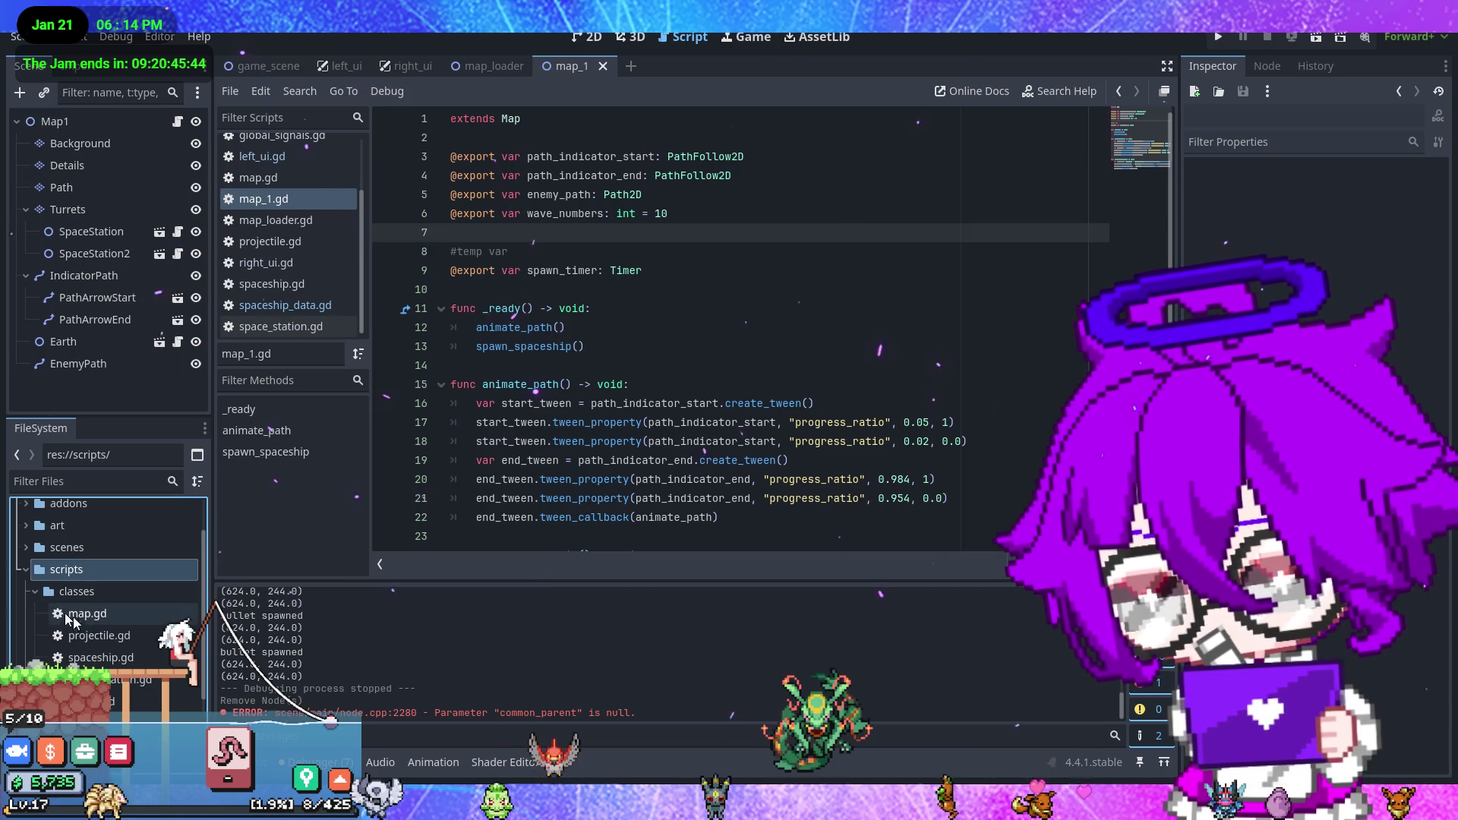
pyautogui.doubleClick(85, 701)
pyautogui.click(538, 139)
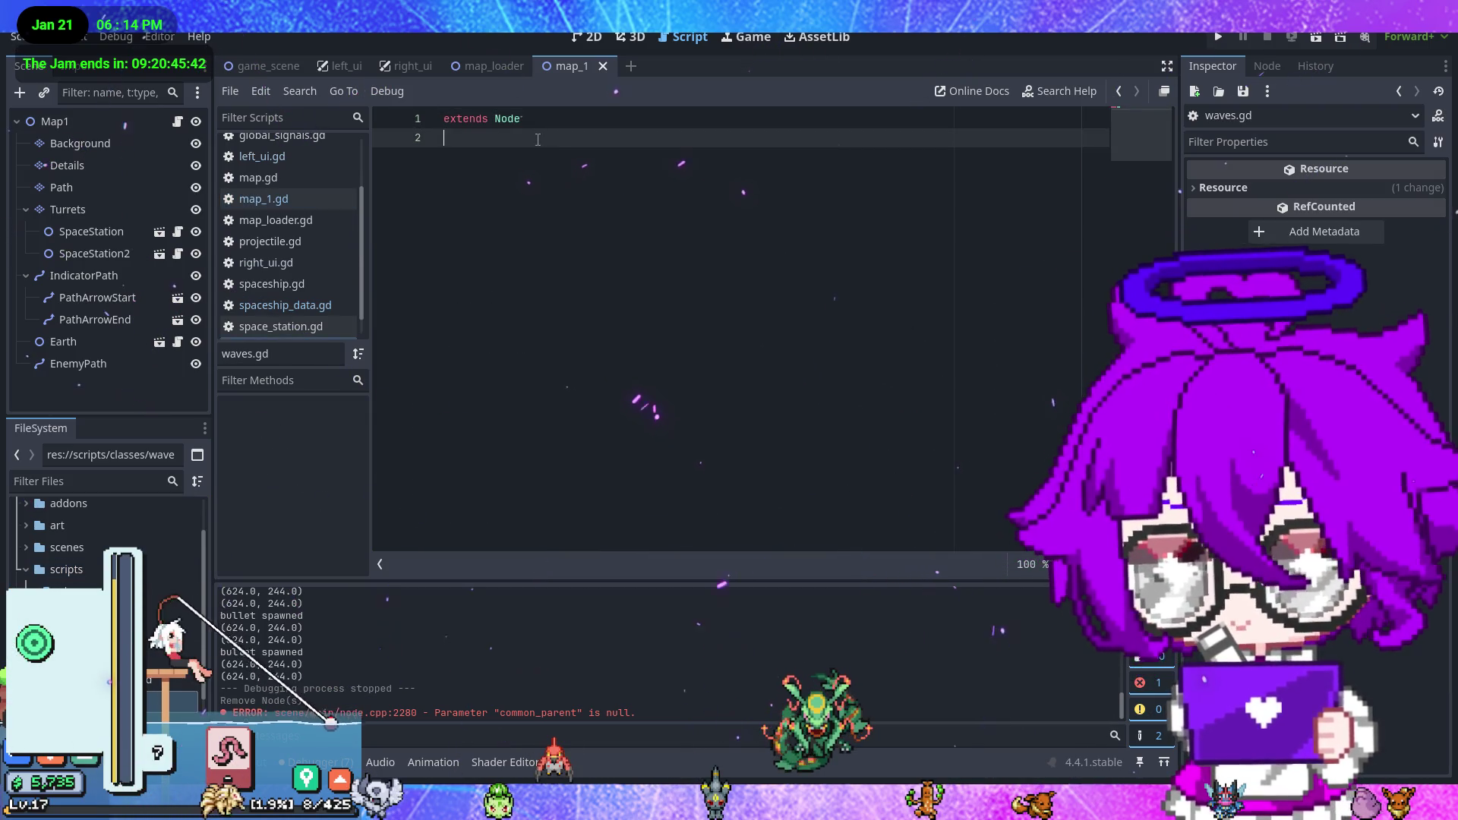
pyautogui.write('cla')
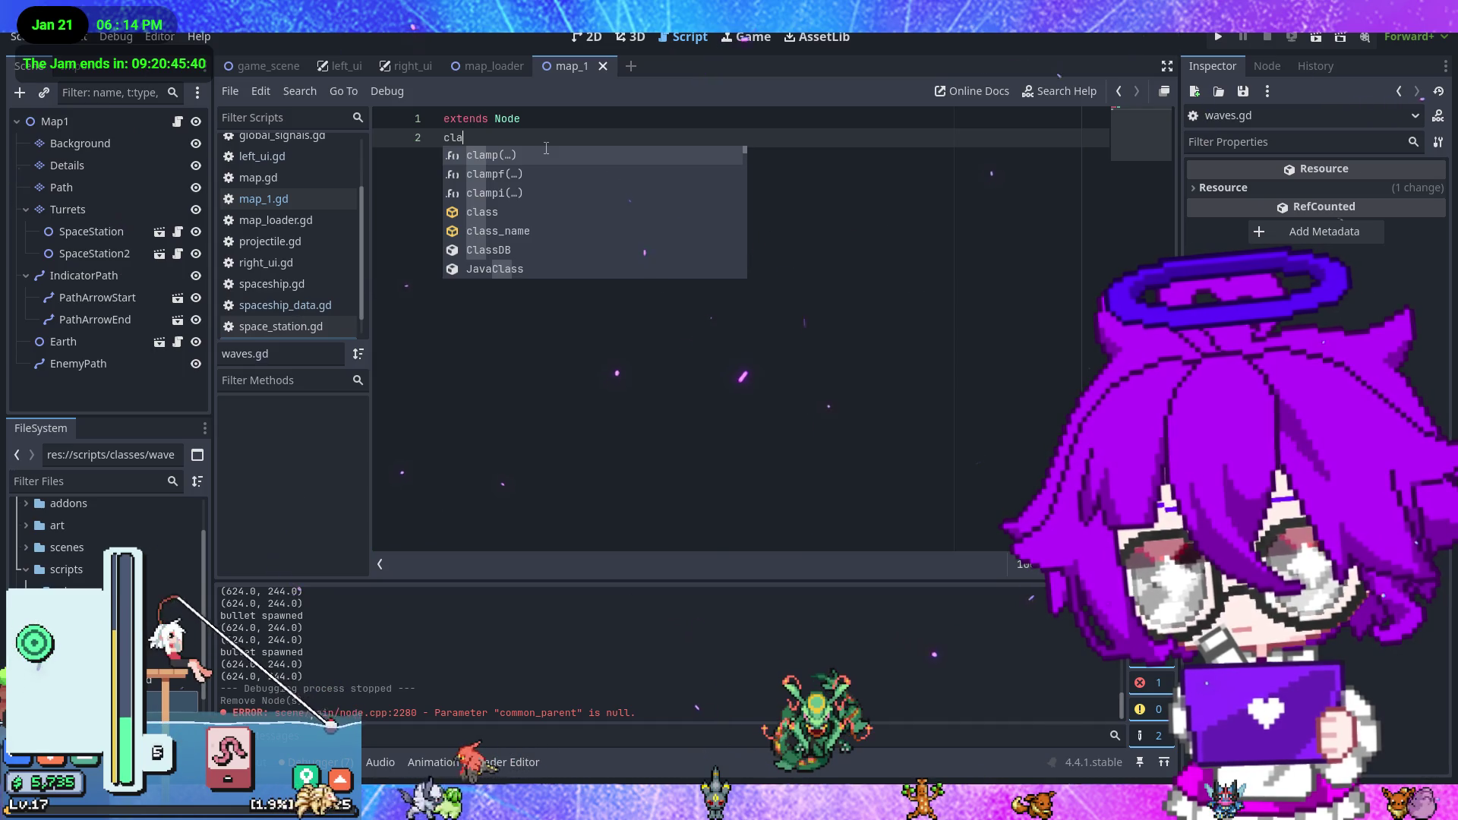
pyautogui.write('ss ')
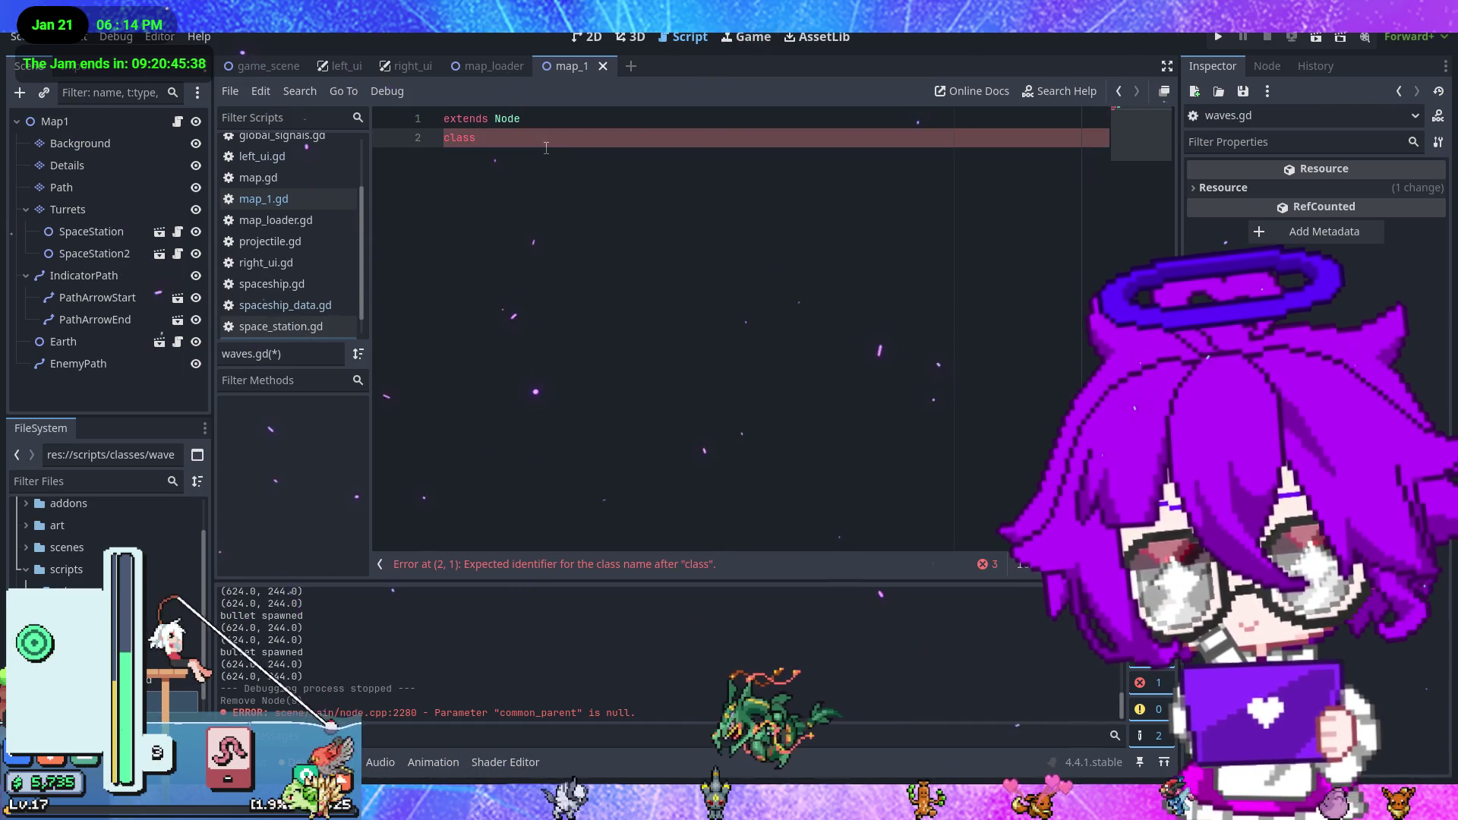
pyautogui.write('_name ')
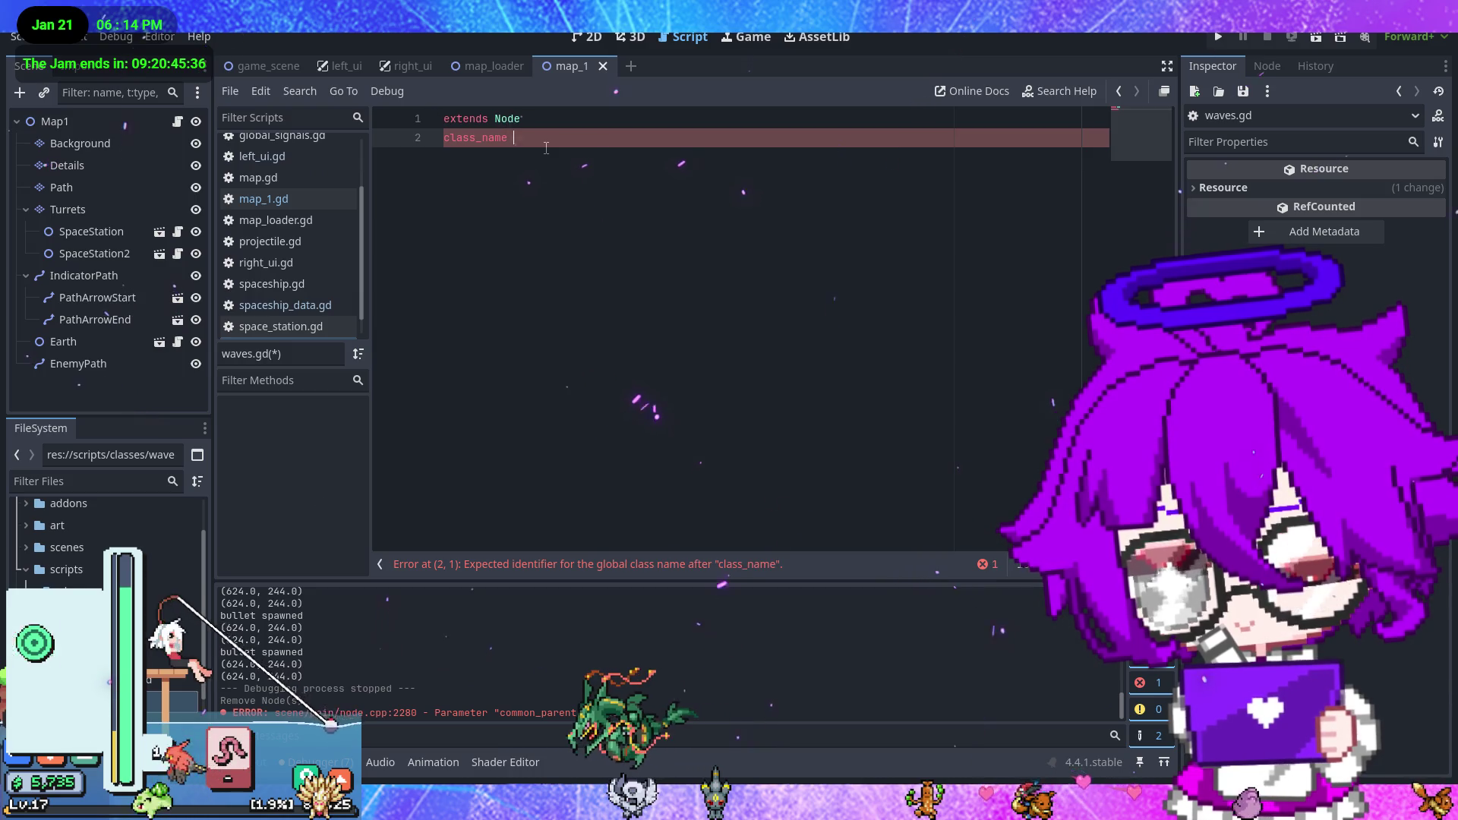
pyautogui.write('Waves')
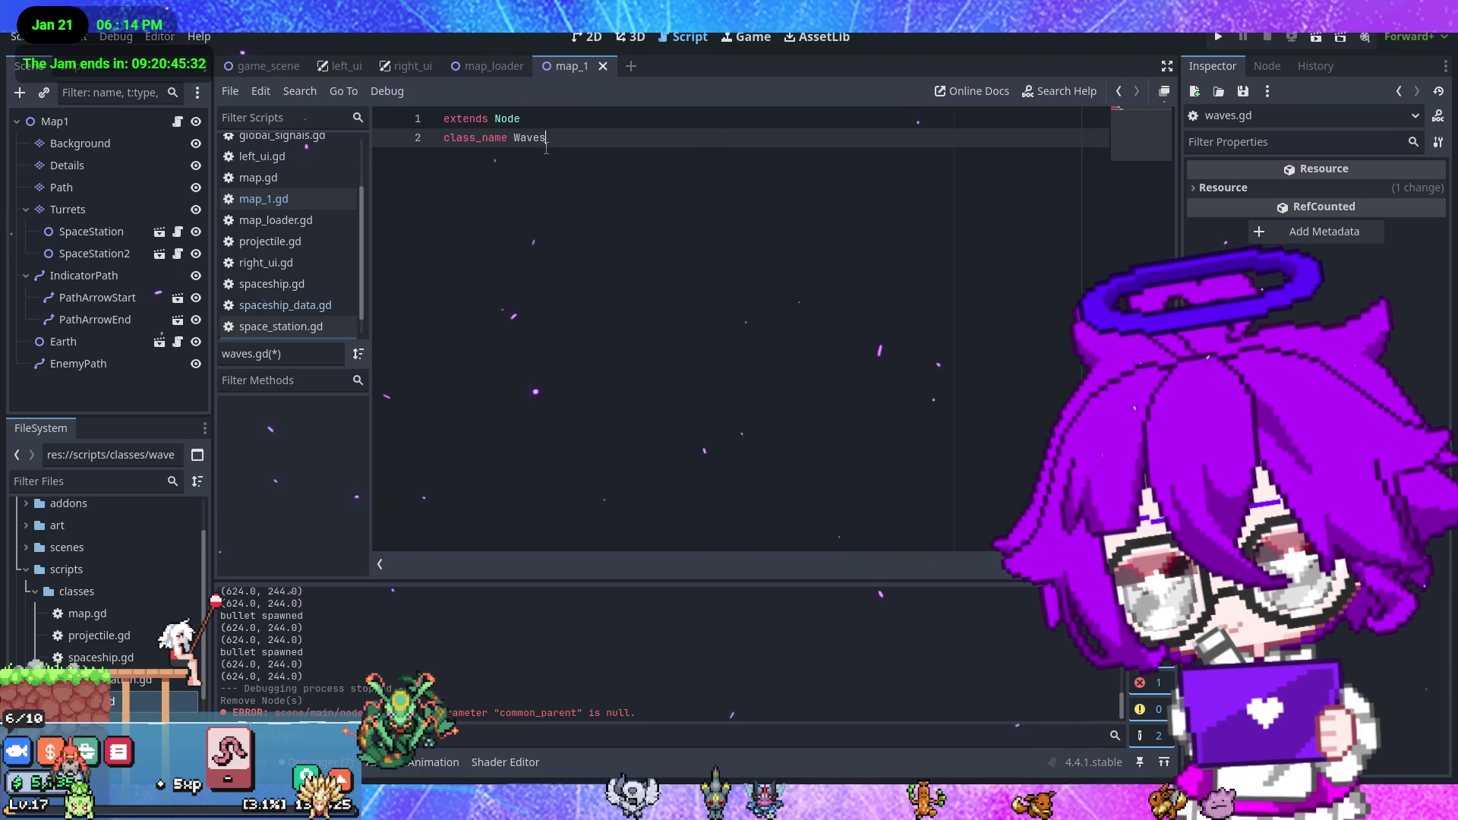
pyautogui.press('Return')
pyautogui.press('Return')
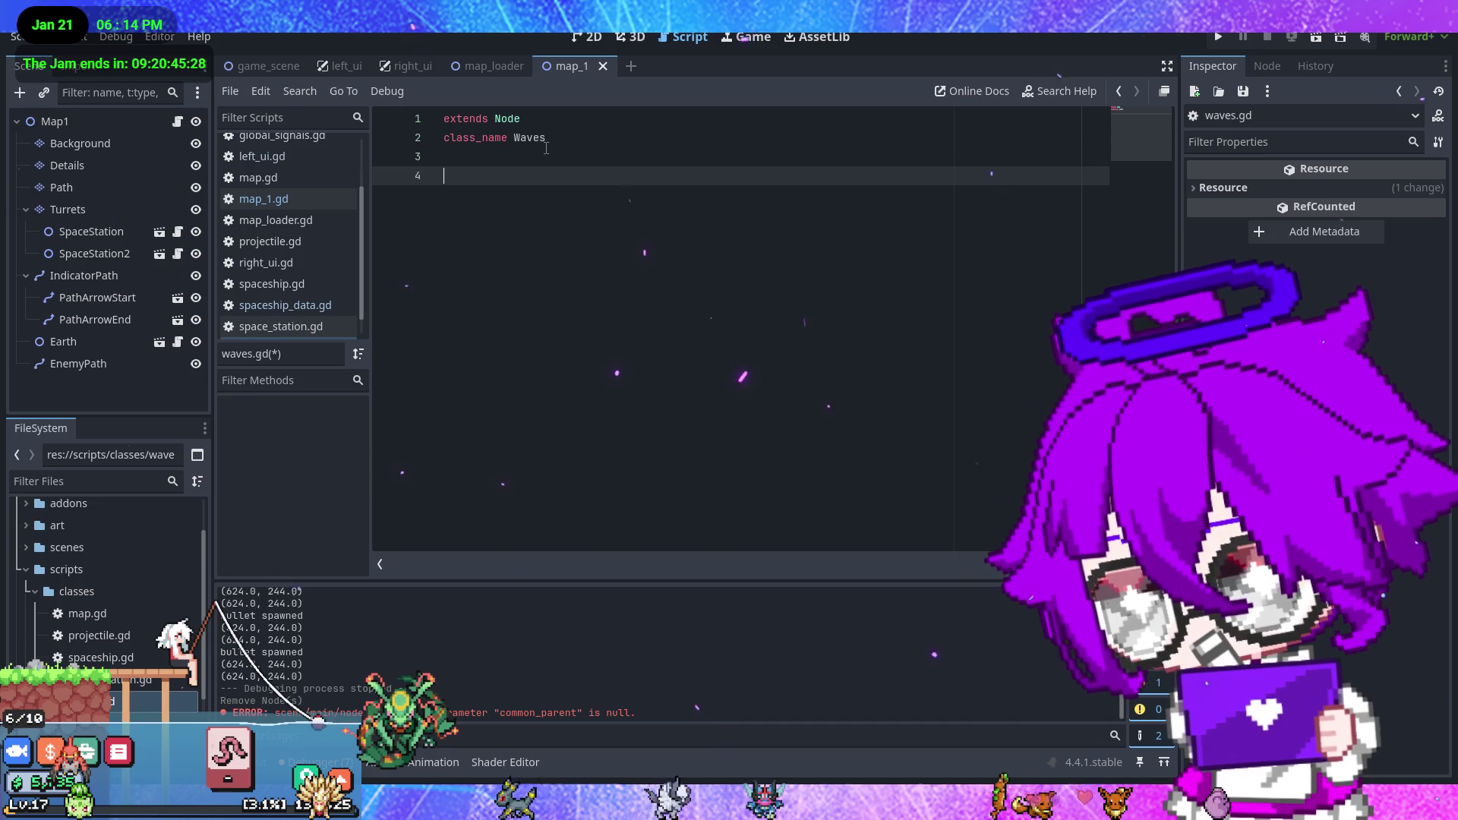
pyautogui.hotkey('ctrl', 'v')
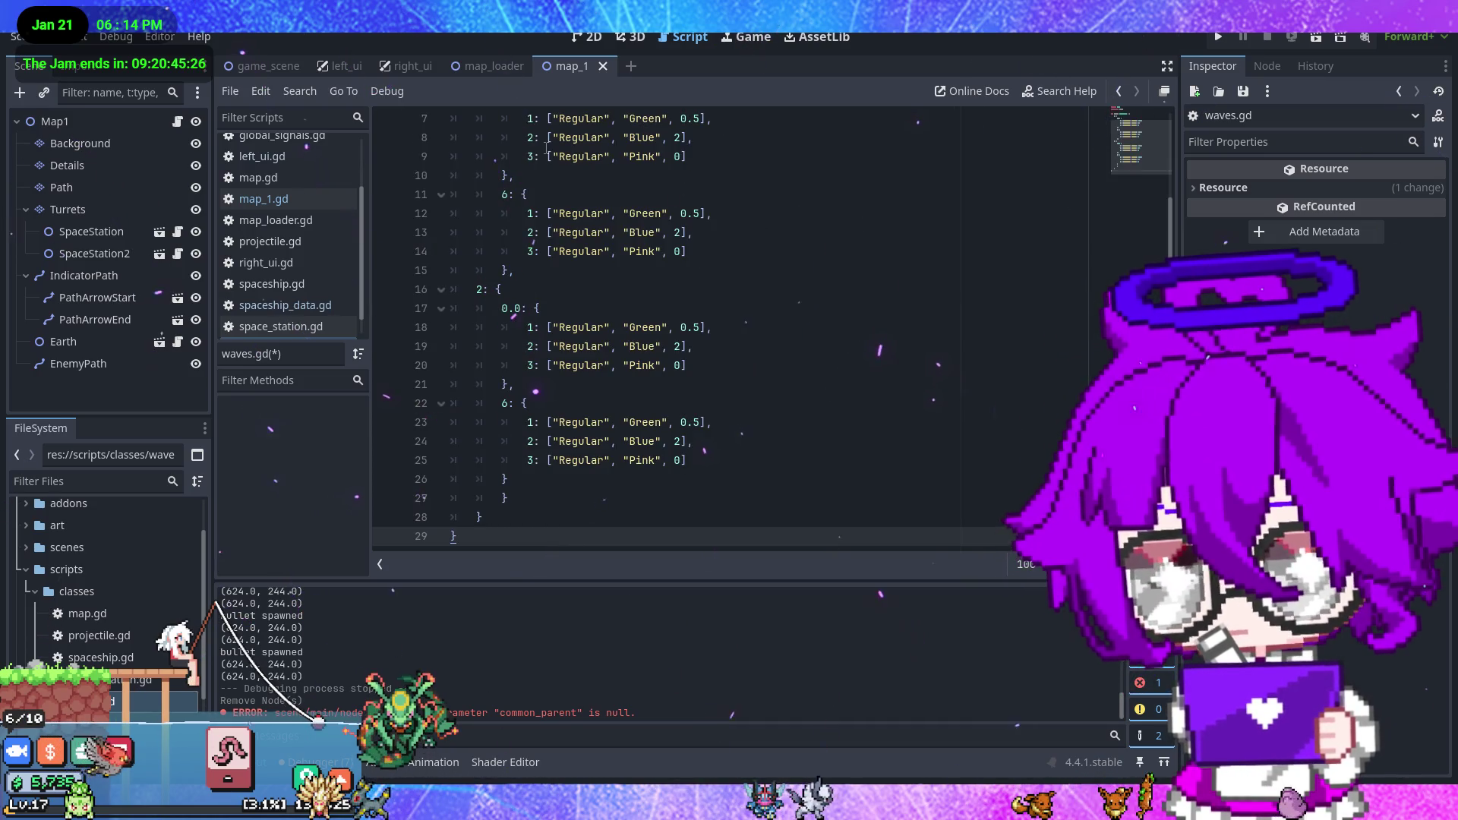
# Step: Rename the dictionary variable from waves to easy_waves on line 4 and save waves.gd
pyautogui.scroll(2, 558, 117)
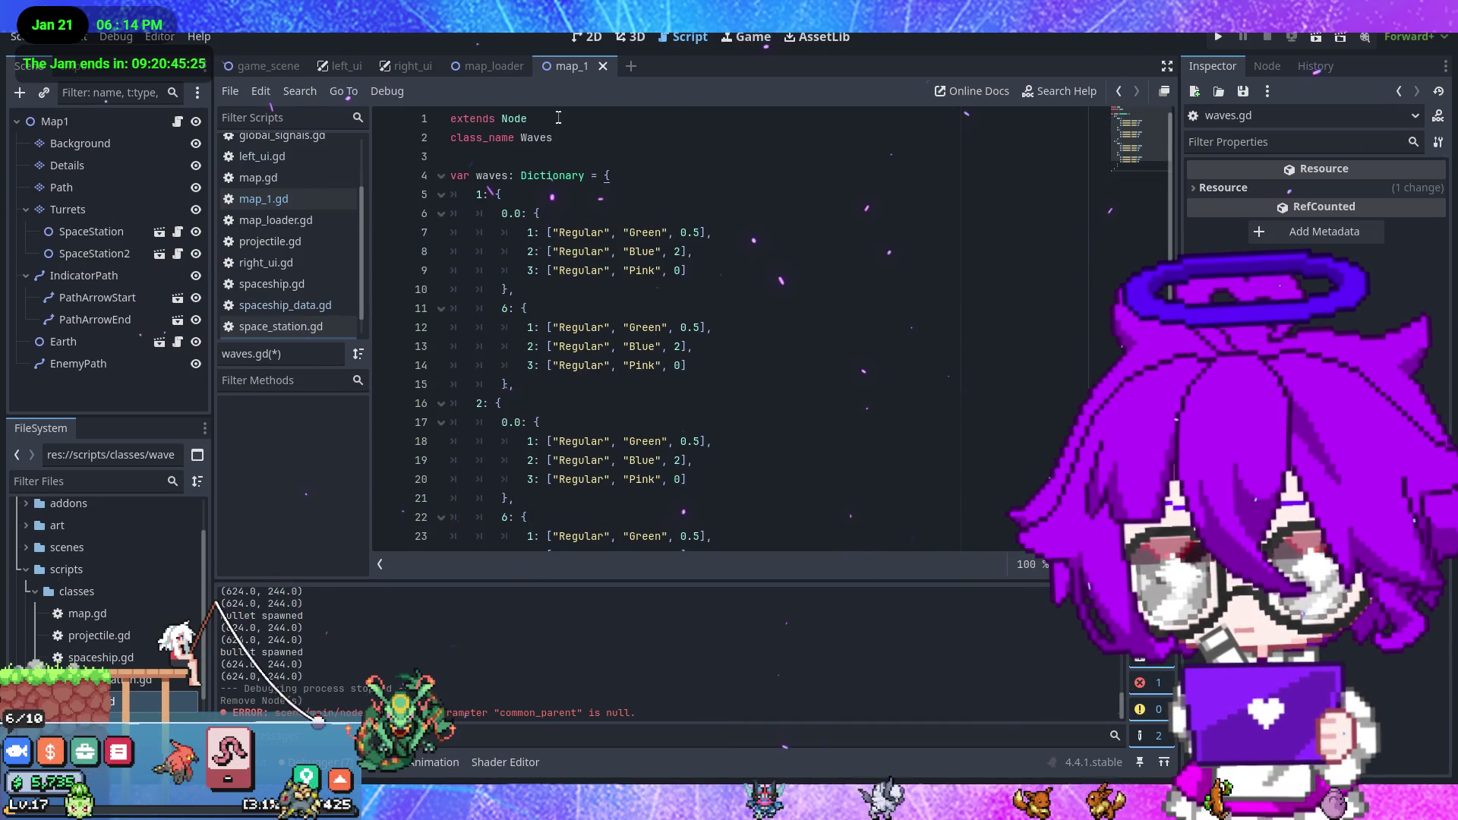
pyautogui.click(456, 175)
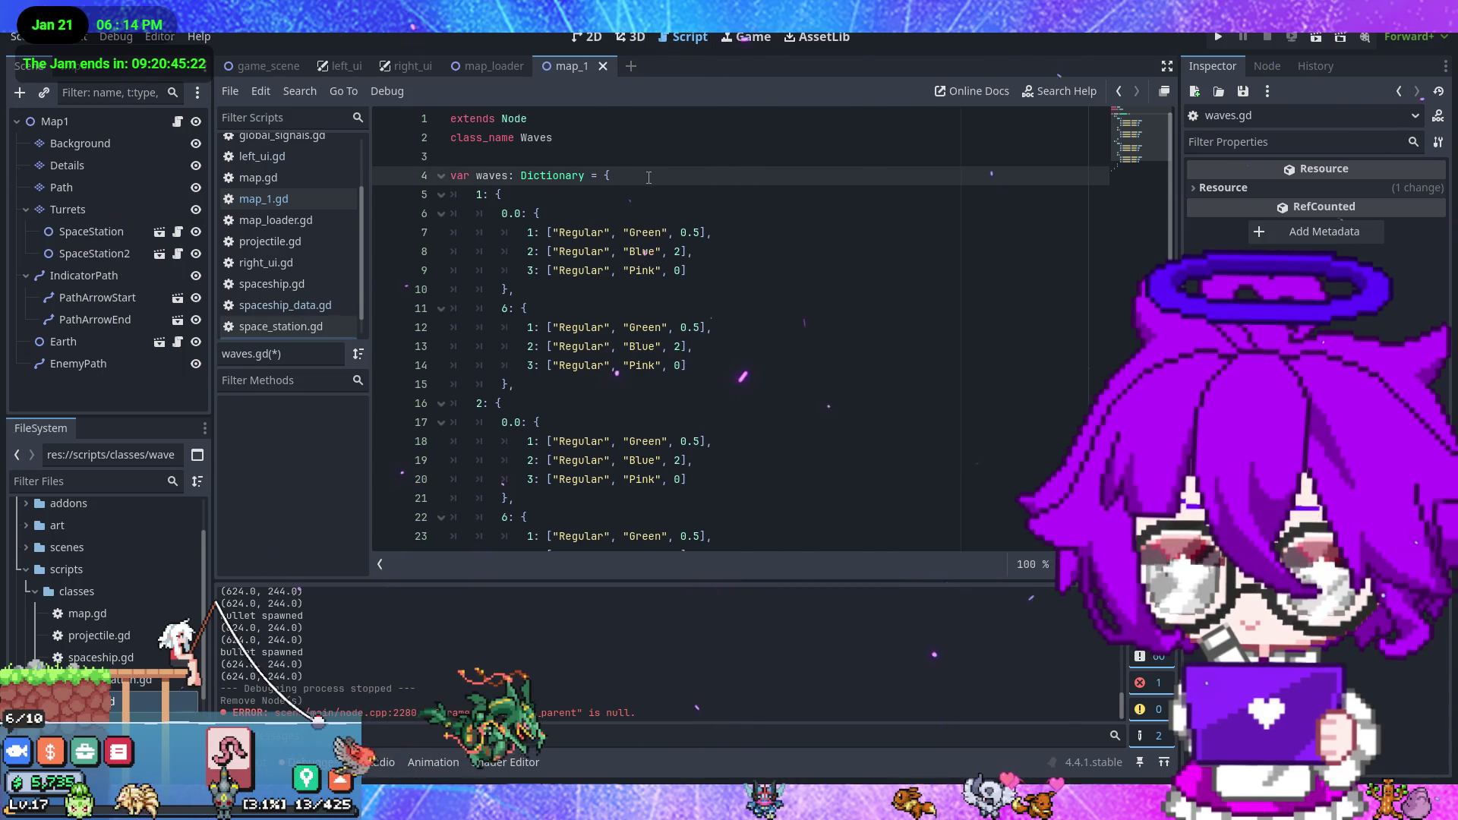
pyautogui.click(509, 177)
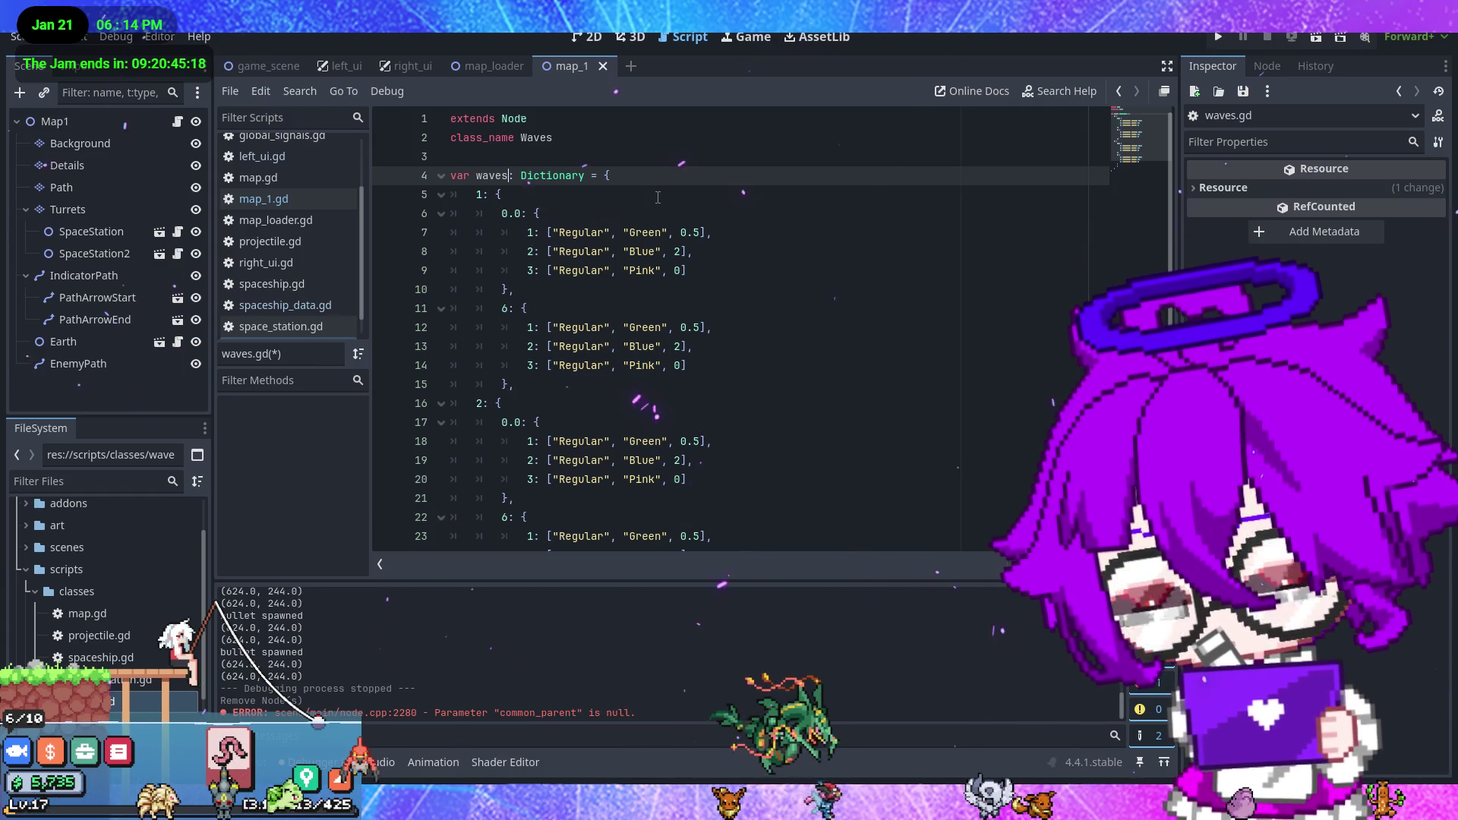
pyautogui.press('BackSpace')
pyautogui.press('BackSpace')
pyautogui.press('BackSpace')
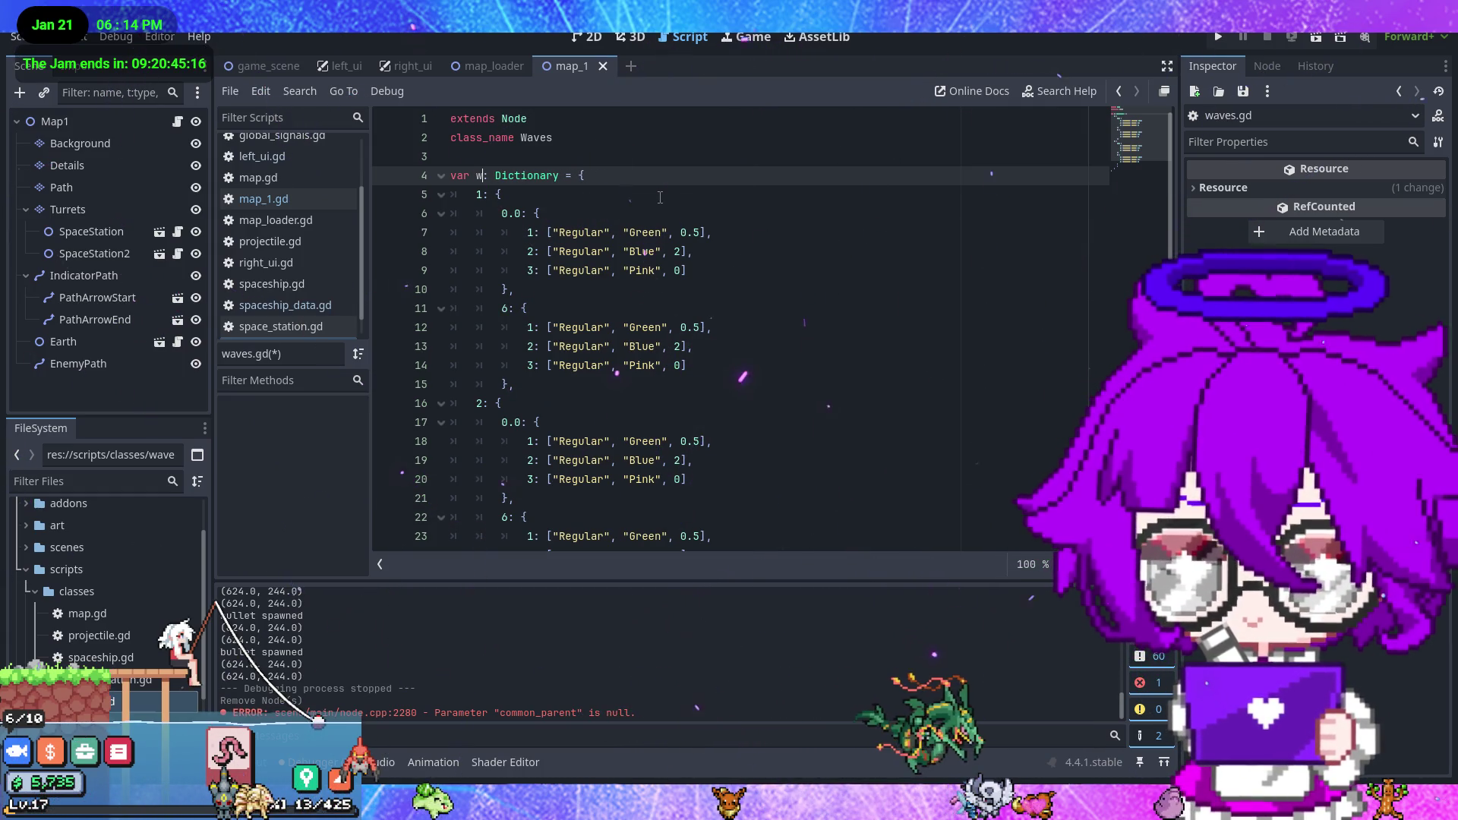
pyautogui.write('easy')
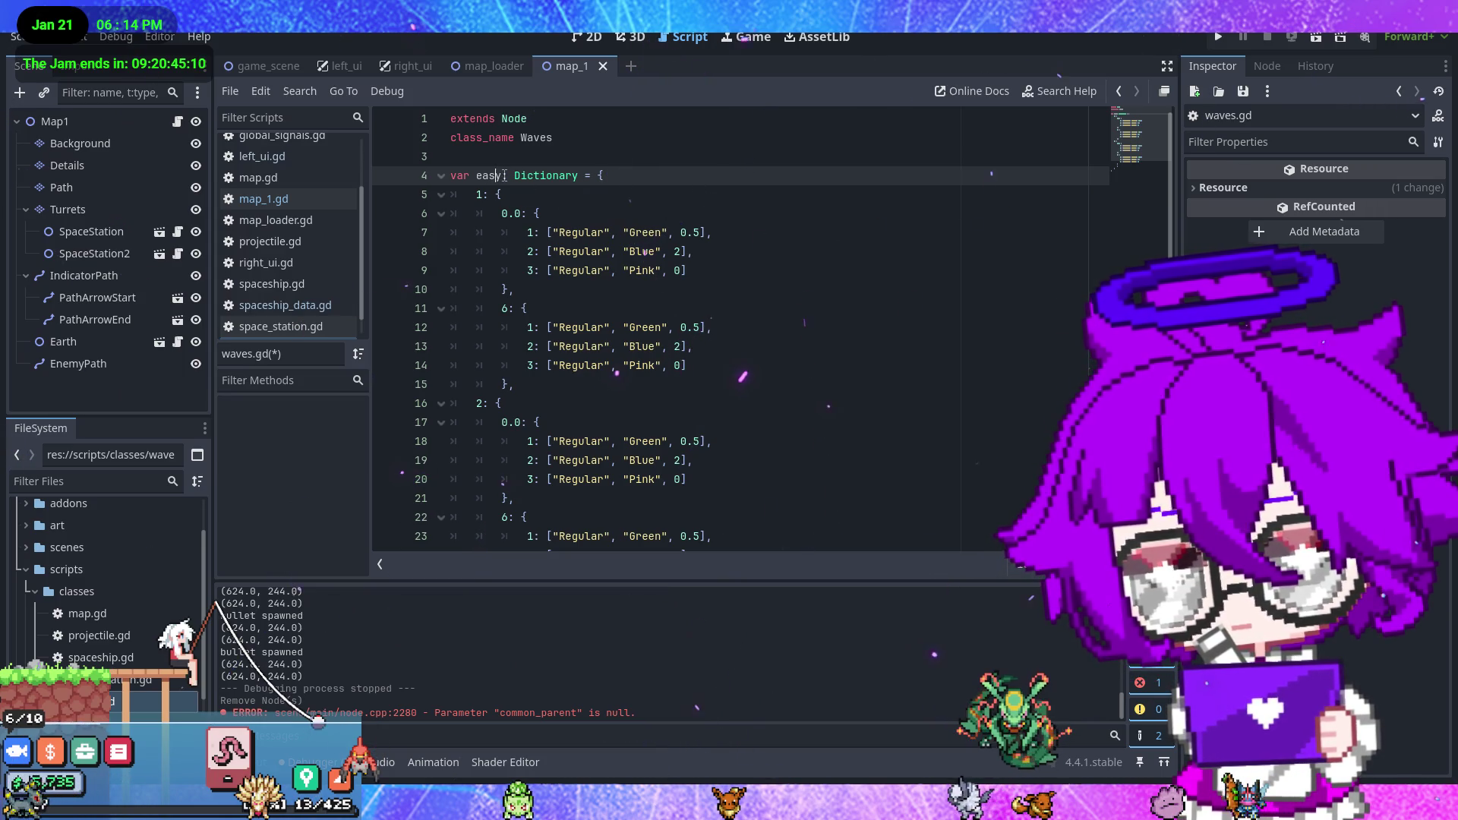
pyautogui.write('_waves')
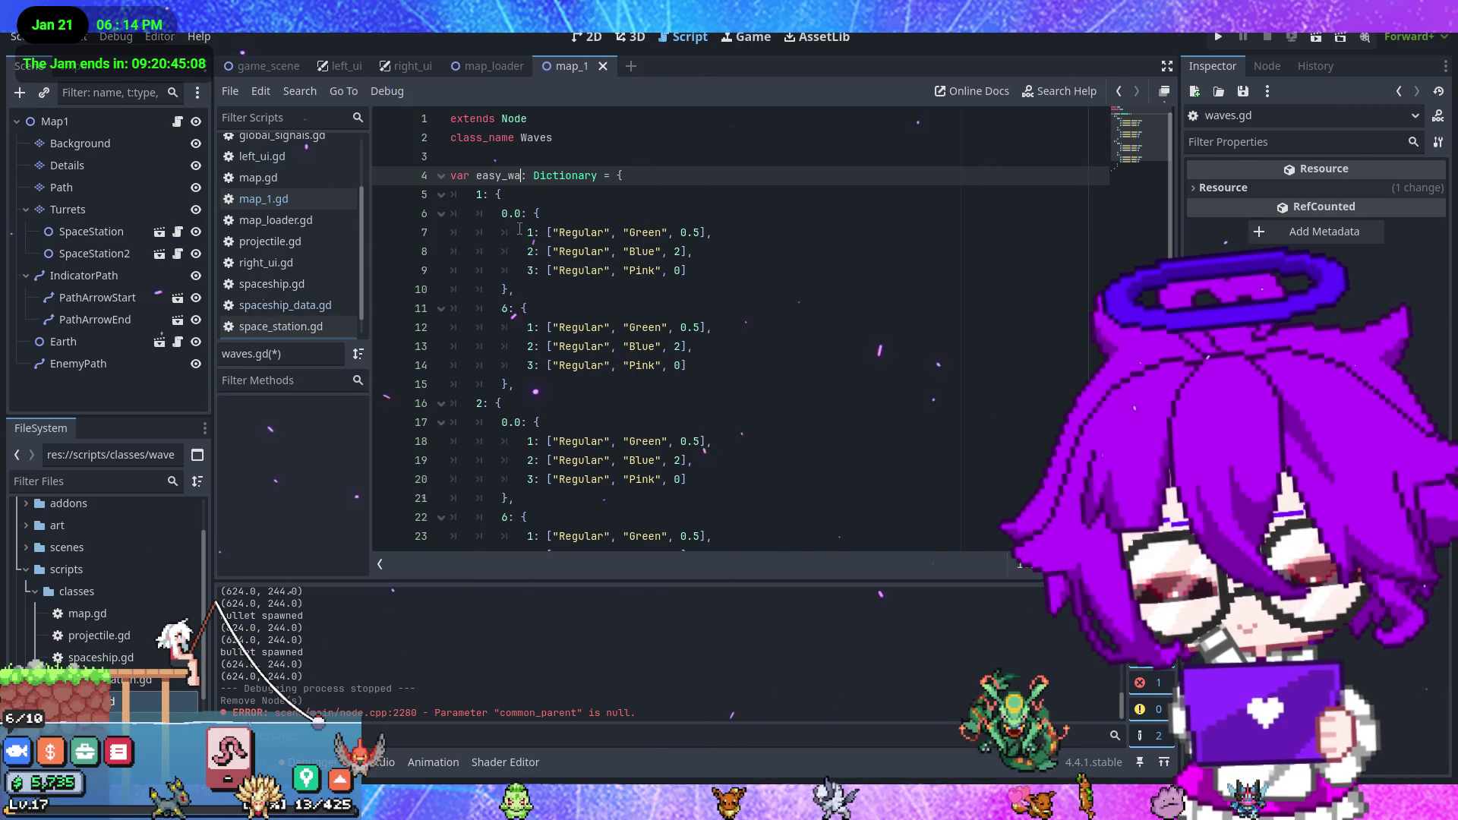
pyautogui.press('End')
pyautogui.hotkey('ctrl', 's')
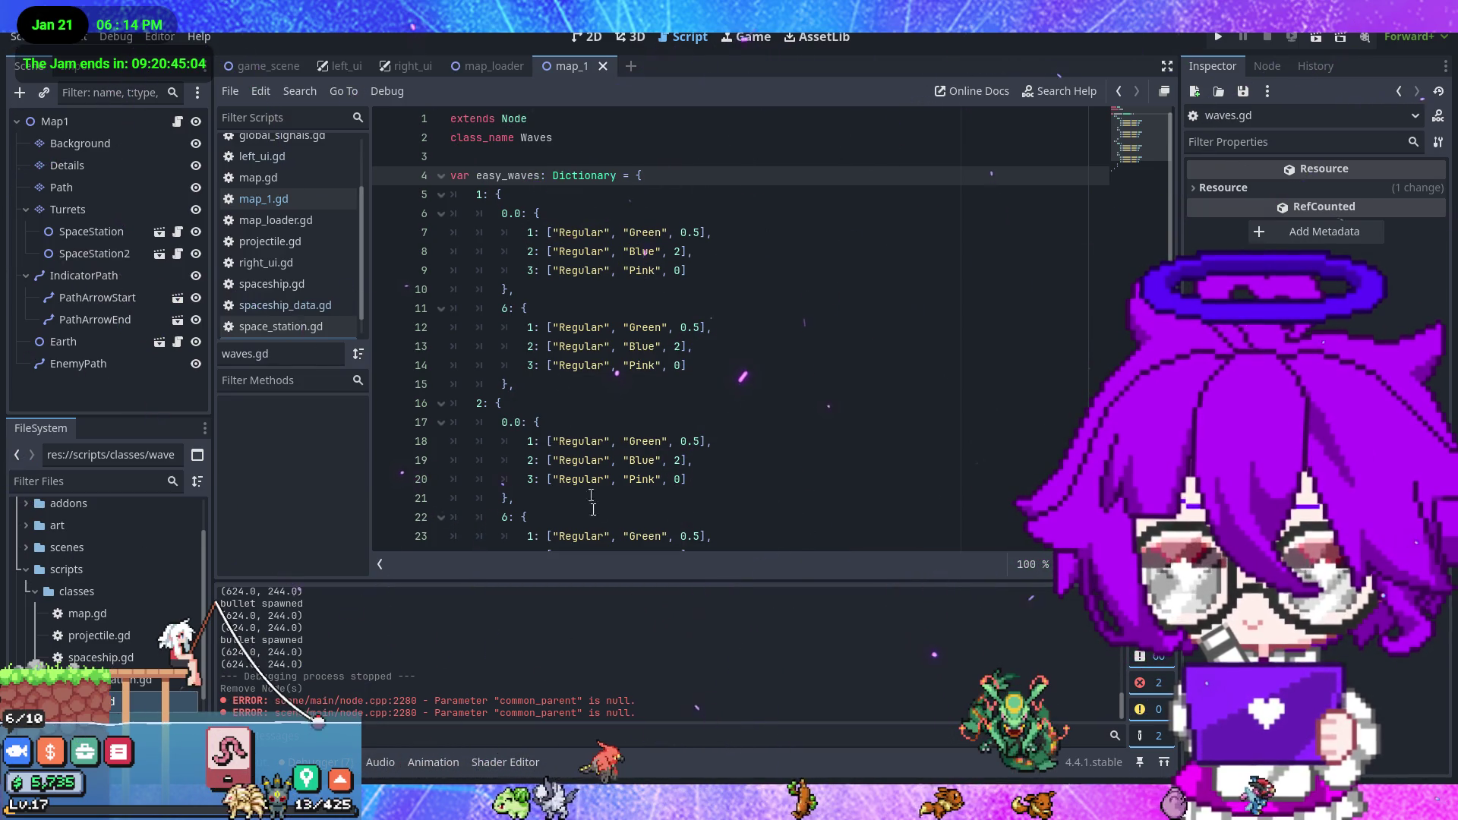
pyautogui.scroll(-3, 532, 455)
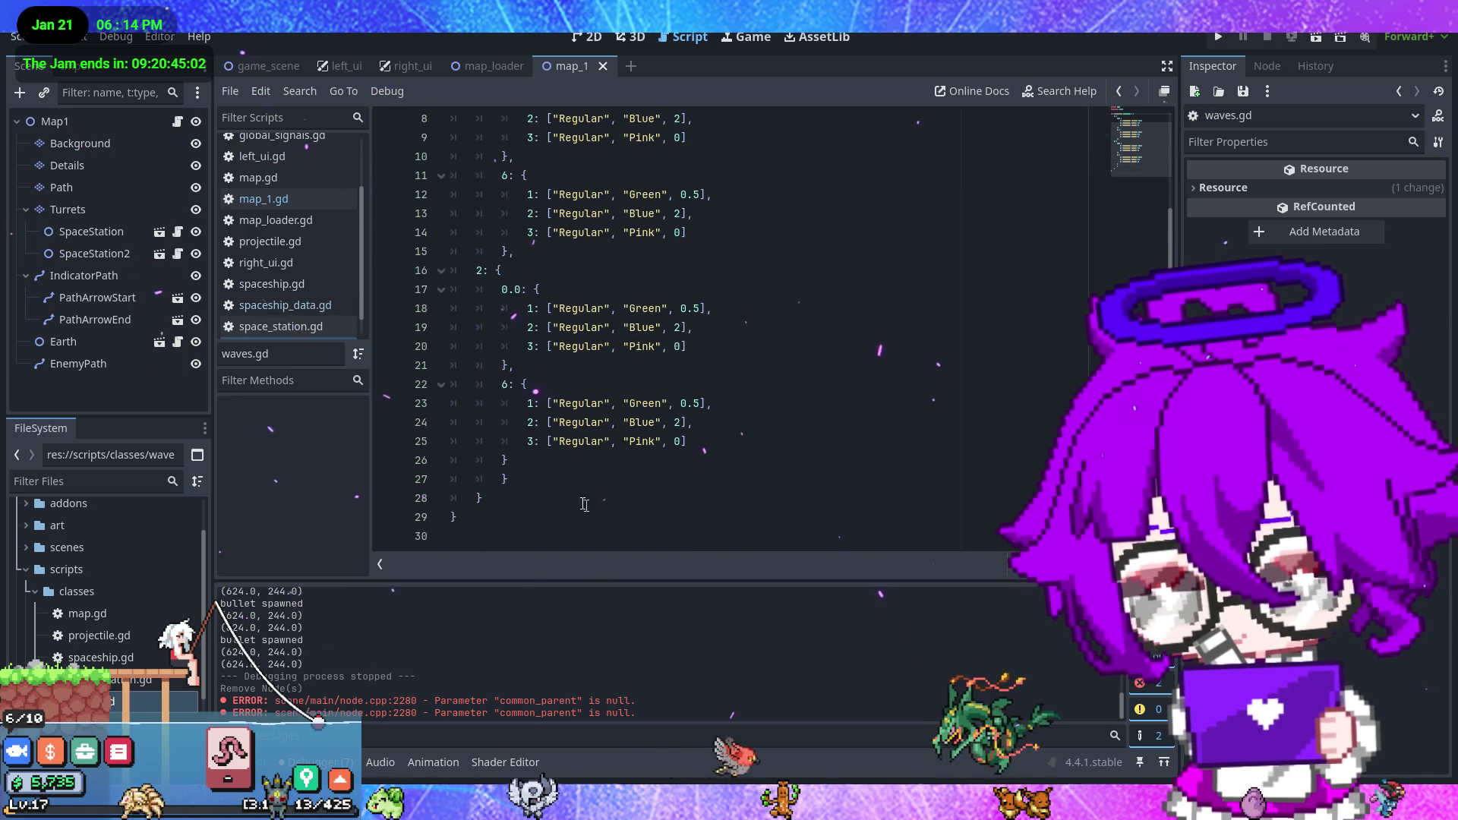
pyautogui.click(266, 310)
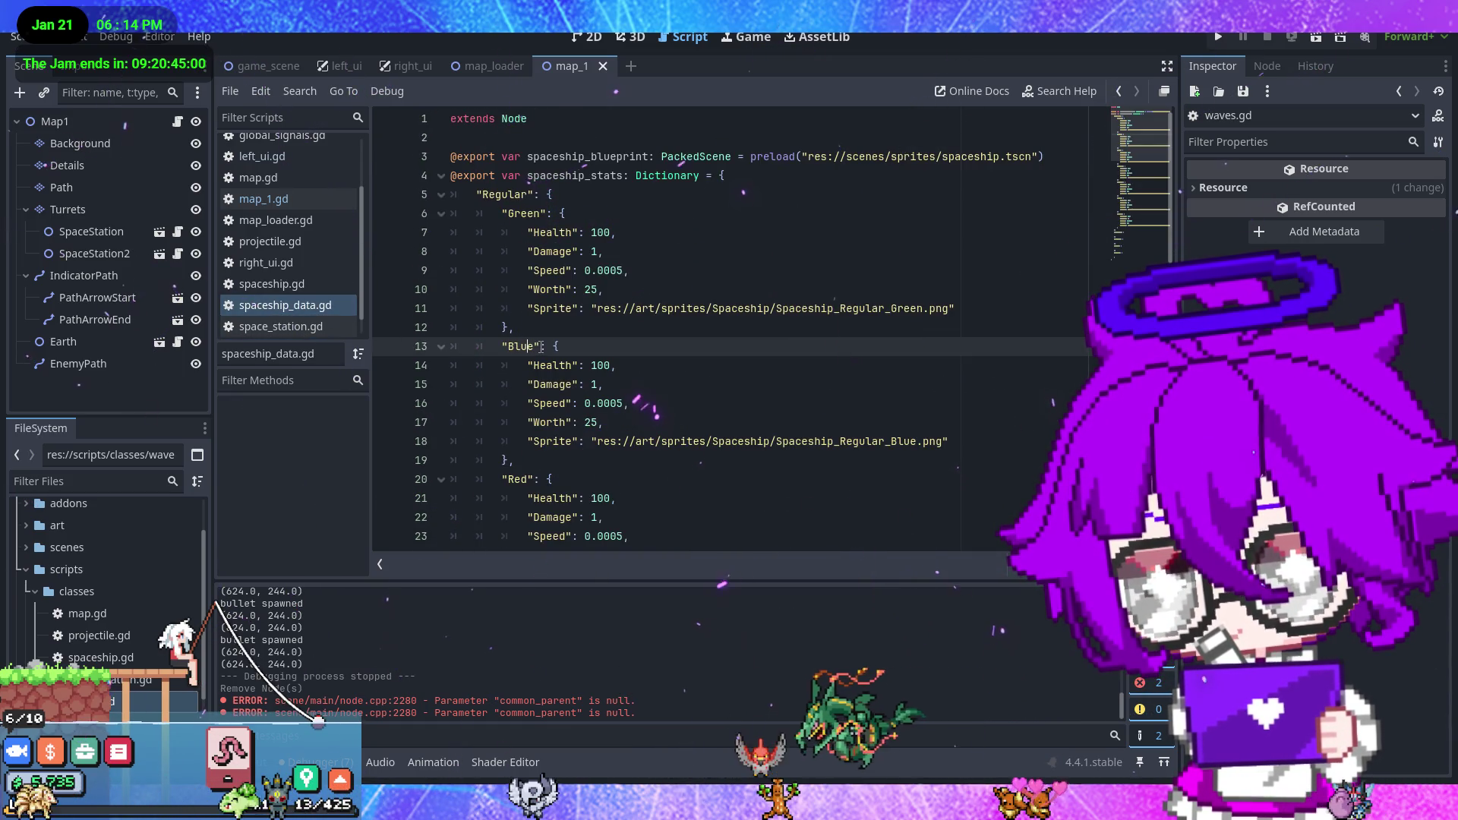
# Step: Delete the wave_numbers and spawn_timer export lines from map_1.gd and save it
pyautogui.click(296, 201)
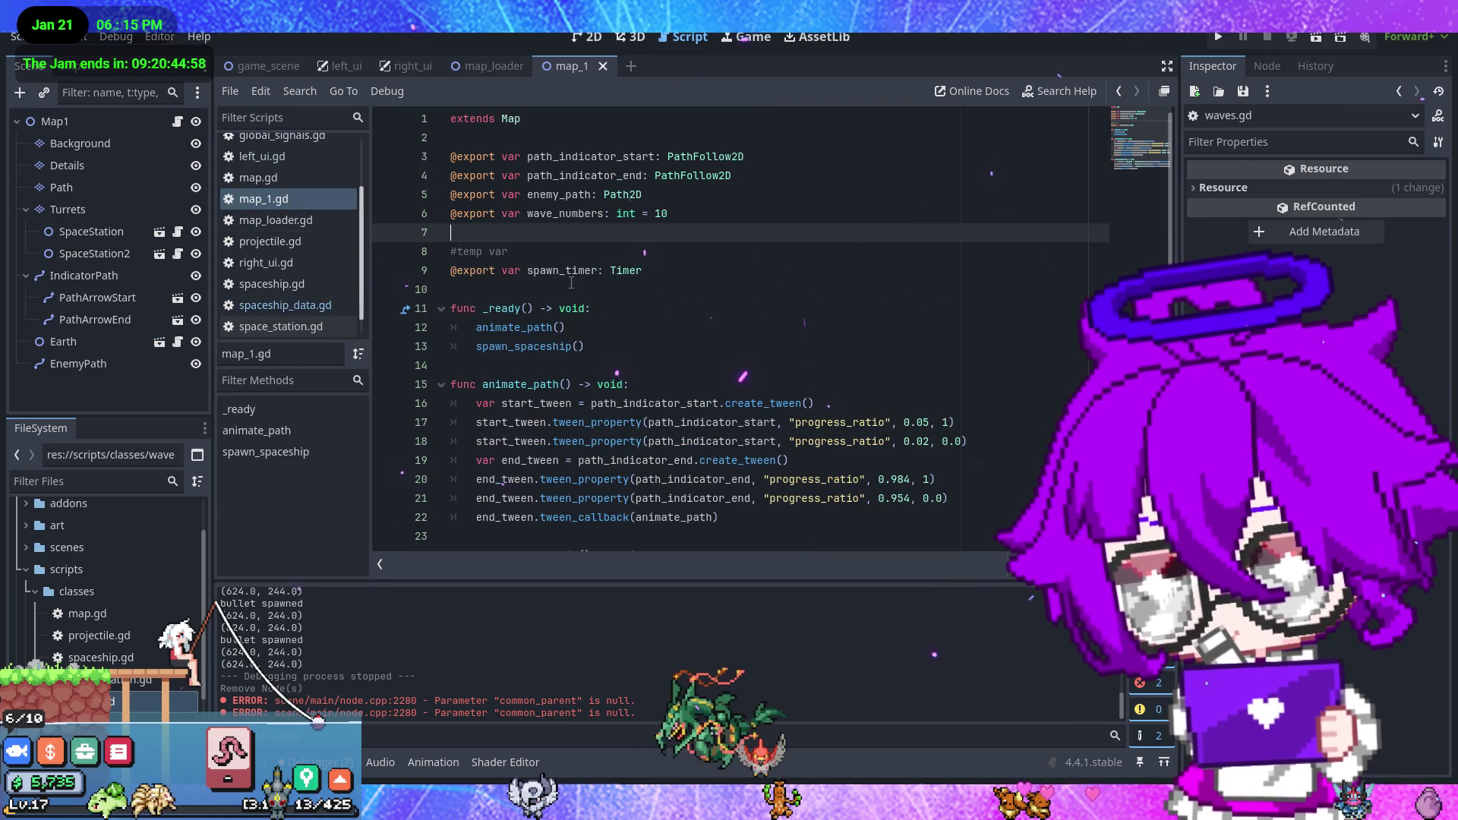
pyautogui.moveTo(672, 277)
pyautogui.mouseDown()
pyautogui.moveTo(494, 270)
pyautogui.moveTo(456, 254)
pyautogui.moveTo(451, 214)
pyautogui.mouseUp()
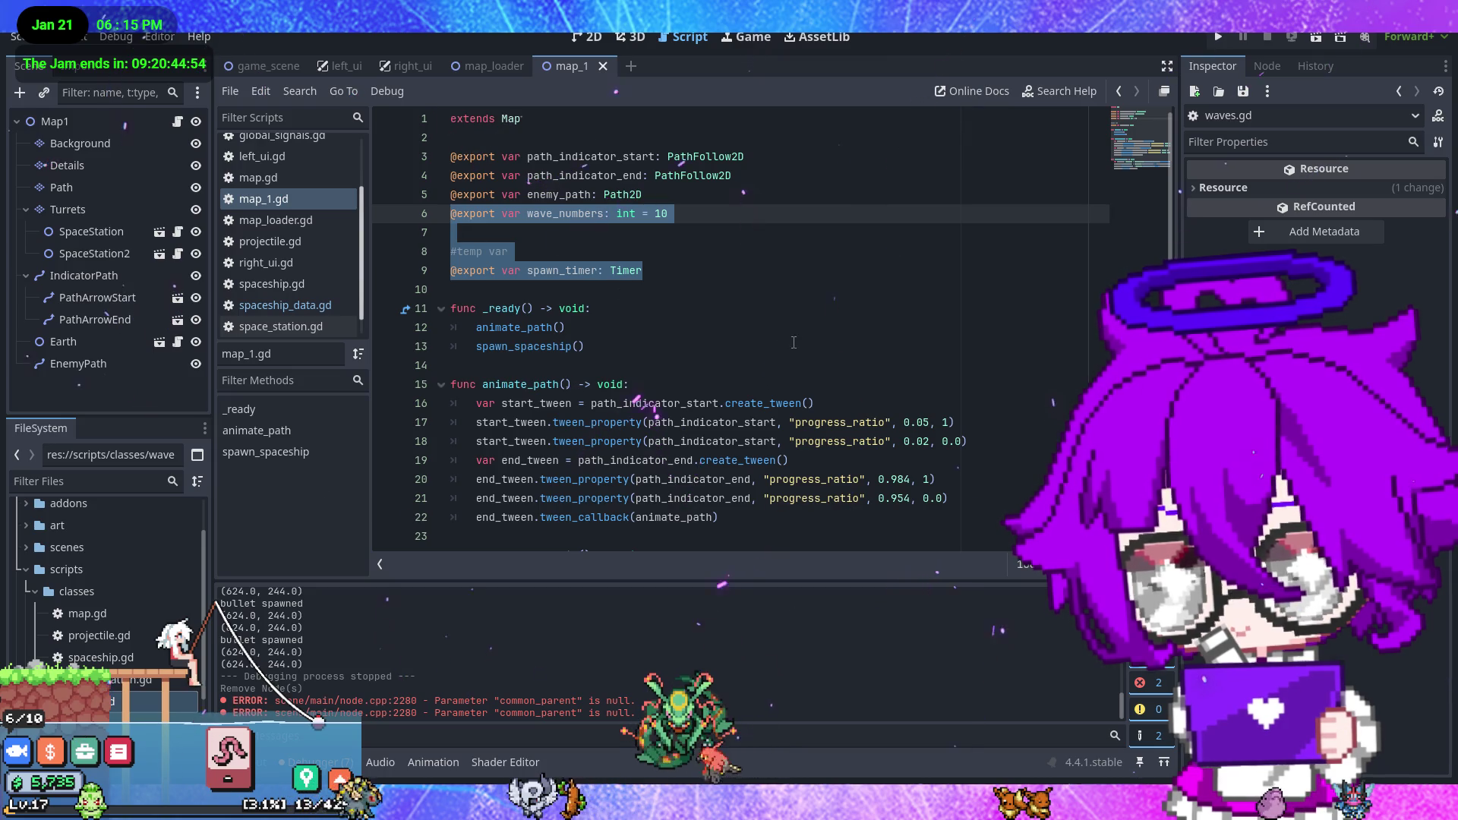
pyautogui.press('BackSpace')
pyautogui.press('BackSpace')
pyautogui.scroll(-1, 775, 319)
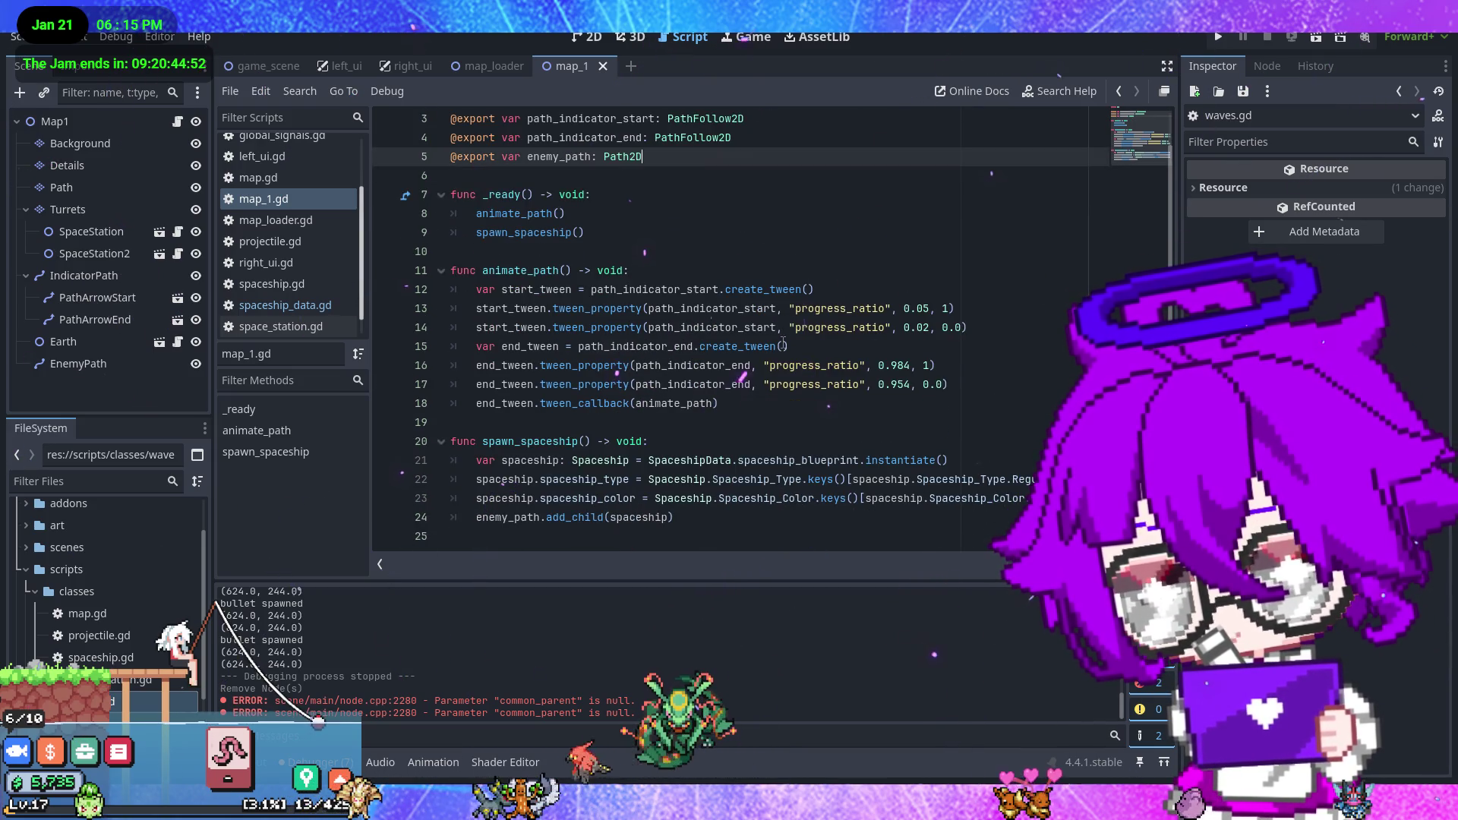
pyautogui.click(750, 249)
pyautogui.hotkey('ctrl', 's')
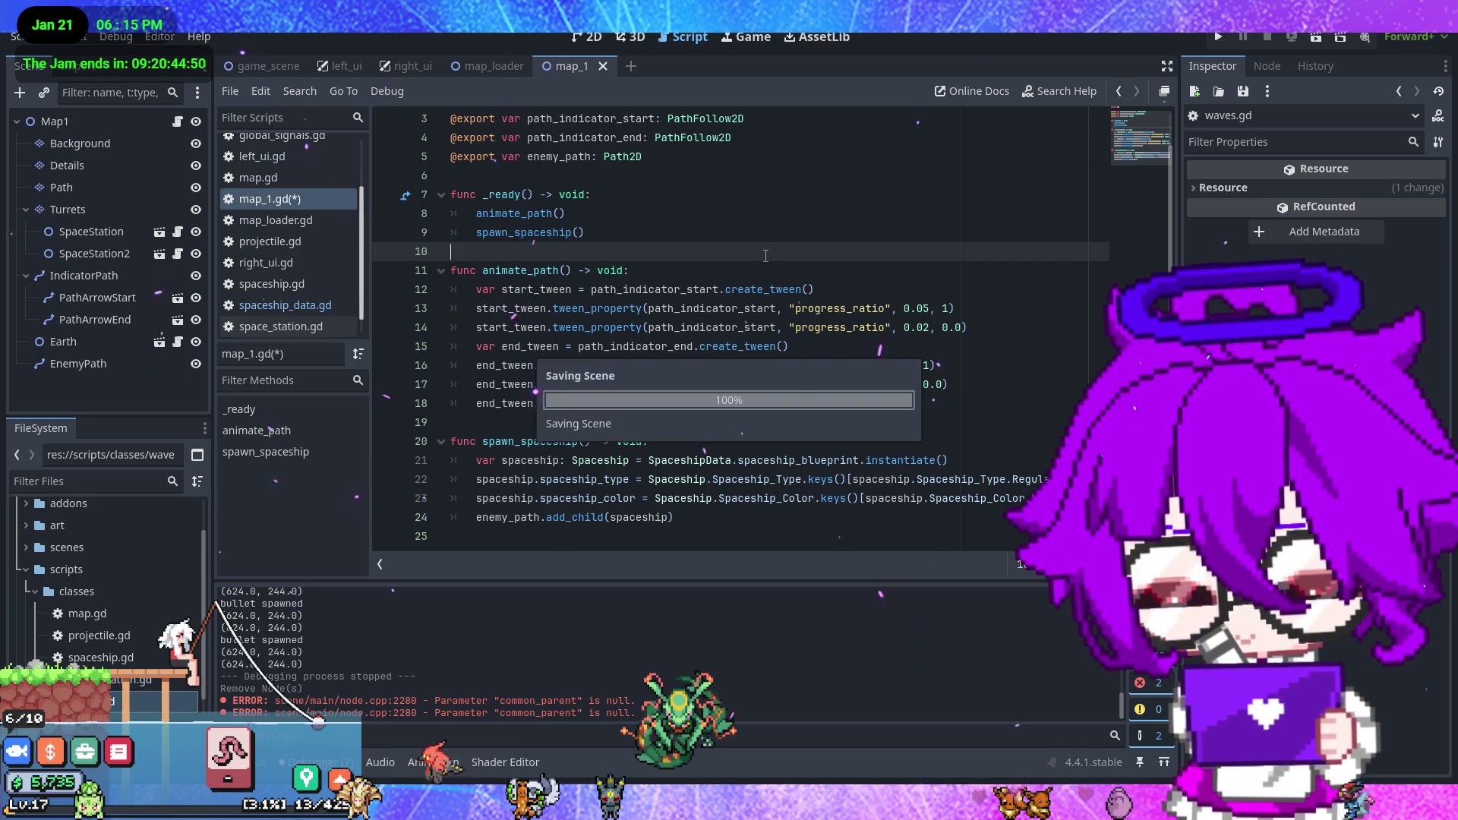
pyautogui.scroll(-1, 289, 319)
pyautogui.click(289, 324)
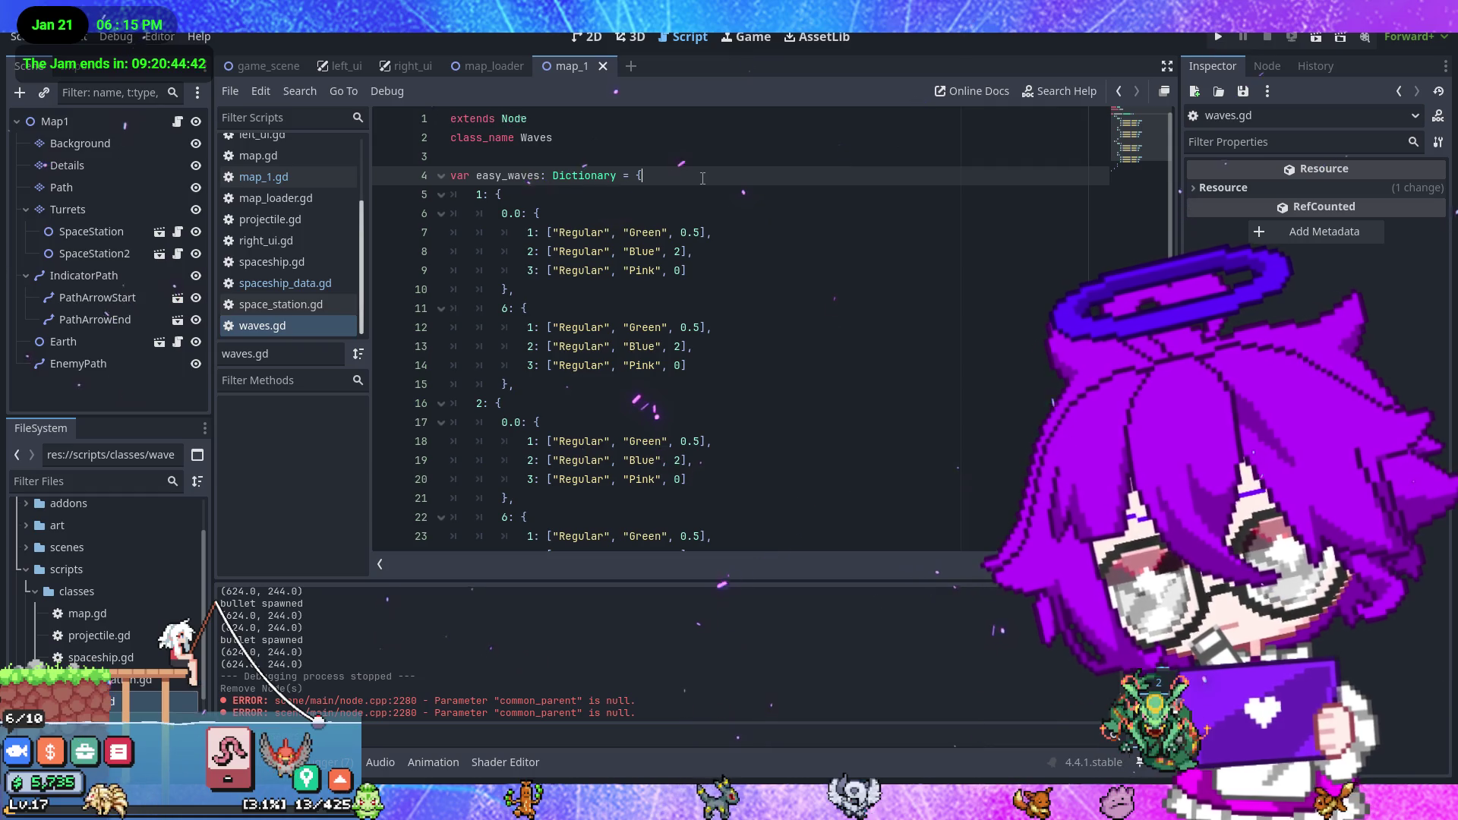
# Step: Insert blank lines in the dictionary and write the start-spawn comment inside wave 1
pyautogui.scroll(-2, 537, 307)
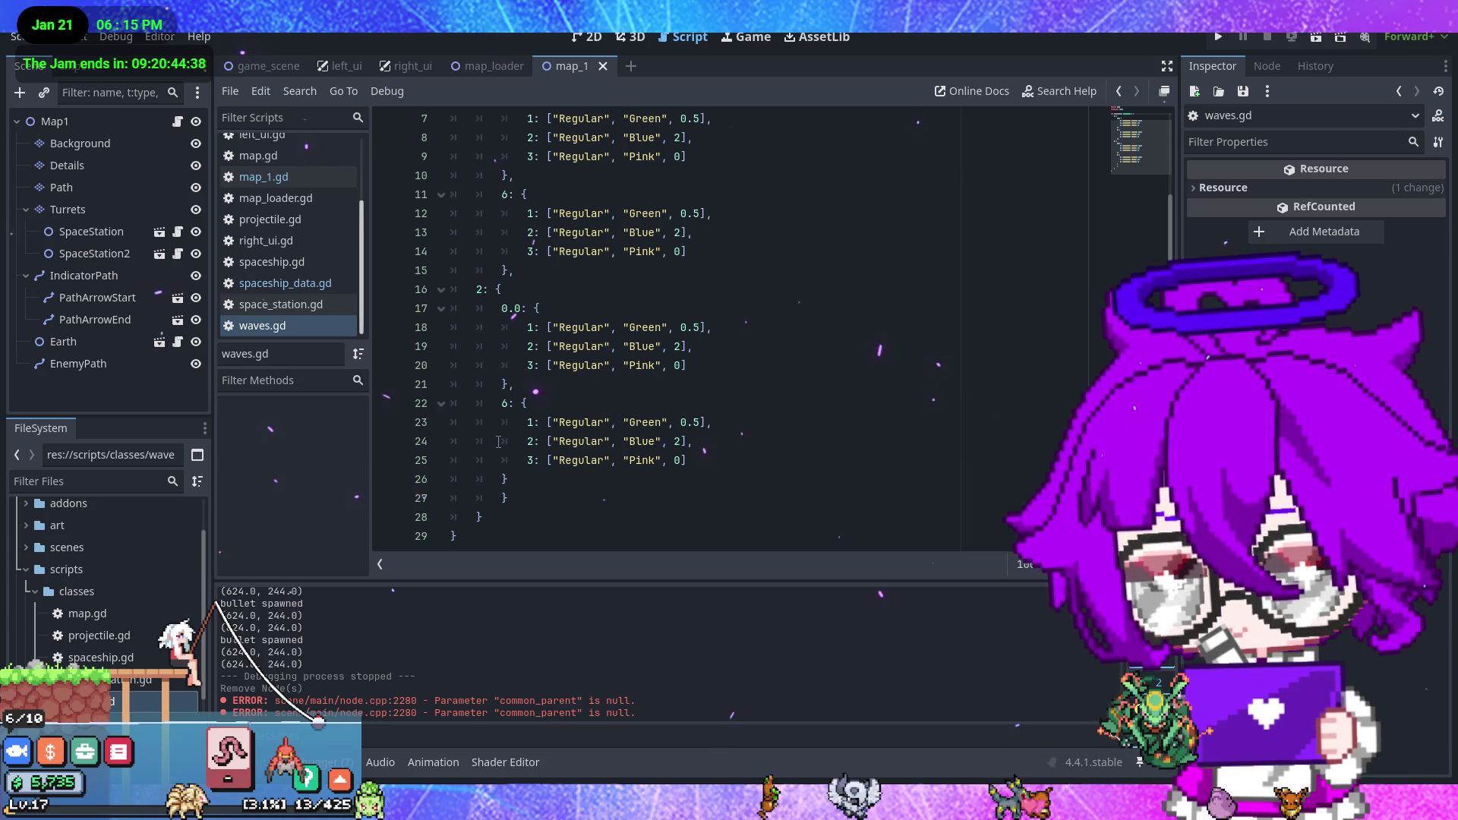
pyautogui.scroll(2, 501, 431)
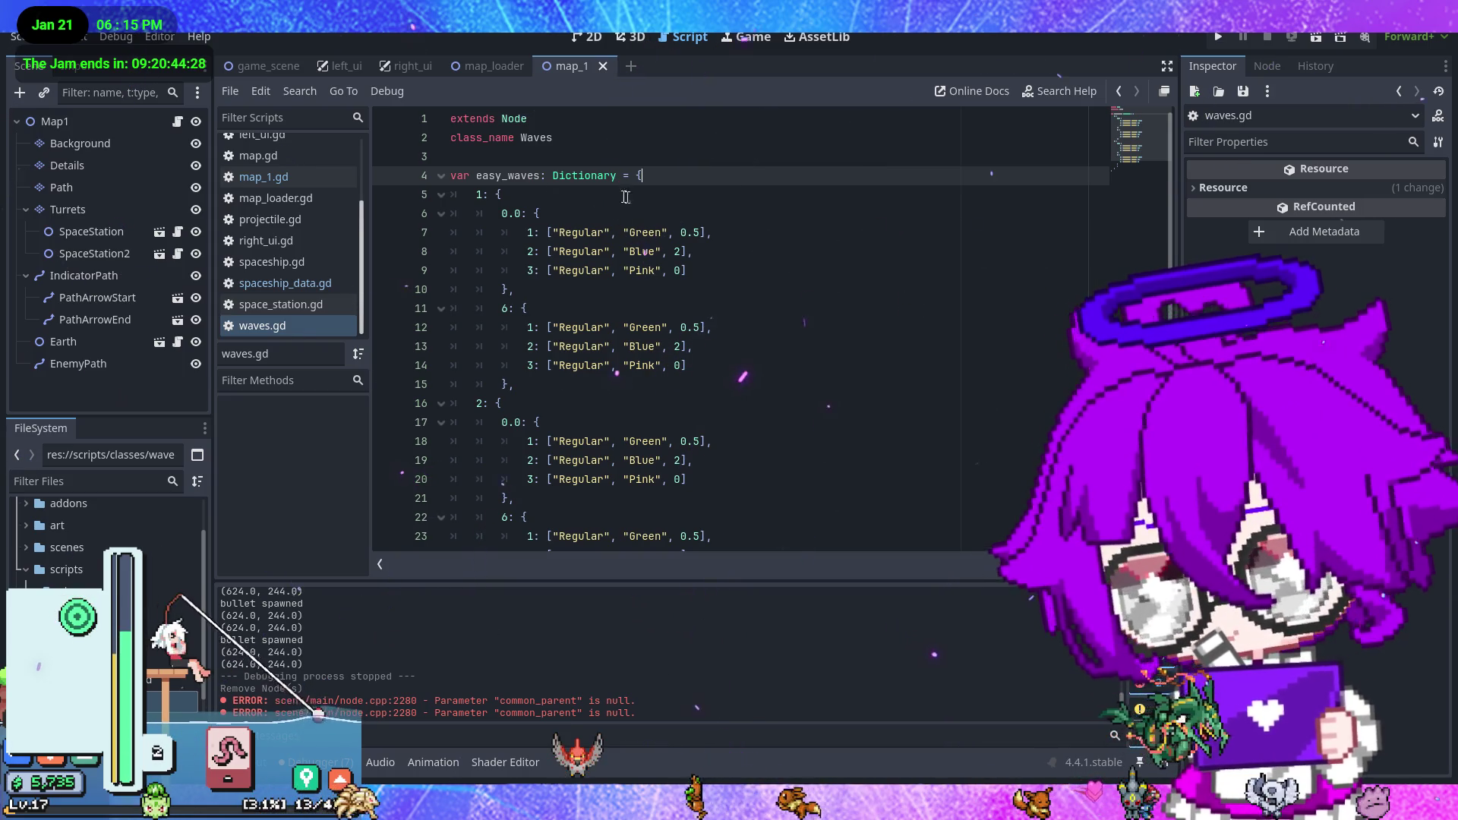
pyautogui.press('Return')
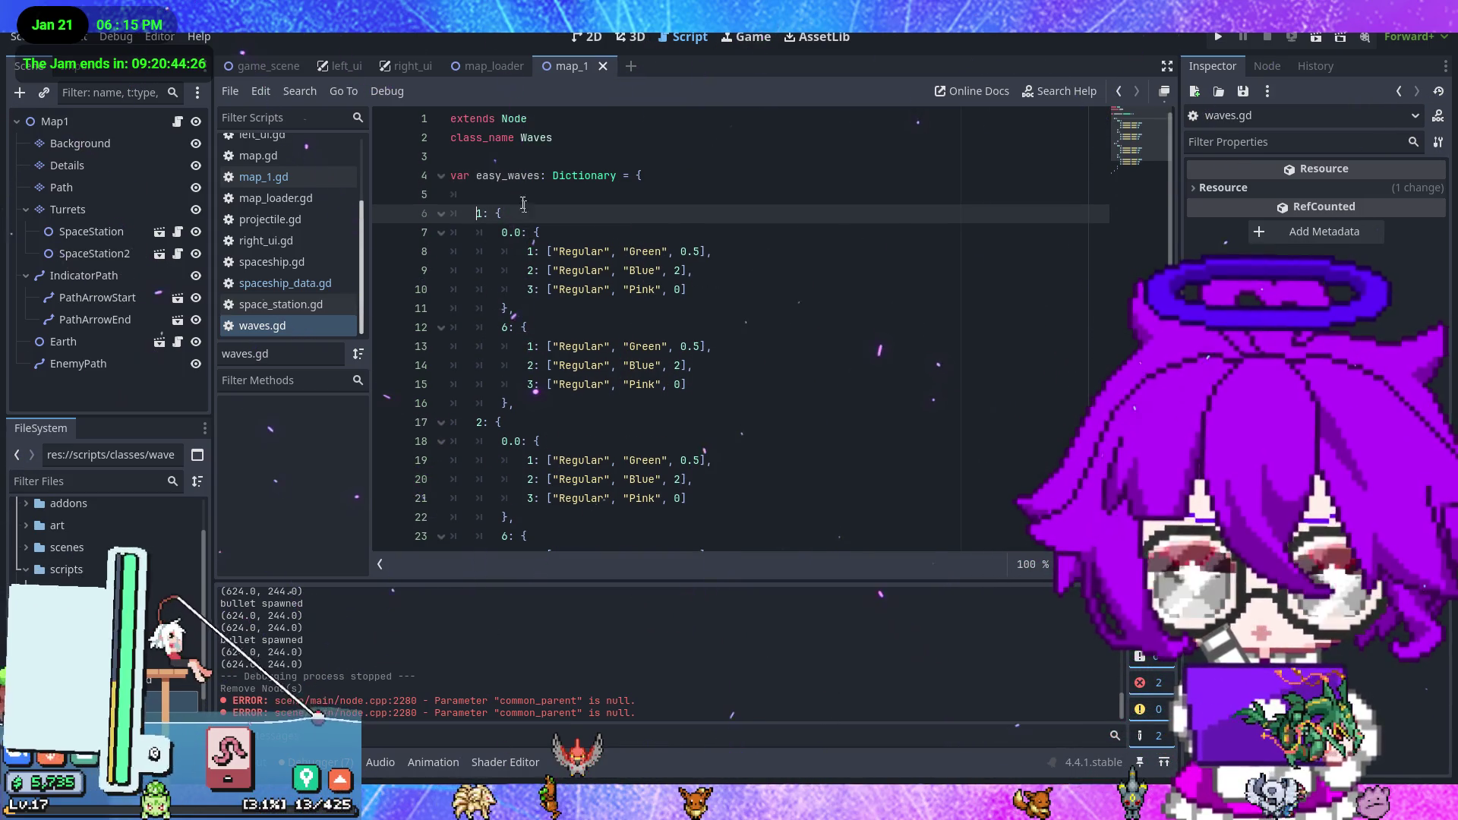
pyautogui.click(515, 194)
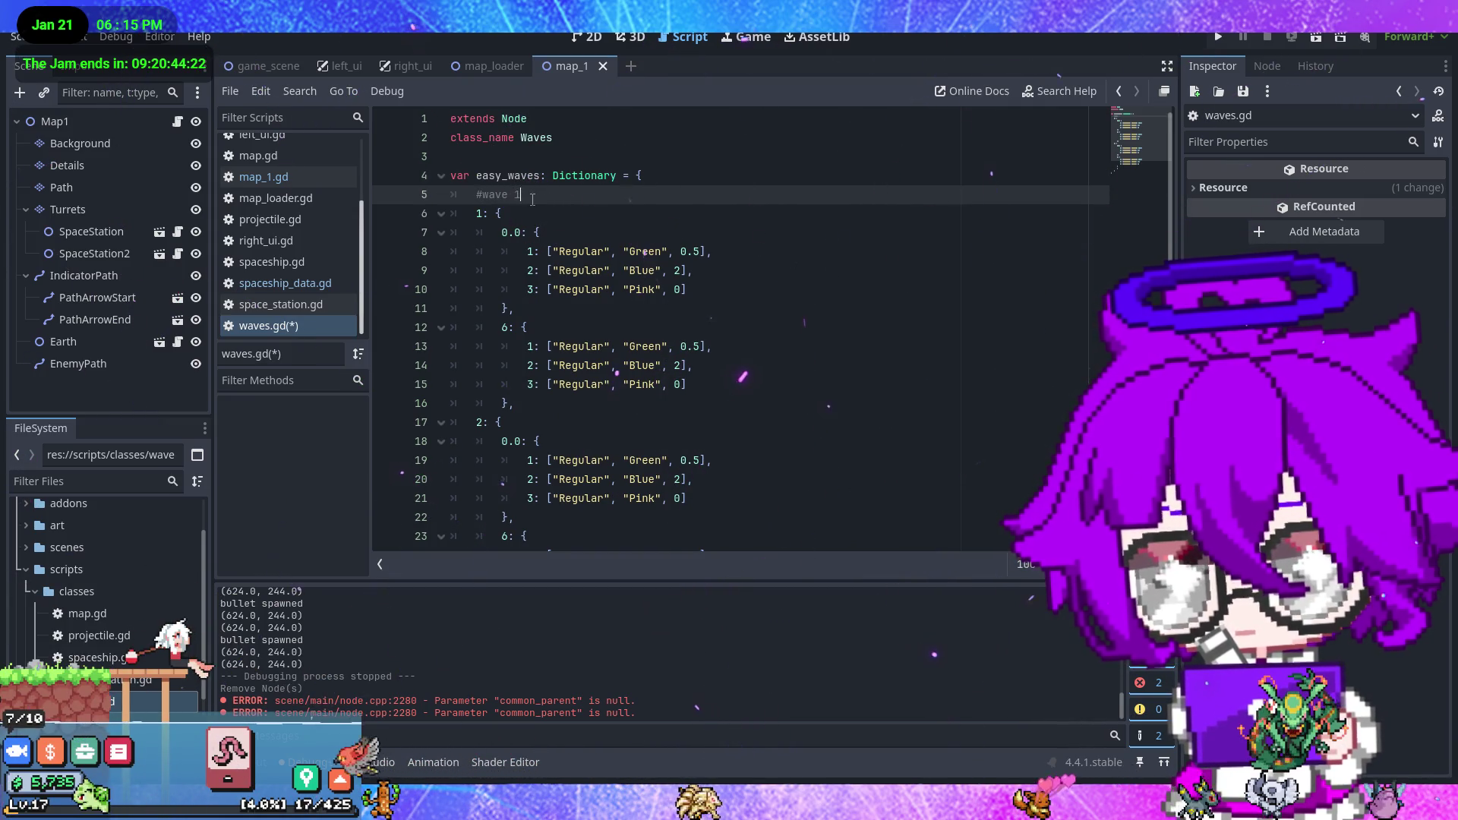
pyautogui.click(535, 404)
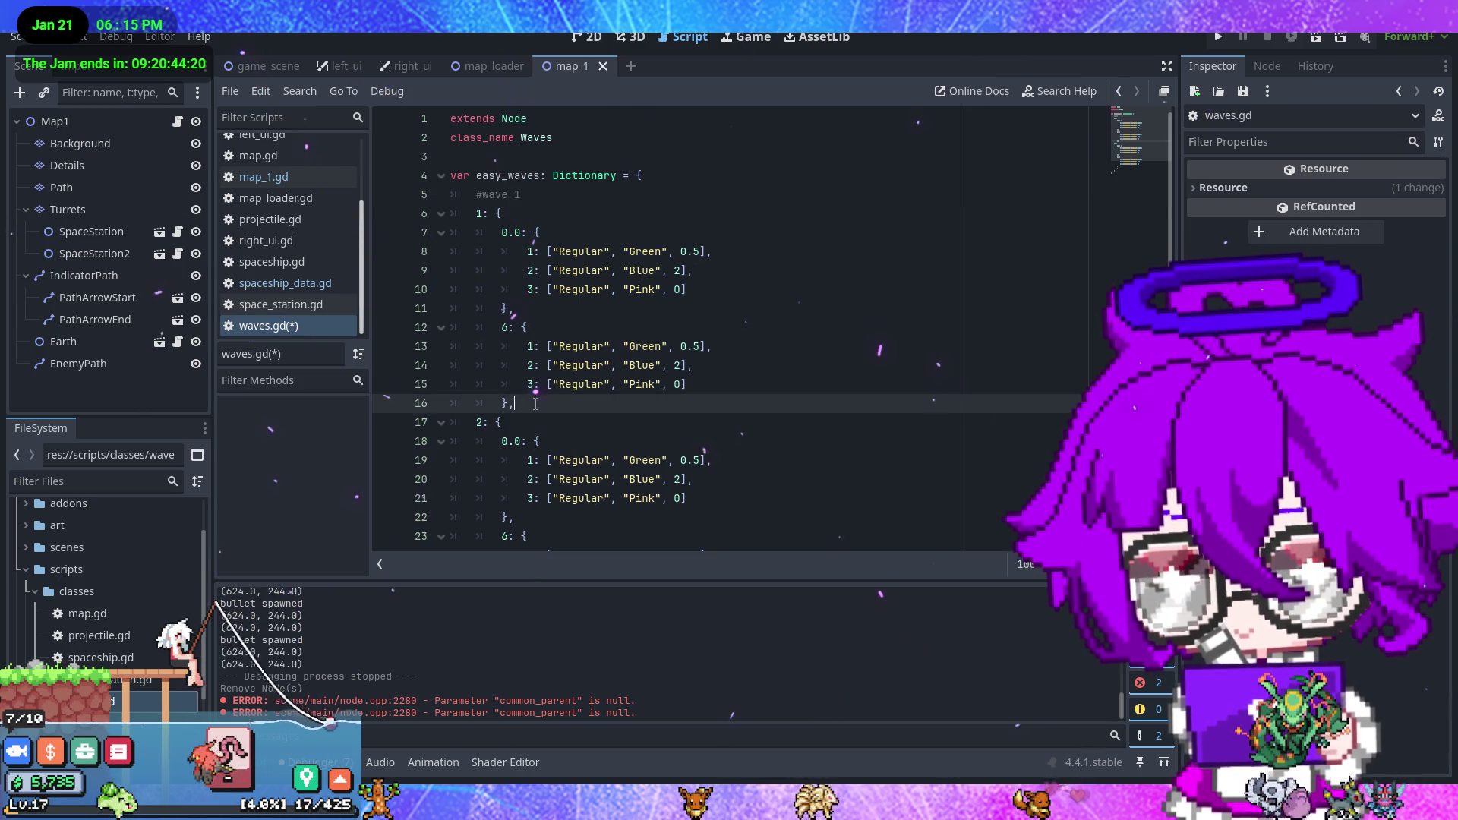
pyautogui.press('Return')
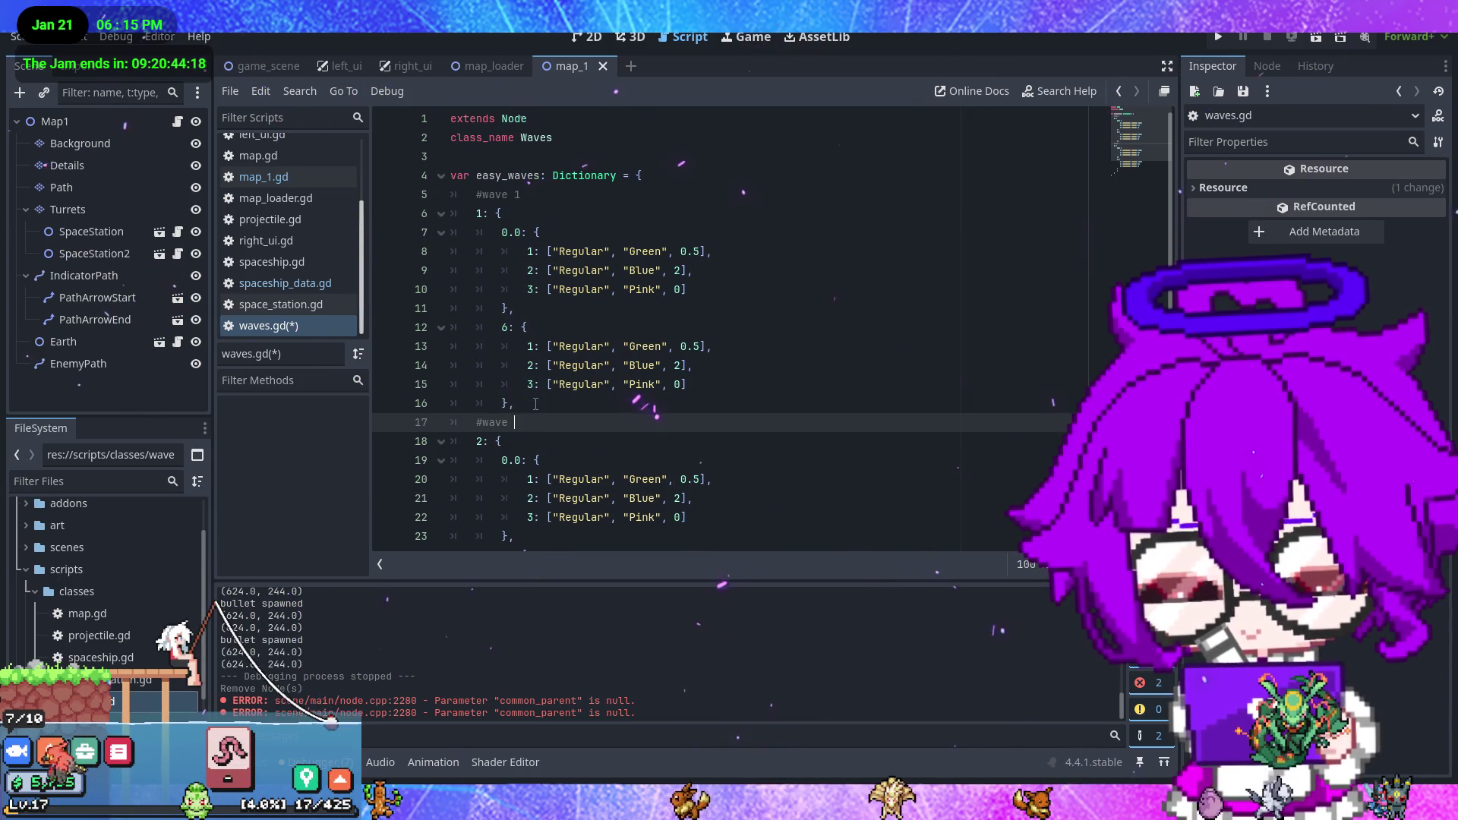
pyautogui.click(529, 213)
pyautogui.press('Return')
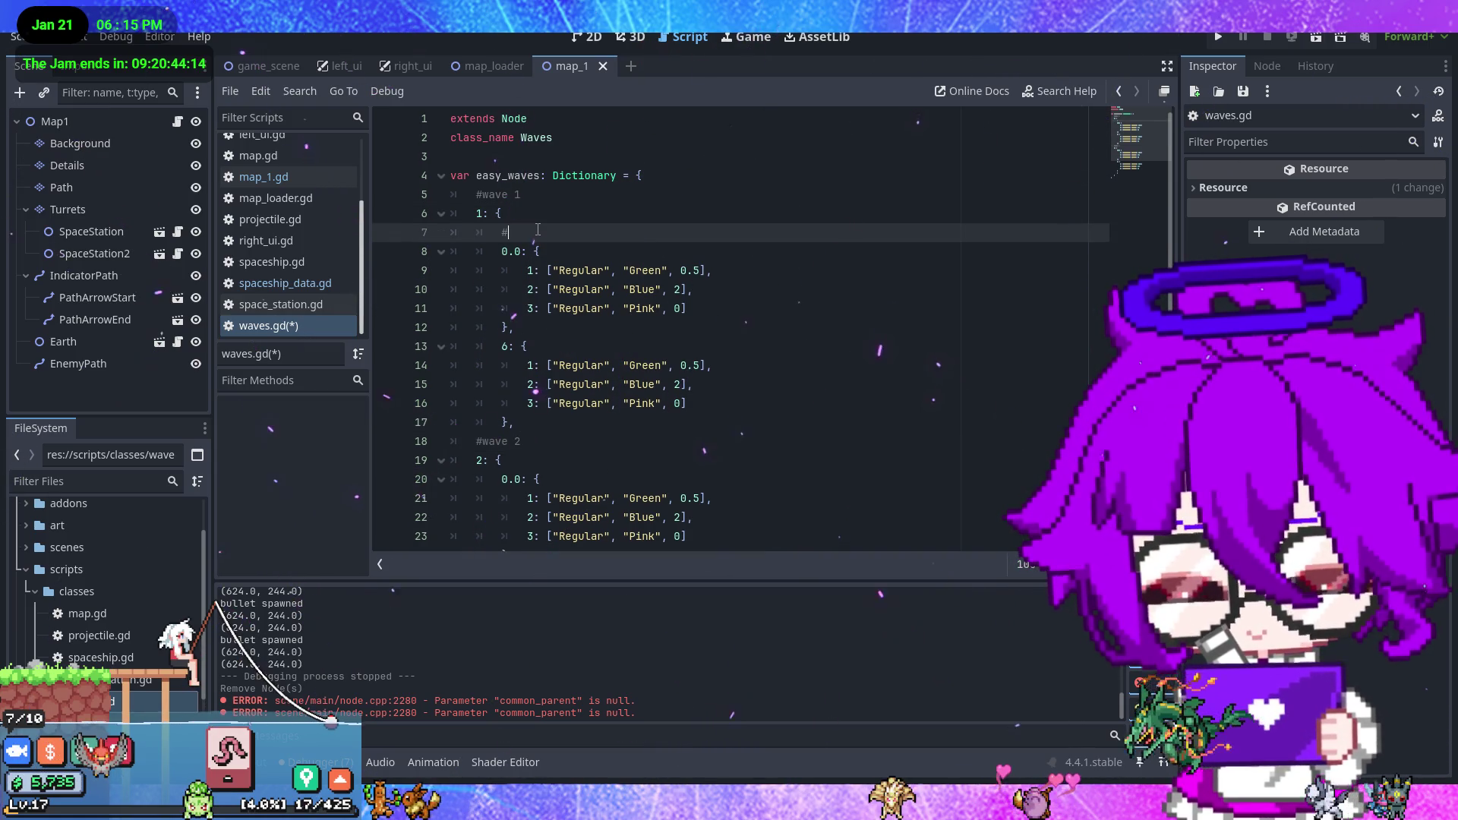
pyautogui.write('rt s')
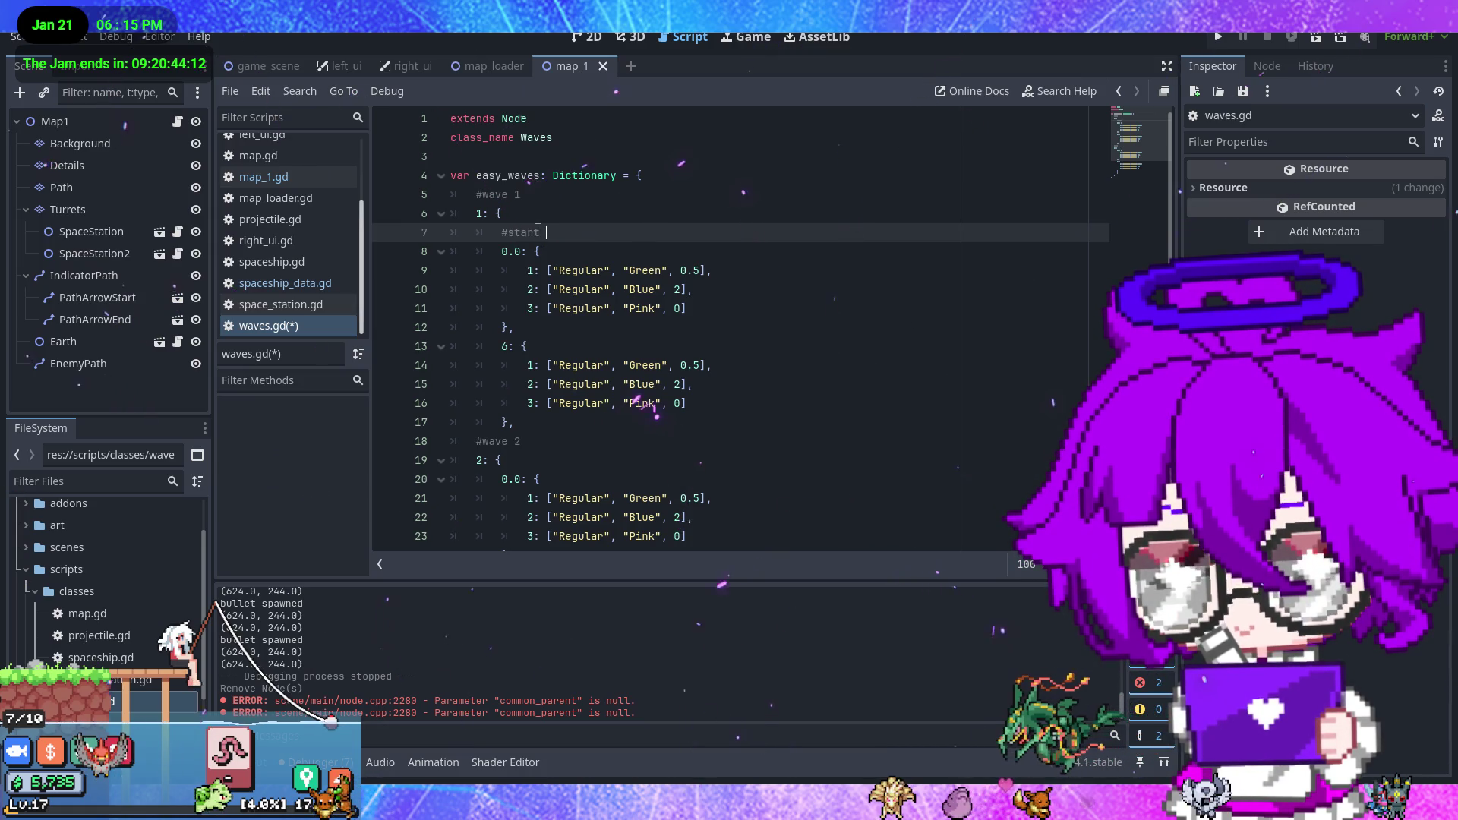
pyautogui.write('pawn at 0.0 time')
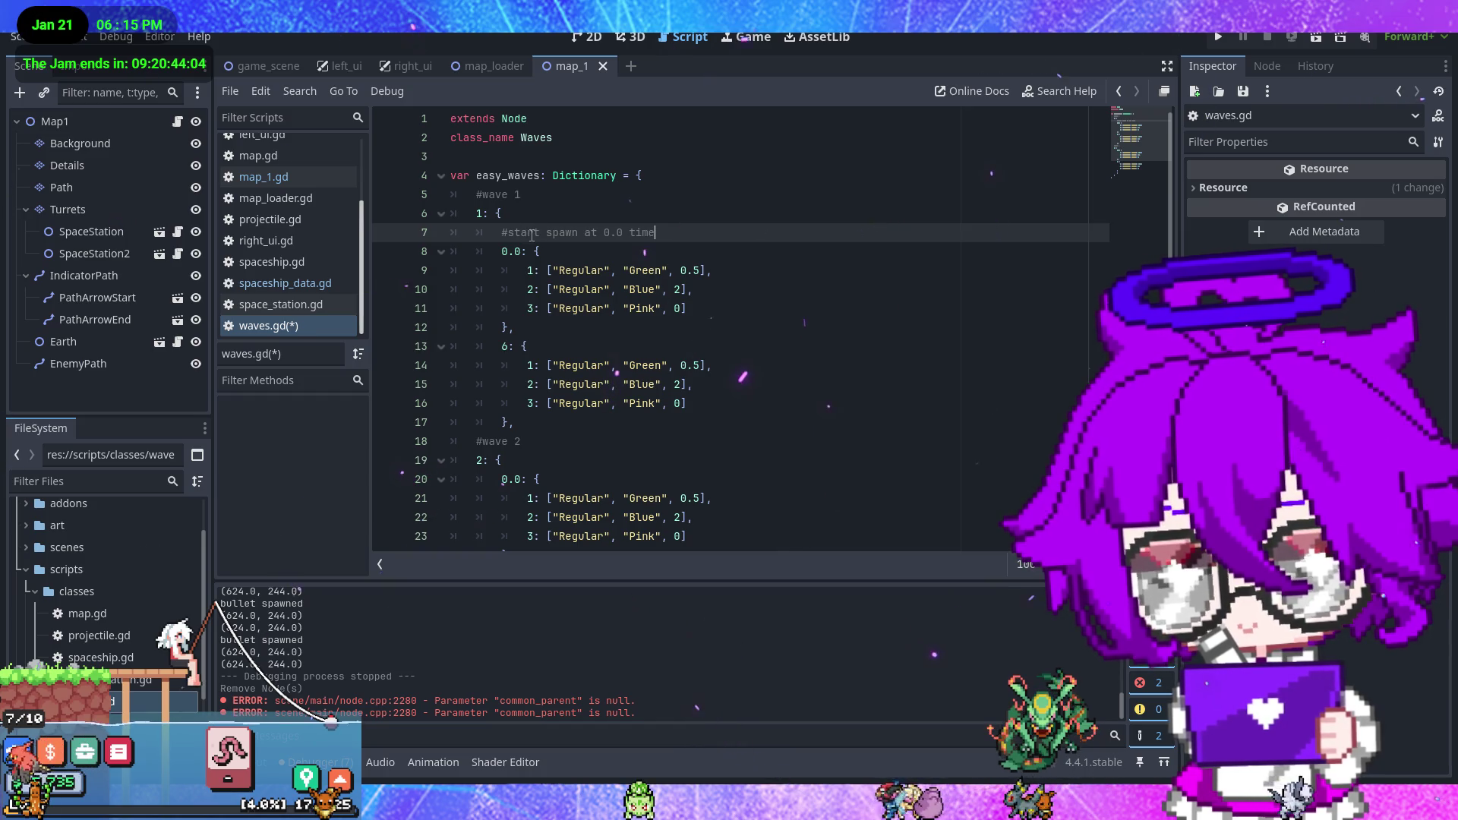
# Step: Add a '#start spawn at 6.0 time' comment in wave 1 and change its 6 key to 6.0
pyautogui.click(559, 328)
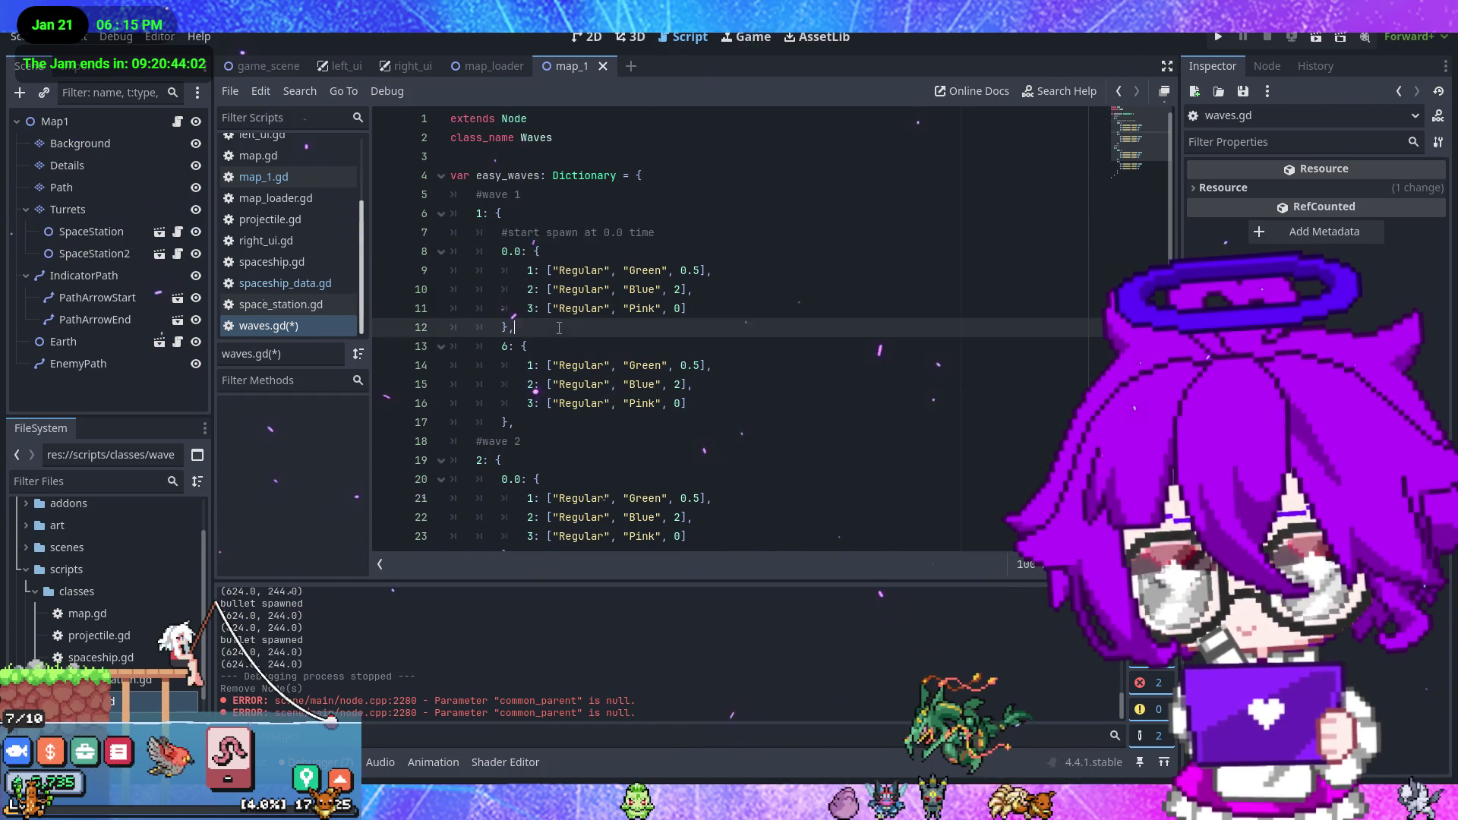
pyautogui.press('Return')
pyautogui.write('#start spawn at 0.0 time')
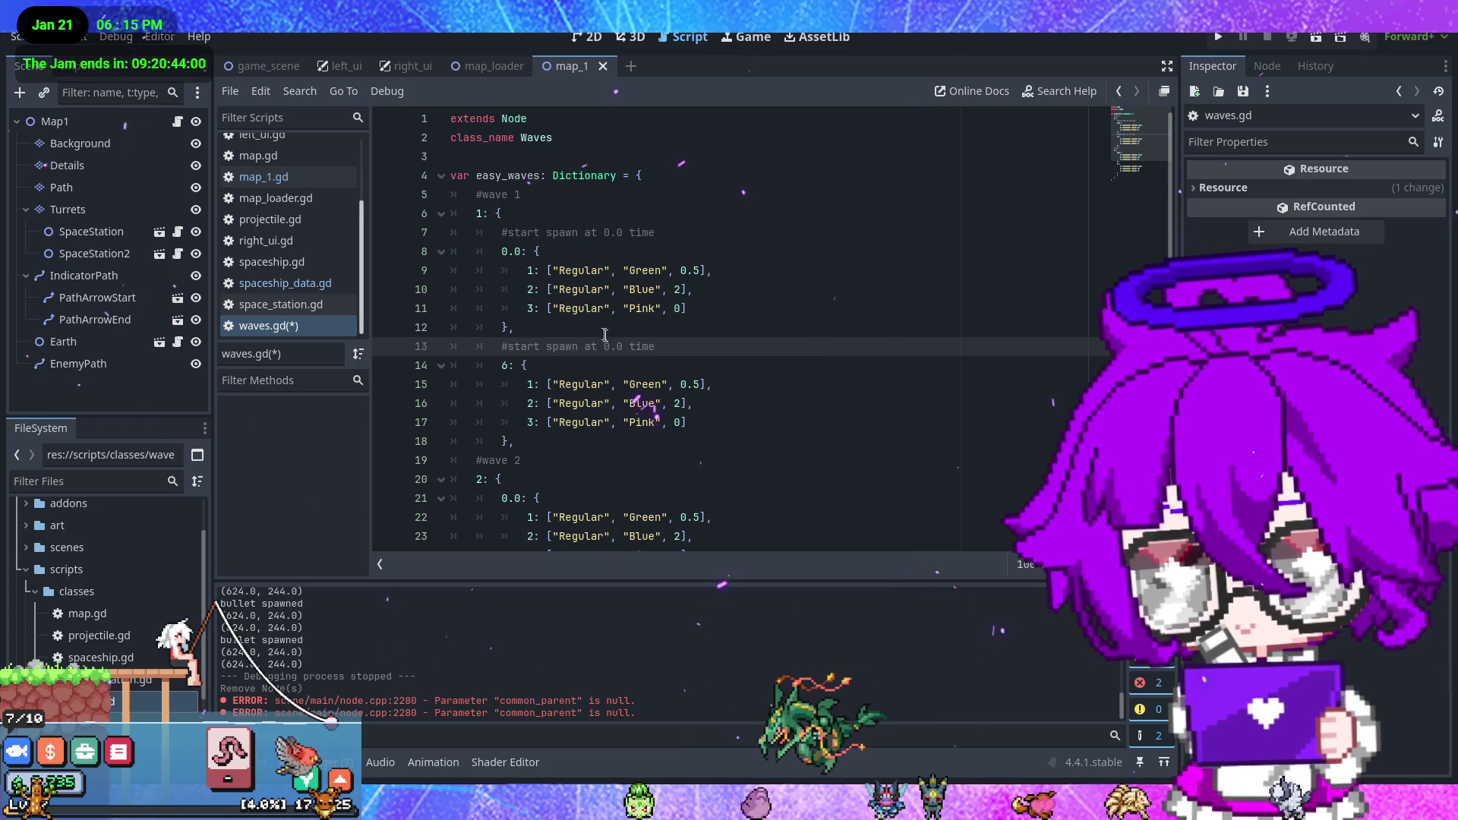
pyautogui.click(625, 348)
pyautogui.press('BackSpace')
pyautogui.press('BackSpace')
pyautogui.press('BackSpace')
pyautogui.write('6.')
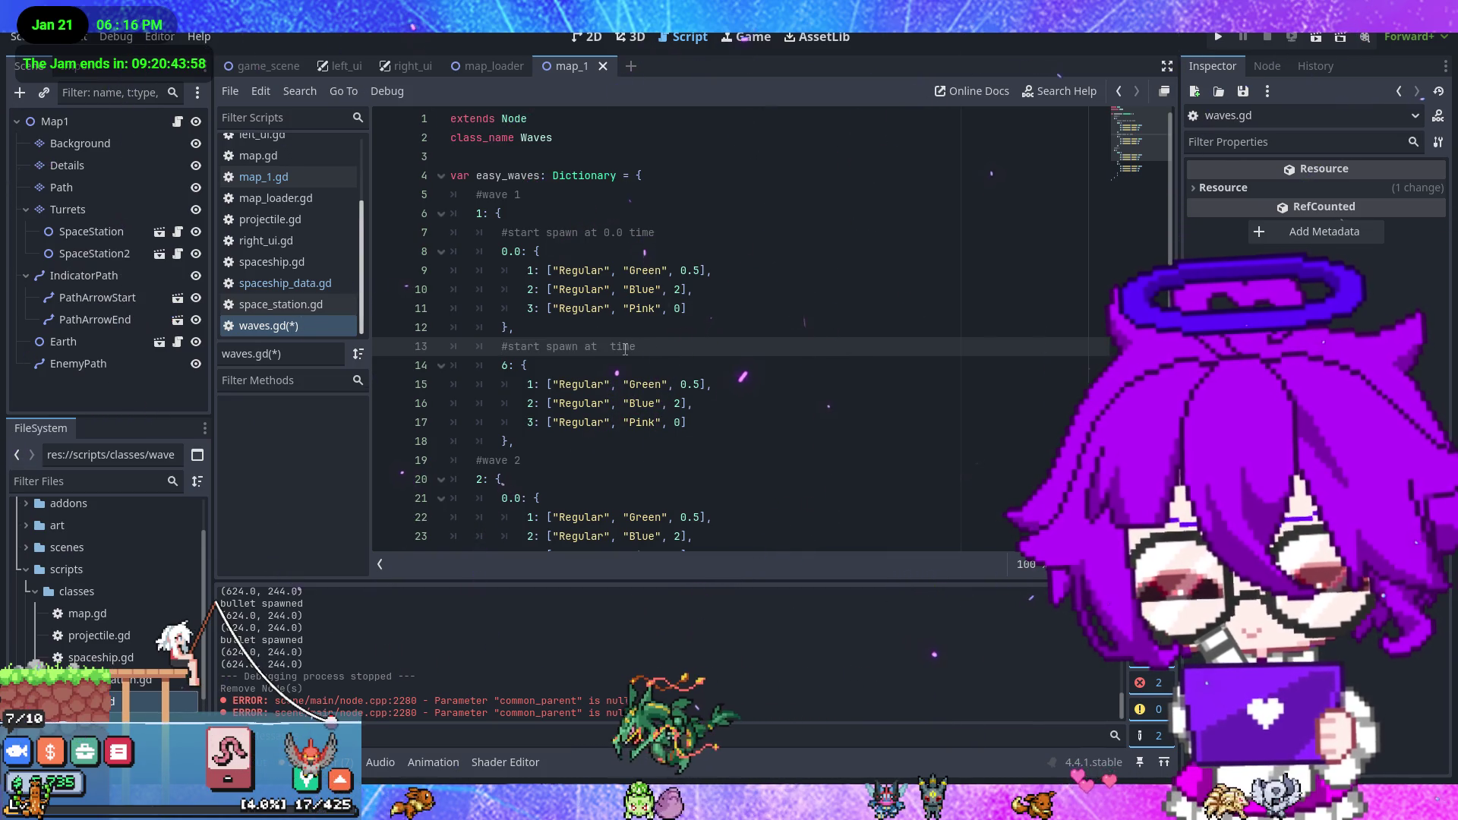
pyautogui.write('0')
pyautogui.click(507, 367)
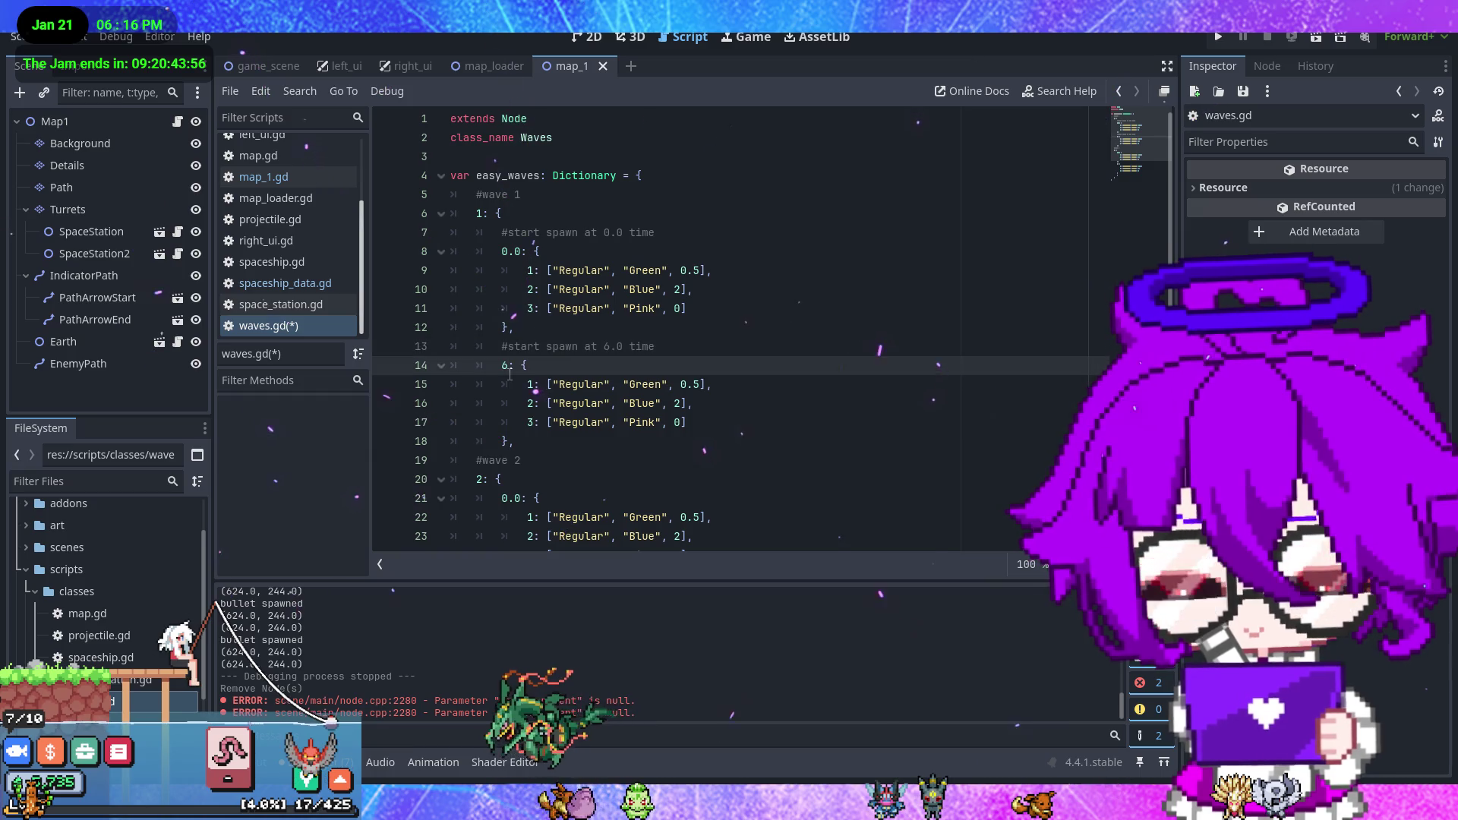
pyautogui.write('.0')
# Step: Paste the 0.0 and 6.0 start-spawn comments into wave 2 above its matching entries
pyautogui.scroll(-1, 649, 314)
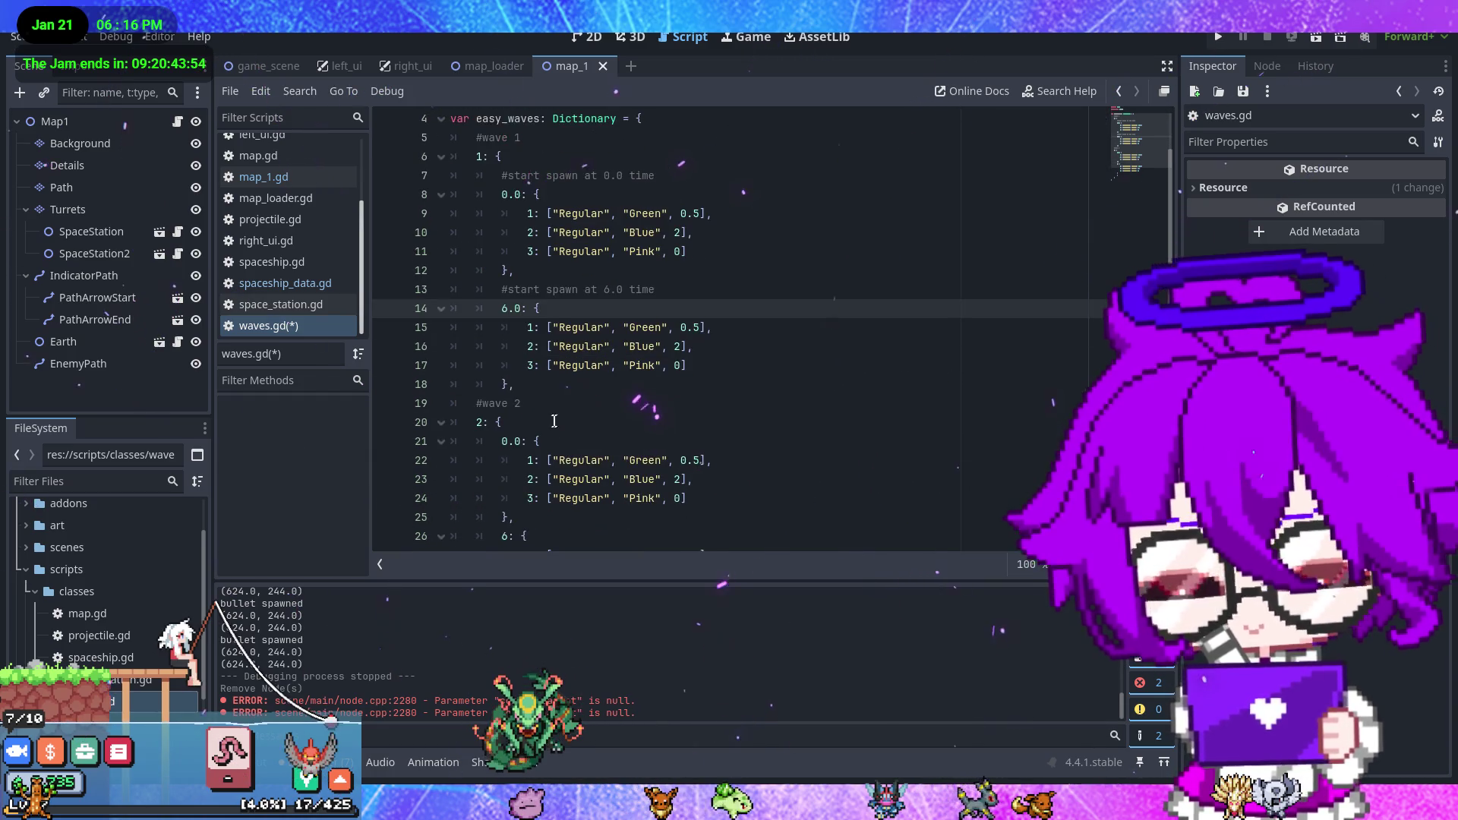
pyautogui.moveTo(655, 291); pyautogui.dragTo(500, 297)
pyautogui.hotkey('ctrl', 'c')
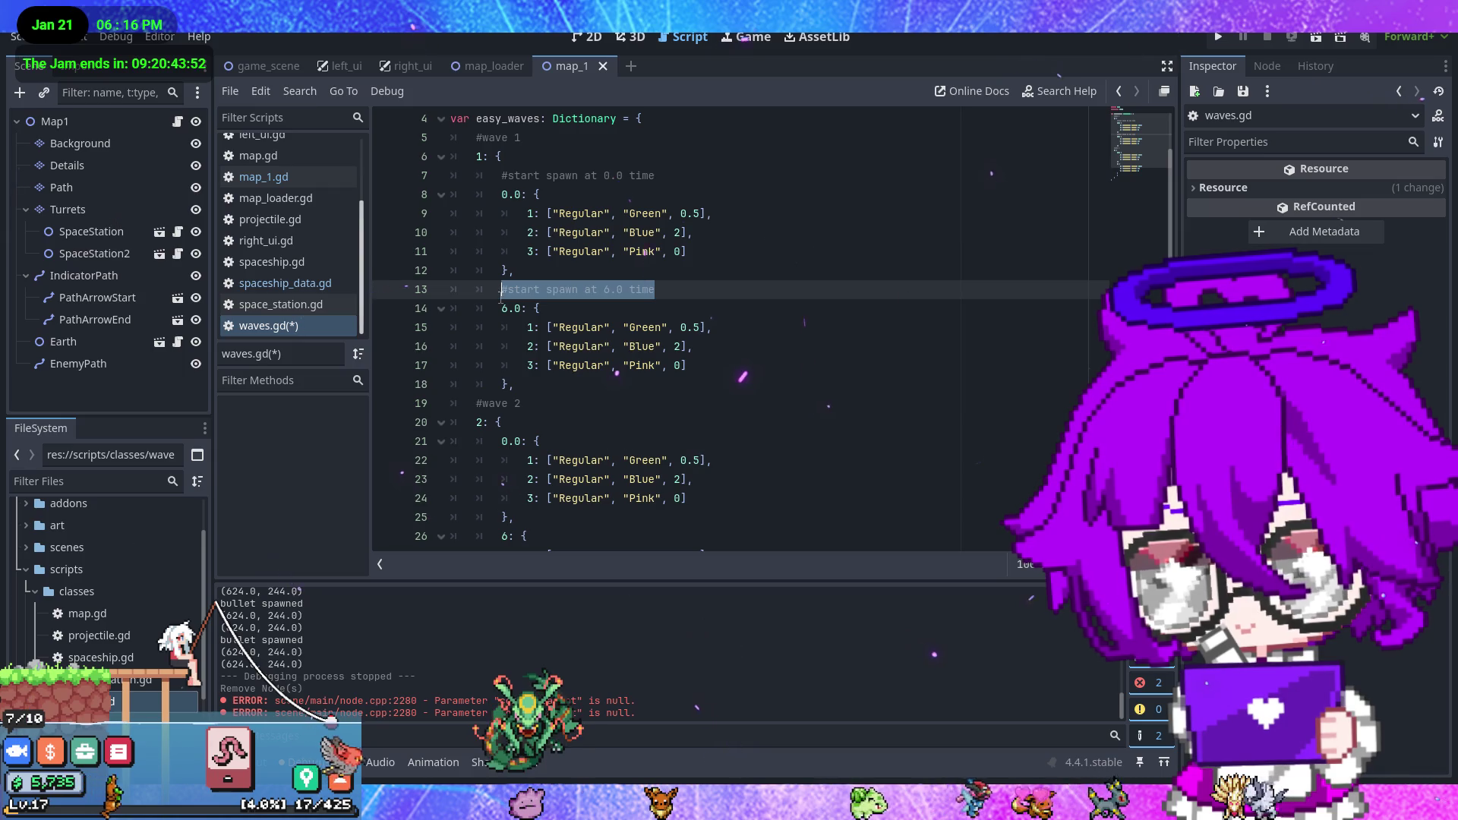
pyautogui.click(535, 517)
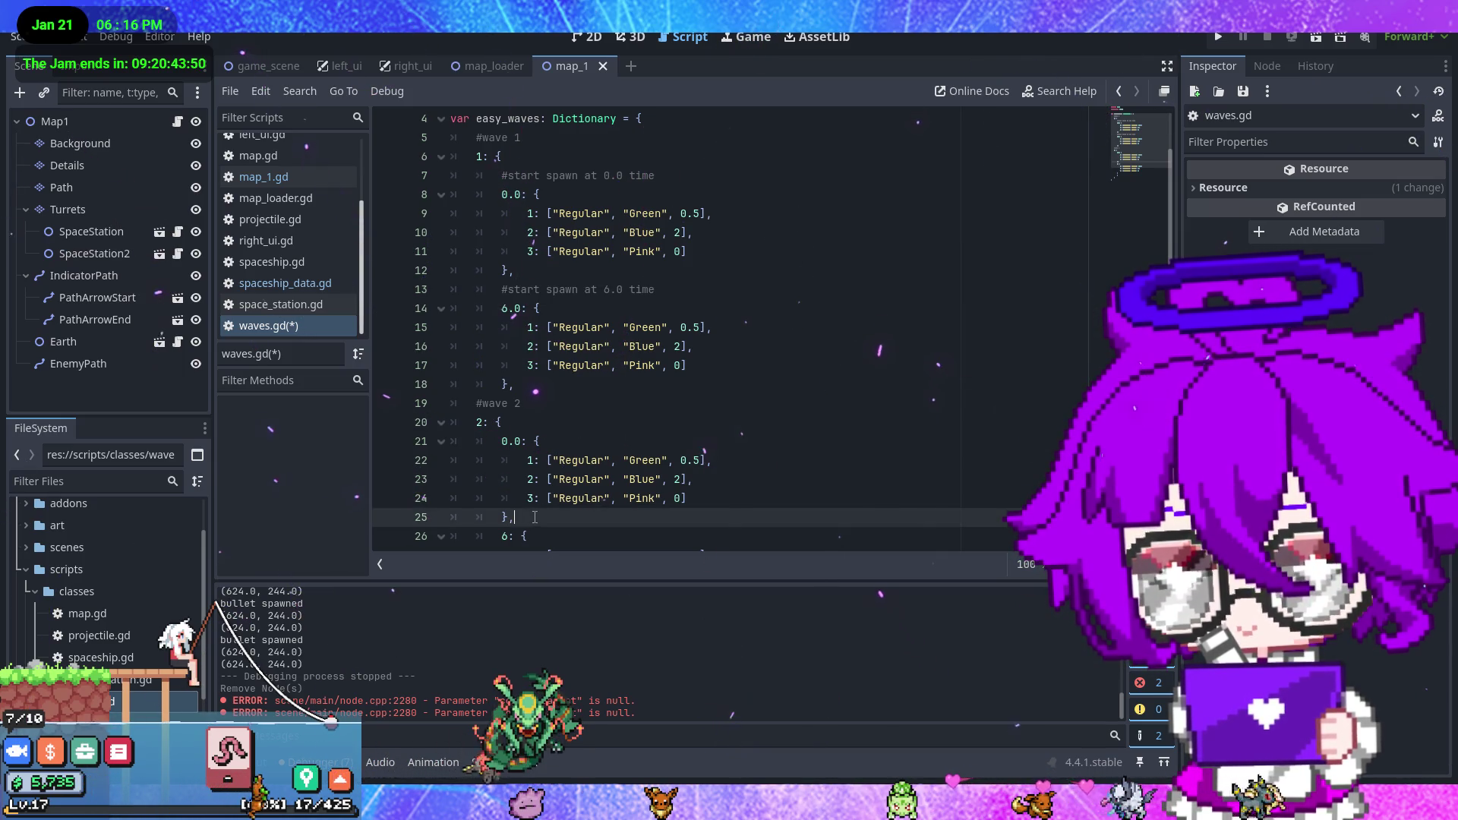
pyautogui.press('Return')
pyautogui.hotkey('ctrl', 'v')
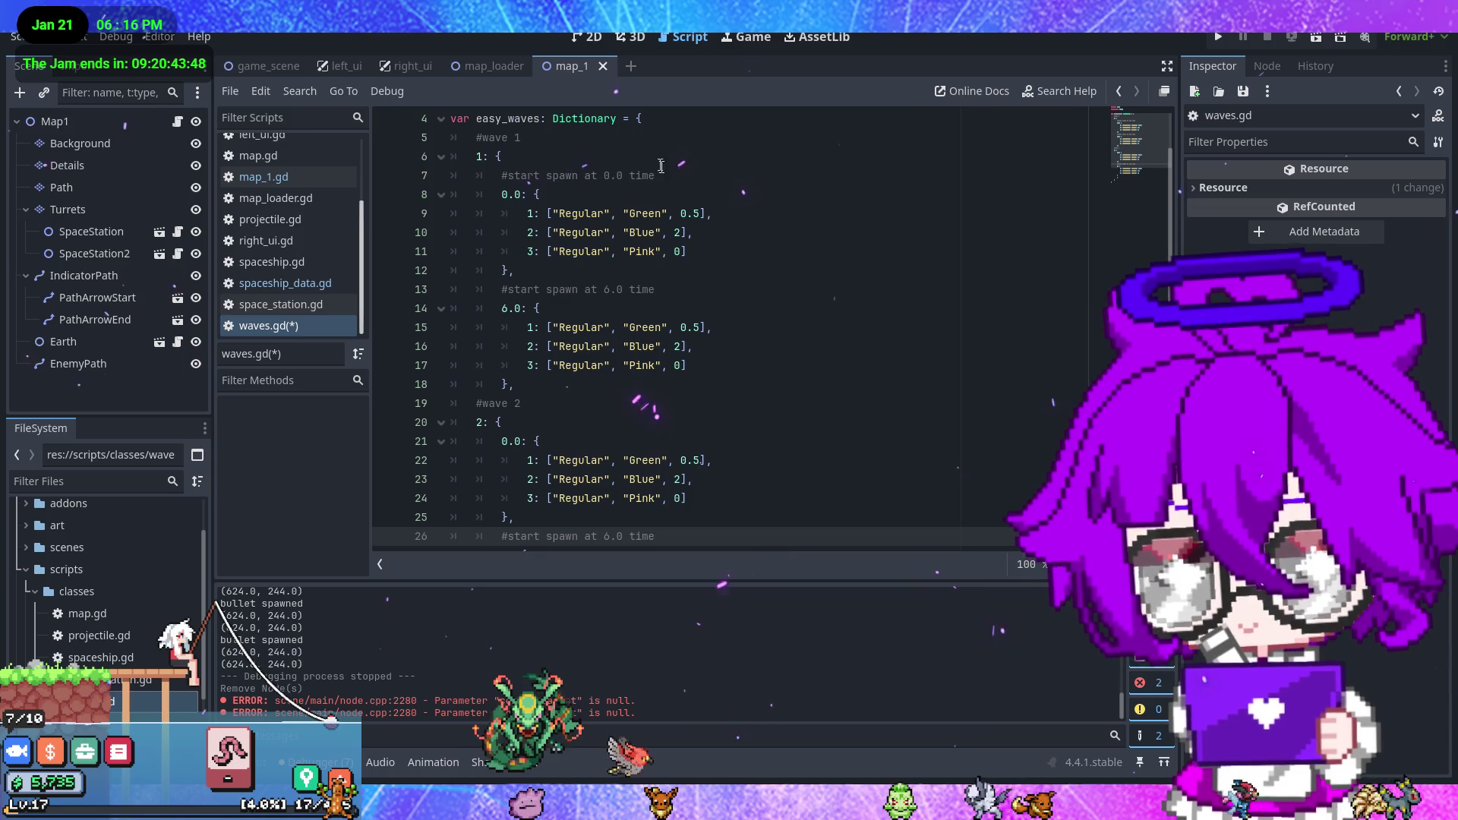
pyautogui.moveTo(655, 175); pyautogui.dragTo(551, 182)
pyautogui.hotkey('ctrl', 'c')
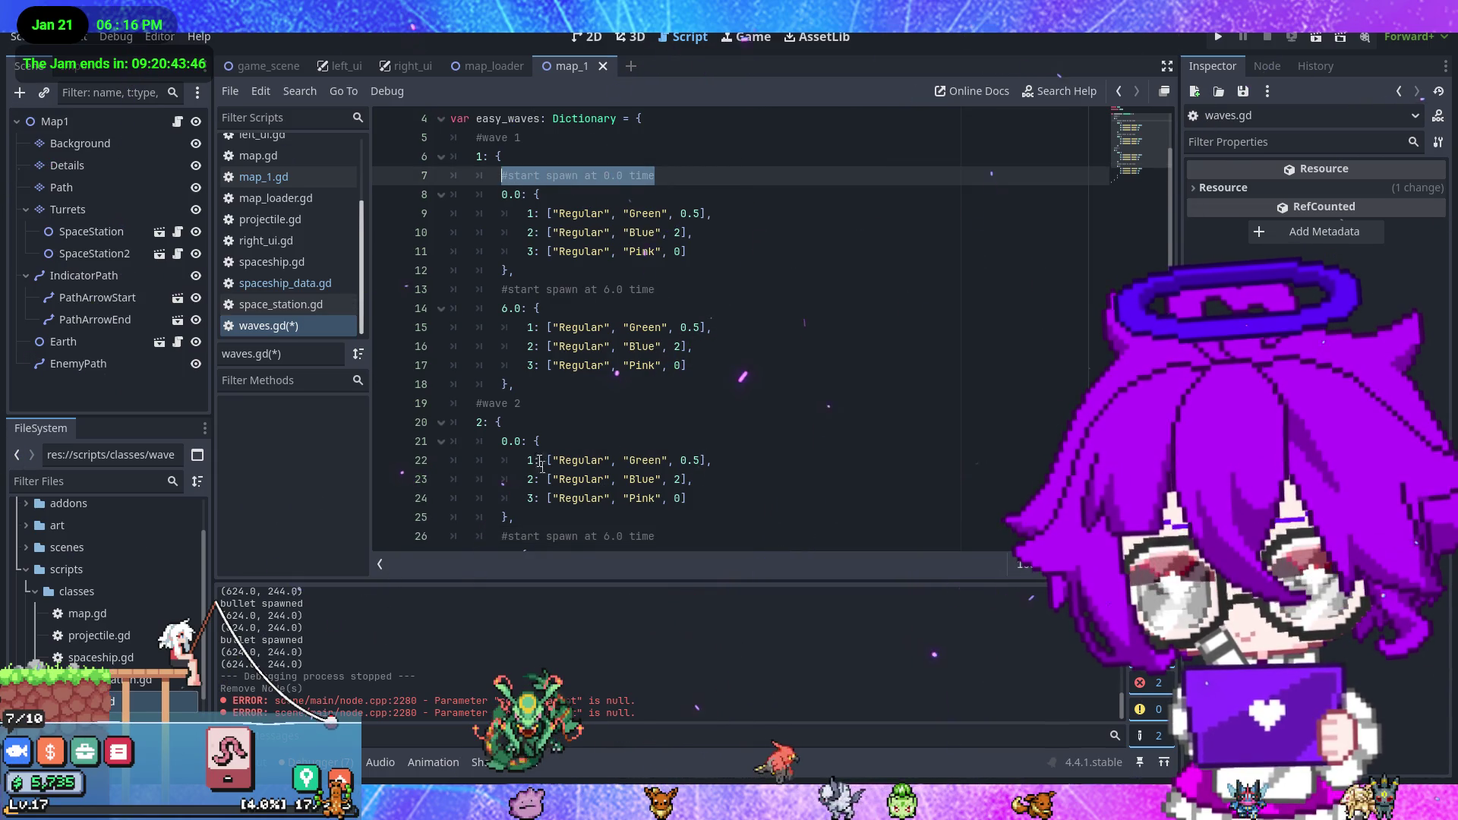
pyautogui.click(543, 420)
pyautogui.press('Return')
pyautogui.hotkey('ctrl', 'v')
pyautogui.scroll(-2, 543, 421)
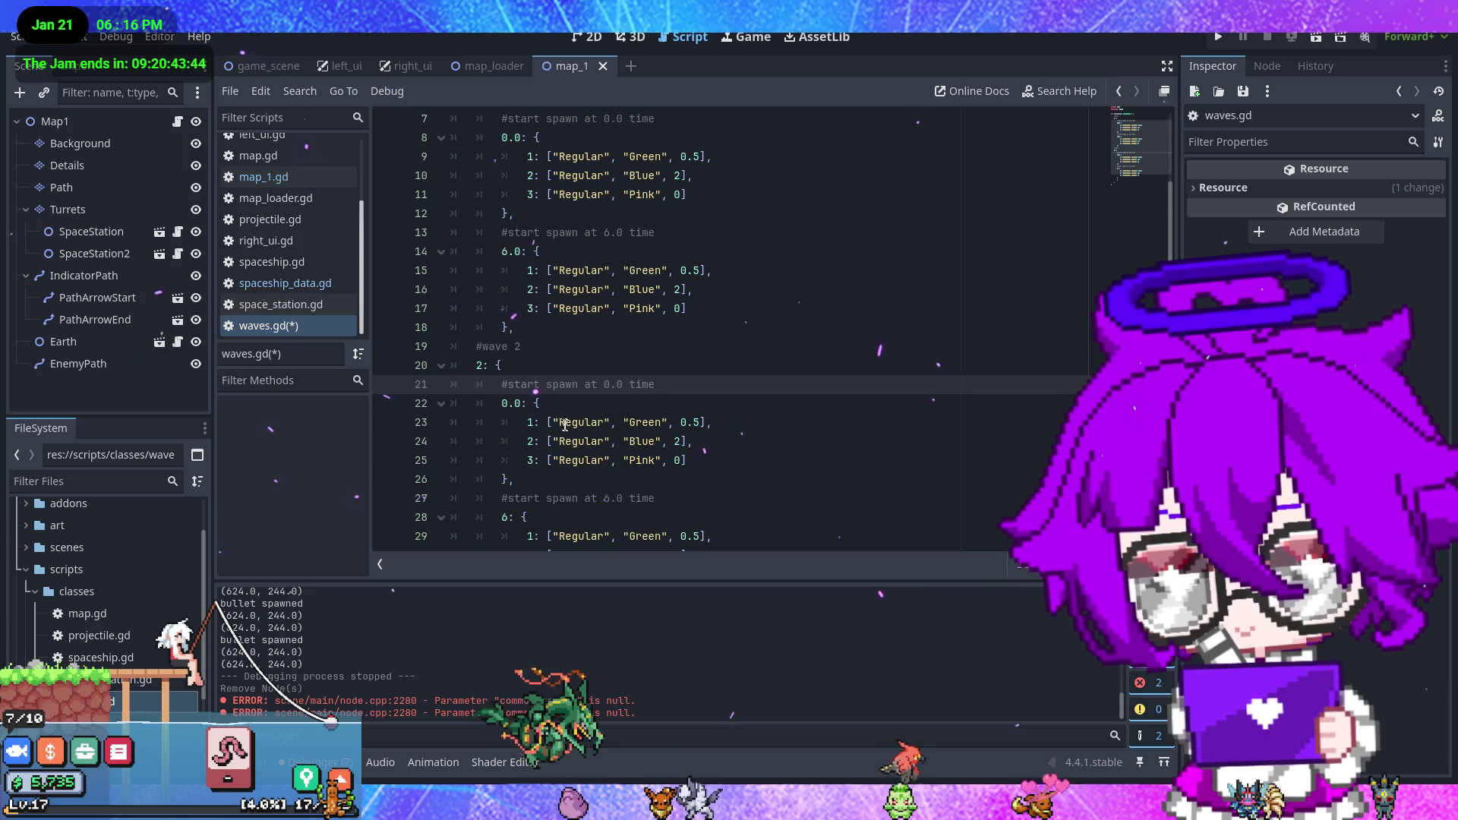
pyautogui.click(549, 309)
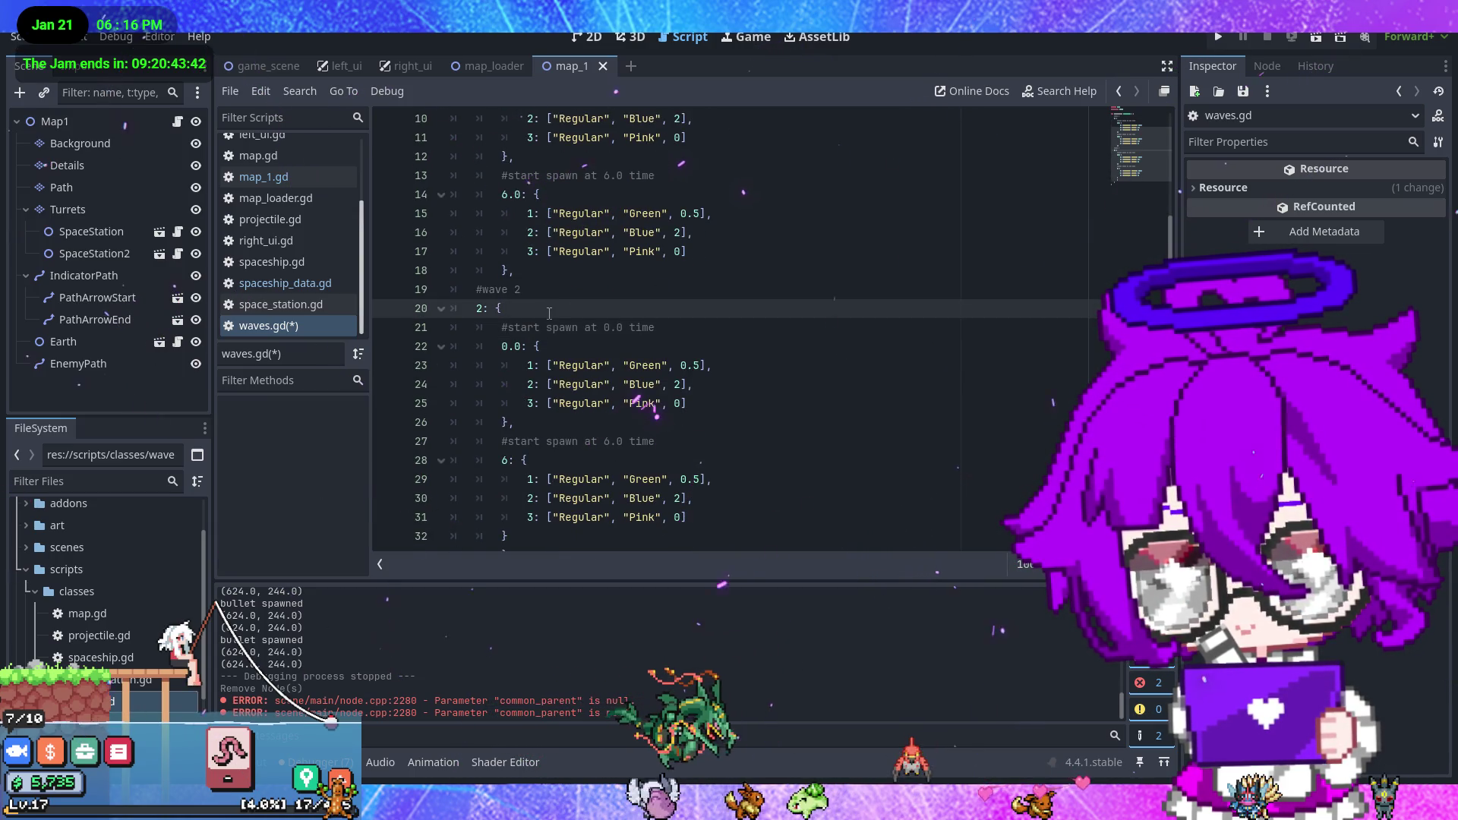
pyautogui.scroll(3, 550, 319)
pyautogui.scroll(-2, 555, 335)
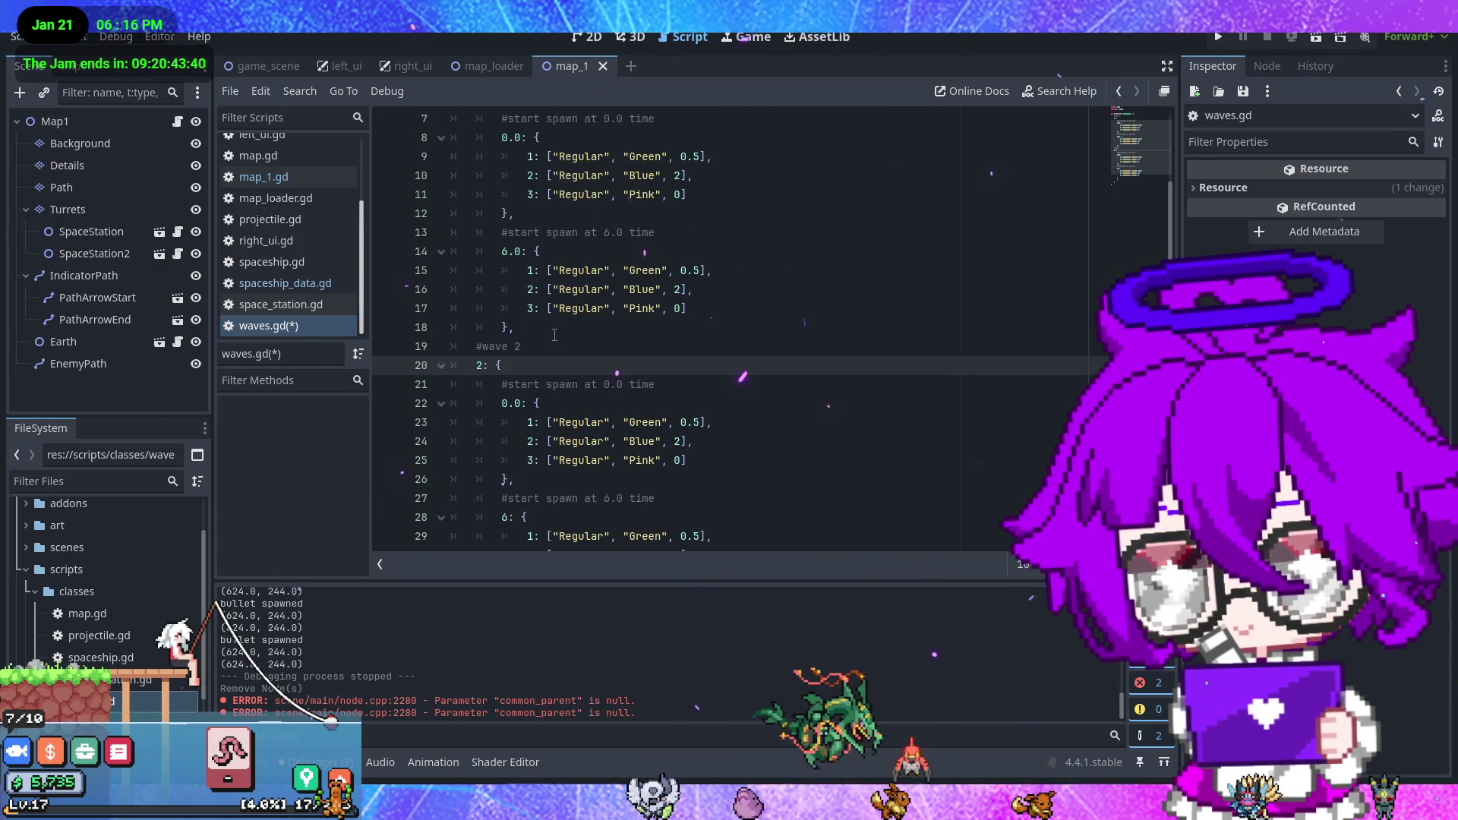
# Step: Add '#make timer for each spawner' under the openings of waves 2 and 1, then save waves.gd
pyautogui.press('Return')
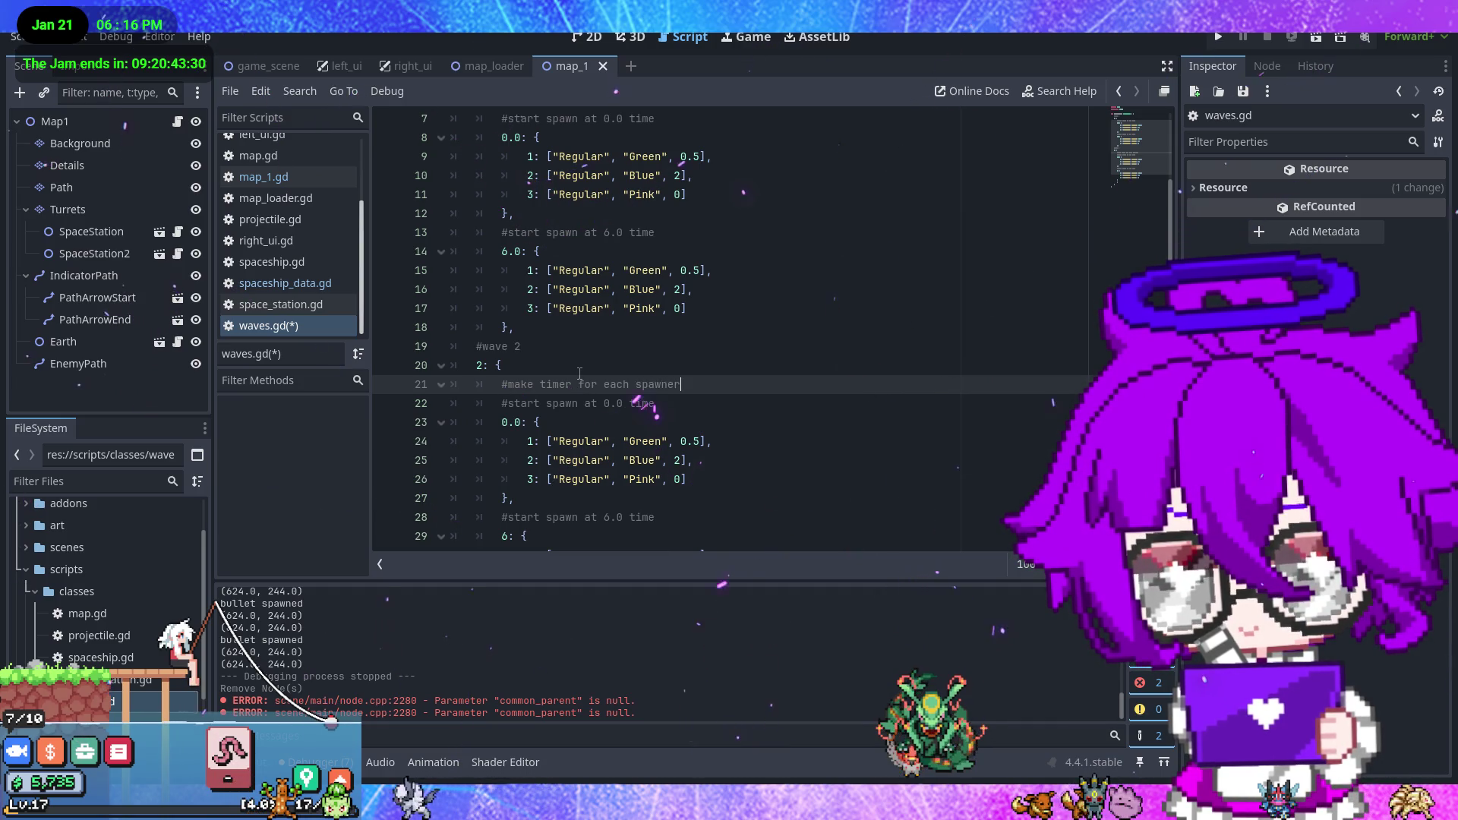
pyautogui.moveTo(735, 383); pyautogui.dragTo(504, 381)
pyautogui.scroll(2, 578, 383)
pyautogui.click(561, 216)
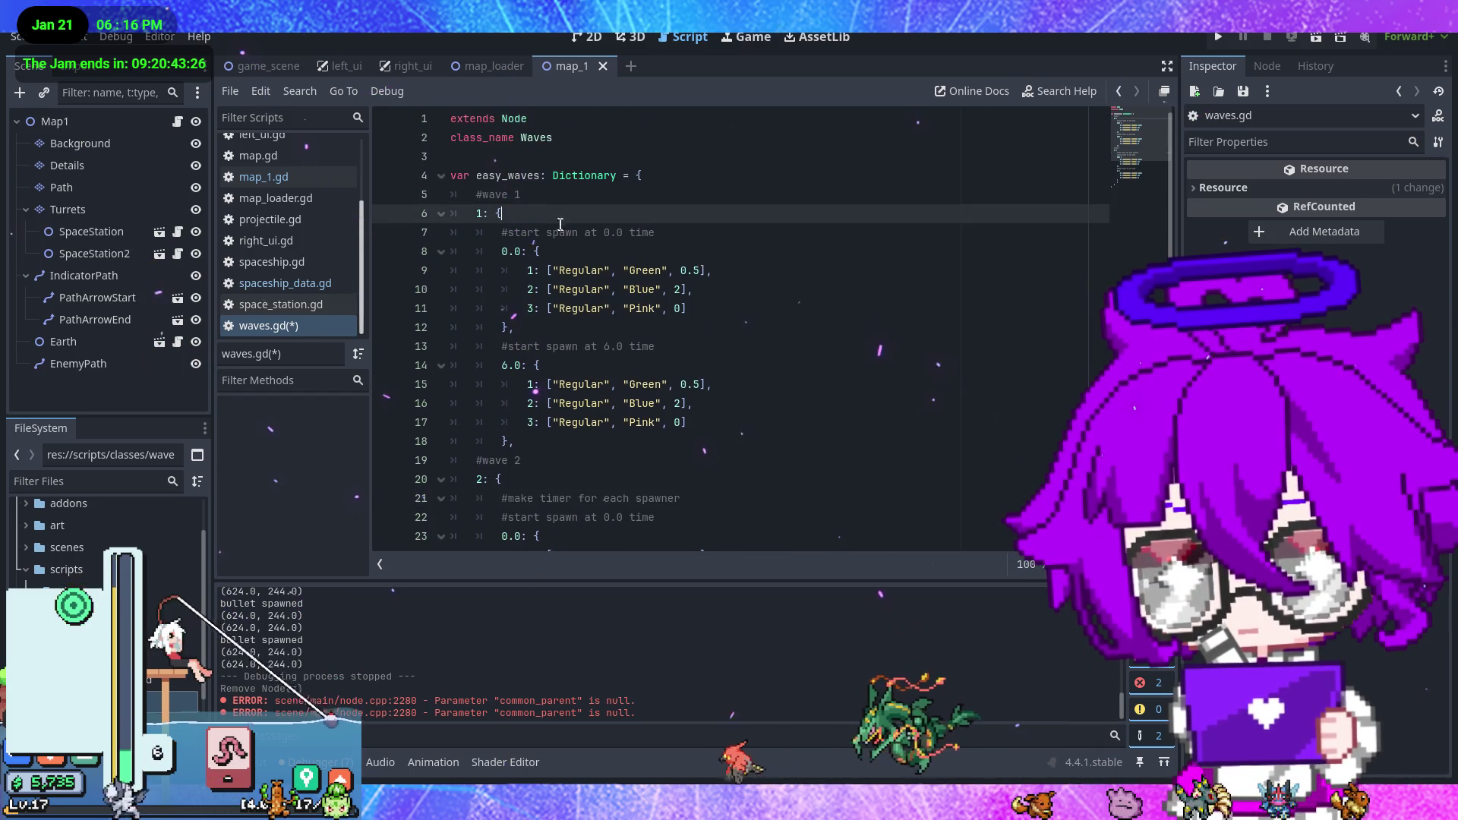
pyautogui.press('Return')
pyautogui.hotkey('ctrl', 's')
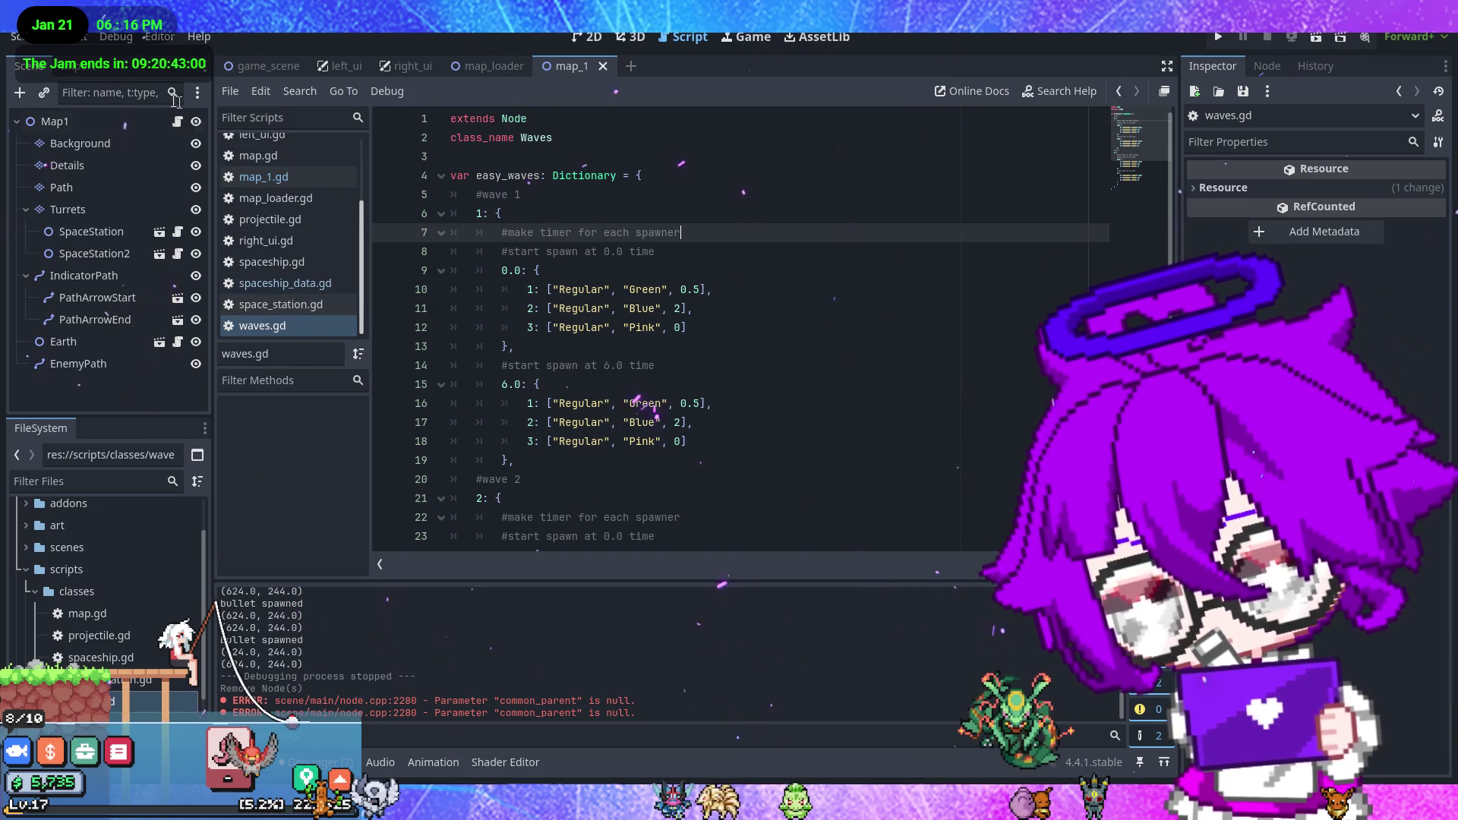
pyautogui.click(69, 36)
# Step: In Project Settings' Autoload list, browse to classes/waves.gd, then cancel and close the settings
pyautogui.click(83, 53)
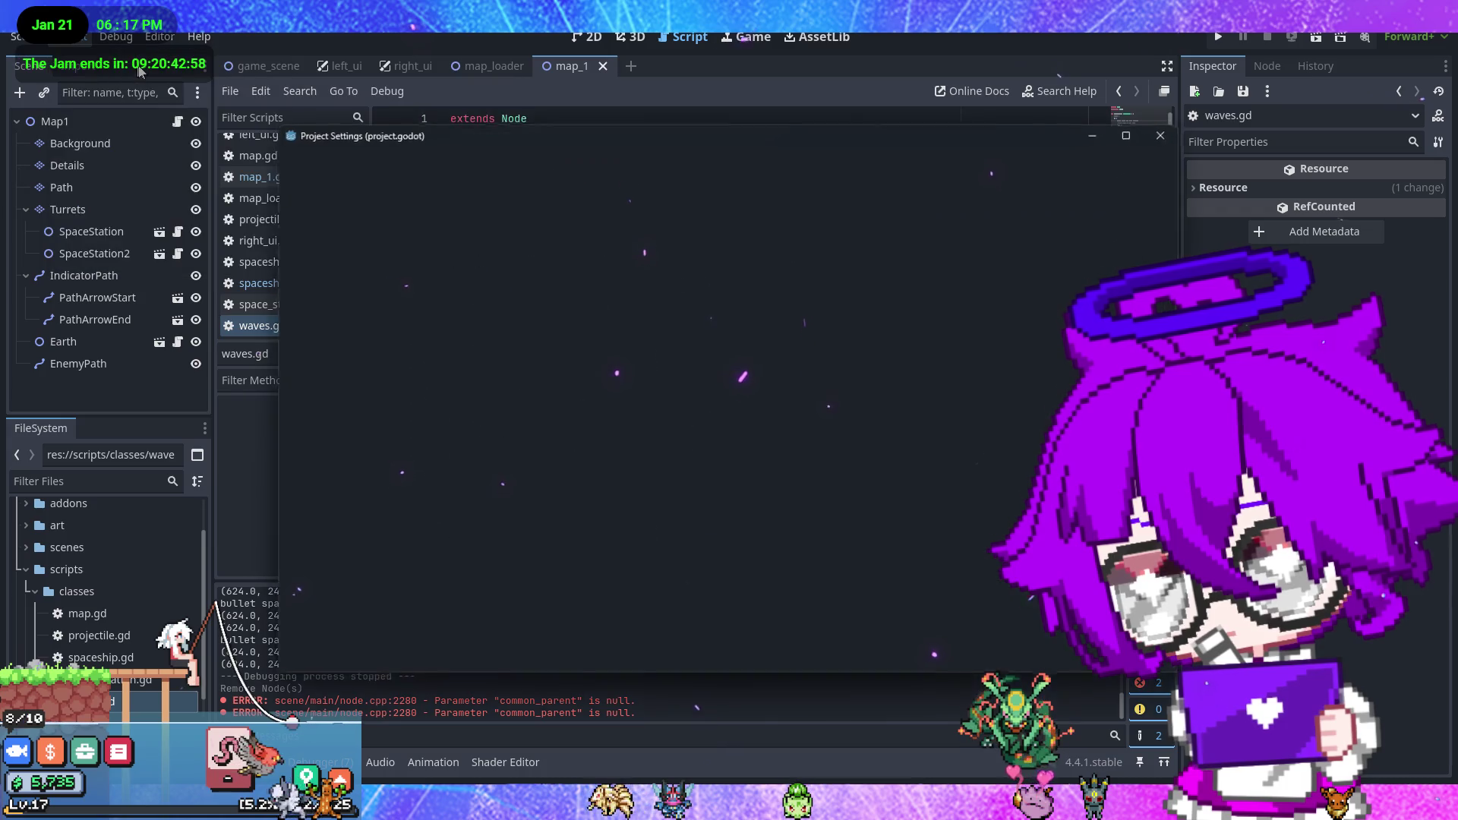
pyautogui.click(503, 167)
pyautogui.click(682, 215)
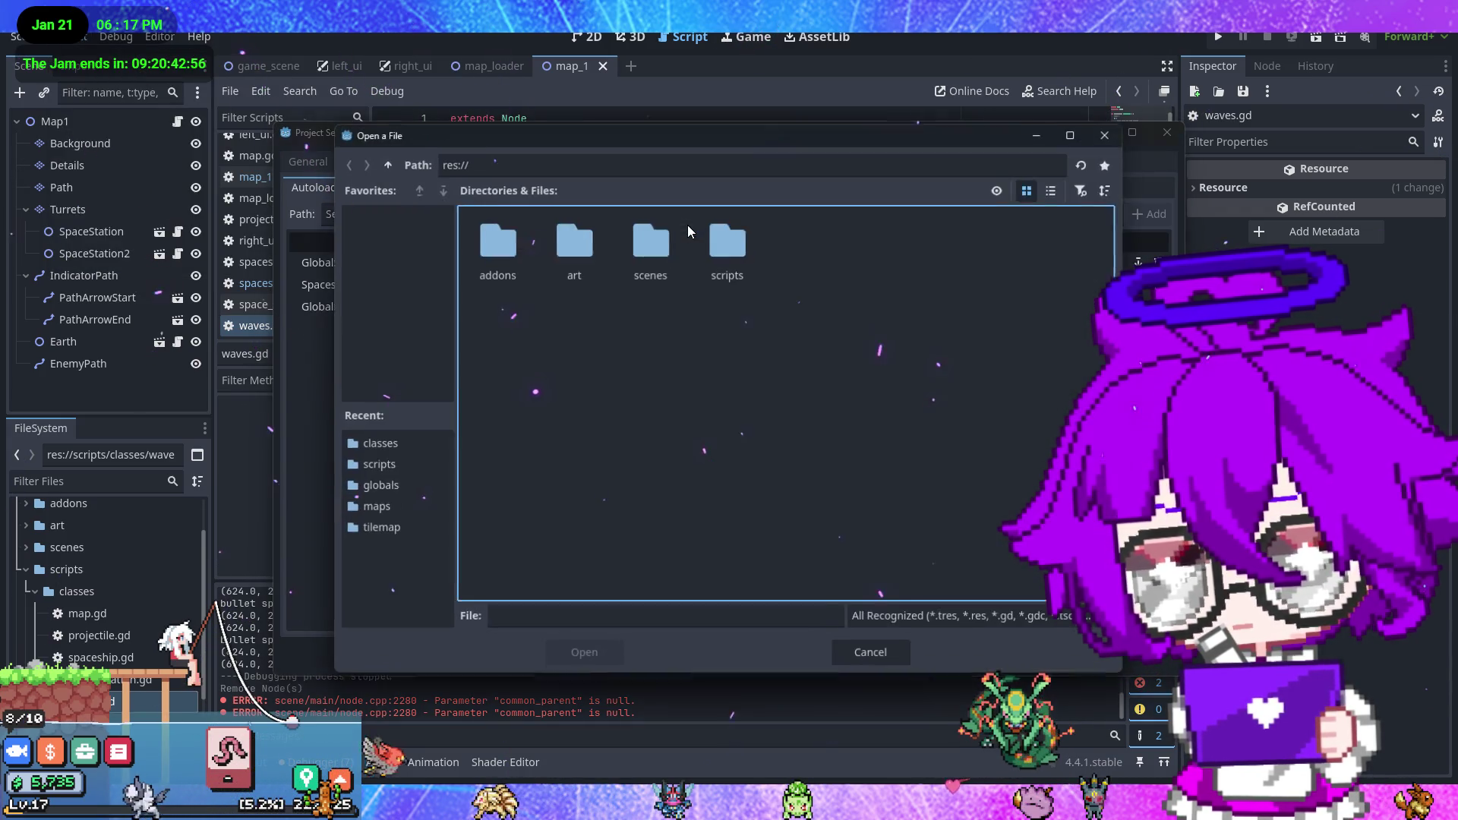
pyautogui.doubleClick(718, 251)
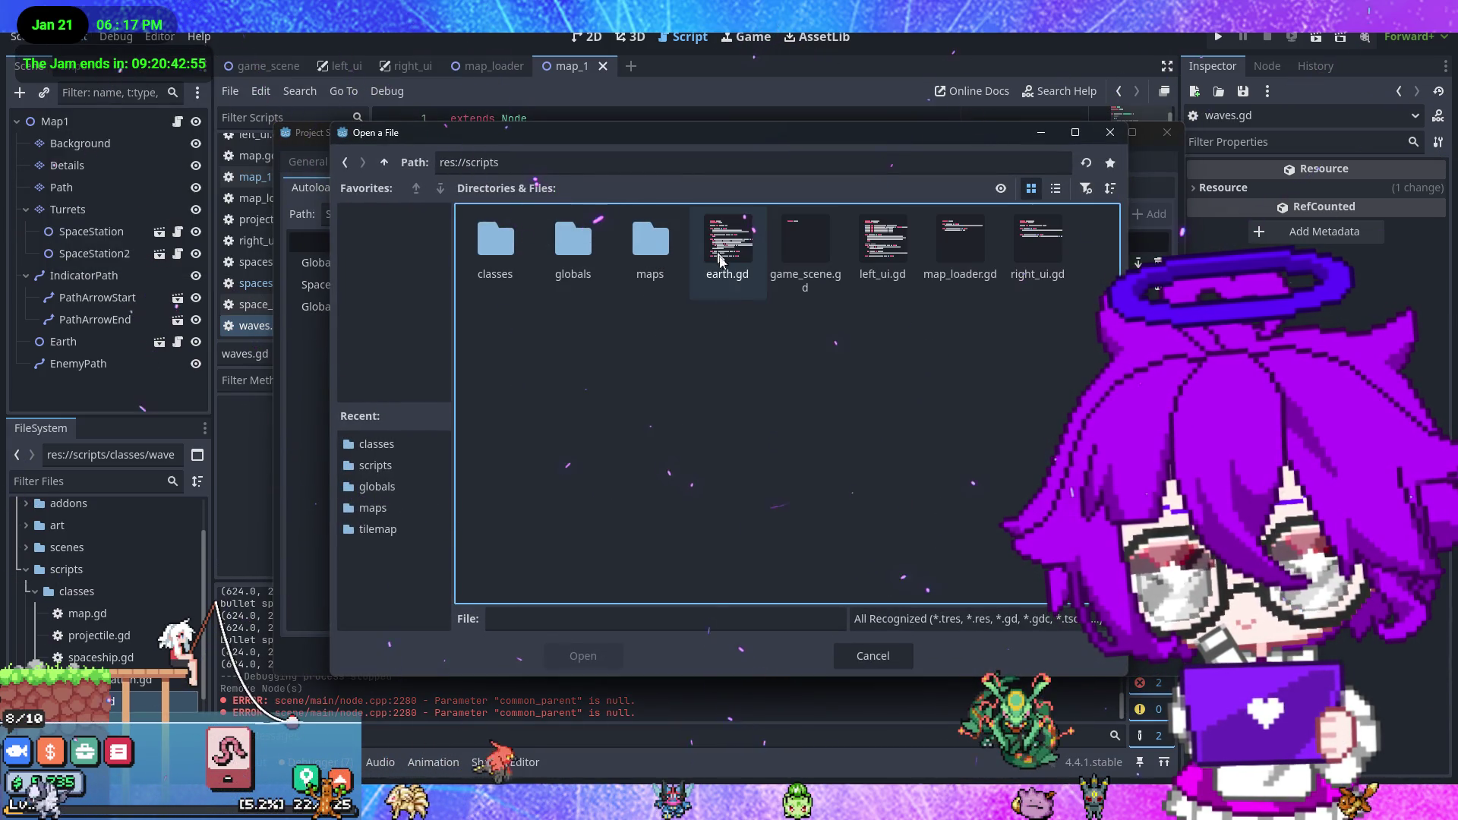
pyautogui.doubleClick(495, 243)
pyautogui.click(796, 279)
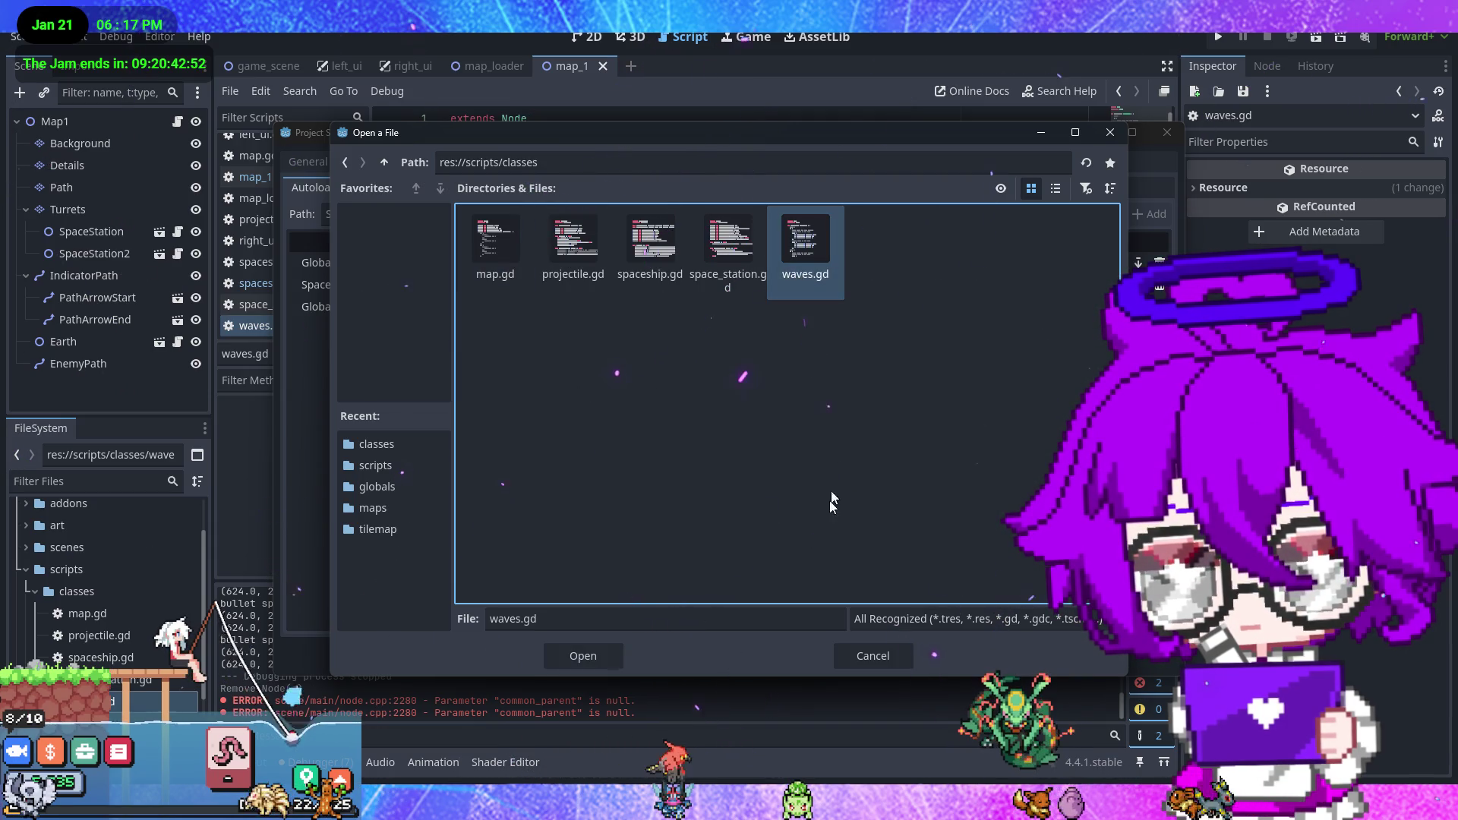
pyautogui.click(873, 656)
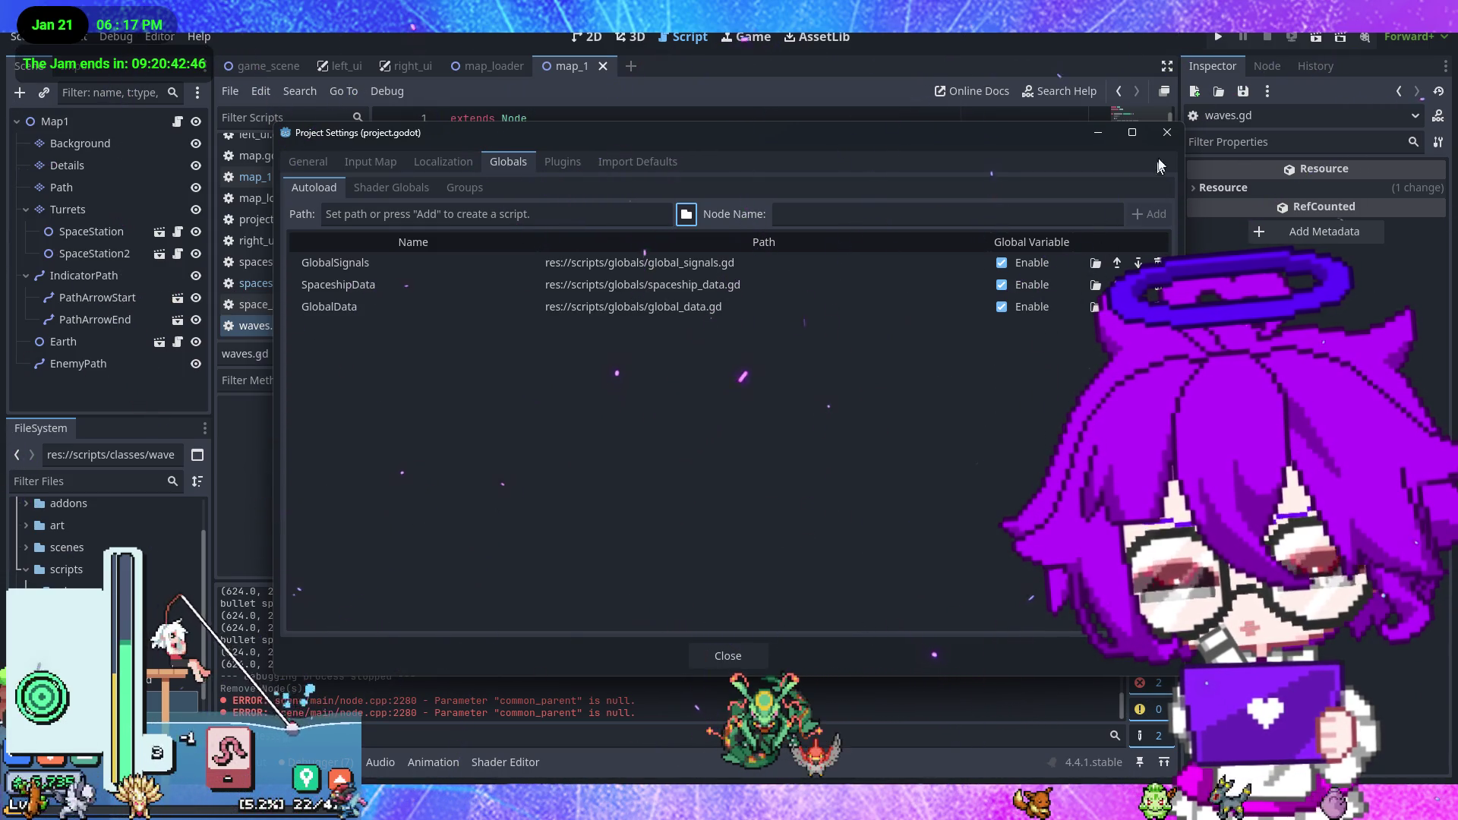
pyautogui.click(1167, 132)
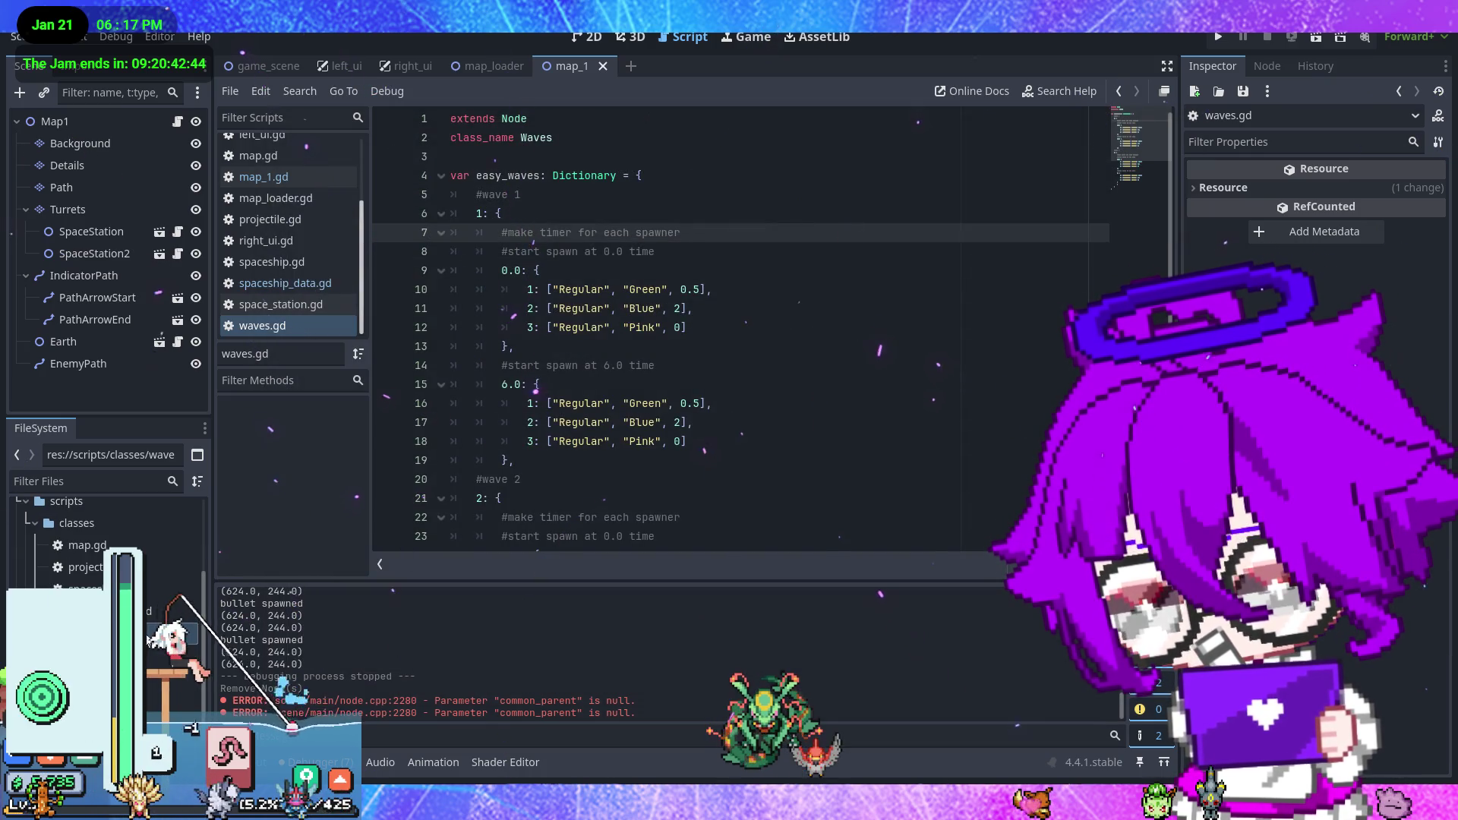
pyautogui.scroll(-2, 109, 661)
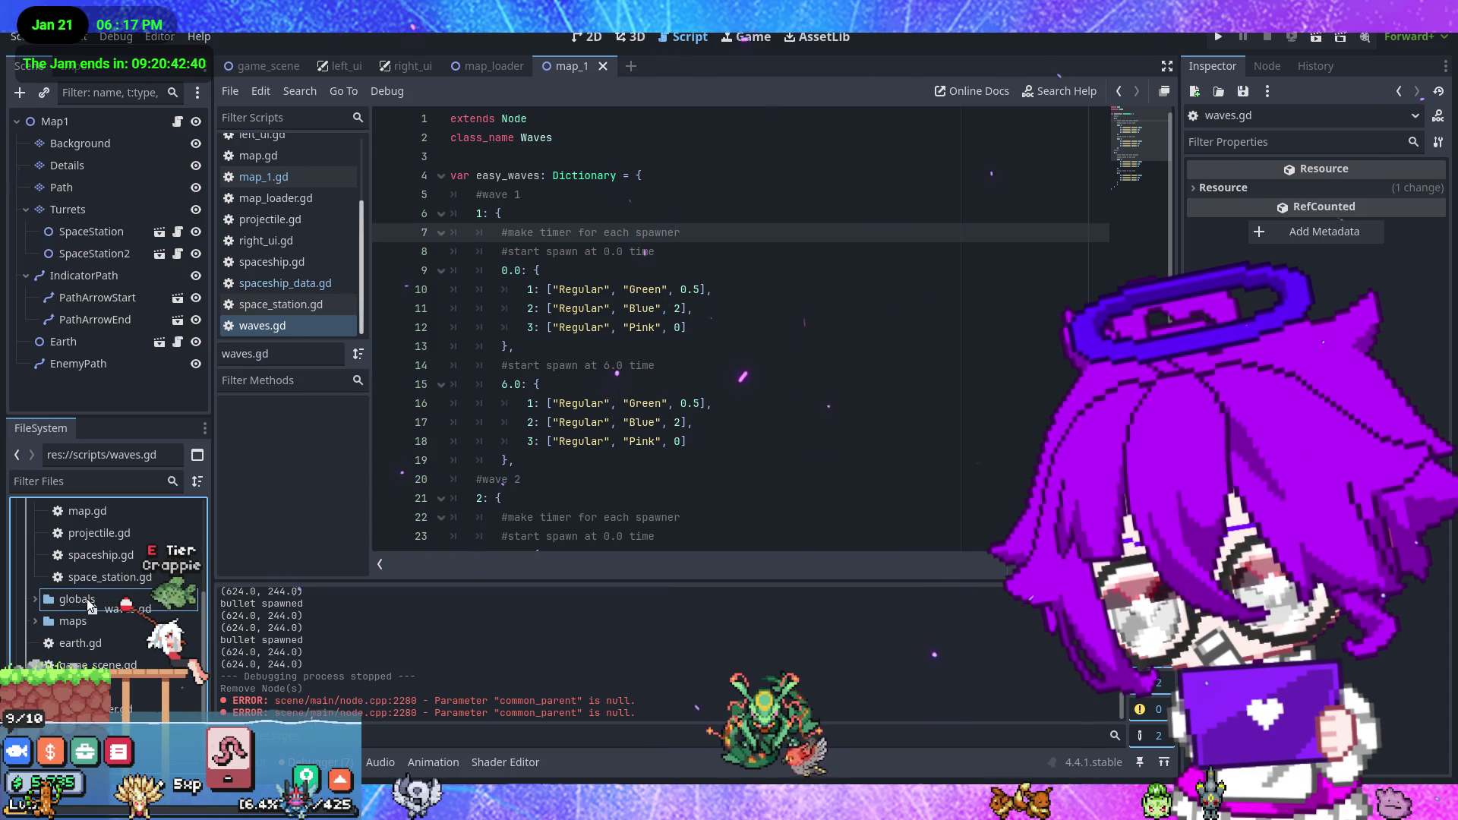
# Step: Try adding globals/waves.gd as the Waves autoload and dismiss the invalid-name warning
pyautogui.click(57, 37)
pyautogui.click(91, 57)
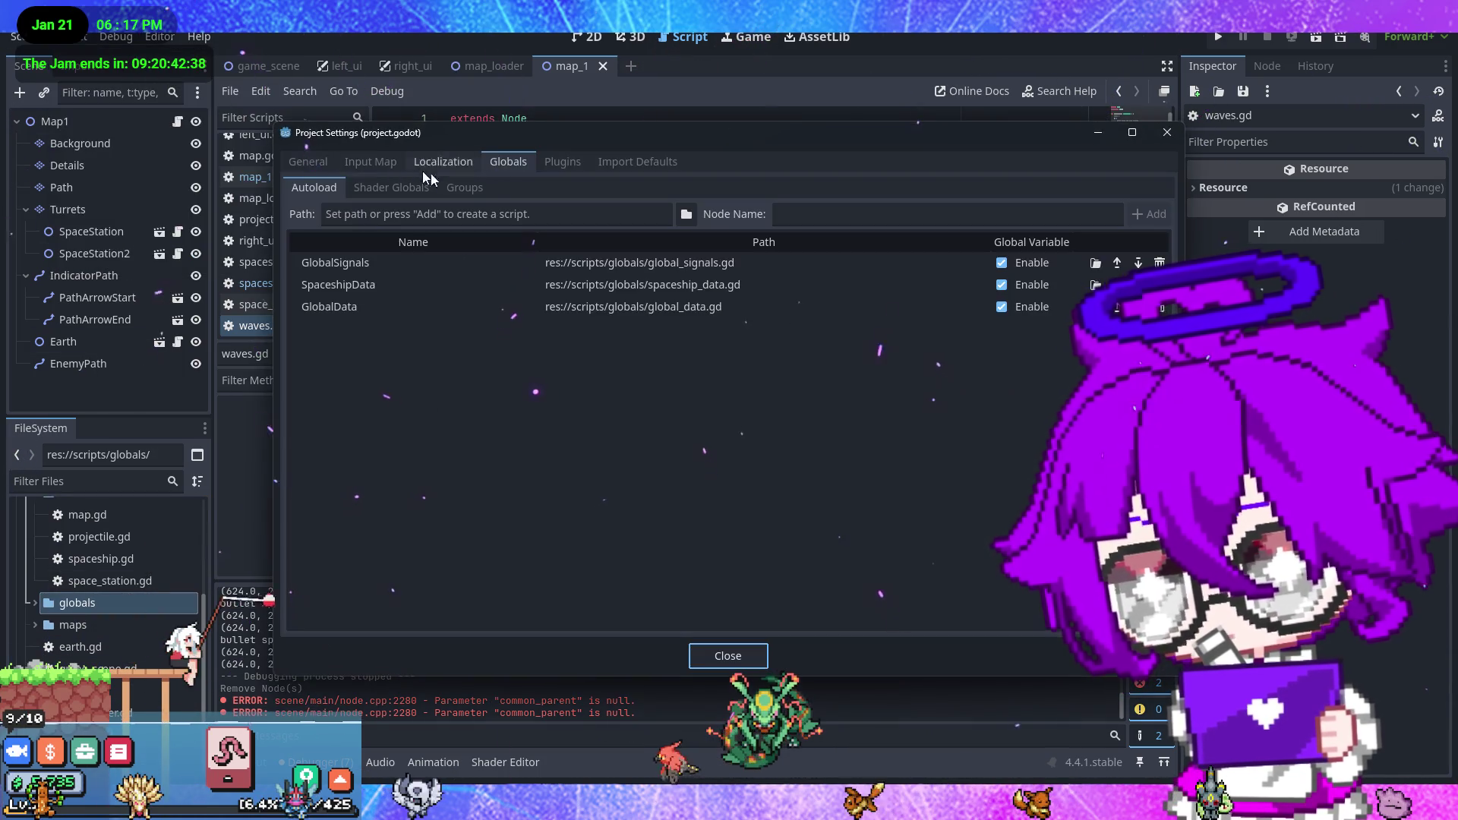
pyautogui.click(688, 215)
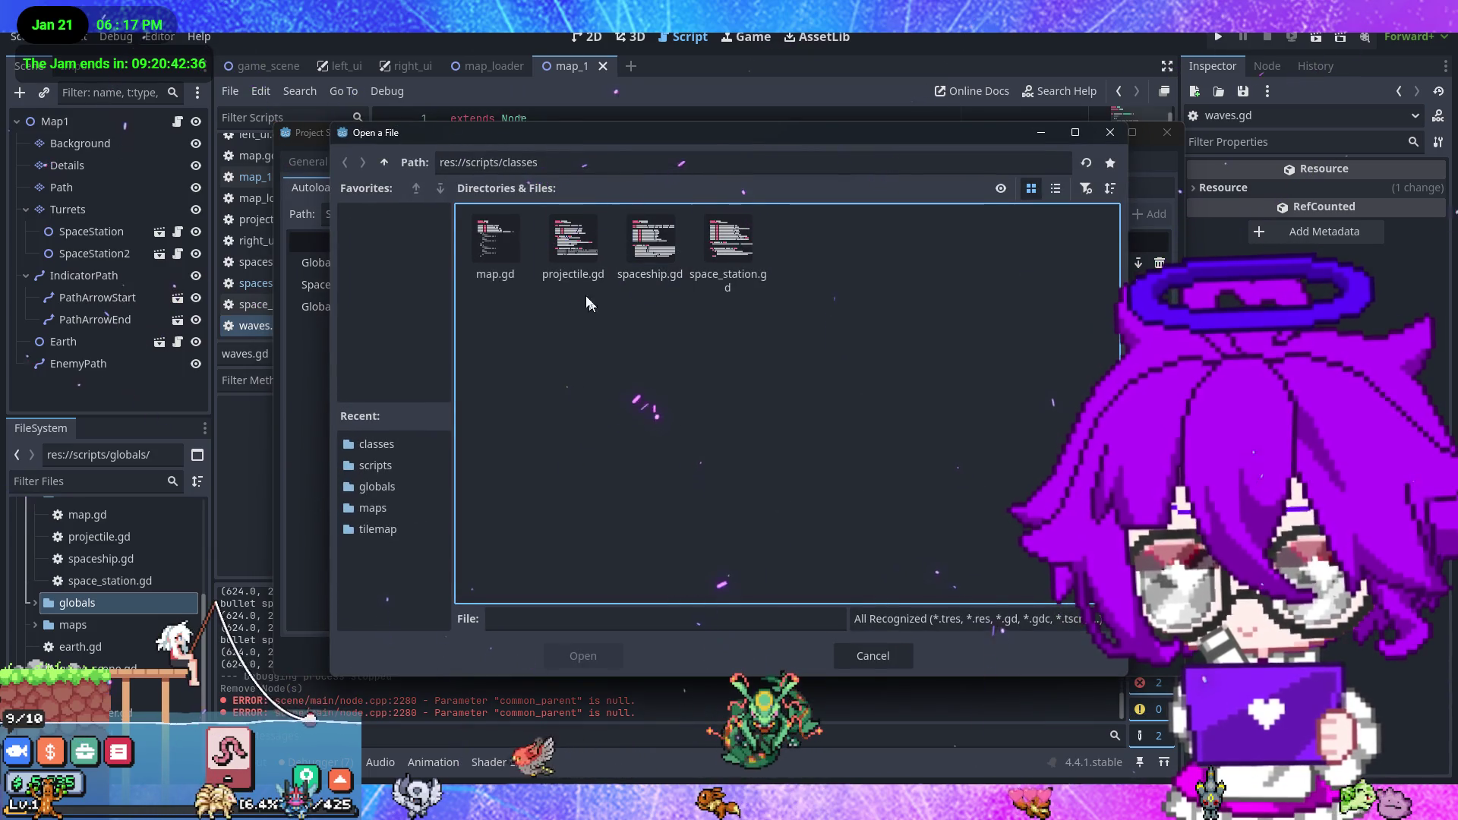
pyautogui.click(385, 161)
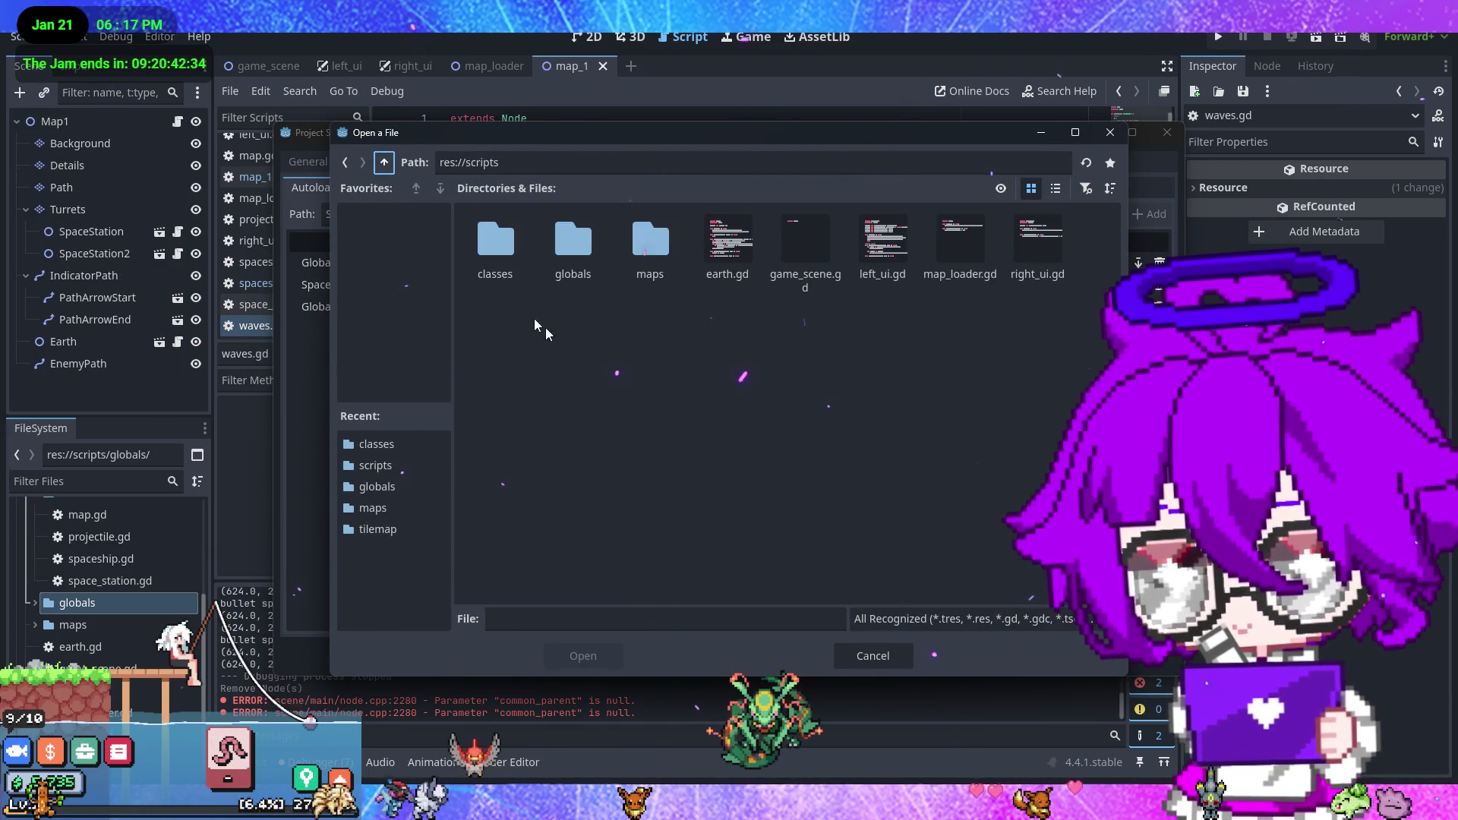
pyautogui.doubleClick(575, 263)
pyautogui.click(727, 241)
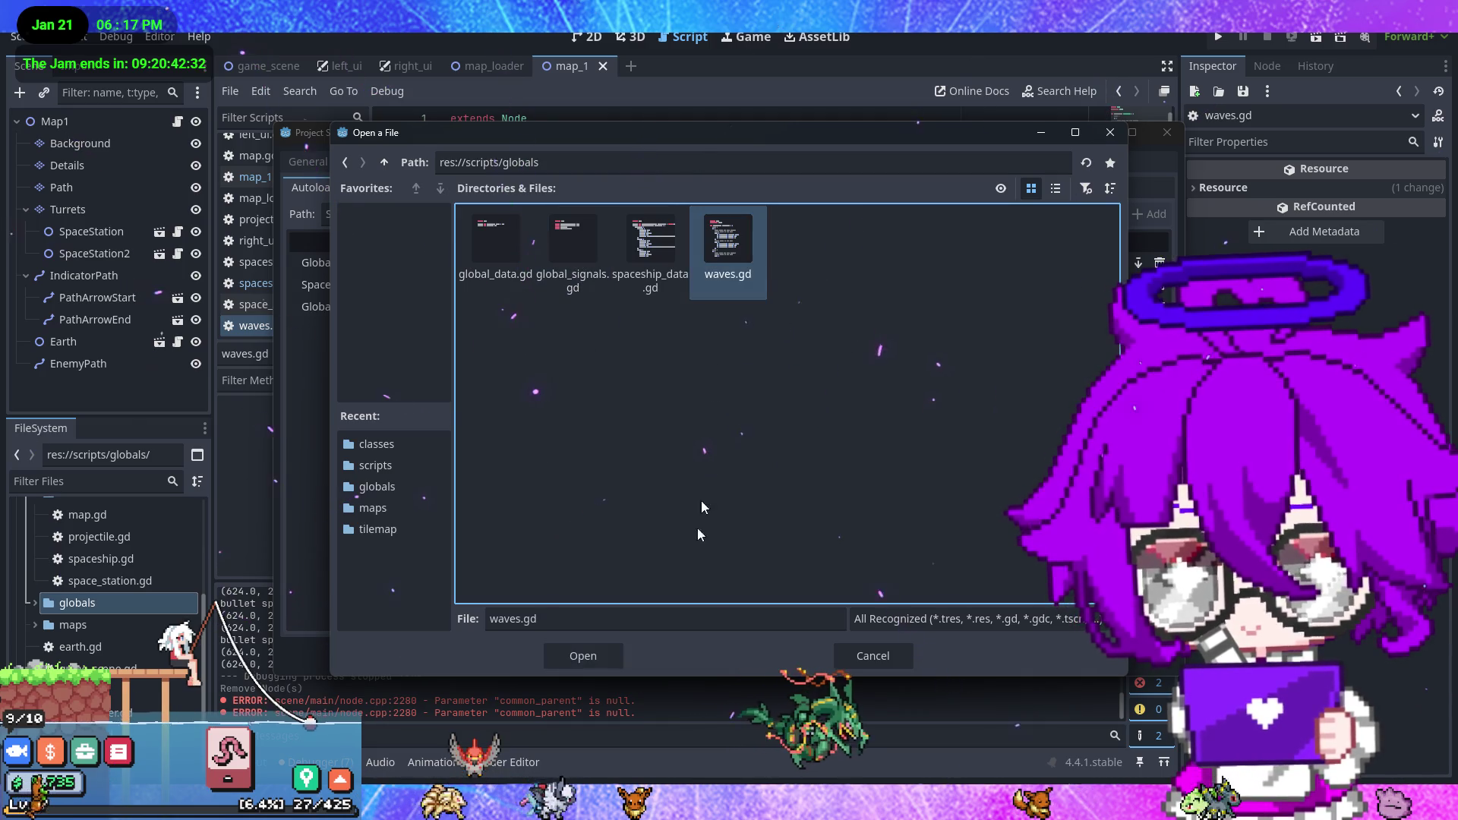
pyautogui.click(584, 656)
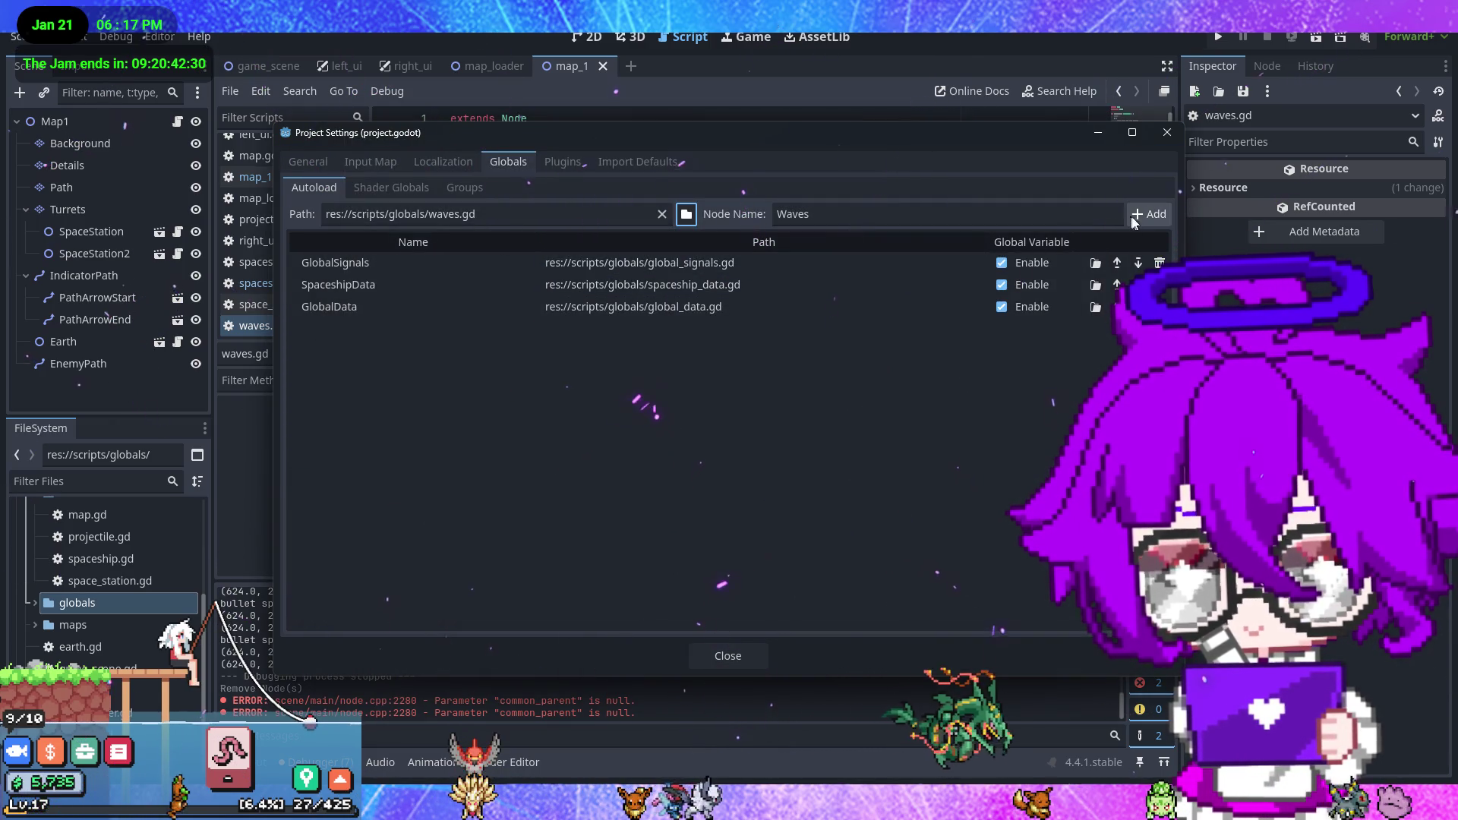
pyautogui.click(1148, 214)
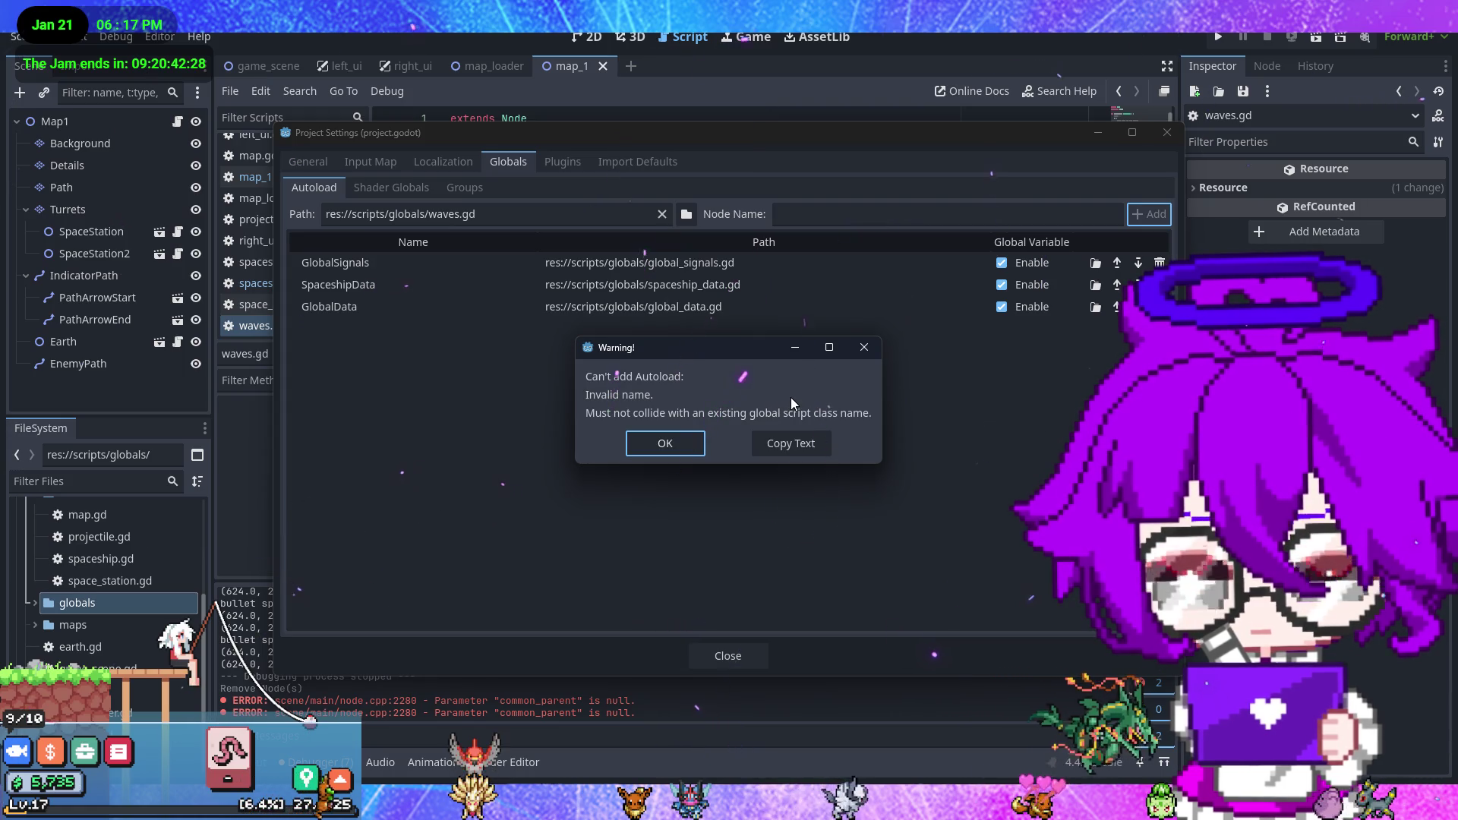
pyautogui.click(864, 347)
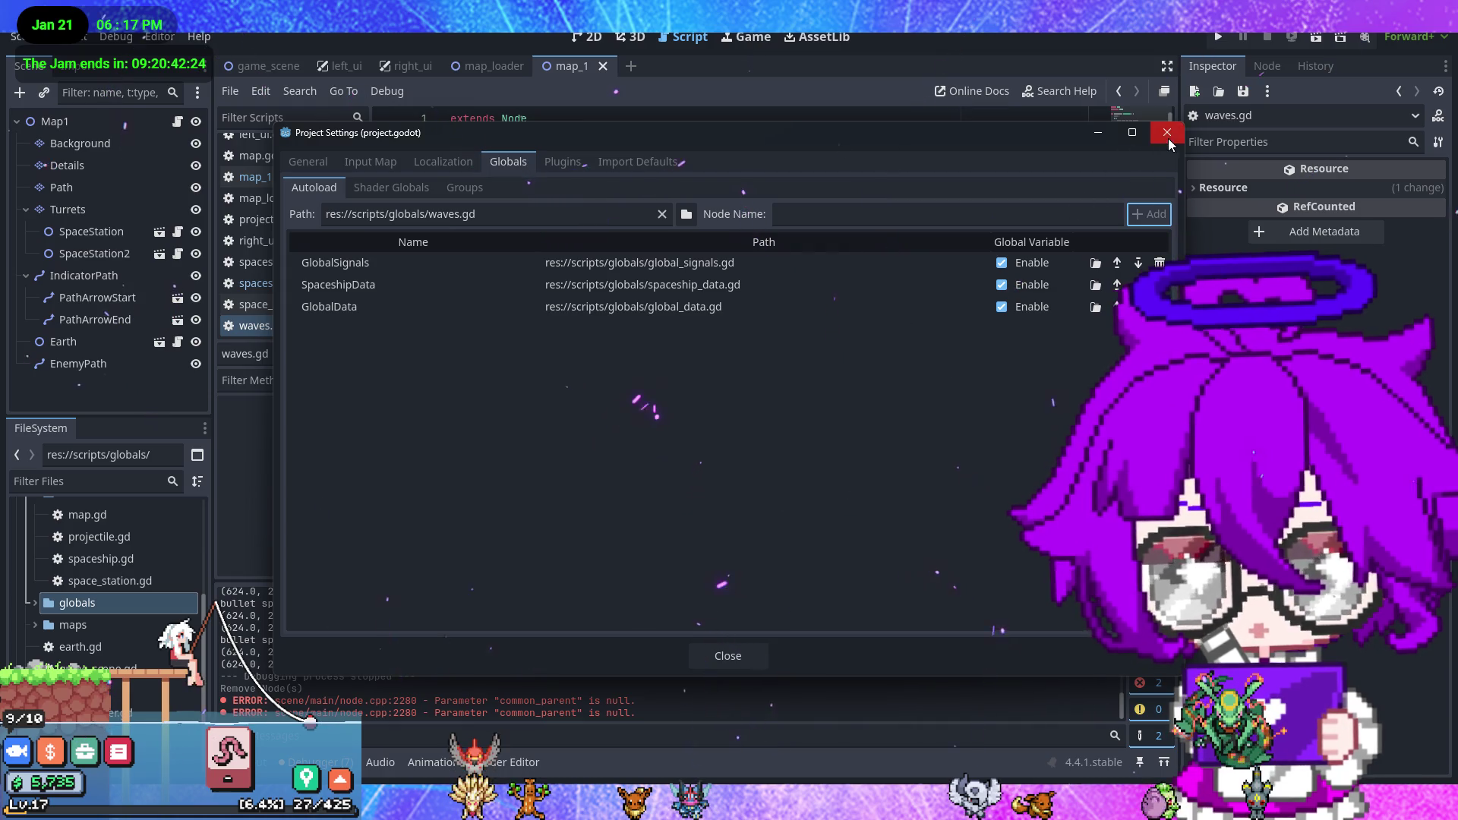
pyautogui.click(1168, 139)
# Step: Remove the class_name Waves line, then add waves.gd as the Waves autoload successfully
pyautogui.moveTo(568, 137); pyautogui.dragTo(470, 145)
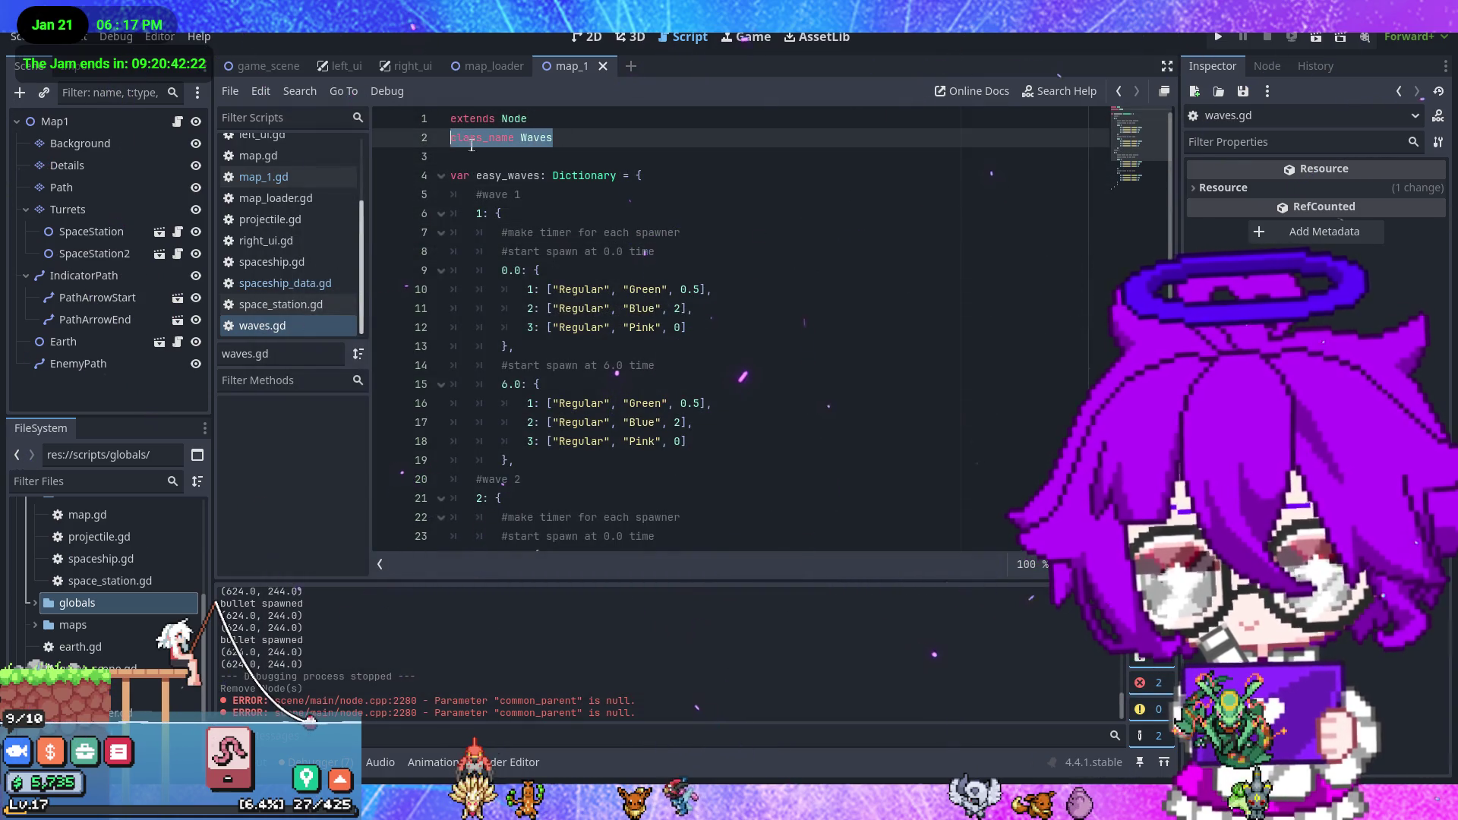
pyautogui.press('BackSpace')
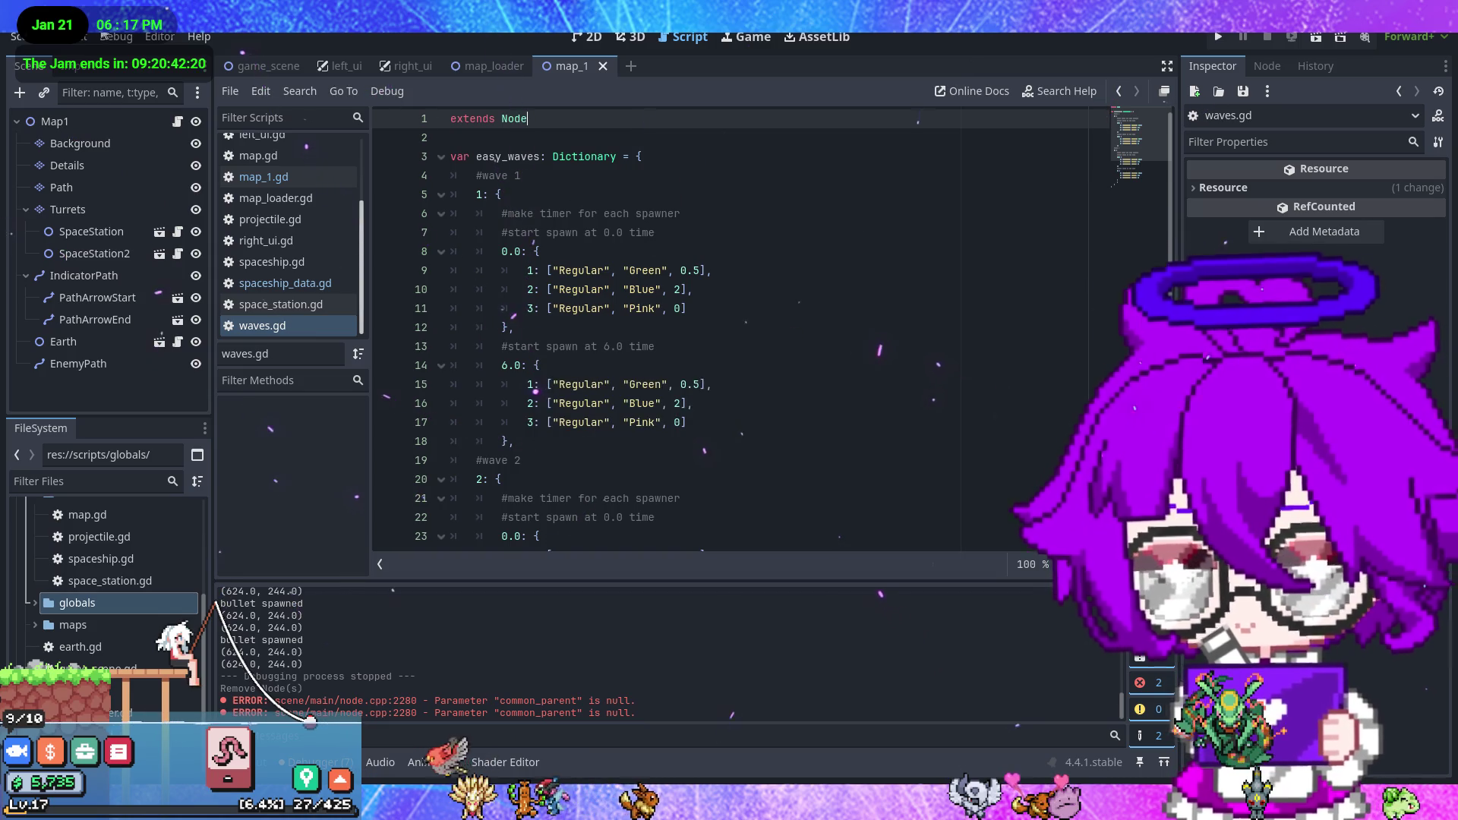
pyautogui.click(115, 36)
pyautogui.click(81, 40)
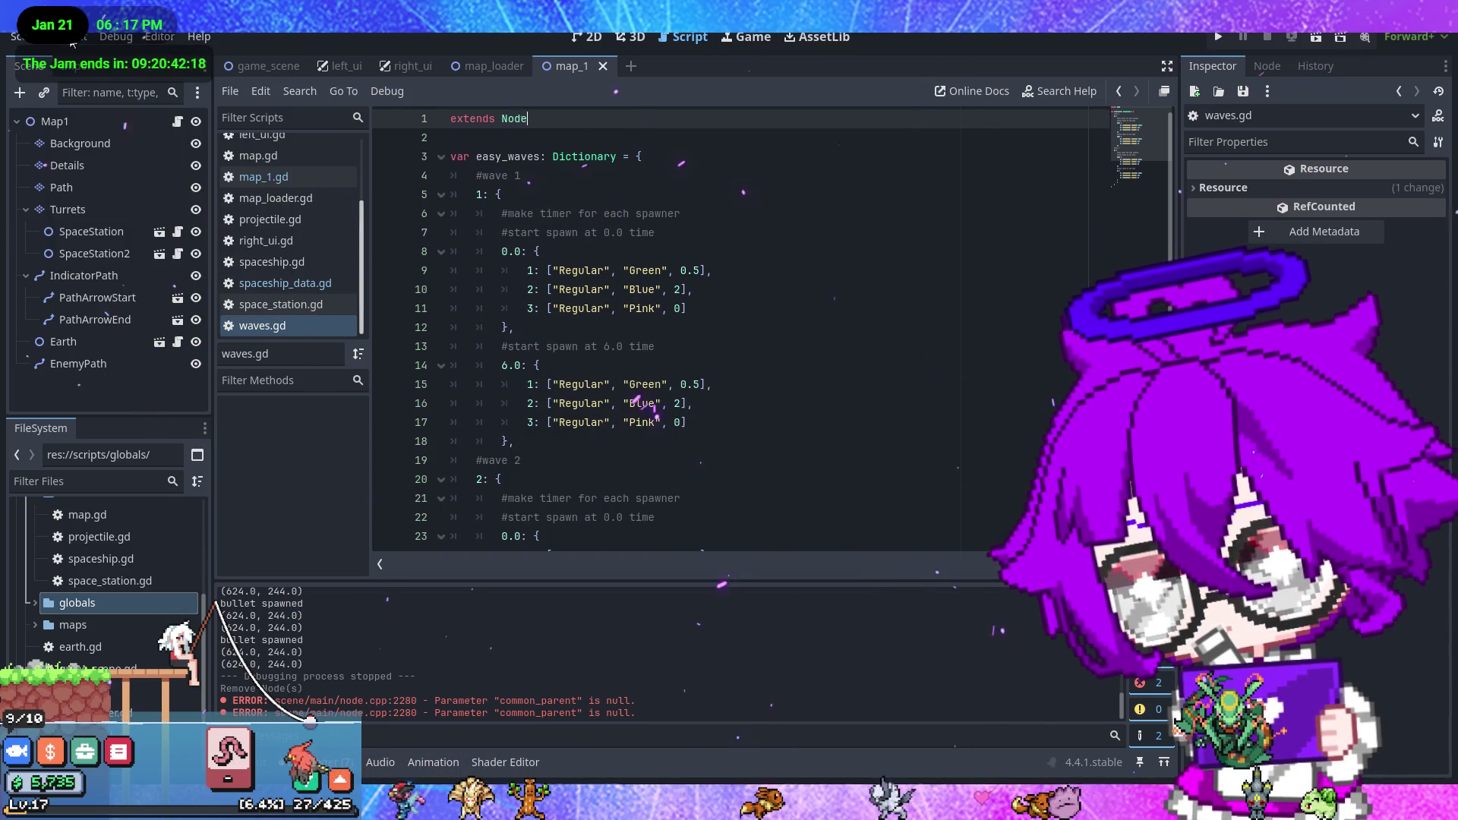
pyautogui.click(113, 38)
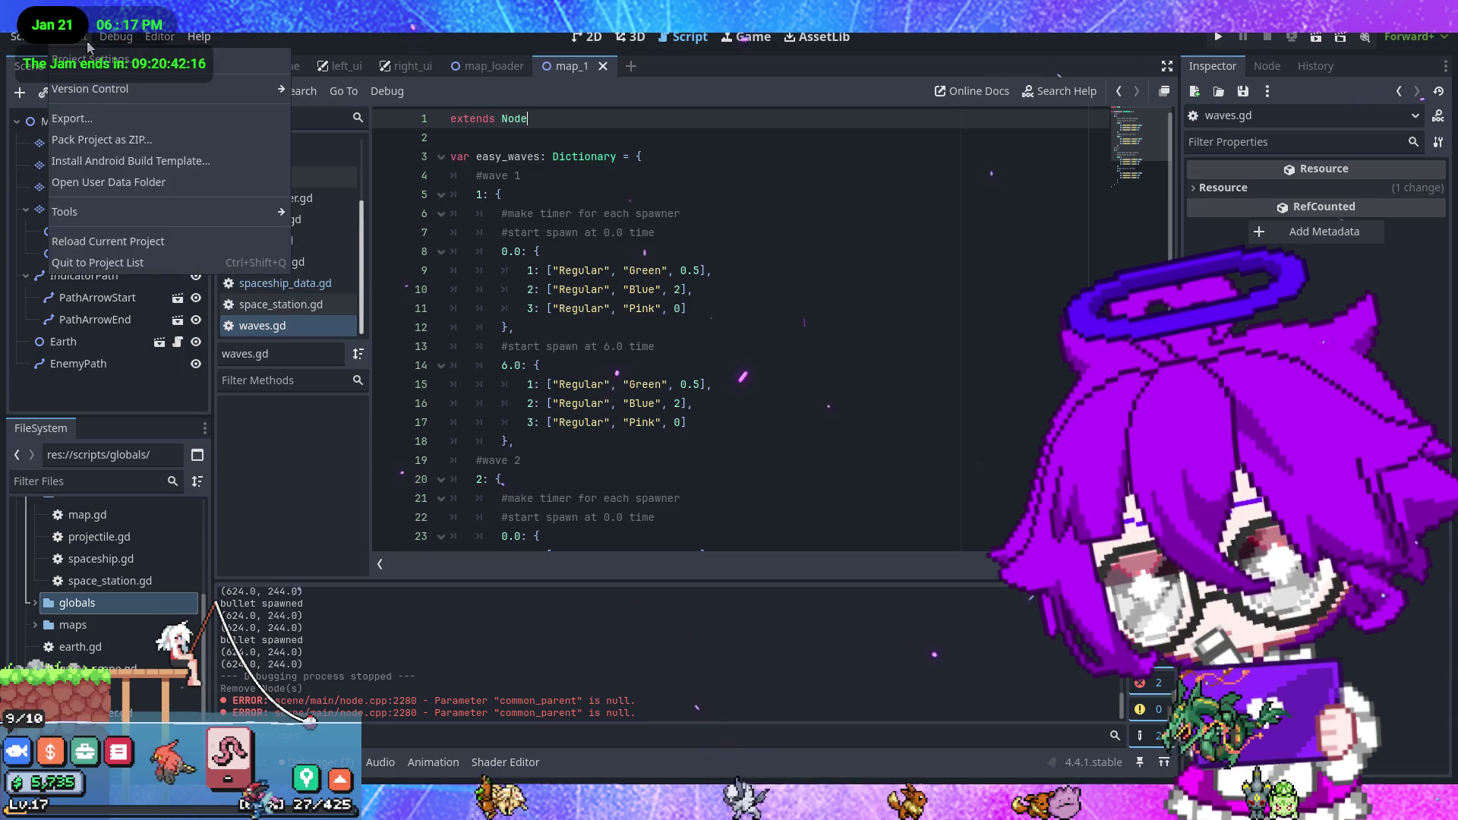
pyautogui.click(88, 58)
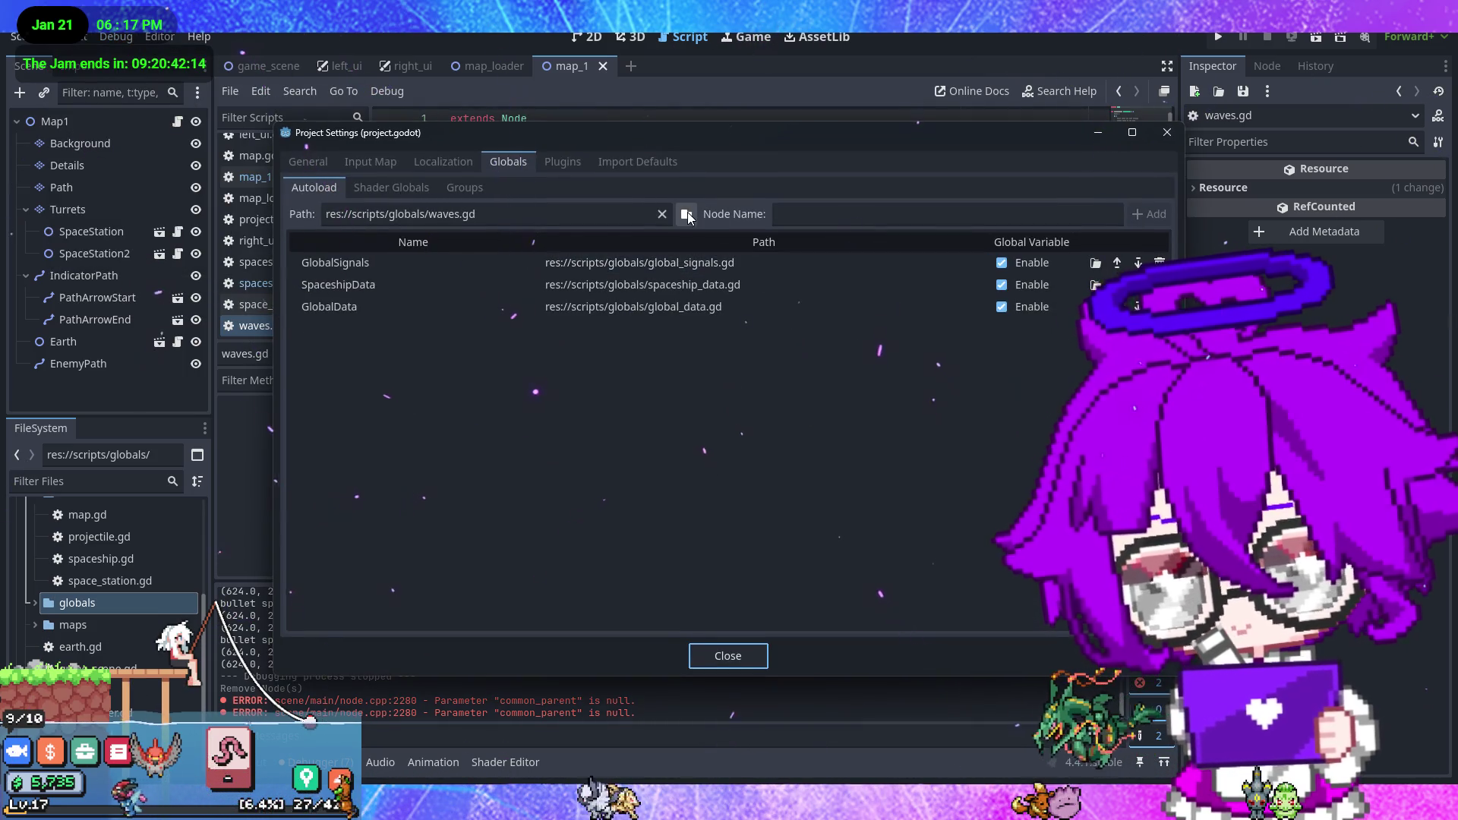
pyautogui.click(687, 214)
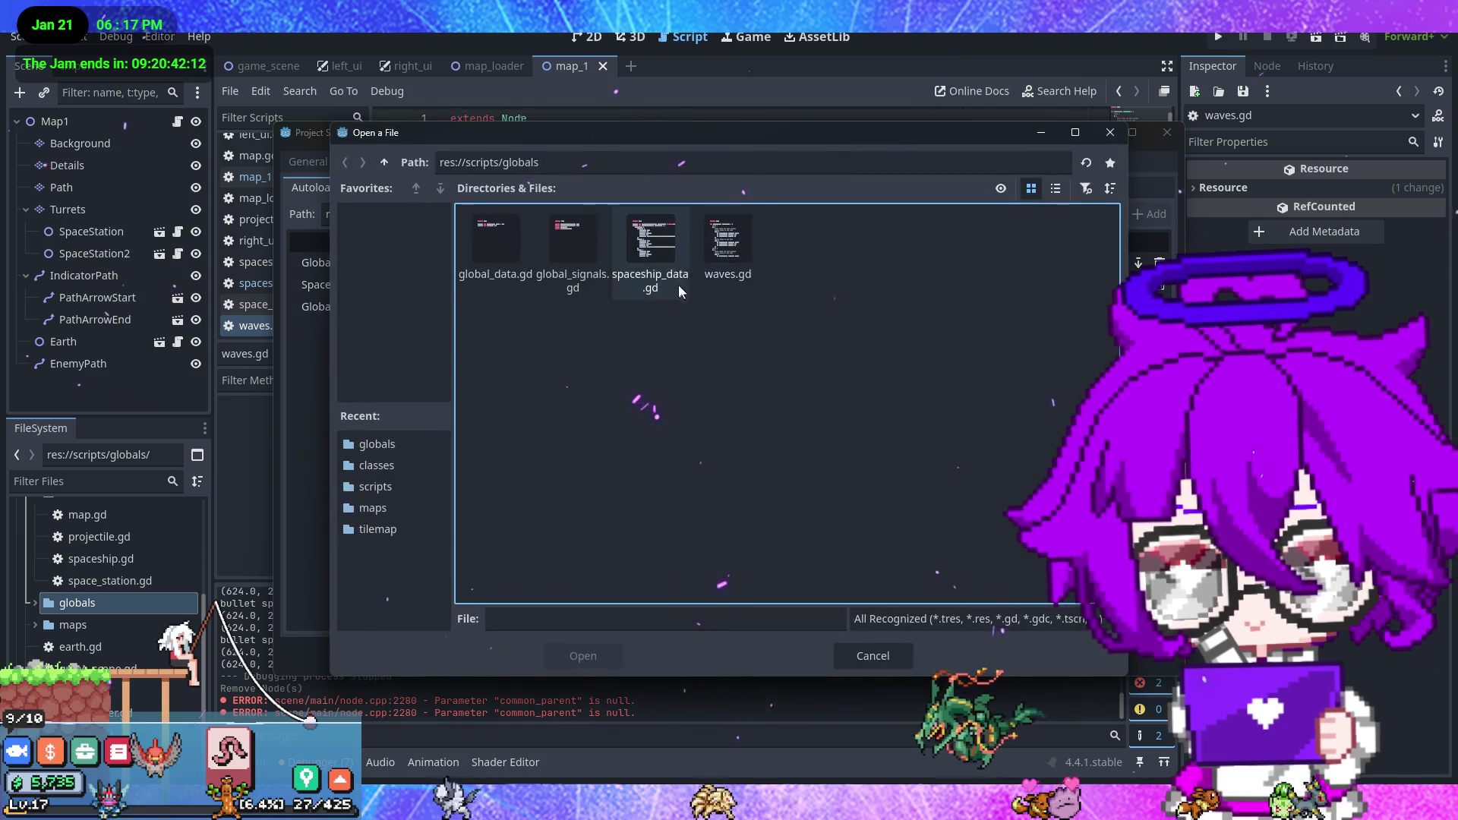
pyautogui.click(582, 657)
pyautogui.click(1138, 218)
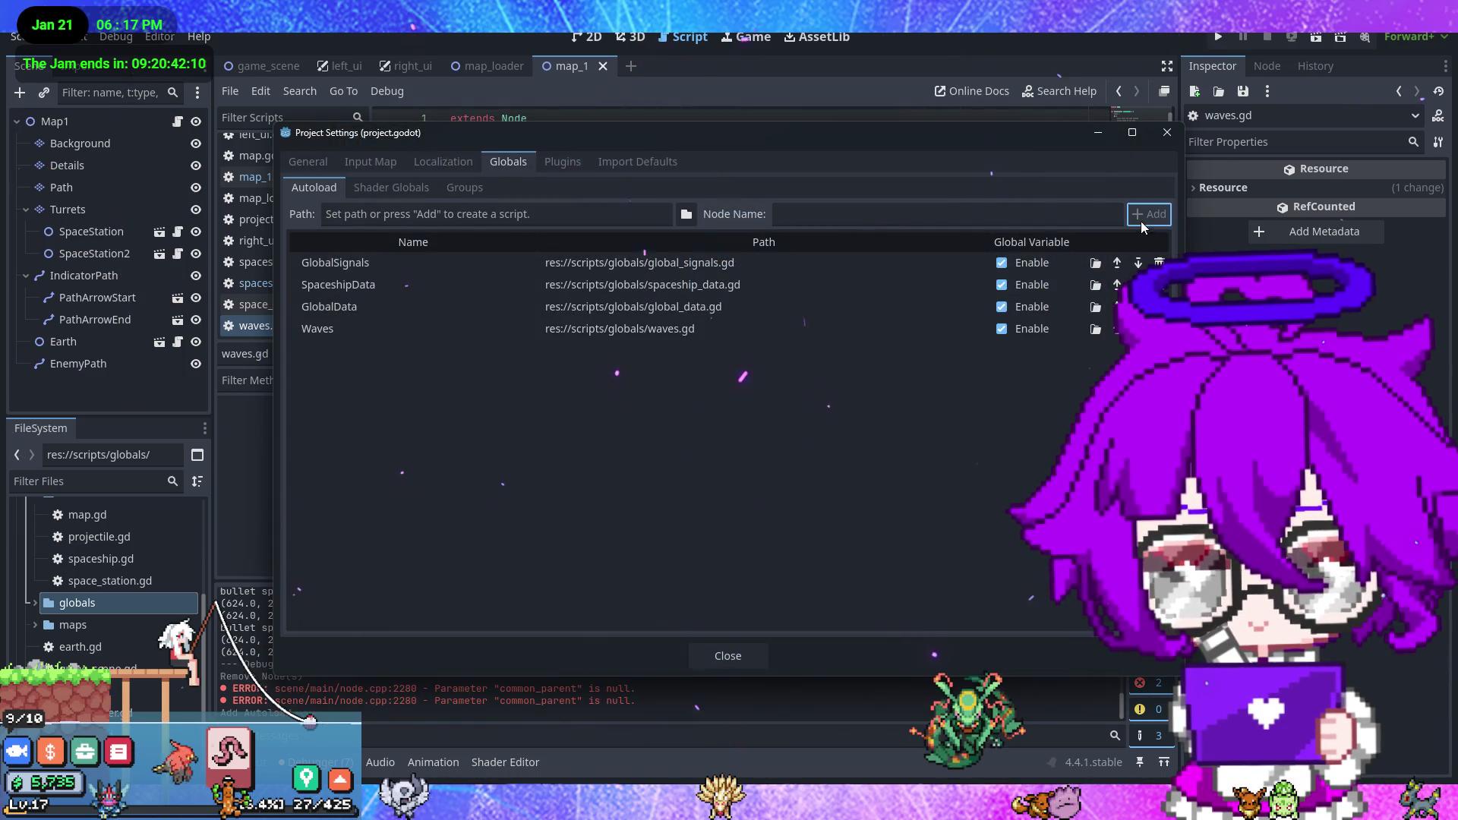
pyautogui.click(723, 655)
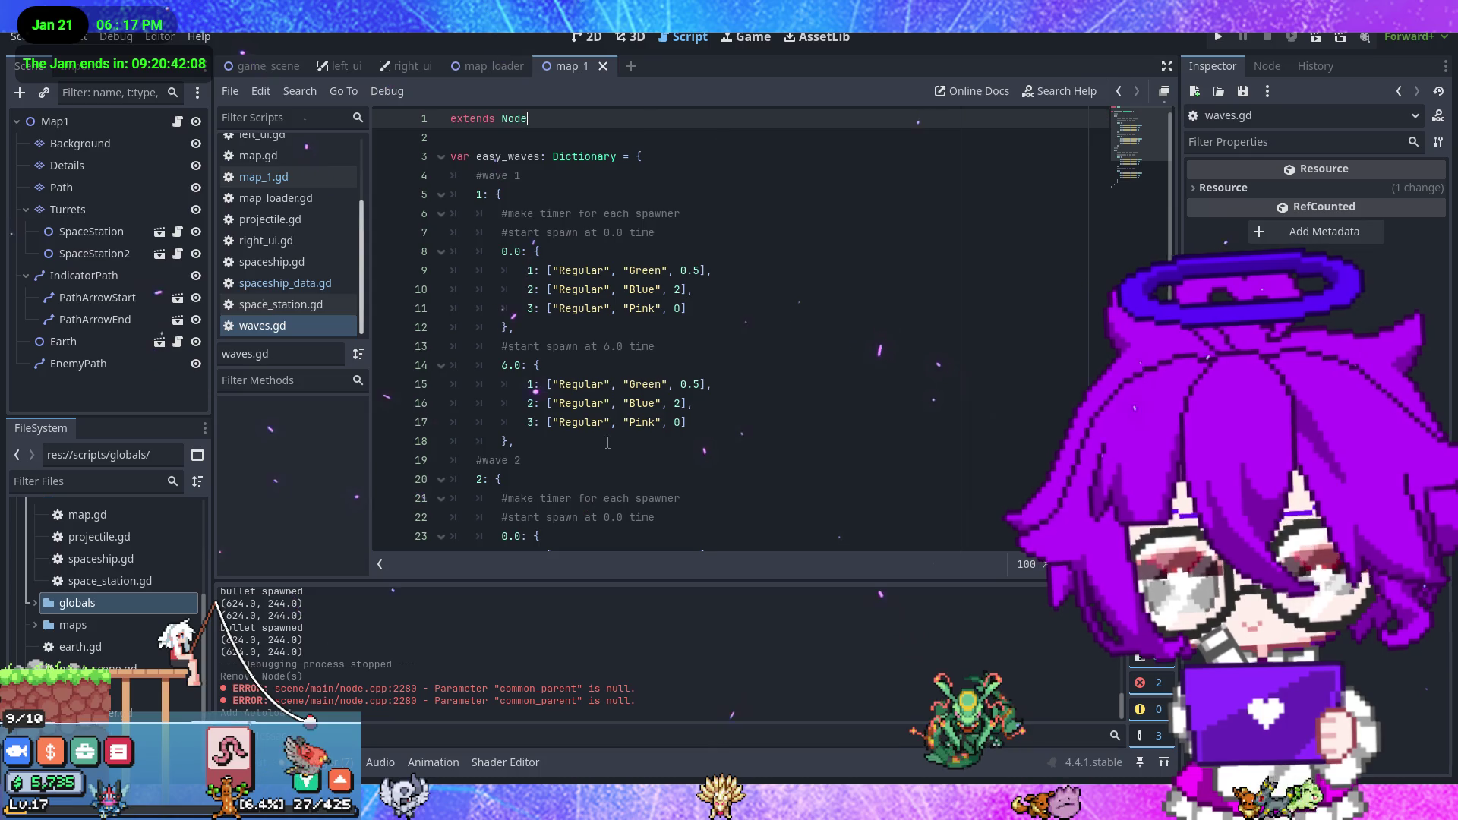
pyautogui.click(285, 283)
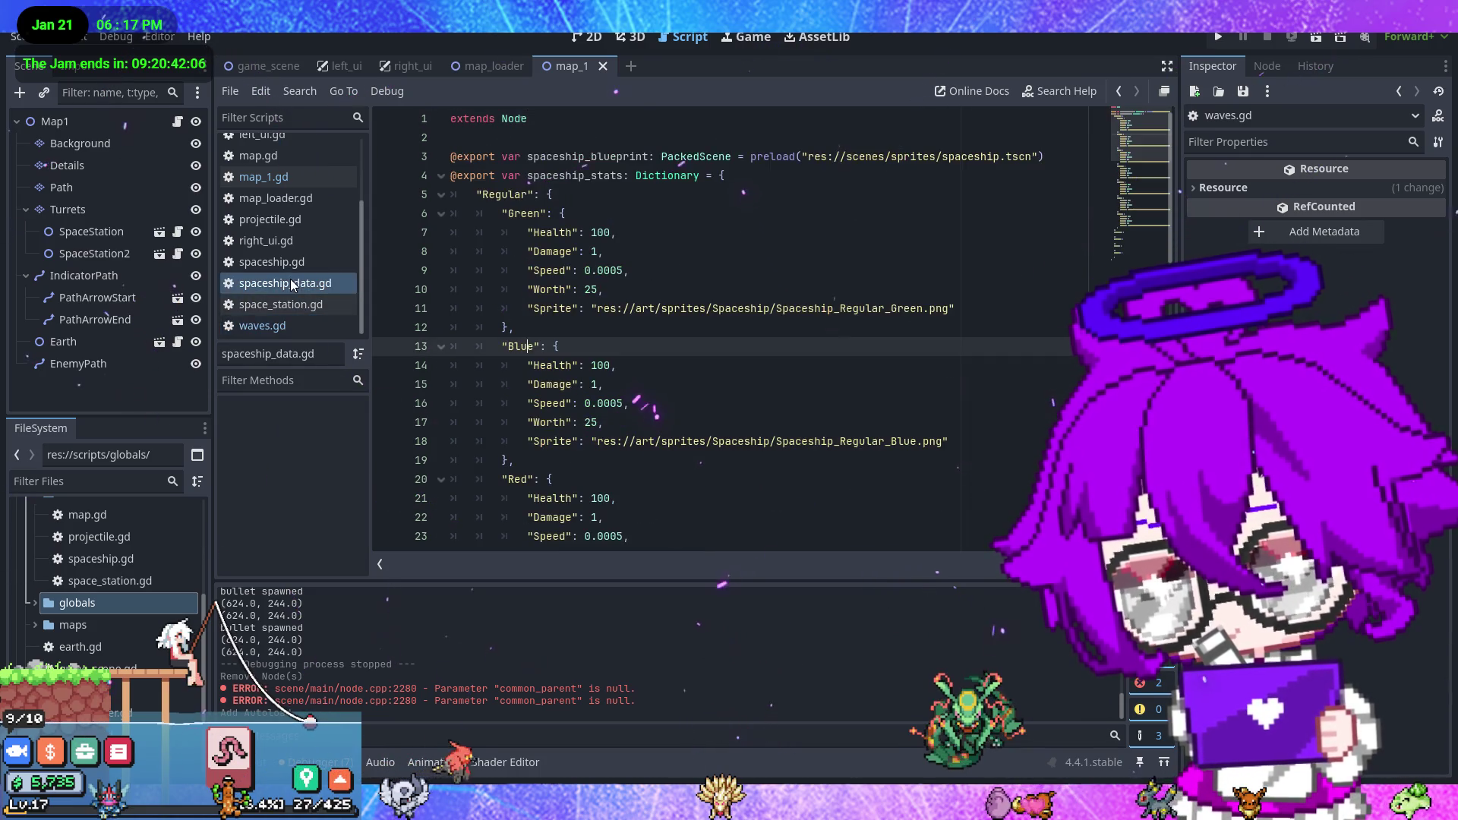
pyautogui.click(296, 177)
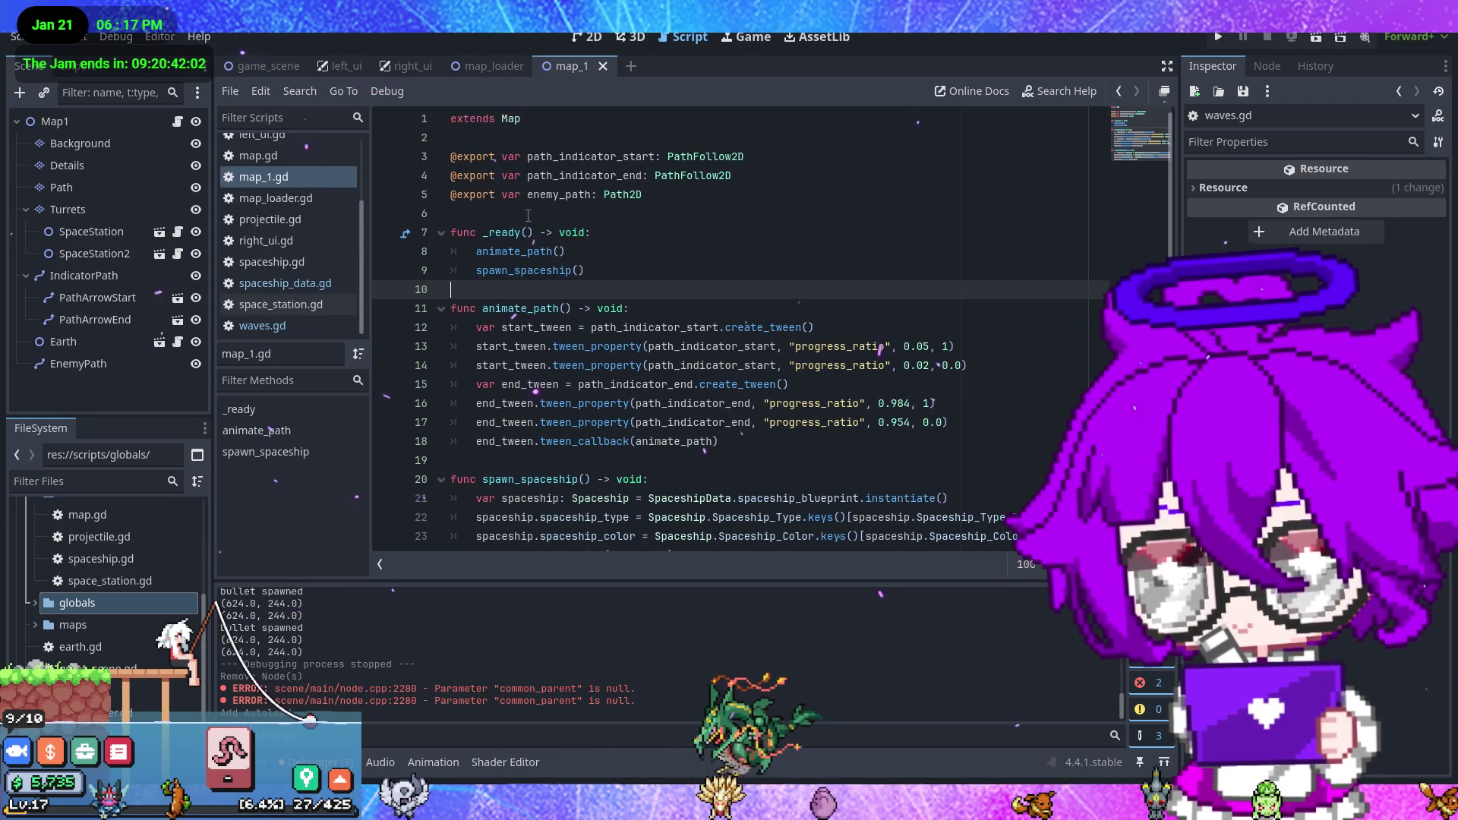
pyautogui.click(532, 215)
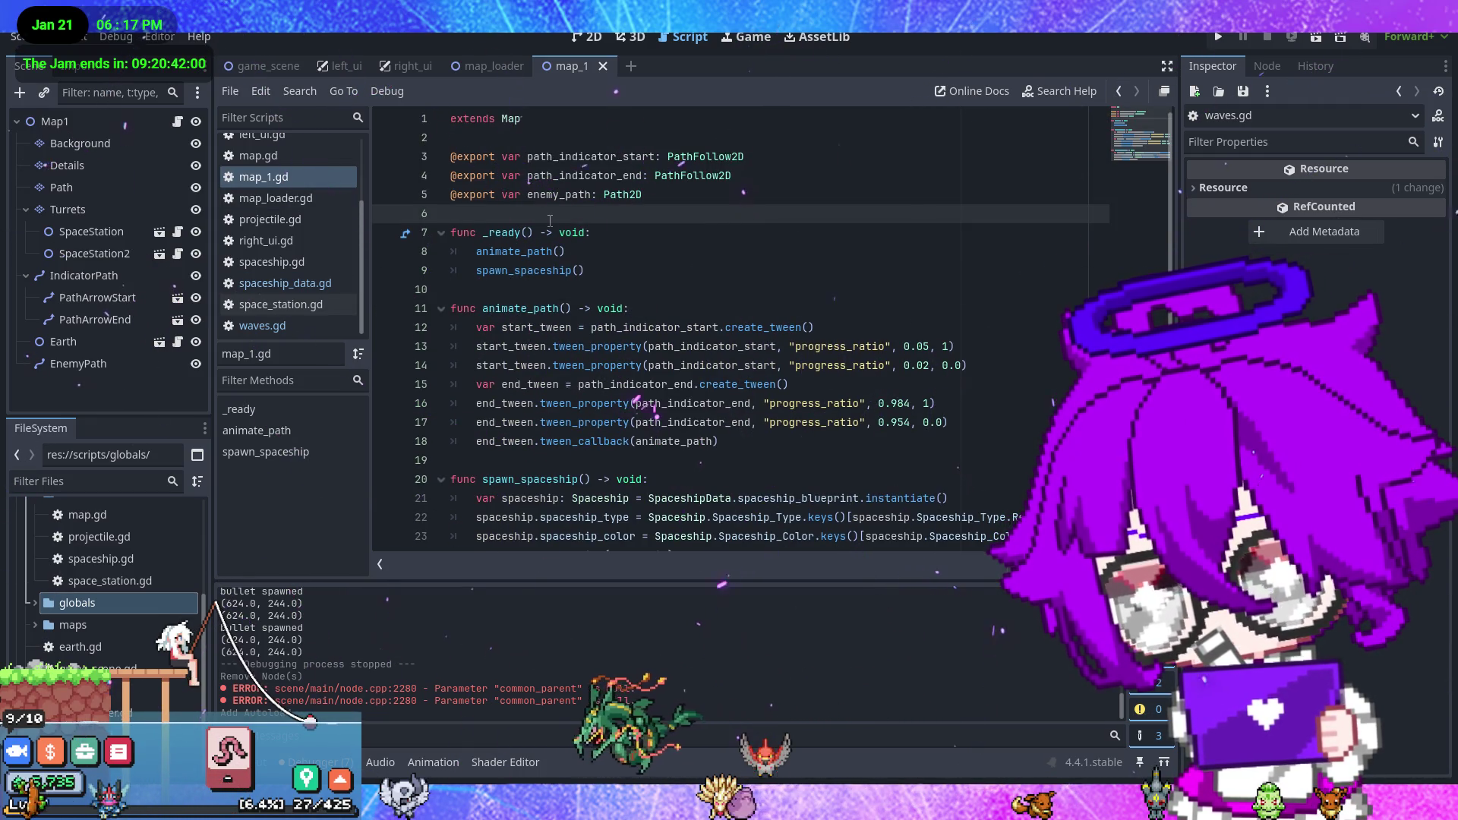
pyautogui.press('Return')
pyautogui.press('Up')
pyautogui.write('@export var')
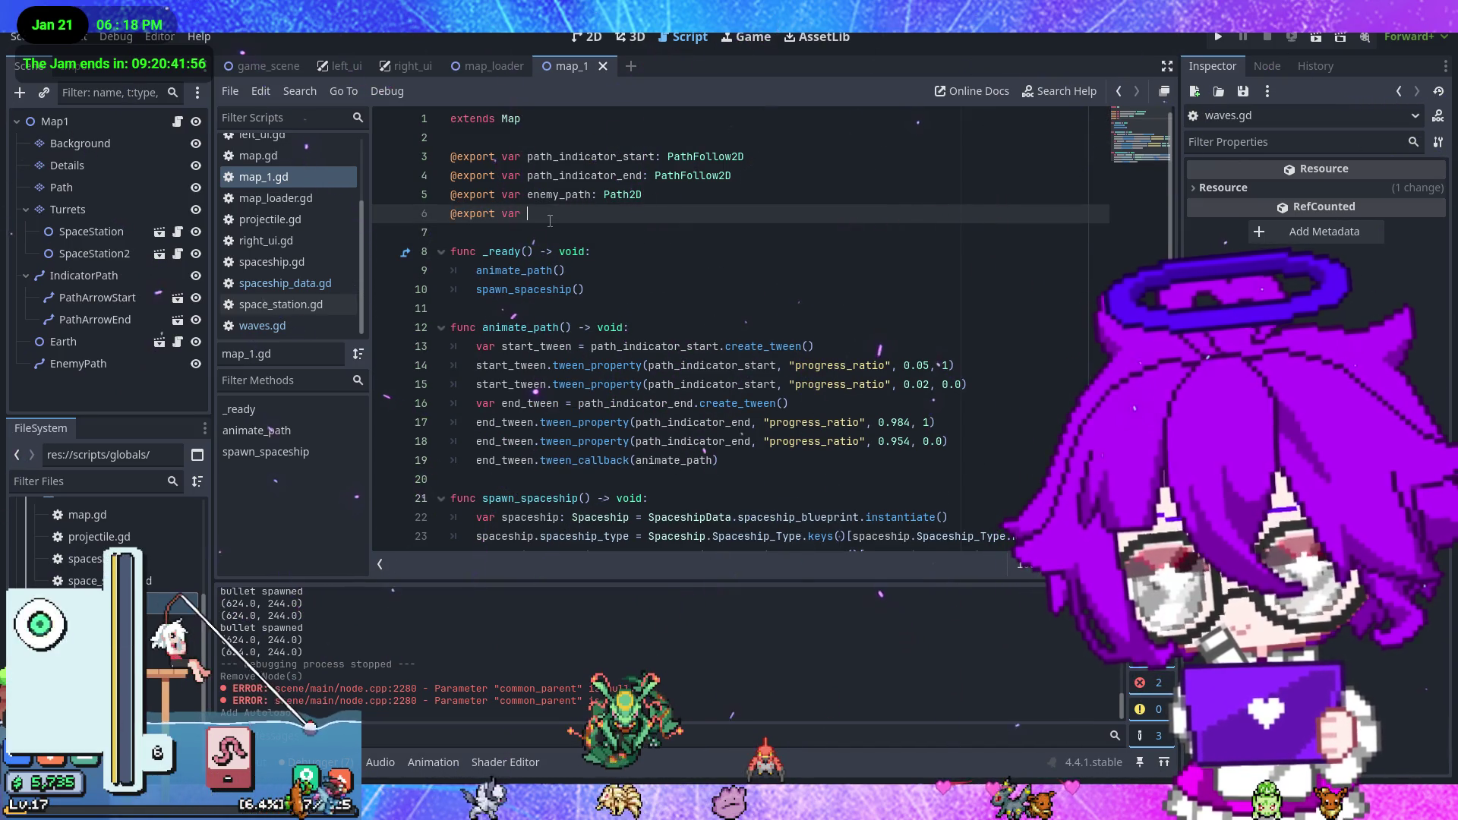
pyautogui.write(' map')
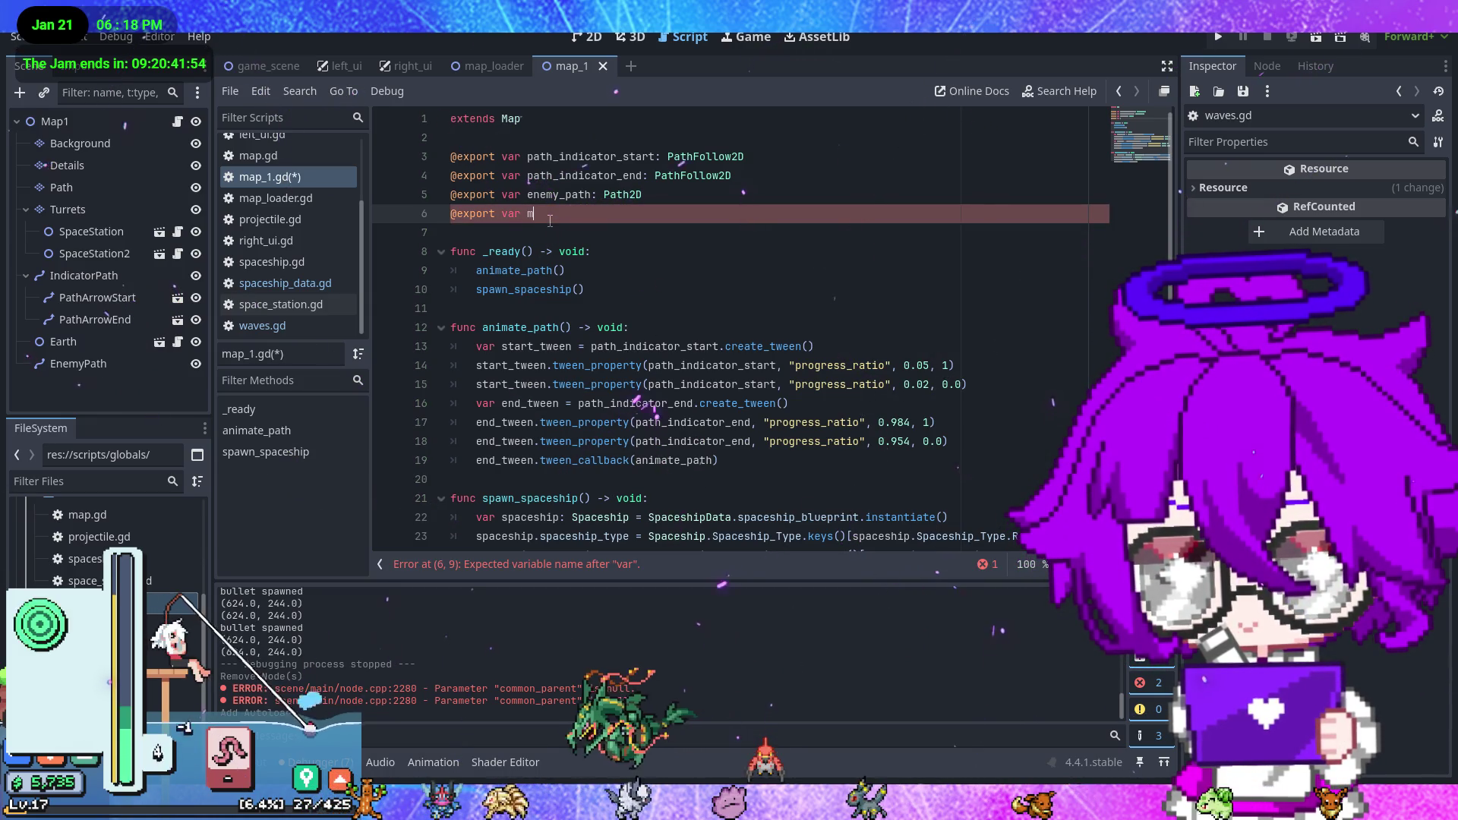
pyautogui.write('_waves')
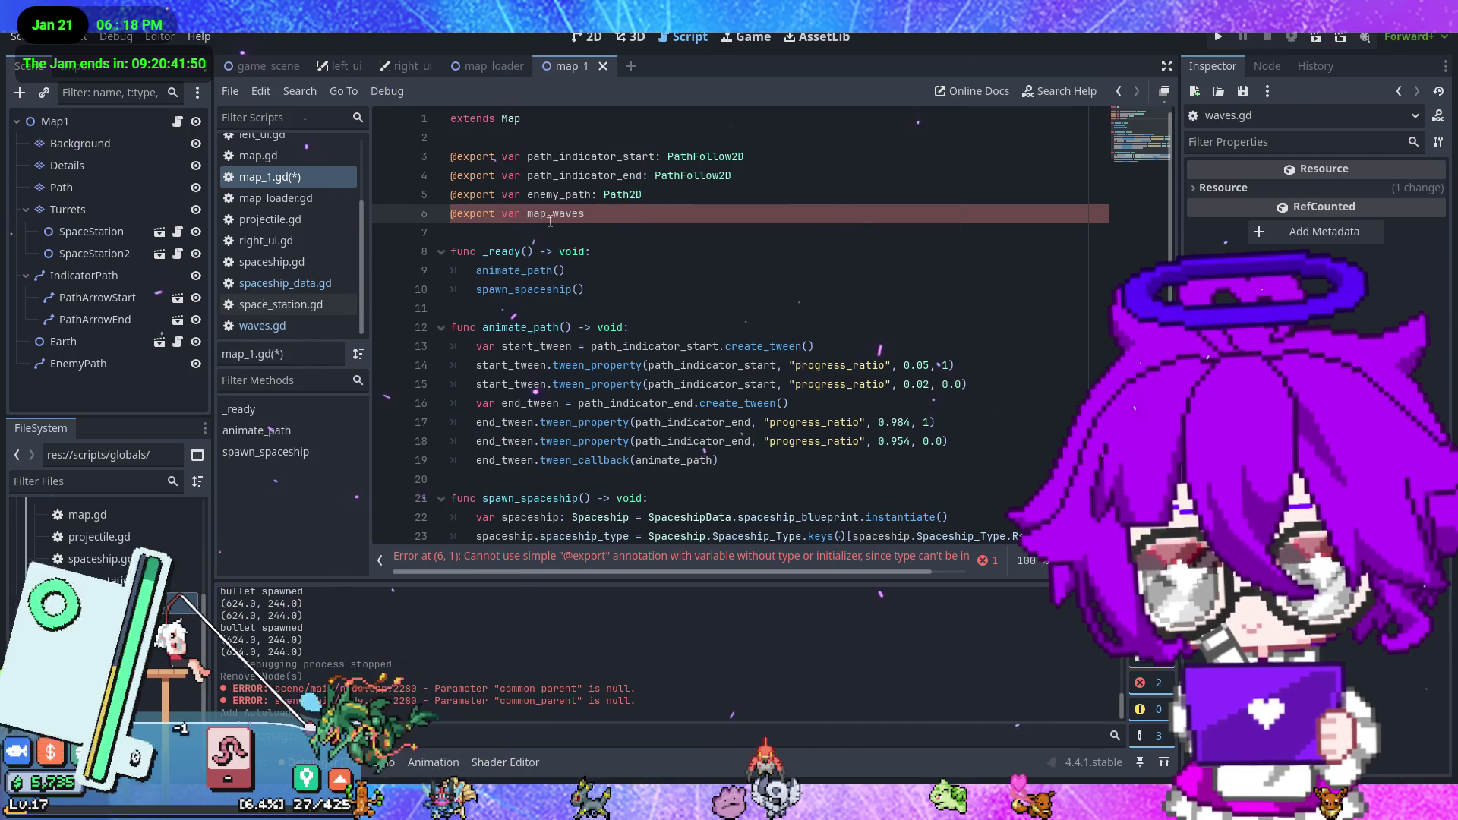
pyautogui.write(': Dict')
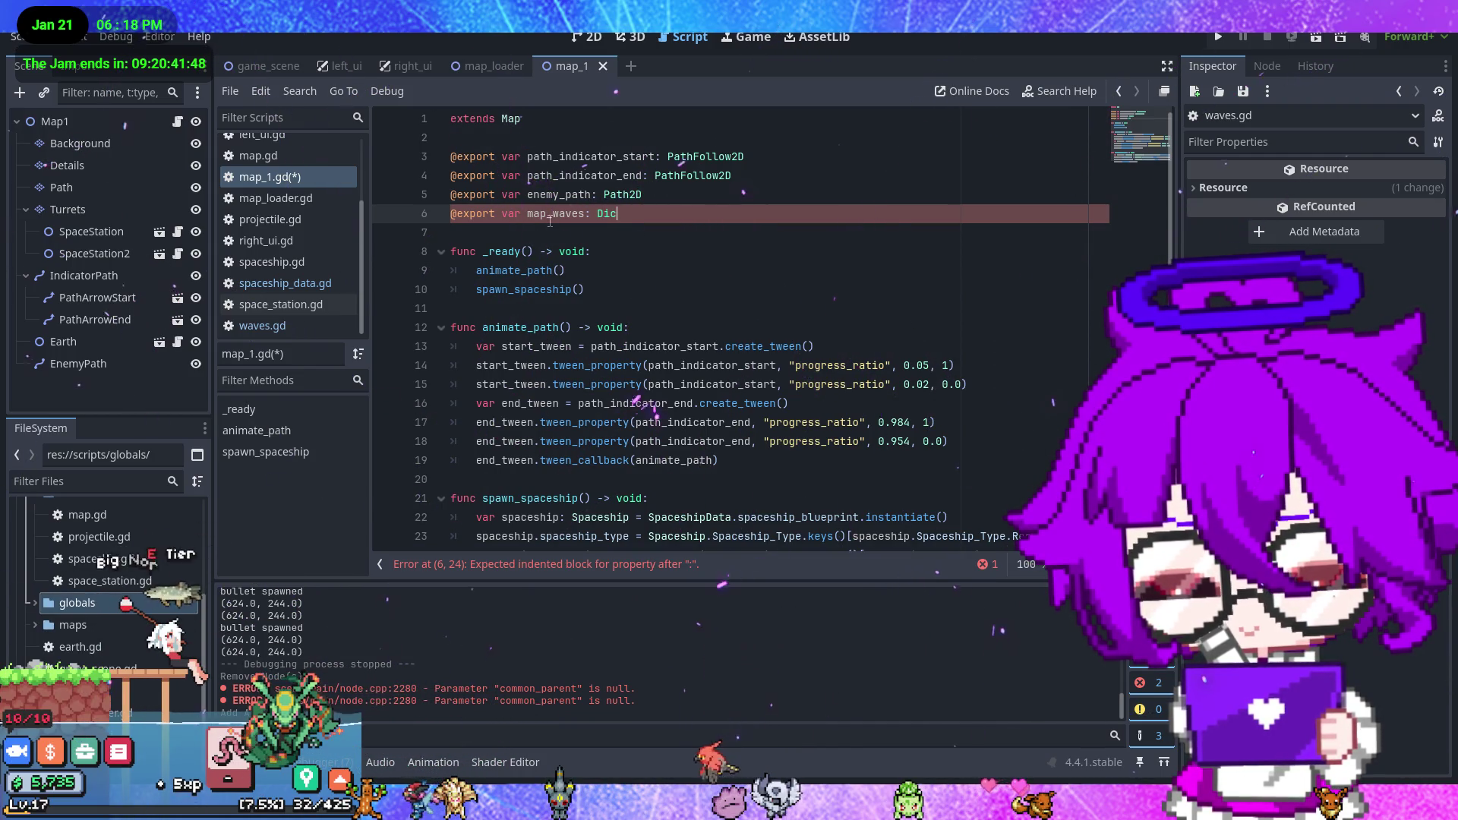
pyautogui.press('Return')
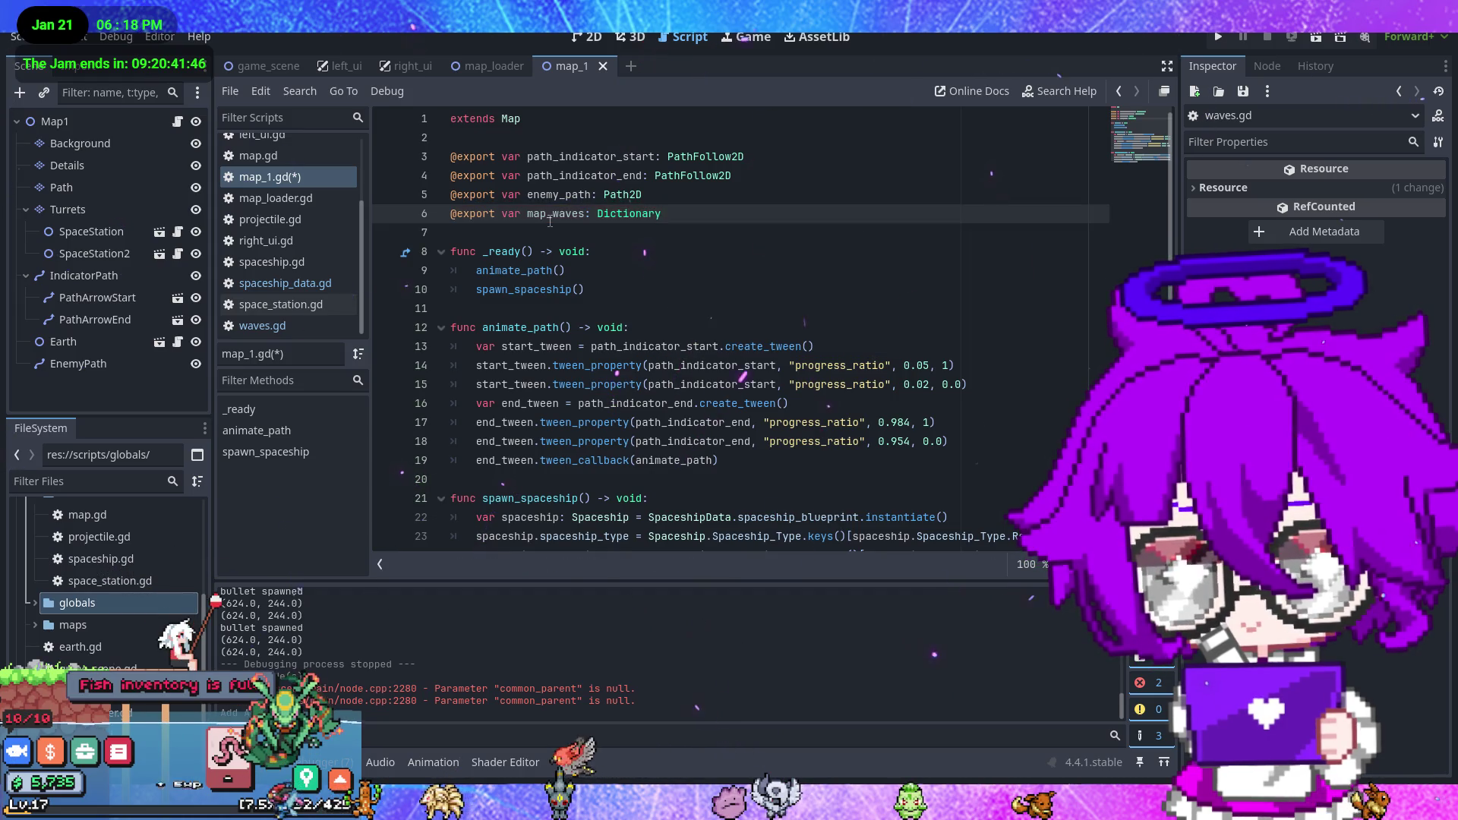
pyautogui.hotkey('ctrl', 's')
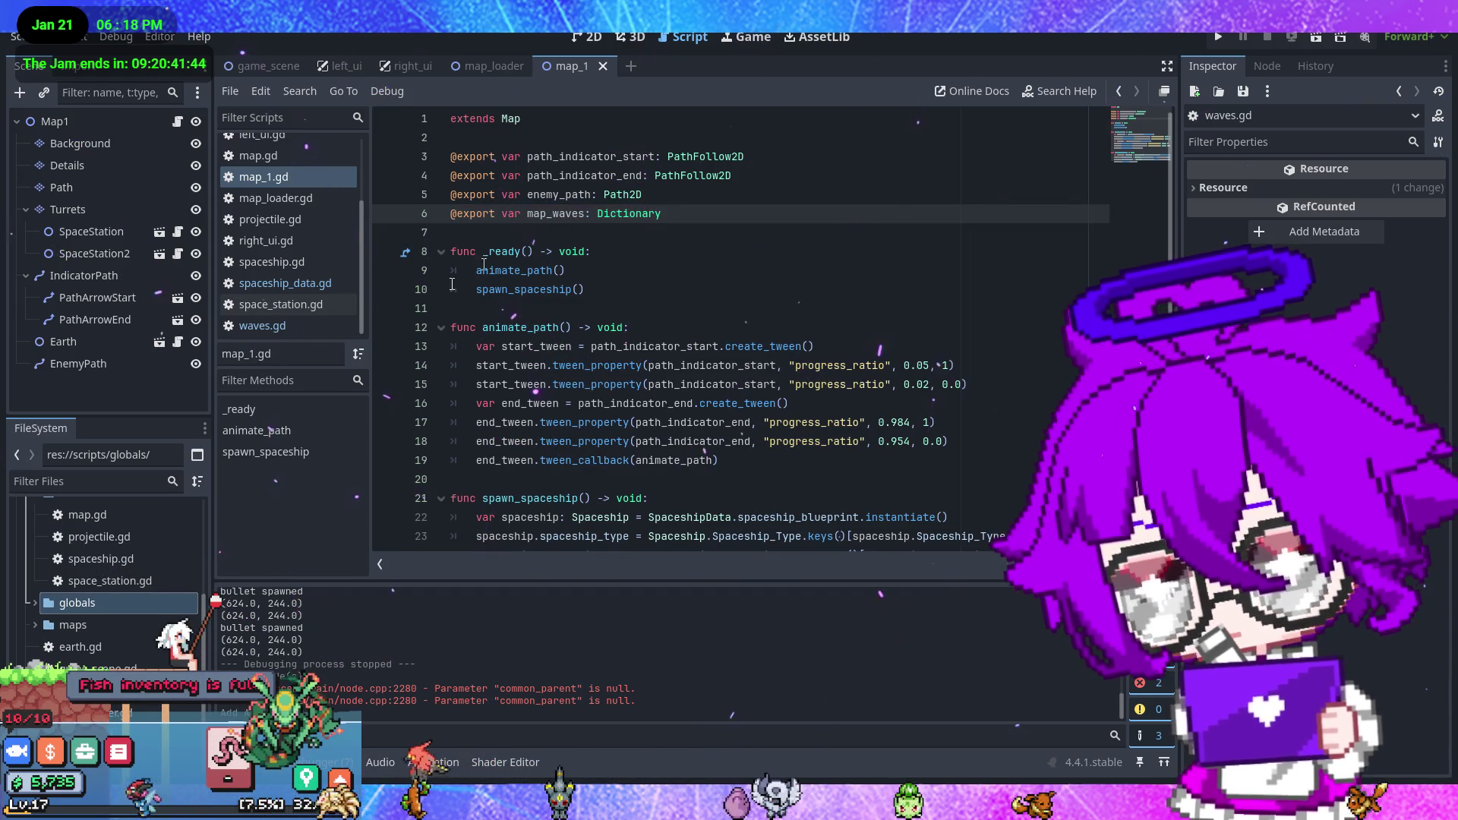
pyautogui.click(329, 326)
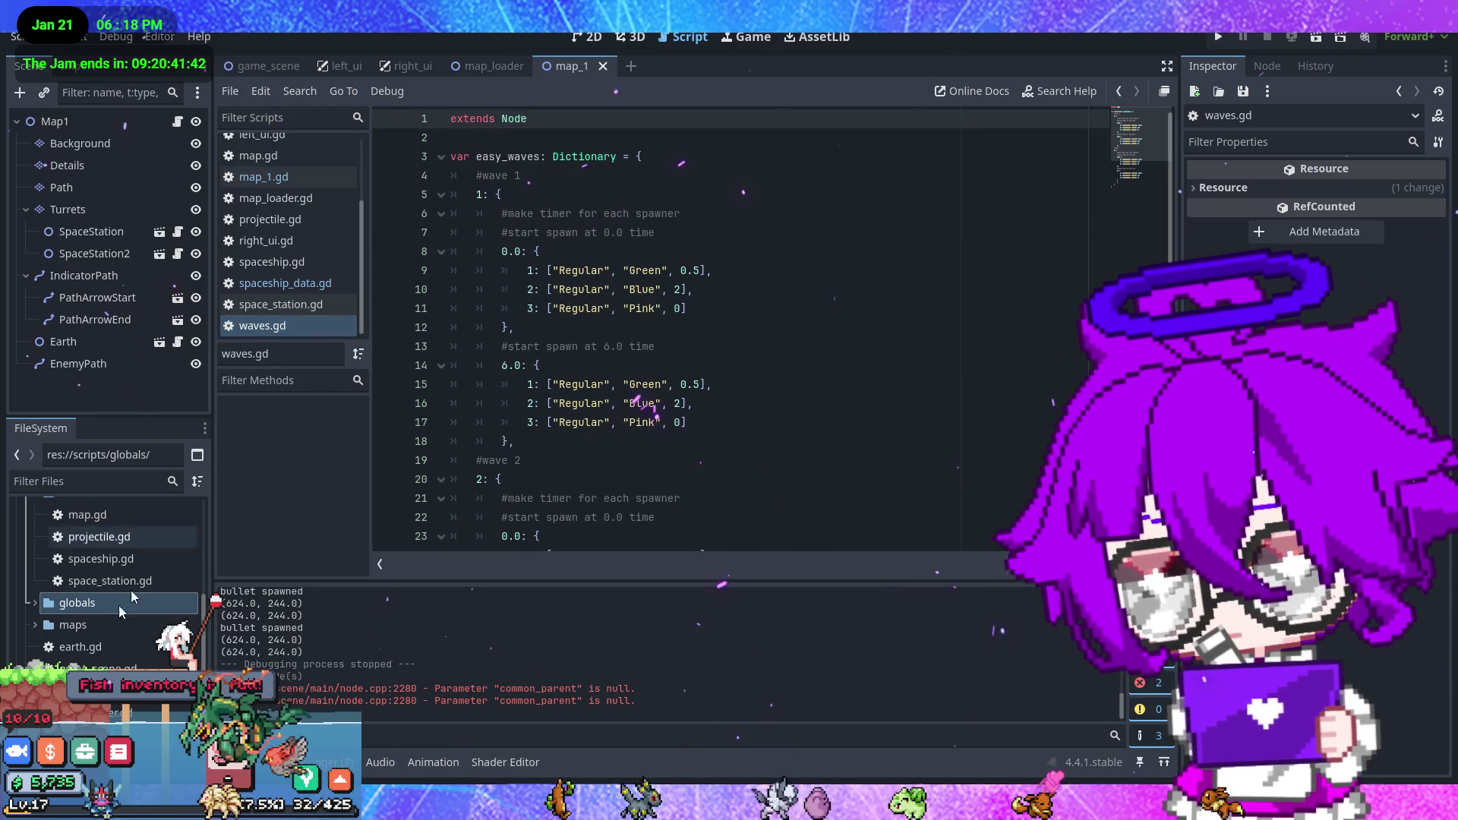
# Step: Create a new script named wave_data.gd in the classes folder
pyautogui.scroll(1, 84, 577)
pyautogui.rightClick(84, 527)
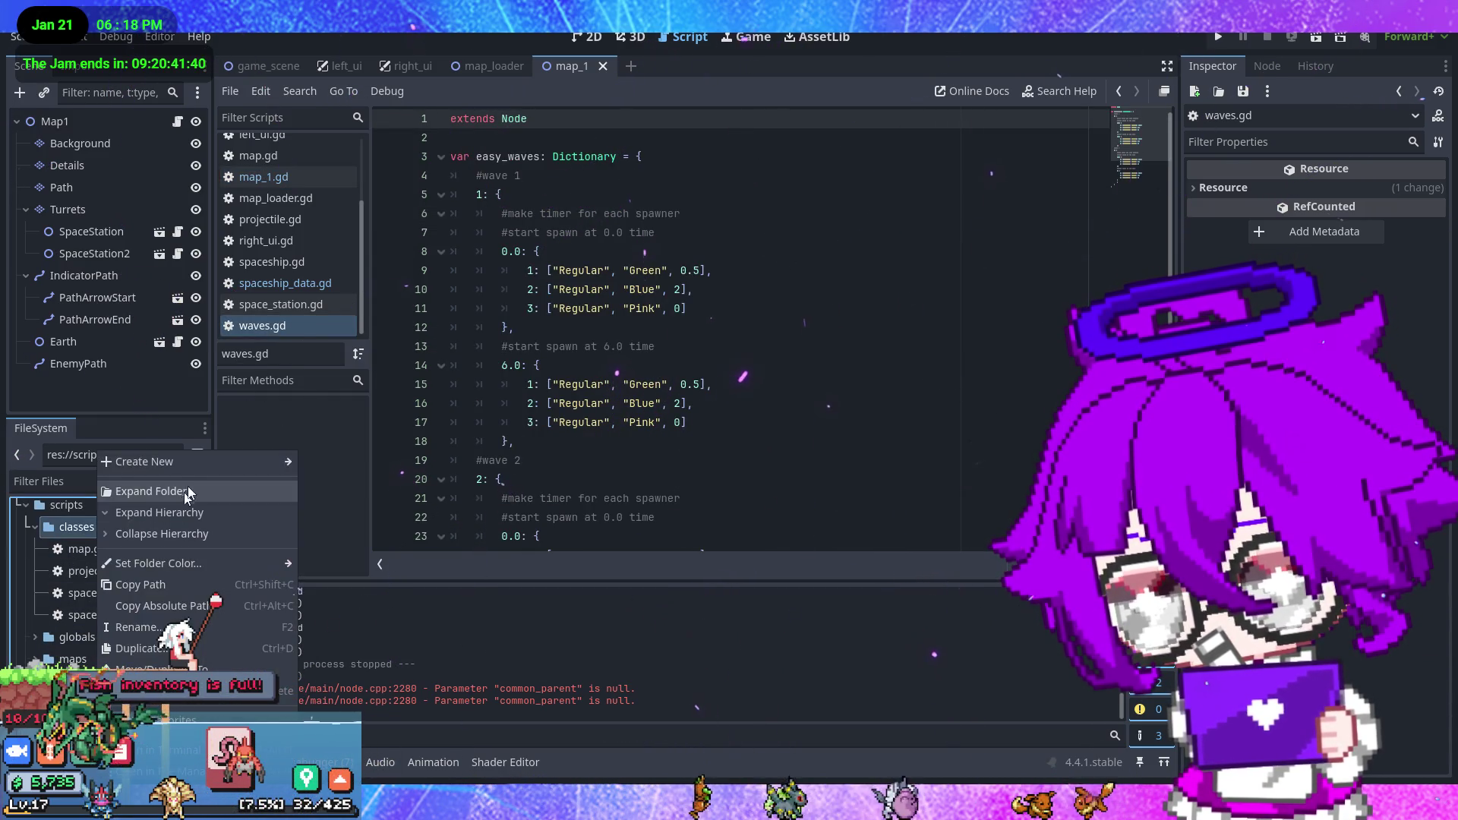
pyautogui.moveTo(210, 461)
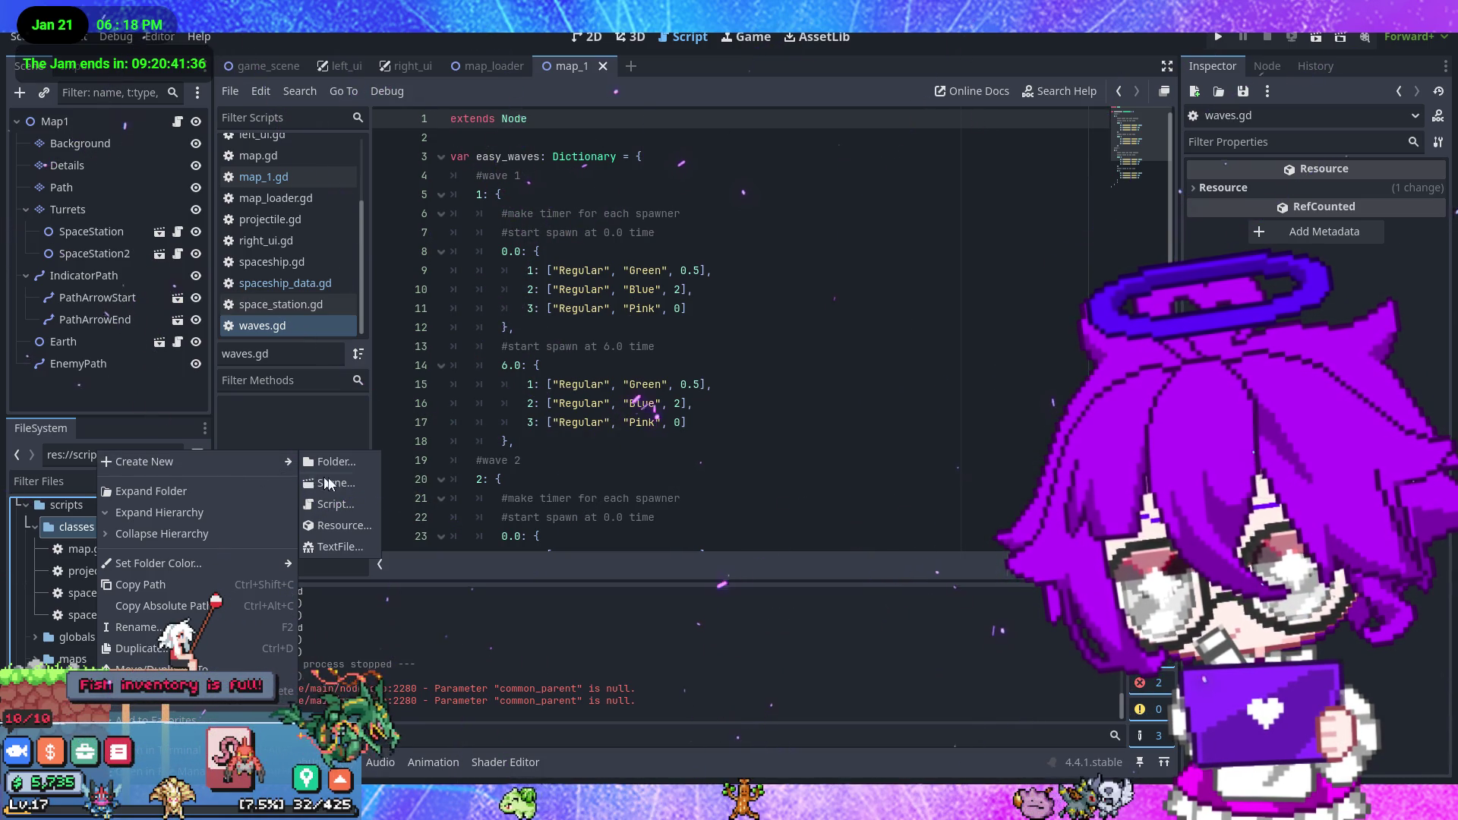
pyautogui.click(348, 503)
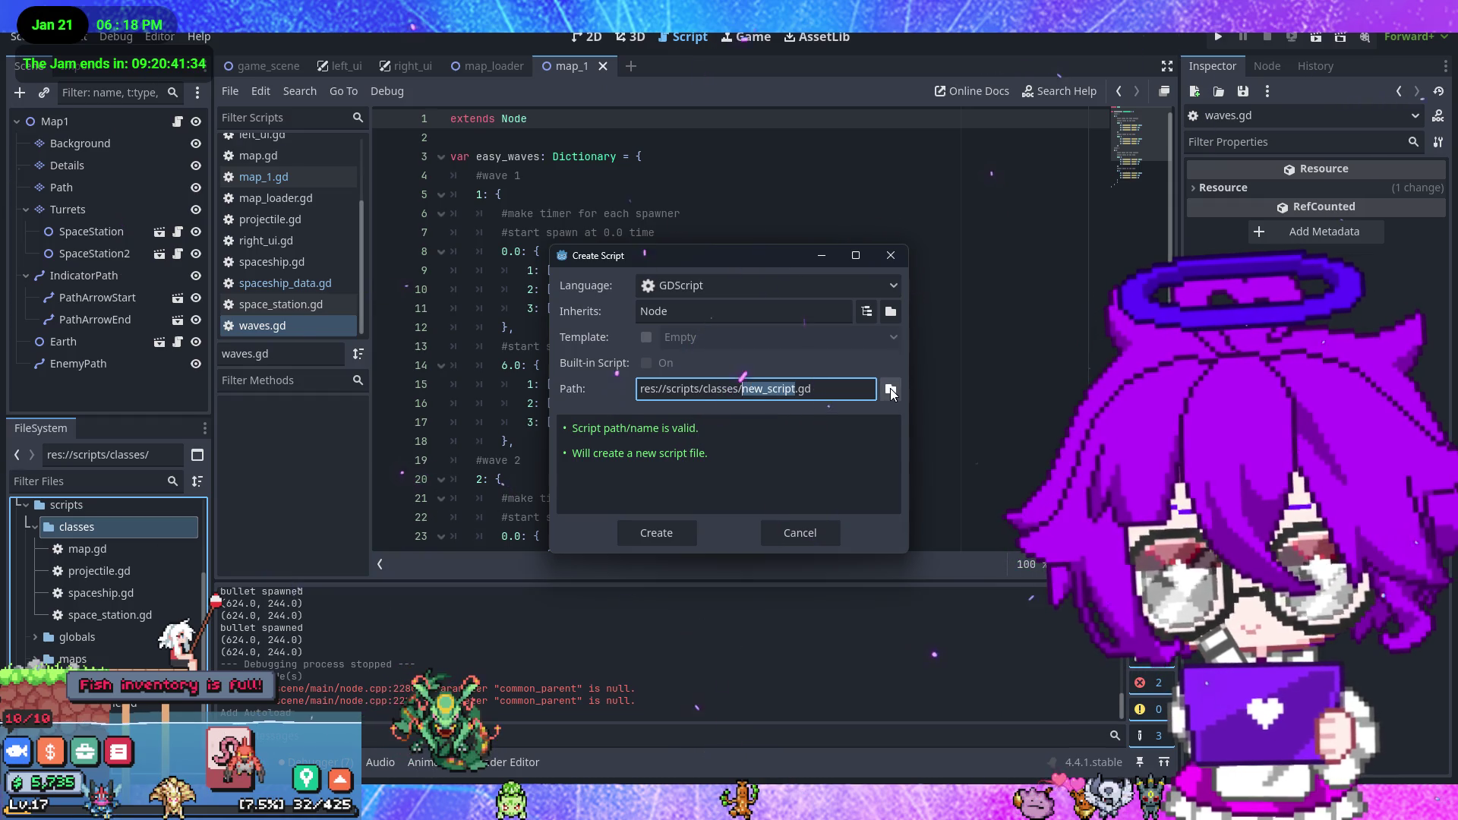
pyautogui.write('wave')
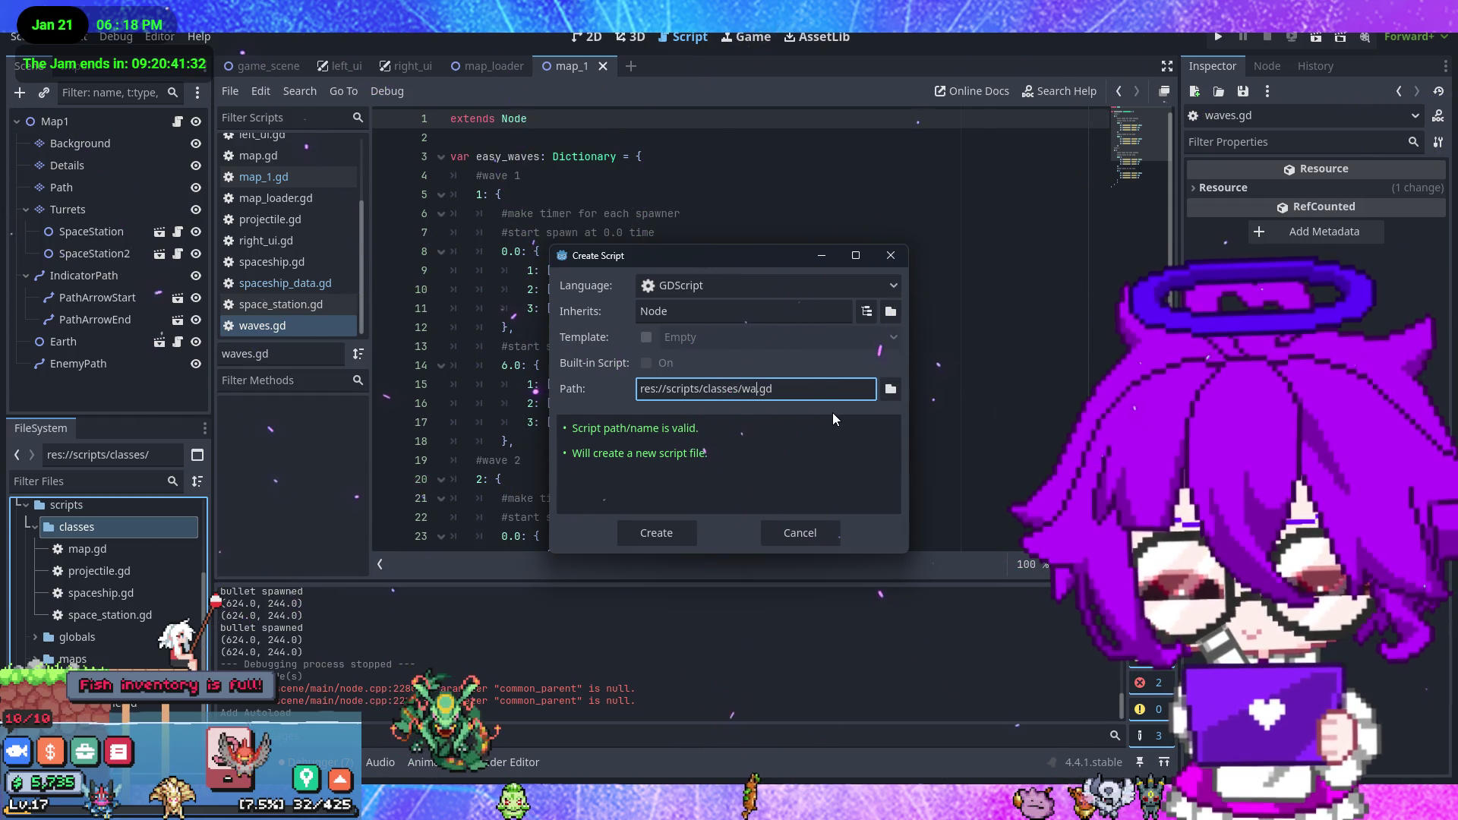
pyautogui.write('_')
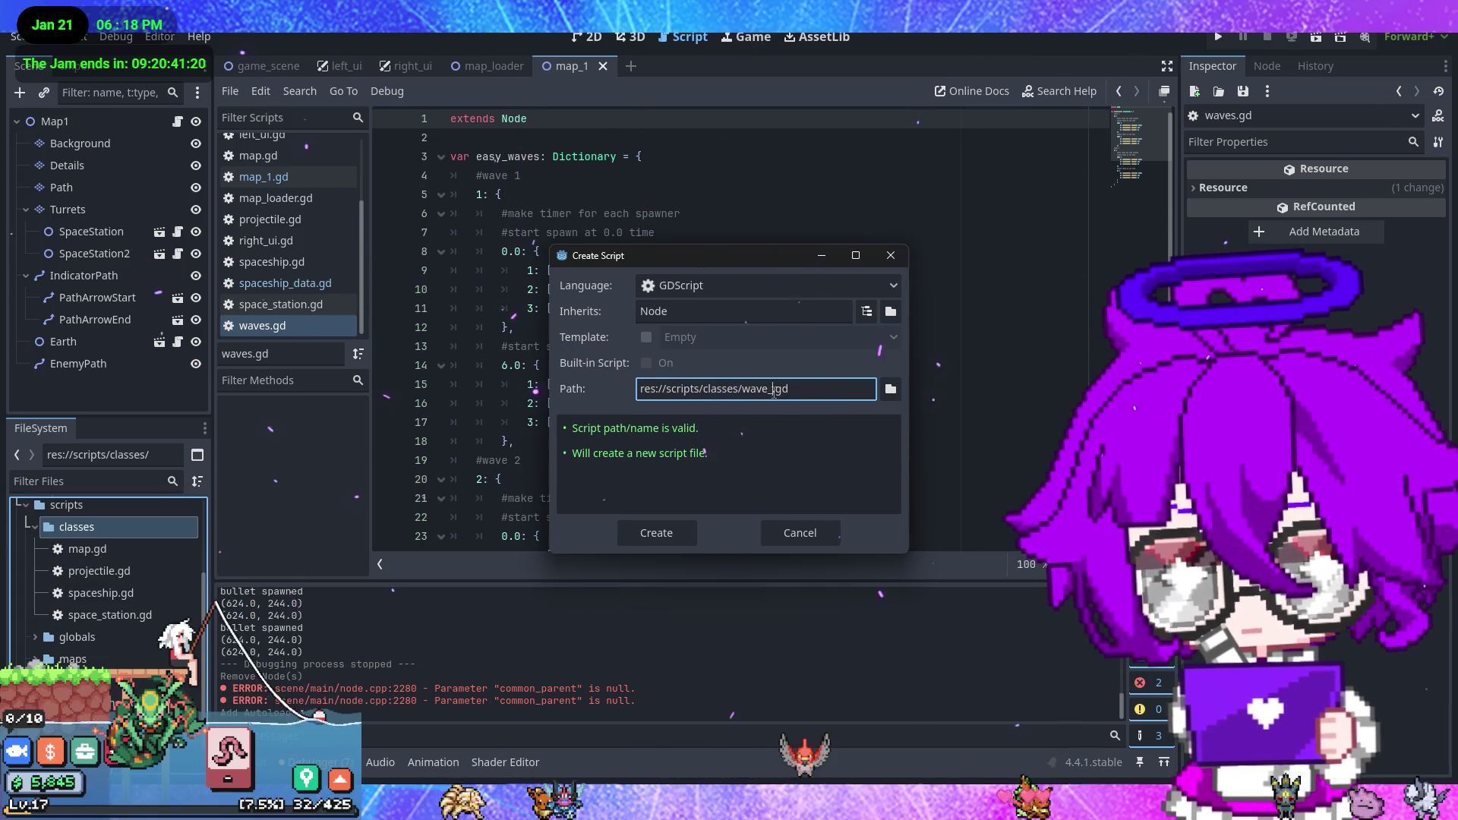
pyautogui.write('data')
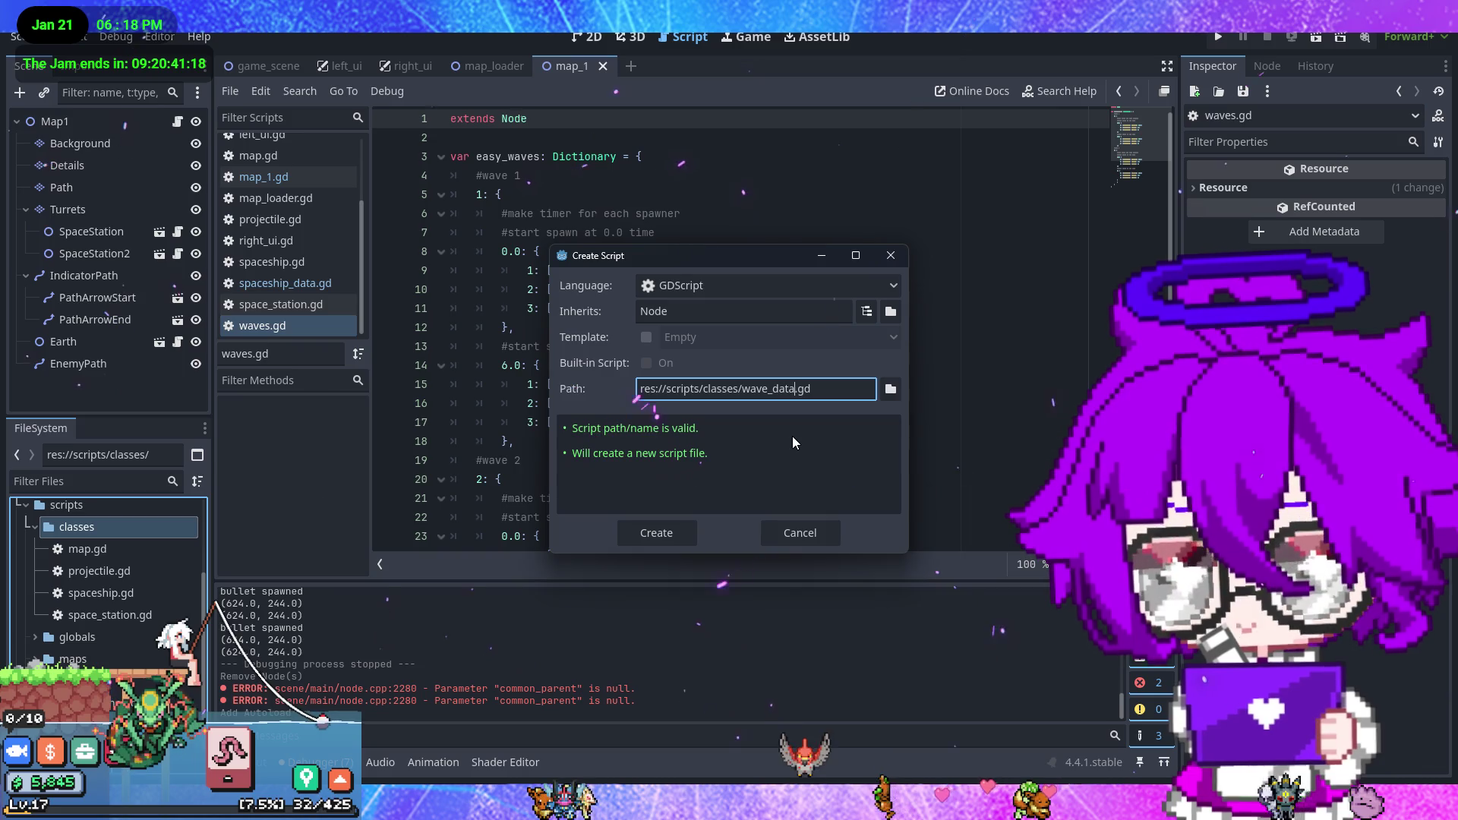
pyautogui.click(673, 530)
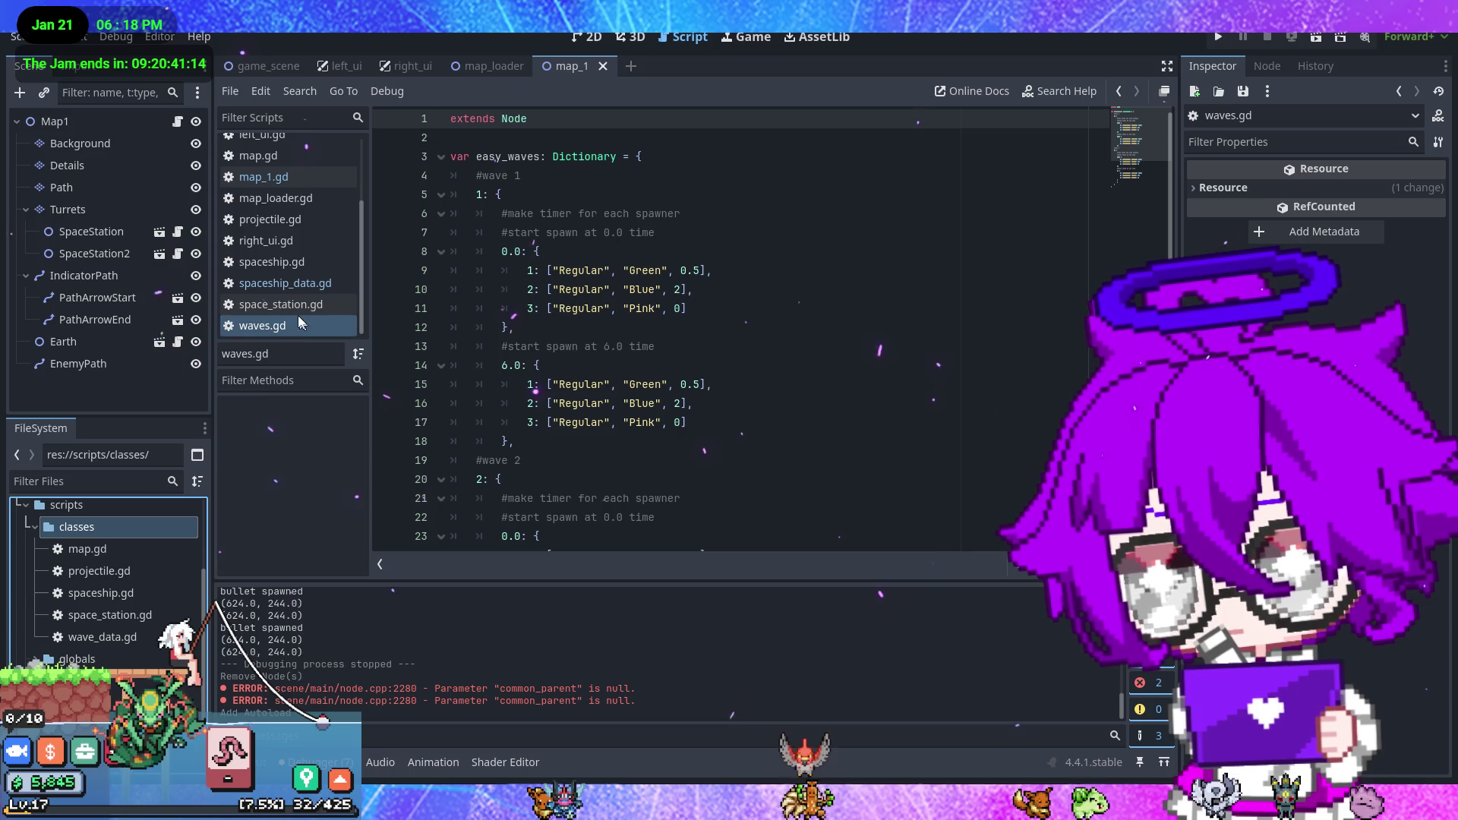
# Step: Cut the whole wave dictionary out of waves.gd and remove the leftover empty line
pyautogui.scroll(-5, 584, 458)
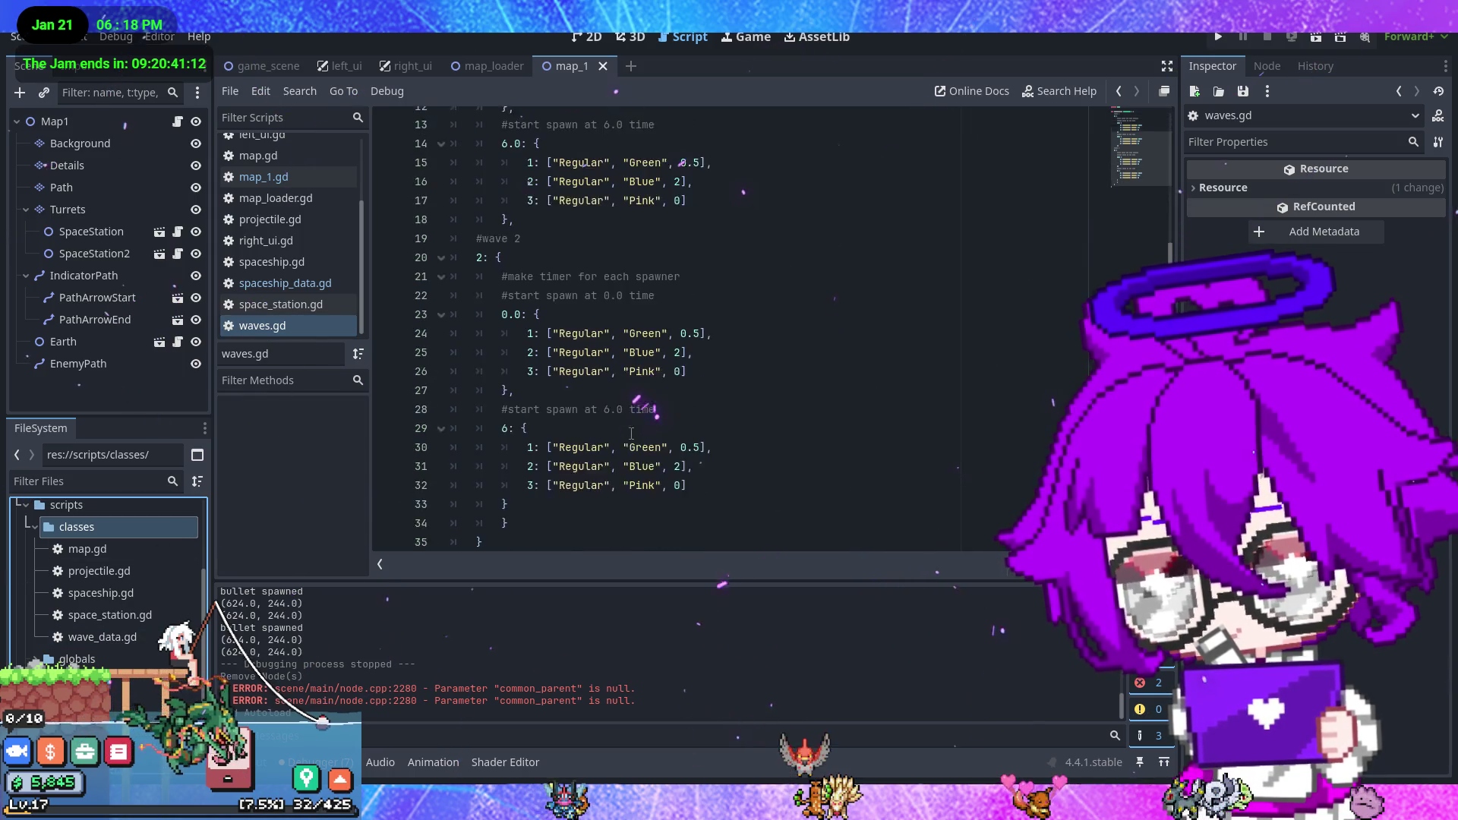
pyautogui.moveTo(476, 522)
pyautogui.mouseDown()
pyautogui.moveTo(479, 152)
pyautogui.moveTo(482, 186)
pyautogui.mouseUp()
pyautogui.hotkey('ctrl', 'x')
pyautogui.press('BackSpace')
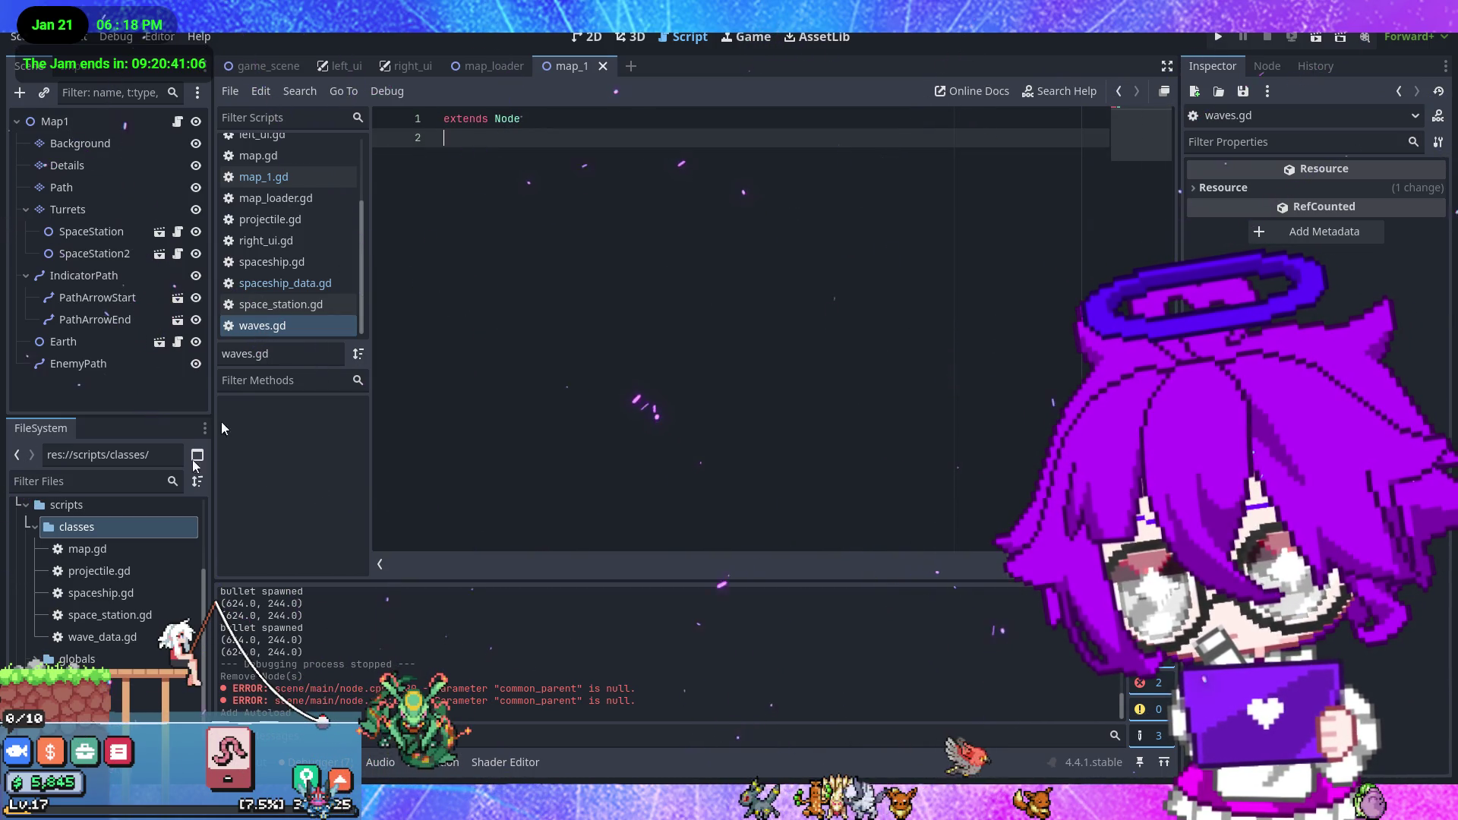
pyautogui.doubleClick(103, 637)
# Step: Add 'class_name WaveData' on line 2, paste the easy_waves dictionary beneath, and save
pyautogui.click(475, 148)
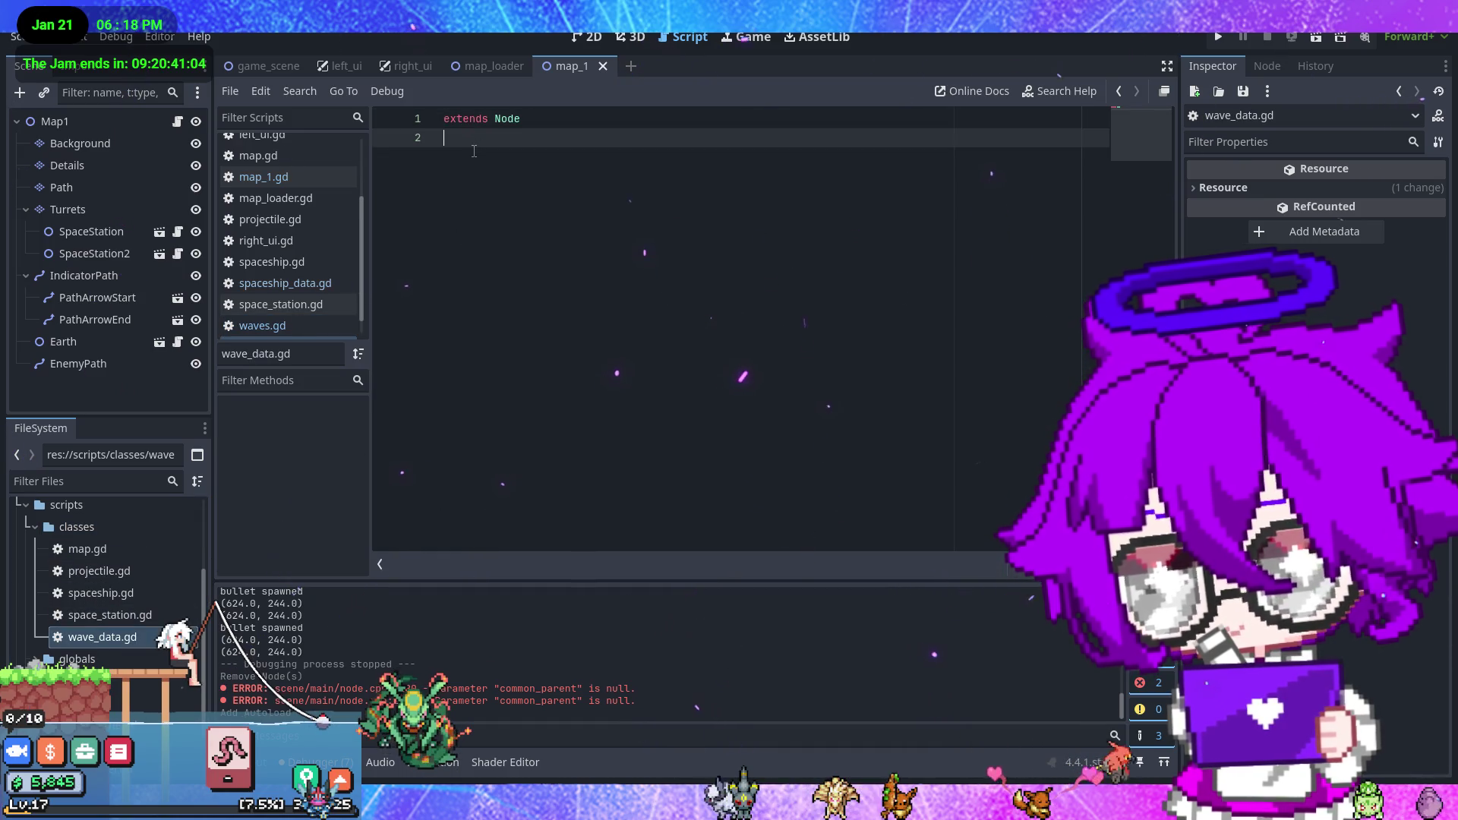
pyautogui.write('ss')
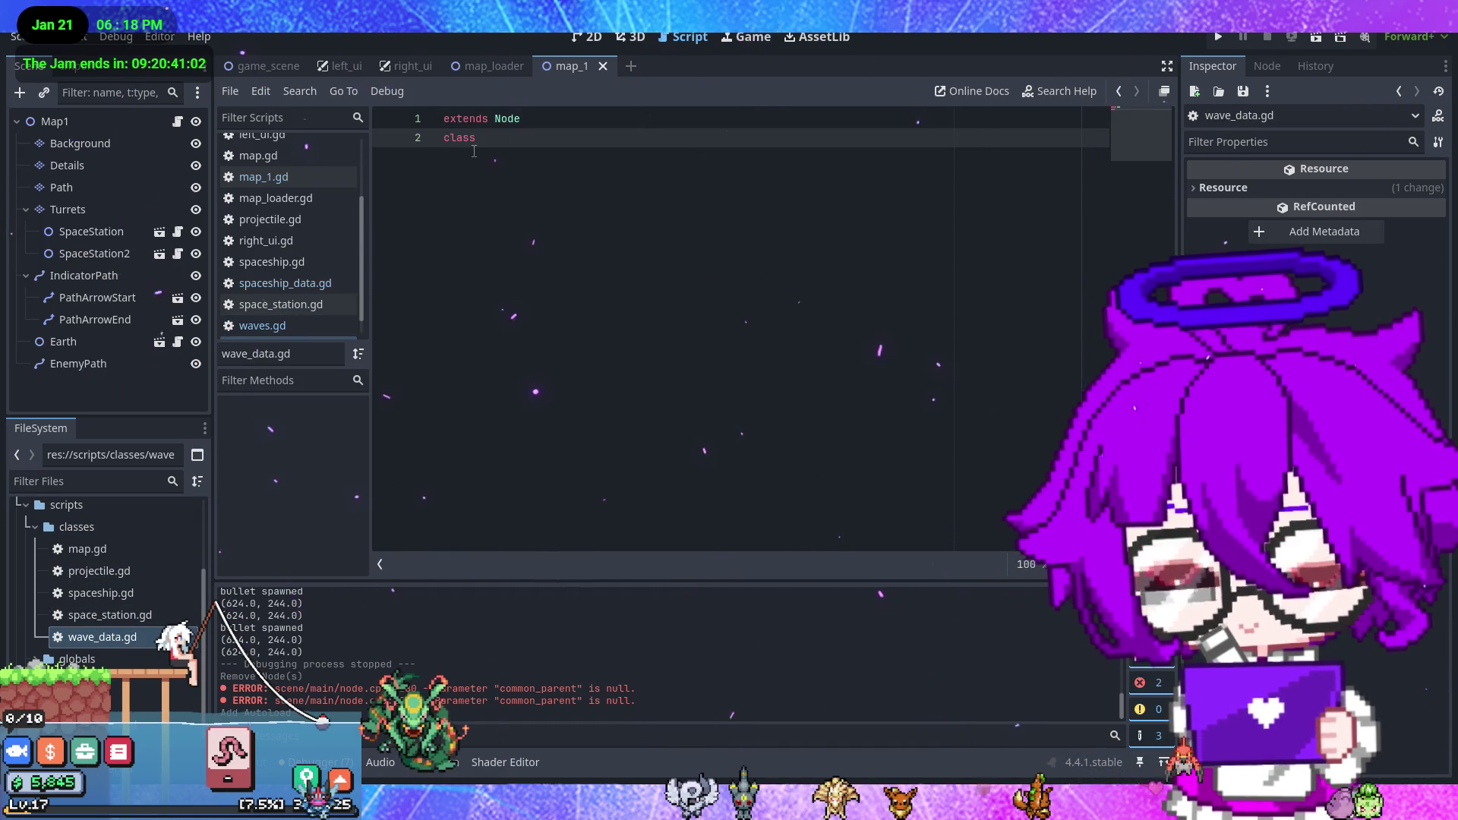
pyautogui.write('_name ')
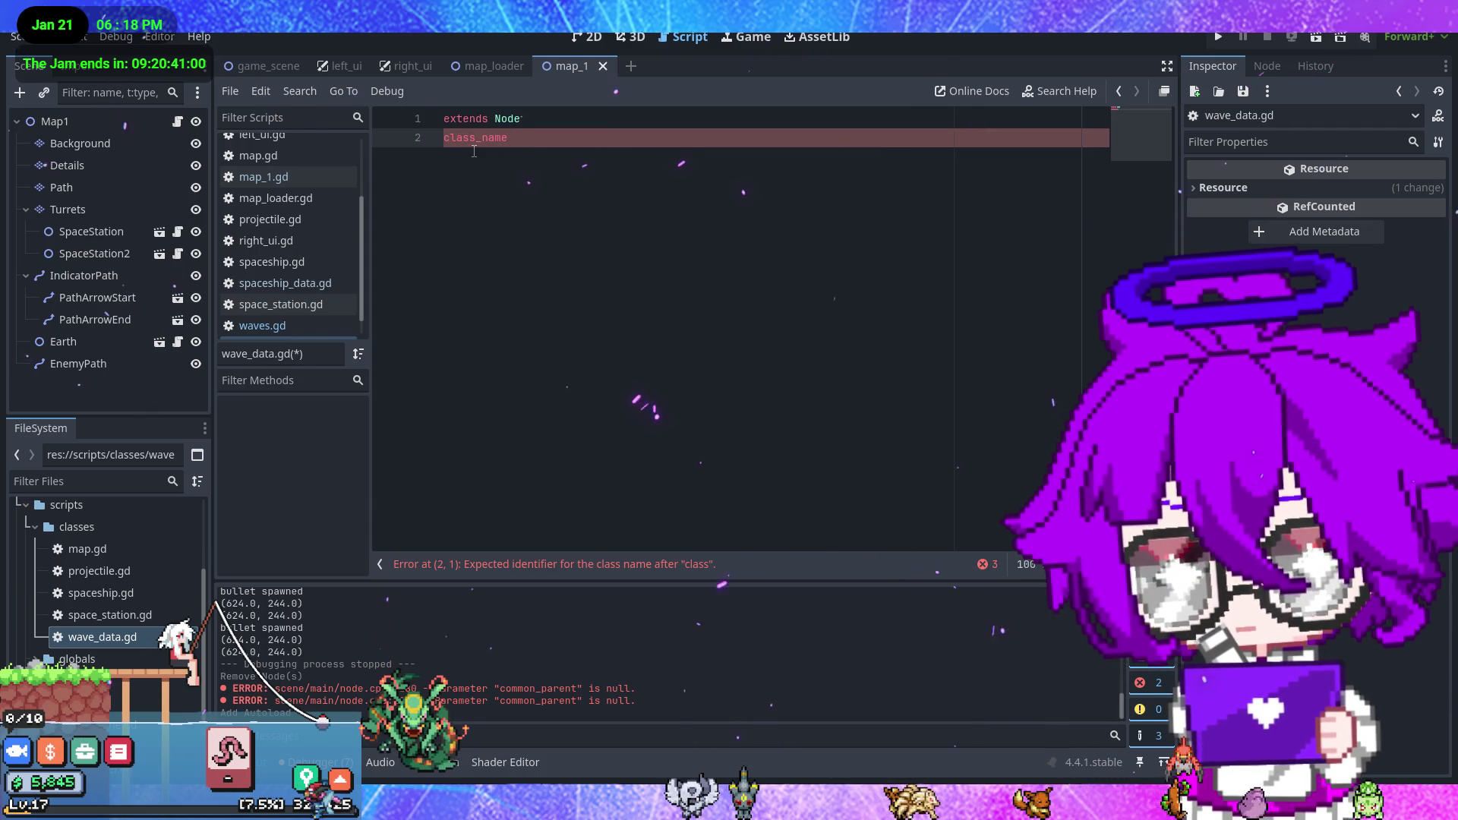
pyautogui.write('Wave')
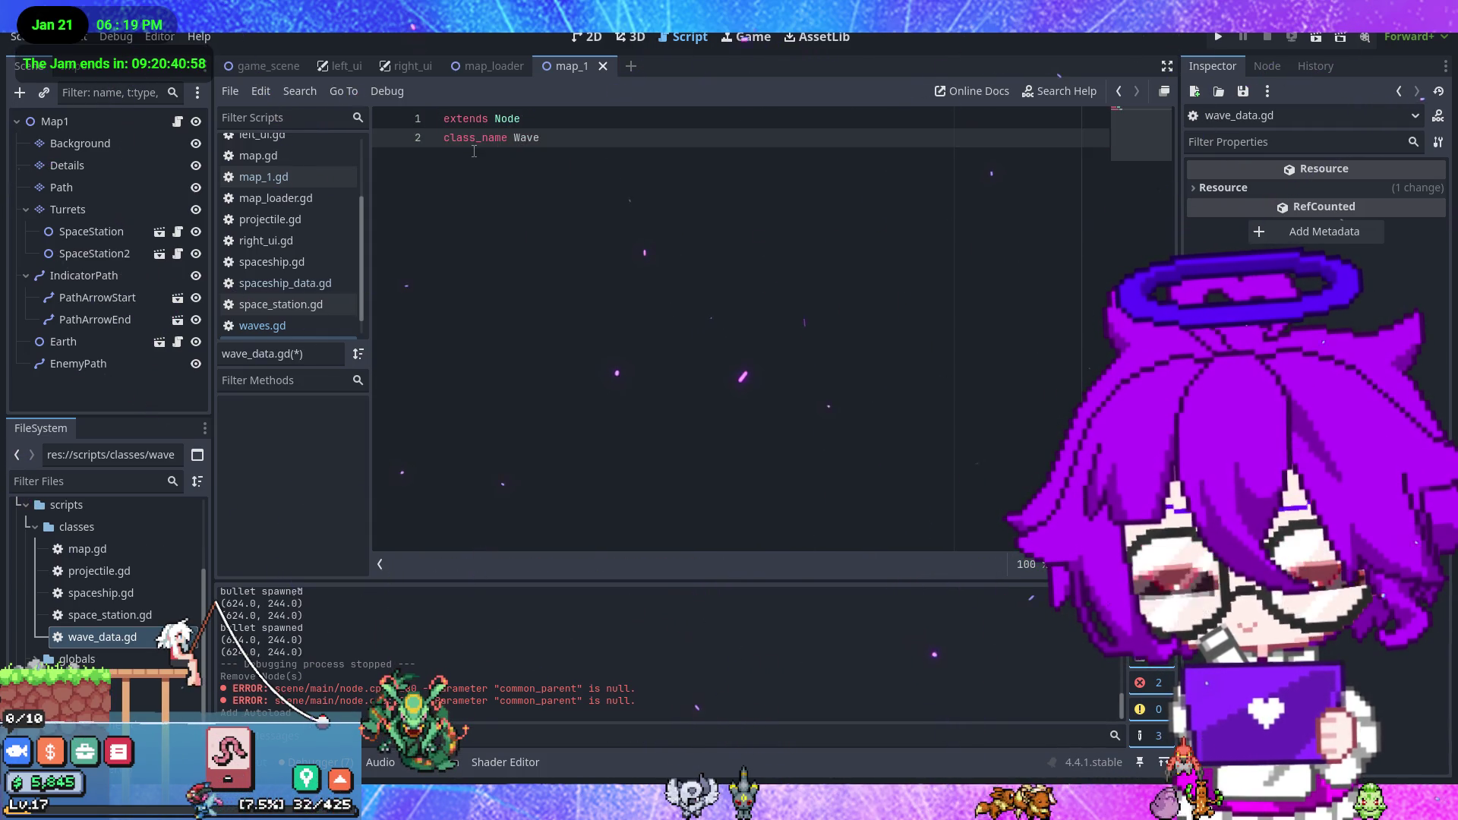
pyautogui.write('ta')
pyautogui.press('Return')
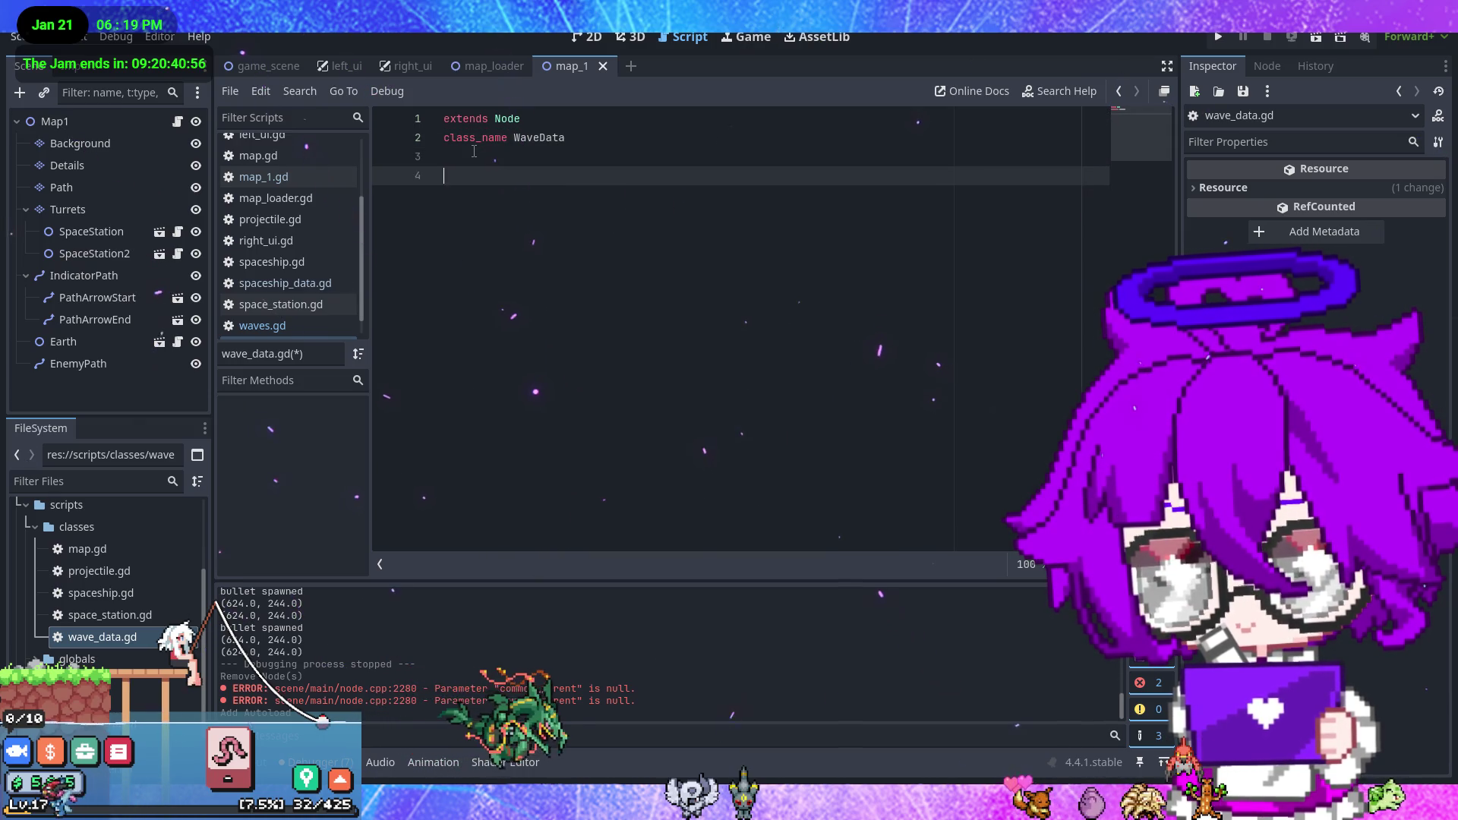
pyautogui.hotkey('ctrl', 'v')
pyautogui.scroll(5, 474, 150)
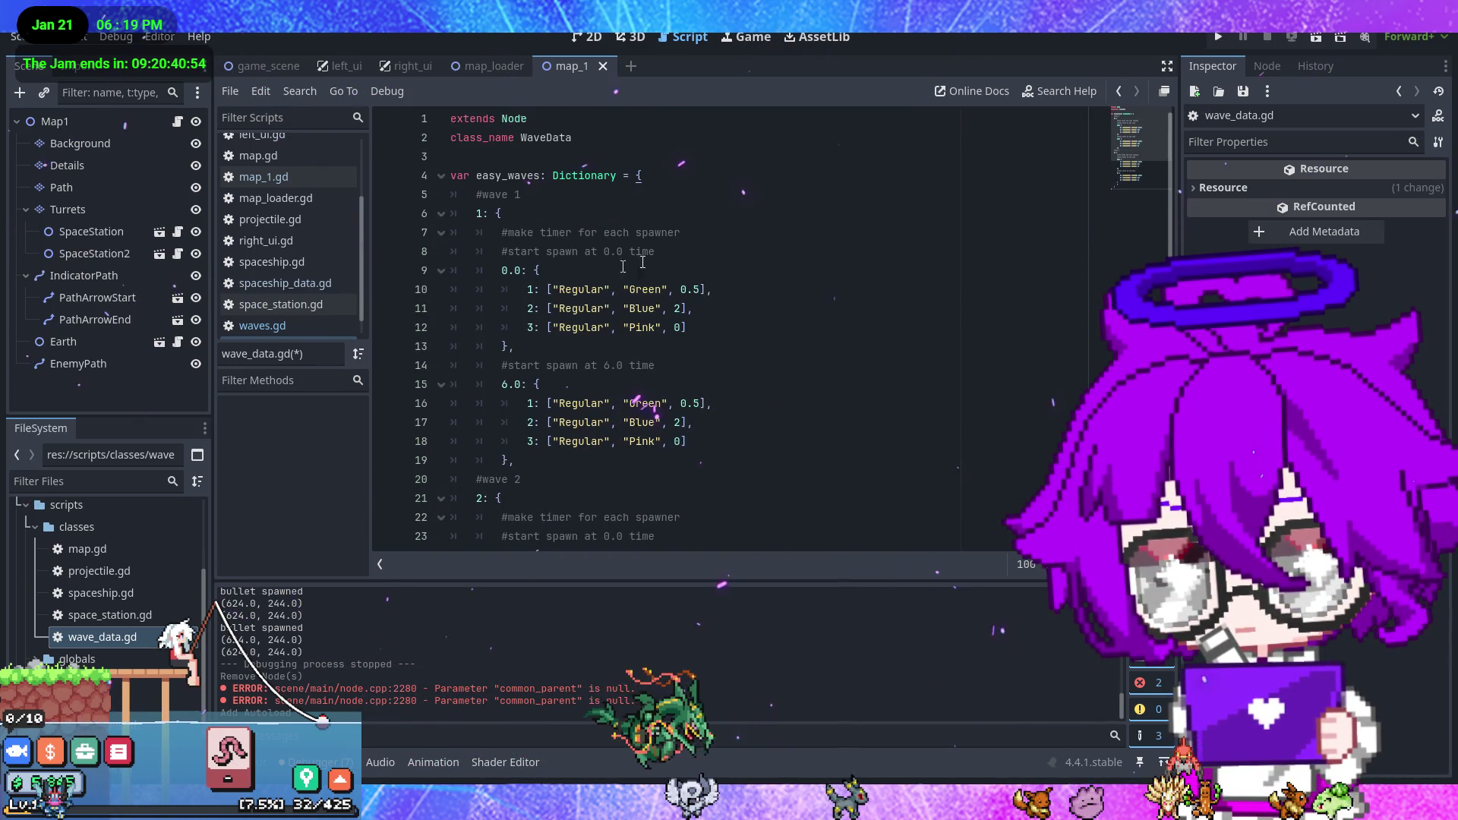
pyautogui.hotkey('ctrl', 's')
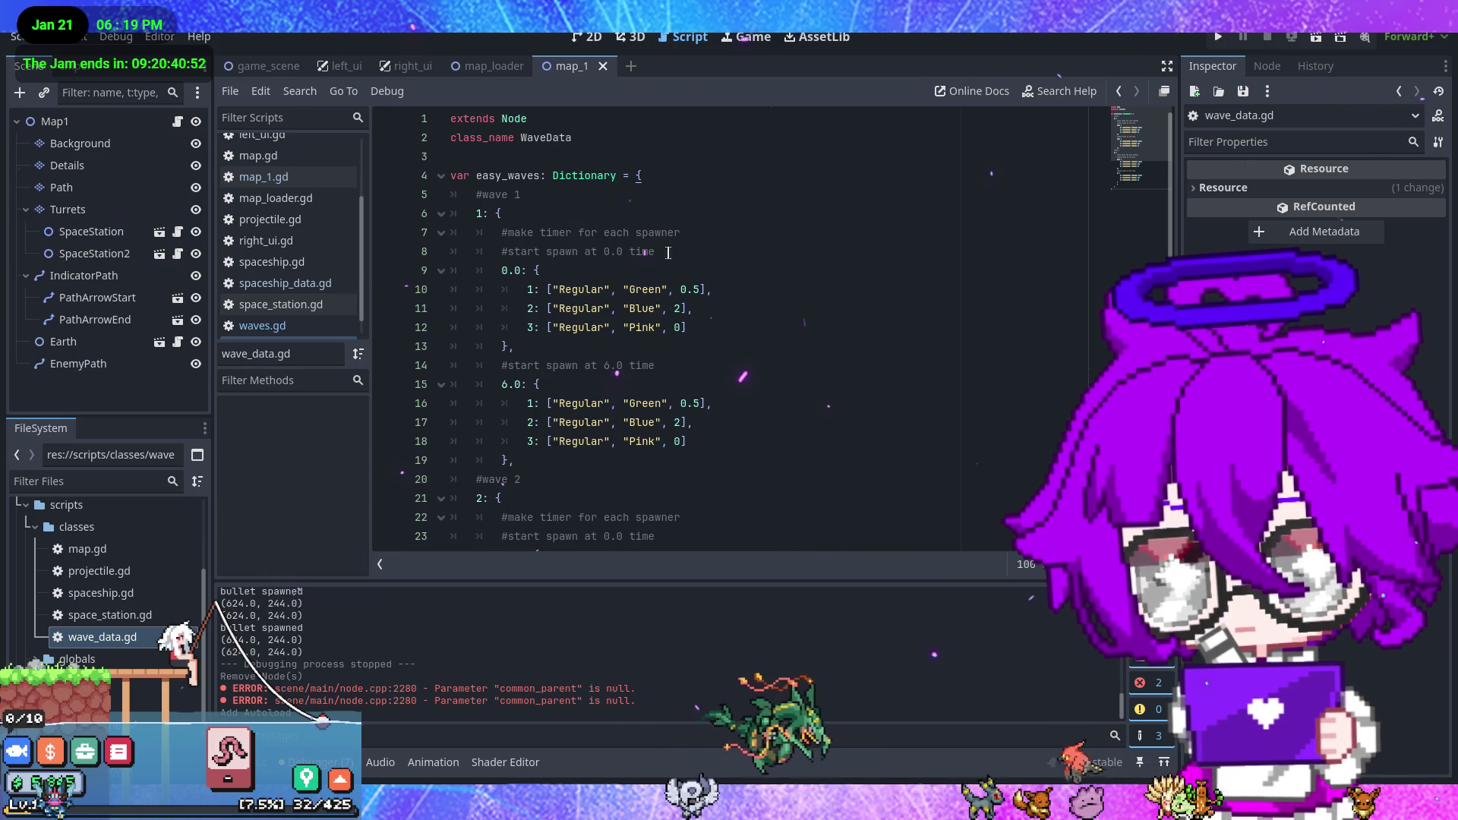
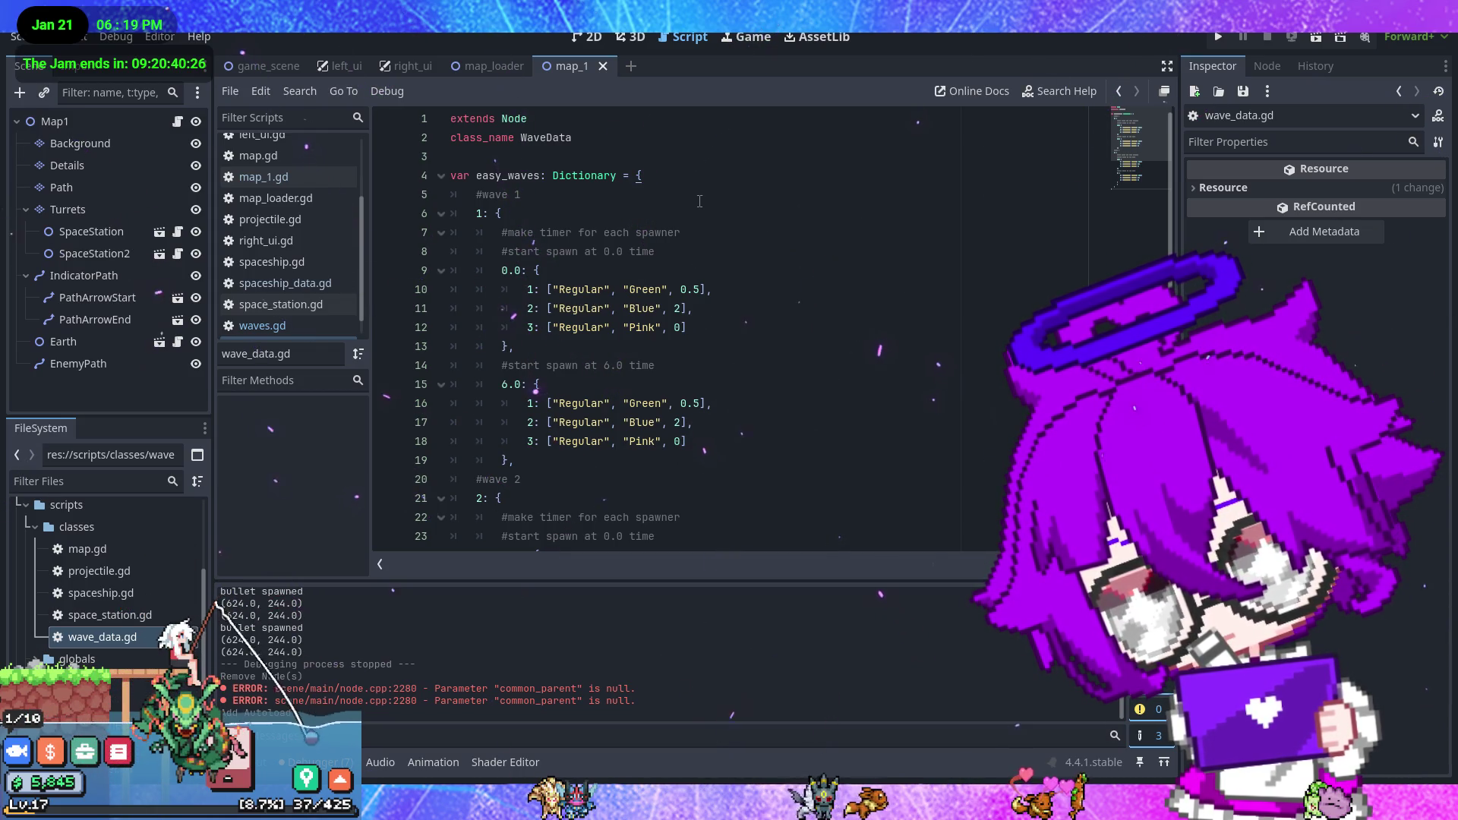
# Step: Strip the header from wave_data.gd and move its easy_waves code into waves.gd
pyautogui.moveTo(577, 137); pyautogui.dragTo(449, 118)
pyautogui.press('BackSpace')
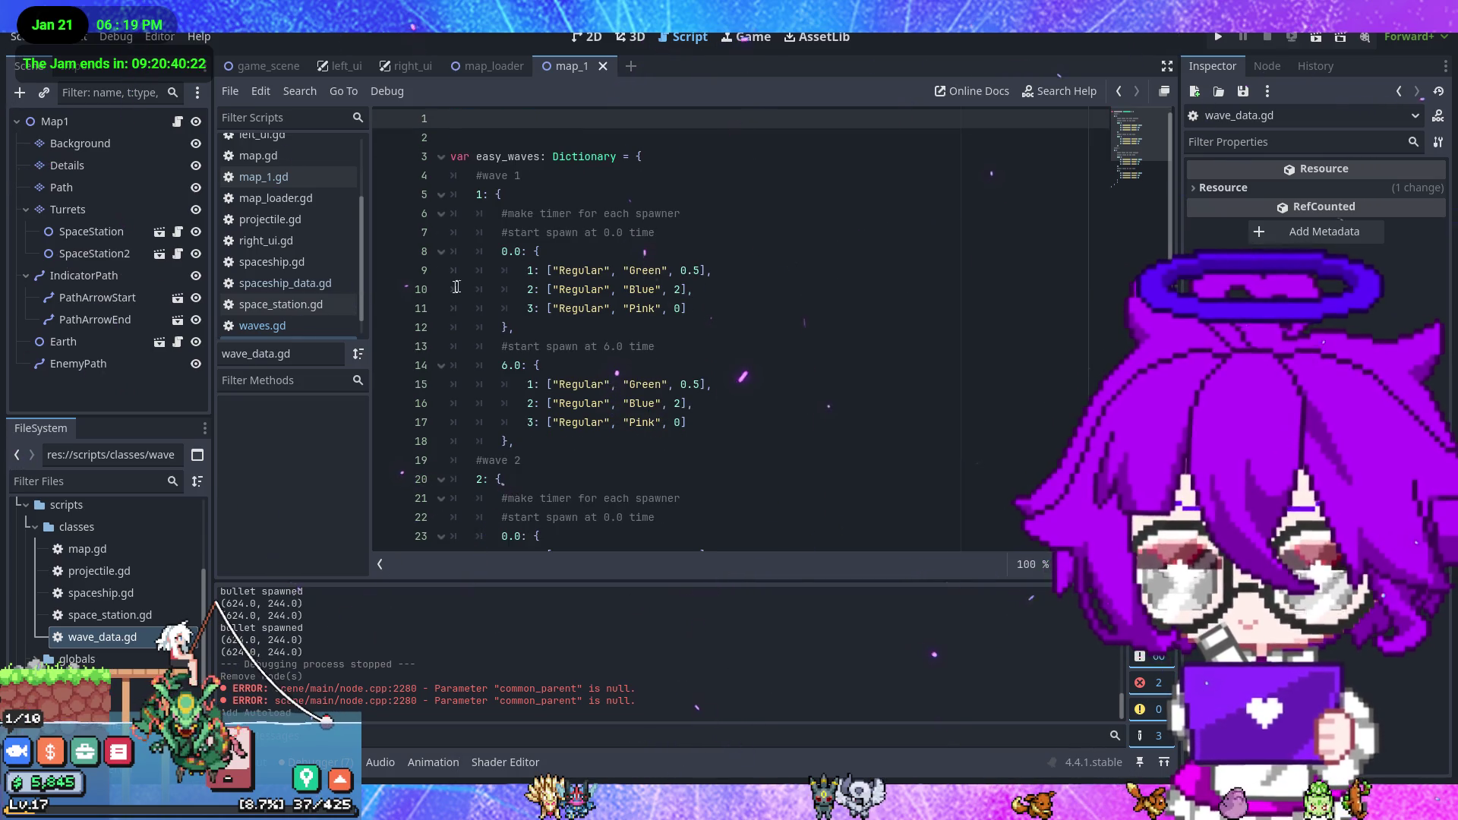
pyautogui.scroll(-10, 460, 286)
pyautogui.moveTo(486, 524)
pyautogui.mouseDown()
pyautogui.moveTo(471, 516)
pyautogui.moveTo(460, 36)
pyautogui.mouseUp()
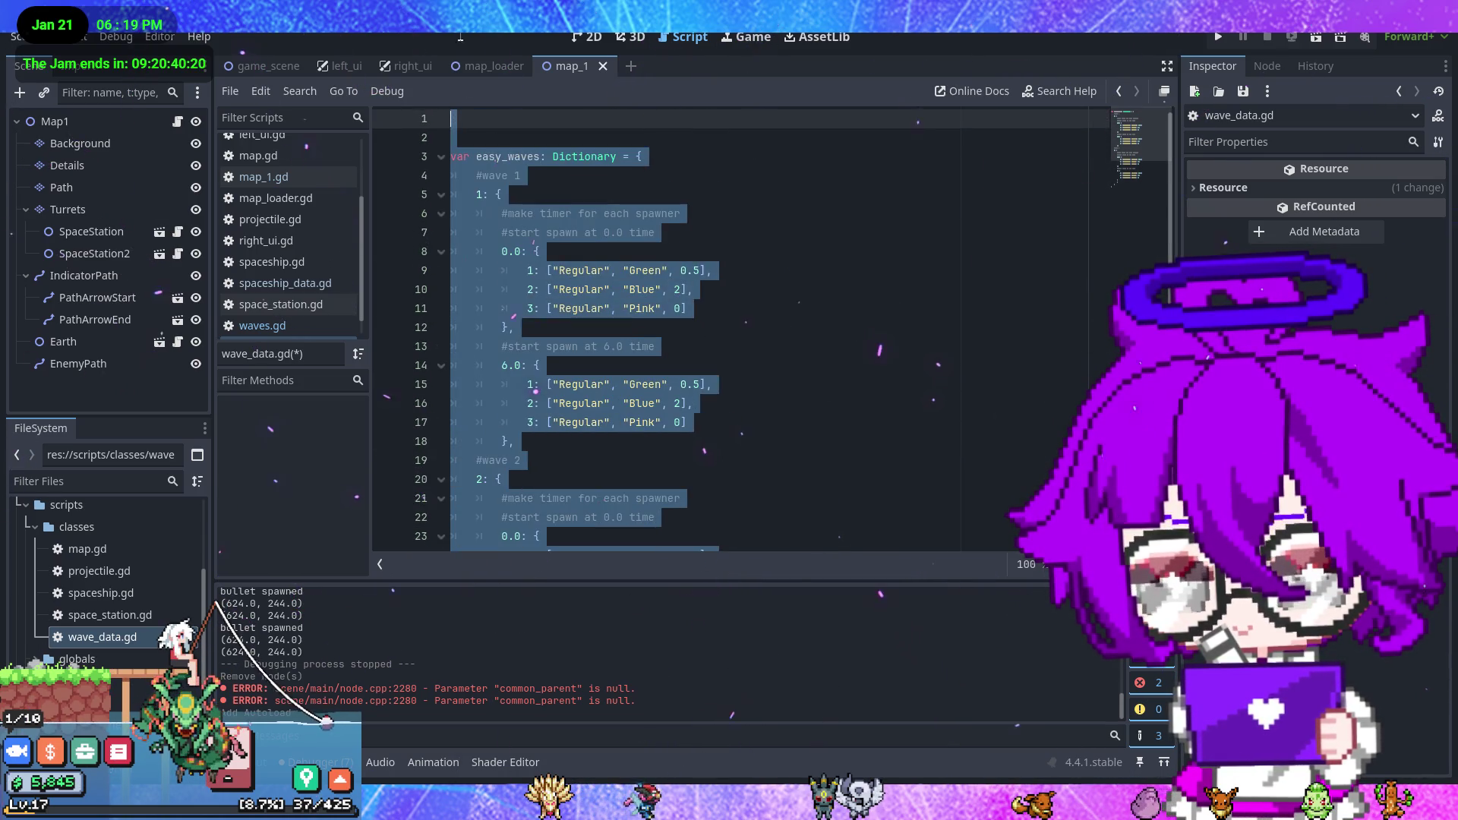
pyautogui.press('BackSpace')
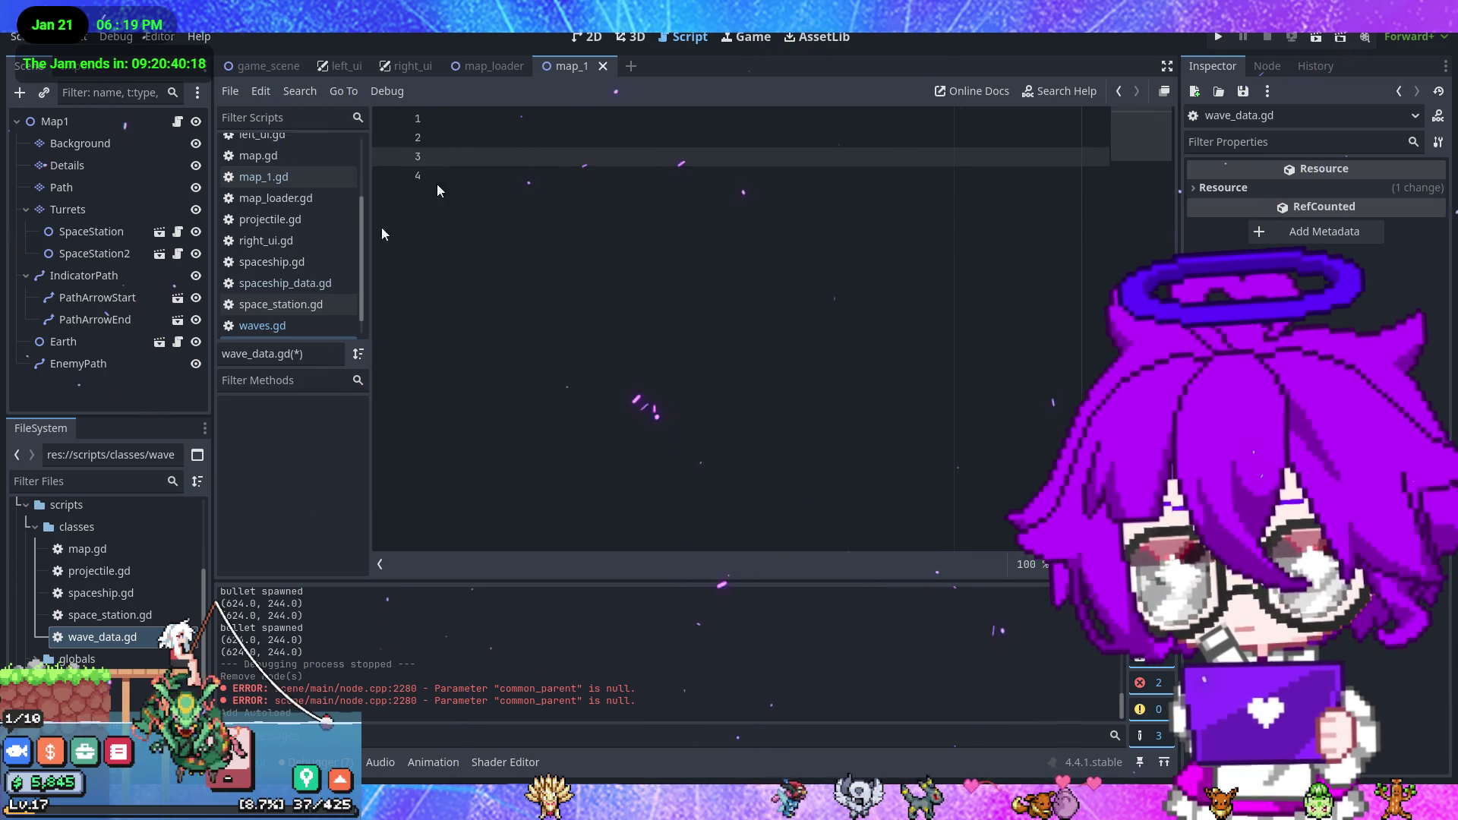
pyautogui.click(294, 311)
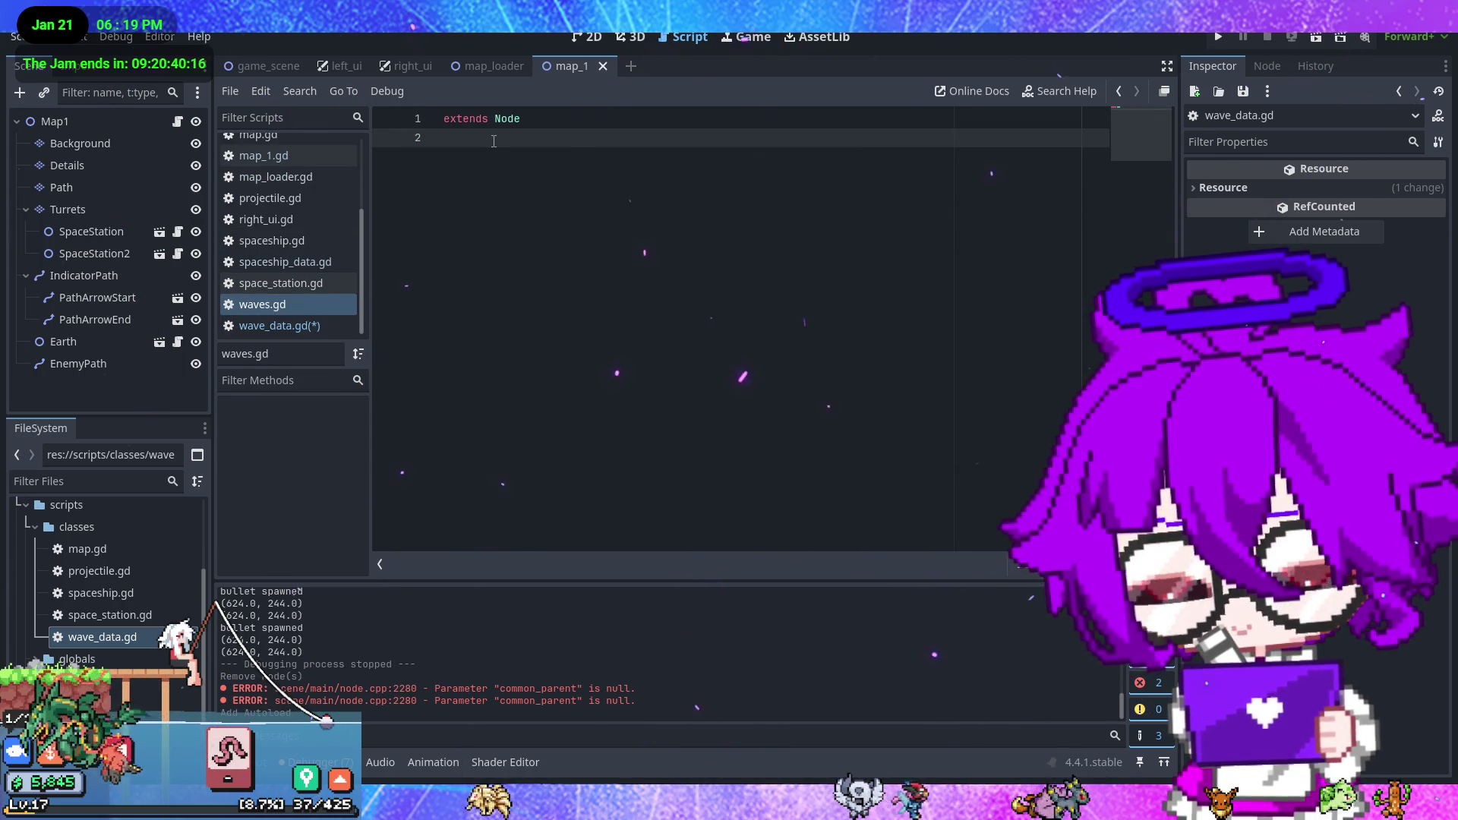
pyautogui.hotkey('ctrl', 'v')
# Step: Close wave_data.gd without saving, then remove it from the project in FileSystem
pyautogui.rightClick(299, 327)
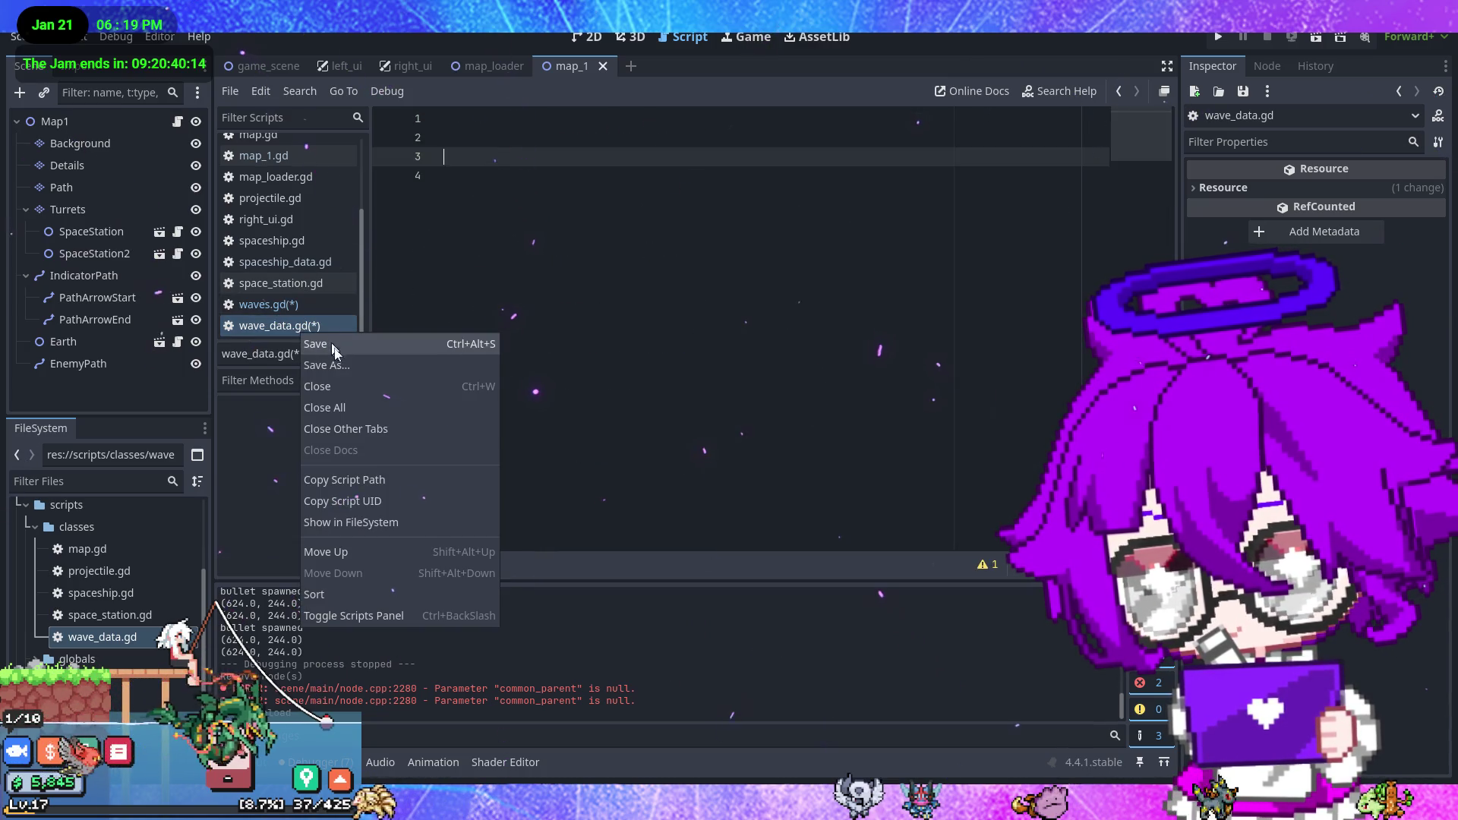
pyautogui.click(344, 389)
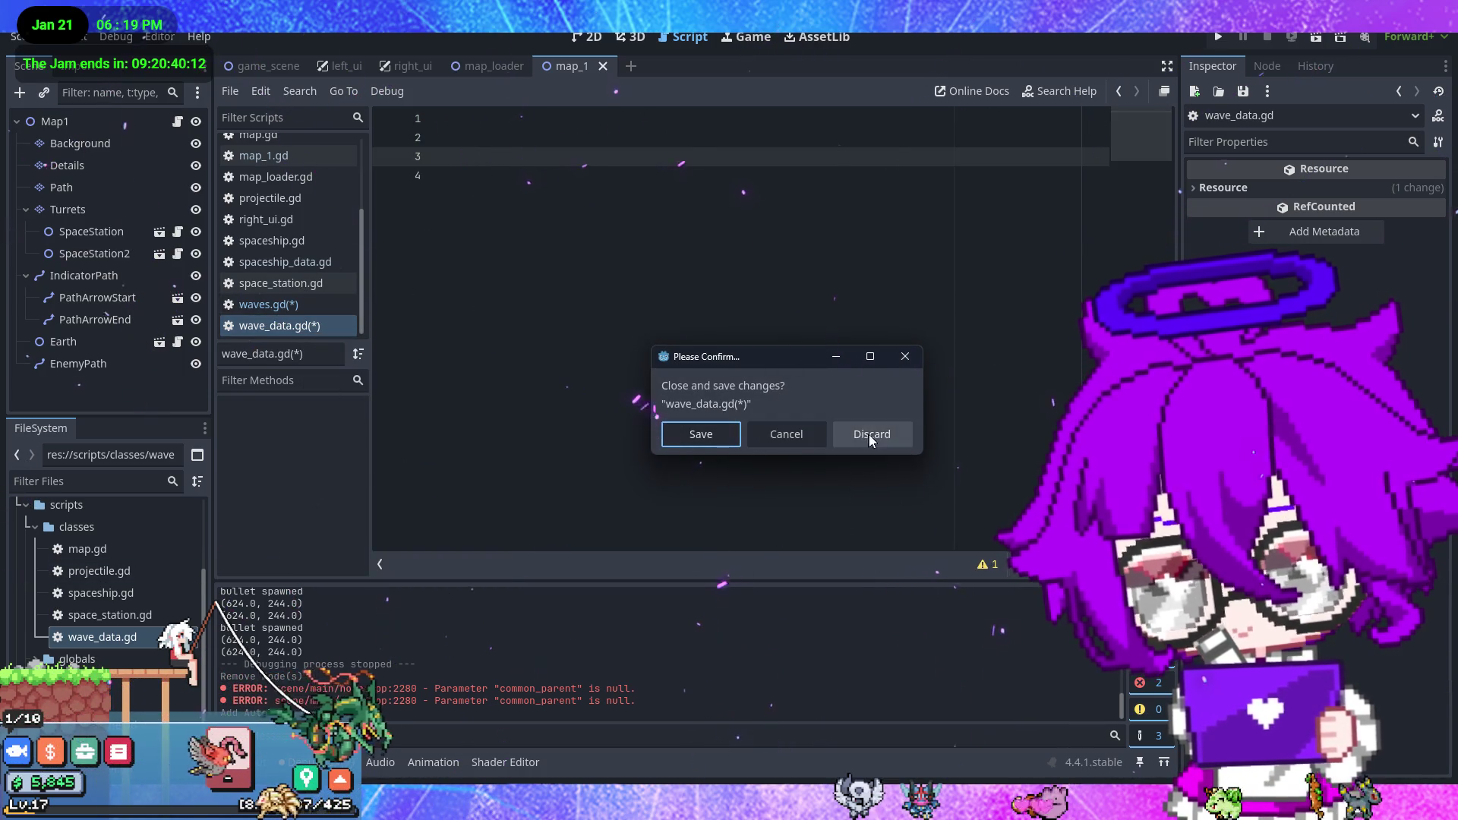
pyautogui.click(869, 436)
pyautogui.rightClick(112, 635)
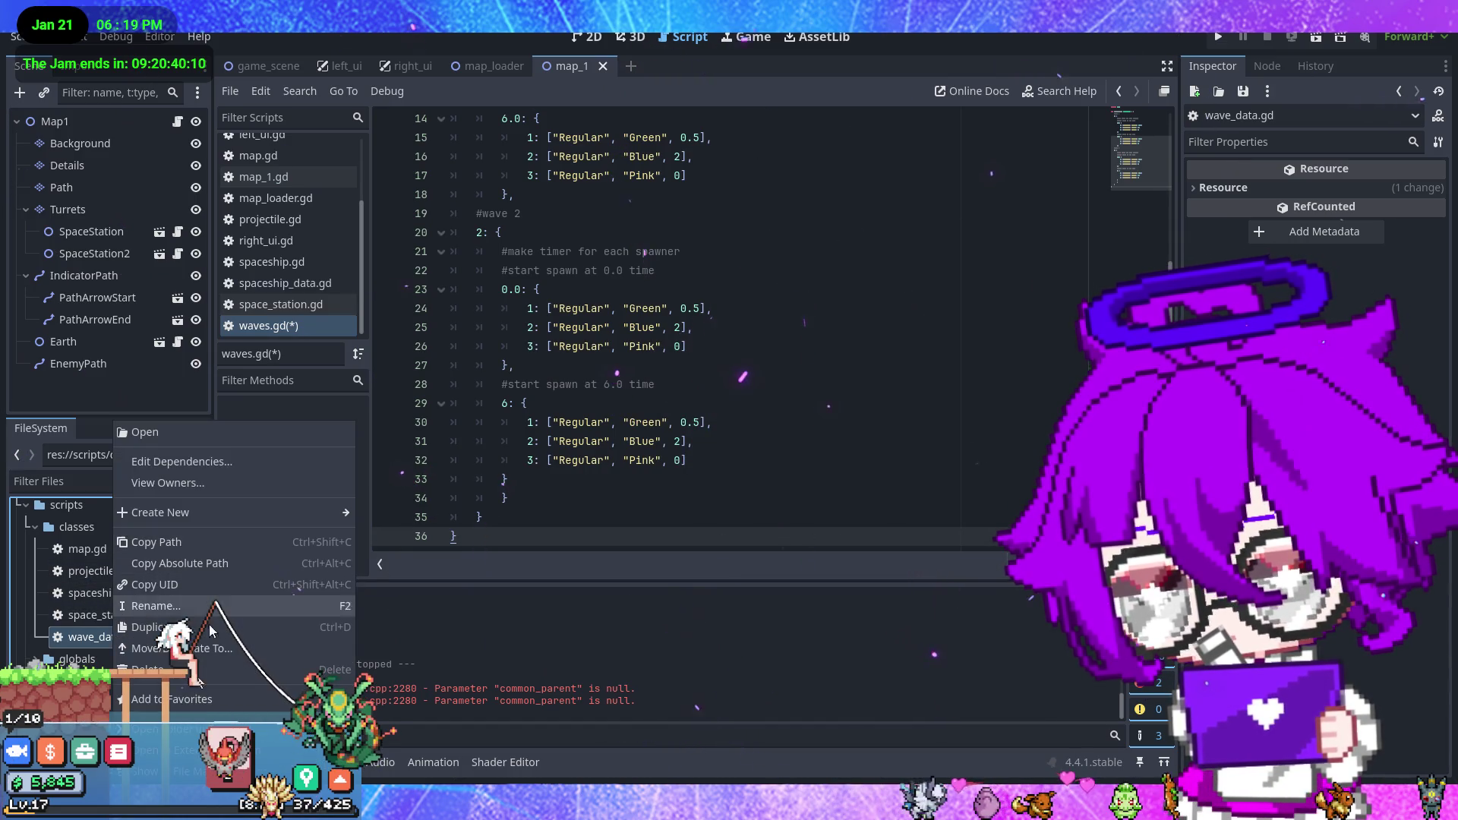
pyautogui.click(175, 694)
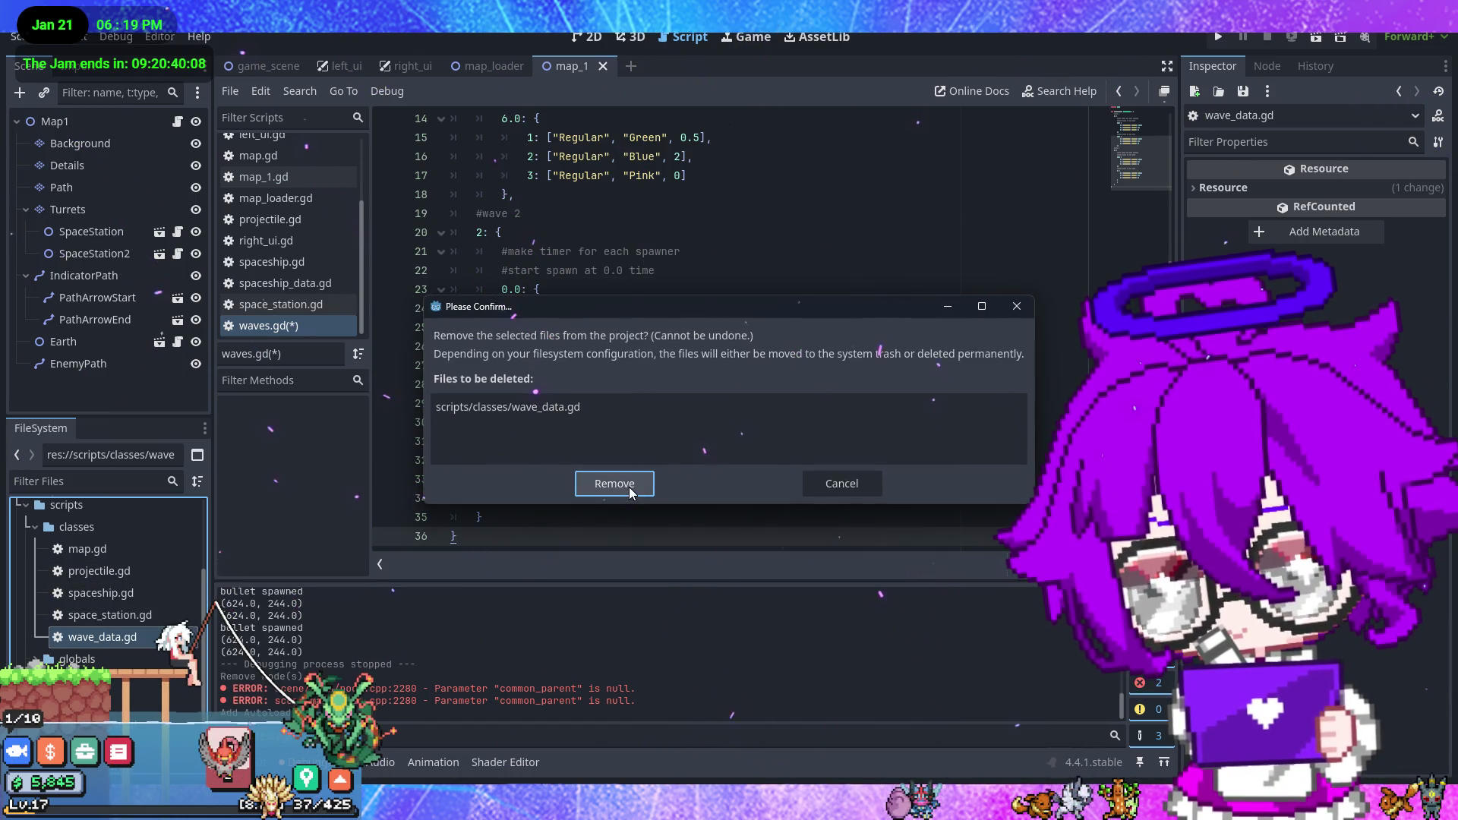
pyautogui.click(630, 486)
pyautogui.scroll(5, 588, 366)
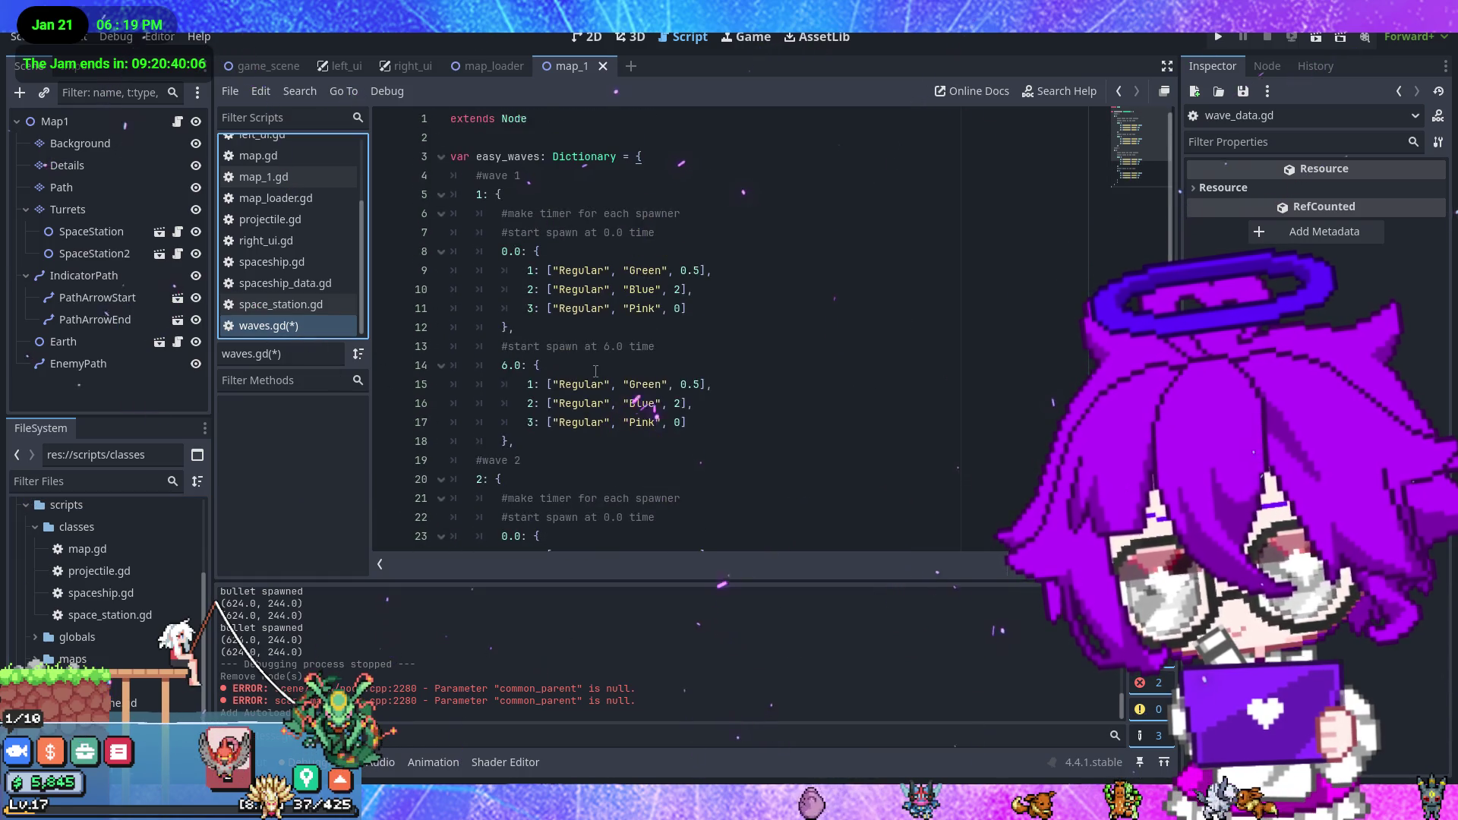
pyautogui.click(586, 198)
# Step: Replace the first wave's numeric key 1 with the string "Wave 1"
pyautogui.hotkey('ctrl', 's')
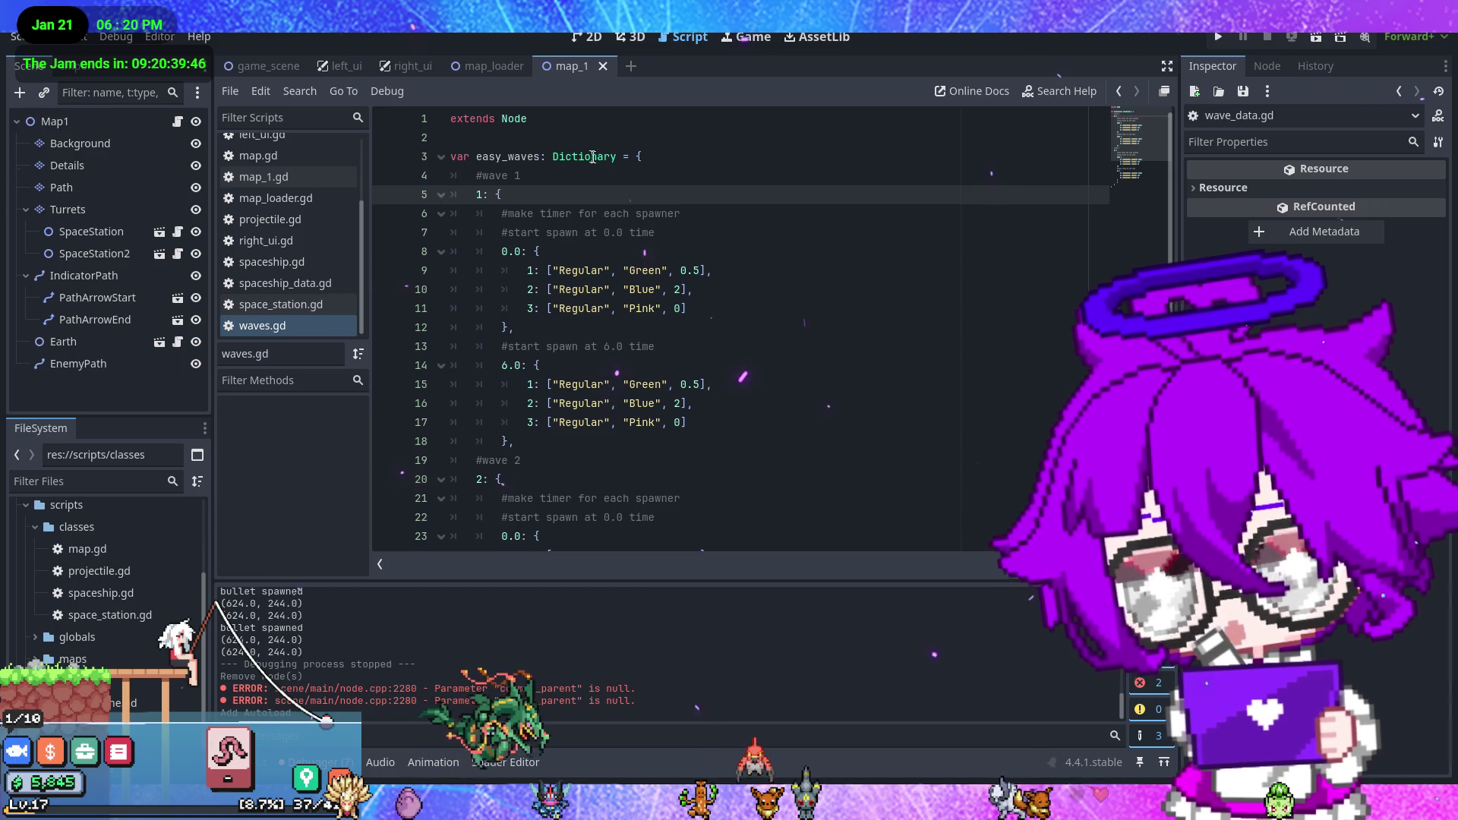
pyautogui.moveTo(617, 157); pyautogui.dragTo(552, 157)
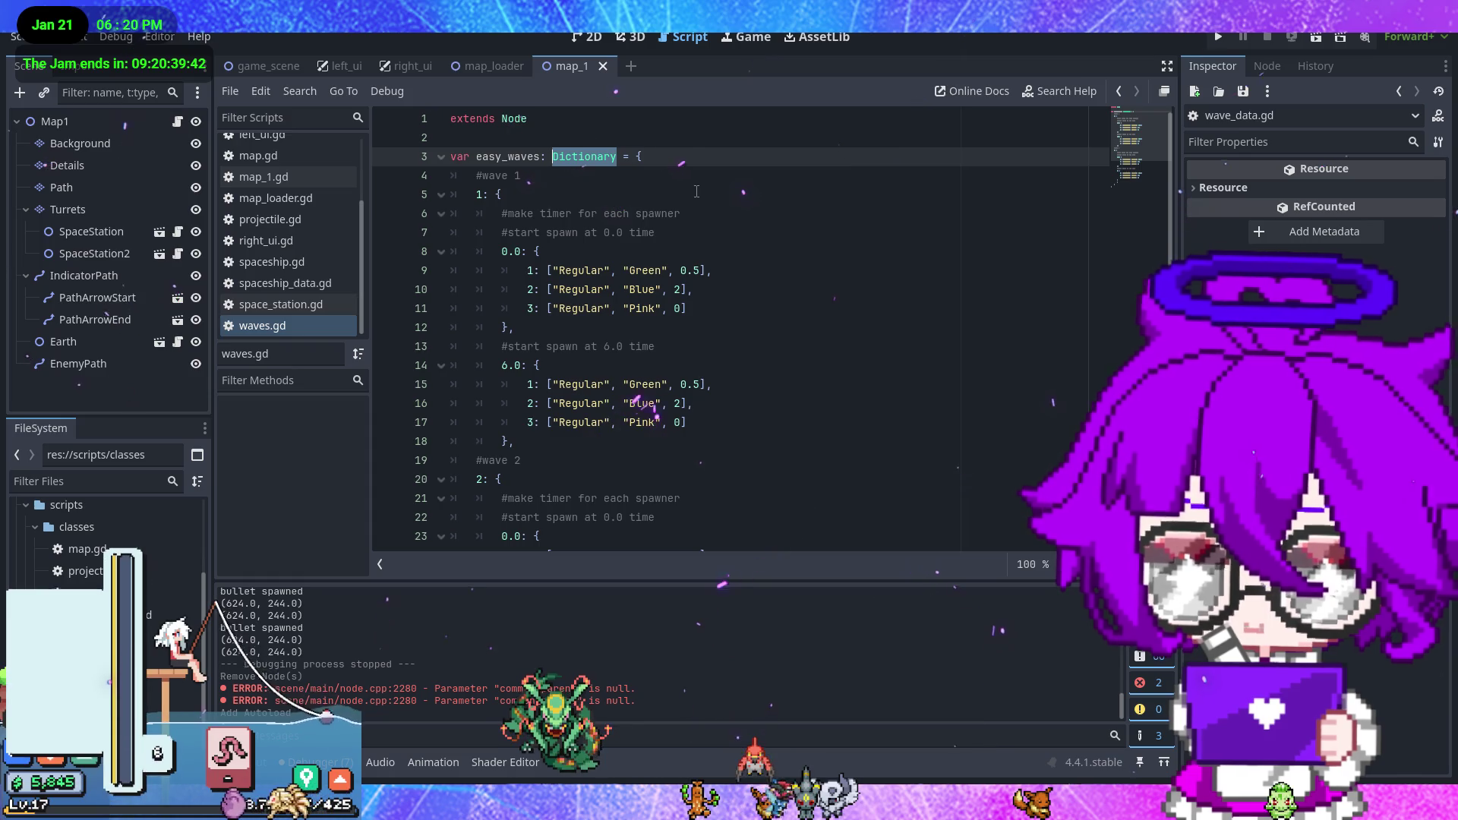
pyautogui.click(486, 194)
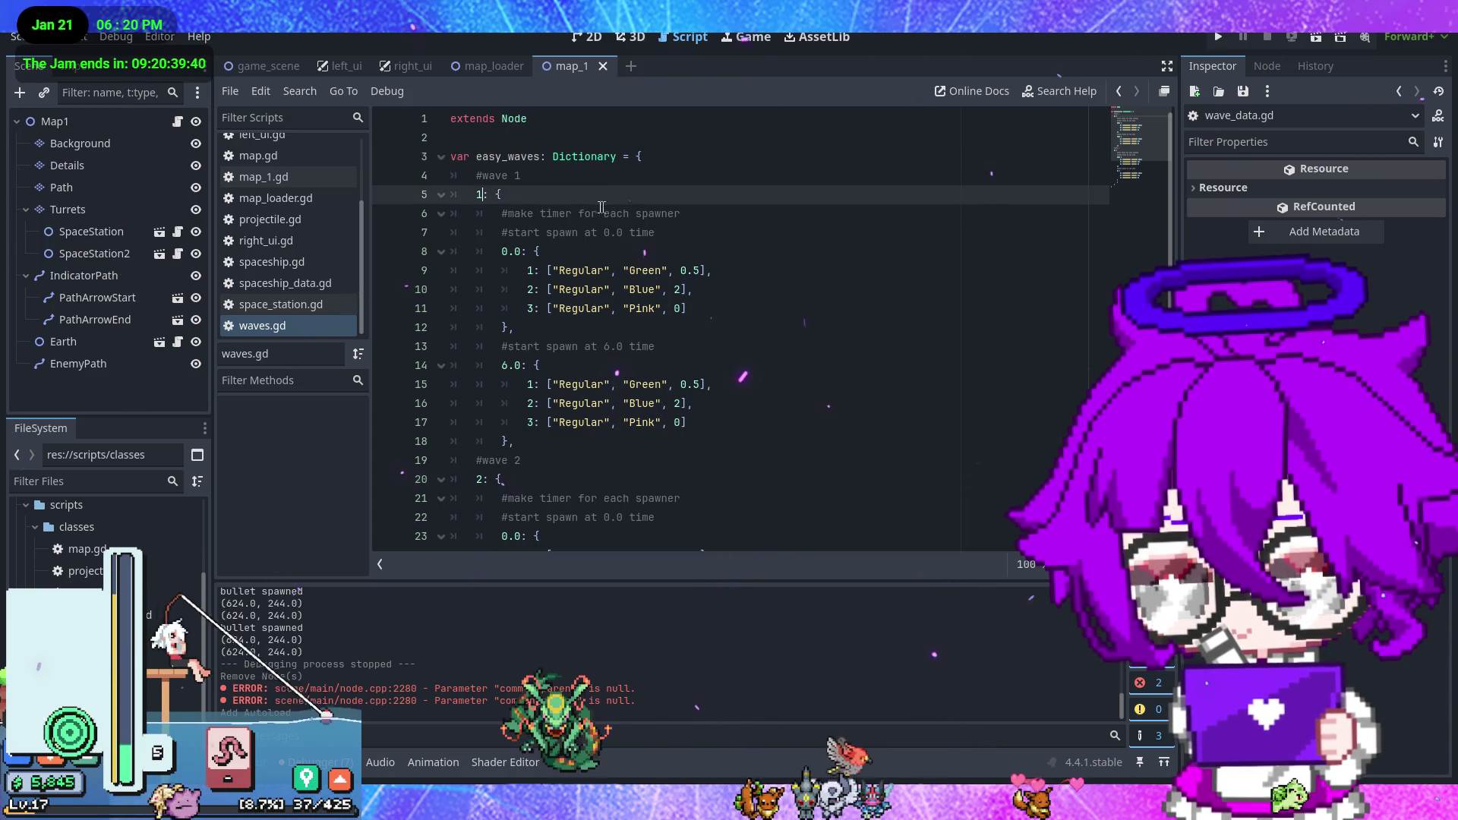
pyautogui.press('BackSpace')
pyautogui.write('"Wa')
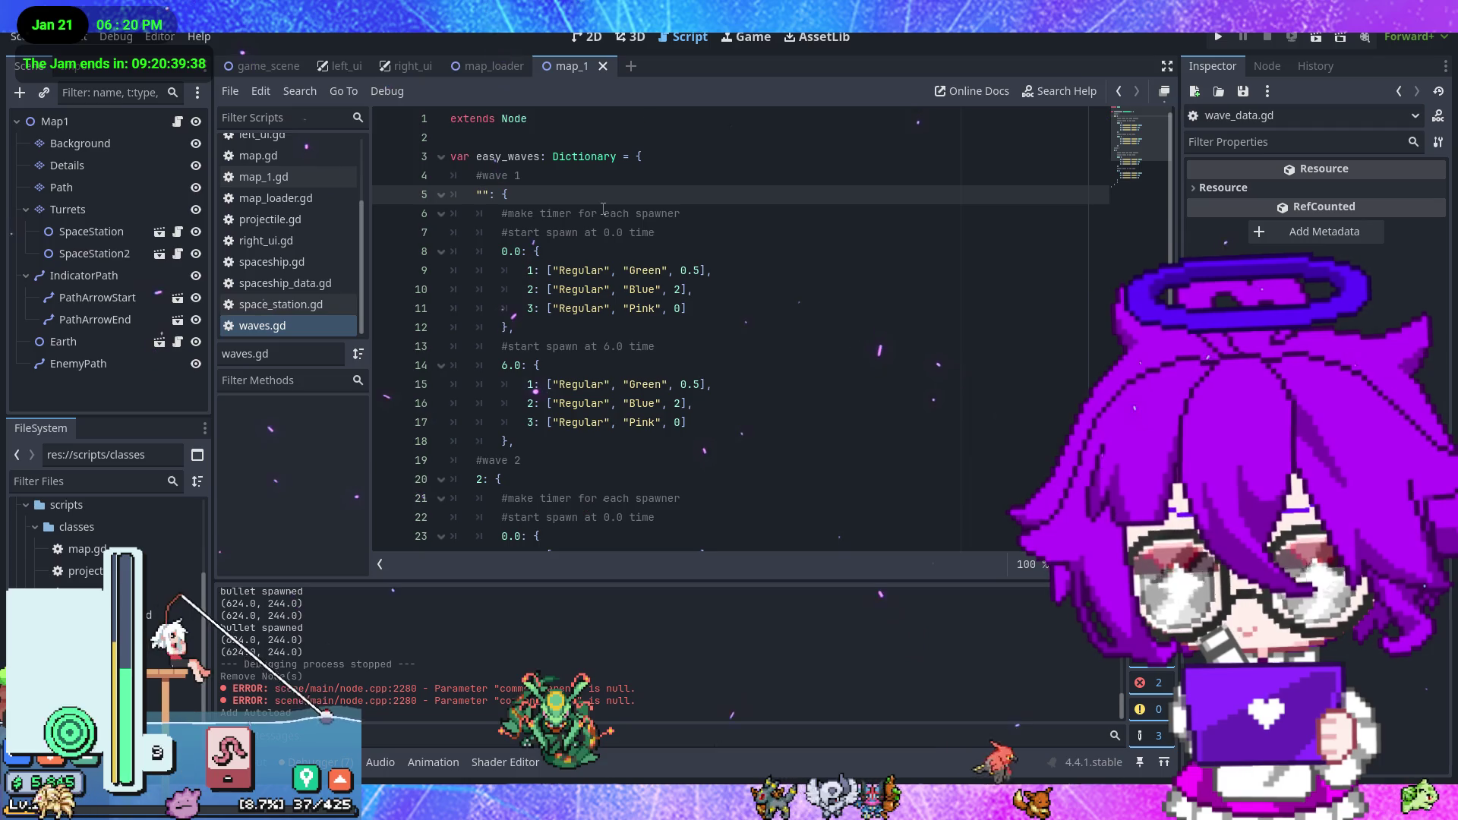
pyautogui.write('v')
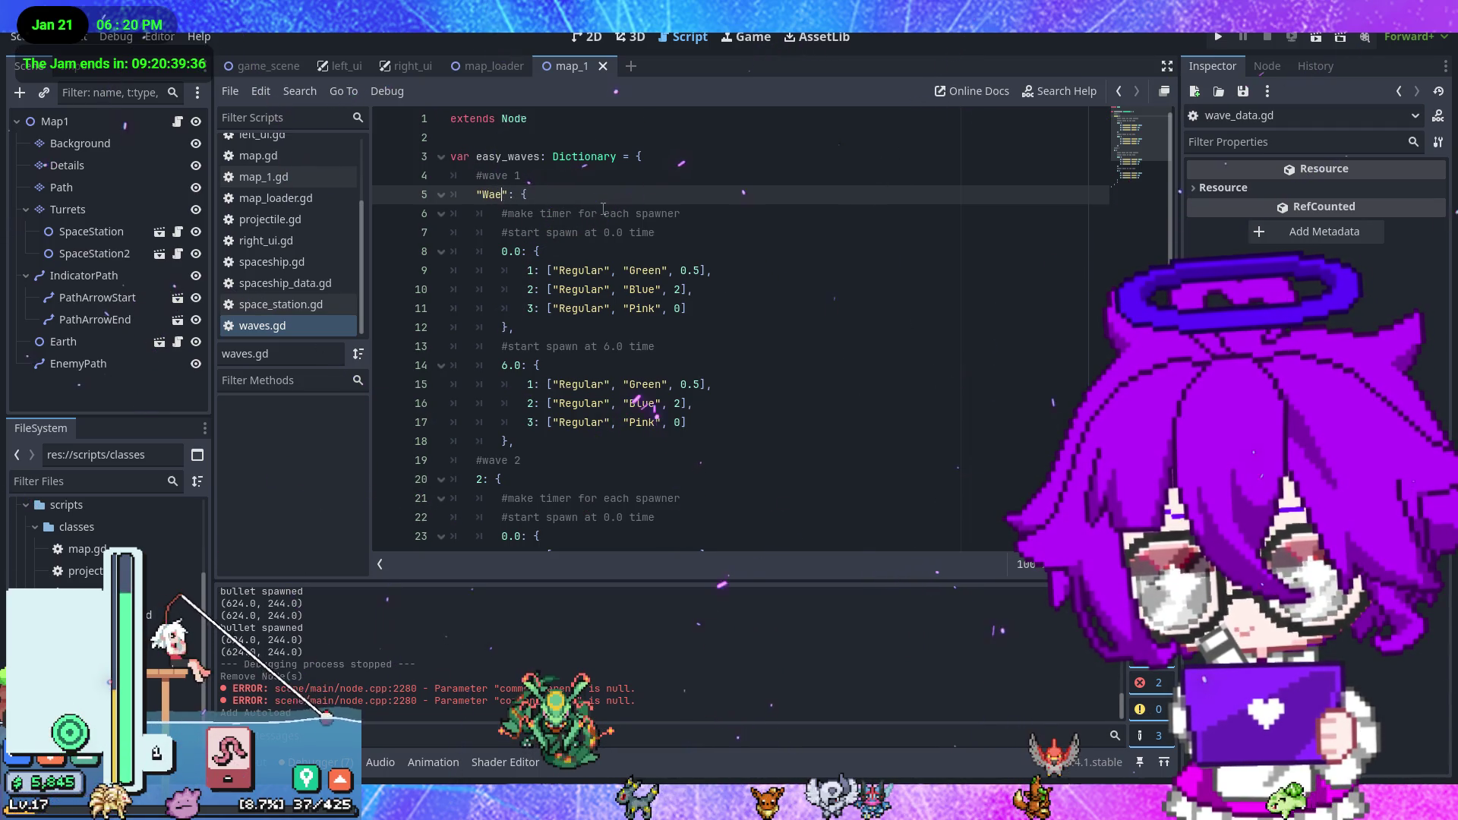
pyautogui.write('e 1')
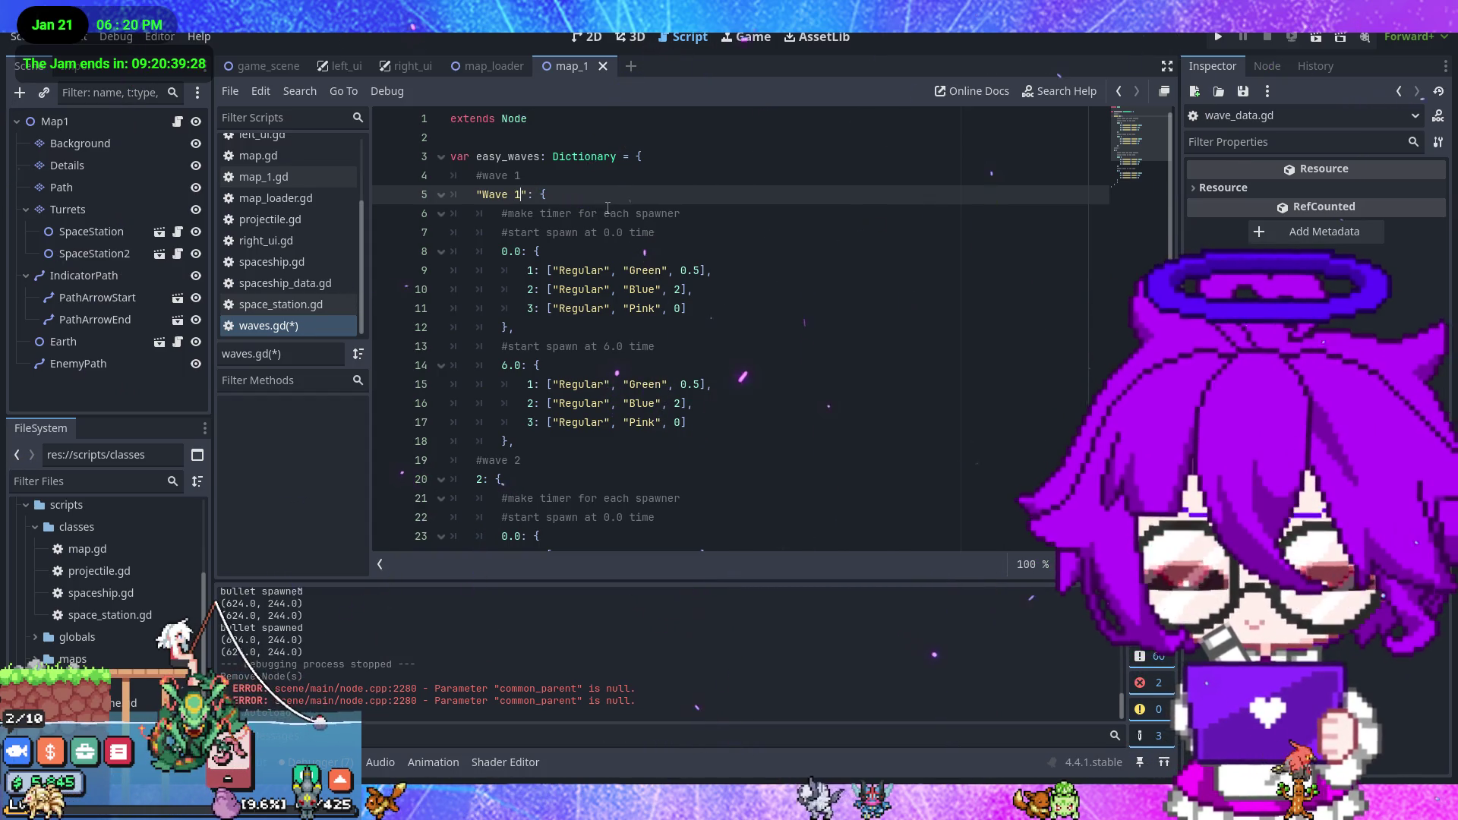
pyautogui.moveTo(477, 196); pyautogui.dragTo(530, 196)
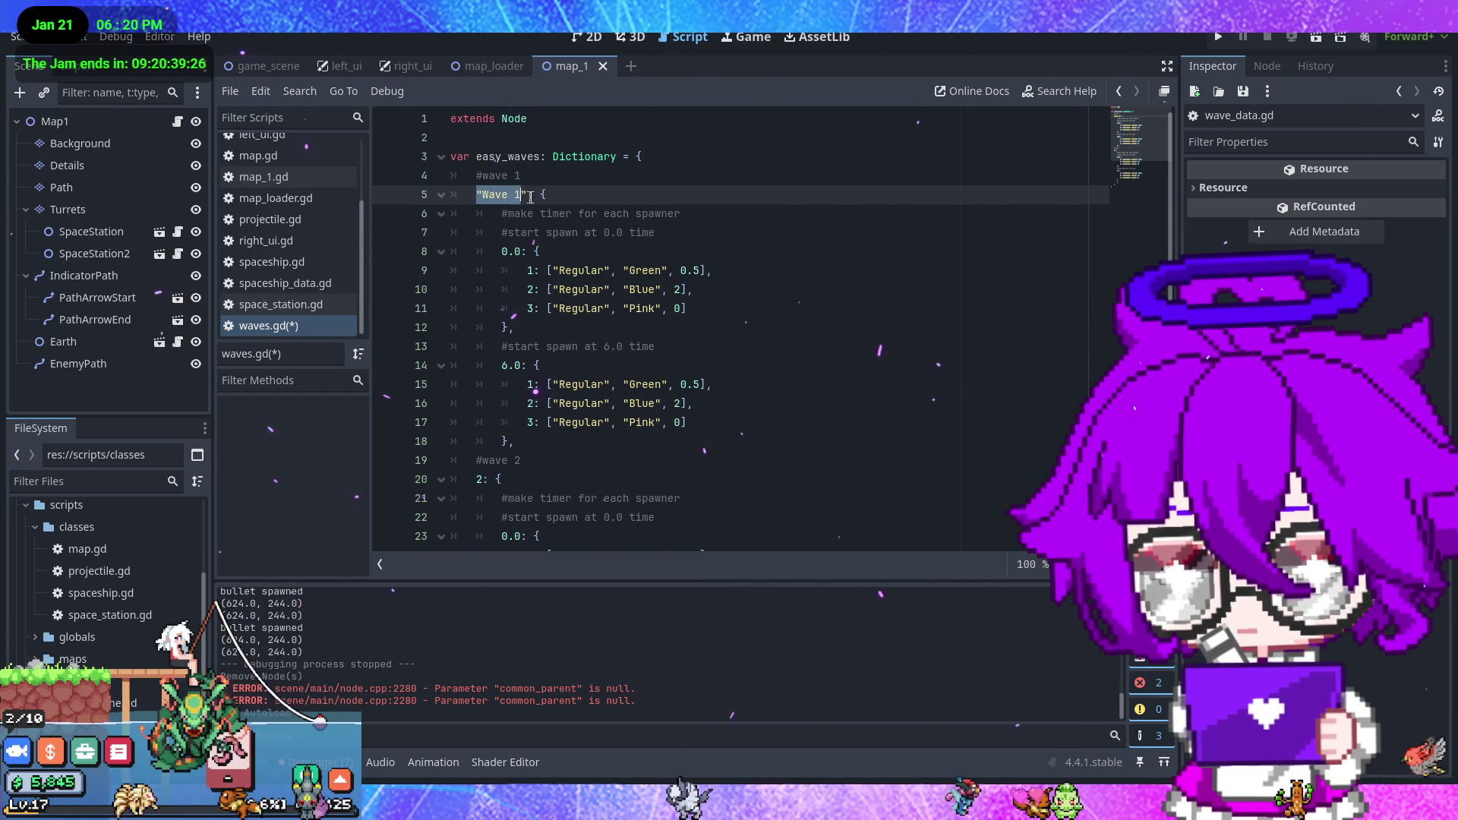
# Step: Change the second key to "Wave 2", save, and collapse the classes folder
pyautogui.click(485, 479)
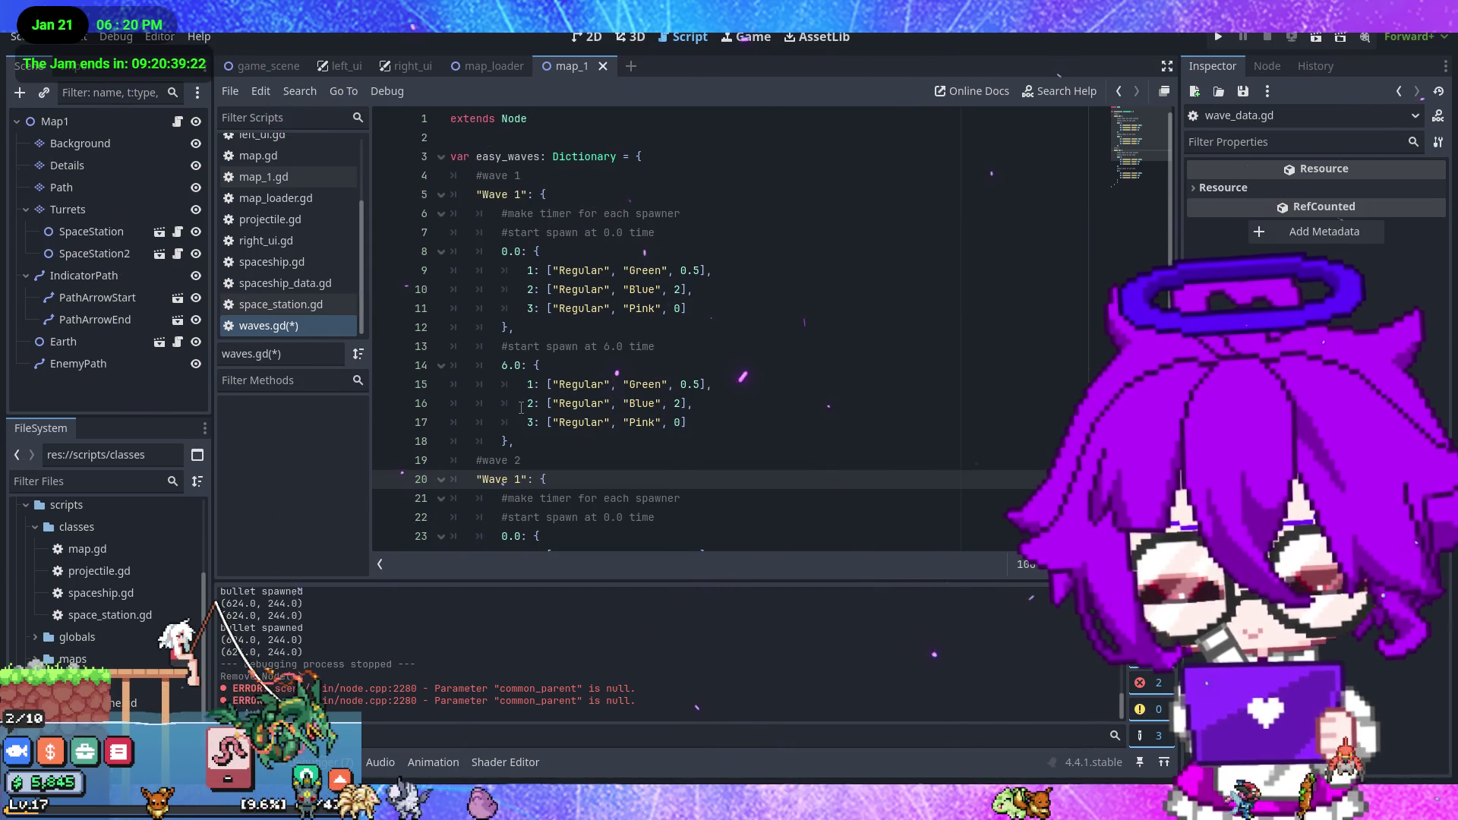
pyautogui.click(589, 472)
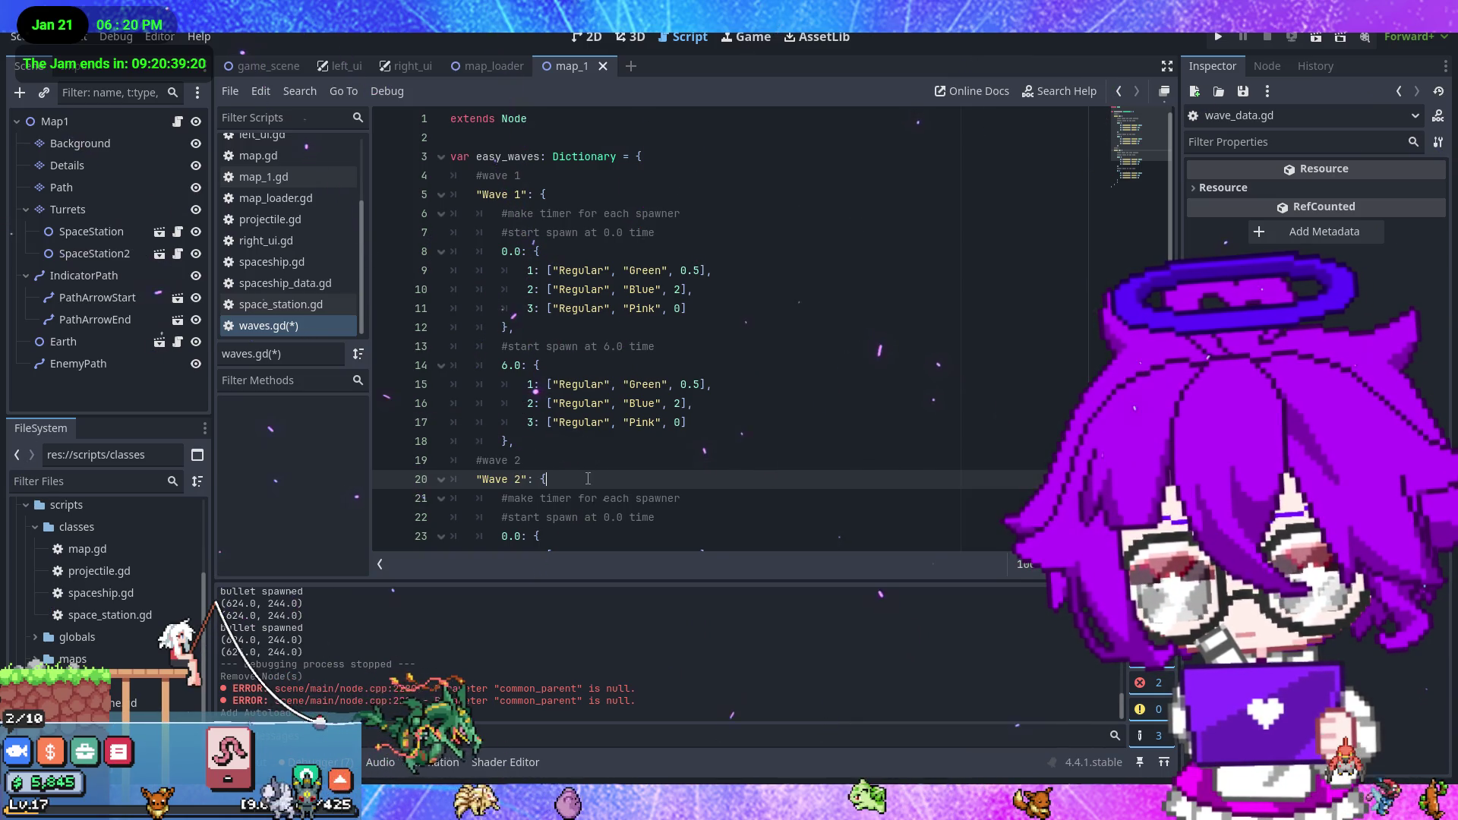
pyautogui.hotkey('ctrl', 's')
pyautogui.scroll(-2, 645, 474)
pyautogui.scroll(2, 697, 479)
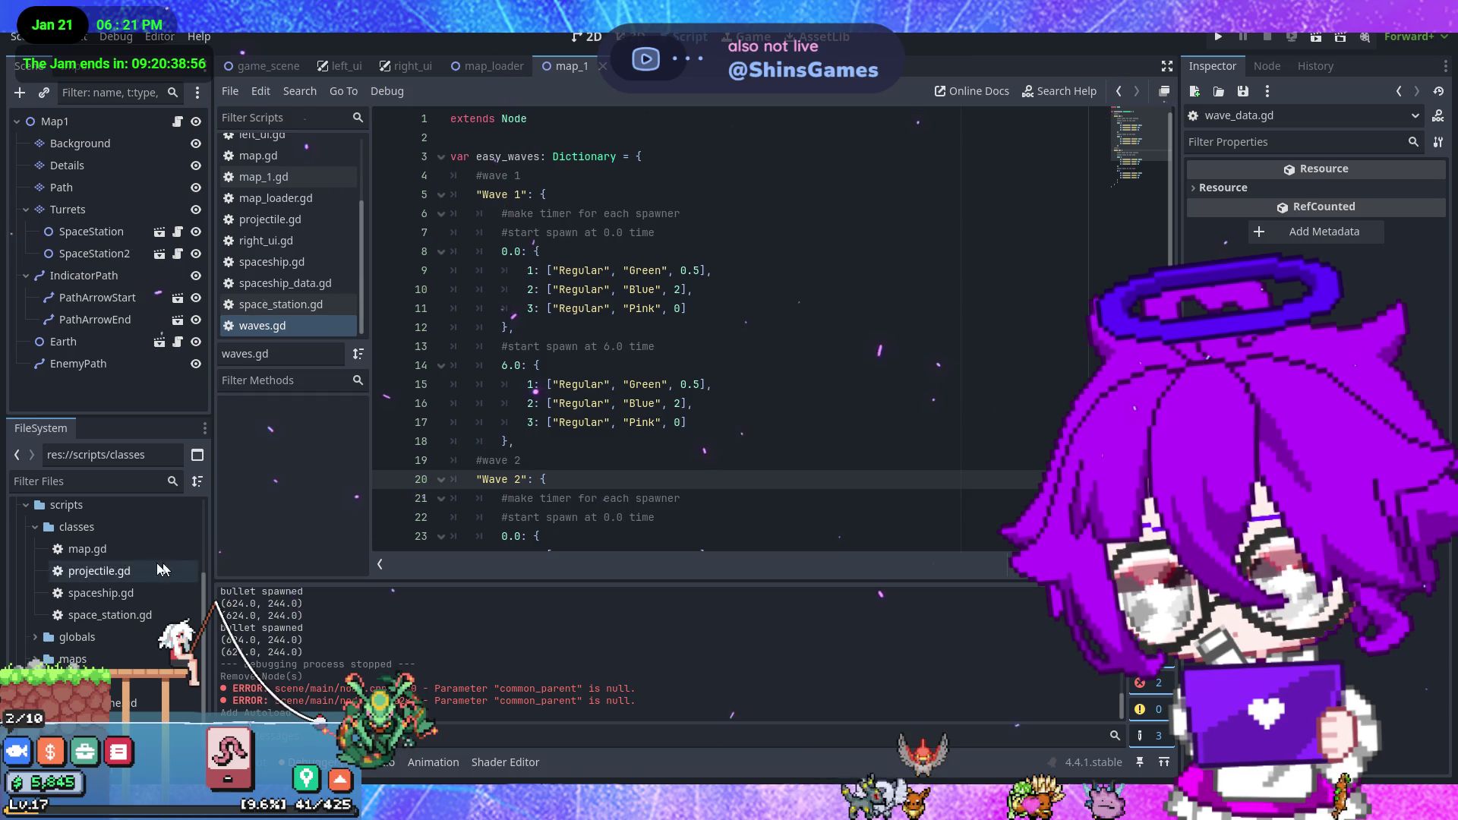
pyautogui.click(35, 532)
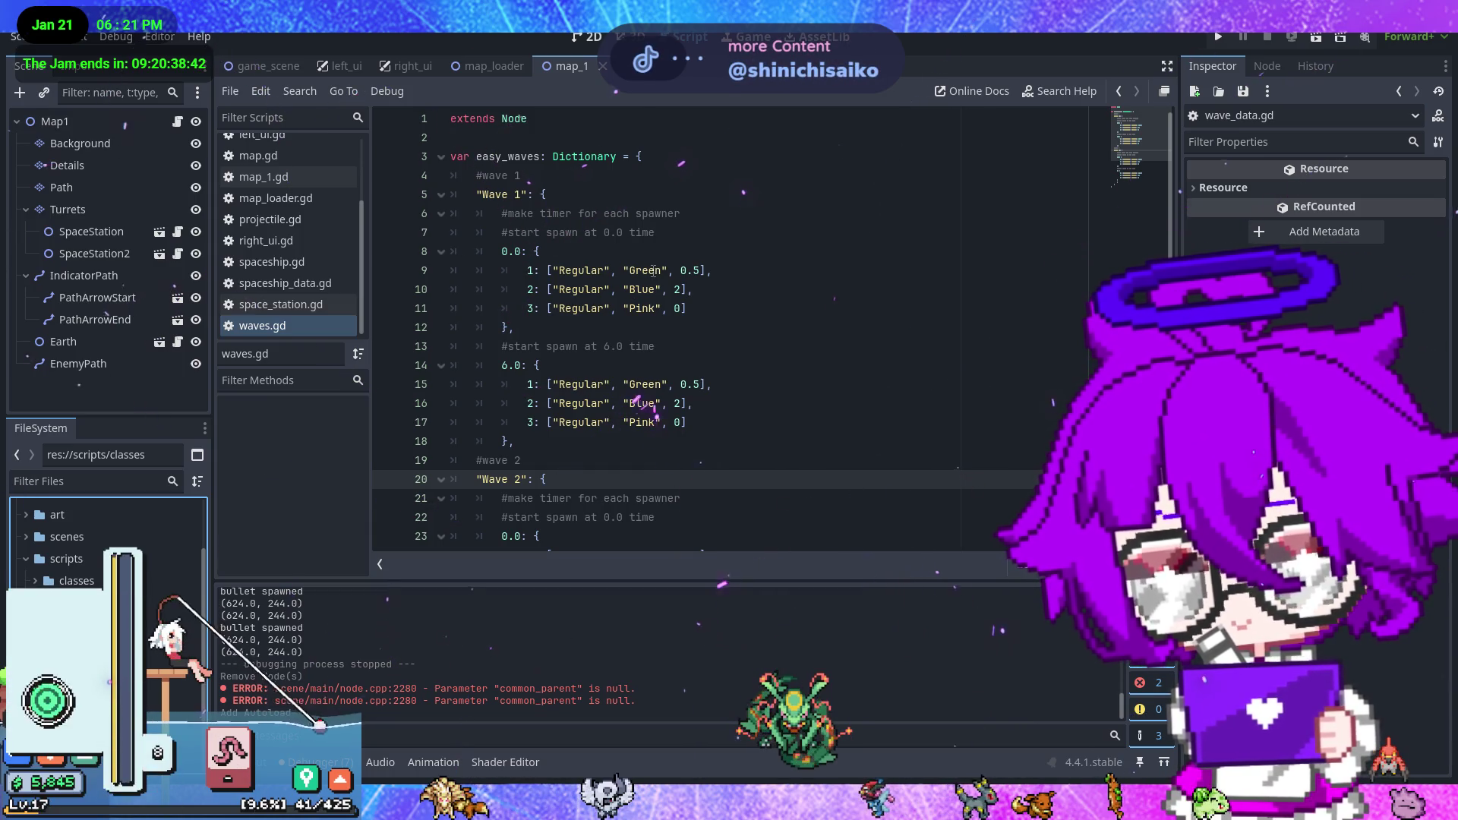
# Step: Undo the "Wave 1"/"Wave 2" string keys back to 1 and 2, then switch to map_1.gd
pyautogui.click(531, 194)
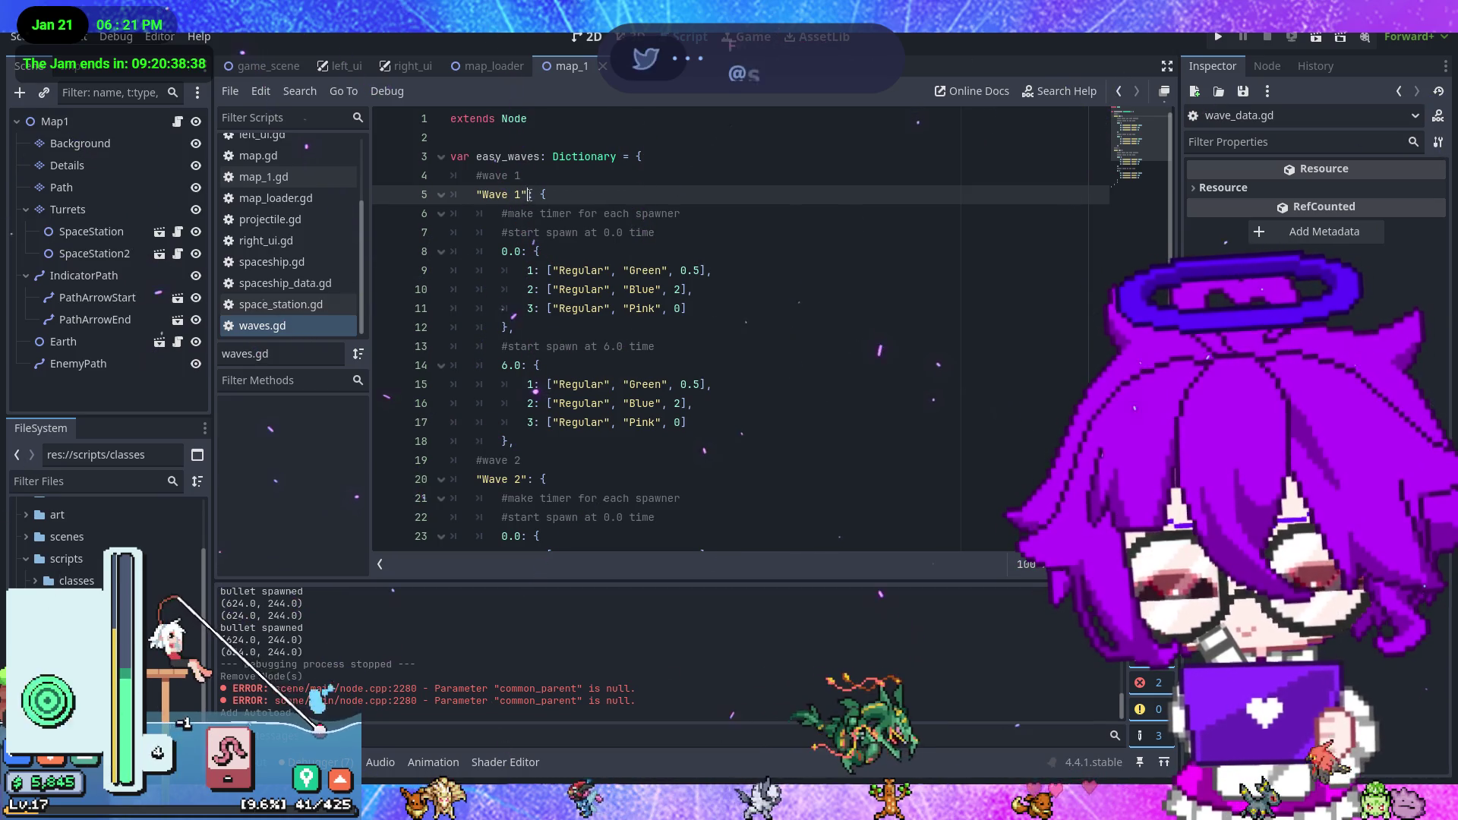
pyautogui.hotkey('ctrl', 'z')
pyautogui.hotkey('ctrl', 'z')
pyautogui.write('e')
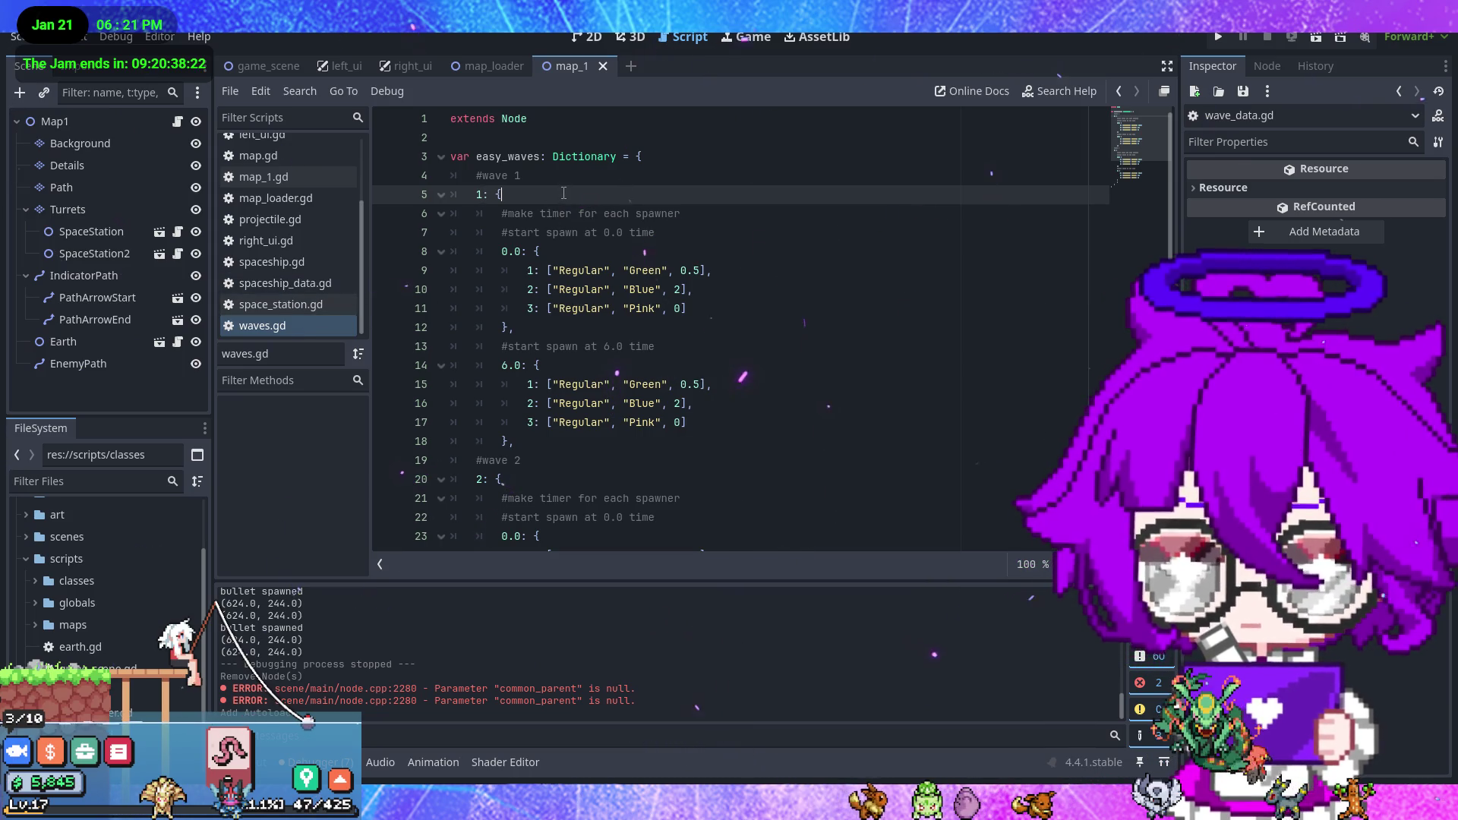
pyautogui.click(279, 179)
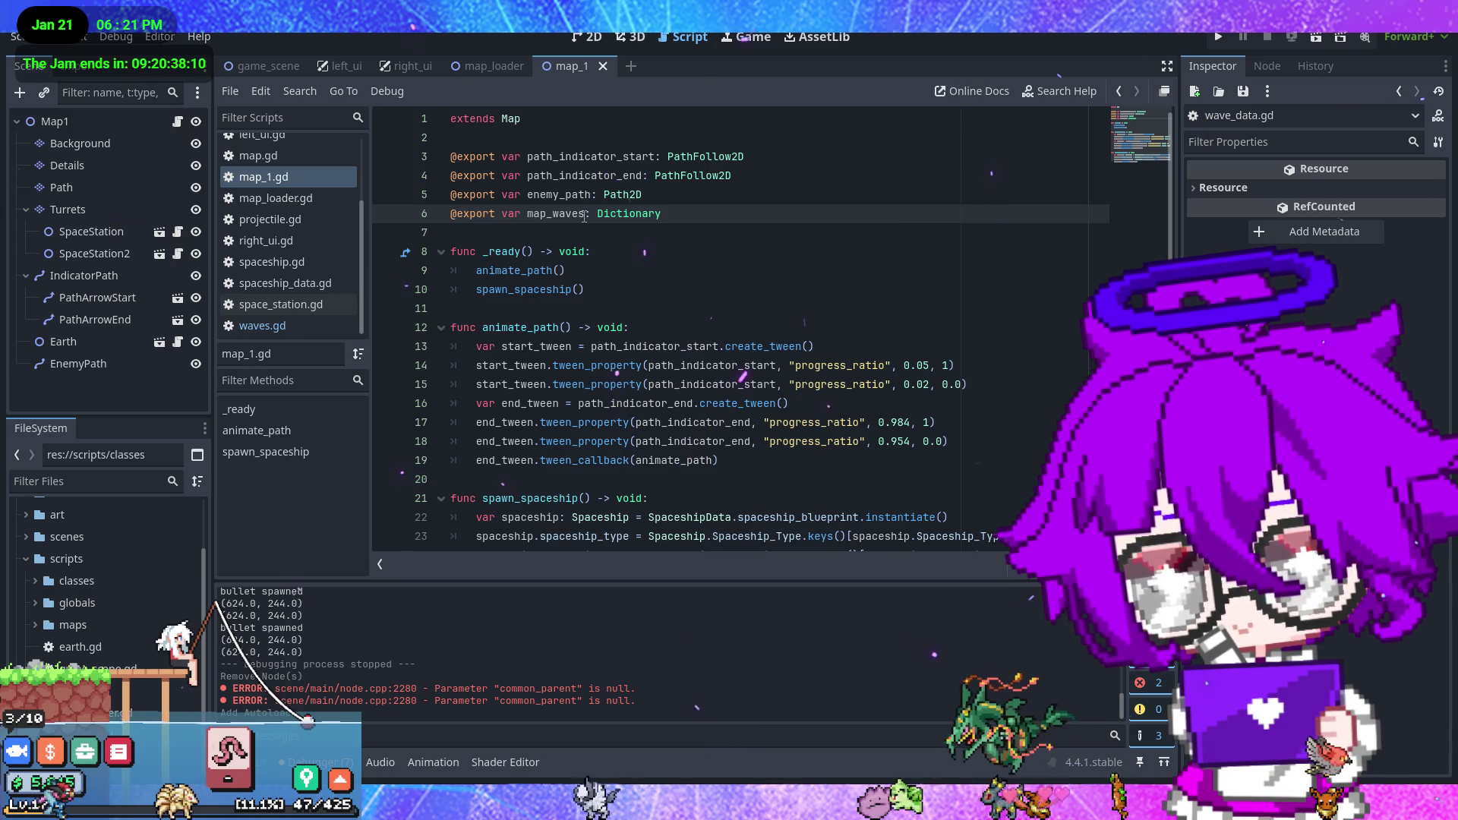
# Step: Rename the exported map_waves Dictionary on line 6 to wave_list and save map_1.gd
pyautogui.doubleClick(540, 215)
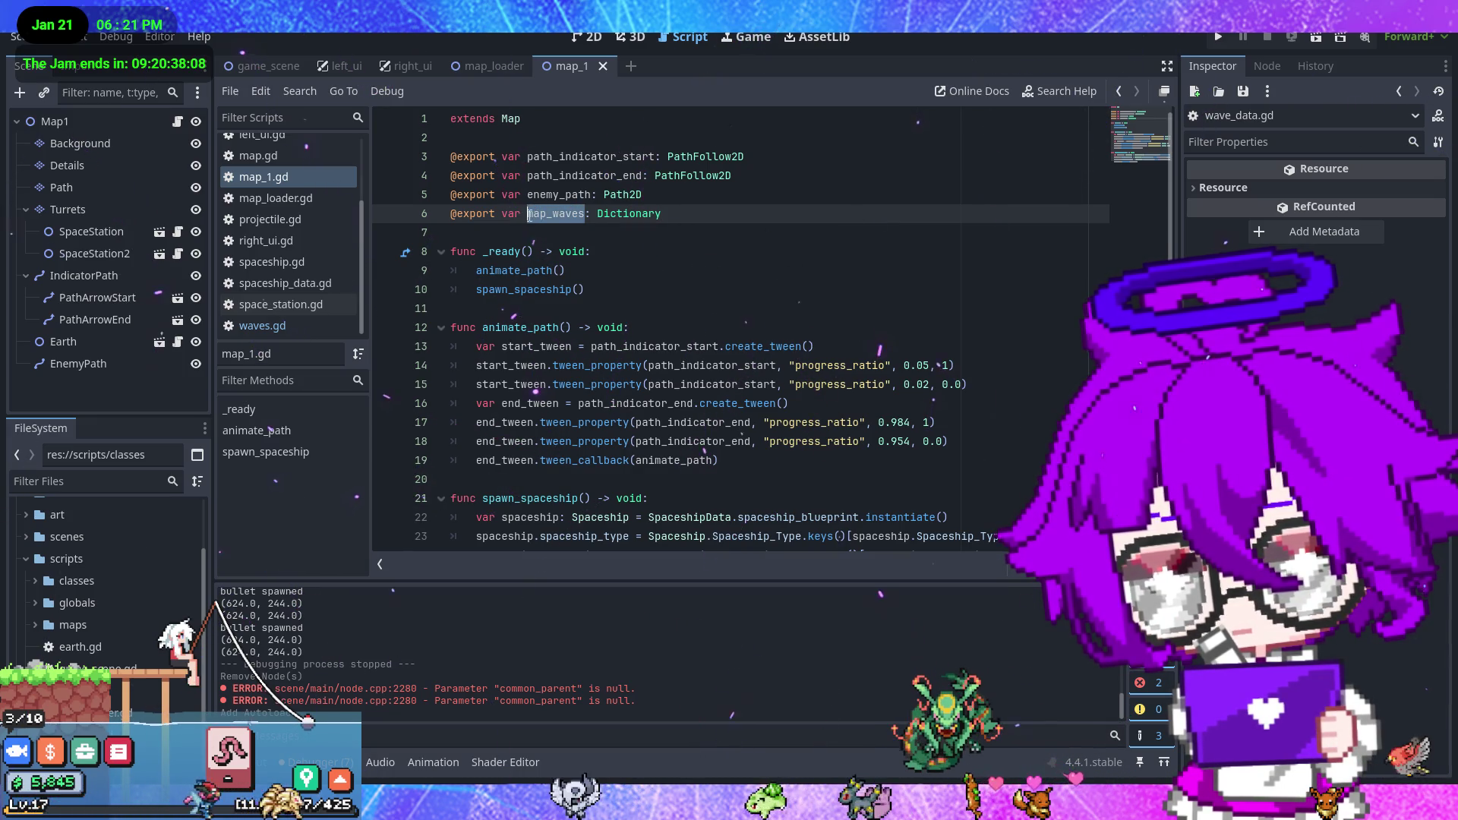
pyautogui.write('wave')
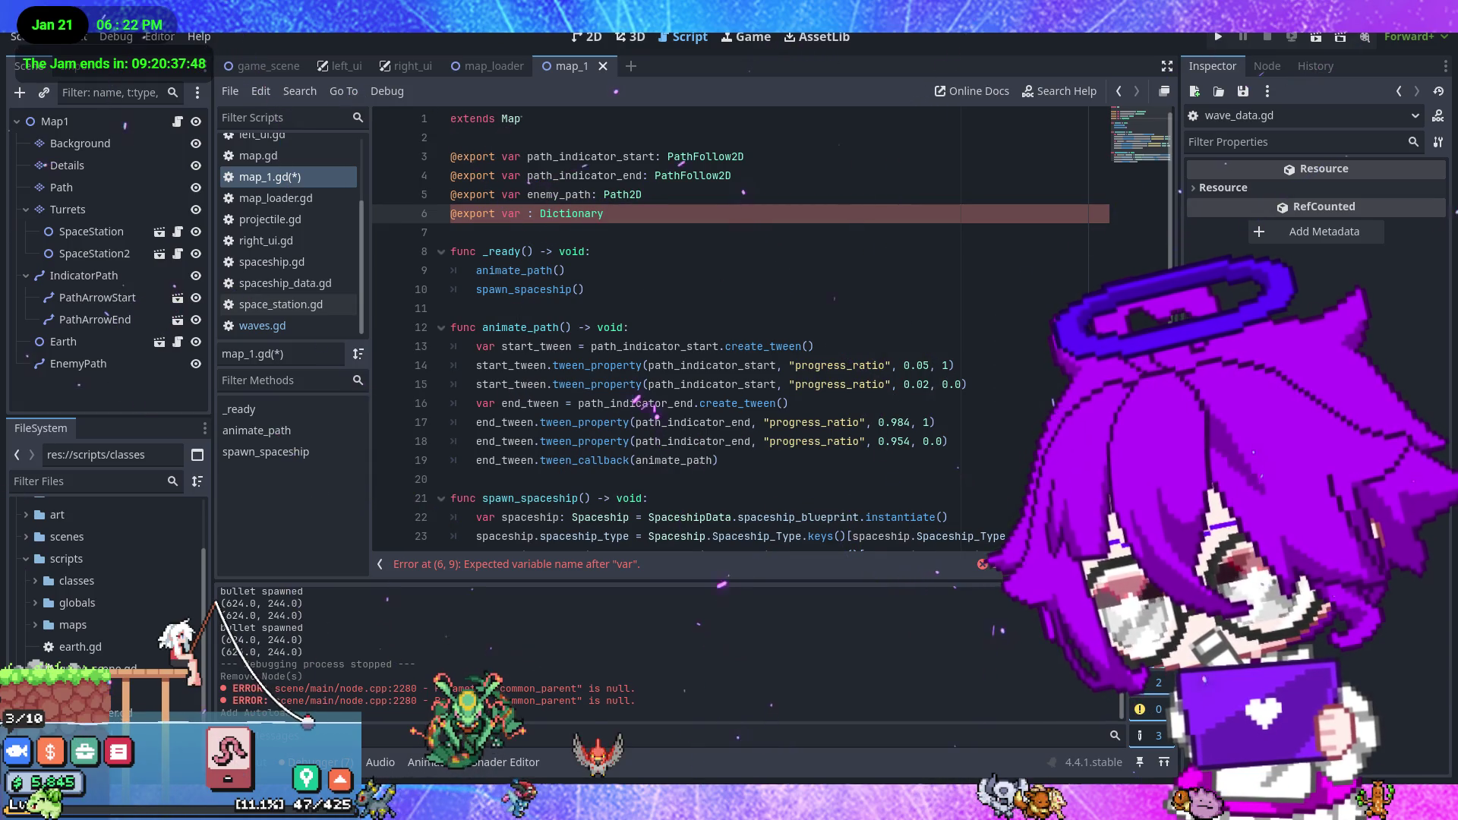
pyautogui.click(528, 214)
pyautogui.write('wave_list')
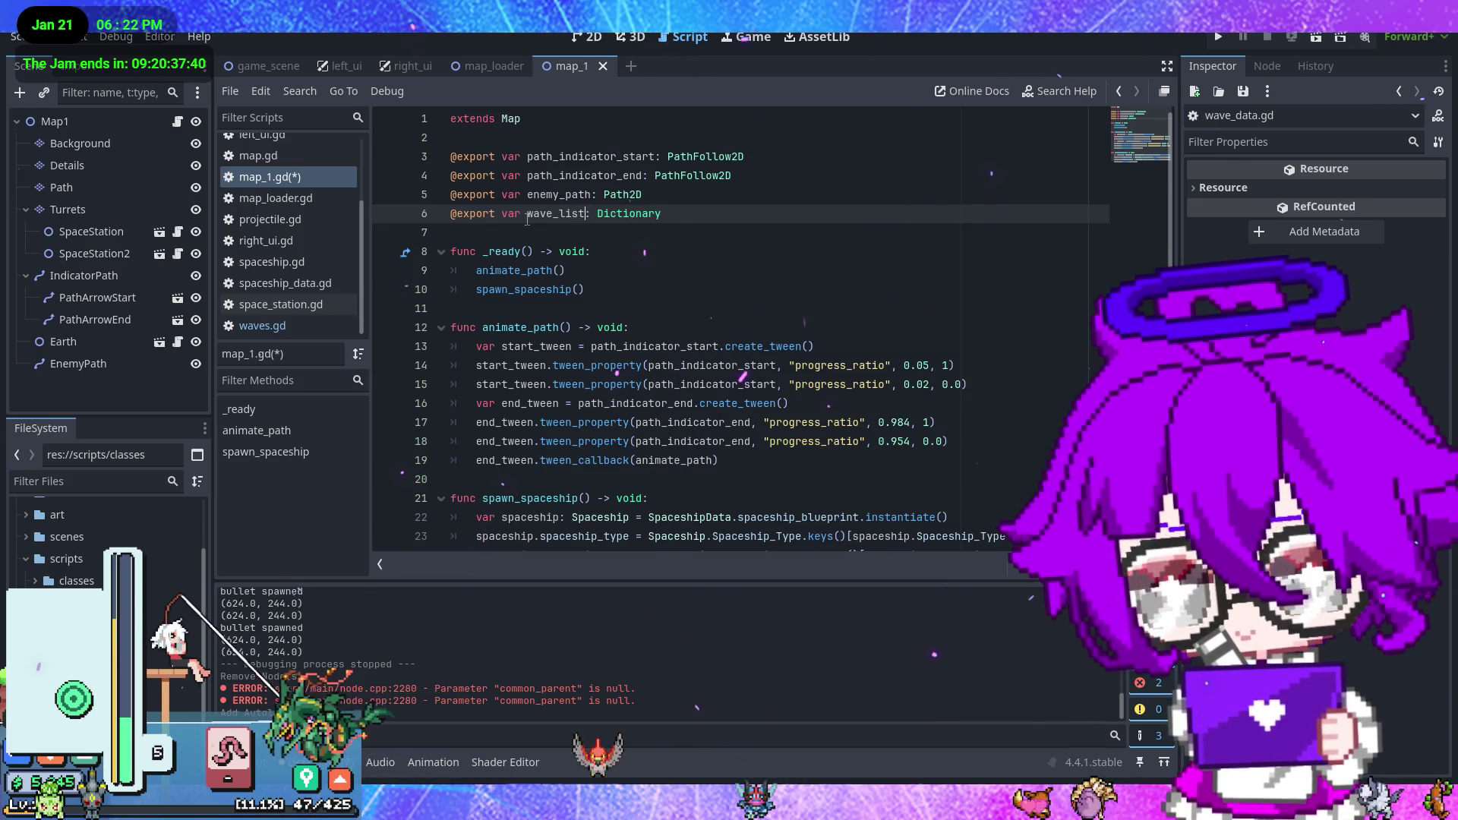
pyautogui.hotkey('ctrl', 's')
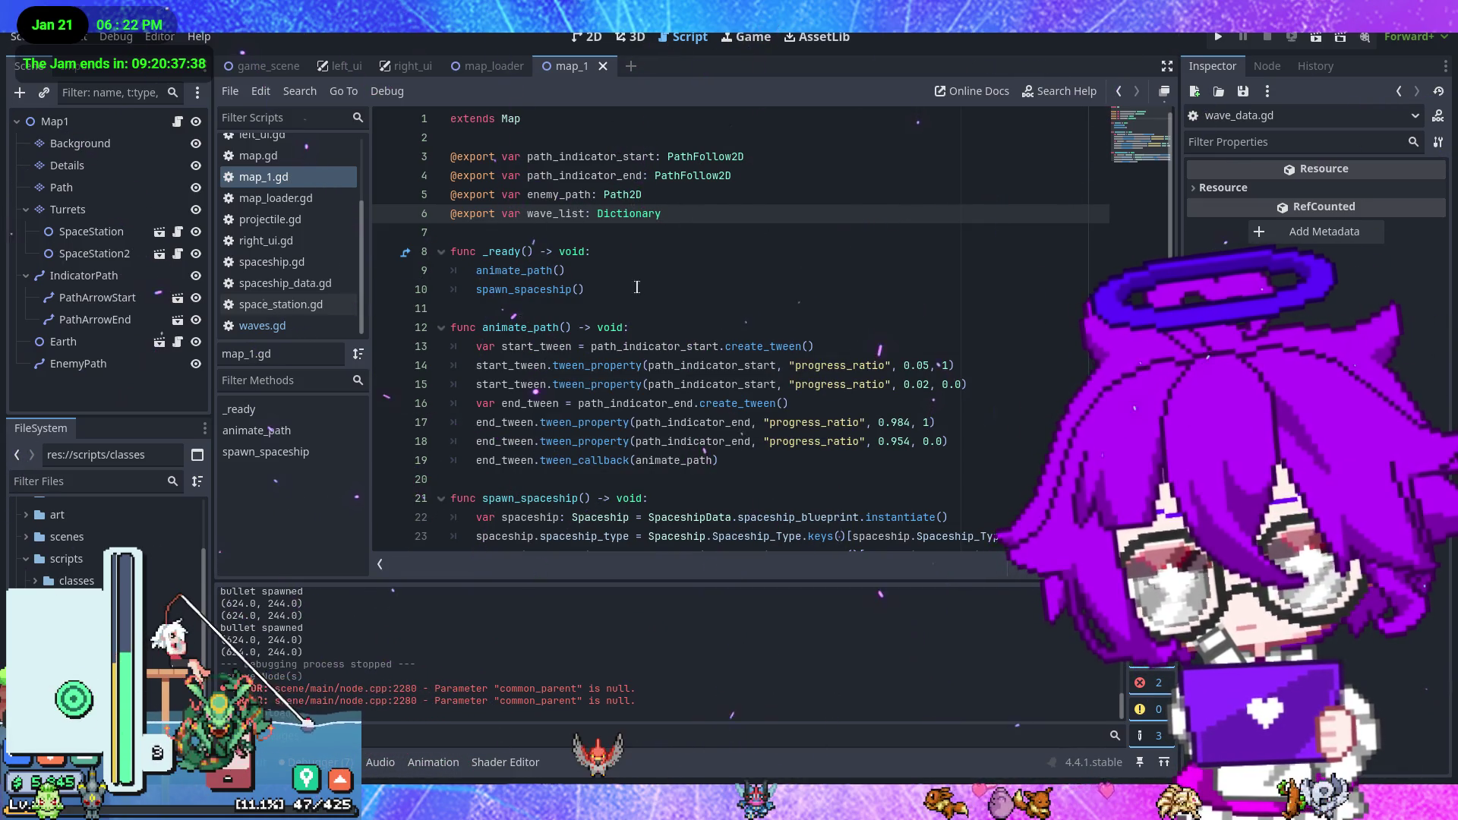
pyautogui.click(637, 287)
pyautogui.click(638, 257)
# Step: Add wave_list = Waves.easy_waves as the first line of _ready using autocompletion
pyautogui.press('Return')
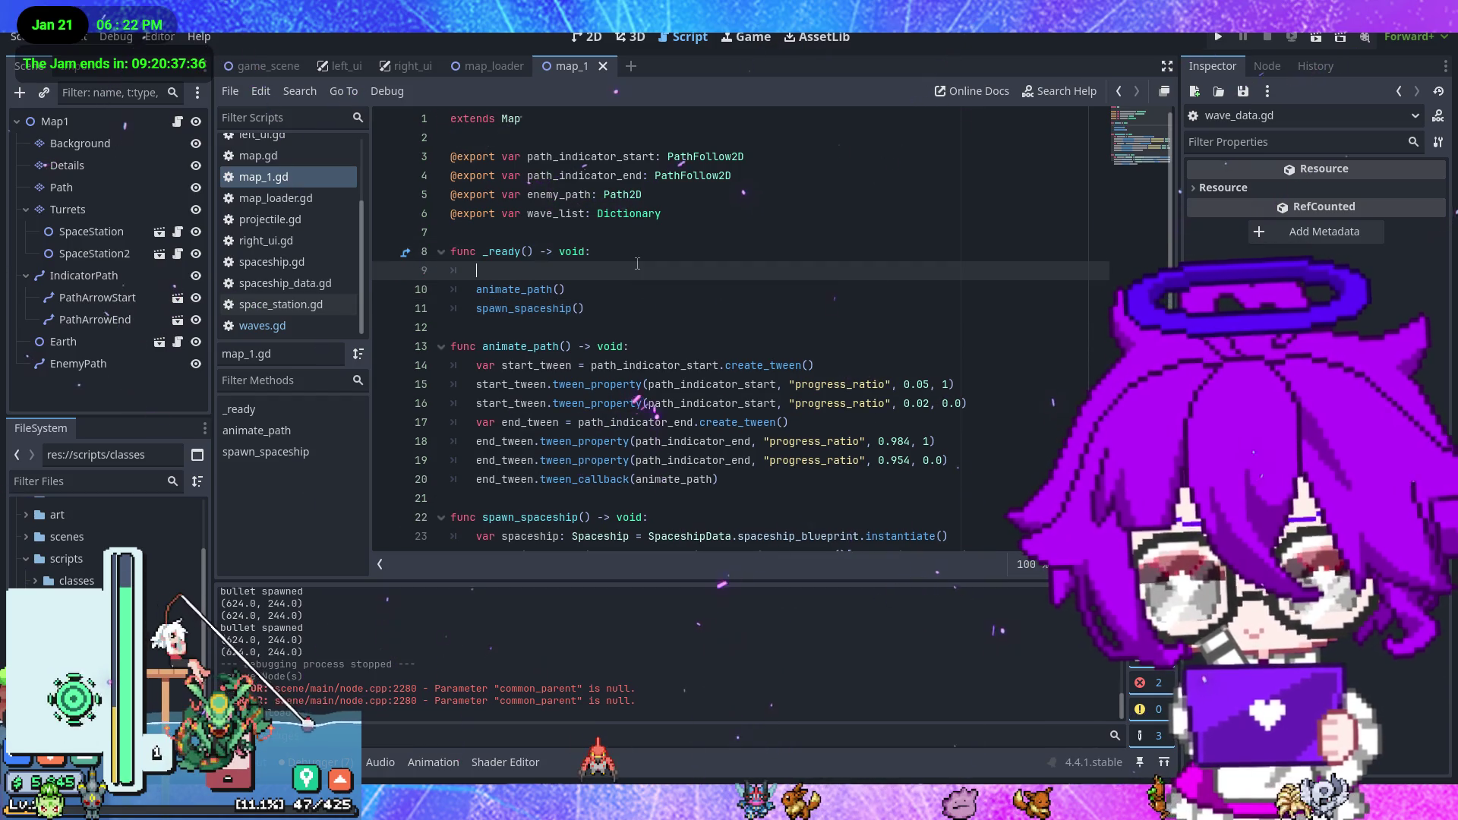
pyautogui.write('wa')
pyautogui.press('Return')
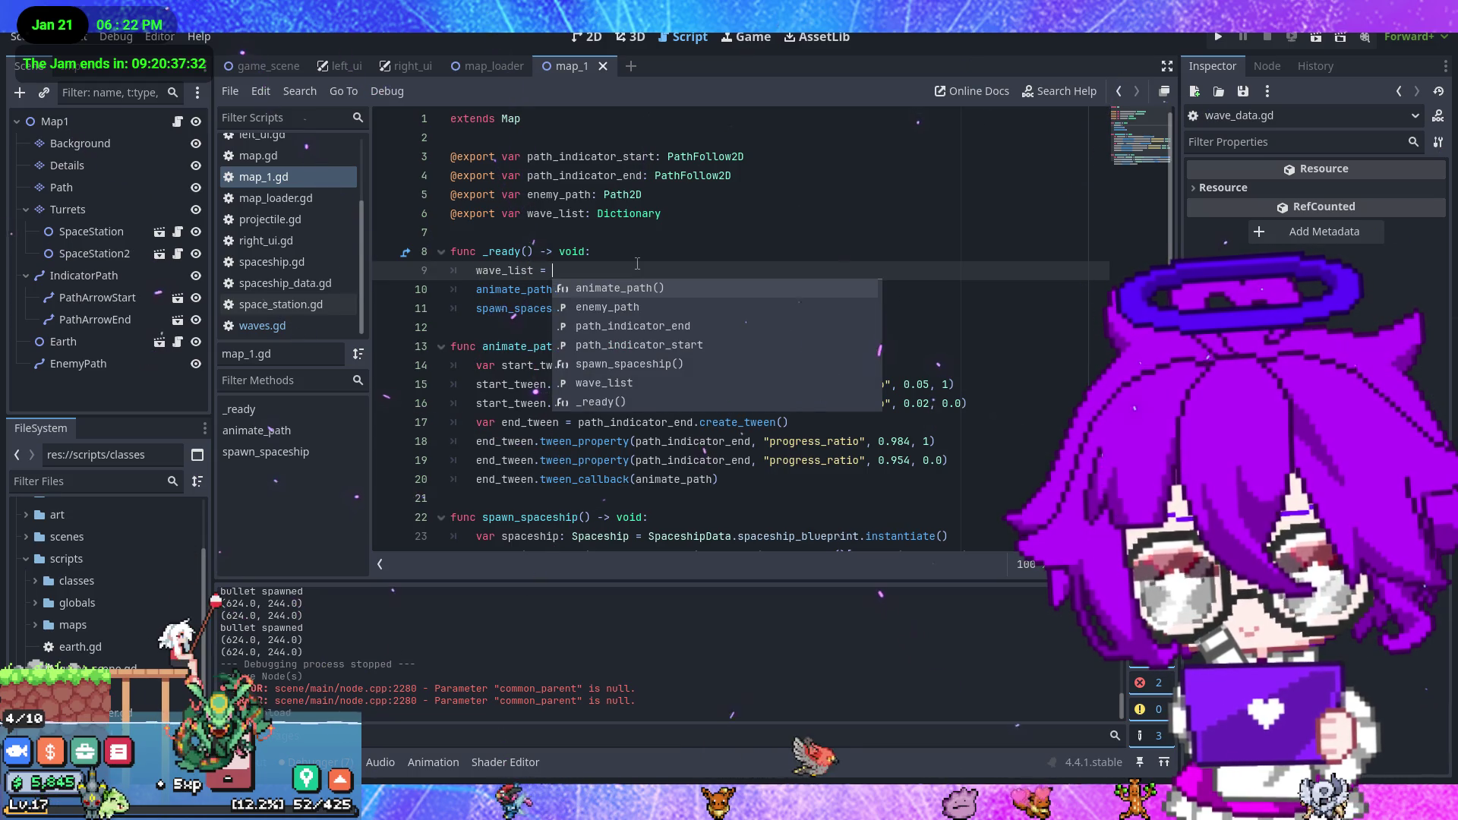
pyautogui.write('Glo')
pyautogui.press('Return')
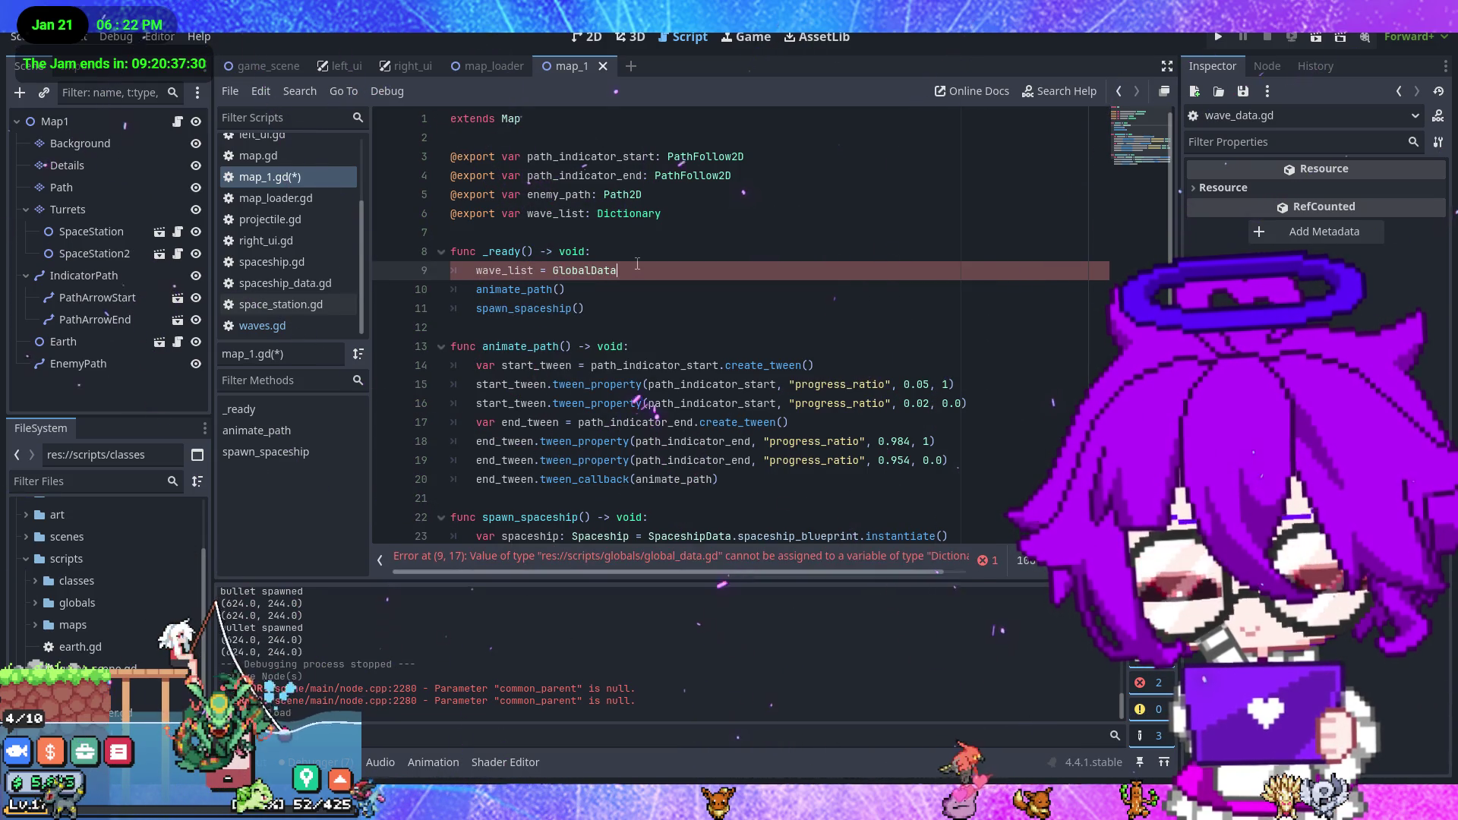
pyautogui.write('.')
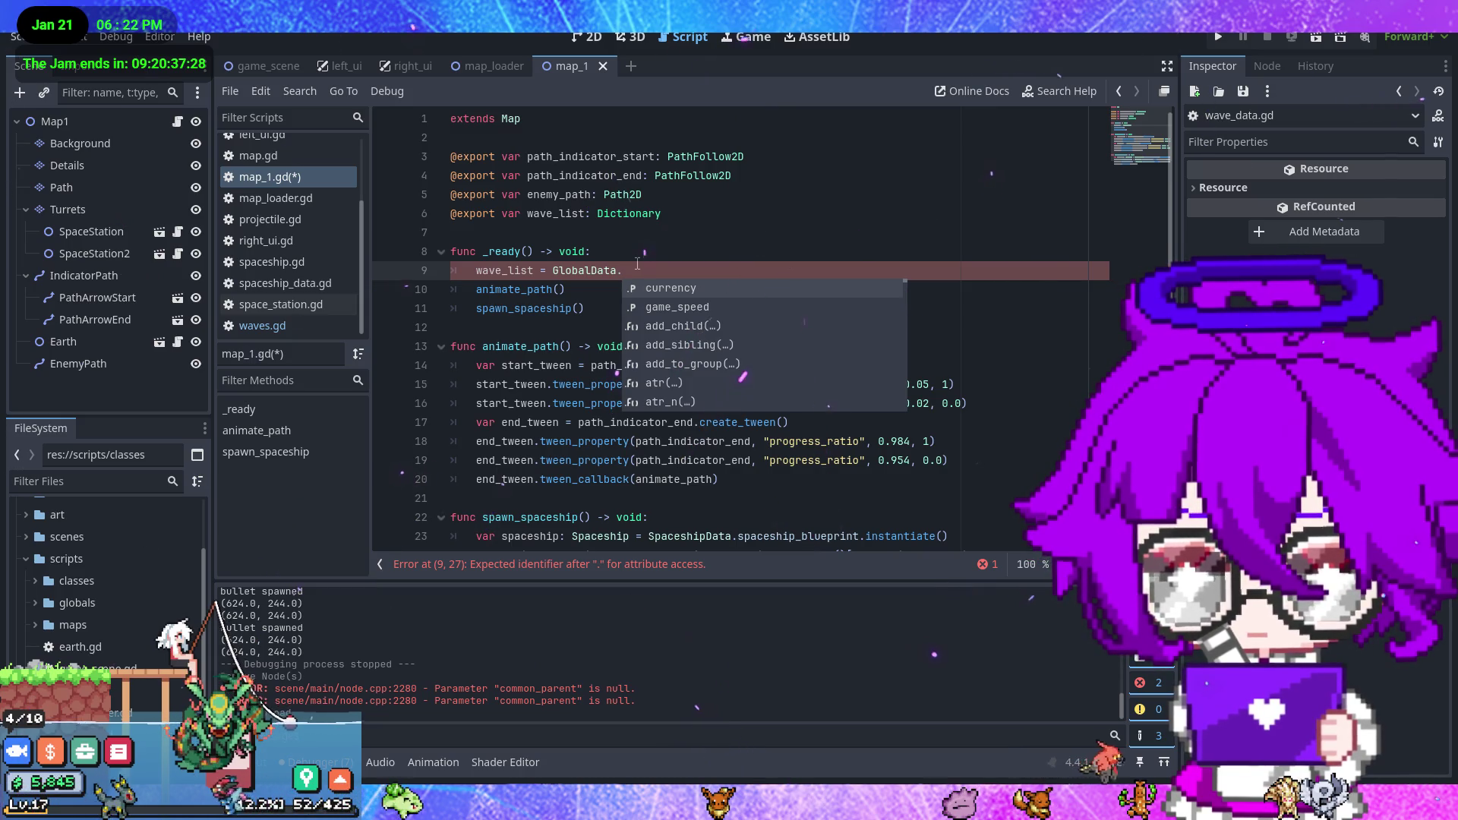
pyautogui.press('BackSpace')
pyautogui.press('BackSpace')
pyautogui.press('BackSpace')
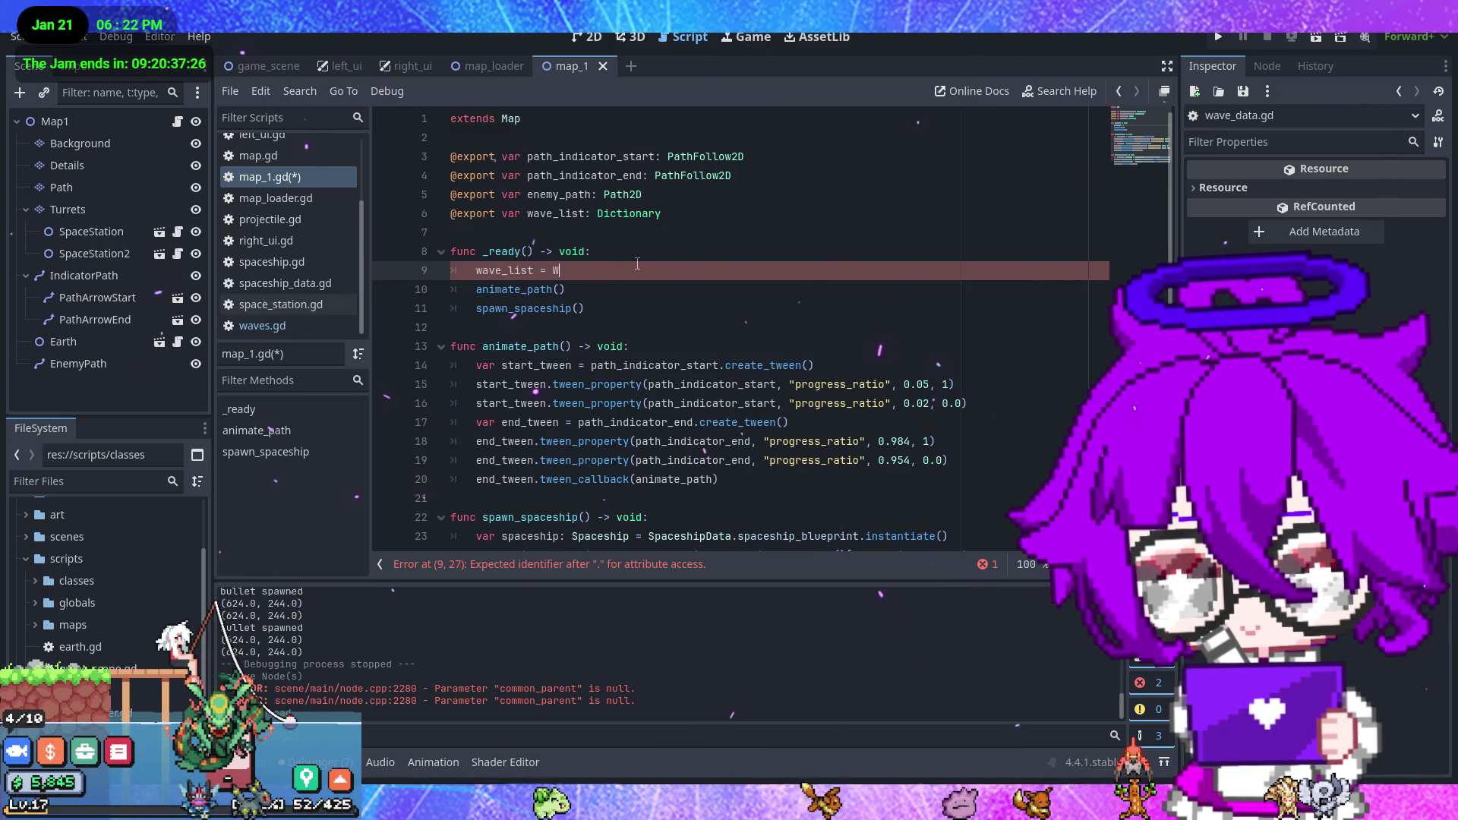
pyautogui.write('aves.e')
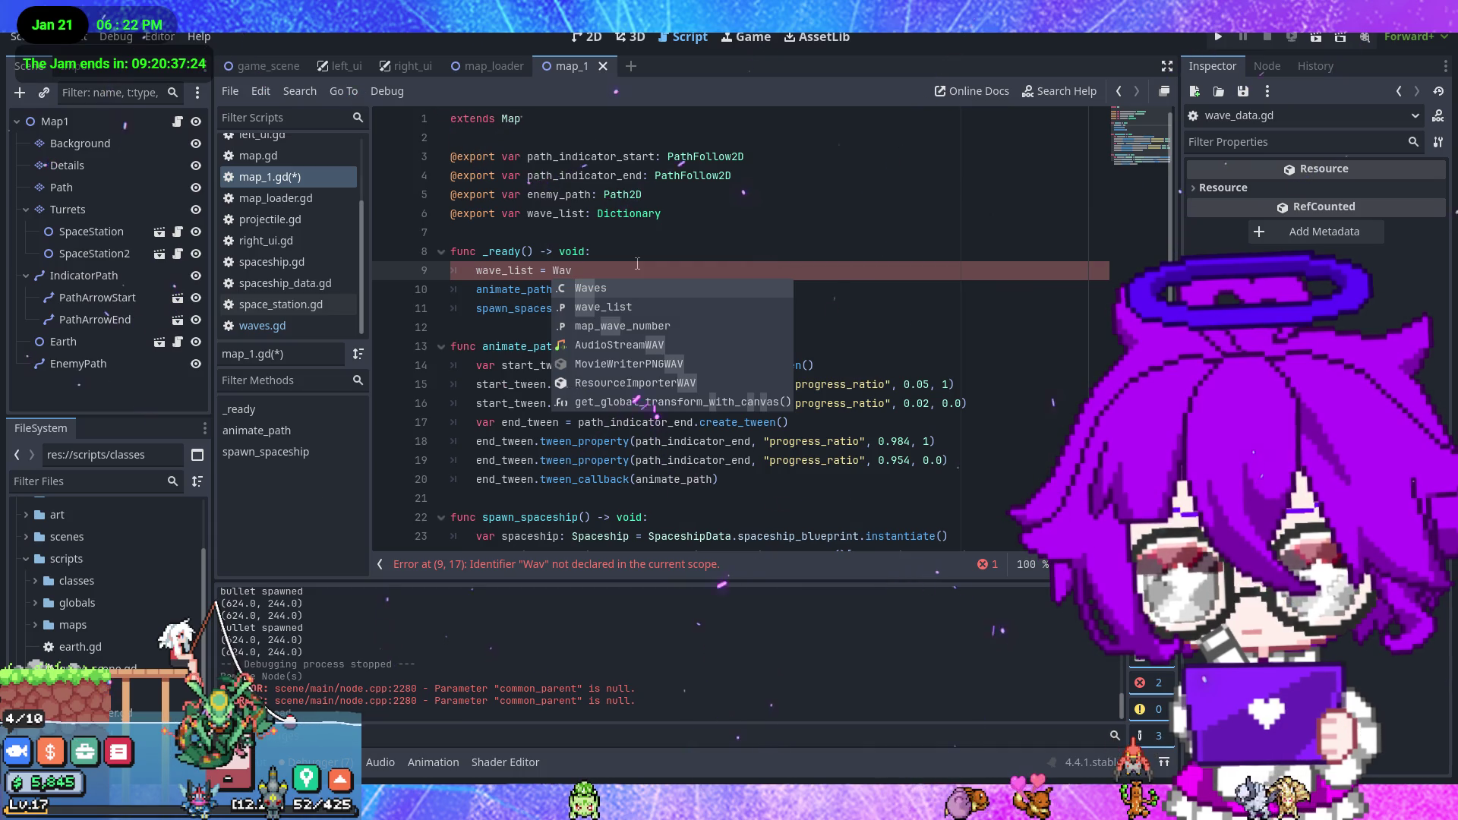
pyautogui.press('Return')
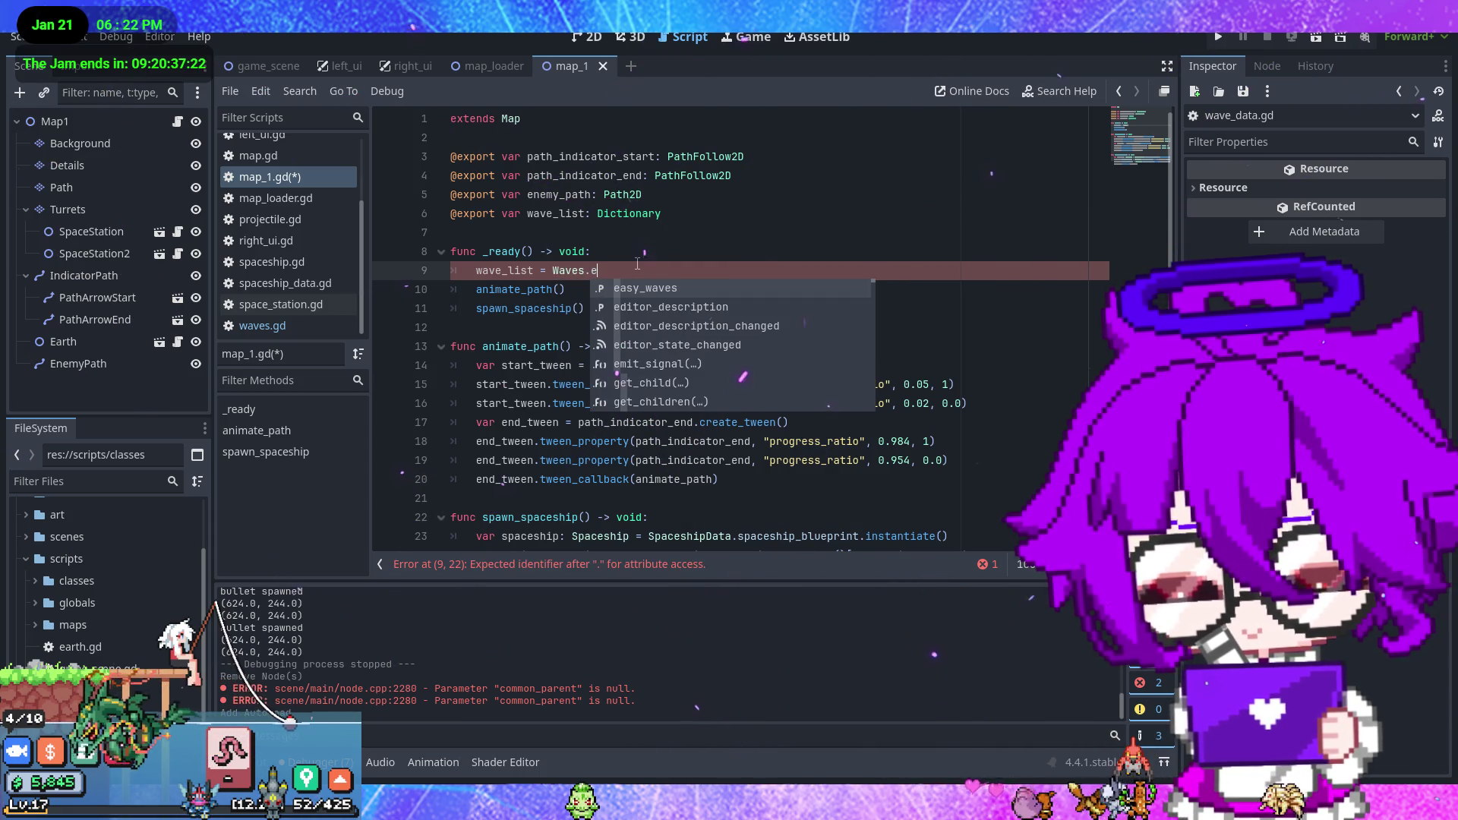
pyautogui.press('Return')
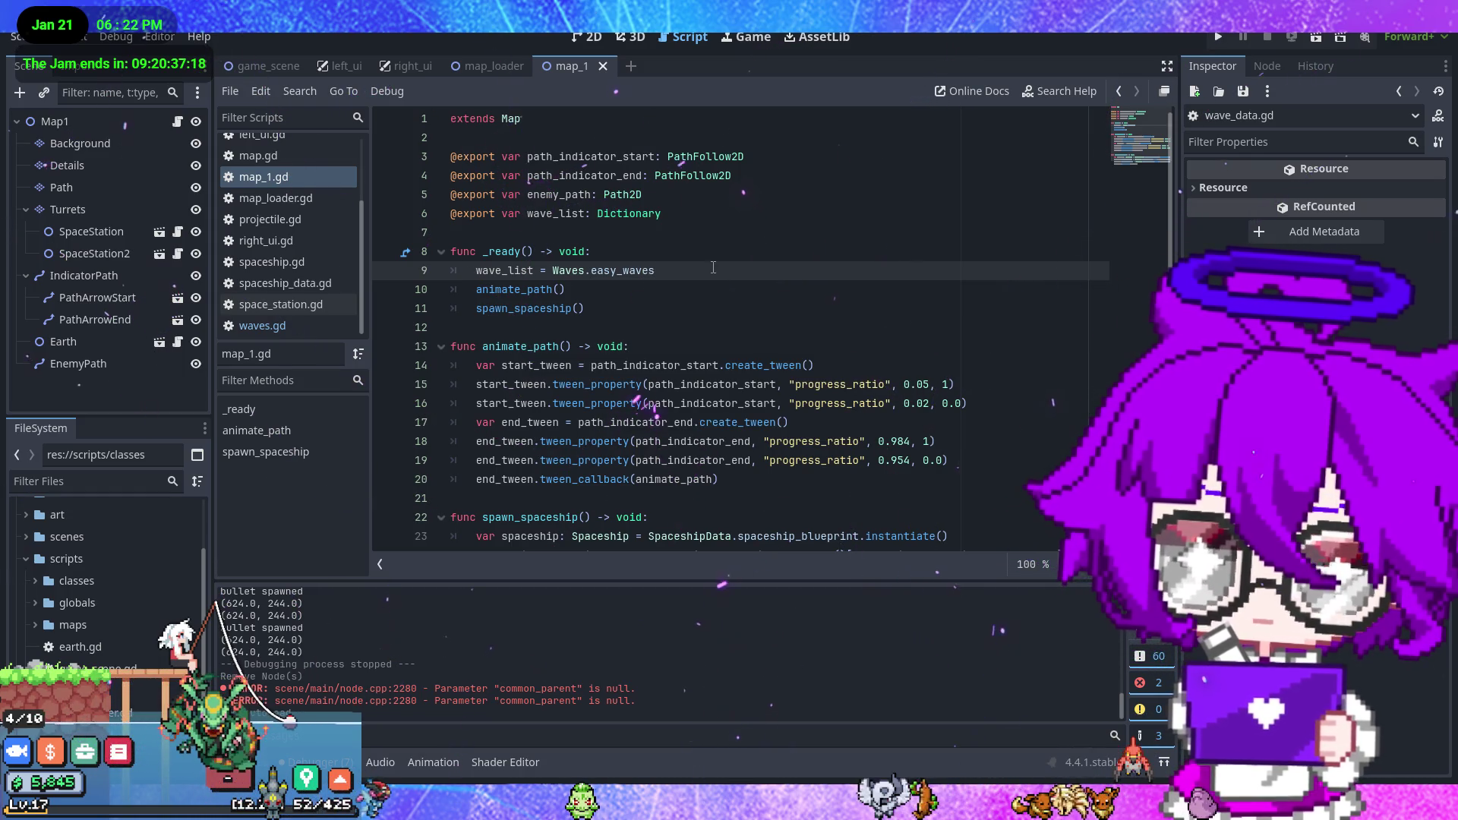
pyautogui.click(654, 308)
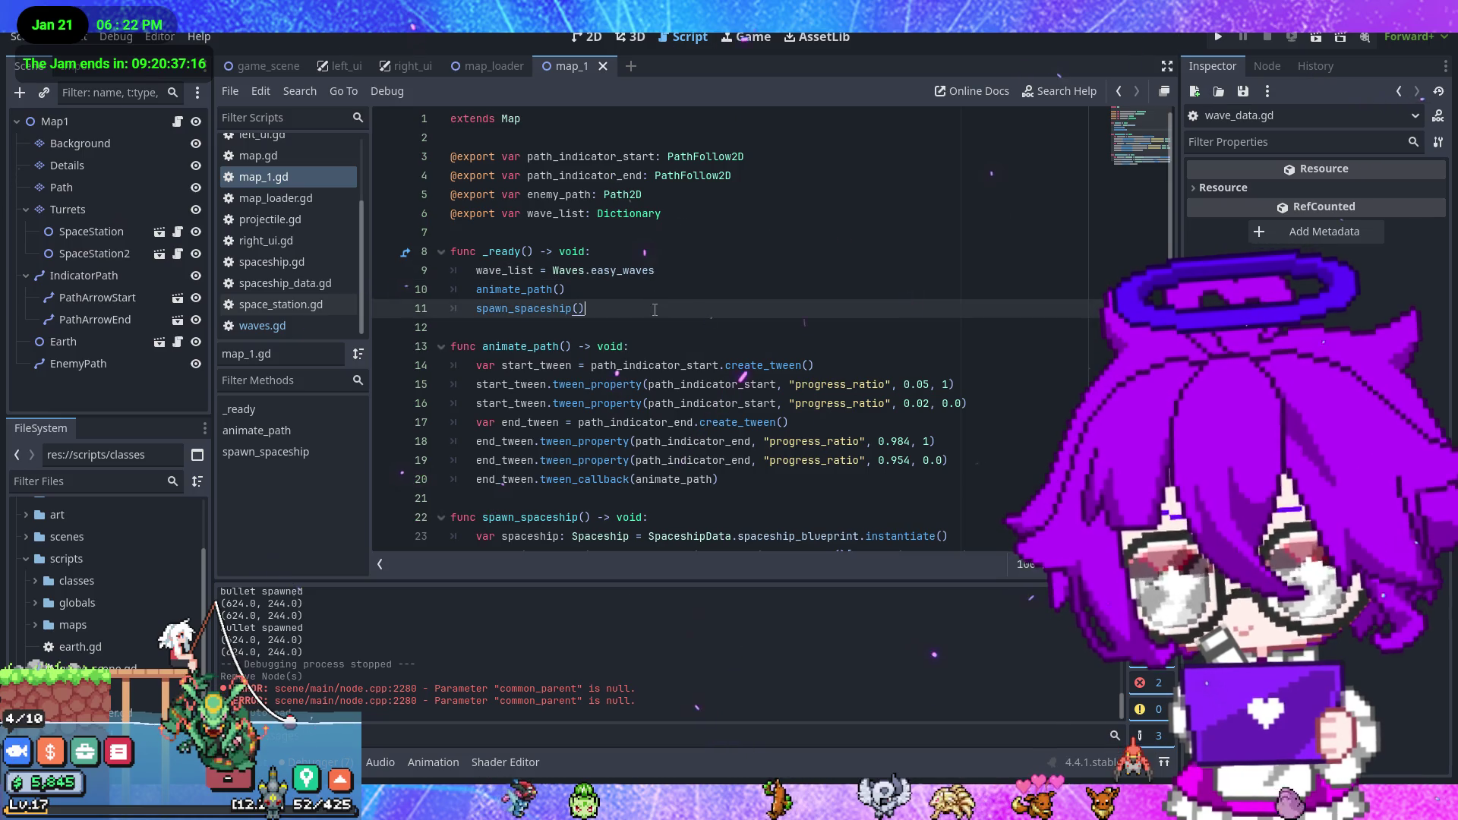
# Step: Delete the spawn_spaceship() call from the _ready function
pyautogui.scroll(-2, 654, 308)
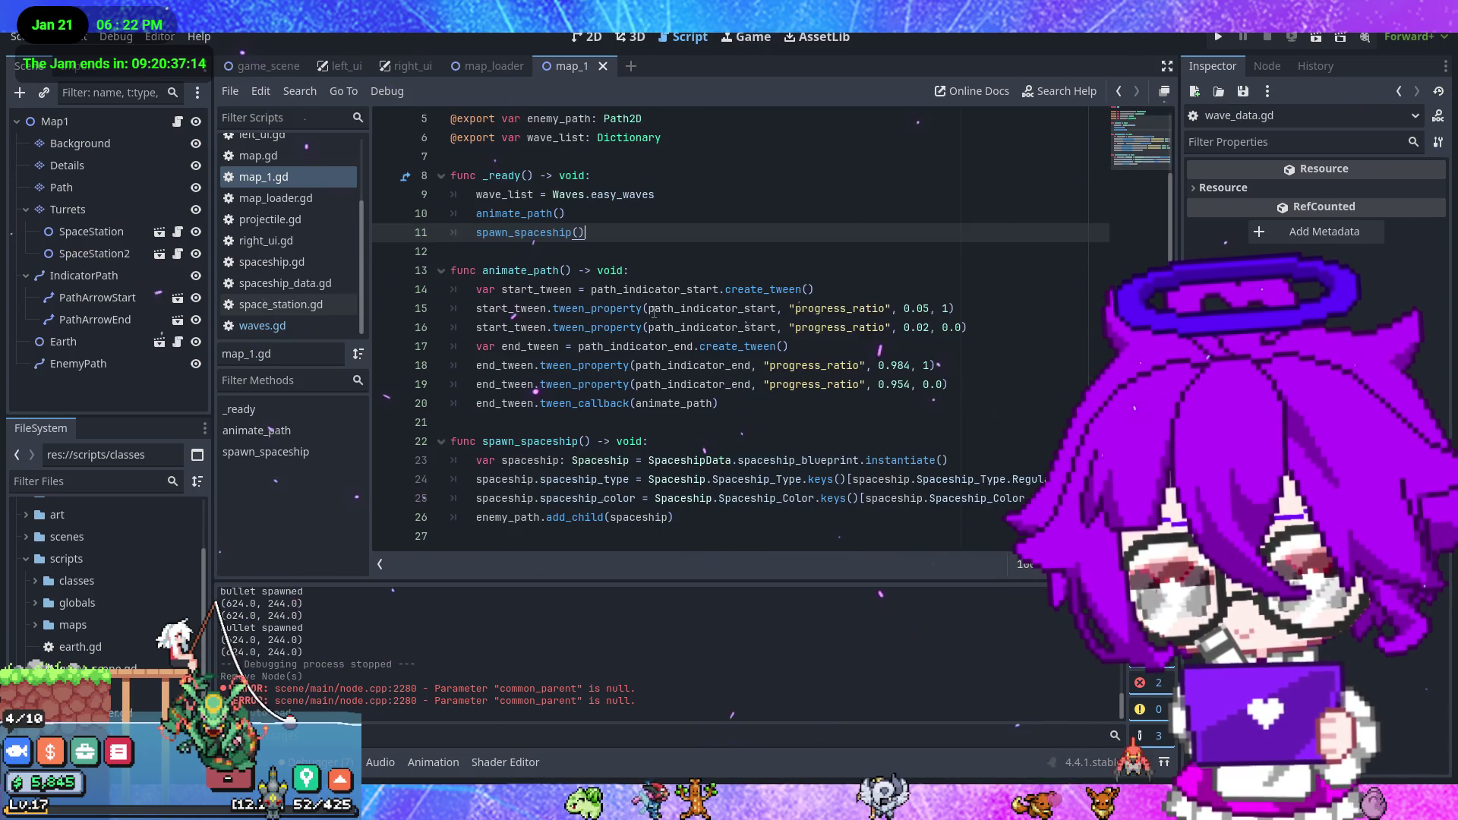
pyautogui.click(525, 253)
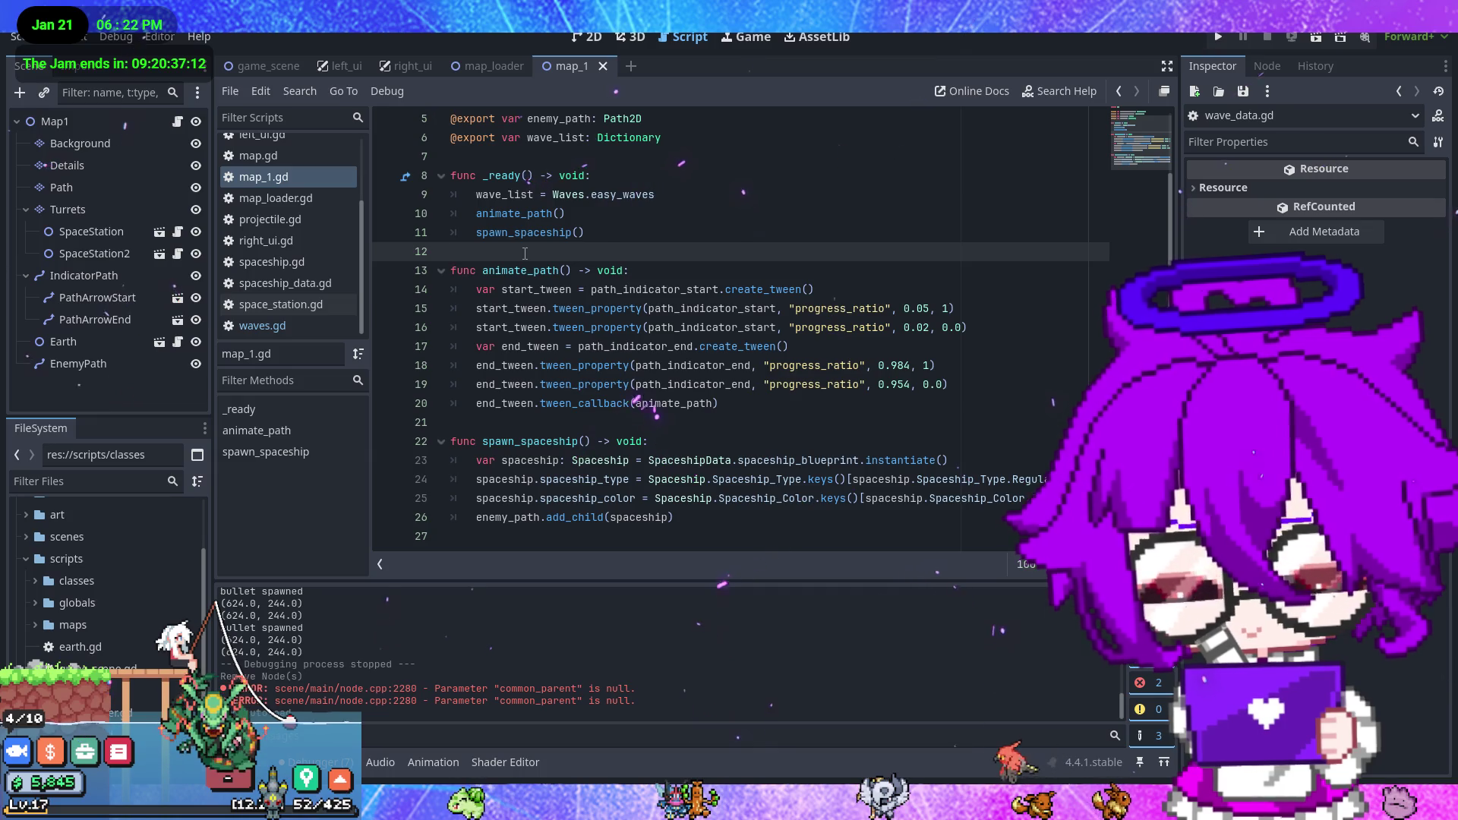
pyautogui.press('Return')
pyautogui.press('Return')
pyautogui.press('Up')
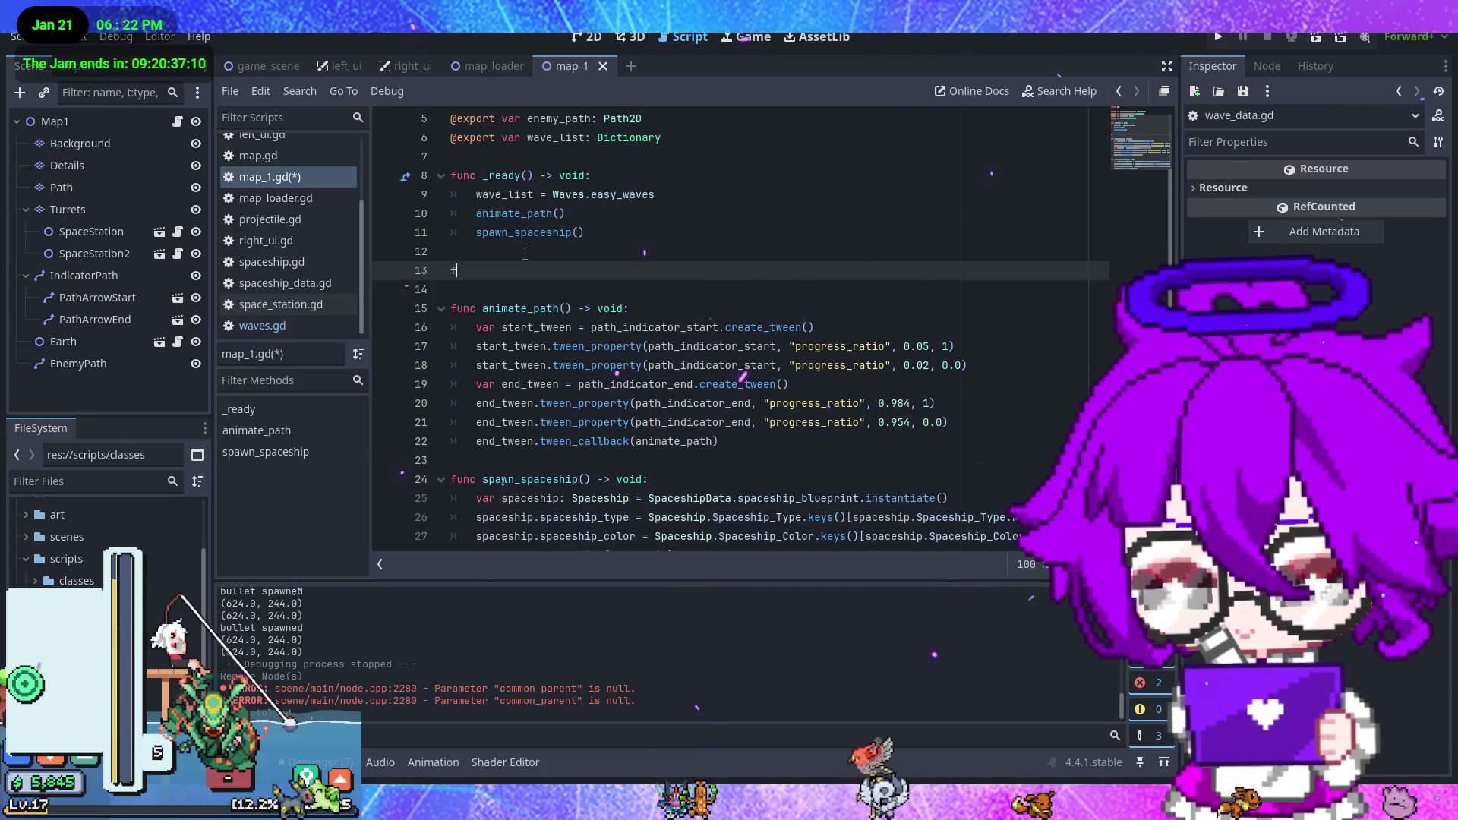
pyautogui.press('BackSpace')
pyautogui.press('BackSpace')
pyautogui.press('BackSpace')
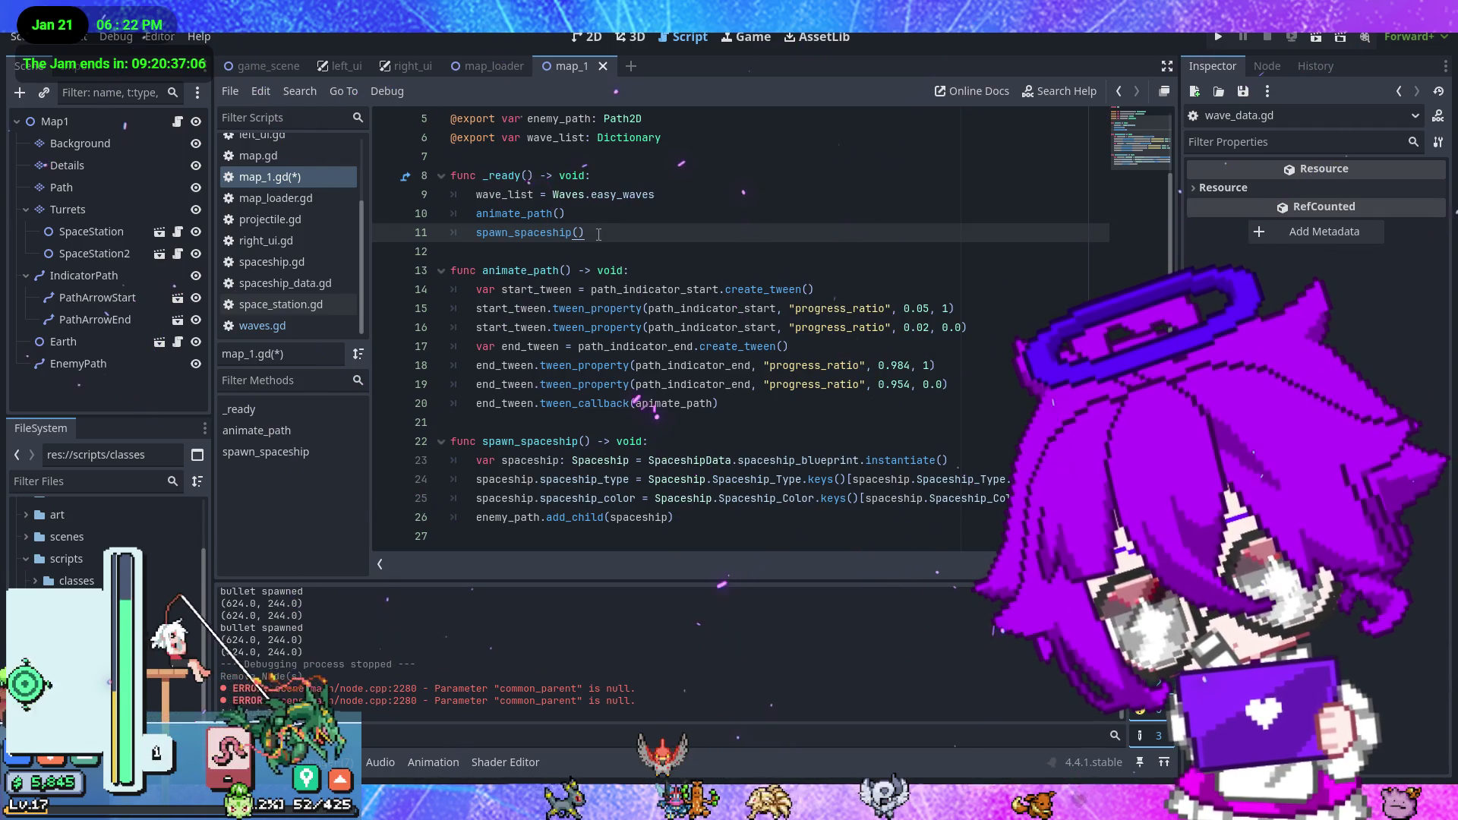
pyautogui.moveTo(598, 232); pyautogui.dragTo(441, 238)
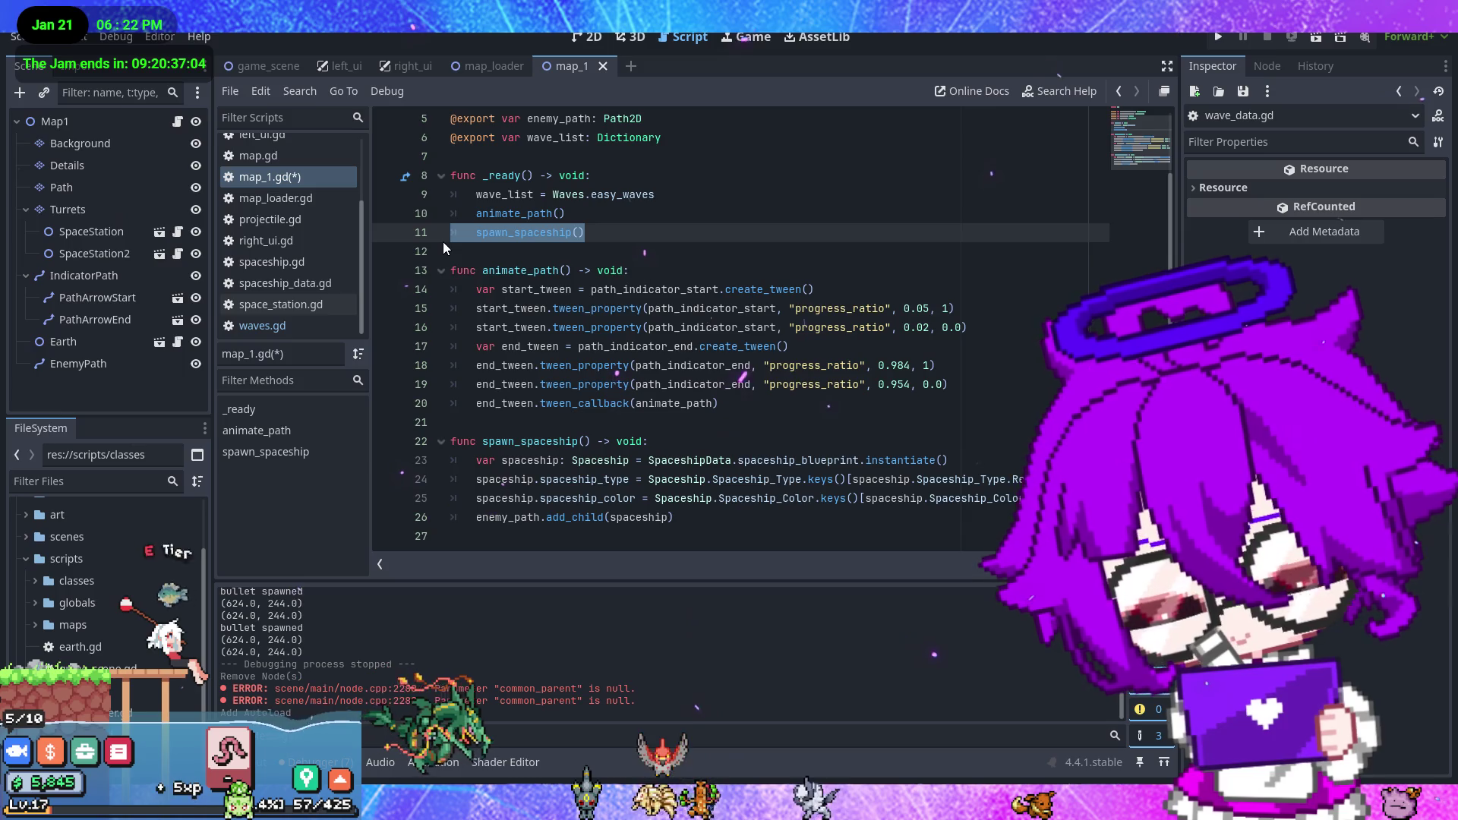
pyautogui.hotkey('ctrl', 'x')
# Step: Add a start_wave() -> void function with a pass body after animate_path, and save
pyautogui.click(499, 426)
pyautogui.press('Return')
pyautogui.press('Return')
pyautogui.press('Up')
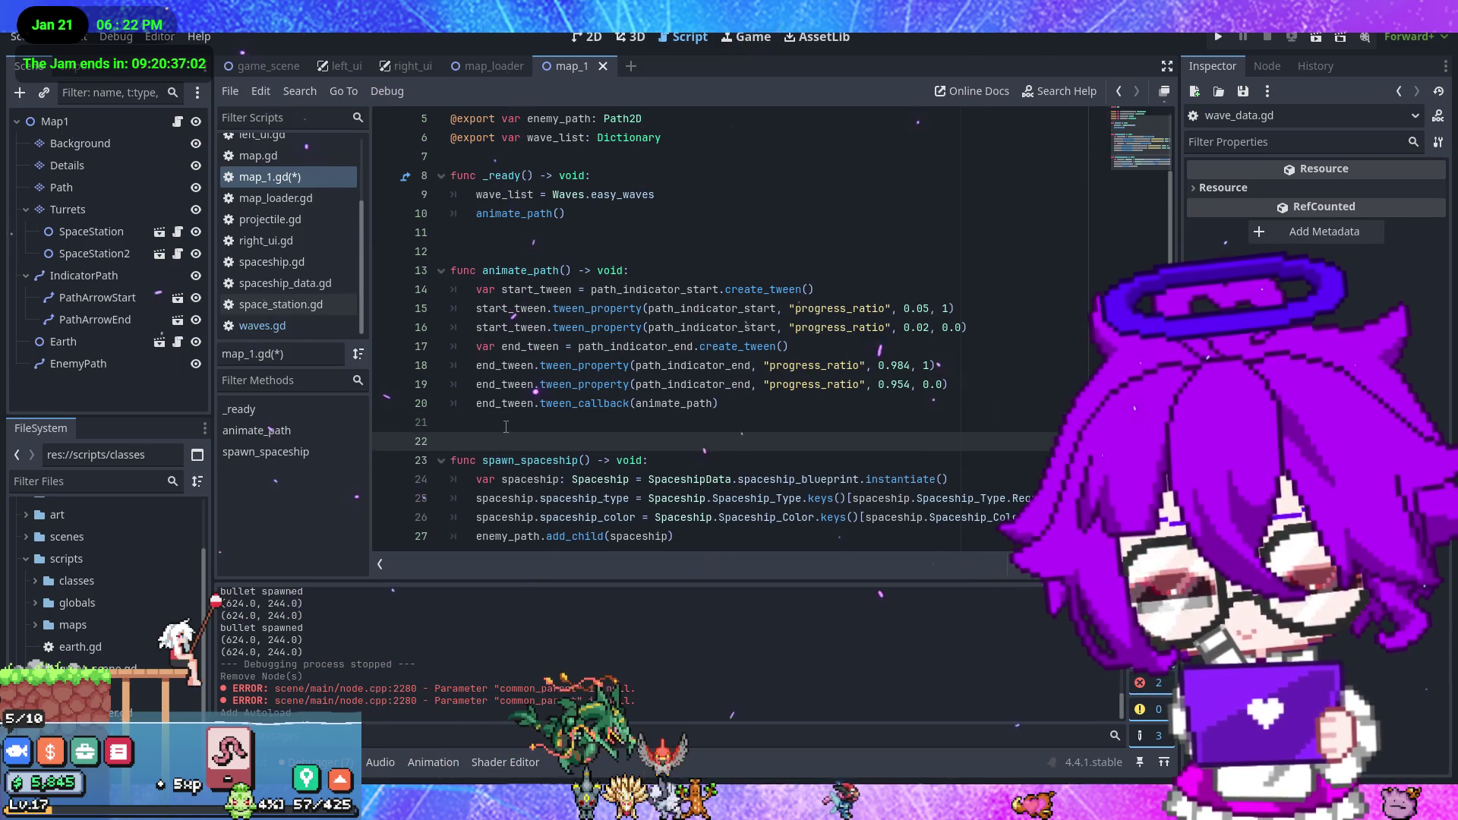
pyautogui.write('func ')
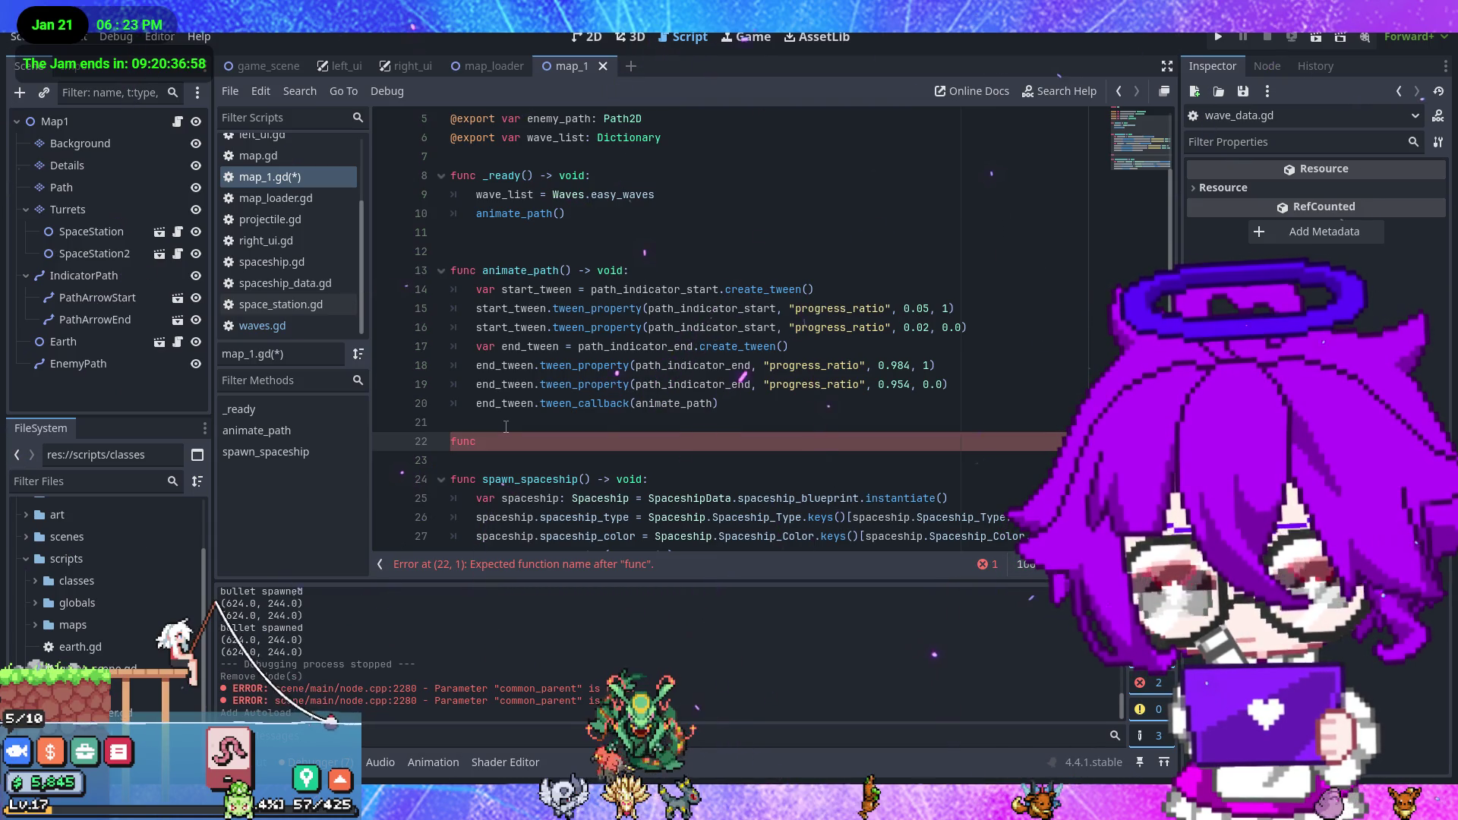
pyautogui.write('start_wa')
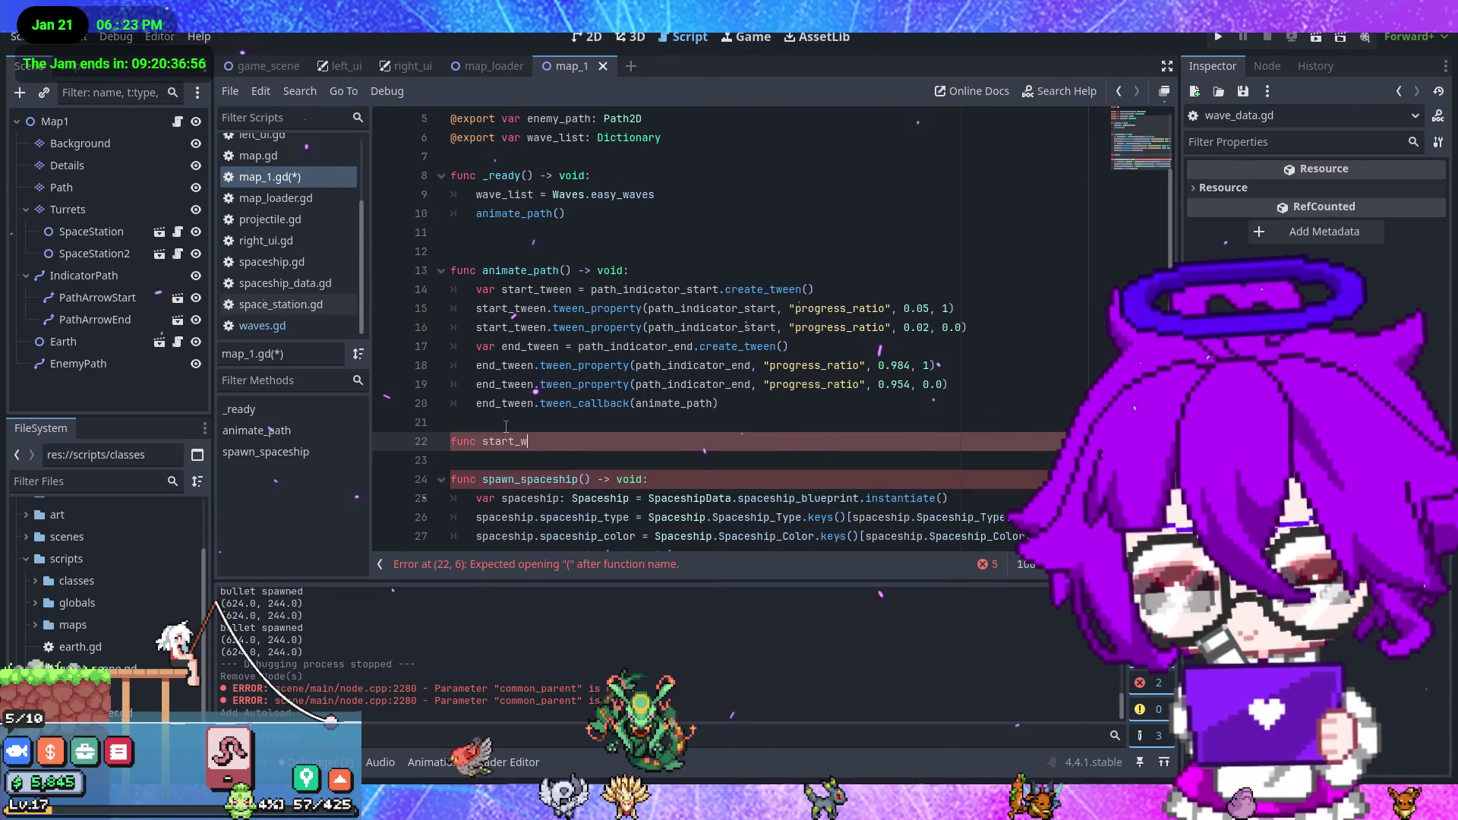
pyautogui.write('be')
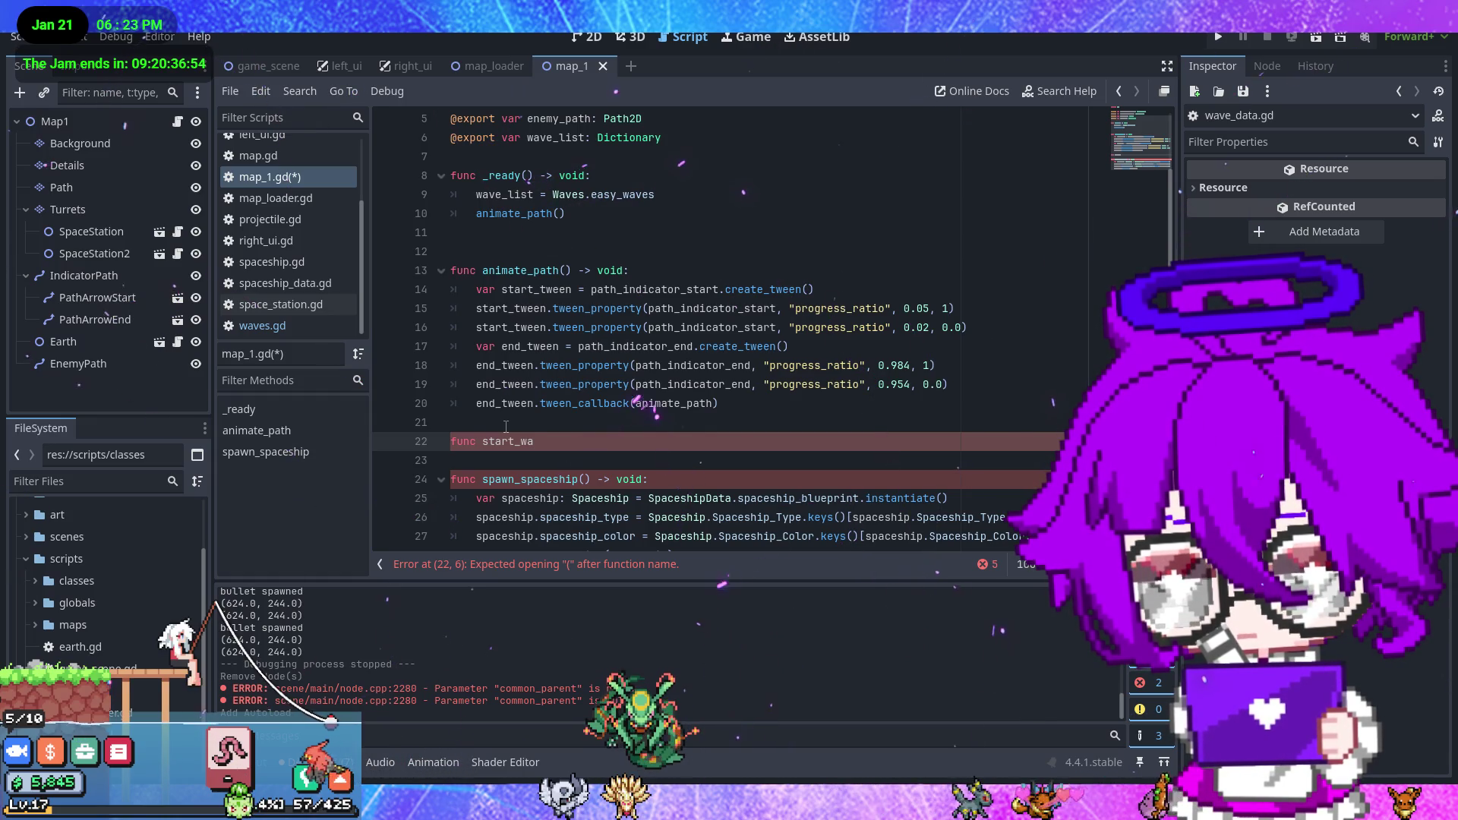
pyautogui.press('BackSpace')
pyautogui.press('BackSpace')
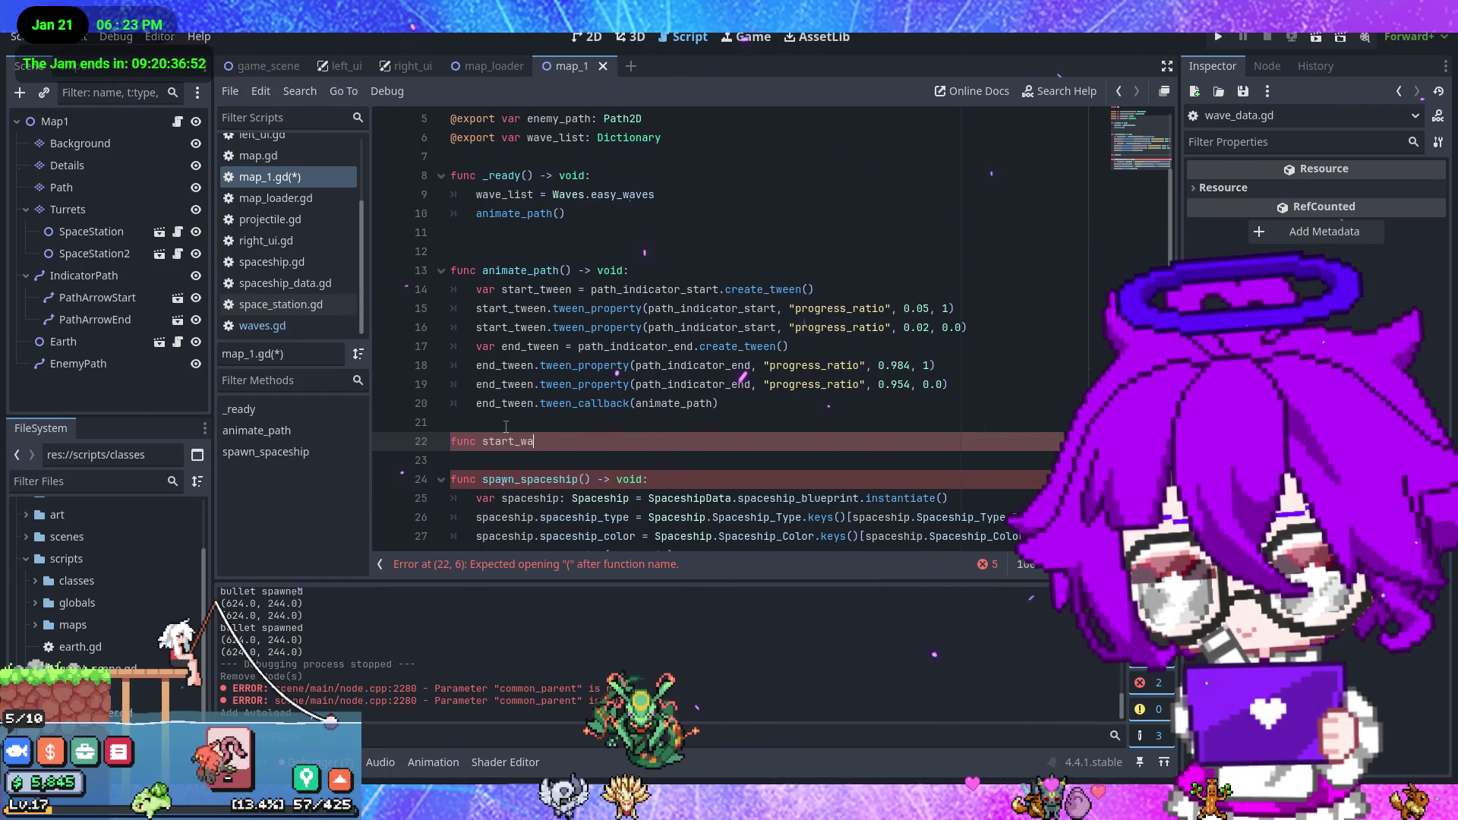
pyautogui.write('ve() -> ')
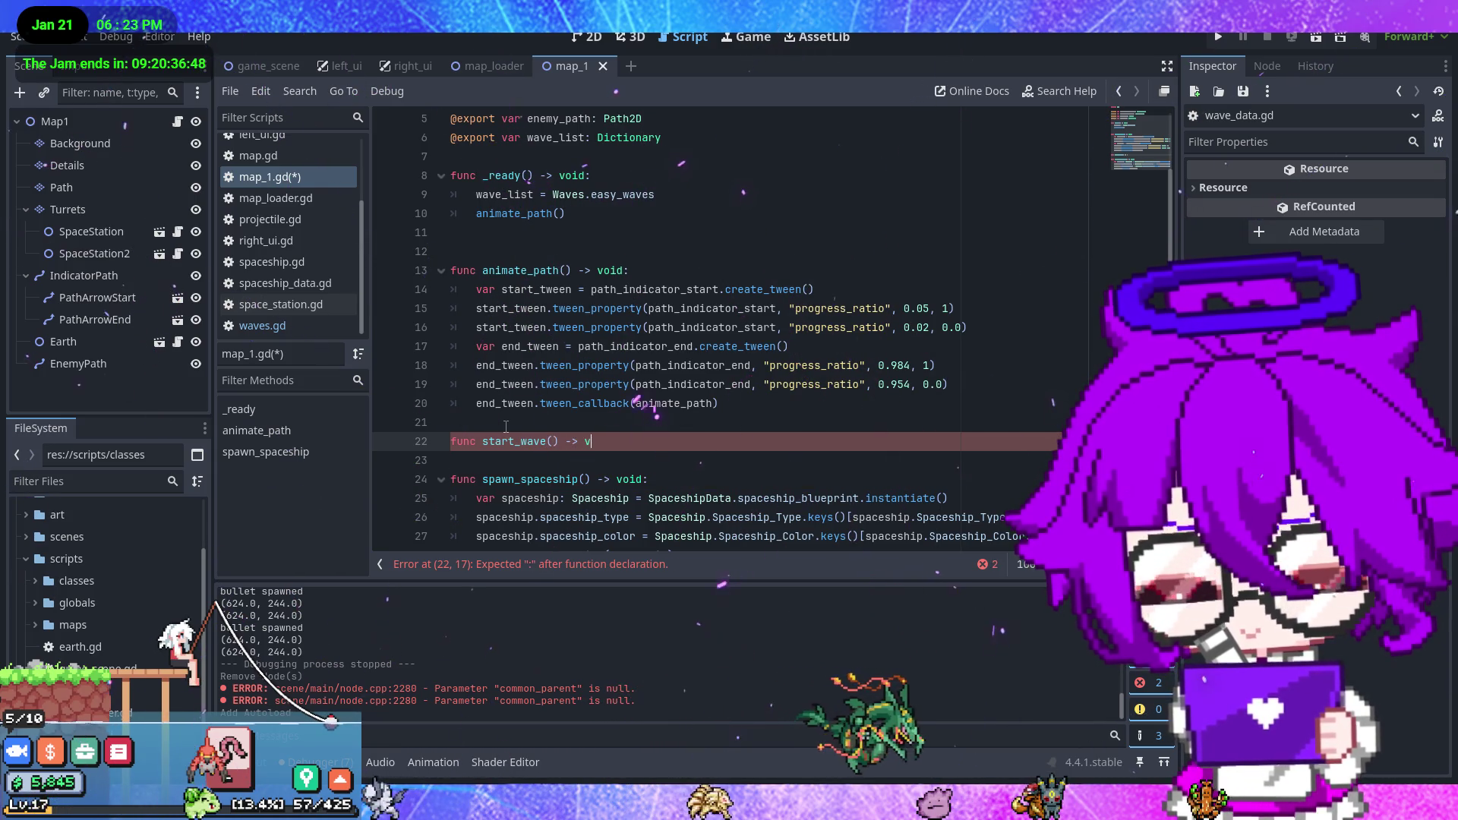
pyautogui.write('void:')
pyautogui.press('Return')
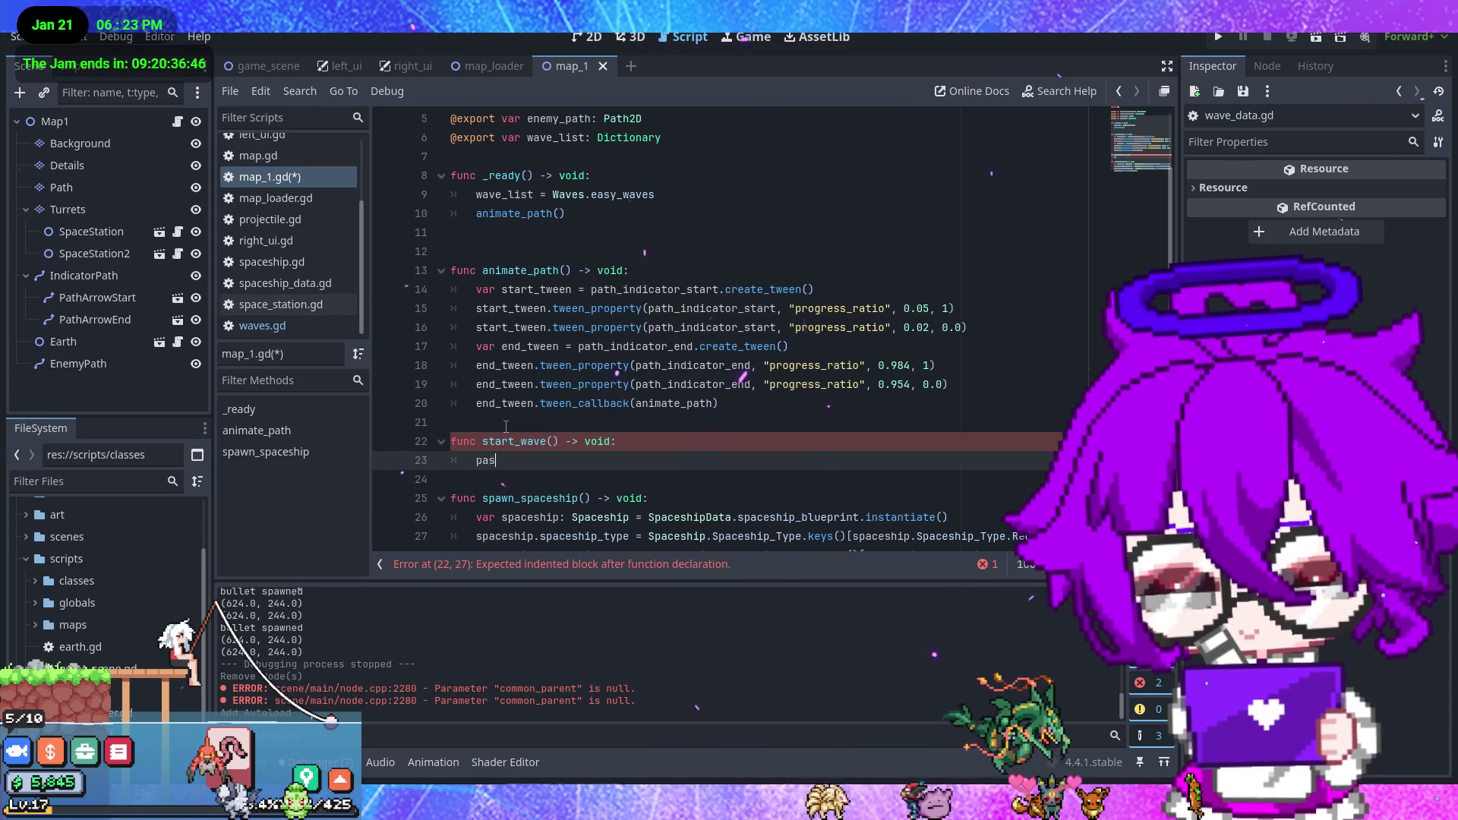
pyautogui.write('pass')
pyautogui.hotkey('ctrl', 's')
# Step: Begin a new export line below wave_list for wave_amount
pyautogui.scroll(2, 631, 377)
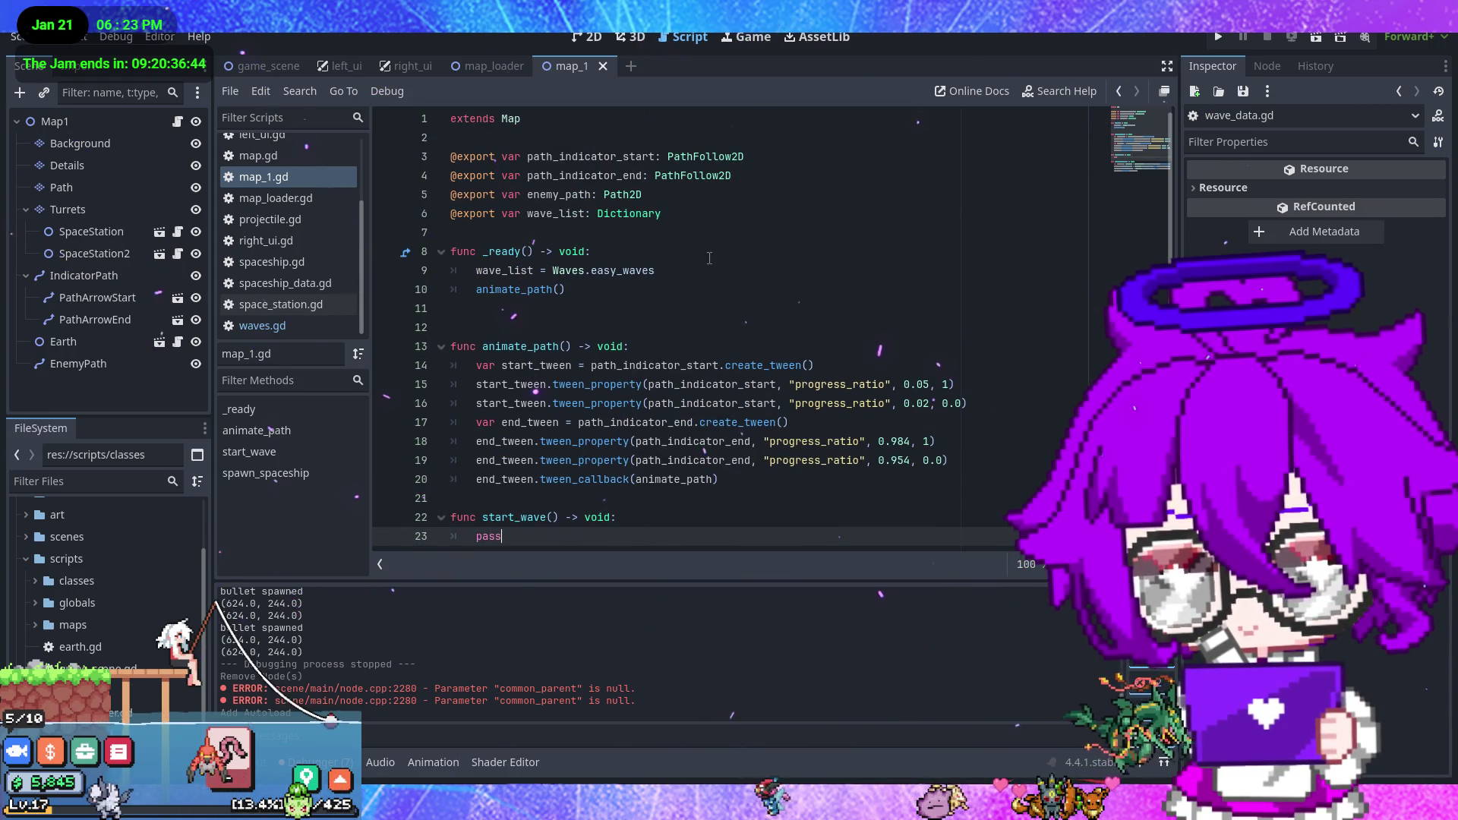
pyautogui.click(705, 213)
pyautogui.press('Return')
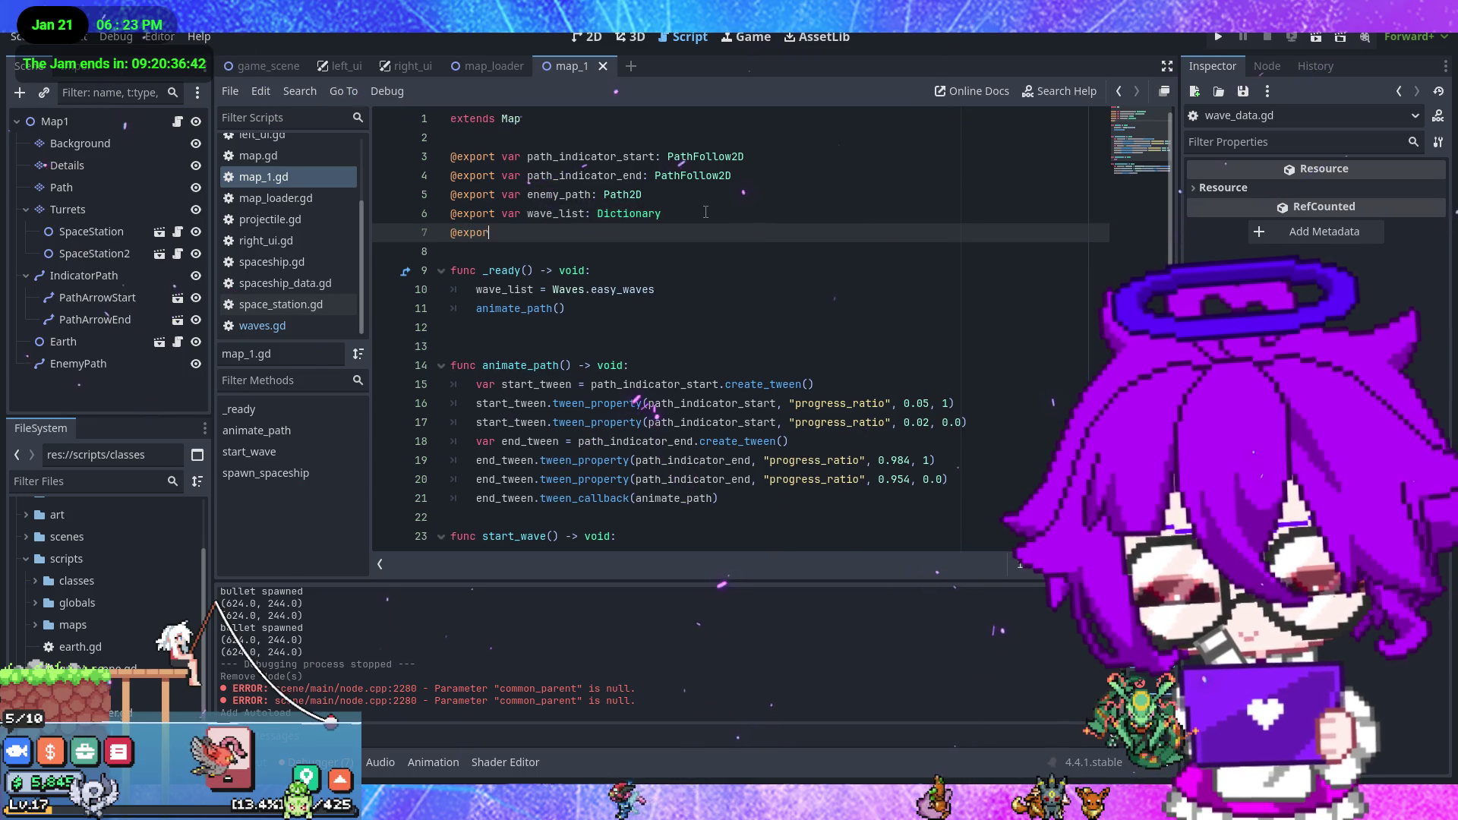
pyautogui.write('r wave_amount: int')
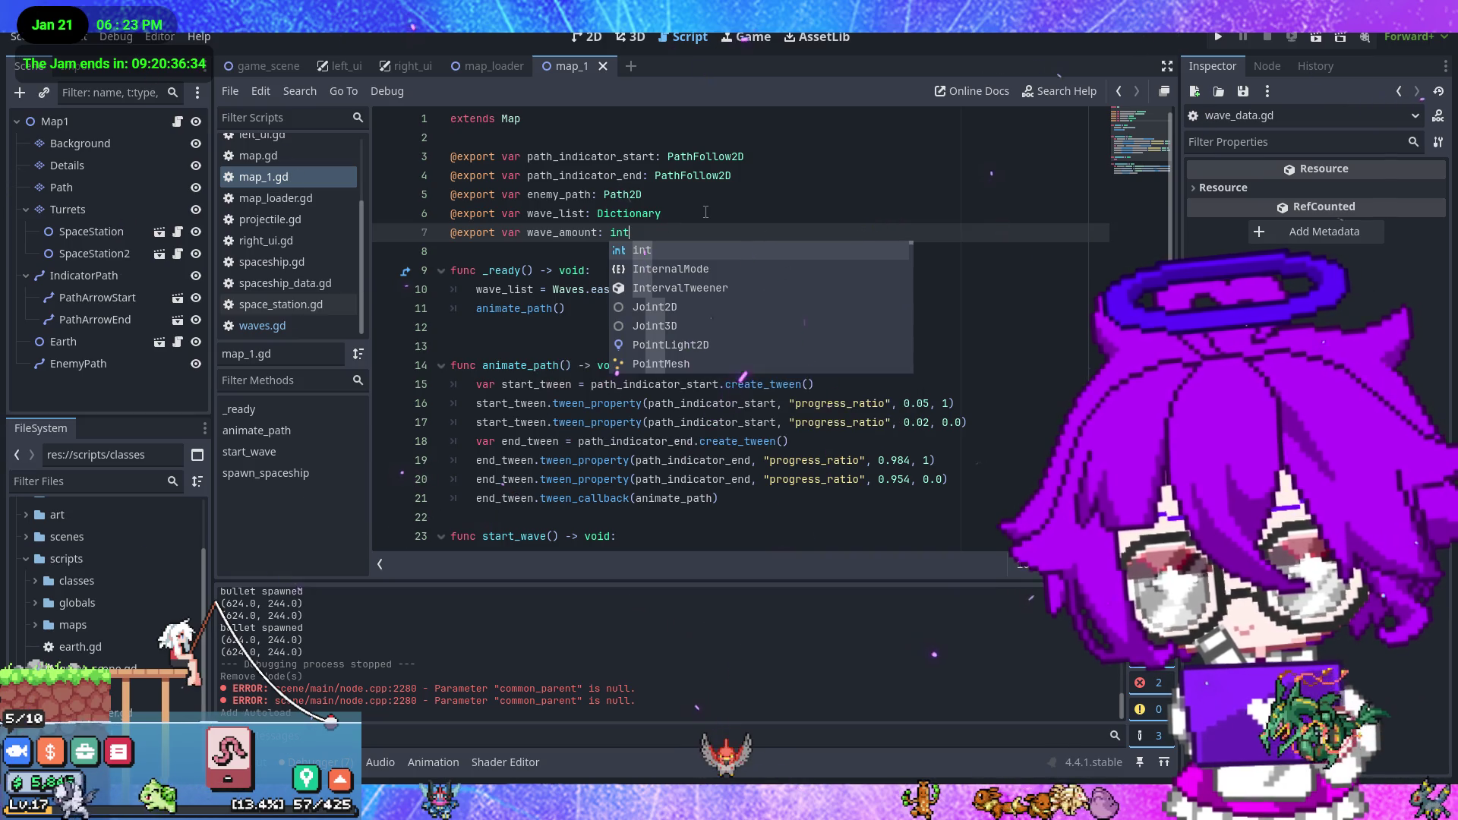
# Step: In _ready, start a new line assigning wave_amount from wave_list
pyautogui.click(665, 300)
pyautogui.hotkey('ctrl', 'shift', 'Return')
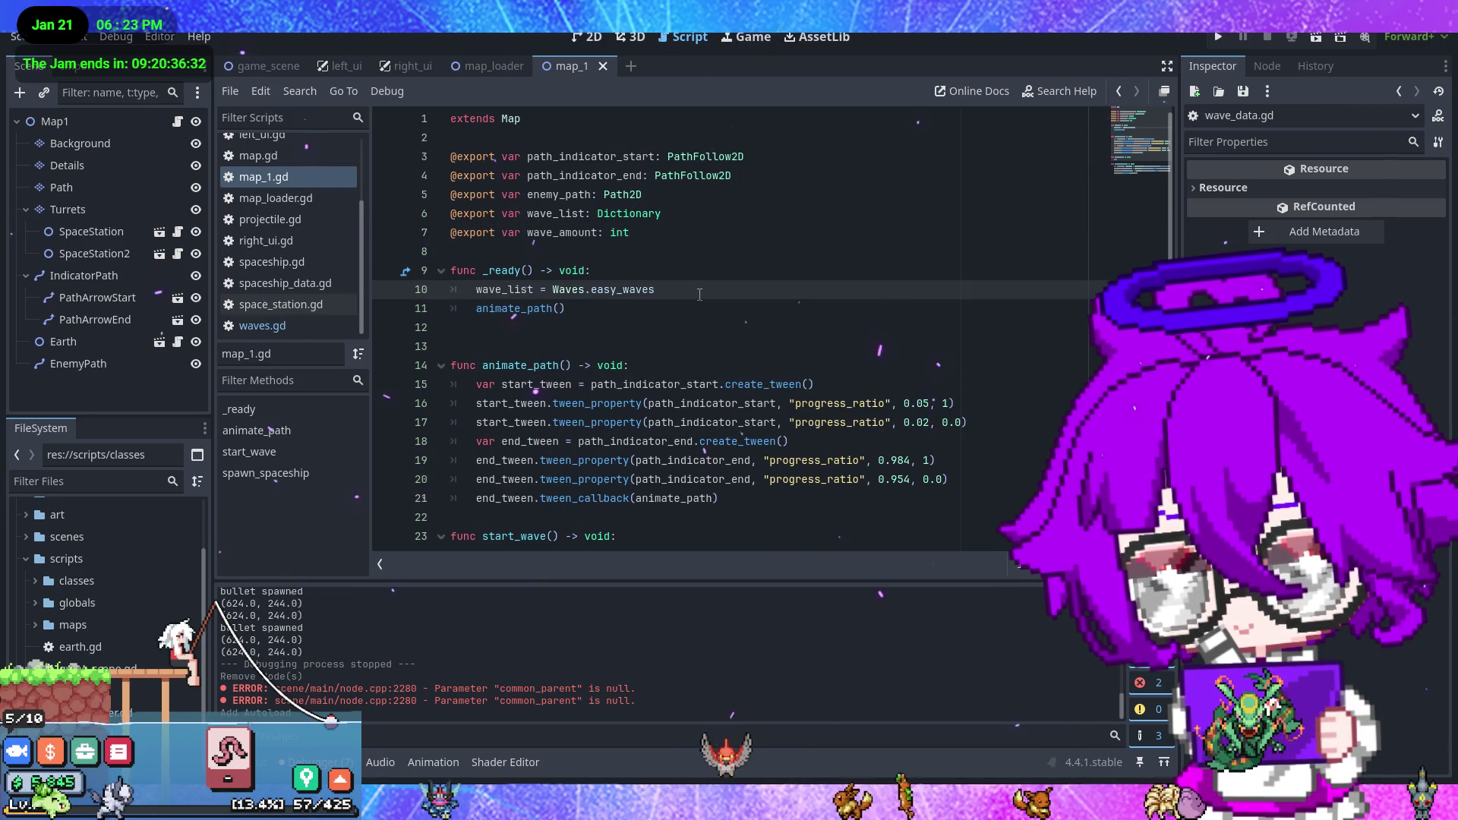
pyautogui.write('wave')
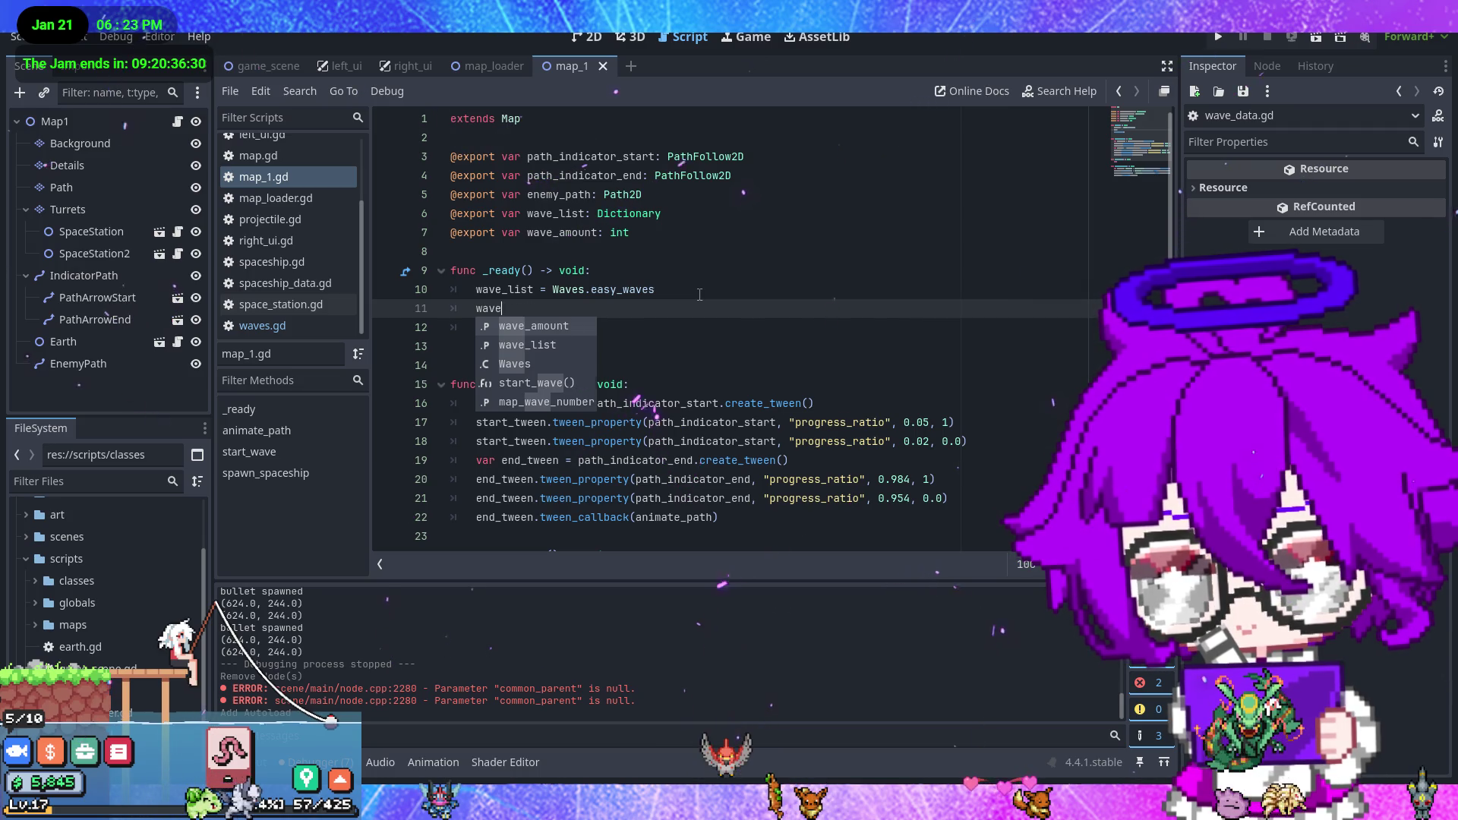
pyautogui.press('Return')
pyautogui.write('= ')
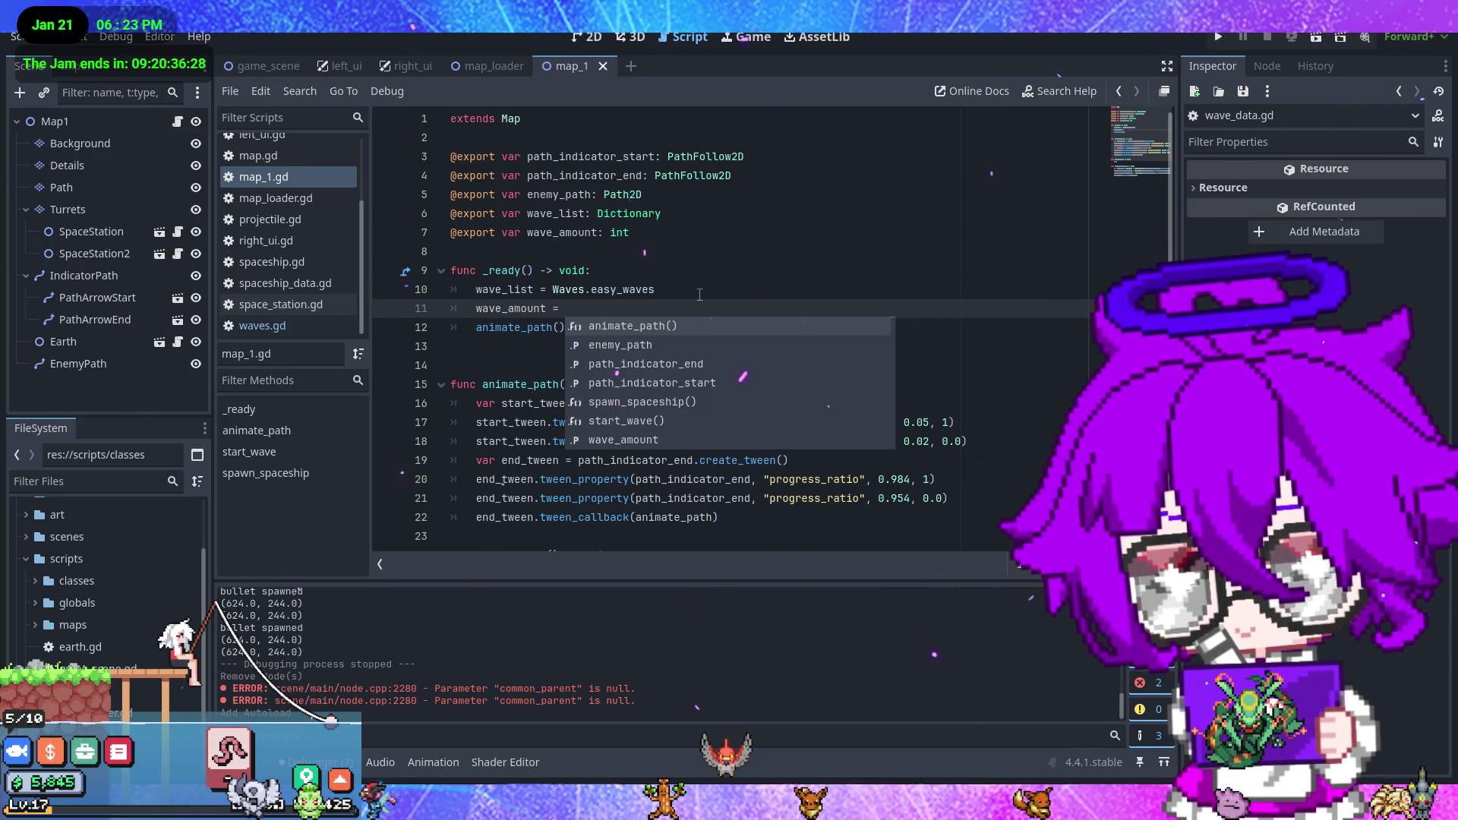
pyautogui.write('wa')
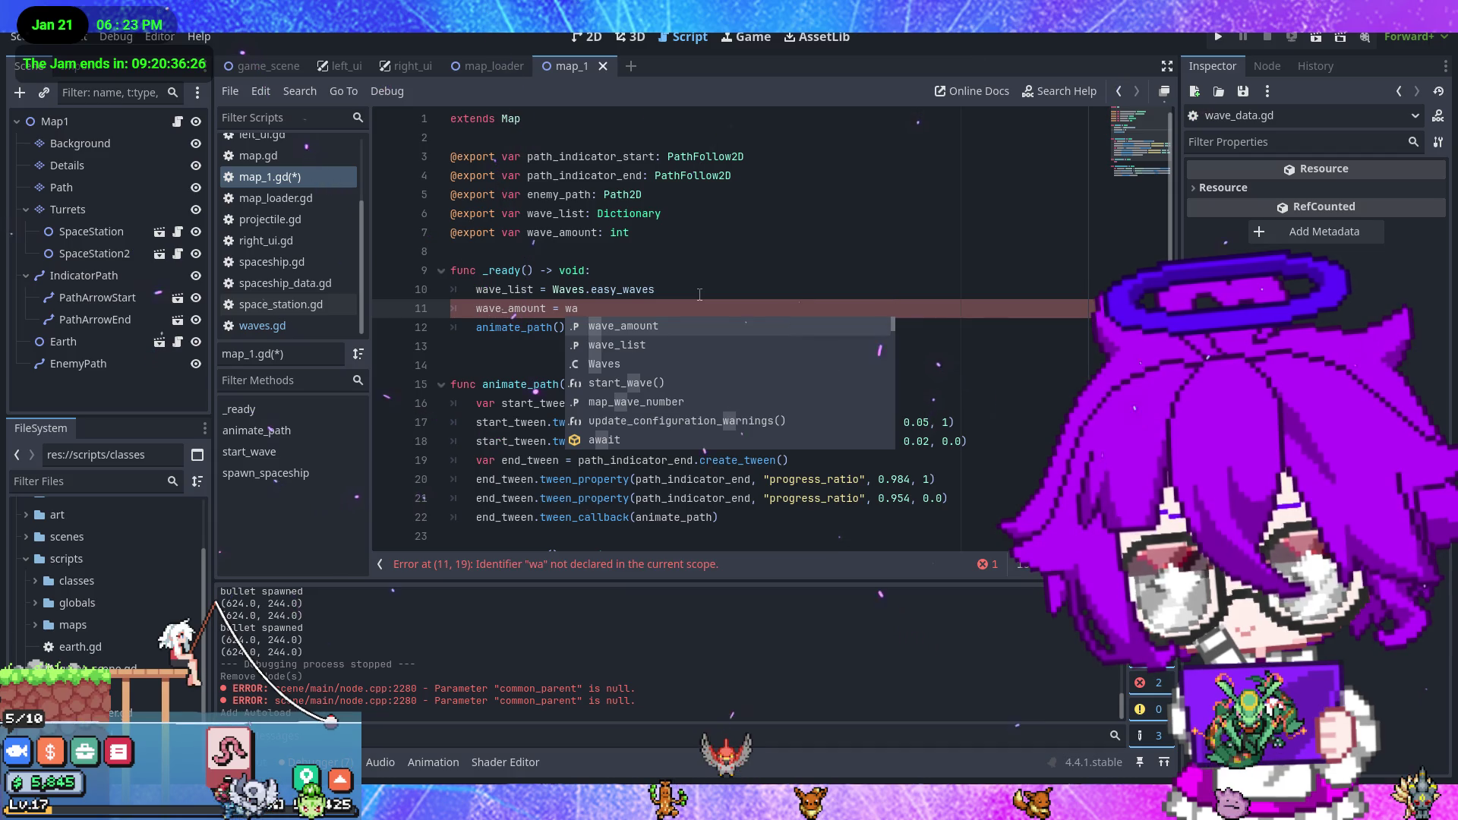
pyautogui.press('Down')
pyautogui.press('Return')
# Step: Complete it as wave_list.size(), save map_1.gd, and run the game with F5
pyautogui.write('.')
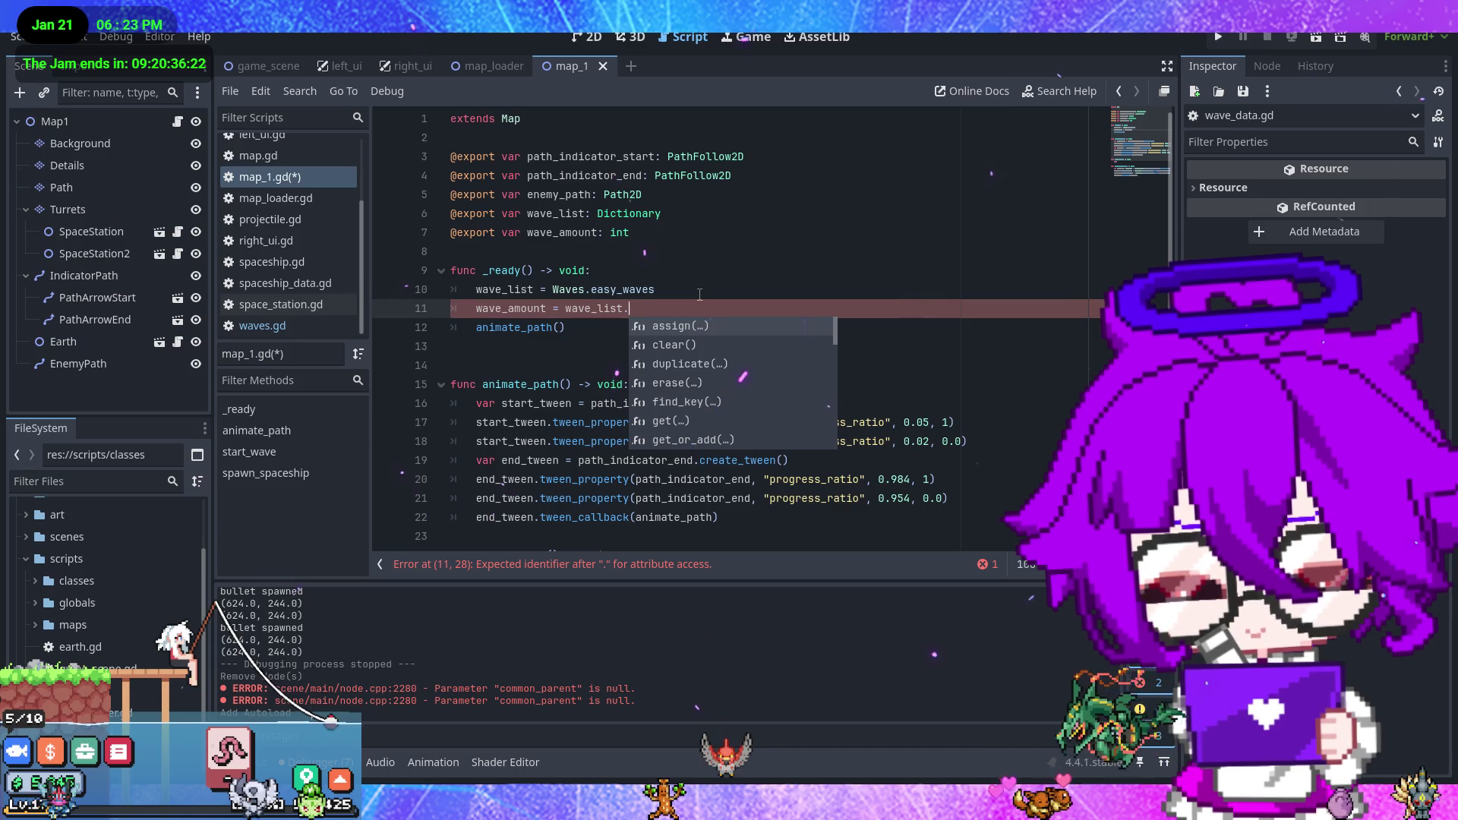
pyautogui.write('l')
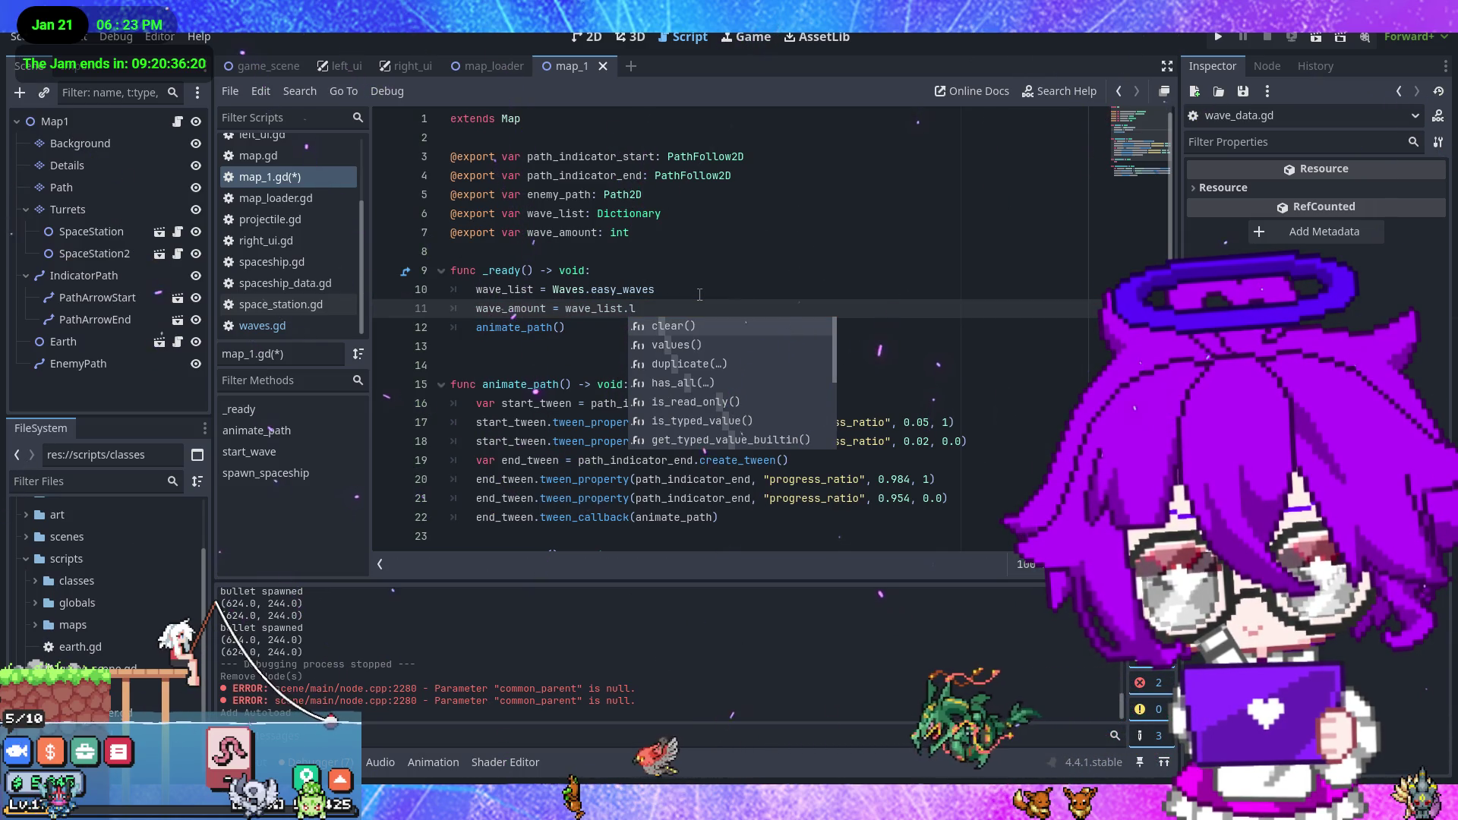
pyautogui.press('BackSpace')
pyautogui.write('s')
pyautogui.press('Down')
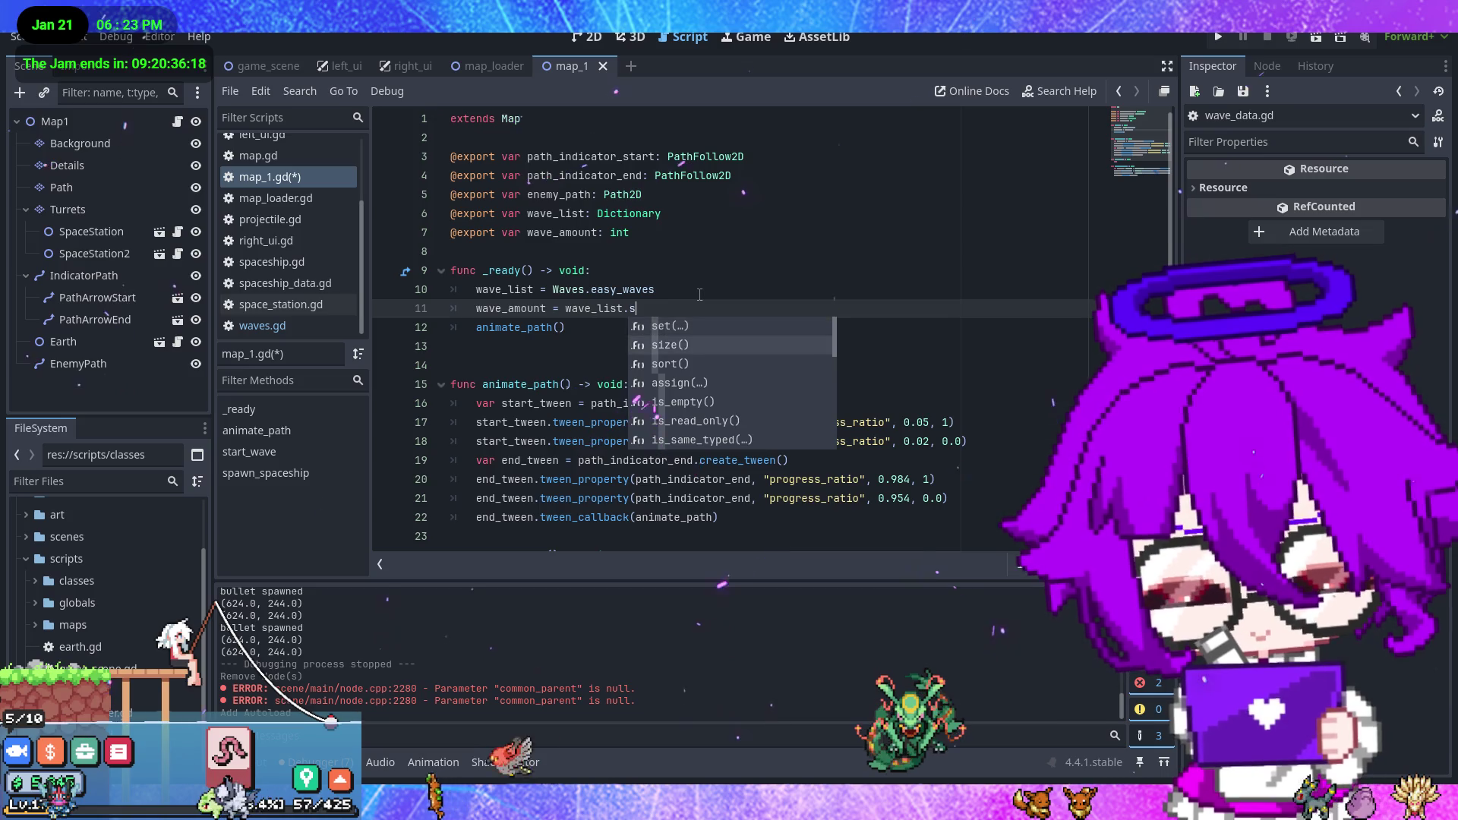
pyautogui.press('Return')
pyautogui.hotkey('ctrl', 's')
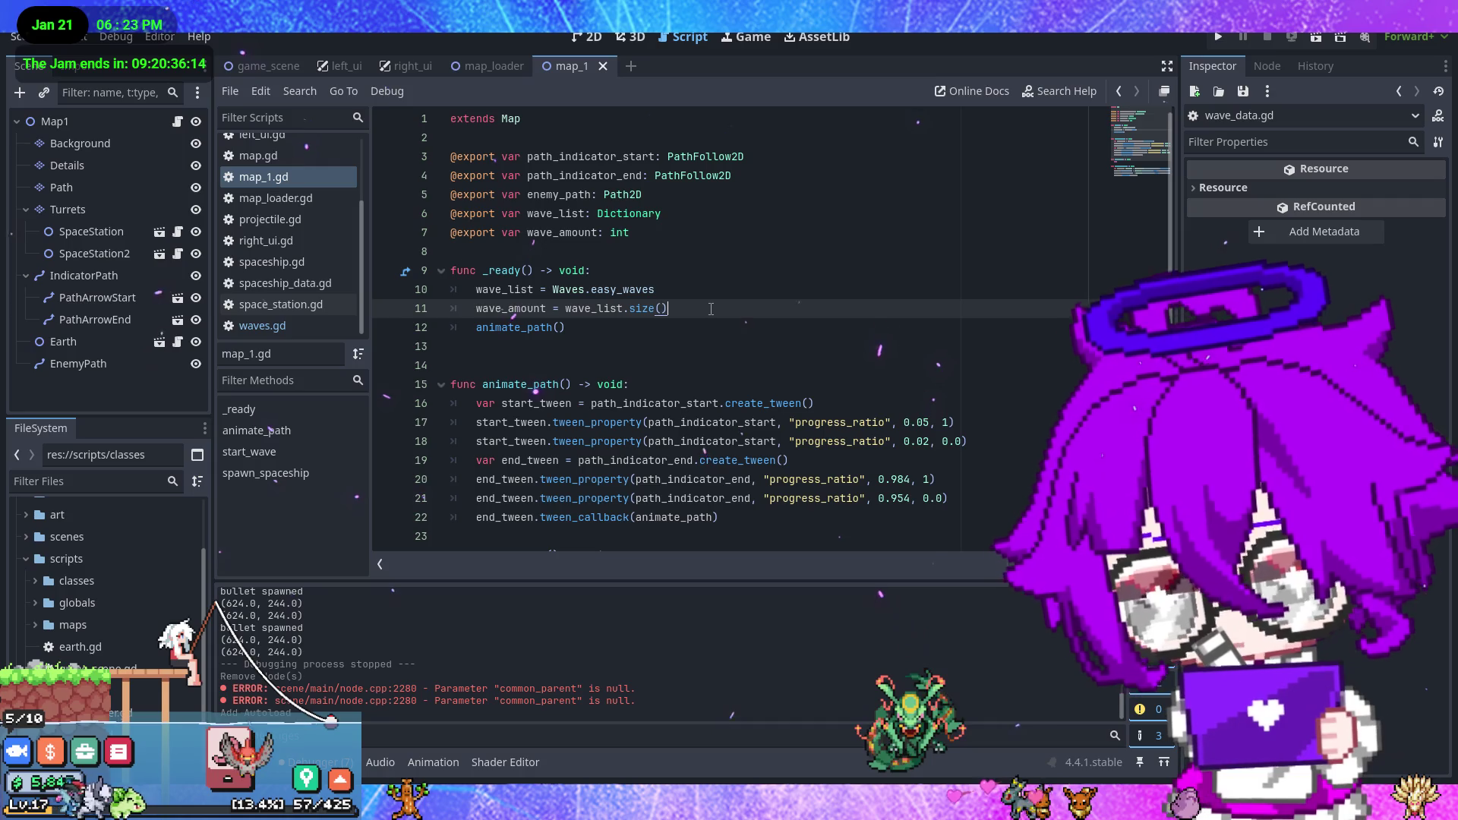
pyautogui.press('F5')
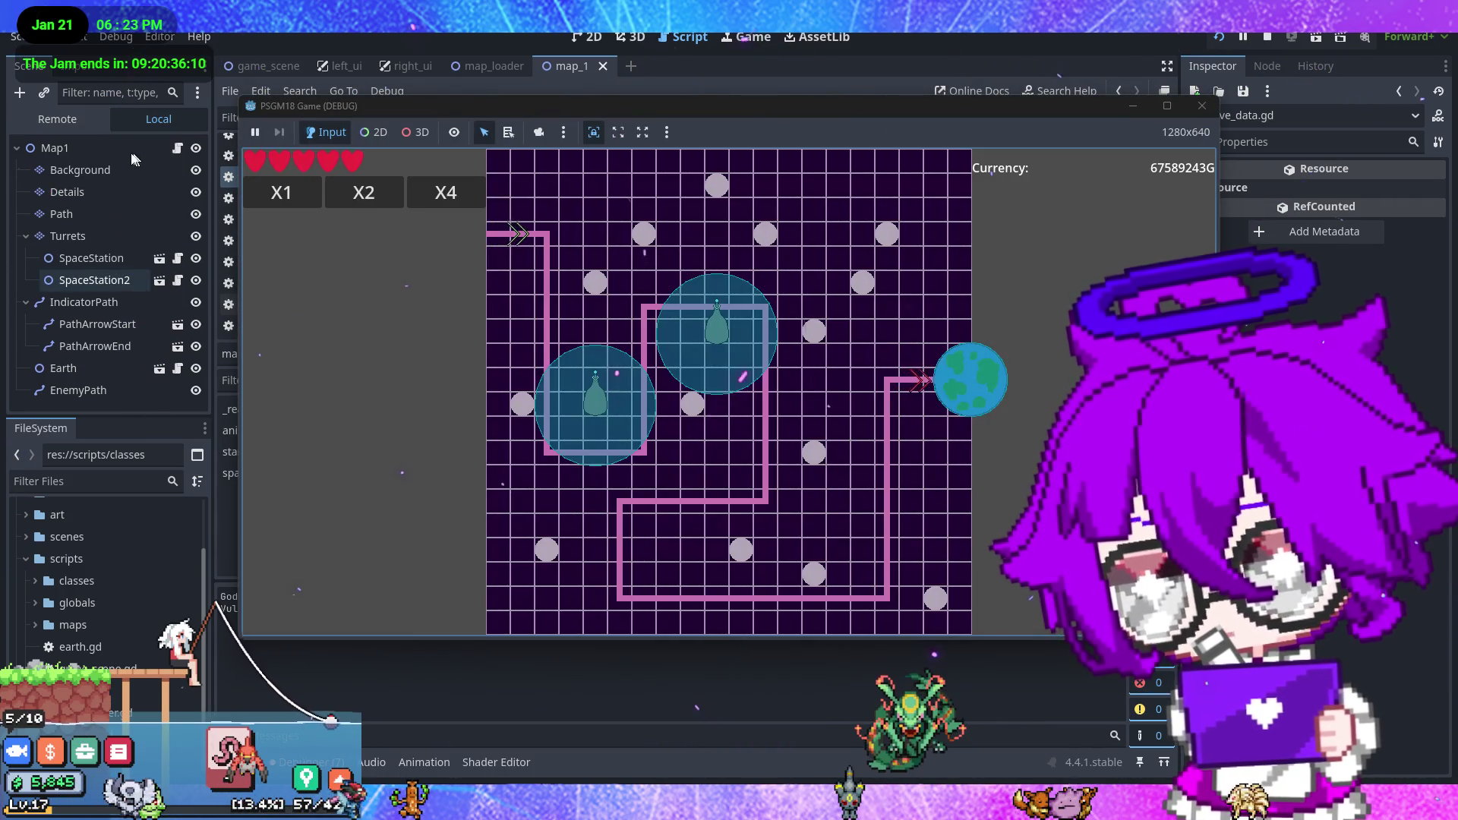
# Step: Expand GameScene > MapLoader in the Remote tree and inspect the running Map1 node
pyautogui.click(64, 124)
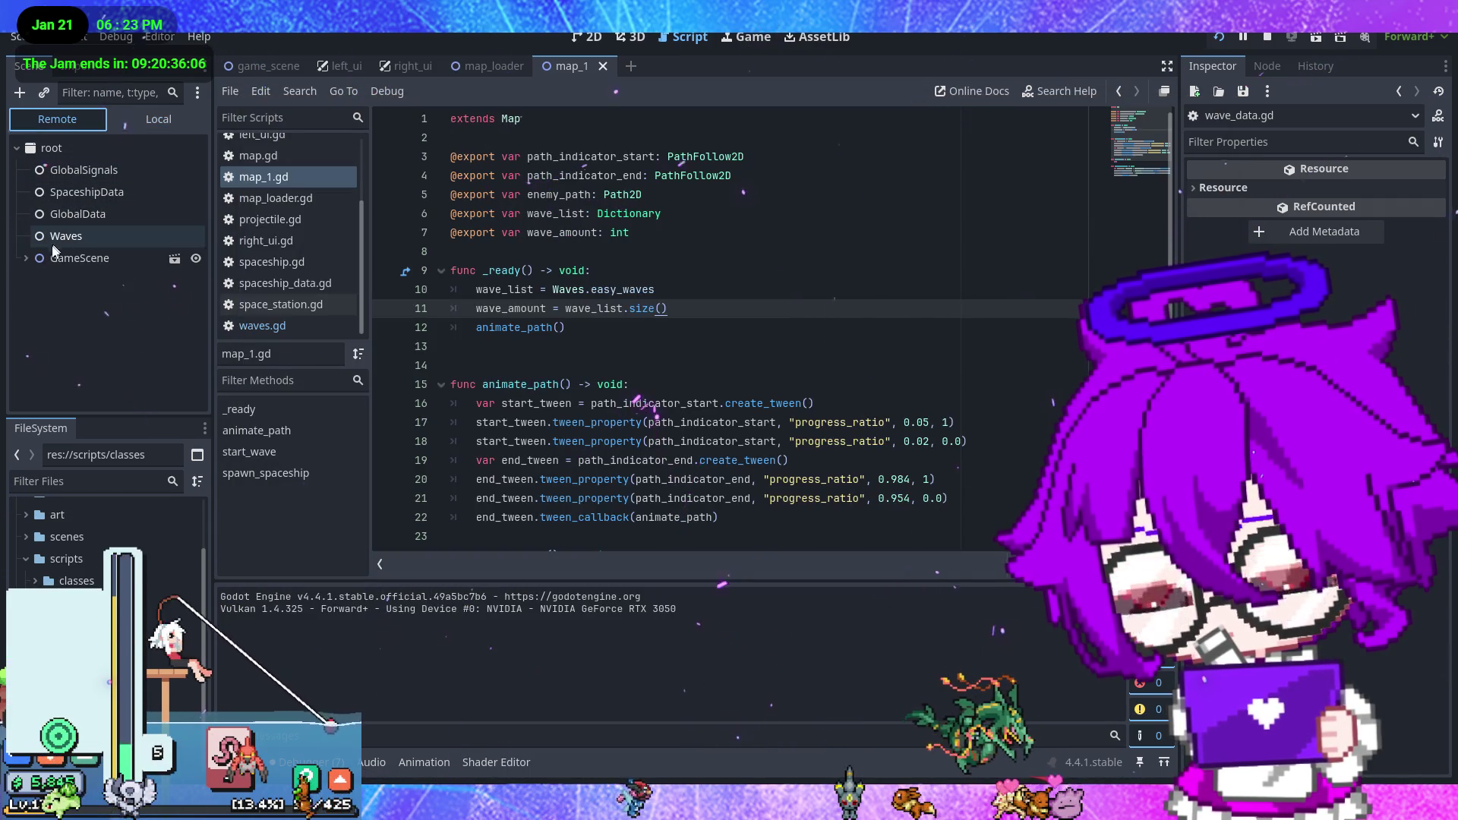
pyautogui.click(26, 259)
pyautogui.click(35, 324)
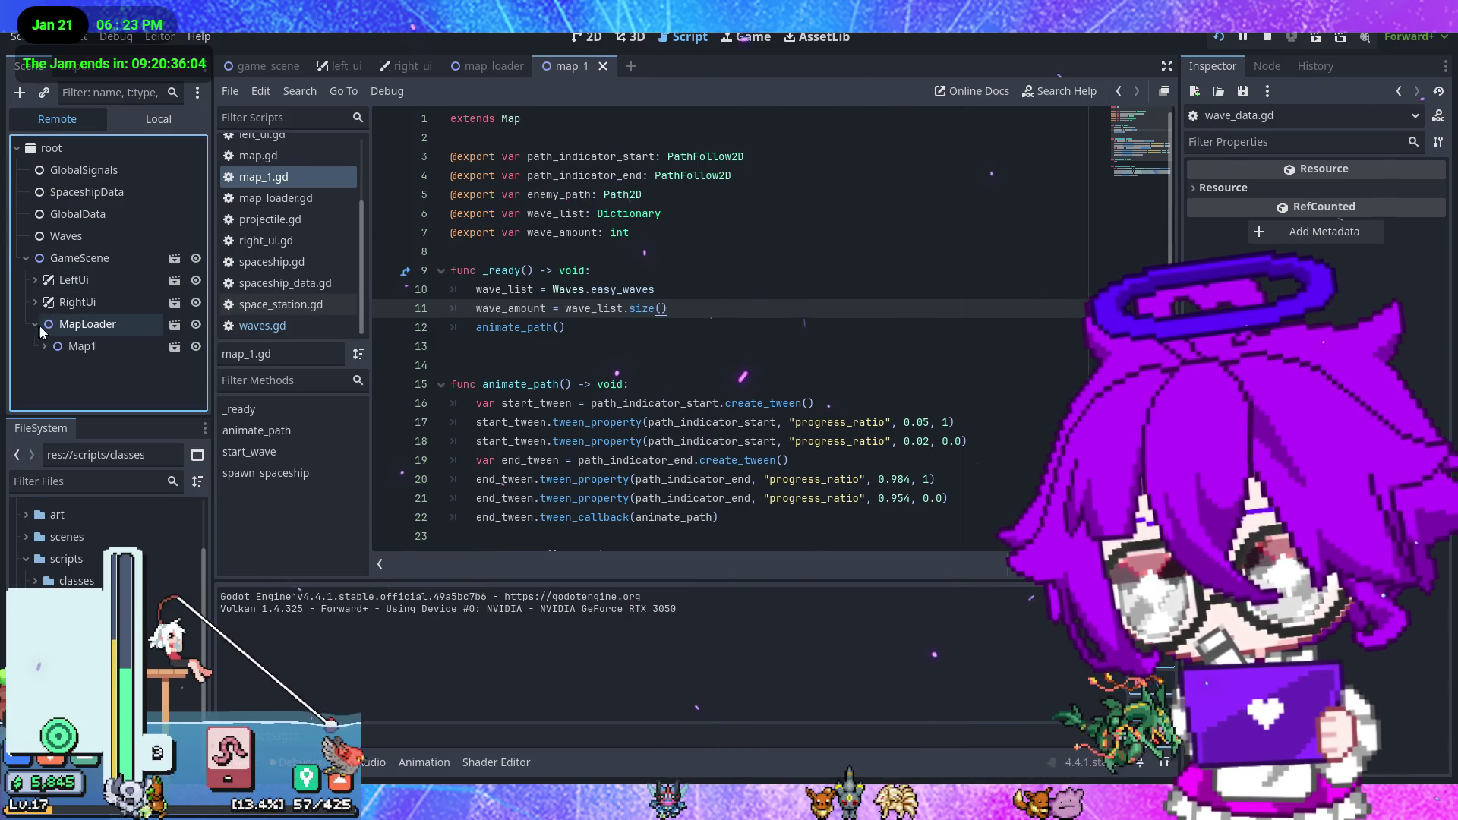
pyautogui.click(44, 346)
pyautogui.click(100, 347)
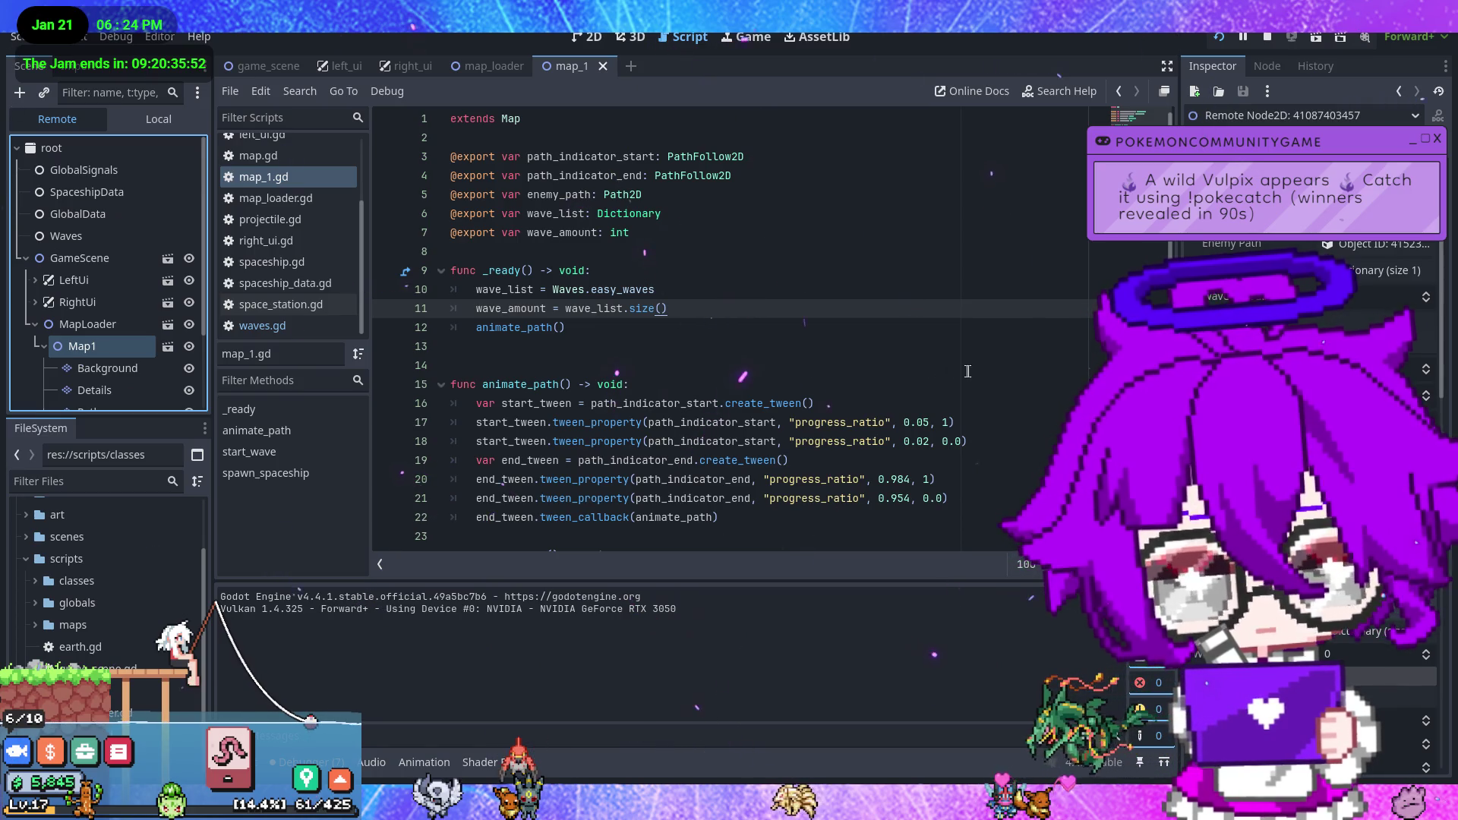
# Step: In map.gd, delete the map_wave_number export line
pyautogui.click(276, 162)
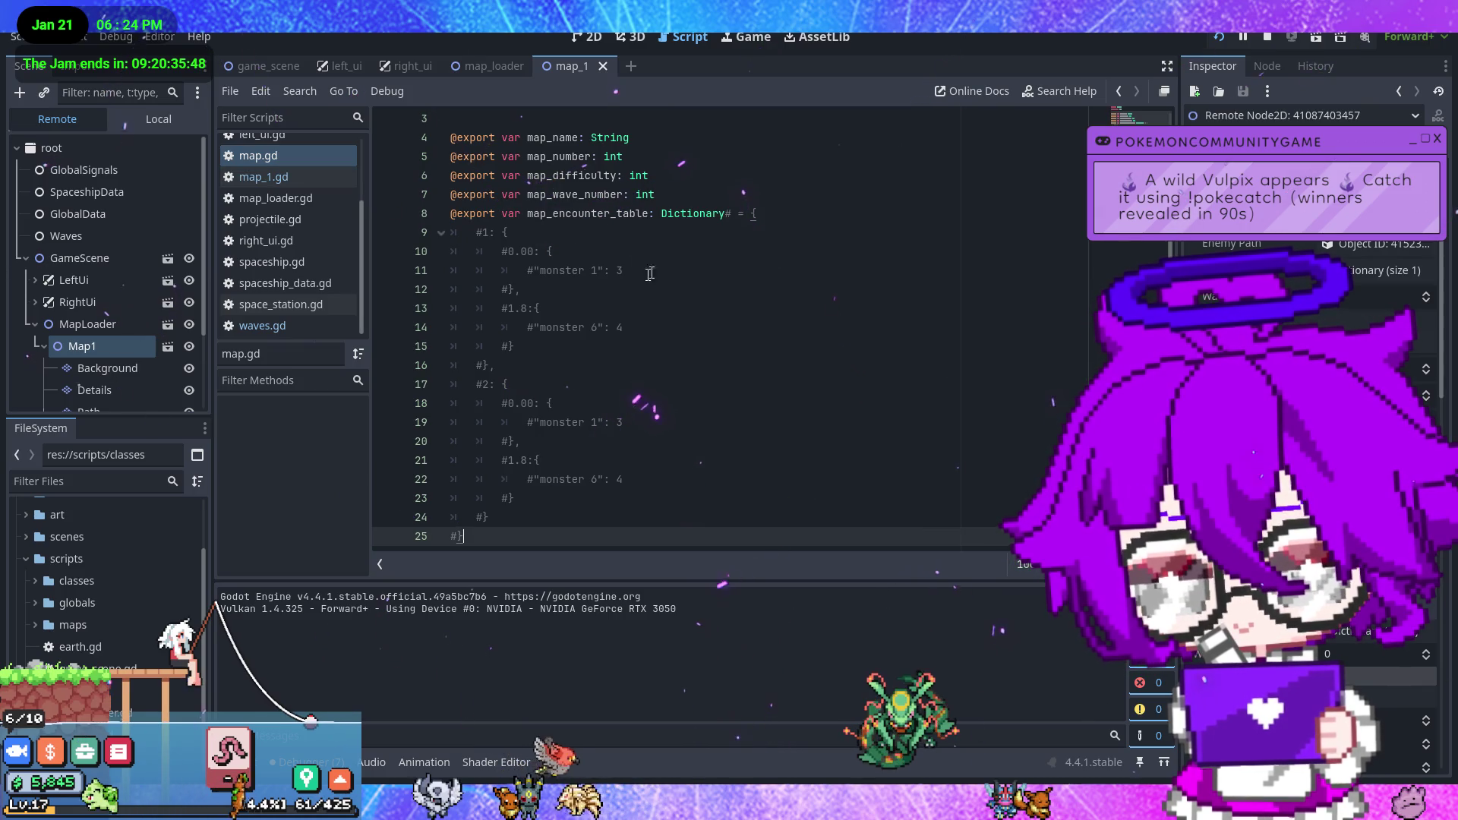
pyautogui.scroll(2, 618, 297)
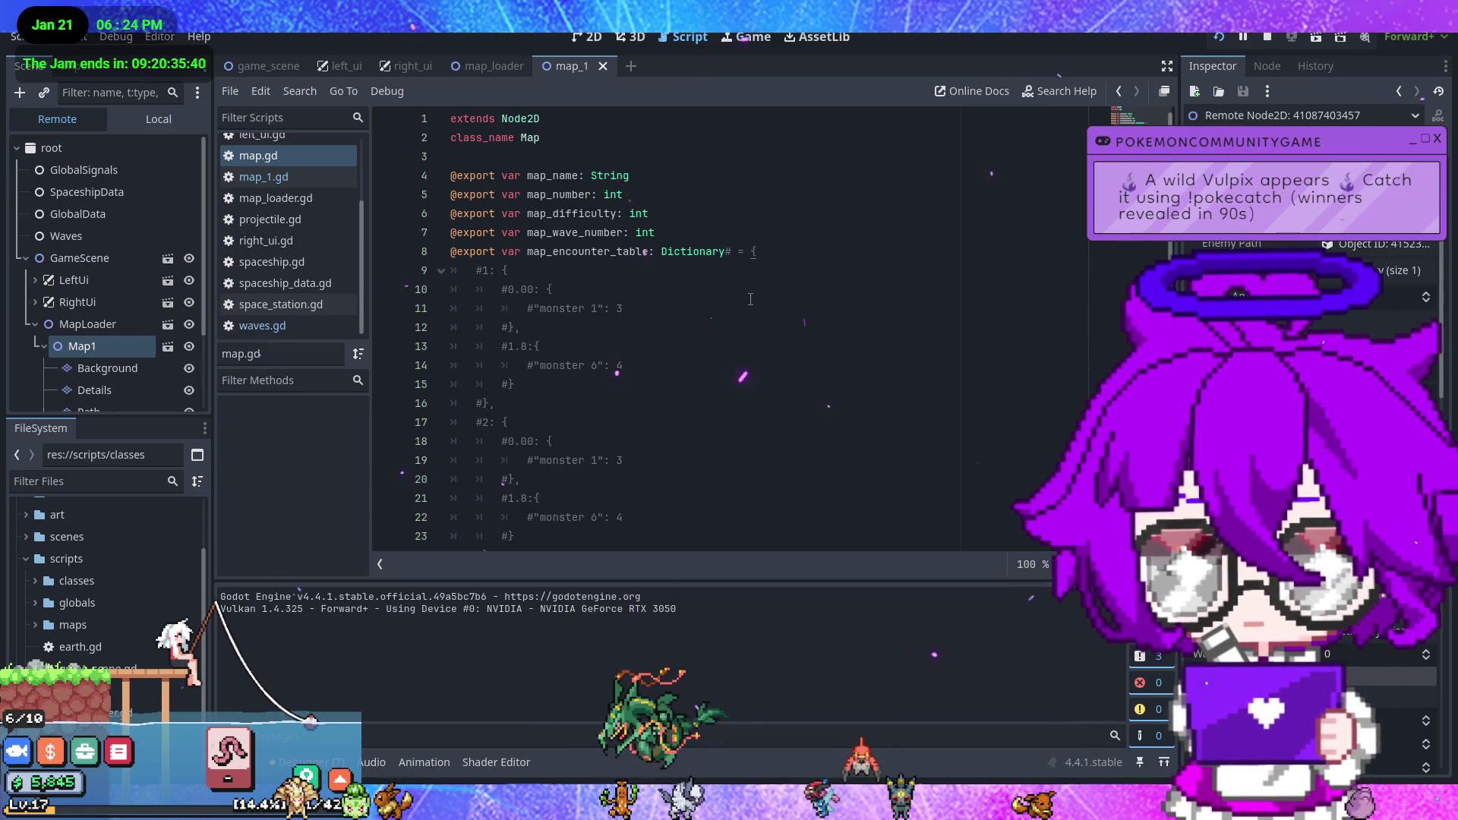
pyautogui.click(668, 235)
pyautogui.hotkey('shift', 'Home')
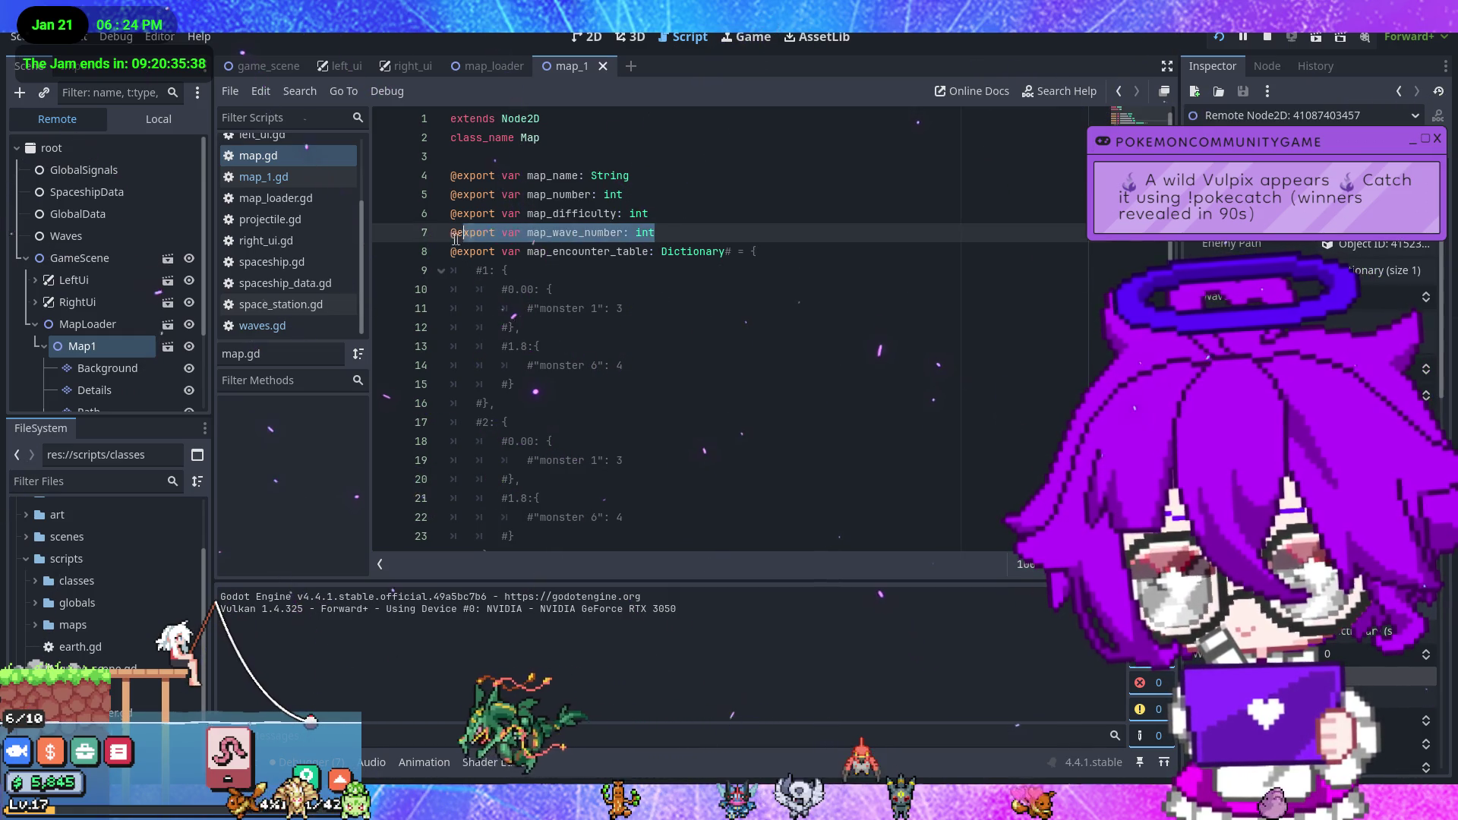
pyautogui.press('BackSpace')
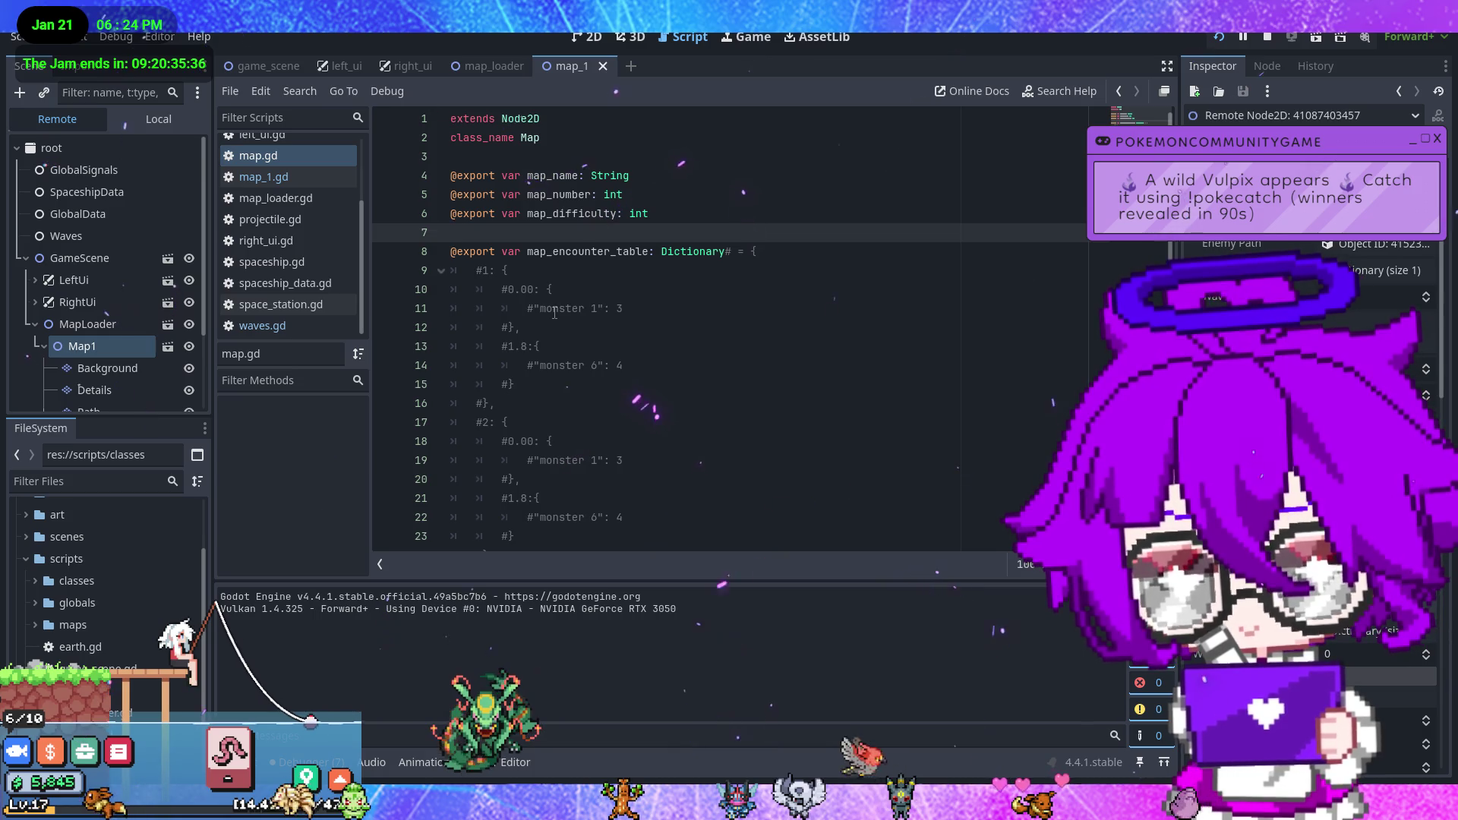
pyautogui.press('BackSpace')
# Step: Remove the commented-out encounter table, save, stop the game, and reopen map_1.gd
pyautogui.scroll(-1, 486, 505)
pyautogui.moveTo(486, 507)
pyautogui.mouseDown()
pyautogui.moveTo(471, 213)
pyautogui.moveTo(444, 195)
pyautogui.mouseUp()
pyautogui.press('BackSpace')
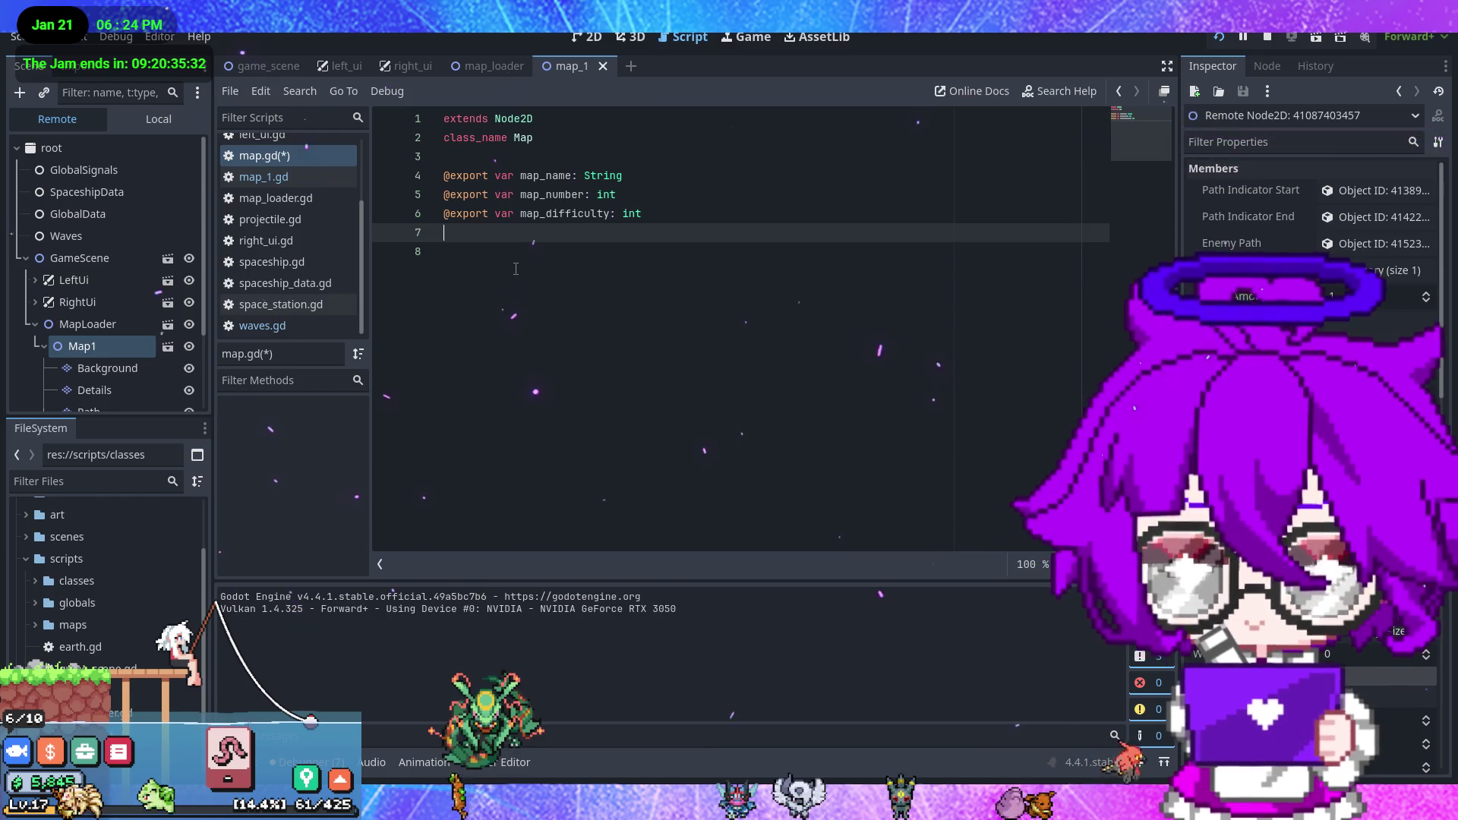
pyautogui.press('BackSpace')
pyautogui.hotkey('ctrl', 's')
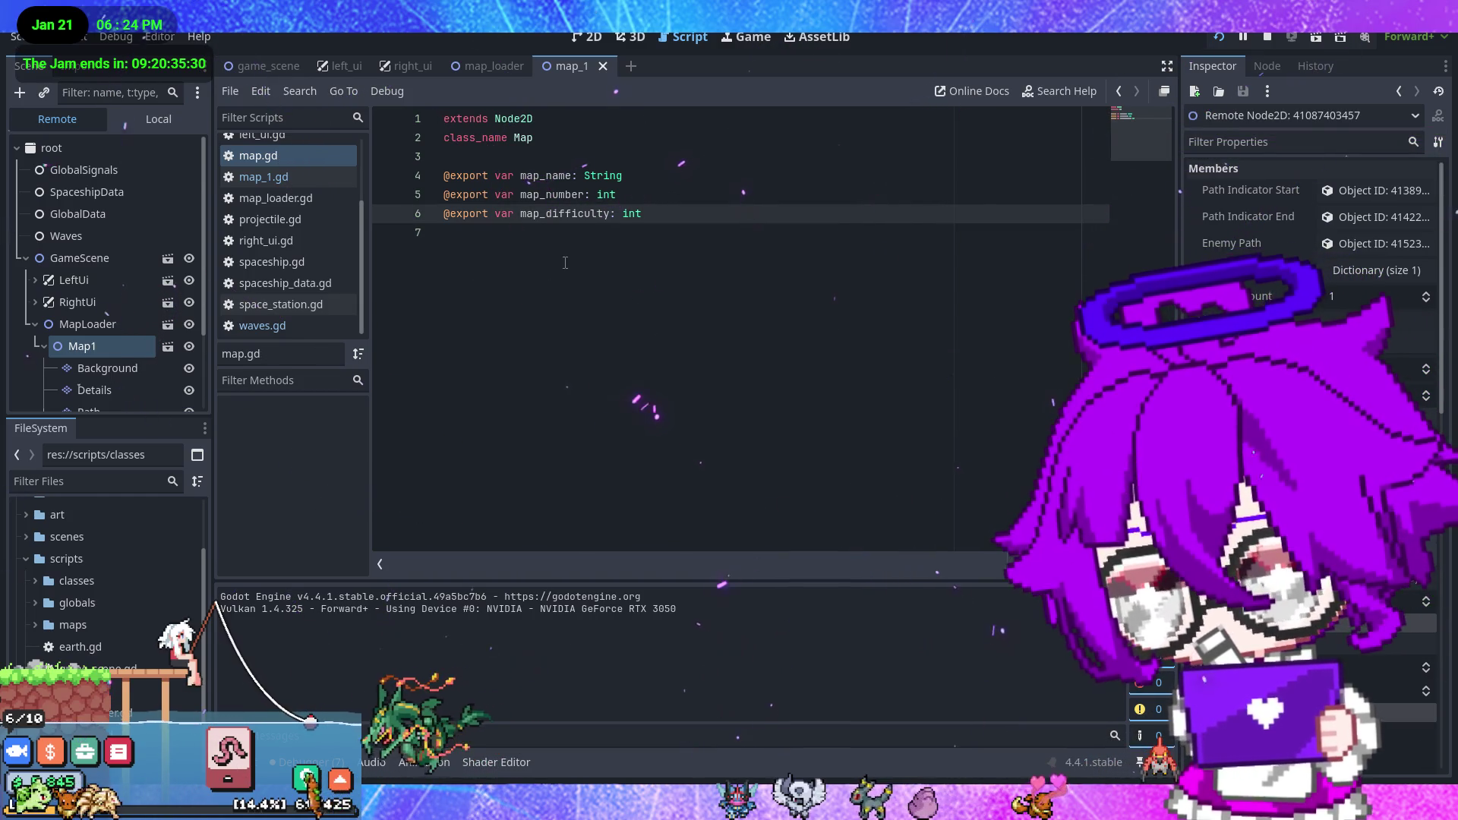
pyautogui.click(1265, 35)
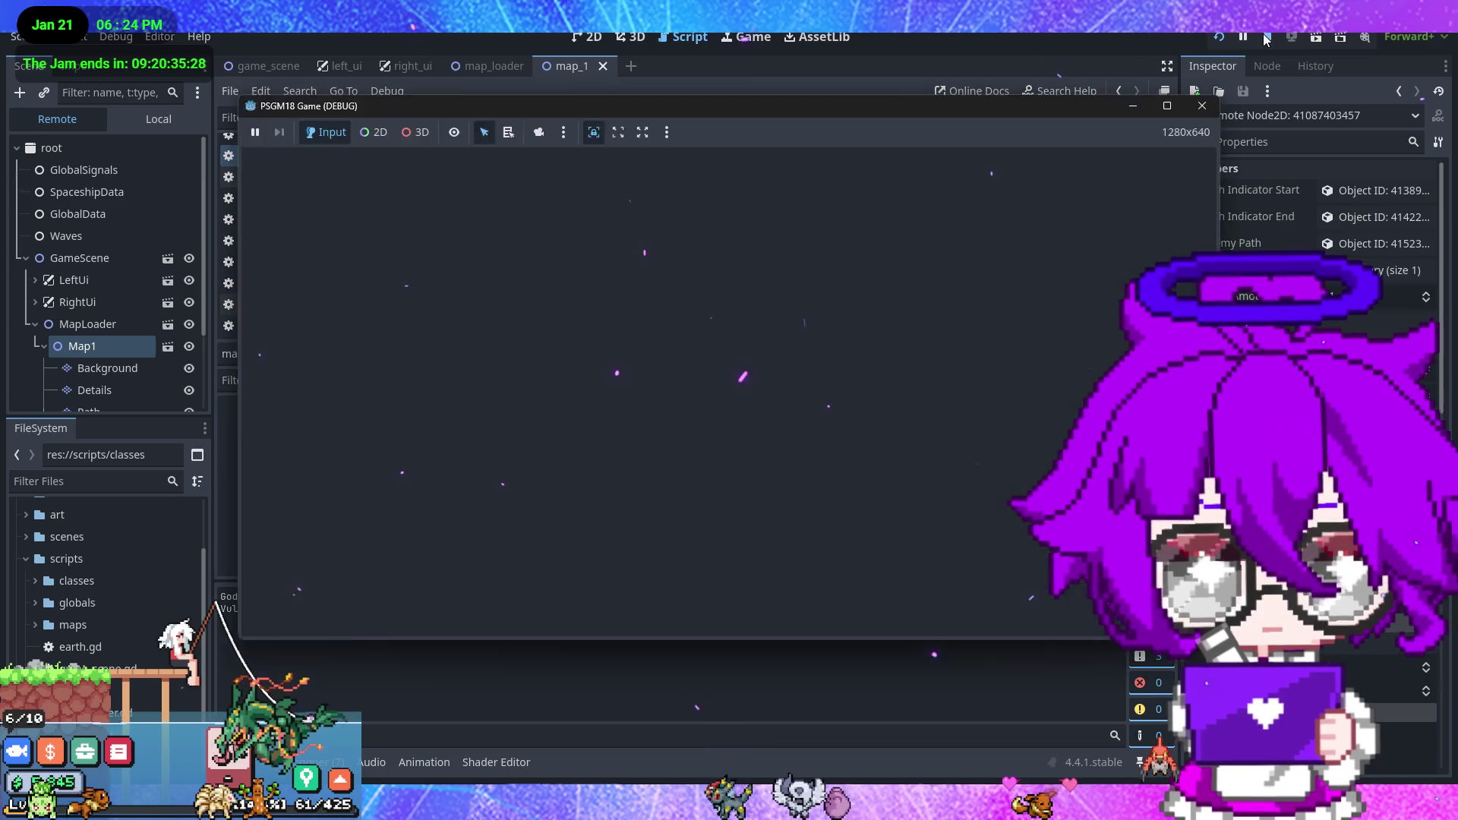
pyautogui.click(346, 177)
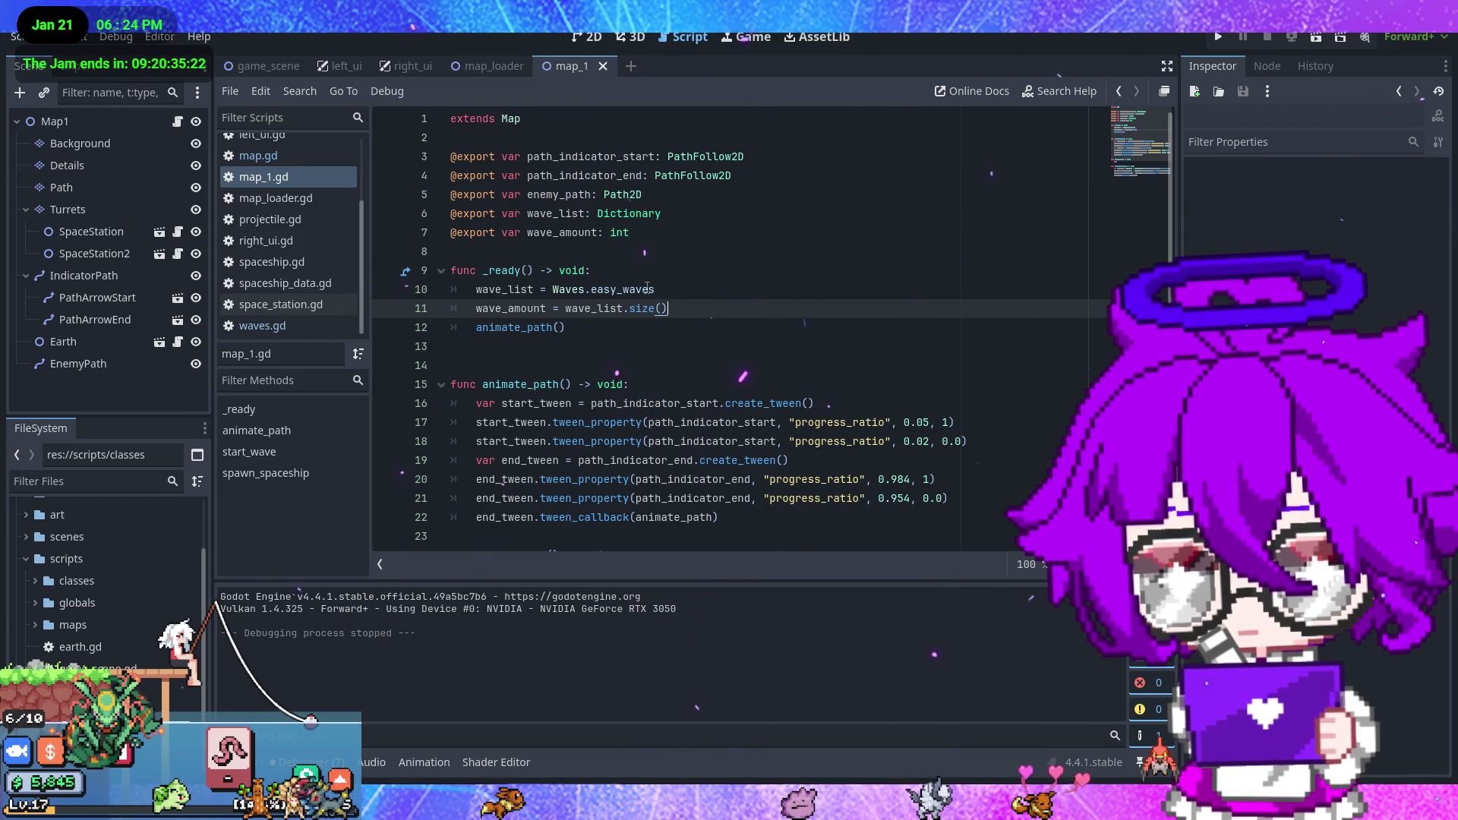
# Step: Insert a new empty first line in _ready and save
pyautogui.click(692, 277)
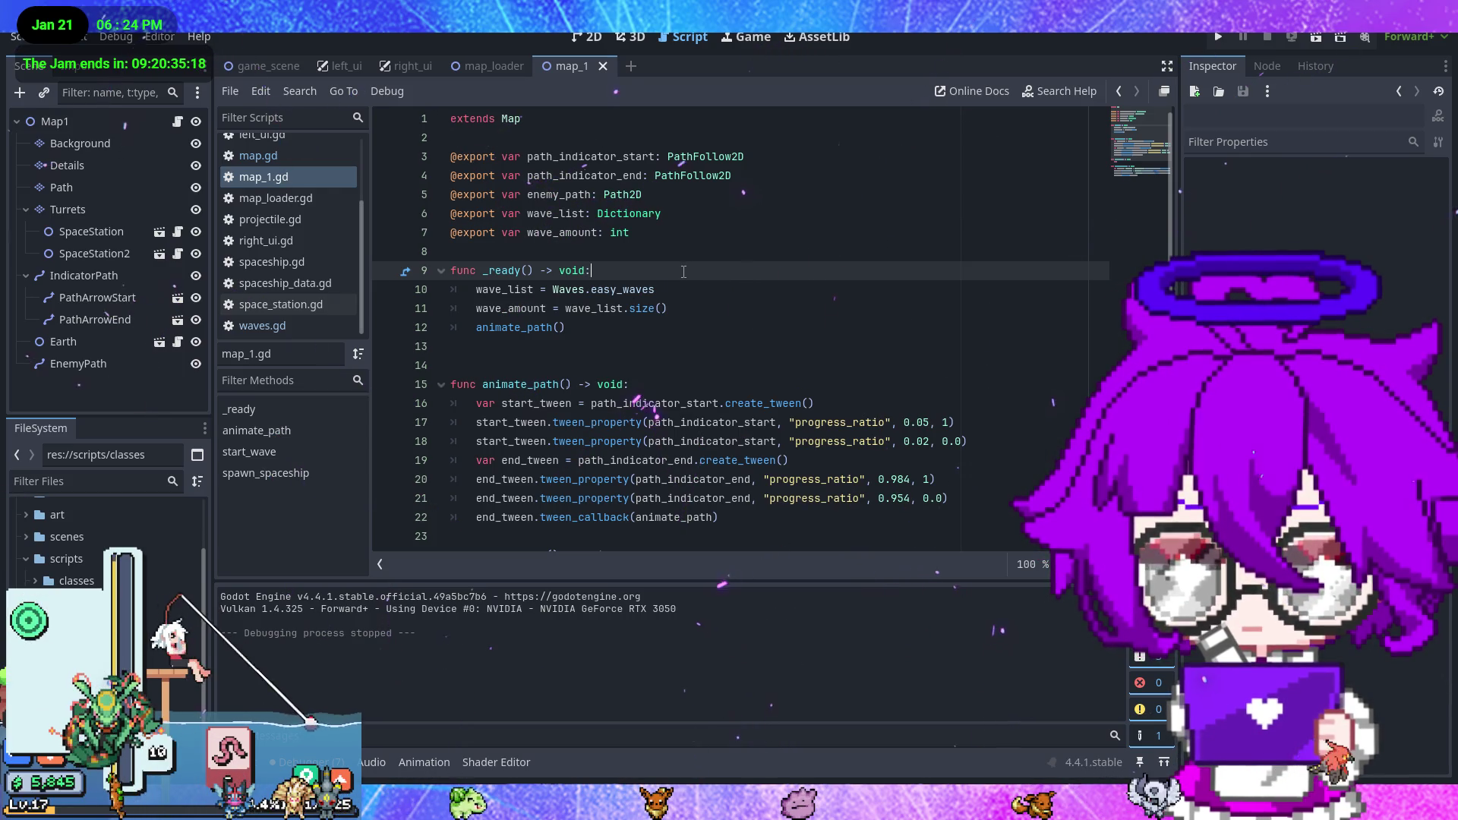
pyautogui.press('Return')
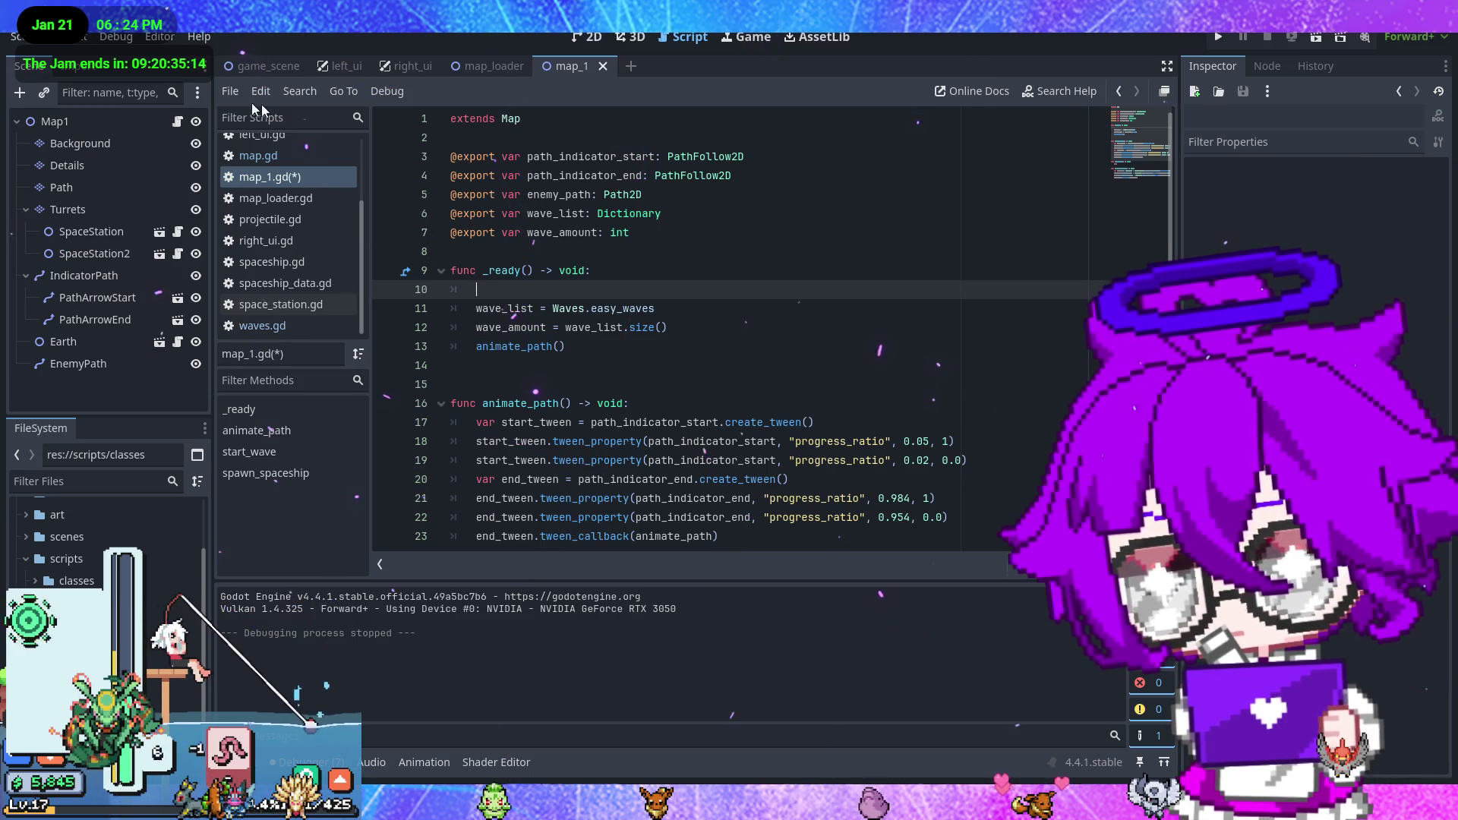
pyautogui.click(91, 121)
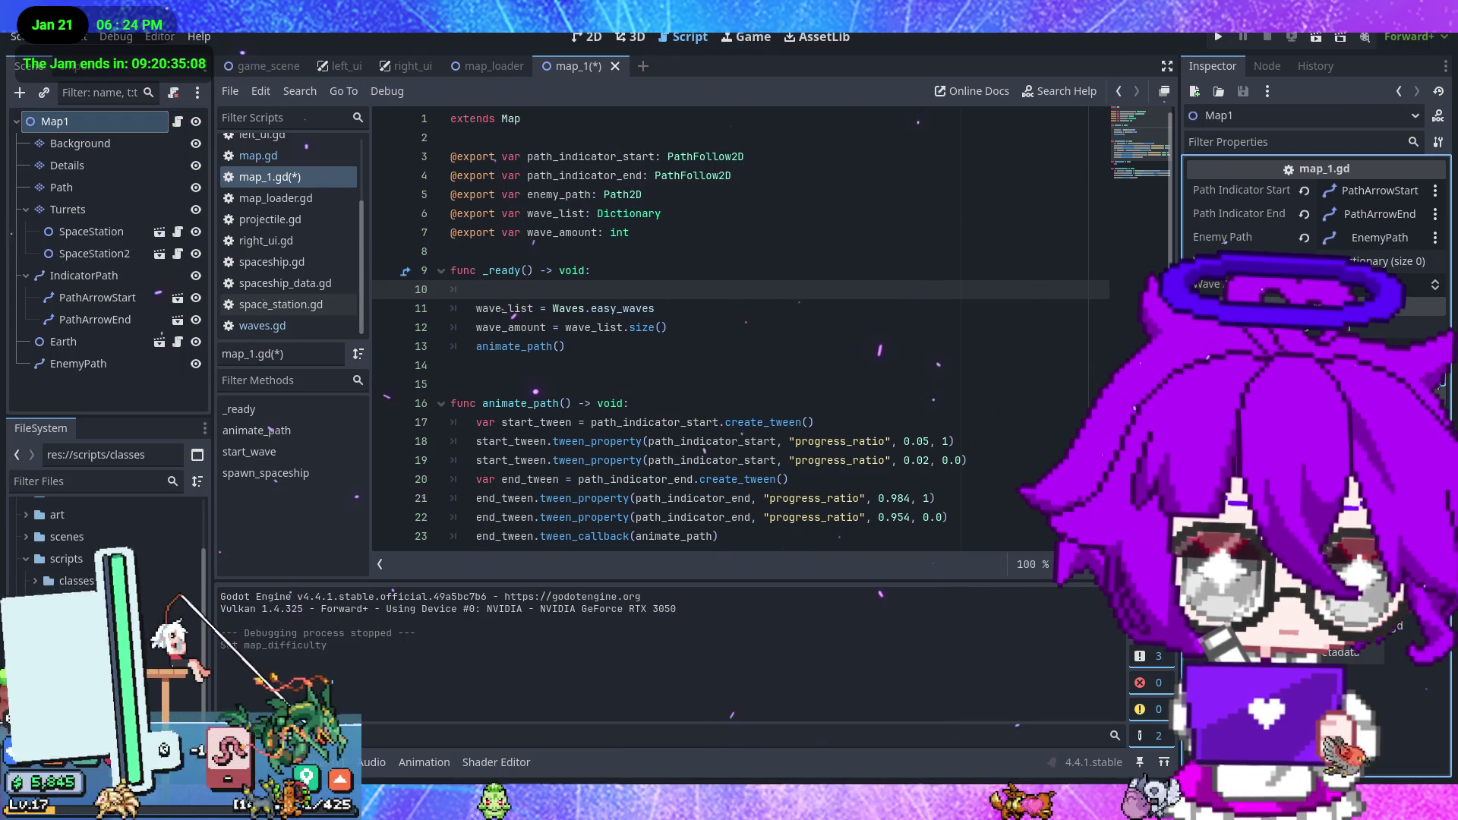
pyautogui.hotkey('ctrl', 's')
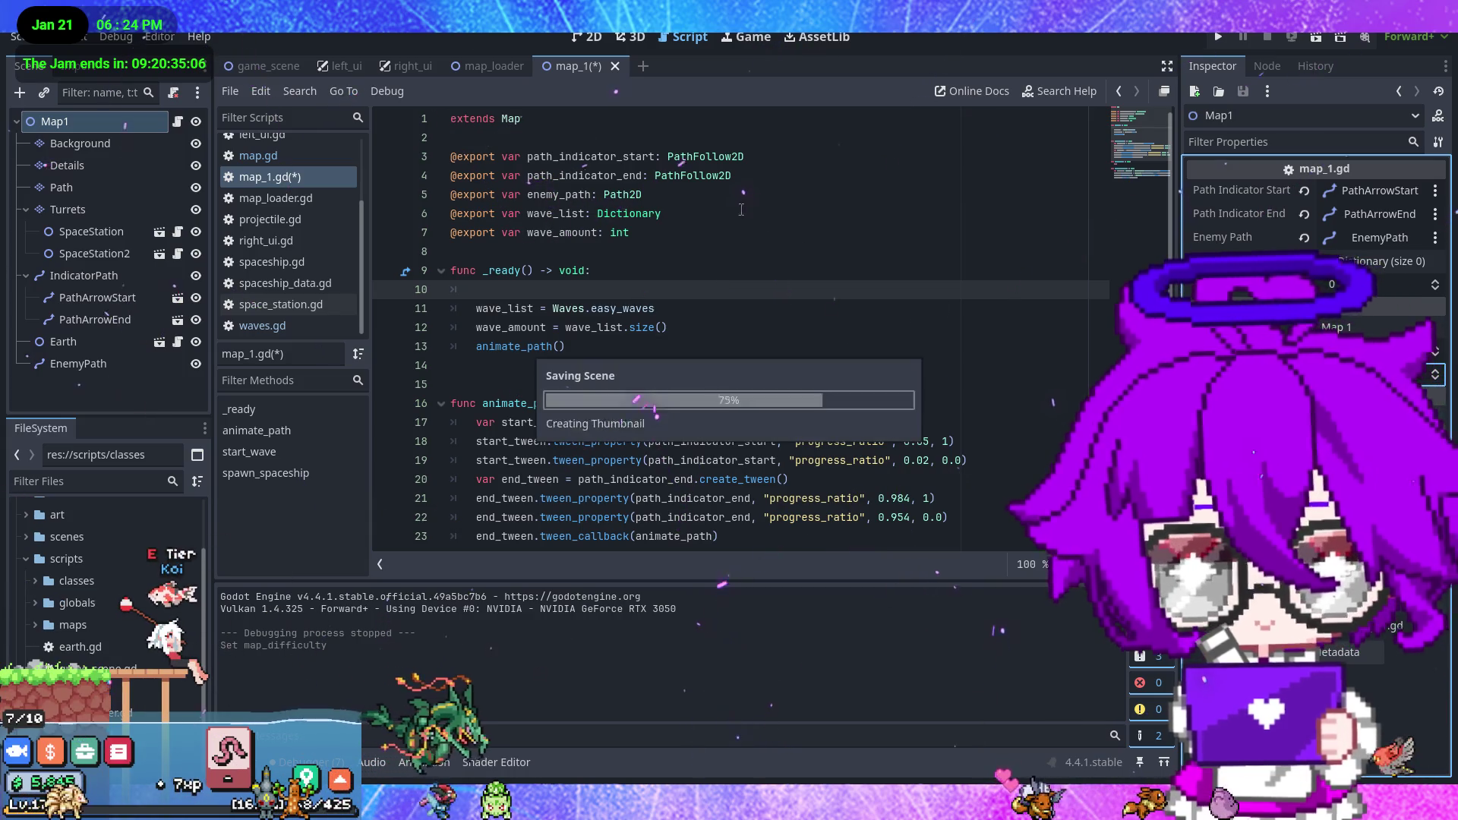
# Step: In map.gd, retype map_difficulty's type as int and save
pyautogui.click(258, 156)
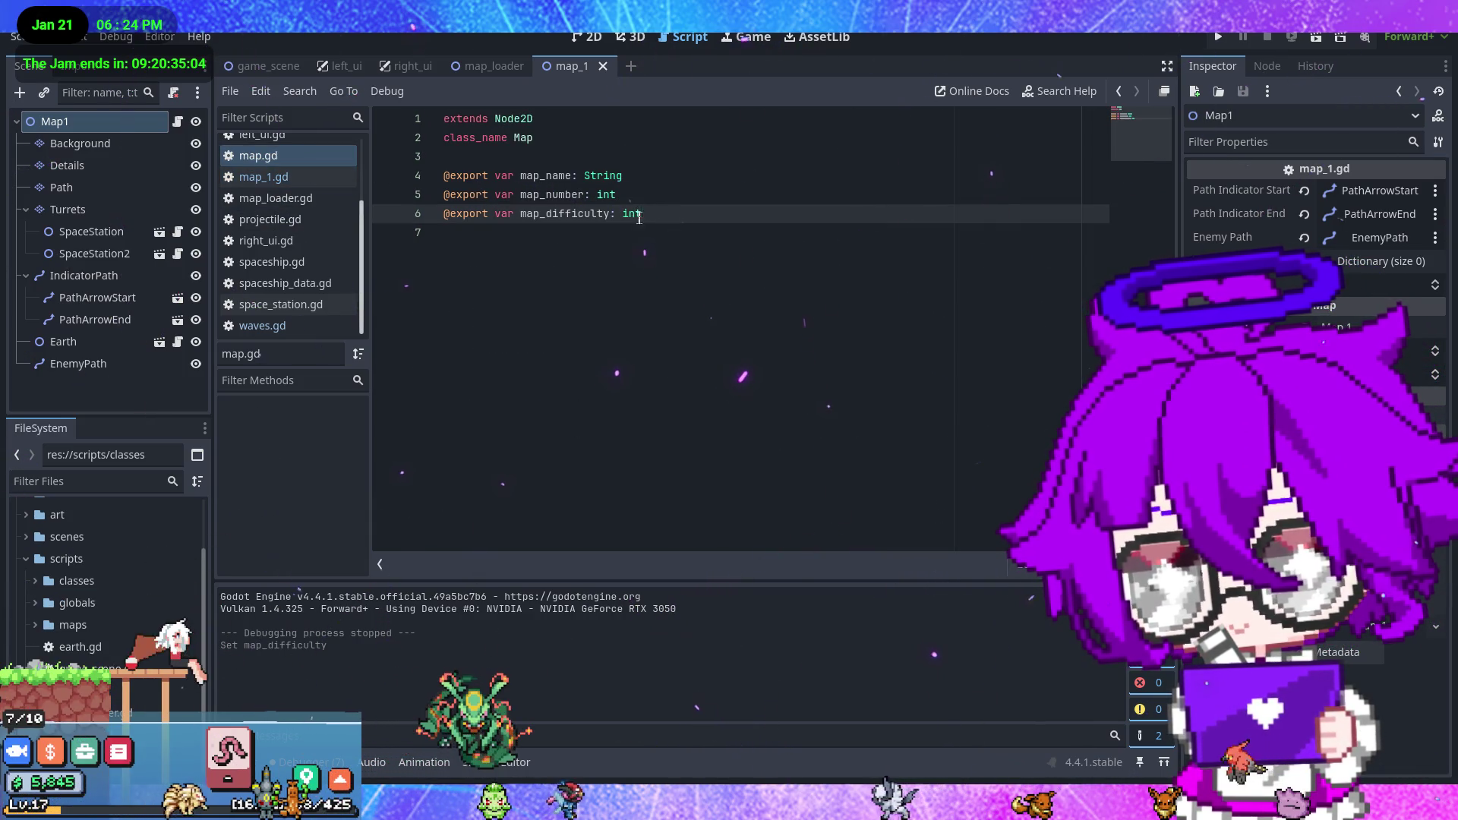
pyautogui.moveTo(653, 211); pyautogui.dragTo(617, 216)
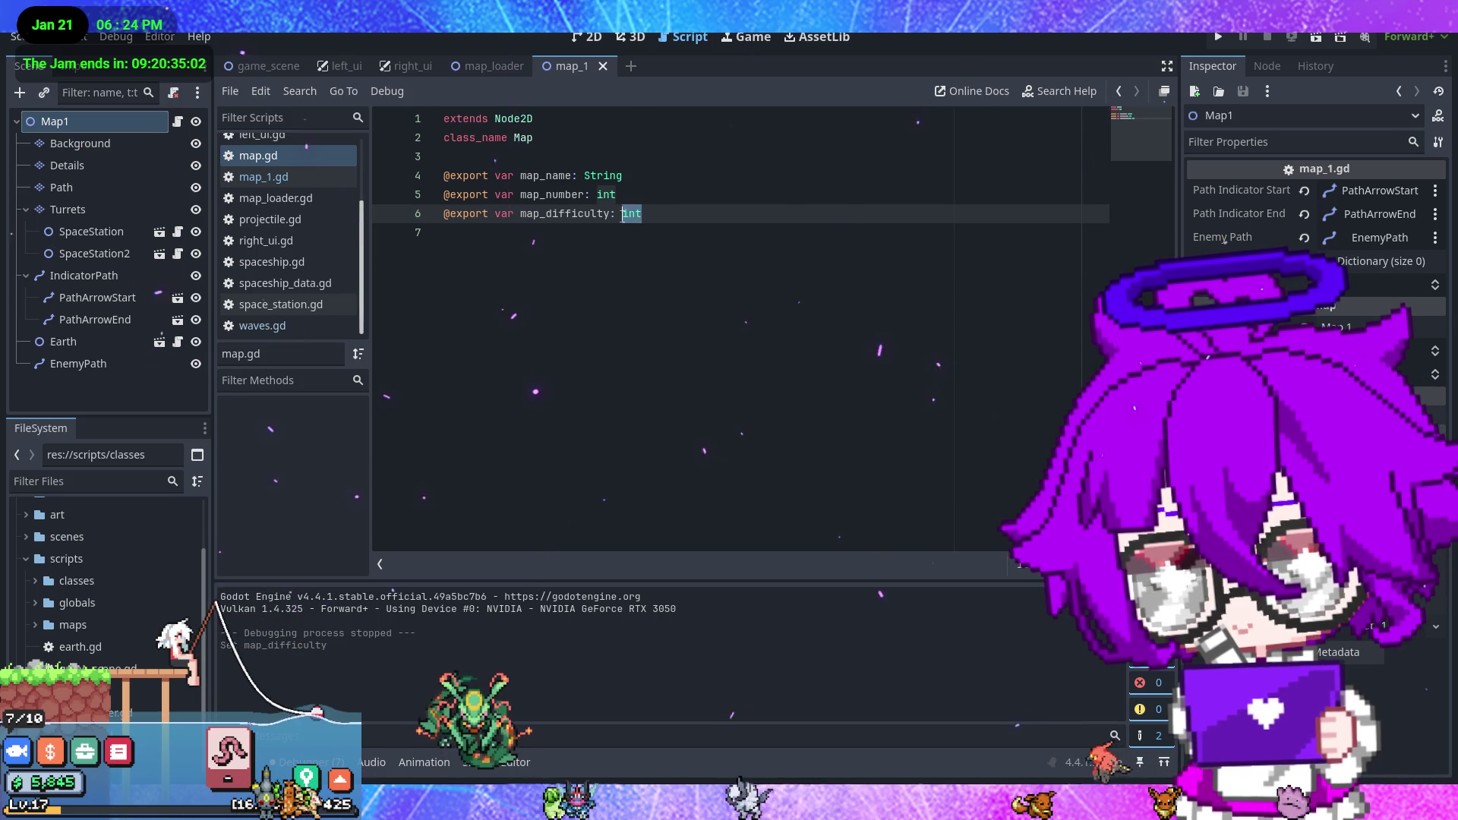
pyautogui.write('Str')
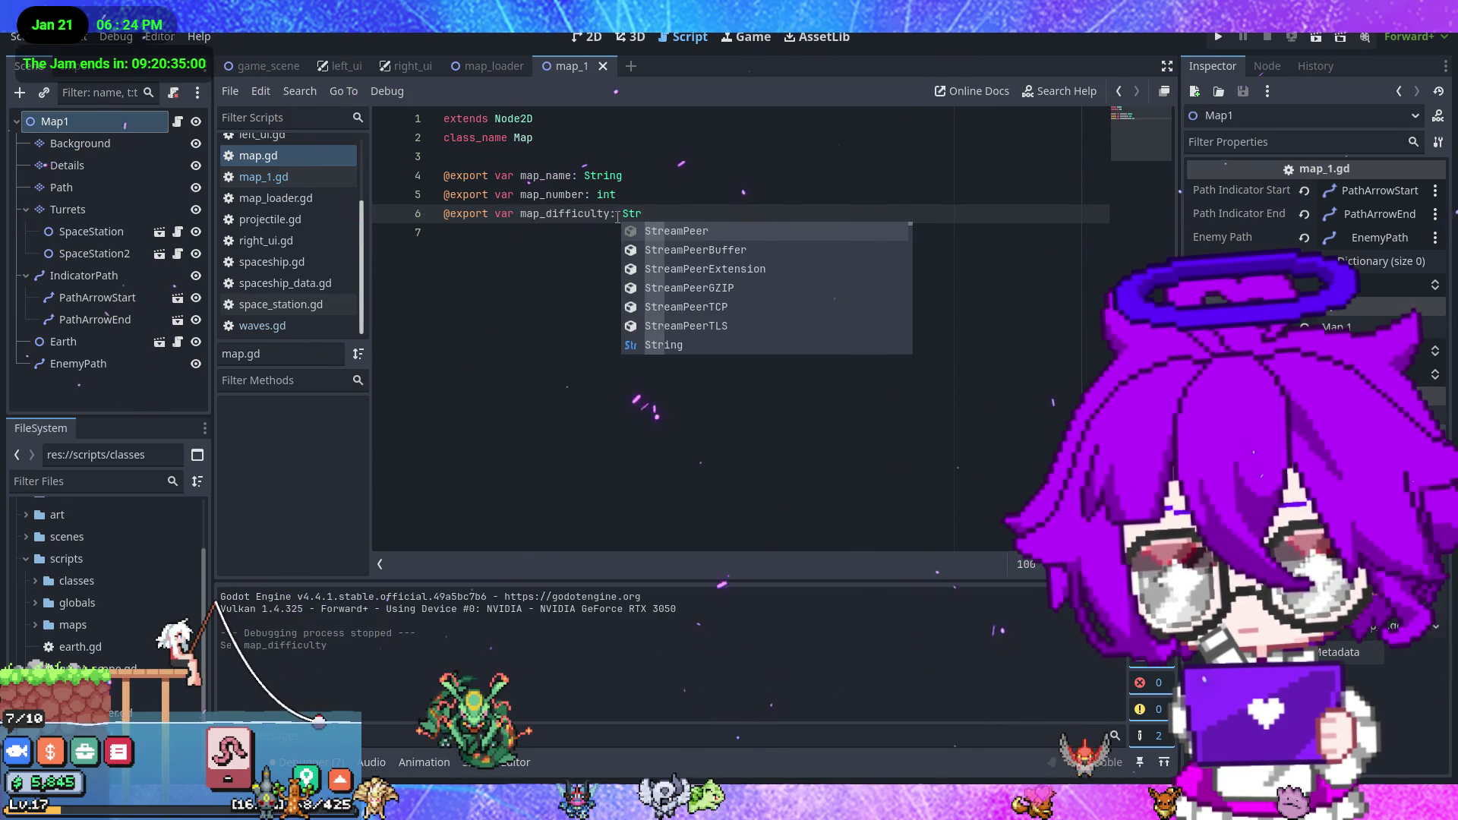
pyautogui.press('BackSpace')
pyautogui.press('BackSpace')
pyautogui.press('BackSpace')
pyautogui.write('int')
pyautogui.hotkey('ctrl', 's')
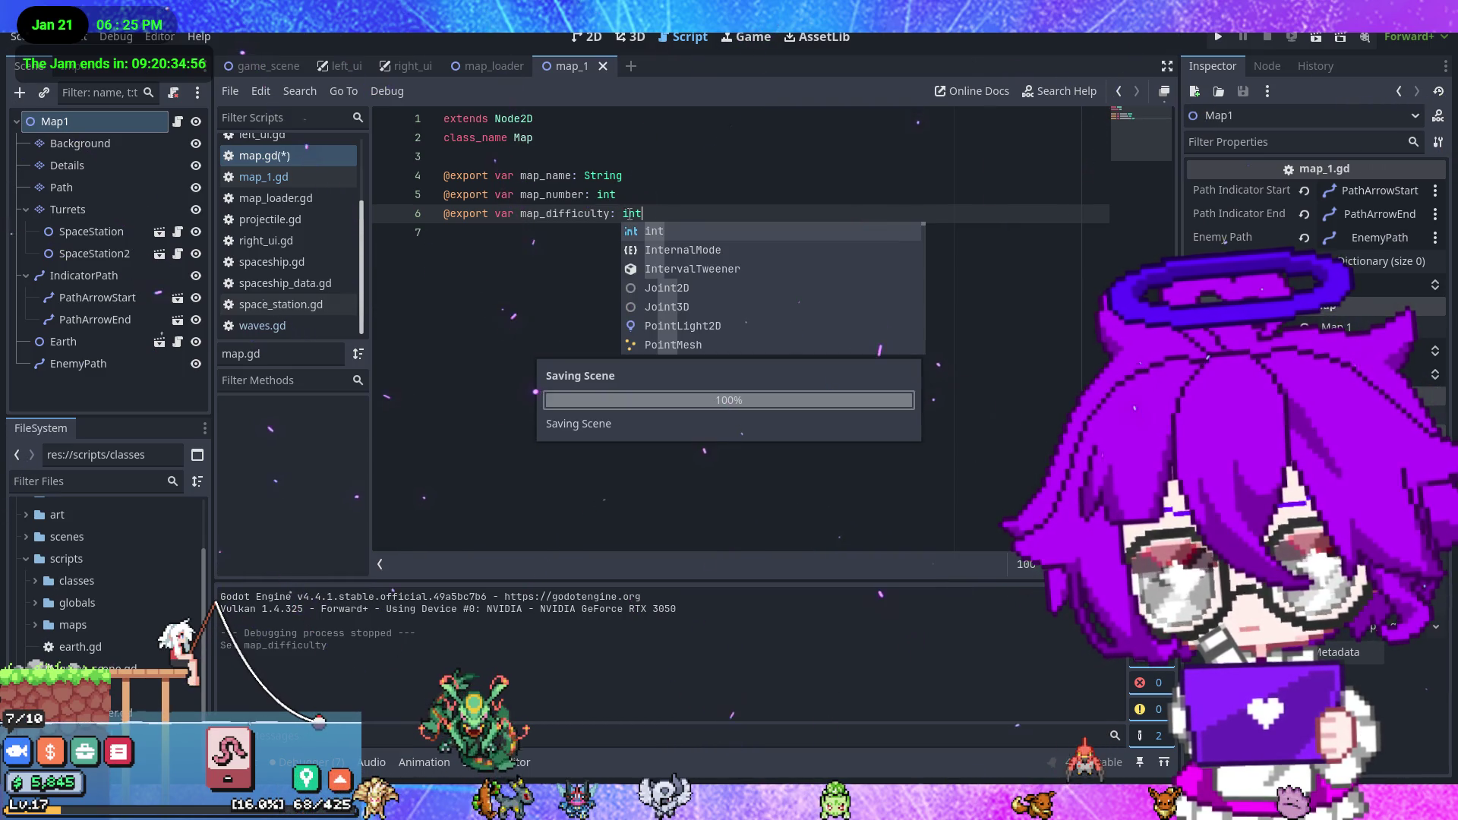
pyautogui.press('Escape')
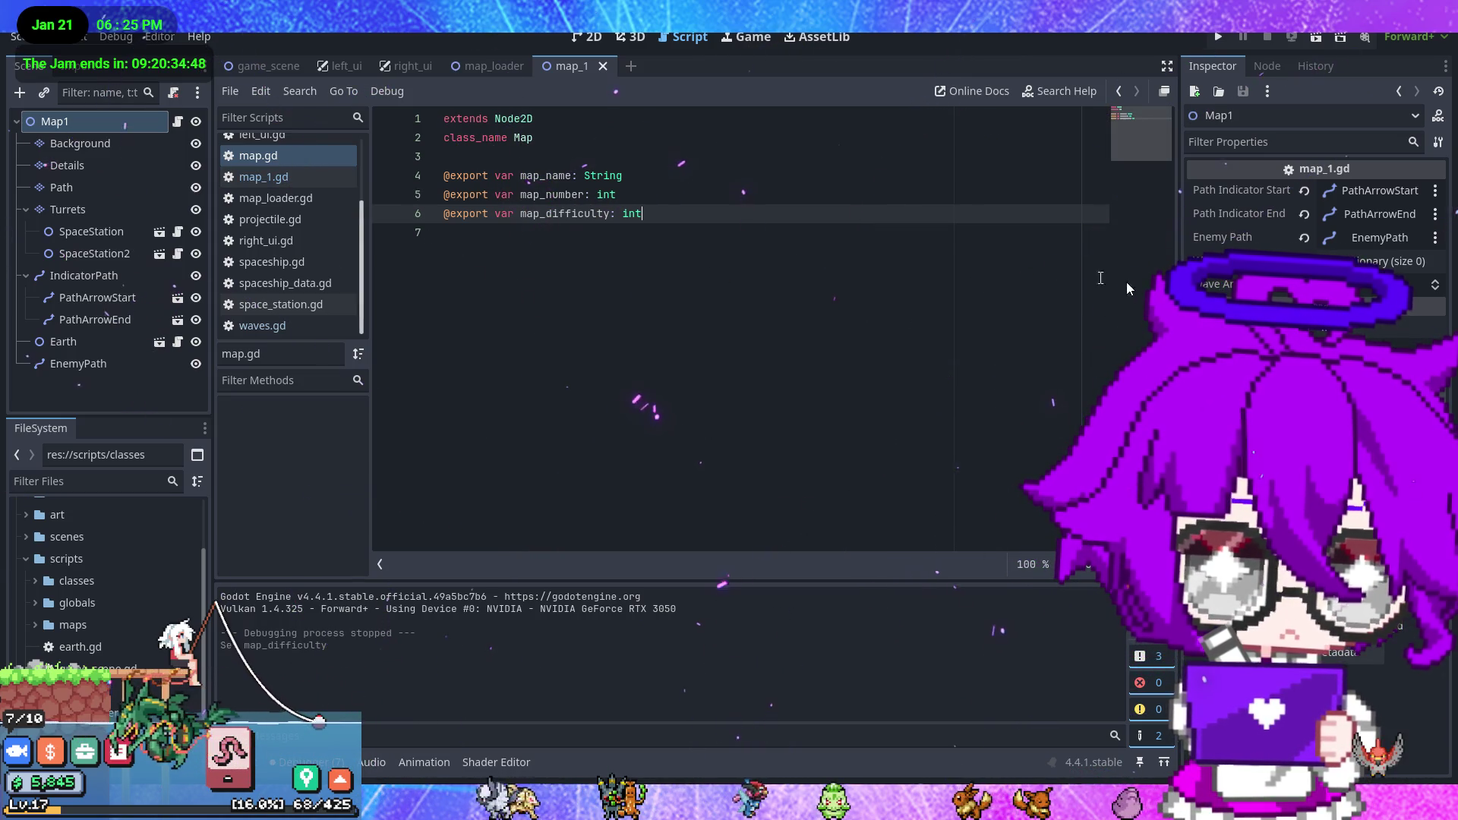
# Step: Back in map_1.gd, type map_difficulty on the new _ready line
pyautogui.click(263, 176)
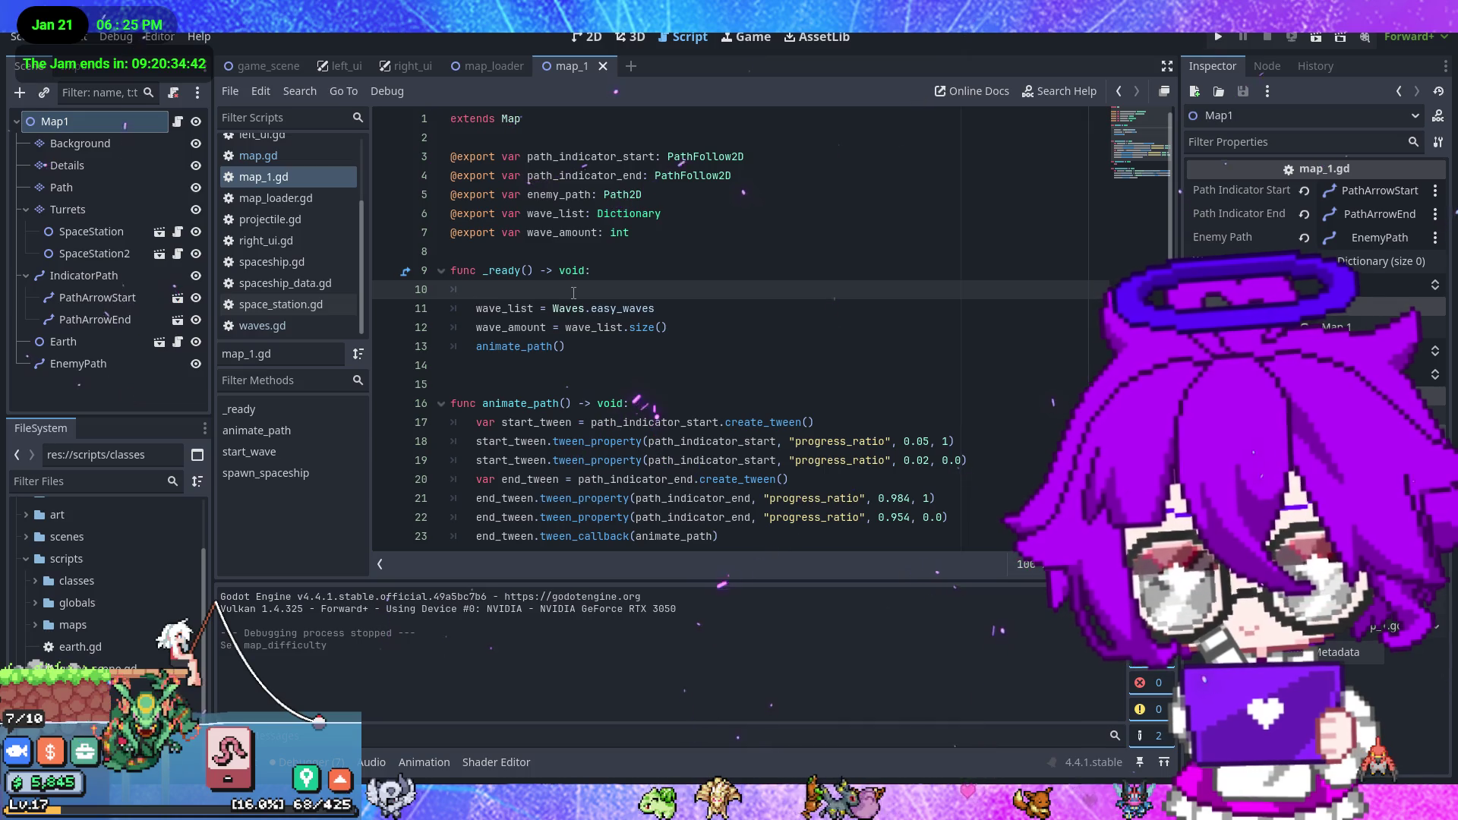
pyautogui.write('map_difficulty')
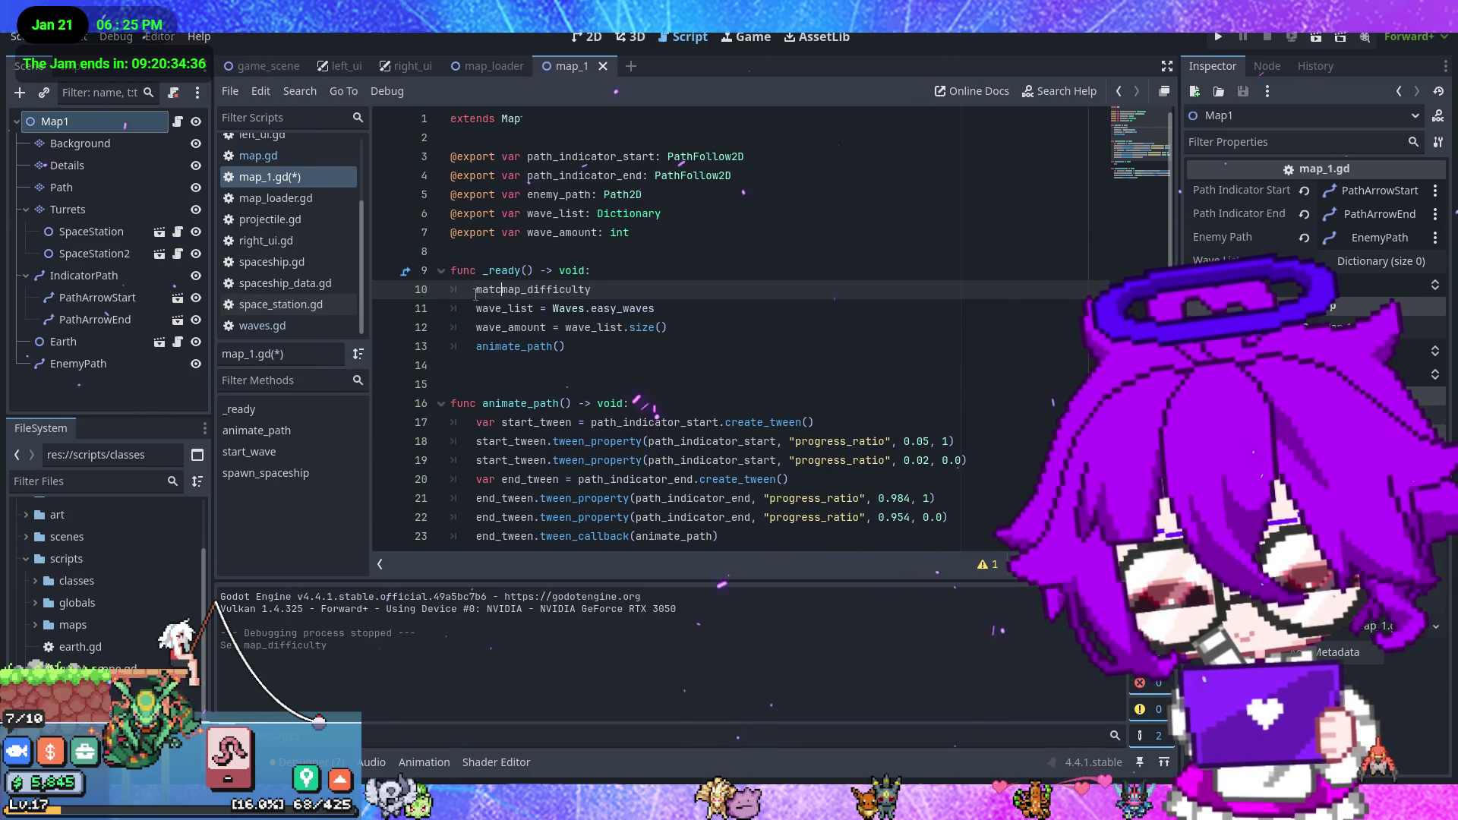
pyautogui.write('h')
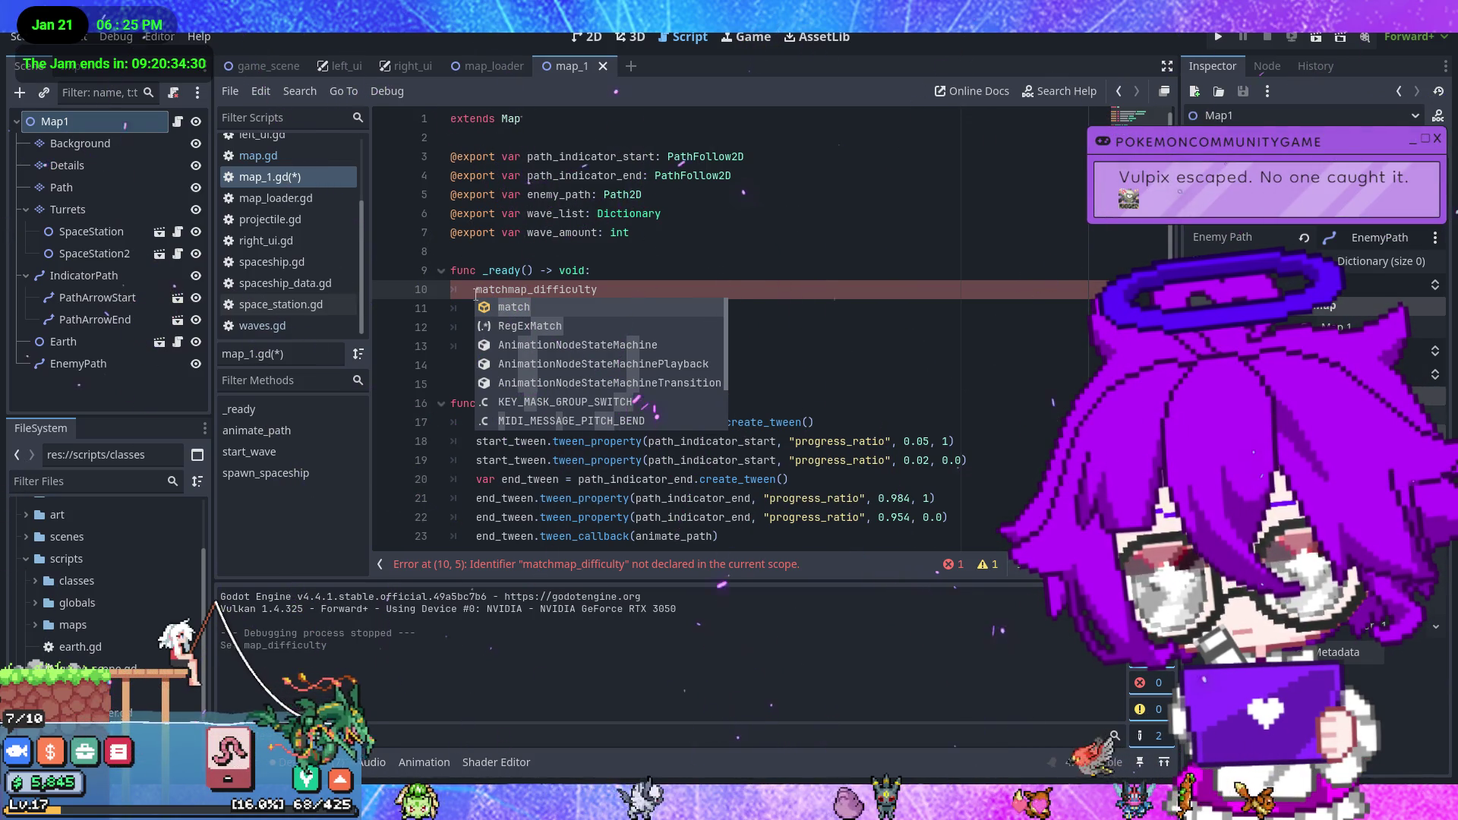
pyautogui.click(634, 232)
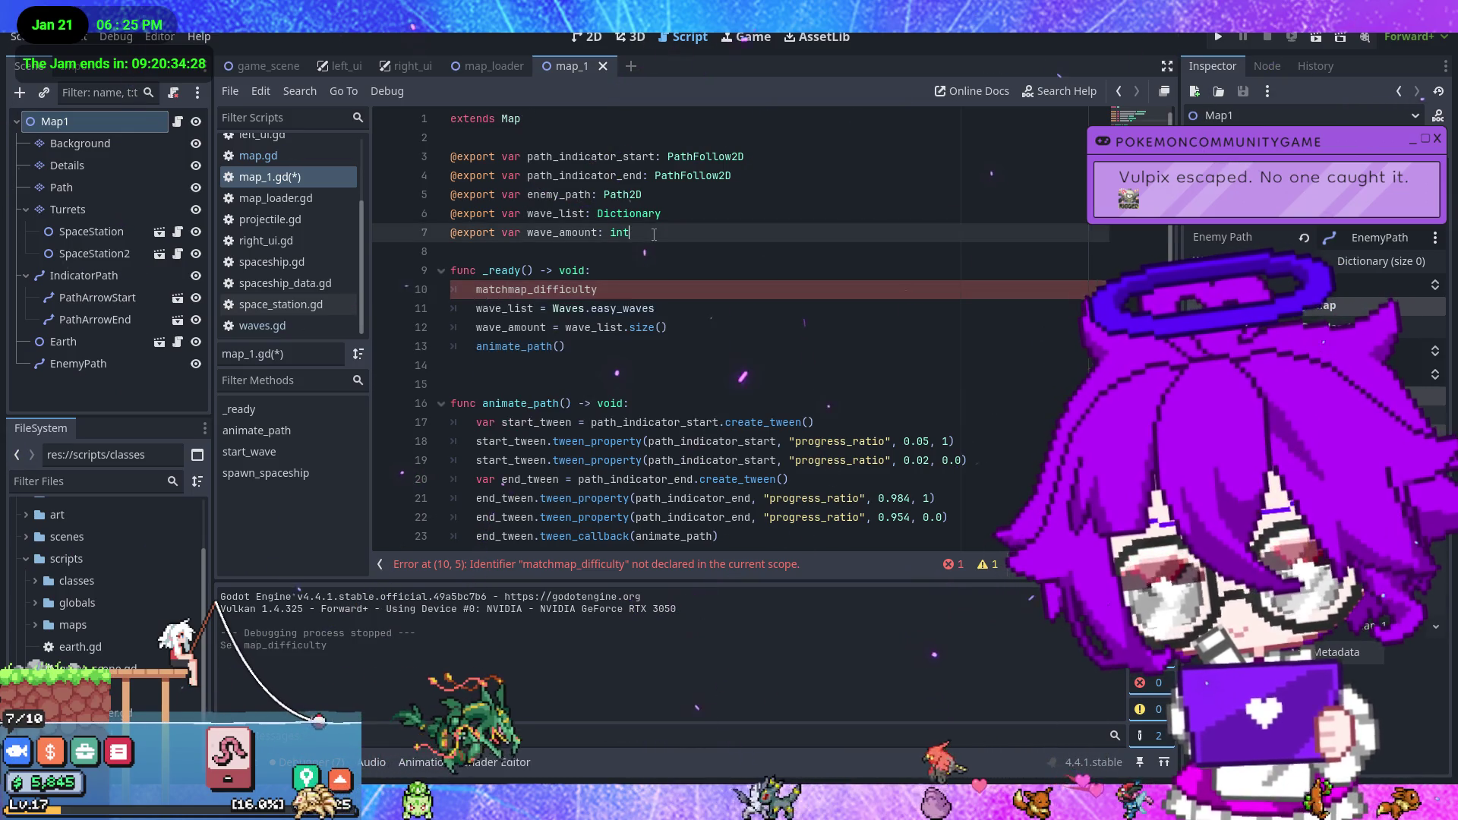
# Step: Move the wave_list and wave_amount export lines from map_1.gd into map.gd below the difficulty export
pyautogui.hotkey('shift', 'Home')
pyautogui.hotkey('shift', 'Up')
pyautogui.hotkey('ctrl', 'c')
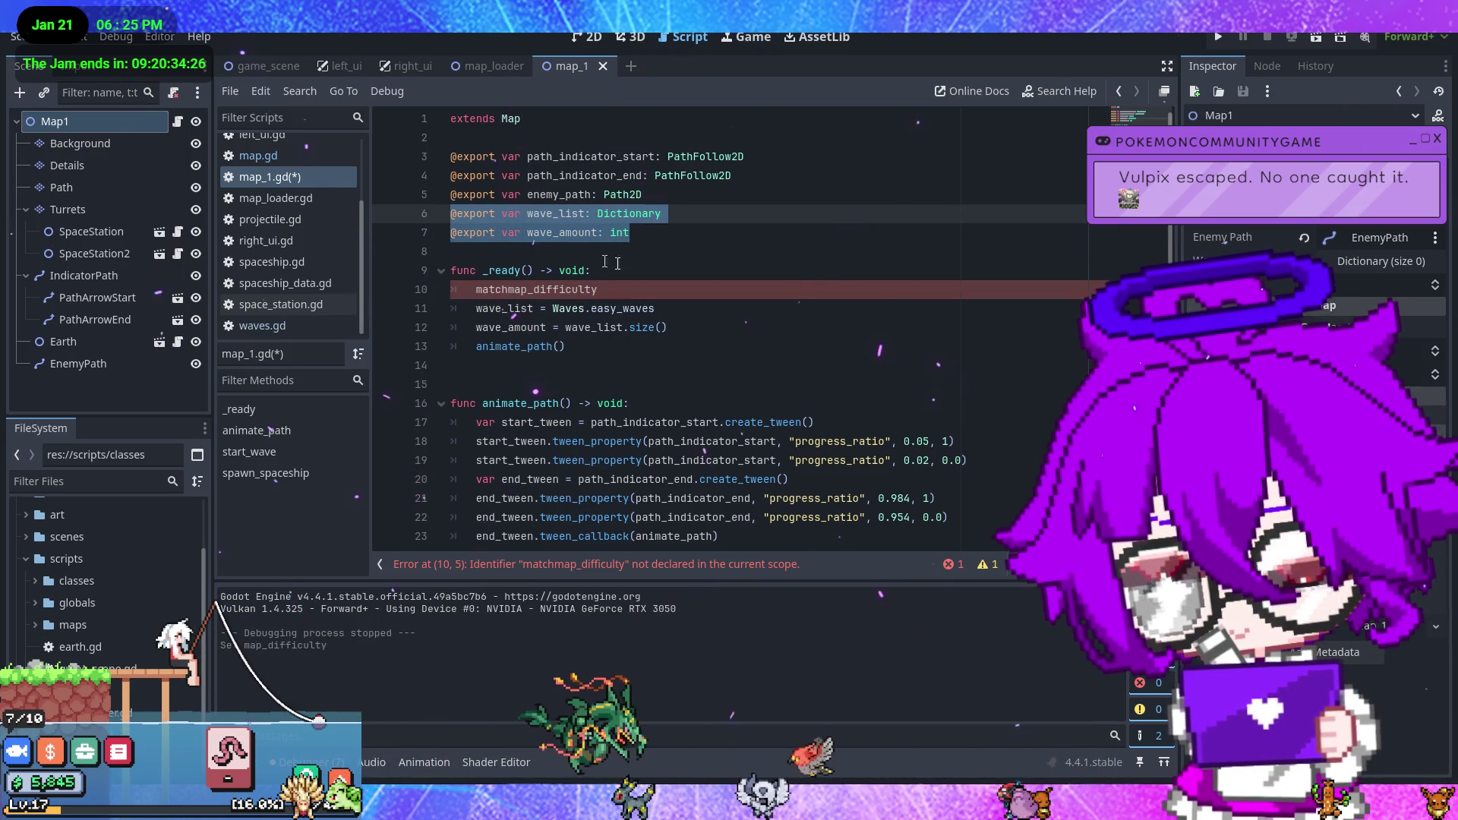
pyautogui.press('BackSpace')
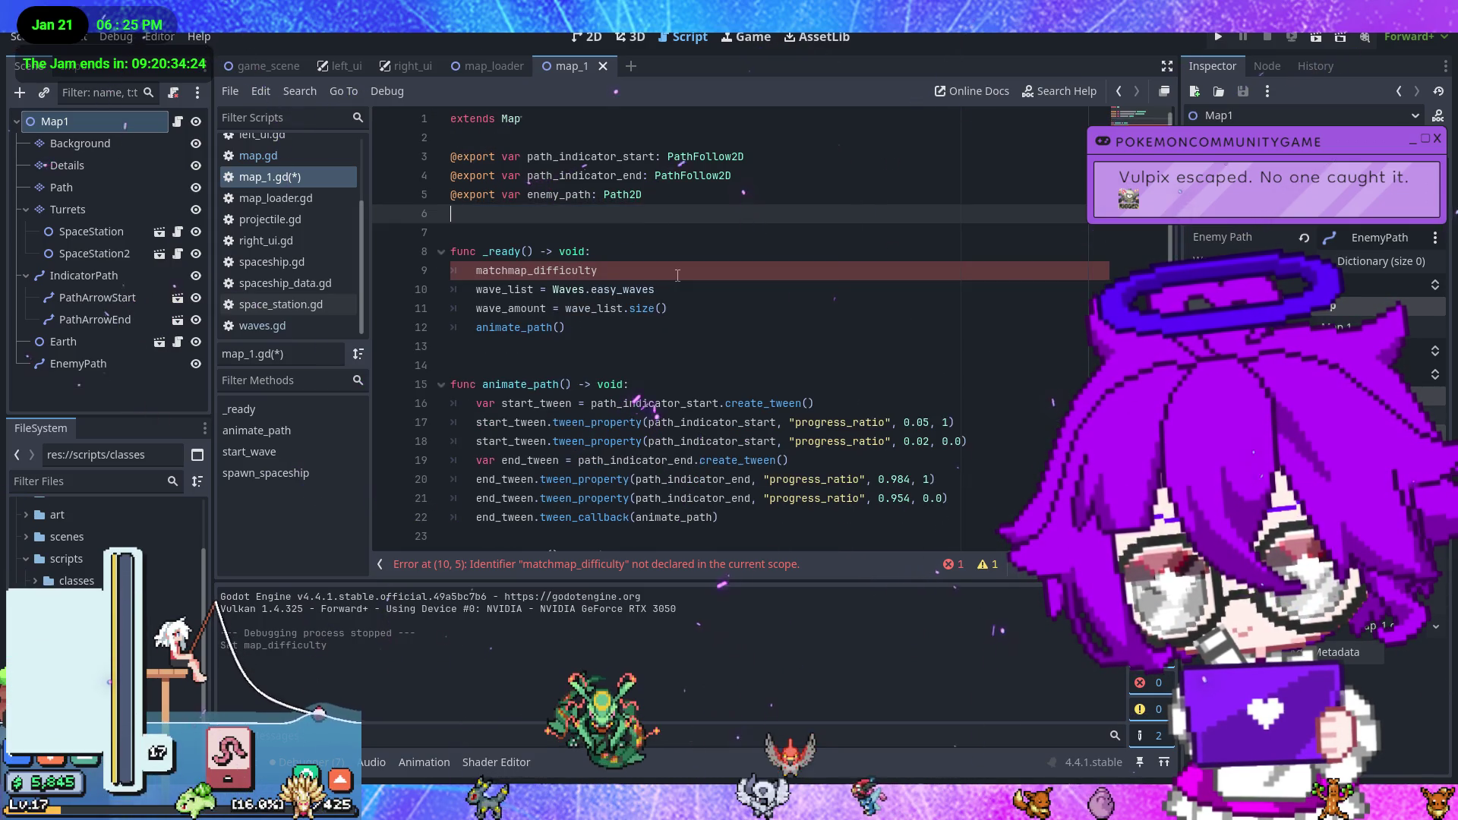
pyautogui.hotkey('ctrl', 's')
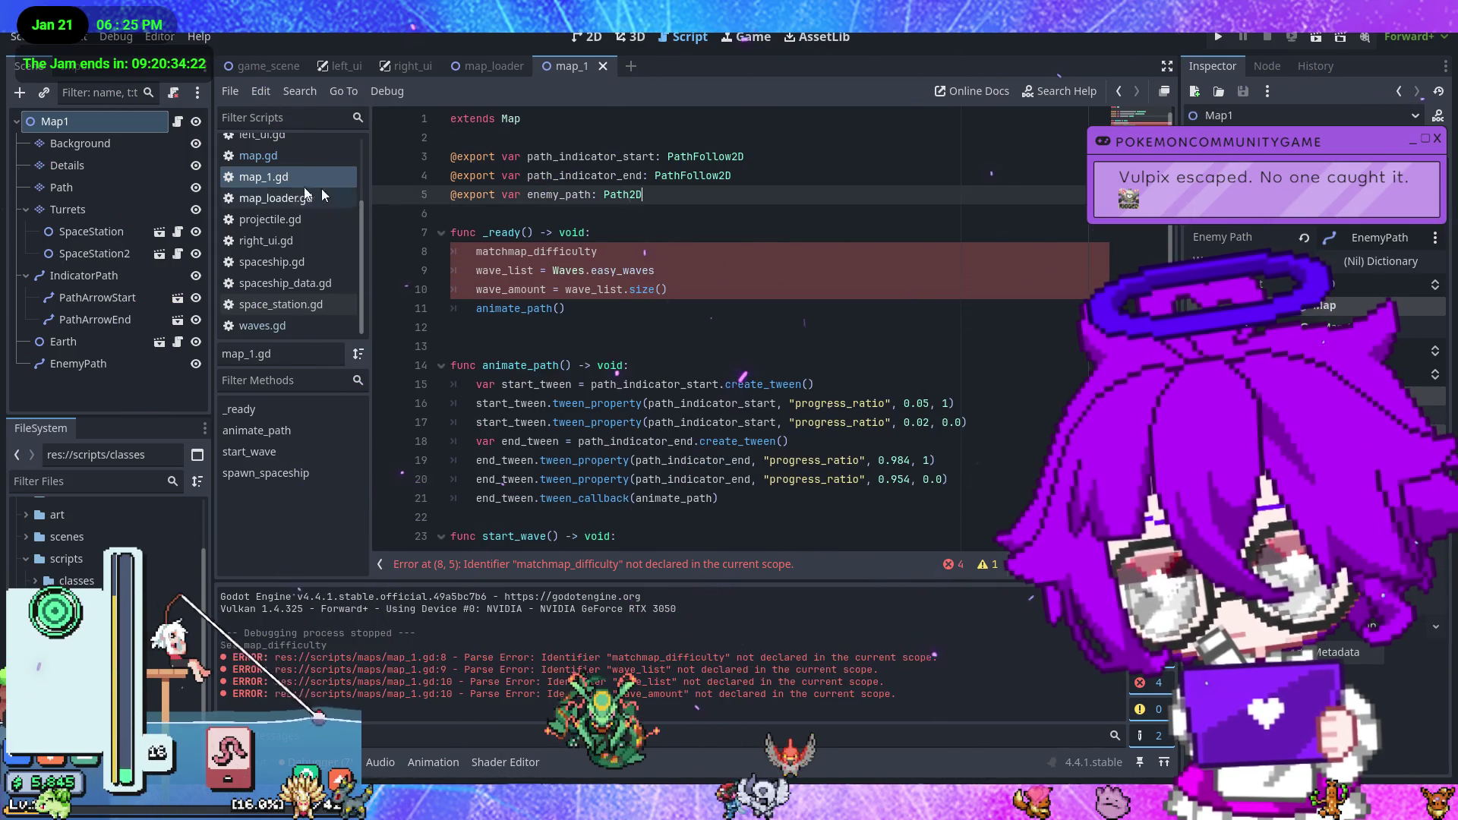
pyautogui.click(298, 161)
pyautogui.click(610, 298)
pyautogui.hotkey('ctrl', 'v')
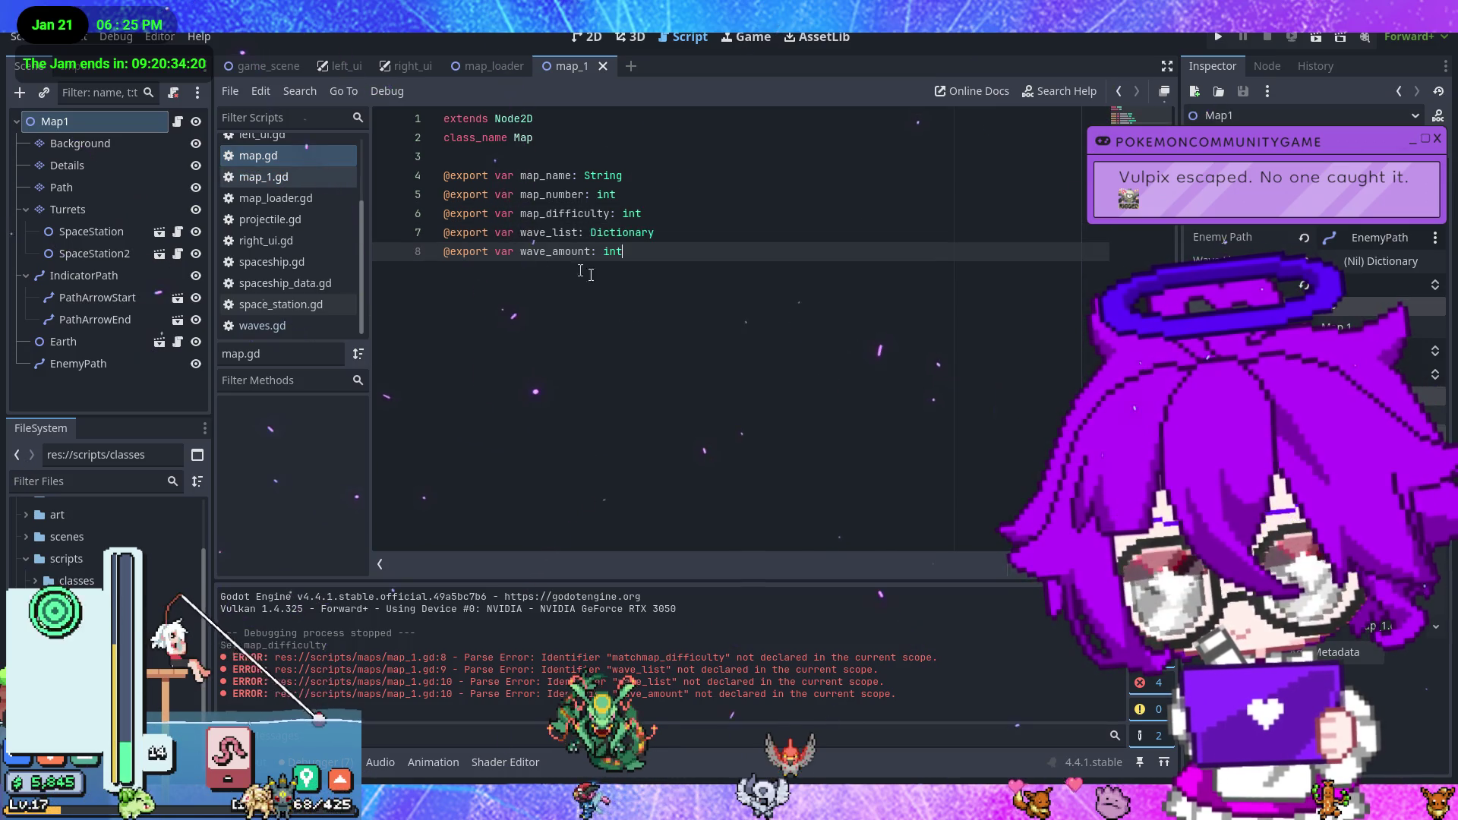
# Step: Delete the three wave setup lines from map_1.gd's _ready, leaving only animate_path()
pyautogui.click(273, 176)
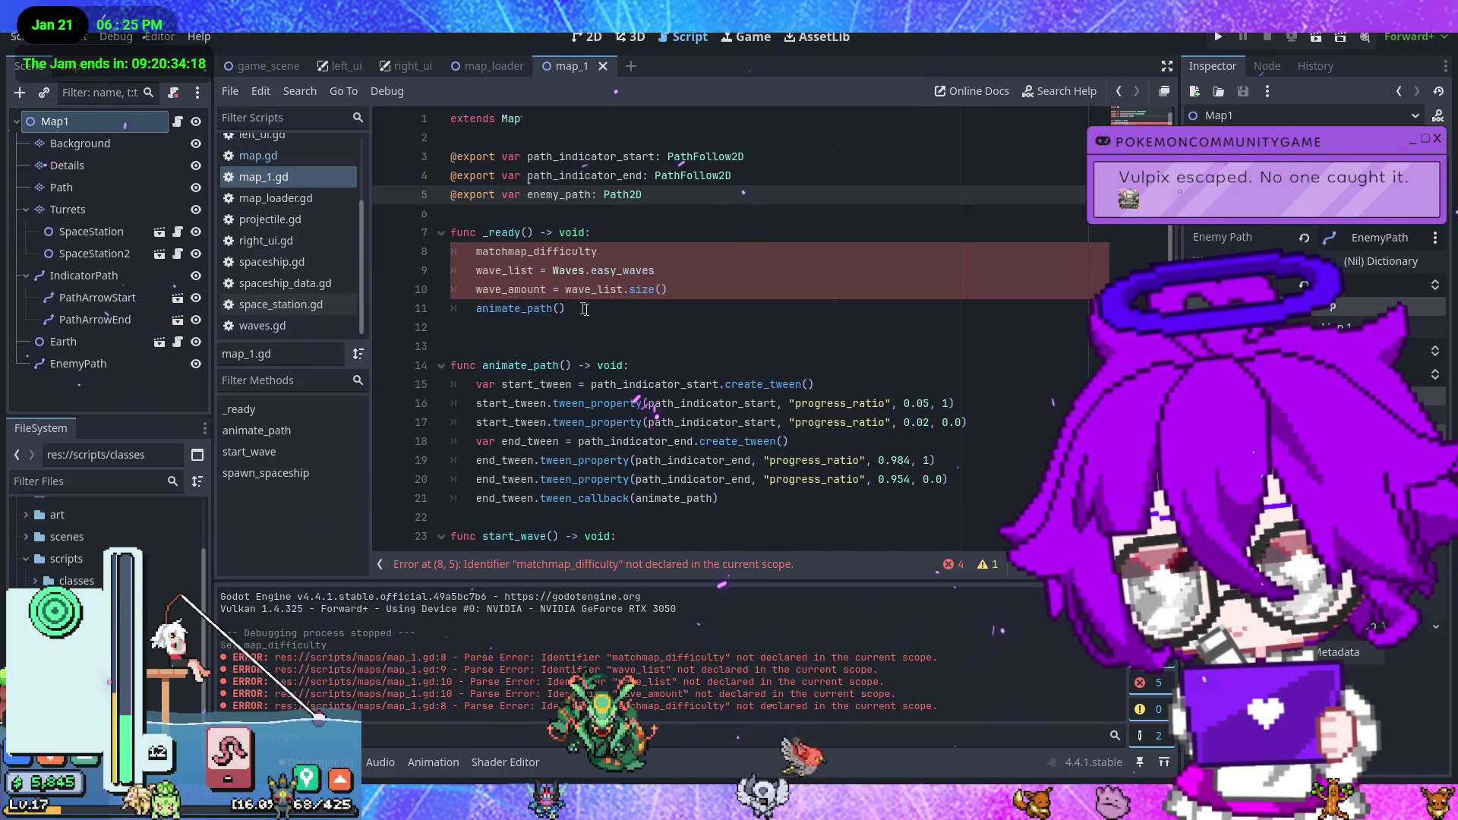
pyautogui.press('Down')
pyautogui.press('Down')
pyautogui.press('Down')
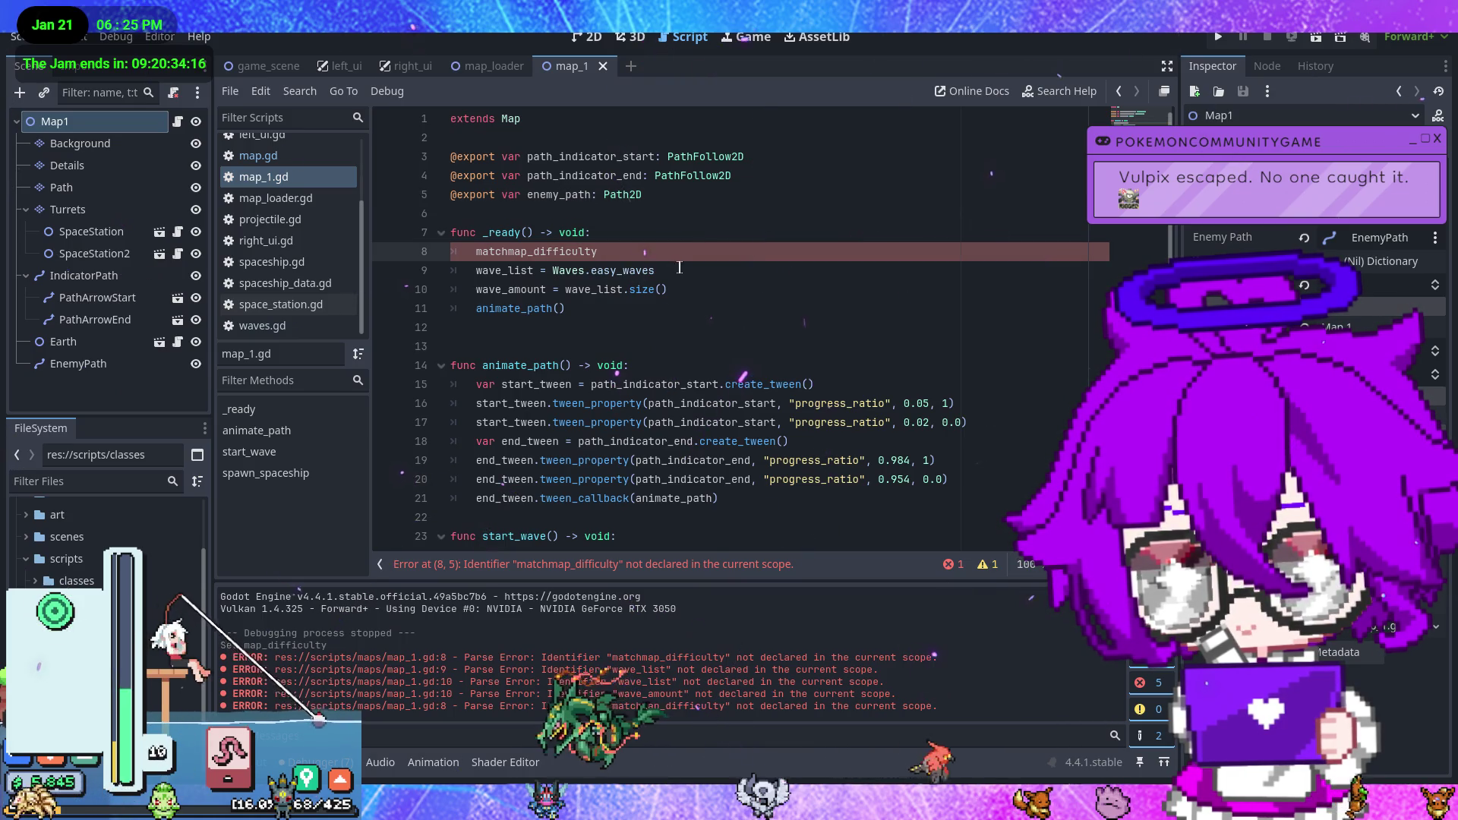
pyautogui.moveTo(683, 289)
pyautogui.mouseDown()
pyautogui.moveTo(487, 270)
pyautogui.moveTo(478, 252)
pyautogui.mouseUp()
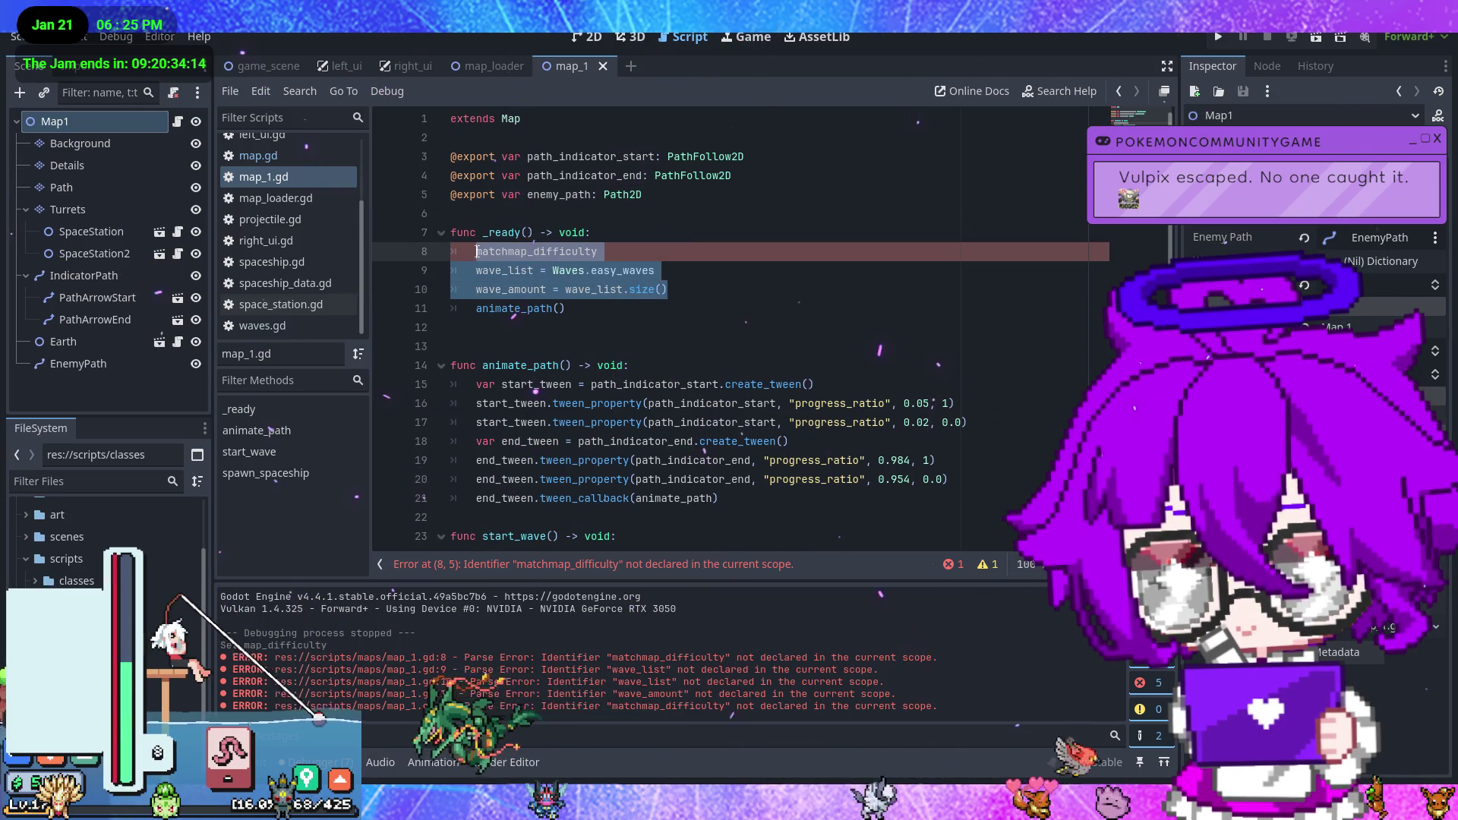
pyautogui.press('BackSpace')
pyautogui.press('BackSpace')
pyautogui.press('BackSpace')
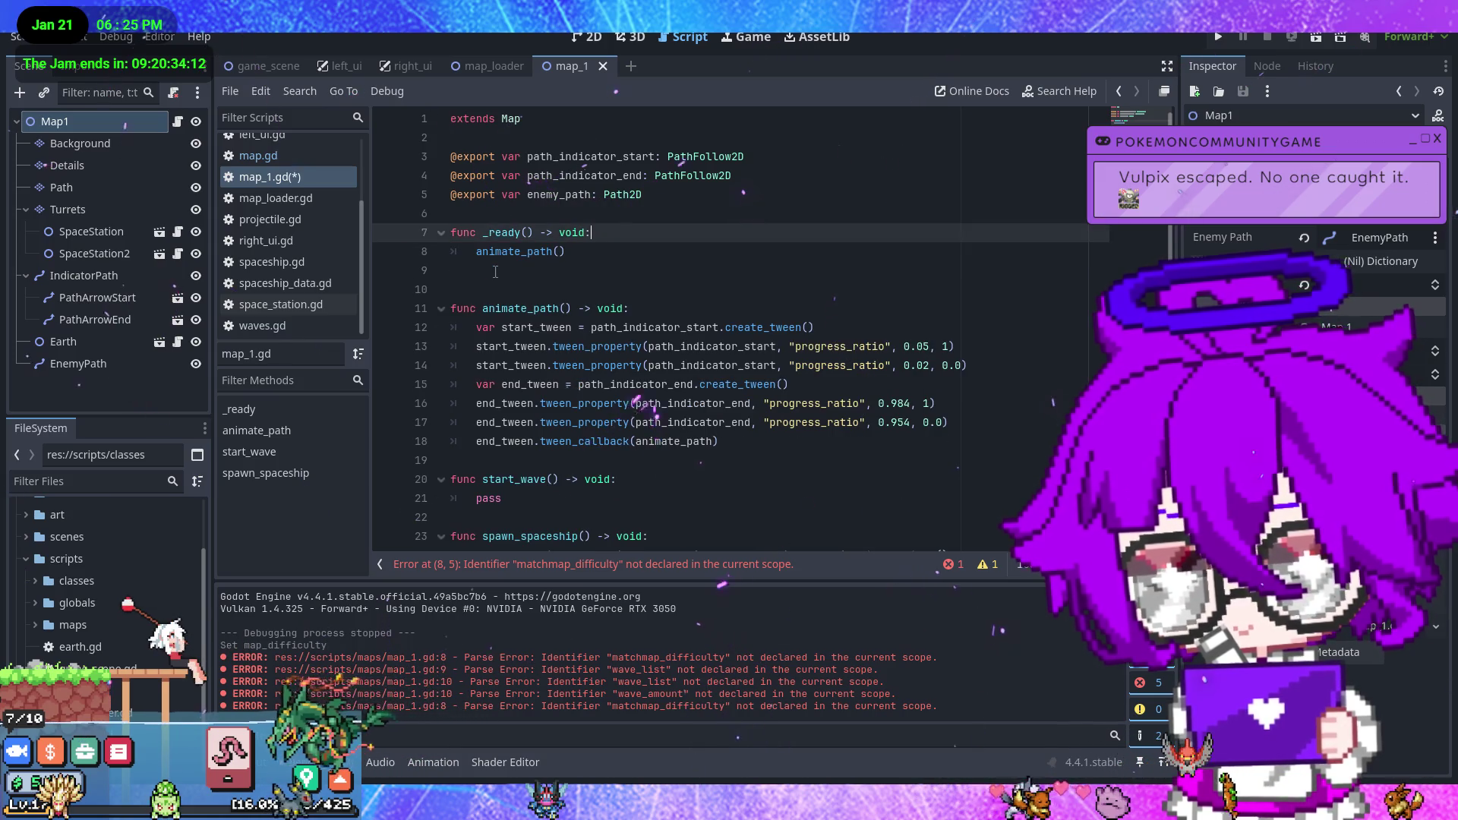
pyautogui.click(286, 156)
pyautogui.click(479, 283)
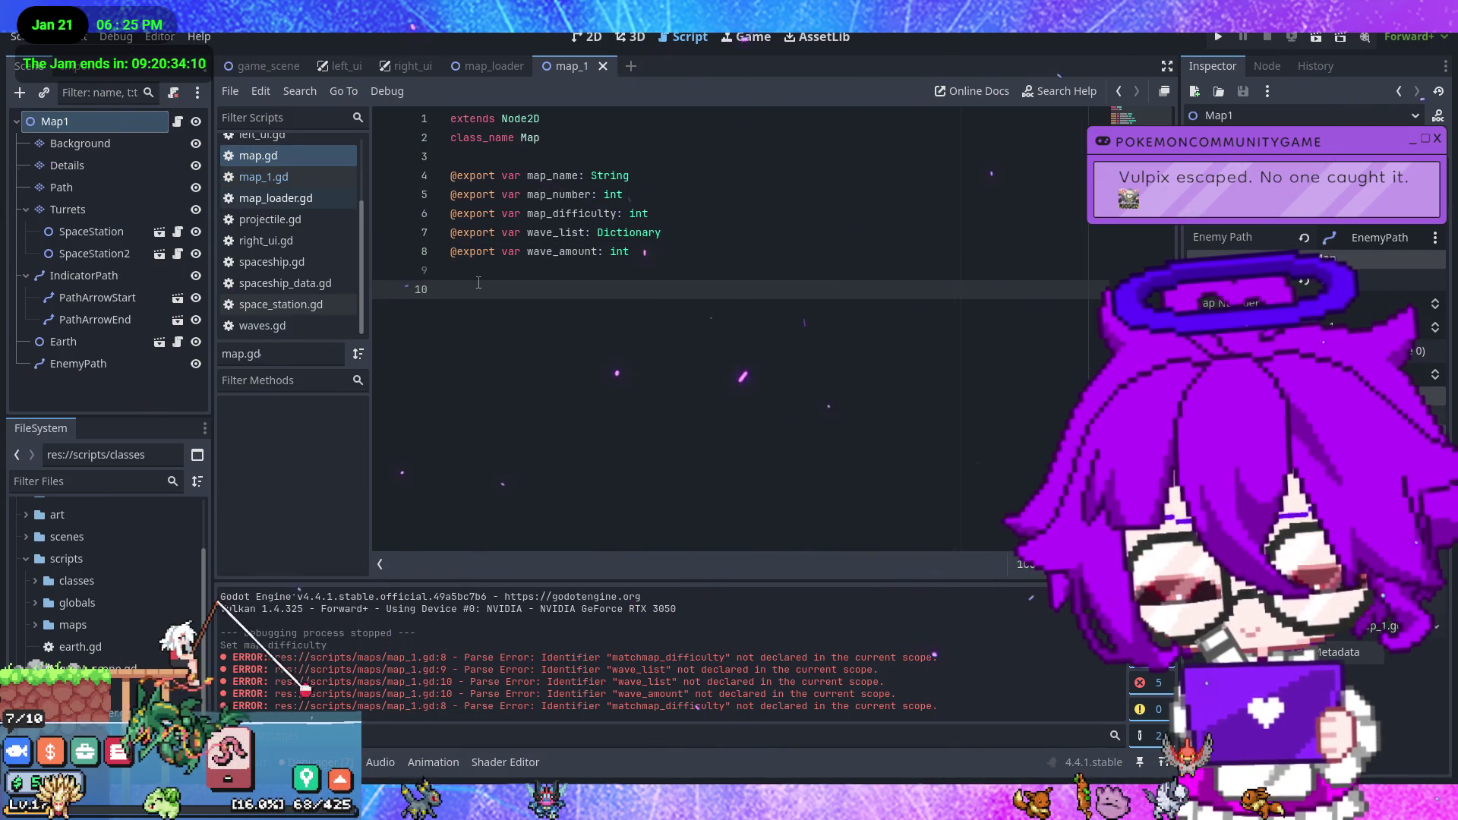